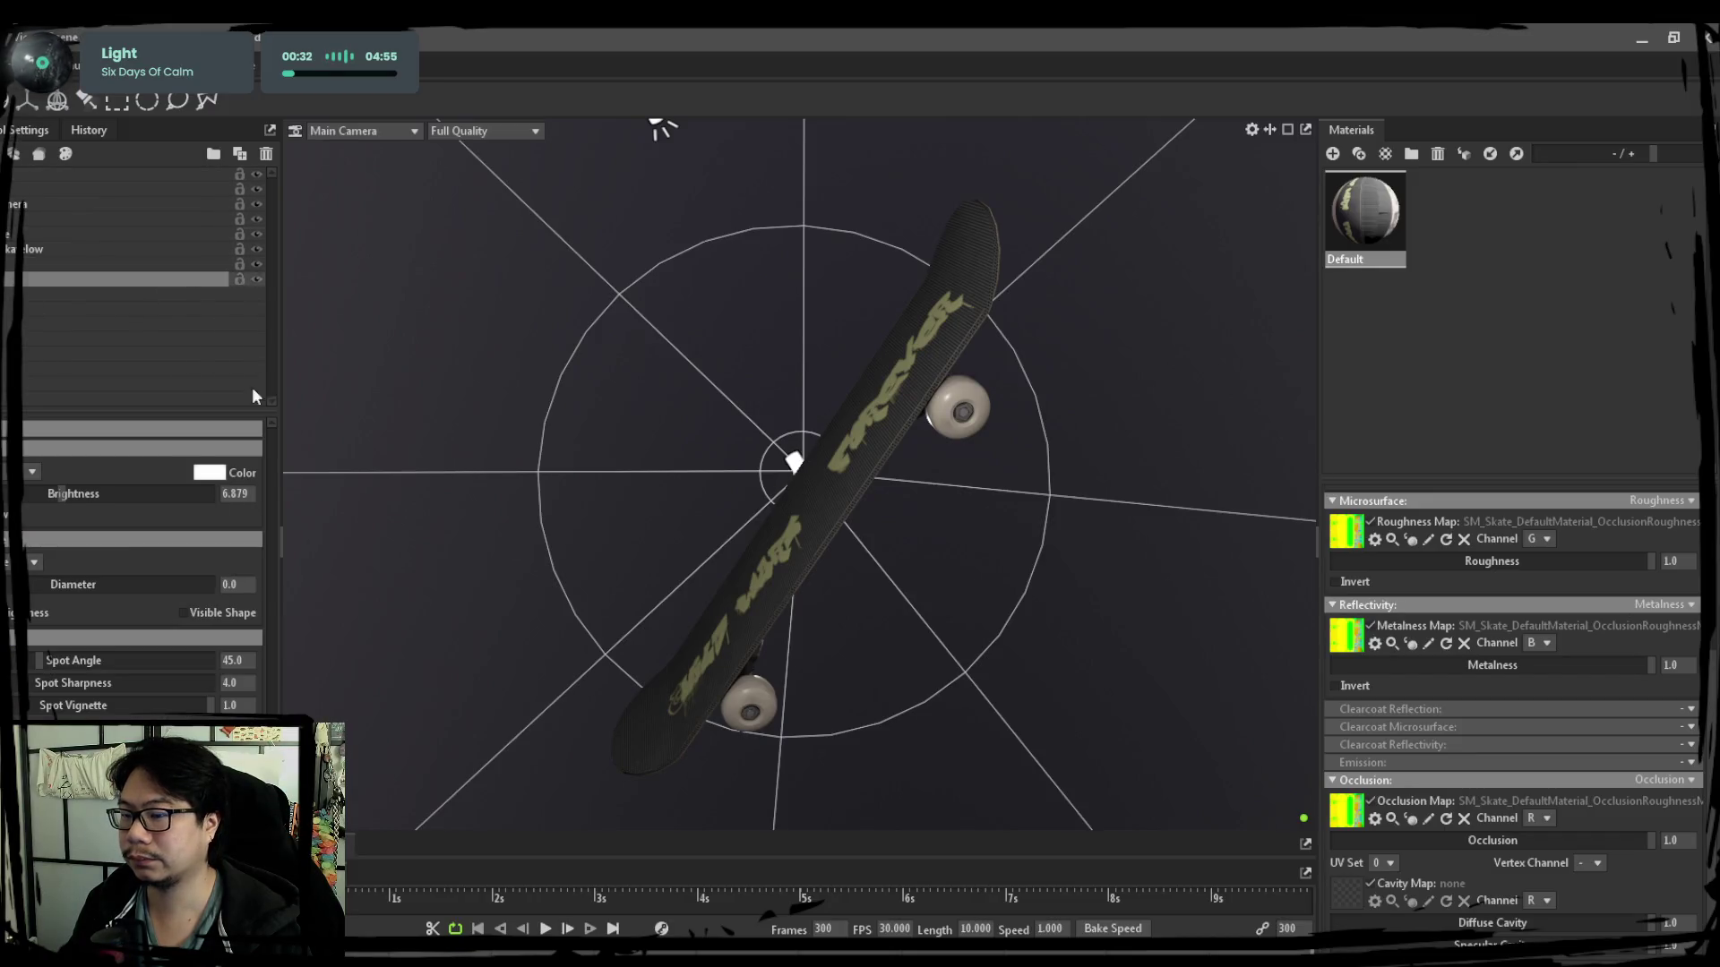
# Try a red light colour on the skateboard, revert it to white, and deselect the light.
pyautogui.click(208, 471)
pyautogui.click(430, 507)
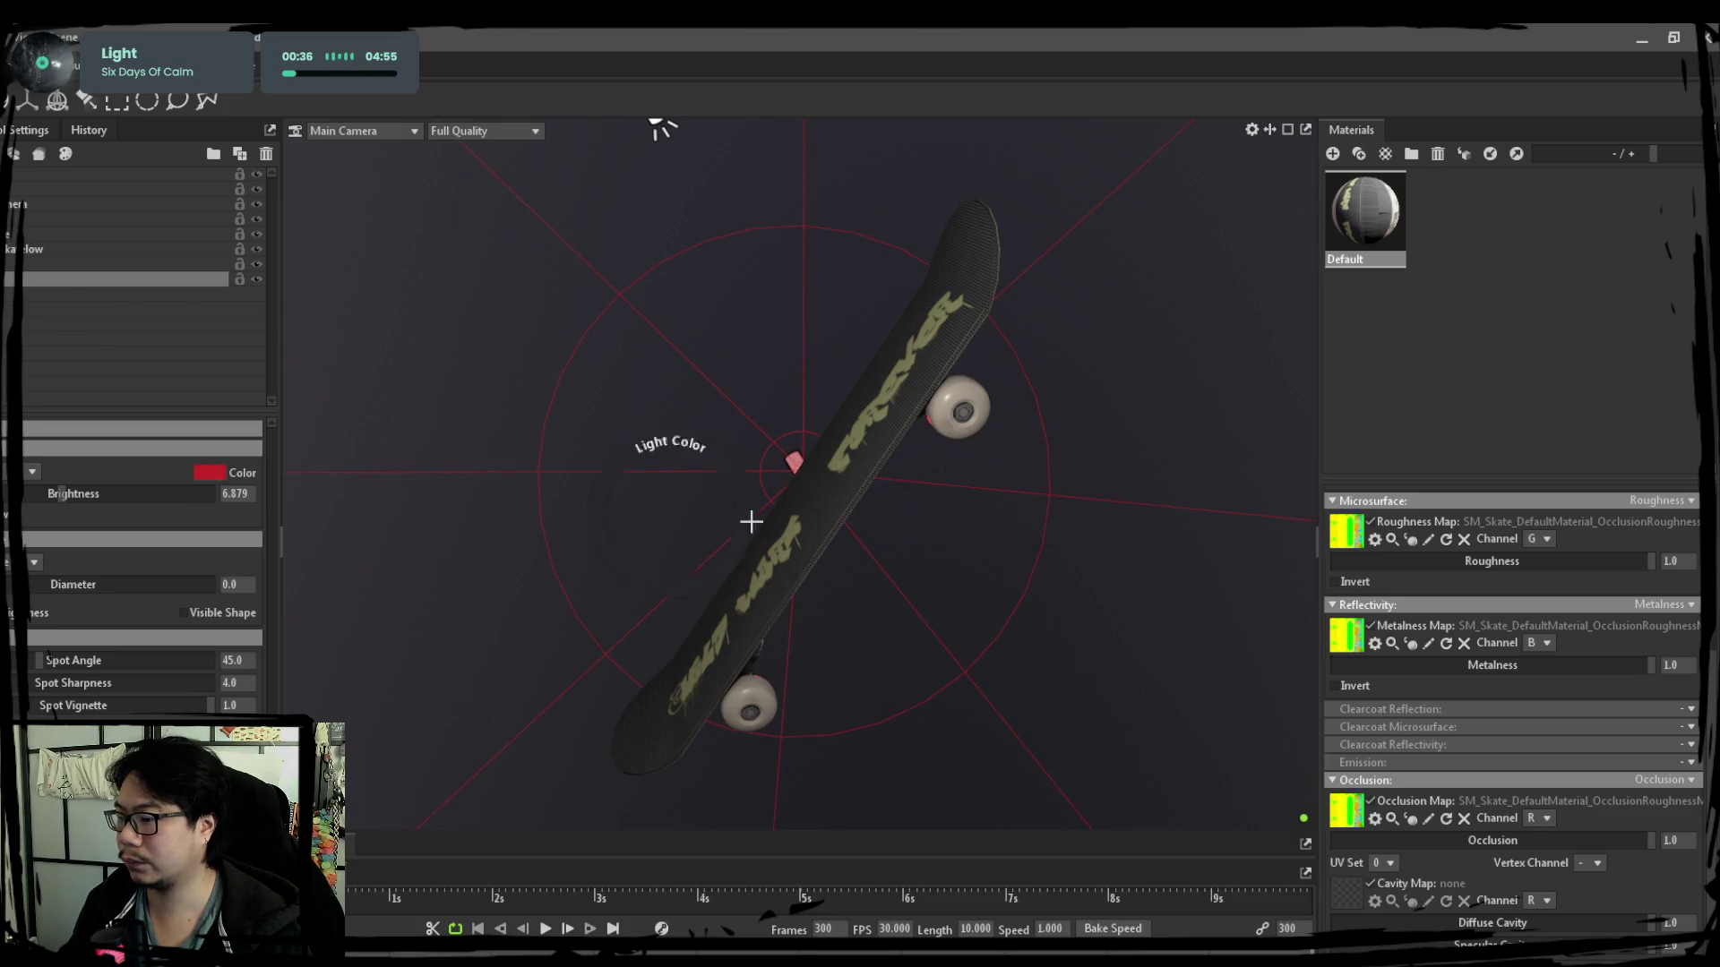
pyautogui.moveTo(779, 458); pyautogui.dragTo(1071, 515)
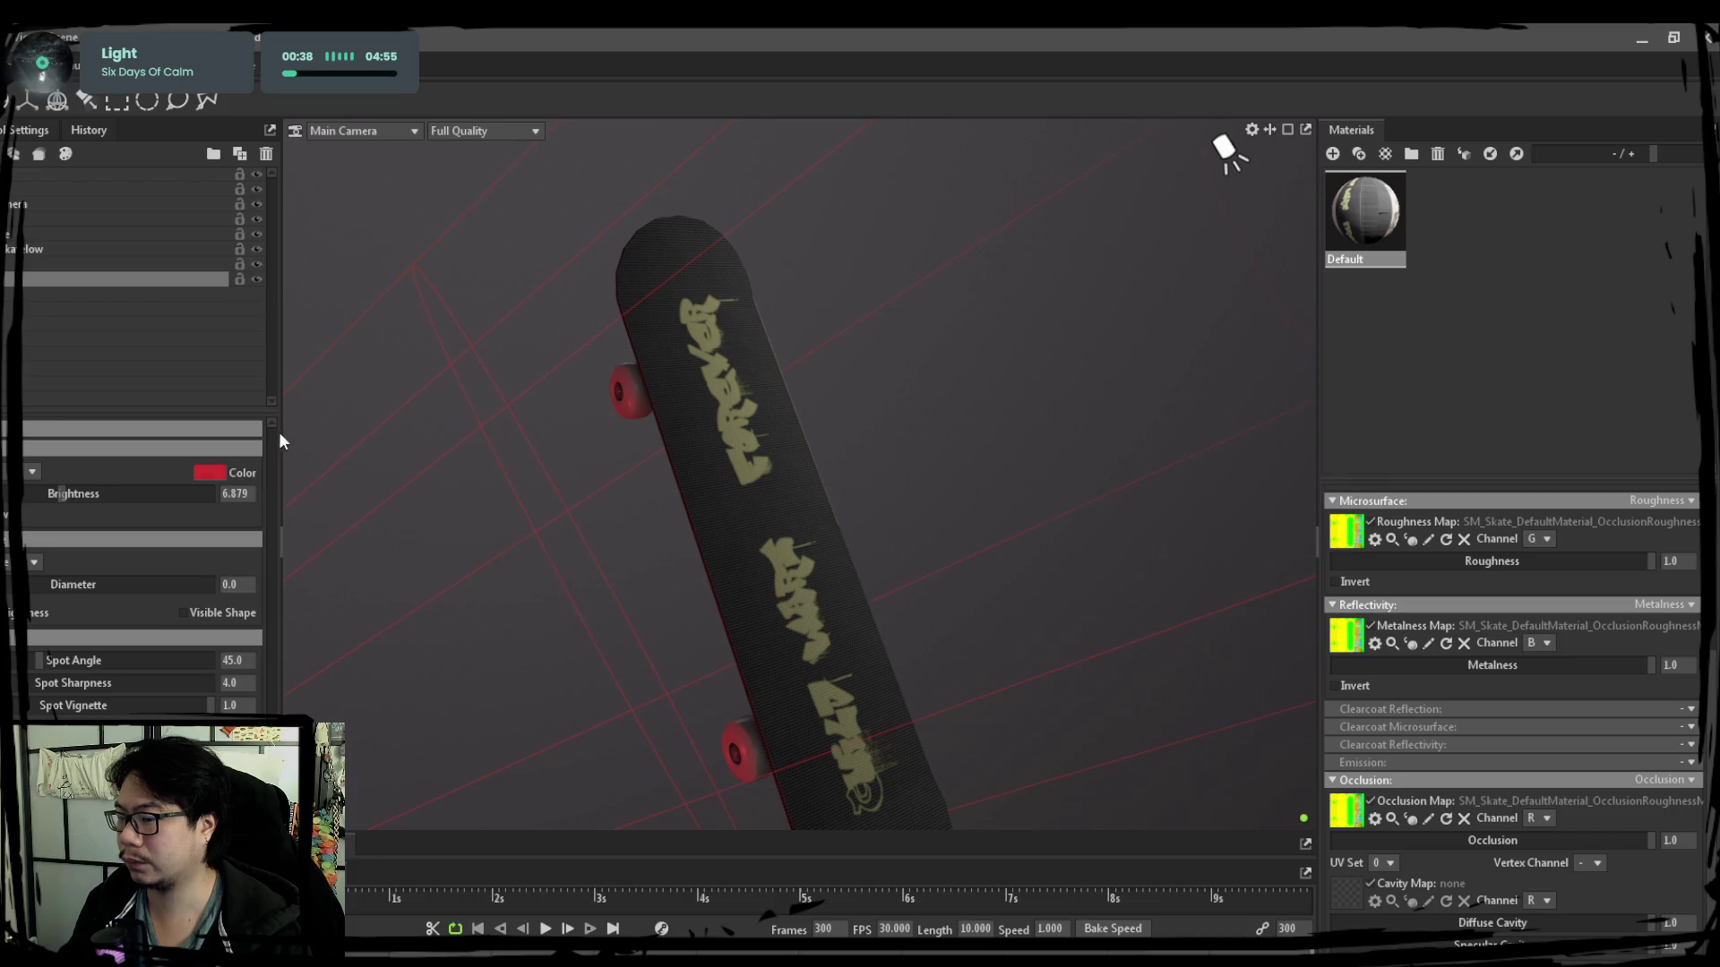
pyautogui.moveTo(557, 389); pyautogui.dragTo(667, 451)
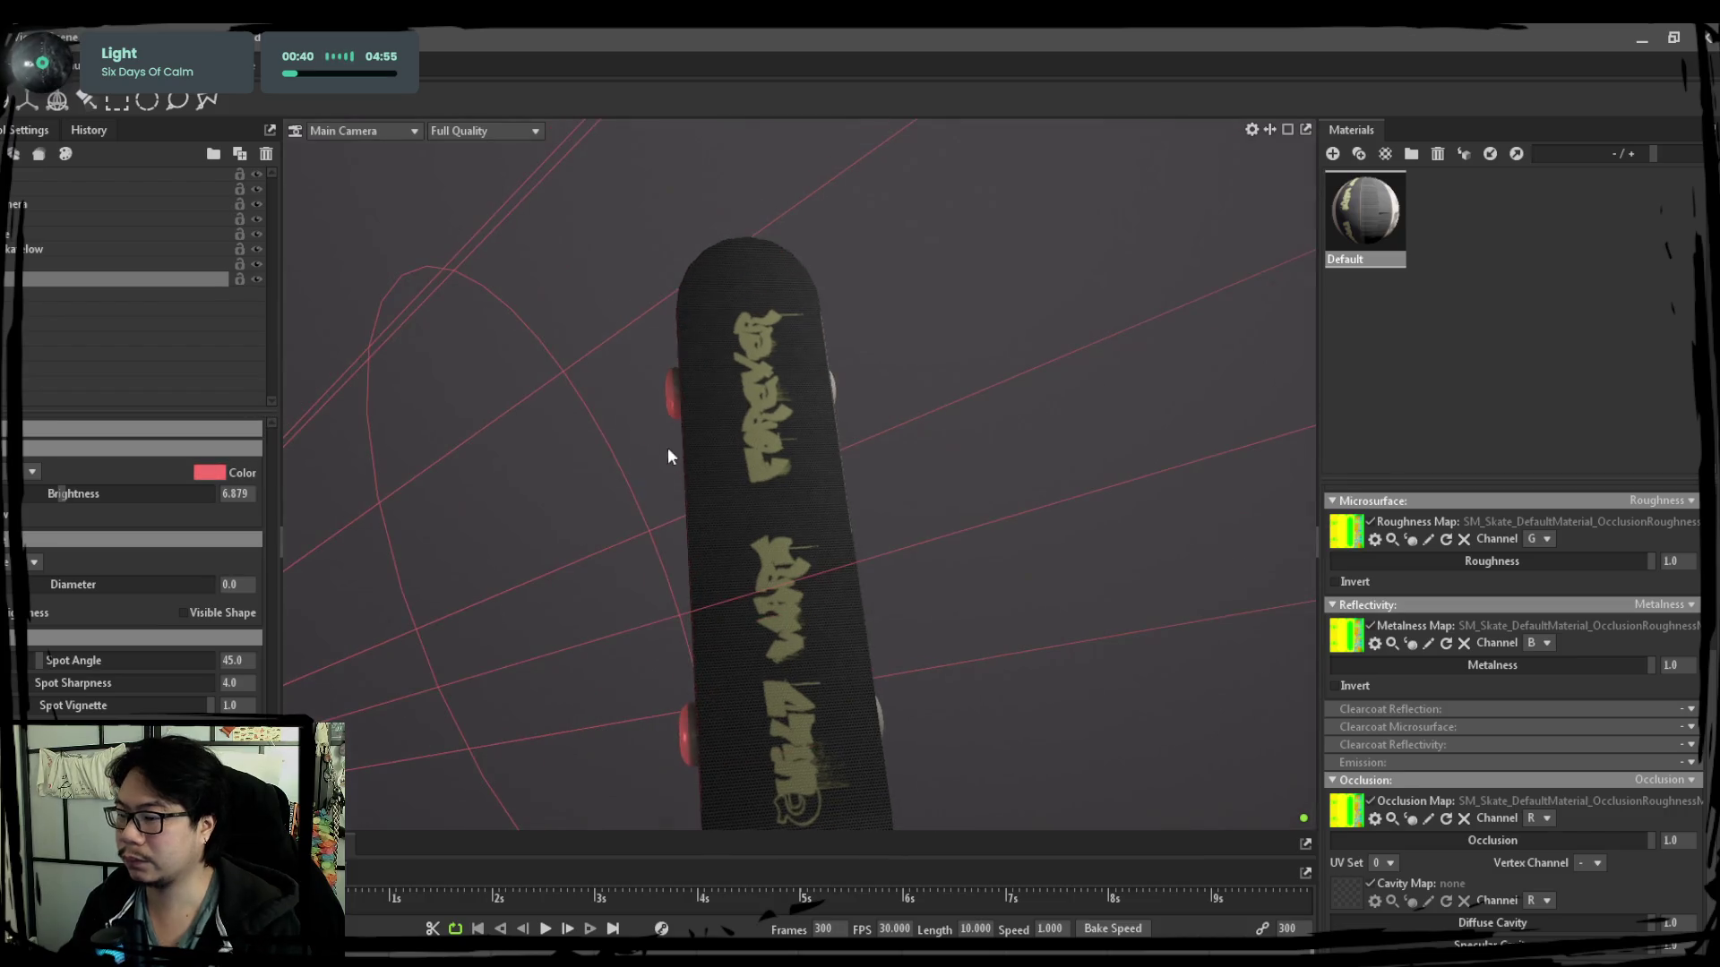
pyautogui.click(566, 384)
pyautogui.moveTo(620, 554)
pyautogui.mouseDown()
pyautogui.moveTo(950, 596)
pyautogui.moveTo(478, 564)
pyautogui.mouseUp()
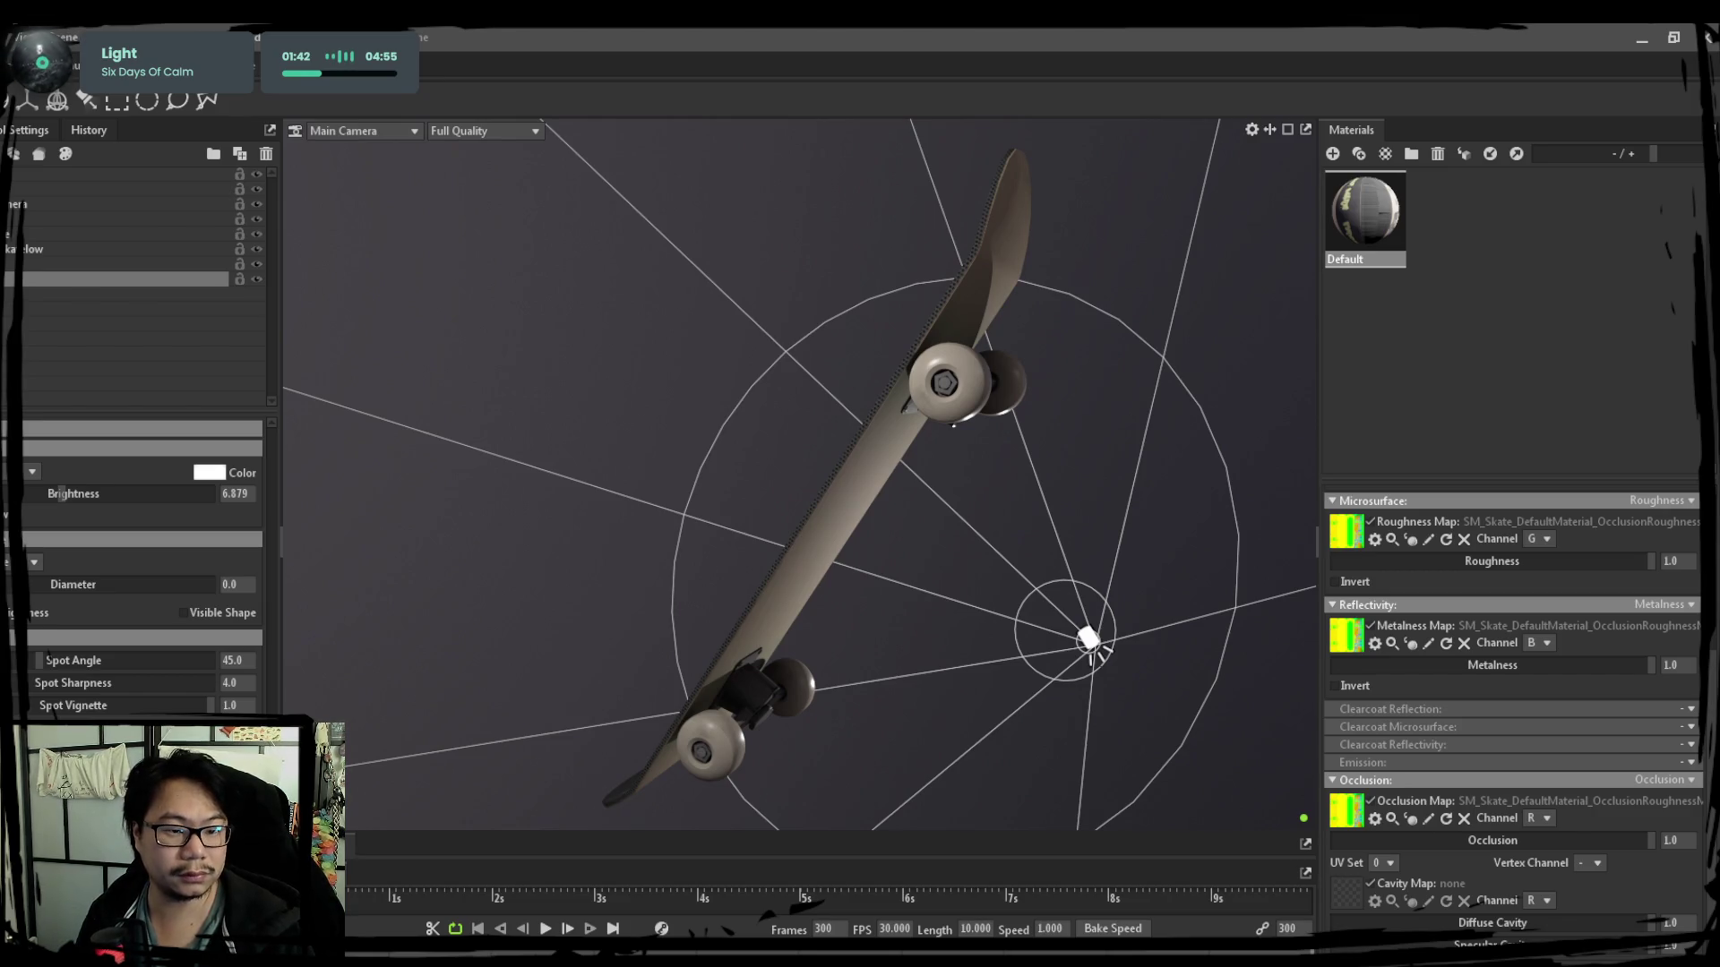
pyautogui.click(595, 217)
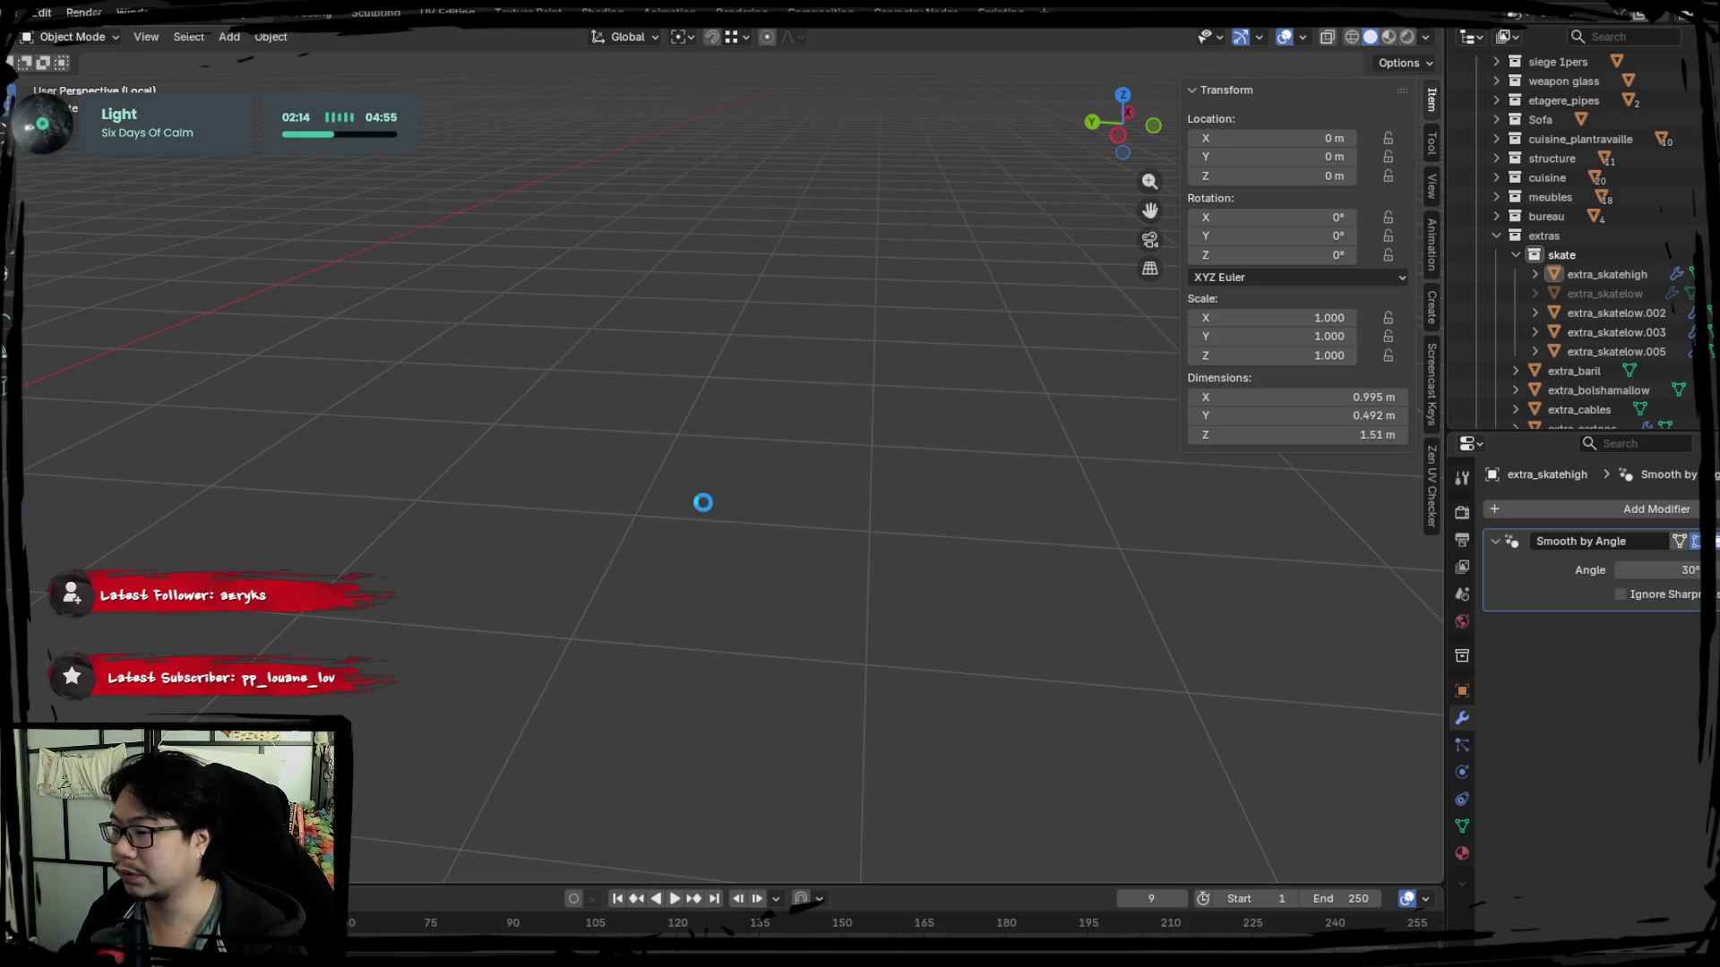
# Leave local view, select the cuisine_chaises stools at the bar and isolate them.
pyautogui.press('KP_Divide')
pyautogui.click(917, 561)
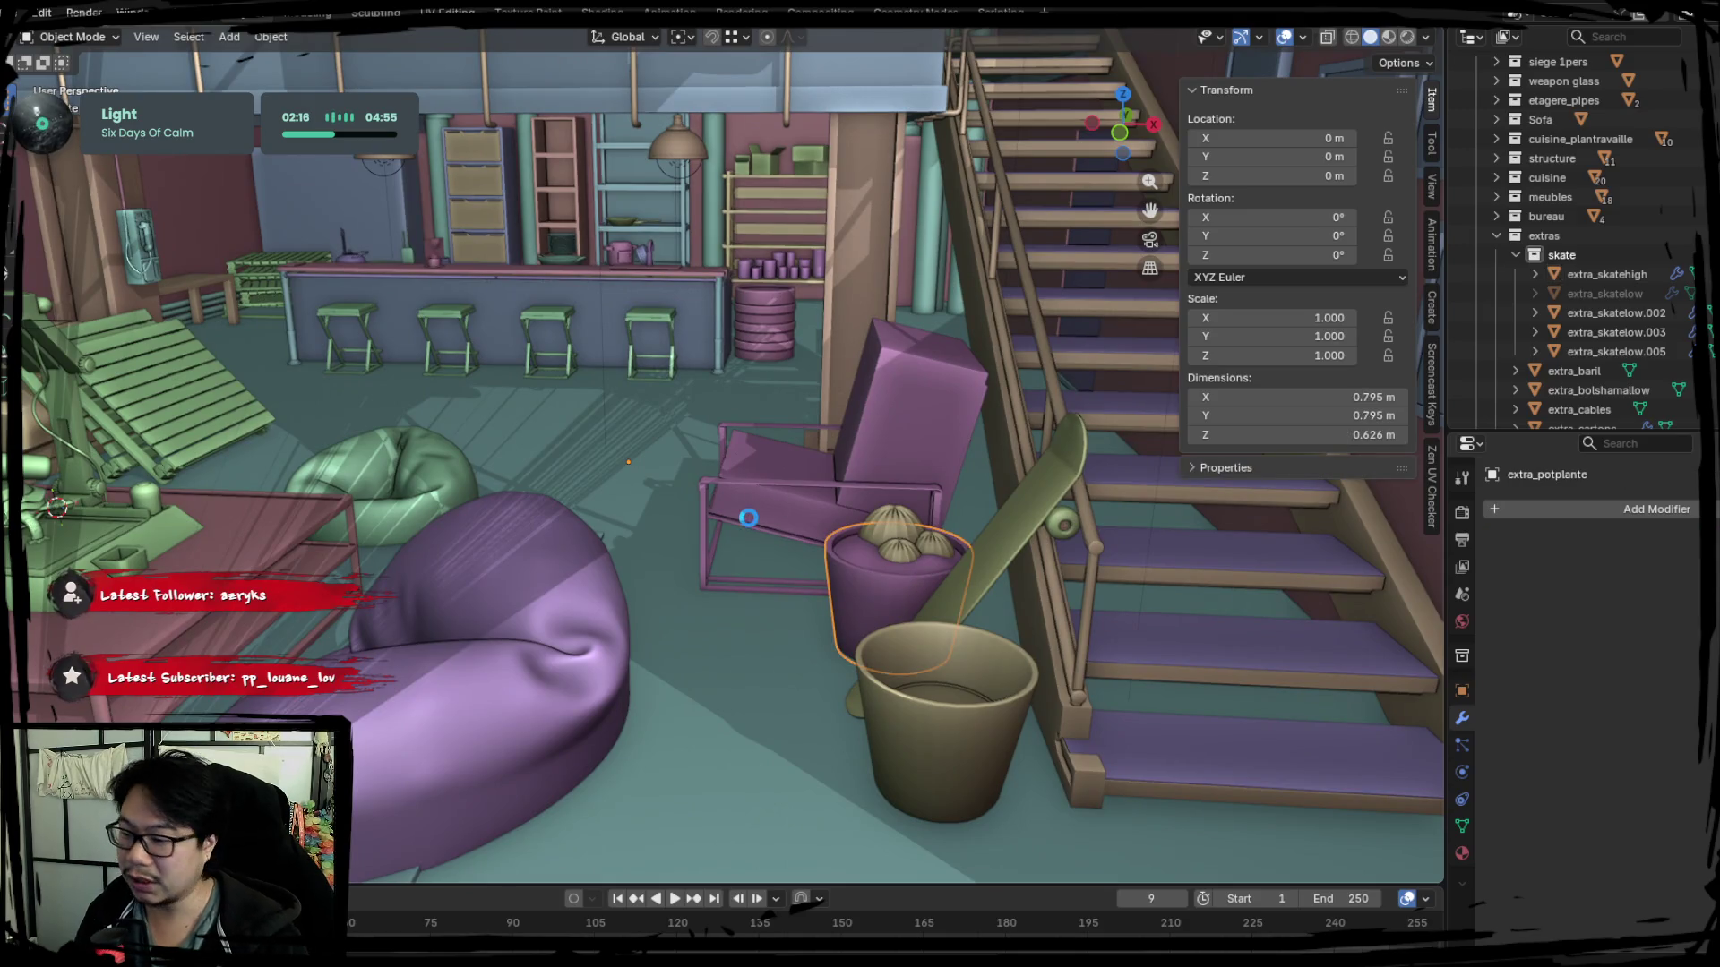
pyautogui.moveTo(454, 383); pyautogui.dragTo(853, 658, button='middle')
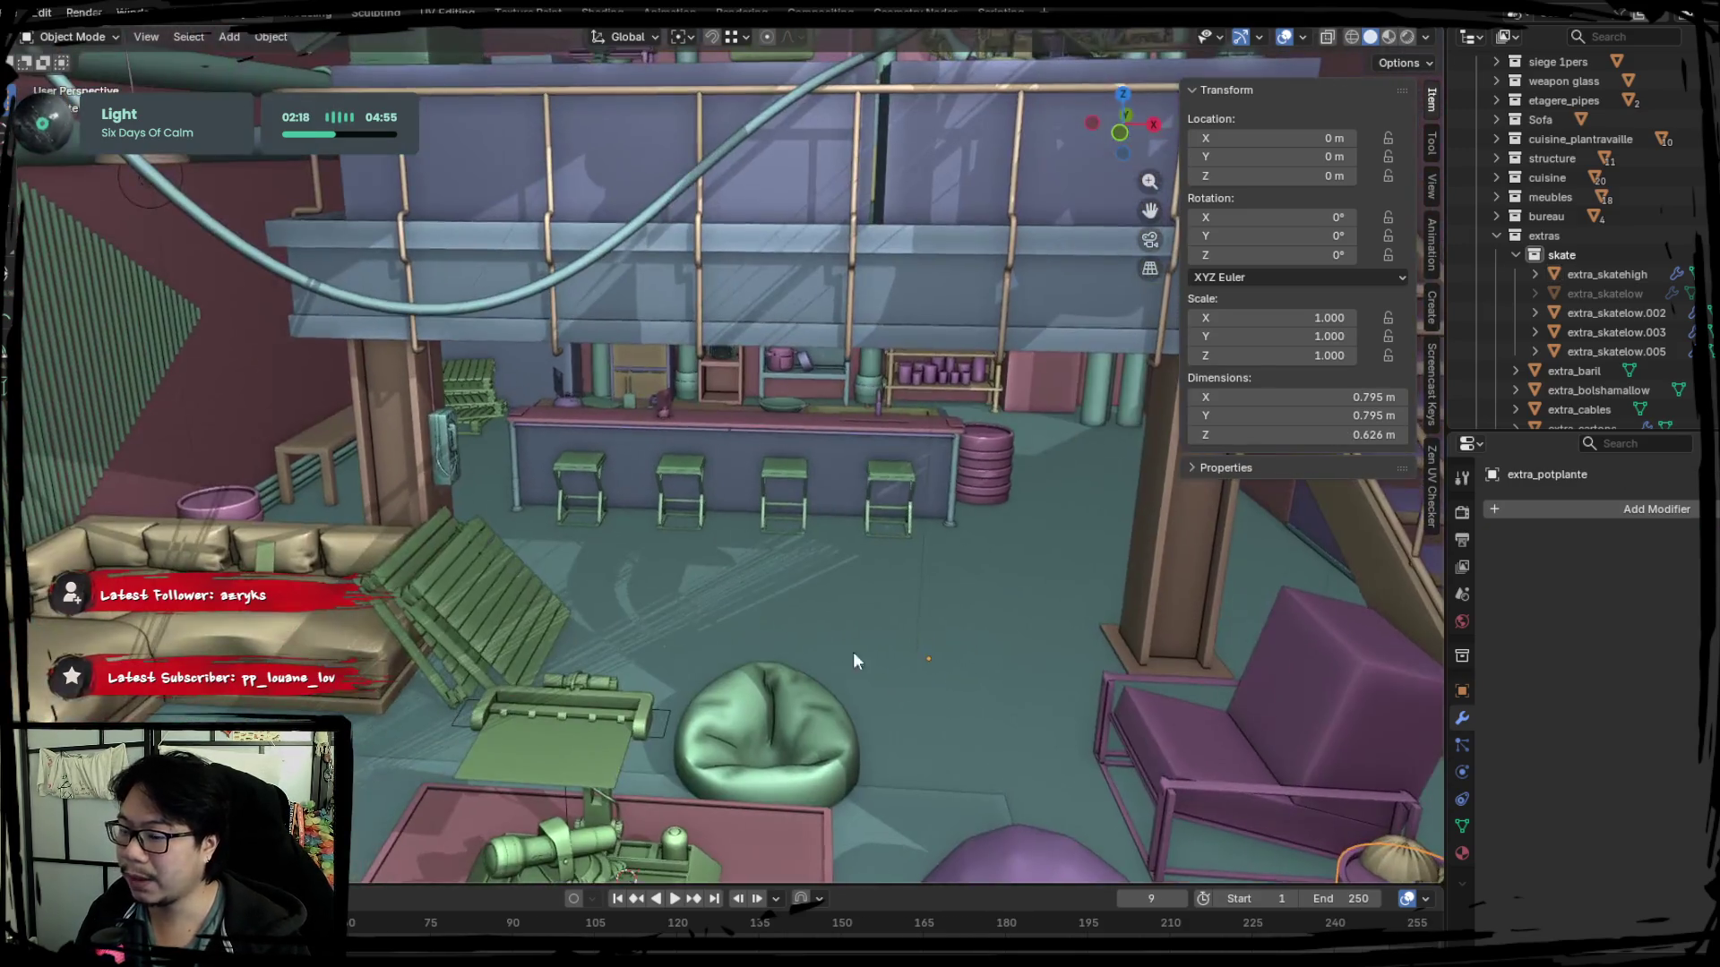
pyautogui.click(772, 504)
pyautogui.press('KP_Divide')
pyautogui.moveTo(1068, 633)
pyautogui.mouseDown(button='middle')
pyautogui.moveTo(775, 614)
pyautogui.moveTo(775, 650)
pyautogui.mouseUp(button='middle')
pyautogui.scroll(3, 775, 614)
pyautogui.scroll(2, 766, 621)
# Separate three L-selected stools into a new object and hide it, keeping one stool.
pyautogui.press('Tab')
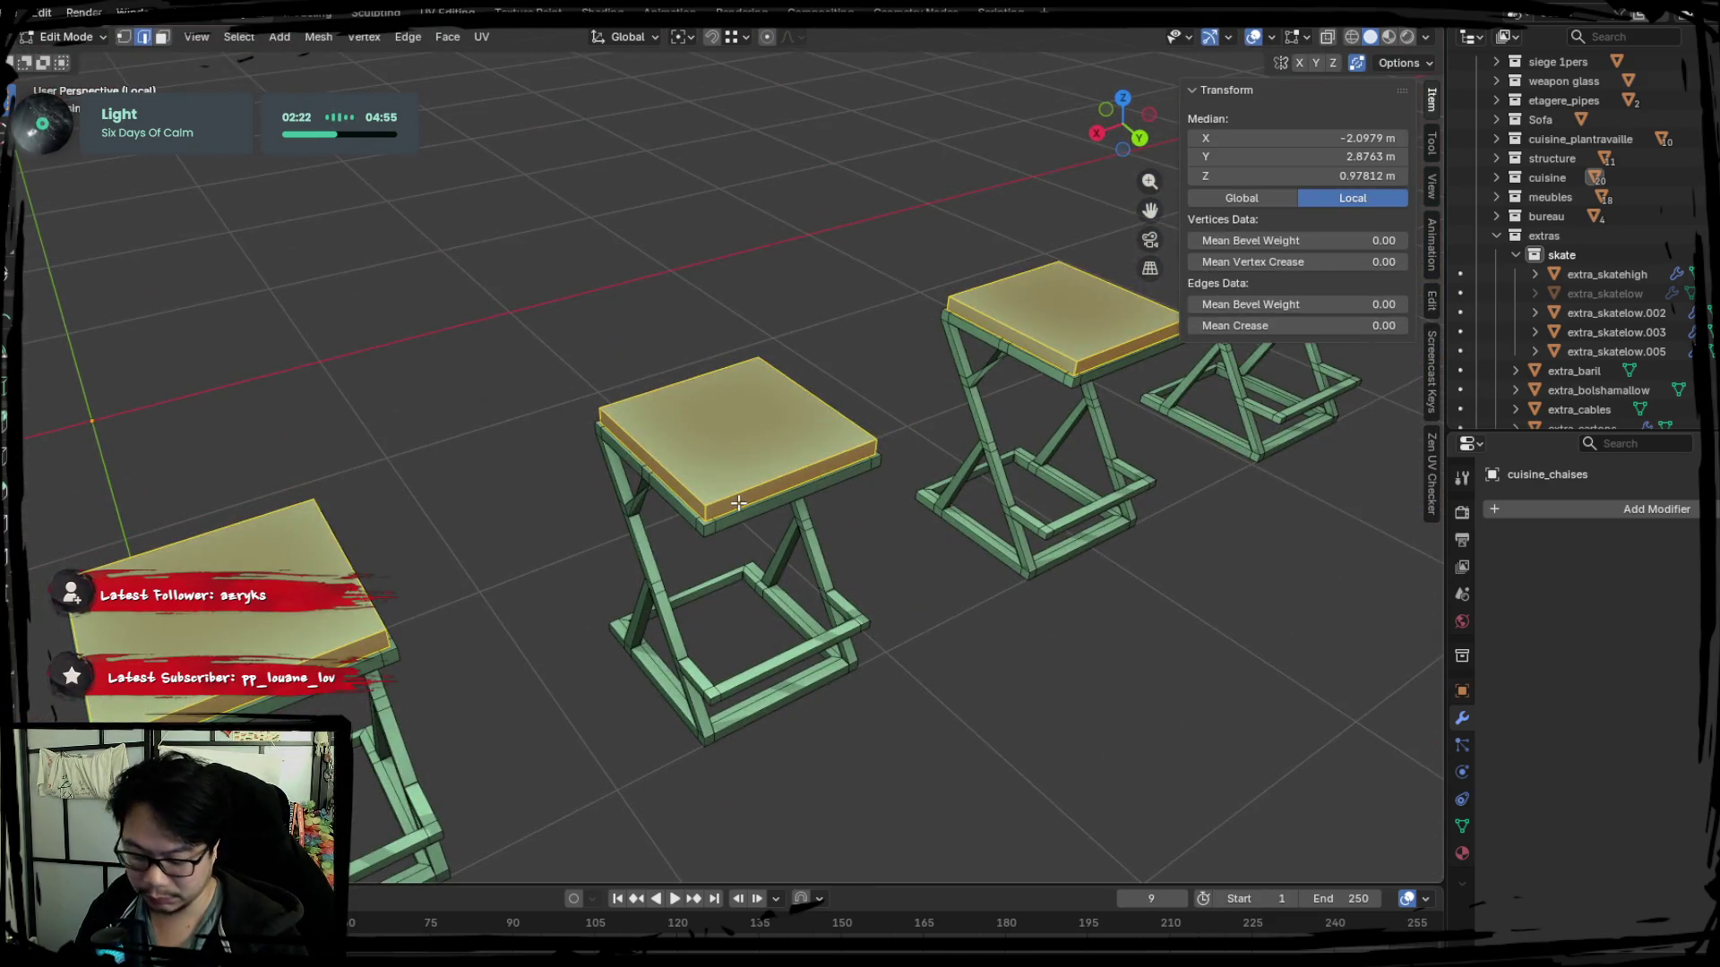
pyautogui.press('l')
pyautogui.press('l')
pyautogui.press('l')
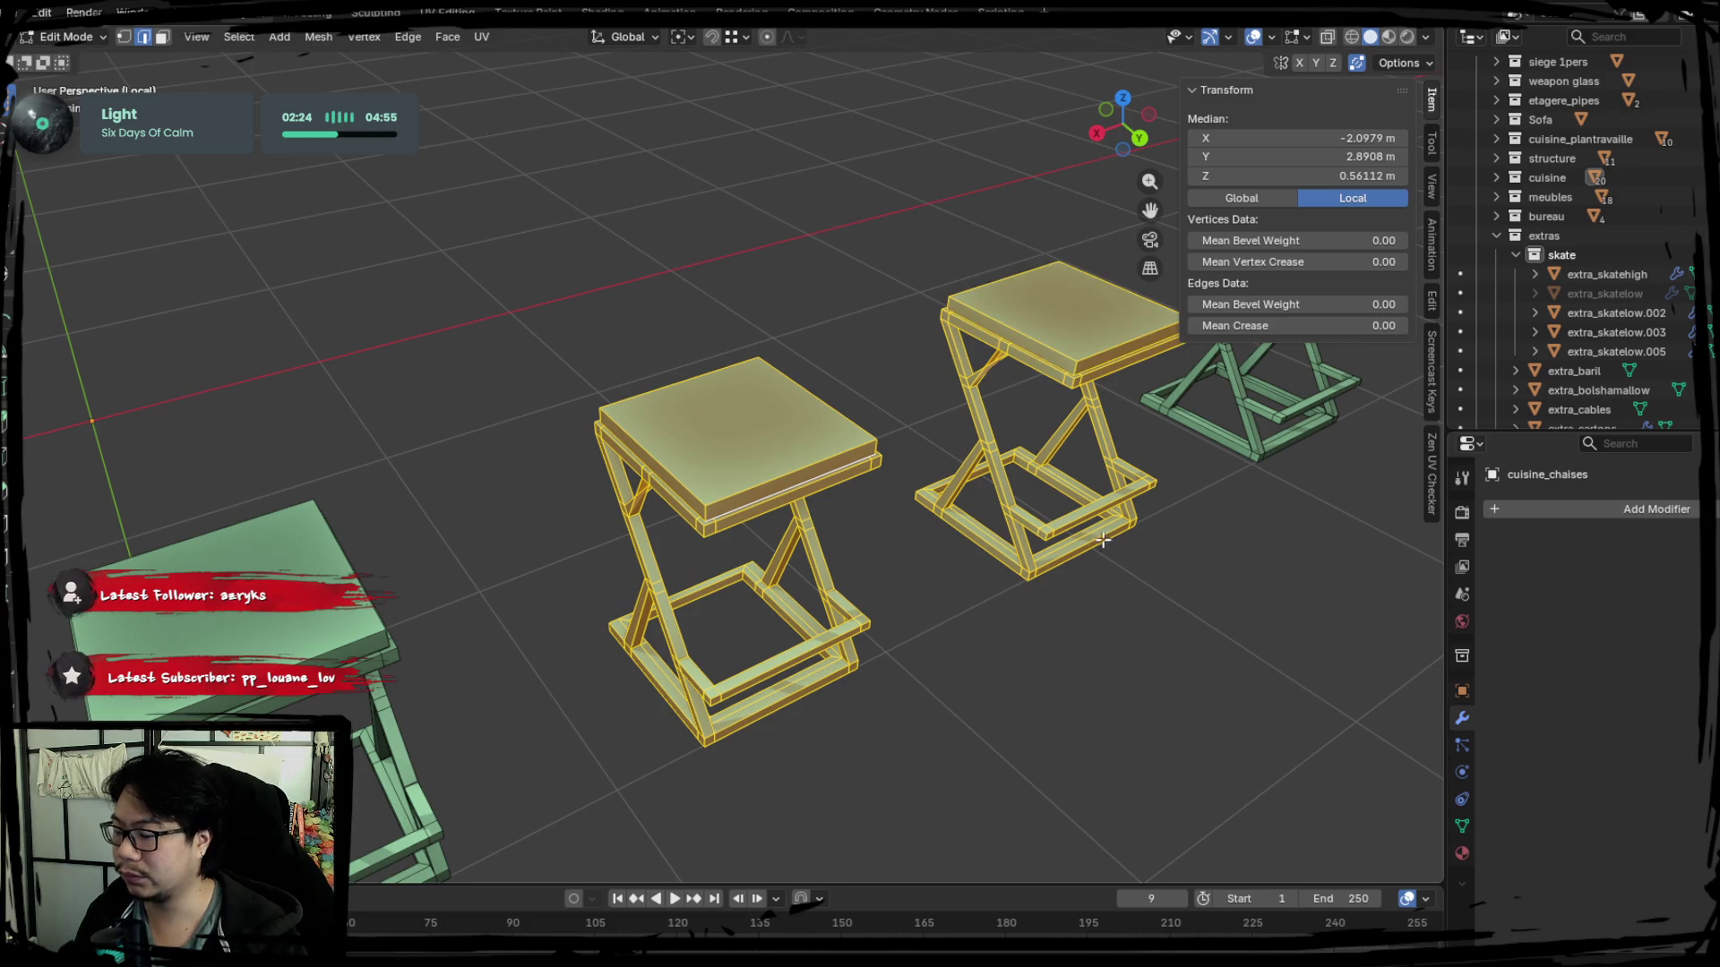
pyautogui.keyDown('shift'); pyautogui.moveTo(1102, 539); pyautogui.dragTo(968, 315, button='middle'); pyautogui.keyUp('shift')
pyautogui.press('l')
pyautogui.press('l')
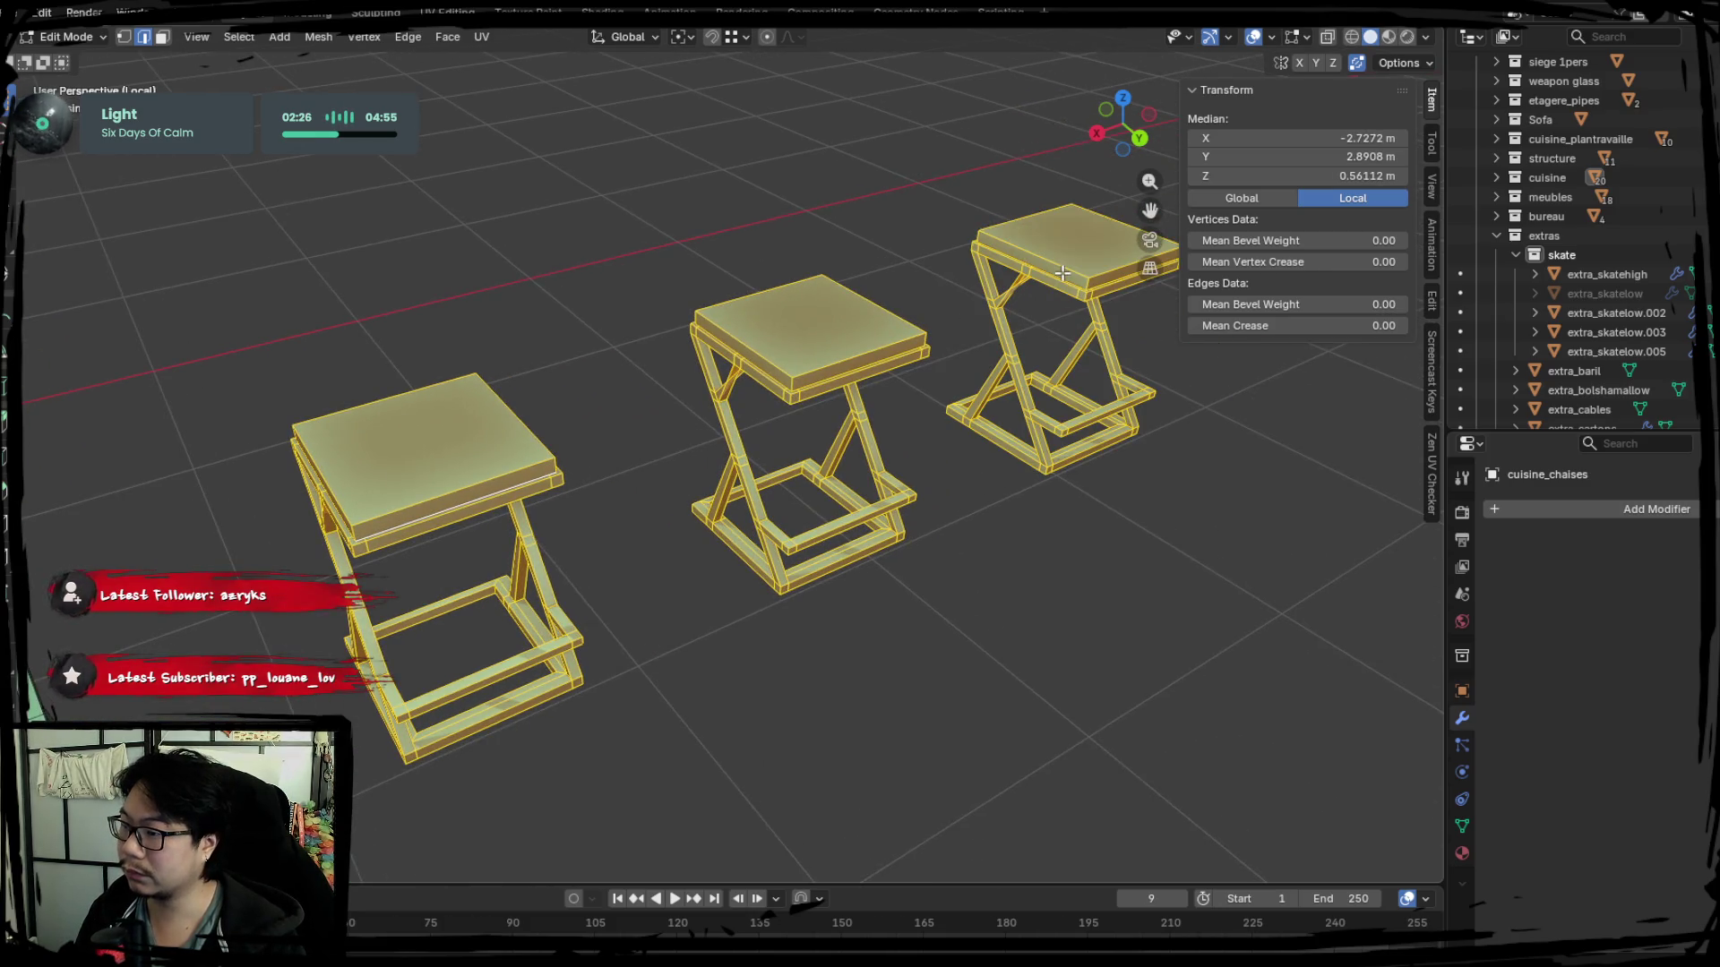
pyautogui.moveTo(1062, 274); pyautogui.dragTo(973, 458, button='middle')
pyautogui.press('p')
pyautogui.click(974, 458)
pyautogui.press('Tab')
pyautogui.press('a')
pyautogui.press('Delete')
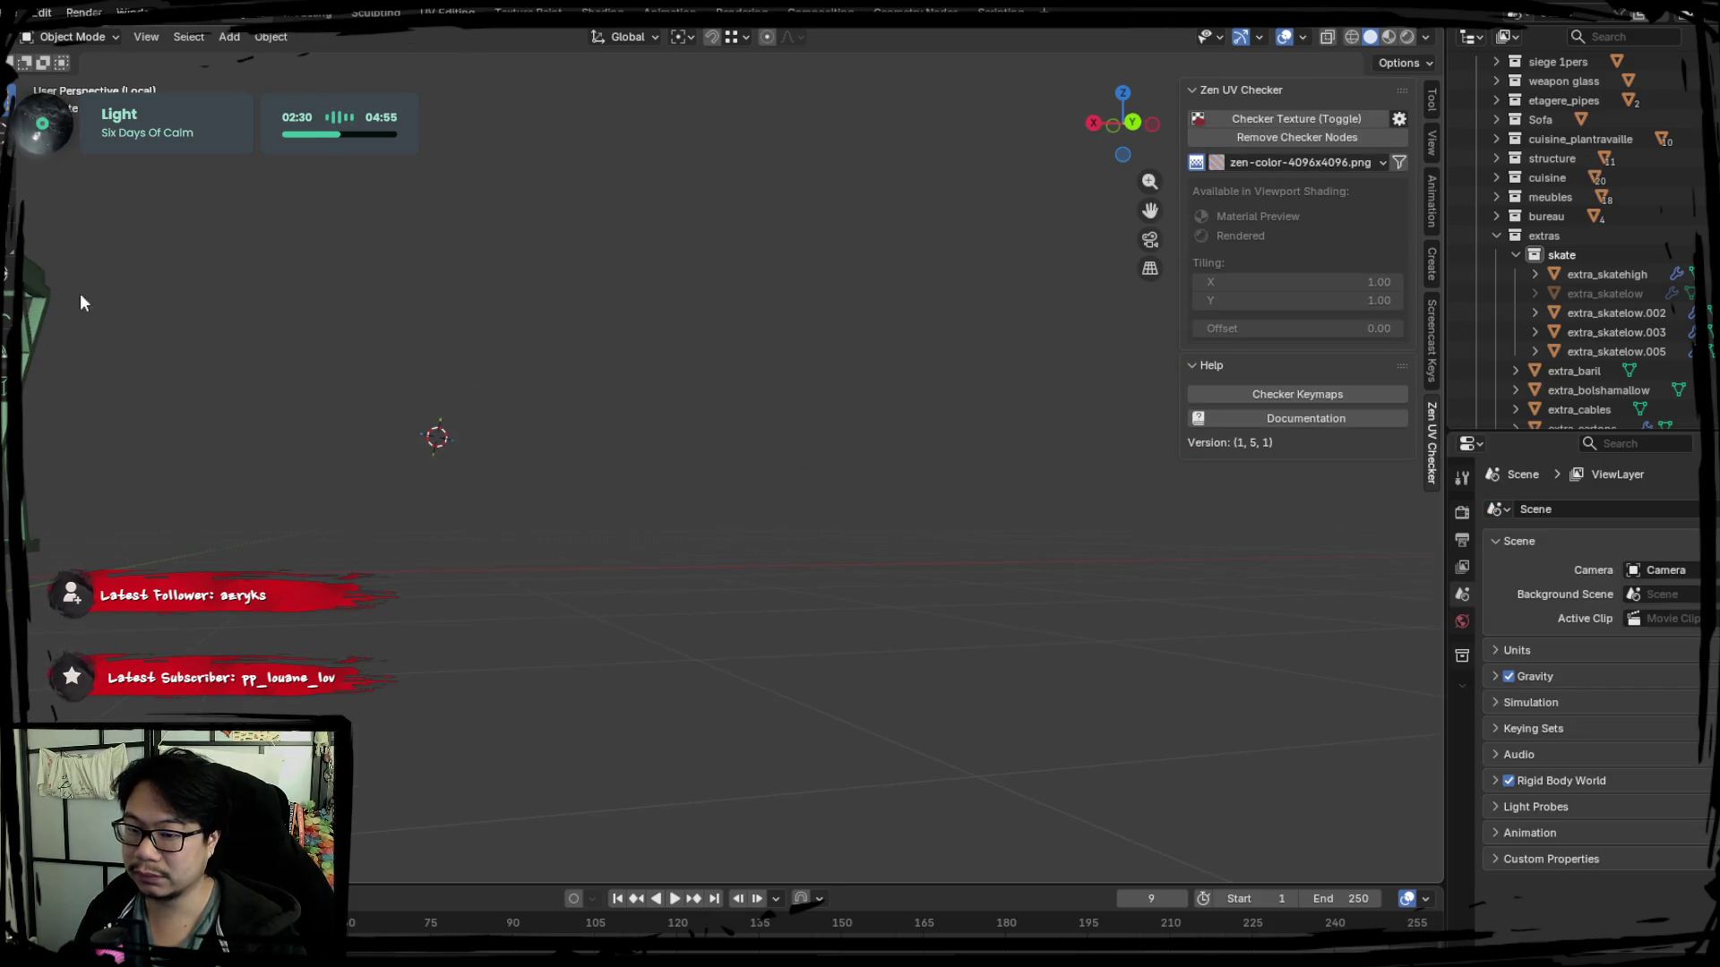
# Isolate the remaining stool in local view and enter edit mode on its legs.
pyautogui.click(50, 296)
pyautogui.press('KP_Divide')
pyautogui.press('KP_Divide')
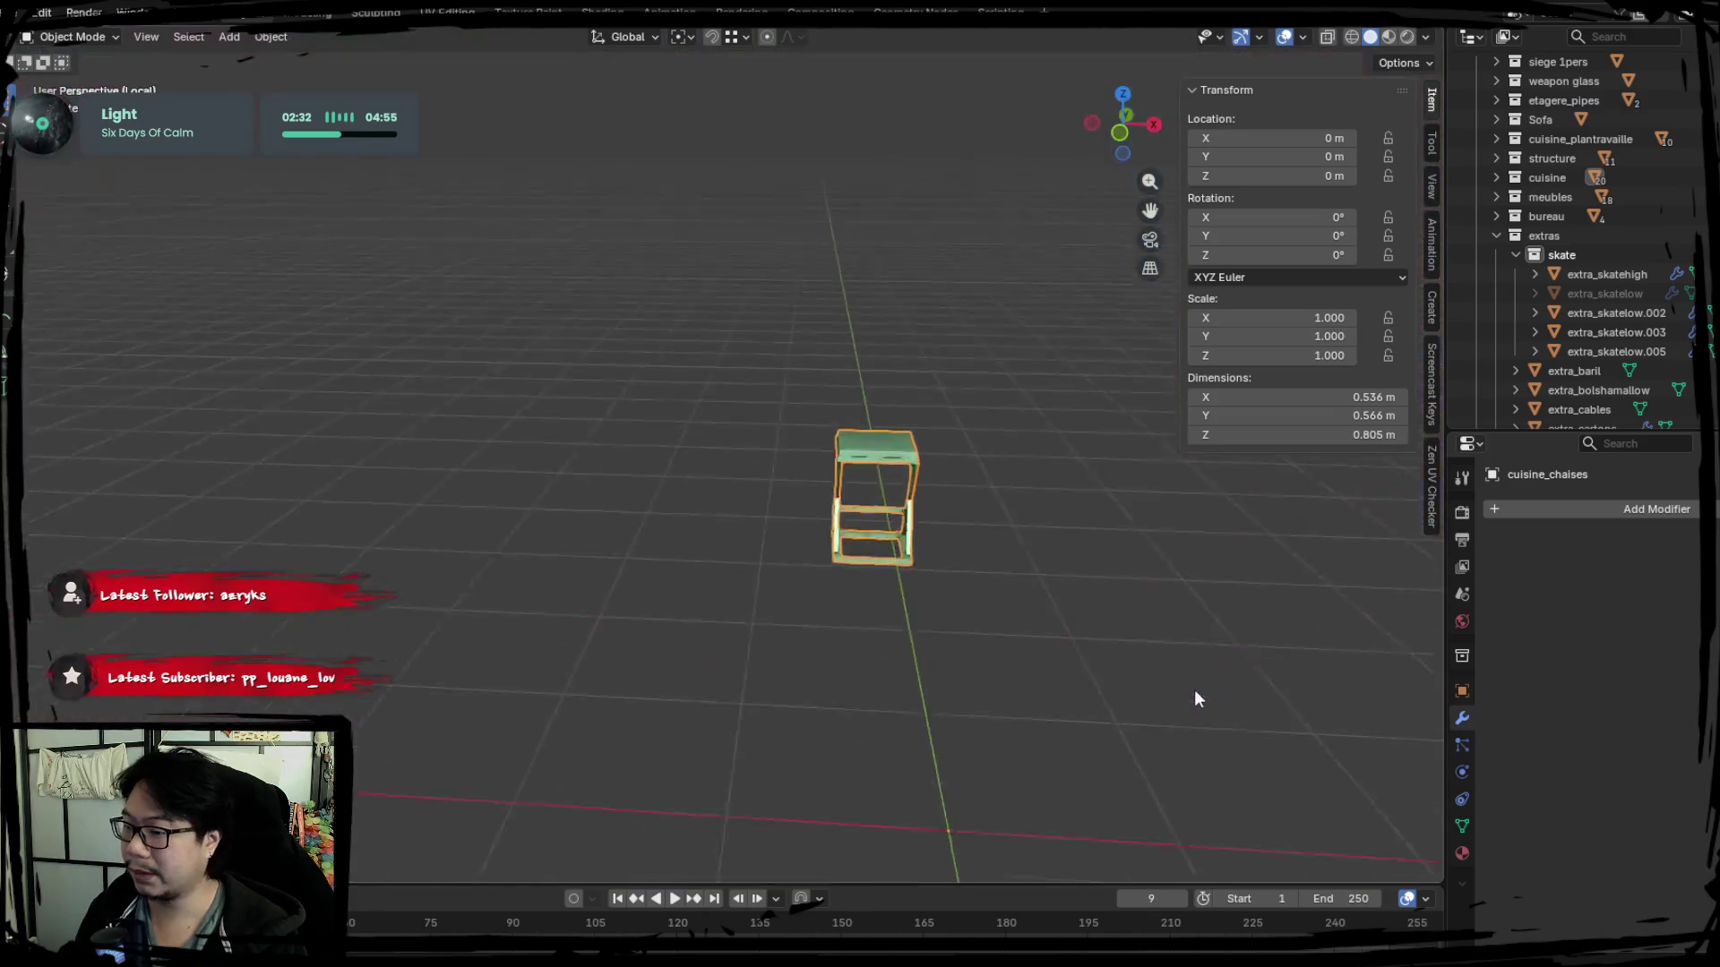
pyautogui.press('Tab')
pyautogui.moveTo(896, 529); pyautogui.dragTo(927, 568, button='middle')
pyautogui.scroll(3, 926, 568)
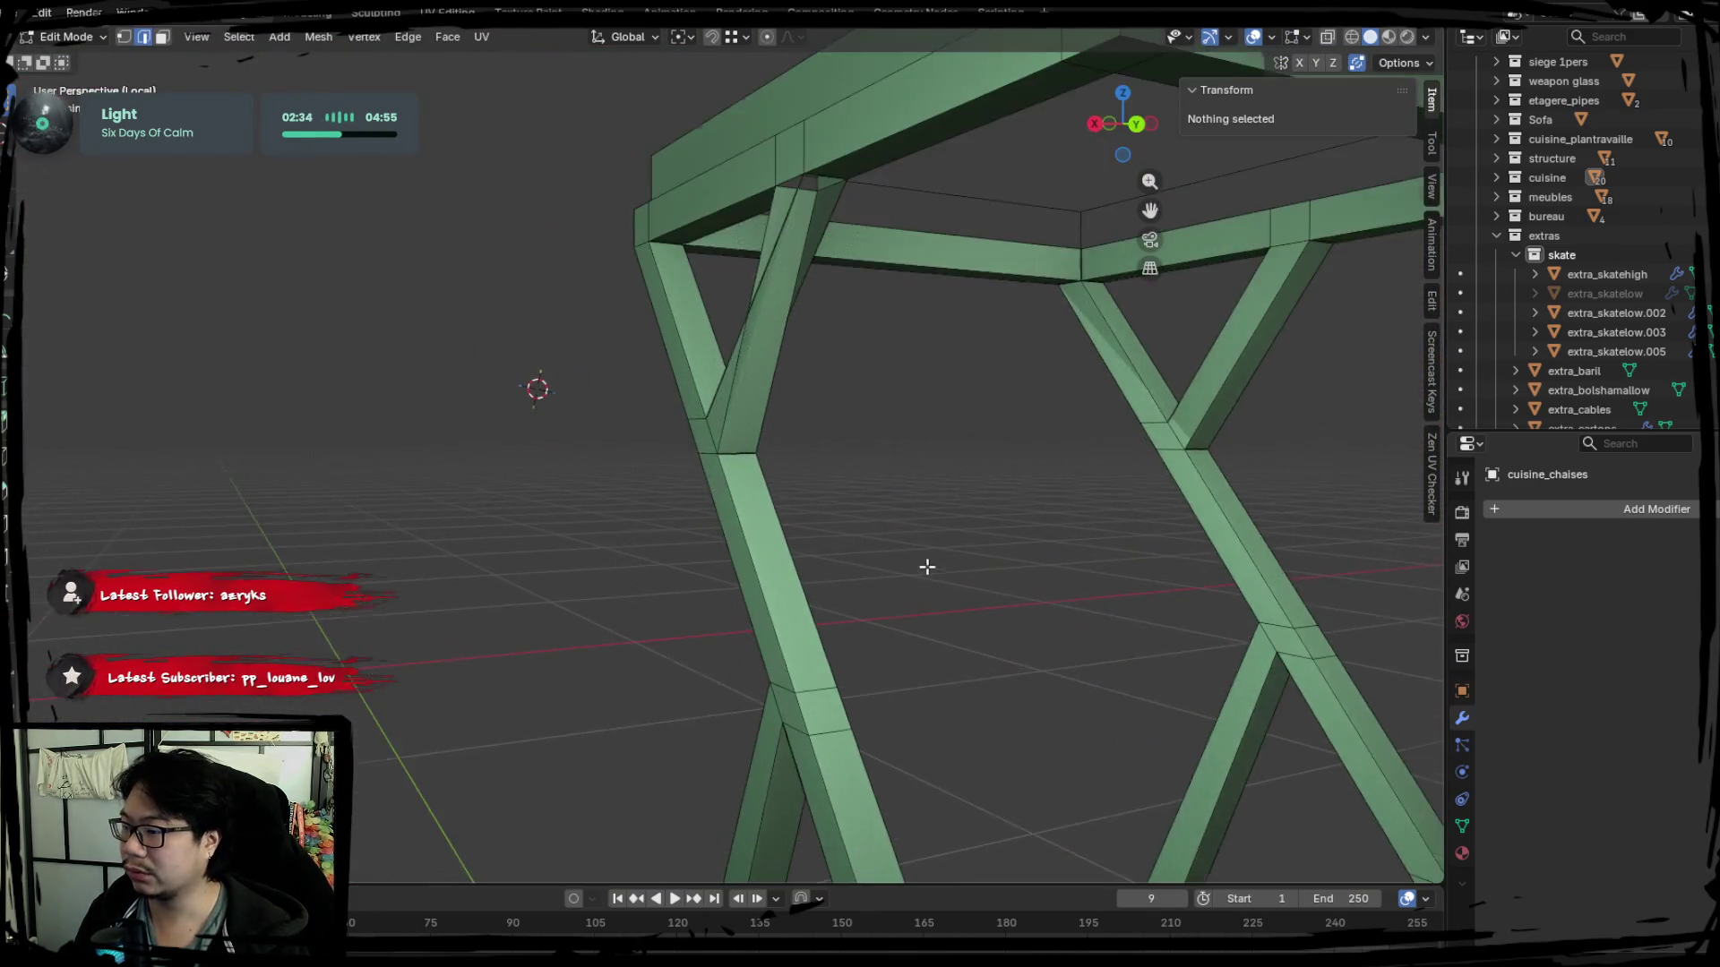
pyautogui.moveTo(712, 473)
pyautogui.mouseDown(button='middle')
pyautogui.moveTo(895, 519)
pyautogui.moveTo(1063, 606)
pyautogui.moveTo(635, 469)
pyautogui.mouseUp(button='middle')
# From the side ortho view, delete the diagonal leg face where it meets the frame.
pyautogui.press('ctrl+KP_3')
pyautogui.click(737, 473)
pyautogui.press('x')
pyautogui.click(758, 451)
pyautogui.hotkey('ctrl', 'z')
pyautogui.press('x')
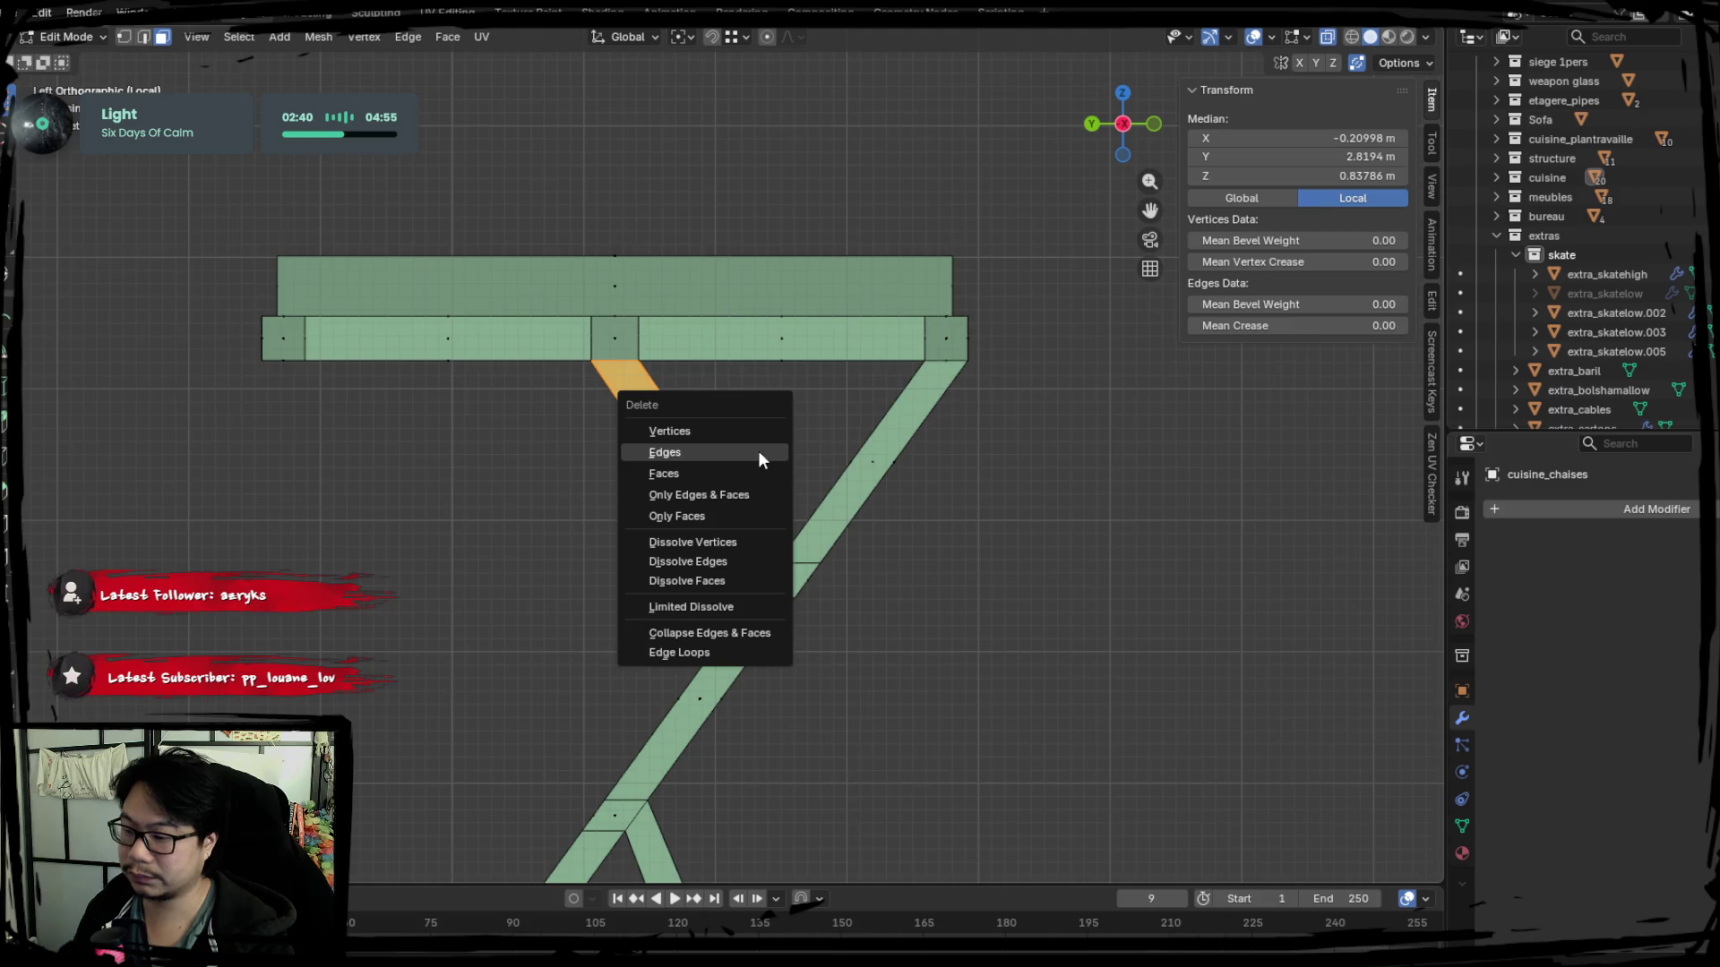
pyautogui.click(756, 474)
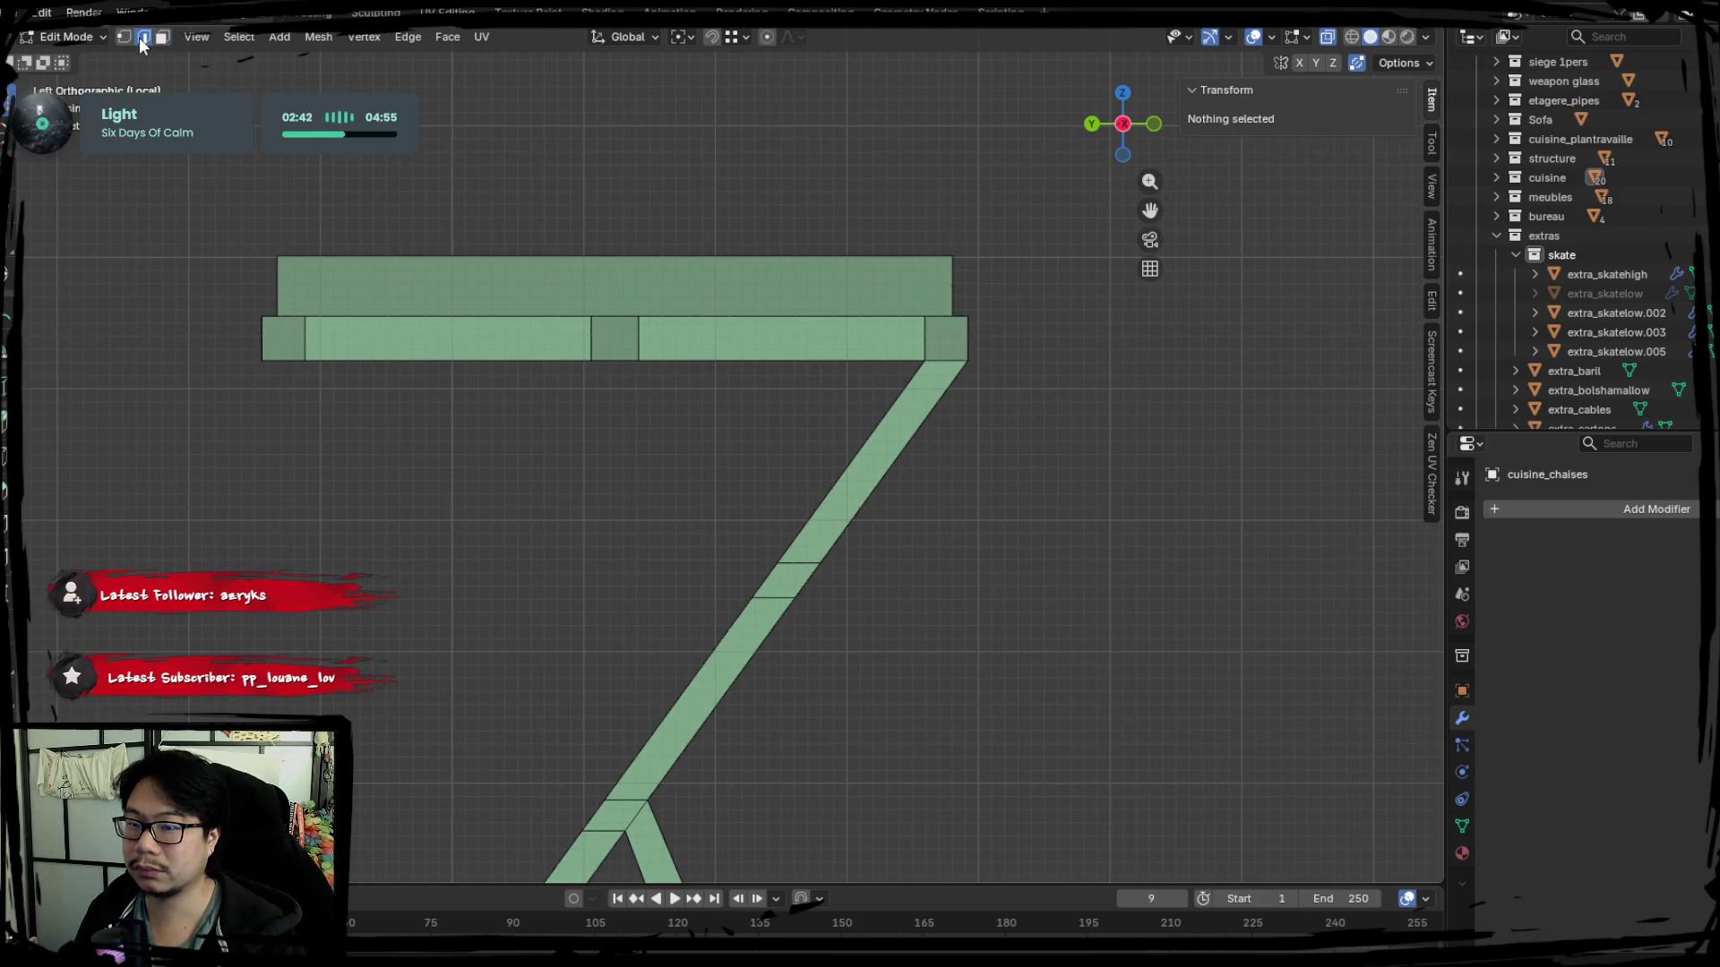
# Fill a new face between two leg edges to rebuild the diagonal leg.
pyautogui.moveTo(422, 397); pyautogui.dragTo(594, 427, button='middle')
pyautogui.click(644, 359)
pyautogui.click(737, 554)
pyautogui.keyDown('shift'); pyautogui.click(625, 361); pyautogui.keyUp('shift')
pyautogui.press('f')
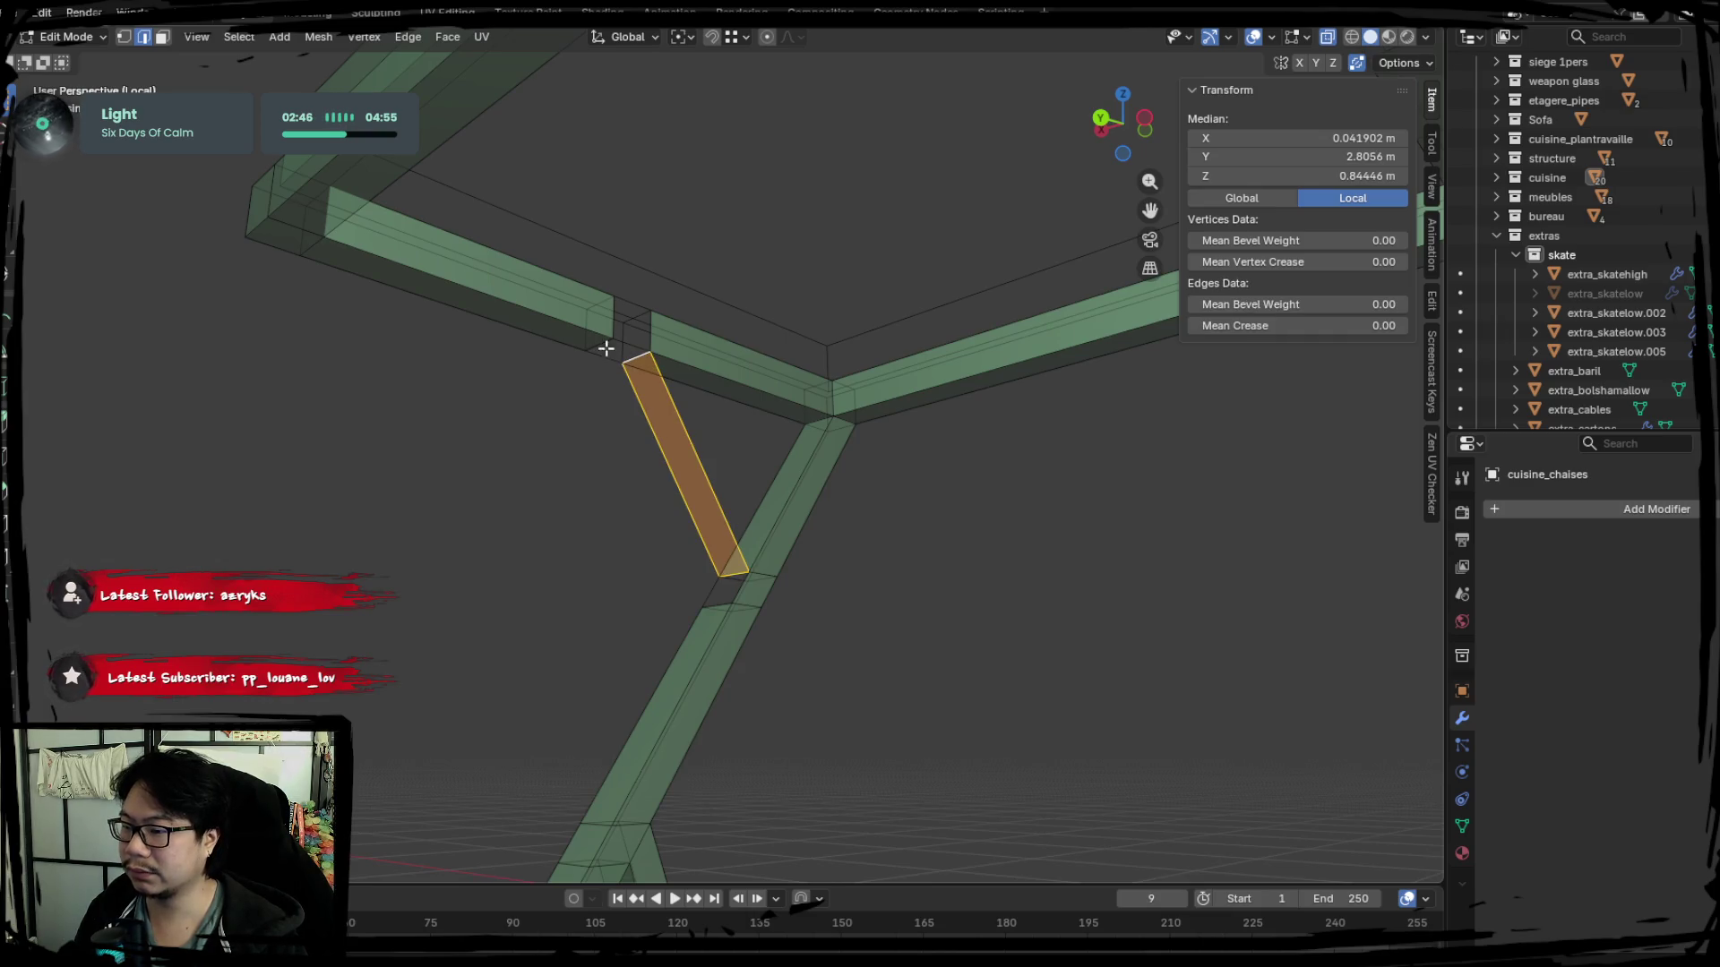
pyautogui.press('Tab')
pyautogui.scroll(-3, 957, 564)
# Knife-cut the leg crossing and fill the remaining gap with a face.
pyautogui.moveTo(959, 565); pyautogui.dragTo(907, 591, button='middle')
pyautogui.scroll(5, 722, 533)
pyautogui.moveTo(722, 534); pyautogui.dragTo(742, 560, button='middle')
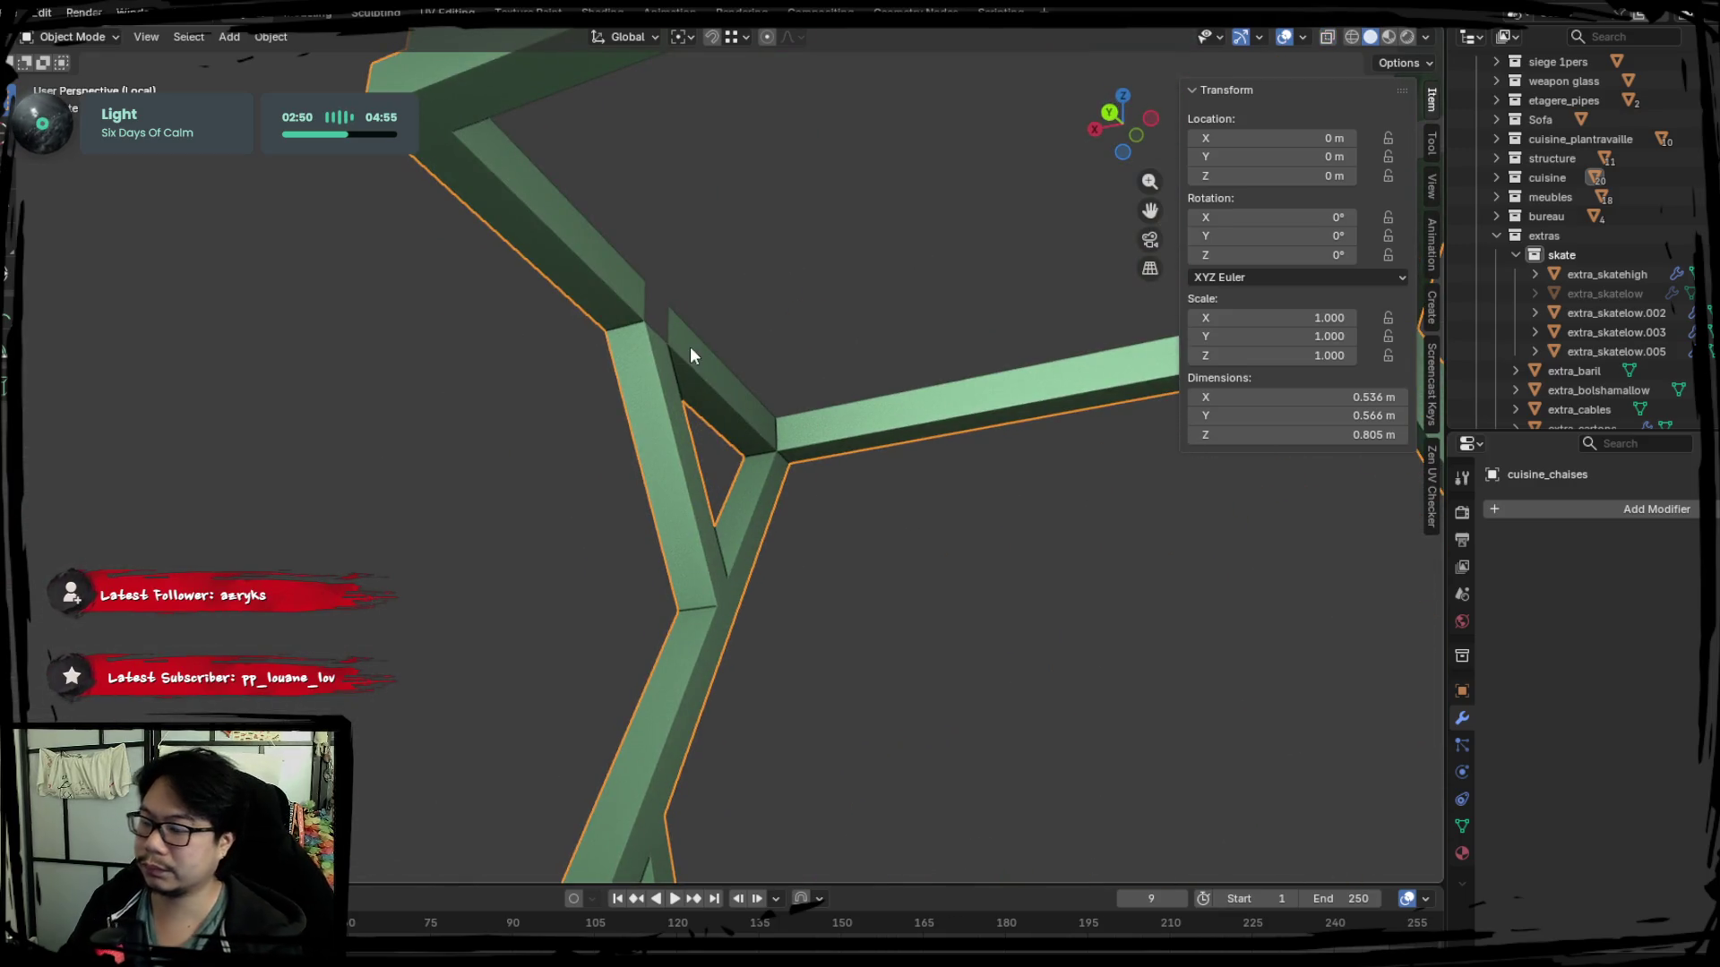
pyautogui.press('Tab')
pyautogui.press('k')
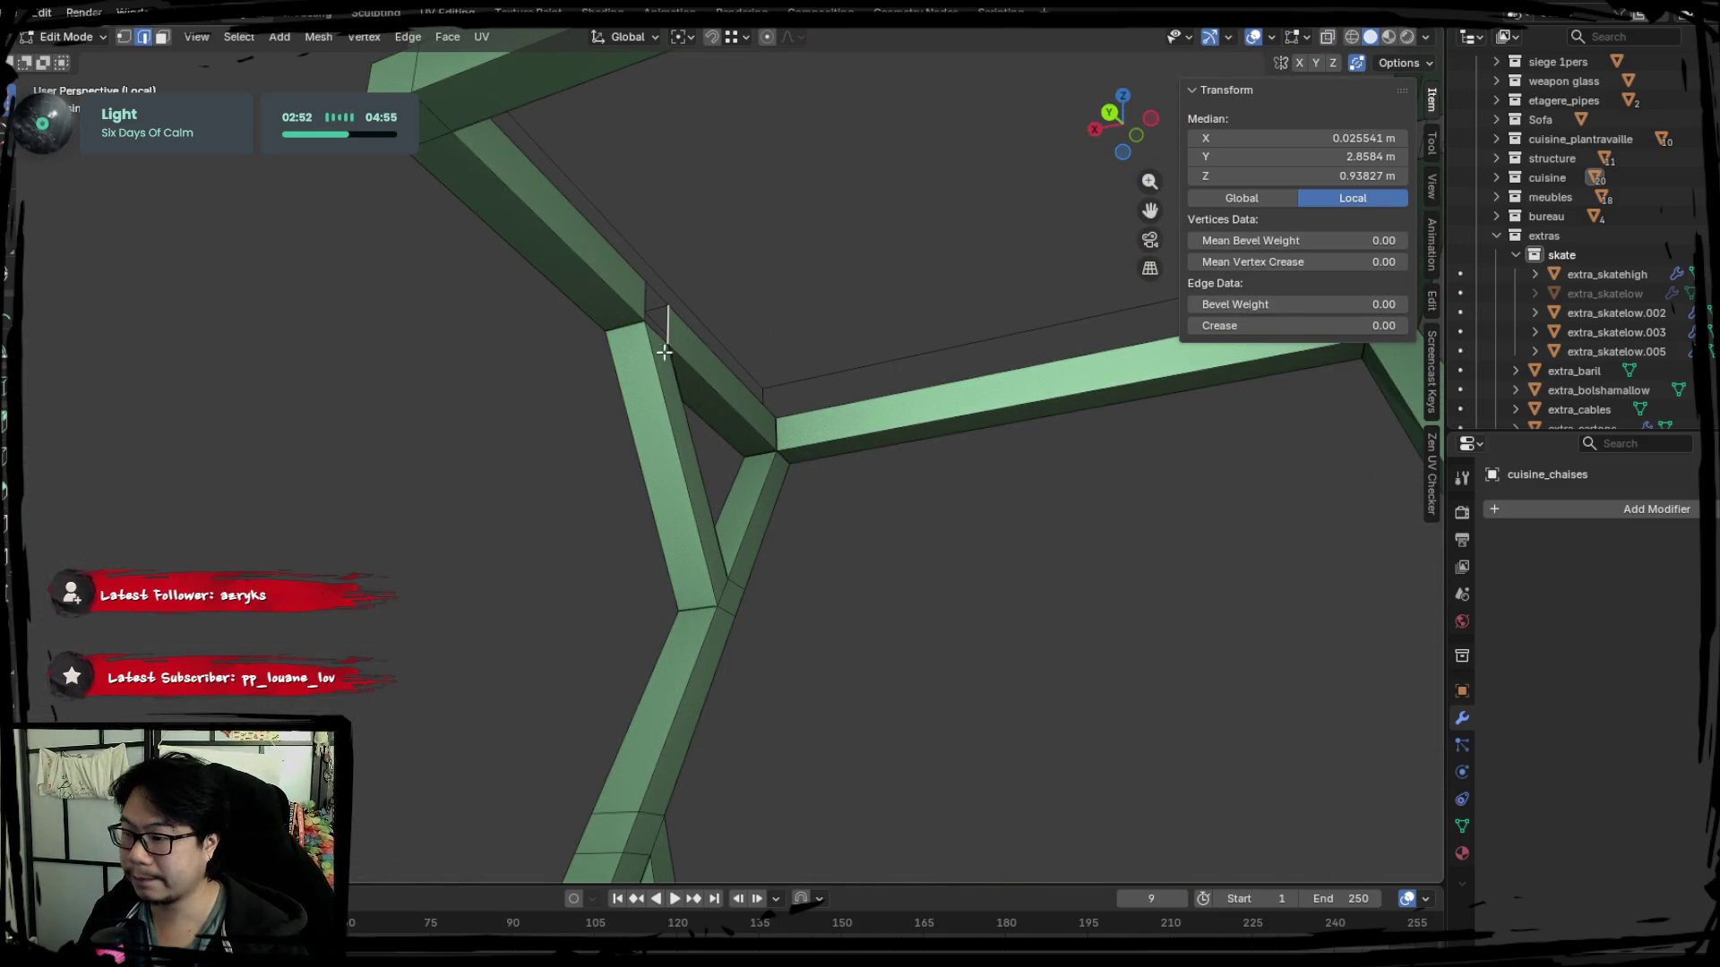
pyautogui.scroll(-3, 659, 340)
pyautogui.moveTo(658, 339)
pyautogui.mouseDown(button='middle')
pyautogui.moveTo(857, 583)
pyautogui.moveTo(781, 474)
pyautogui.mouseUp(button='middle')
pyautogui.scroll(5, 752, 458)
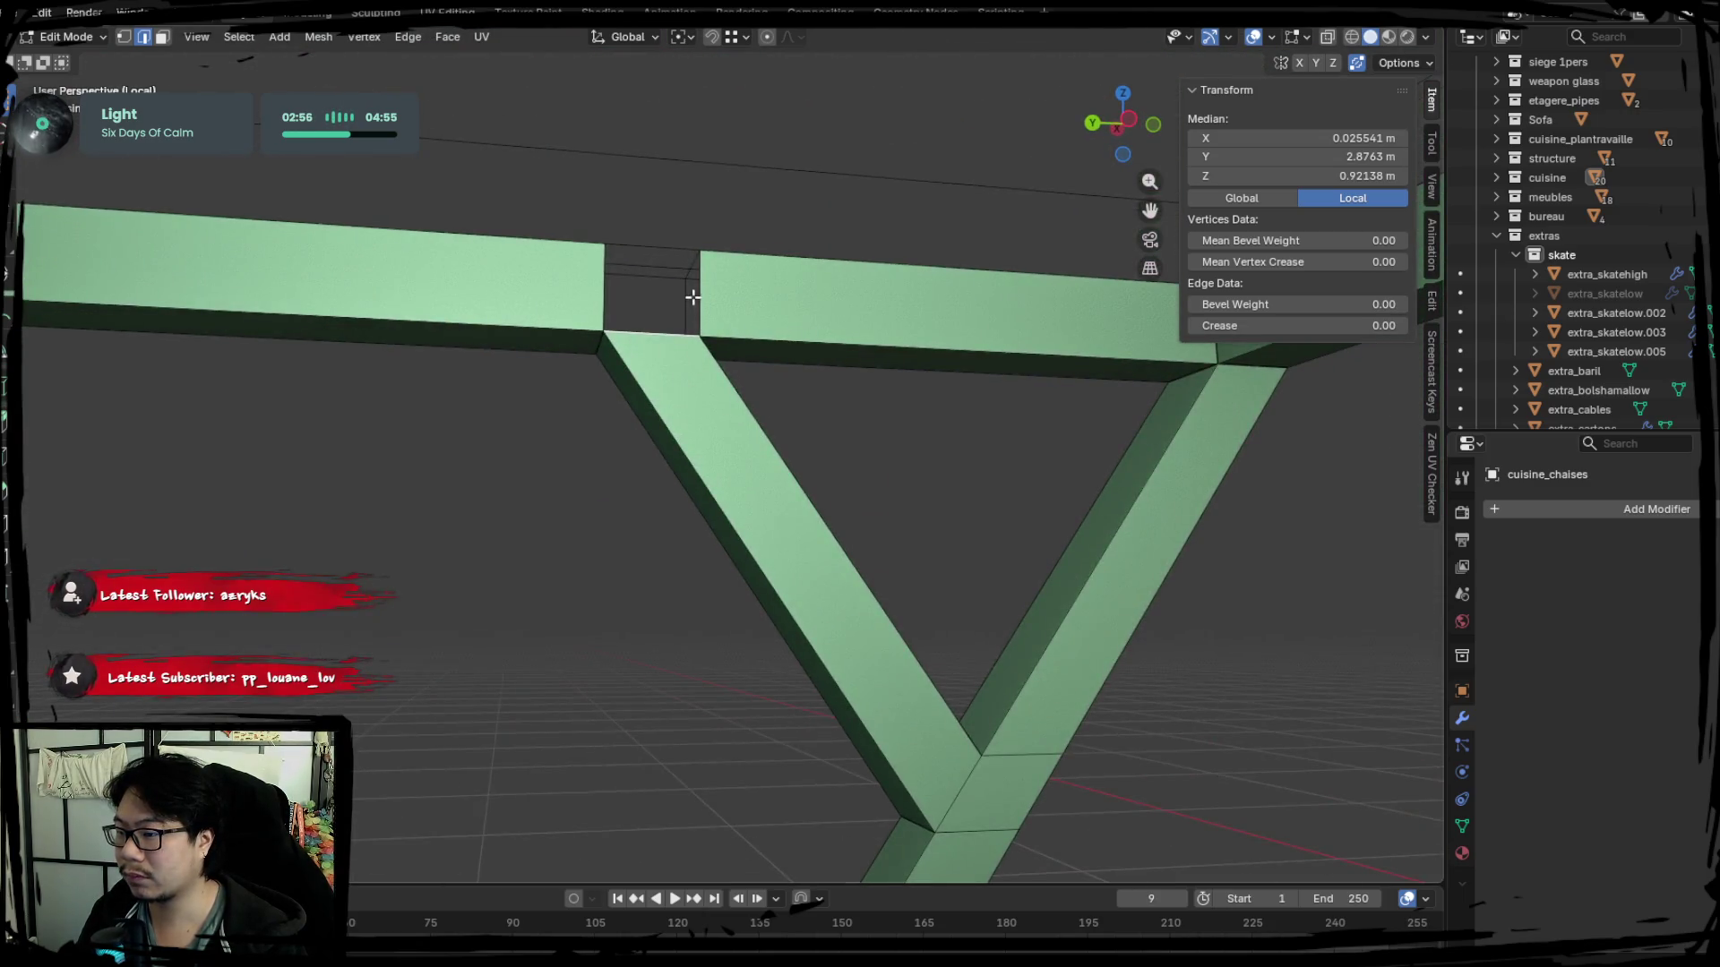
pyautogui.click(634, 254)
pyautogui.keyDown('shift'); pyautogui.click(611, 327); pyautogui.keyUp('shift')
pyautogui.press('f')
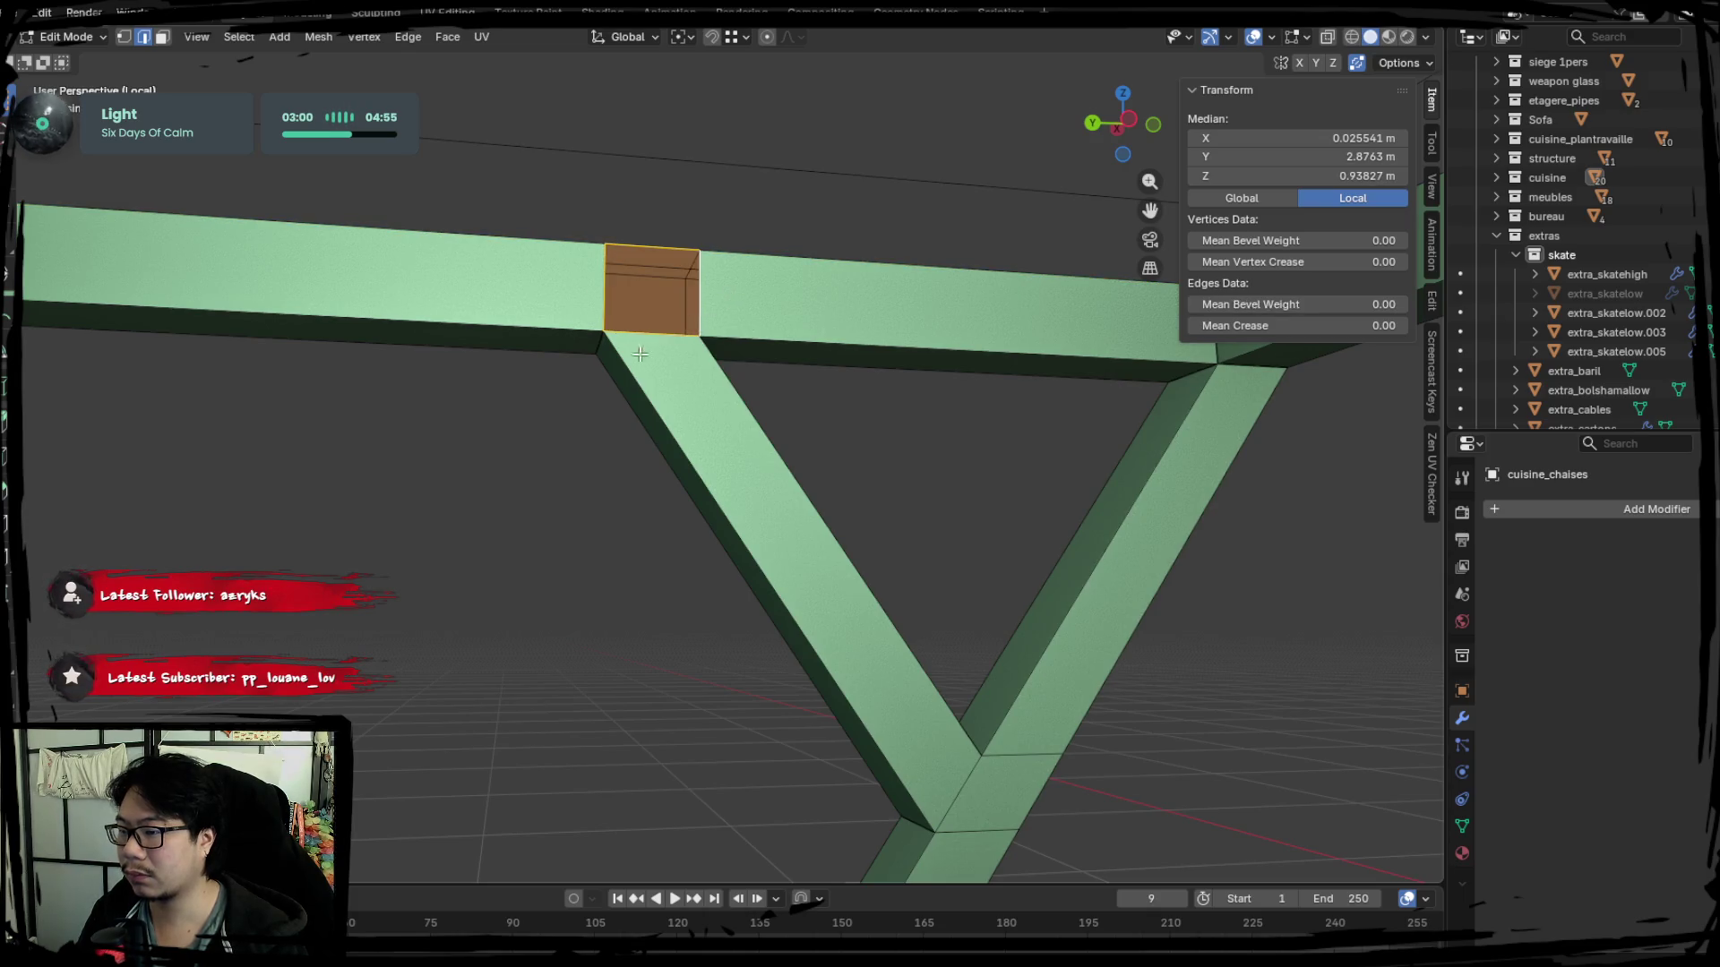
pyautogui.moveTo(640, 354); pyautogui.dragTo(689, 375, button='middle')
# Recalculate all the stool's normals outward and check the result.
pyautogui.press('a')
pyautogui.hotkey('alt', 'n')
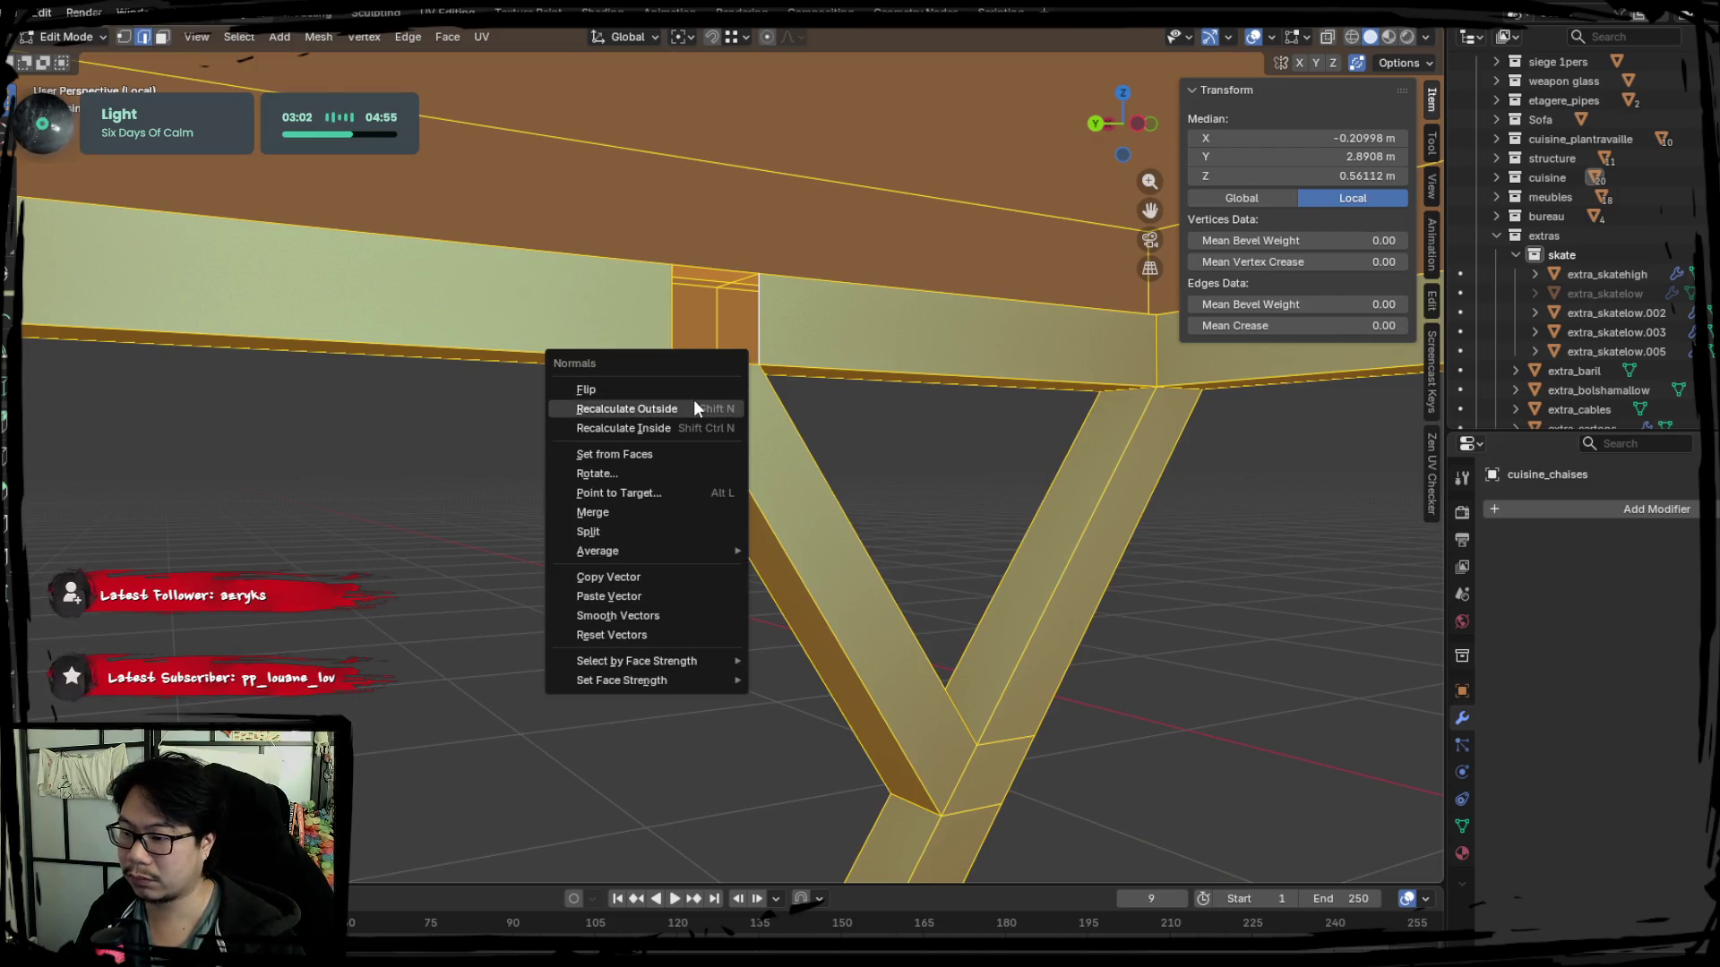
pyautogui.click(695, 407)
pyautogui.press('Tab')
pyautogui.moveTo(537, 596); pyautogui.dragTo(1045, 603, button='middle')
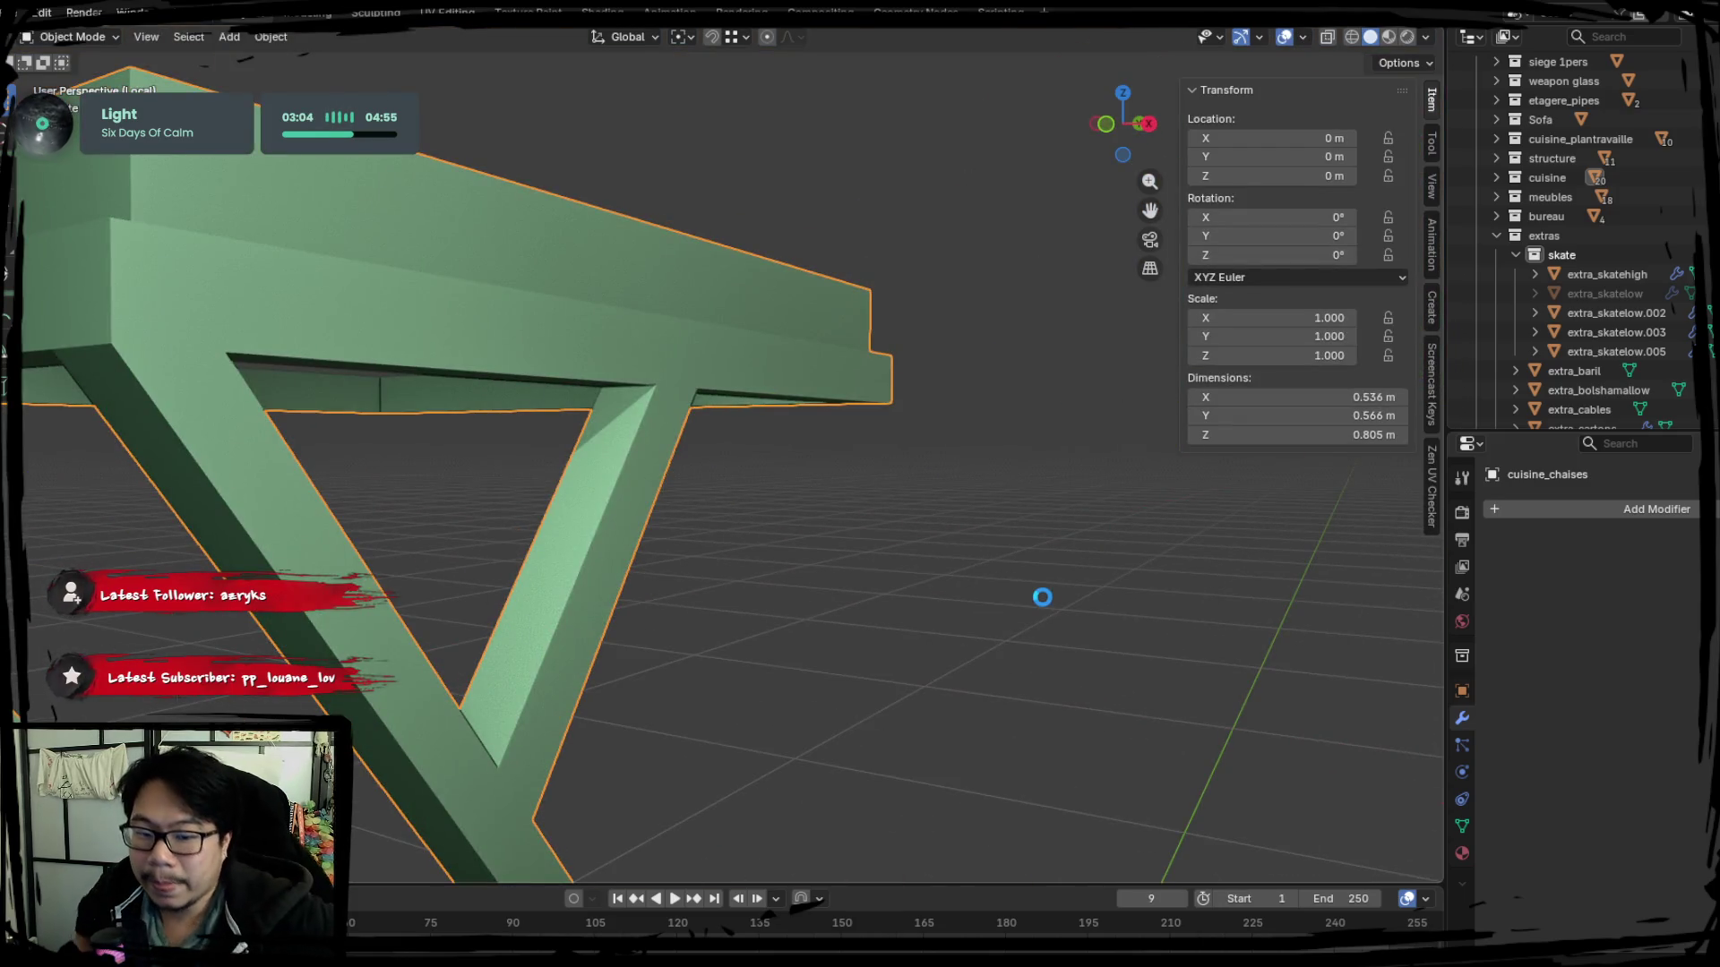
pyautogui.press('Tab')
pyautogui.moveTo(1044, 604); pyautogui.dragTo(488, 527, button='middle')
# Bevel the seat's top edges and face to round the seat rim.
pyautogui.hotkey('alt', 'a')
pyautogui.moveTo(837, 461); pyautogui.dragTo(955, 470, button='middle')
pyautogui.click(956, 470)
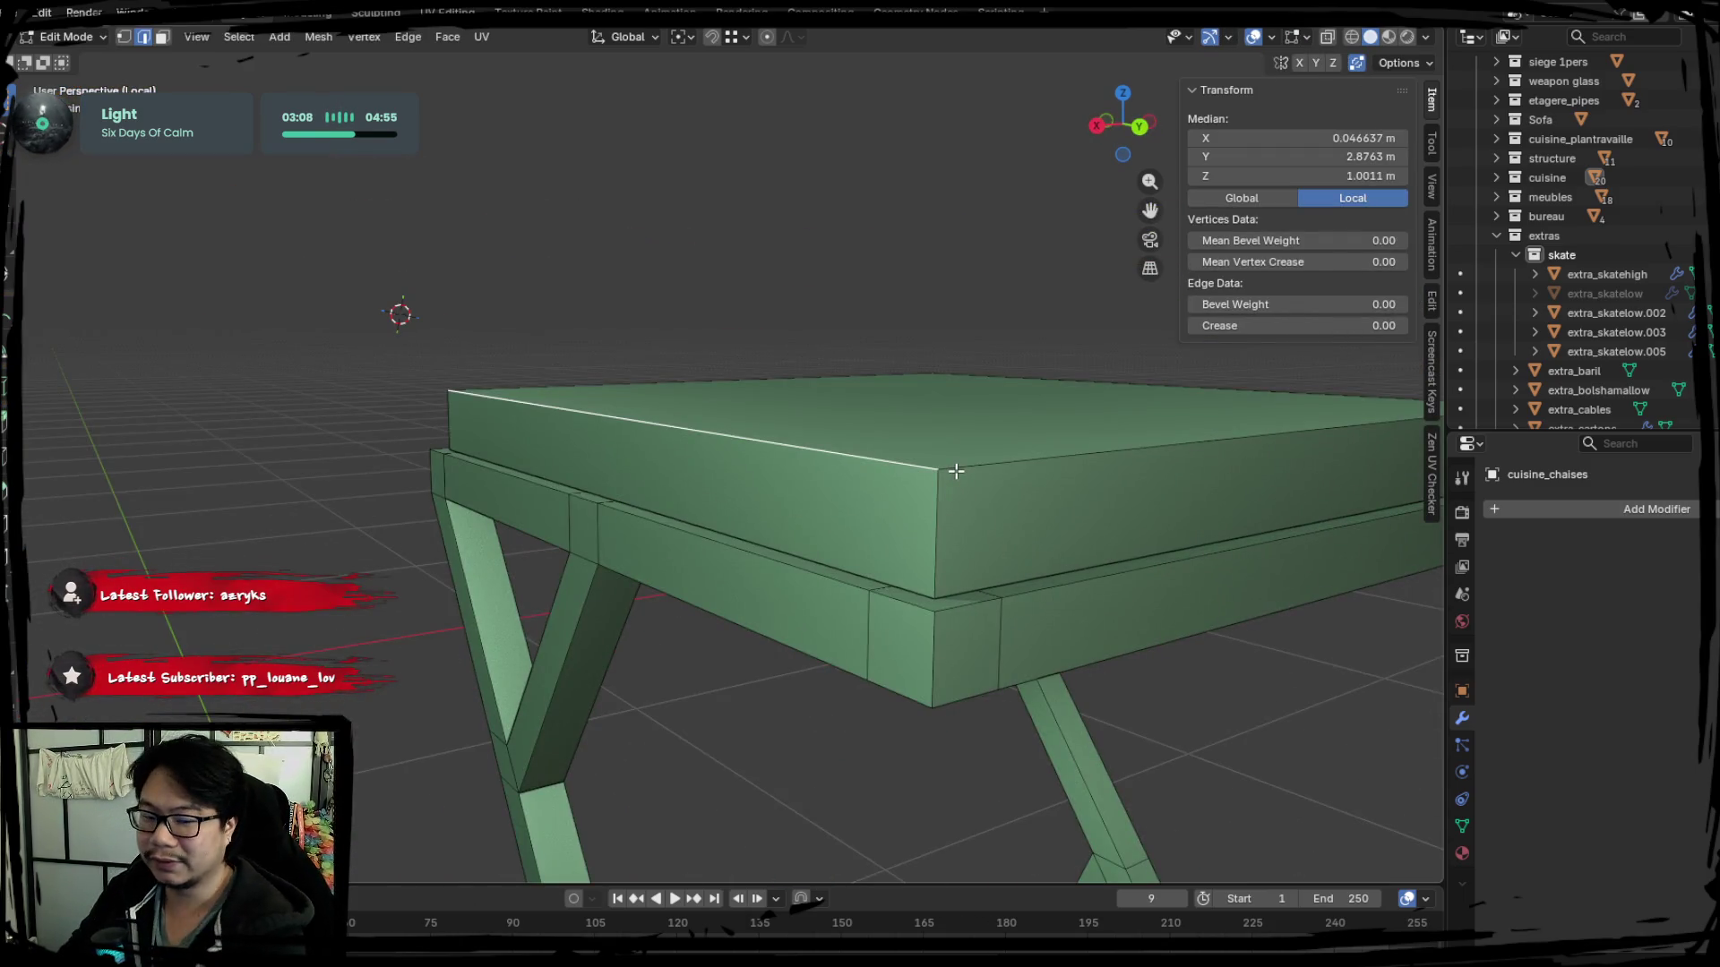
pyautogui.keyDown('shift'); pyautogui.click(981, 466); pyautogui.keyUp('shift')
pyautogui.keyDown('shift'); pyautogui.click(998, 374); pyautogui.keyUp('shift')
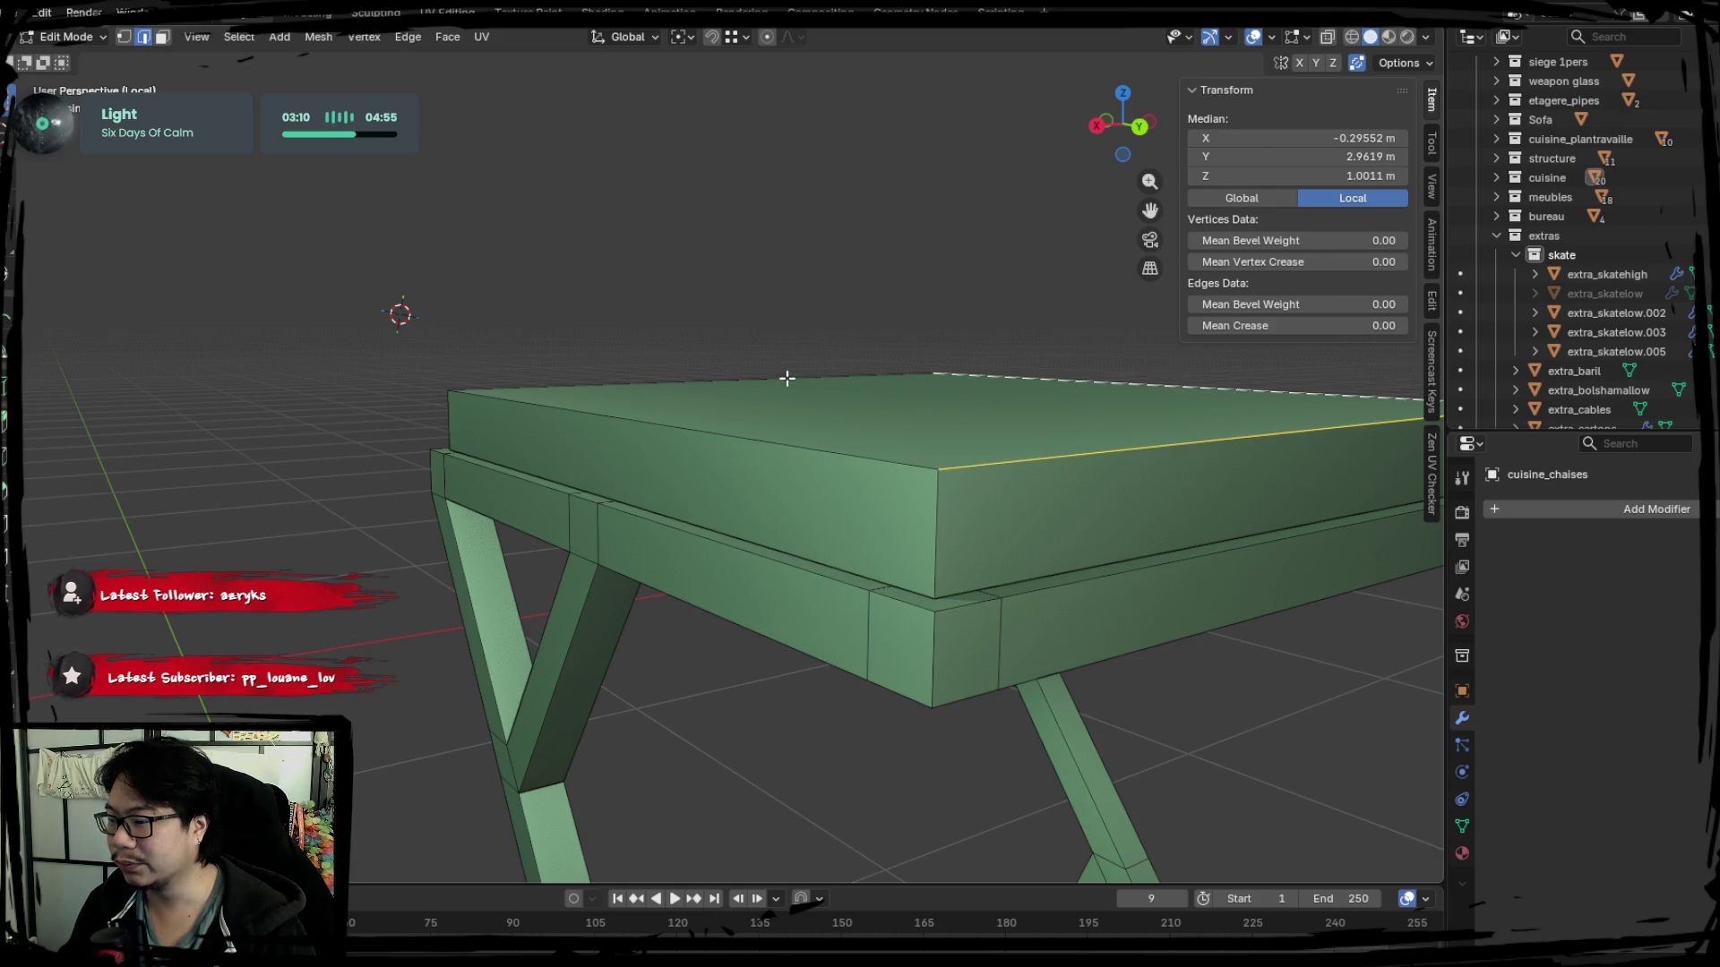
pyautogui.moveTo(785, 378); pyautogui.dragTo(899, 488, button='middle')
pyautogui.keyDown('shift'); pyautogui.click(672, 465); pyautogui.keyUp('shift')
pyautogui.moveTo(673, 465)
pyautogui.mouseDown(button='middle')
pyautogui.moveTo(1137, 400)
pyautogui.moveTo(721, 467)
pyautogui.mouseUp(button='middle')
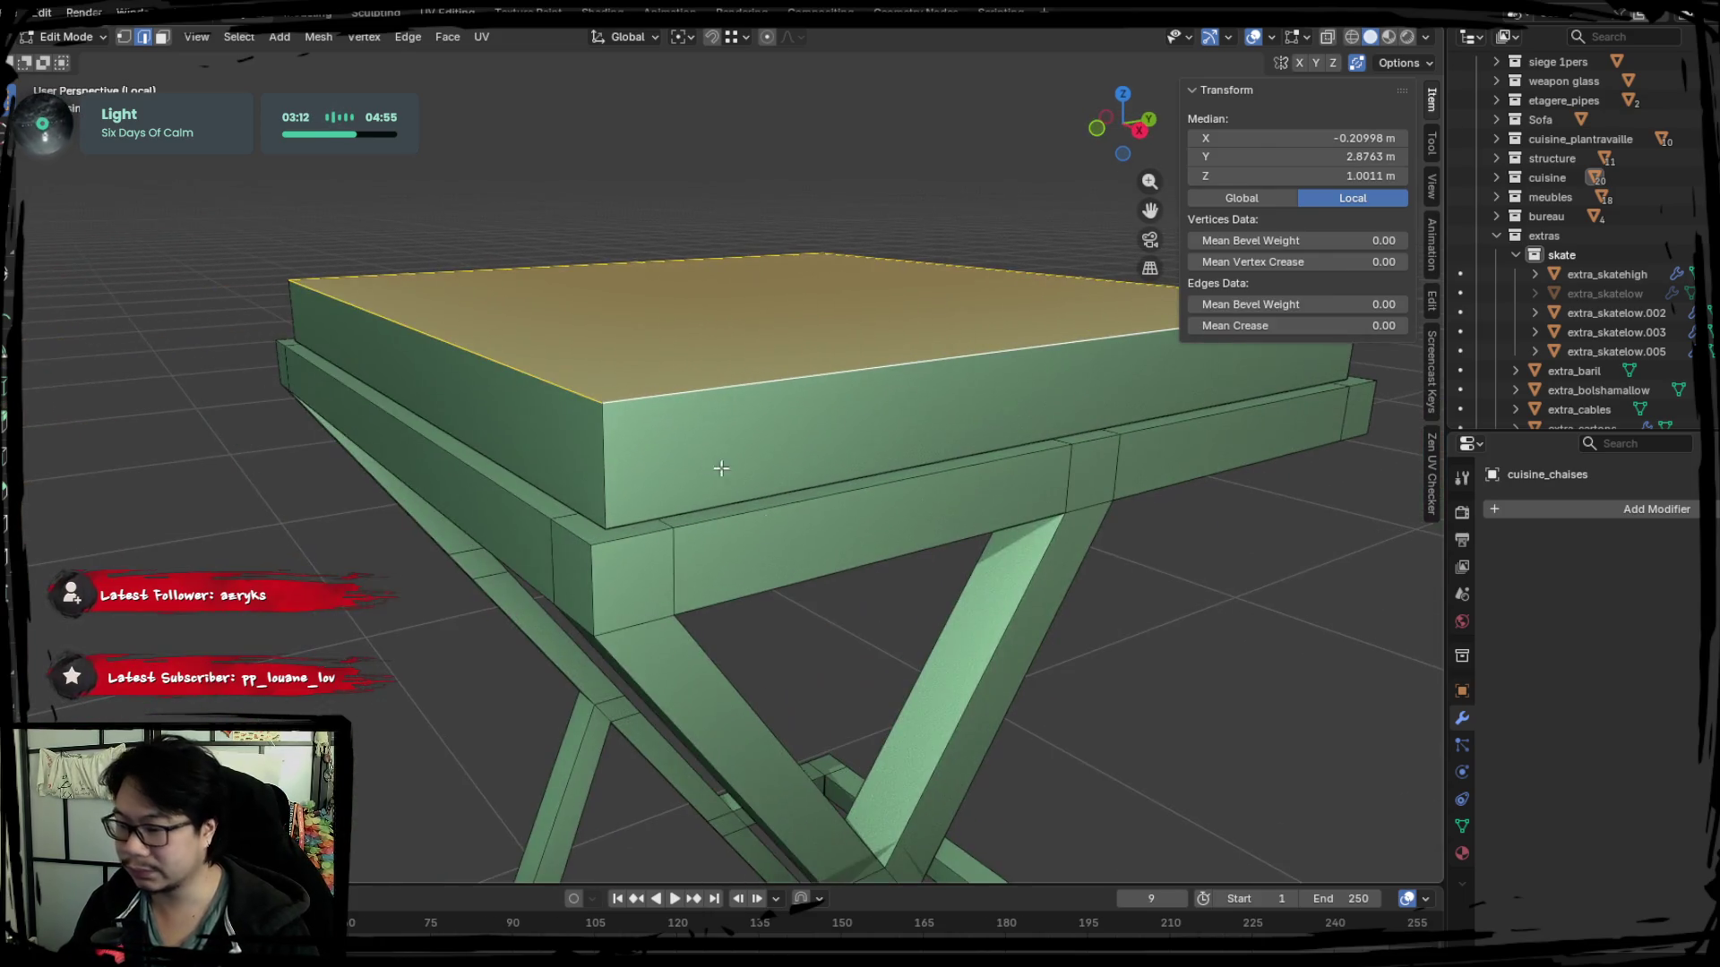
pyautogui.hotkey('ctrl', 'b')
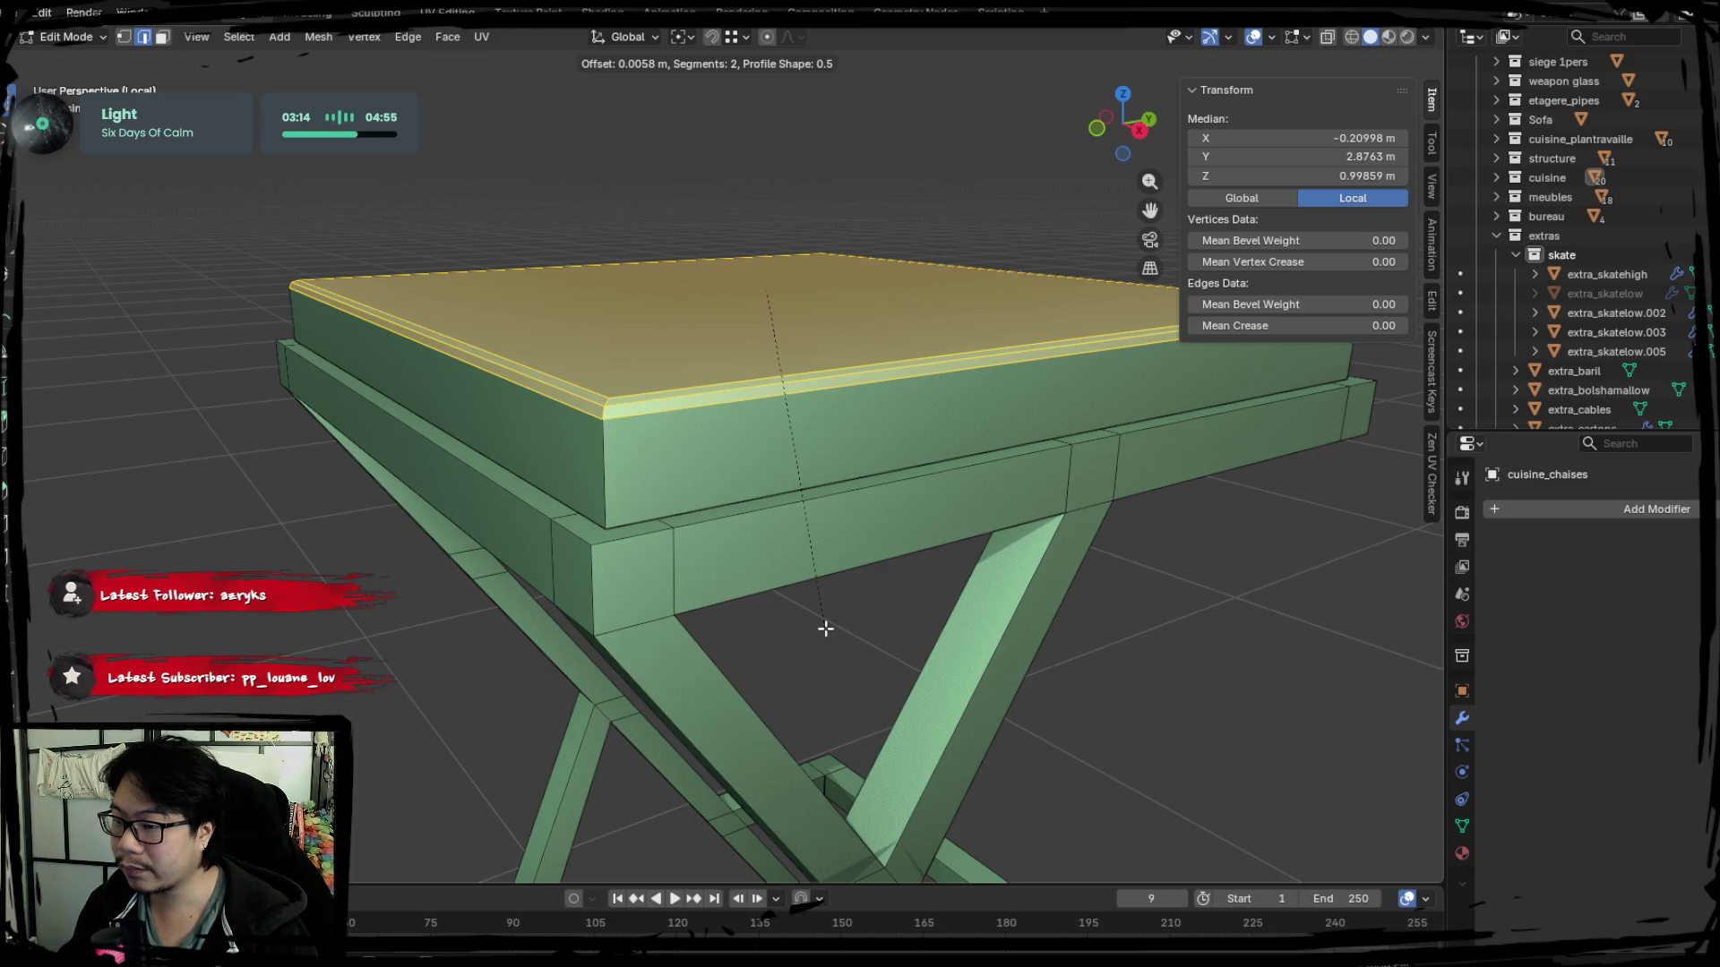
pyautogui.click(823, 628)
# Shade the stool smooth with automatic smooth-by-angle.
pyautogui.press('Tab')
pyautogui.scroll(3, 896, 563)
pyautogui.rightClick(826, 486)
pyautogui.click(825, 486)
pyautogui.rightClick(825, 485)
pyautogui.click(808, 509)
pyautogui.moveTo(523, 587)
pyautogui.mouseDown(button='middle')
pyautogui.moveTo(891, 600)
pyautogui.moveTo(698, 591)
pyautogui.mouseUp(button='middle')
# Bevel the seat frame's corner and lower edges.
pyautogui.press('Tab')
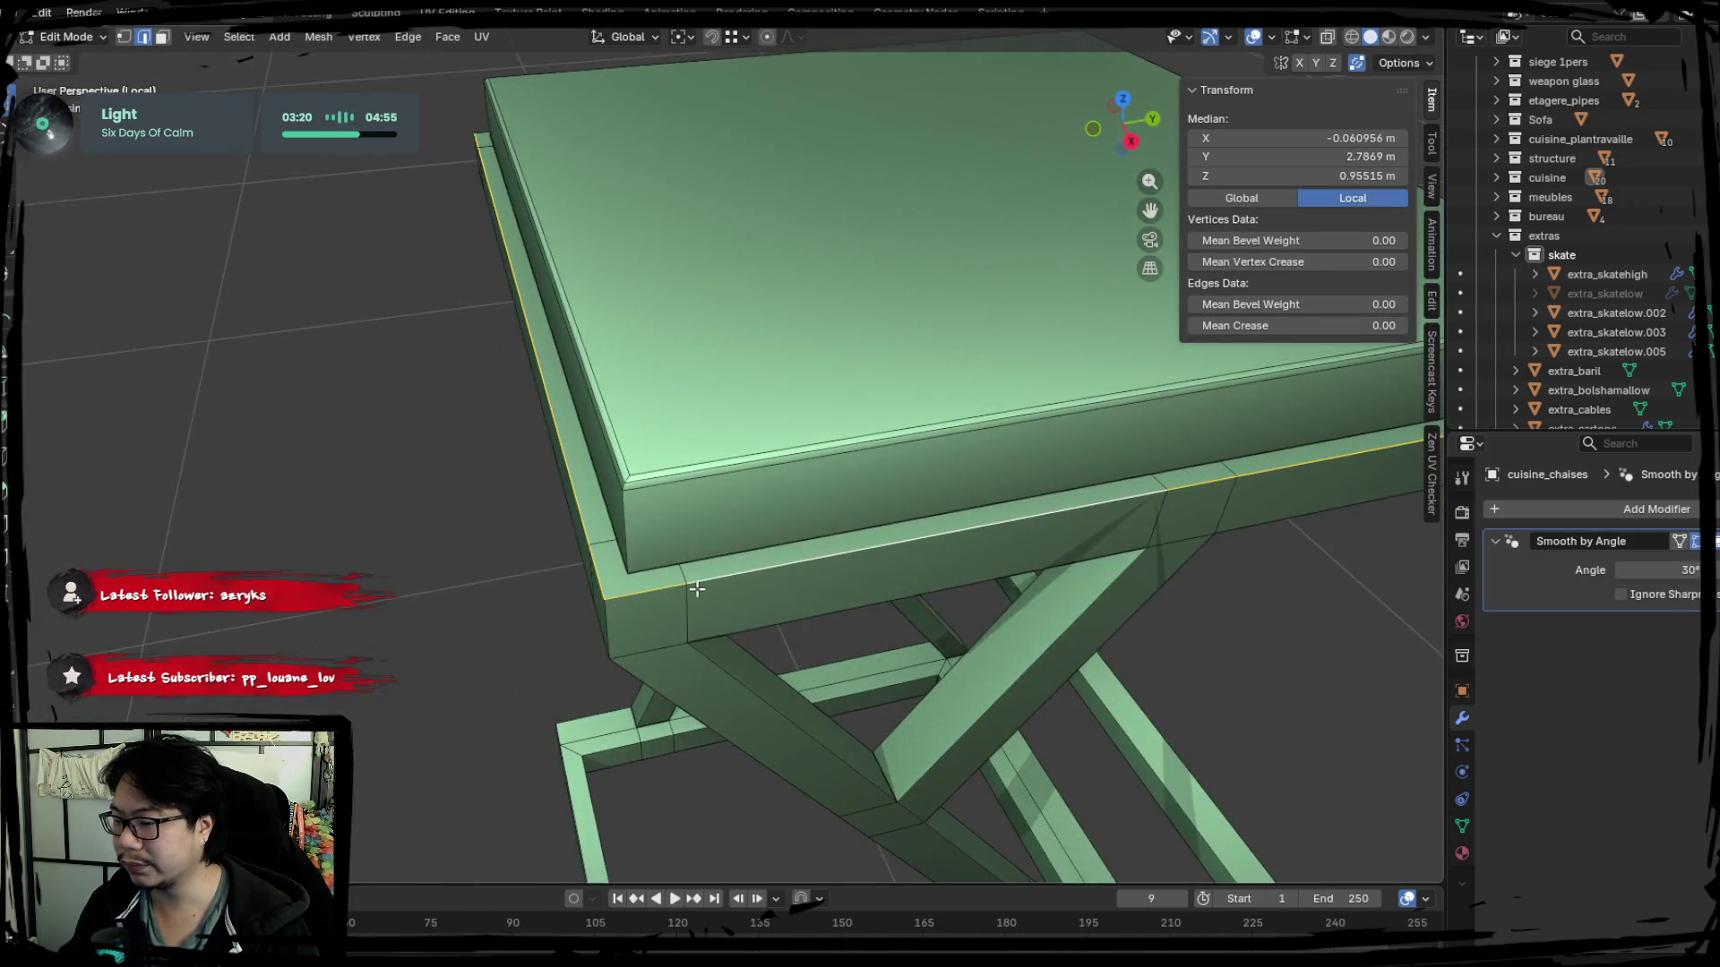
pyautogui.scroll(3, 852, 589)
pyautogui.moveTo(852, 588); pyautogui.dragTo(685, 550, button='middle')
pyautogui.keyDown('shift'); pyautogui.click(684, 550); pyautogui.keyUp('shift')
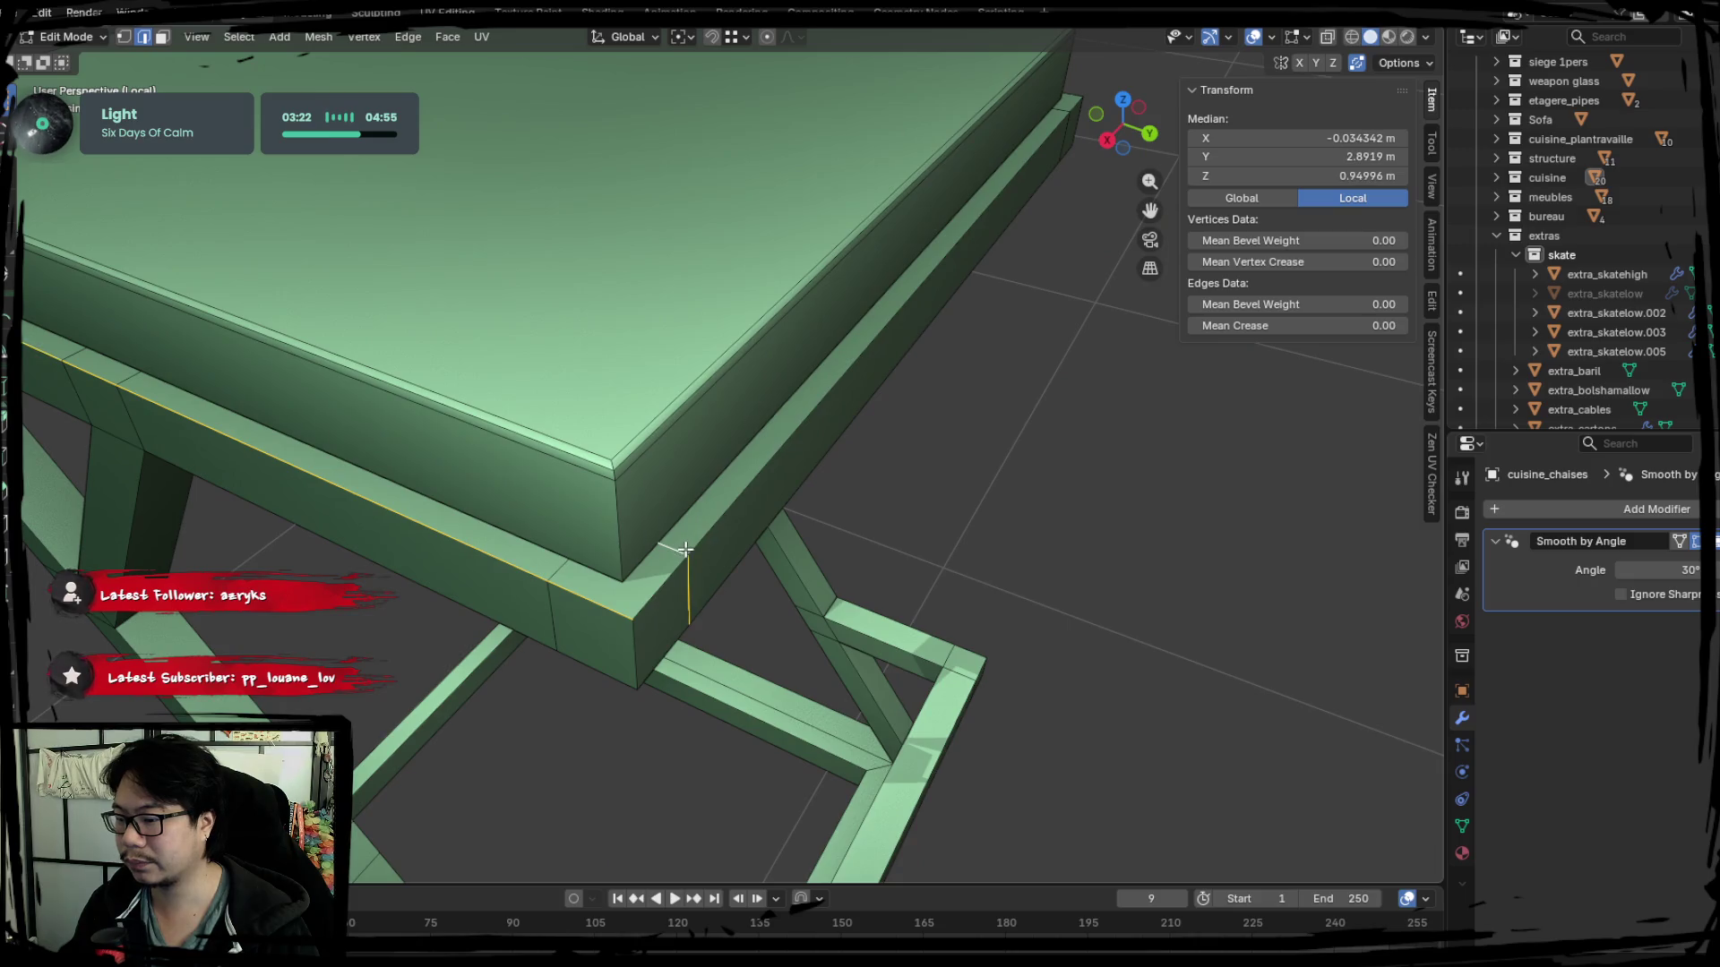
pyautogui.keyDown('shift'); pyautogui.click(793, 520); pyautogui.keyUp('shift')
pyautogui.keyDown('alt'); pyautogui.keyDown('shift'); pyautogui.click(744, 492); pyautogui.keyUp('shift'); pyautogui.keyUp('alt')
pyautogui.moveTo(744, 491)
pyautogui.mouseDown(button='middle')
pyautogui.moveTo(795, 538)
pyautogui.moveTo(696, 525)
pyautogui.moveTo(766, 538)
pyautogui.moveTo(530, 385)
pyautogui.moveTo(725, 538)
pyautogui.mouseUp(button='middle')
pyautogui.keyDown('alt'); pyautogui.keyDown('shift'); pyautogui.click(583, 431); pyautogui.keyUp('shift'); pyautogui.keyUp('alt')
pyautogui.scroll(2, 630, 521)
pyautogui.hotkey('ctrl', 'b')
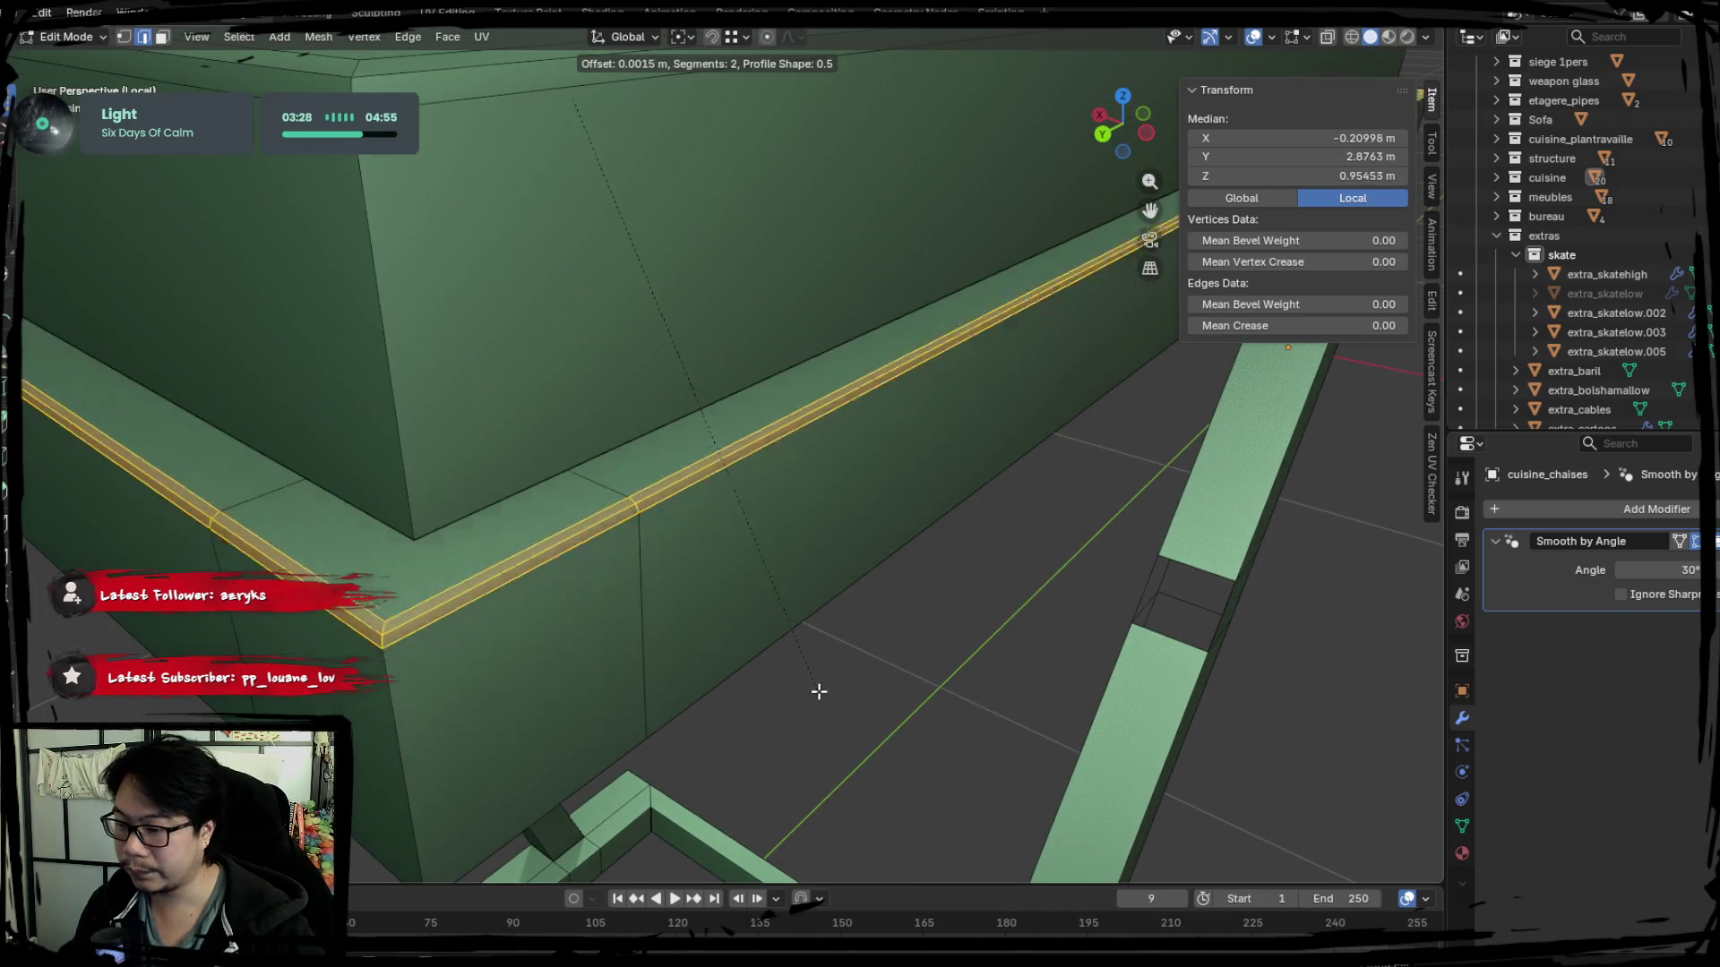
pyautogui.click(795, 661)
# Review the bevelled stool in object mode from several angles.
pyautogui.press('Tab')
pyautogui.moveTo(788, 645); pyautogui.dragTo(791, 691, button='middle')
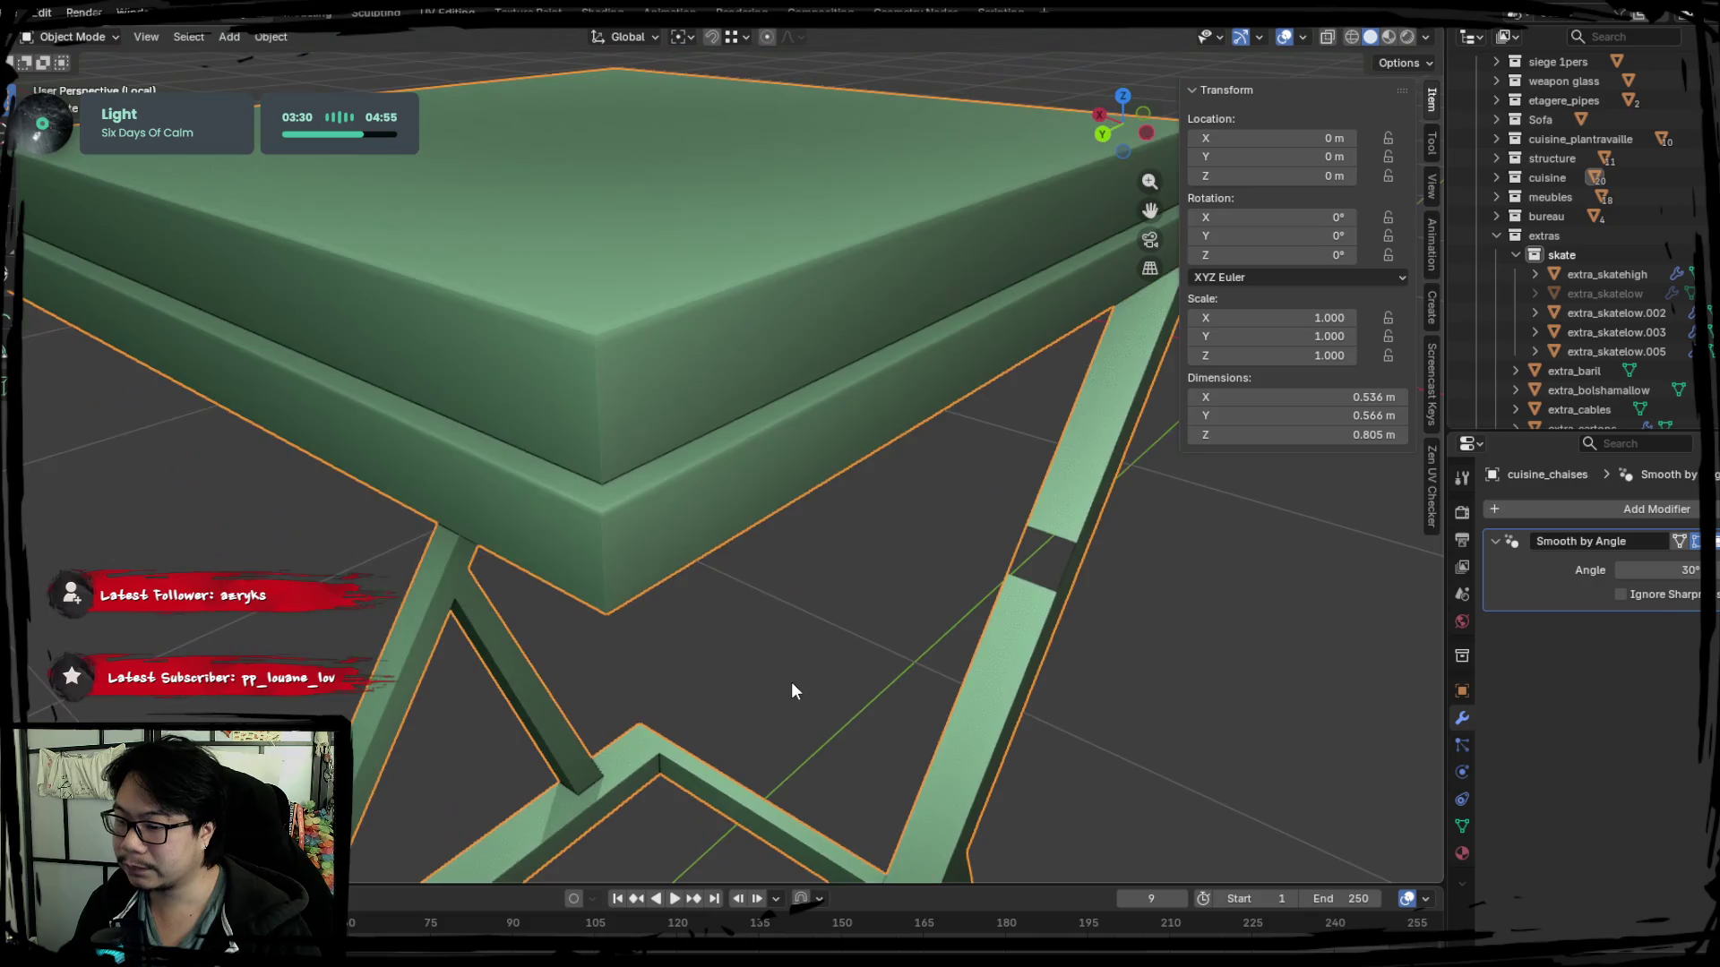
pyautogui.press('Tab')
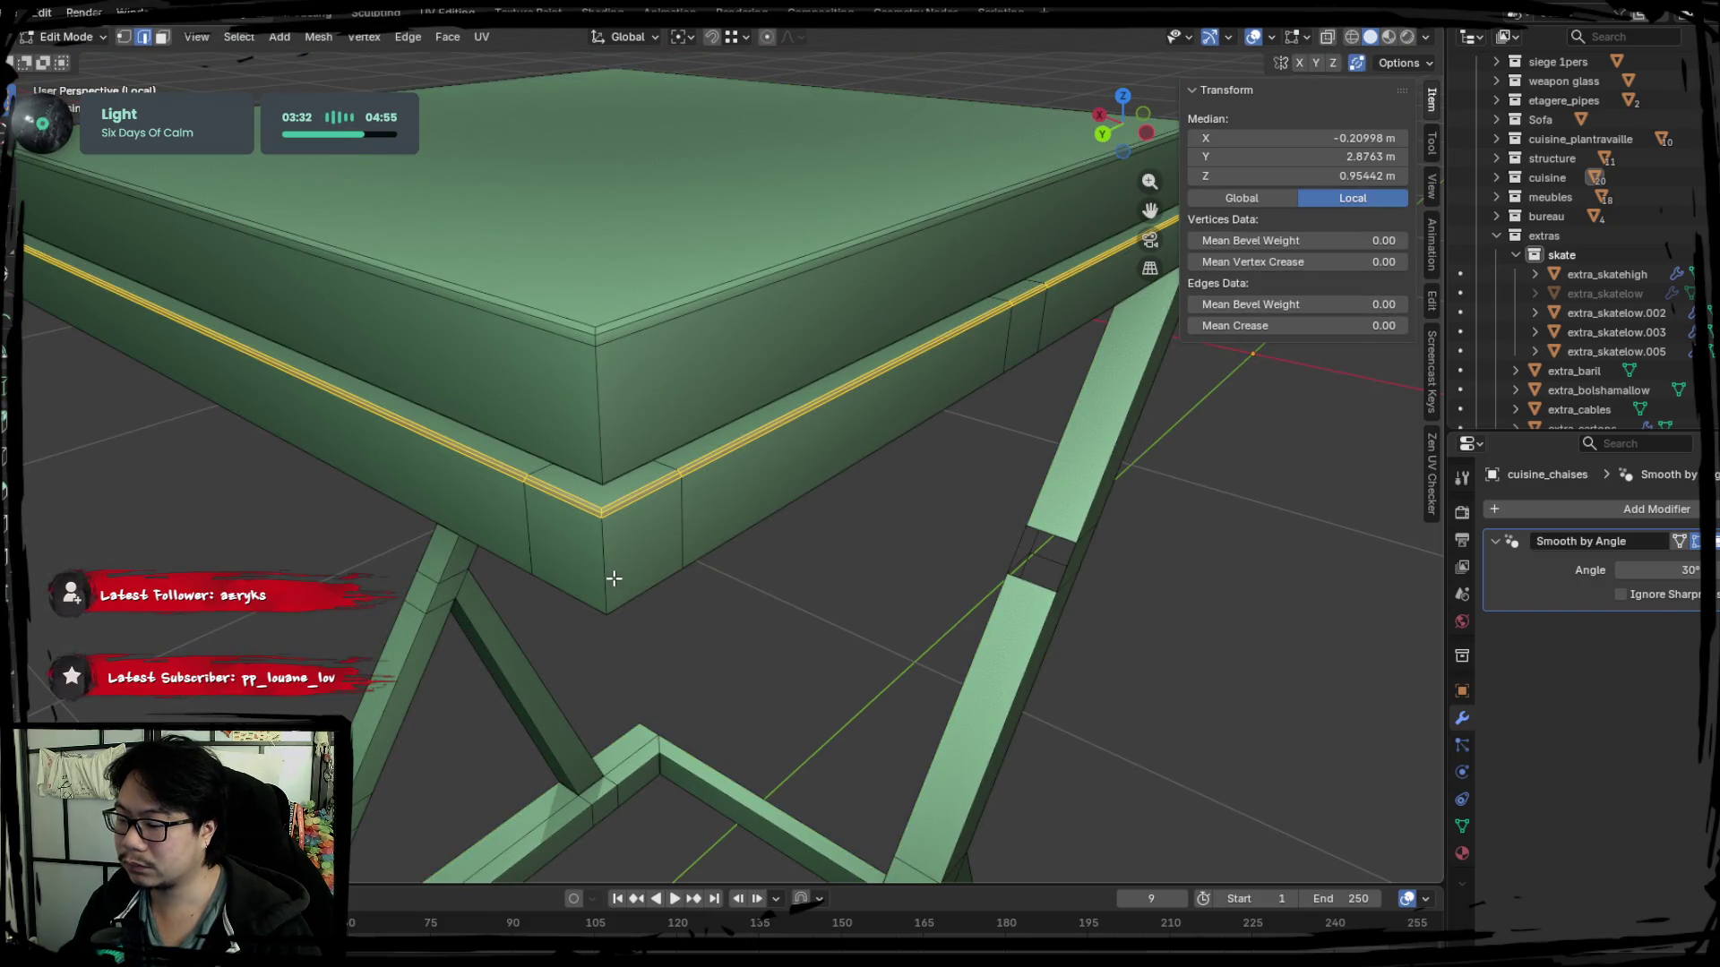
pyautogui.moveTo(613, 579)
pyautogui.mouseDown(button='middle')
pyautogui.moveTo(645, 633)
pyautogui.moveTo(460, 447)
pyautogui.moveTo(718, 498)
pyautogui.mouseUp(button='middle')
pyautogui.press('Tab')
pyautogui.press('Tab')
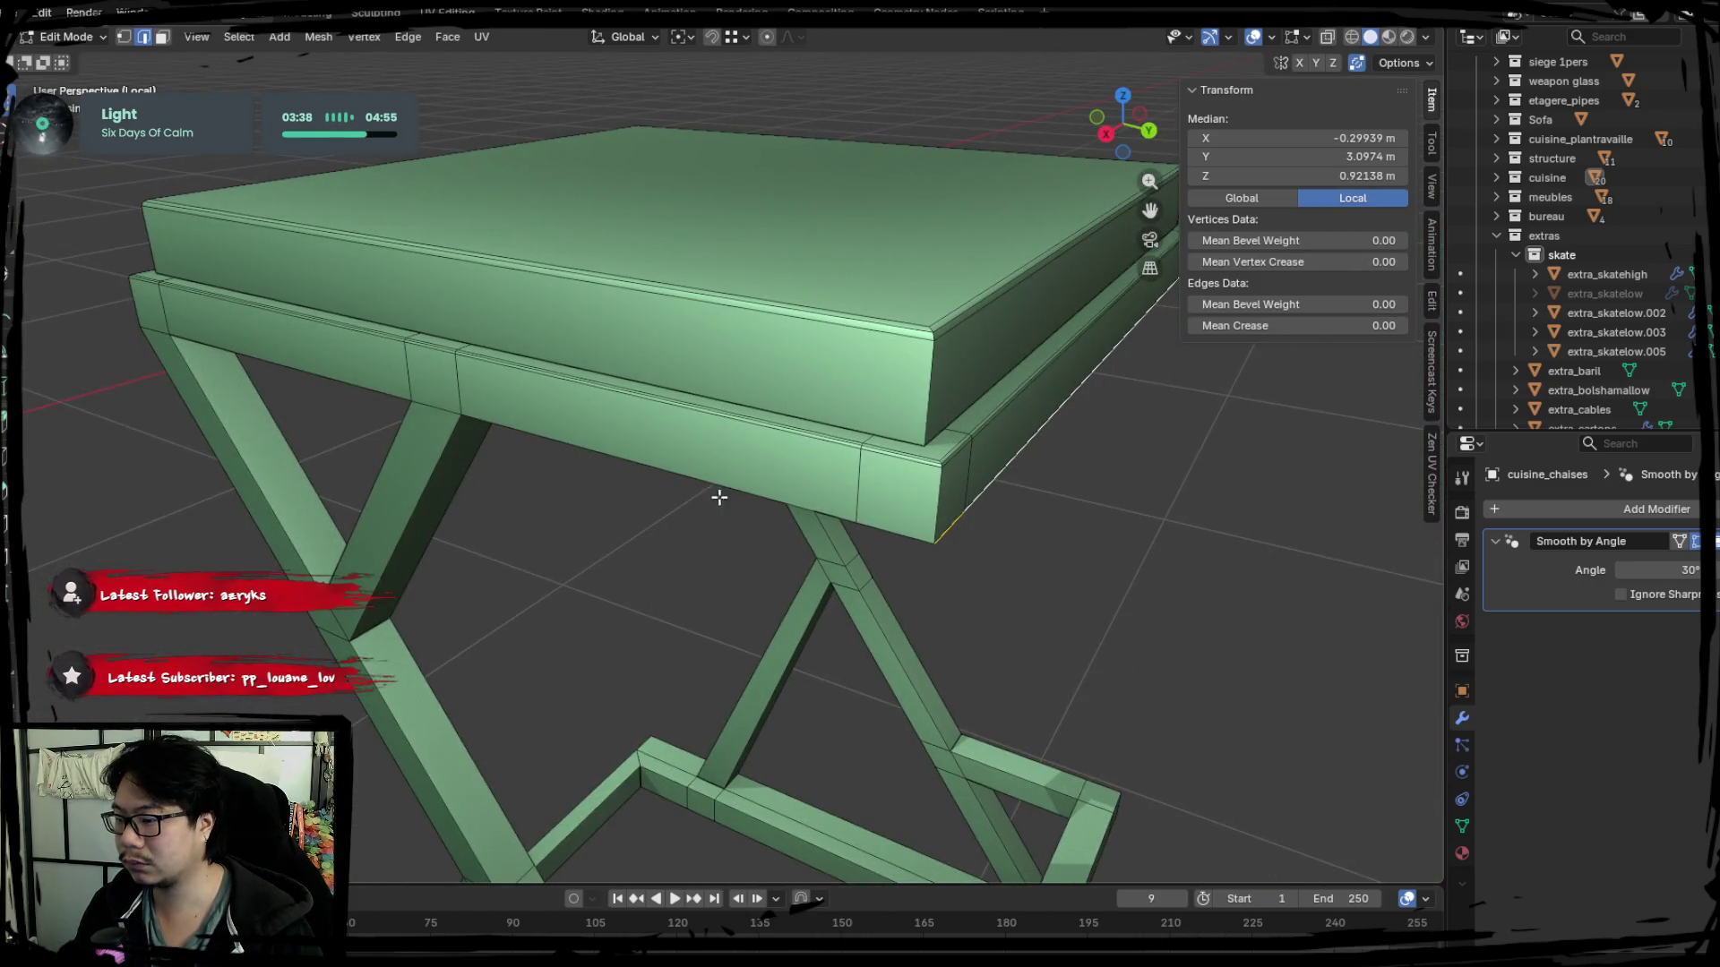
pyautogui.moveTo(421, 567); pyautogui.dragTo(658, 647, button='middle')
# Select the edge loops around the seat's lower slab, including its bottom loop.
pyautogui.hotkey('ctrl', 'z')
pyautogui.hotkey('ctrl', 'z')
pyautogui.hotkey('ctrl', 'shift', 'z')
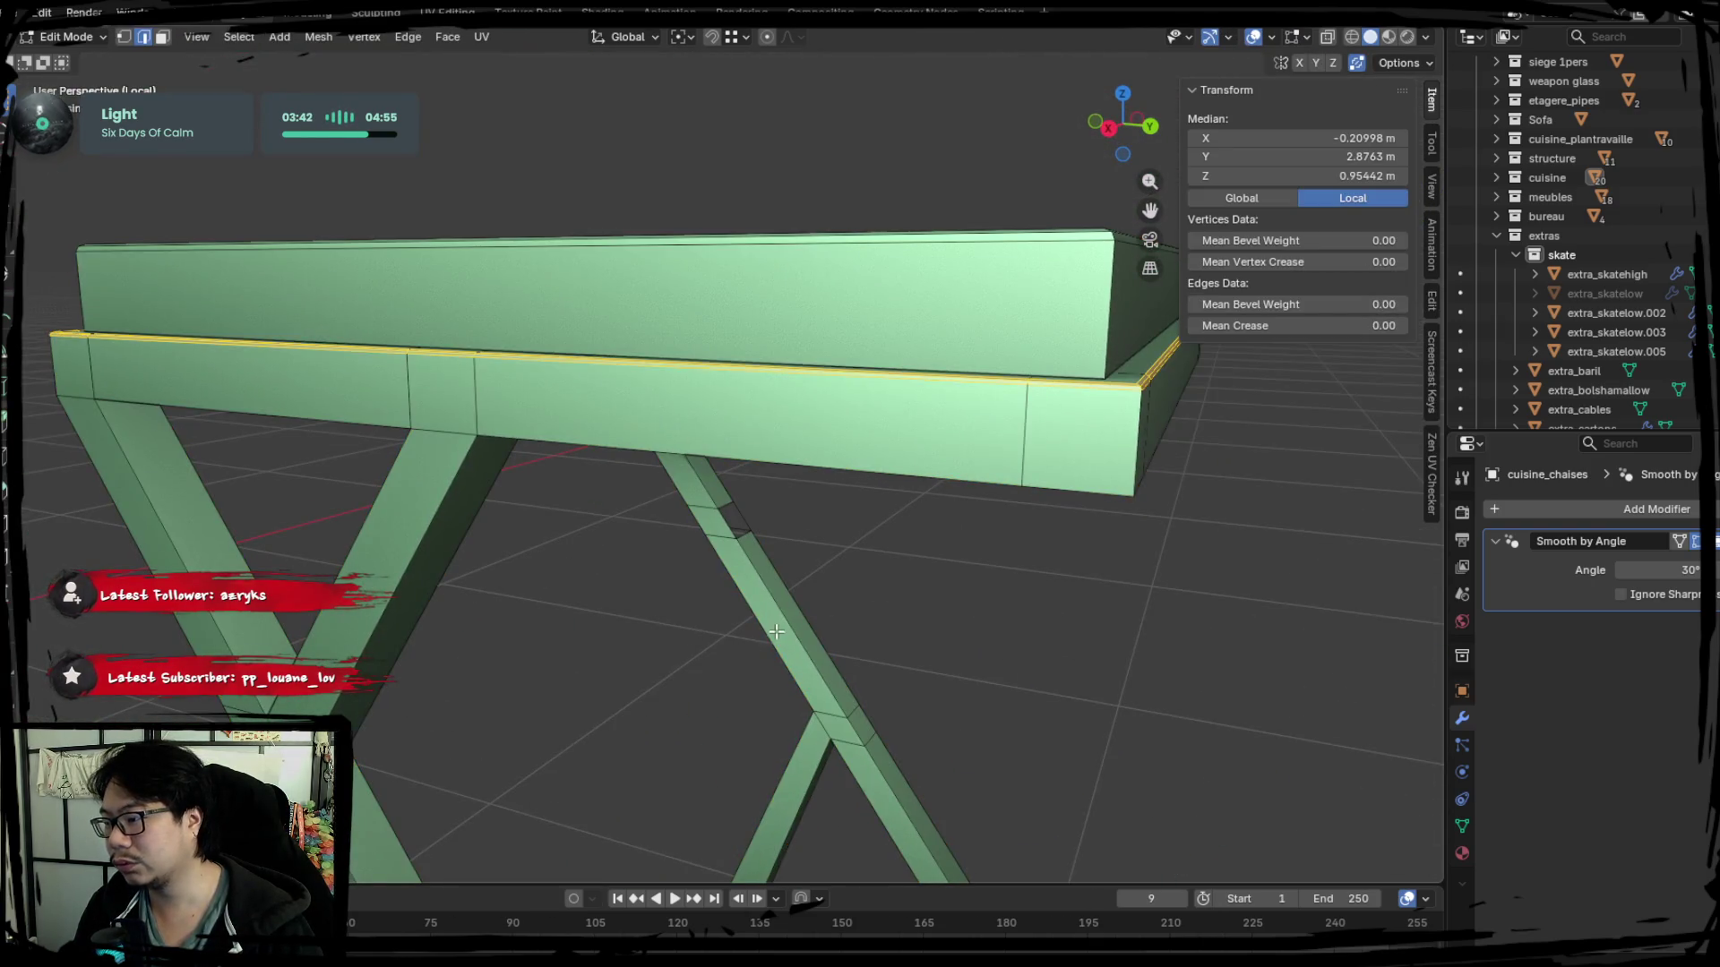
pyautogui.press('Tab')
pyautogui.moveTo(776, 629)
pyautogui.mouseDown(button='middle')
pyautogui.moveTo(807, 610)
pyautogui.moveTo(614, 676)
pyautogui.mouseUp(button='middle')
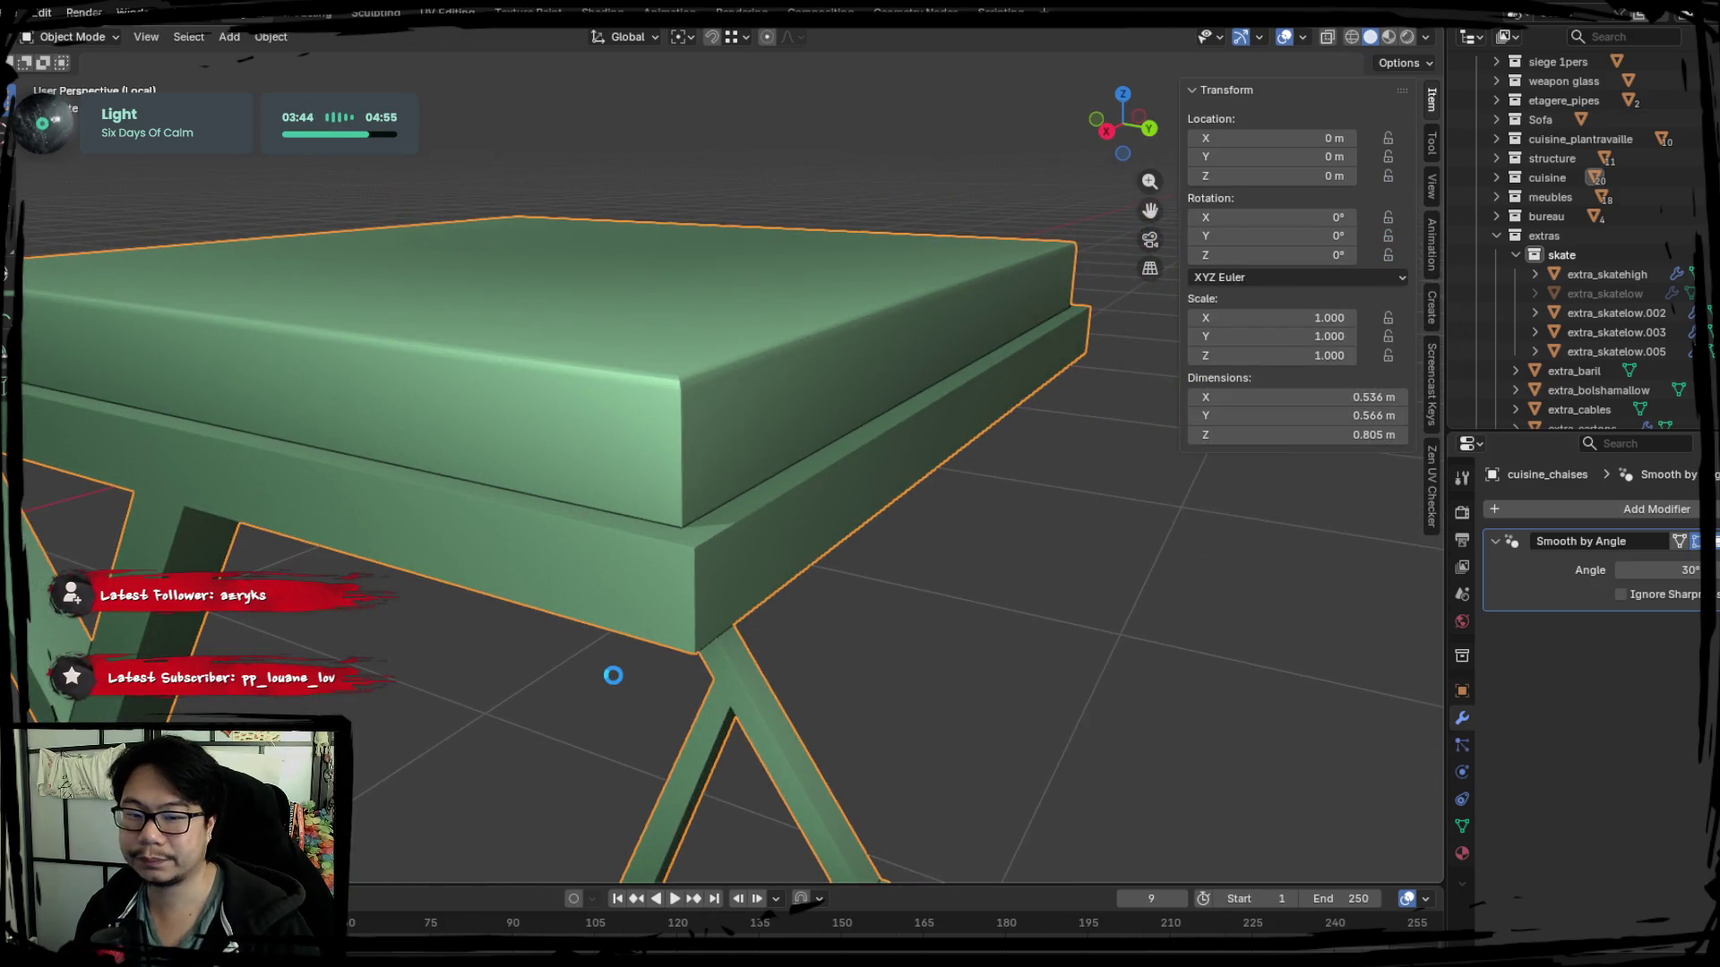
pyautogui.press('Tab')
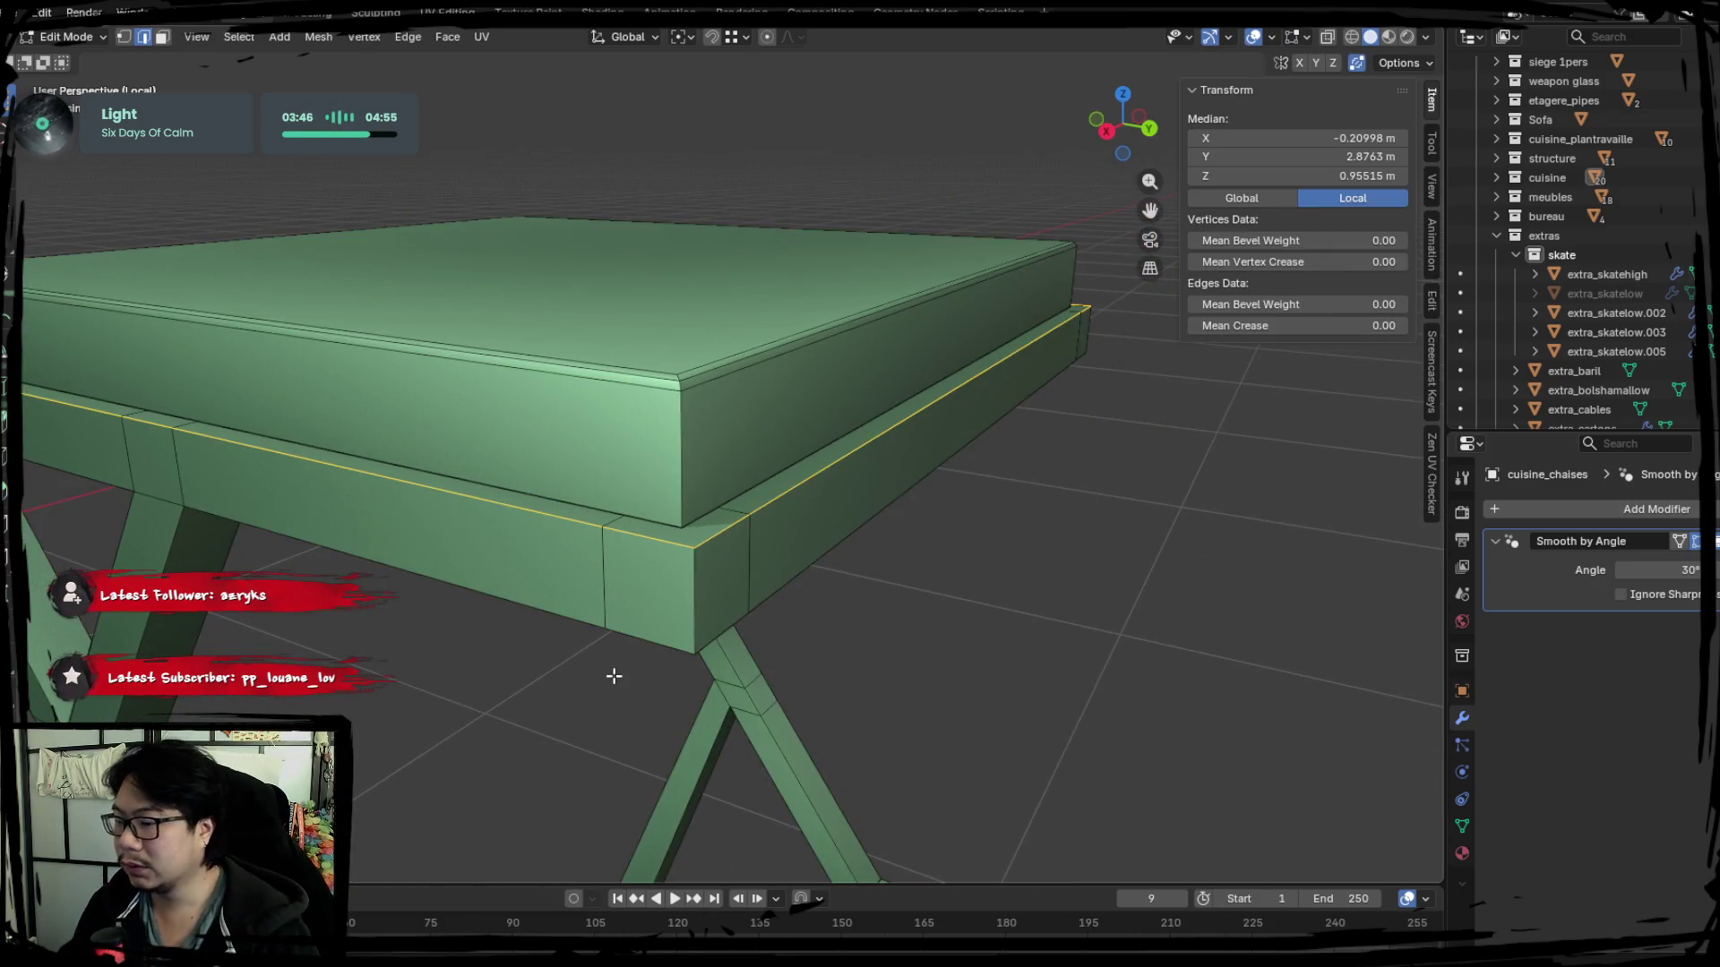
pyautogui.keyDown('alt'); pyautogui.keyDown('shift'); pyautogui.click(558, 605); pyautogui.keyUp('shift'); pyautogui.keyUp('alt')
pyautogui.moveTo(541, 595)
pyautogui.mouseDown(button='middle')
pyautogui.moveTo(410, 583)
pyautogui.moveTo(478, 428)
pyautogui.mouseUp(button='middle')
# Select the front bar edges and the diagonal beam edges under the seat.
pyautogui.keyDown('alt'); pyautogui.keyDown('shift'); pyautogui.click(410, 583); pyautogui.keyUp('shift'); pyautogui.keyUp('alt')
pyautogui.moveTo(444, 492)
pyautogui.mouseDown(button='middle')
pyautogui.moveTo(447, 523)
pyautogui.moveTo(730, 633)
pyautogui.moveTo(872, 452)
pyautogui.moveTo(602, 620)
pyautogui.mouseUp(button='middle')
pyautogui.click(789, 536)
pyautogui.moveTo(968, 595)
pyautogui.mouseDown(button='middle')
pyautogui.moveTo(729, 480)
pyautogui.moveTo(568, 626)
pyautogui.mouseUp(button='middle')
pyautogui.keyDown('shift'); pyautogui.click(565, 569); pyautogui.keyUp('shift')
pyautogui.scroll(2, 703, 627)
pyautogui.scroll(1, 703, 627)
pyautogui.keyDown('shift'); pyautogui.click(773, 372); pyautogui.keyUp('shift')
pyautogui.keyDown('shift'); pyautogui.click(780, 372); pyautogui.keyUp('shift')
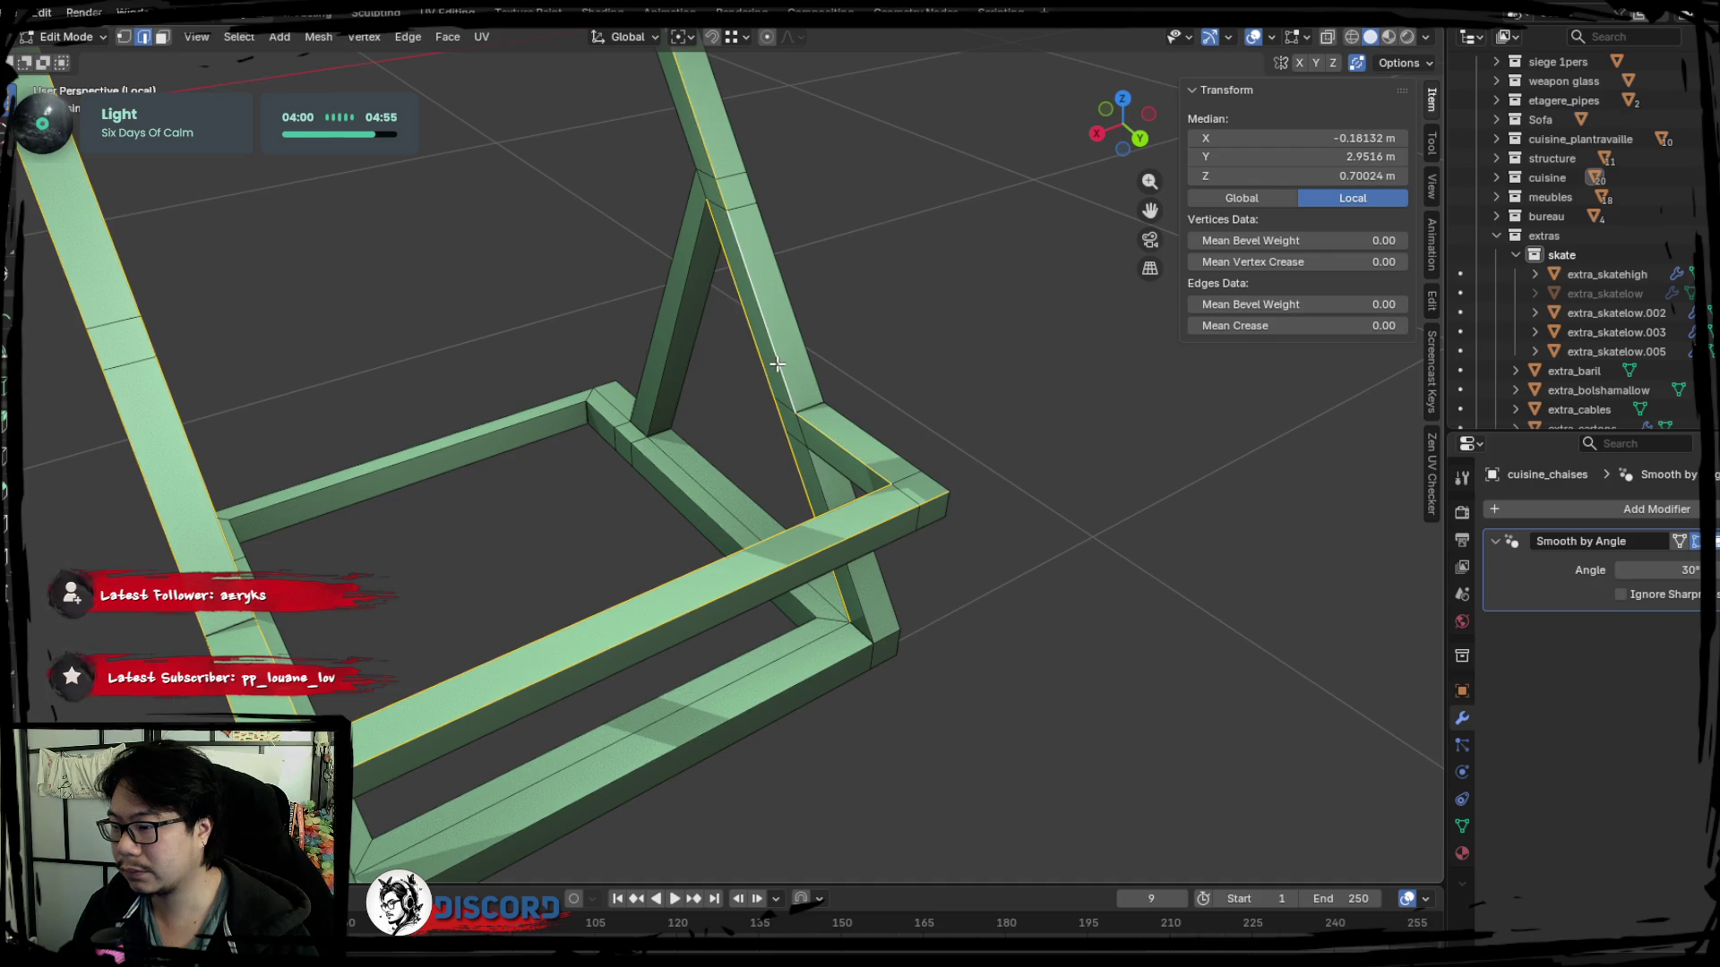
pyautogui.moveTo(751, 362); pyautogui.dragTo(786, 659, button='middle')
pyautogui.moveTo(690, 282)
pyautogui.mouseDown(button='middle')
pyautogui.moveTo(707, 453)
pyautogui.moveTo(982, 577)
pyautogui.moveTo(927, 570)
pyautogui.moveTo(806, 411)
pyautogui.mouseUp(button='middle')
# Connect two edge loops under the seat with a face and nudge the diagonal beam.
pyautogui.click(725, 380)
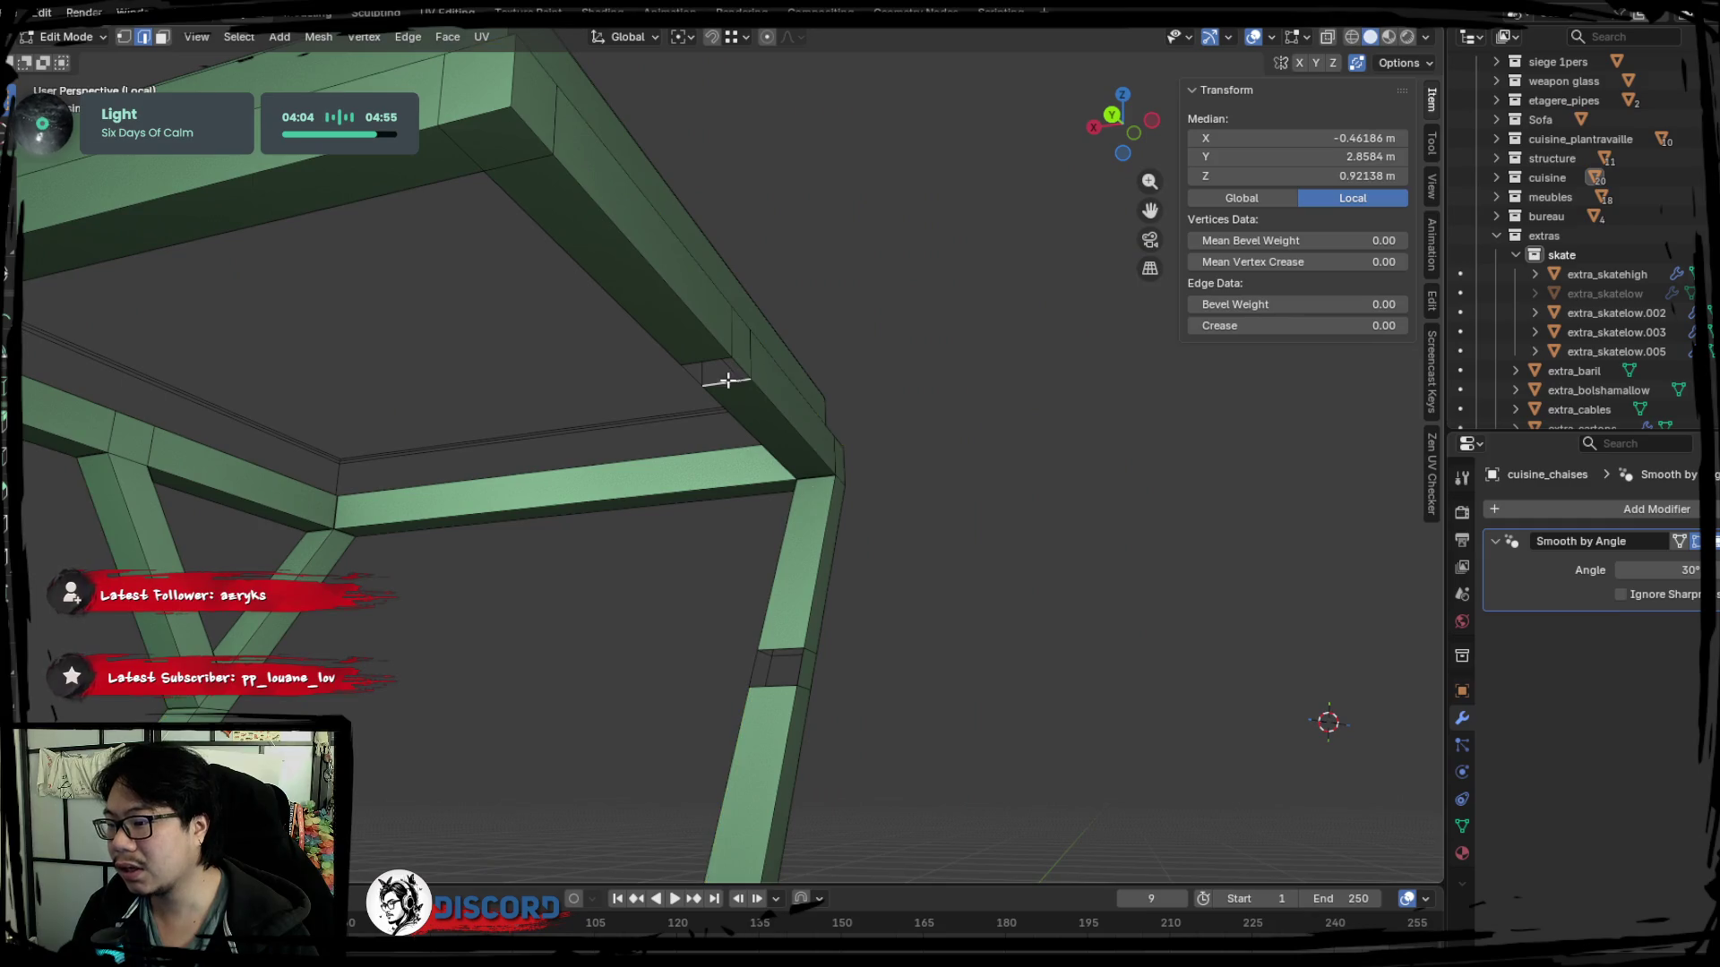
pyautogui.keyDown('shift'); pyautogui.click(785, 661); pyautogui.keyUp('shift')
pyautogui.press('f')
pyautogui.click(786, 560)
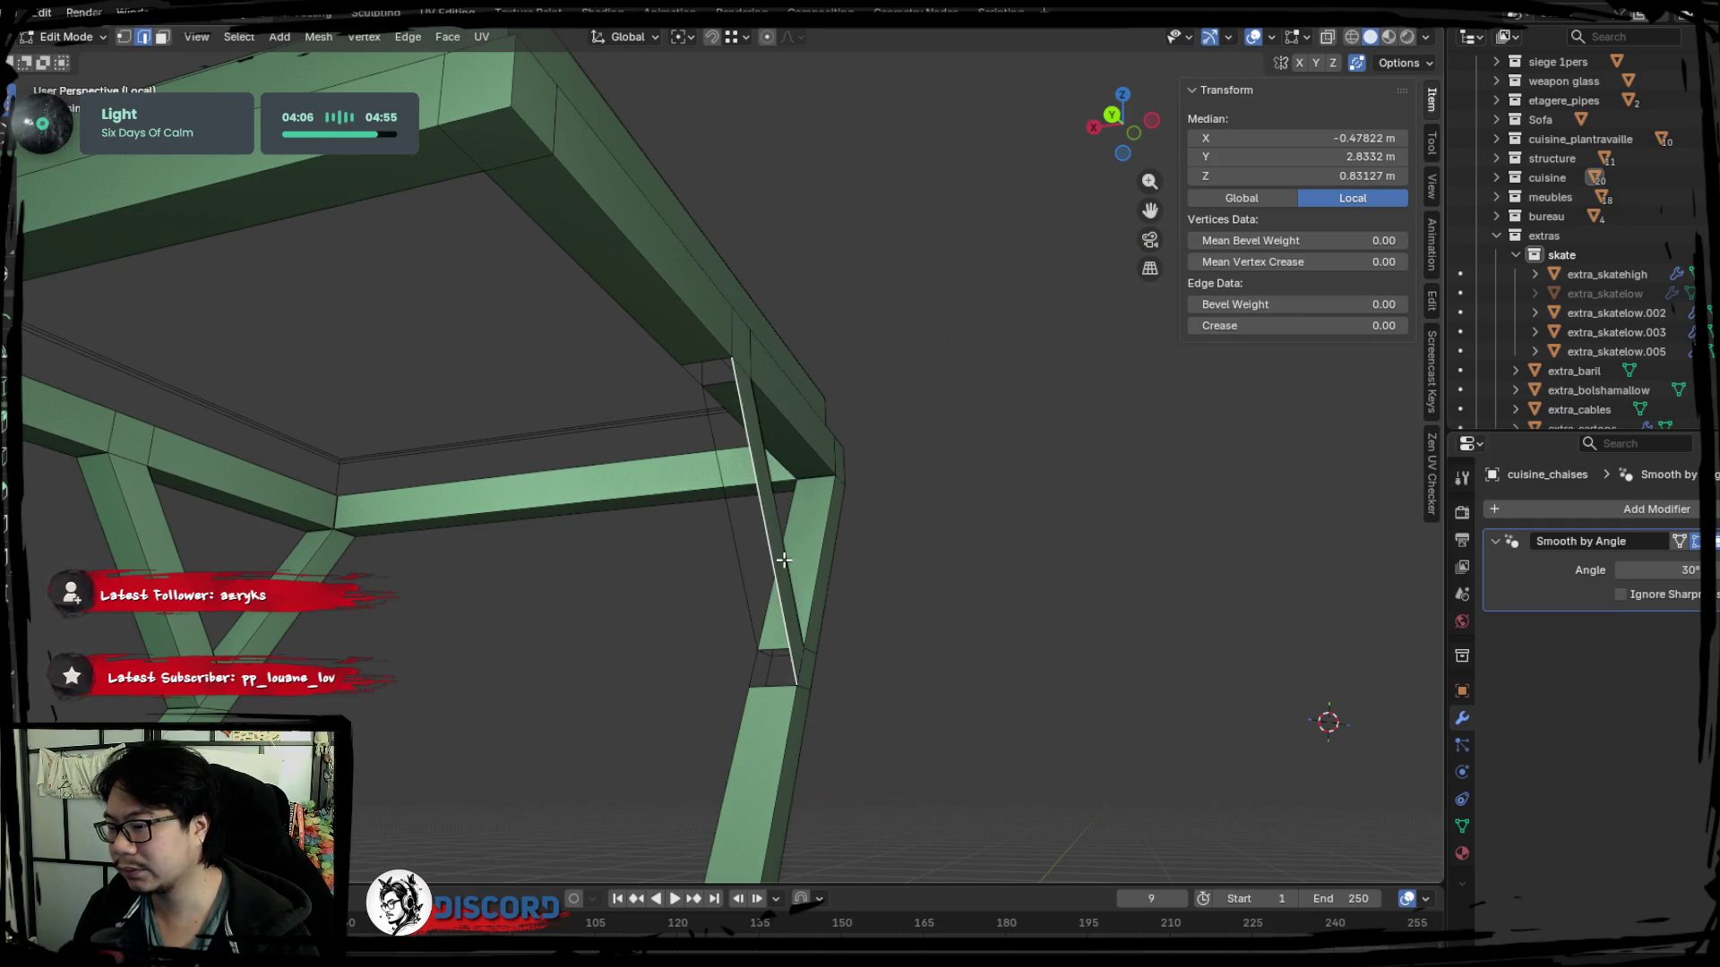
pyautogui.moveTo(786, 560)
pyautogui.mouseDown(button='middle')
pyautogui.moveTo(807, 654)
pyautogui.moveTo(721, 574)
pyautogui.mouseUp(button='middle')
pyautogui.press('g')
# Mark the diagonal beams' edge loops as UV seams.
pyautogui.keyDown('alt'); pyautogui.click(814, 247); pyautogui.keyUp('alt')
pyautogui.keyDown('alt'); pyautogui.keyDown('shift'); pyautogui.click(1006, 337); pyautogui.keyUp('shift'); pyautogui.keyUp('alt')
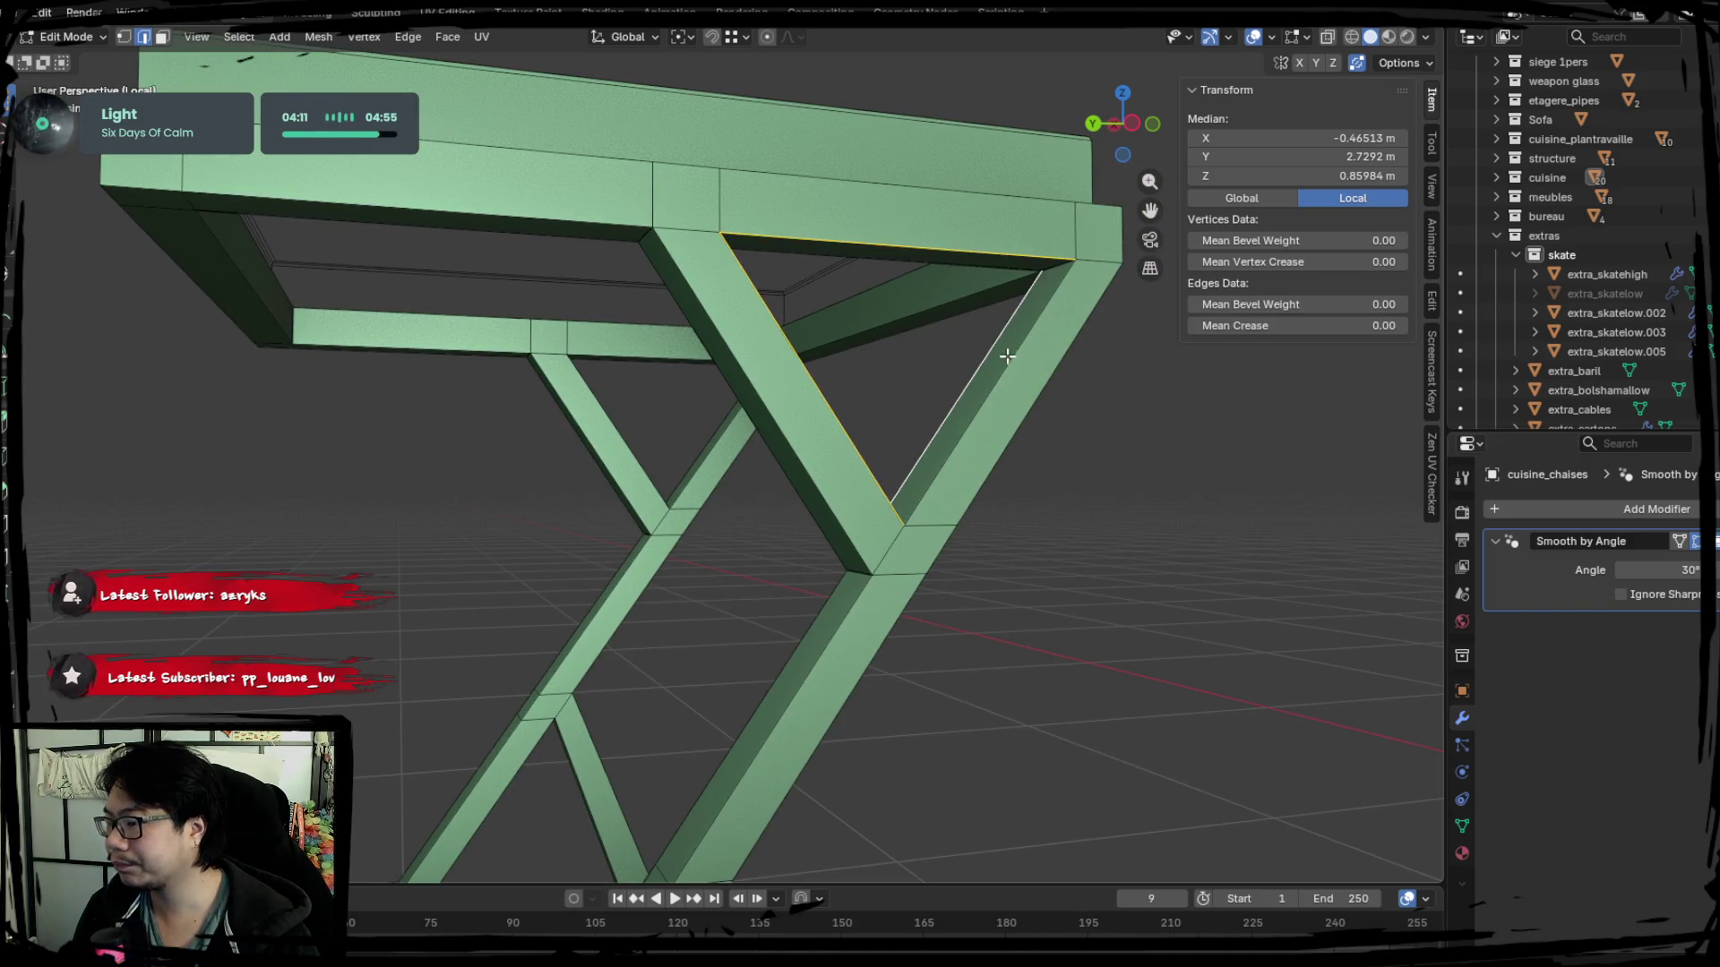
pyautogui.rightClick(853, 461)
pyautogui.click(757, 693)
pyautogui.moveTo(757, 692)
pyautogui.mouseDown(button='middle')
pyautogui.moveTo(714, 609)
pyautogui.moveTo(1101, 504)
pyautogui.moveTo(874, 499)
pyautogui.moveTo(575, 460)
pyautogui.moveTo(767, 536)
pyautogui.mouseUp(button='middle')
pyautogui.scroll(3, 713, 609)
# Try a seam on the seat's top loop, undo it, and select the corner edge for marking.
pyautogui.keyDown('alt'); pyautogui.click(667, 484); pyautogui.keyUp('alt')
pyautogui.rightClick(666, 484)
pyautogui.click(666, 484)
pyautogui.moveTo(683, 472); pyautogui.dragTo(625, 607, button='middle')
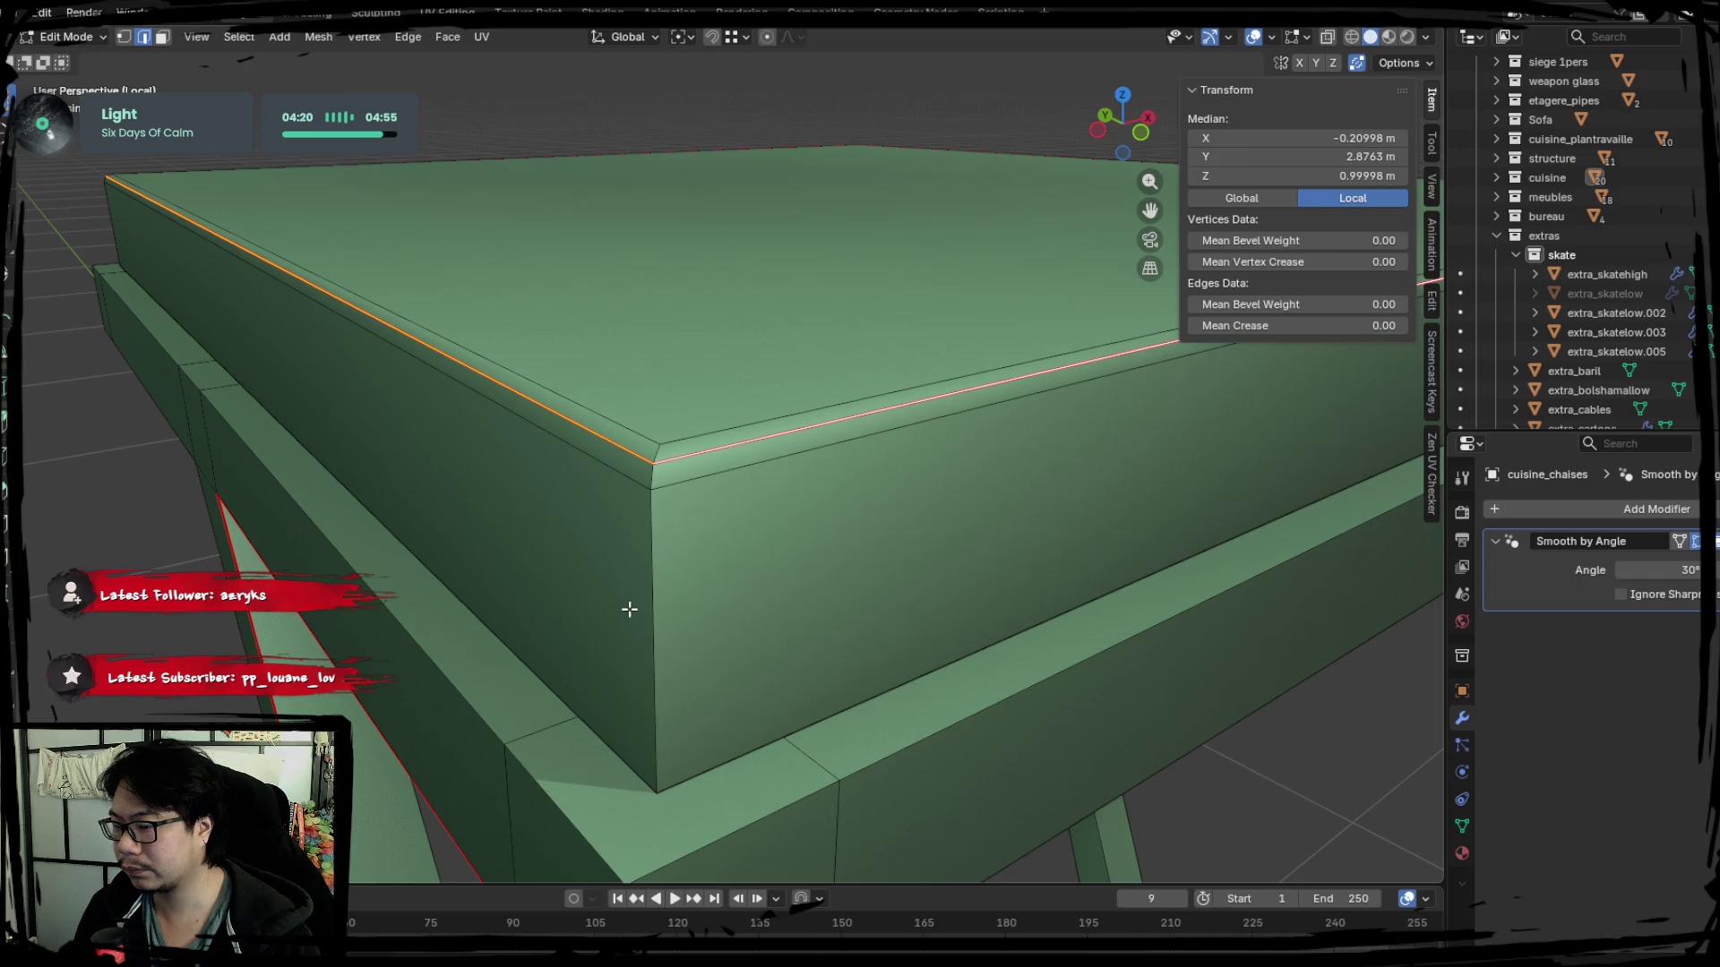
pyautogui.hotkey('ctrl', 'z')
pyautogui.hotkey('ctrl', 'z')
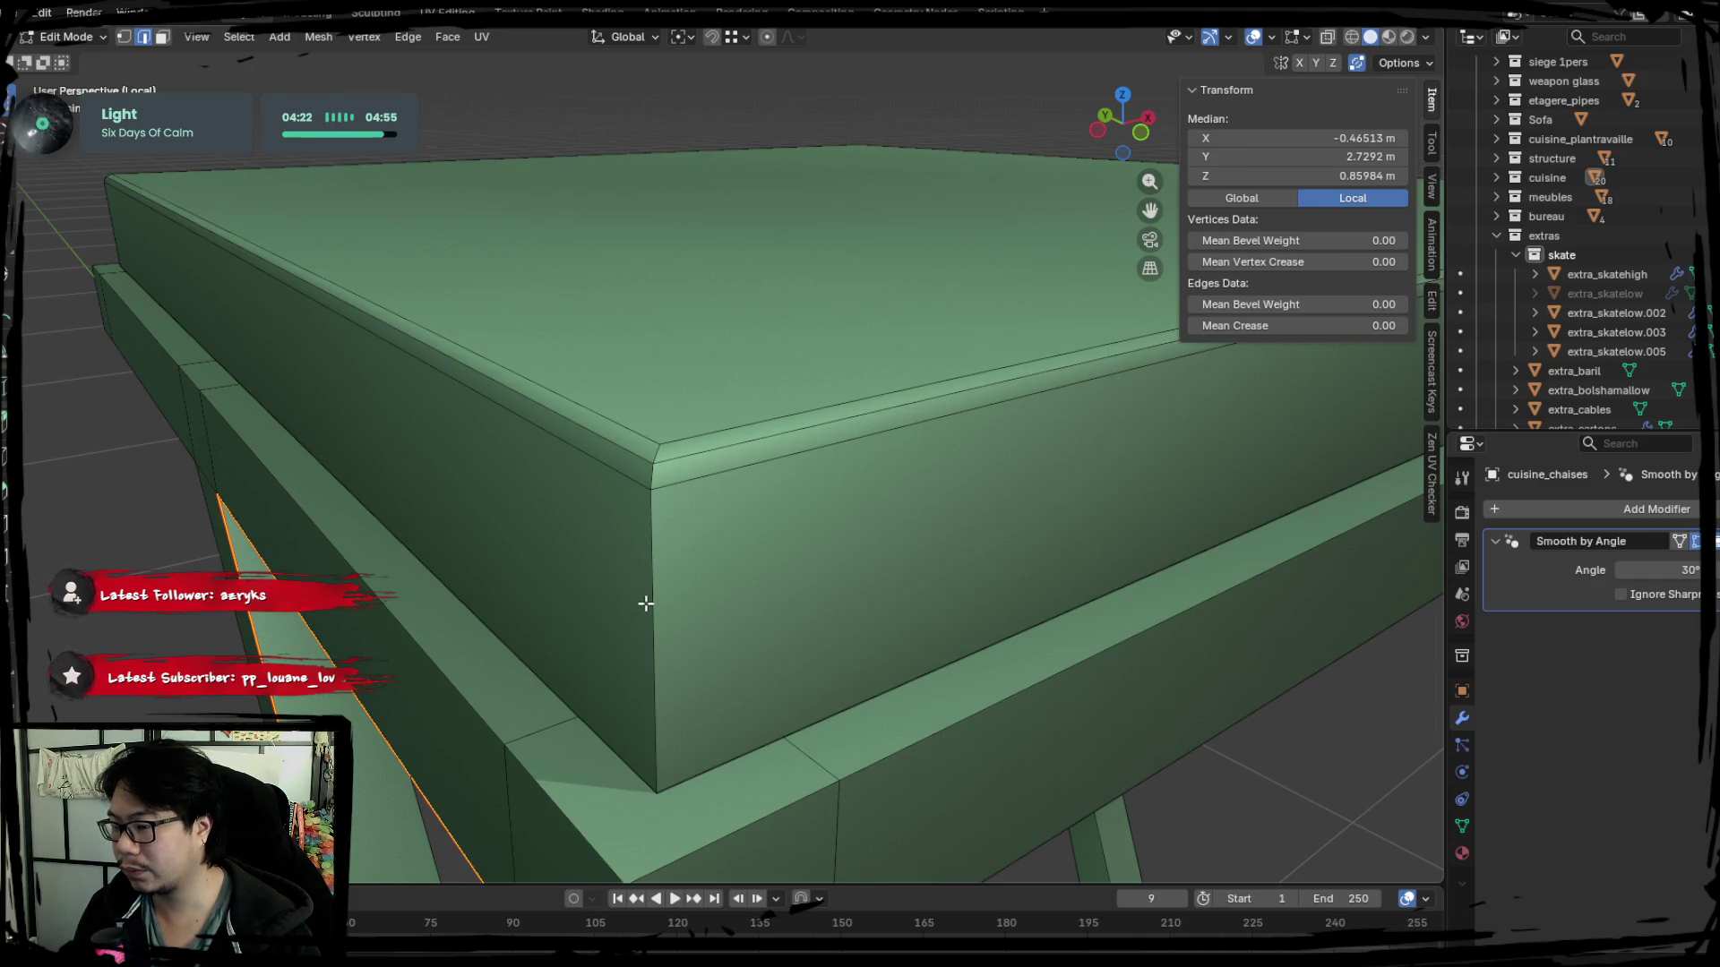
pyautogui.click(647, 603)
pyautogui.scroll(-3, 646, 600)
pyautogui.moveTo(645, 600); pyautogui.dragTo(560, 577, button='middle')
pyautogui.scroll(4, 984, 556)
pyautogui.scroll(-3, 983, 556)
pyautogui.moveTo(983, 557); pyautogui.dragTo(974, 604, button='middle')
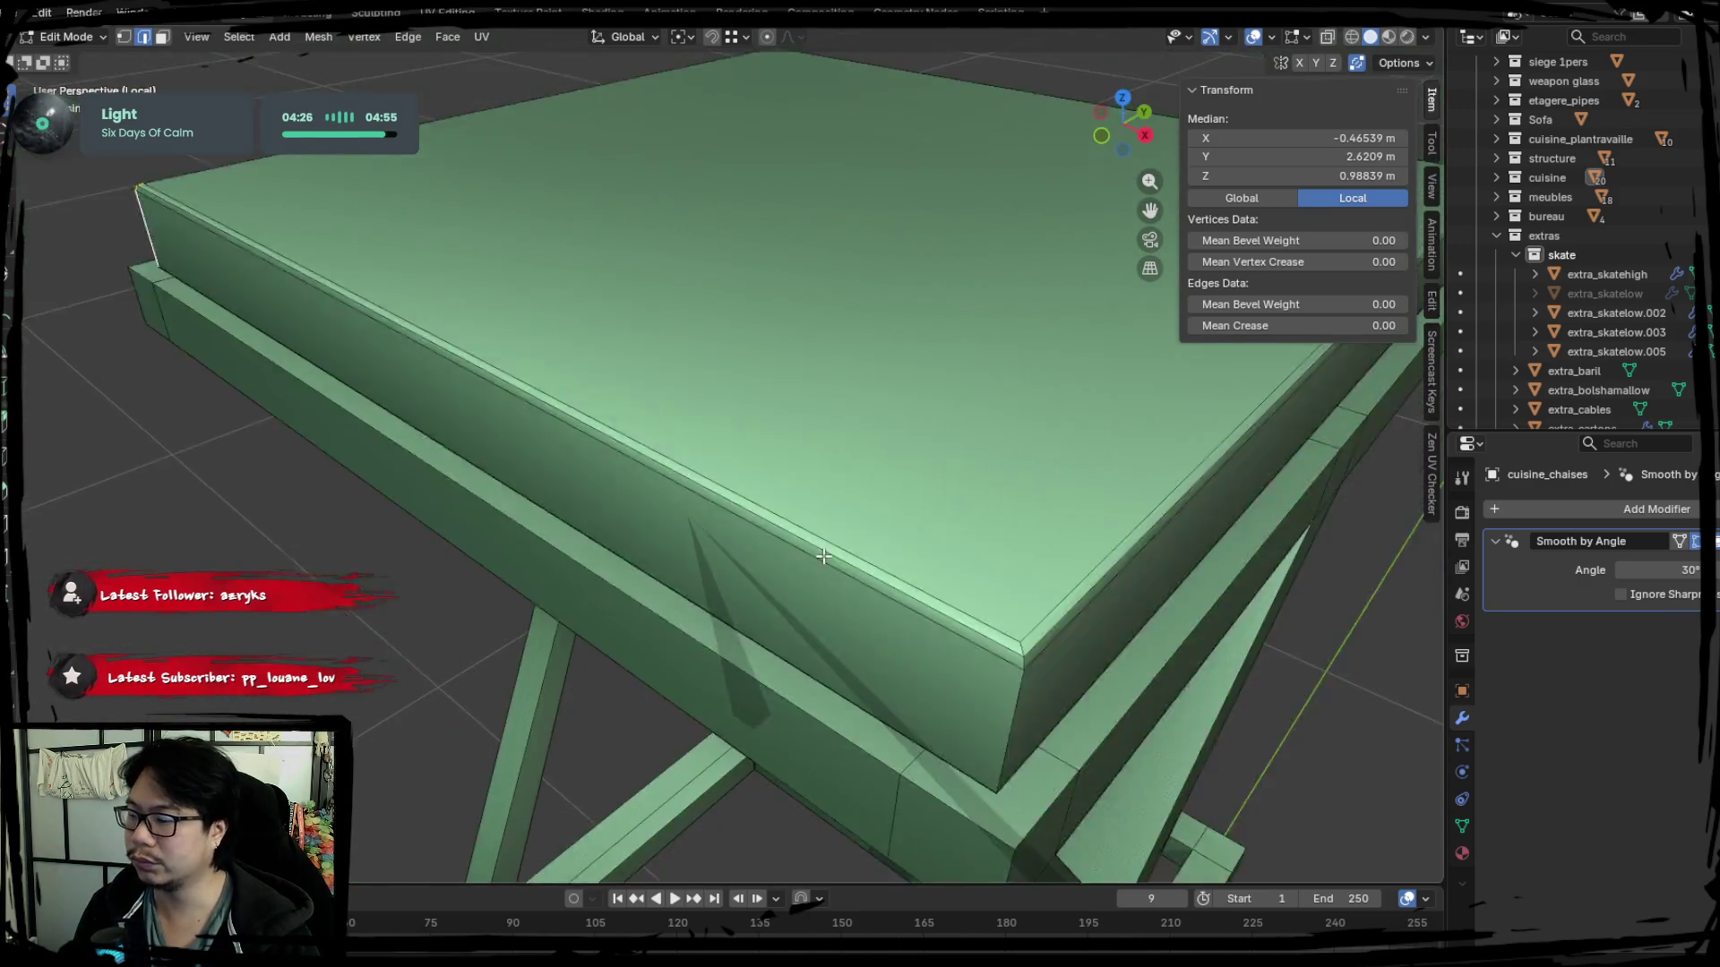
pyautogui.scroll(2, 974, 605)
pyautogui.scroll(-3, 910, 628)
pyautogui.moveTo(738, 538)
pyautogui.mouseDown(button='middle')
pyautogui.moveTo(640, 515)
pyautogui.moveTo(1040, 488)
pyautogui.mouseUp(button='middle')
pyautogui.scroll(3, 641, 515)
pyautogui.scroll(-3, 668, 481)
pyautogui.scroll(3, 557, 512)
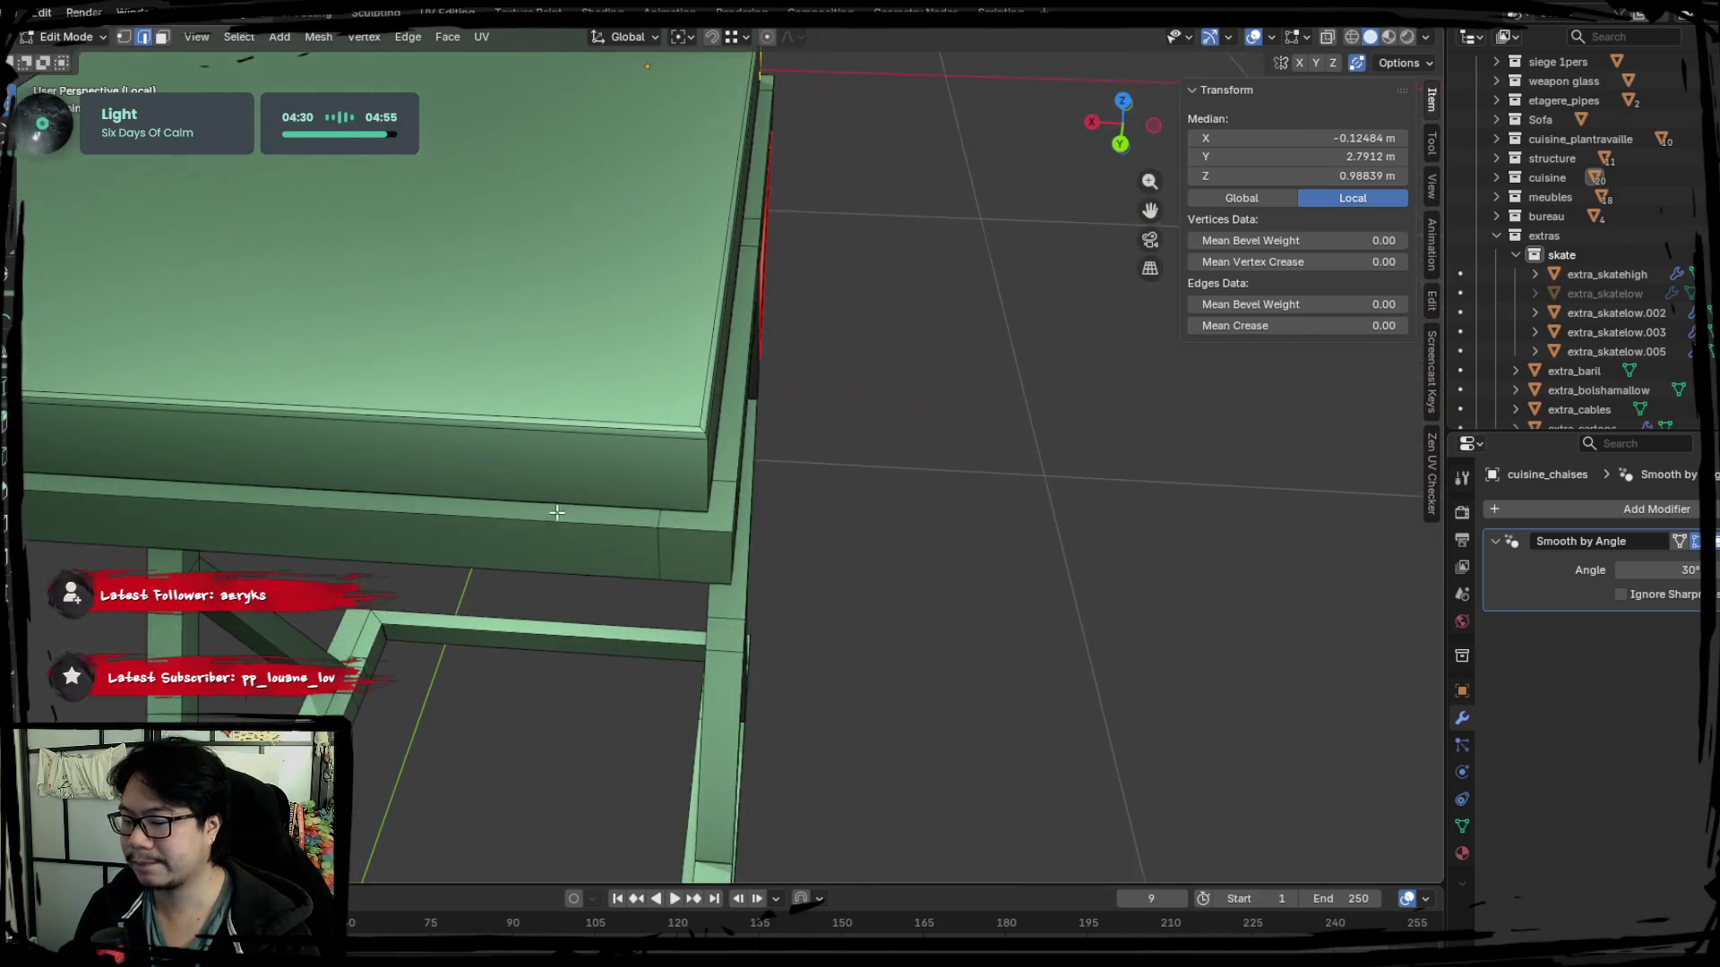
pyautogui.scroll(-3, 704, 467)
pyautogui.moveTo(659, 498); pyautogui.dragTo(584, 498, button='middle')
pyautogui.scroll(2, 583, 499)
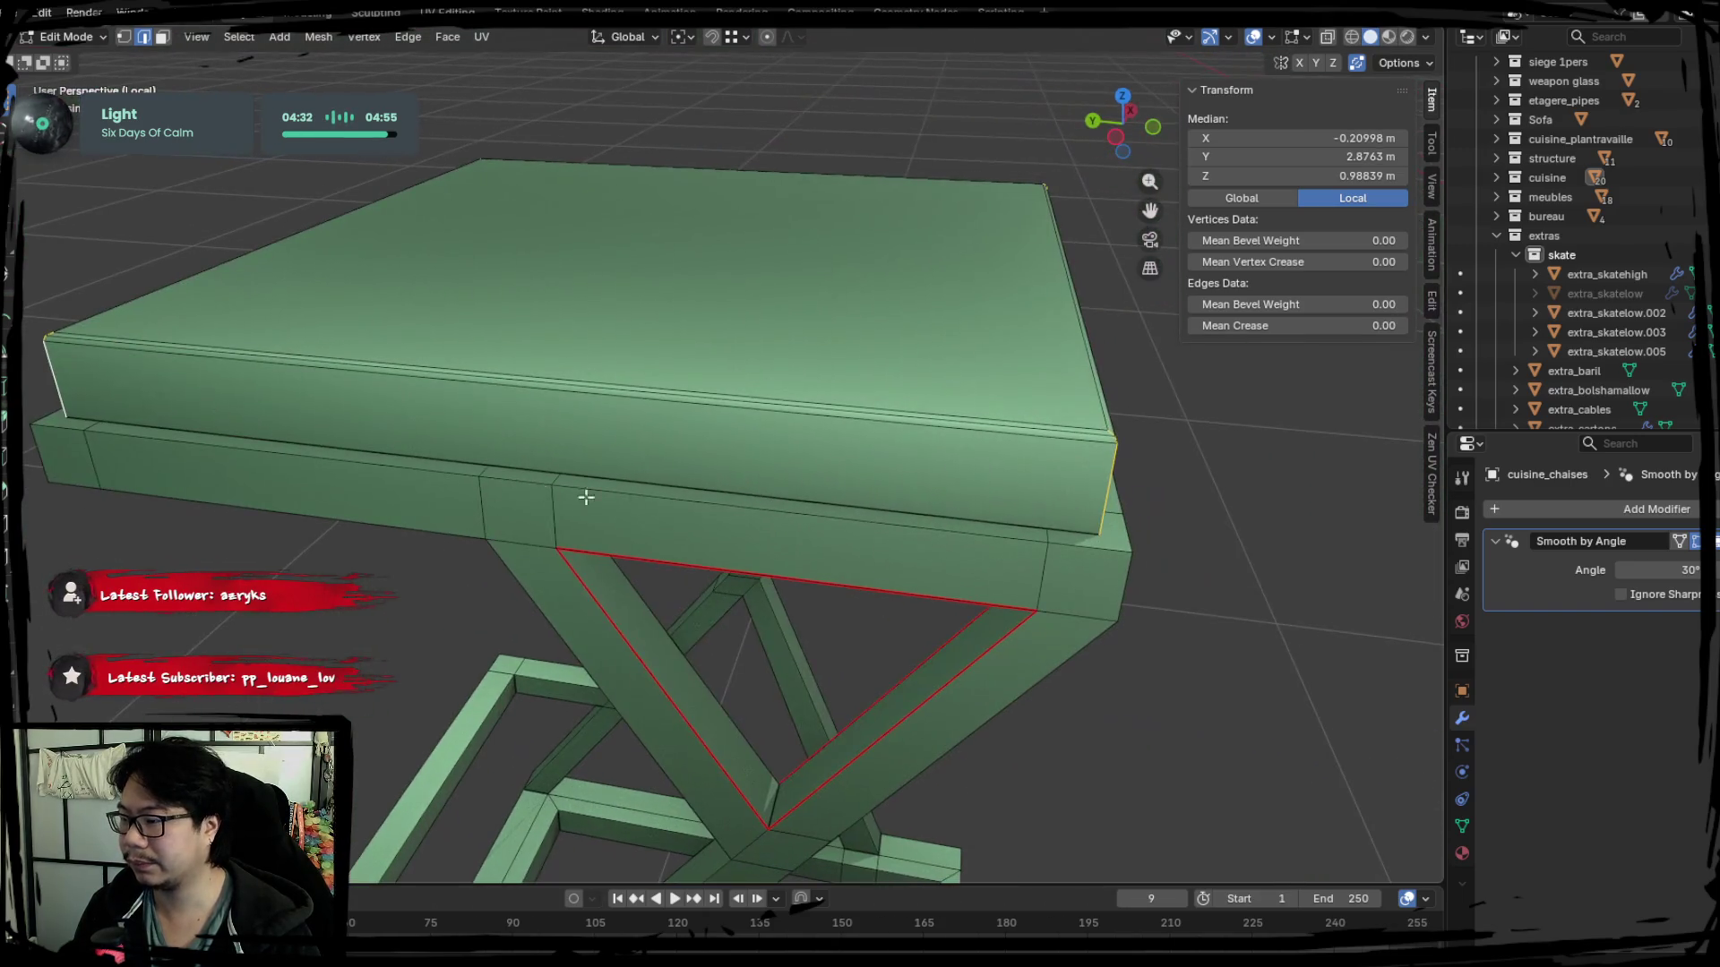
pyautogui.rightClick(786, 519)
# Mark the seat-corner edges as seams and start a new selection of seat edges.
pyautogui.click(786, 518)
pyautogui.moveTo(786, 519)
pyautogui.mouseDown(button='middle')
pyautogui.moveTo(595, 569)
pyautogui.moveTo(660, 550)
pyautogui.mouseUp(button='middle')
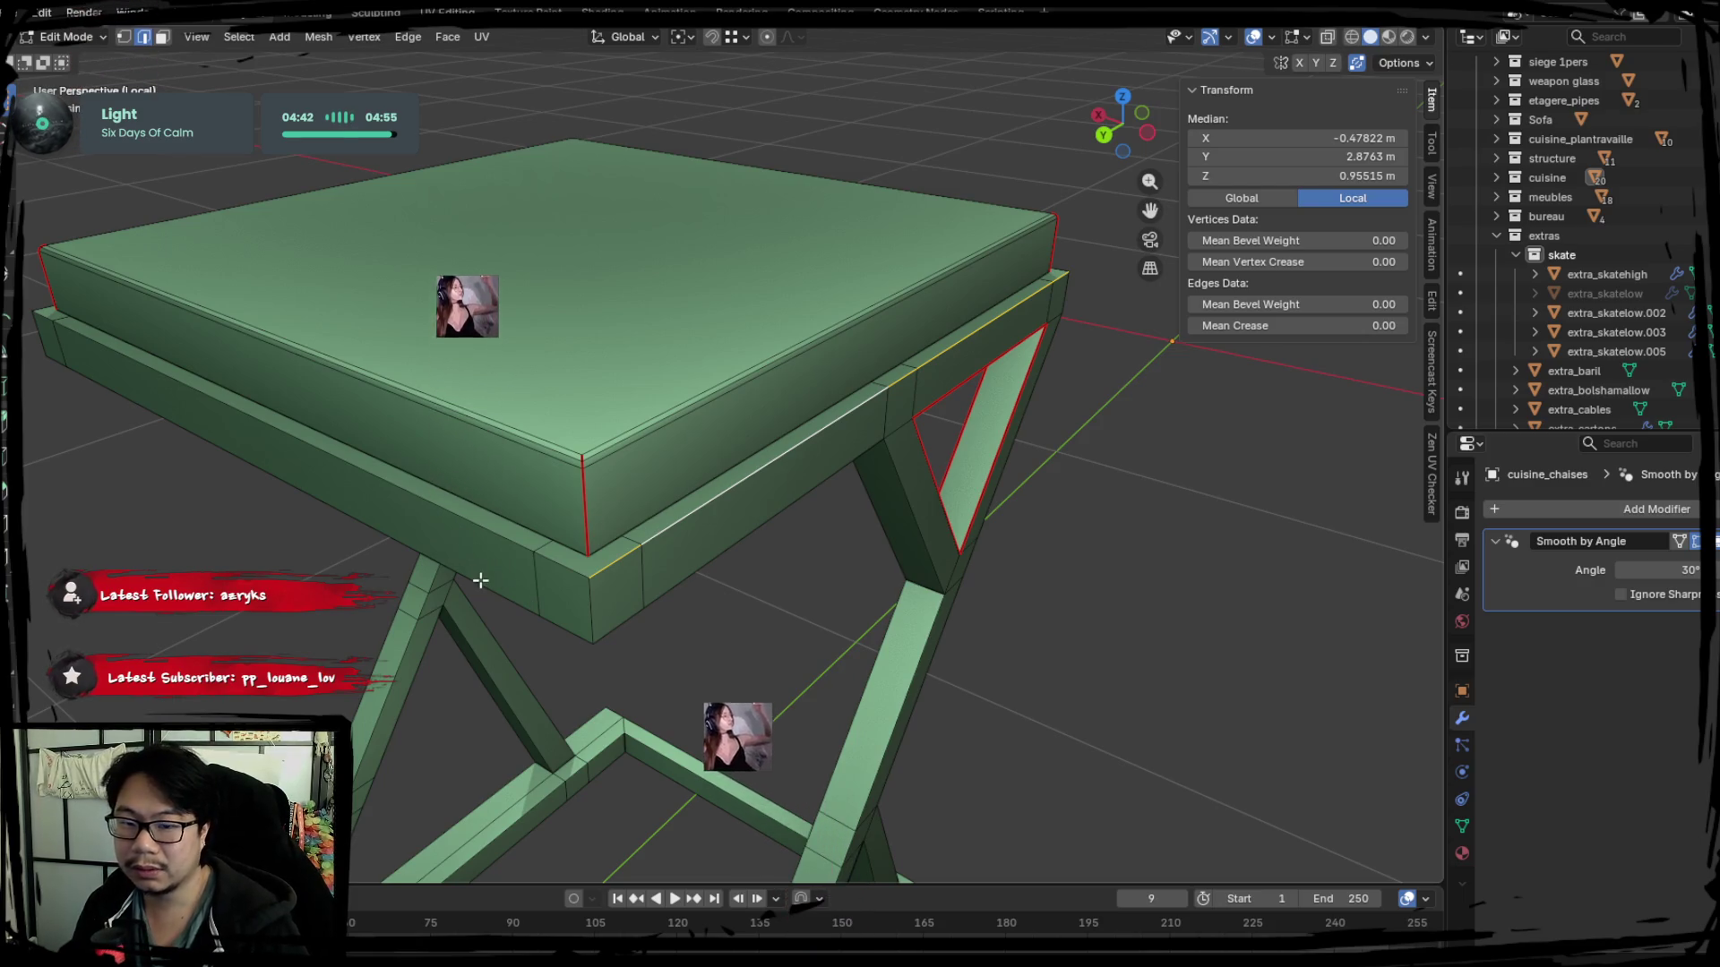
pyautogui.keyDown('shift'); pyautogui.click(436, 515); pyautogui.keyUp('shift')
pyautogui.moveTo(437, 515); pyautogui.dragTo(544, 552, button='middle')
pyautogui.keyDown('shift'); pyautogui.click(507, 557); pyautogui.keyUp('shift')
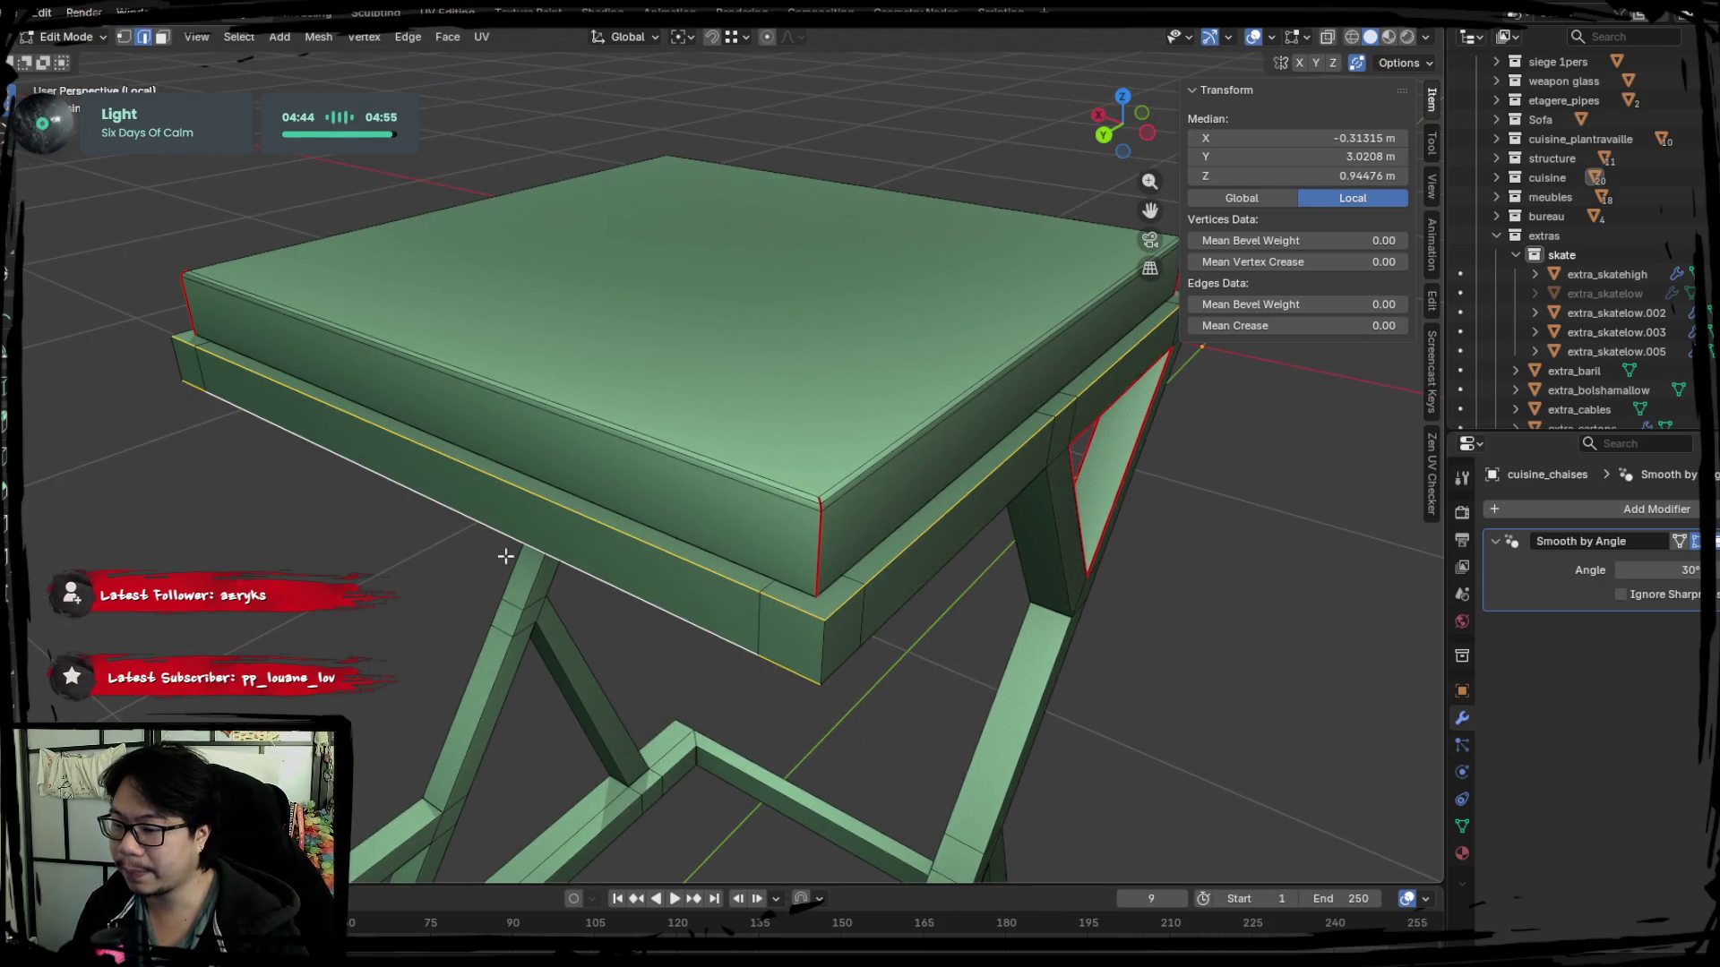
pyautogui.moveTo(351, 505); pyautogui.dragTo(801, 587, button='middle')
pyautogui.keyDown('shift'); pyautogui.click(883, 694); pyautogui.keyUp('shift')
# Add the leg edges and the vertical beam edges to the selection.
pyautogui.moveTo(883, 695)
pyautogui.mouseDown(button='middle')
pyautogui.moveTo(971, 660)
pyautogui.moveTo(338, 529)
pyautogui.moveTo(864, 542)
pyautogui.moveTo(475, 524)
pyautogui.moveTo(539, 517)
pyautogui.mouseUp(button='middle')
pyautogui.keyDown('shift'); pyautogui.click(539, 516); pyautogui.keyUp('shift')
pyautogui.moveTo(488, 568)
pyautogui.mouseDown(button='middle')
pyautogui.moveTo(780, 595)
pyautogui.moveTo(916, 544)
pyautogui.mouseUp(button='middle')
pyautogui.keyDown('shift'); pyautogui.click(856, 564); pyautogui.keyUp('shift')
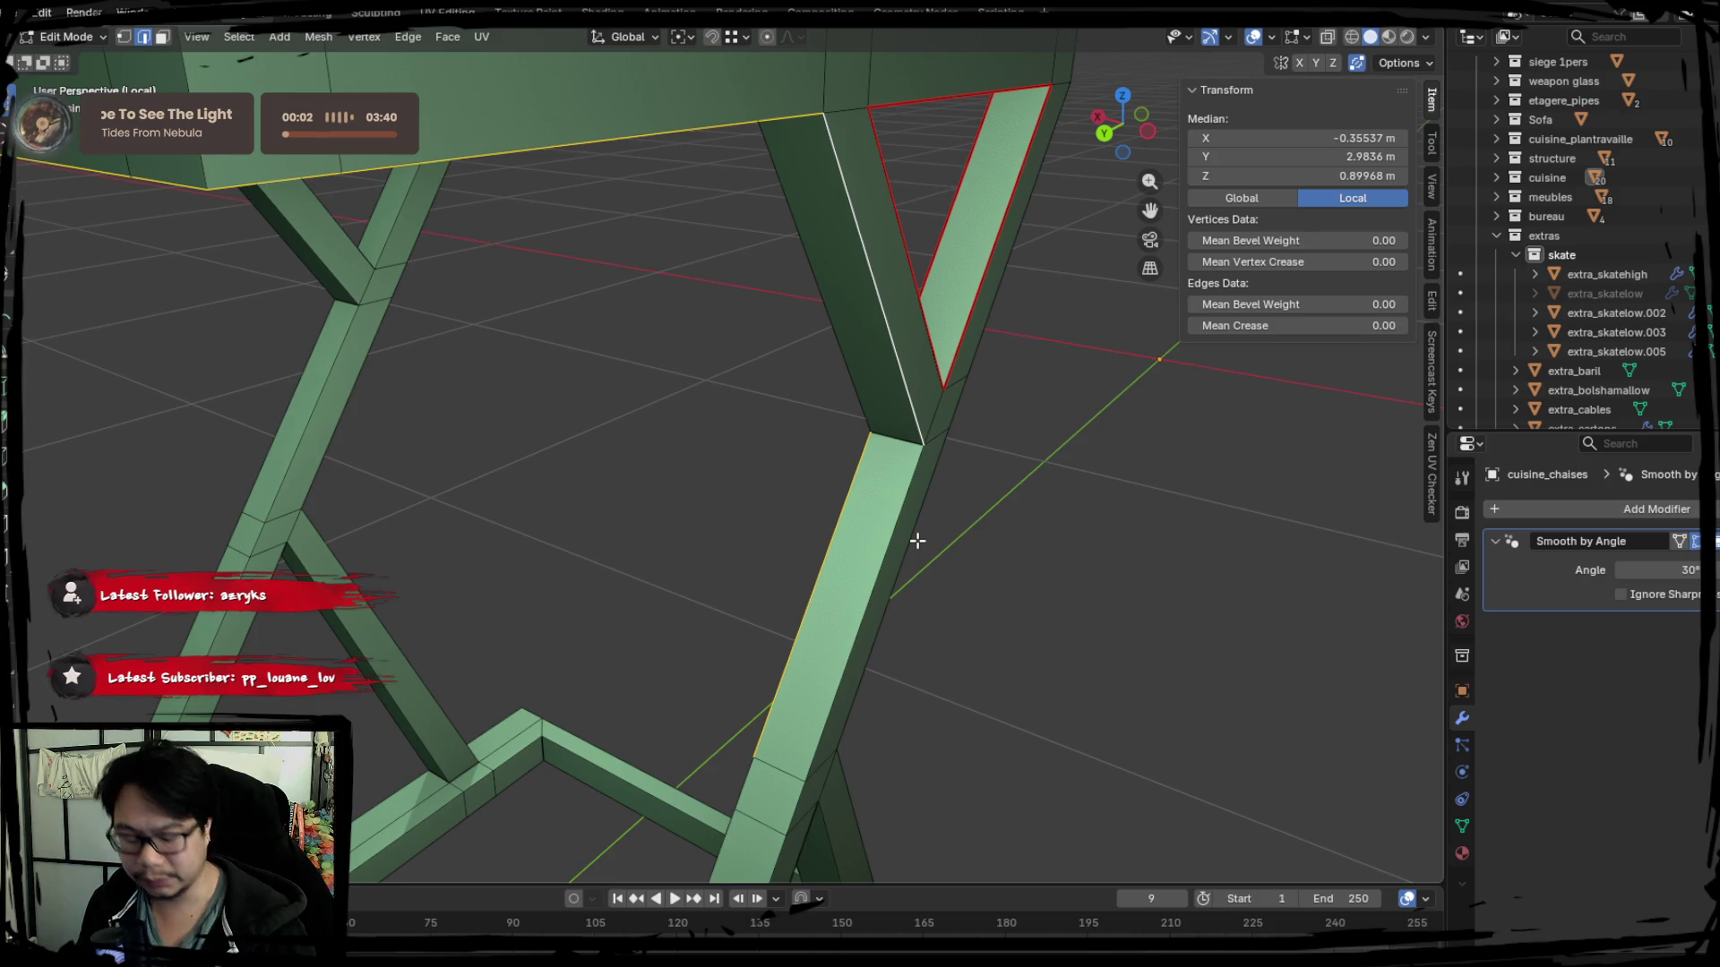
pyautogui.keyDown('shift'); pyautogui.click(826, 322); pyautogui.keyUp('shift')
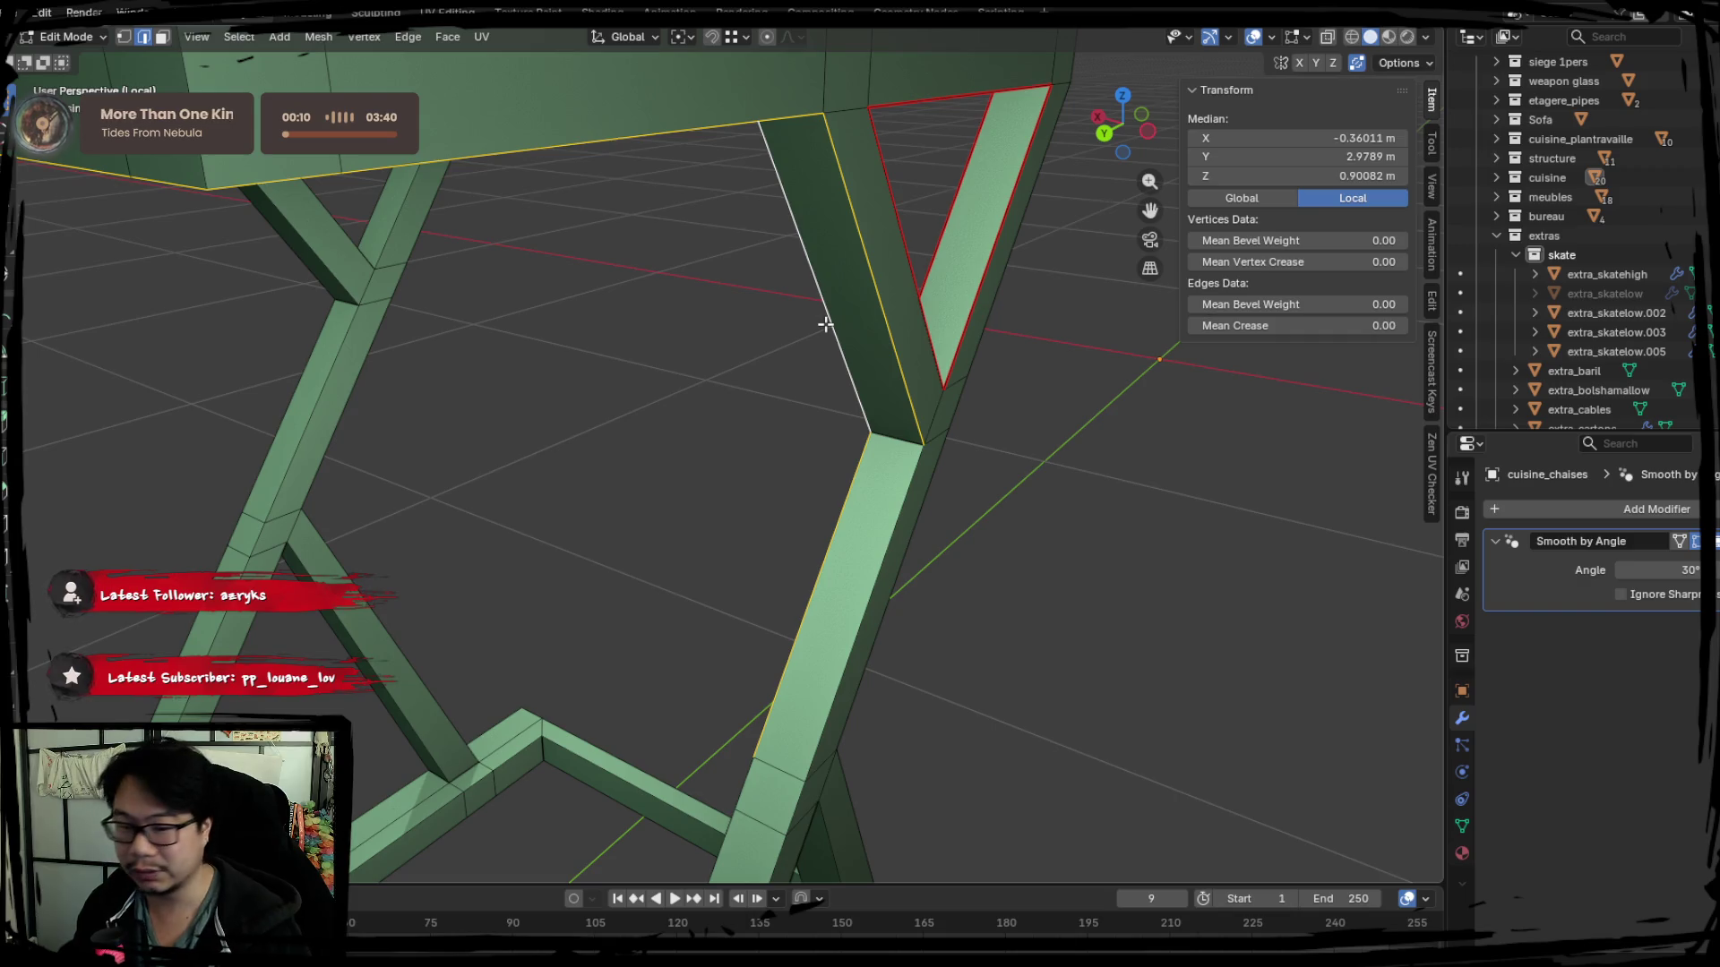
pyautogui.moveTo(809, 330)
pyautogui.mouseDown(button='middle')
pyautogui.moveTo(838, 426)
pyautogui.moveTo(843, 368)
pyautogui.mouseUp(button='middle')
pyautogui.moveTo(595, 477)
pyautogui.mouseDown(button='middle')
pyautogui.moveTo(565, 510)
pyautogui.moveTo(618, 507)
pyautogui.moveTo(639, 390)
pyautogui.moveTo(580, 330)
pyautogui.mouseUp(button='middle')
pyautogui.click(584, 499)
pyautogui.click(846, 579)
pyautogui.keyDown('shift'); pyautogui.click(899, 556); pyautogui.keyUp('shift')
# Add the horizontal, front, lower-left and upper-left beam edges to the selection.
pyautogui.moveTo(1087, 576)
pyautogui.mouseDown(button='middle')
pyautogui.moveTo(799, 559)
pyautogui.moveTo(383, 575)
pyautogui.moveTo(893, 598)
pyautogui.moveTo(649, 614)
pyautogui.mouseUp(button='middle')
pyautogui.keyDown('shift'); pyautogui.click(383, 575); pyautogui.keyUp('shift')
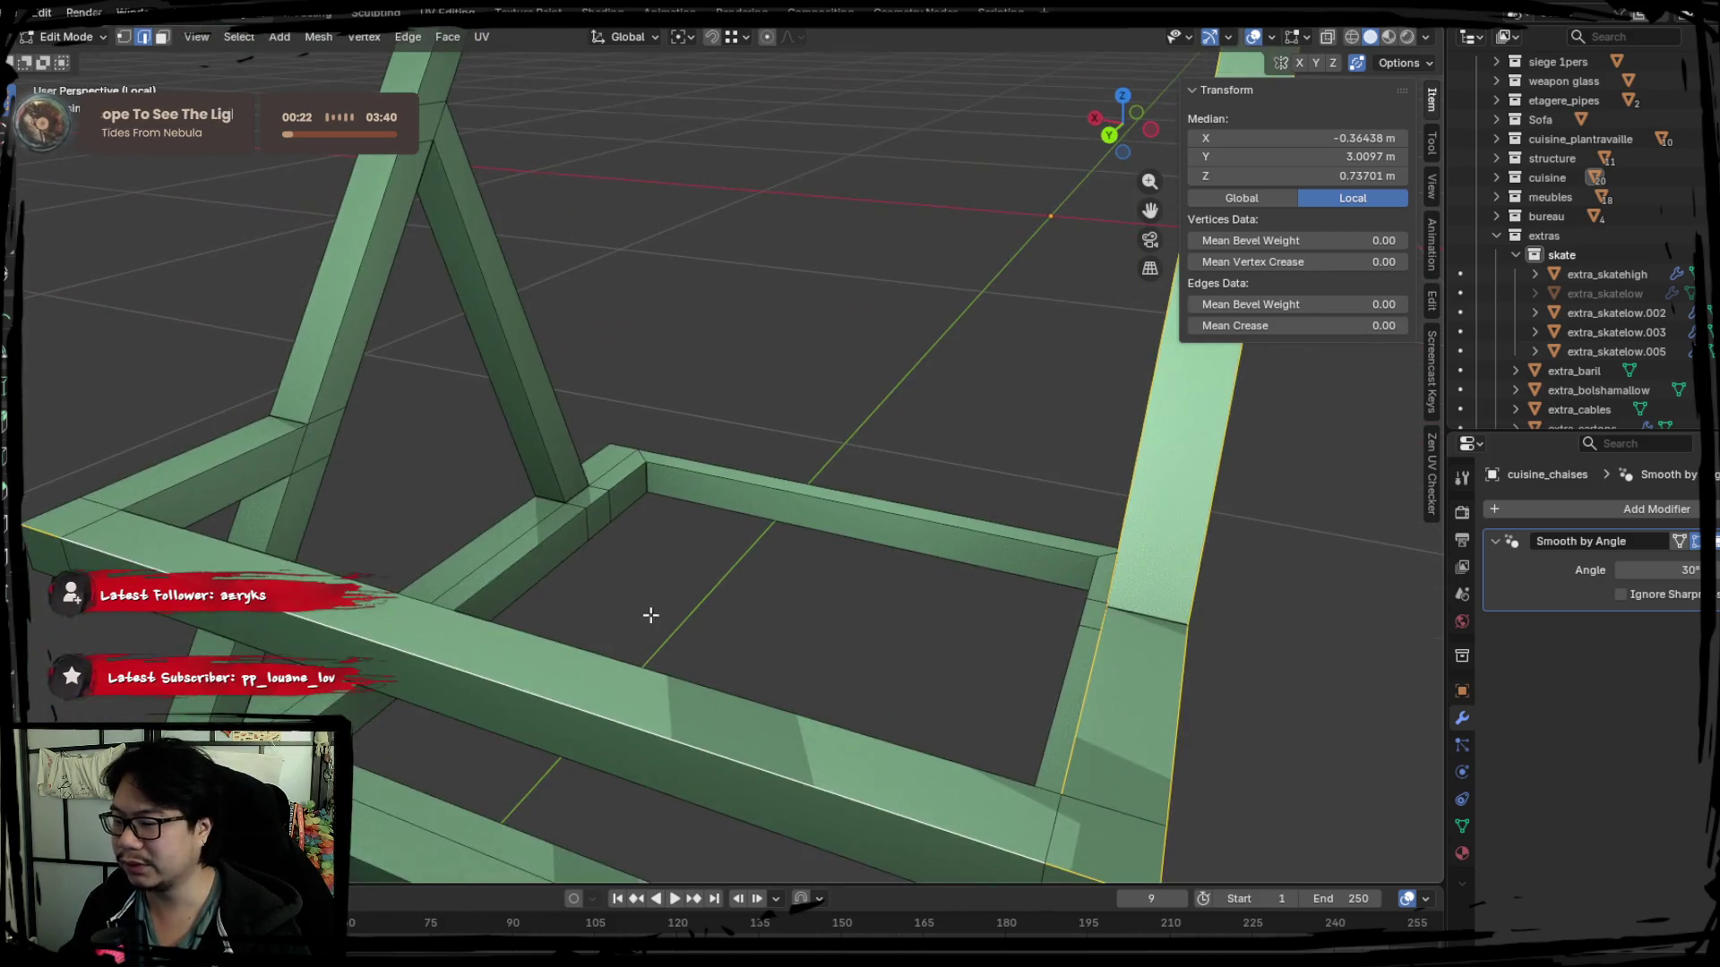
pyautogui.keyDown('shift'); pyautogui.click(428, 603); pyautogui.keyUp('shift')
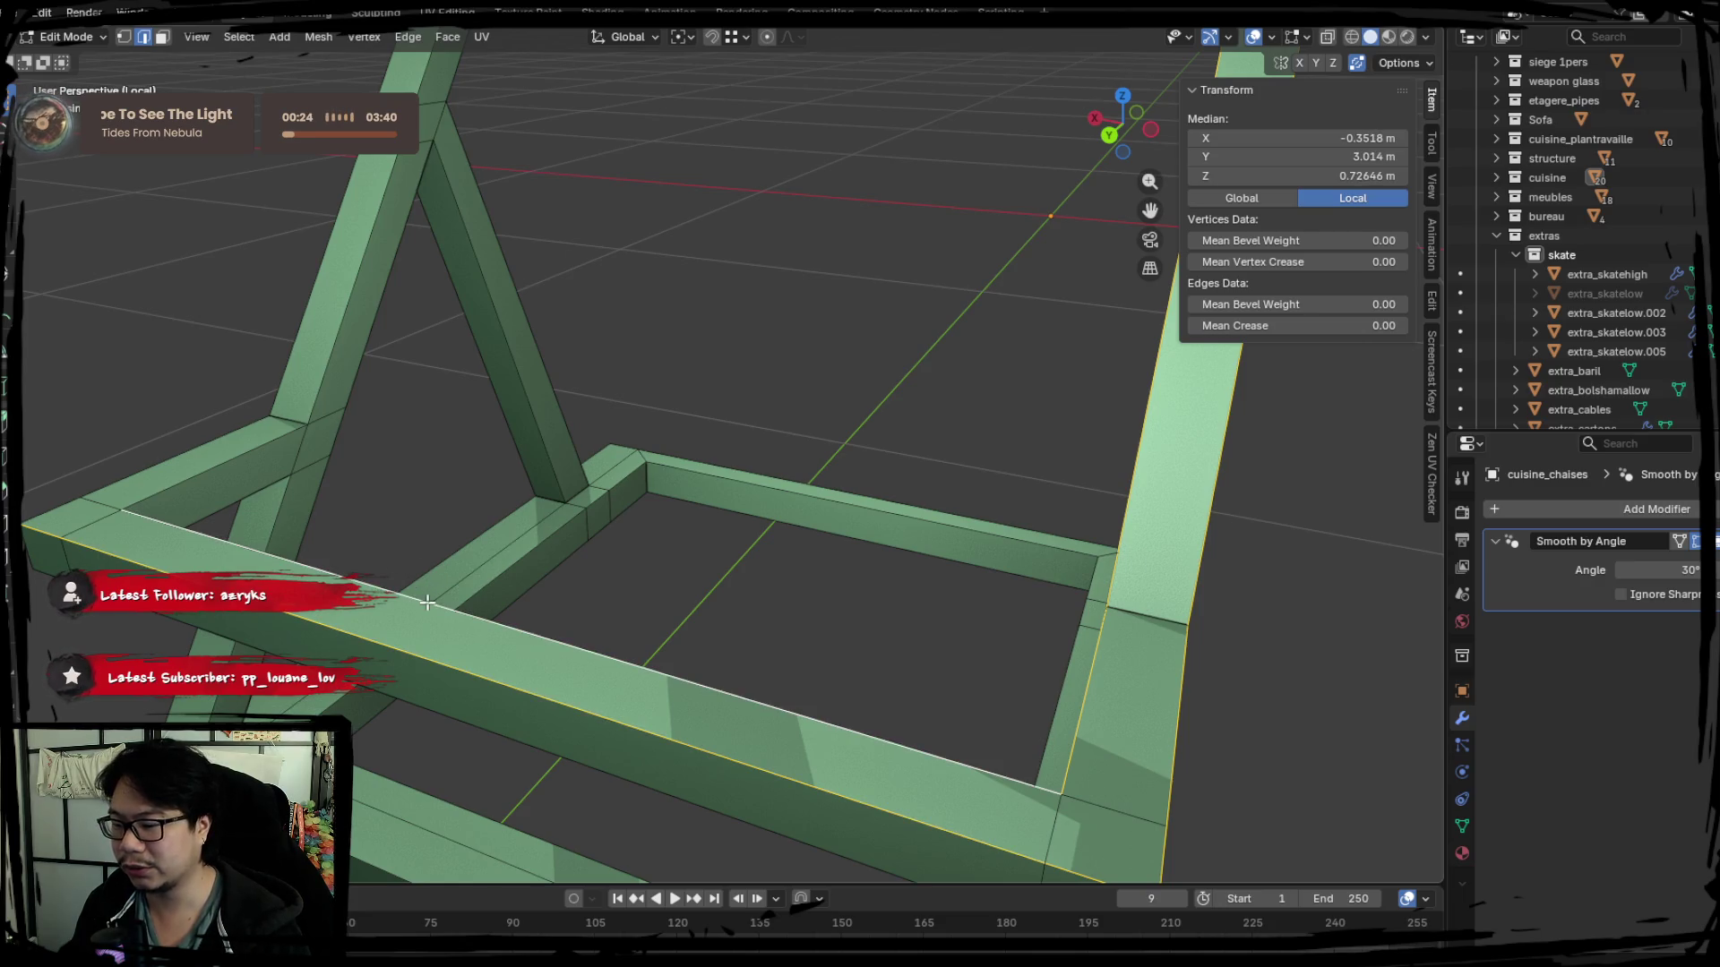
pyautogui.keyDown('shift'); pyautogui.click(239, 502); pyautogui.keyUp('shift')
pyautogui.moveTo(239, 502)
pyautogui.mouseDown(button='middle')
pyautogui.moveTo(819, 484)
pyautogui.moveTo(571, 574)
pyautogui.mouseUp(button='middle')
pyautogui.keyDown('shift'); pyautogui.click(624, 557); pyautogui.keyUp('shift')
pyautogui.keyDown('shift'); pyautogui.click(462, 523); pyautogui.keyUp('shift')
pyautogui.keyDown('shift'); pyautogui.click(367, 294); pyautogui.keyUp('shift')
pyautogui.moveTo(367, 295); pyautogui.dragTo(431, 492, button='middle')
pyautogui.keyDown('shift'); pyautogui.click(406, 474); pyautogui.keyUp('shift')
pyautogui.keyDown('shift'); pyautogui.click(291, 463); pyautogui.keyUp('shift')
pyautogui.keyDown('shift'); pyautogui.click(274, 209); pyautogui.keyUp('shift')
pyautogui.hotkey('ctrl', 'e')
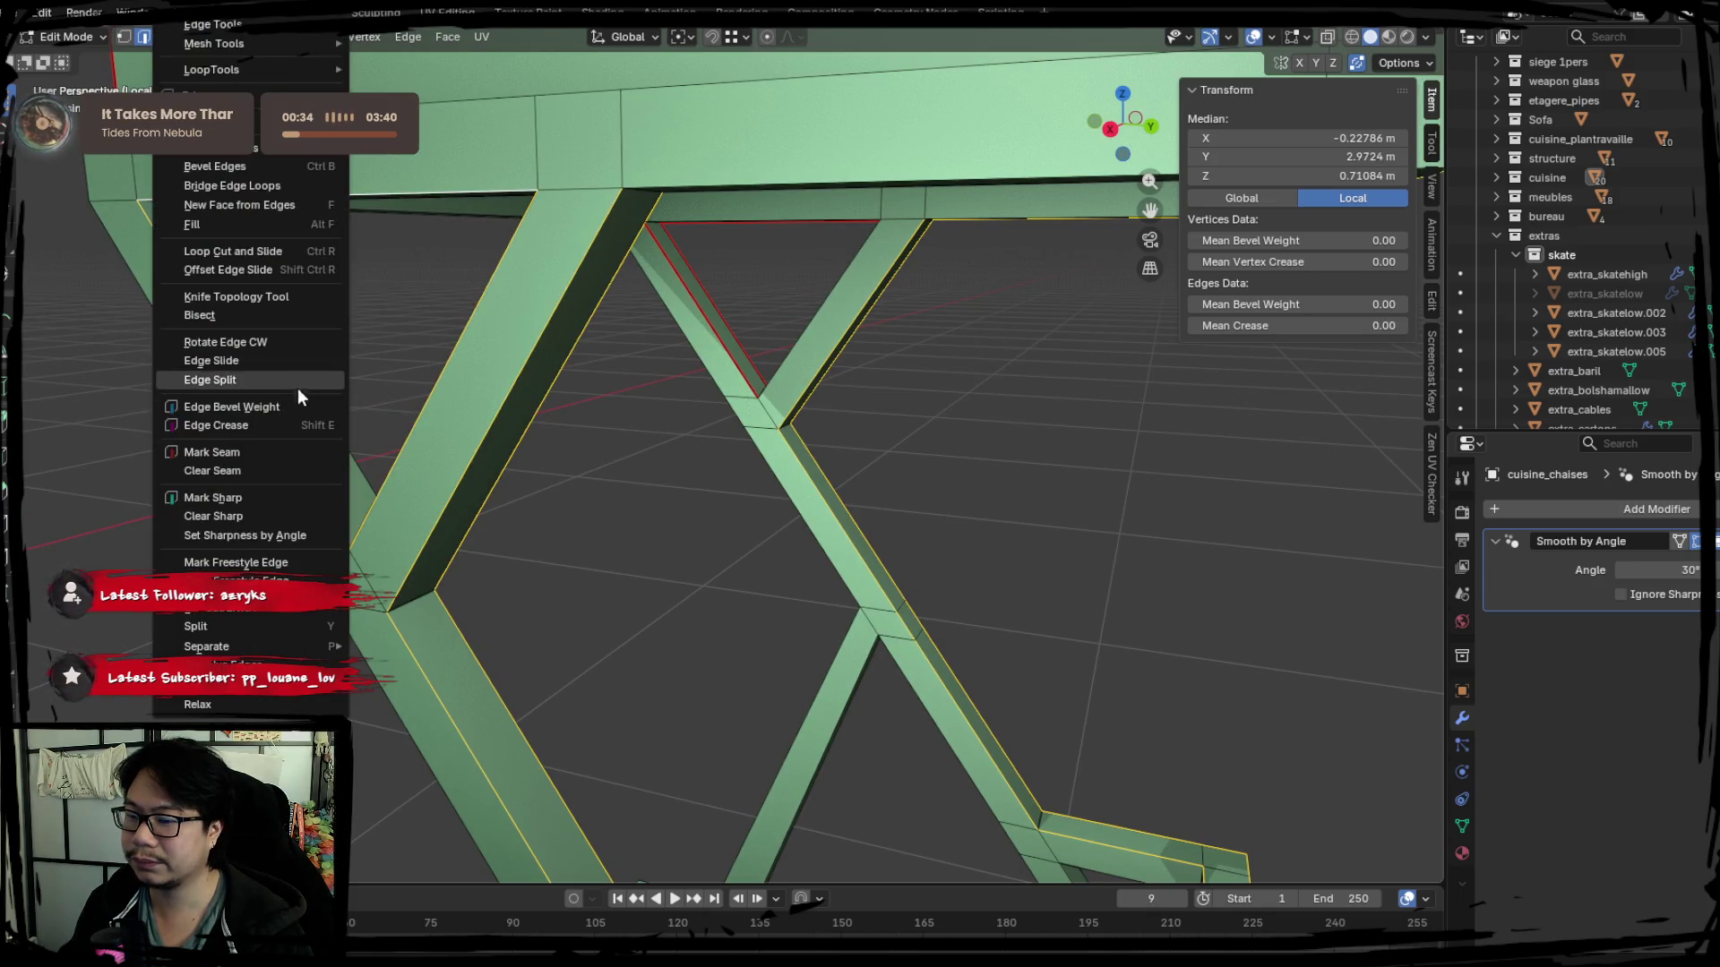
# Mark the selected beam edges as seams and begin a new selection along the long top beam.
pyautogui.click(225, 470)
pyautogui.moveTo(184, 430)
pyautogui.mouseDown(button='middle')
pyautogui.moveTo(425, 474)
pyautogui.moveTo(690, 434)
pyautogui.mouseUp(button='middle')
pyautogui.click(799, 372)
pyautogui.moveTo(798, 373); pyautogui.dragTo(560, 460, button='middle')
pyautogui.keyDown('ctrl'); pyautogui.click(324, 345); pyautogui.keyUp('ctrl')
pyautogui.keyDown('ctrl'); pyautogui.click(411, 337); pyautogui.keyUp('ctrl')
pyautogui.moveTo(510, 511); pyautogui.dragTo(560, 492, button='middle')
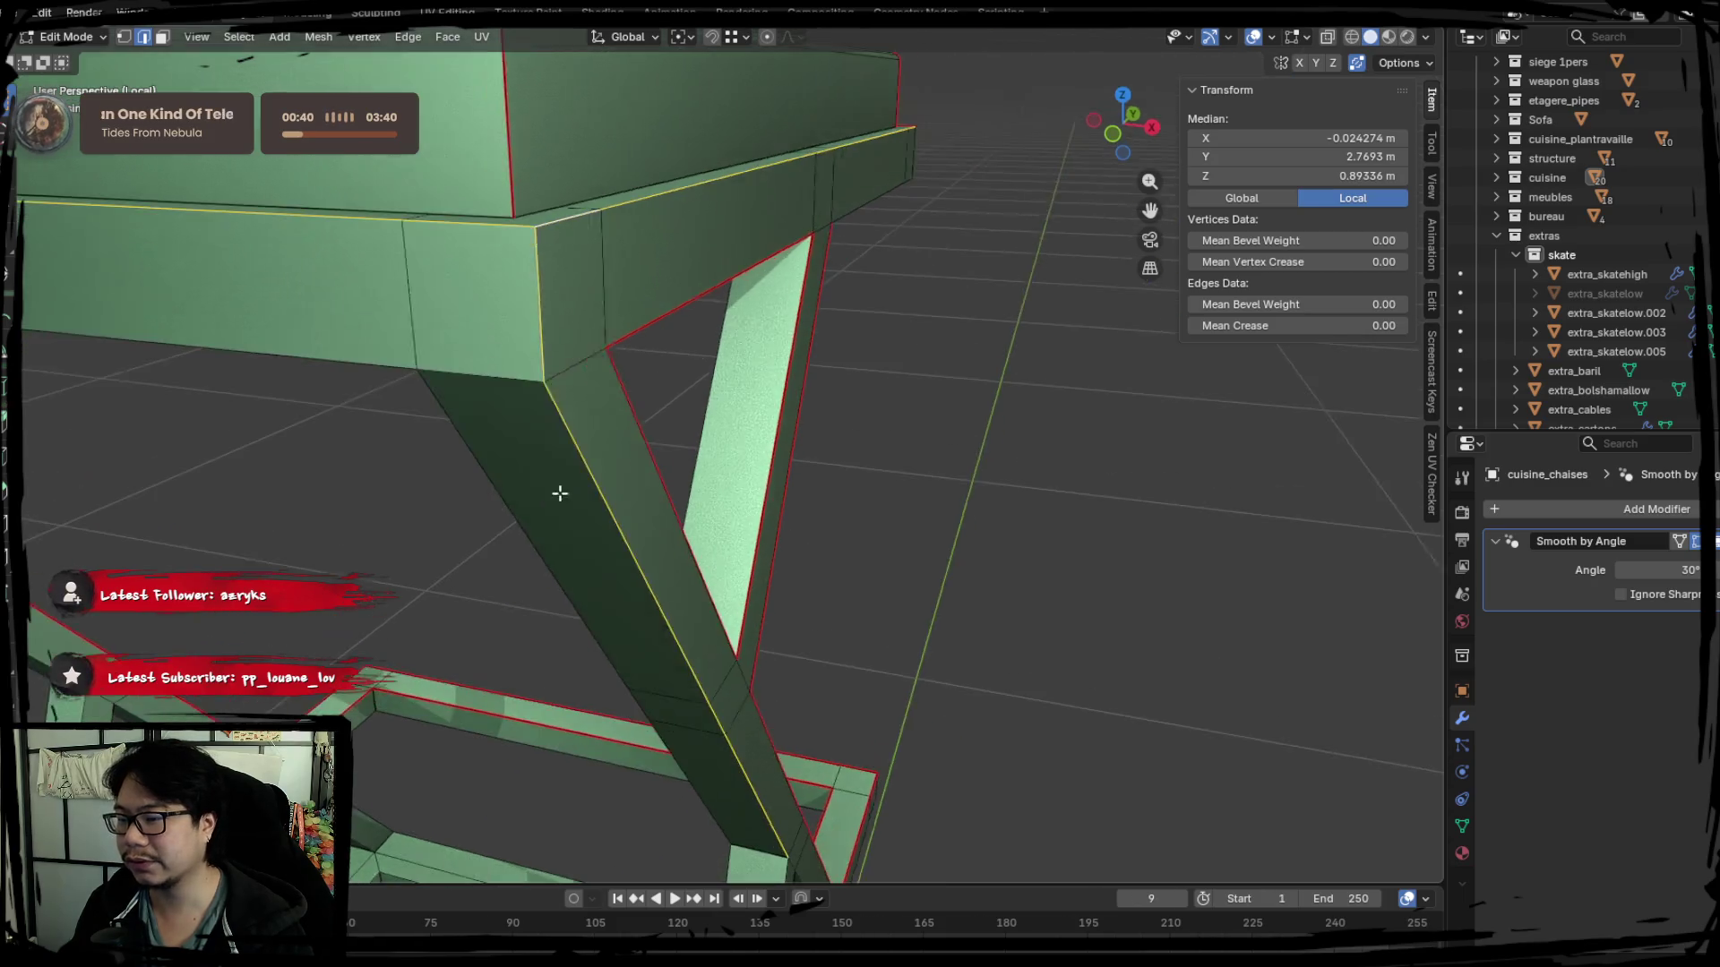
pyautogui.keyDown('ctrl'); pyautogui.click(323, 361); pyautogui.keyUp('ctrl')
pyautogui.keyDown('ctrl'); pyautogui.click(464, 474); pyautogui.keyUp('ctrl')
pyautogui.moveTo(442, 492); pyautogui.dragTo(686, 180, button='middle')
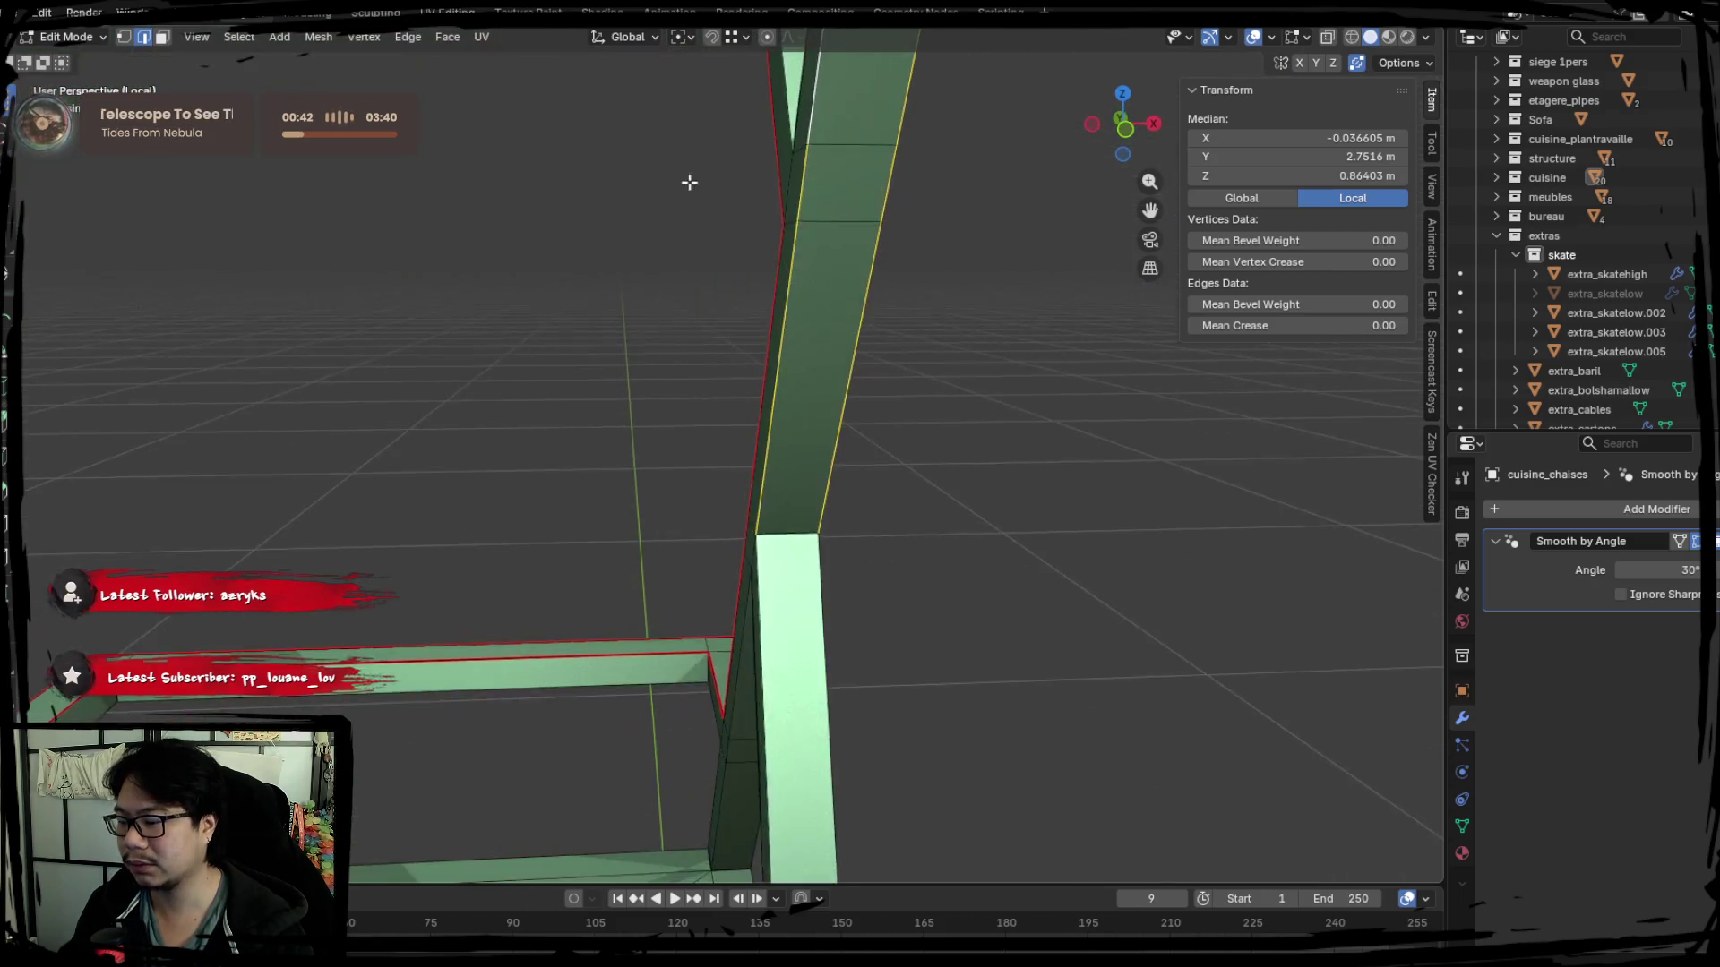
pyautogui.keyDown('ctrl'); pyautogui.click(715, 415); pyautogui.keyUp('ctrl')
# Add the right, diagonal, left, far and front beam edges to the selection.
pyautogui.moveTo(714, 415); pyautogui.dragTo(681, 303, button='middle')
pyautogui.keyDown('ctrl'); pyautogui.click(573, 341); pyautogui.keyUp('ctrl')
pyautogui.keyDown('ctrl'); pyautogui.click(561, 341); pyautogui.keyUp('ctrl')
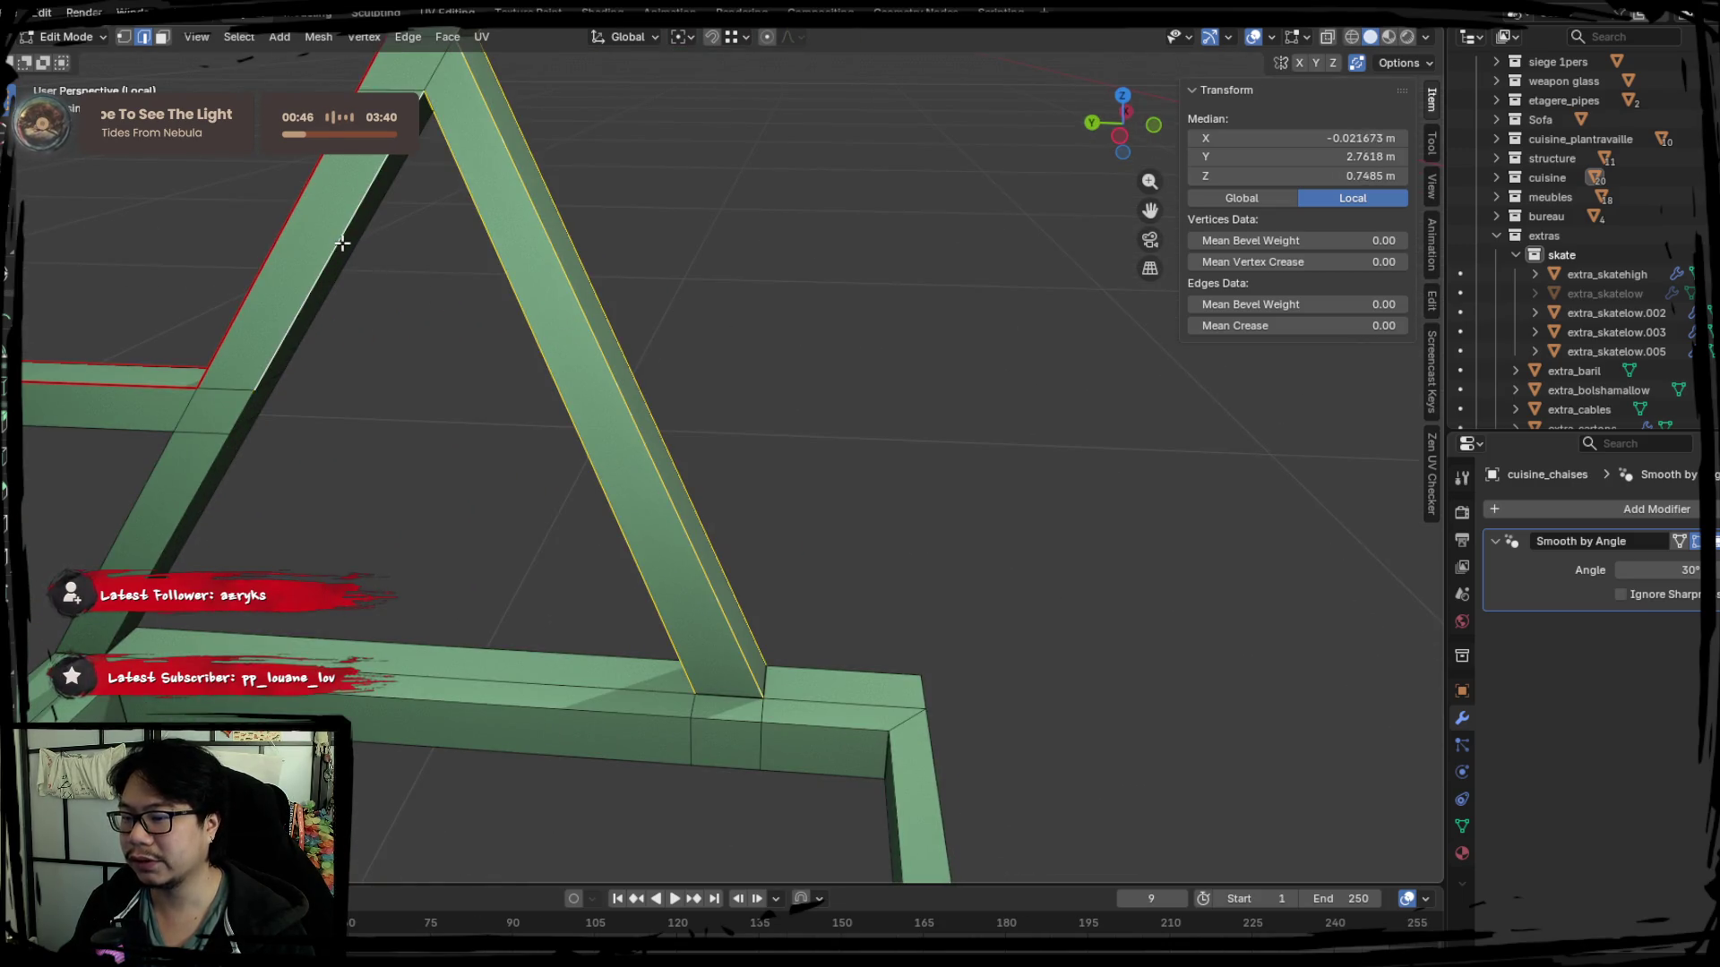
pyautogui.moveTo(364, 497); pyautogui.dragTo(677, 479, button='middle')
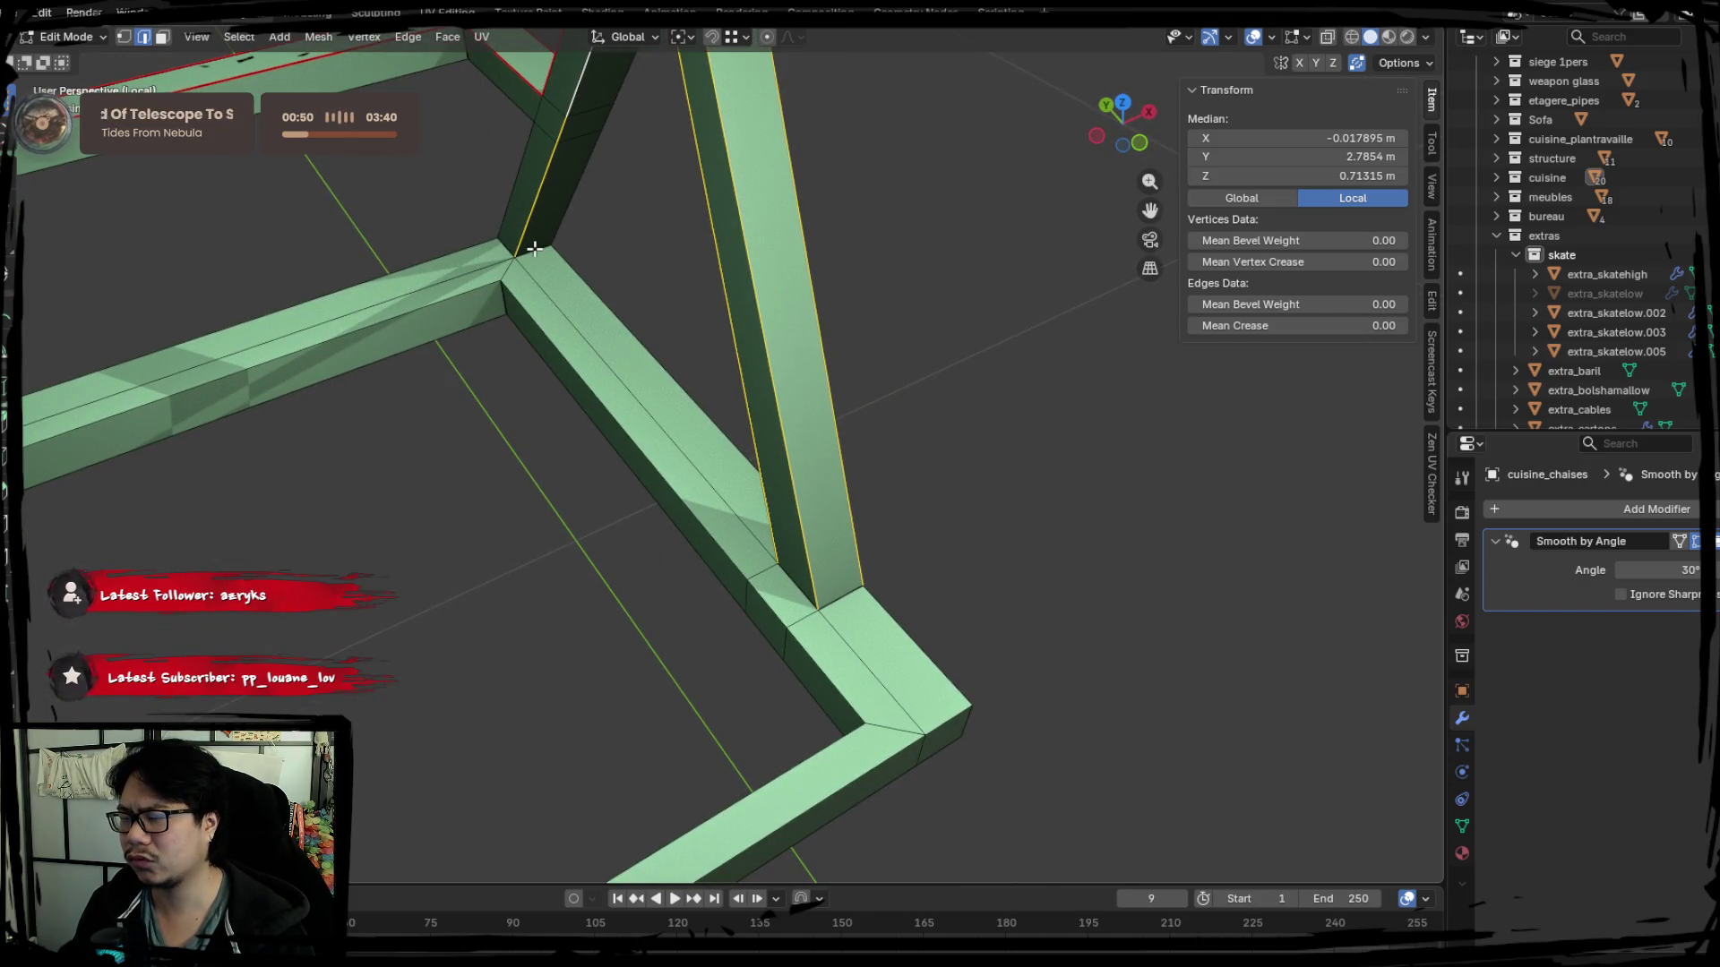
pyautogui.keyDown('shift'); pyautogui.click(660, 345); pyautogui.keyUp('shift')
pyautogui.keyDown('shift'); pyautogui.click(397, 269); pyautogui.keyUp('shift')
pyautogui.moveTo(538, 546)
pyautogui.mouseDown(button='middle')
pyautogui.moveTo(715, 461)
pyautogui.moveTo(747, 414)
pyautogui.moveTo(684, 418)
pyautogui.mouseUp(button='middle')
pyautogui.keyDown('shift'); pyautogui.click(1060, 665); pyautogui.keyUp('shift')
pyautogui.keyDown('shift'); pyautogui.click(888, 665); pyautogui.keyUp('shift')
pyautogui.moveTo(889, 665); pyautogui.dragTo(933, 538, button='middle')
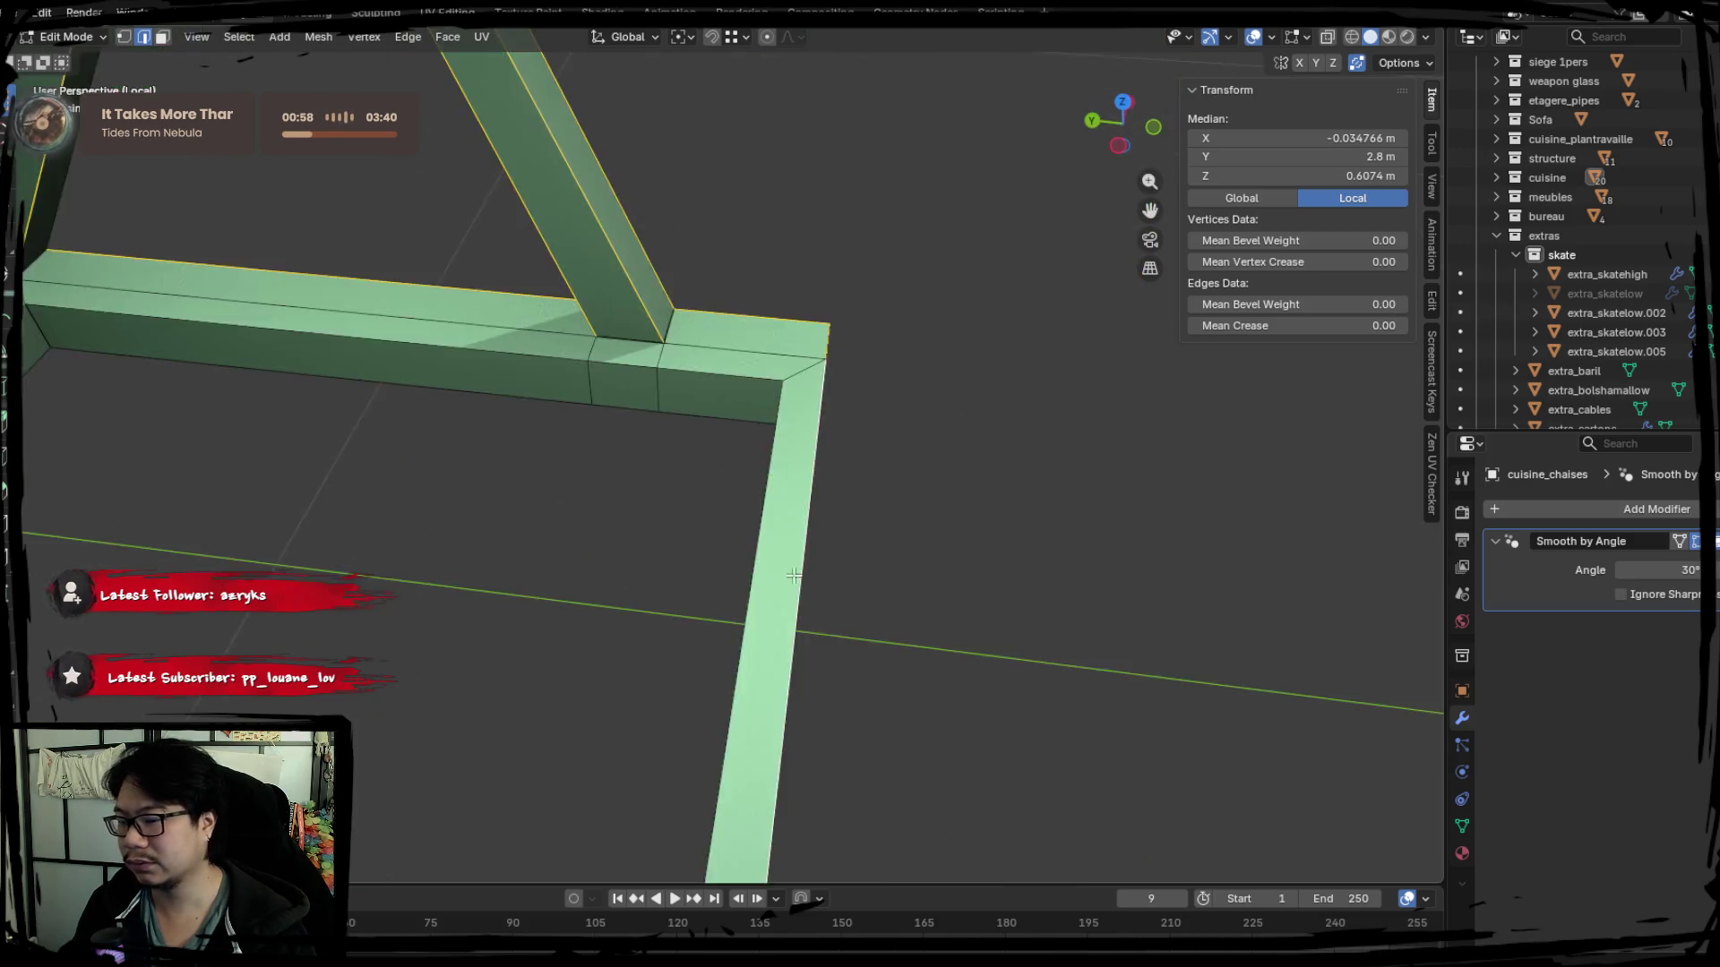
pyautogui.moveTo(1065, 312)
pyautogui.mouseDown(button='middle')
pyautogui.moveTo(1010, 435)
pyautogui.moveTo(788, 492)
pyautogui.moveTo(1009, 504)
pyautogui.moveTo(776, 495)
pyautogui.moveTo(642, 442)
pyautogui.moveTo(346, 643)
pyautogui.mouseUp(button='middle')
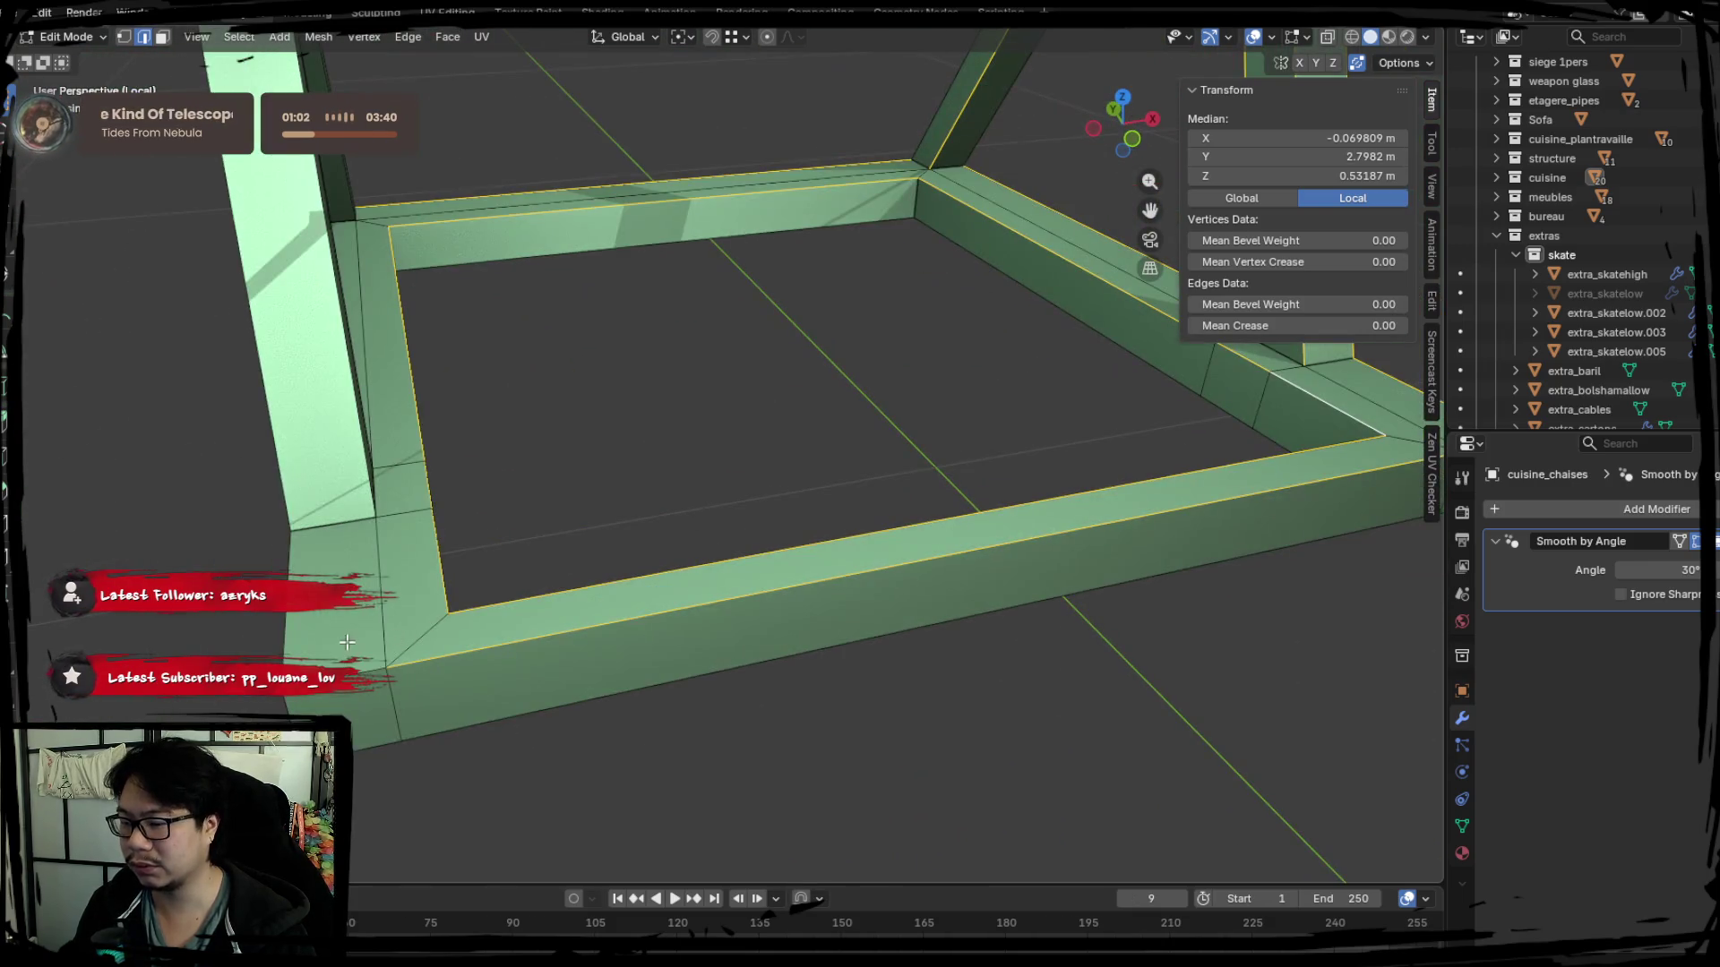
pyautogui.moveTo(315, 551)
pyautogui.mouseDown(button='middle')
pyautogui.moveTo(544, 612)
pyautogui.moveTo(575, 458)
pyautogui.moveTo(756, 474)
pyautogui.moveTo(837, 514)
pyautogui.moveTo(544, 517)
pyautogui.mouseUp(button='middle')
# Add the vertical post's edge loops and the horizontal bars' edges to the selection.
pyautogui.keyDown('alt'); pyautogui.keyDown('shift'); pyautogui.click(861, 451); pyautogui.keyUp('shift'); pyautogui.keyUp('alt')
pyautogui.keyDown('alt'); pyautogui.keyDown('shift'); pyautogui.click(802, 422); pyautogui.keyUp('shift'); pyautogui.keyUp('alt')
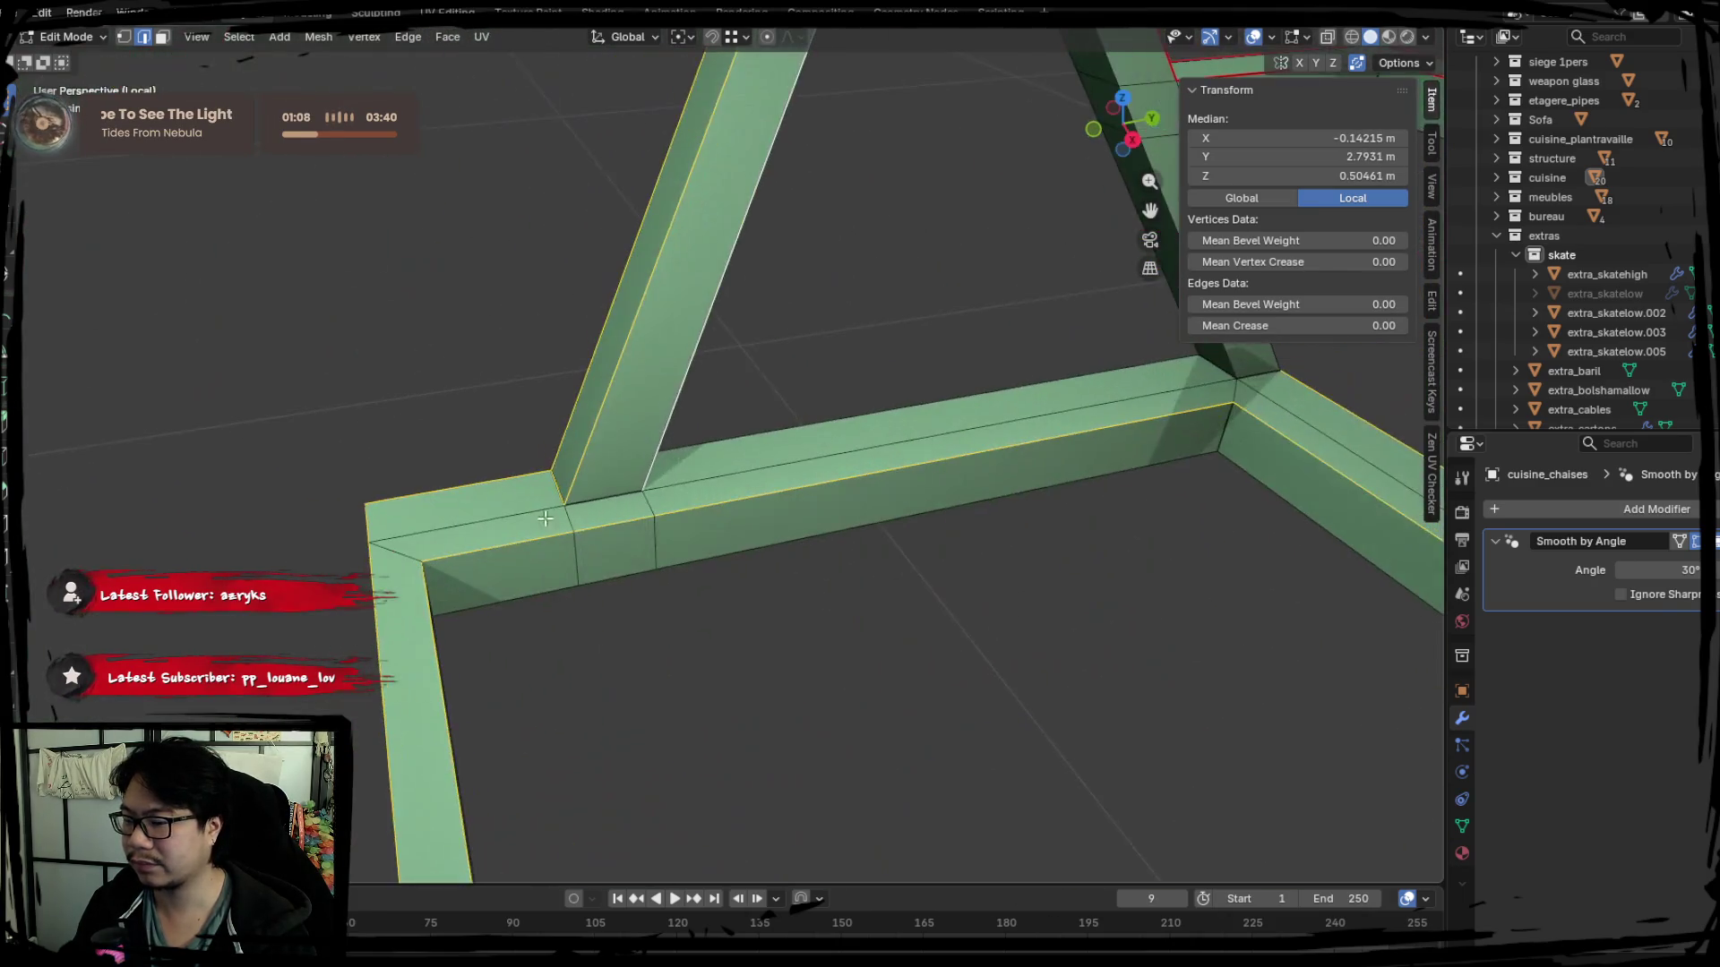
pyautogui.moveTo(672, 502); pyautogui.dragTo(611, 480, button='middle')
pyautogui.moveTo(787, 506)
pyautogui.mouseDown(button='middle')
pyautogui.moveTo(656, 496)
pyautogui.moveTo(910, 511)
pyautogui.mouseUp(button='middle')
pyautogui.keyDown('shift'); pyautogui.click(1021, 404); pyautogui.keyUp('shift')
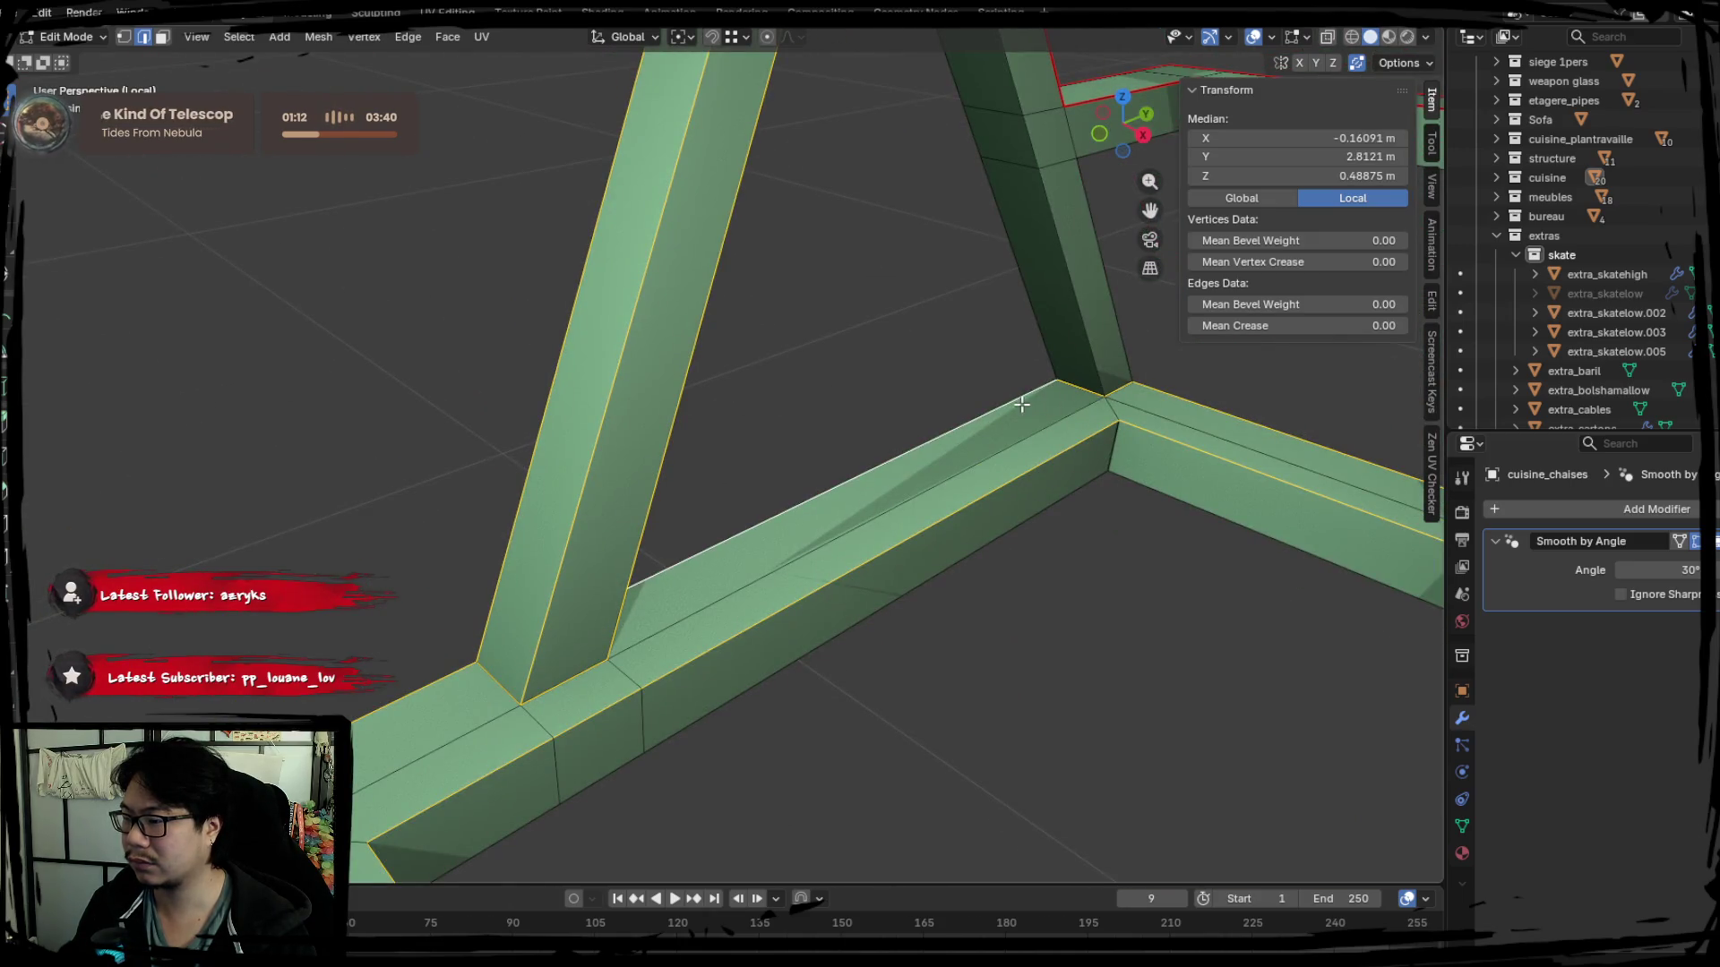
pyautogui.moveTo(711, 494)
pyautogui.mouseDown(button='middle')
pyautogui.moveTo(488, 433)
pyautogui.moveTo(396, 556)
pyautogui.moveTo(343, 516)
pyautogui.mouseUp(button='middle')
pyautogui.keyDown('shift'); pyautogui.click(458, 417); pyautogui.keyUp('shift')
pyautogui.keyDown('shift'); pyautogui.click(343, 508); pyautogui.keyUp('shift')
pyautogui.keyDown('shift'); pyautogui.click(524, 402); pyautogui.keyUp('shift')
# Add the bar bottom edges and the diagonal strut edges to the selection.
pyautogui.moveTo(524, 402)
pyautogui.mouseDown(button='middle')
pyautogui.moveTo(788, 391)
pyautogui.moveTo(479, 492)
pyautogui.moveTo(504, 460)
pyautogui.moveTo(450, 467)
pyautogui.mouseUp(button='middle')
pyautogui.keyDown('shift'); pyautogui.click(504, 461); pyautogui.keyUp('shift')
pyautogui.keyDown('shift'); pyautogui.click(421, 475); pyautogui.keyUp('shift')
pyautogui.keyDown('shift'); pyautogui.click(452, 492); pyautogui.keyUp('shift')
pyautogui.keyDown('shift'); pyautogui.click(404, 502); pyautogui.keyUp('shift')
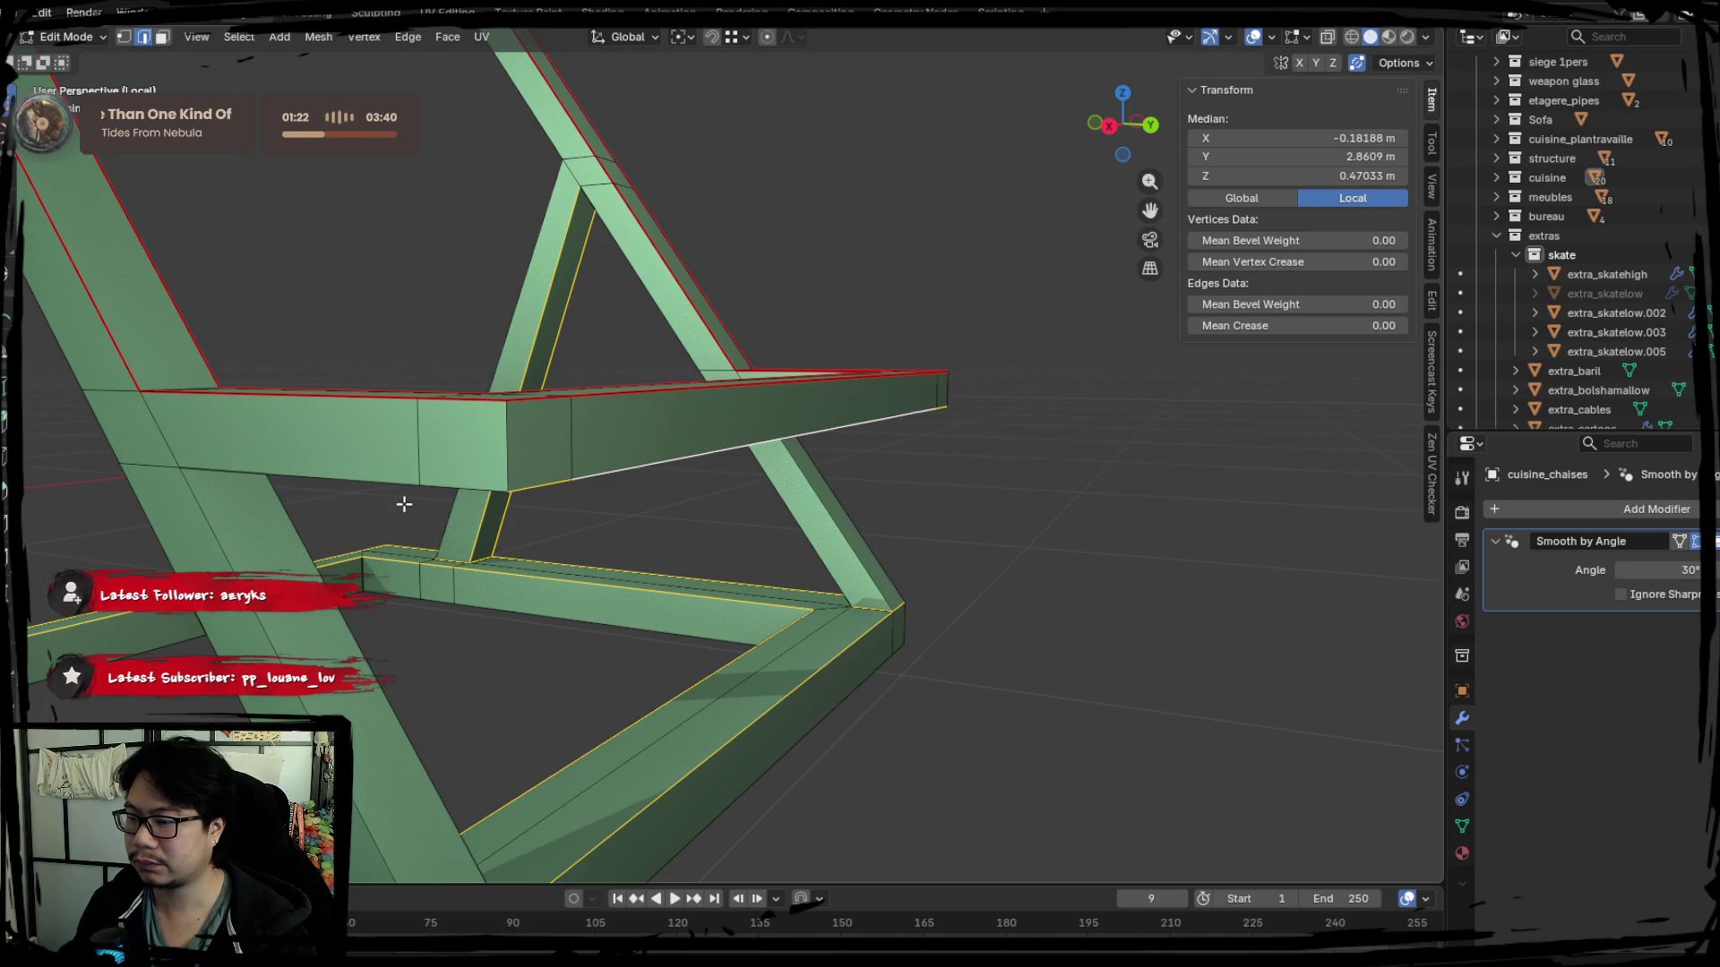
pyautogui.keyDown('shift'); pyautogui.click(540, 325); pyautogui.keyUp('shift')
pyautogui.keyDown('shift'); pyautogui.click(627, 275); pyautogui.keyUp('shift')
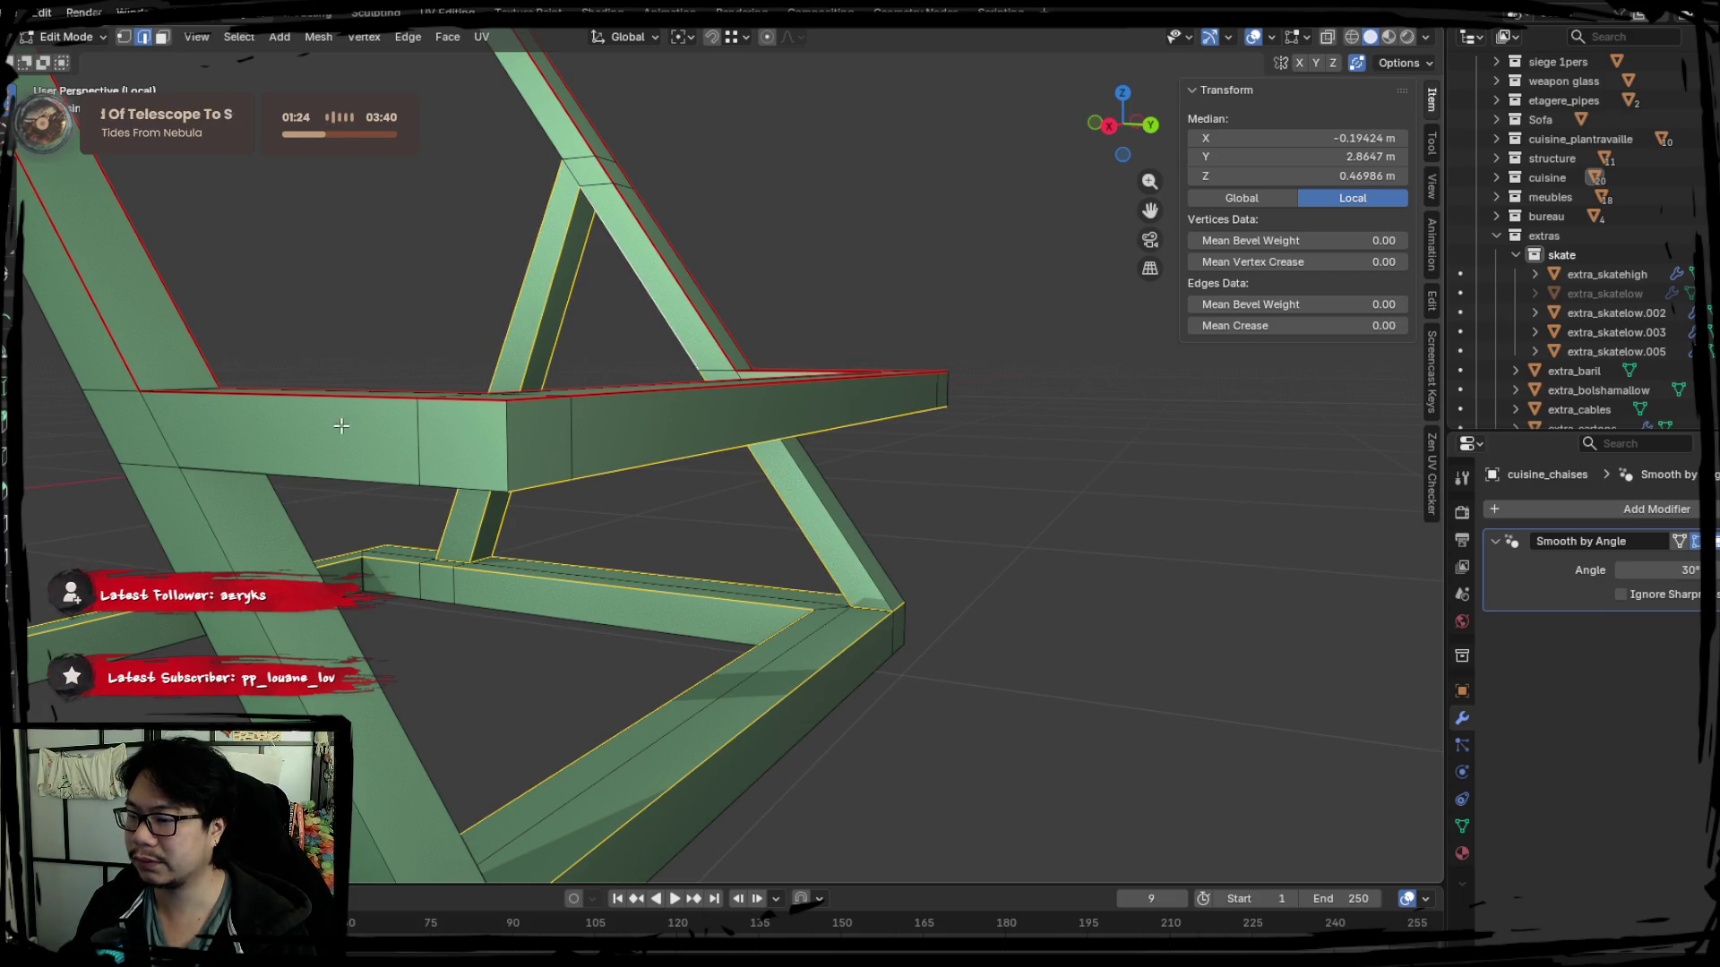
pyautogui.moveTo(408, 653); pyautogui.dragTo(386, 504, button='middle')
pyautogui.keyDown('shift'); pyautogui.click(397, 641); pyautogui.keyUp('shift')
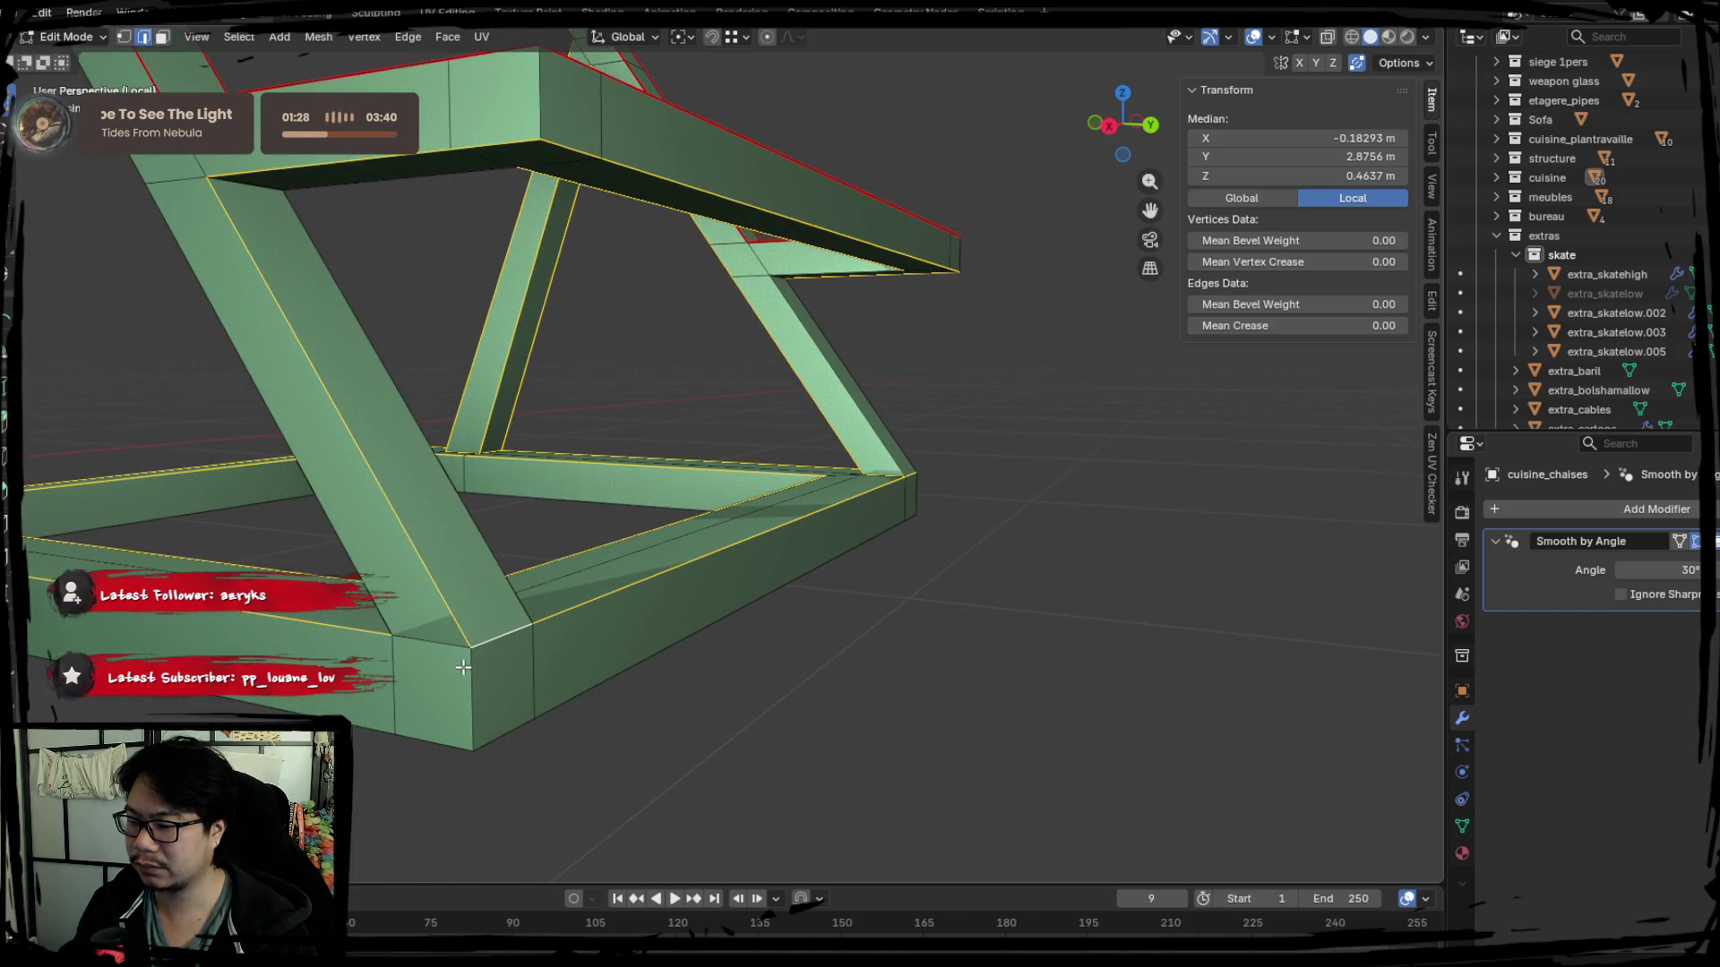
pyautogui.scroll(3, 428, 643)
# Mark the selected base-frame and strut edges as seams.
pyautogui.moveTo(428, 643)
pyautogui.mouseDown(button='middle')
pyautogui.moveTo(643, 457)
pyautogui.moveTo(667, 565)
pyautogui.mouseUp(button='middle')
pyautogui.scroll(-5, 623, 459)
pyautogui.scroll(5, 668, 565)
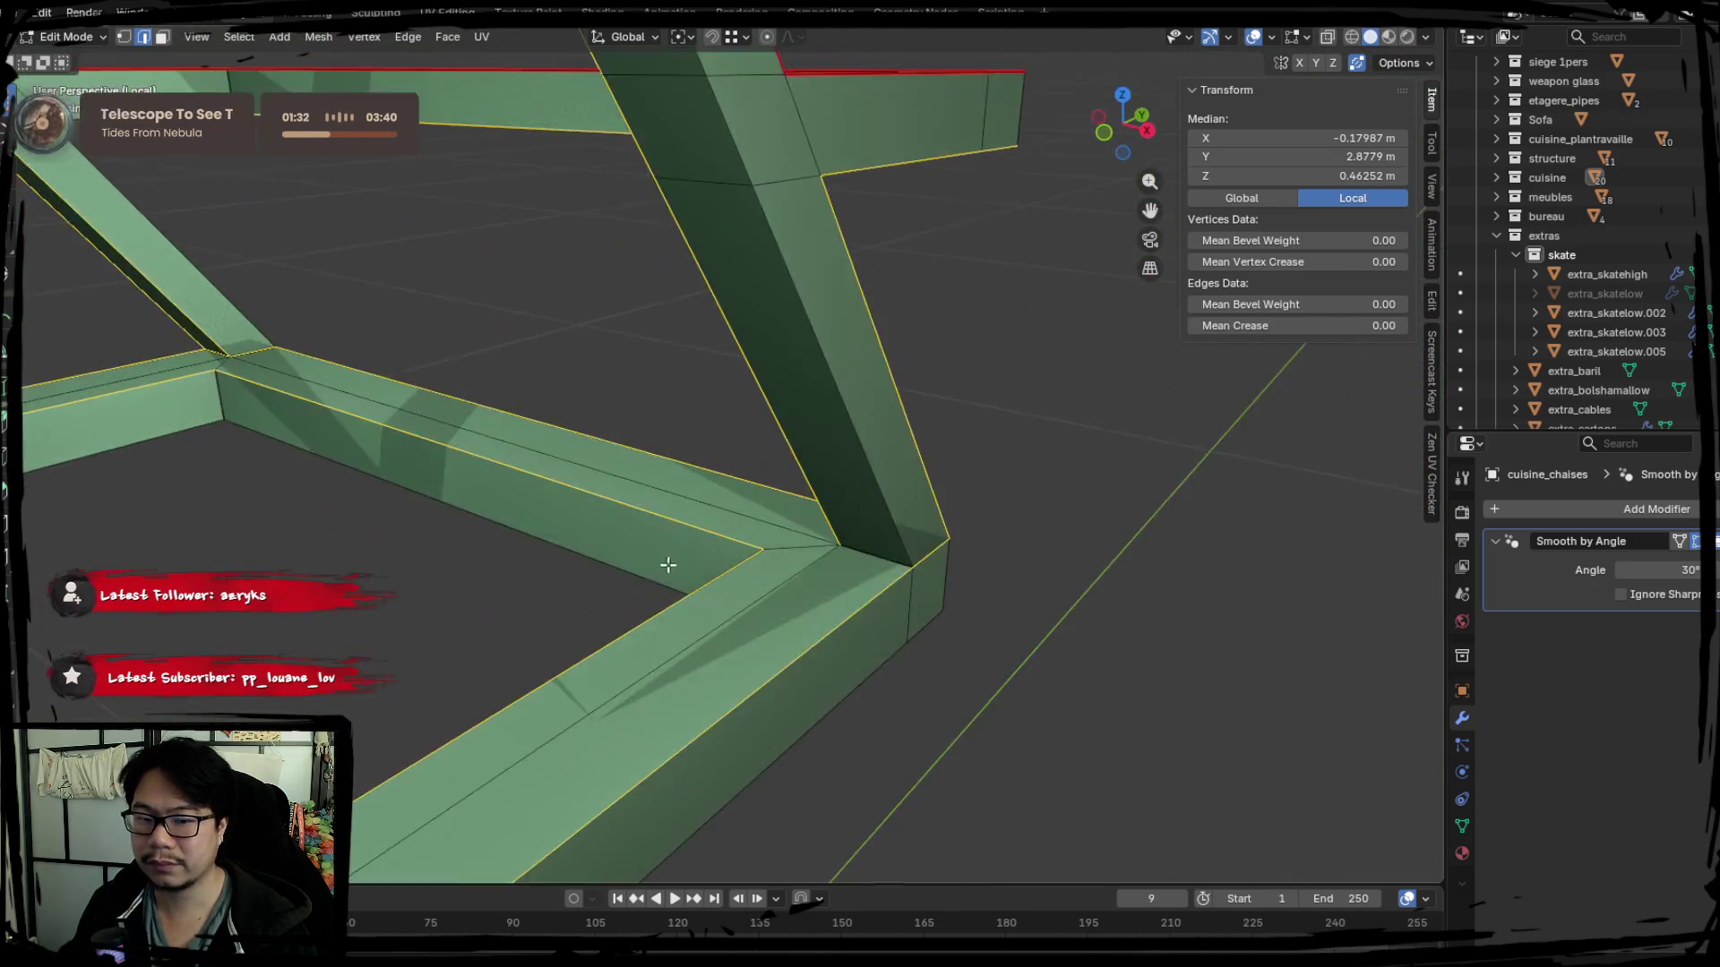
pyautogui.rightClick(866, 568)
pyautogui.click(913, 549)
pyautogui.moveTo(912, 548)
pyautogui.mouseDown(button='middle')
pyautogui.moveTo(653, 579)
pyautogui.moveTo(875, 568)
pyautogui.mouseUp(button='middle')
# Select two frame-corner edges and mark them as a seam.
pyautogui.click(874, 568)
pyautogui.moveTo(660, 499)
pyautogui.mouseDown(button='middle')
pyautogui.moveTo(861, 363)
pyautogui.moveTo(880, 539)
pyautogui.moveTo(952, 579)
pyautogui.mouseUp(button='middle')
pyautogui.keyDown('shift'); pyautogui.click(880, 538); pyautogui.keyUp('shift')
pyautogui.rightClick(981, 521)
pyautogui.click(983, 520)
pyautogui.moveTo(906, 454)
pyautogui.mouseDown(button='middle')
pyautogui.moveTo(641, 468)
pyautogui.moveTo(843, 538)
pyautogui.moveTo(650, 508)
pyautogui.mouseUp(button='middle')
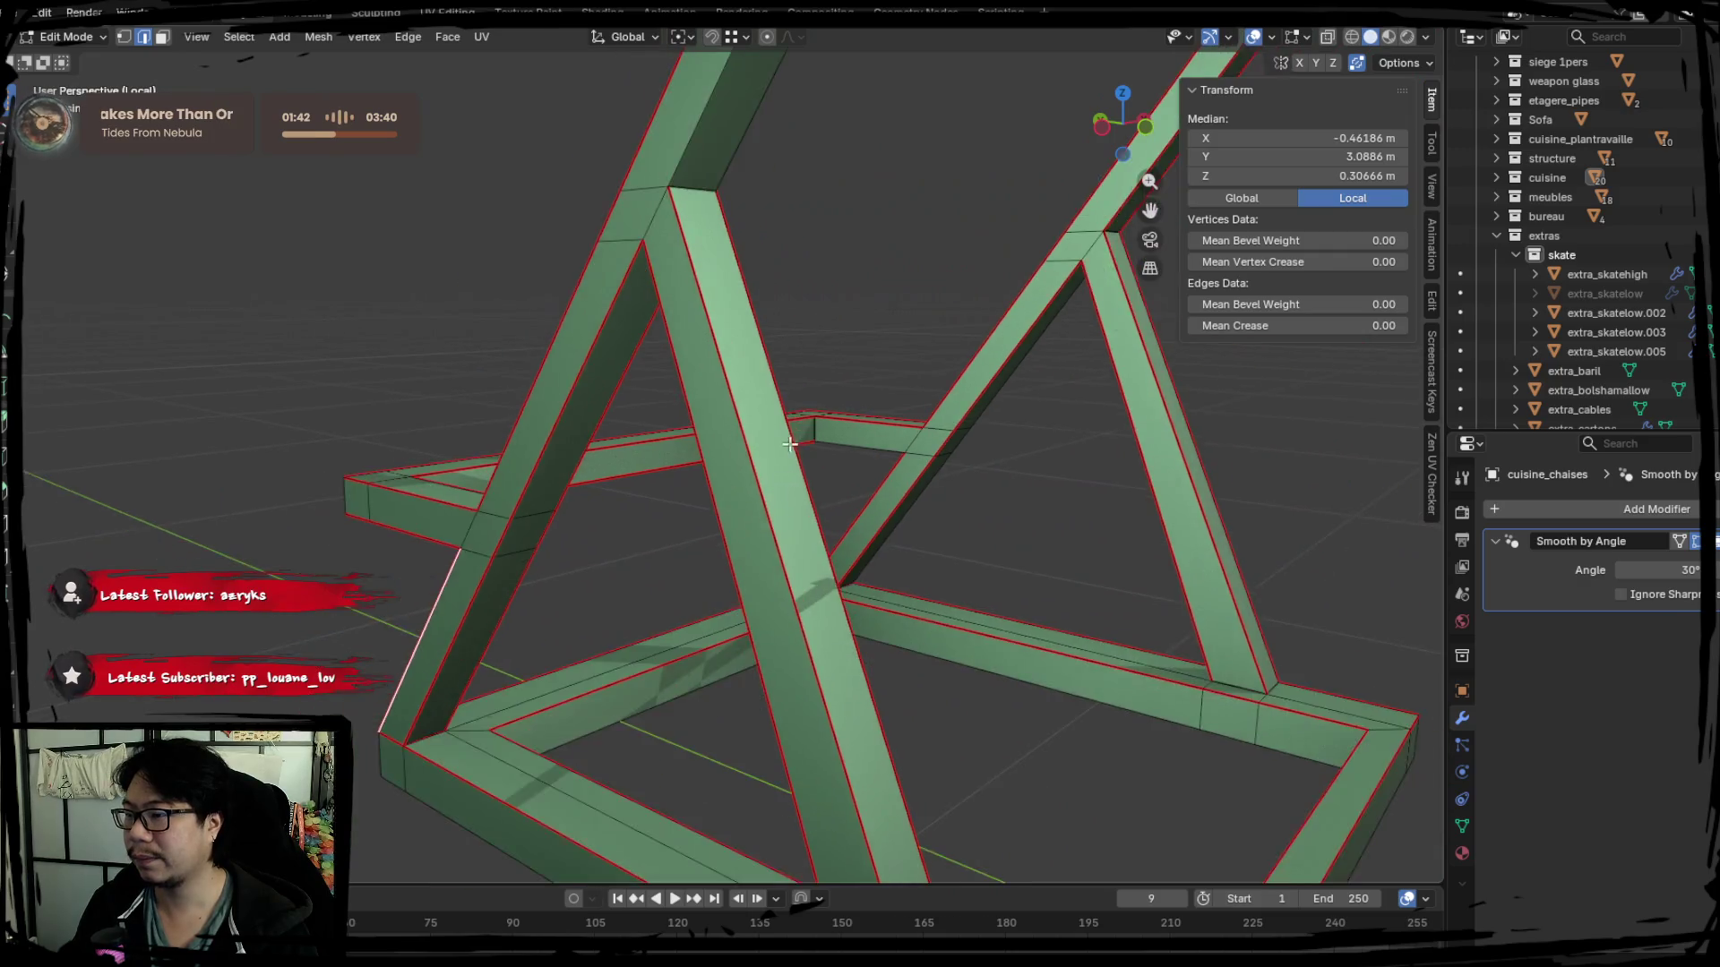
# Gather top beam edges, reverting a mis-selection back to the single top-beam edge.
pyautogui.keyDown('shift'); pyautogui.click(641, 295); pyautogui.keyUp('shift')
pyautogui.moveTo(640, 297); pyautogui.dragTo(580, 461, button='middle')
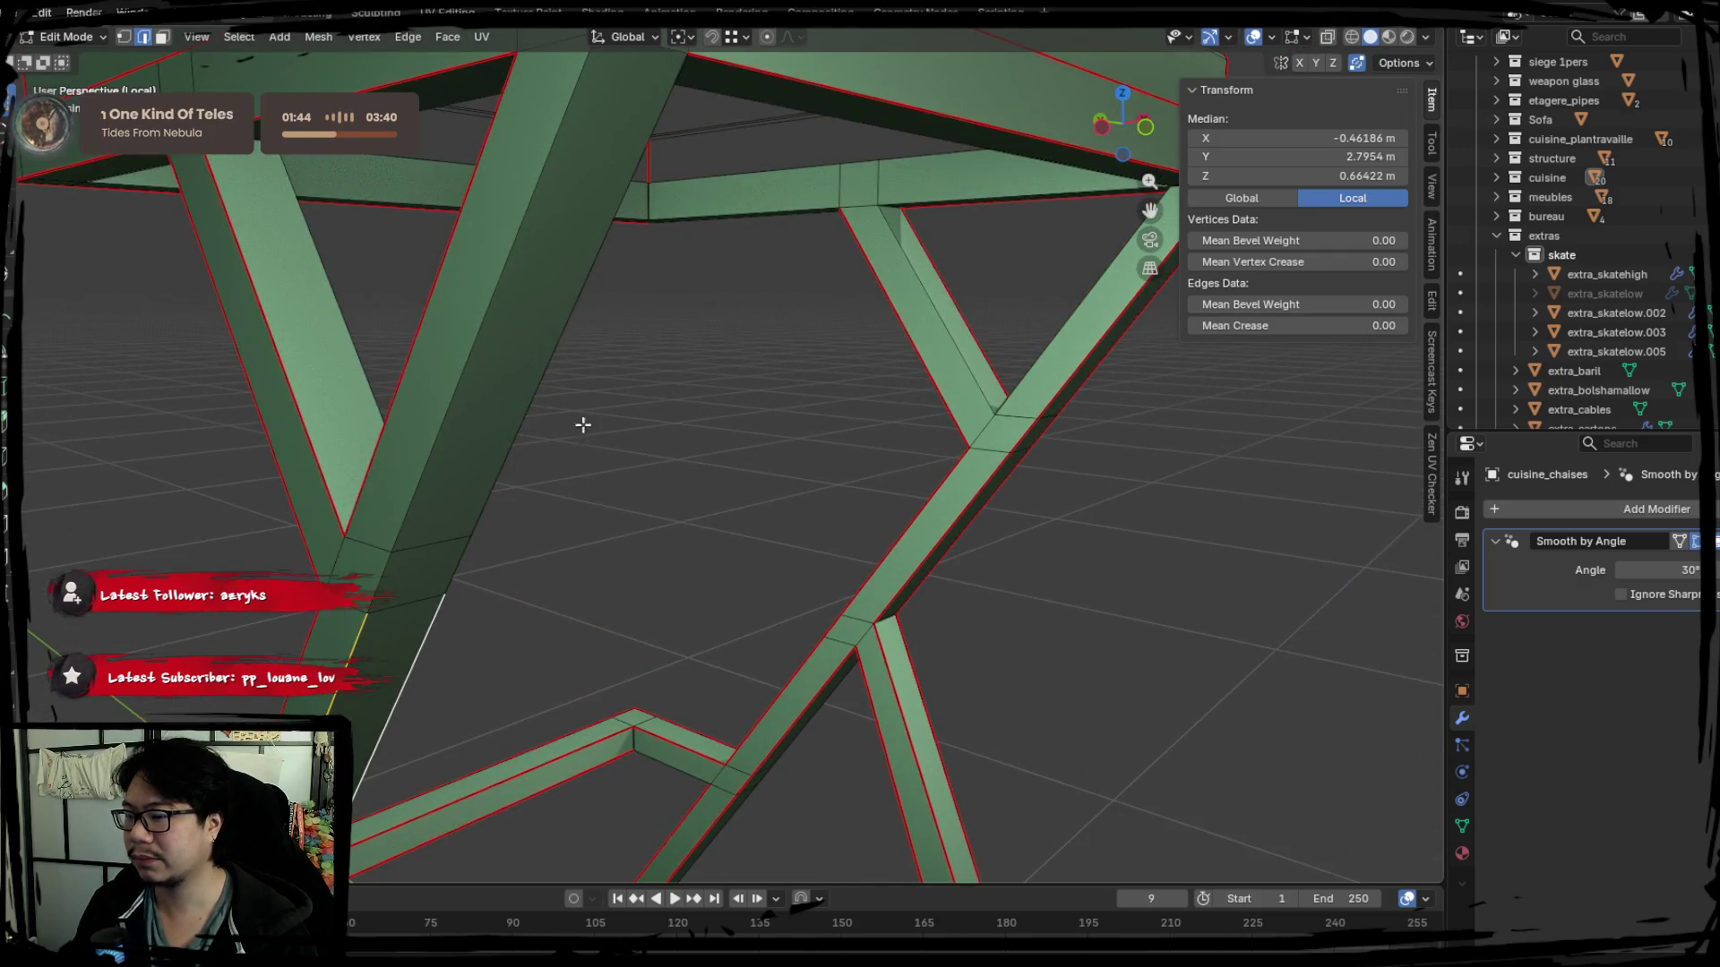
pyautogui.keyDown('shift'); pyautogui.click(412, 466); pyautogui.keyUp('shift')
pyautogui.moveTo(440, 464)
pyautogui.mouseDown(button='middle')
pyautogui.moveTo(525, 556)
pyautogui.moveTo(477, 359)
pyautogui.mouseUp(button='middle')
pyautogui.moveTo(594, 89); pyautogui.dragTo(738, 210, button='middle')
pyautogui.click(728, 171)
pyautogui.rightClick(744, 191)
pyautogui.click(744, 191)
pyautogui.rightClick(744, 192)
pyautogui.click(742, 190)
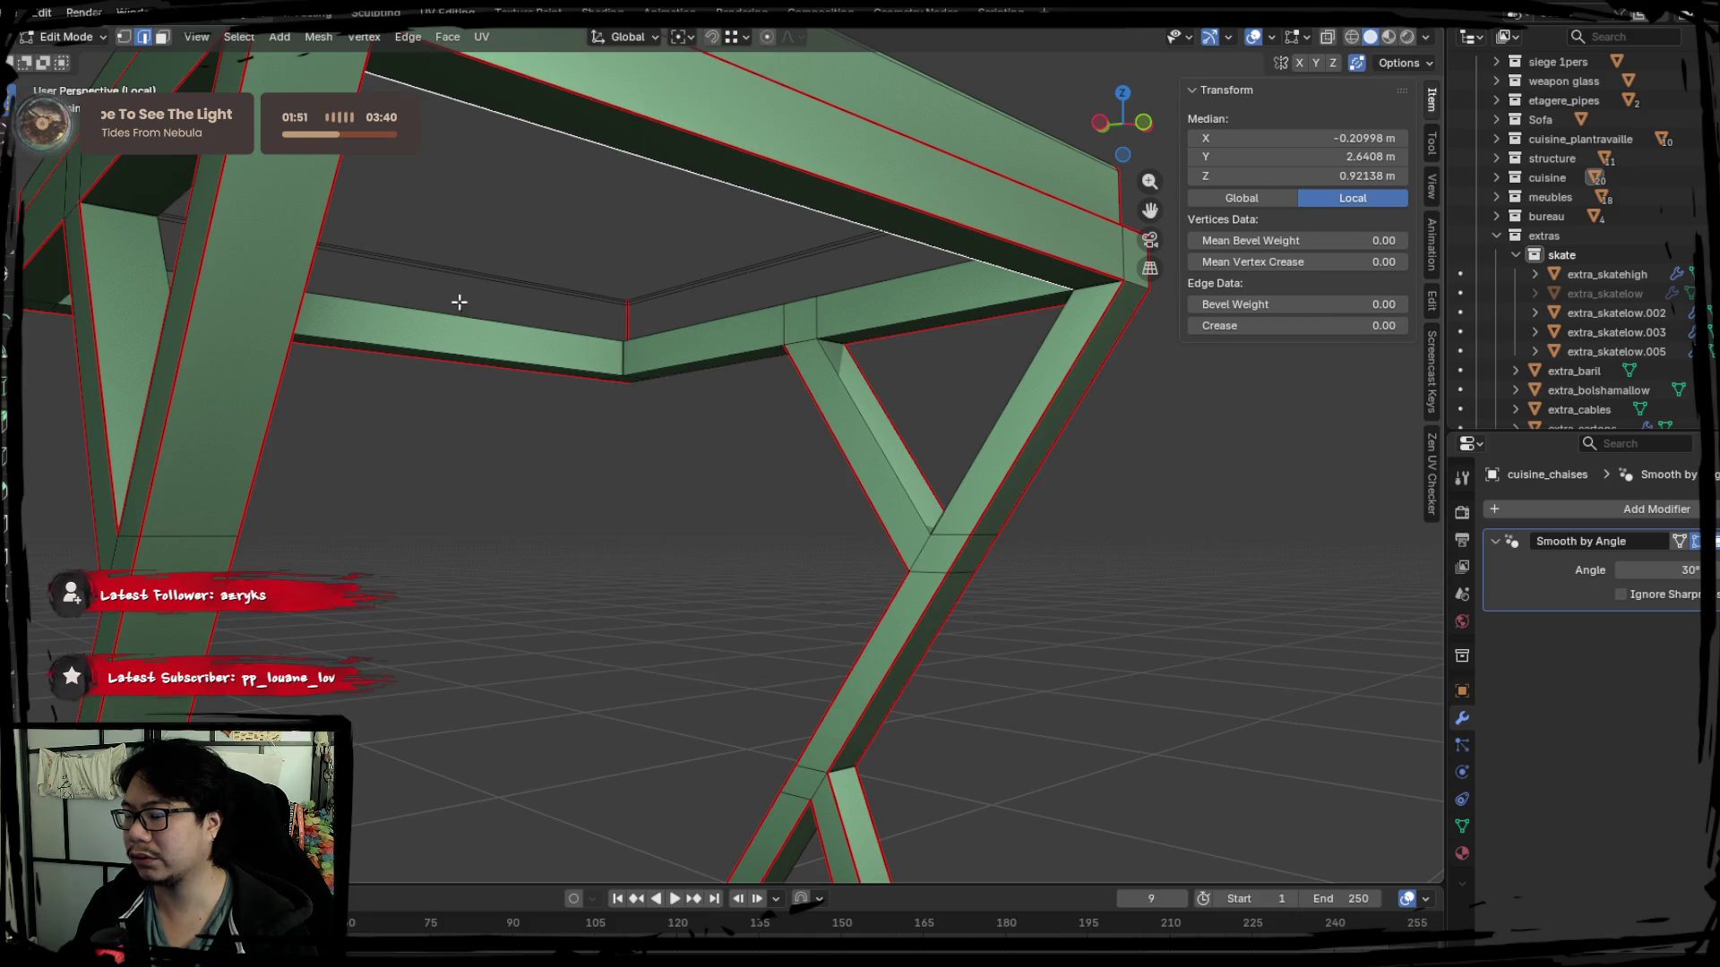
pyautogui.rightClick(834, 218)
pyautogui.hotkey('ctrl', 'z')
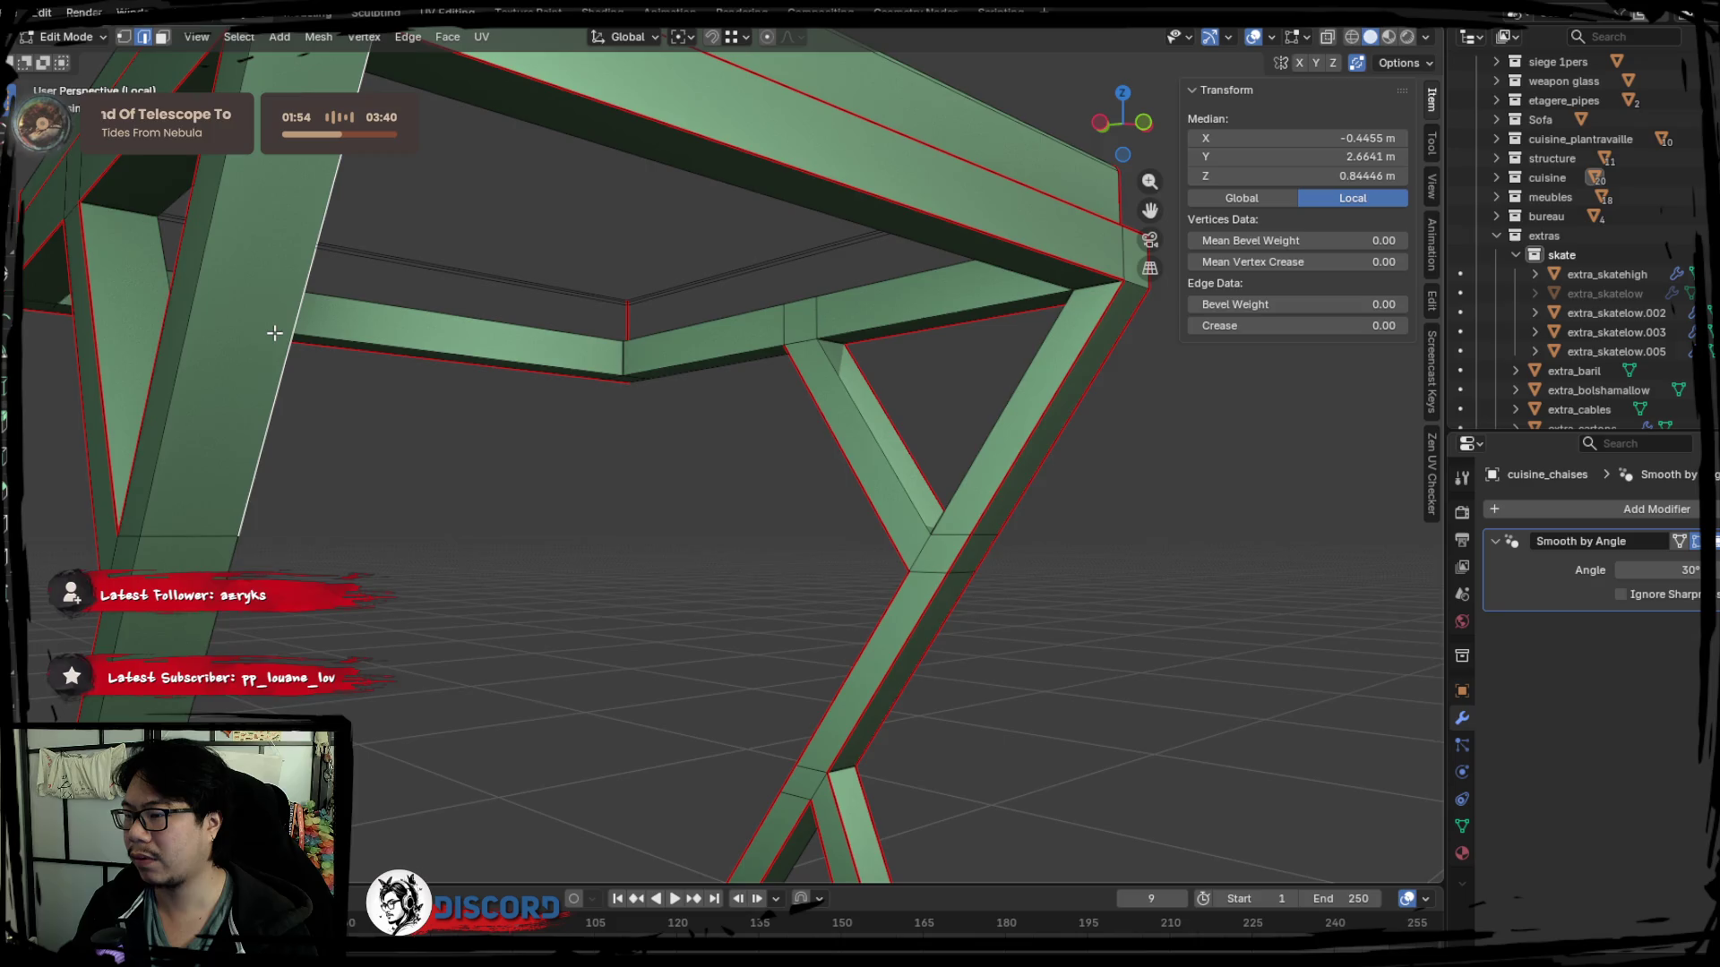
# Add the beam-joint and lower beam edges, then select the entire stool mesh.
pyautogui.keyDown('shift'); pyautogui.click(895, 384); pyautogui.keyUp('shift')
pyautogui.moveTo(896, 384)
pyautogui.mouseDown(button='middle')
pyautogui.moveTo(848, 469)
pyautogui.moveTo(971, 519)
pyautogui.moveTo(913, 423)
pyautogui.mouseUp(button='middle')
pyautogui.keyDown('shift'); pyautogui.click(1121, 517); pyautogui.keyUp('shift')
pyautogui.keyDown('shift'); pyautogui.click(1073, 511); pyautogui.keyUp('shift')
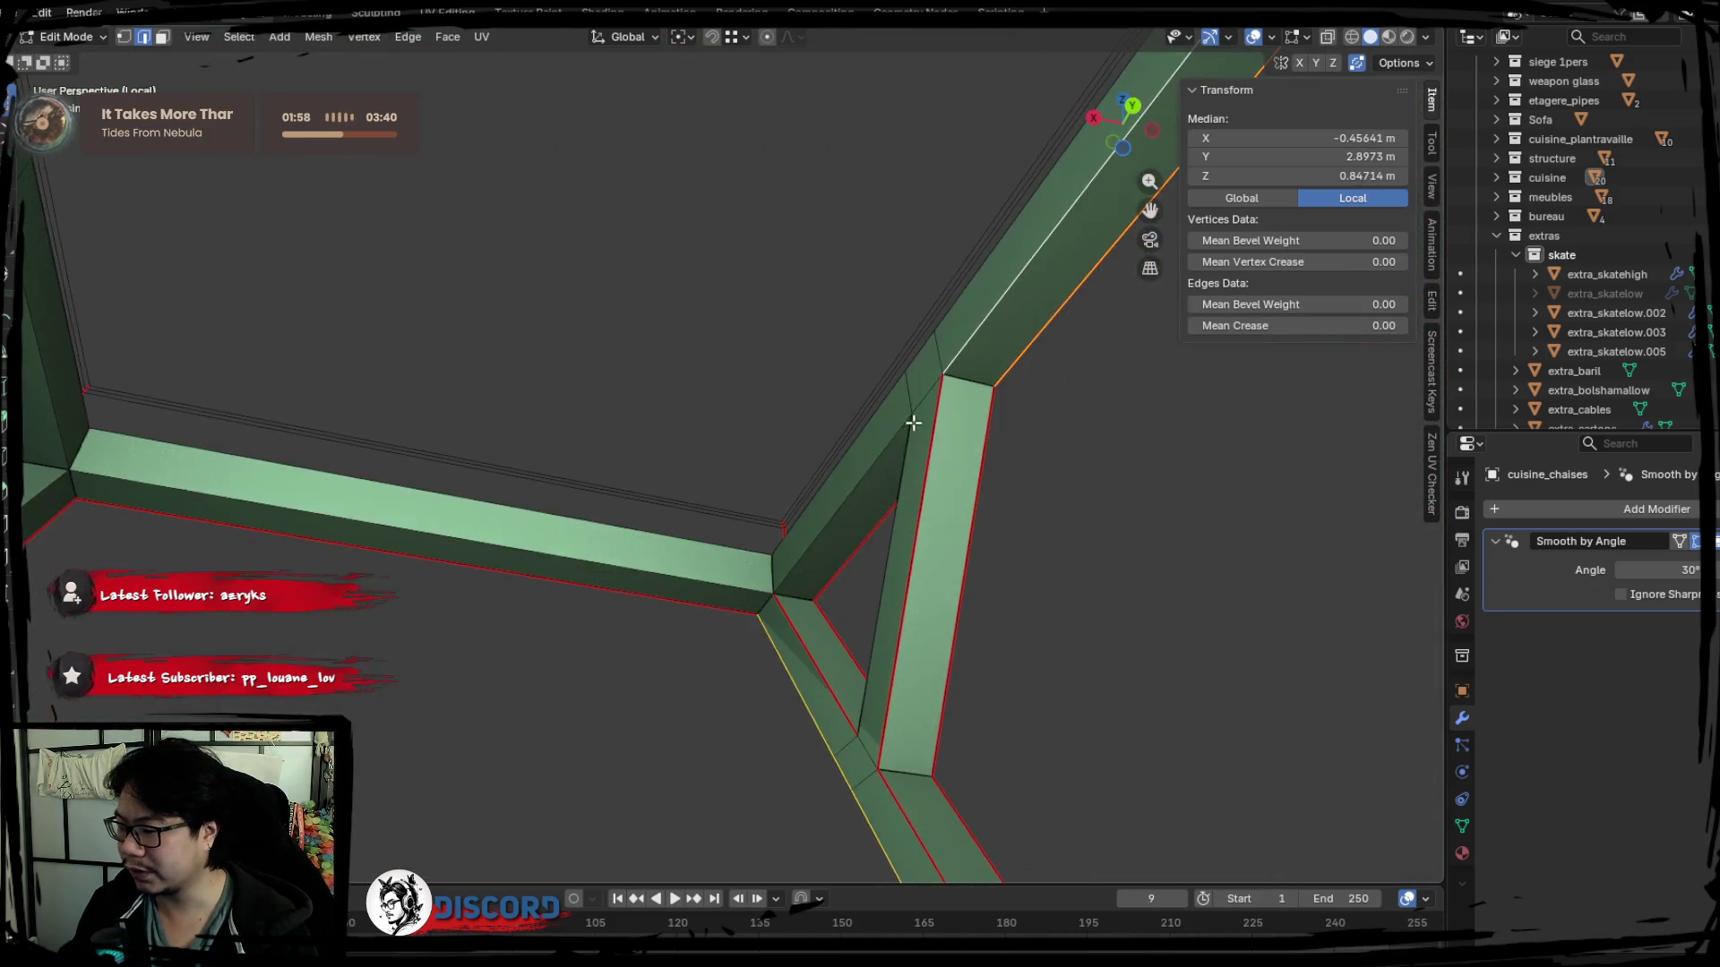
pyautogui.keyDown('shift'); pyautogui.click(683, 575); pyautogui.keyUp('shift')
pyautogui.moveTo(714, 583); pyautogui.dragTo(557, 575, button='middle')
pyautogui.keyDown('shift'); pyautogui.click(521, 641); pyautogui.keyUp('shift')
pyautogui.keyDown('shift'); pyautogui.click(417, 646); pyautogui.keyUp('shift')
pyautogui.rightClick(161, 517)
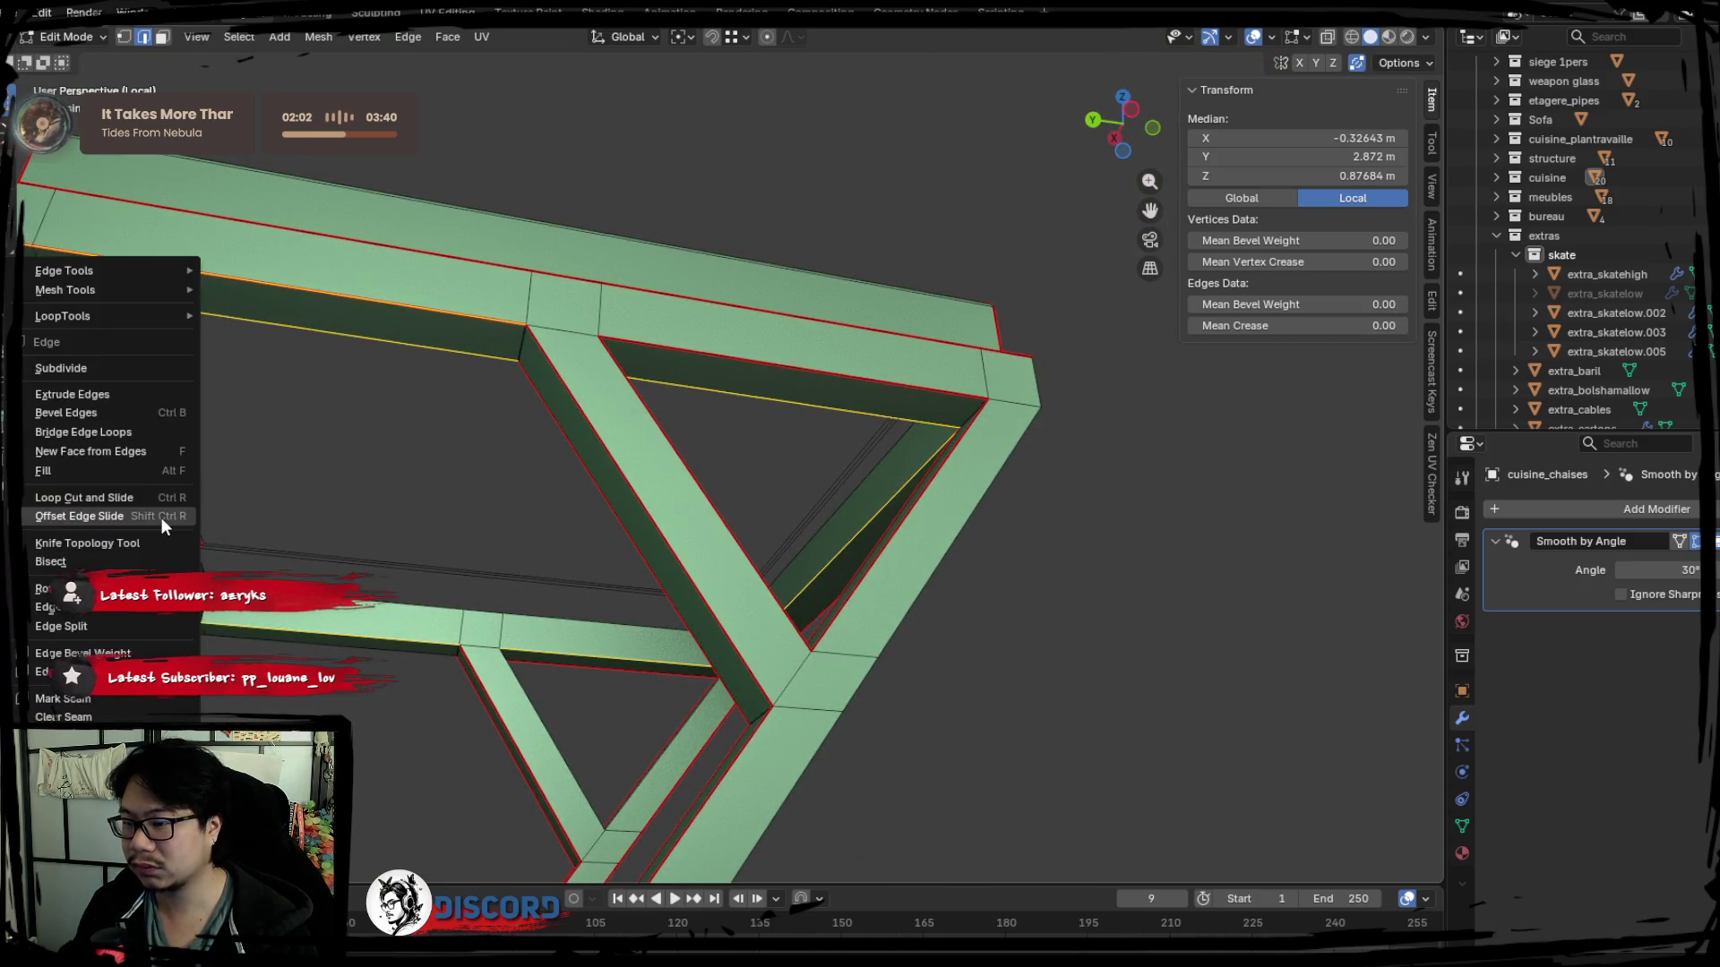
pyautogui.moveTo(445, 528); pyautogui.dragTo(837, 566, button='middle')
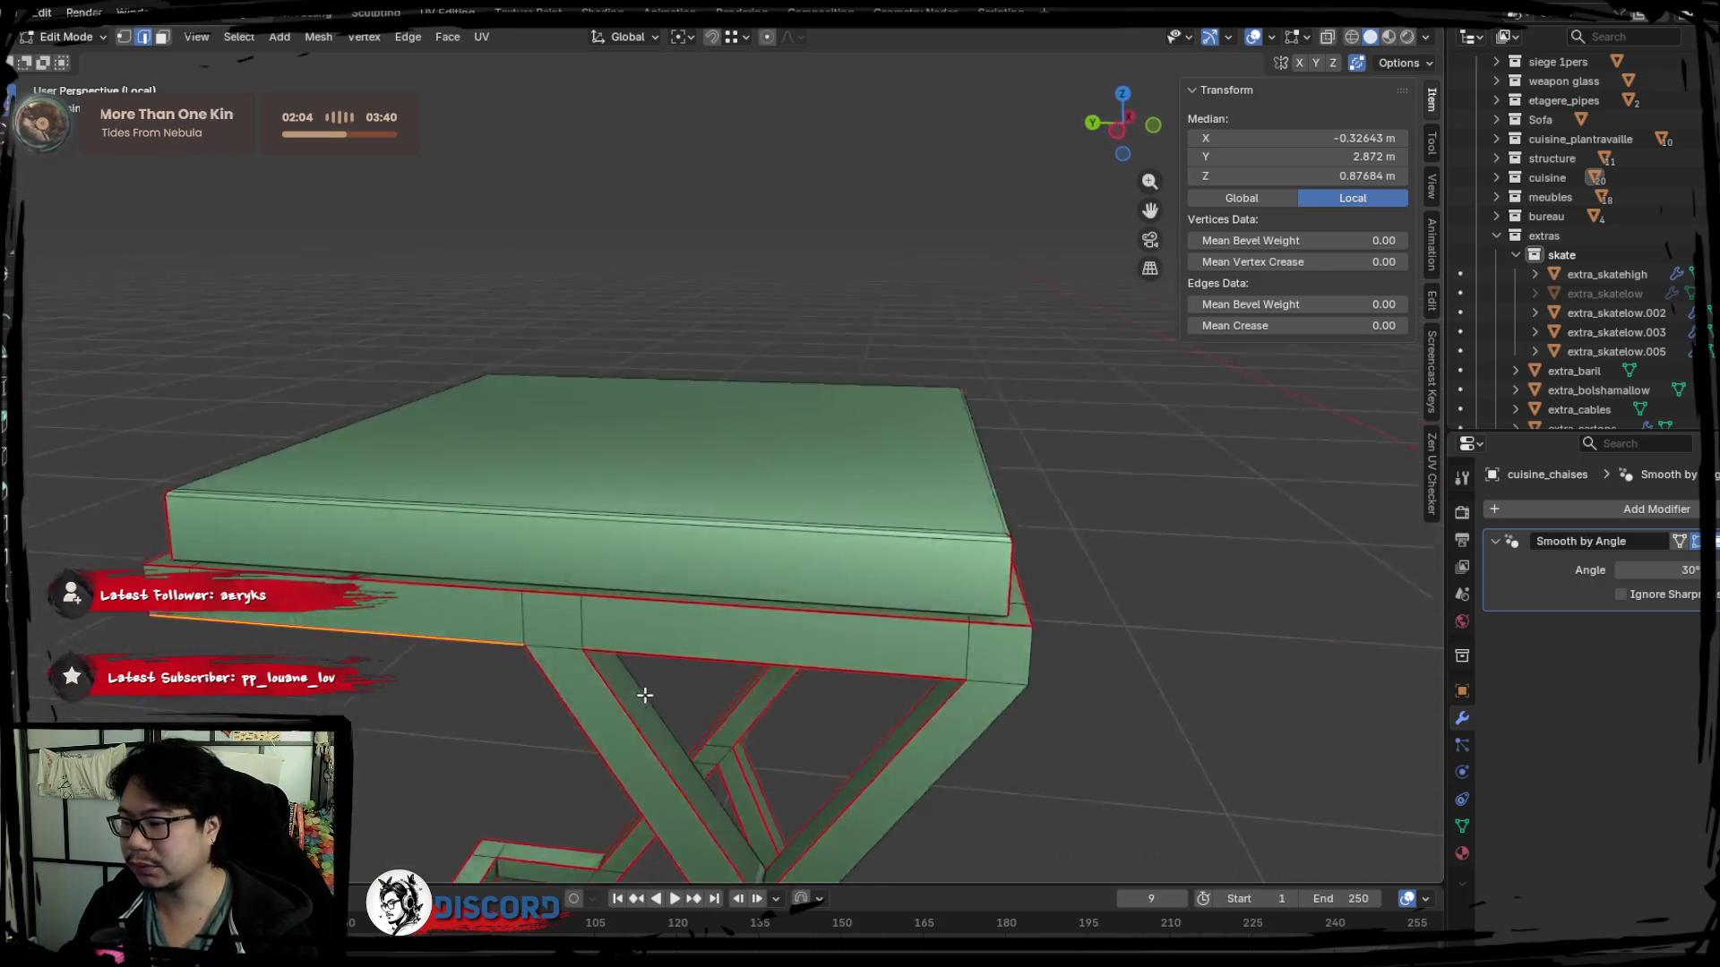
pyautogui.press('a')
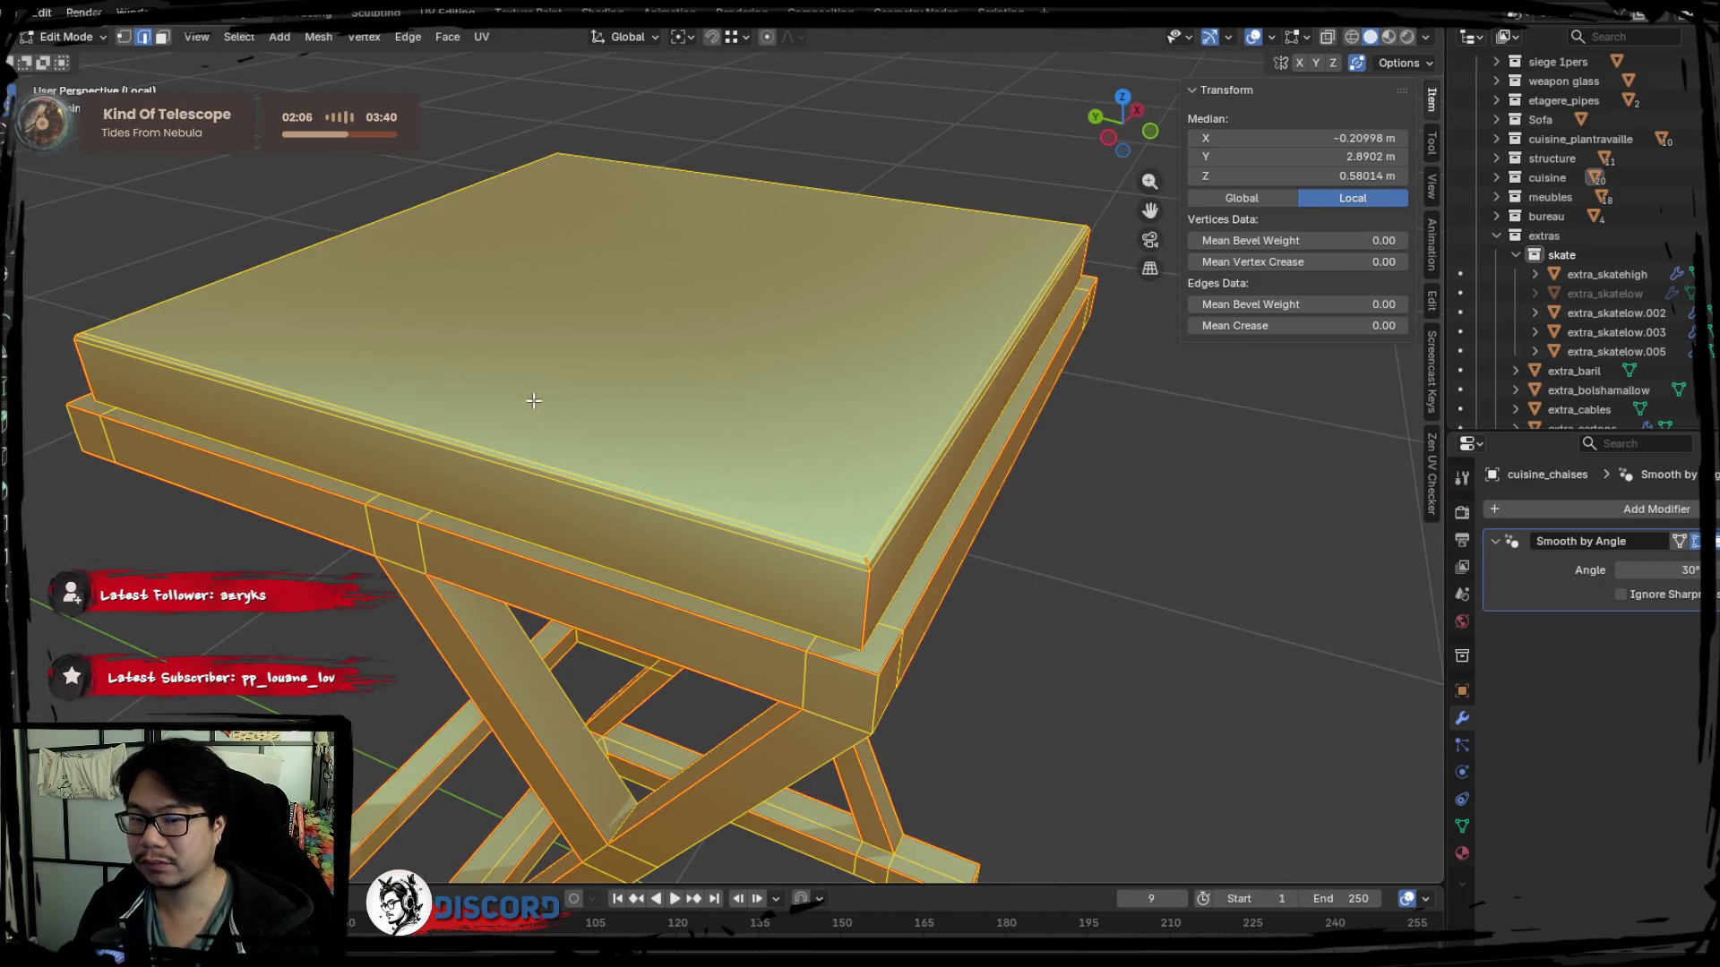
# Unwrap the stool's UVs along its seams in the UV Editing workspace.
pyautogui.click(448, 11)
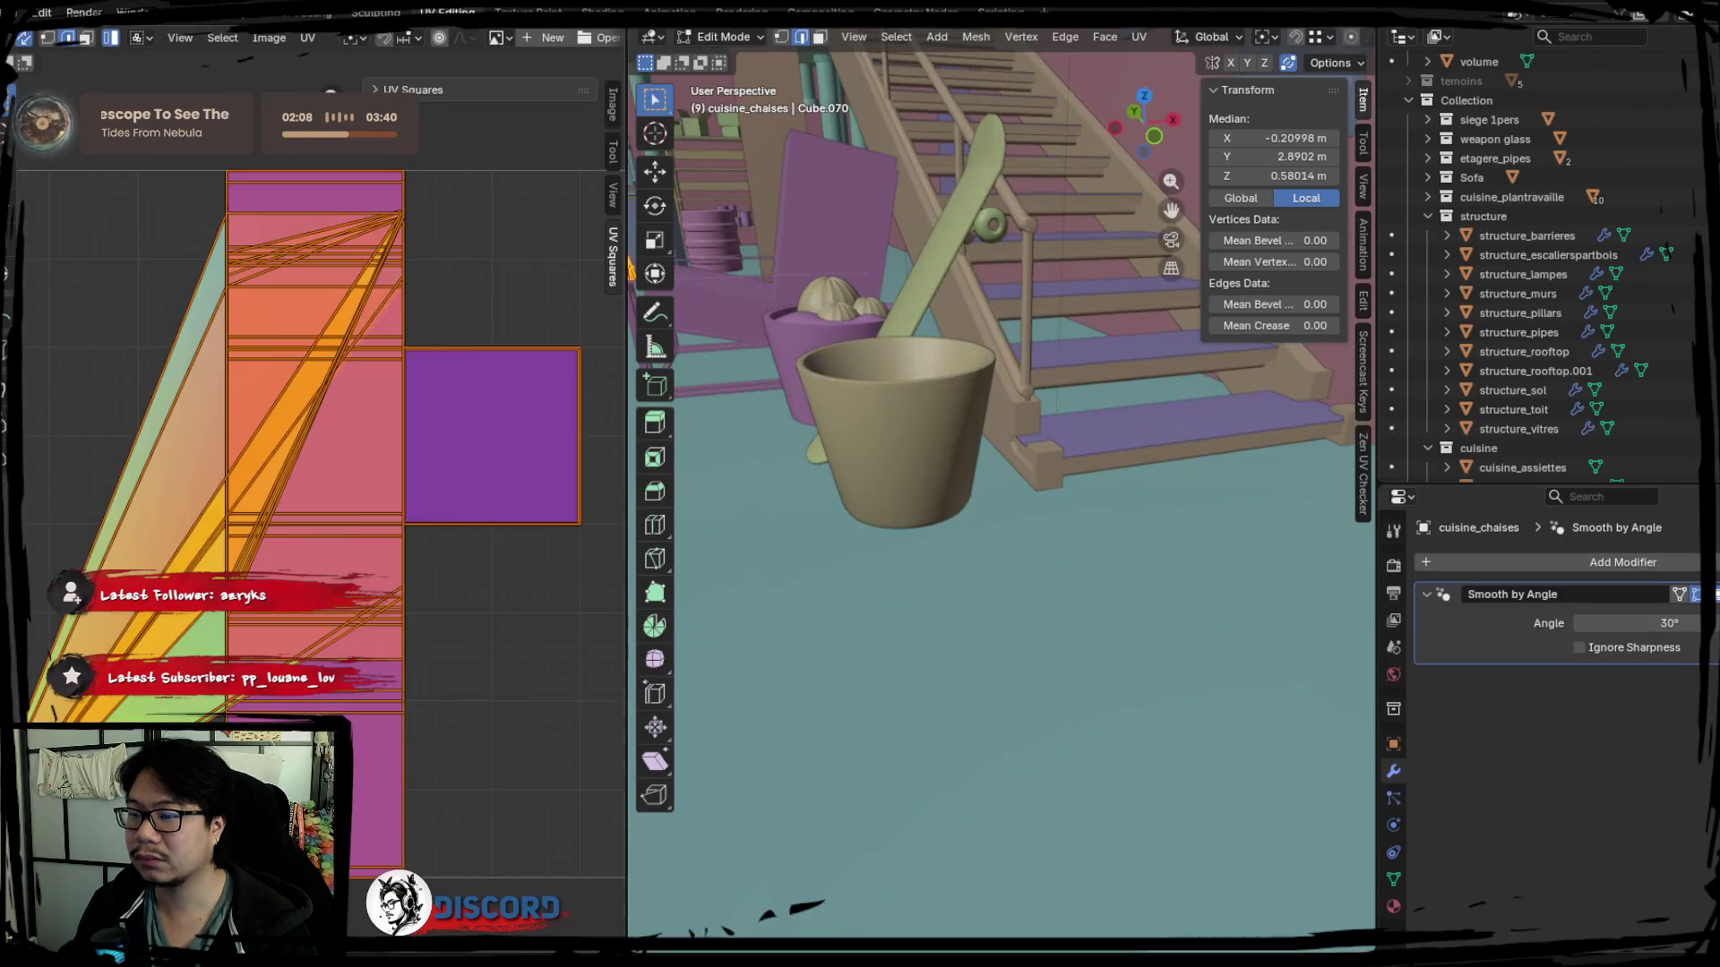
pyautogui.press('u')
pyautogui.click(329, 320)
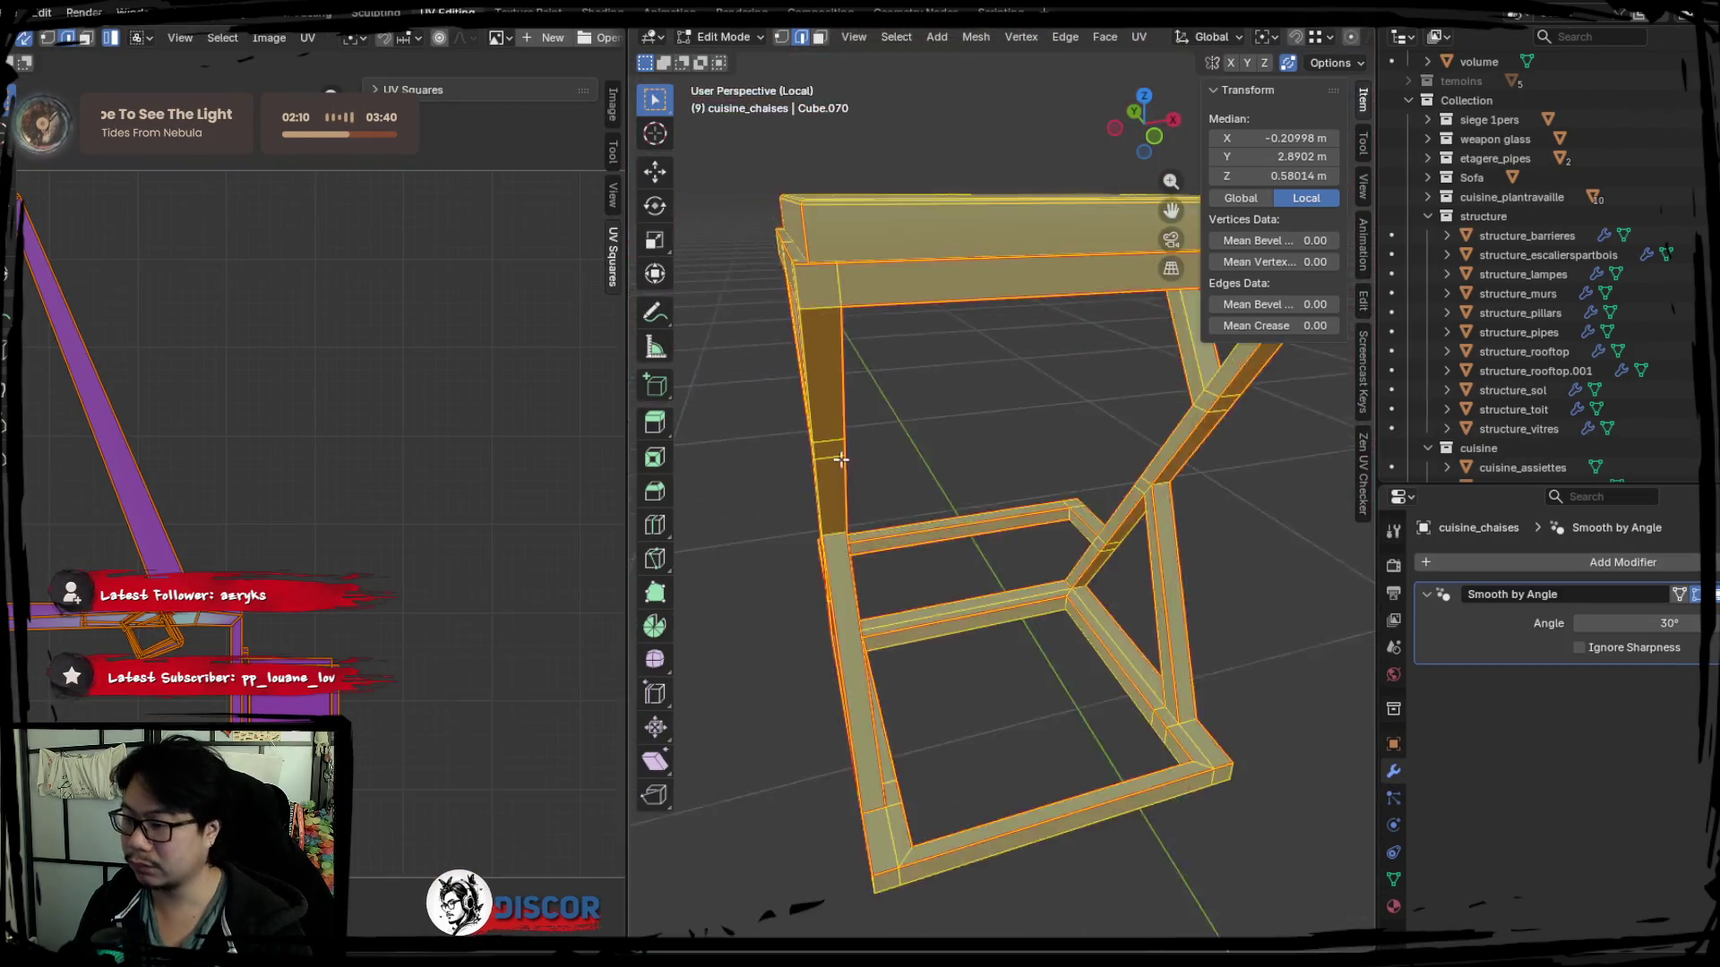
# Isolate the stool in local view, deselect all geometry and return to the Layout workspace.
pyautogui.press('KP_Divide')
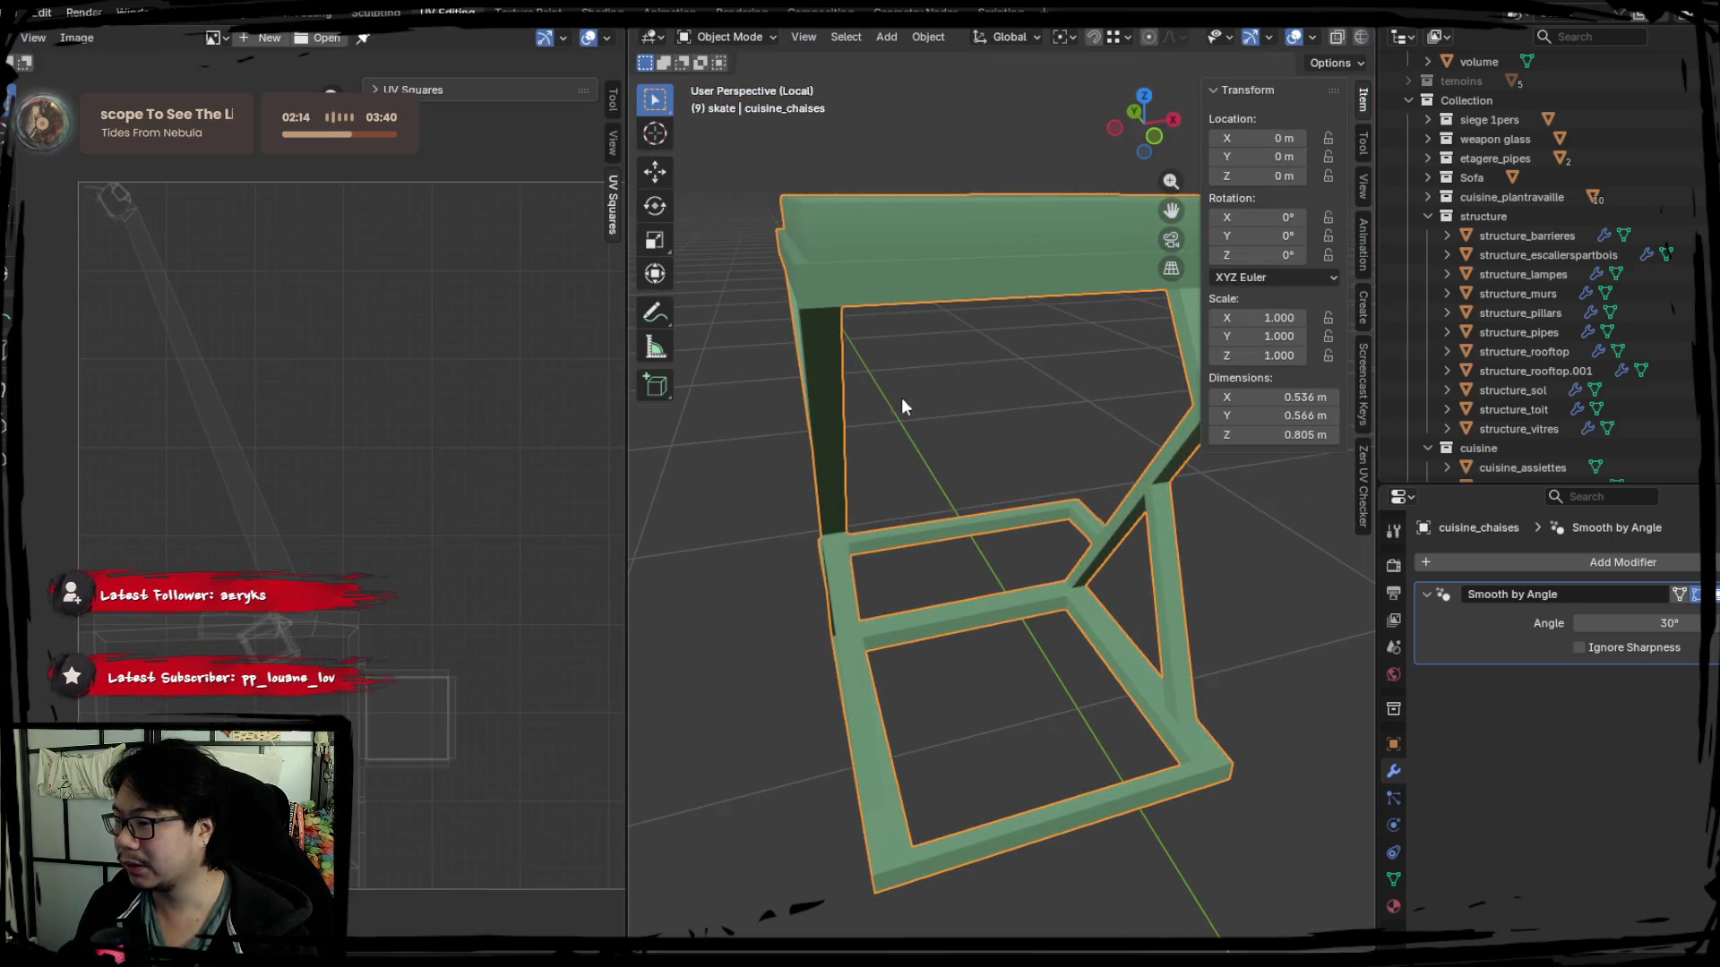
pyautogui.press('Tab')
pyautogui.hotkey('alt', 'a')
pyautogui.click(255, 13)
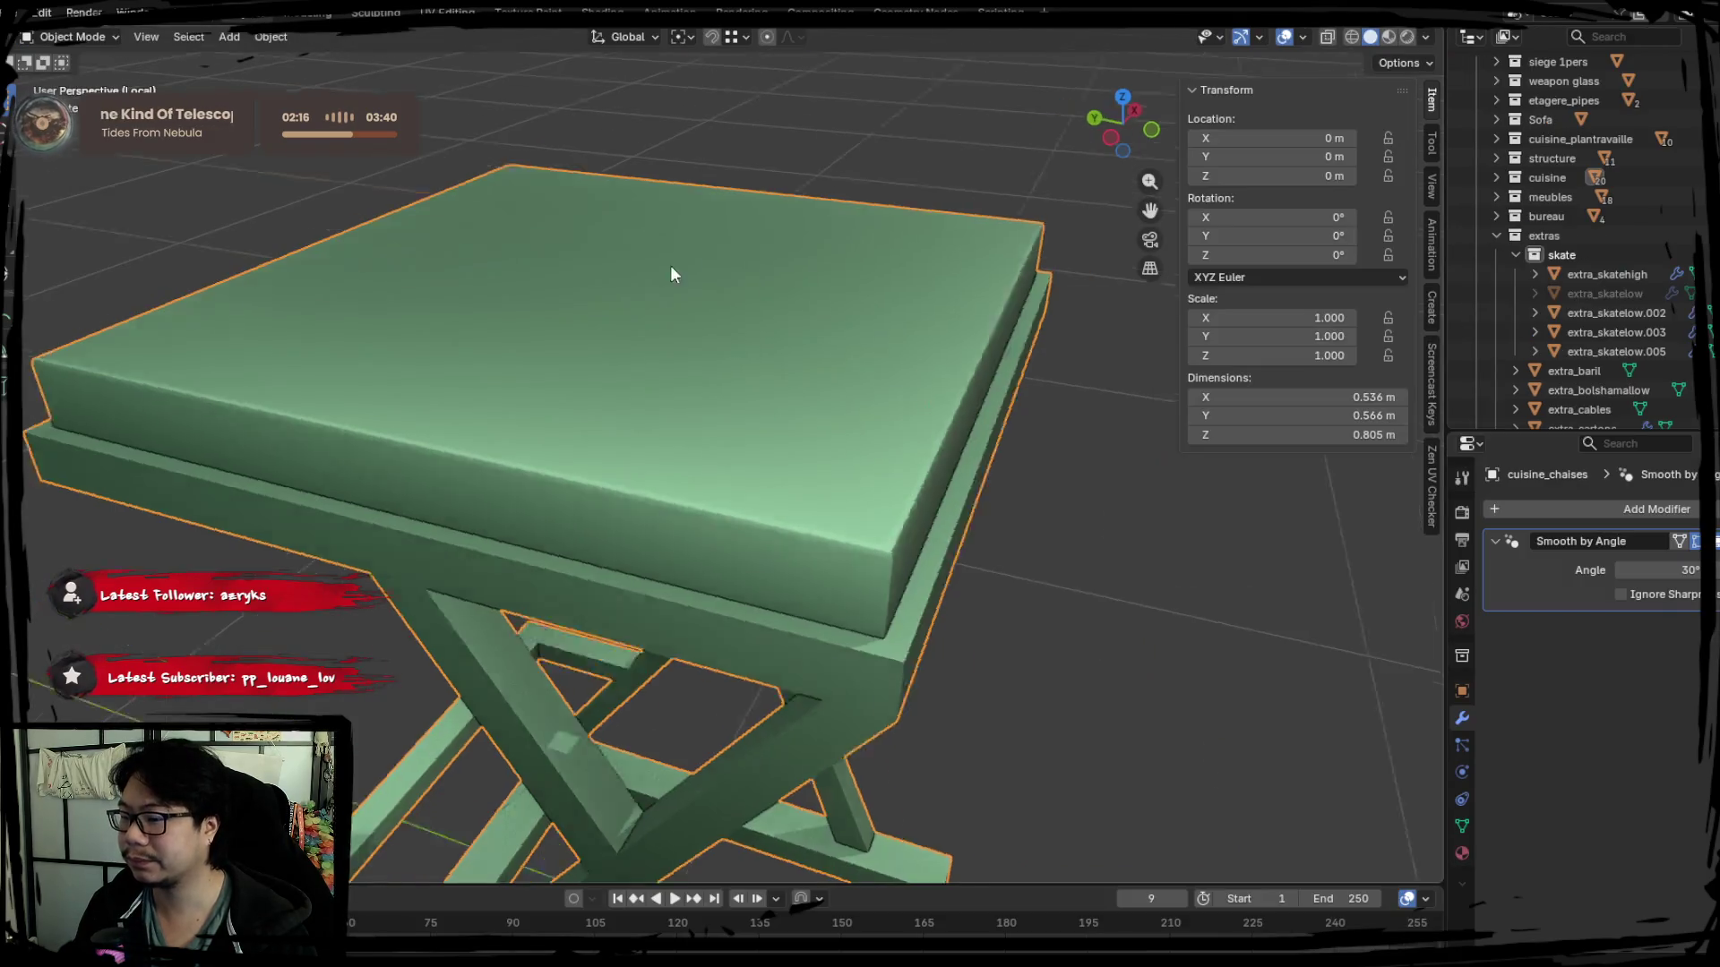
# Select an edge loop on a crossed leg while reviewing the stool from several angles.
pyautogui.press('Tab')
pyautogui.moveTo(1000, 557)
pyautogui.mouseDown(button='middle')
pyautogui.moveTo(875, 461)
pyautogui.moveTo(642, 479)
pyautogui.mouseUp(button='middle')
pyautogui.keyDown('alt'); pyautogui.click(627, 476); pyautogui.keyUp('alt')
pyautogui.scroll(3, 640, 400)
pyautogui.moveTo(639, 400); pyautogui.dragTo(633, 498, button='middle')
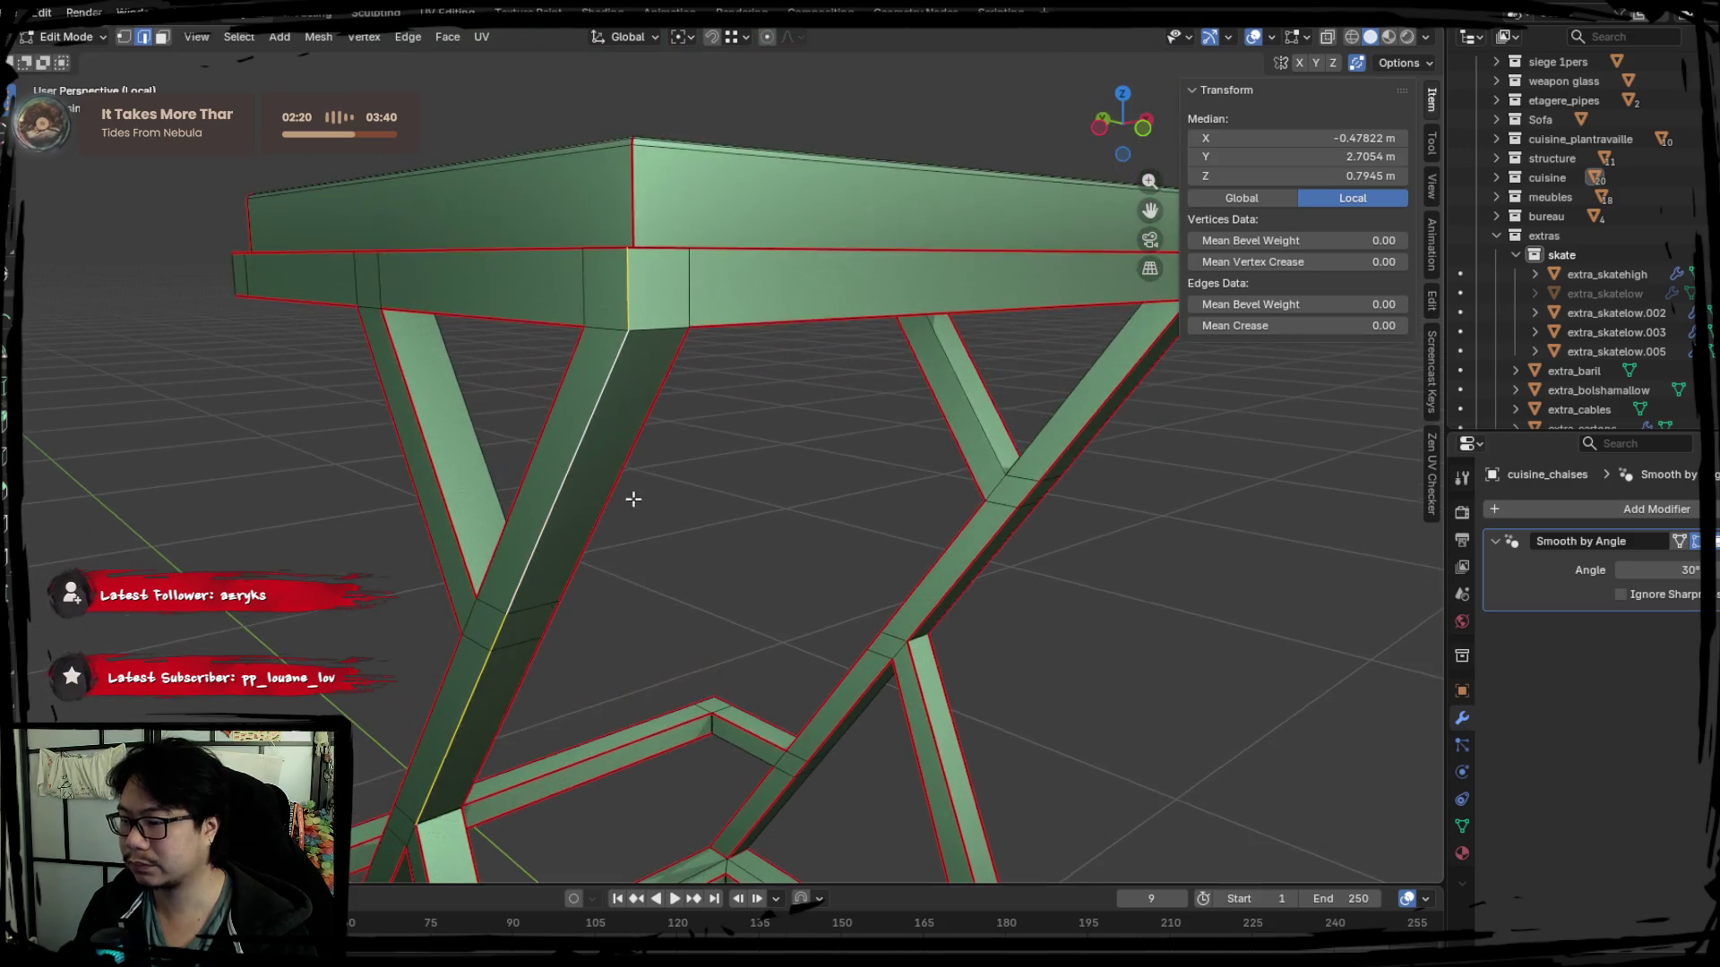
pyautogui.moveTo(681, 355)
pyautogui.mouseDown(button='middle')
pyautogui.moveTo(848, 411)
pyautogui.moveTo(900, 499)
pyautogui.moveTo(1002, 516)
pyautogui.moveTo(874, 521)
pyautogui.moveTo(772, 468)
pyautogui.moveTo(626, 465)
pyautogui.mouseUp(button='middle')
pyautogui.scroll(-3, 874, 521)
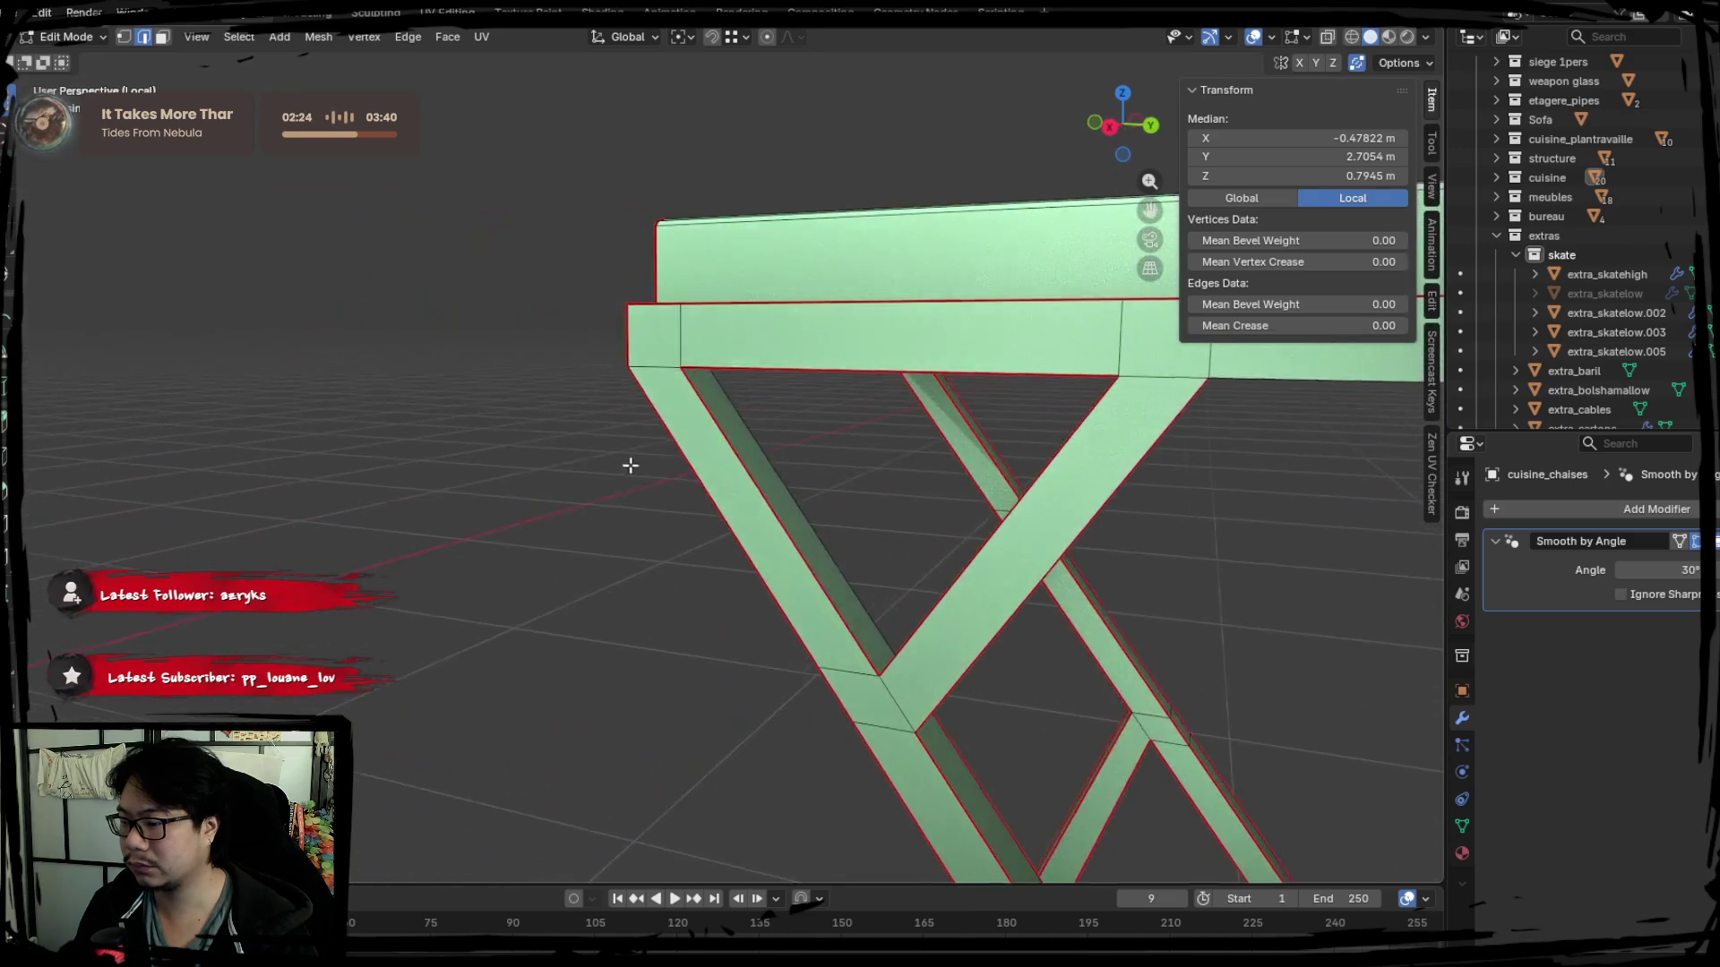
pyautogui.scroll(3, 777, 504)
pyautogui.moveTo(776, 505)
pyautogui.mouseDown(button='middle')
pyautogui.moveTo(503, 502)
pyautogui.moveTo(707, 462)
pyautogui.mouseUp(button='middle')
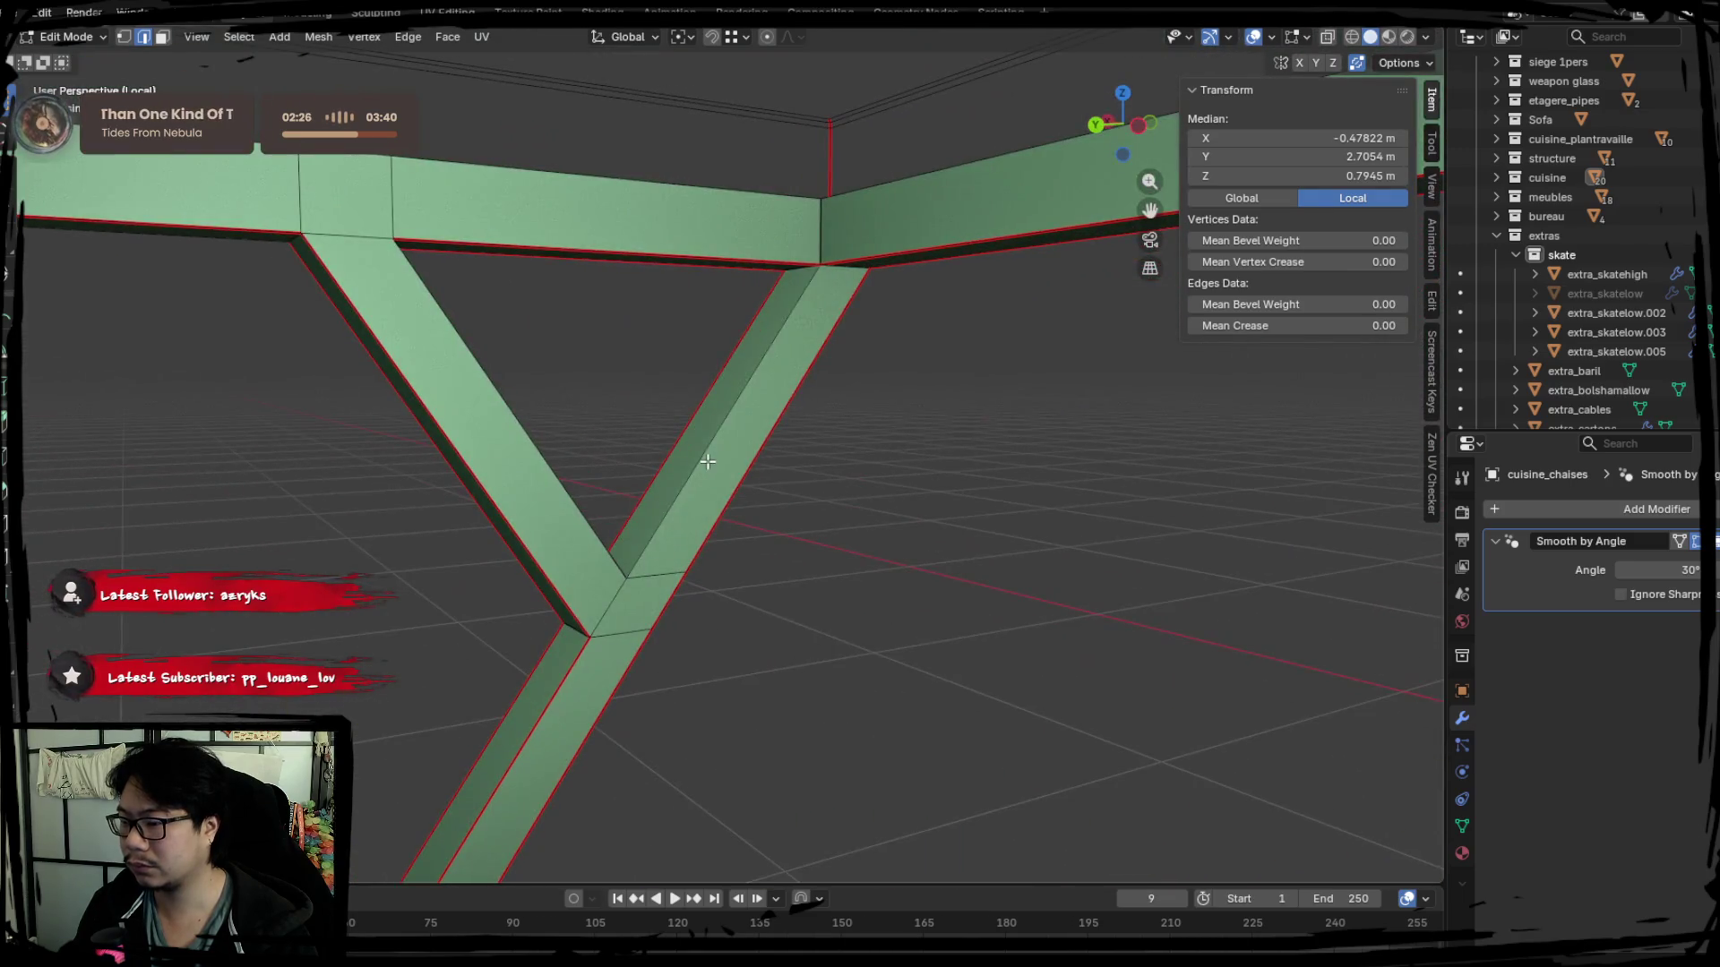
pyautogui.moveTo(579, 417)
pyautogui.mouseDown(button='middle')
pyautogui.moveTo(672, 481)
pyautogui.moveTo(576, 488)
pyautogui.moveTo(726, 424)
pyautogui.moveTo(634, 541)
pyautogui.moveTo(813, 506)
pyautogui.moveTo(685, 500)
pyautogui.moveTo(595, 384)
pyautogui.moveTo(791, 524)
pyautogui.moveTo(725, 553)
pyautogui.moveTo(801, 442)
pyautogui.mouseUp(button='middle')
# Mark the selected leg edges as seams and move under the seat for the next edges.
pyautogui.hotkey('ctrl', 'e')
pyautogui.click(813, 506)
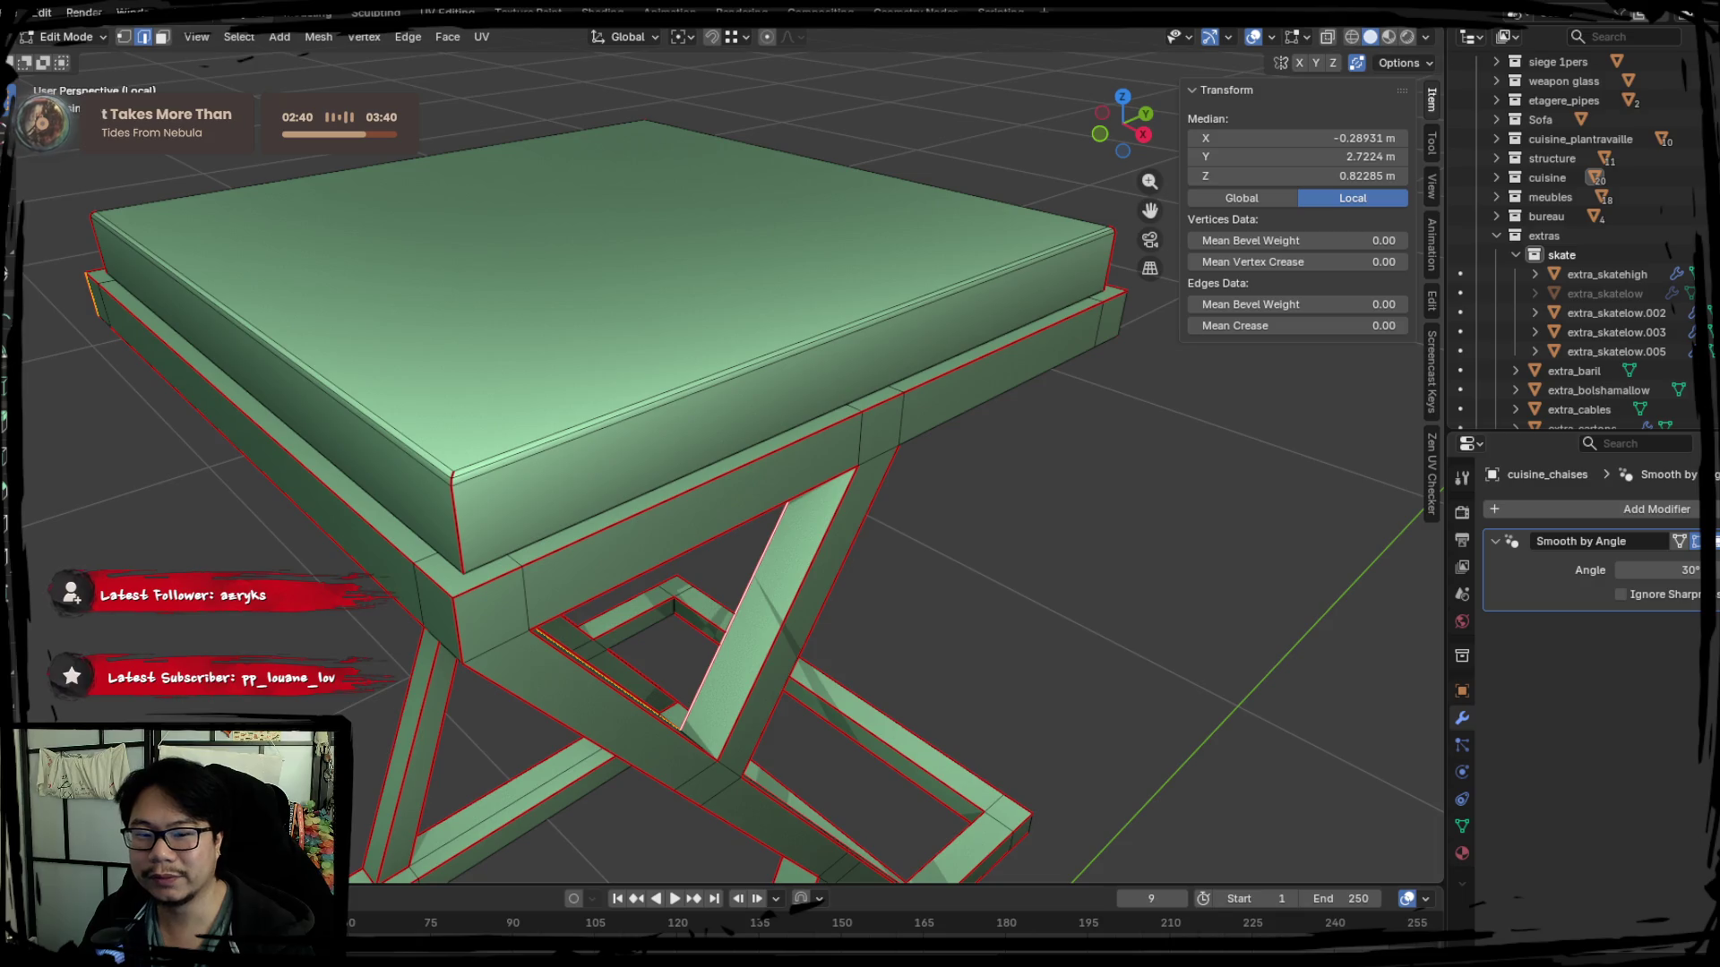
pyautogui.moveTo(801, 442)
pyautogui.mouseDown(button='middle')
pyautogui.moveTo(634, 525)
pyautogui.moveTo(526, 392)
pyautogui.mouseUp(button='middle')
pyautogui.hotkey('ctrl', 'e')
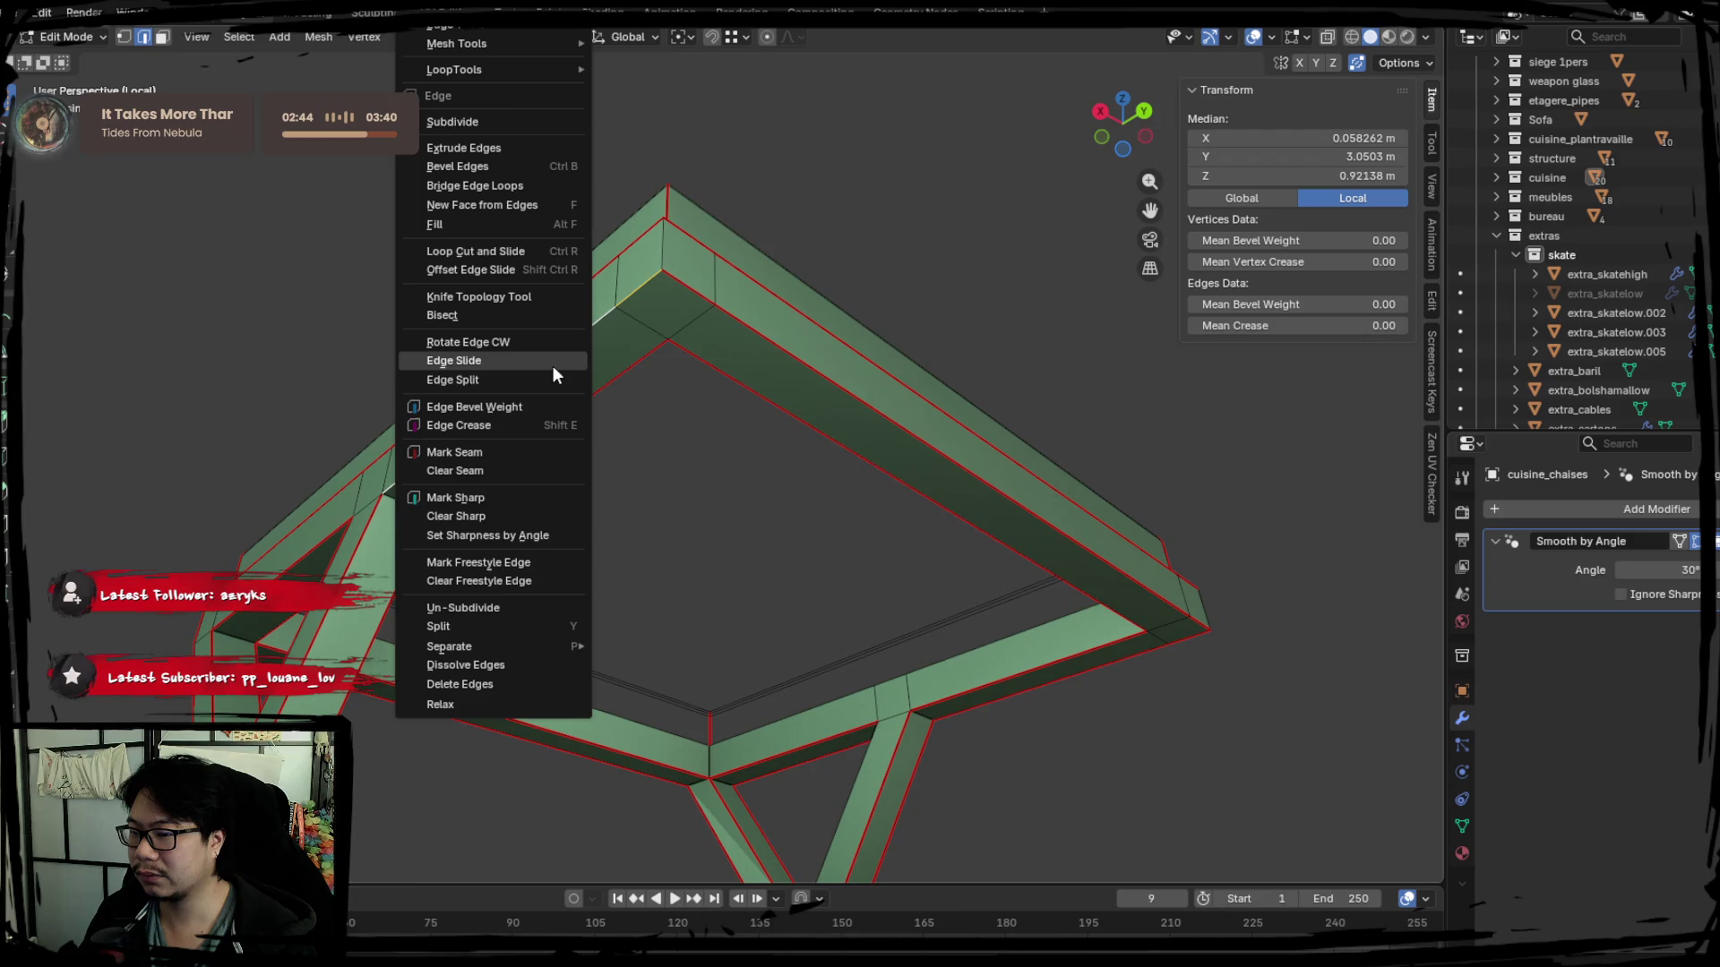
# Unwrap the whole stool mesh in the UV Editing workspace and check the initial island layout.
pyautogui.click(516, 458)
pyautogui.press('a')
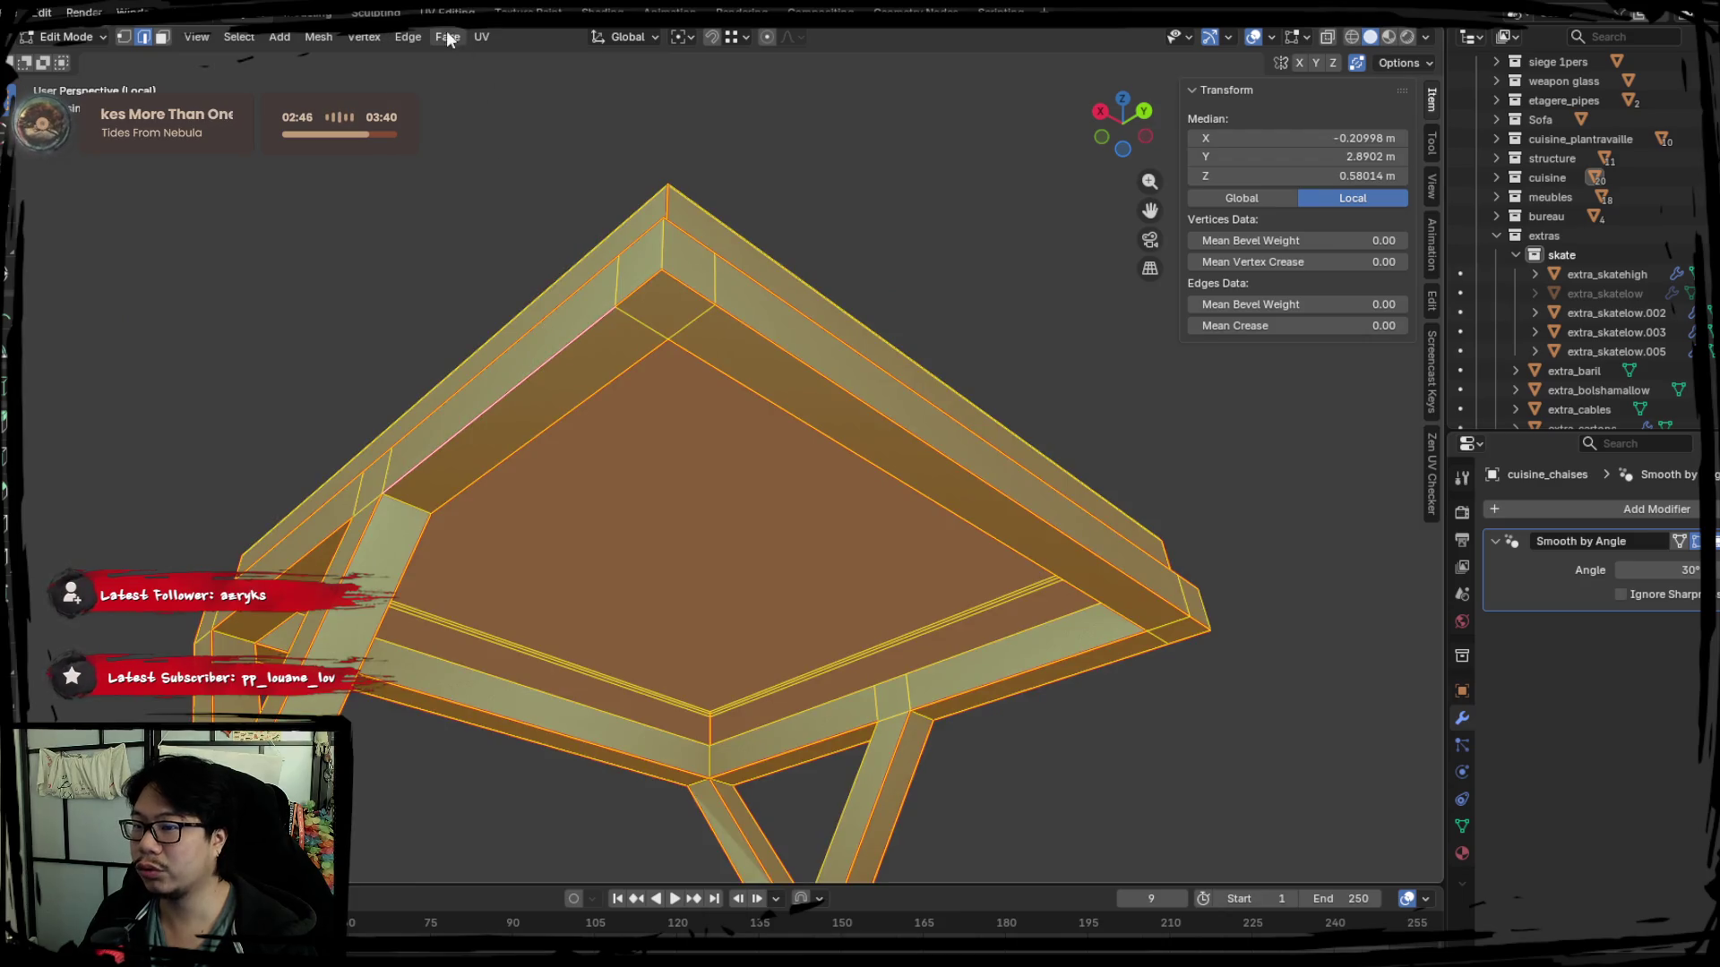
pyautogui.click(447, 13)
pyautogui.press('u')
pyautogui.click(360, 378)
pyautogui.scroll(2, 436, 433)
pyautogui.hotkey('alt', 'a')
pyautogui.press('a')
pyautogui.hotkey('alt', 'a')
pyautogui.press('a')
# Mark a seam on a frame edge near the leg and re-unwrap the whole stool.
pyautogui.moveTo(936, 399)
pyautogui.mouseDown(button='middle')
pyautogui.moveTo(840, 448)
pyautogui.moveTo(941, 451)
pyautogui.mouseUp(button='middle')
pyautogui.click(840, 447)
pyautogui.scroll(2, 951, 457)
pyautogui.scroll(2, 952, 457)
pyautogui.scroll(-1, 951, 456)
pyautogui.scroll(-1, 928, 469)
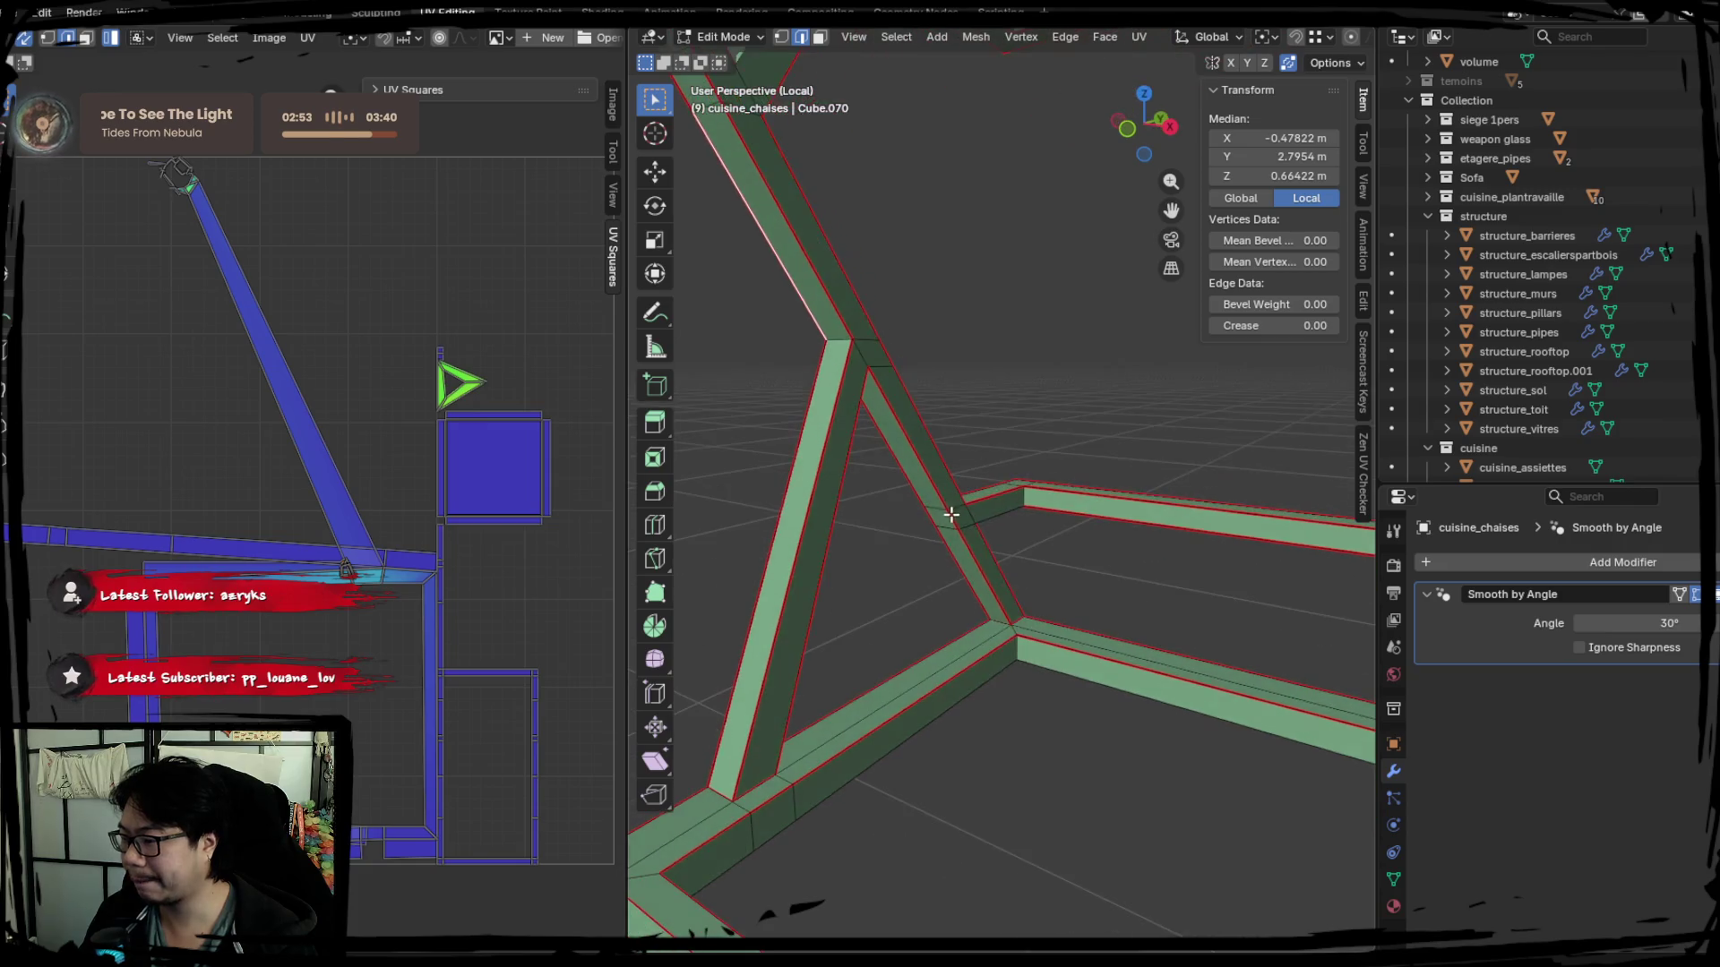
pyautogui.rightClick(1025, 526)
pyautogui.click(852, 604)
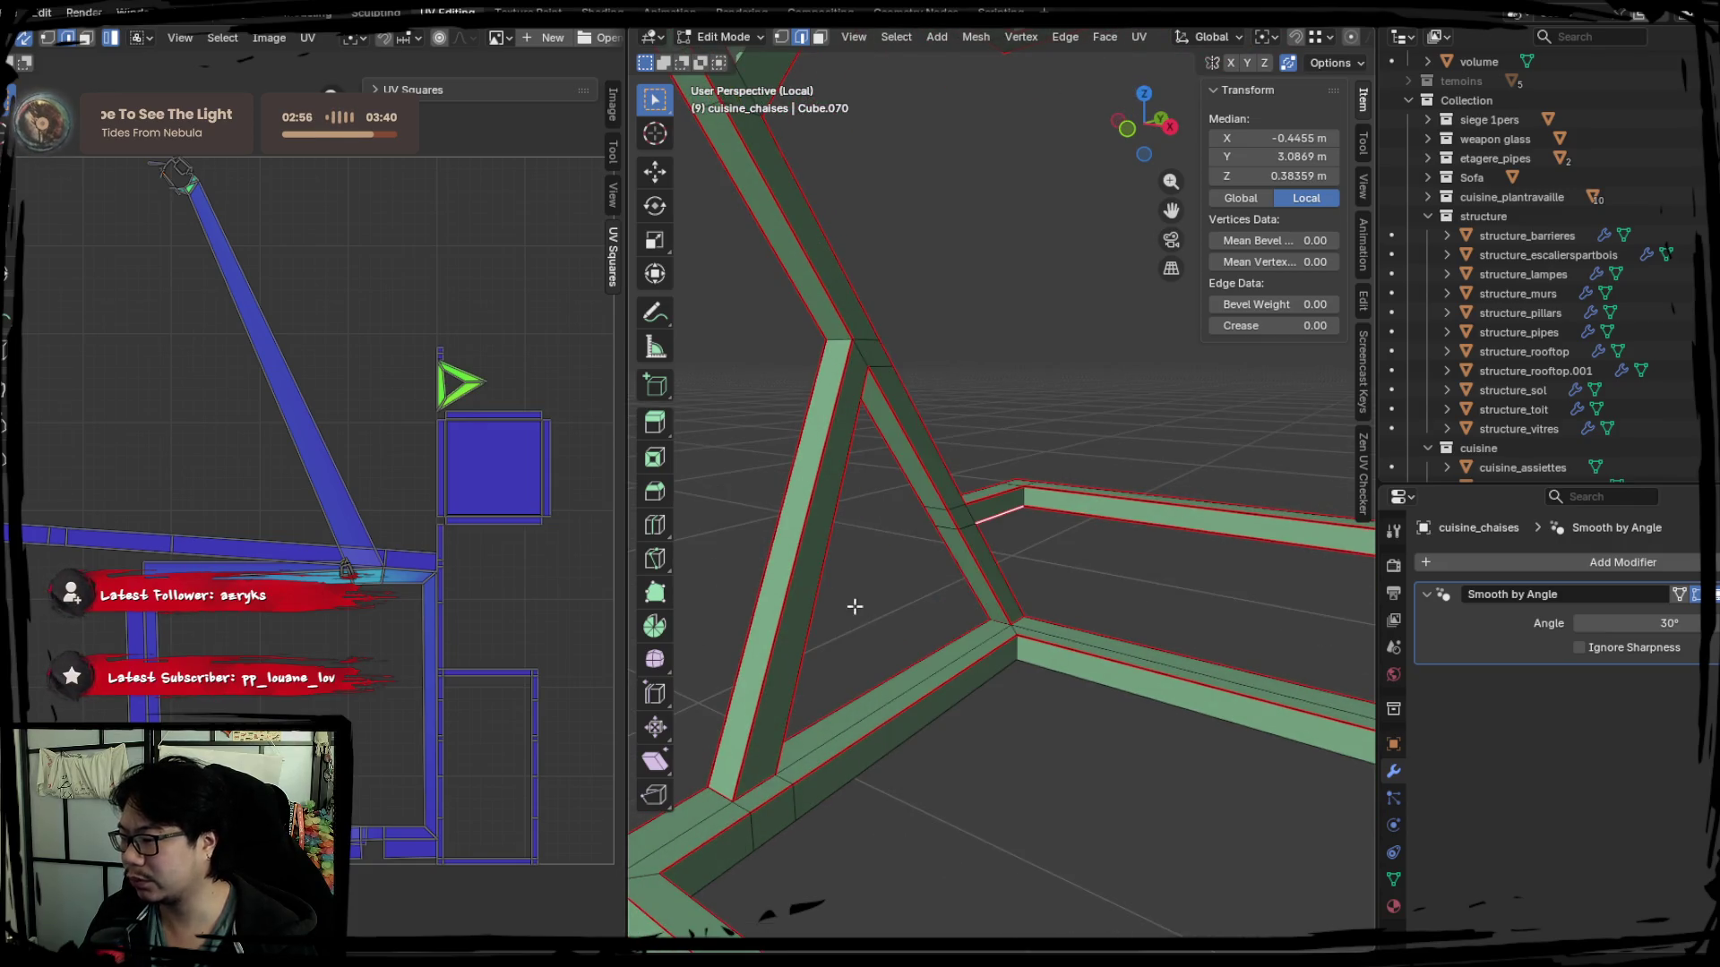
pyautogui.rightClick(994, 524)
pyautogui.press('a')
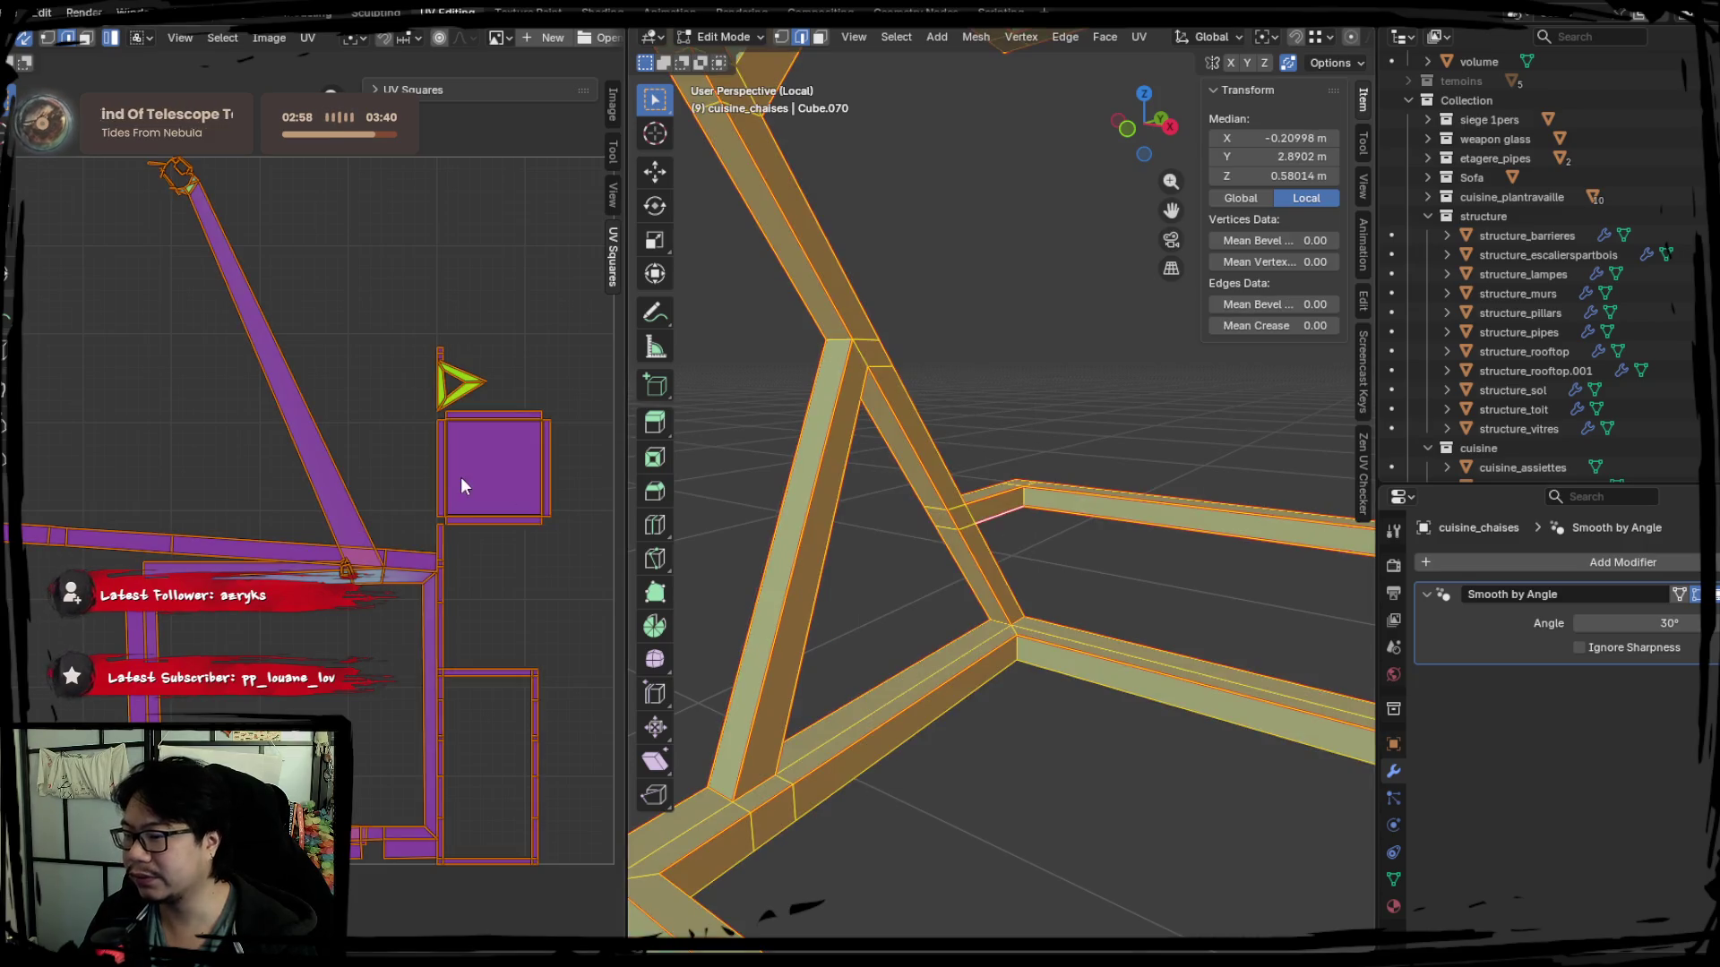
pyautogui.moveTo(813, 542); pyautogui.dragTo(860, 651, button='middle')
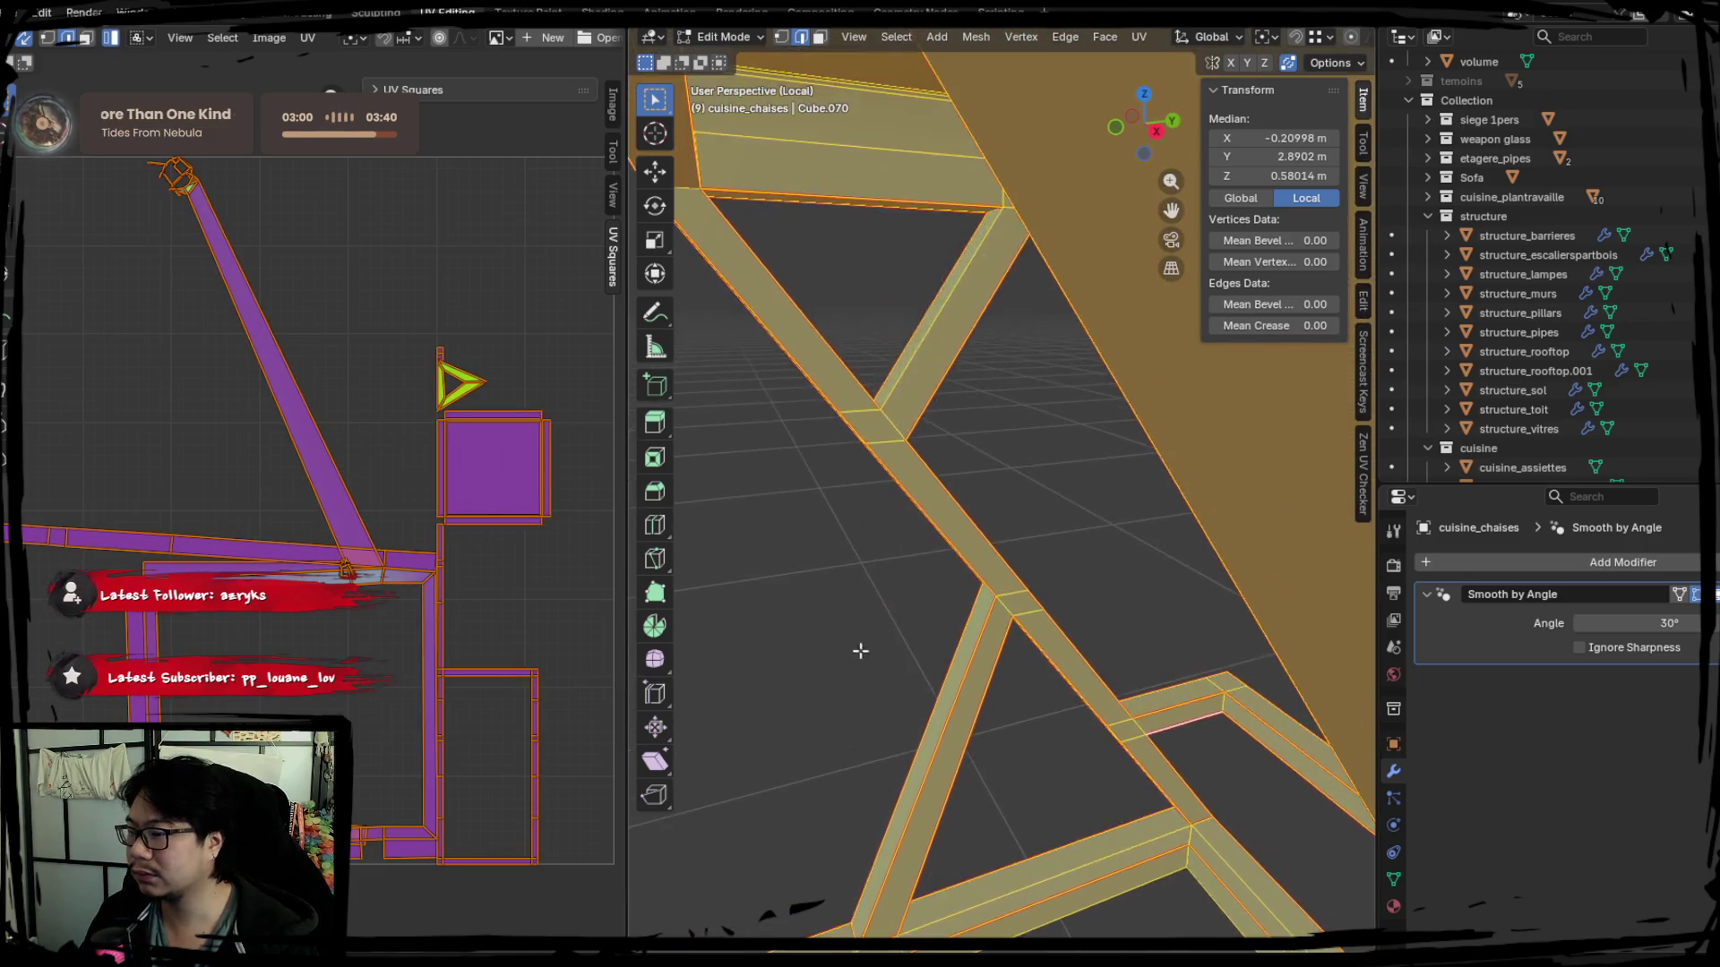
pyautogui.click(860, 651)
pyautogui.moveTo(829, 587); pyautogui.dragTo(913, 407, button='middle')
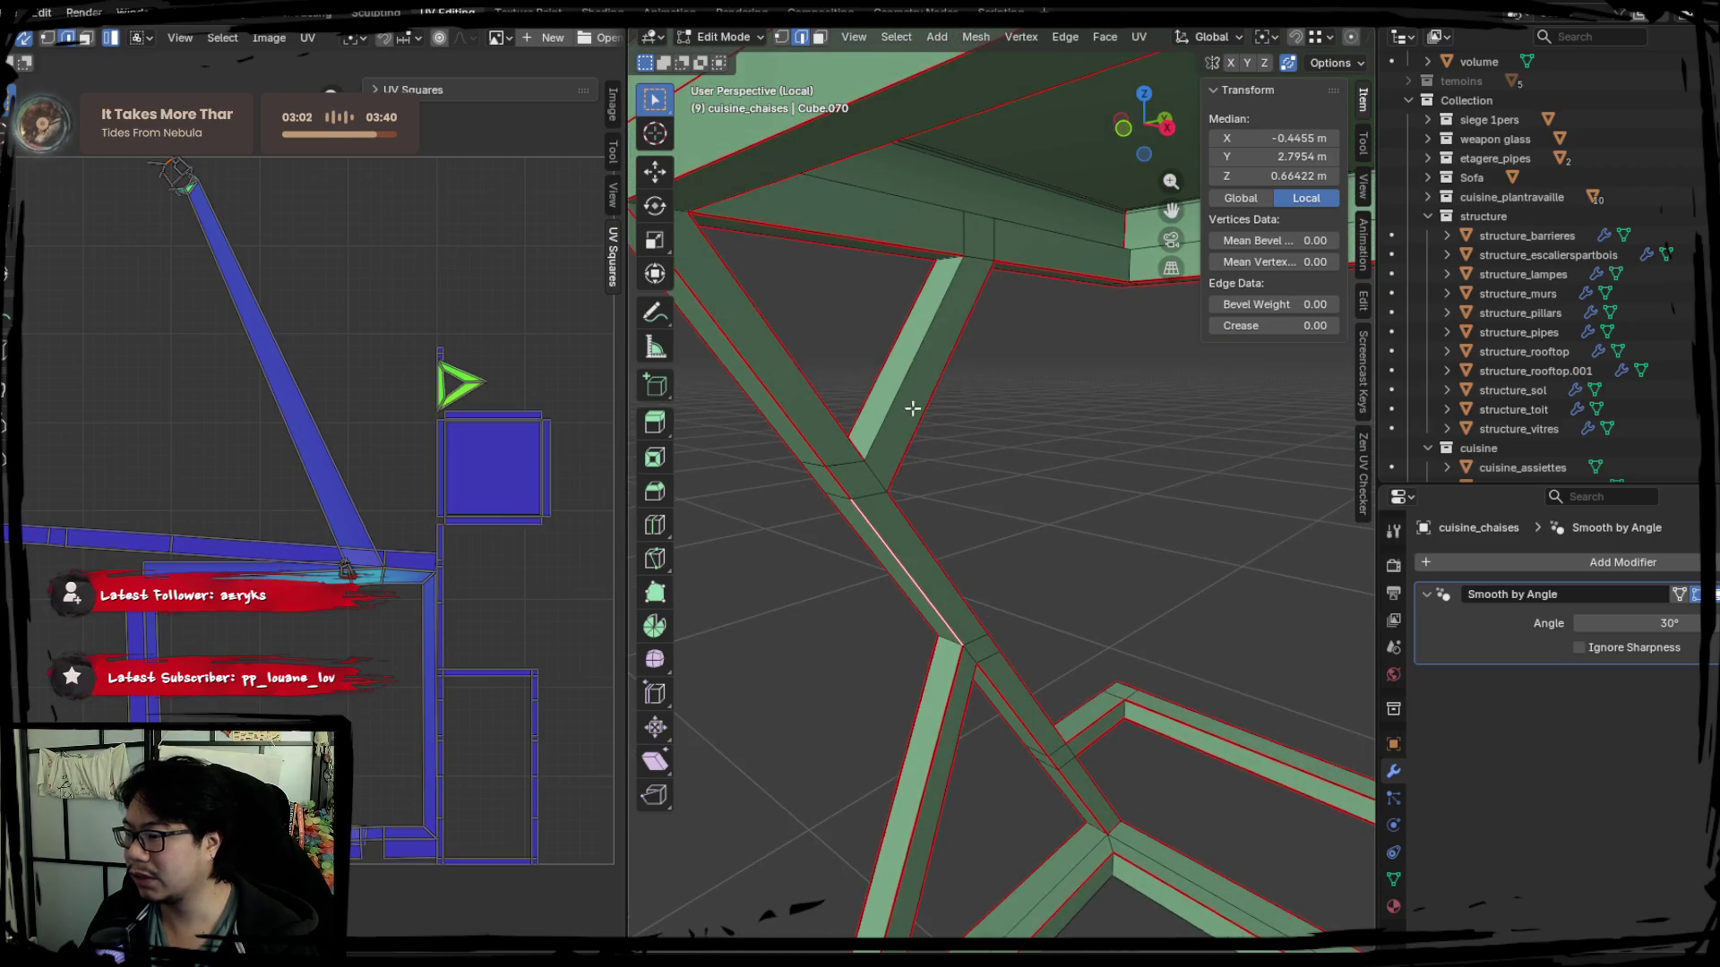
pyautogui.rightClick(912, 381)
pyautogui.click(902, 414)
pyautogui.press('a')
pyautogui.press('u')
pyautogui.click(332, 438)
# Mark the edge loop along the seat side as a seam and re-unwrap the stool.
pyautogui.hotkey('alt', 'a')
pyautogui.moveTo(982, 480)
pyautogui.mouseDown(button='middle')
pyautogui.moveTo(810, 476)
pyautogui.moveTo(1018, 593)
pyautogui.moveTo(1182, 627)
pyautogui.moveTo(968, 680)
pyautogui.moveTo(987, 695)
pyautogui.mouseUp(button='middle')
pyautogui.keyDown('alt'); pyautogui.click(930, 482); pyautogui.keyUp('alt')
pyautogui.moveTo(930, 482)
pyautogui.mouseDown(button='middle')
pyautogui.moveTo(1009, 546)
pyautogui.moveTo(1014, 514)
pyautogui.mouseUp(button='middle')
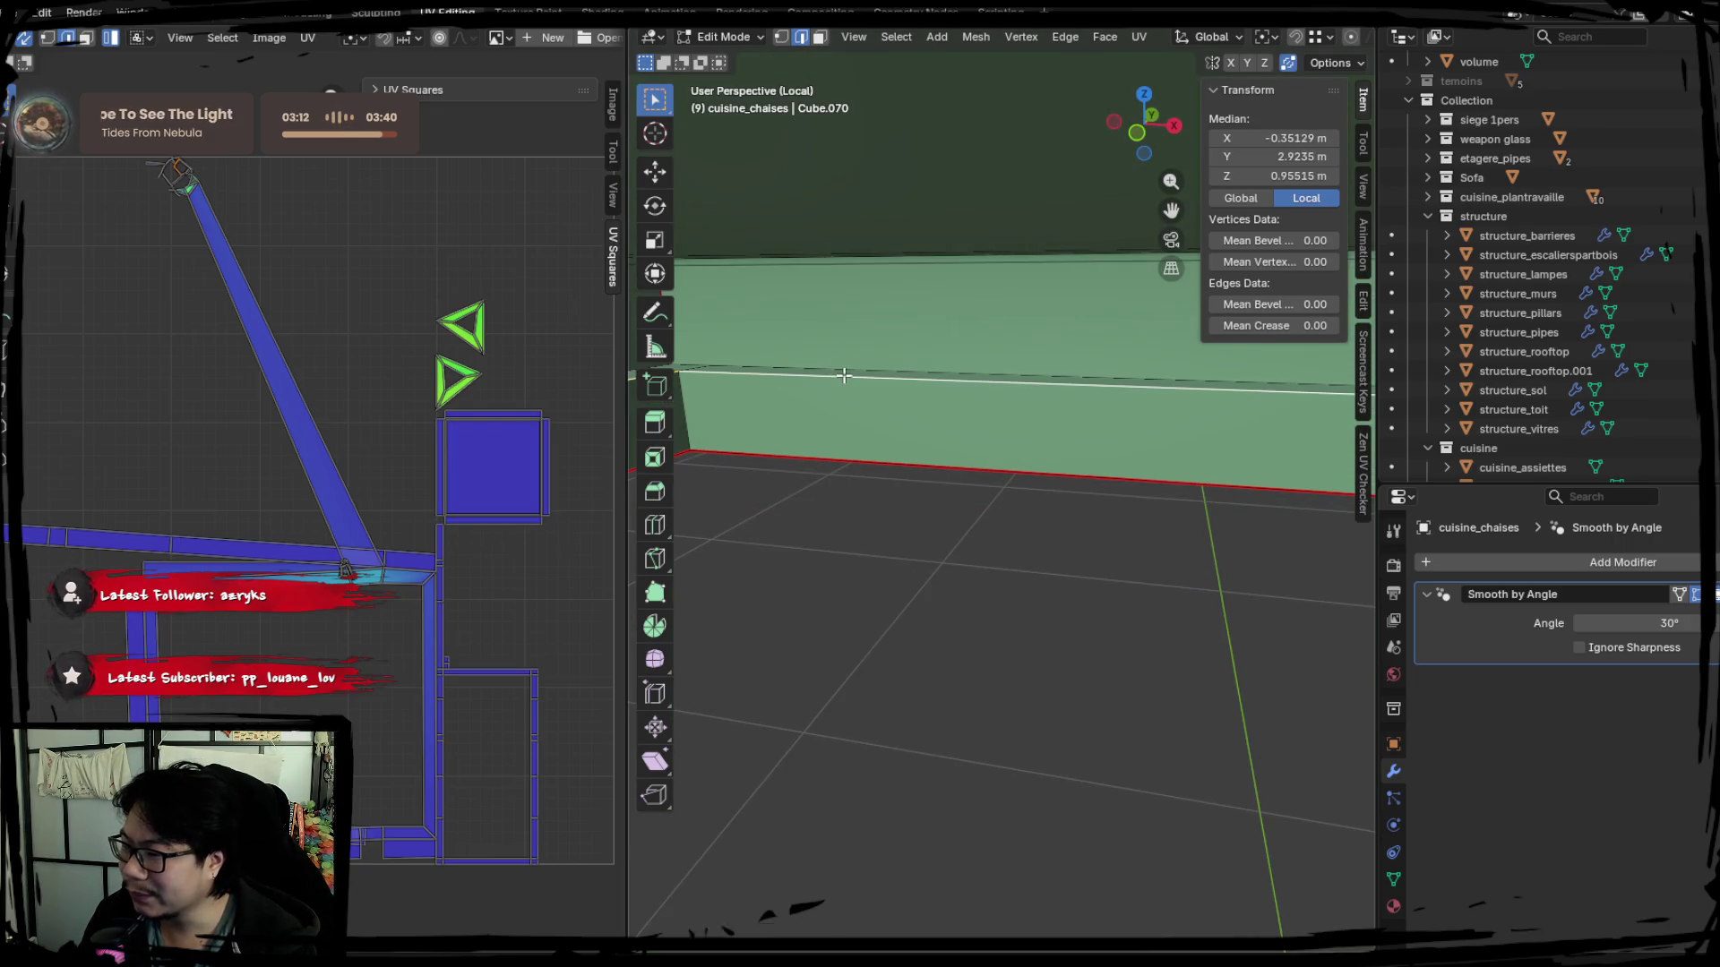
pyautogui.moveTo(843, 375); pyautogui.dragTo(819, 495, button='middle')
pyautogui.keyDown('alt'); pyautogui.click(887, 381); pyautogui.keyUp('alt')
pyautogui.moveTo(887, 381)
pyautogui.mouseDown(button='middle')
pyautogui.moveTo(990, 414)
pyautogui.moveTo(925, 407)
pyautogui.moveTo(909, 452)
pyautogui.mouseUp(button='middle')
pyautogui.moveTo(992, 394); pyautogui.dragTo(1021, 433, button='middle')
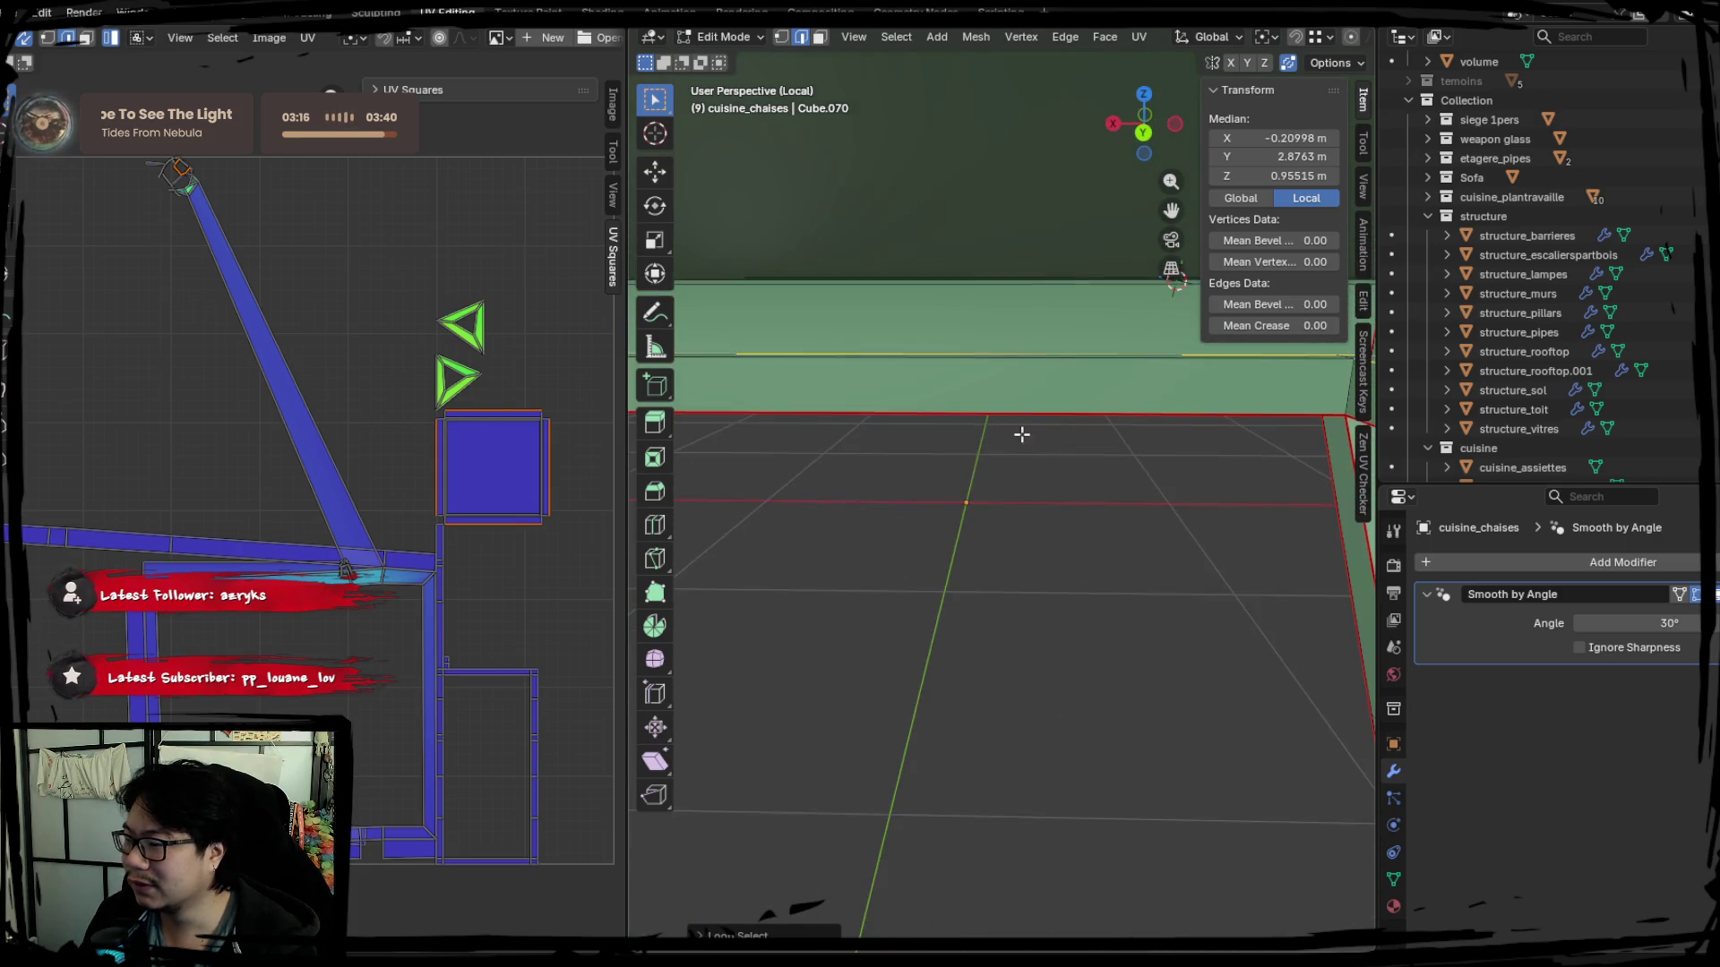
pyautogui.hotkey('ctrl', 'e')
pyautogui.click(933, 456)
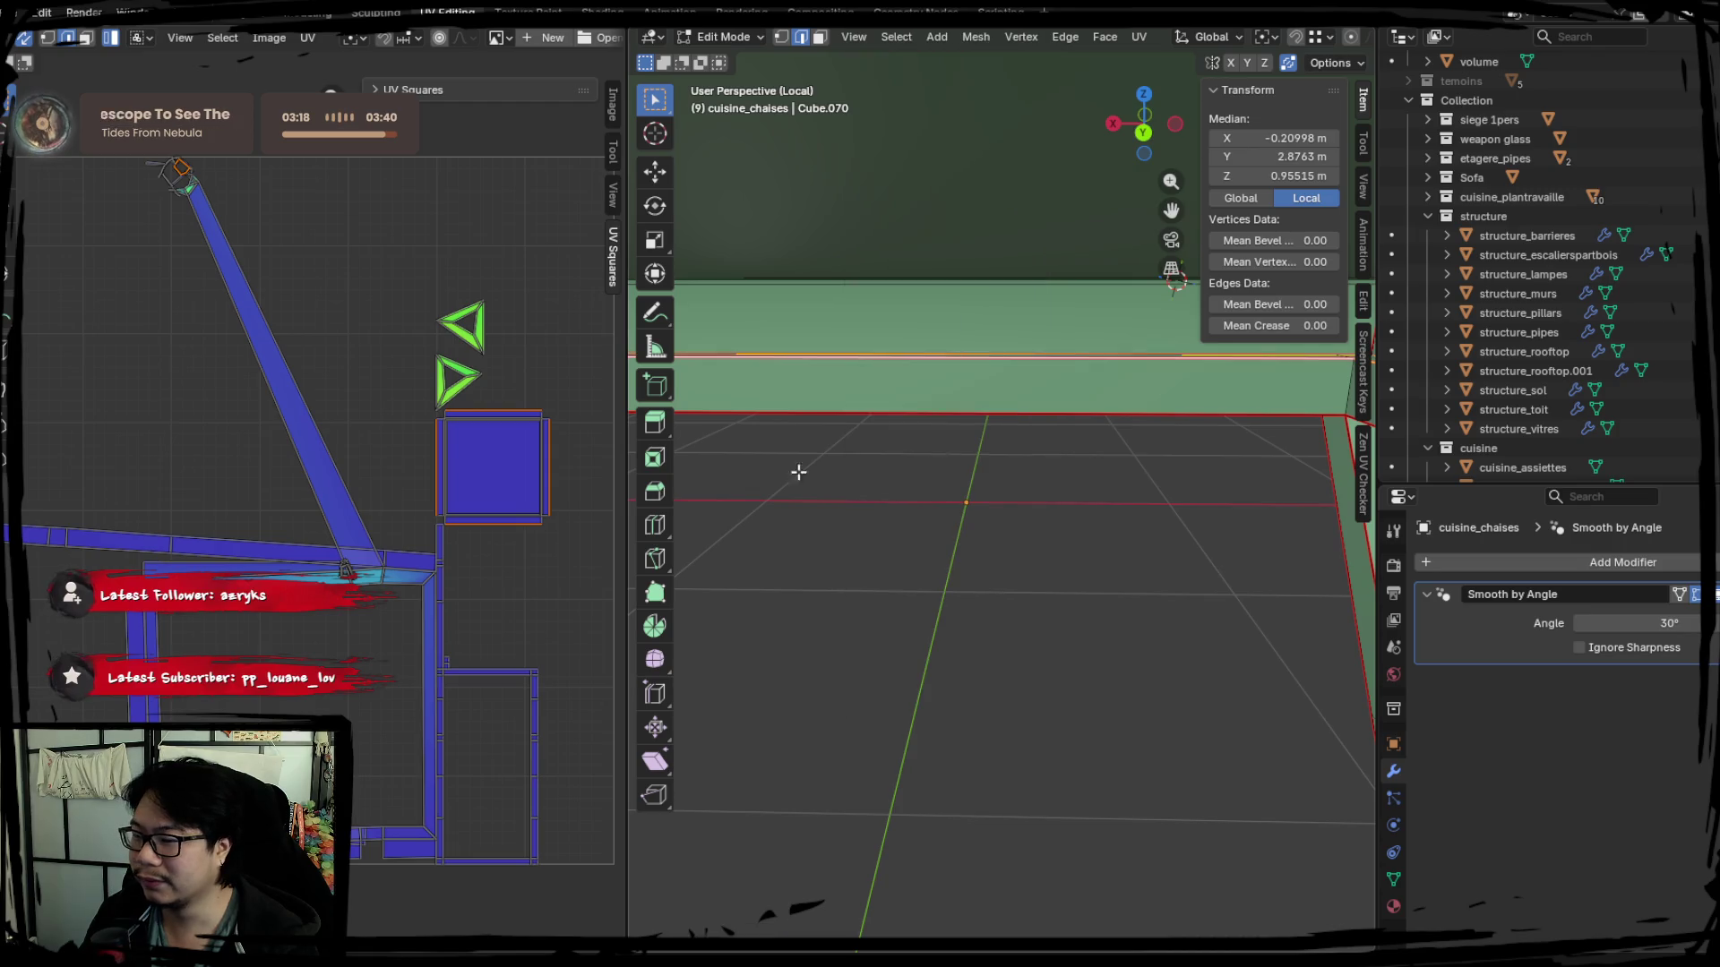
pyautogui.press('a')
pyautogui.press('u')
pyautogui.click(337, 432)
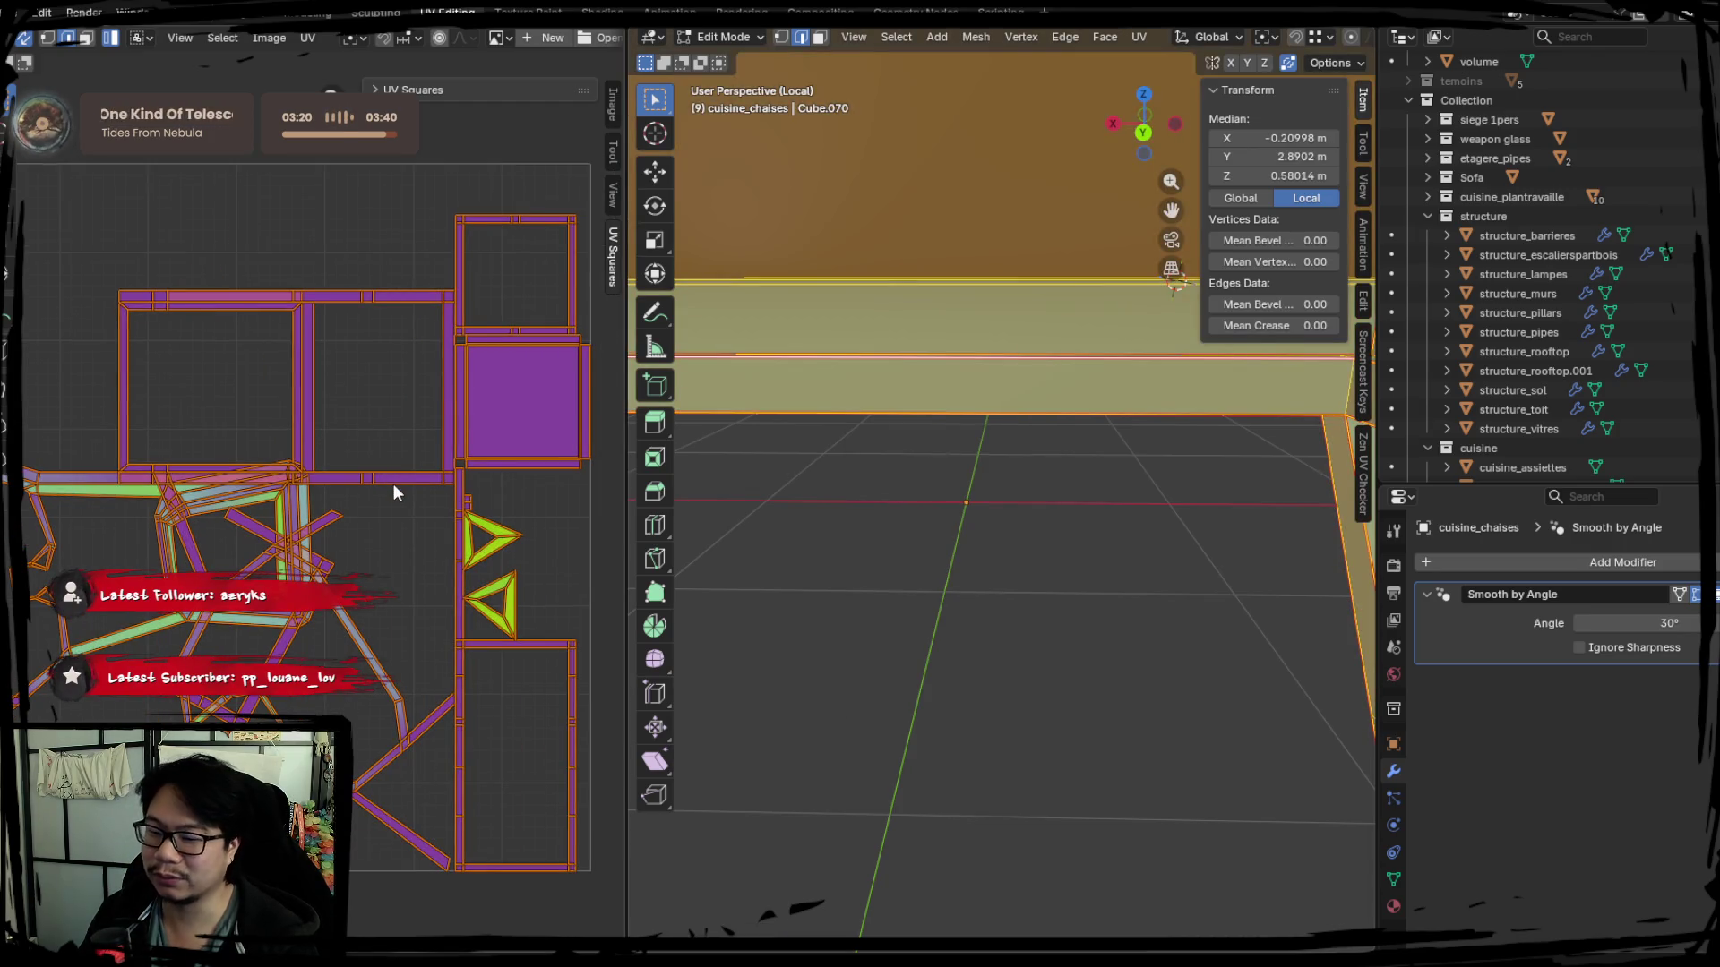
# Mark the seat-top edge loop as a seam and review the resulting UV islands with all selected.
pyautogui.moveTo(752, 511)
pyautogui.mouseDown(button='middle')
pyautogui.moveTo(1061, 477)
pyautogui.moveTo(966, 520)
pyautogui.moveTo(949, 567)
pyautogui.moveTo(894, 588)
pyautogui.moveTo(968, 542)
pyautogui.mouseUp(button='middle')
pyautogui.hotkey('alt', 'a')
pyautogui.scroll(3, 966, 520)
pyautogui.press('l')
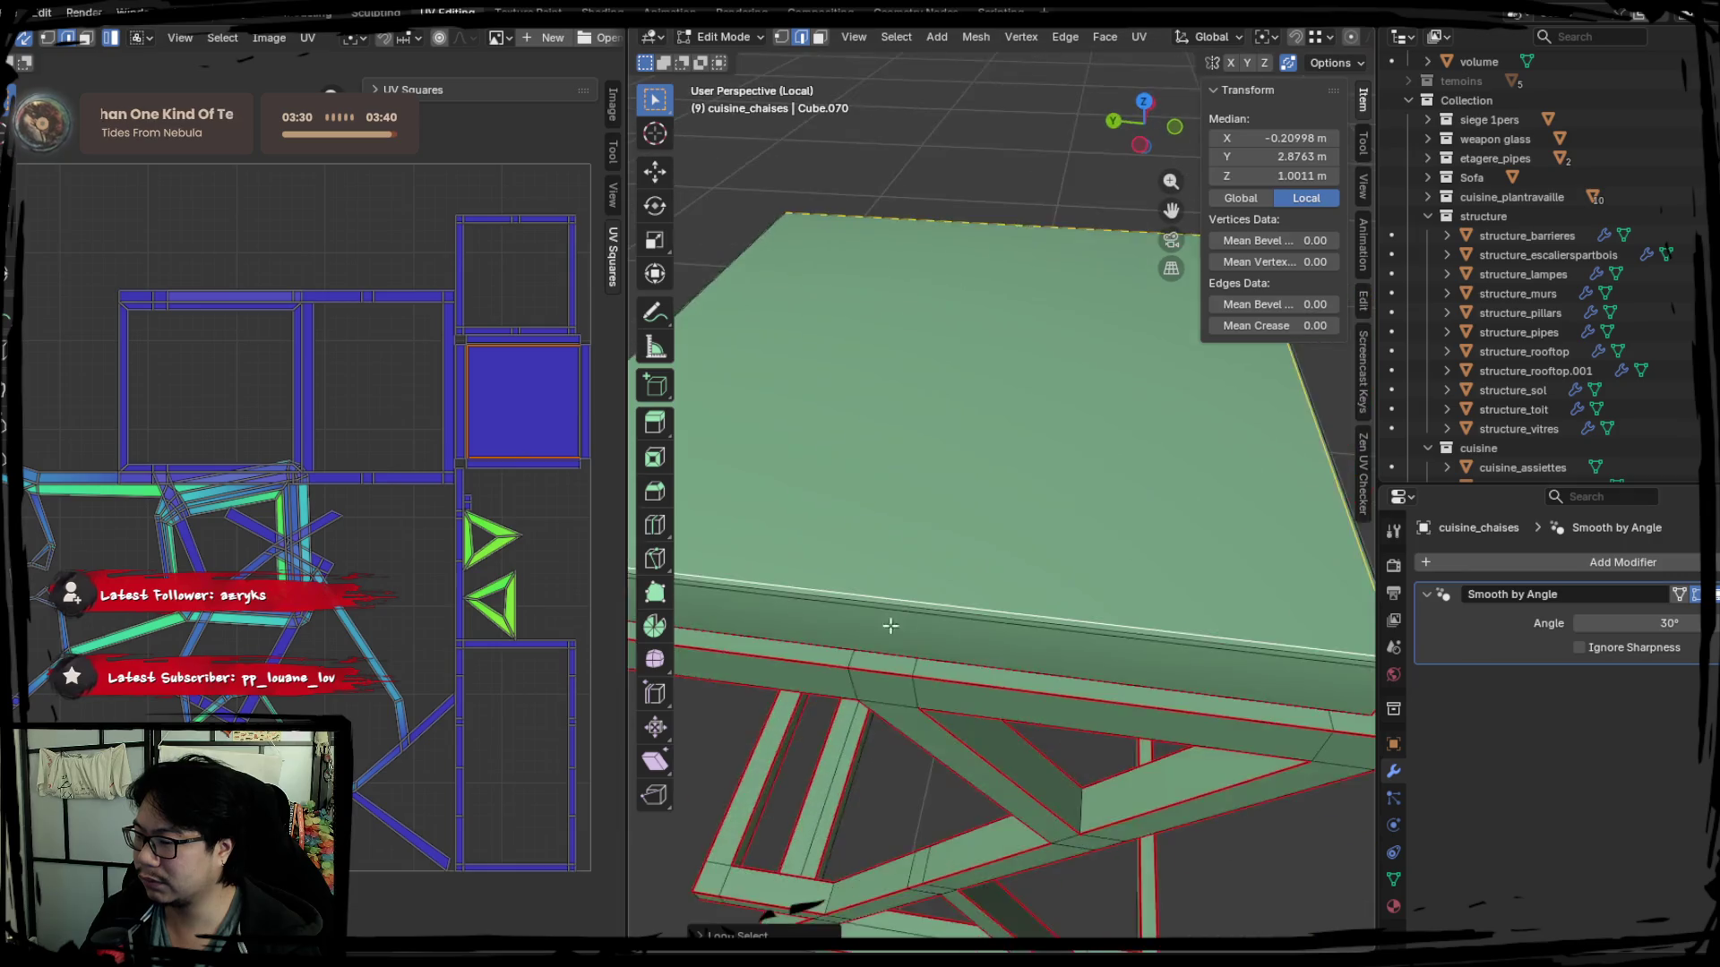
pyautogui.press('l')
pyautogui.rightClick(963, 534)
pyautogui.click(967, 537)
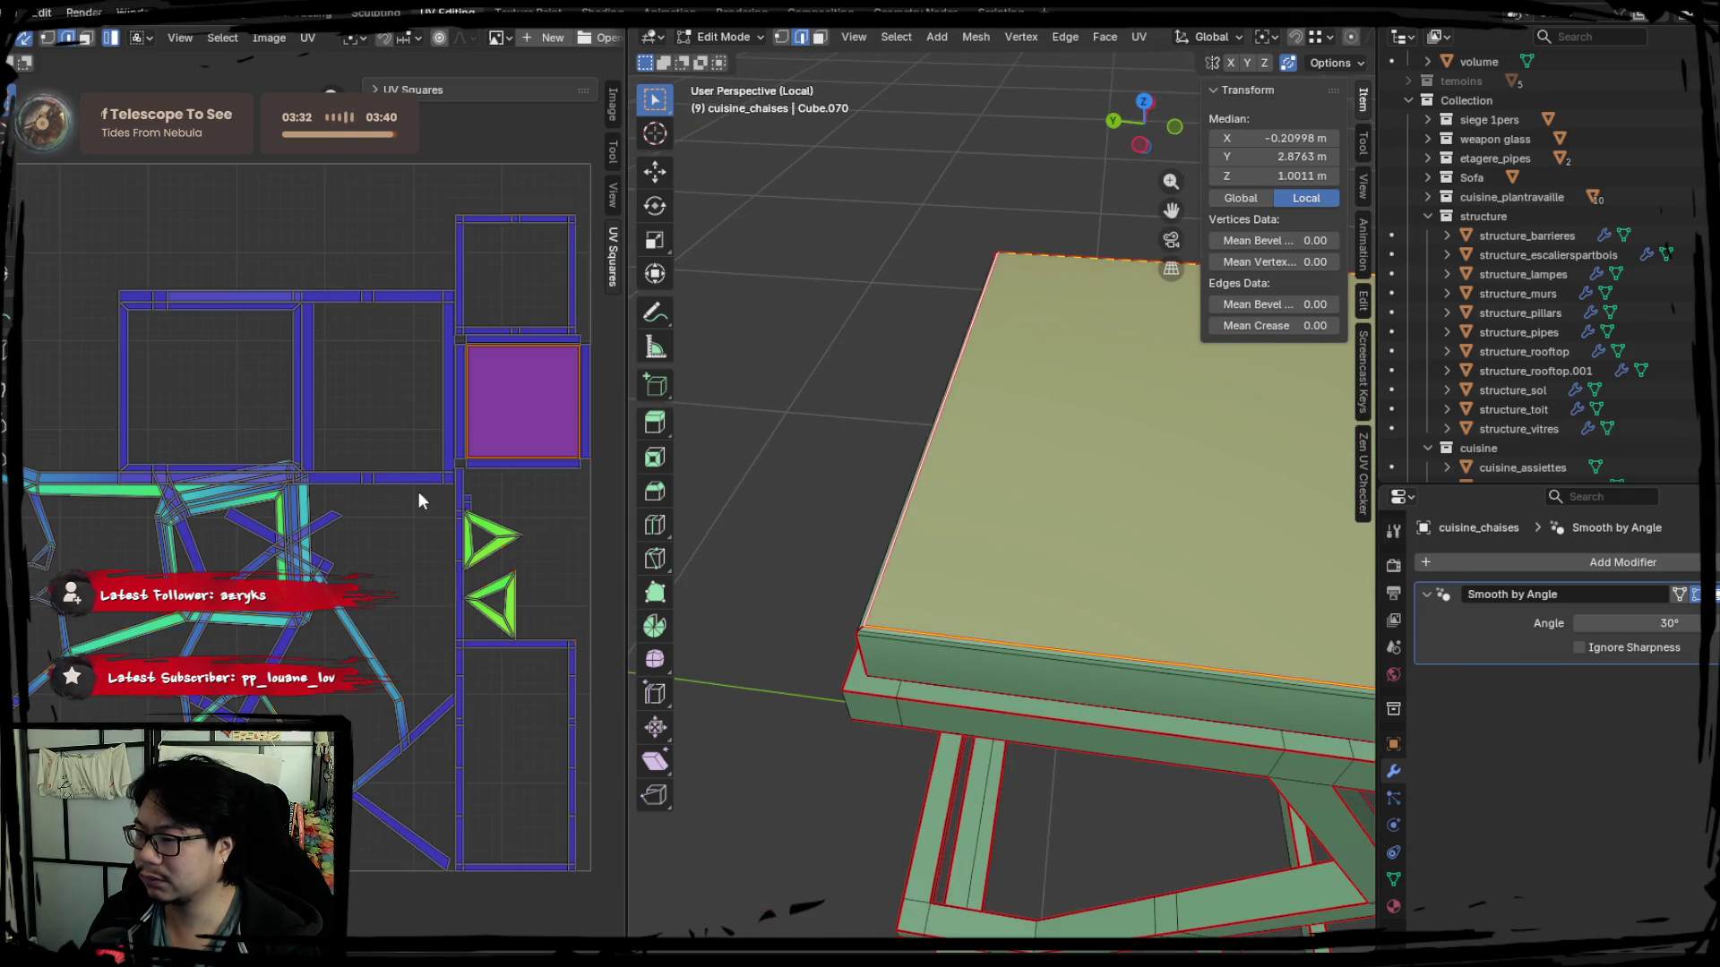
pyautogui.press('a')
pyautogui.moveTo(418, 500); pyautogui.dragTo(347, 537, button='middle')
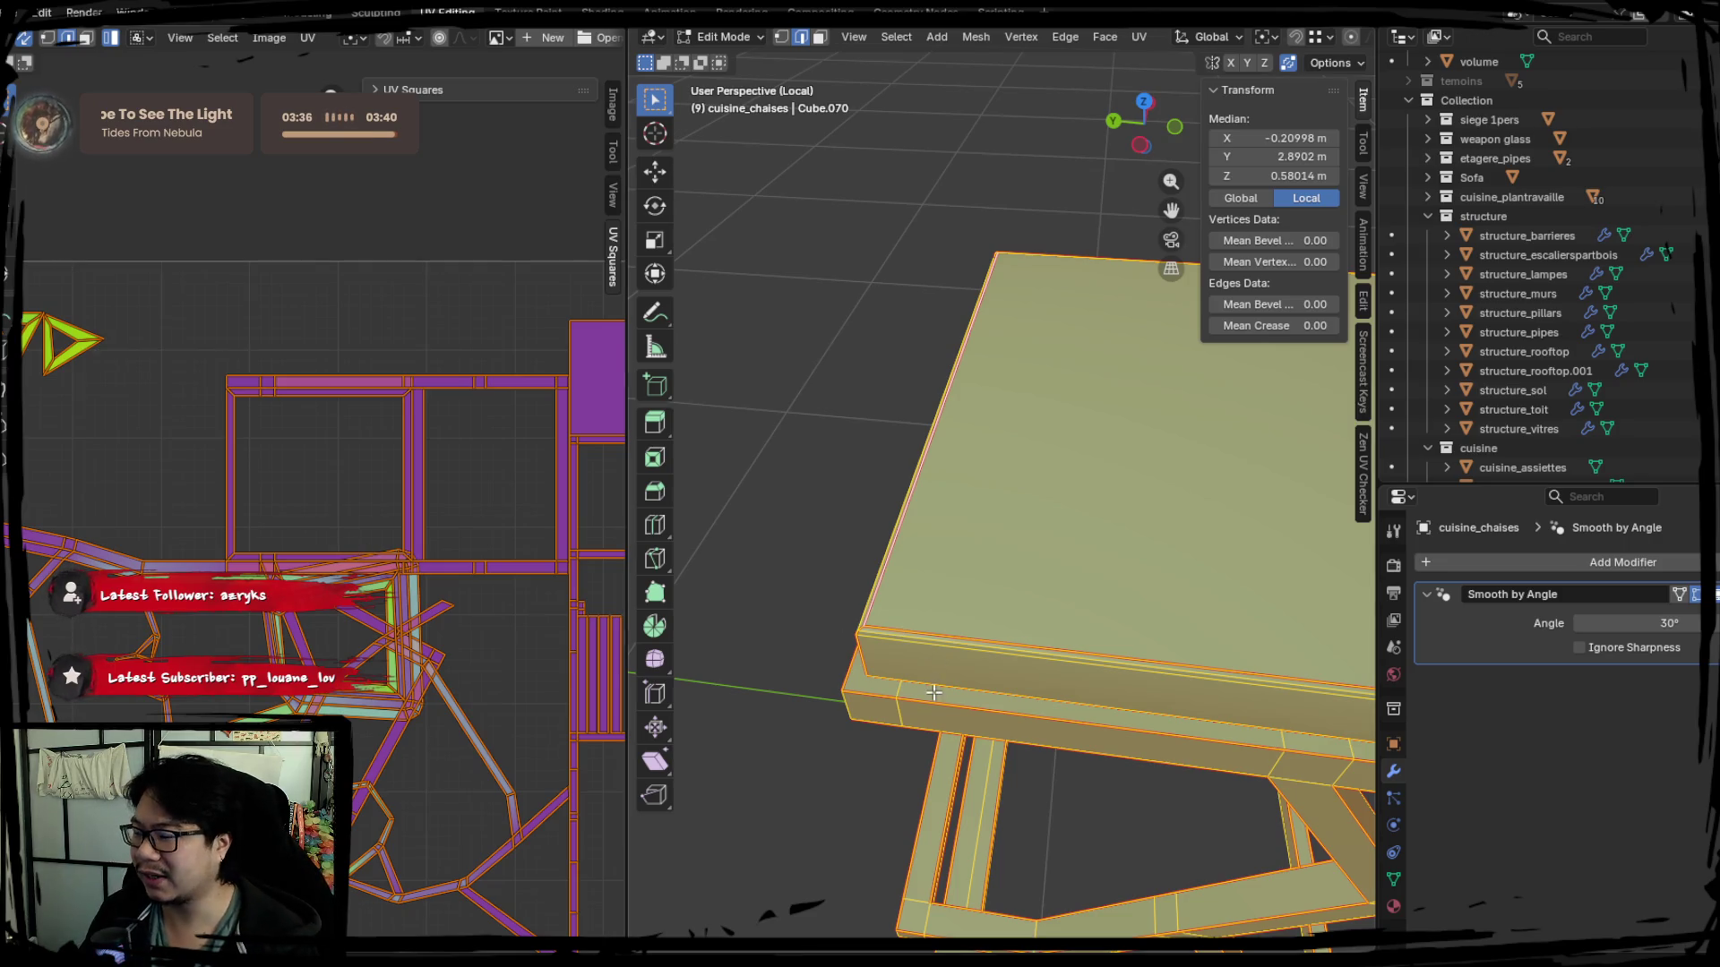
# Clear the selection and orbit to review the seam lines along the legs.
pyautogui.hotkey('alt', 'a')
pyautogui.moveTo(933, 692)
pyautogui.mouseDown(button='middle')
pyautogui.moveTo(1123, 601)
pyautogui.moveTo(1055, 669)
pyautogui.moveTo(1049, 511)
pyautogui.moveTo(1068, 525)
pyautogui.moveTo(1022, 595)
pyautogui.moveTo(892, 608)
pyautogui.moveTo(874, 653)
pyautogui.moveTo(1063, 583)
pyautogui.mouseUp(button='middle')
pyautogui.scroll(3, 960, 583)
pyautogui.scroll(3, 935, 553)
pyautogui.scroll(-3, 935, 552)
pyautogui.moveTo(936, 552)
pyautogui.mouseDown(button='middle')
pyautogui.moveTo(1021, 645)
pyautogui.moveTo(1056, 623)
pyautogui.mouseUp(button='middle')
pyautogui.moveTo(1000, 689)
pyautogui.mouseDown(button='middle')
pyautogui.moveTo(1023, 651)
pyautogui.moveTo(821, 624)
pyautogui.moveTo(860, 618)
pyautogui.moveTo(899, 654)
pyautogui.moveTo(872, 653)
pyautogui.mouseUp(button='middle')
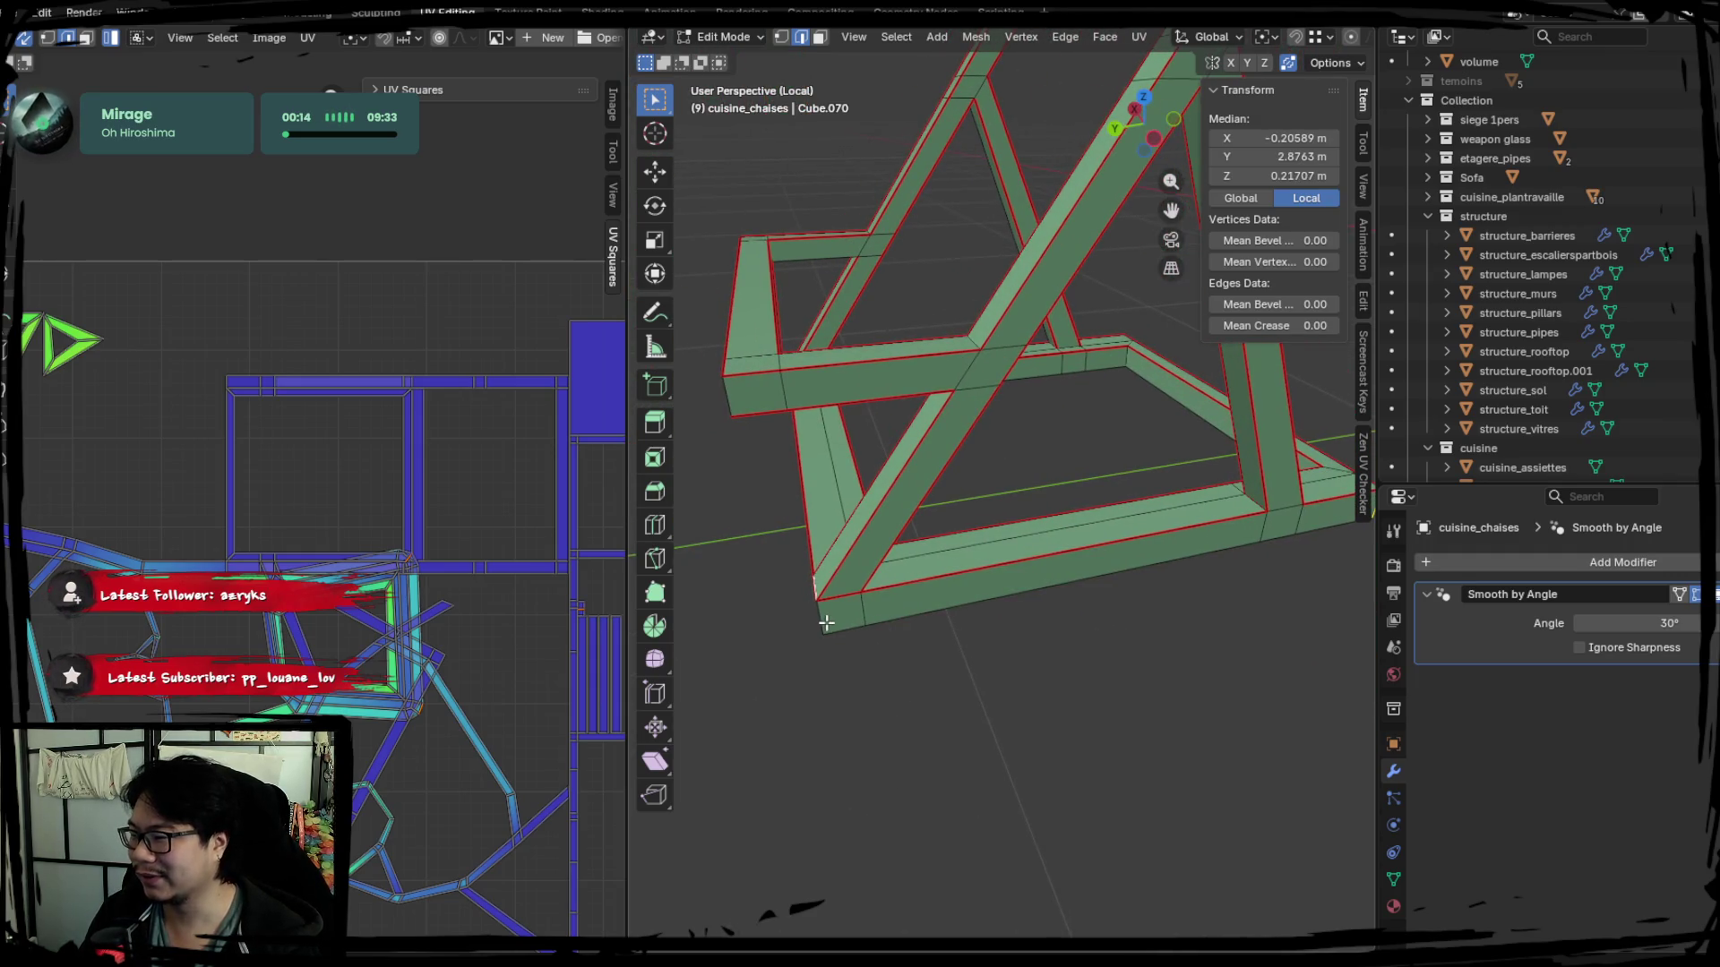
# Mark a leg edge as a seam, then pick a single edge on the diagonal leg.
pyautogui.rightClick(824, 622)
pyautogui.click(871, 629)
pyautogui.press('a')
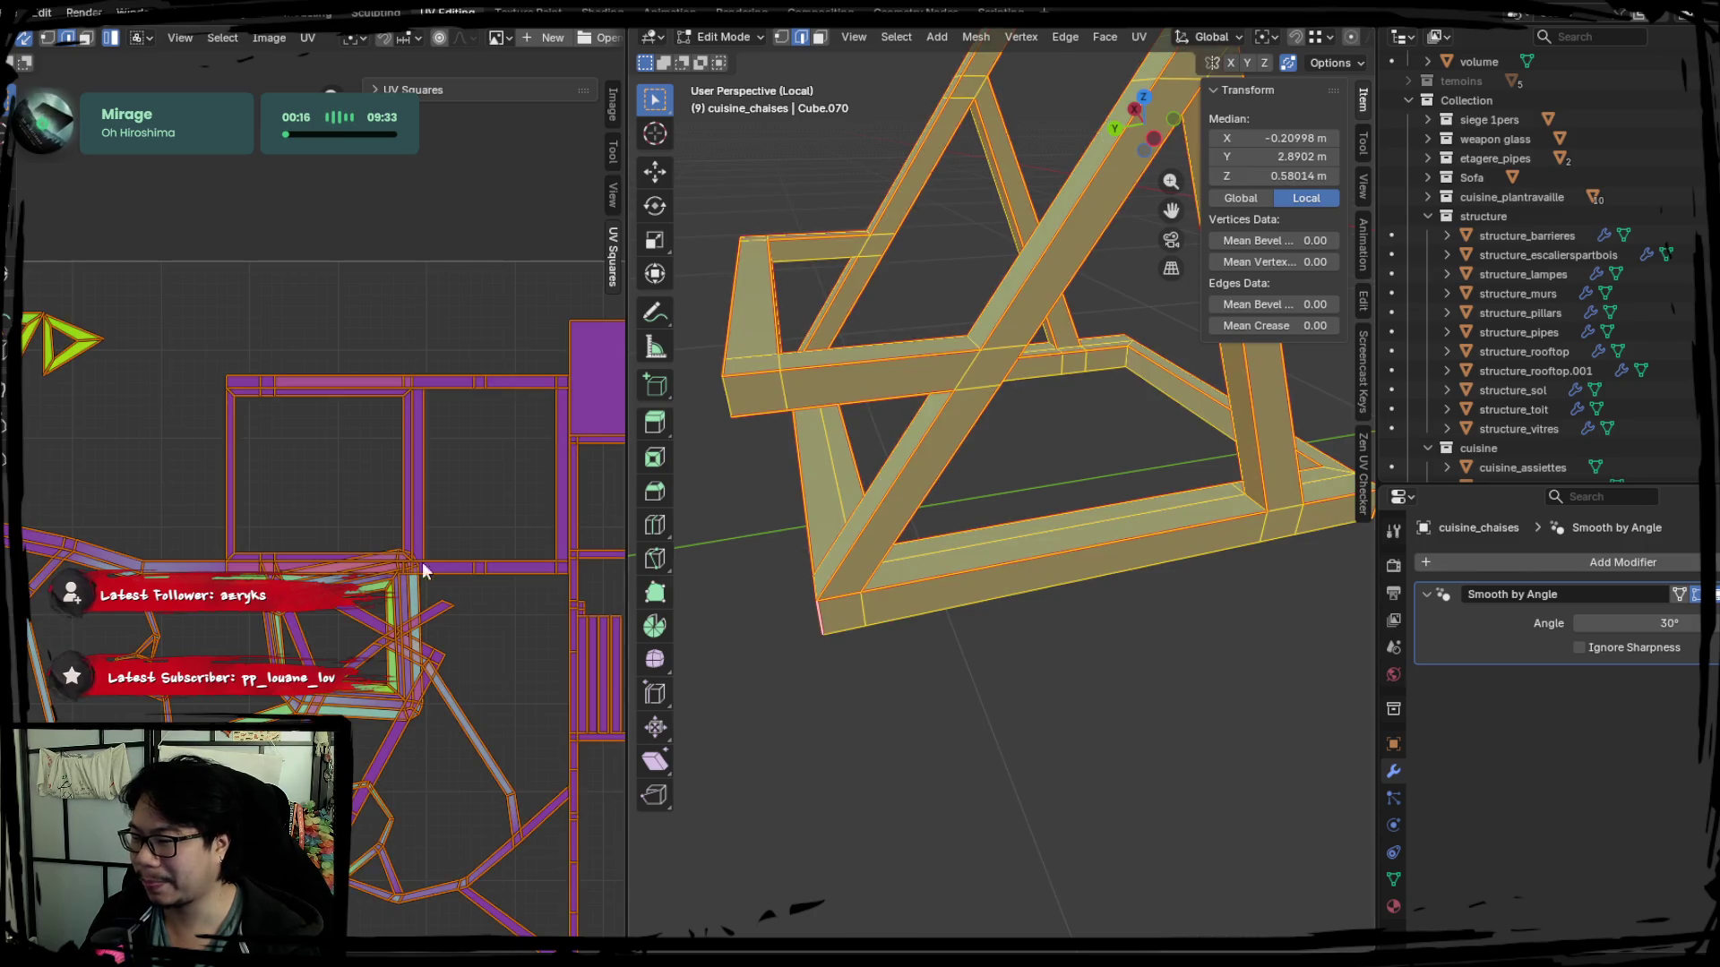
pyautogui.moveTo(953, 452)
pyautogui.mouseDown(button='middle')
pyautogui.moveTo(990, 568)
pyautogui.moveTo(1040, 433)
pyautogui.moveTo(1026, 564)
pyautogui.moveTo(995, 510)
pyautogui.mouseUp(button='middle')
pyautogui.click(991, 568)
# Check the UV layout in face mode, picking the lower crossbar face and toggling the full selection.
pyautogui.press('a')
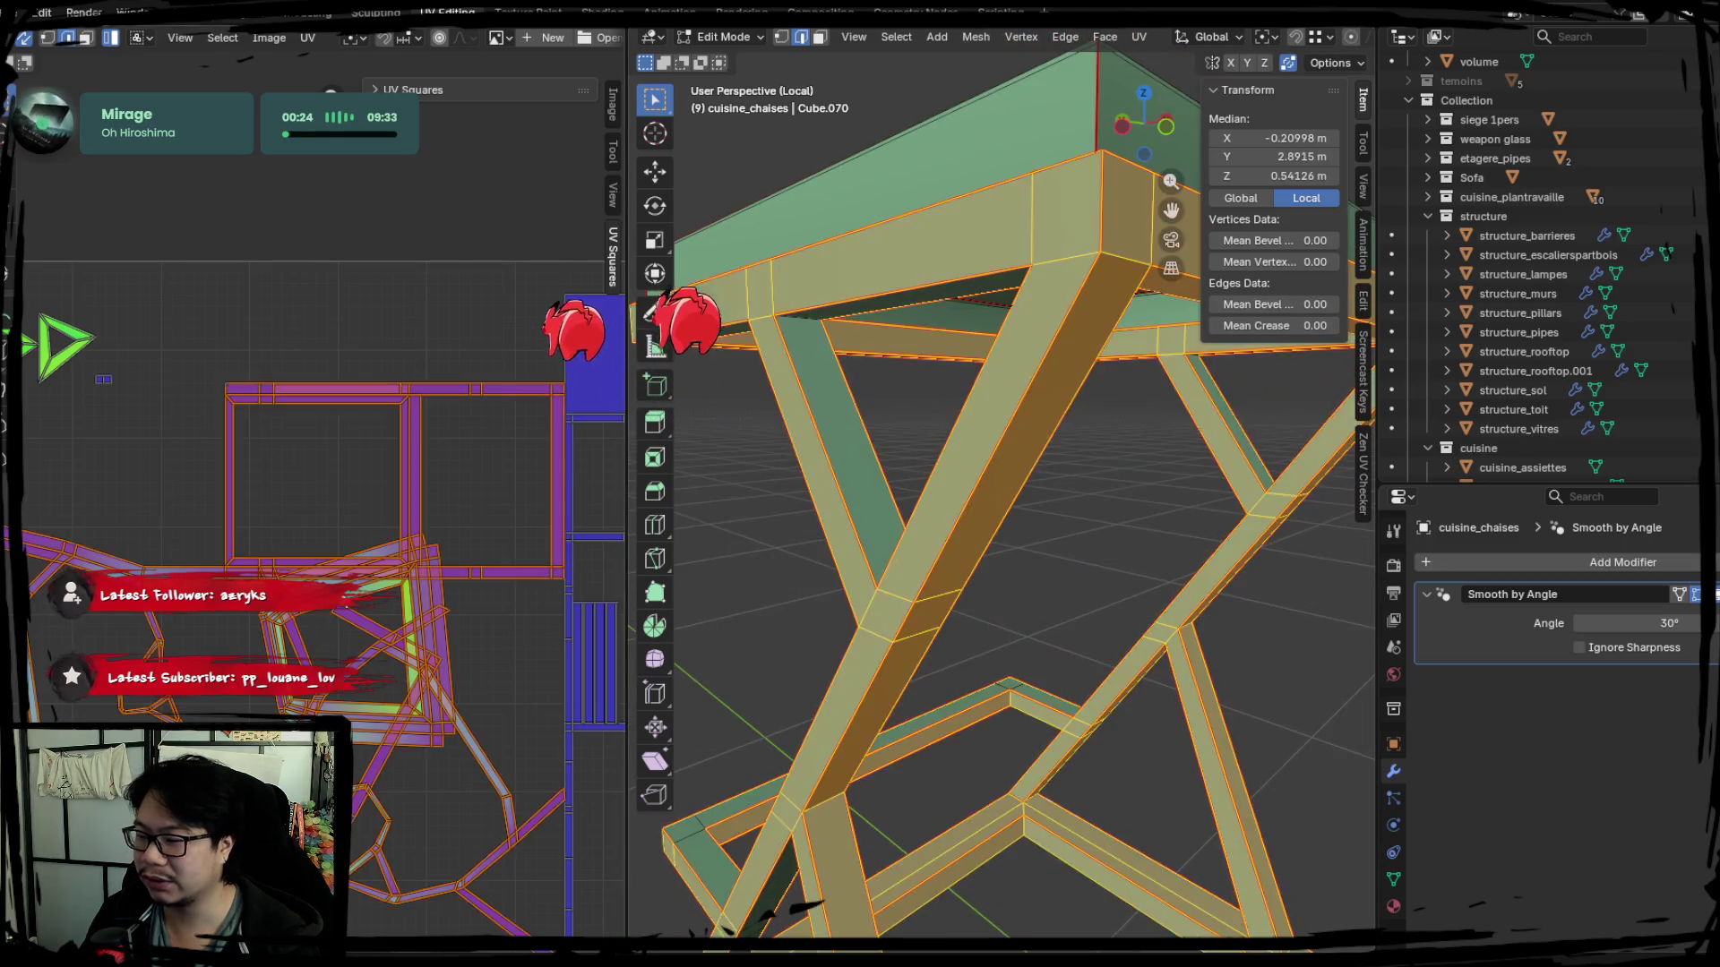
pyautogui.press('3')
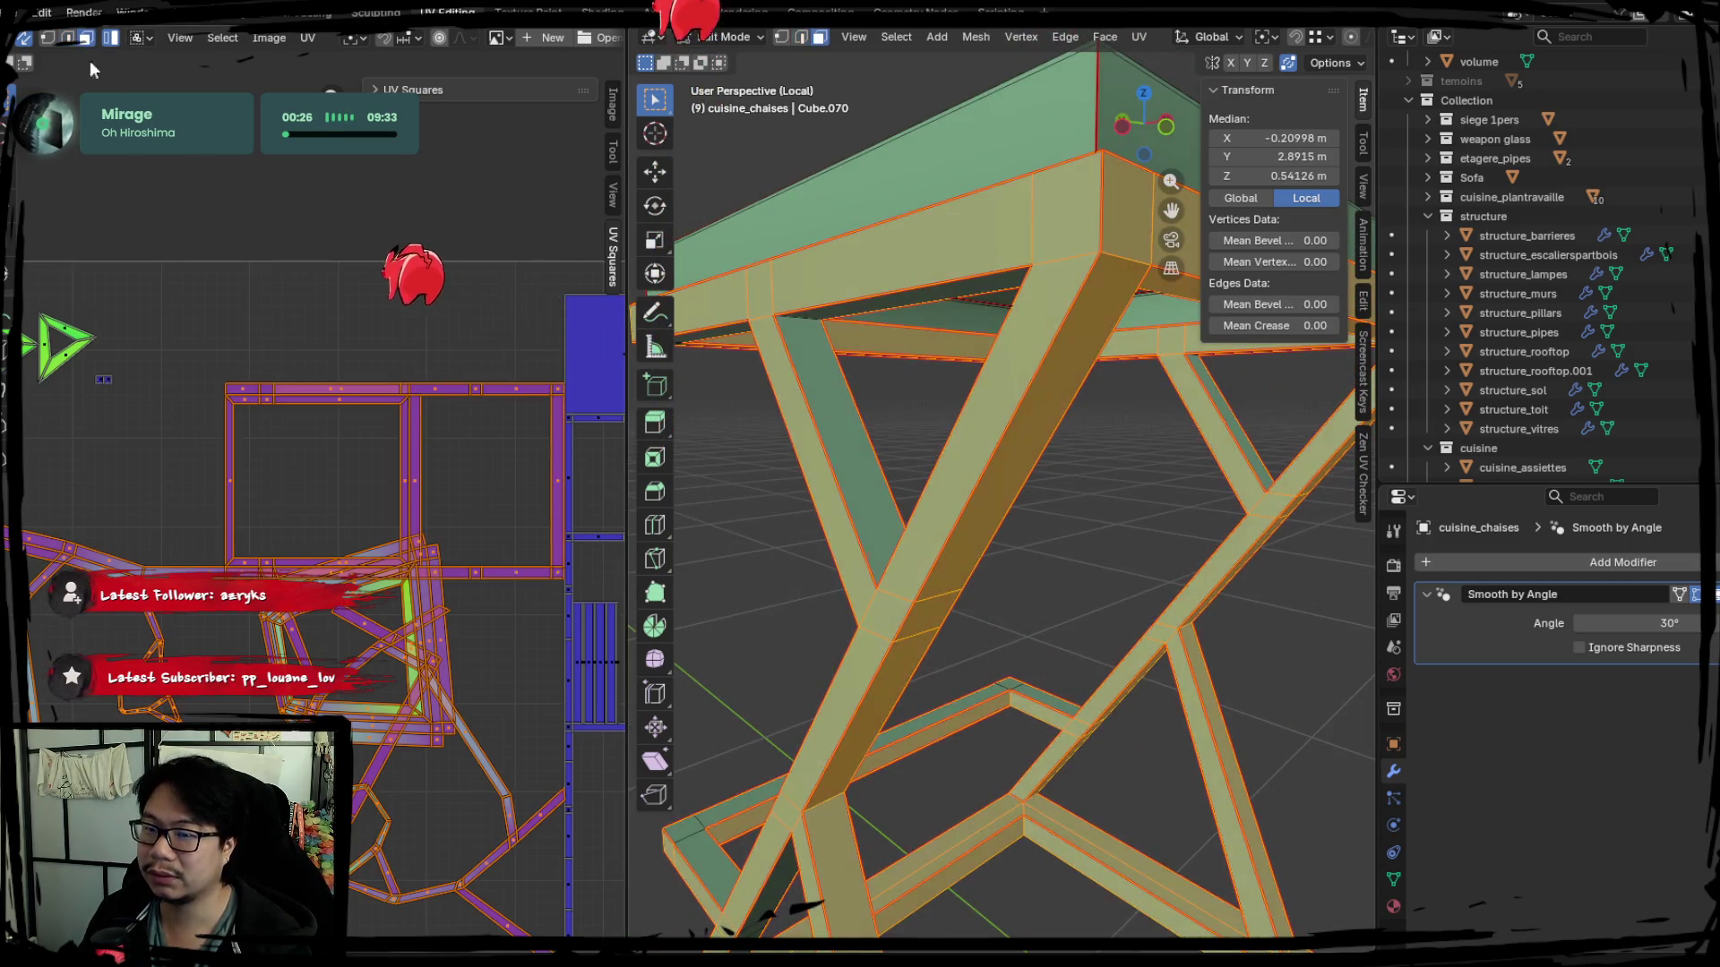
pyautogui.click(349, 605)
pyautogui.scroll(-3, 990, 548)
pyautogui.scroll(-3, 990, 549)
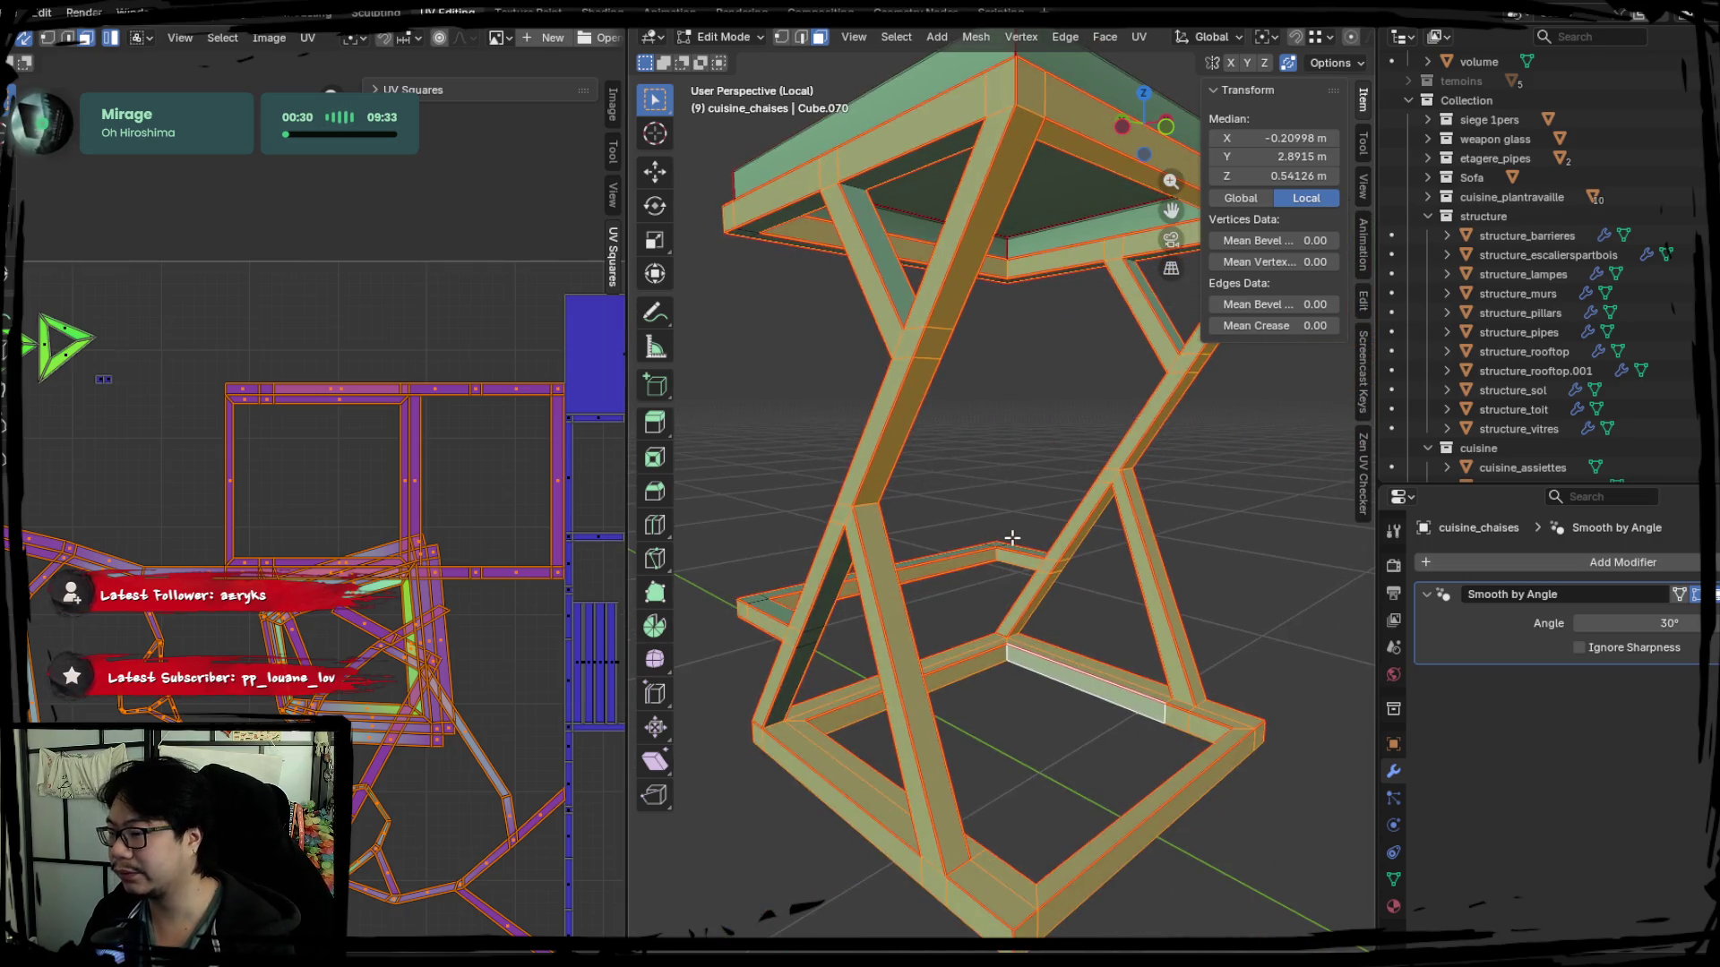
pyautogui.hotkey('alt', 'a')
pyautogui.press('a')
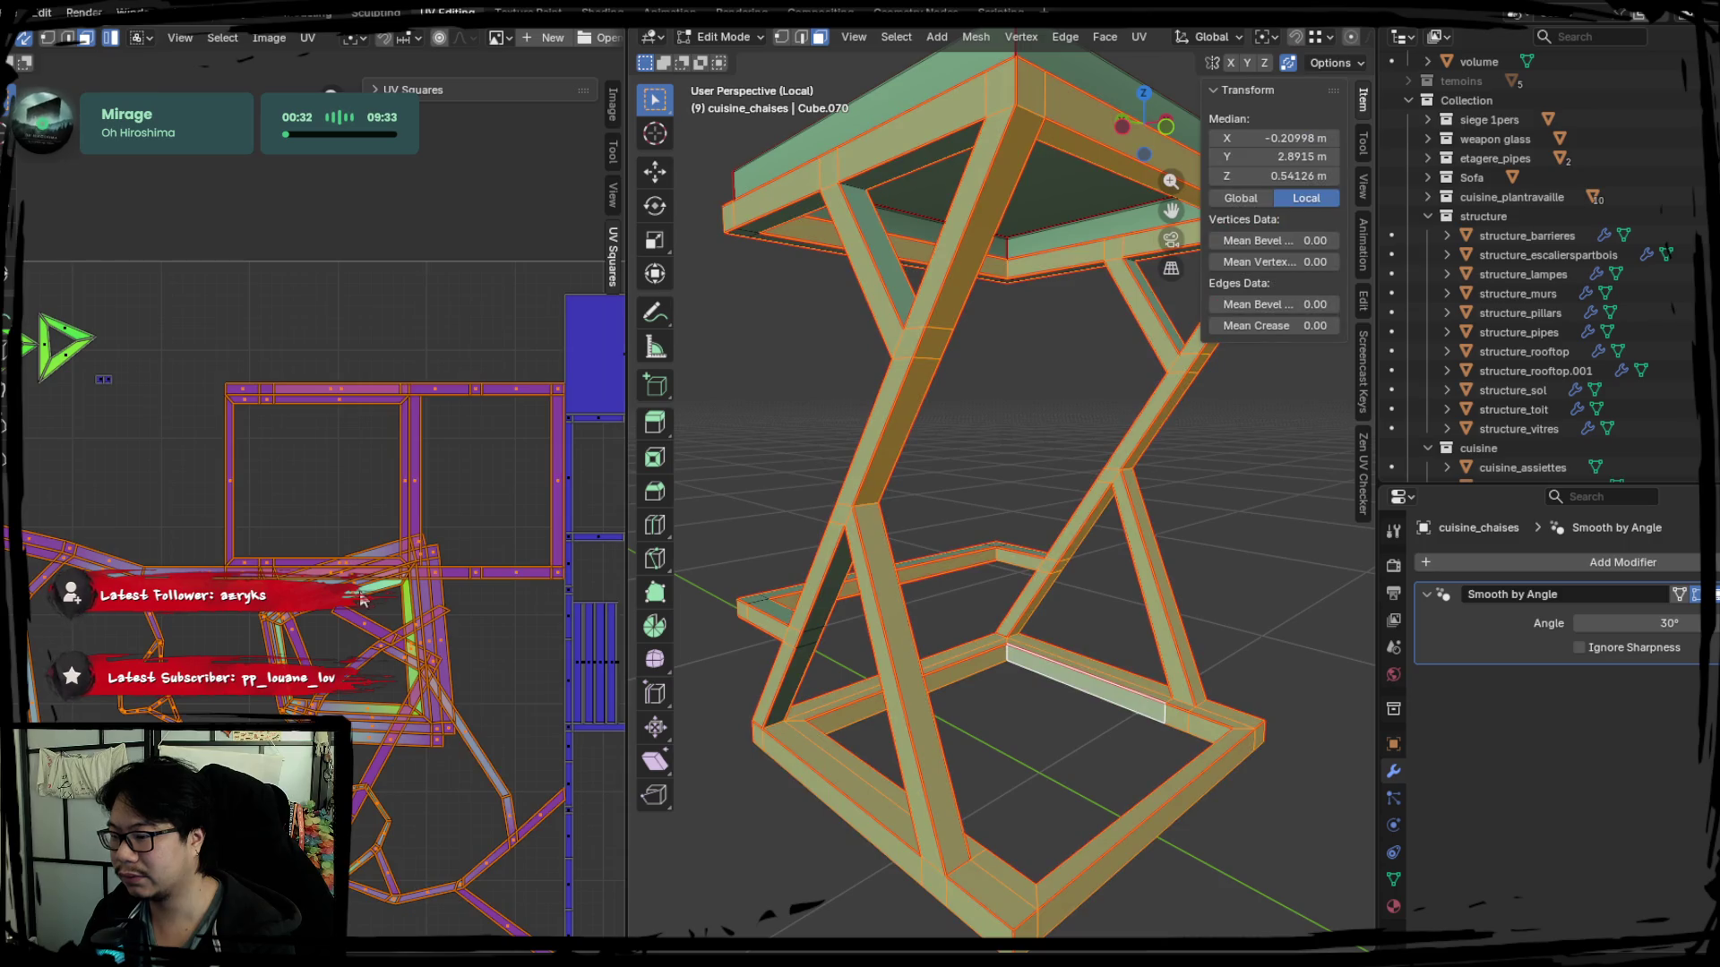
pyautogui.hotkey('alt', 'a')
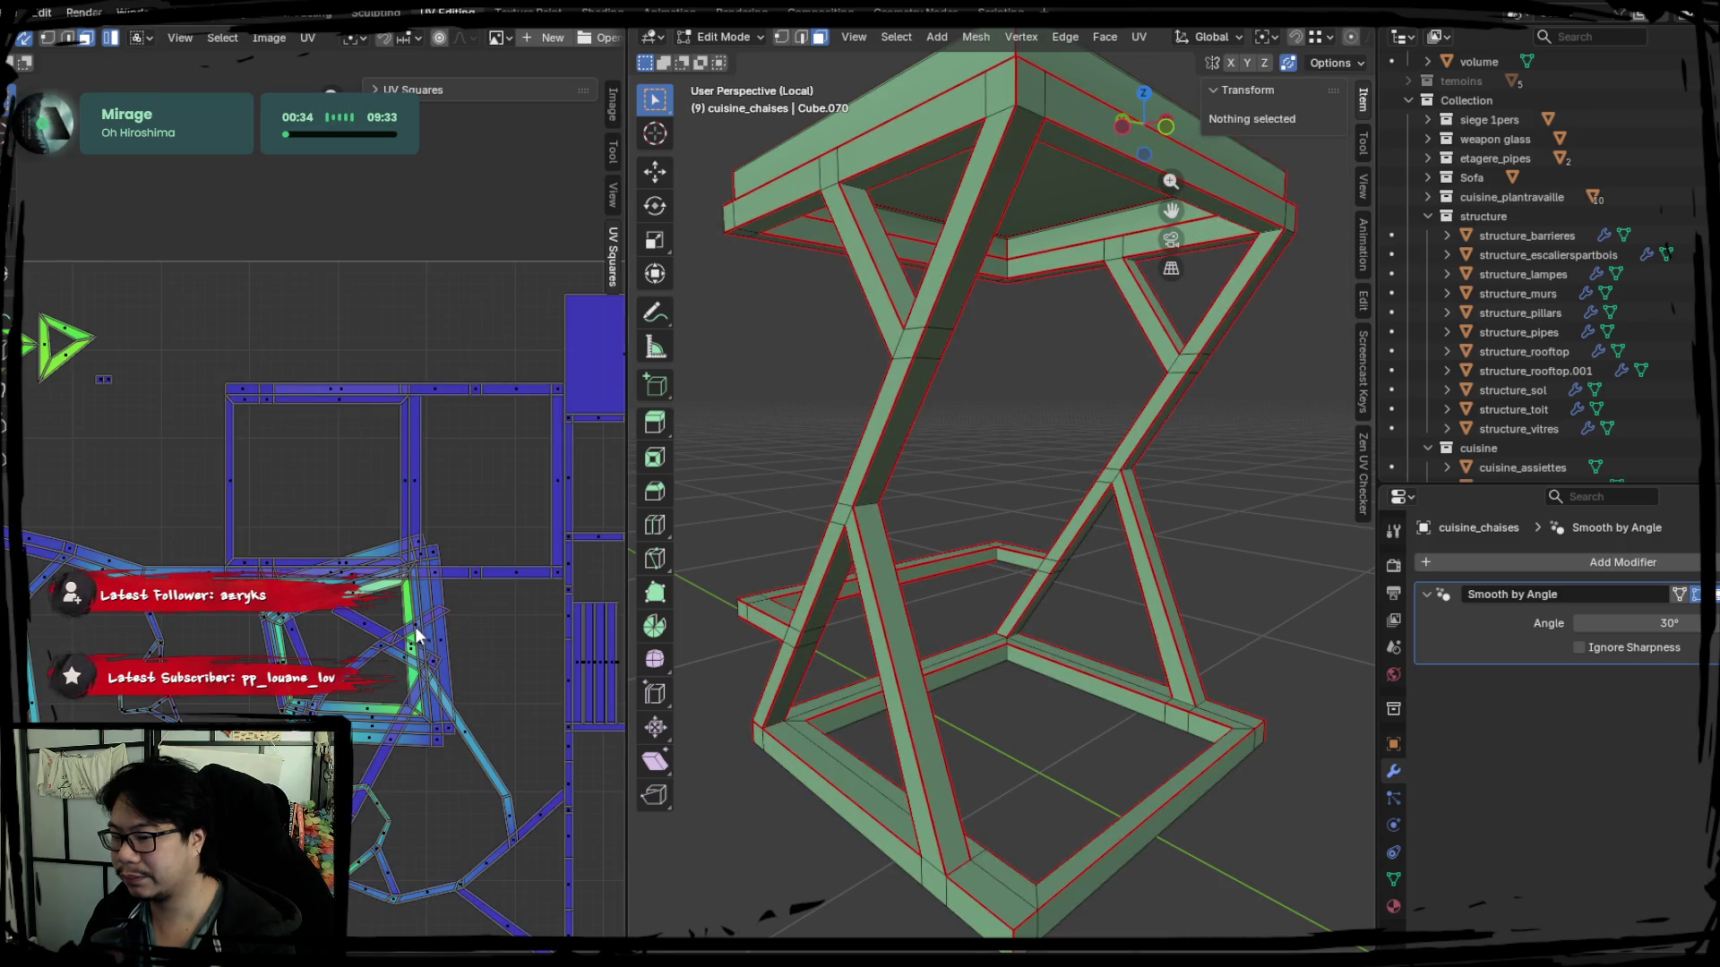
pyautogui.scroll(5, 349, 593)
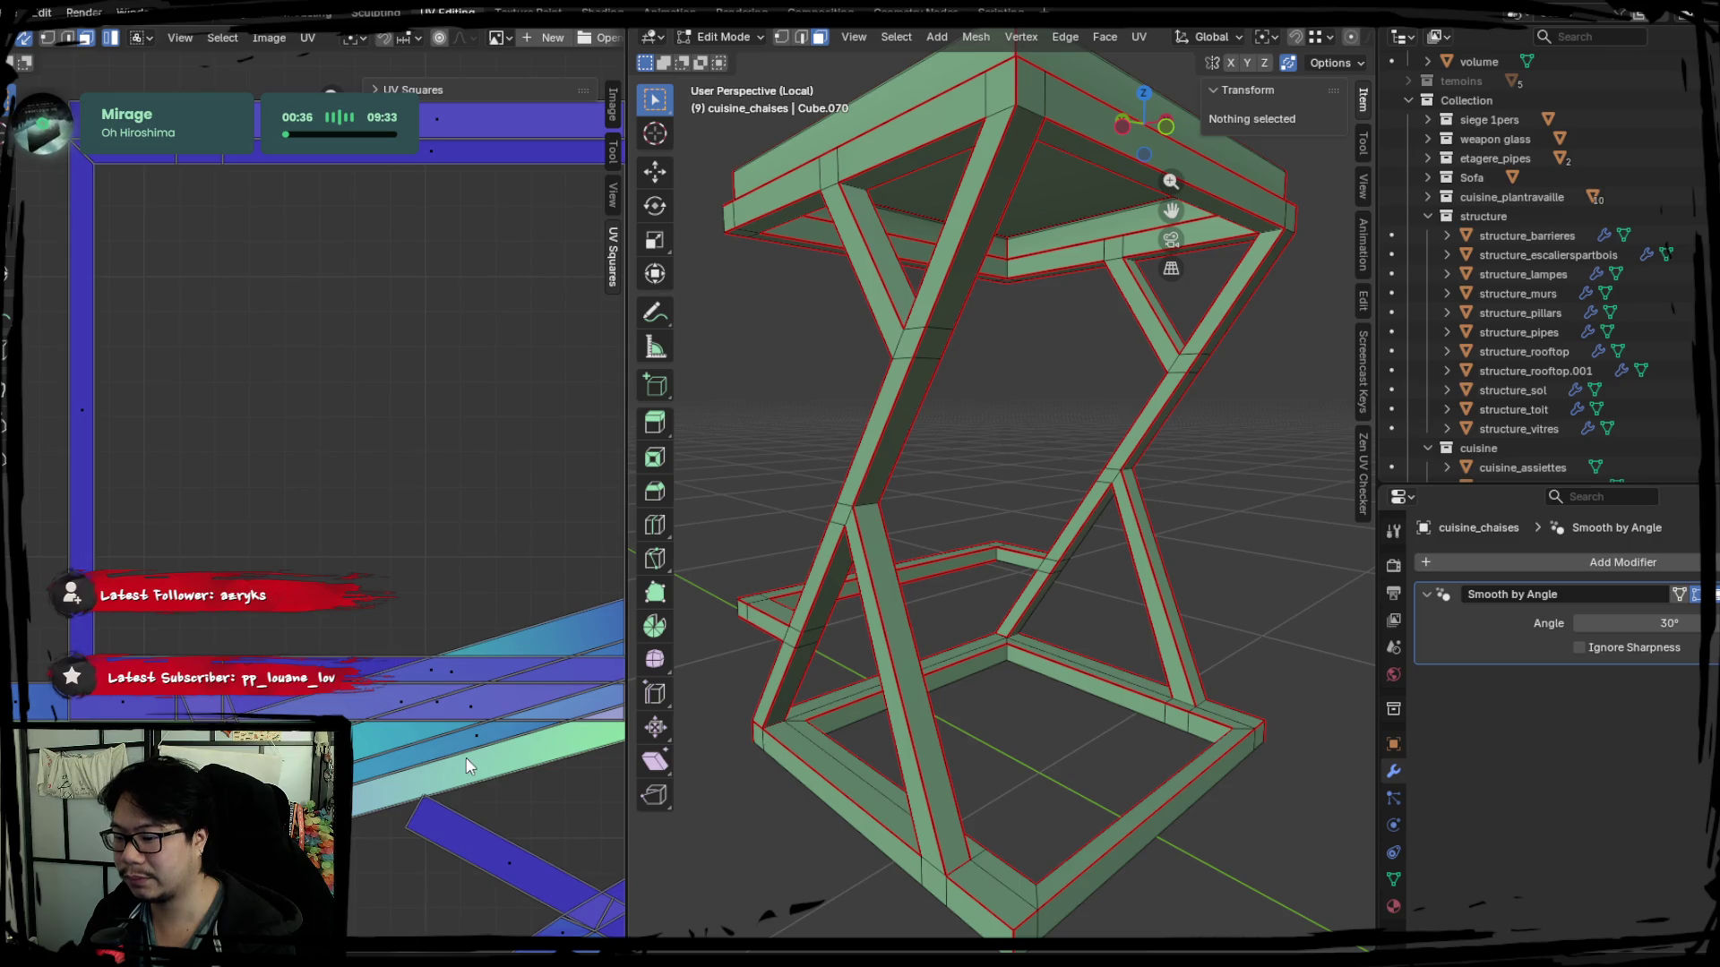
# Return to edge select mode with the selection cleared, ready to pick frame edges.
pyautogui.press('a')
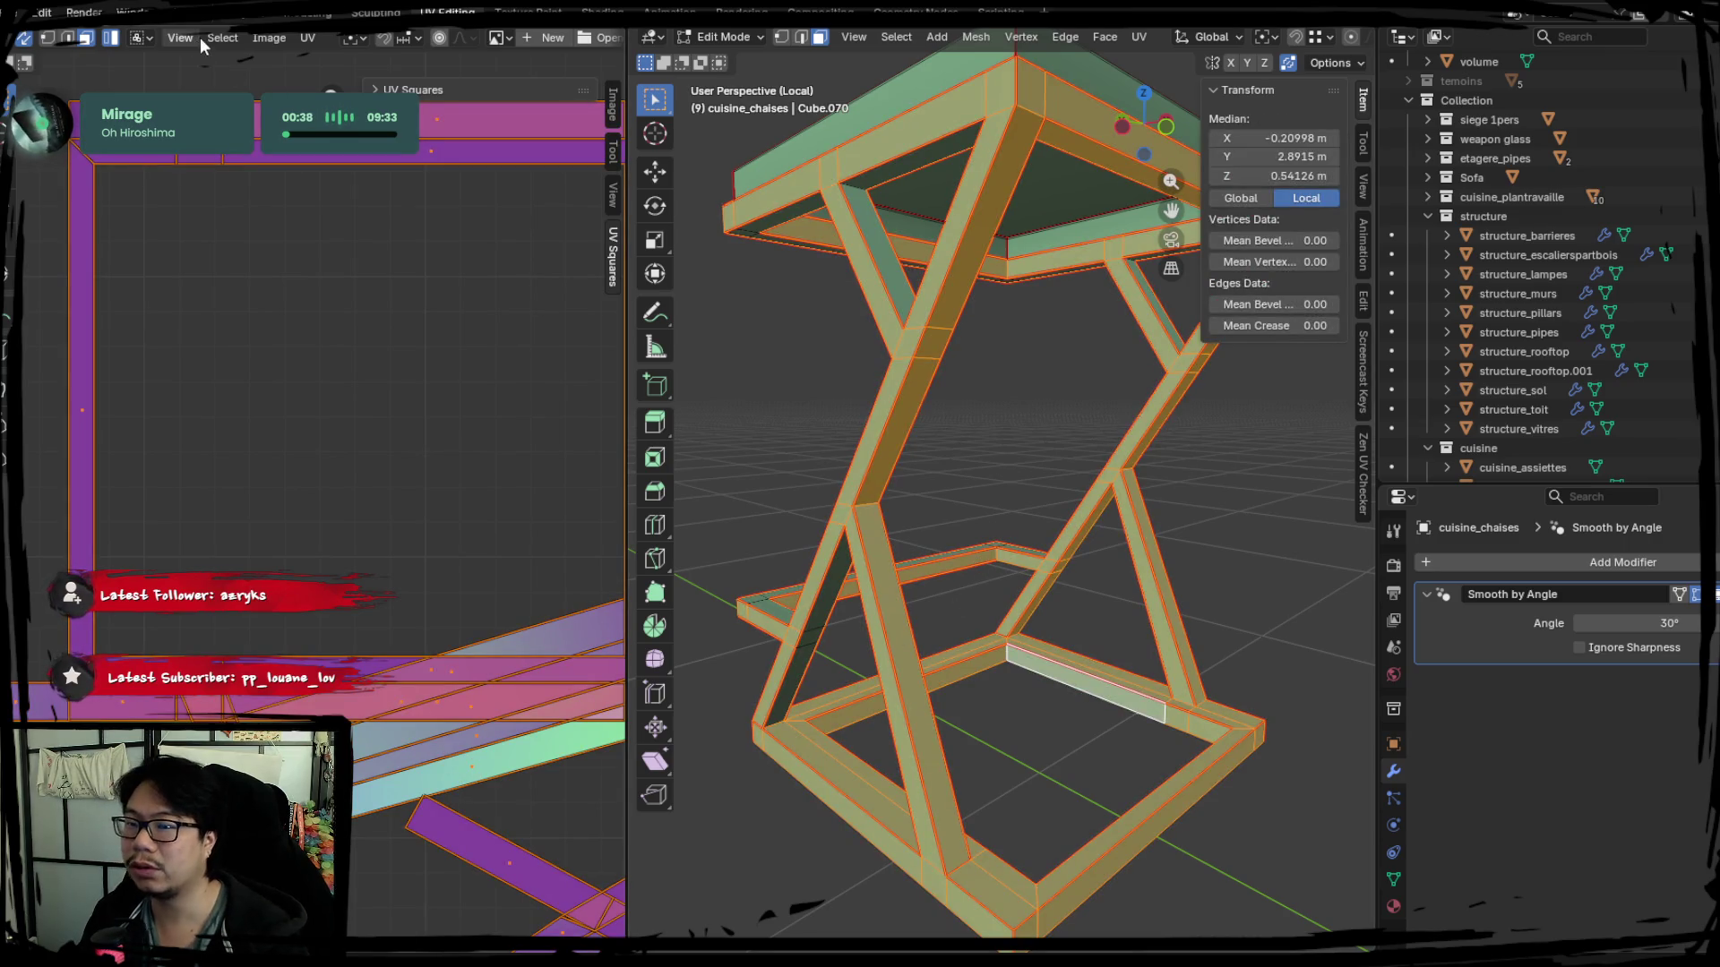
pyautogui.click(68, 44)
pyautogui.hotkey('alt', 'a')
pyautogui.moveTo(991, 539); pyautogui.dragTo(1050, 581, button='middle')
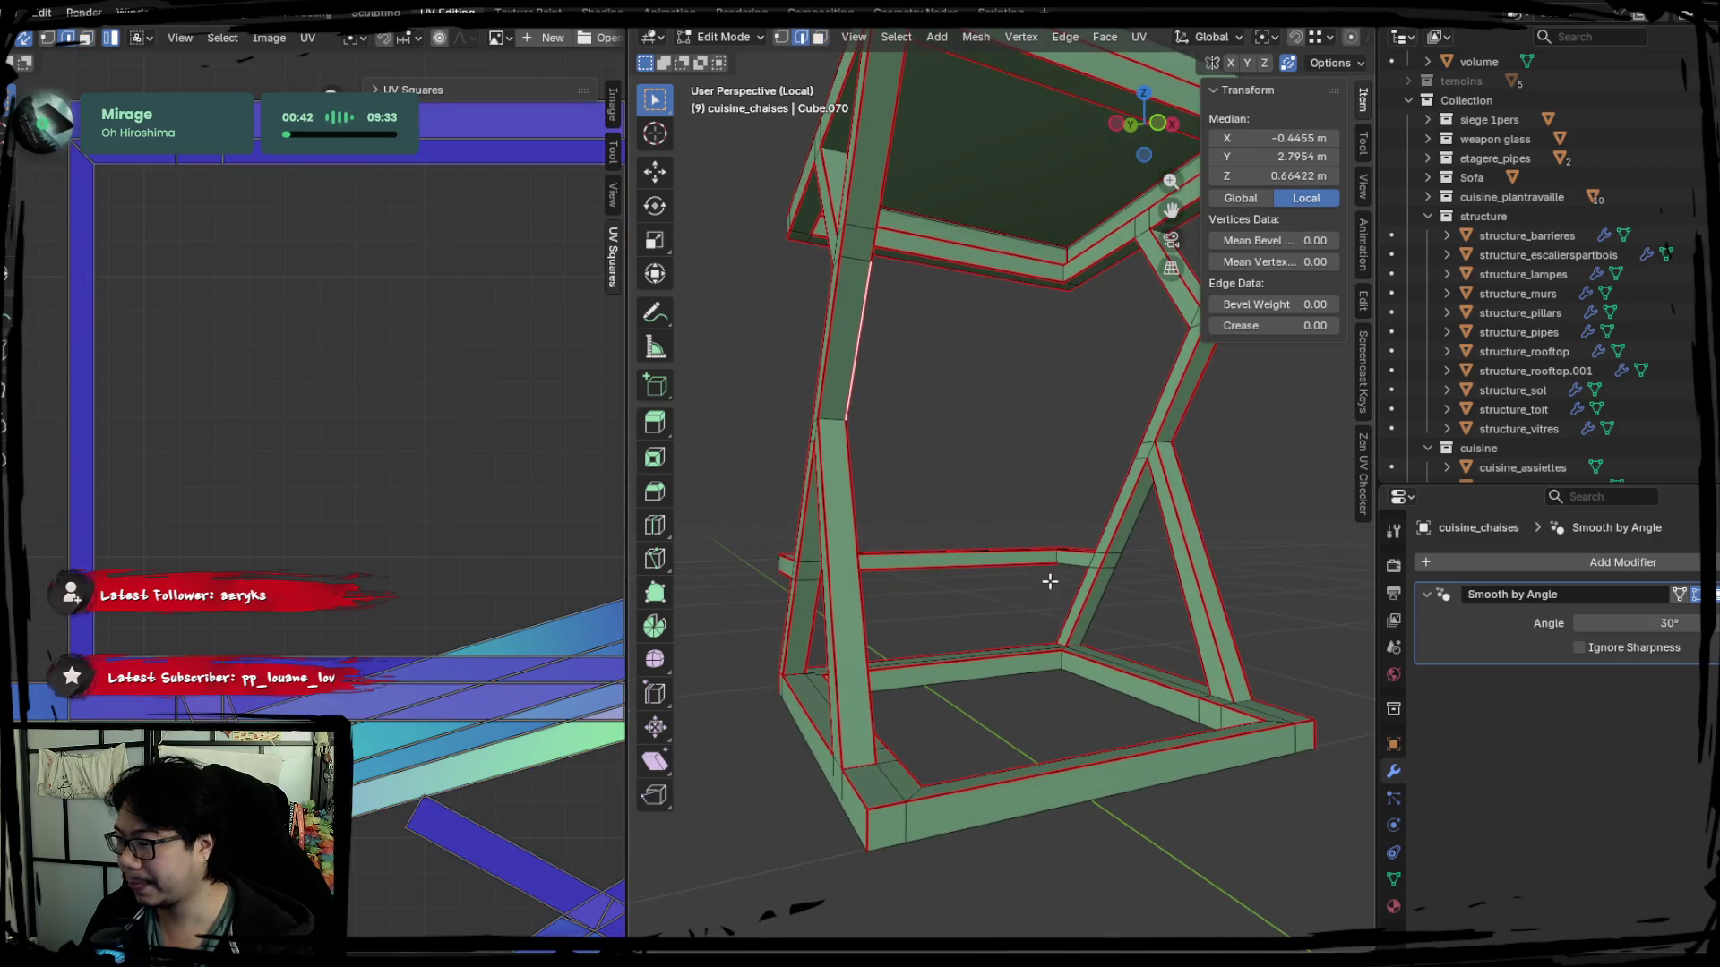
# Mark the chosen frame edge as a seam and re-unwrap the whole stool.
pyautogui.rightClick(1070, 568)
pyautogui.click(1069, 568)
pyautogui.press('a')
pyautogui.press('u')
pyautogui.click(453, 553)
# Mark a second frame edge as a seam and re-unwrap the stool twice.
pyautogui.click(1105, 711)
pyautogui.moveTo(1106, 711)
pyautogui.mouseDown(button='middle')
pyautogui.moveTo(928, 643)
pyautogui.moveTo(871, 417)
pyautogui.mouseUp(button='middle')
pyautogui.rightClick(872, 418)
pyautogui.click(872, 417)
pyautogui.press('a')
pyautogui.press('u')
pyautogui.click(450, 520)
pyautogui.press('u')
pyautogui.click(439, 506)
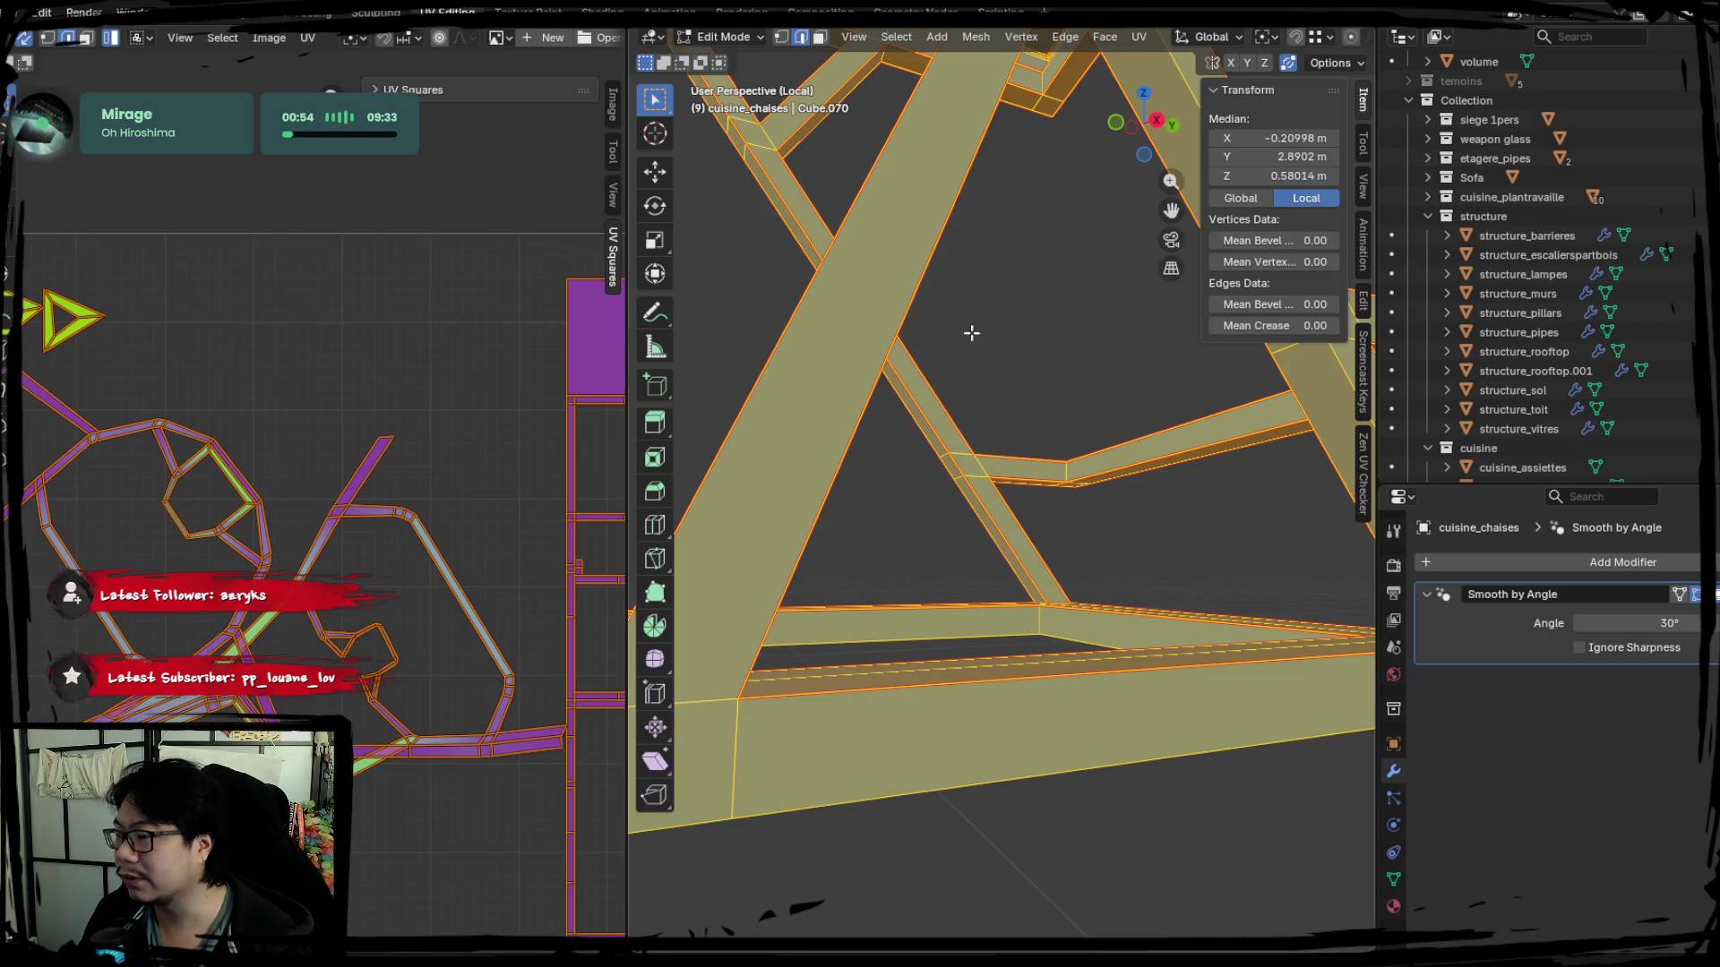
# Re-unwrap once more from another frame edge, then clear and reselect the whole mesh.
pyautogui.moveTo(971, 332); pyautogui.dragTo(959, 300, button='middle')
pyautogui.hotkey('alt', 'a')
pyautogui.moveTo(1030, 470)
pyautogui.mouseDown(button='middle')
pyautogui.moveTo(981, 481)
pyautogui.moveTo(1146, 452)
pyautogui.mouseUp(button='middle')
pyautogui.rightClick(1146, 451)
pyautogui.press('a')
pyautogui.press('u')
pyautogui.click(404, 475)
pyautogui.scroll(-3, 403, 475)
pyautogui.moveTo(941, 538)
pyautogui.mouseDown(button='middle')
pyautogui.moveTo(1065, 548)
pyautogui.moveTo(990, 492)
pyautogui.moveTo(1052, 550)
pyautogui.moveTo(949, 553)
pyautogui.moveTo(943, 436)
pyautogui.moveTo(1125, 492)
pyautogui.moveTo(1008, 499)
pyautogui.moveTo(1085, 531)
pyautogui.moveTo(901, 487)
pyautogui.moveTo(927, 372)
pyautogui.moveTo(923, 470)
pyautogui.moveTo(909, 461)
pyautogui.moveTo(944, 542)
pyautogui.moveTo(1005, 491)
pyautogui.moveTo(1110, 511)
pyautogui.moveTo(1161, 473)
pyautogui.moveTo(1120, 461)
pyautogui.moveTo(1193, 431)
pyautogui.mouseUp(button='middle')
pyautogui.hotkey('alt', 'a')
pyautogui.press('a')
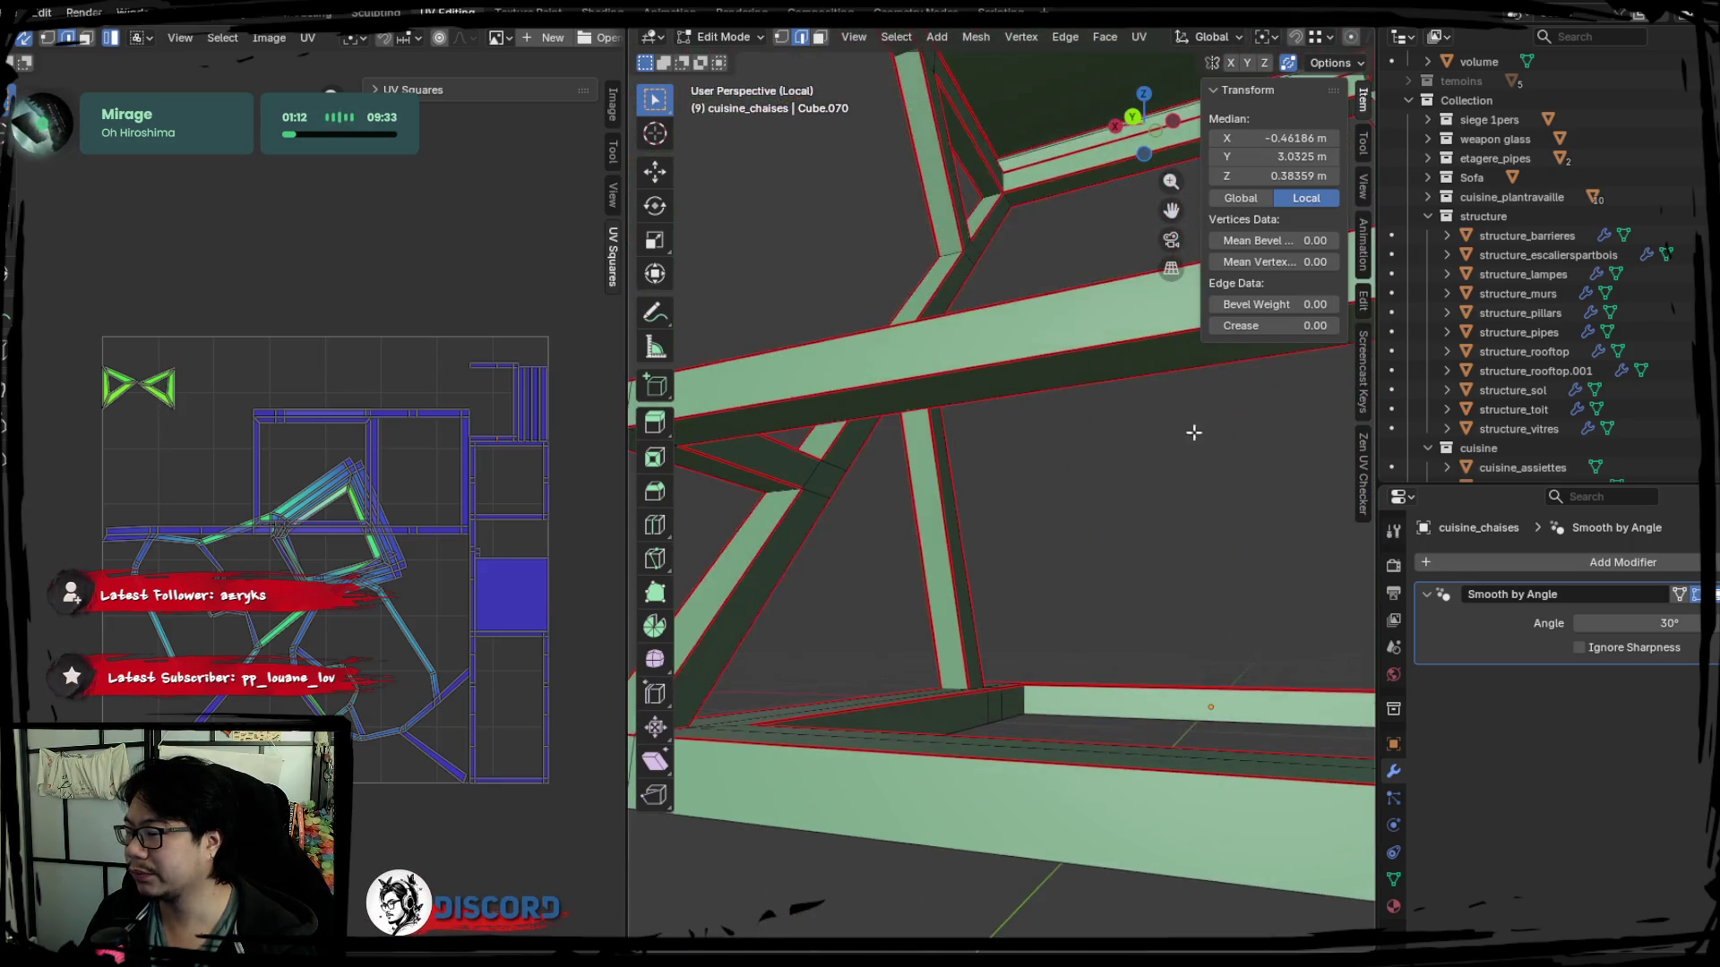
# Pick frame edges near the leg joints, framing the view on each one.
pyautogui.moveTo(790, 494); pyautogui.dragTo(1063, 577, button='middle')
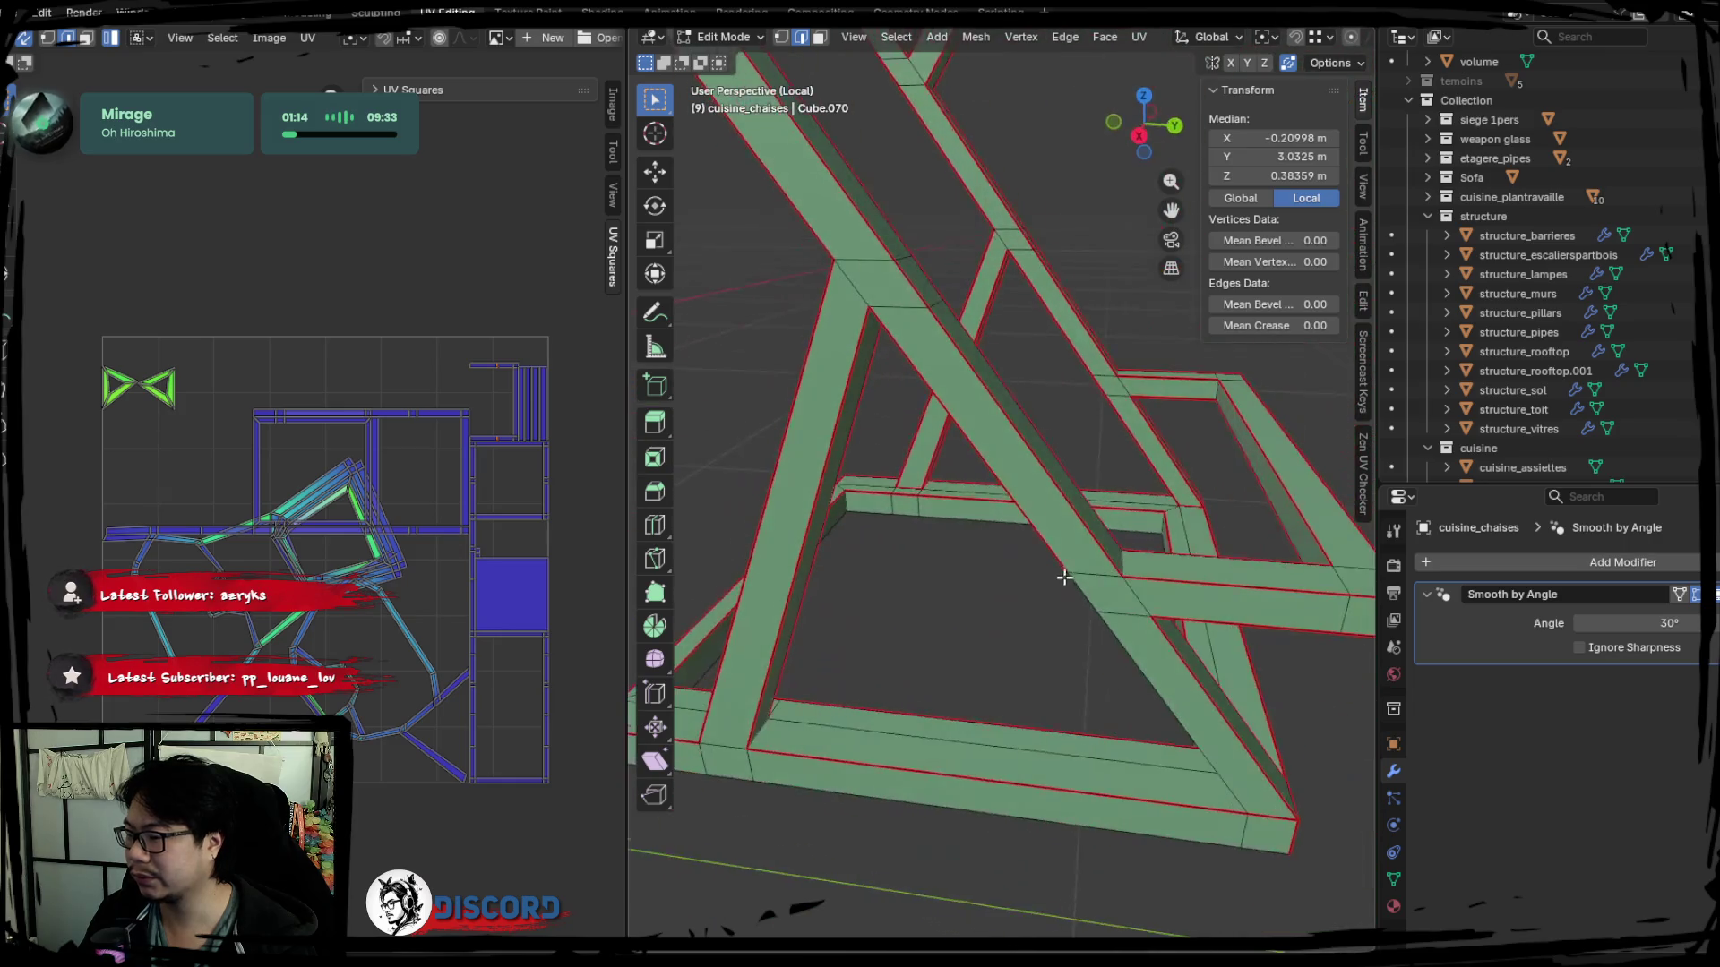
pyautogui.moveTo(1177, 566)
pyautogui.mouseDown(button='middle')
pyautogui.moveTo(994, 399)
pyautogui.moveTo(1039, 557)
pyautogui.moveTo(1008, 522)
pyautogui.moveTo(980, 542)
pyautogui.mouseUp(button='middle')
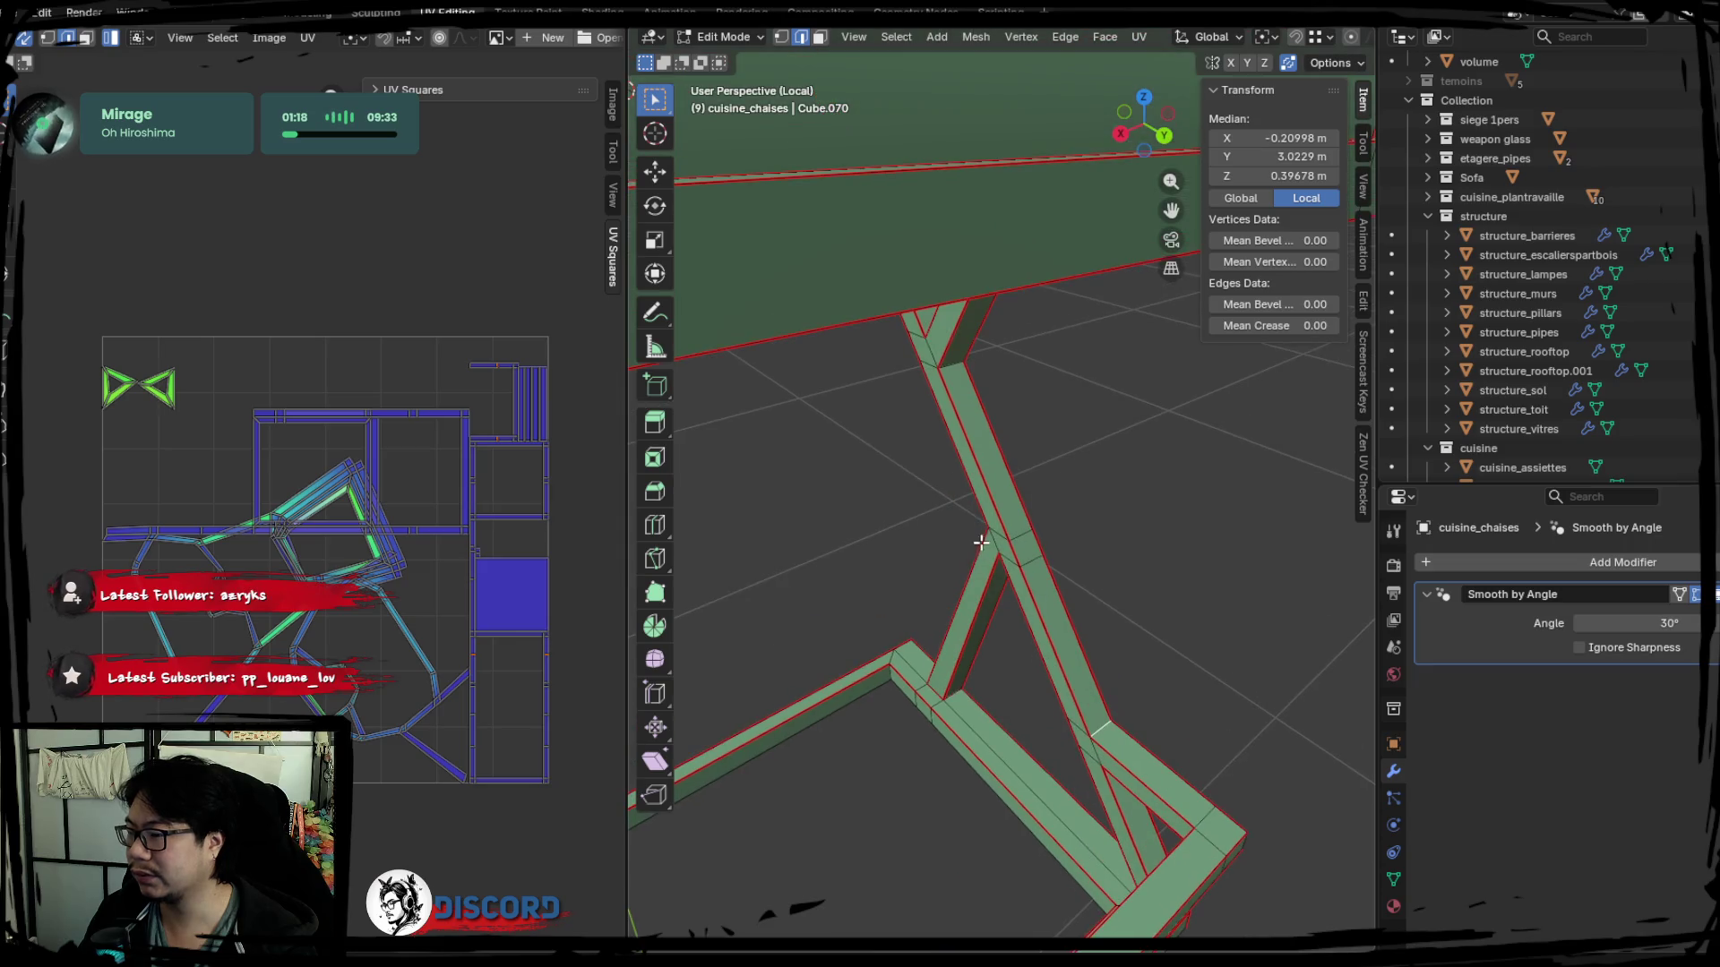
pyautogui.moveTo(951, 378)
pyautogui.mouseDown(button='middle')
pyautogui.moveTo(940, 461)
pyautogui.moveTo(954, 454)
pyautogui.mouseUp(button='middle')
pyautogui.moveTo(759, 406)
pyautogui.keyDown('shift'); pyautogui.mouseDown(button='middle')
pyautogui.moveTo(825, 477)
pyautogui.moveTo(779, 489)
pyautogui.mouseUp(button='middle'); pyautogui.keyUp('shift')
pyautogui.click(779, 489)
pyautogui.press('KP_Decimal')
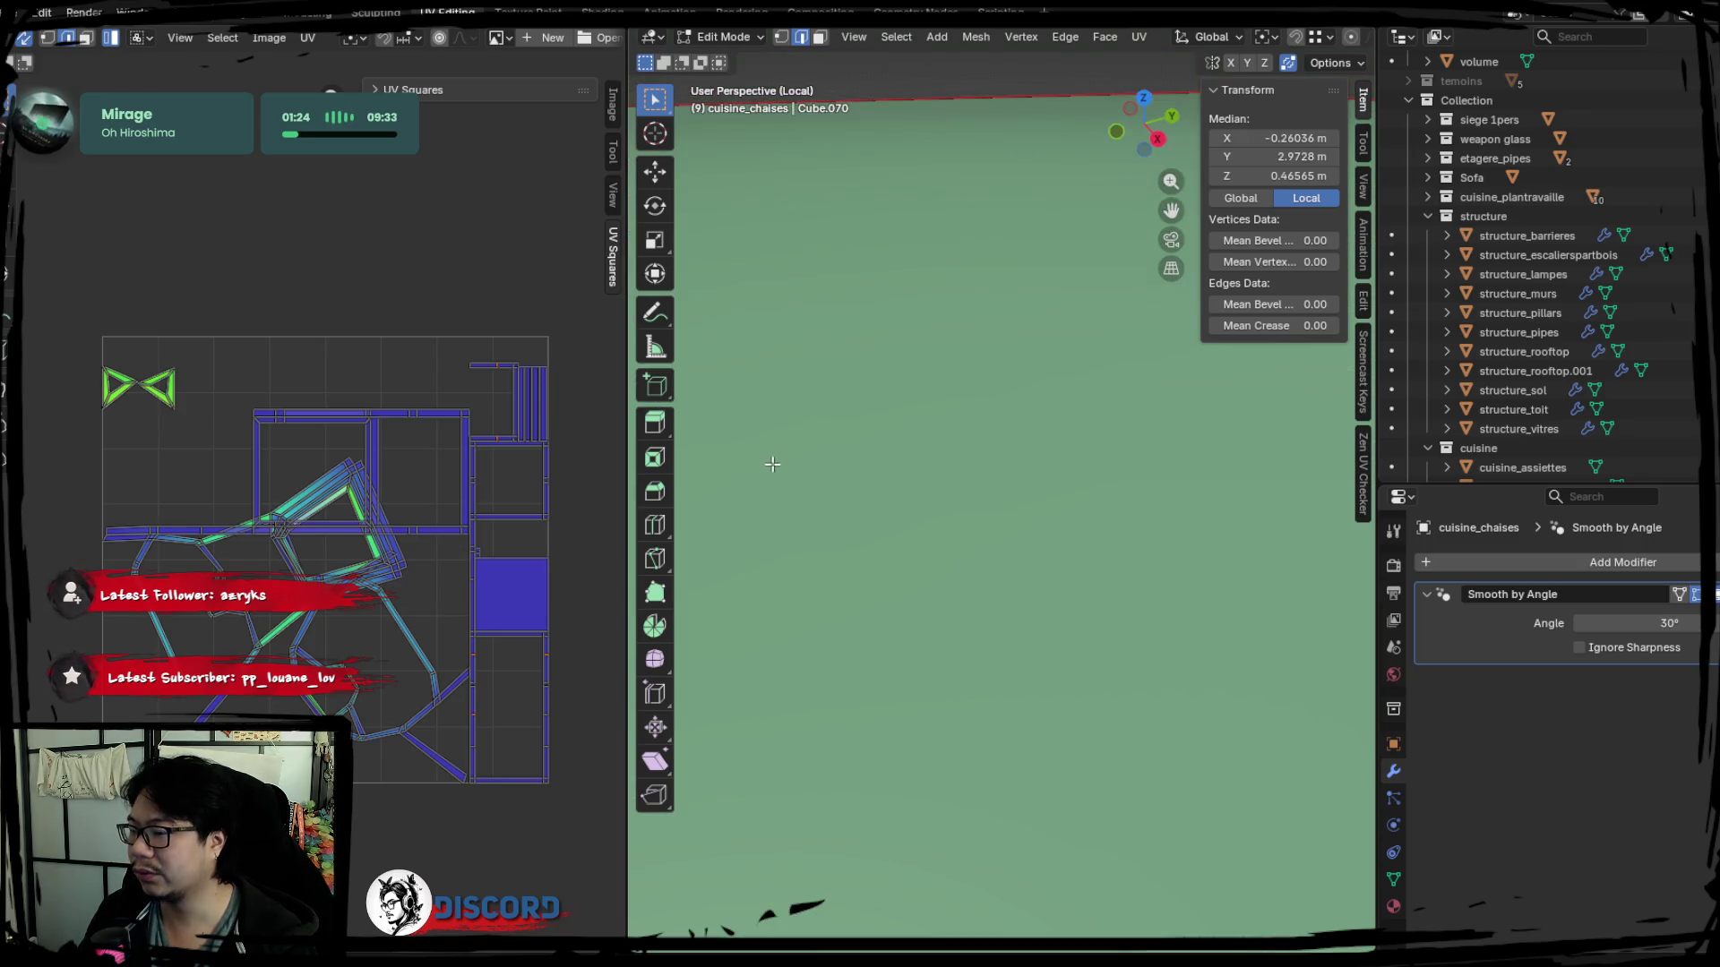
pyautogui.scroll(-3, 772, 464)
pyautogui.scroll(-2, 737, 443)
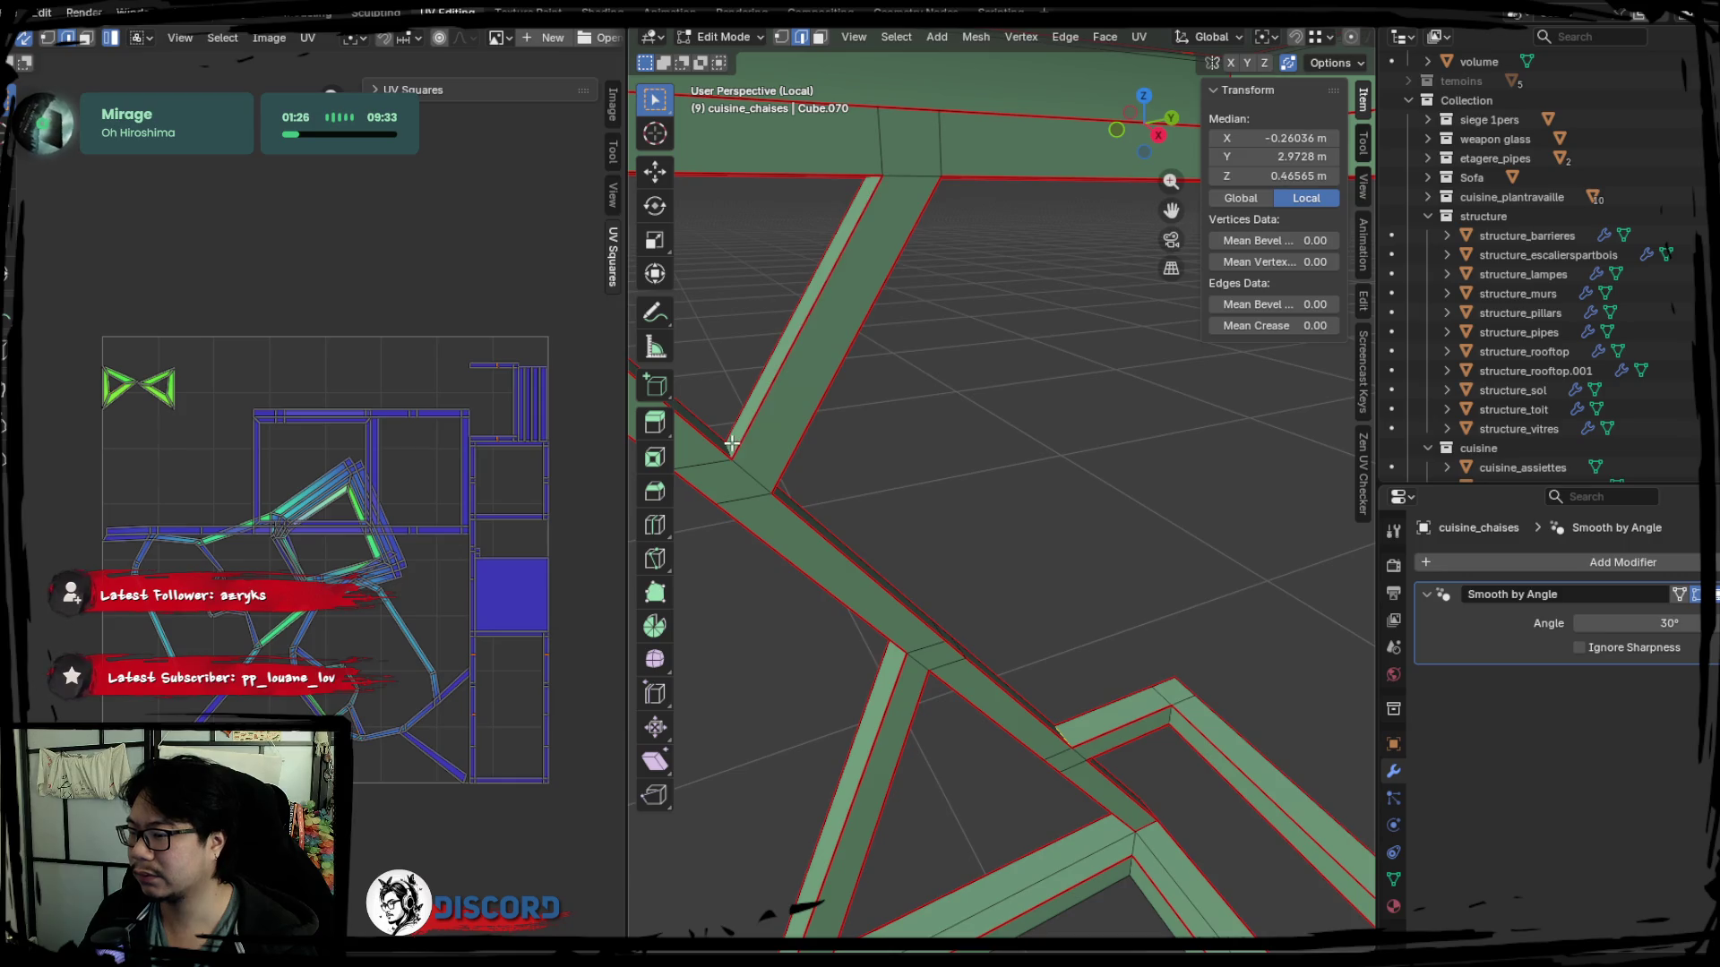
pyautogui.click(774, 459)
pyautogui.press('KP_Decimal')
pyautogui.scroll(-2, 817, 518)
pyautogui.scroll(-2, 818, 519)
pyautogui.scroll(-2, 831, 511)
# Mark the chosen joint edge as a seam and re-unwrap the whole stool.
pyautogui.hotkey('ctrl', 'e')
pyautogui.click(896, 621)
pyautogui.press('a')
pyautogui.press('u')
pyautogui.click(391, 557)
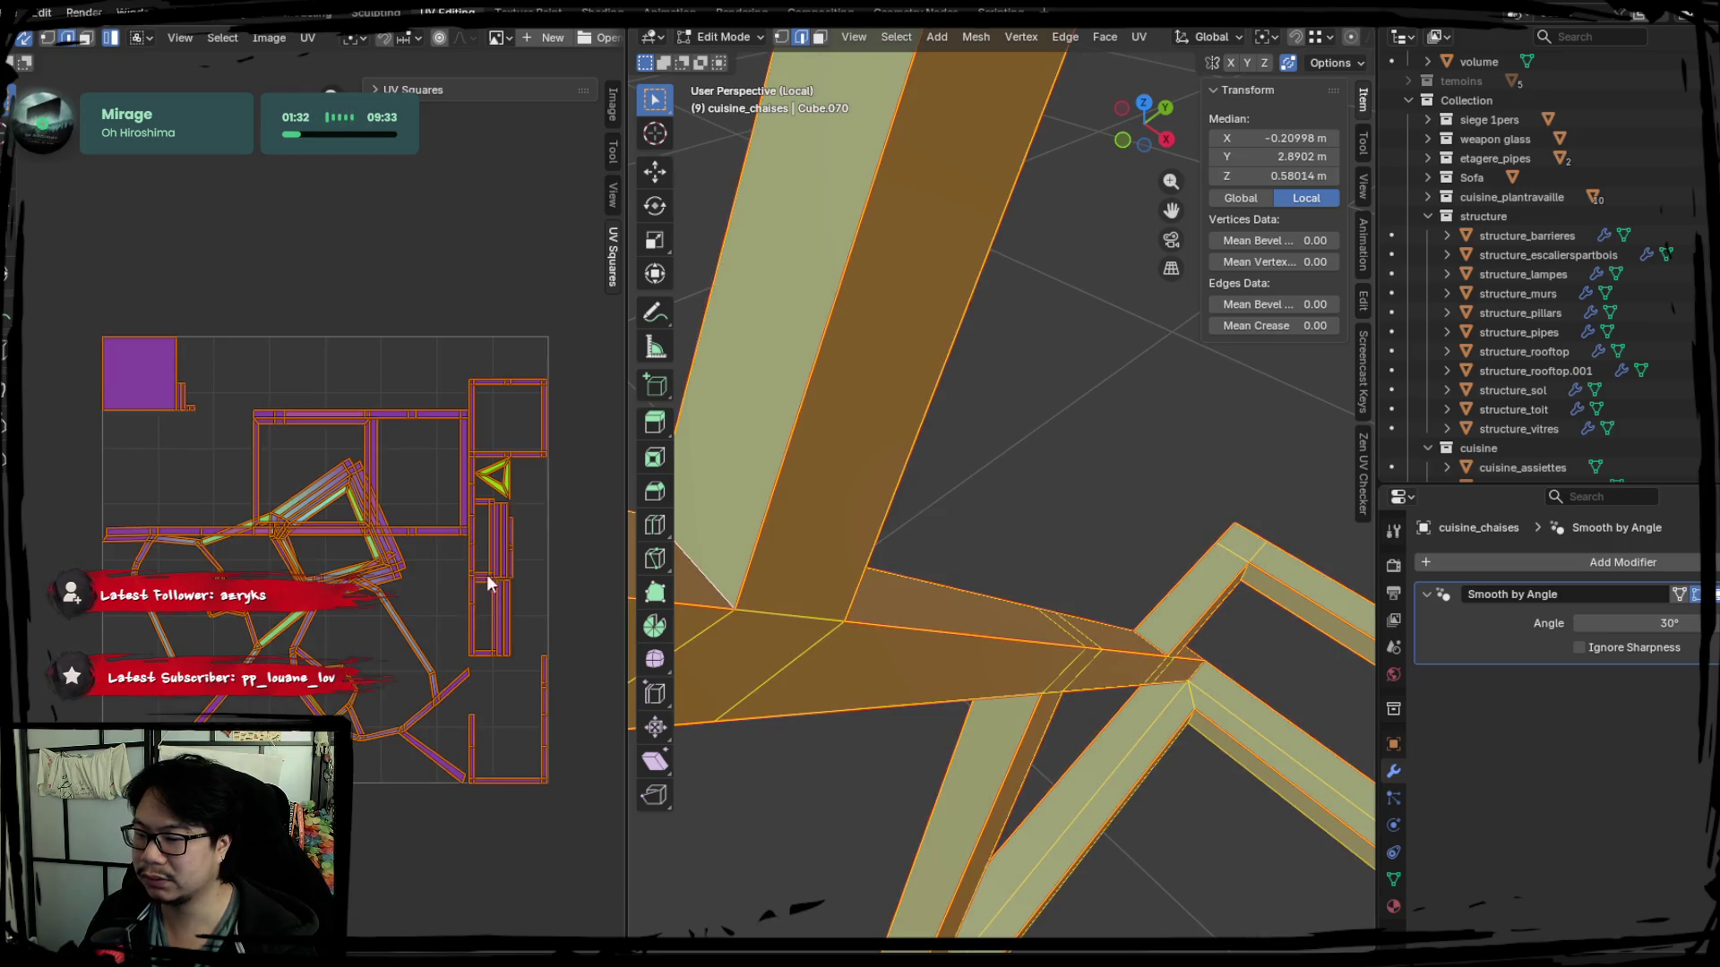
pyautogui.scroll(-4, 975, 545)
# Pick a leg-joint edge and rotate it clockwise, leaving the edge options ready for the next seam.
pyautogui.moveTo(940, 525); pyautogui.dragTo(974, 544, button='middle')
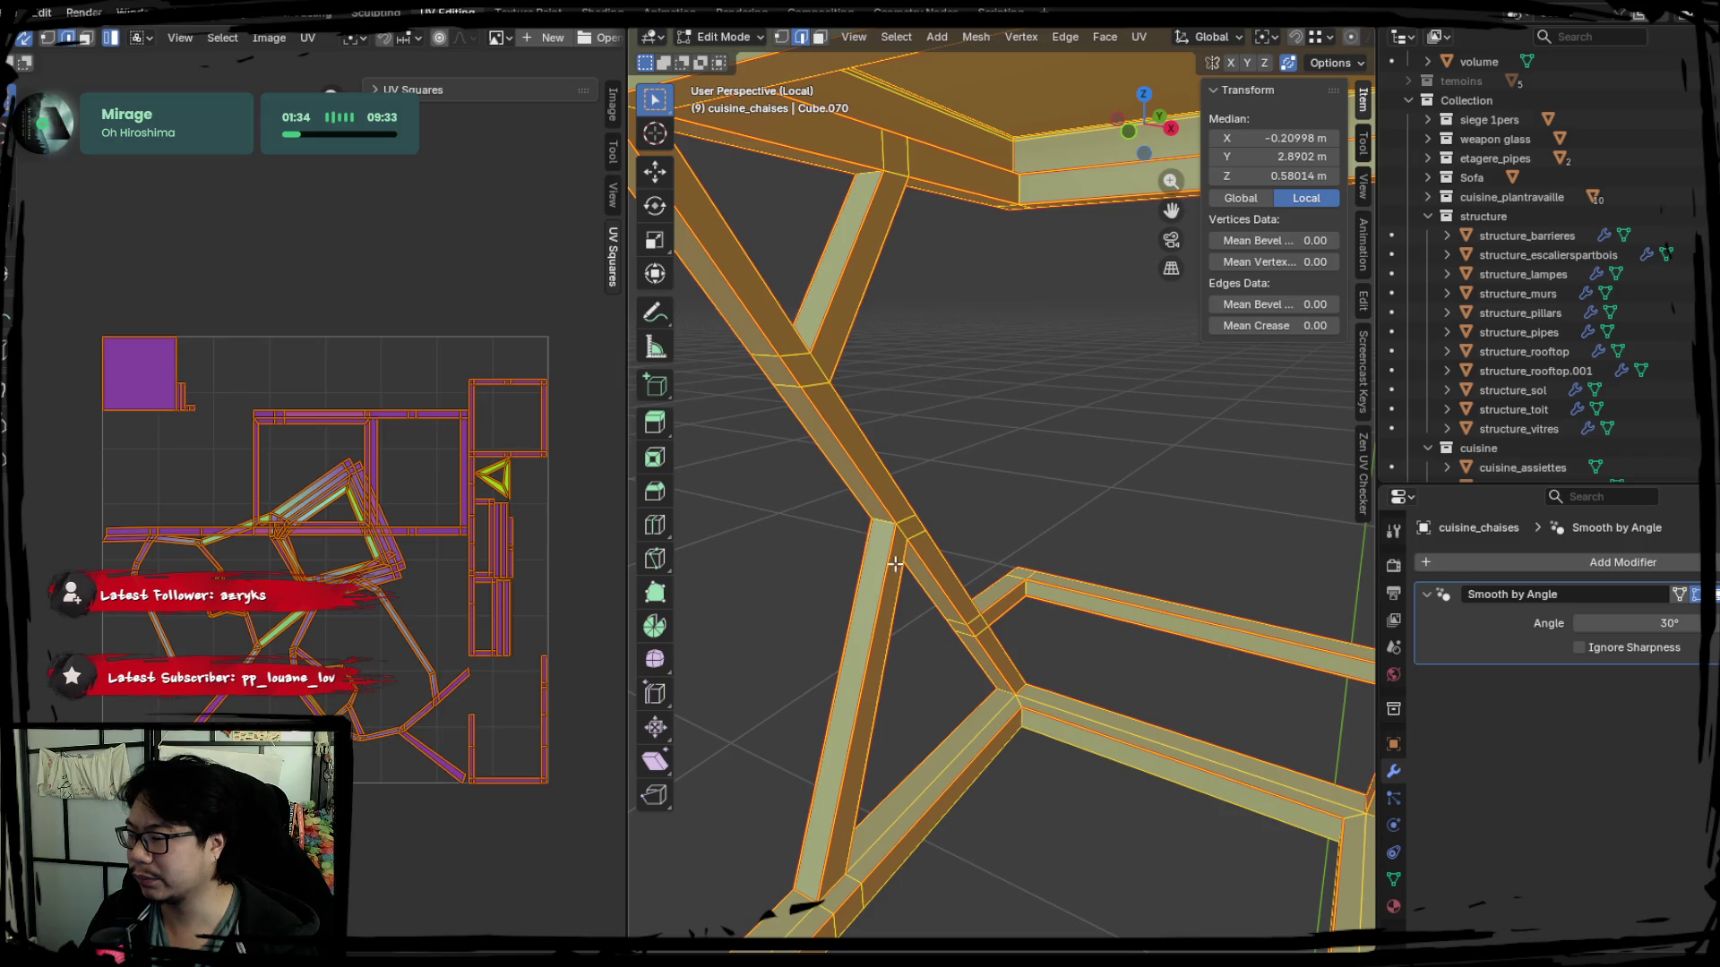
pyautogui.click(887, 522)
pyautogui.moveTo(922, 603)
pyautogui.mouseDown(button='middle')
pyautogui.moveTo(968, 575)
pyautogui.moveTo(932, 561)
pyautogui.mouseUp(button='middle')
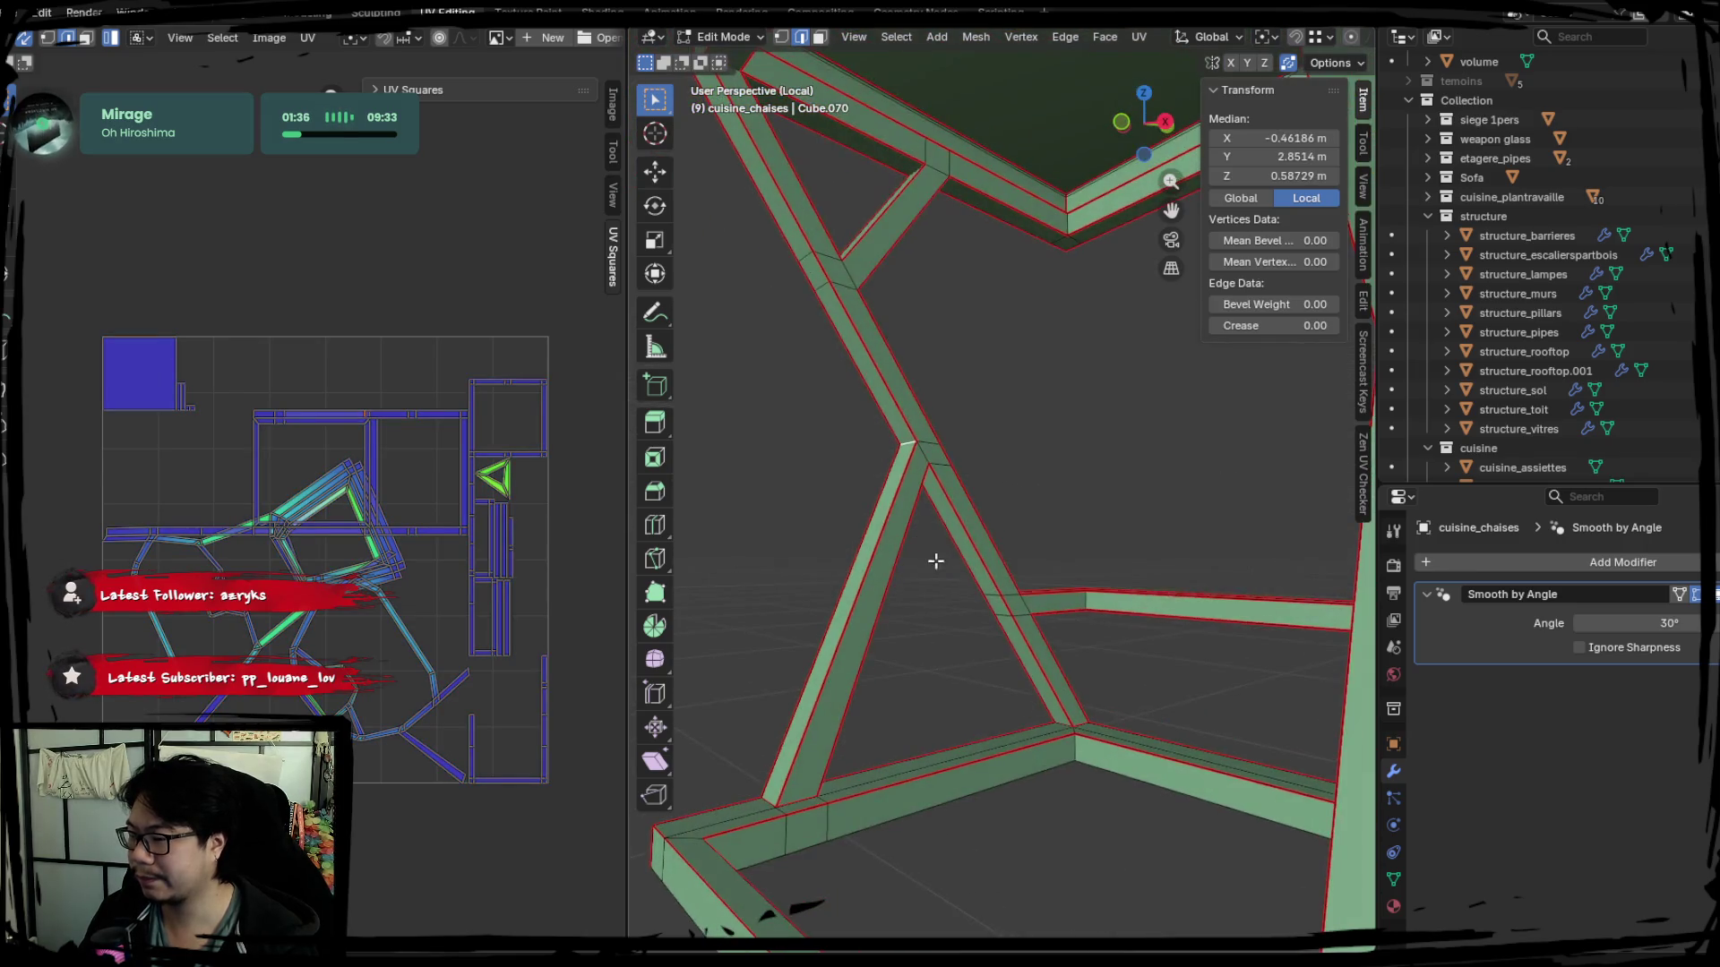
pyautogui.press('KP_Decimal')
pyautogui.scroll(-4, 929, 534)
pyautogui.scroll(-2, 954, 680)
pyautogui.moveTo(947, 712)
pyautogui.mouseDown(button='middle')
pyautogui.moveTo(1009, 875)
pyautogui.moveTo(1025, 833)
pyautogui.mouseUp(button='middle')
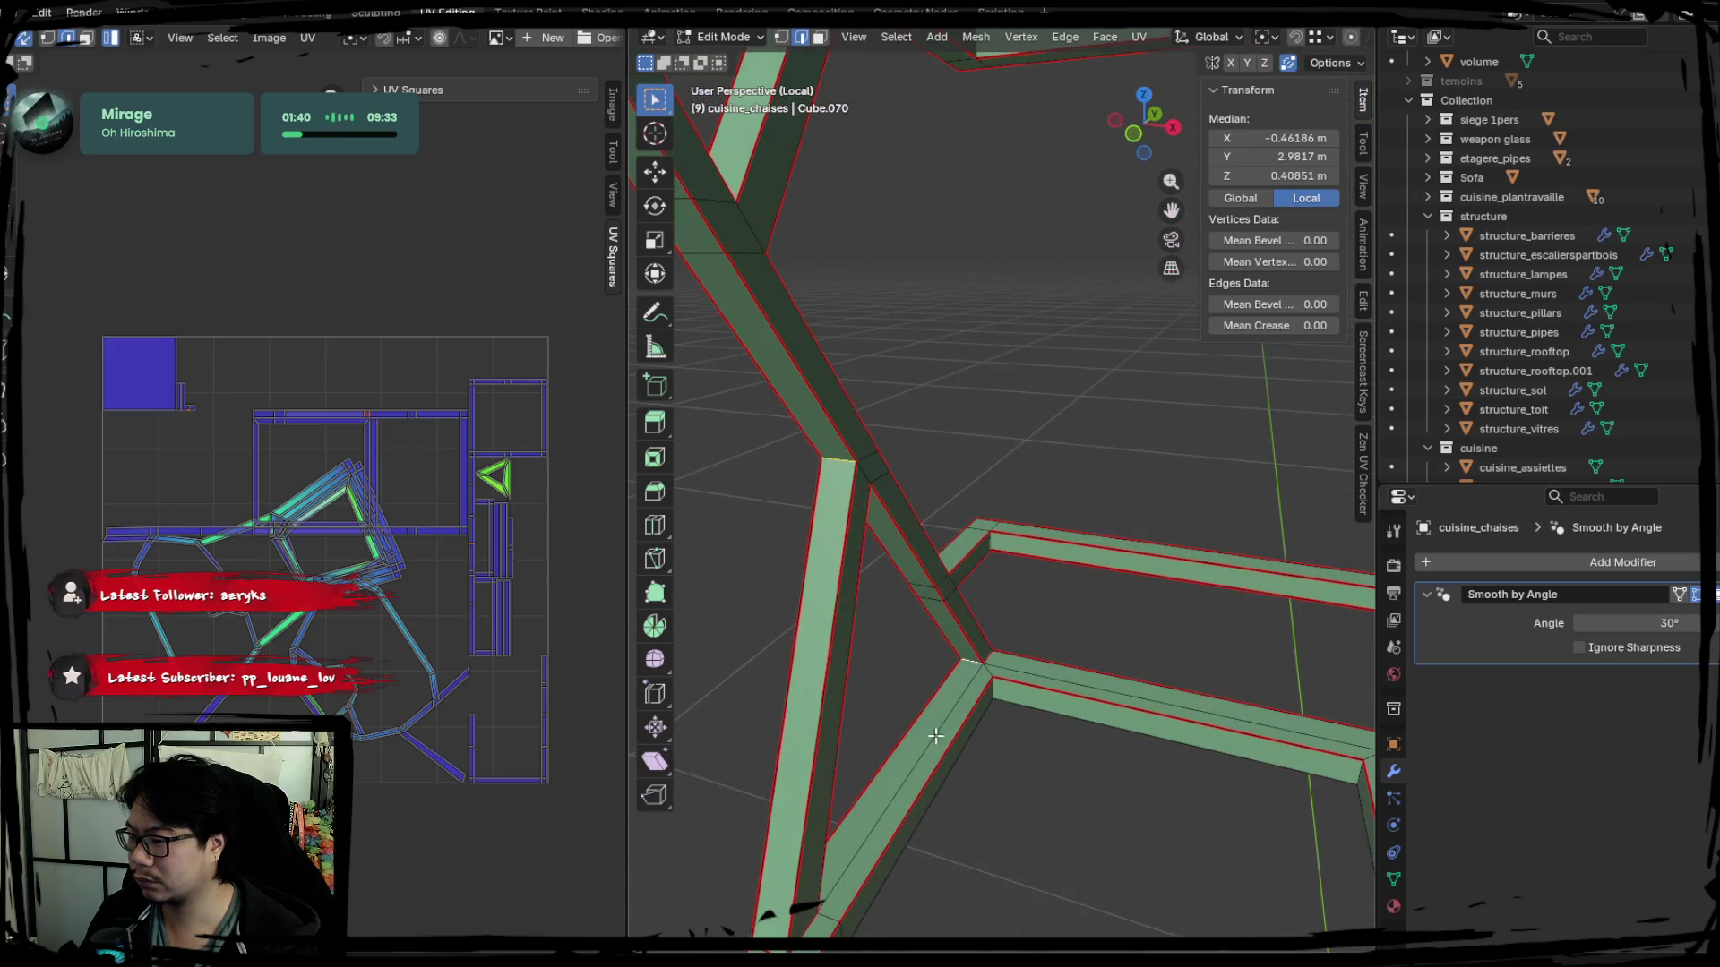
pyautogui.scroll(-2, 934, 735)
pyautogui.moveTo(1056, 767)
pyautogui.mouseDown(button='middle')
pyautogui.moveTo(991, 721)
pyautogui.moveTo(1117, 718)
pyautogui.mouseUp(button='middle')
pyautogui.scroll(3, 826, 686)
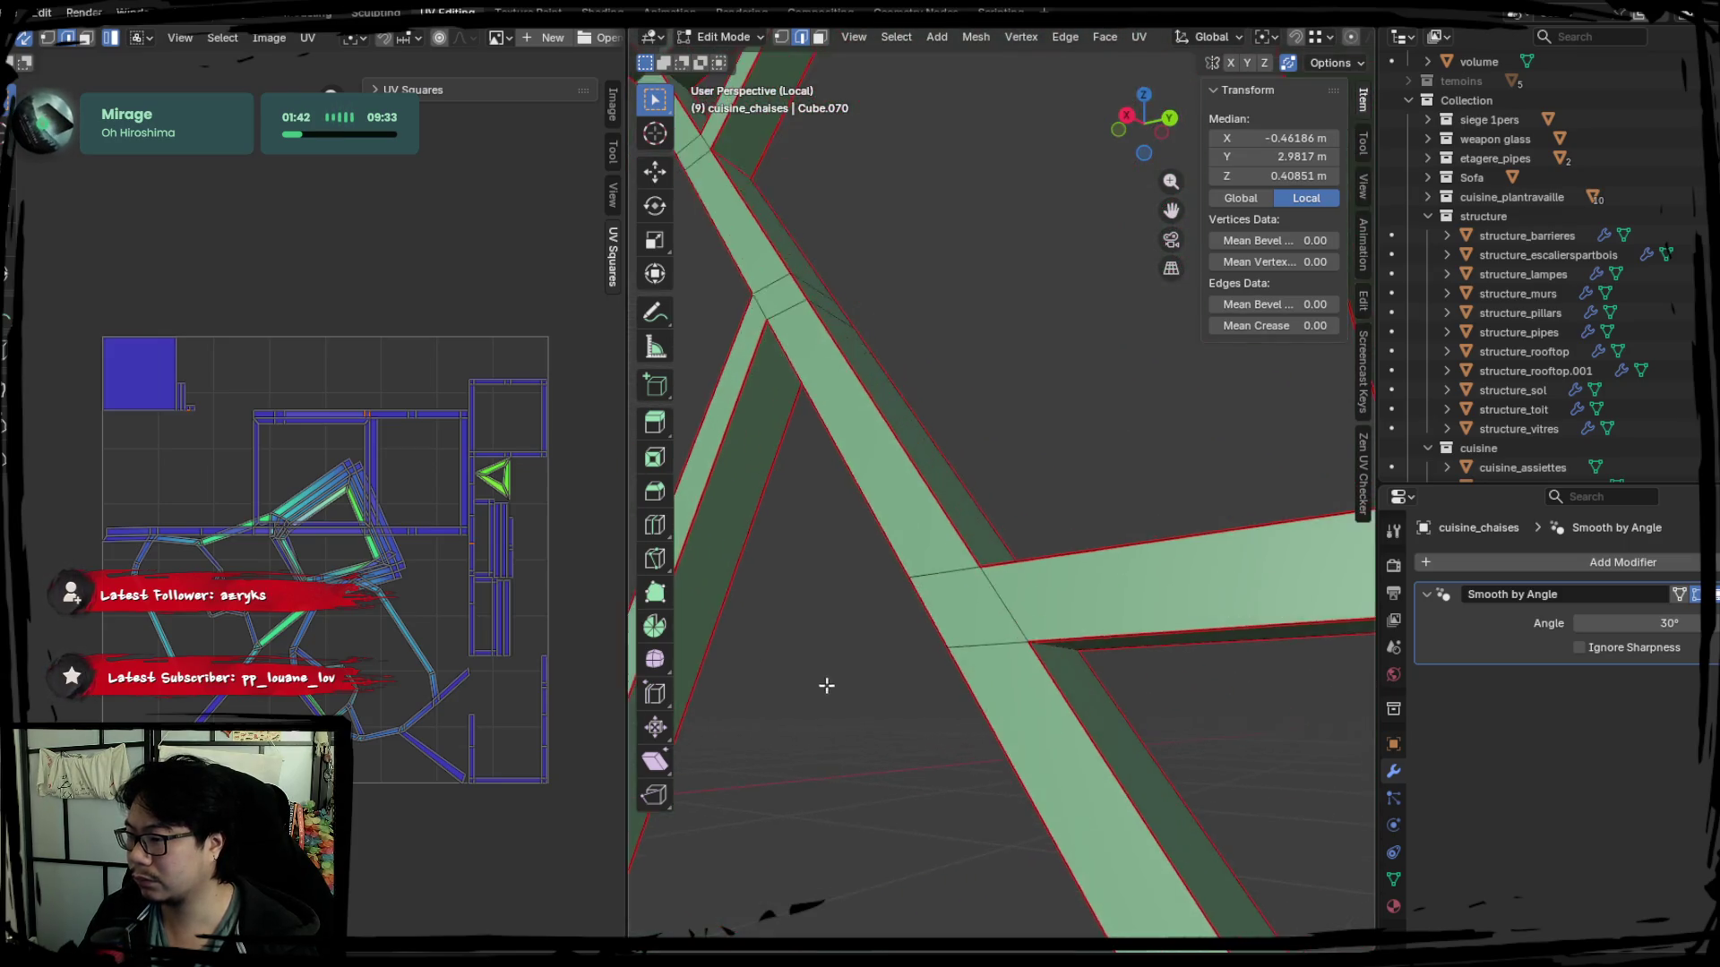
pyautogui.moveTo(826, 685); pyautogui.dragTo(753, 386, button='middle')
pyautogui.hotkey('ctrl', 'e')
pyautogui.click(781, 341)
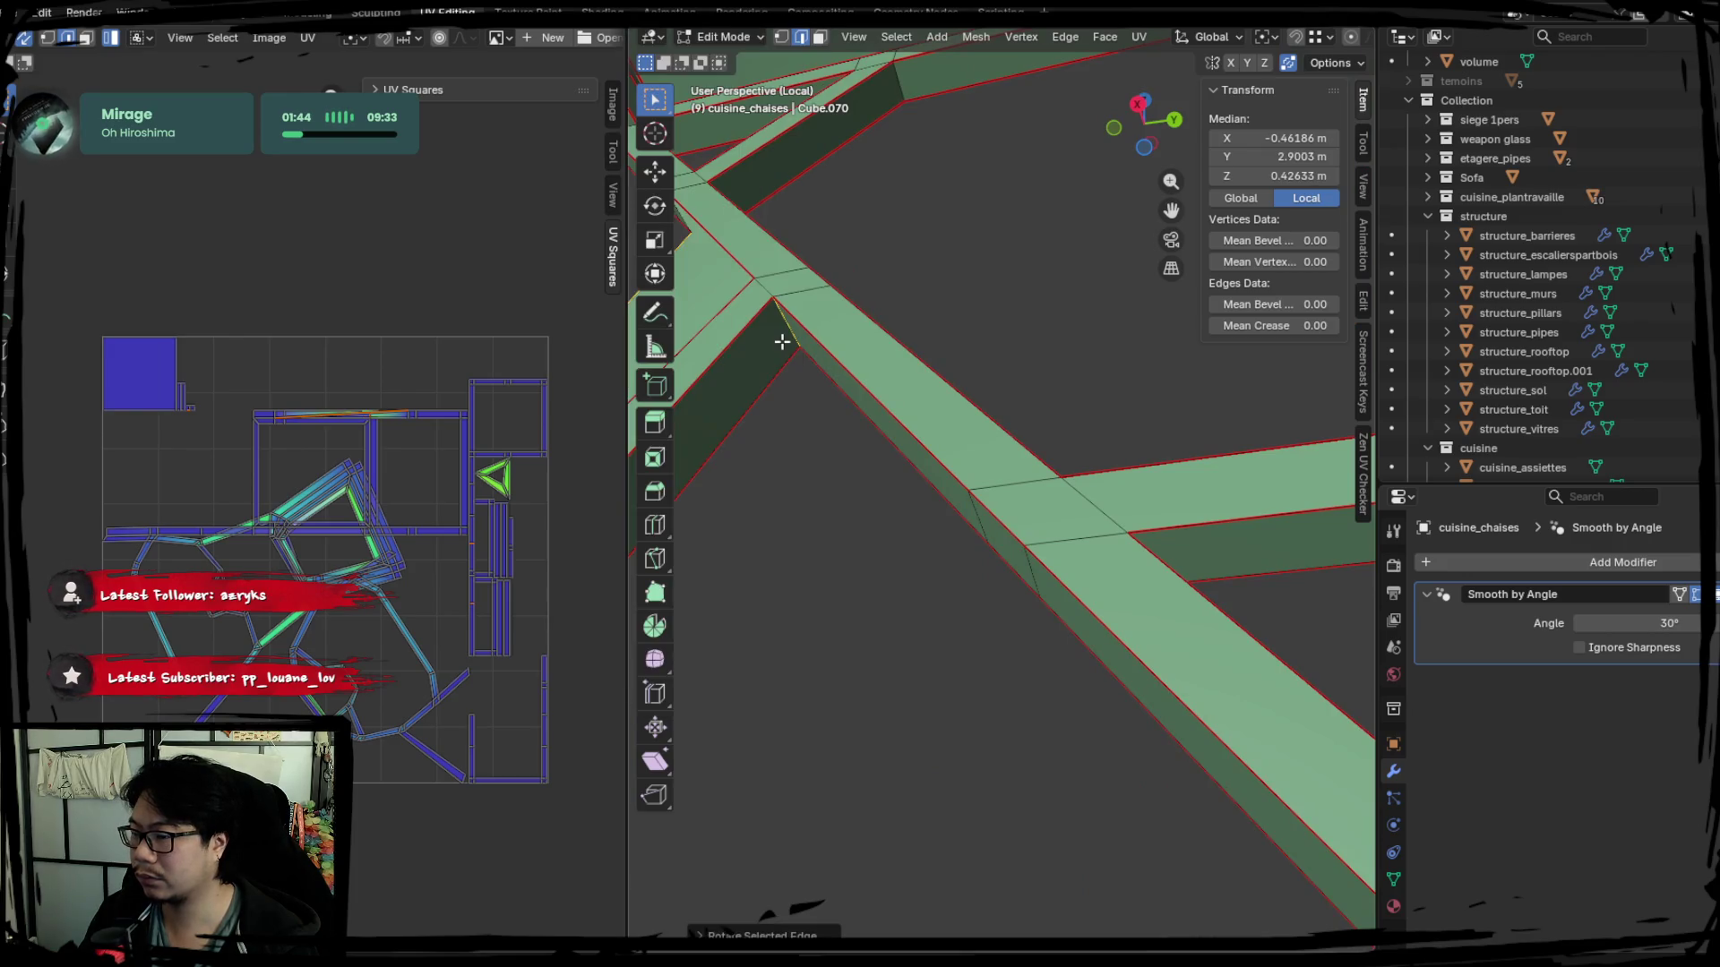
pyautogui.hotkey('ctrl', 'e')
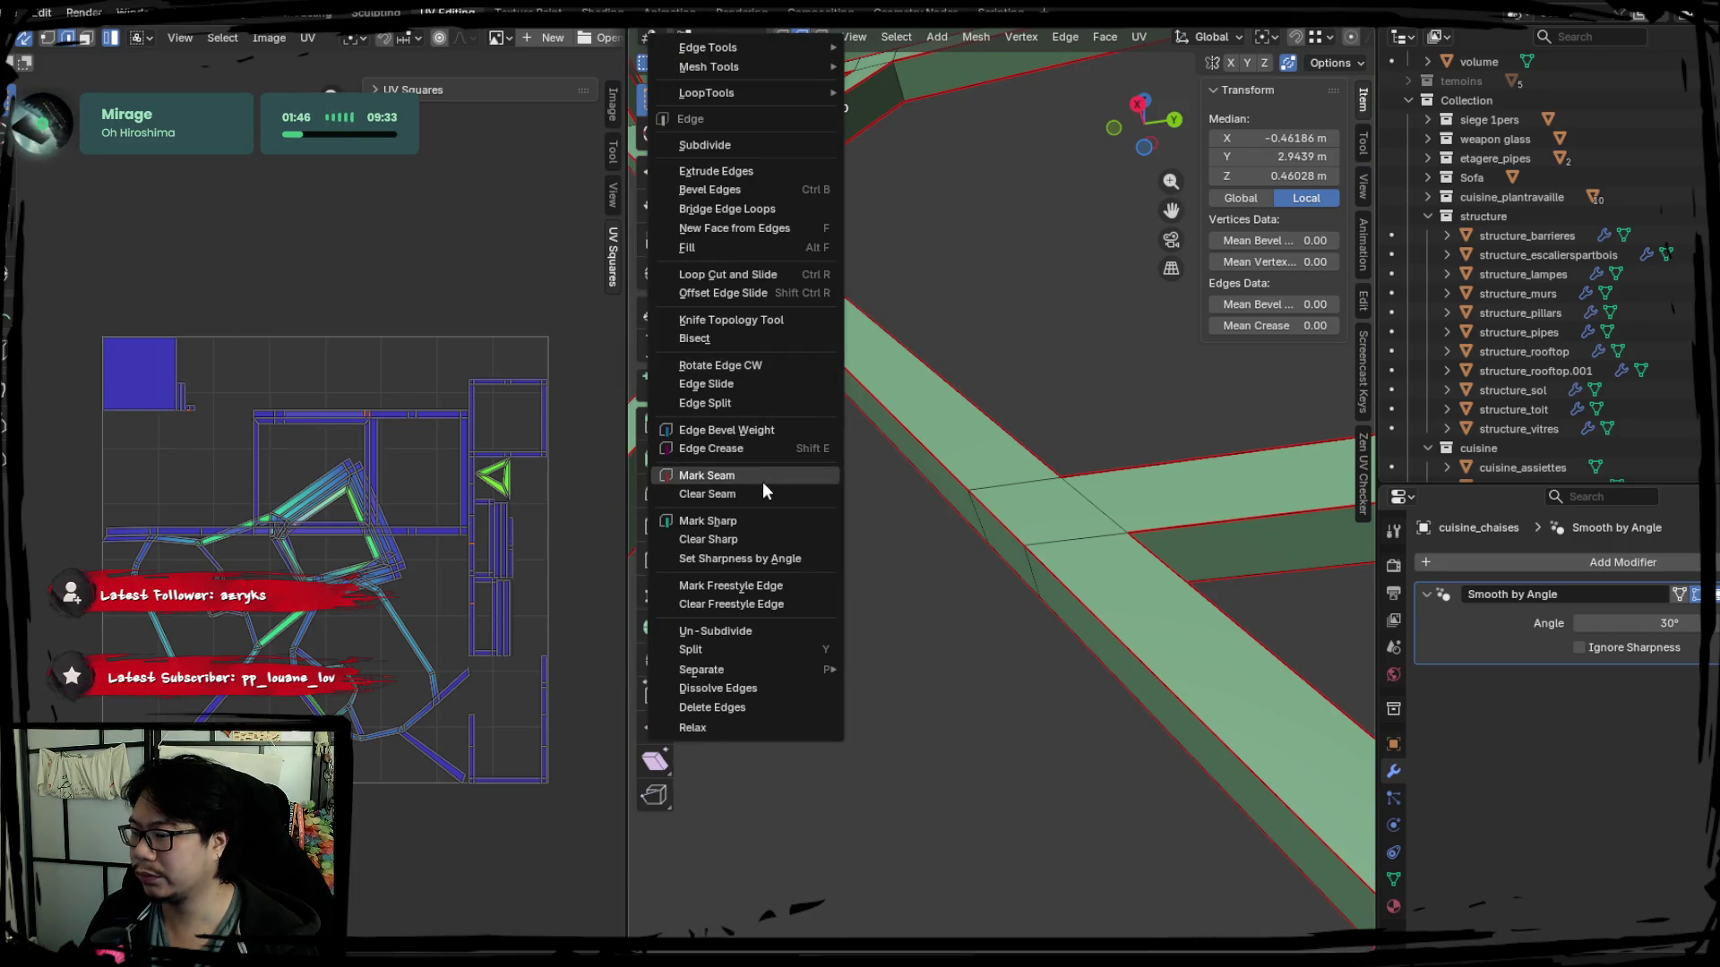
# Mark the chosen edge as a seam, recompute the UVs, and pick another frame edge.
pyautogui.click(762, 482)
pyautogui.press('a')
pyautogui.press('u')
pyautogui.moveTo(740, 576)
pyautogui.mouseDown(button='middle')
pyautogui.moveTo(910, 576)
pyautogui.moveTo(1081, 631)
pyautogui.moveTo(1031, 593)
pyautogui.moveTo(959, 645)
pyautogui.moveTo(996, 708)
pyautogui.moveTo(1196, 727)
pyautogui.mouseUp(button='middle')
pyautogui.click(1082, 632)
pyautogui.scroll(-3, 960, 646)
# Mark a seam at the triangular leg-frame joint and re-unwrap the whole stool.
pyautogui.moveTo(1171, 707); pyautogui.dragTo(916, 483, button='middle')
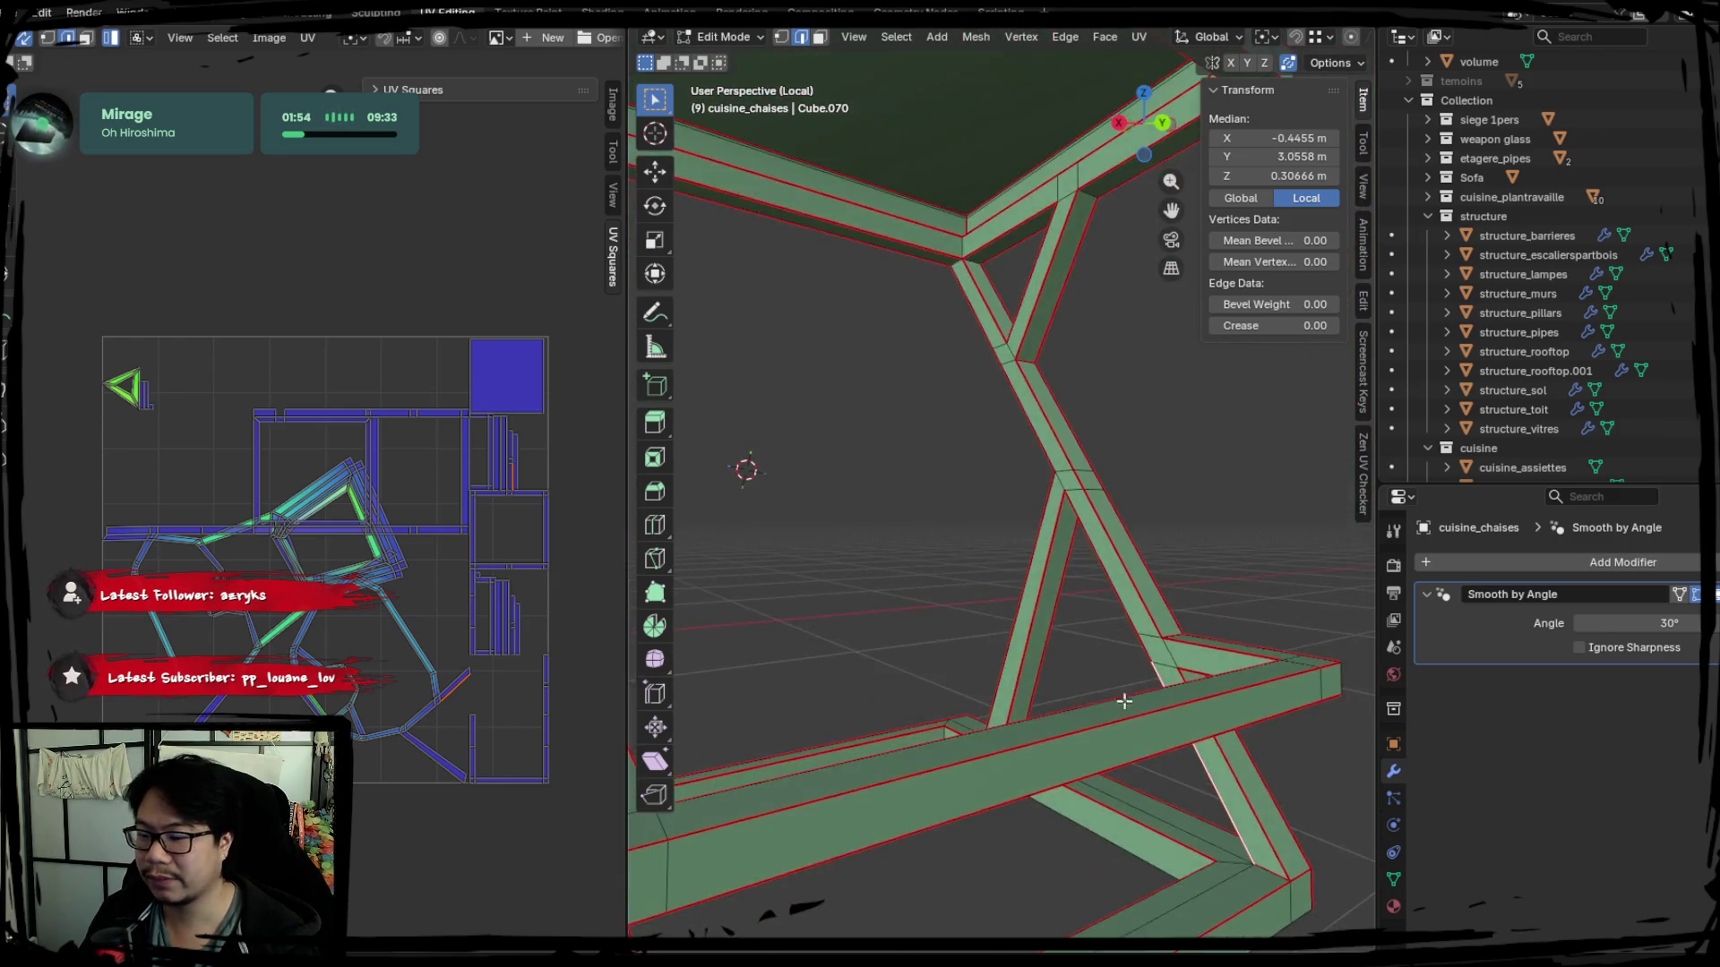
pyautogui.click(916, 485)
pyautogui.press('KP_Decimal')
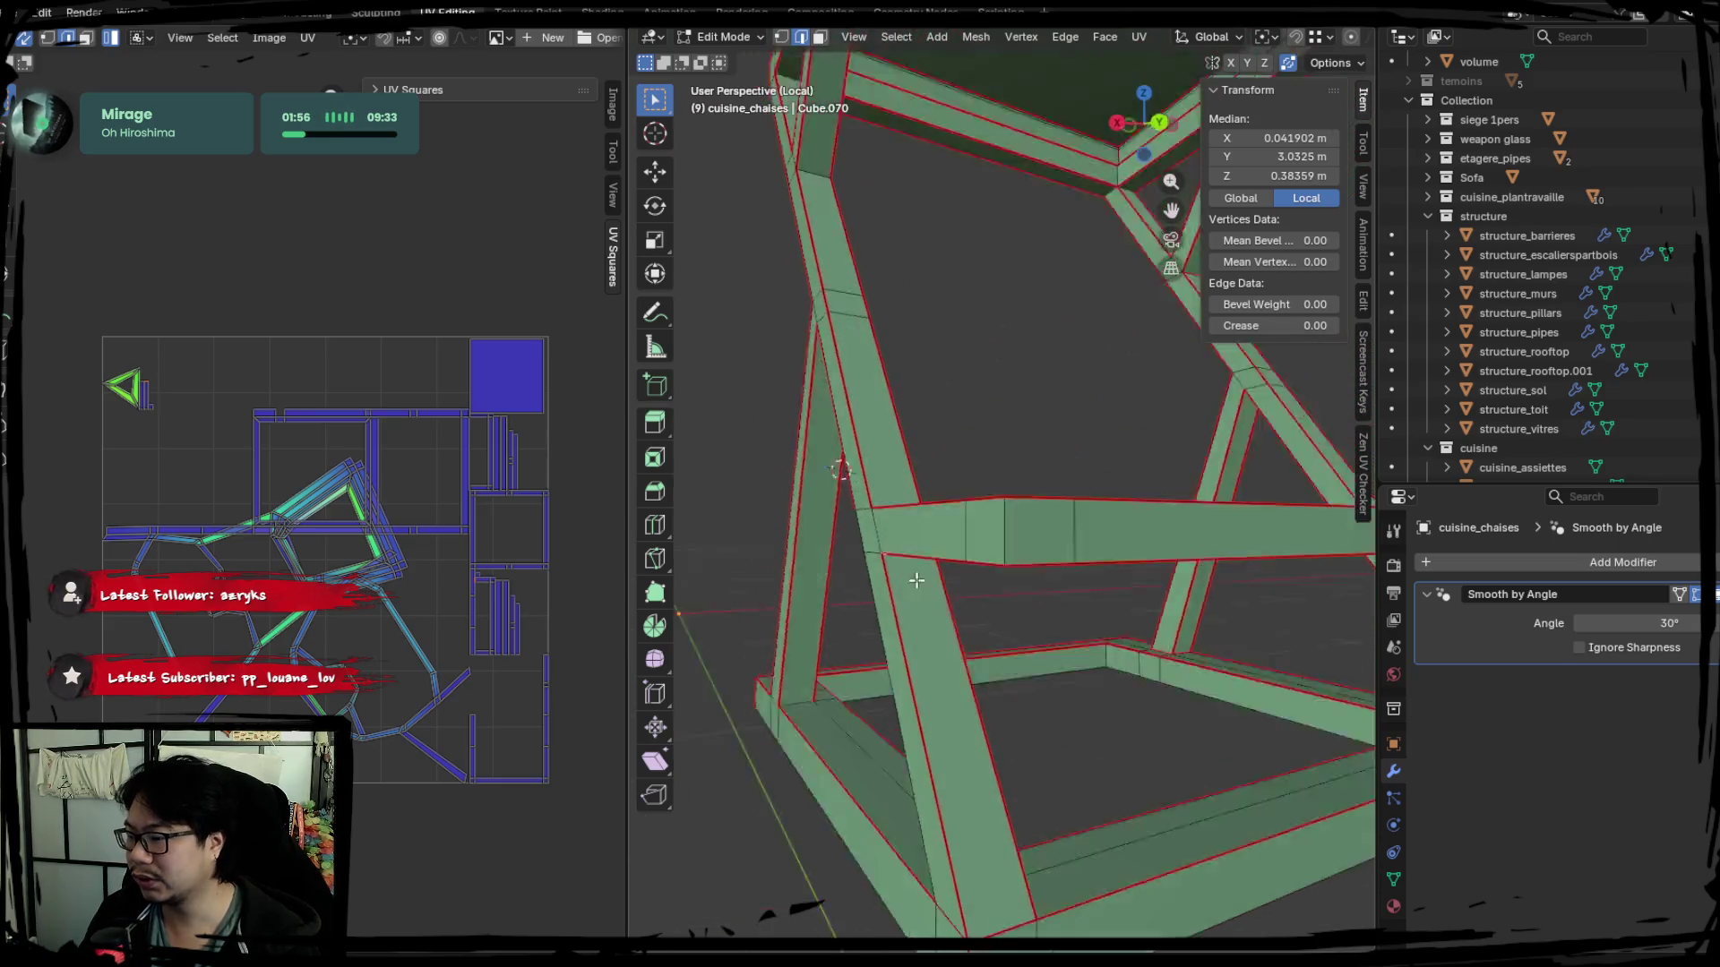
pyautogui.moveTo(823, 575); pyautogui.dragTo(934, 499, button='middle')
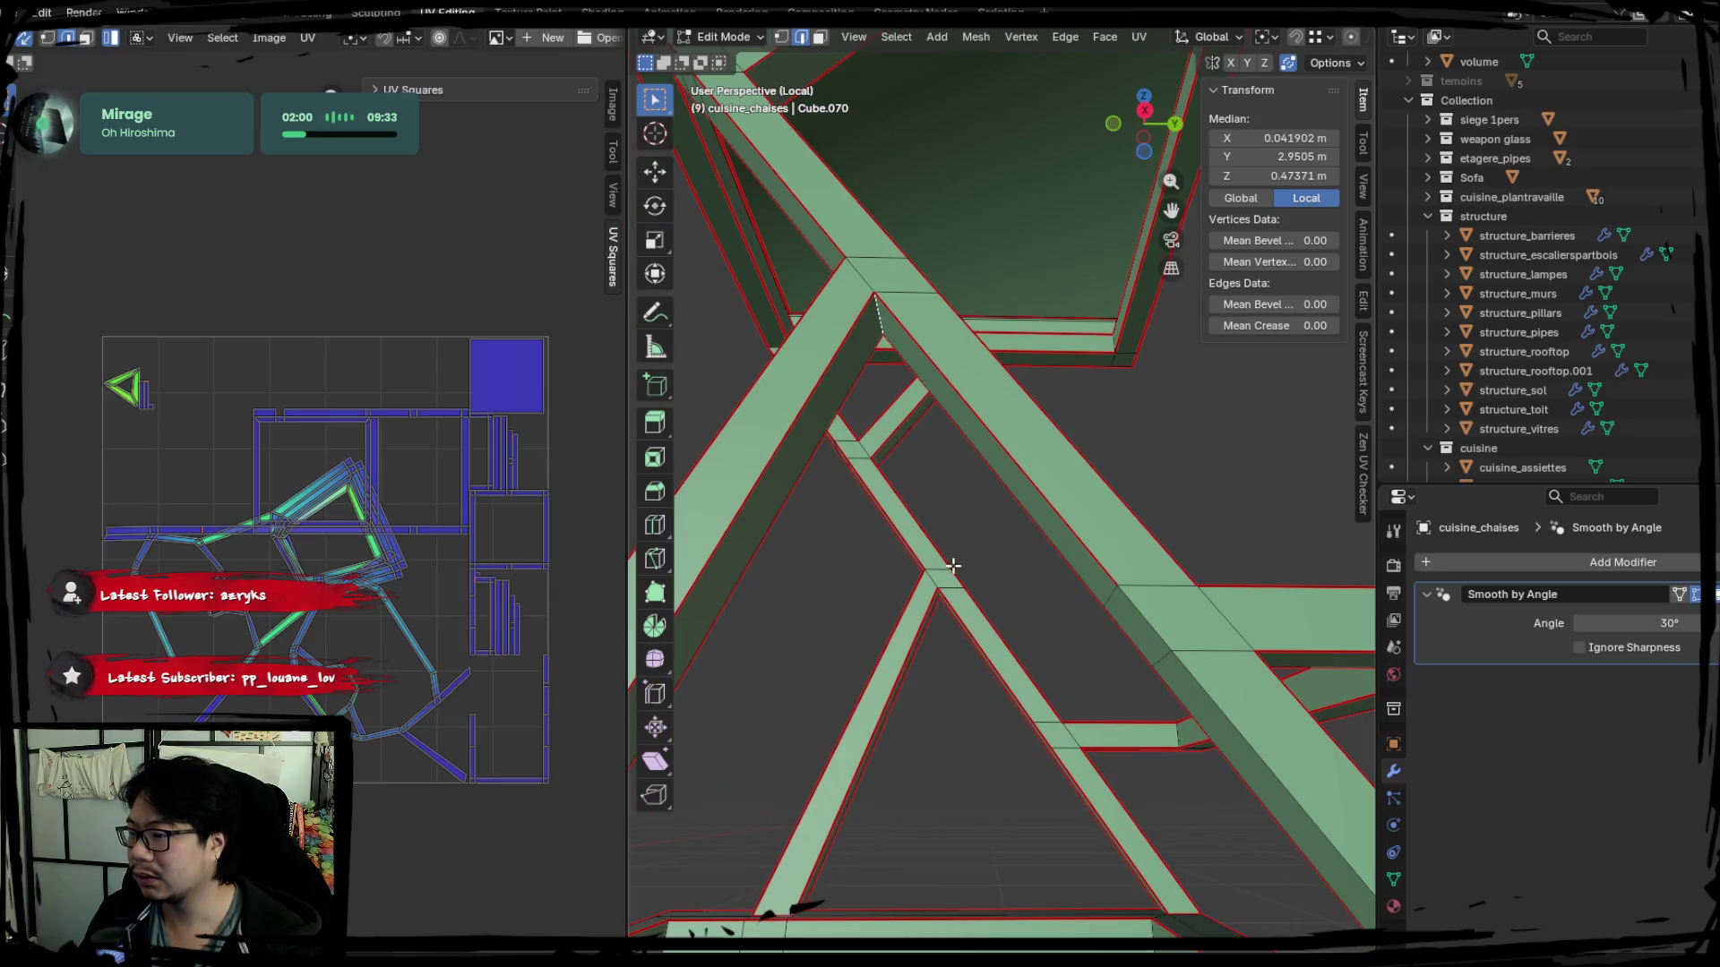
pyautogui.moveTo(951, 566); pyautogui.dragTo(933, 498, button='middle')
pyautogui.moveTo(971, 595); pyautogui.dragTo(1072, 604, button='middle')
pyautogui.rightClick(1133, 606)
pyautogui.click(1133, 605)
pyautogui.press('a')
pyautogui.press('u')
pyautogui.click(548, 555)
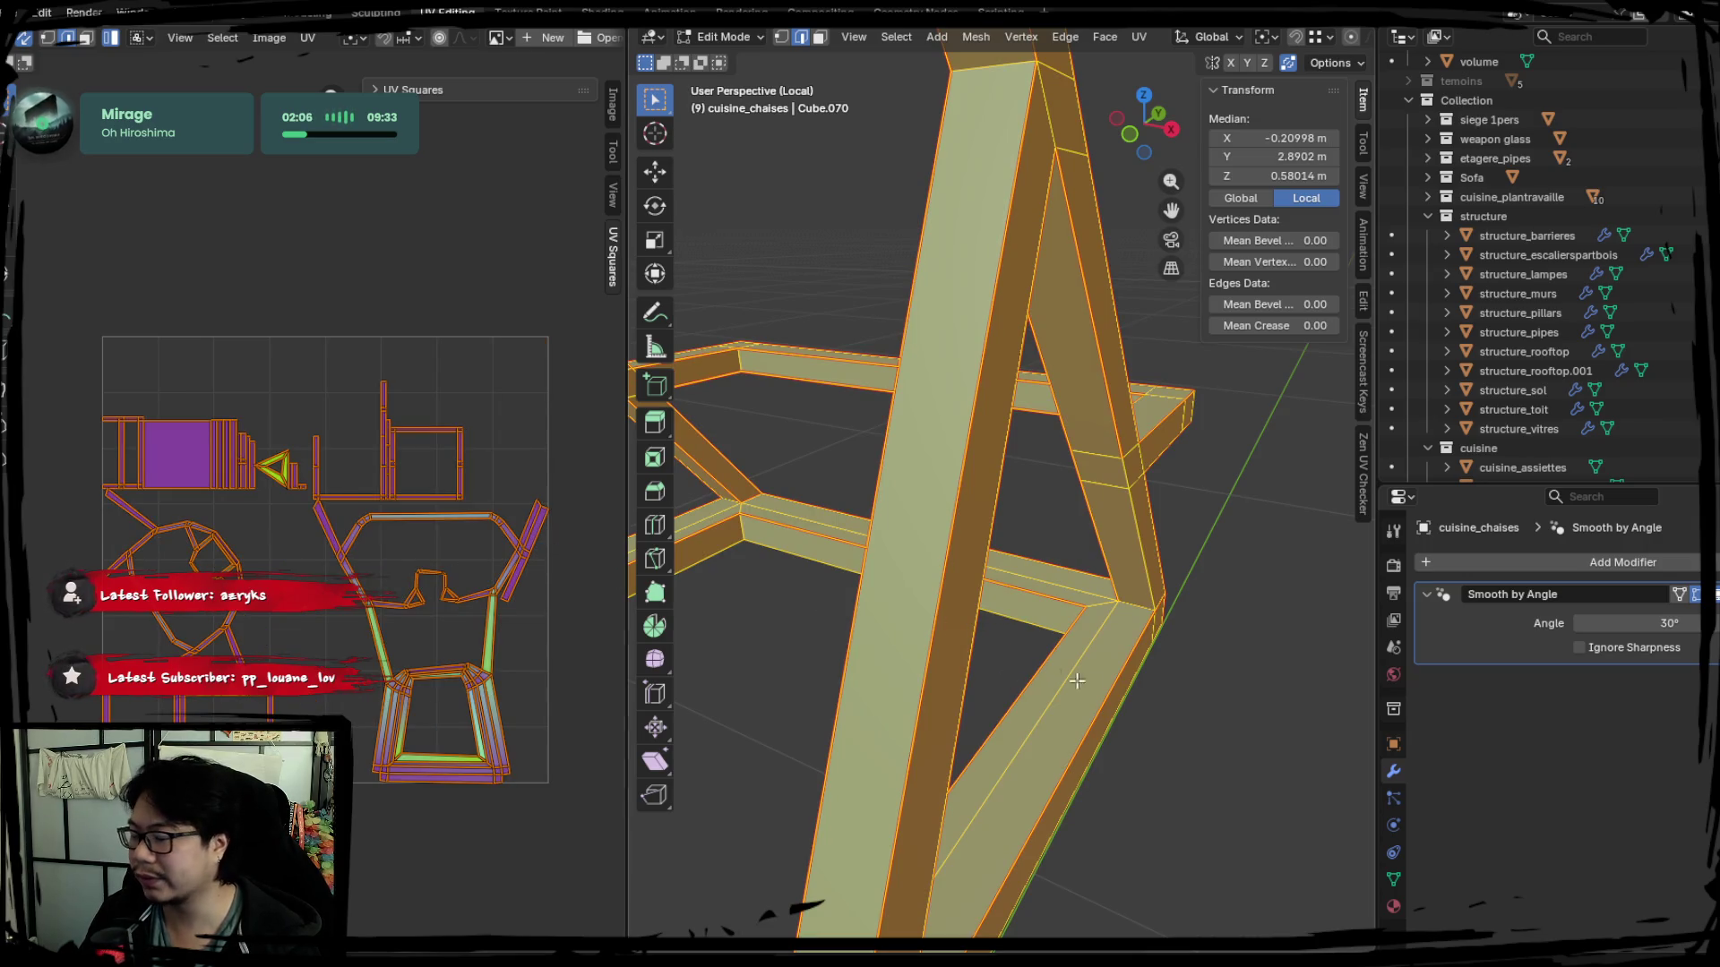
# Clear the selection and view the stool frame in Right Orthographic.
pyautogui.hotkey('alt', 'a')
pyautogui.moveTo(1119, 661)
pyautogui.mouseDown(button='middle')
pyautogui.moveTo(1018, 670)
pyautogui.moveTo(1128, 607)
pyautogui.mouseUp(button='middle')
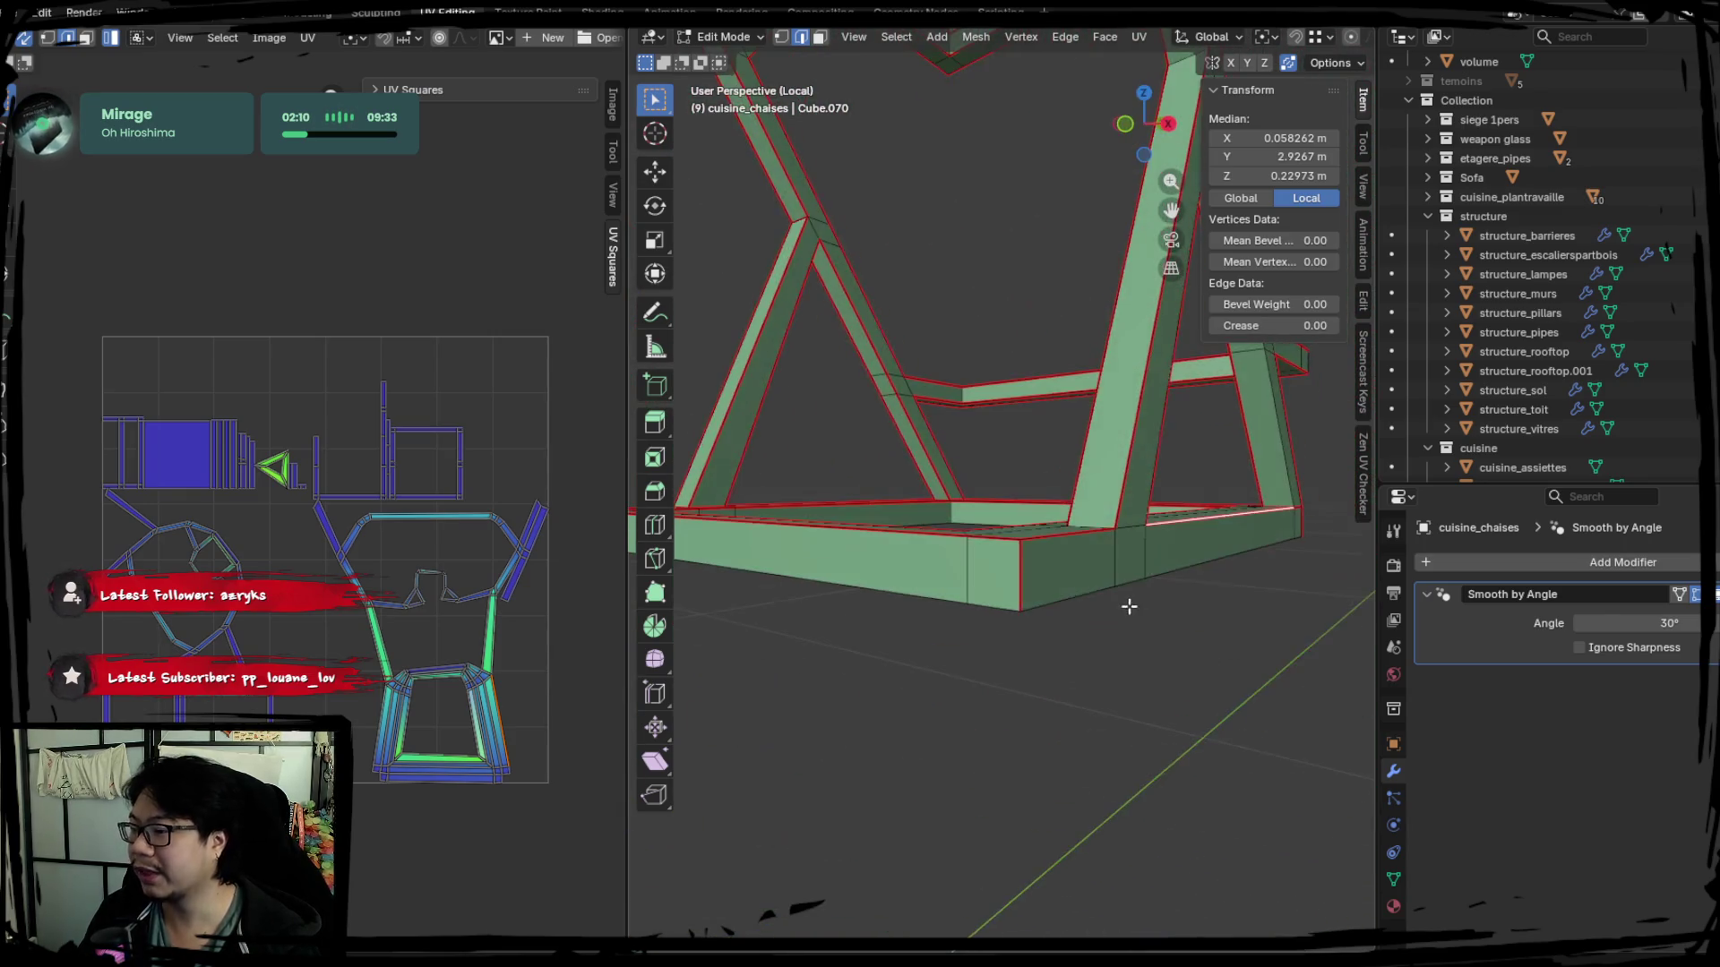
pyautogui.press('KP_3')
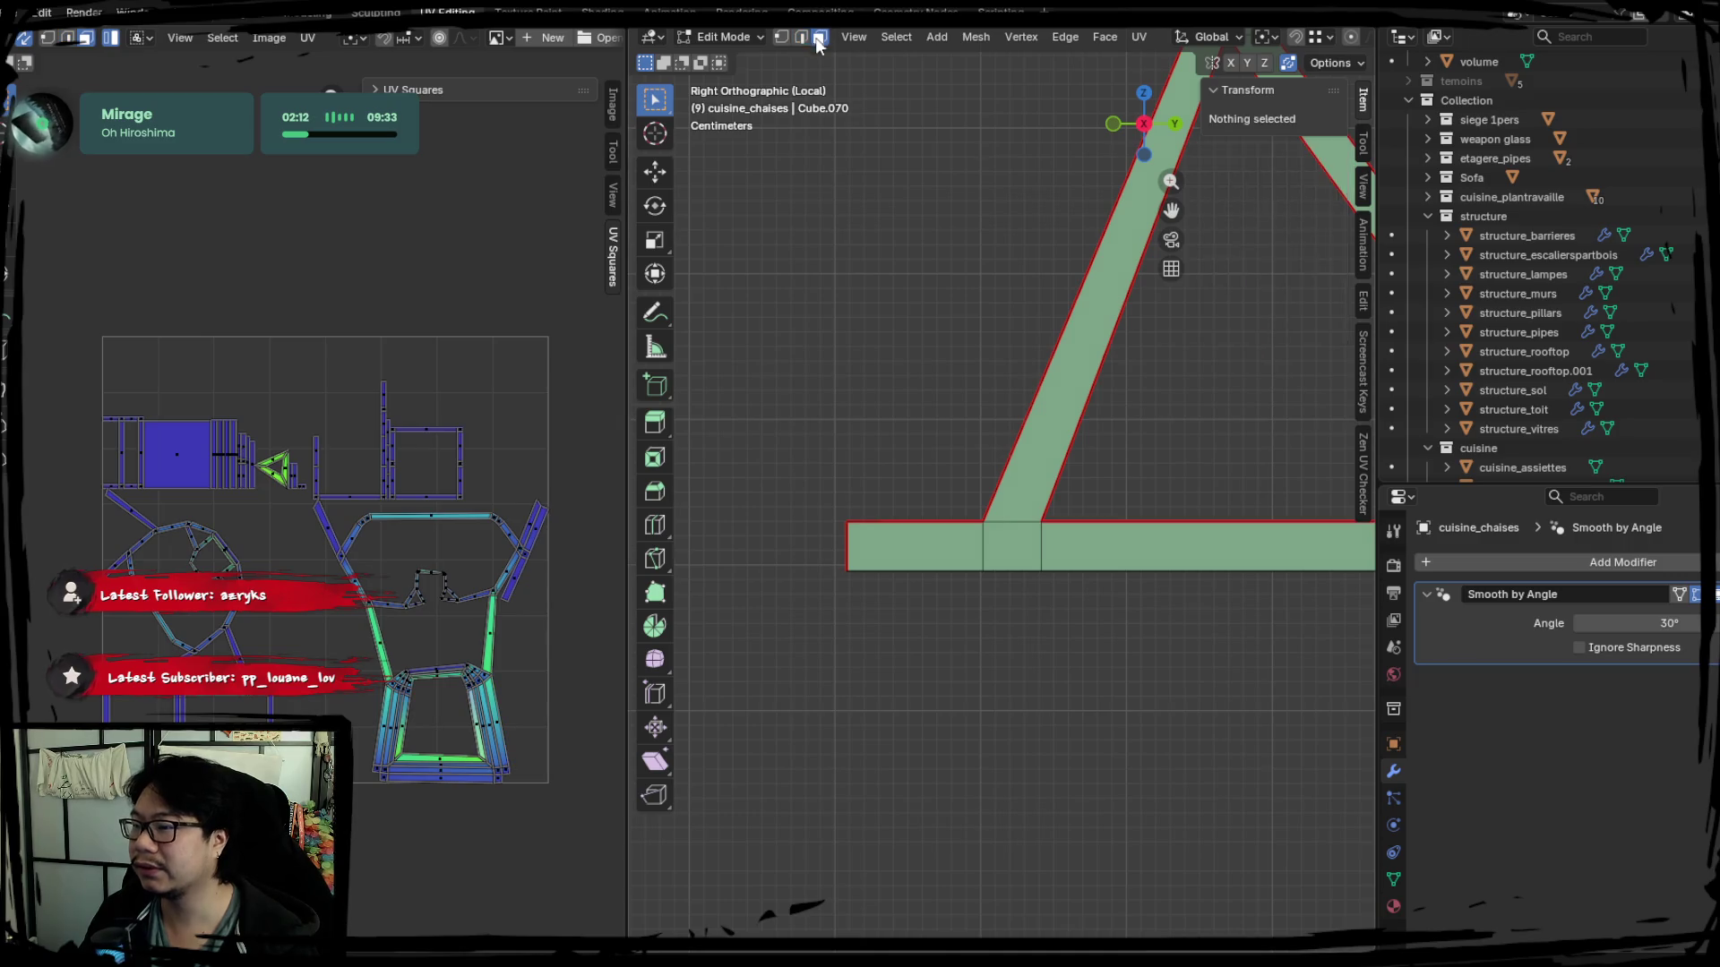
pyautogui.scroll(-2, 874, 430)
pyautogui.scroll(-2, 1056, 640)
pyautogui.scroll(-2, 734, 572)
# Delete the faces along the bottom bar of the frame and re-unwrap the stool.
pyautogui.moveTo(721, 548); pyautogui.dragTo(1271, 511)
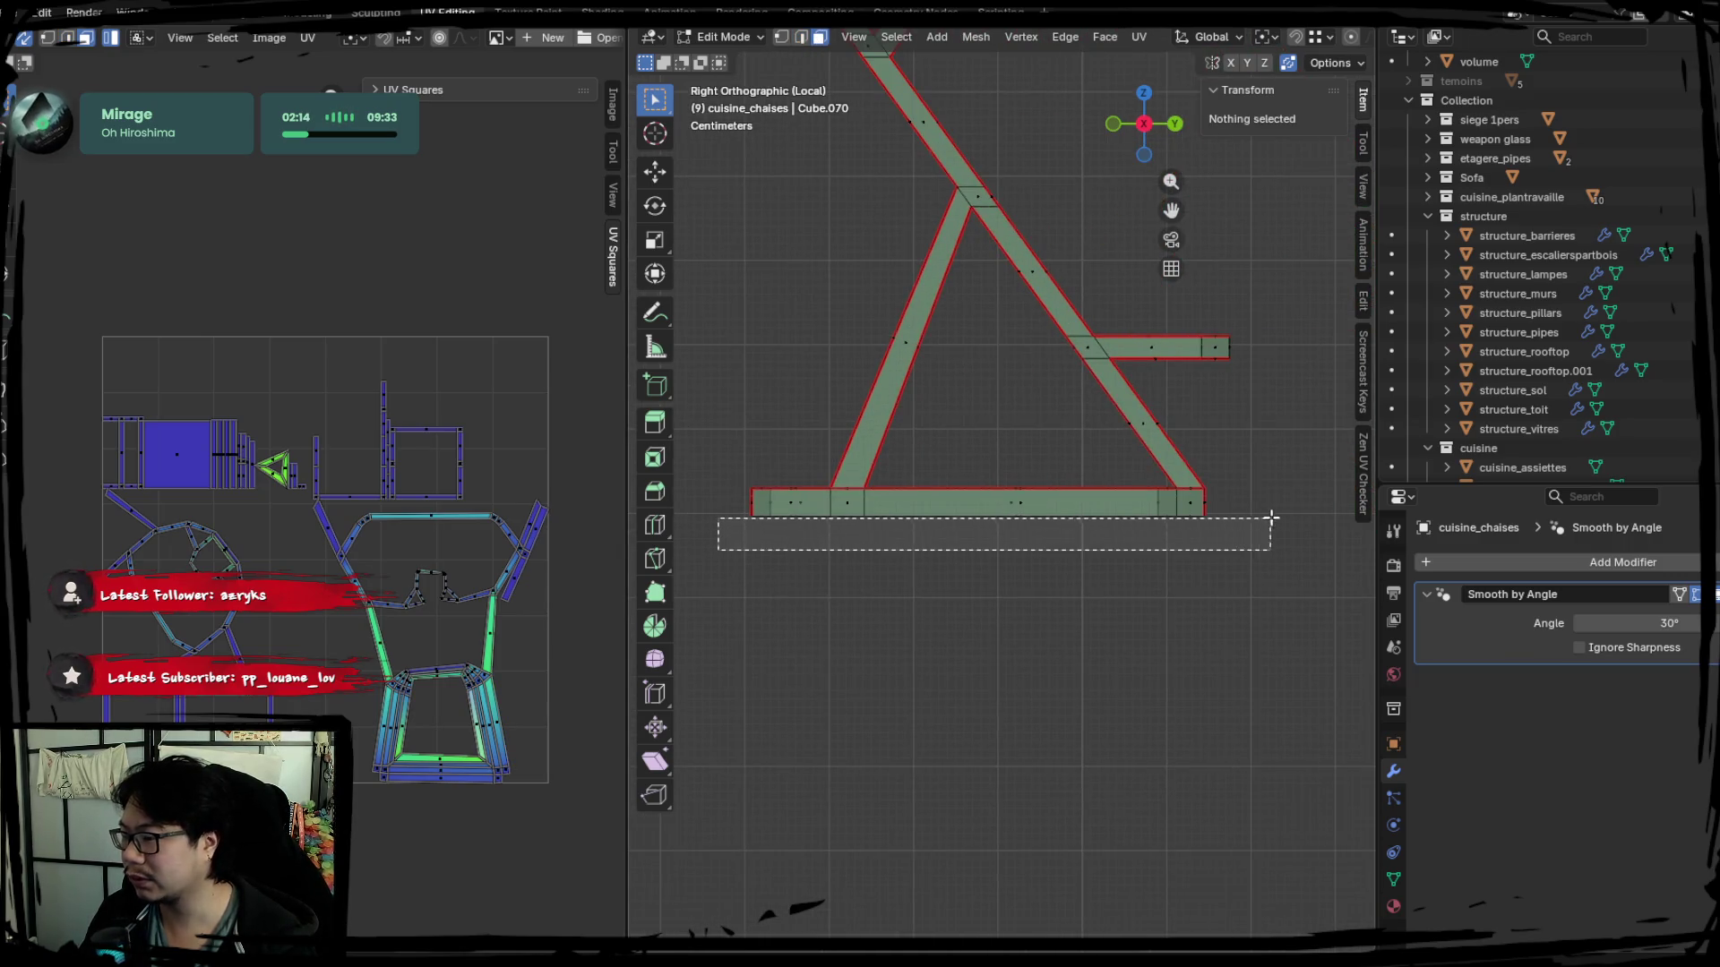
pyautogui.press('x')
pyautogui.click(1160, 645)
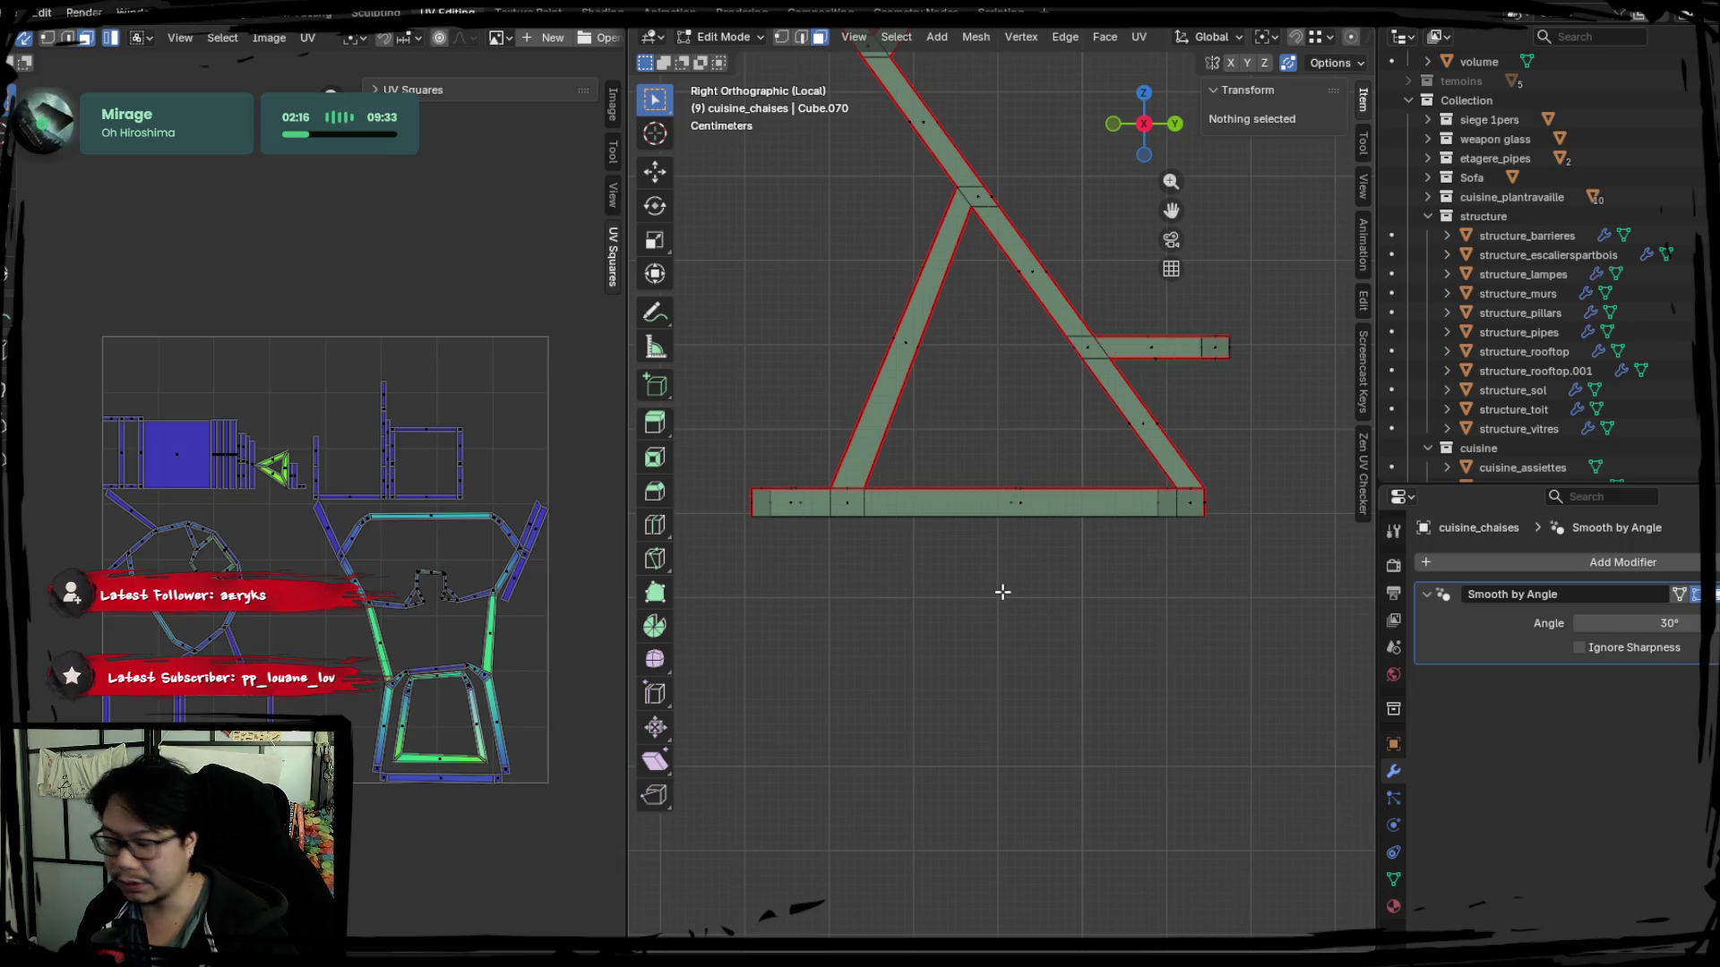
pyautogui.press('a')
pyautogui.press('u')
pyautogui.click(501, 563)
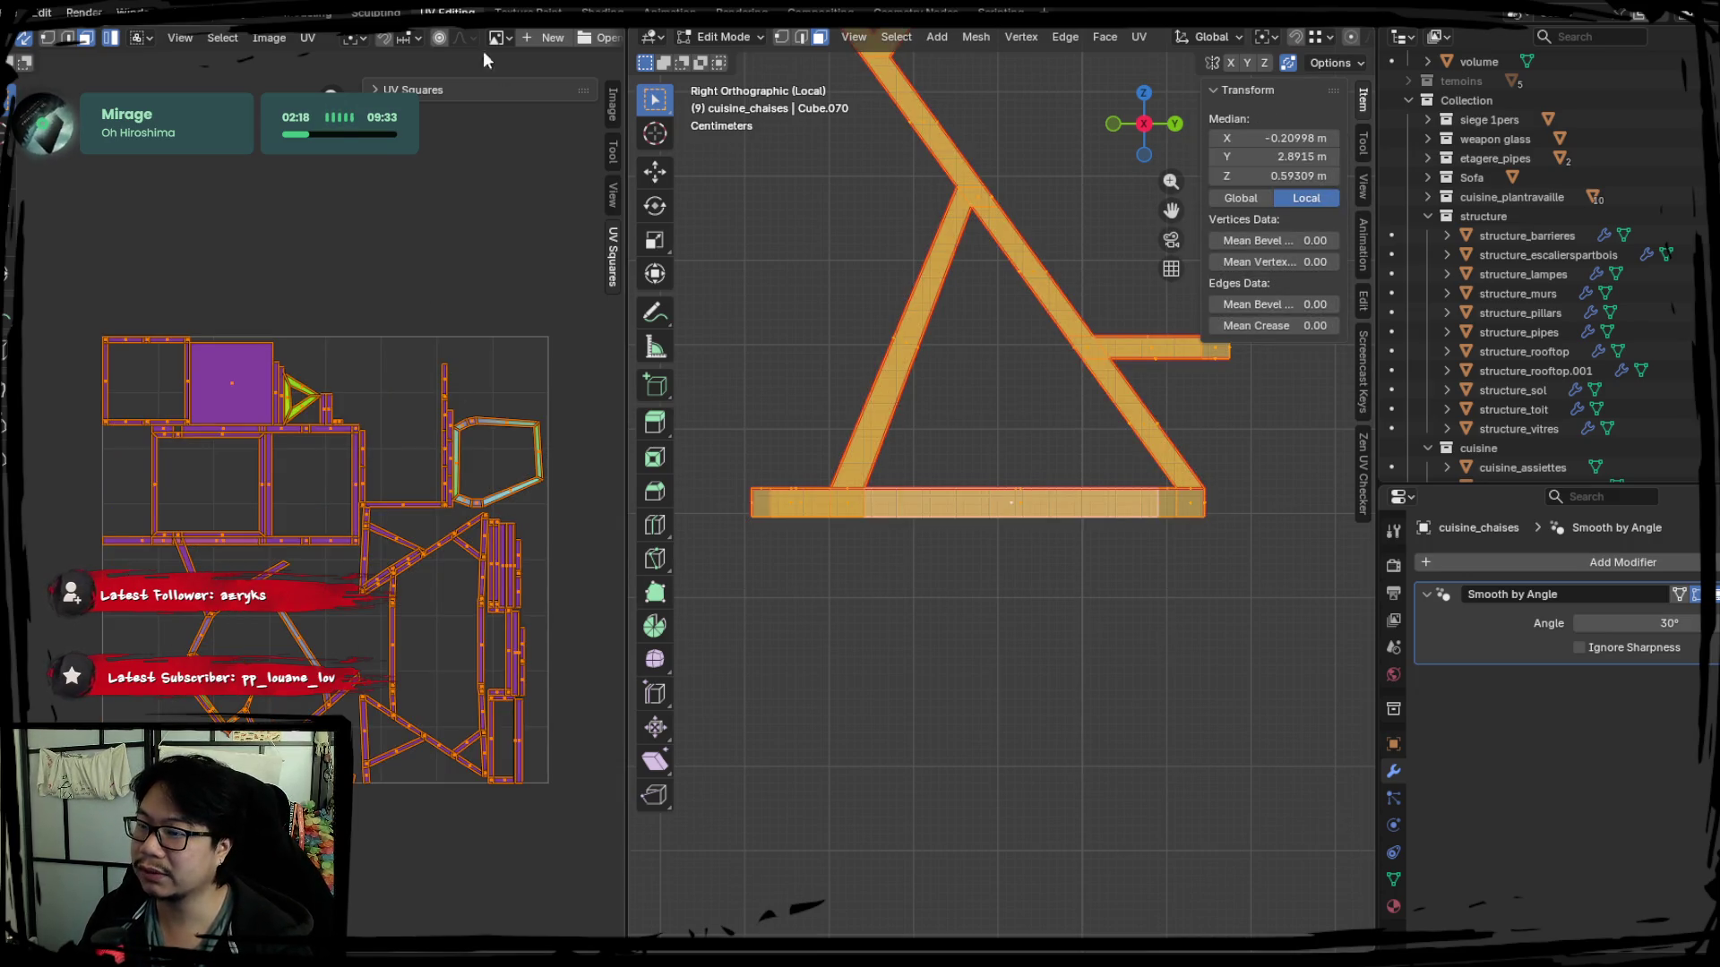
# Return to edge select mode in a perspective view with the selection cleared.
pyautogui.click(800, 37)
pyautogui.moveTo(950, 564); pyautogui.dragTo(1044, 569, button='middle')
pyautogui.hotkey('alt', 'a')
# Mark the chosen bottom-frame edge as a seam and select the whole mesh for unwrapping.
pyautogui.moveTo(1007, 718)
pyautogui.mouseDown(button='middle')
pyautogui.moveTo(1094, 634)
pyautogui.moveTo(1148, 628)
pyautogui.moveTo(1029, 645)
pyautogui.moveTo(720, 593)
pyautogui.mouseUp(button='middle')
pyautogui.scroll(3, 1029, 645)
pyautogui.click(870, 480)
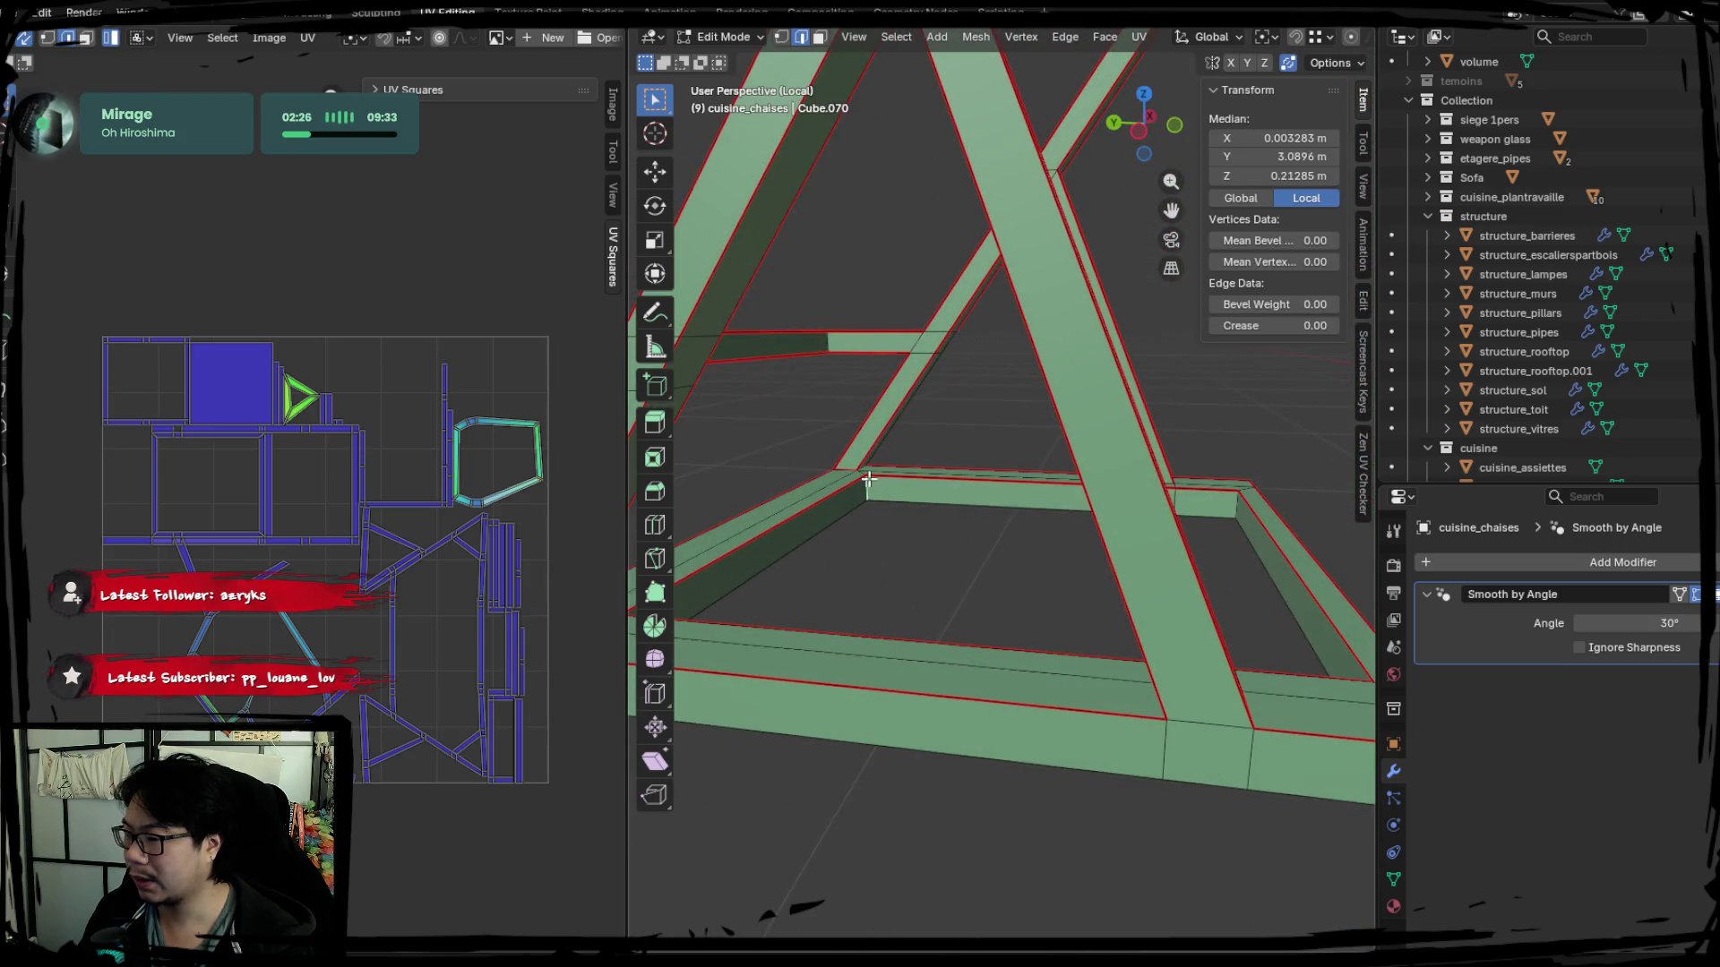
pyautogui.moveTo(895, 502); pyautogui.dragTo(1038, 543, button='middle')
pyautogui.moveTo(832, 485)
pyautogui.mouseDown(button='middle')
pyautogui.moveTo(1138, 511)
pyautogui.moveTo(1083, 535)
pyautogui.mouseUp(button='middle')
pyautogui.moveTo(1050, 434)
pyautogui.mouseDown(button='middle')
pyautogui.moveTo(1019, 518)
pyautogui.moveTo(1088, 495)
pyautogui.mouseUp(button='middle')
pyautogui.moveTo(945, 501); pyautogui.dragTo(1158, 466, button='middle')
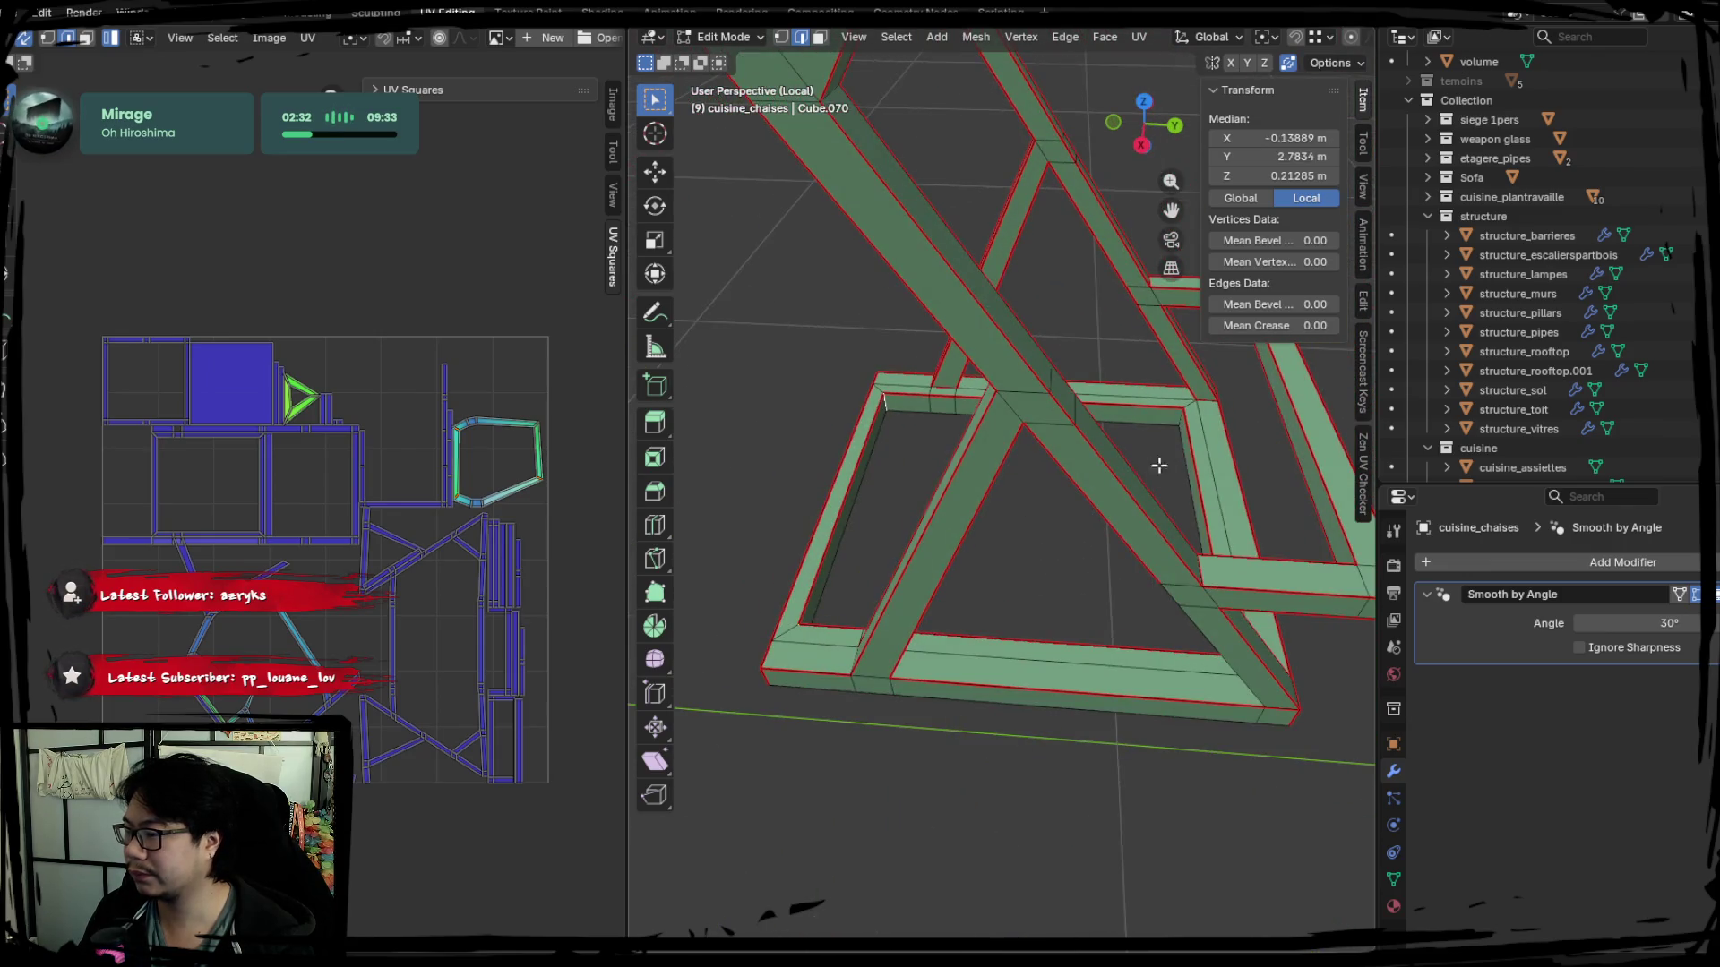
pyautogui.hotkey('ctrl', 'e')
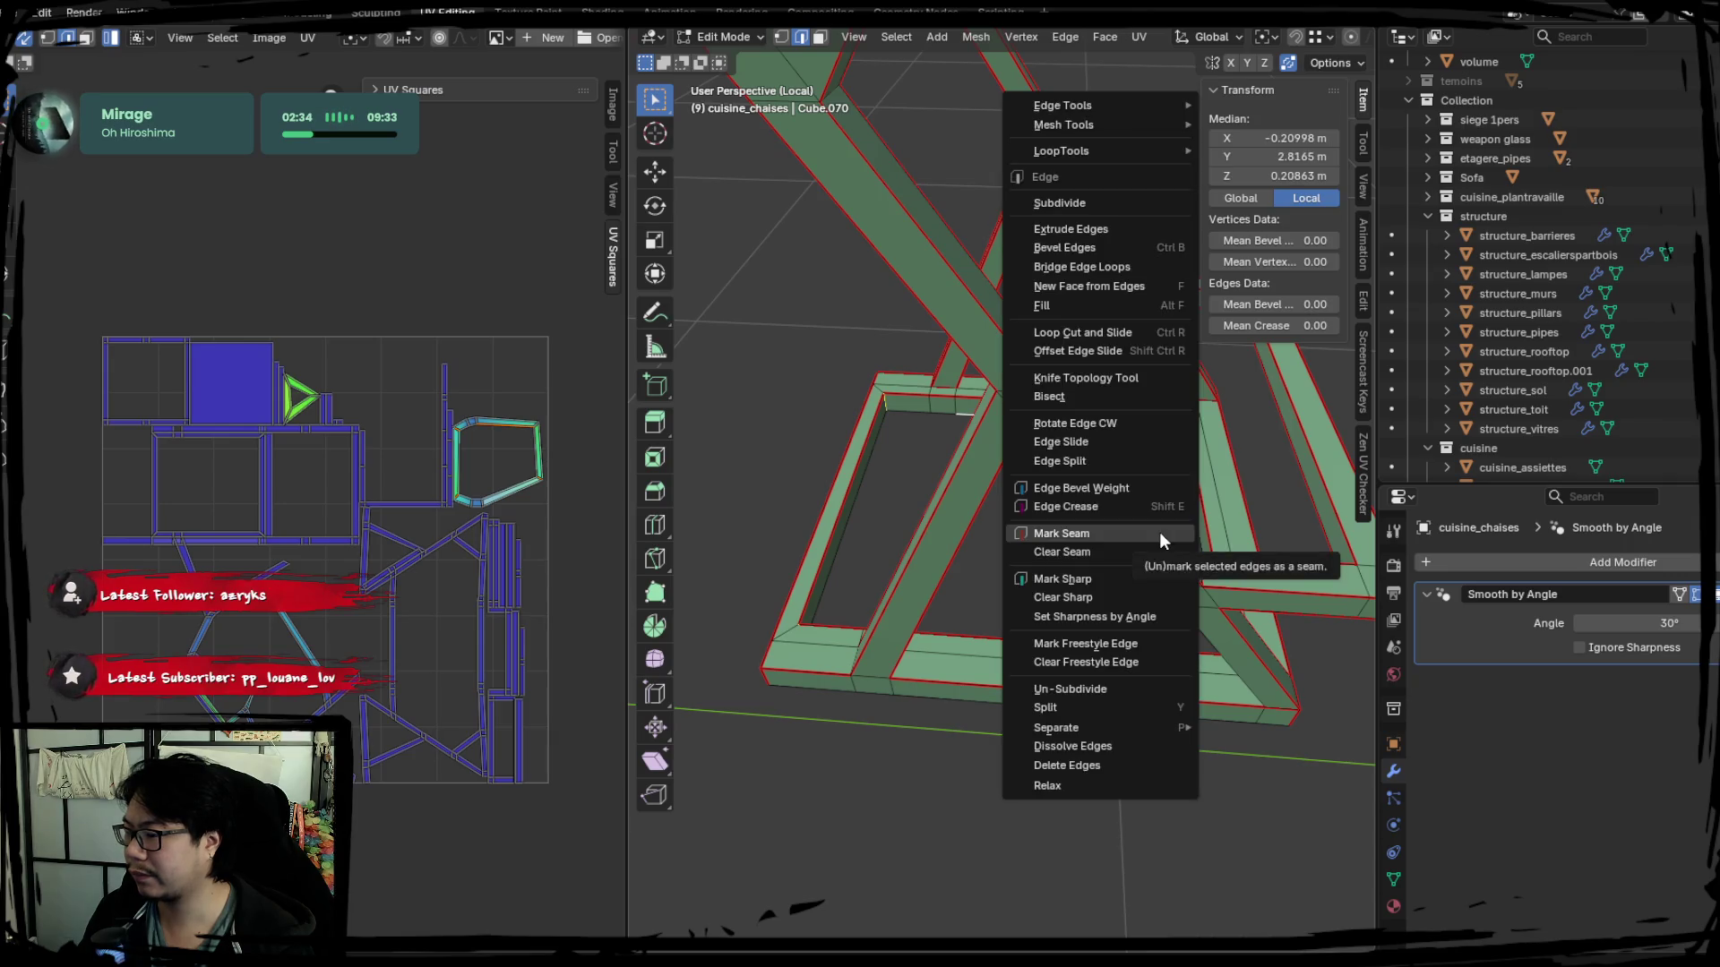
pyautogui.click(1160, 532)
pyautogui.press('a')
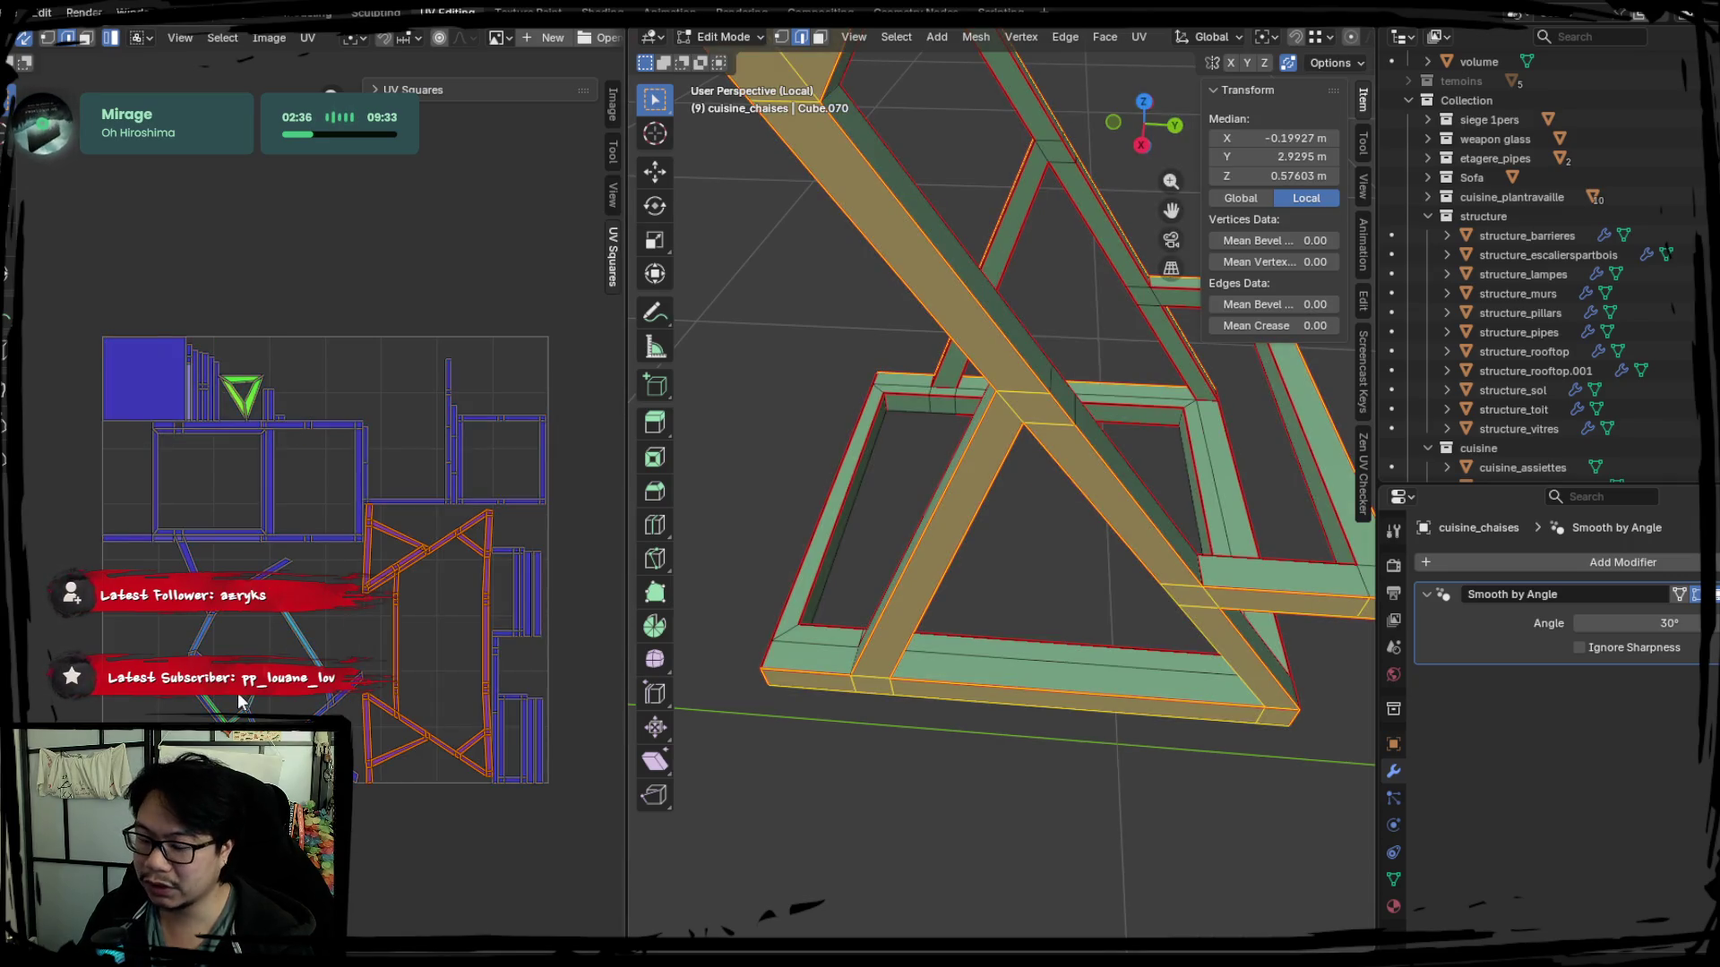
pyautogui.scroll(2, 238, 692)
pyautogui.scroll(2, 237, 692)
pyautogui.scroll(-2, 239, 697)
pyautogui.scroll(-2, 238, 697)
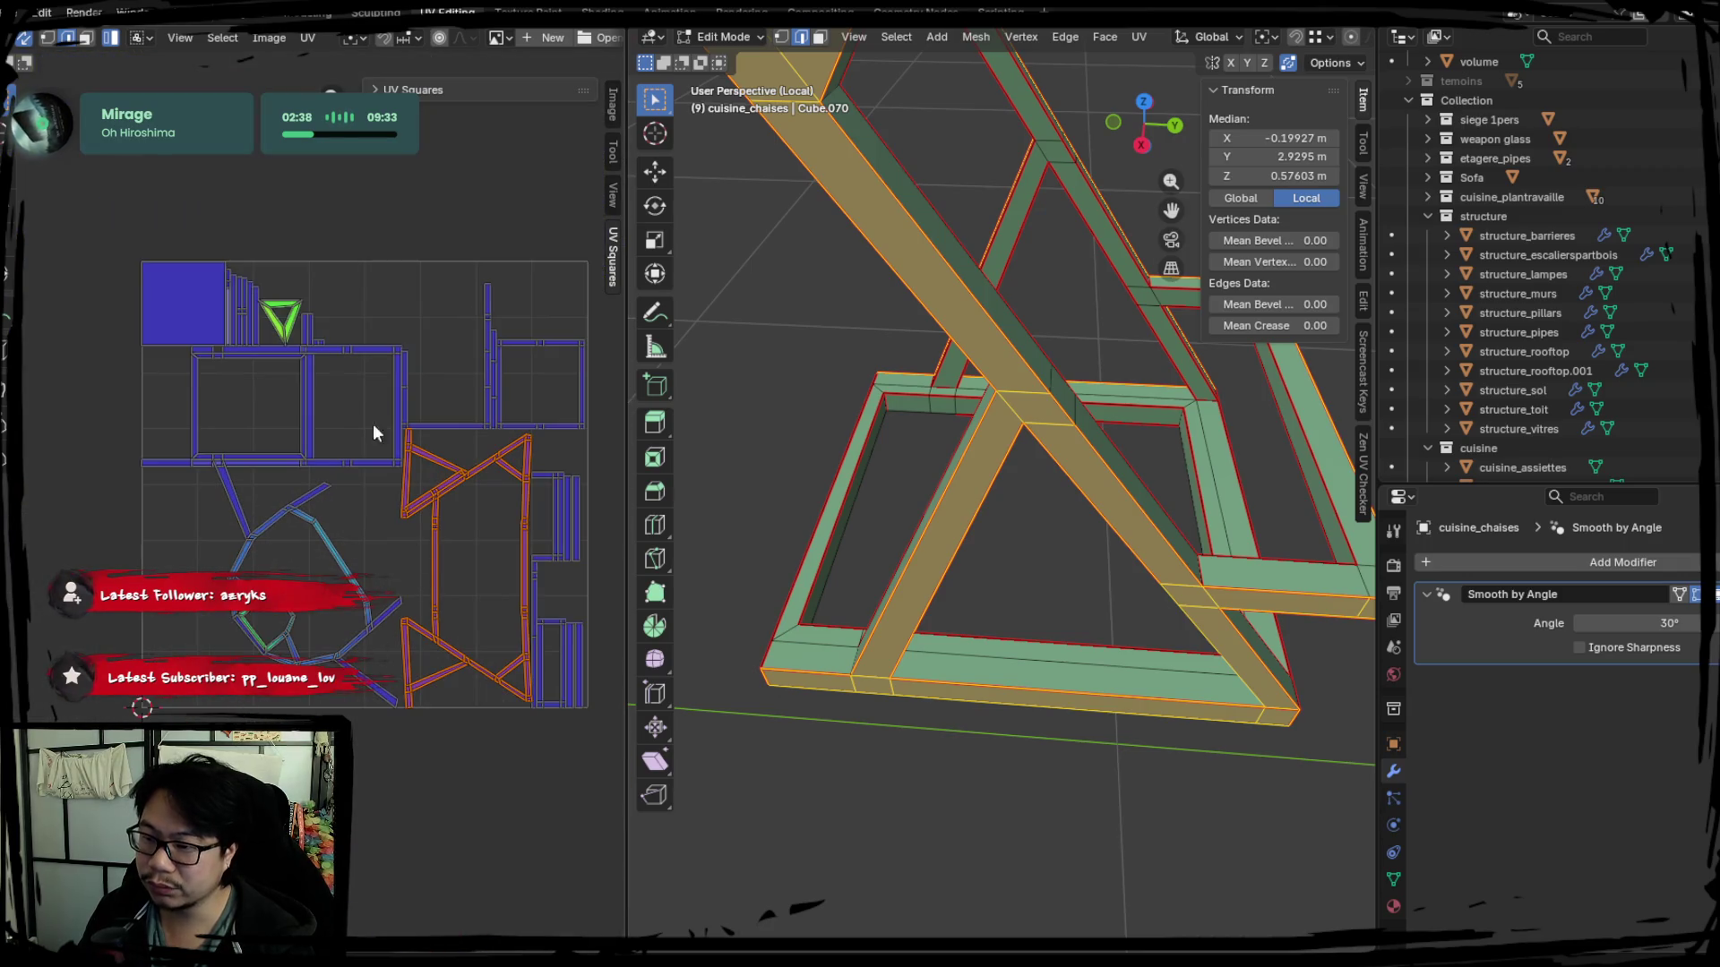
# Pick further edge loops along the base frame for the next seam.
pyautogui.moveTo(747, 497); pyautogui.dragTo(941, 604, button='middle')
pyautogui.scroll(2, 967, 565)
pyautogui.click(990, 512)
pyautogui.moveTo(991, 512)
pyautogui.mouseDown(button='middle')
pyautogui.moveTo(1007, 353)
pyautogui.moveTo(842, 349)
pyautogui.moveTo(963, 607)
pyautogui.moveTo(1021, 537)
pyautogui.moveTo(1035, 614)
pyautogui.moveTo(999, 411)
pyautogui.moveTo(847, 507)
pyautogui.moveTo(942, 644)
pyautogui.moveTo(1080, 757)
pyautogui.moveTo(1025, 582)
pyautogui.moveTo(945, 584)
pyautogui.moveTo(886, 620)
pyautogui.moveTo(860, 660)
pyautogui.moveTo(887, 713)
pyautogui.mouseUp(button='middle')
pyautogui.keyDown('alt'); pyautogui.click(909, 699); pyautogui.keyUp('alt')
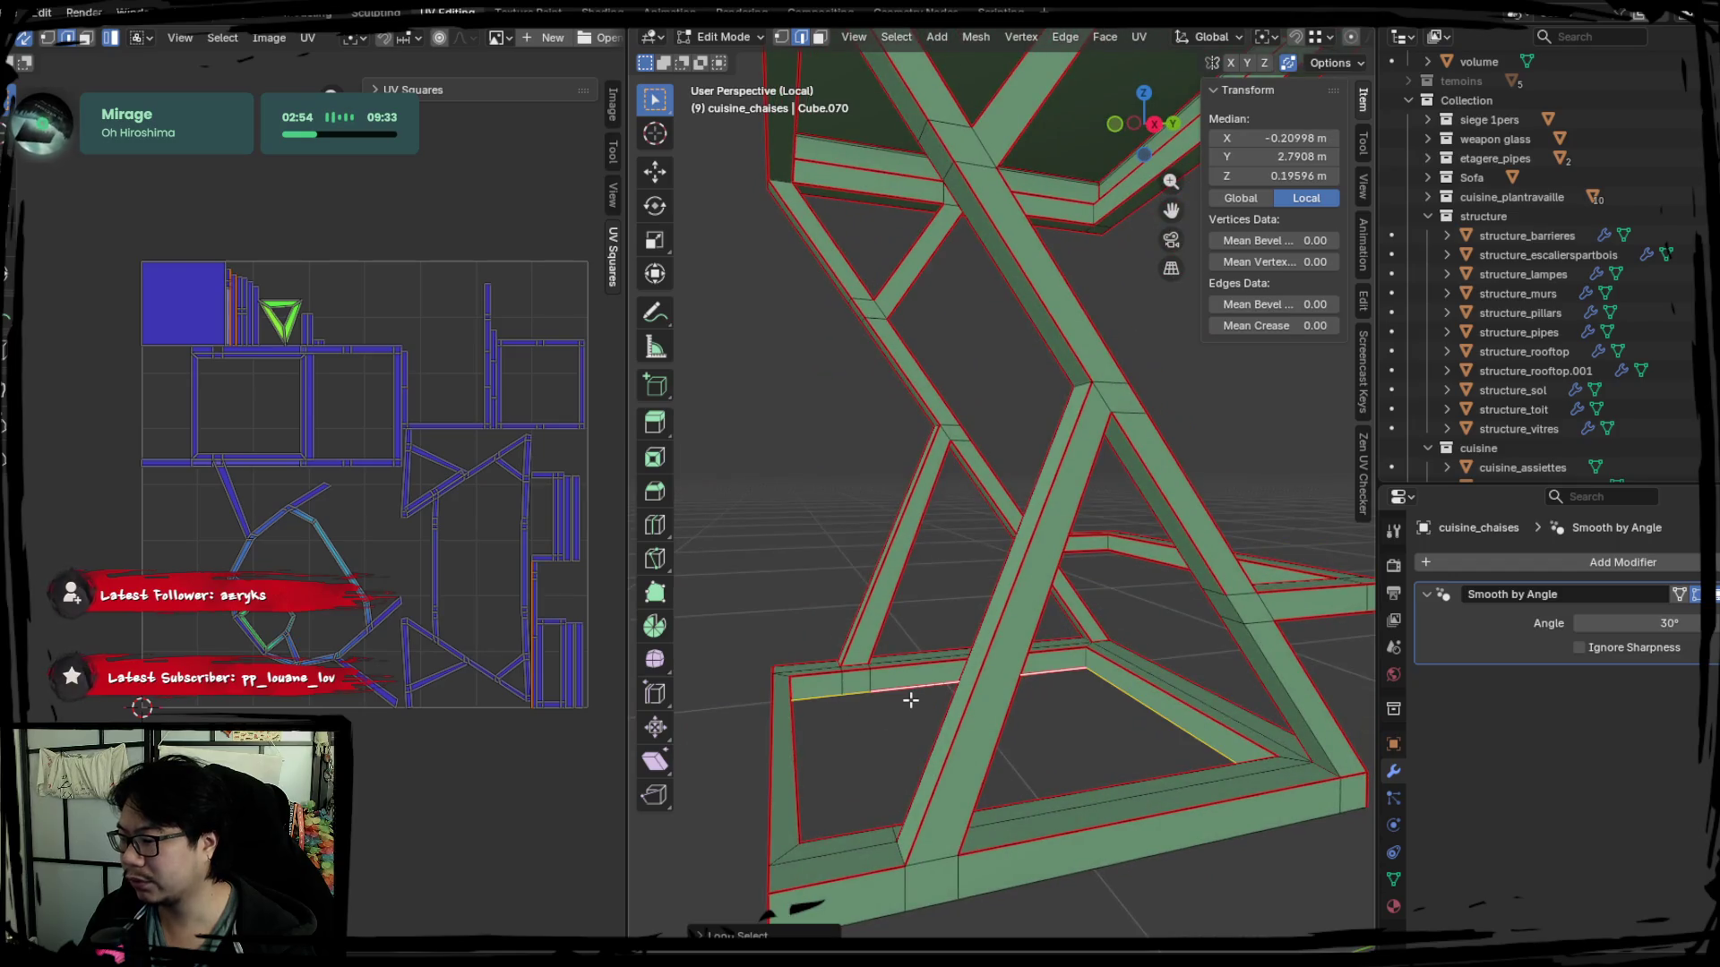
# Mark the picked base-frame loops as seams and re-unwrap the whole stool frame.
pyautogui.hotkey('ctrl', 'e')
pyautogui.click(875, 714)
pyautogui.press('a')
pyautogui.press('u')
pyautogui.press('Escape')
pyautogui.press('u')
pyautogui.press('Escape')
pyautogui.moveTo(806, 604)
pyautogui.mouseDown(button='middle')
pyautogui.moveTo(852, 637)
pyautogui.moveTo(775, 580)
pyautogui.moveTo(956, 612)
pyautogui.mouseUp(button='middle')
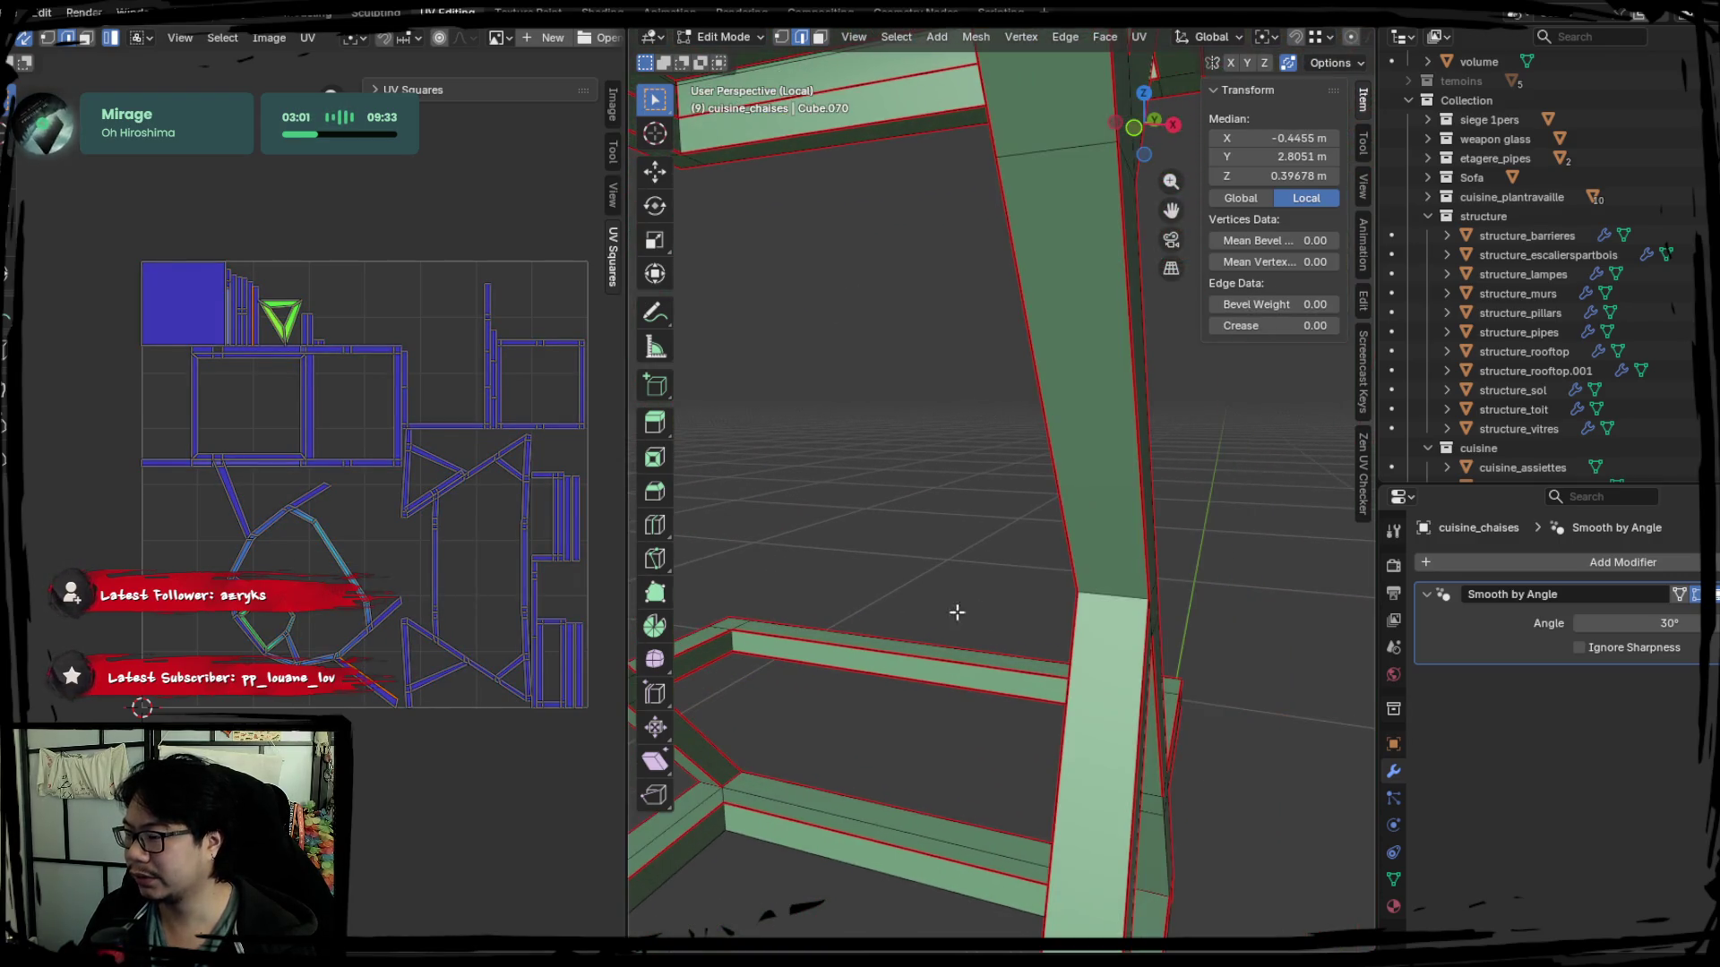
# Mark another frame edge as a seam, then deselect the mesh to look for more loops.
pyautogui.hotkey('ctrl', 'e')
pyautogui.click(1102, 581)
pyautogui.press('a')
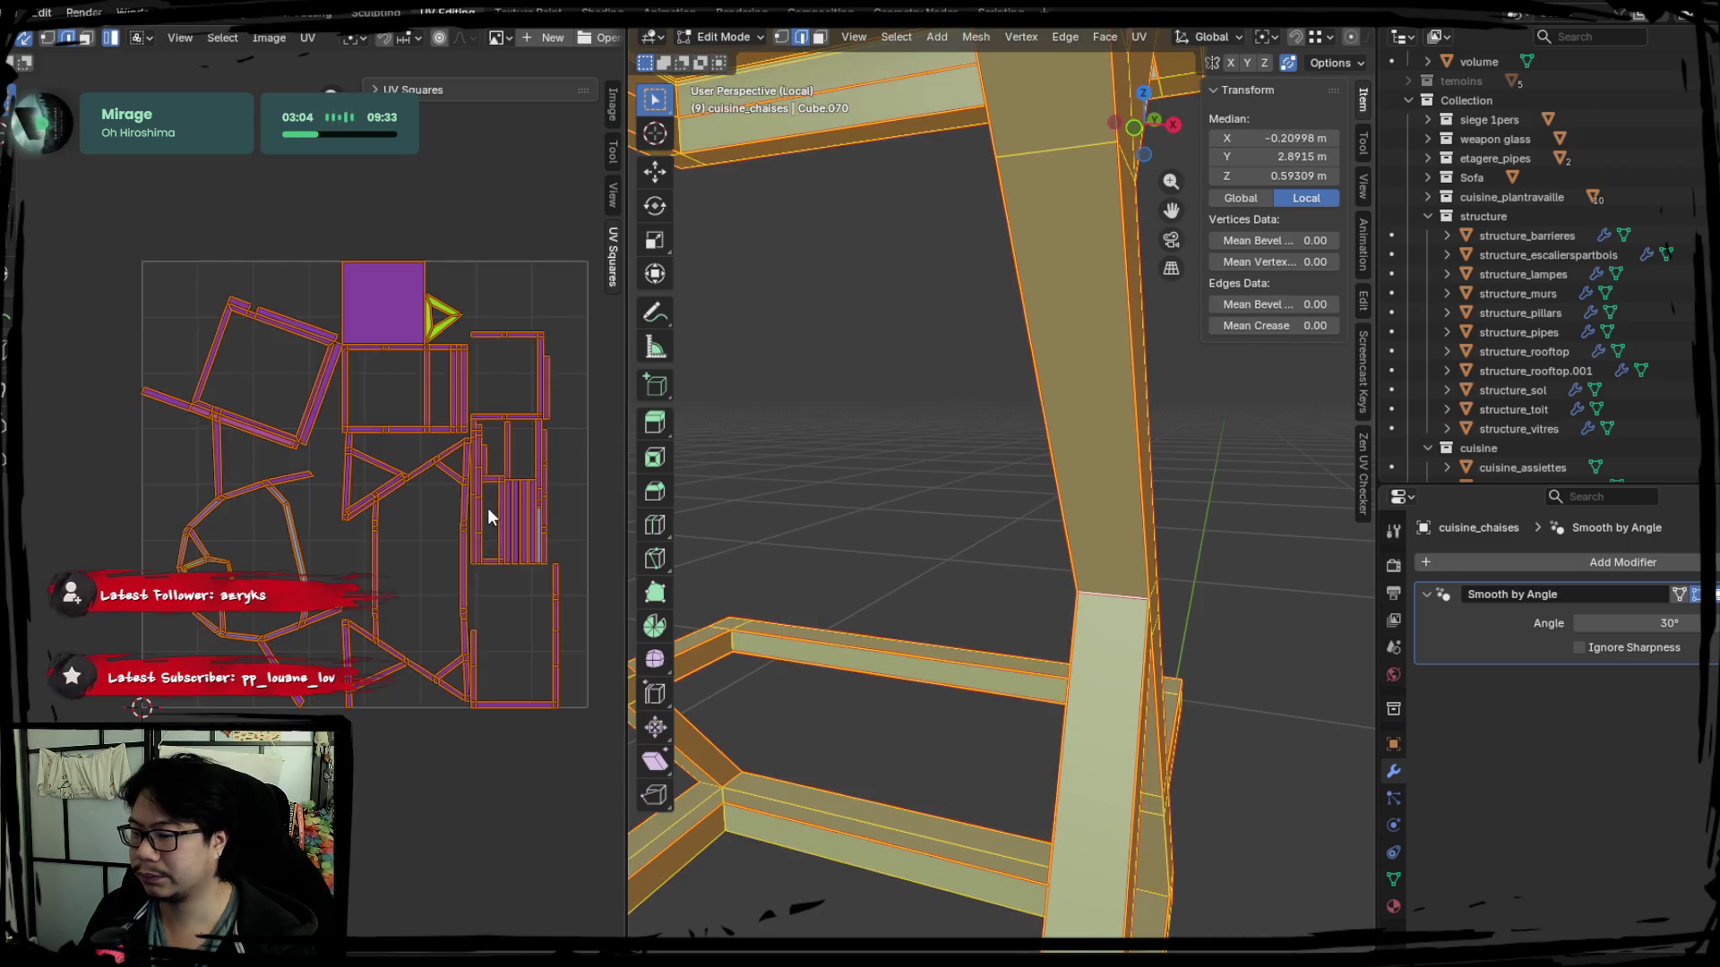
pyautogui.moveTo(980, 534)
pyautogui.mouseDown(button='middle')
pyautogui.moveTo(903, 555)
pyautogui.moveTo(940, 592)
pyautogui.mouseUp(button='middle')
pyautogui.hotkey('alt', 'a')
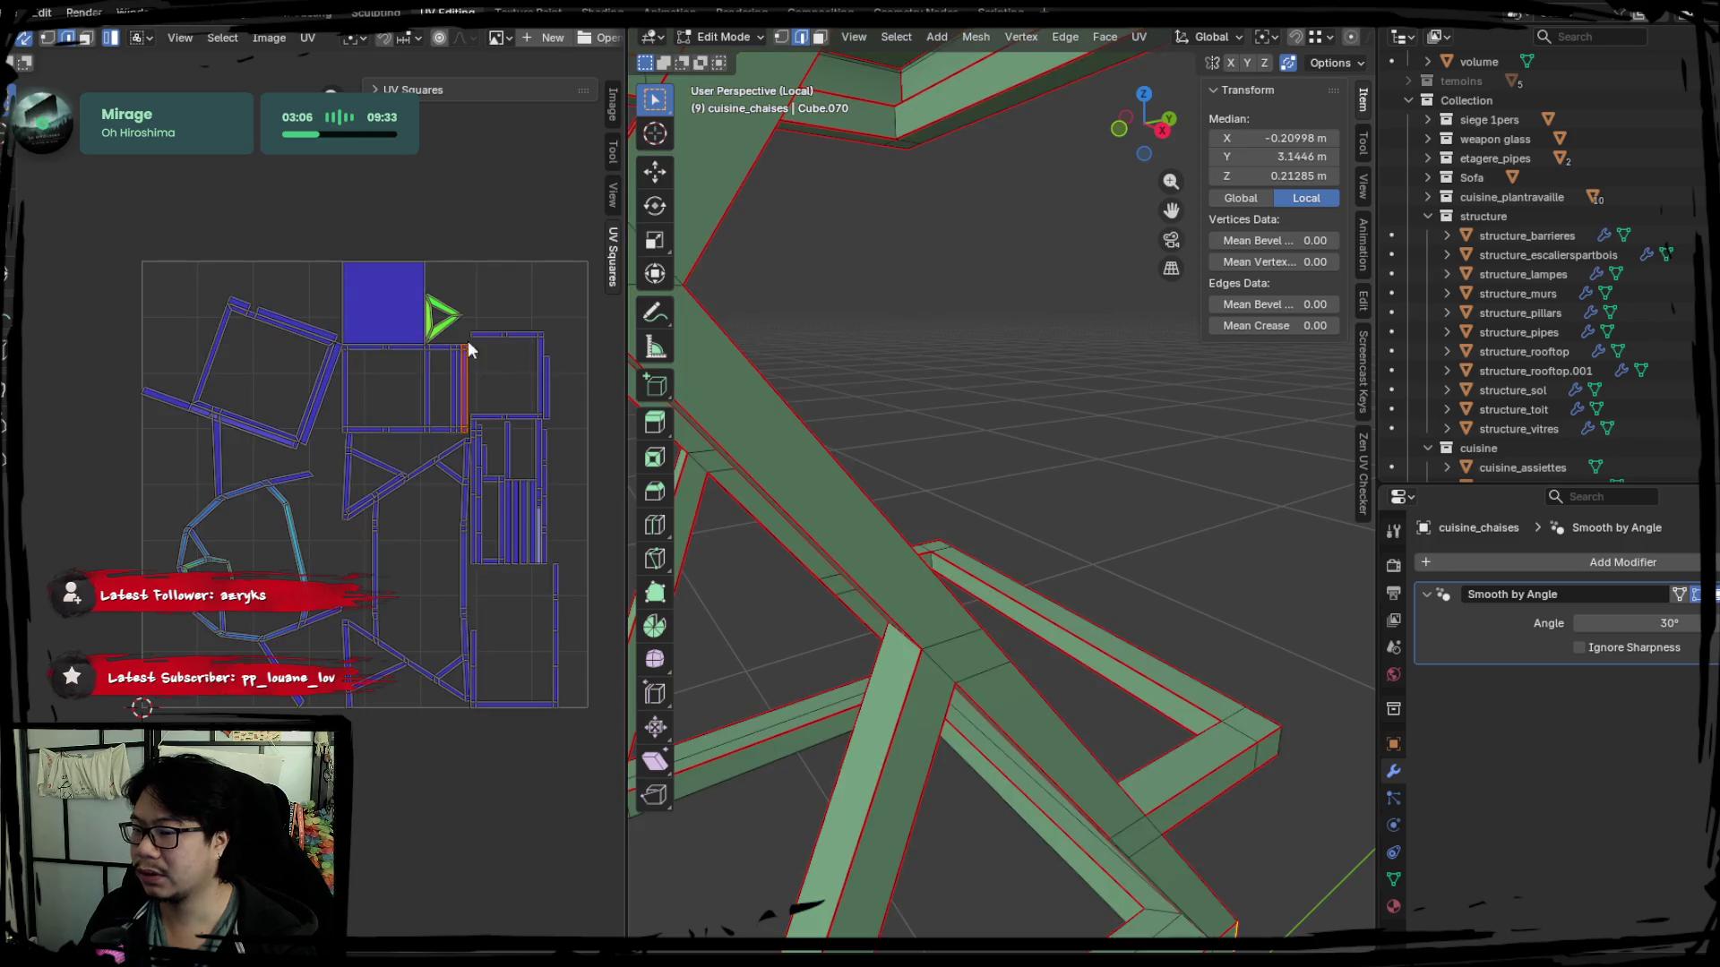
pyautogui.moveTo(914, 464)
pyautogui.mouseDown(button='middle')
pyautogui.moveTo(971, 472)
pyautogui.moveTo(952, 538)
pyautogui.mouseUp(button='middle')
pyautogui.moveTo(894, 359); pyautogui.dragTo(868, 557, button='middle')
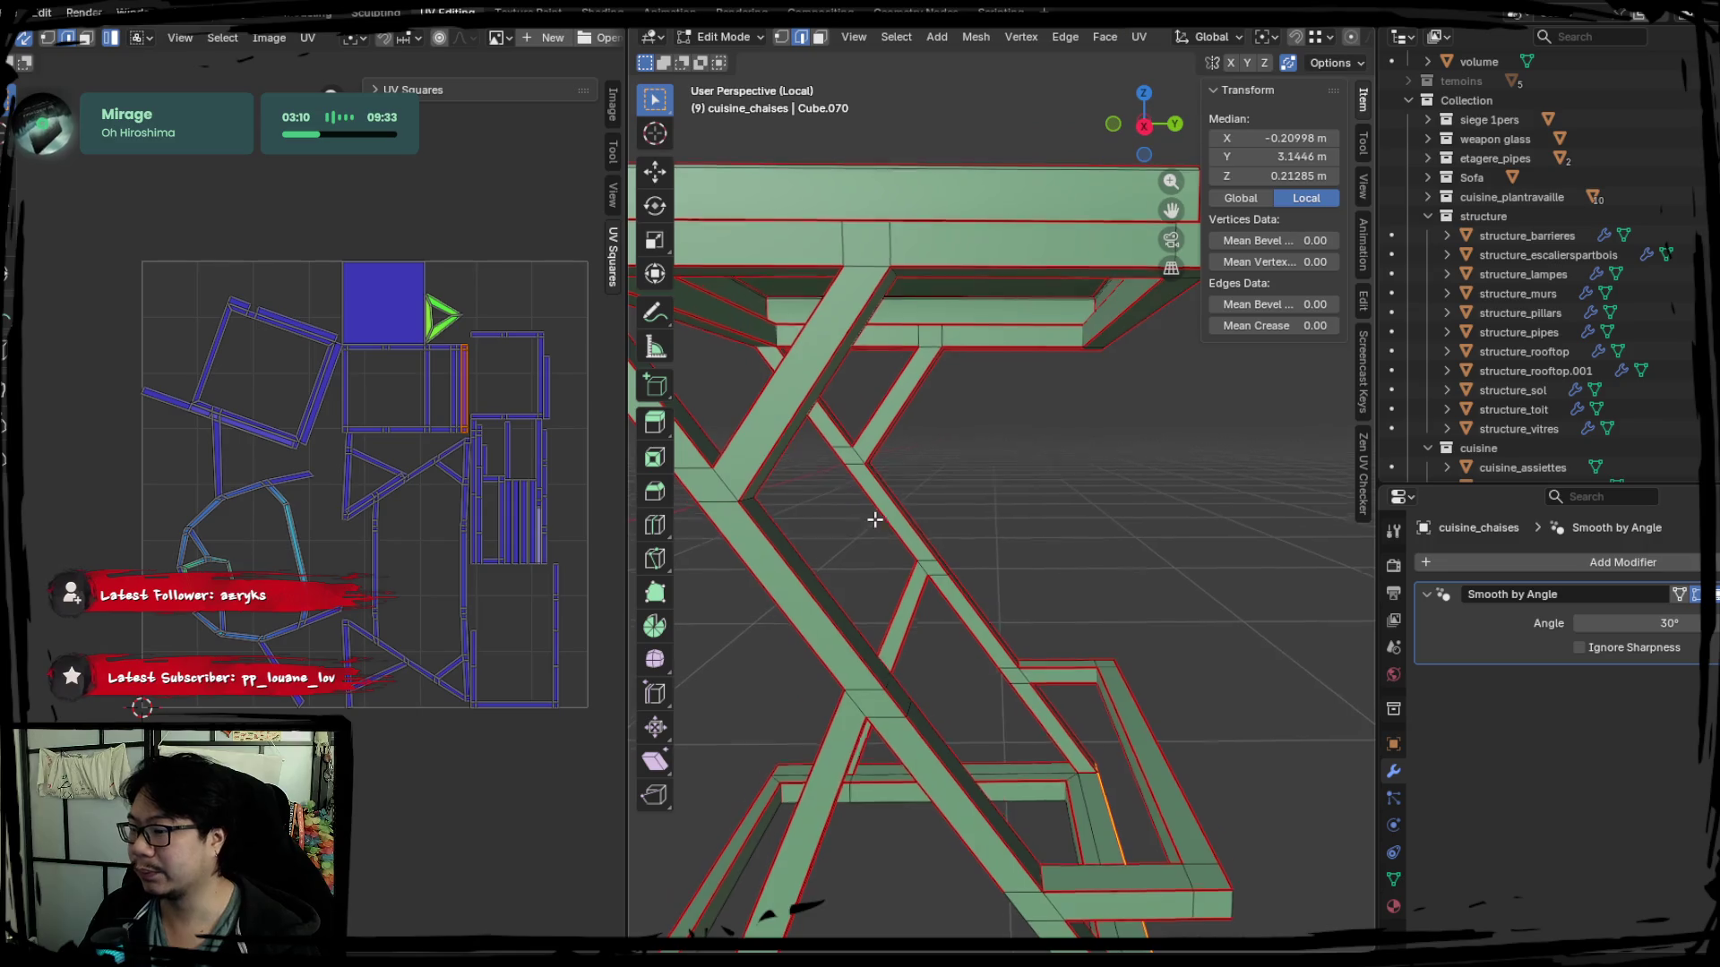
pyautogui.scroll(2, 880, 498)
pyautogui.scroll(3, 946, 521)
# Seam the diagonal beam edge under the seat and re-unwrap the frame again.
pyautogui.click(967, 290)
pyautogui.moveTo(995, 300)
pyautogui.mouseDown(button='middle')
pyautogui.moveTo(1120, 391)
pyautogui.moveTo(962, 589)
pyautogui.mouseUp(button='middle')
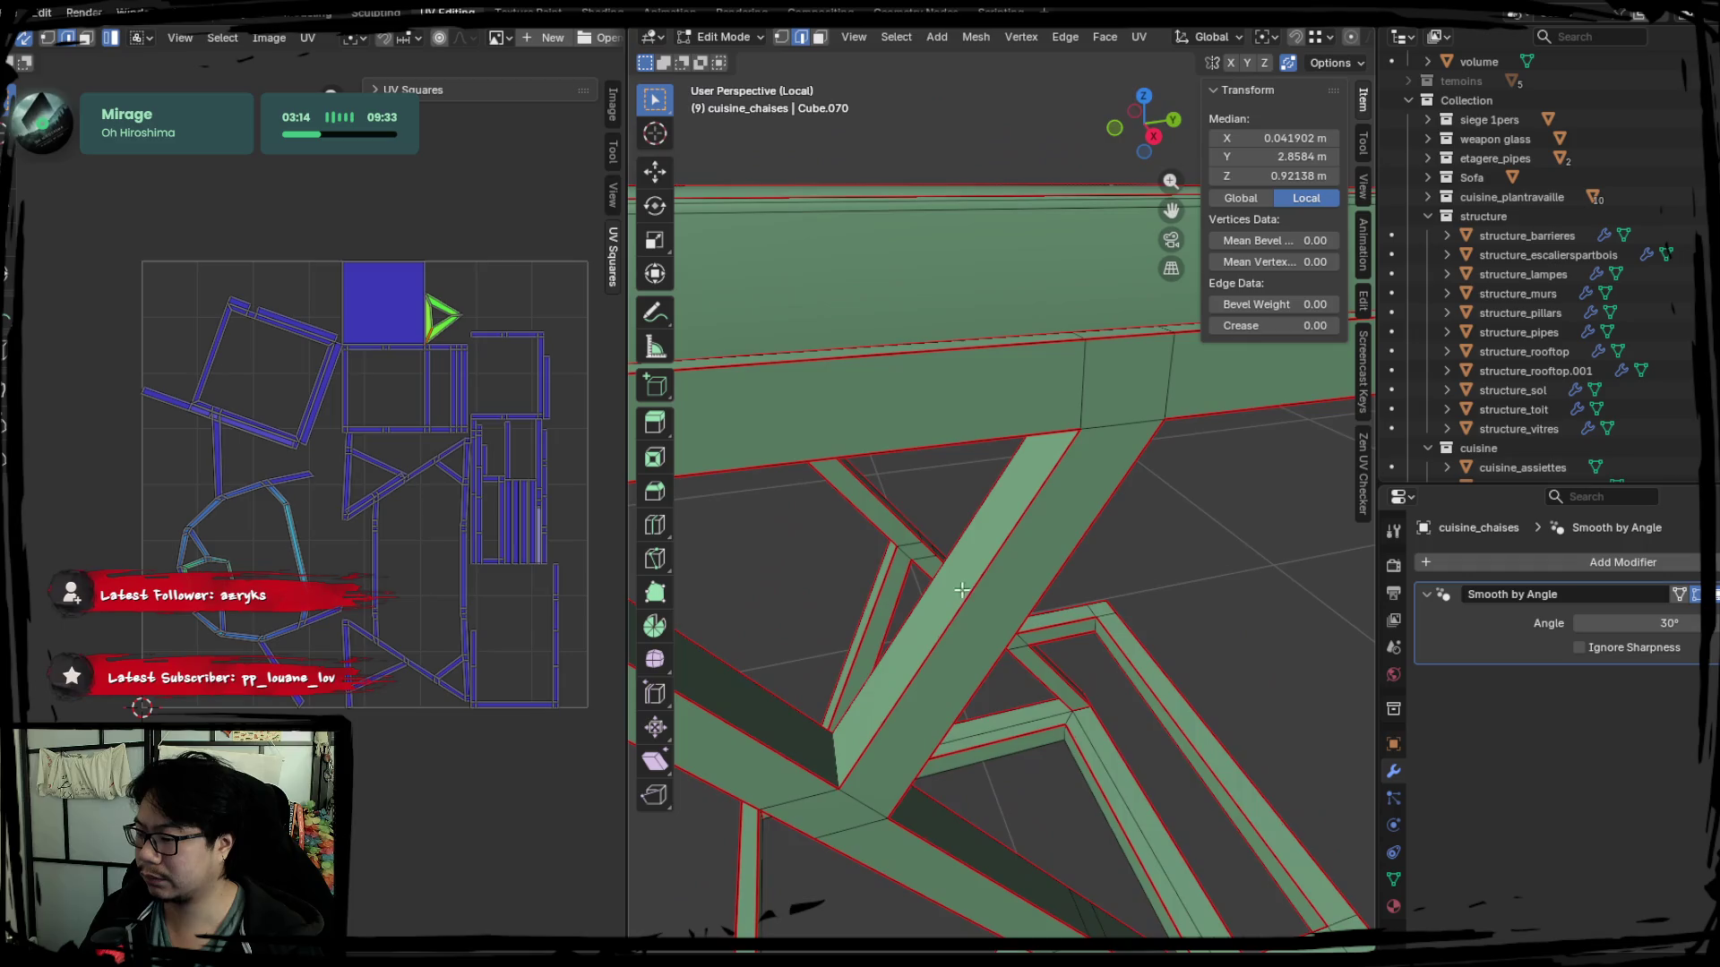
pyautogui.scroll(-3, 937, 681)
pyautogui.moveTo(868, 537); pyautogui.dragTo(1072, 482, button='middle')
pyautogui.rightClick(1072, 481)
pyautogui.click(1084, 472)
pyautogui.press('a')
pyautogui.press('u')
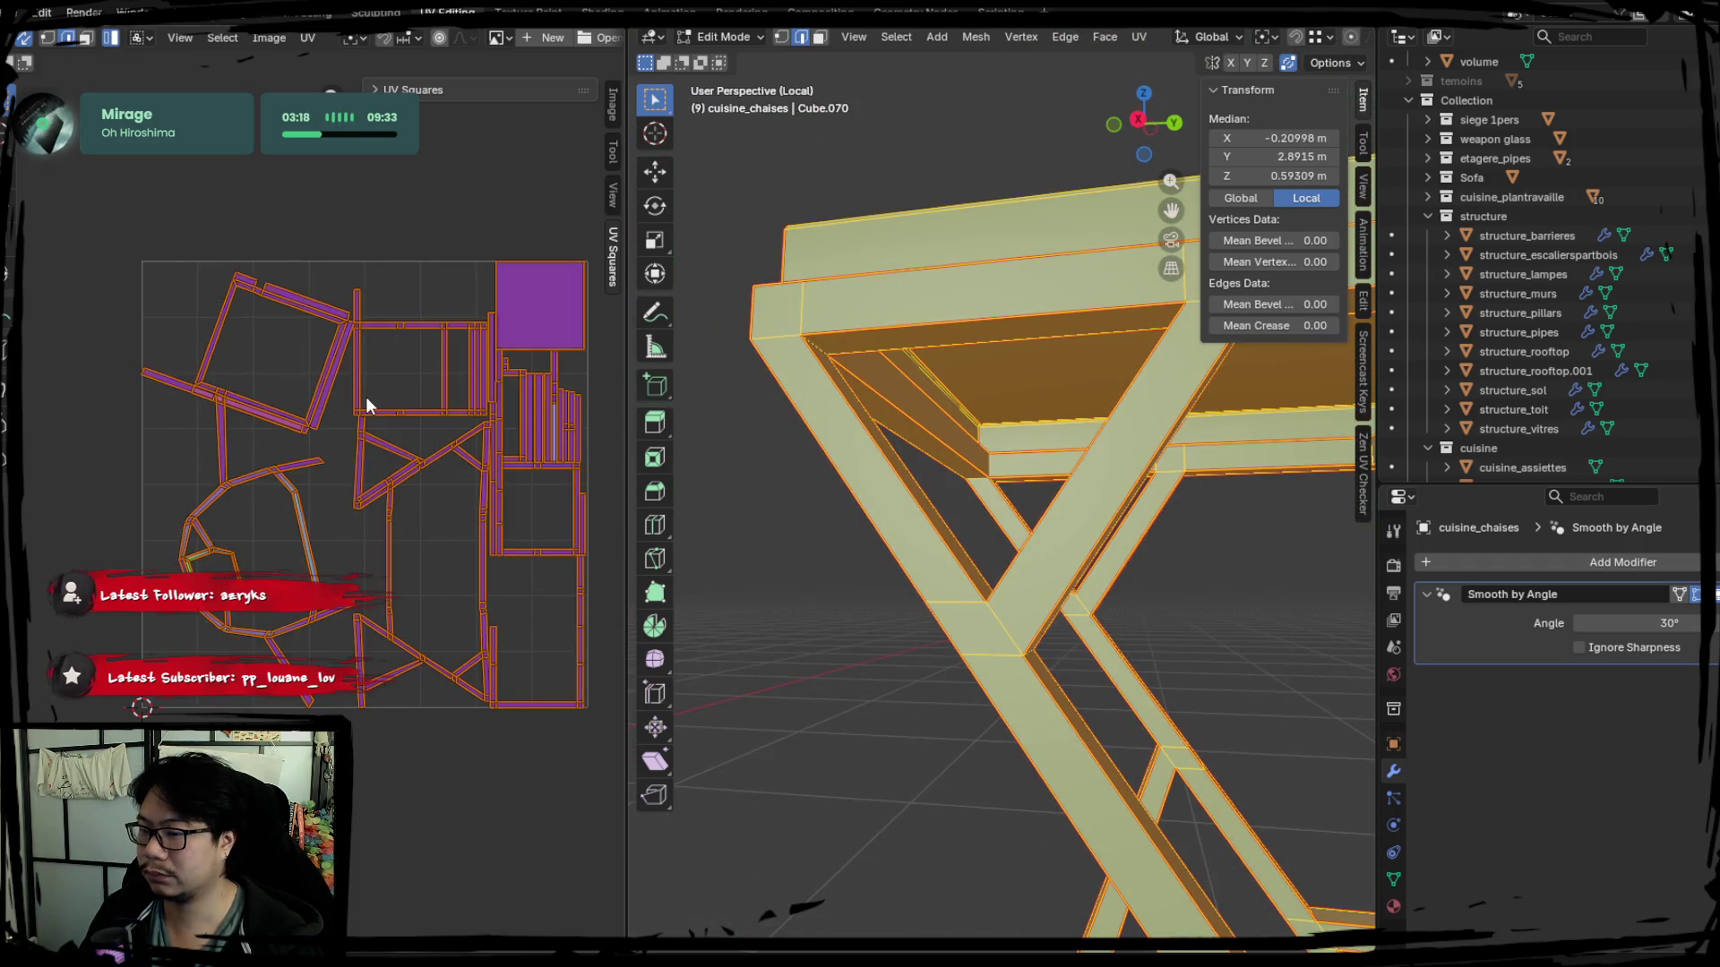
pyautogui.click(888, 466)
pyautogui.moveTo(871, 470); pyautogui.dragTo(907, 523, button='middle')
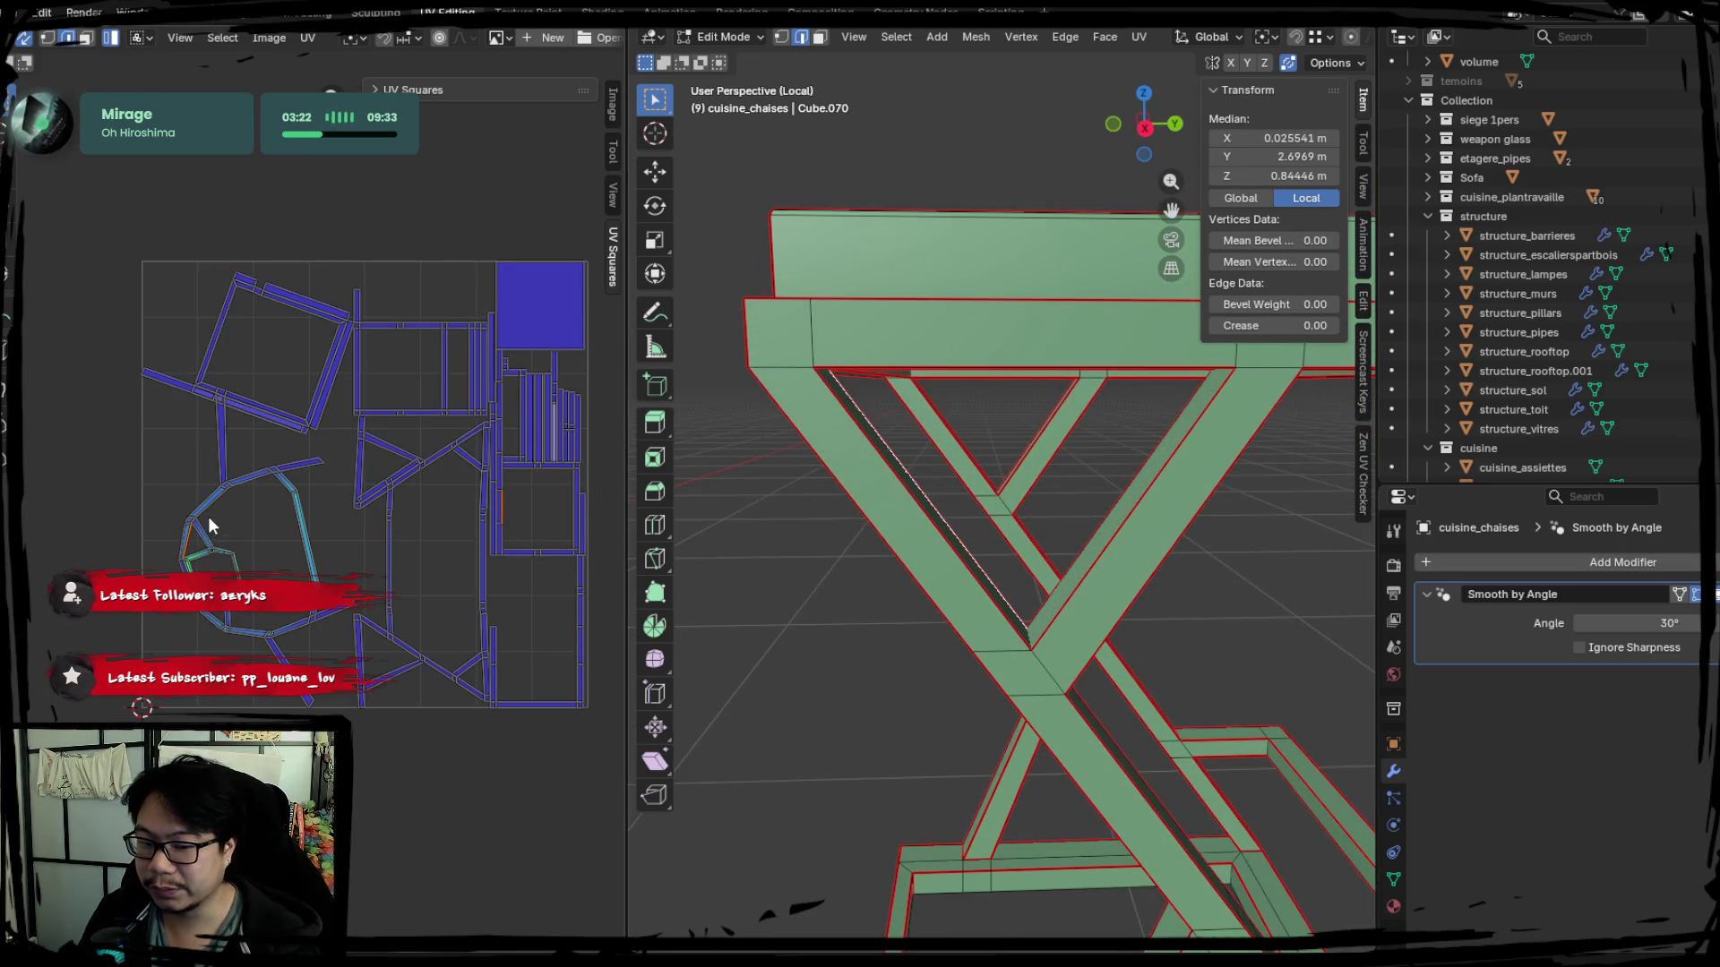
pyautogui.scroll(4, 202, 506)
pyautogui.moveTo(774, 531); pyautogui.dragTo(888, 543, button='middle')
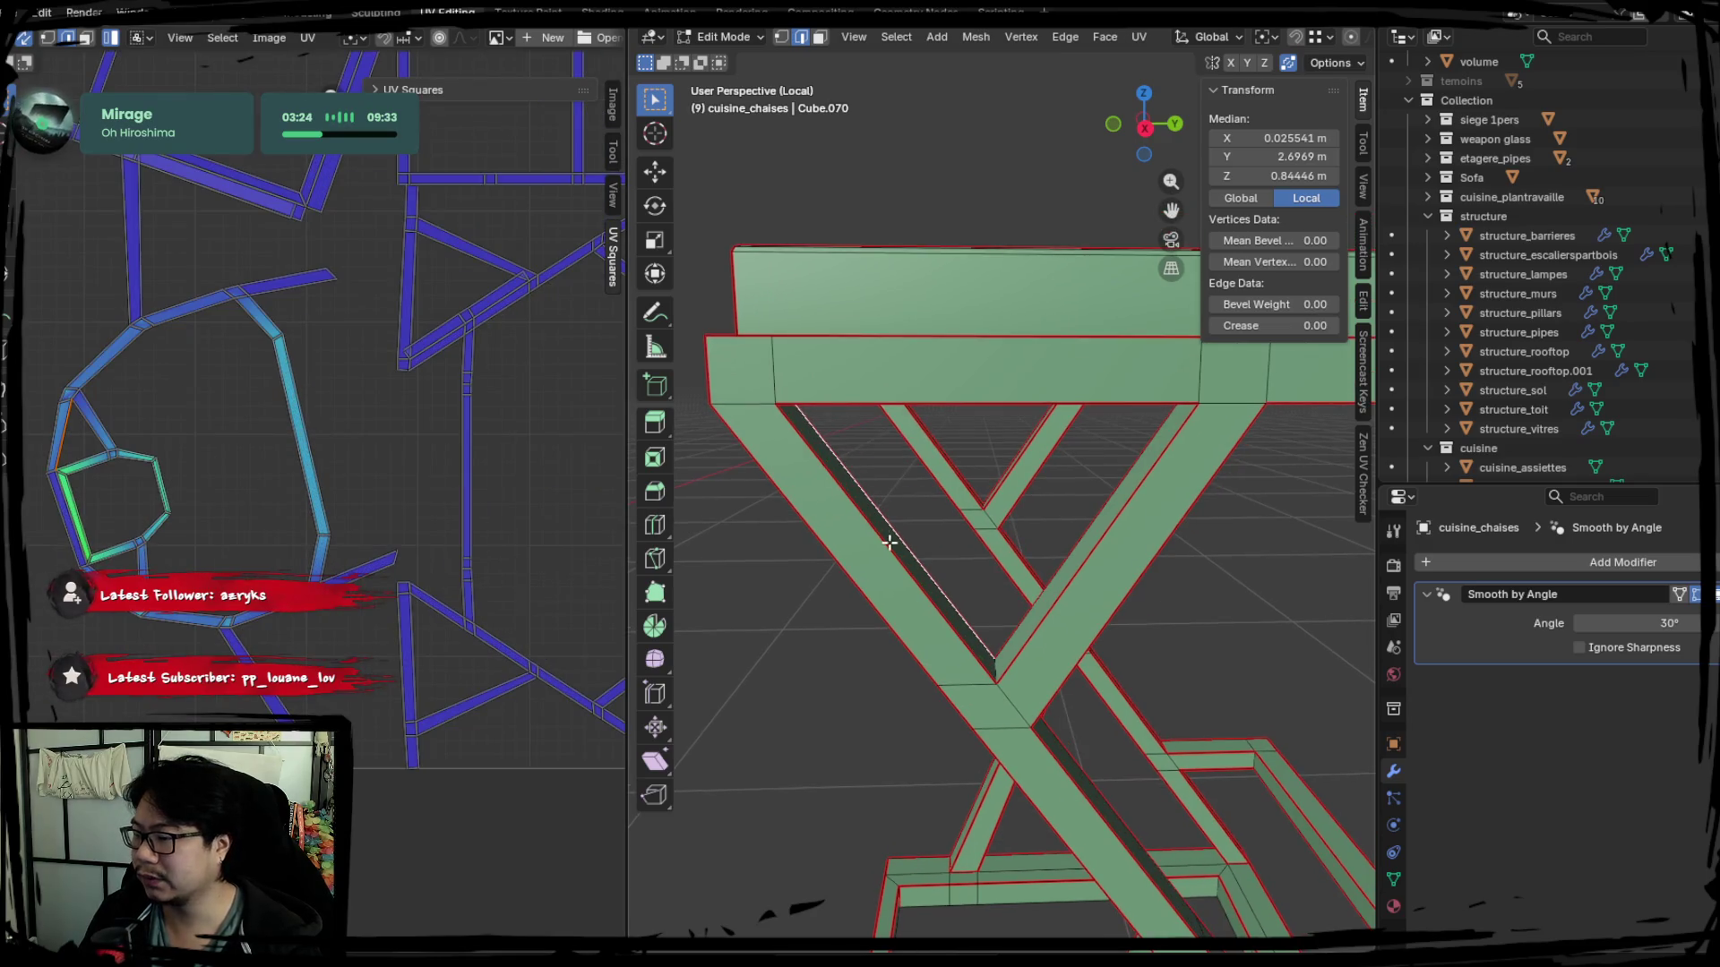
# Inspect the leg, hexagon and other UV islands in the UV editor.
pyautogui.press('l')
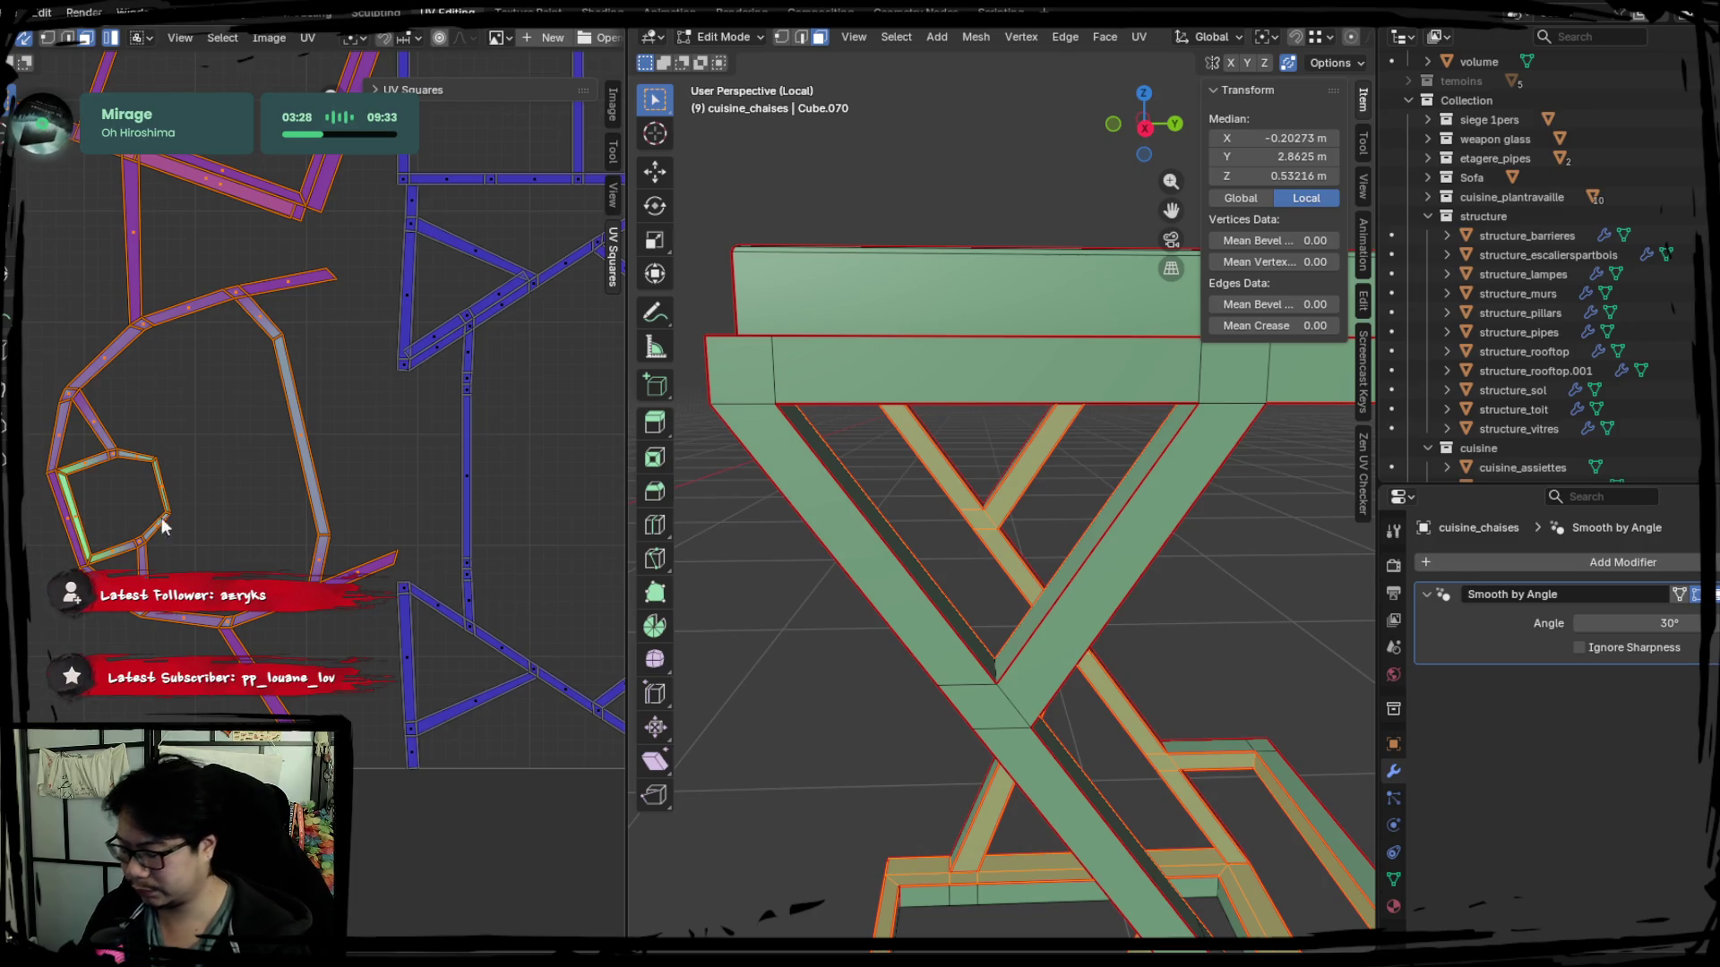
pyautogui.scroll(-2, 960, 568)
pyautogui.scroll(-3, 959, 577)
pyautogui.scroll(-2, 961, 642)
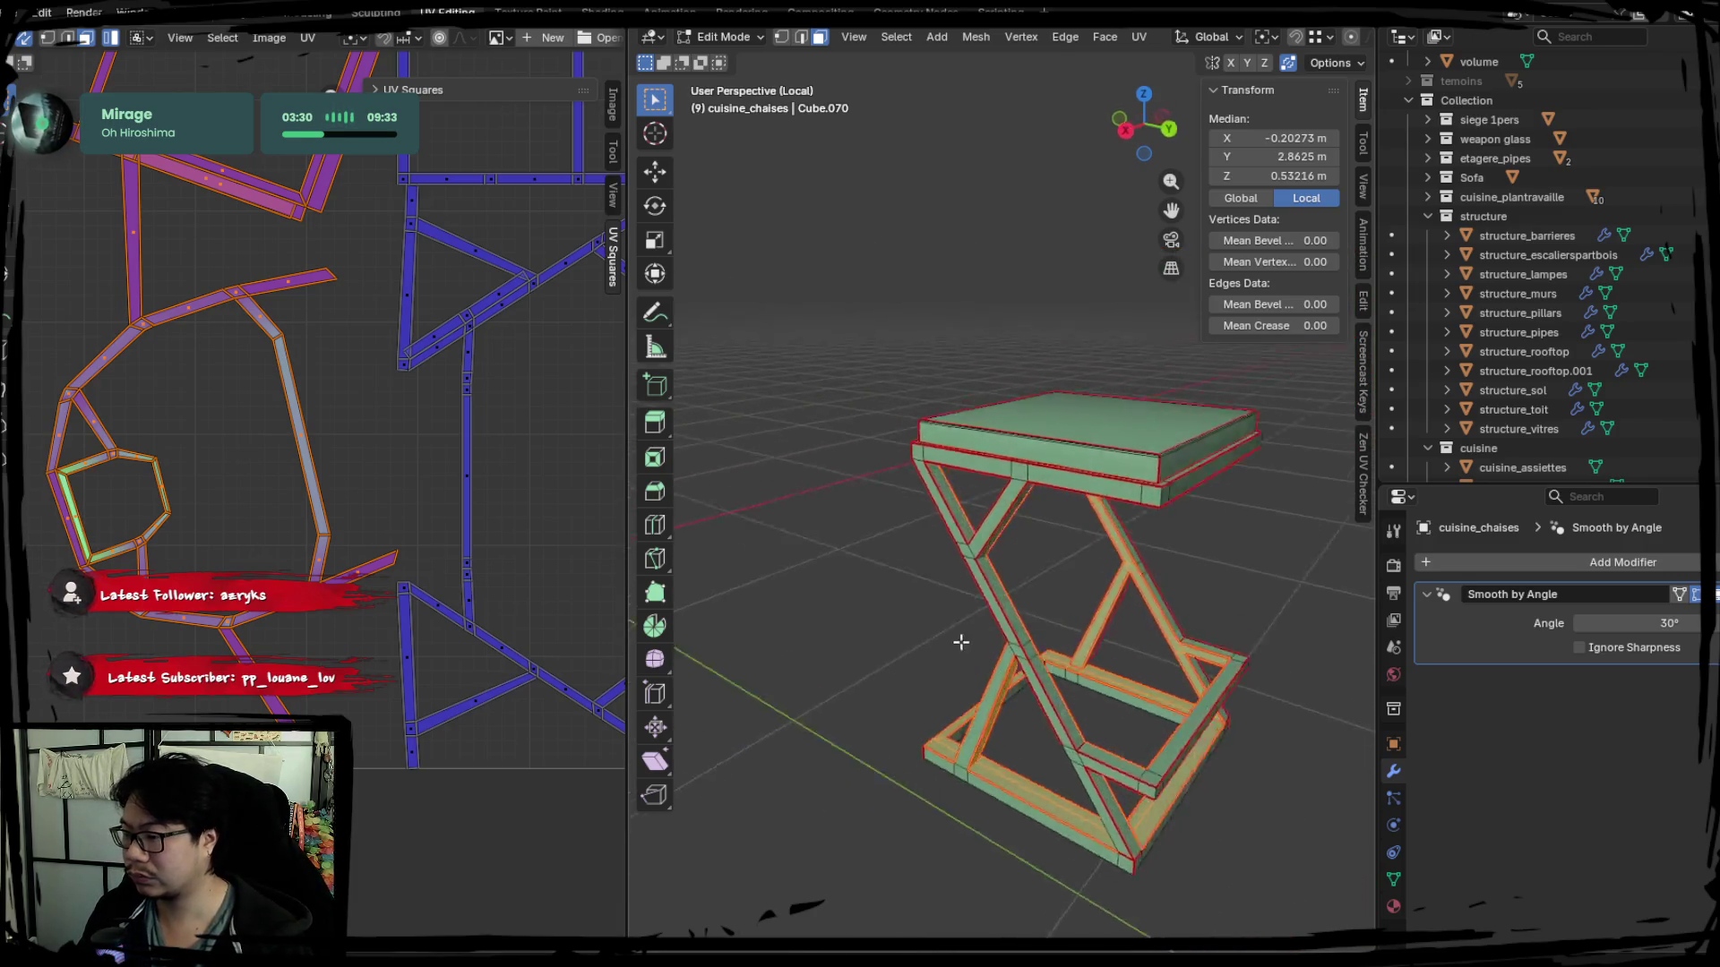
pyautogui.moveTo(960, 643); pyautogui.dragTo(825, 634, button='middle')
pyautogui.click(400, 305)
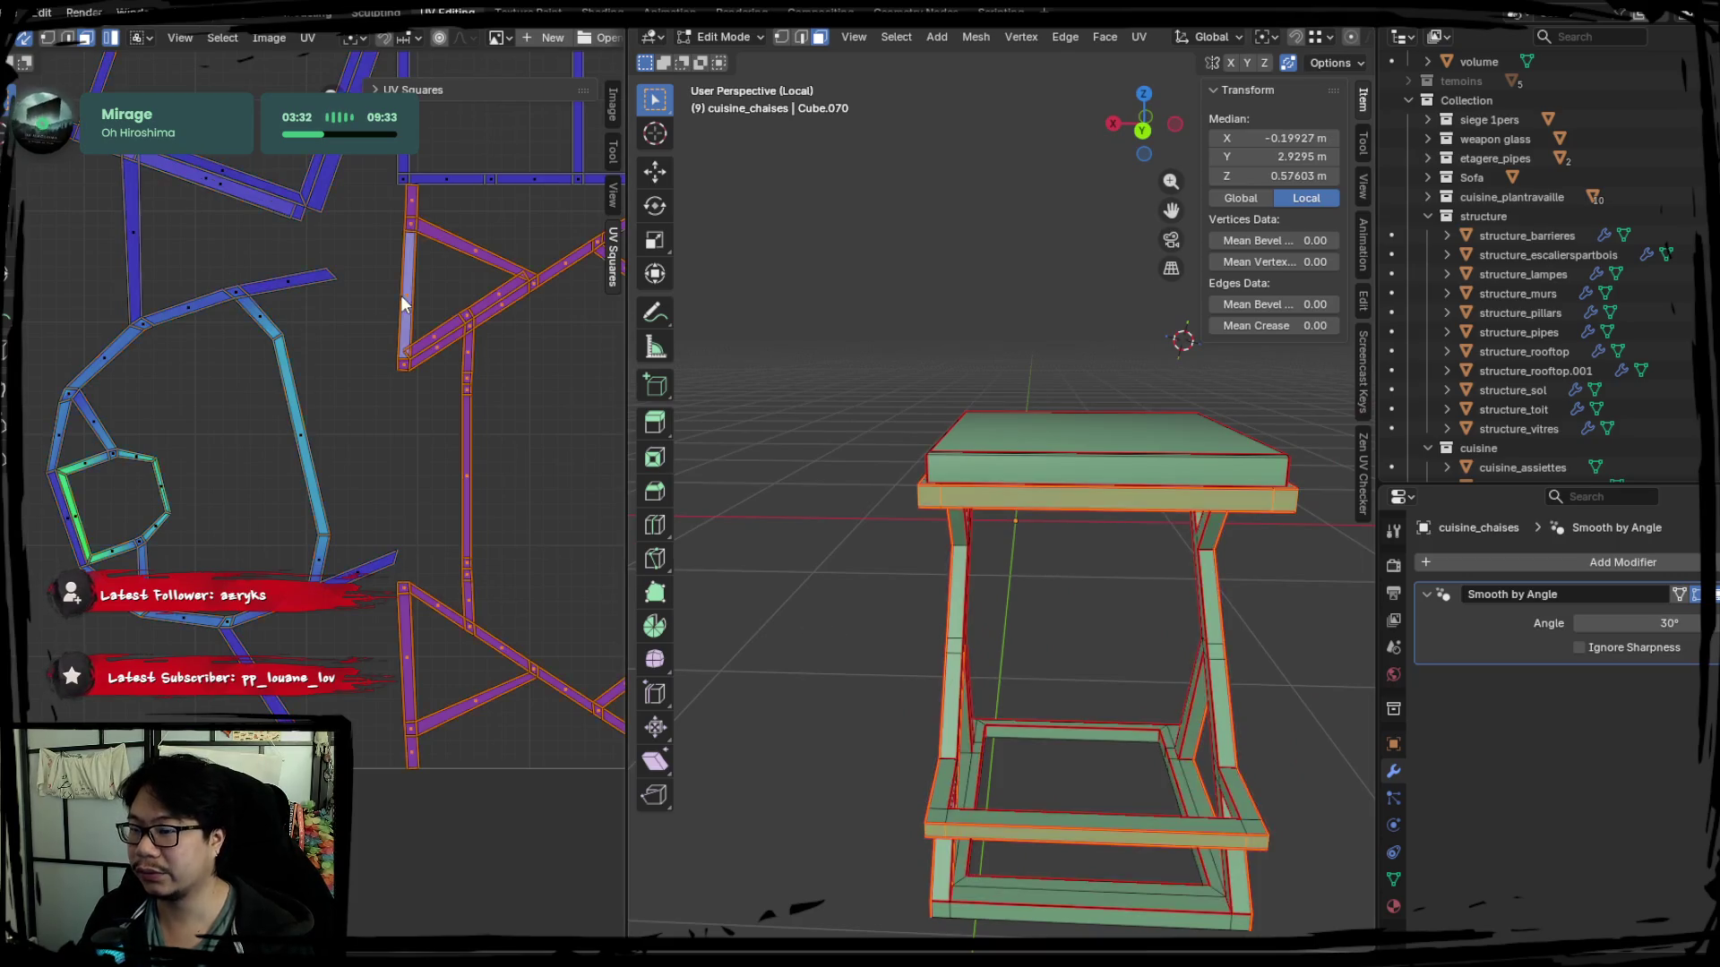
pyautogui.click(94, 473)
pyautogui.moveTo(477, 313); pyautogui.dragTo(267, 379, button='middle')
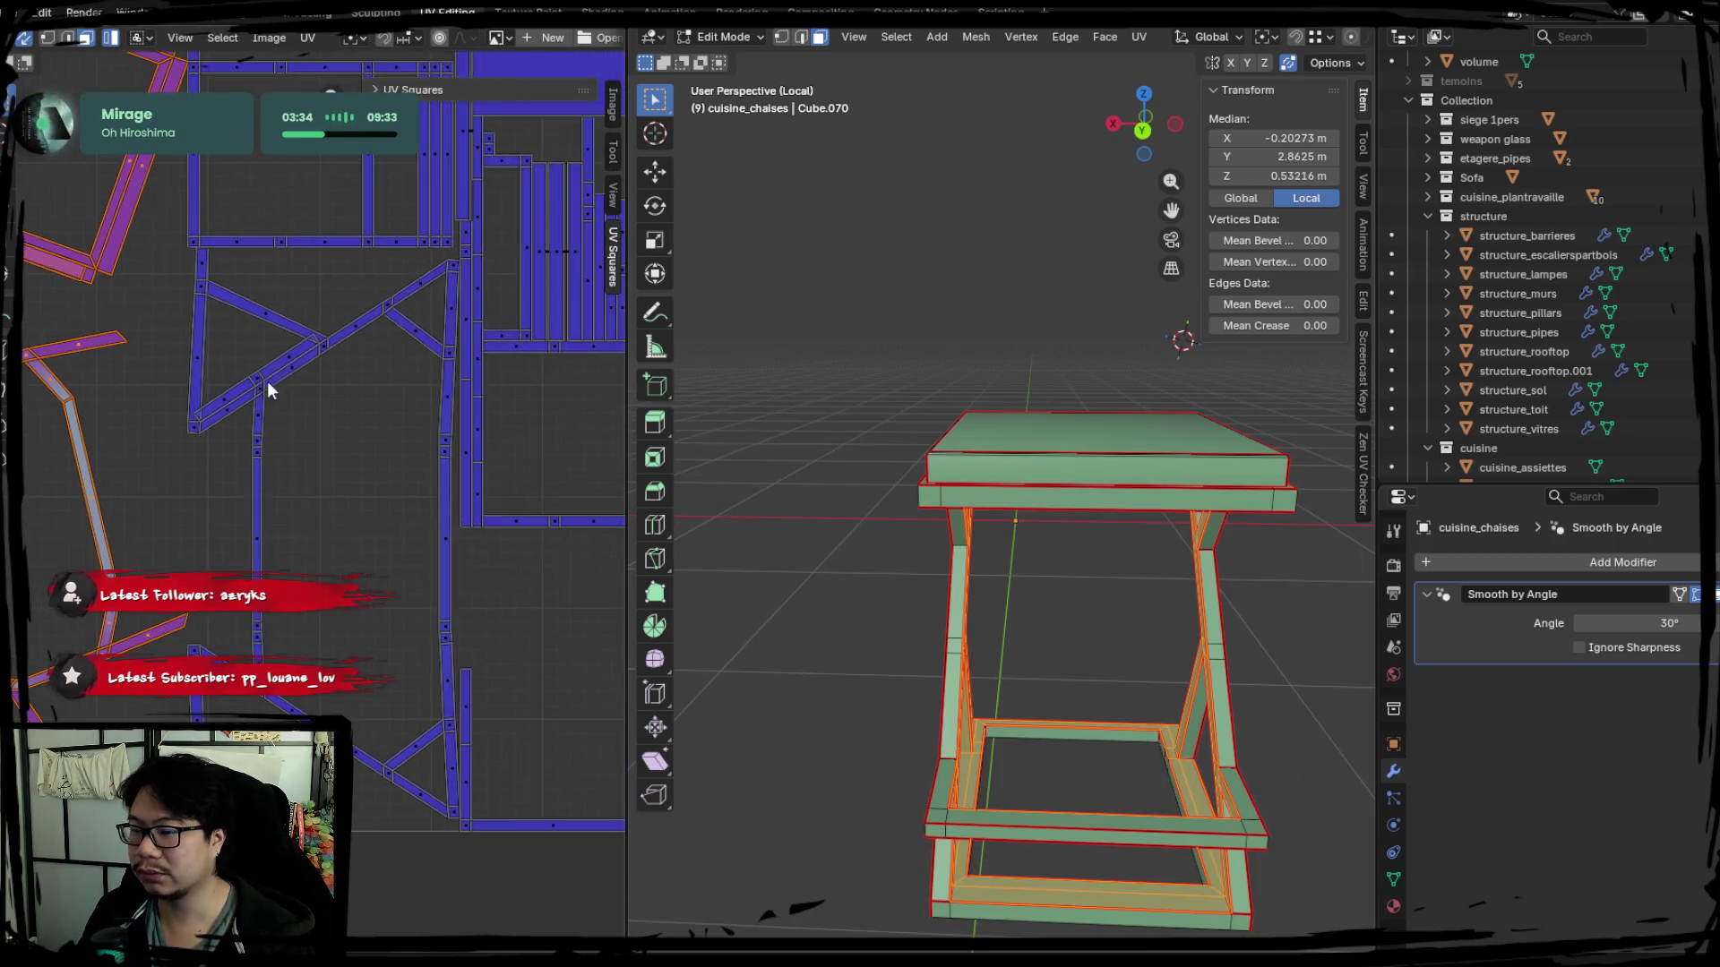
pyautogui.click(284, 362)
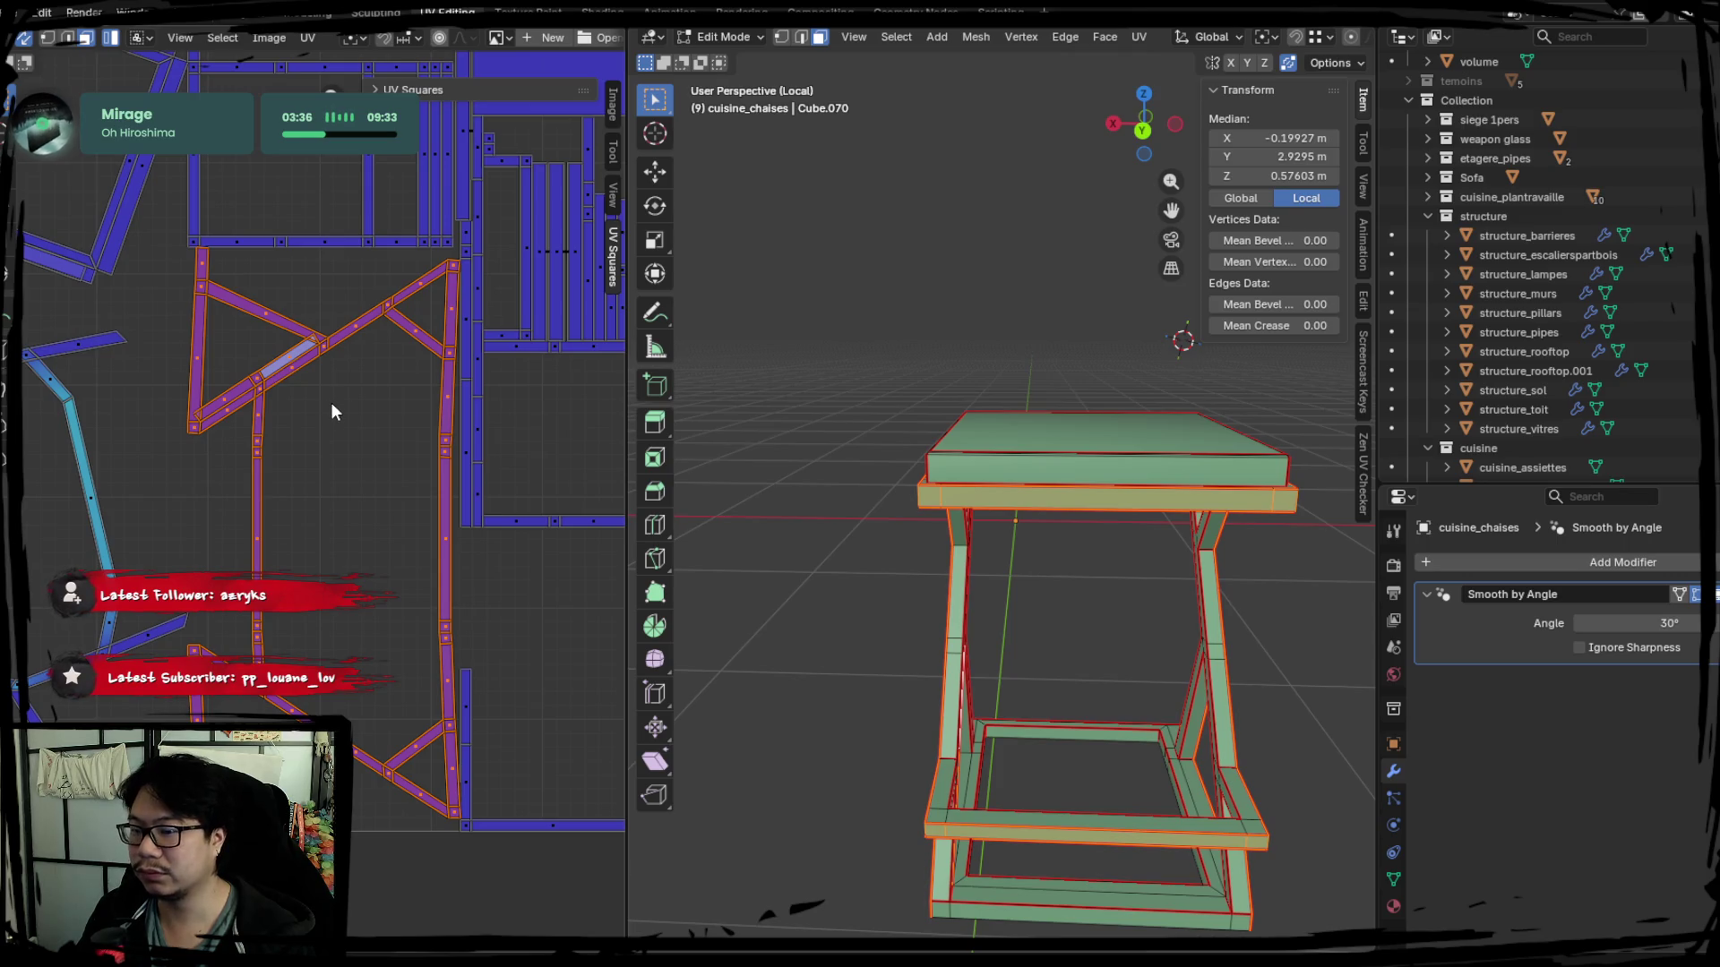
# Check the seat plank's front face loop and the leg frame island, switching select modes.
pyautogui.moveTo(813, 479); pyautogui.dragTo(920, 510, button='middle')
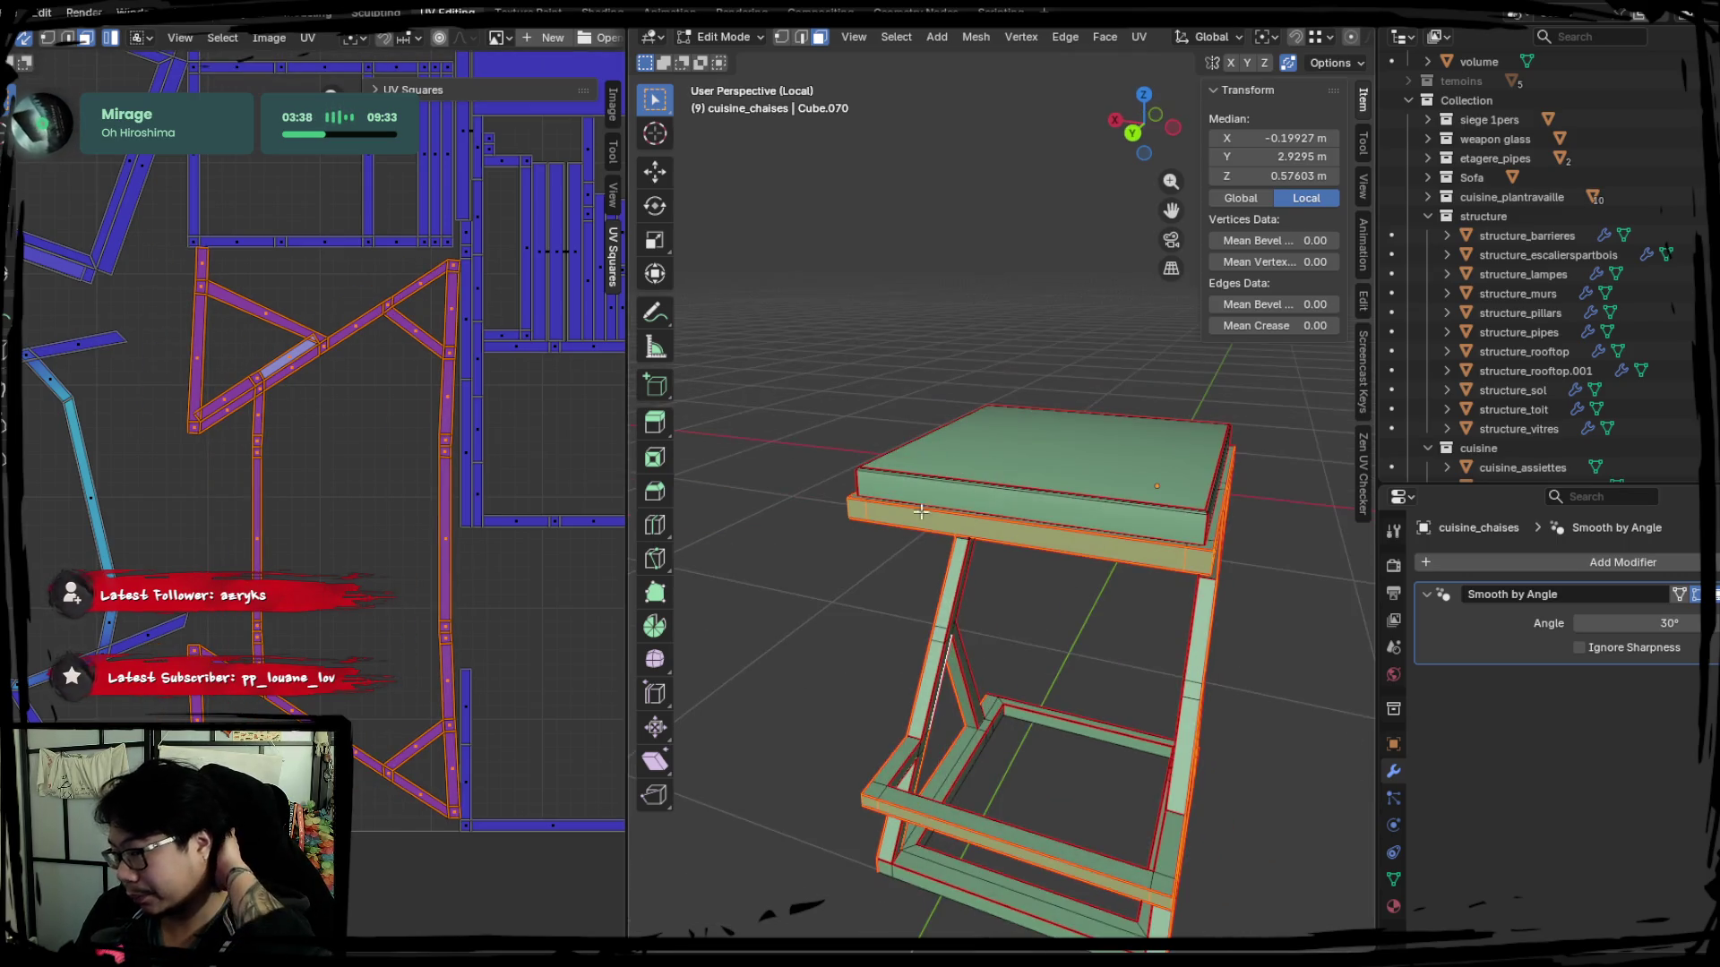
pyautogui.scroll(3, 722, 415)
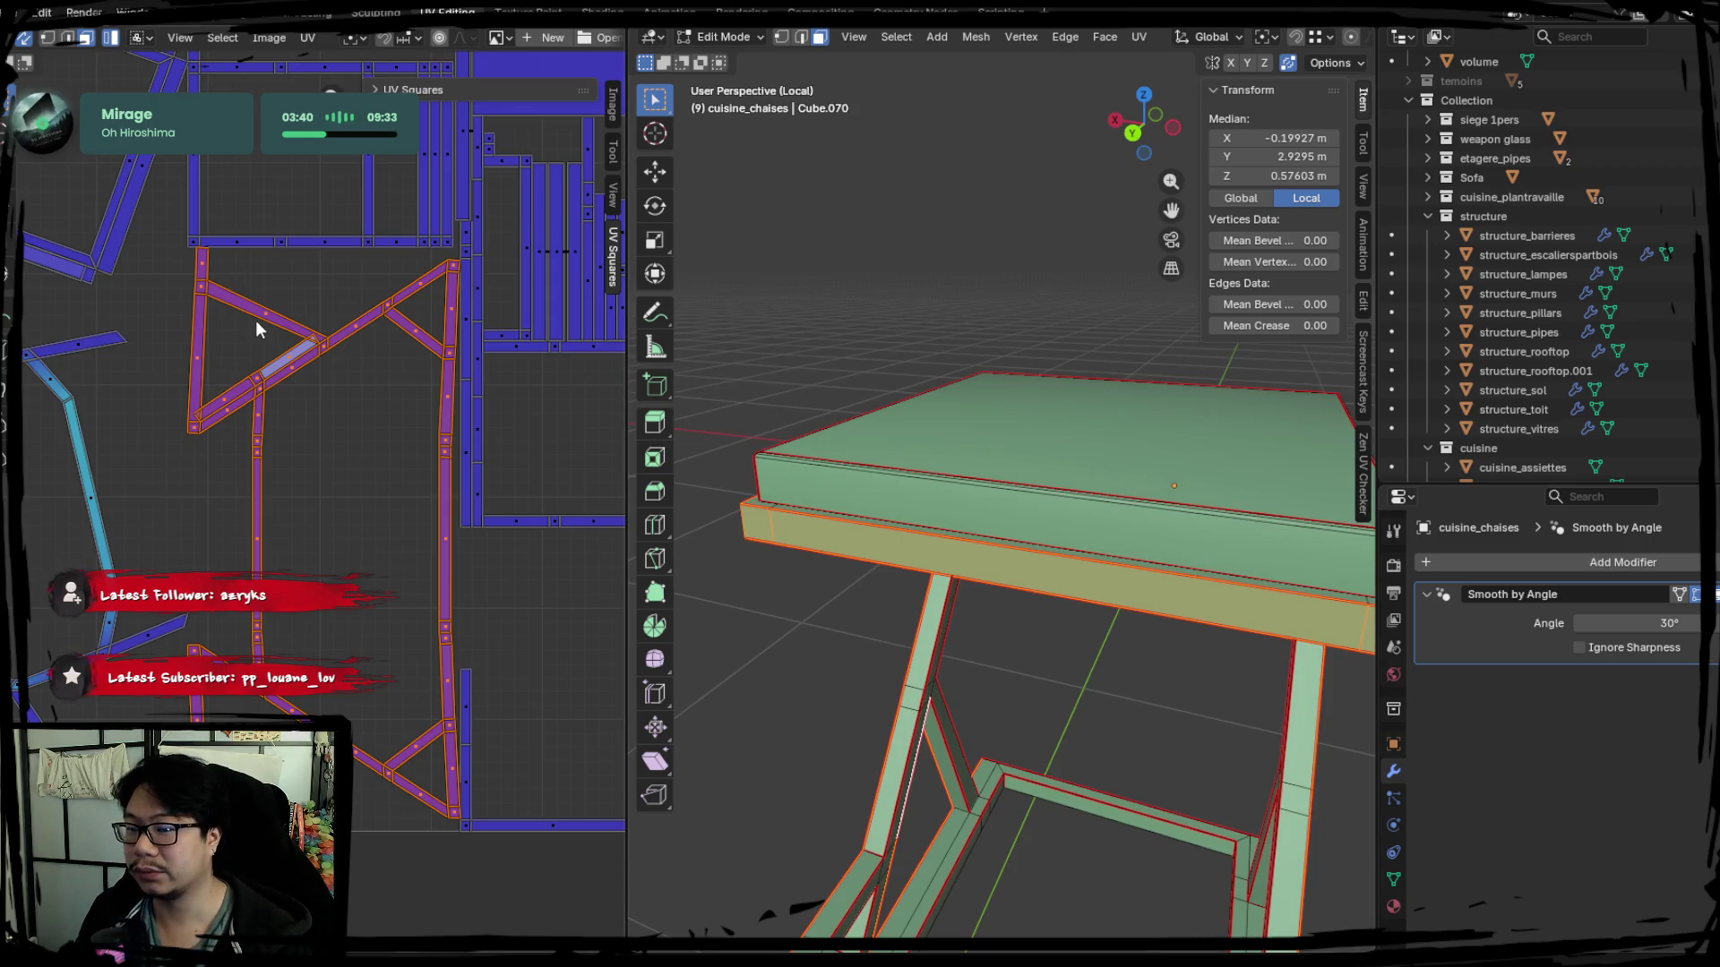
pyautogui.click(797, 527)
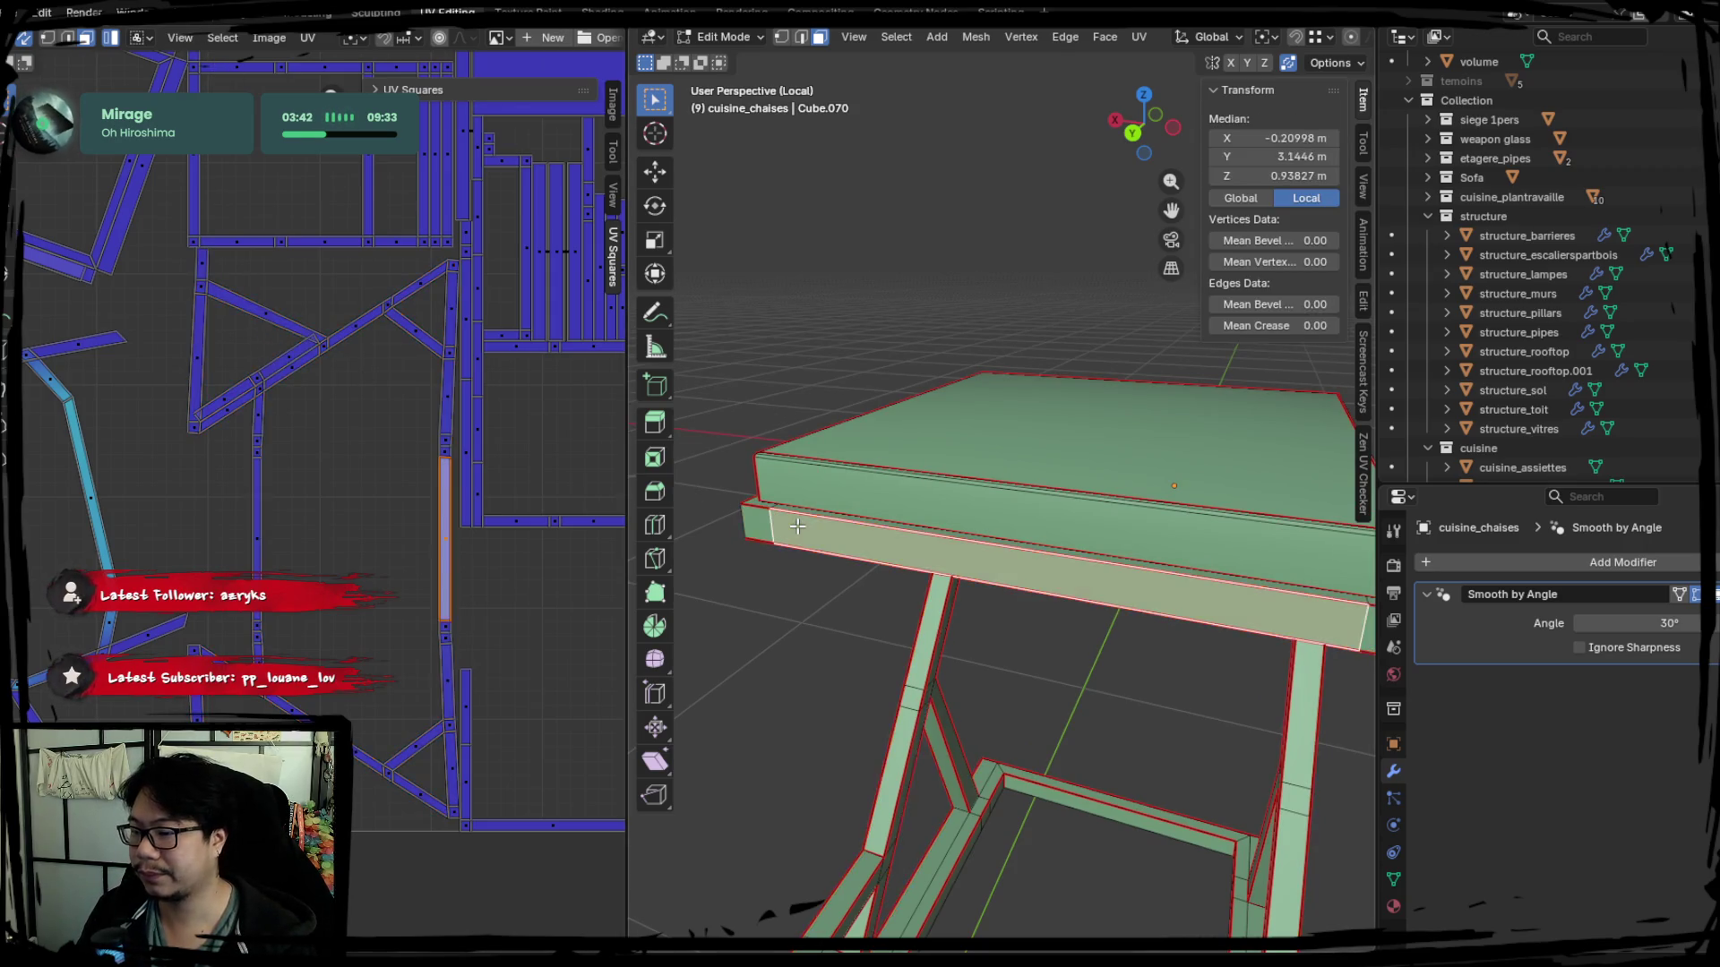
pyautogui.keyDown('alt'); pyautogui.click(773, 526); pyautogui.keyUp('alt')
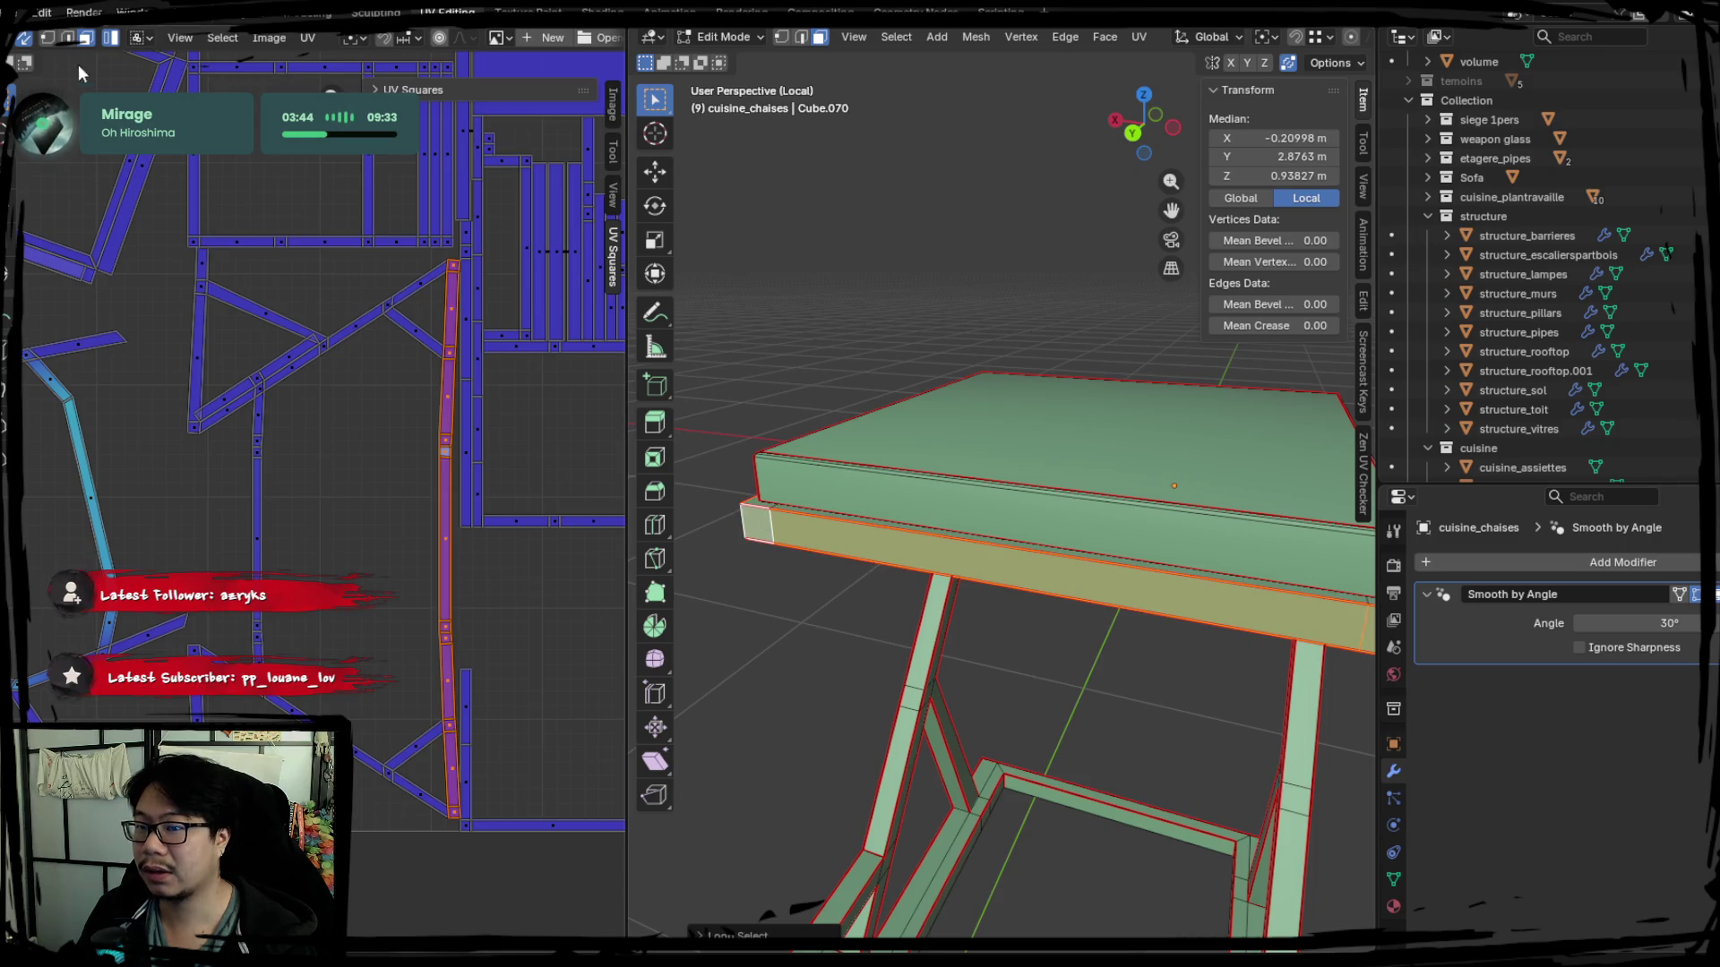
pyautogui.click(66, 38)
pyautogui.click(311, 343)
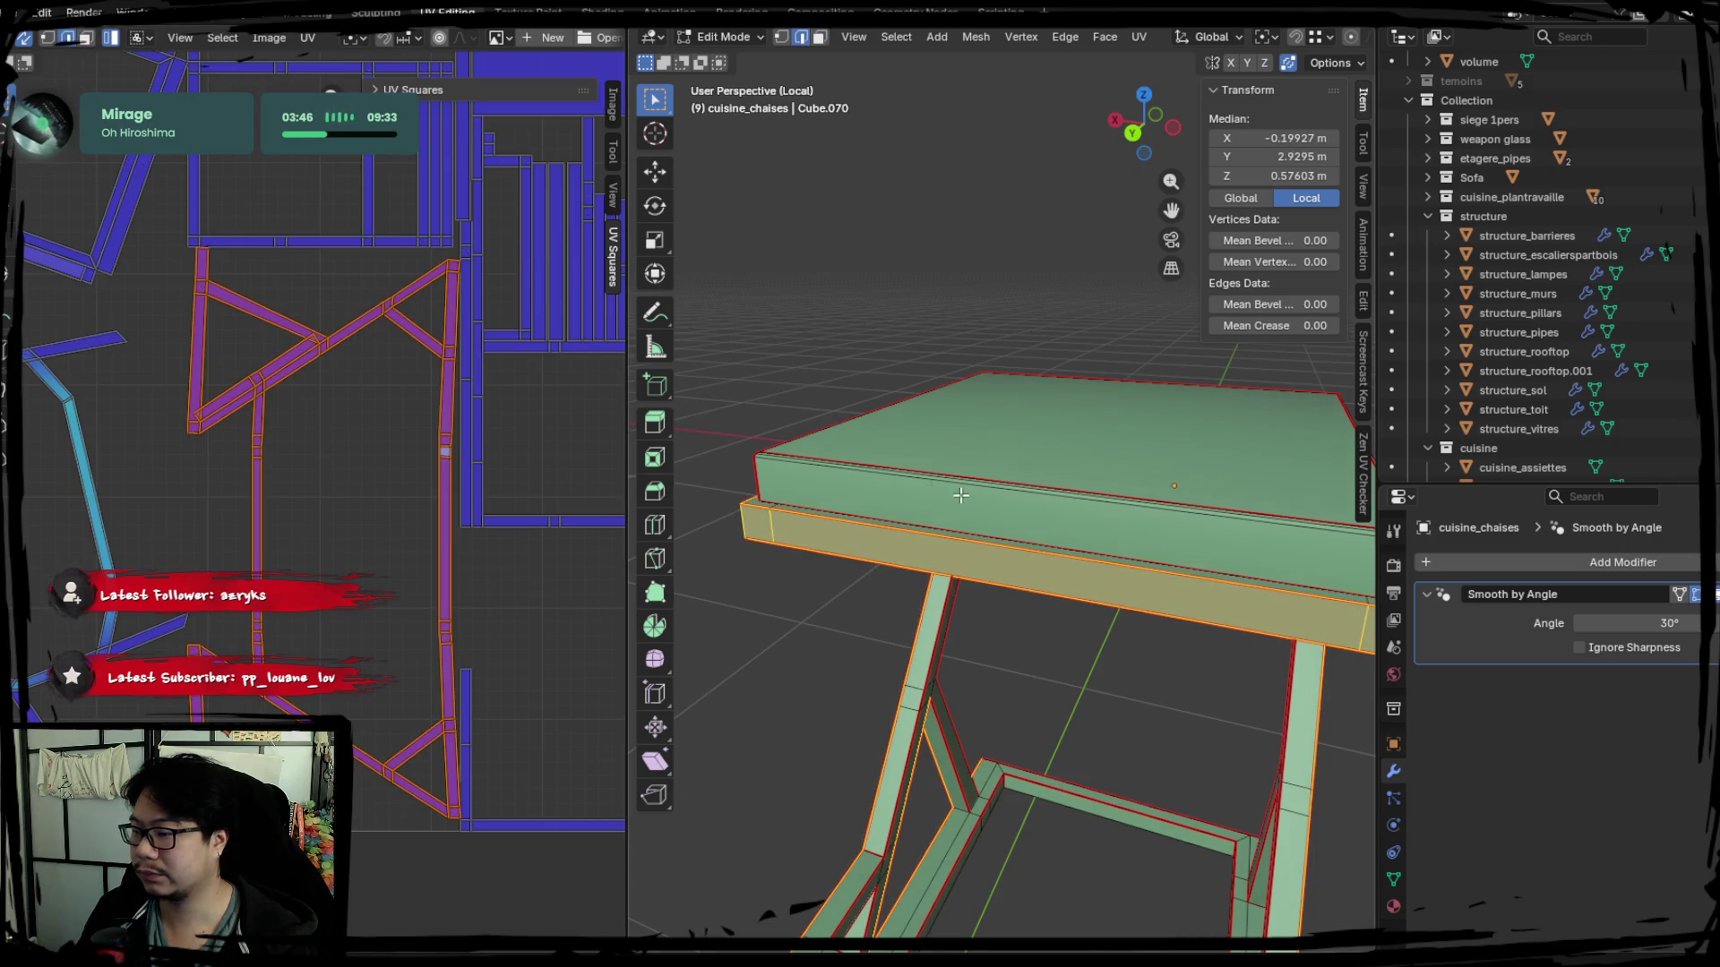
pyautogui.moveTo(960, 497); pyautogui.dragTo(1077, 488, button='middle')
pyautogui.click(818, 37)
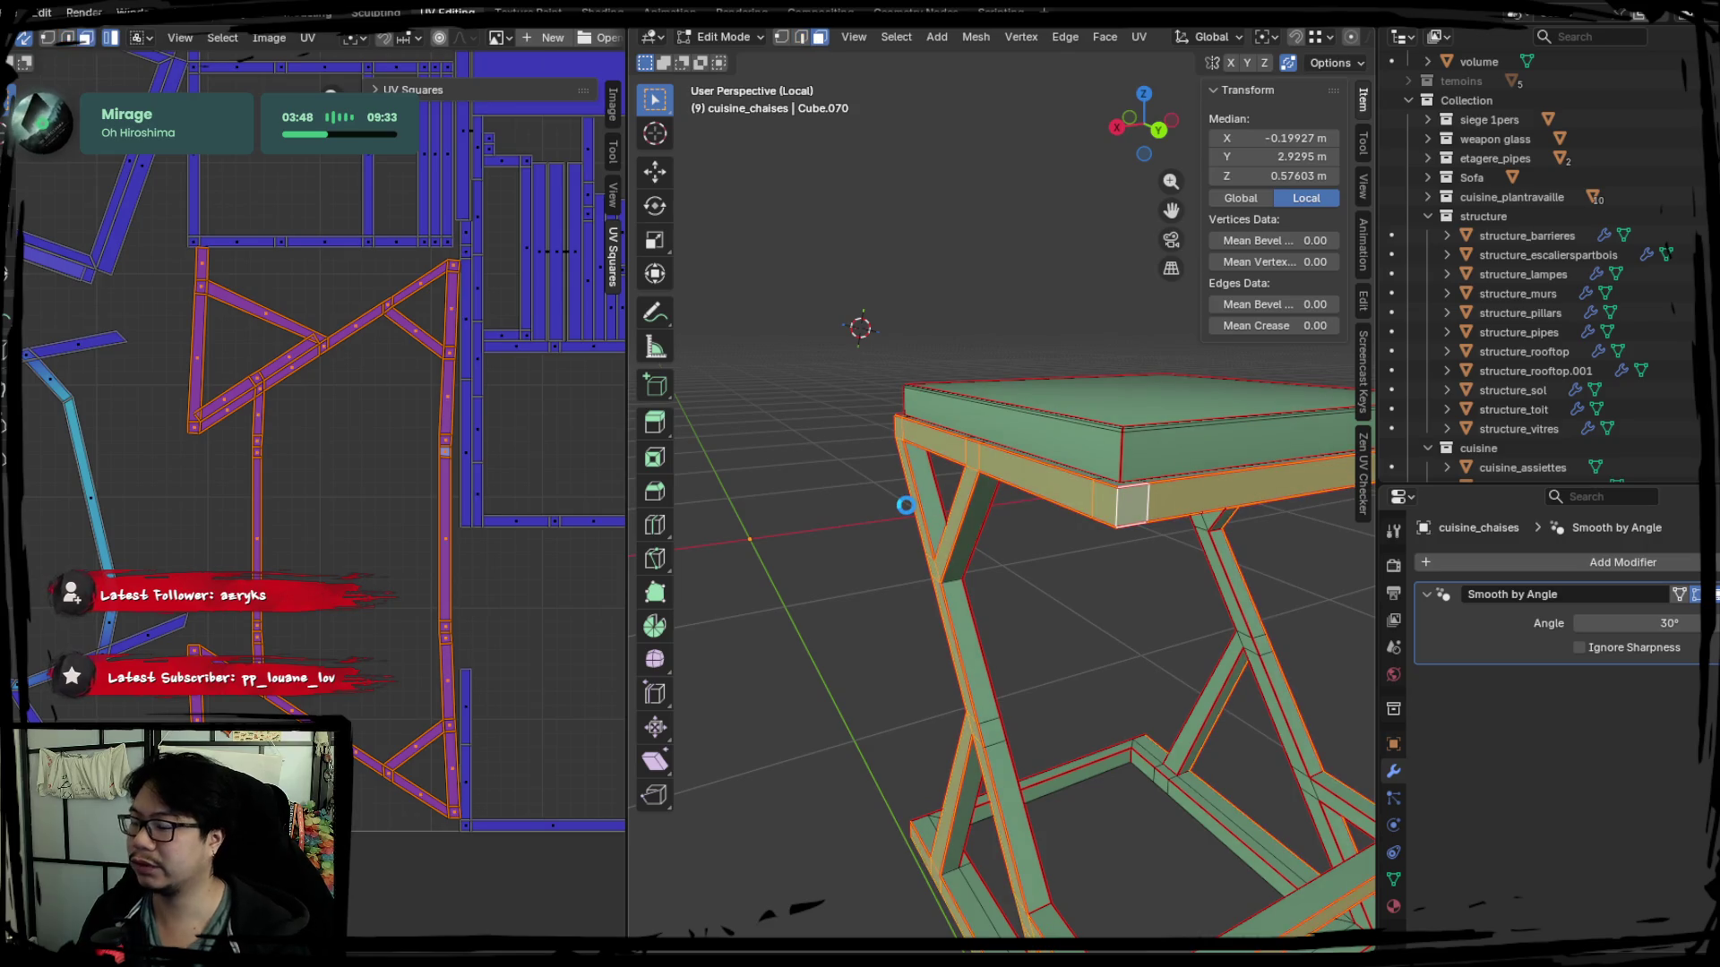
pyautogui.click(800, 36)
# Mark one more leg edge as a seam and select the mesh for a repacked unwrap.
pyautogui.moveTo(941, 565); pyautogui.dragTo(1022, 542, button='middle')
pyautogui.click(1022, 541)
pyautogui.scroll(2, 1025, 524)
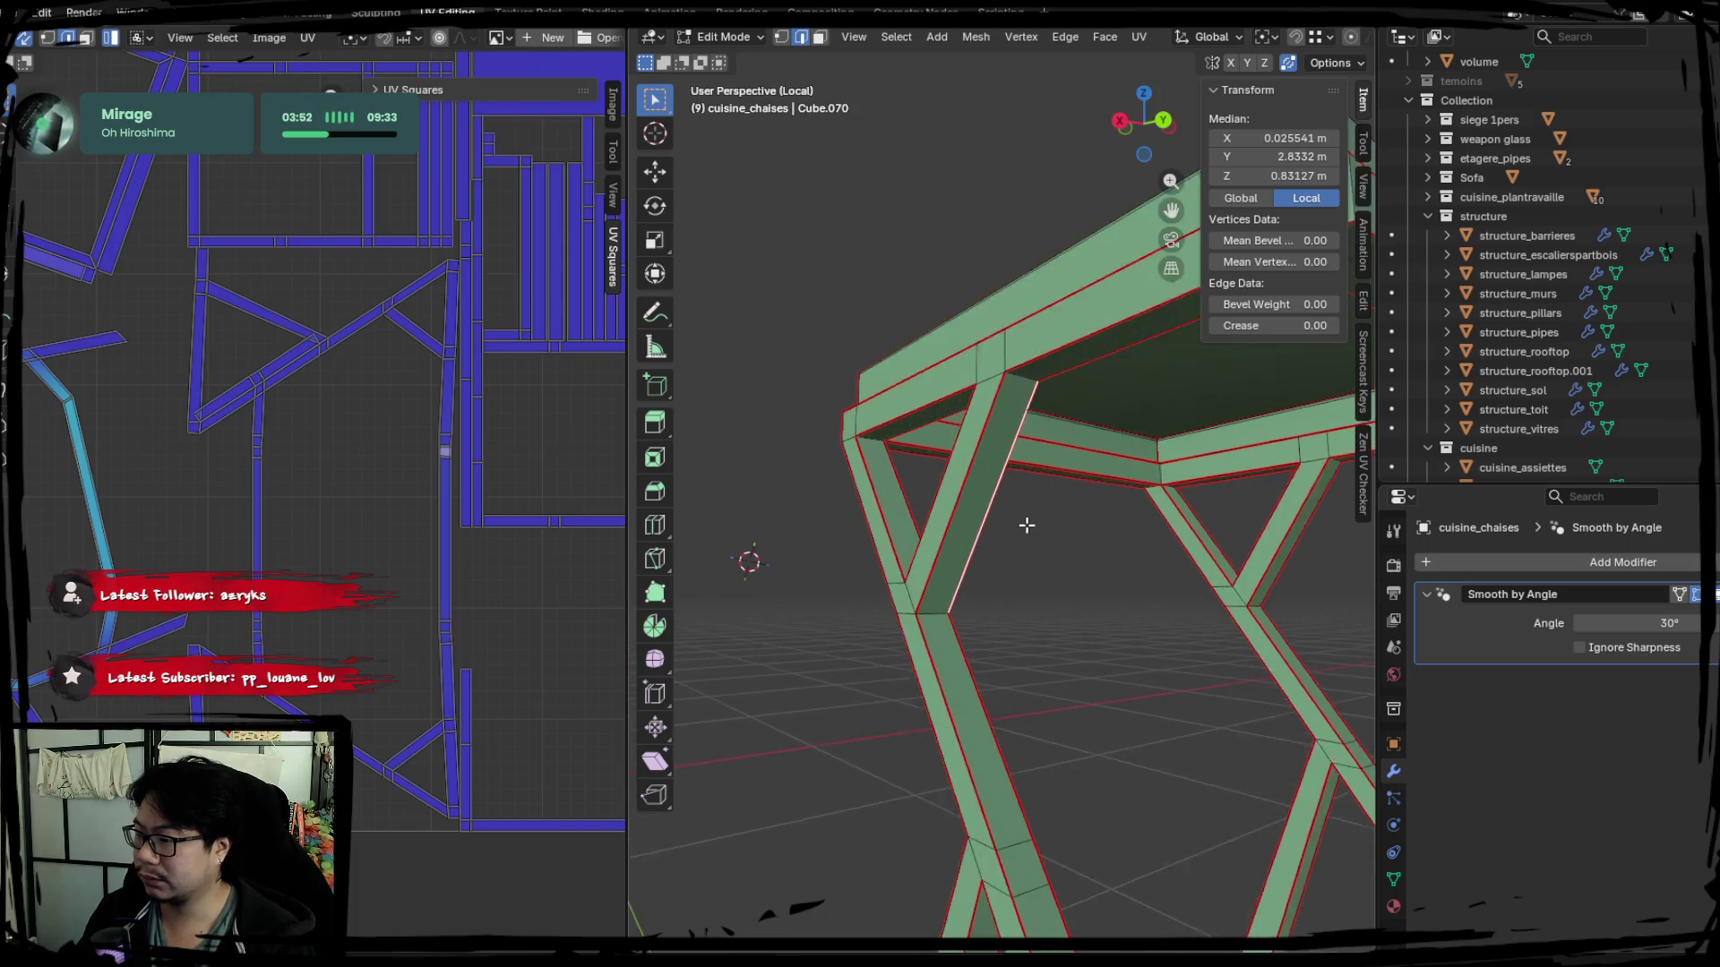
pyautogui.scroll(3, 1025, 524)
pyautogui.click(793, 426)
pyautogui.scroll(2, 1216, 531)
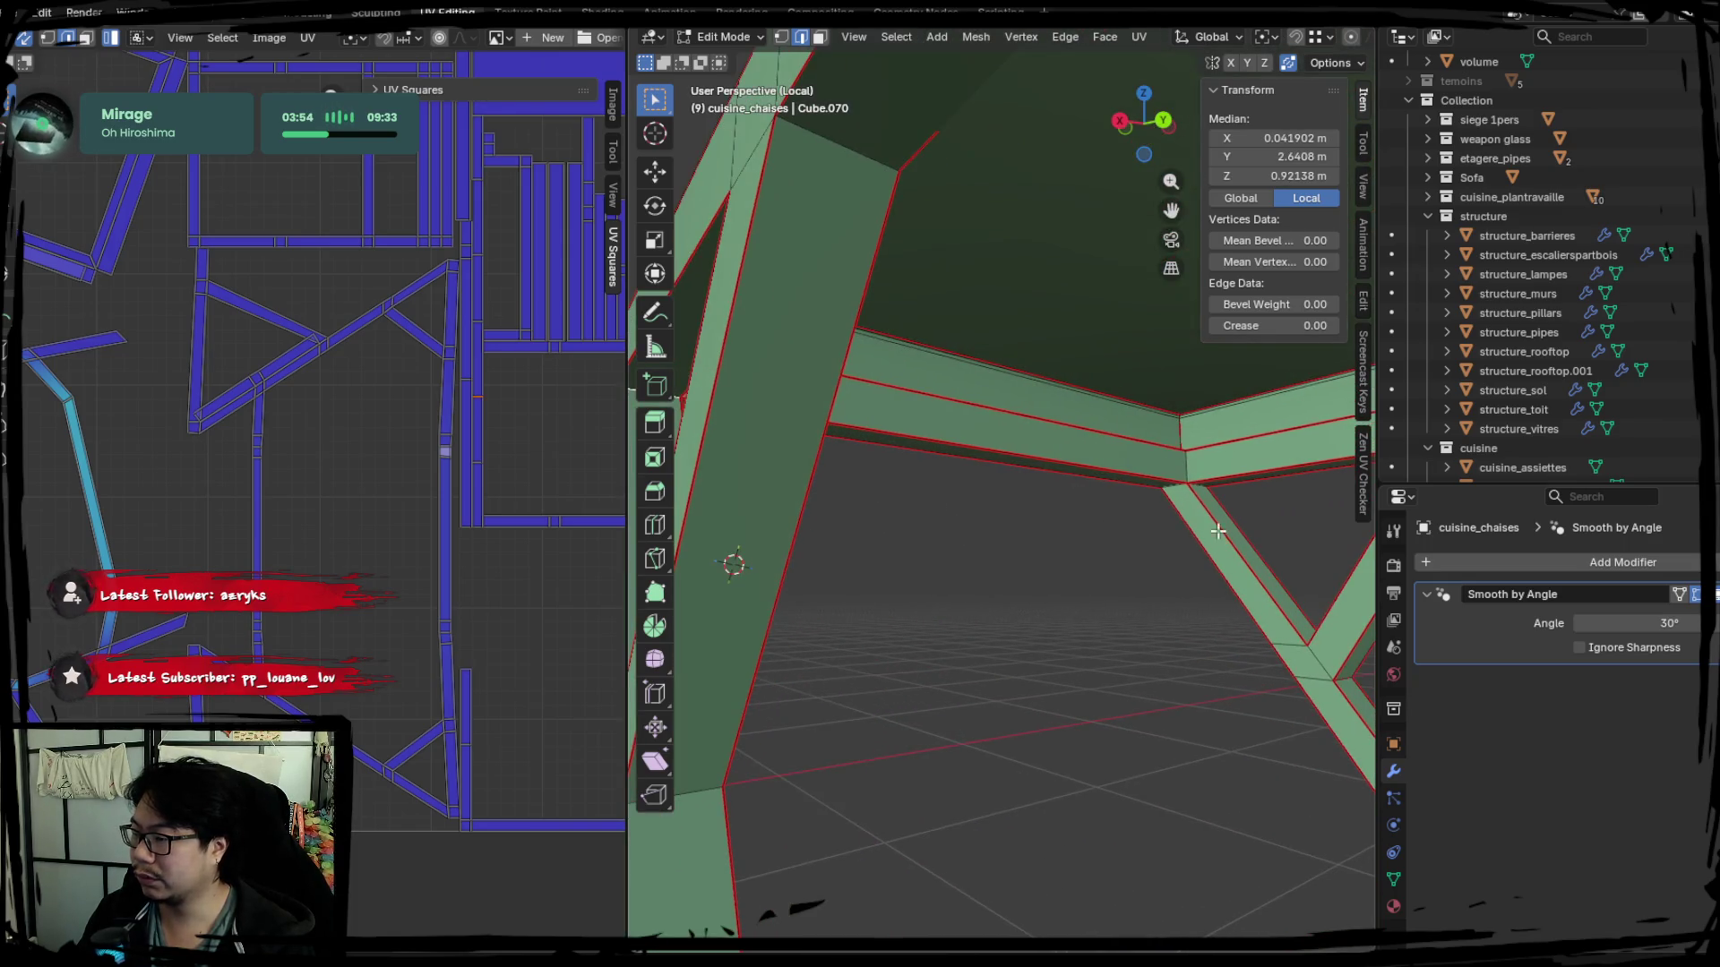
pyautogui.hotkey('ctrl', 'e')
pyautogui.click(1073, 484)
pyautogui.press('a')
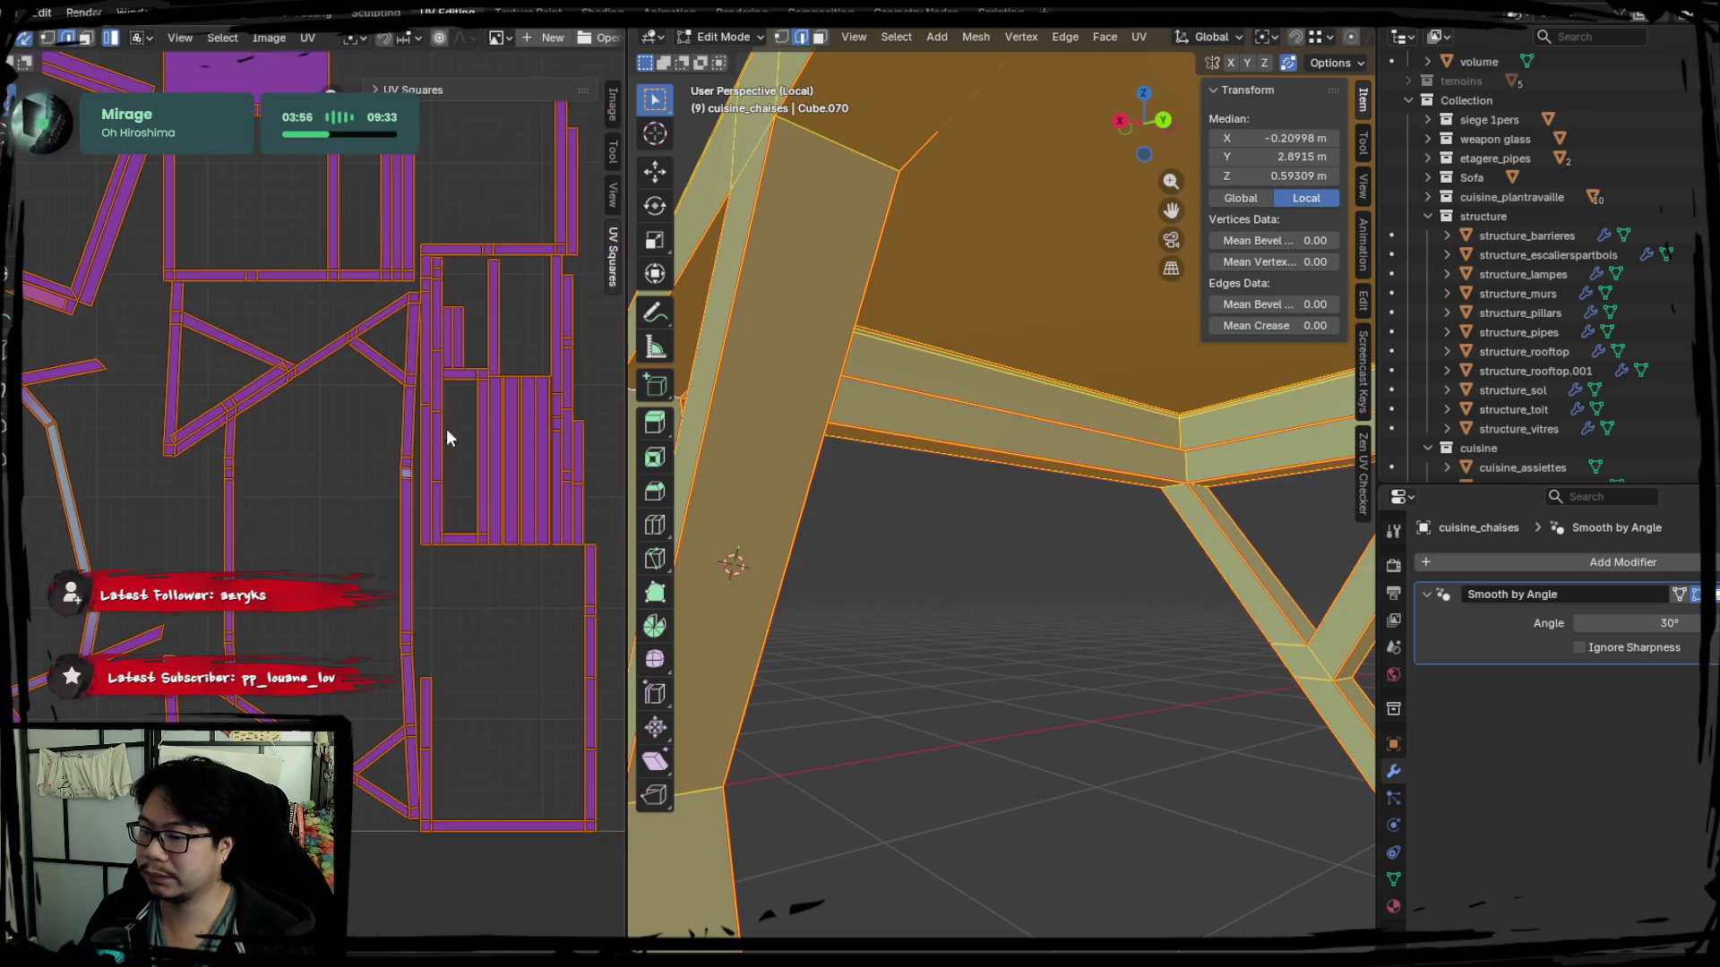
pyautogui.scroll(-3, 310, 482)
pyautogui.moveTo(940, 565); pyautogui.dragTo(1018, 604, button='middle')
pyautogui.click(994, 605)
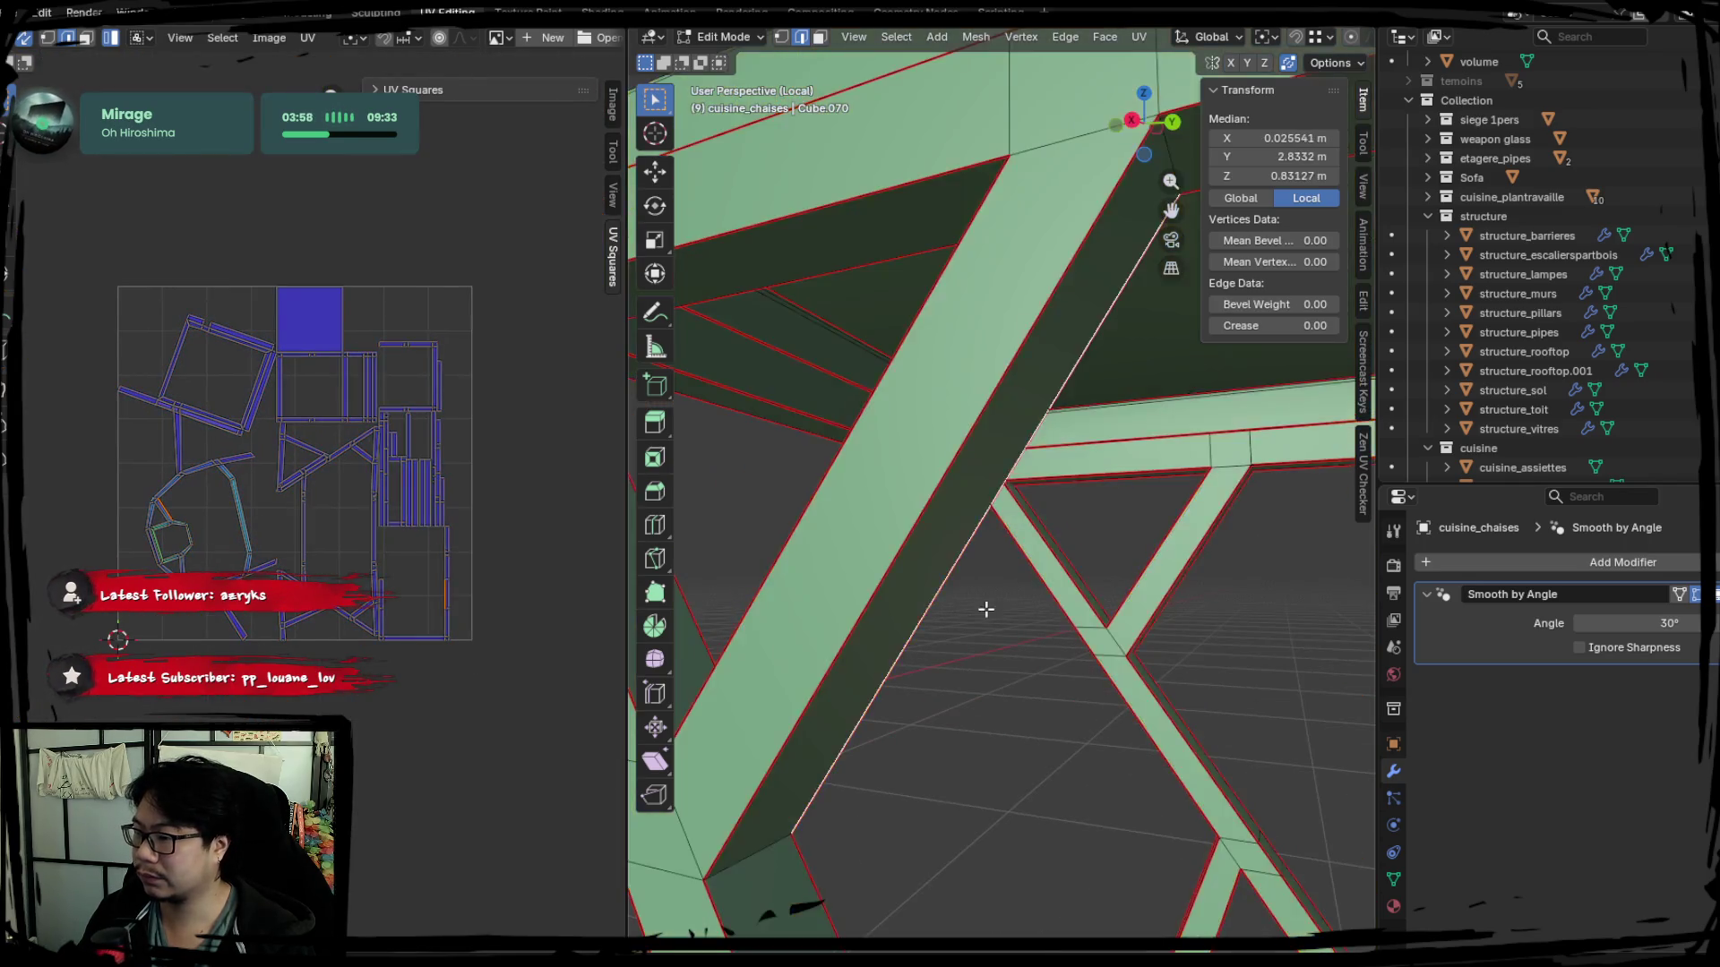
pyautogui.scroll(3, 1157, 623)
# Mark a seam on a lower leg edge and reselect the whole stool mesh.
pyautogui.moveTo(1155, 622); pyautogui.dragTo(1045, 650, button='middle')
pyautogui.hotkey('alt', 'a')
pyautogui.click(907, 753)
pyautogui.moveTo(907, 752); pyautogui.dragTo(1031, 560, button='middle')
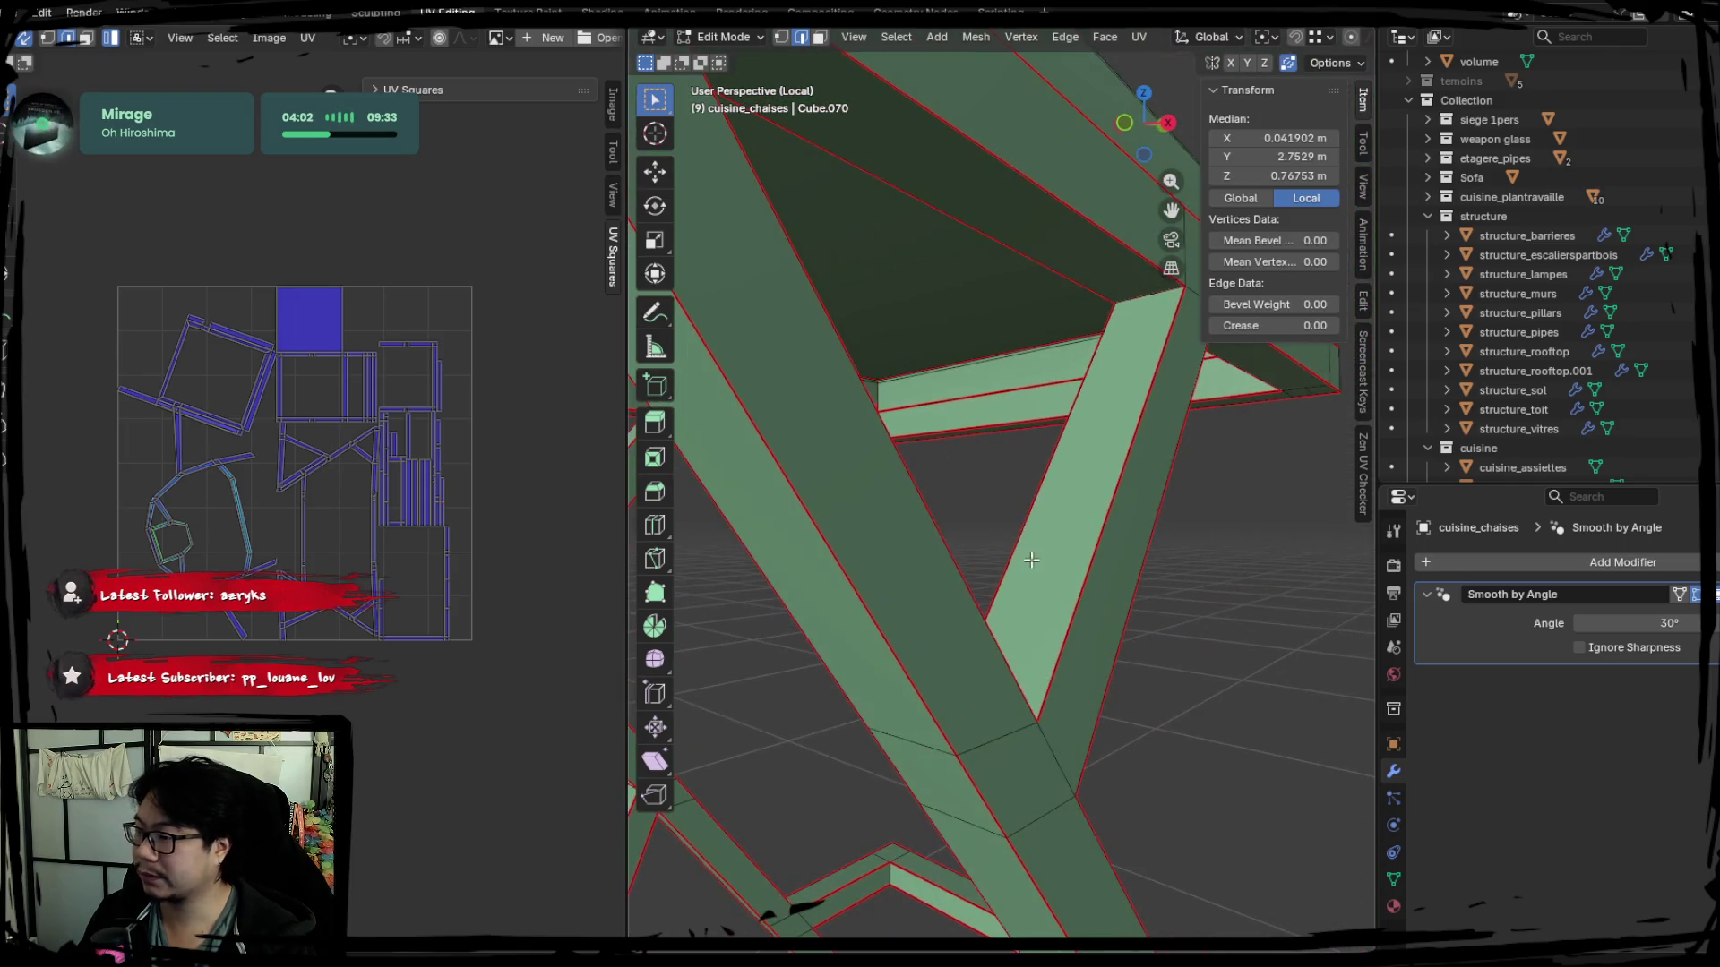
pyautogui.rightClick(1063, 414)
pyautogui.click(1063, 415)
pyautogui.press('a')
# Mark a second leg-edge seam and re-unwrap the full frame's UVs.
pyautogui.moveTo(1064, 414)
pyautogui.mouseDown(button='middle')
pyautogui.moveTo(910, 649)
pyautogui.moveTo(1126, 322)
pyautogui.mouseUp(button='middle')
pyautogui.click(1126, 322)
pyautogui.rightClick(1126, 321)
pyautogui.press('Escape')
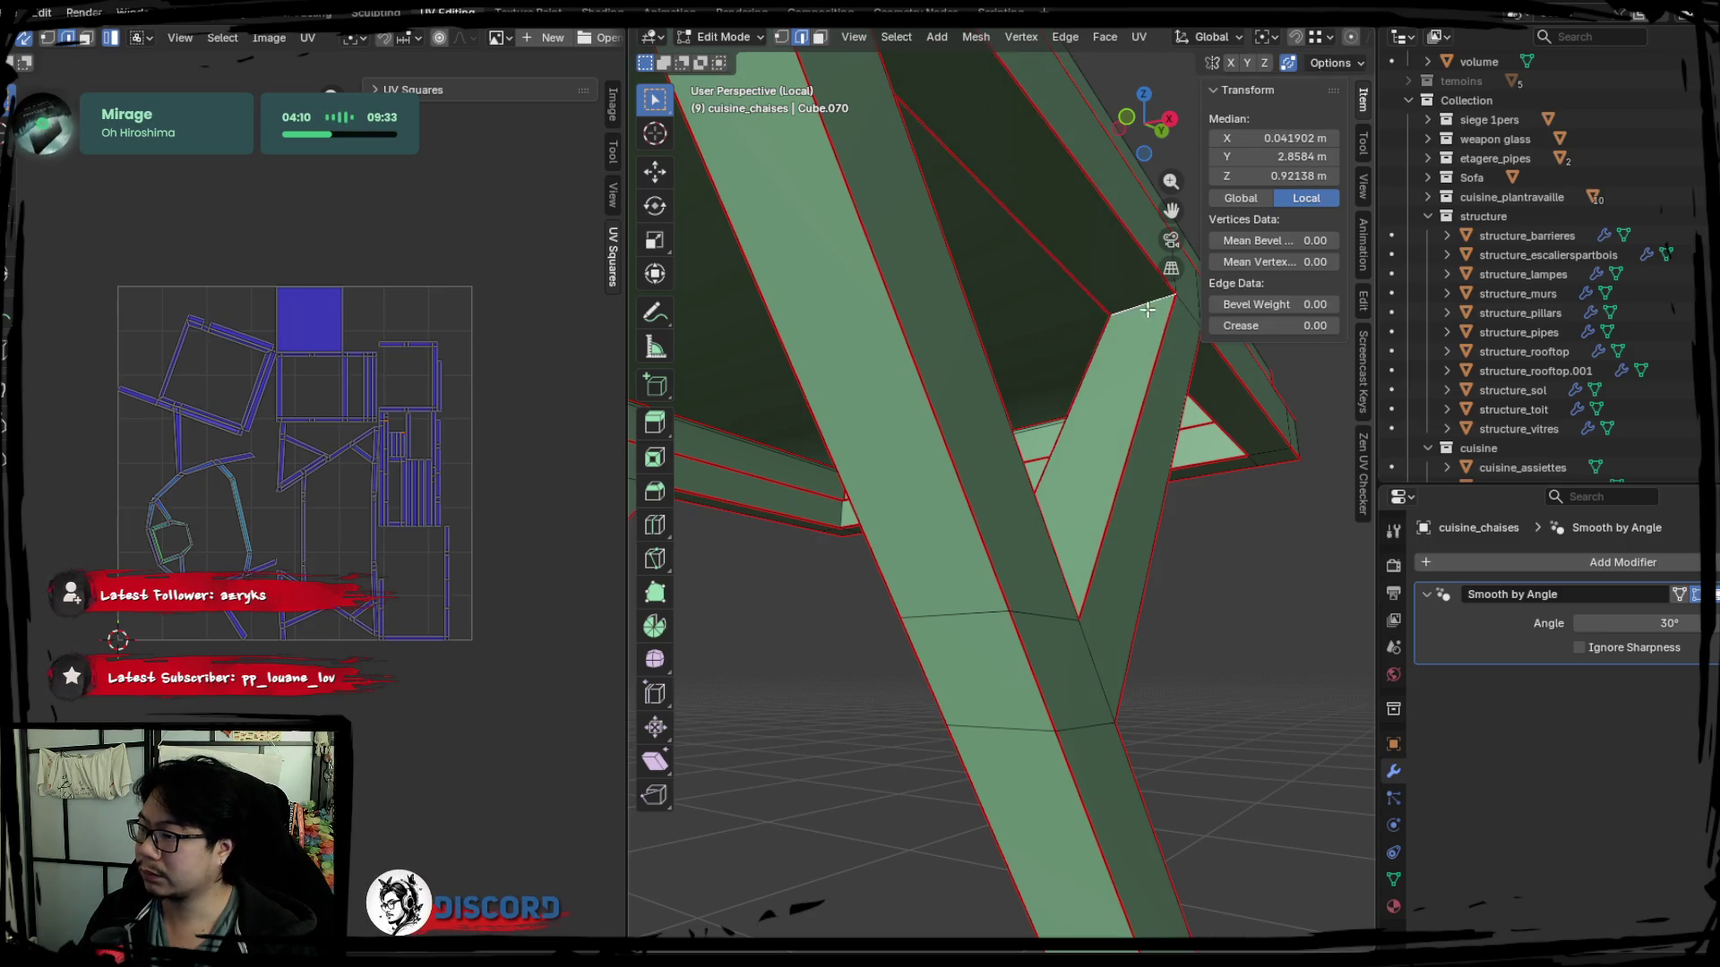
pyautogui.rightClick(1101, 369)
pyautogui.click(1082, 415)
pyautogui.press('a')
pyautogui.press('u')
pyautogui.click(543, 488)
# Seam an edge near the top of a leg and repack the UV islands.
pyautogui.moveTo(833, 510)
pyautogui.mouseDown(button='middle')
pyautogui.moveTo(900, 606)
pyautogui.moveTo(1213, 530)
pyautogui.moveTo(972, 575)
pyautogui.moveTo(788, 541)
pyautogui.moveTo(1102, 491)
pyautogui.moveTo(941, 516)
pyautogui.moveTo(1075, 541)
pyautogui.moveTo(968, 687)
pyautogui.moveTo(1156, 579)
pyautogui.mouseUp(button='middle')
pyautogui.click(968, 687)
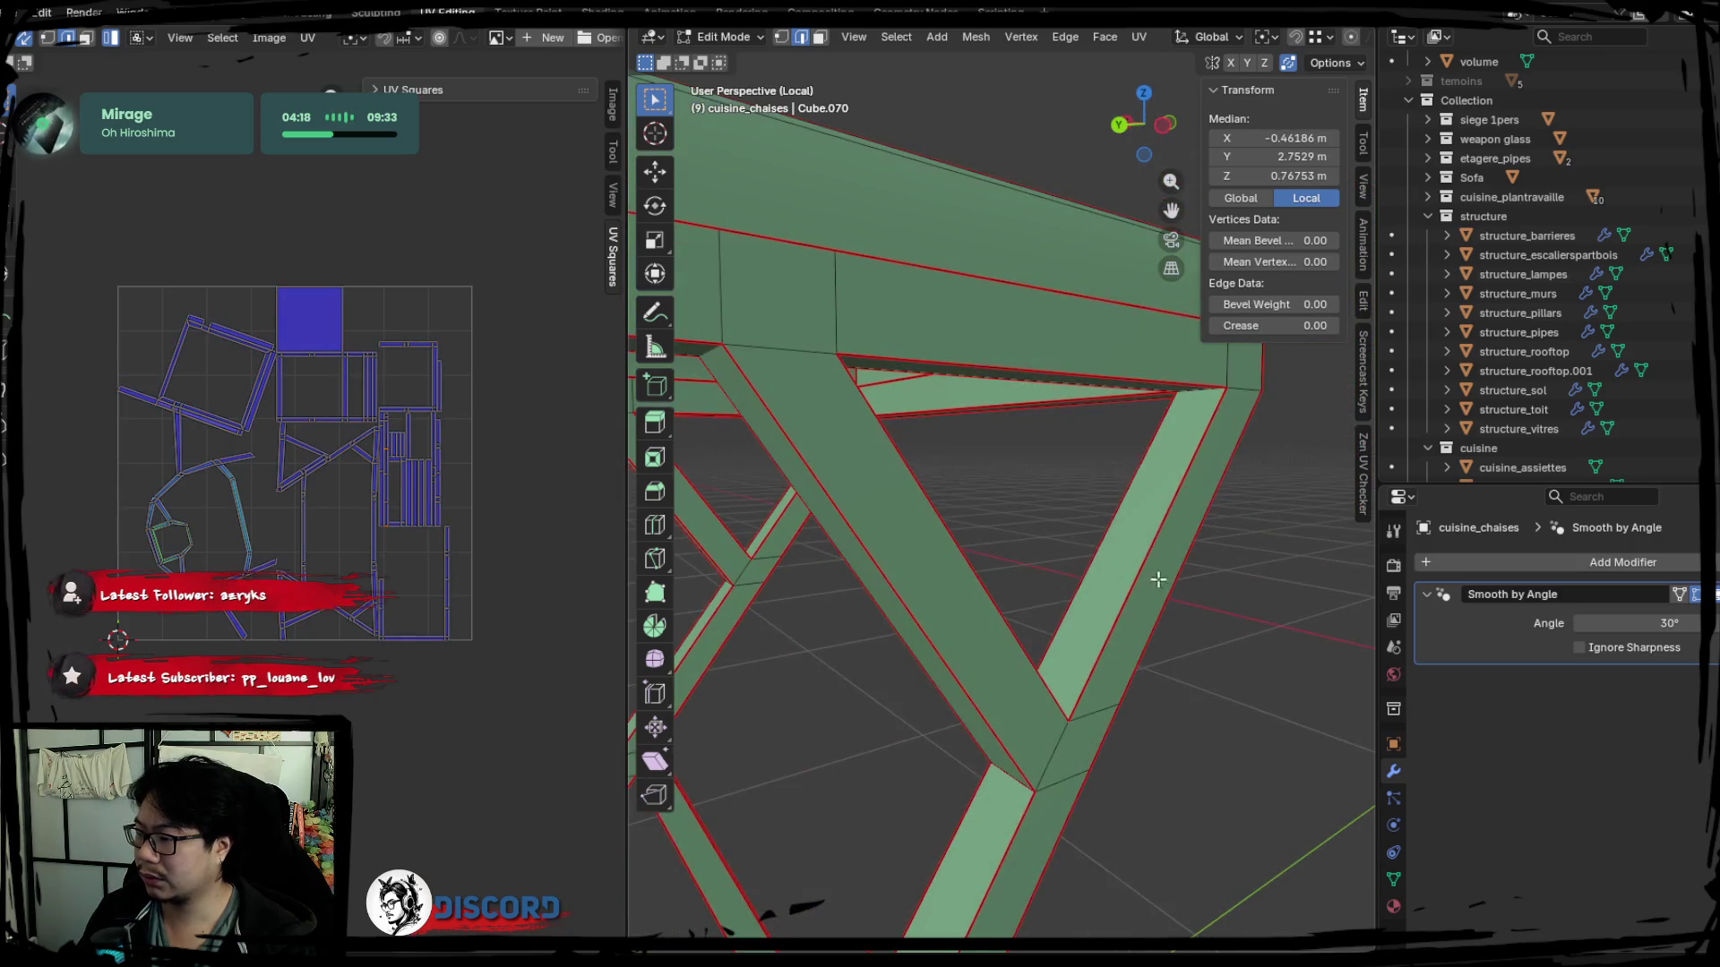
pyautogui.moveTo(1199, 395); pyautogui.dragTo(963, 453, button='middle')
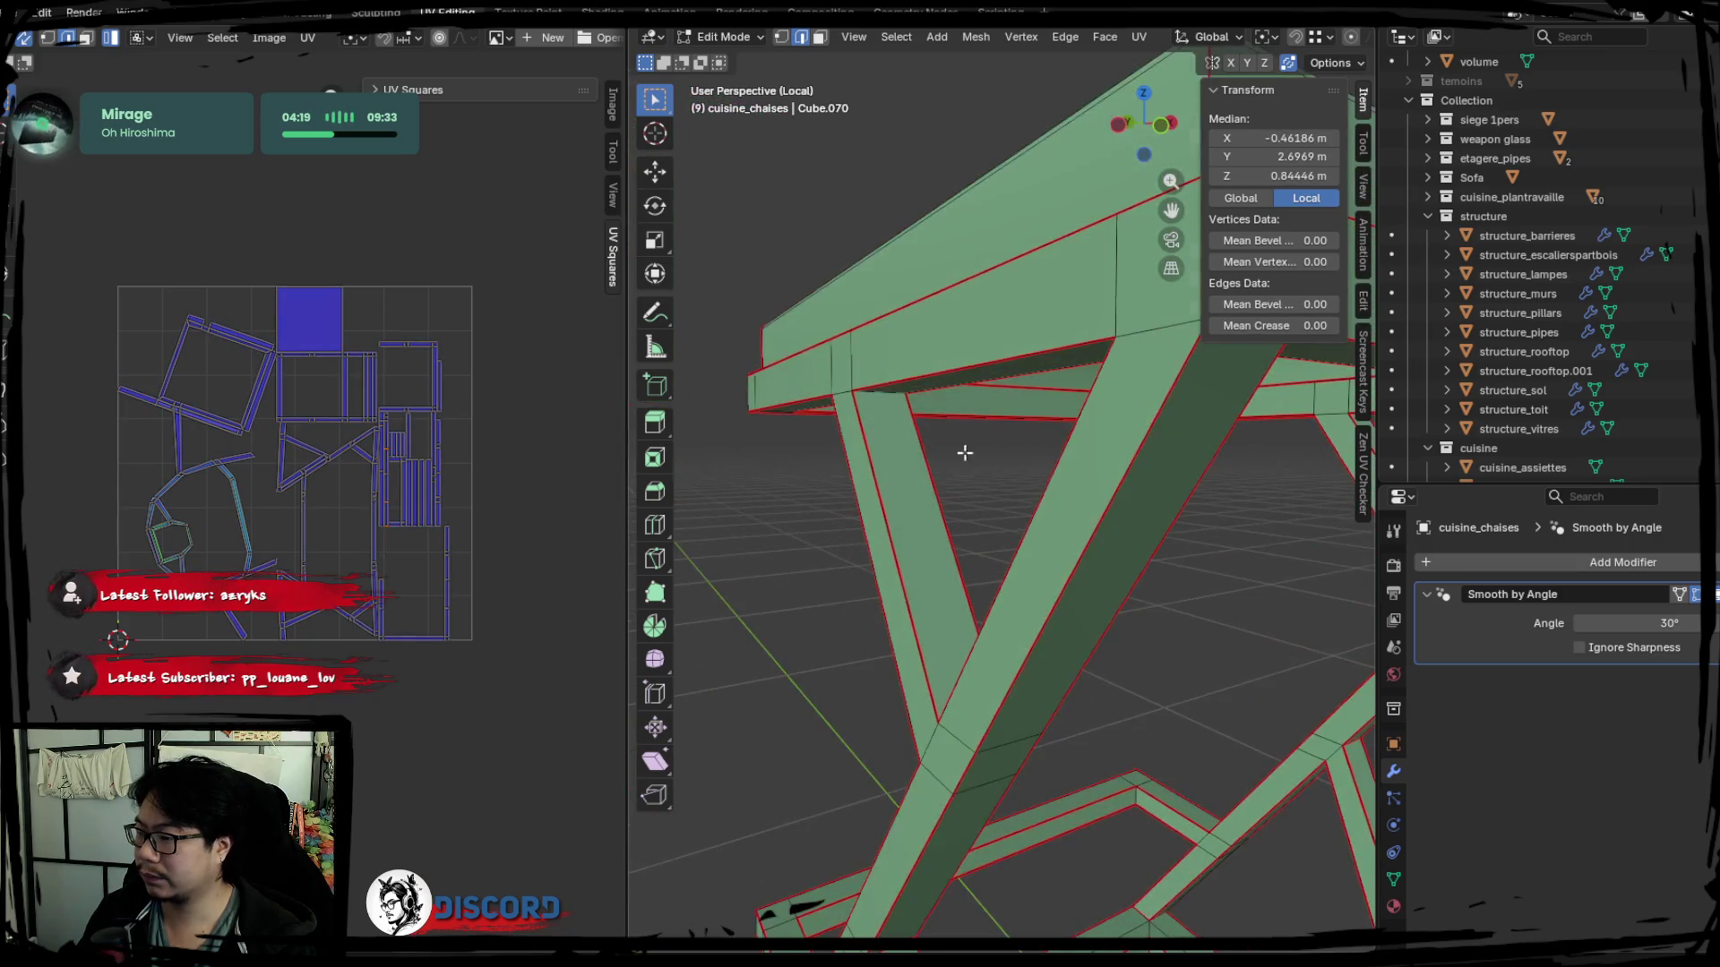
pyautogui.rightClick(882, 414)
pyautogui.click(843, 451)
pyautogui.press('a')
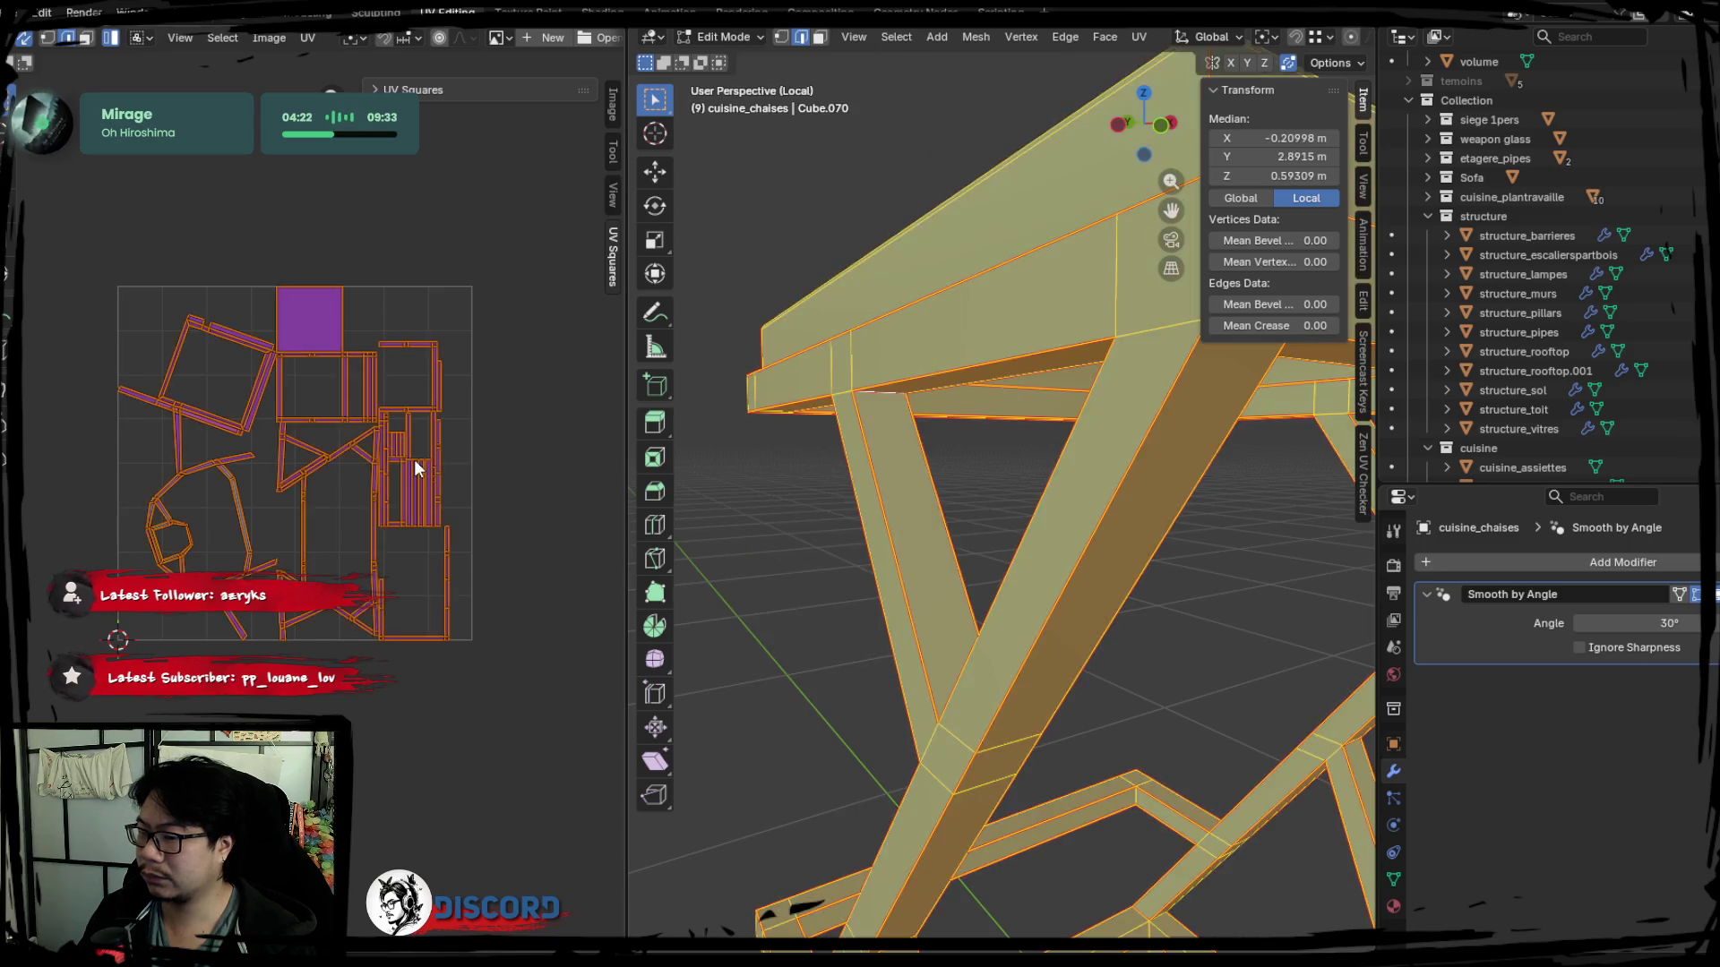
pyautogui.hotkey('ctrl', 'p')
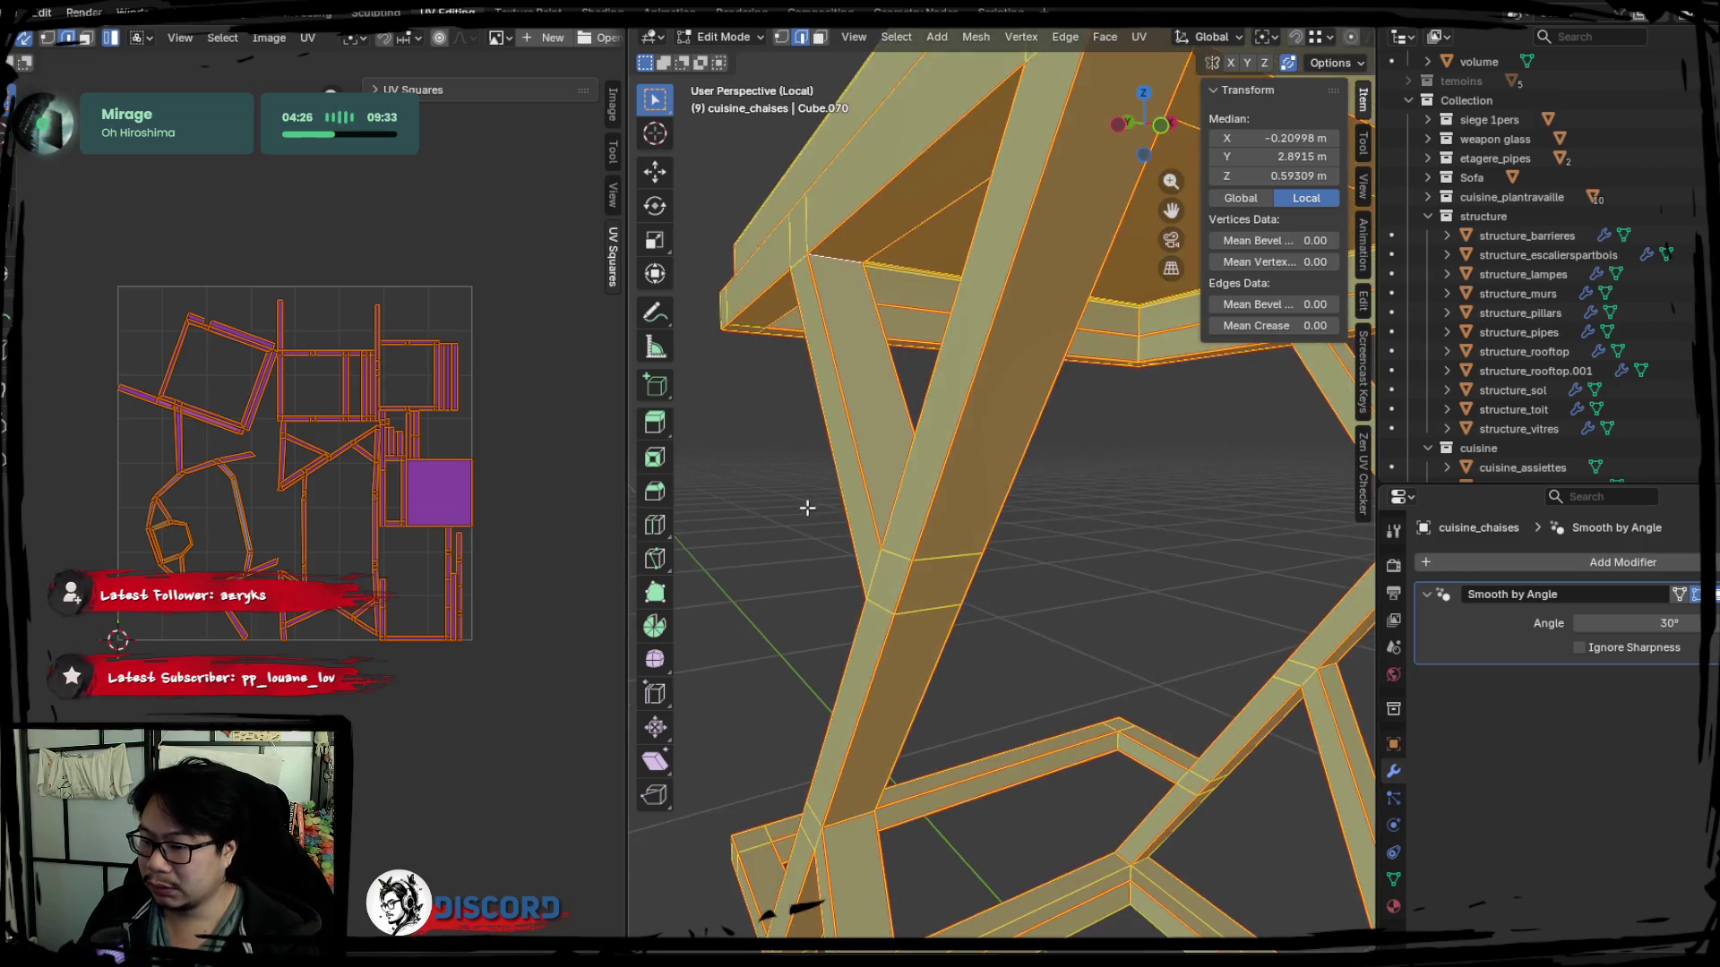
# Inspect the triangular beam frame, seam its corner edge and unwrap the whole mesh again.
pyautogui.moveTo(806, 502); pyautogui.dragTo(891, 350, button='middle')
pyautogui.hotkey('alt', 'a')
pyautogui.moveTo(980, 577)
pyautogui.mouseDown(button='middle')
pyautogui.moveTo(962, 347)
pyautogui.moveTo(918, 515)
pyautogui.moveTo(1036, 460)
pyautogui.moveTo(1111, 347)
pyautogui.mouseUp(button='middle')
pyautogui.moveTo(910, 246)
pyautogui.mouseDown(button='middle')
pyautogui.moveTo(1006, 603)
pyautogui.moveTo(1030, 565)
pyautogui.moveTo(851, 578)
pyautogui.mouseUp(button='middle')
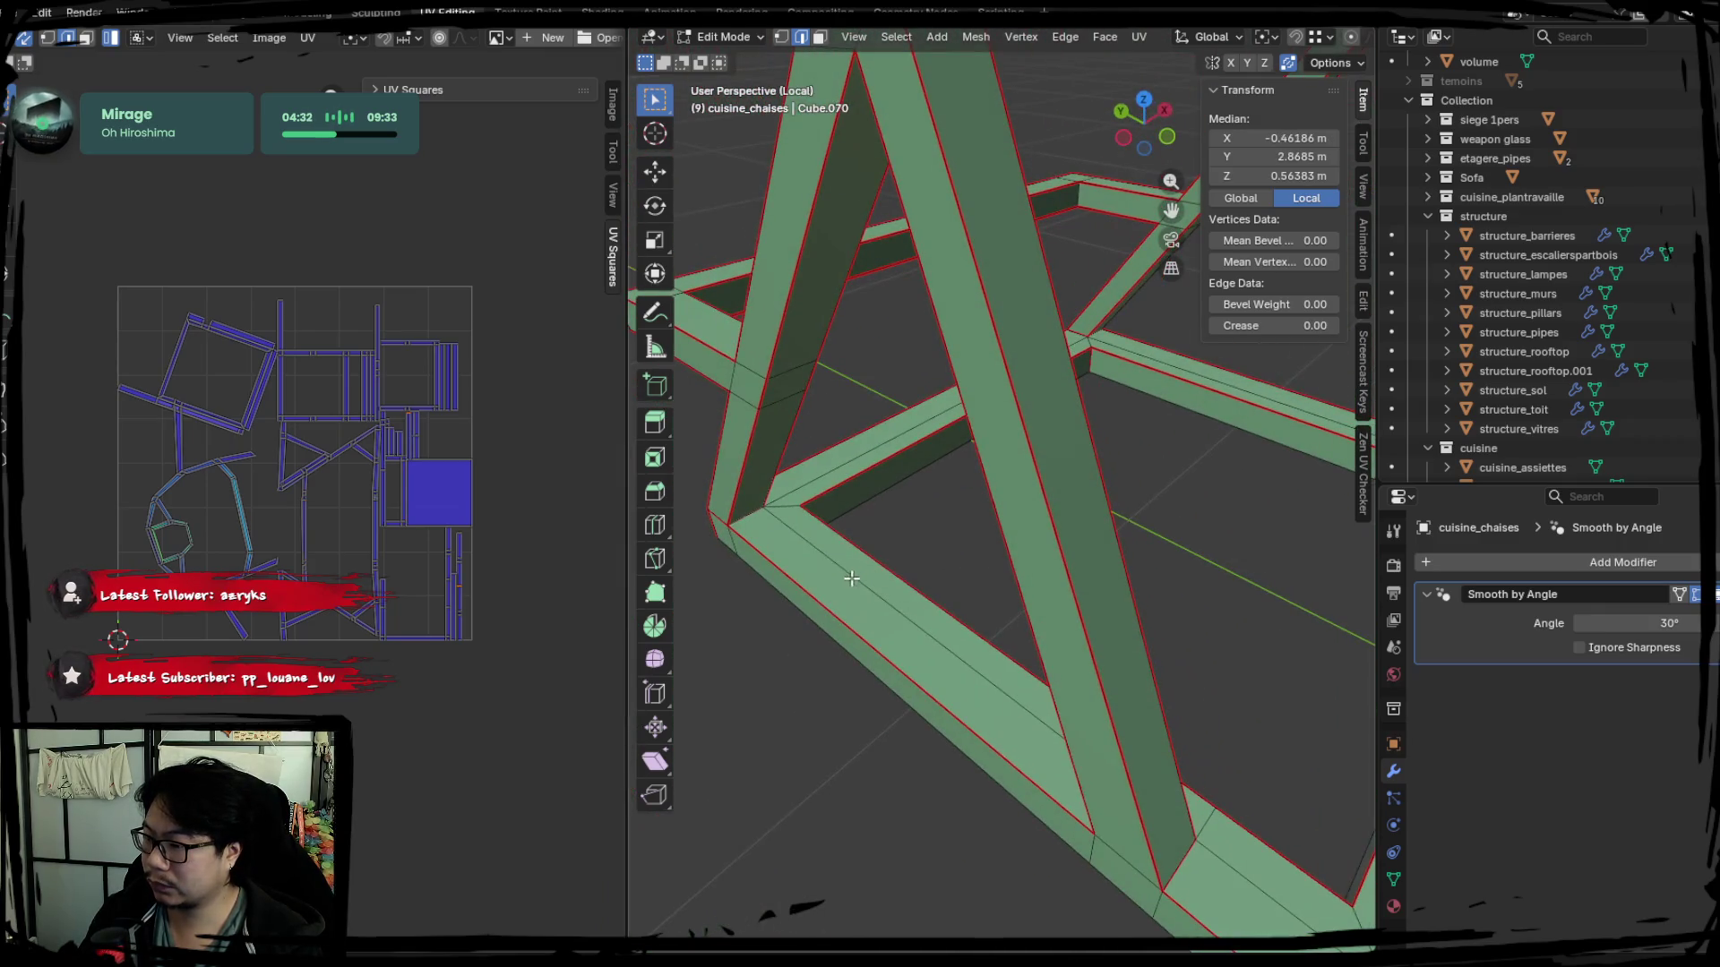
pyautogui.moveTo(755, 524)
pyautogui.mouseDown(button='middle')
pyautogui.moveTo(953, 537)
pyautogui.moveTo(1098, 611)
pyautogui.mouseUp(button='middle')
pyautogui.moveTo(1229, 560)
pyautogui.mouseDown(button='middle')
pyautogui.moveTo(1128, 444)
pyautogui.moveTo(876, 479)
pyautogui.moveTo(1004, 480)
pyautogui.mouseUp(button='middle')
pyautogui.scroll(3, 1002, 479)
pyautogui.scroll(1, 1026, 566)
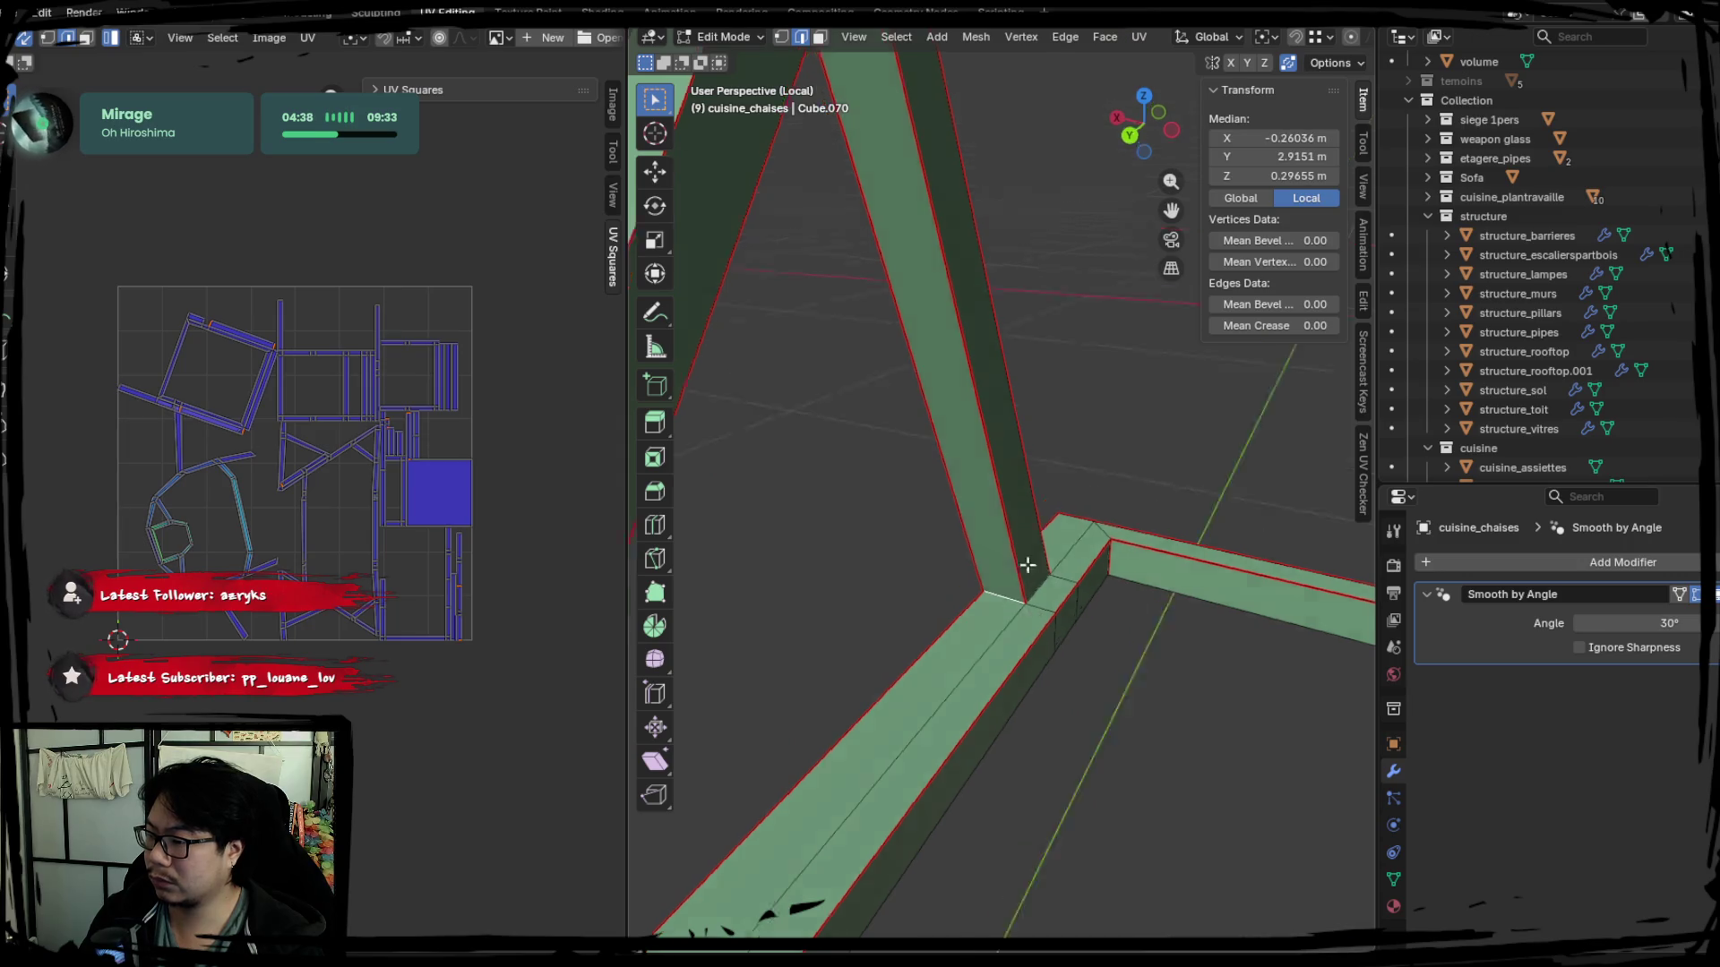
pyautogui.moveTo(1027, 566); pyautogui.dragTo(969, 400, button='middle')
pyautogui.hotkey('ctrl', 'e')
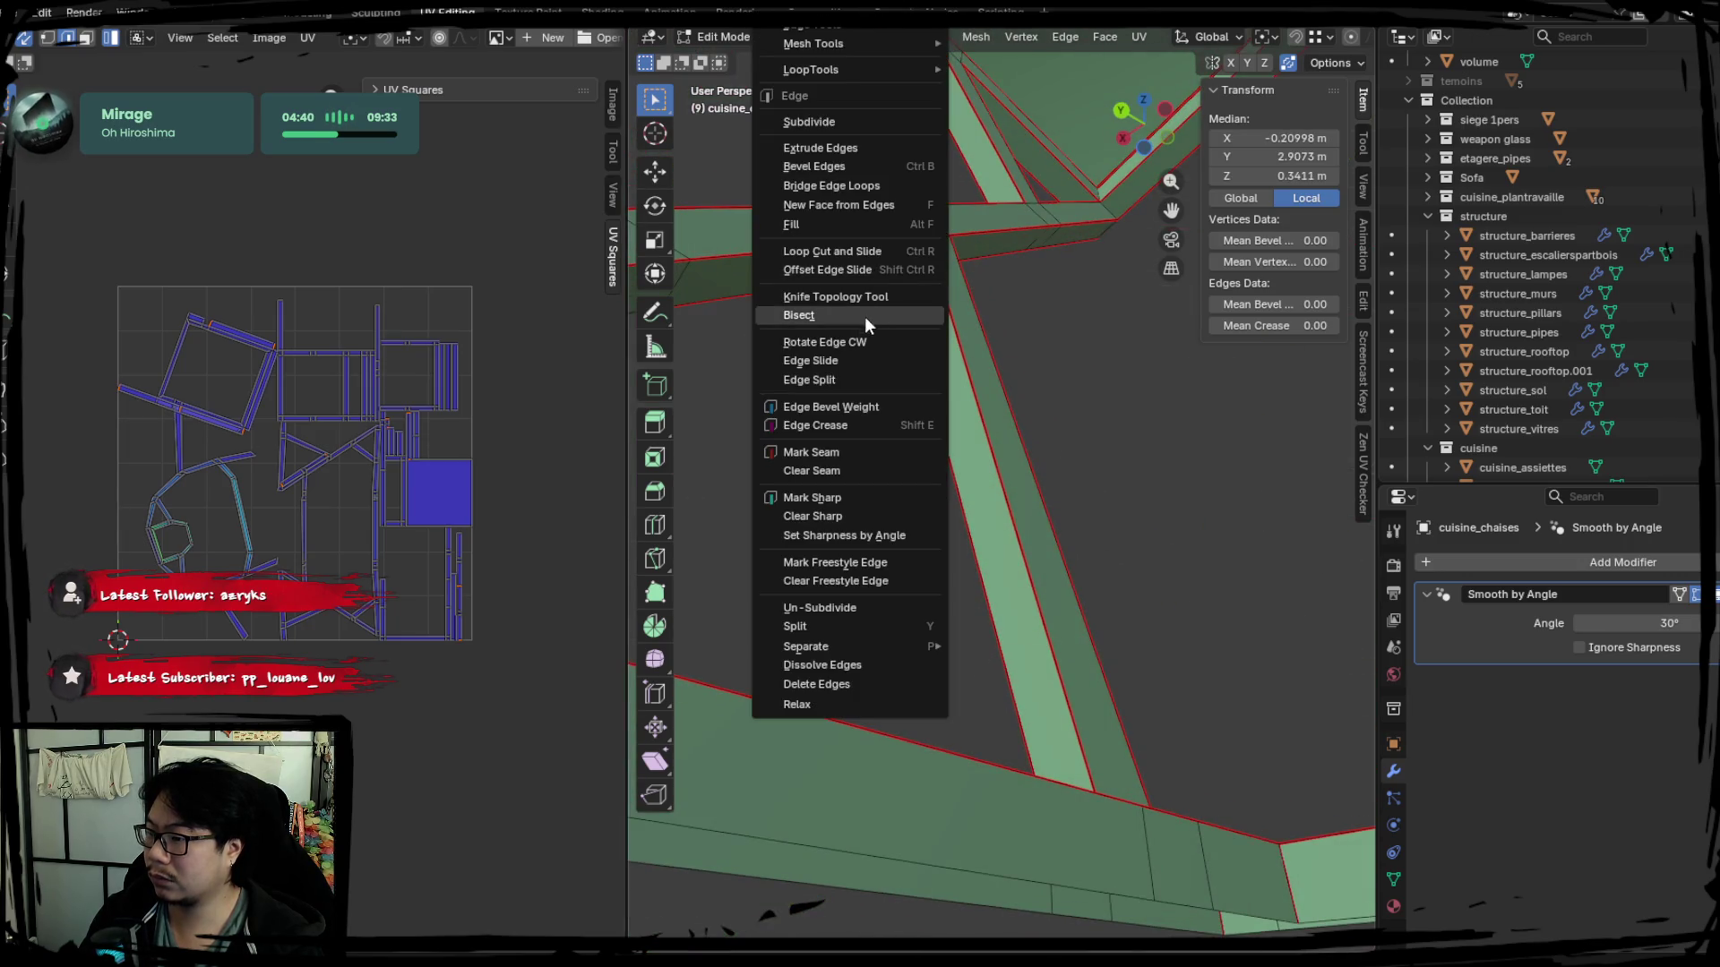
pyautogui.click(840, 430)
pyautogui.press('a')
pyautogui.hotkey('ctrl', 'p')
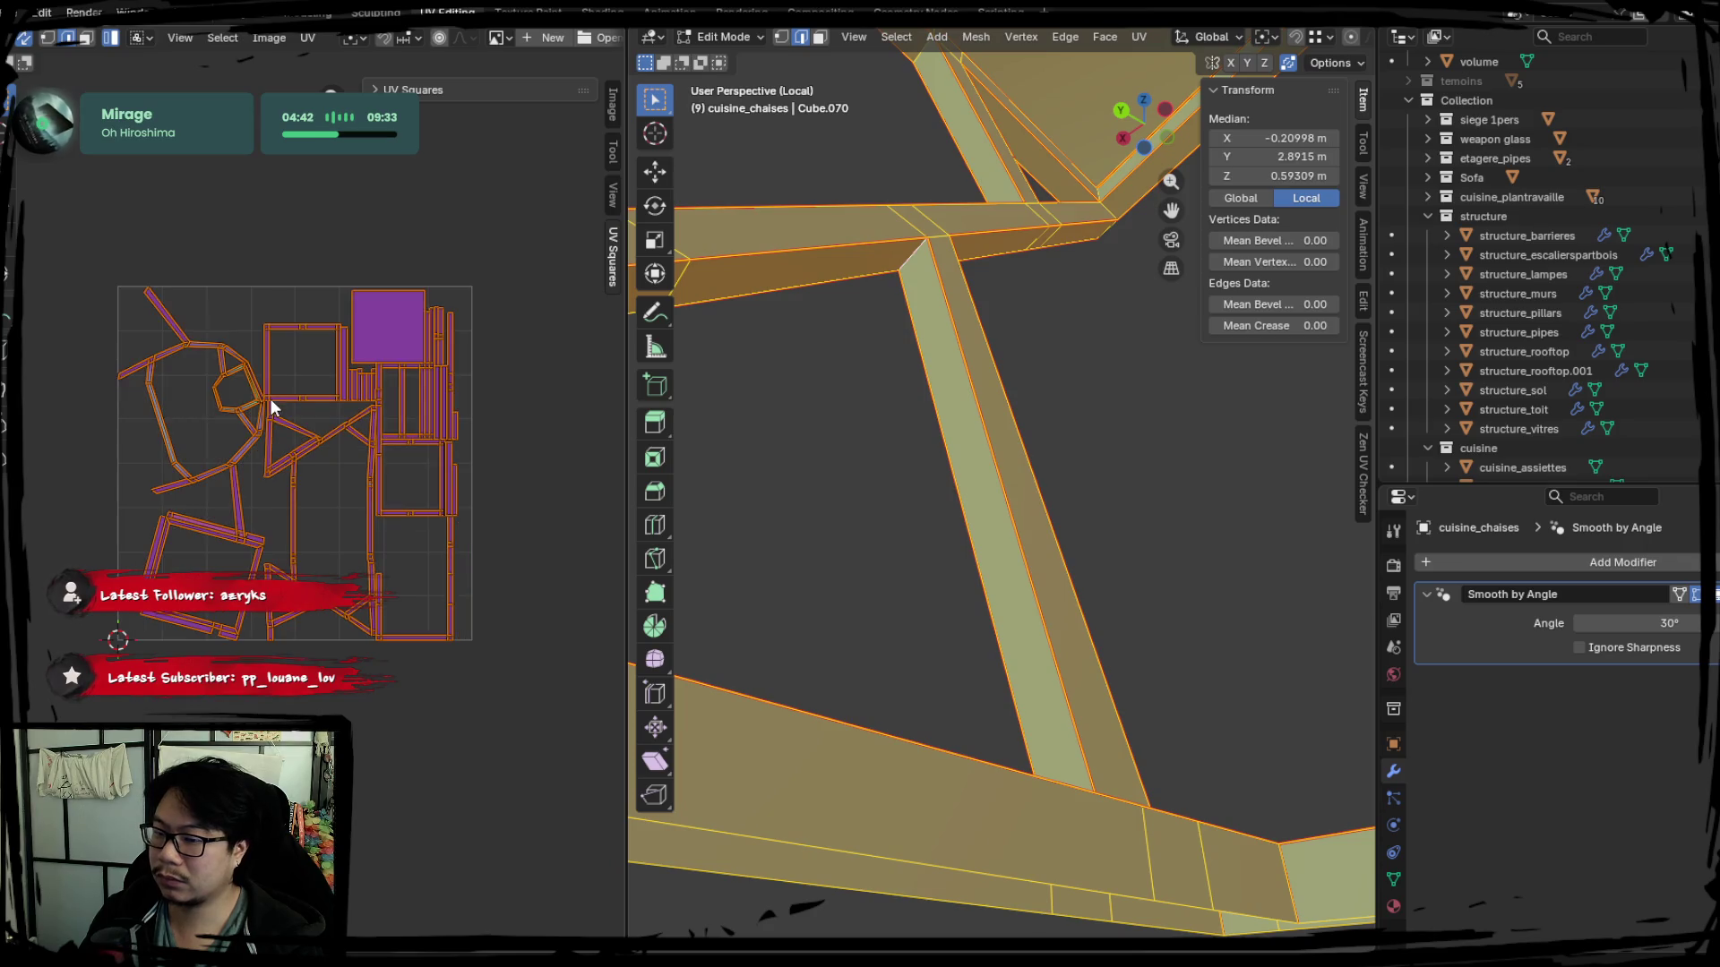
pyautogui.click(450, 488)
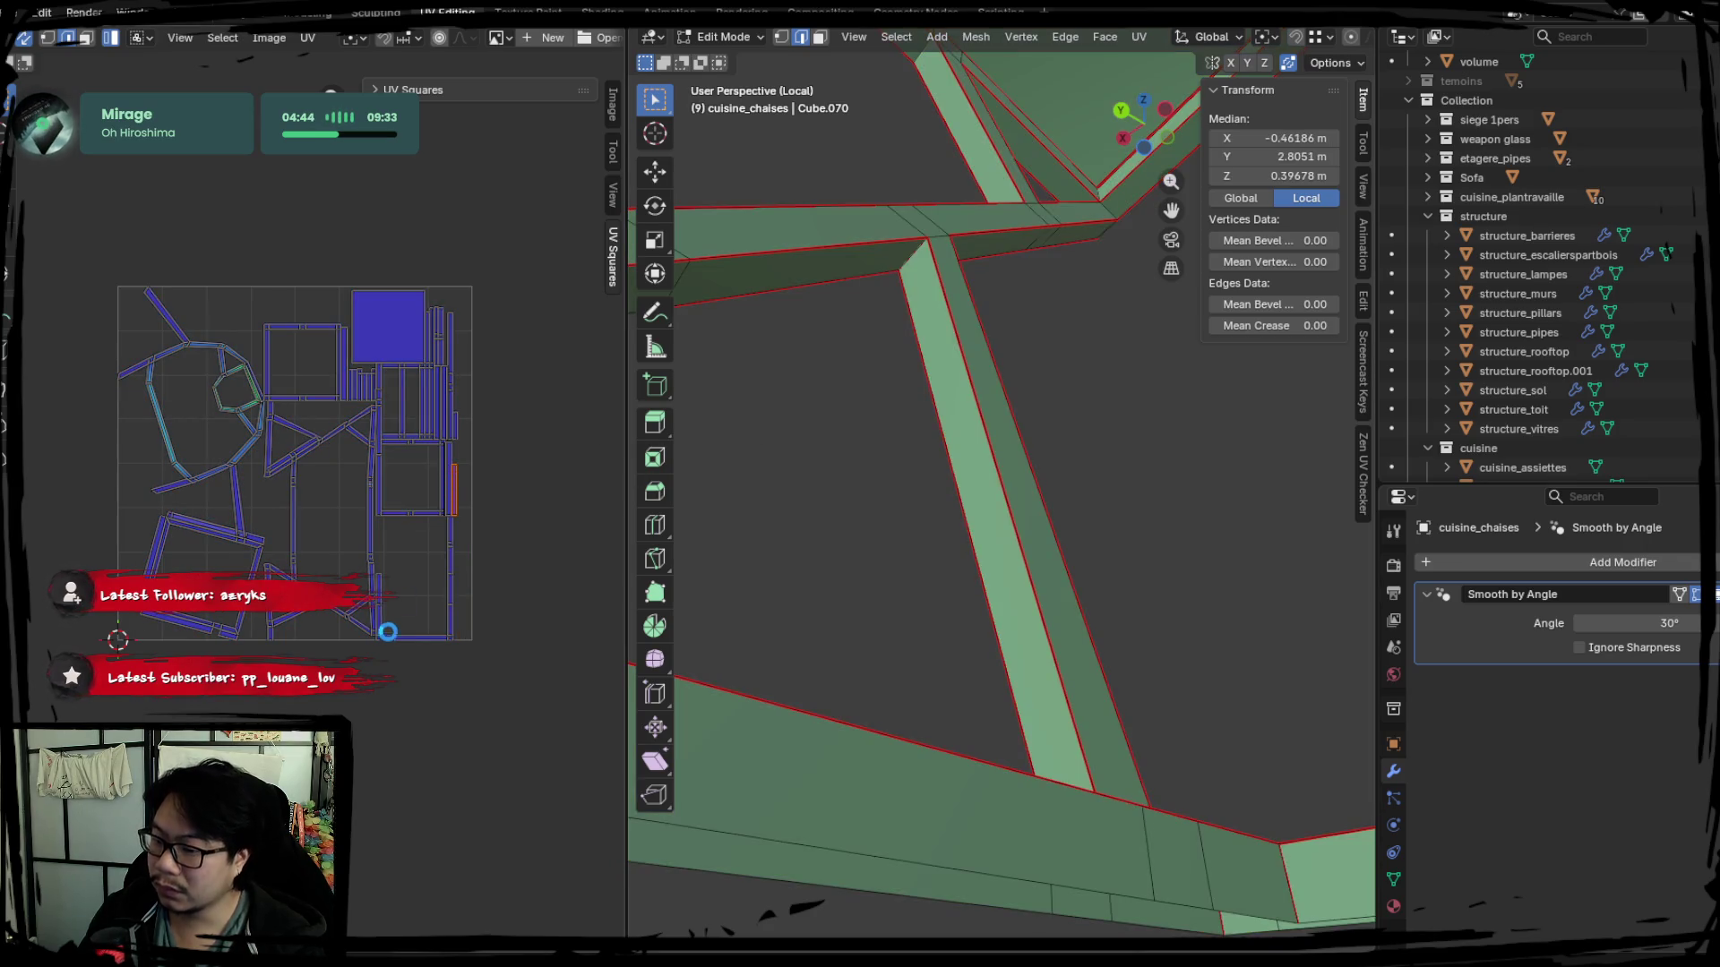
pyautogui.scroll(2, 300, 469)
pyautogui.scroll(3, 304, 440)
pyautogui.scroll(3, 366, 370)
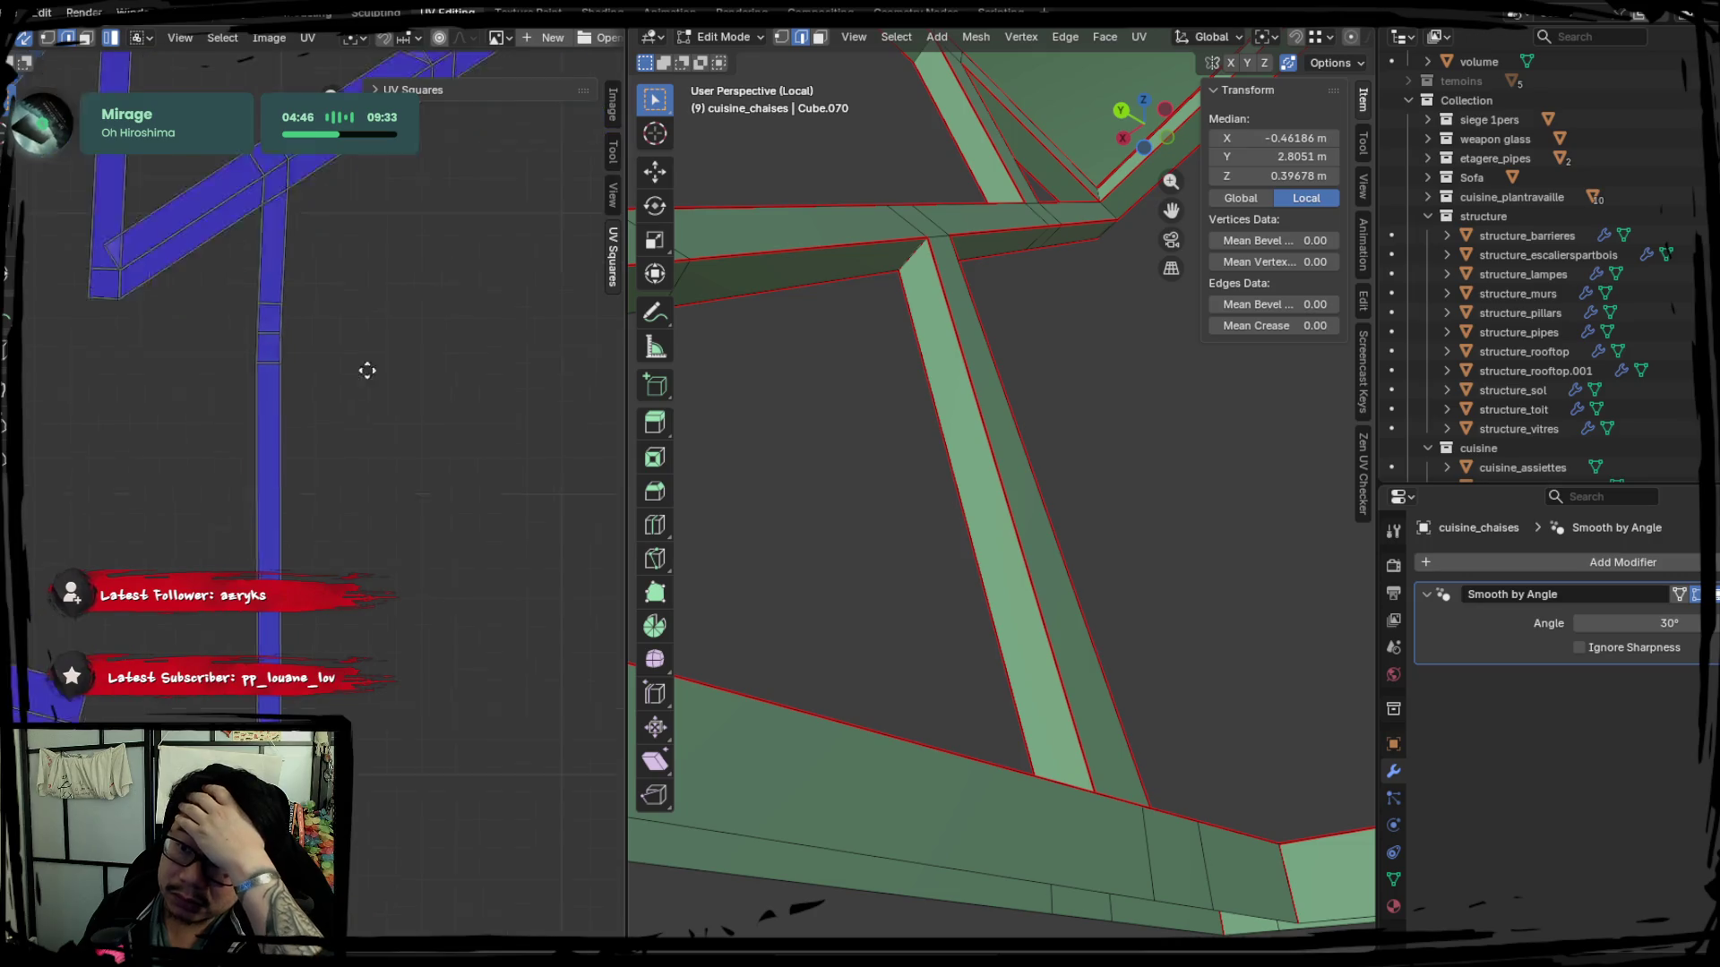
# Check a large UV island against an inner leg face, then return to edge selection.
pyautogui.moveTo(368, 370); pyautogui.dragTo(381, 289, button='middle')
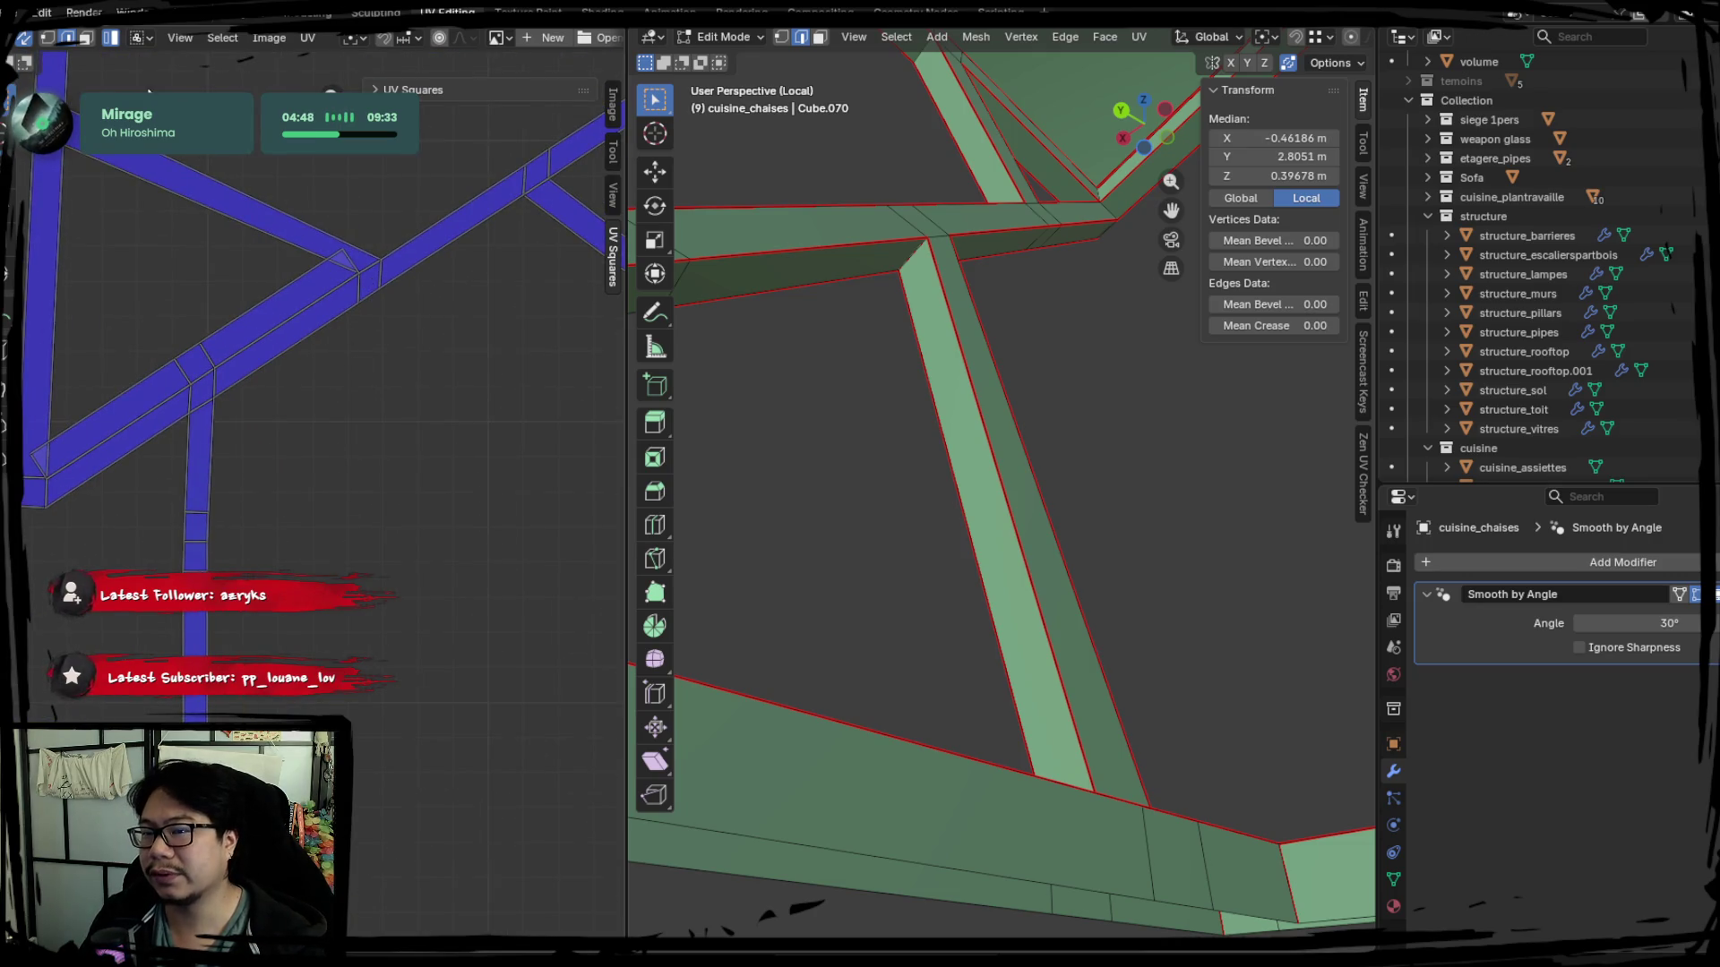
pyautogui.click(202, 353)
pyautogui.moveTo(806, 384)
pyautogui.mouseDown(button='middle')
pyautogui.moveTo(910, 434)
pyautogui.moveTo(960, 506)
pyautogui.moveTo(903, 608)
pyautogui.mouseUp(button='middle')
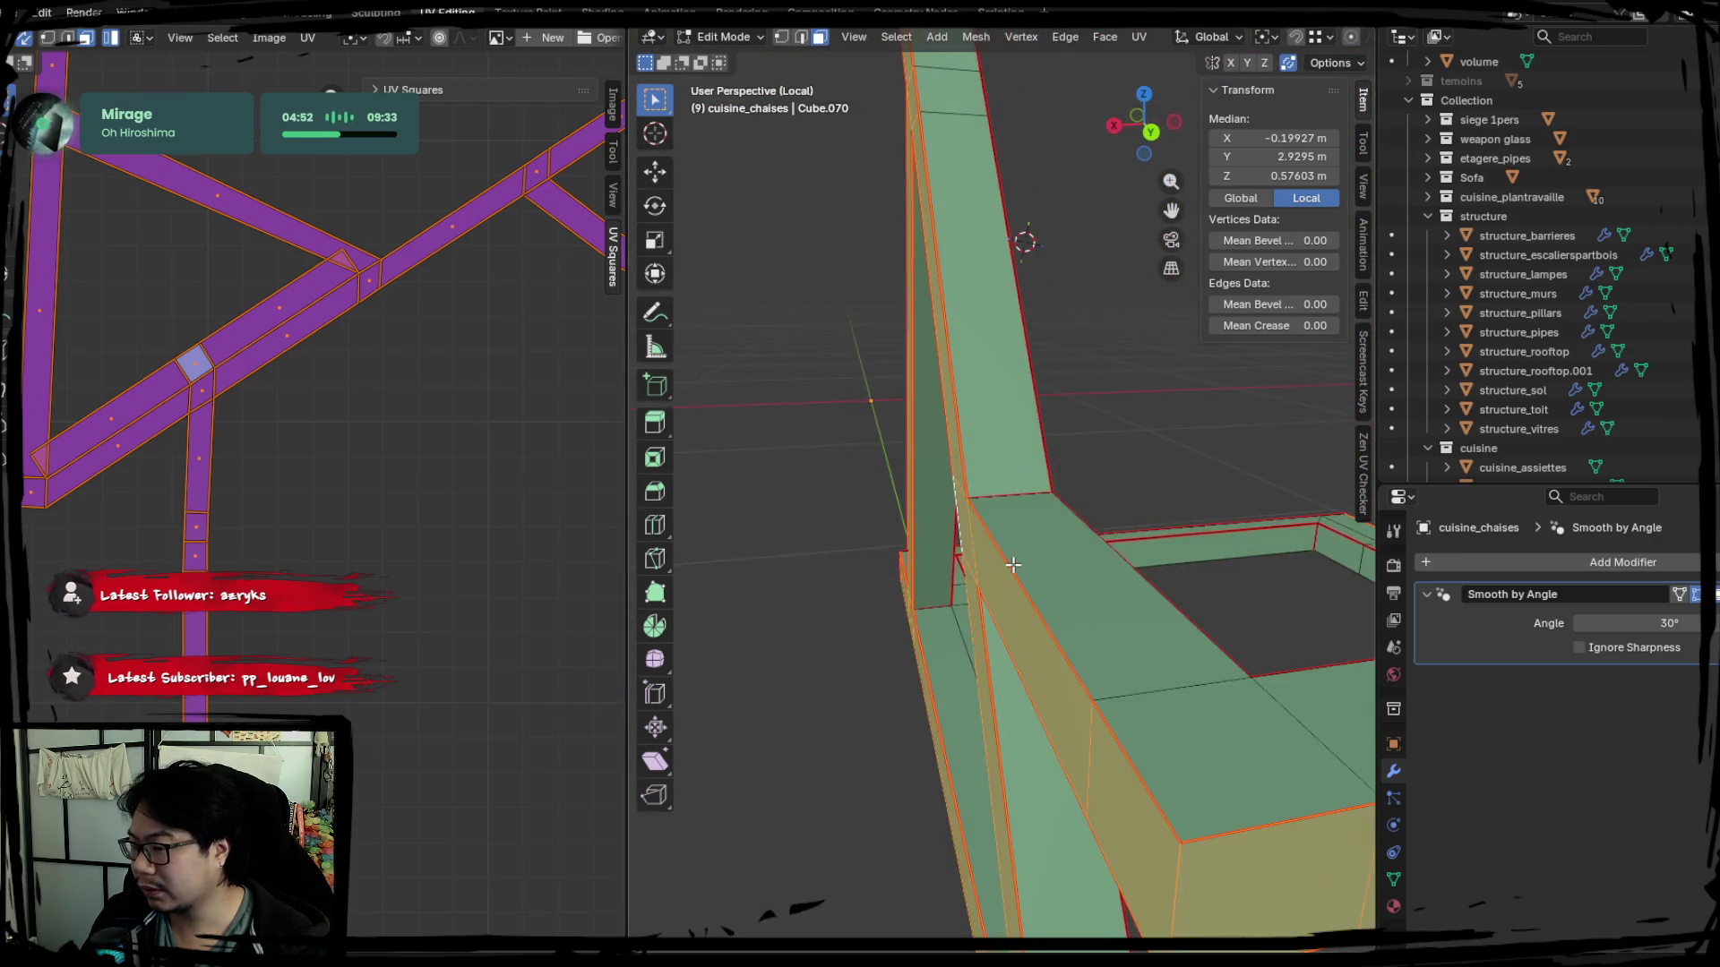
pyautogui.click(903, 608)
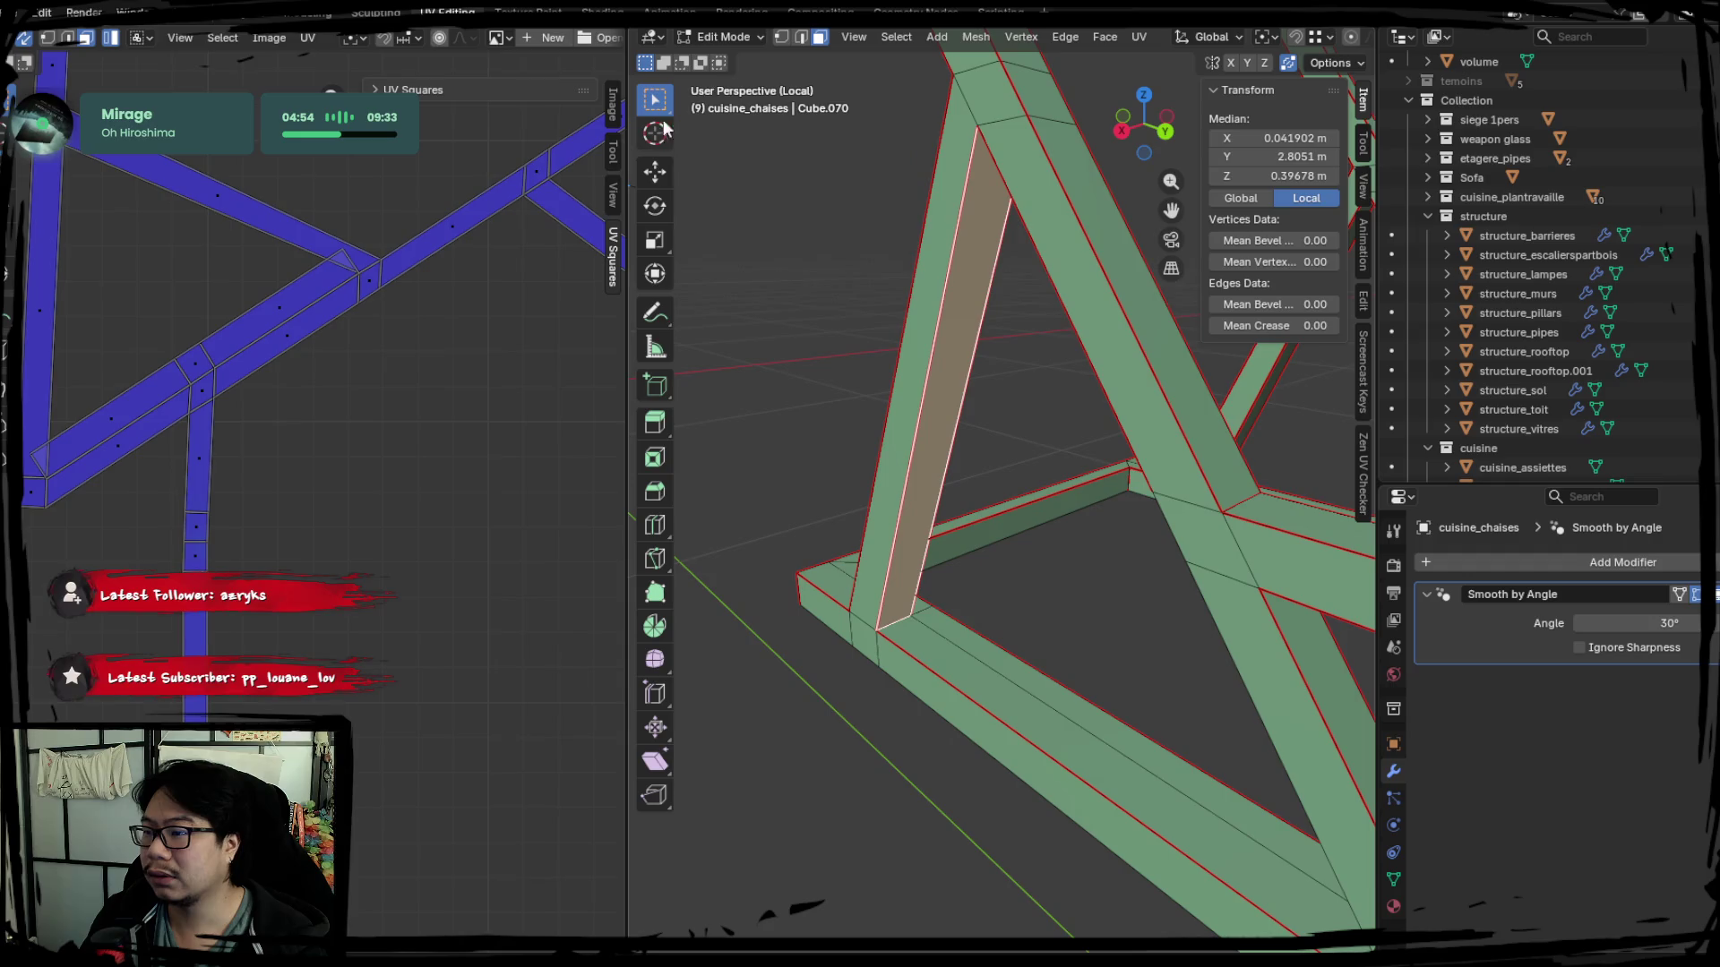
pyautogui.click(800, 36)
pyautogui.click(1129, 577)
pyautogui.moveTo(1129, 576)
pyautogui.mouseDown(button='middle')
pyautogui.moveTo(829, 498)
pyautogui.moveTo(737, 514)
pyautogui.moveTo(1040, 575)
pyautogui.mouseUp(button='middle')
# Seam an edge at the leg joint and unwrap the whole mesh with the new seams.
pyautogui.moveTo(1109, 681)
pyautogui.mouseDown(button='middle')
pyautogui.moveTo(1110, 713)
pyautogui.moveTo(893, 675)
pyautogui.moveTo(862, 706)
pyautogui.mouseUp(button='middle')
pyautogui.keyDown('shift'); pyautogui.click(889, 645); pyautogui.keyUp('shift')
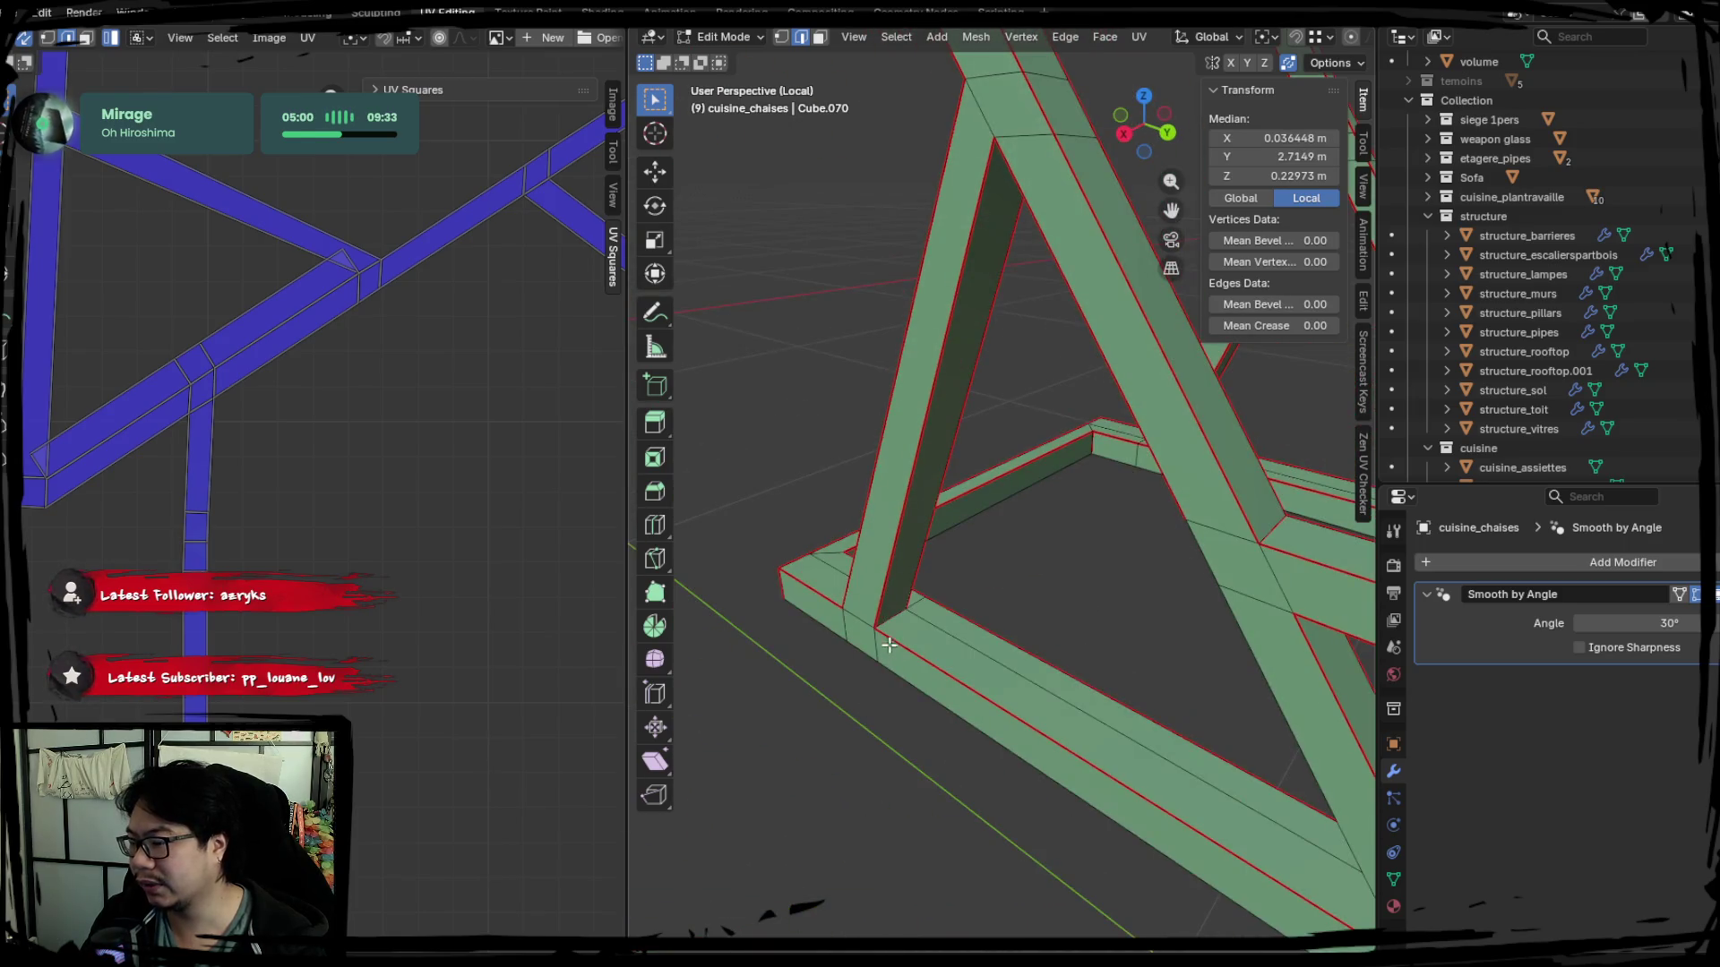
pyautogui.rightClick(900, 623)
pyautogui.click(901, 622)
pyautogui.moveTo(901, 622)
pyautogui.mouseDown(button='middle')
pyautogui.moveTo(887, 577)
pyautogui.moveTo(1351, 686)
pyautogui.moveTo(1187, 606)
pyautogui.moveTo(811, 511)
pyautogui.moveTo(1048, 469)
pyautogui.mouseUp(button='middle')
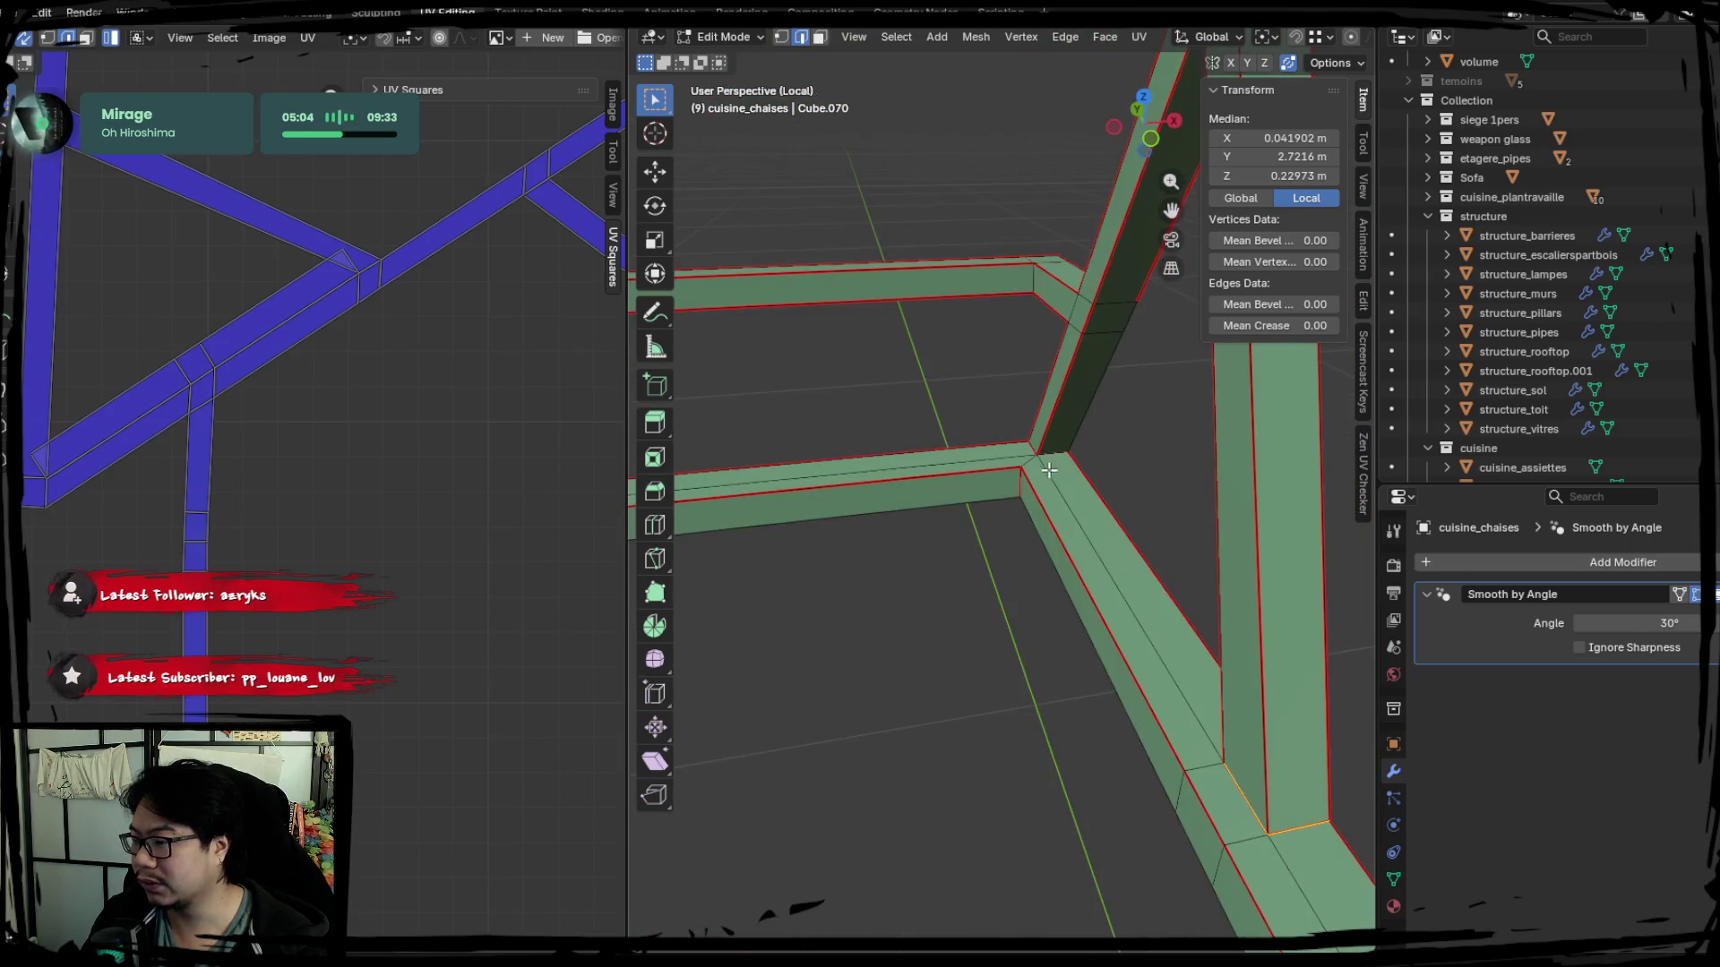
pyautogui.rightClick(1053, 461)
pyautogui.press('Escape')
pyautogui.press('a')
pyautogui.rightClick(1014, 473)
pyautogui.press('u')
pyautogui.click(284, 421)
pyautogui.scroll(-3, 296, 425)
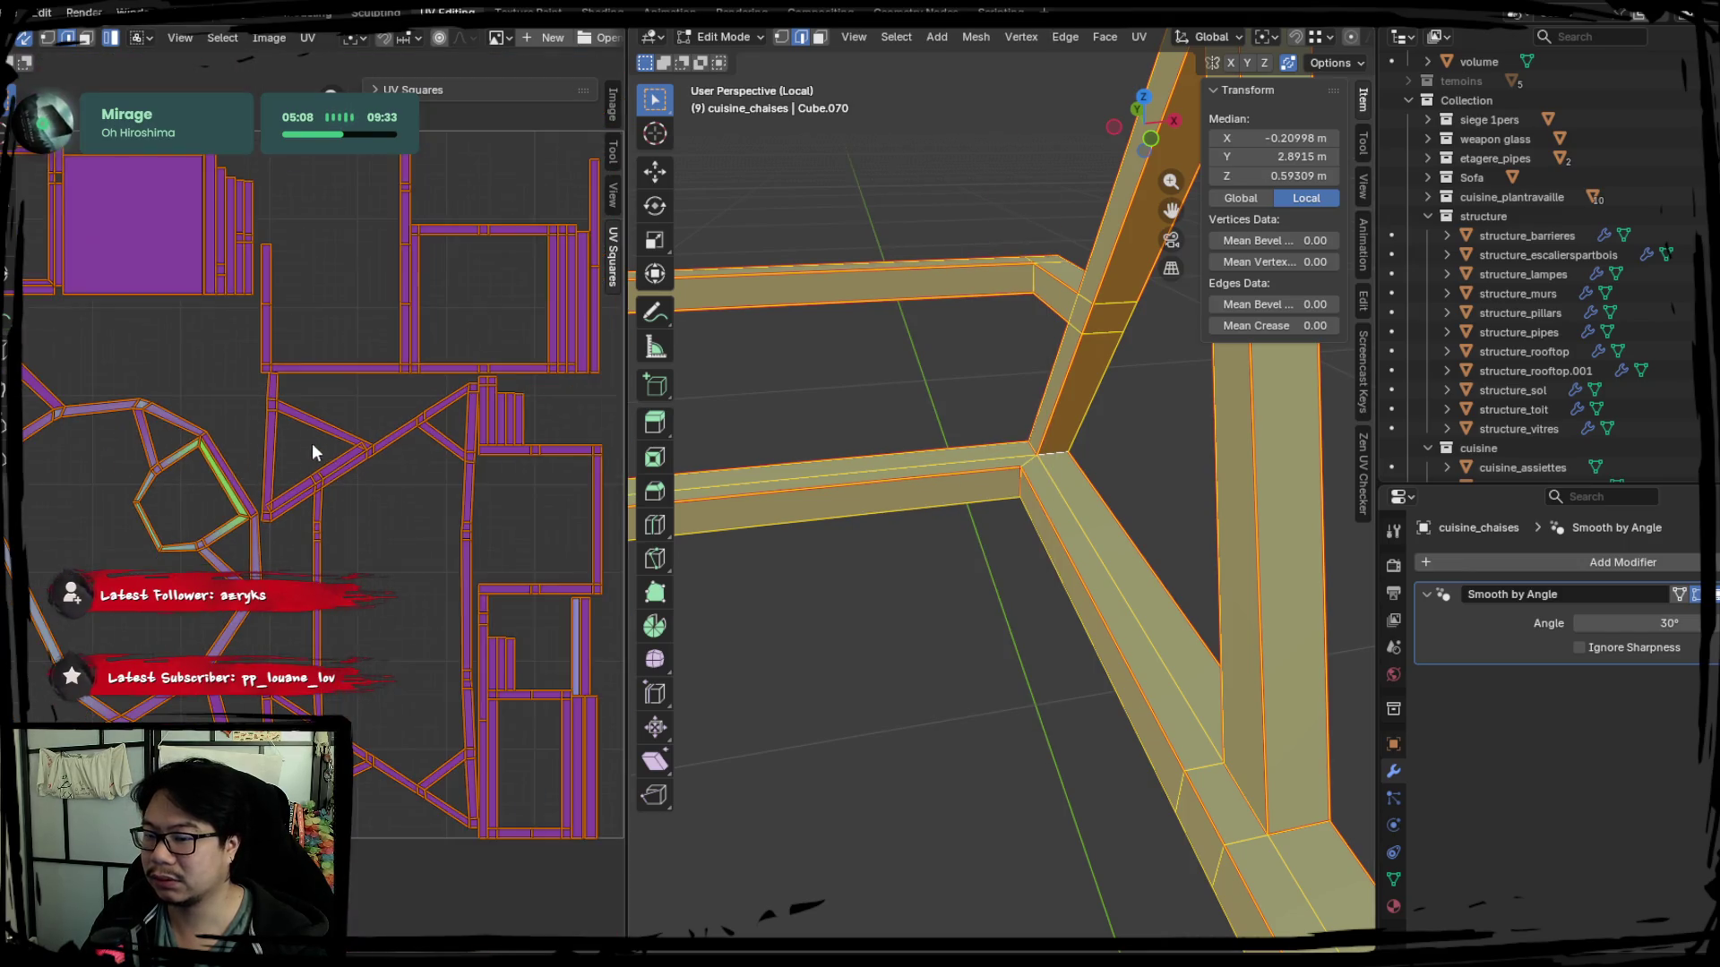
# Seam a frame corner edge, re-unwrap the mesh and clear the selection.
pyautogui.moveTo(753, 510)
pyautogui.mouseDown(button='middle')
pyautogui.moveTo(991, 536)
pyautogui.moveTo(827, 552)
pyautogui.mouseUp(button='middle')
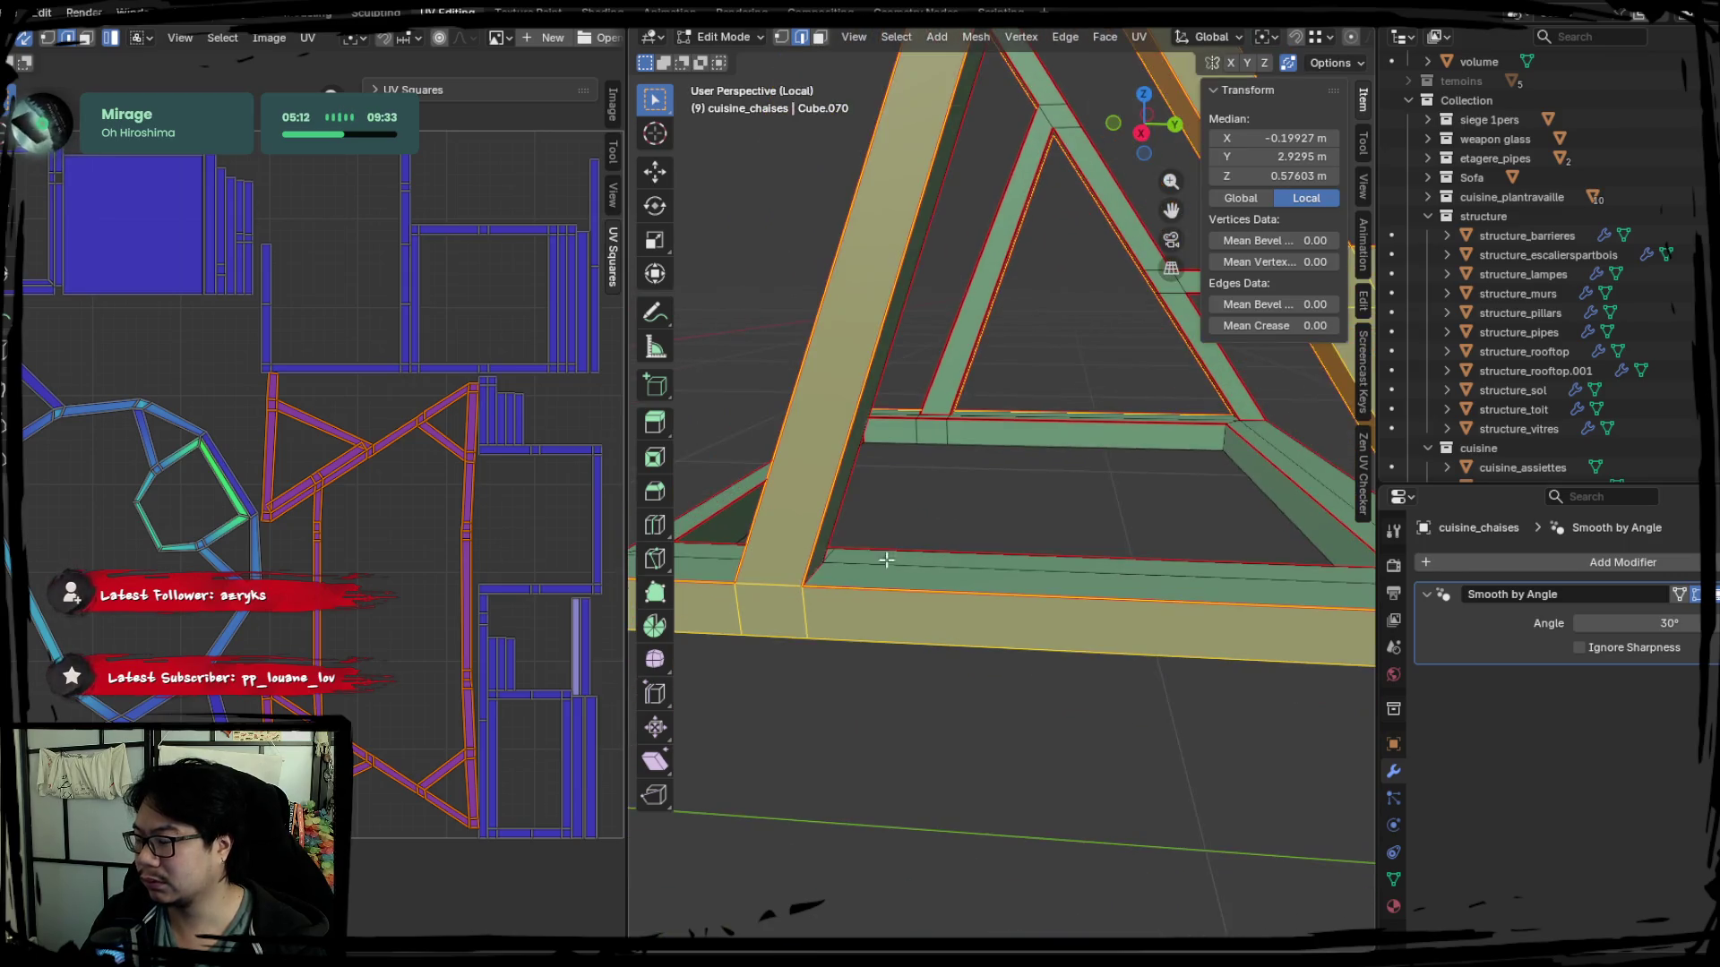
pyautogui.click(908, 576)
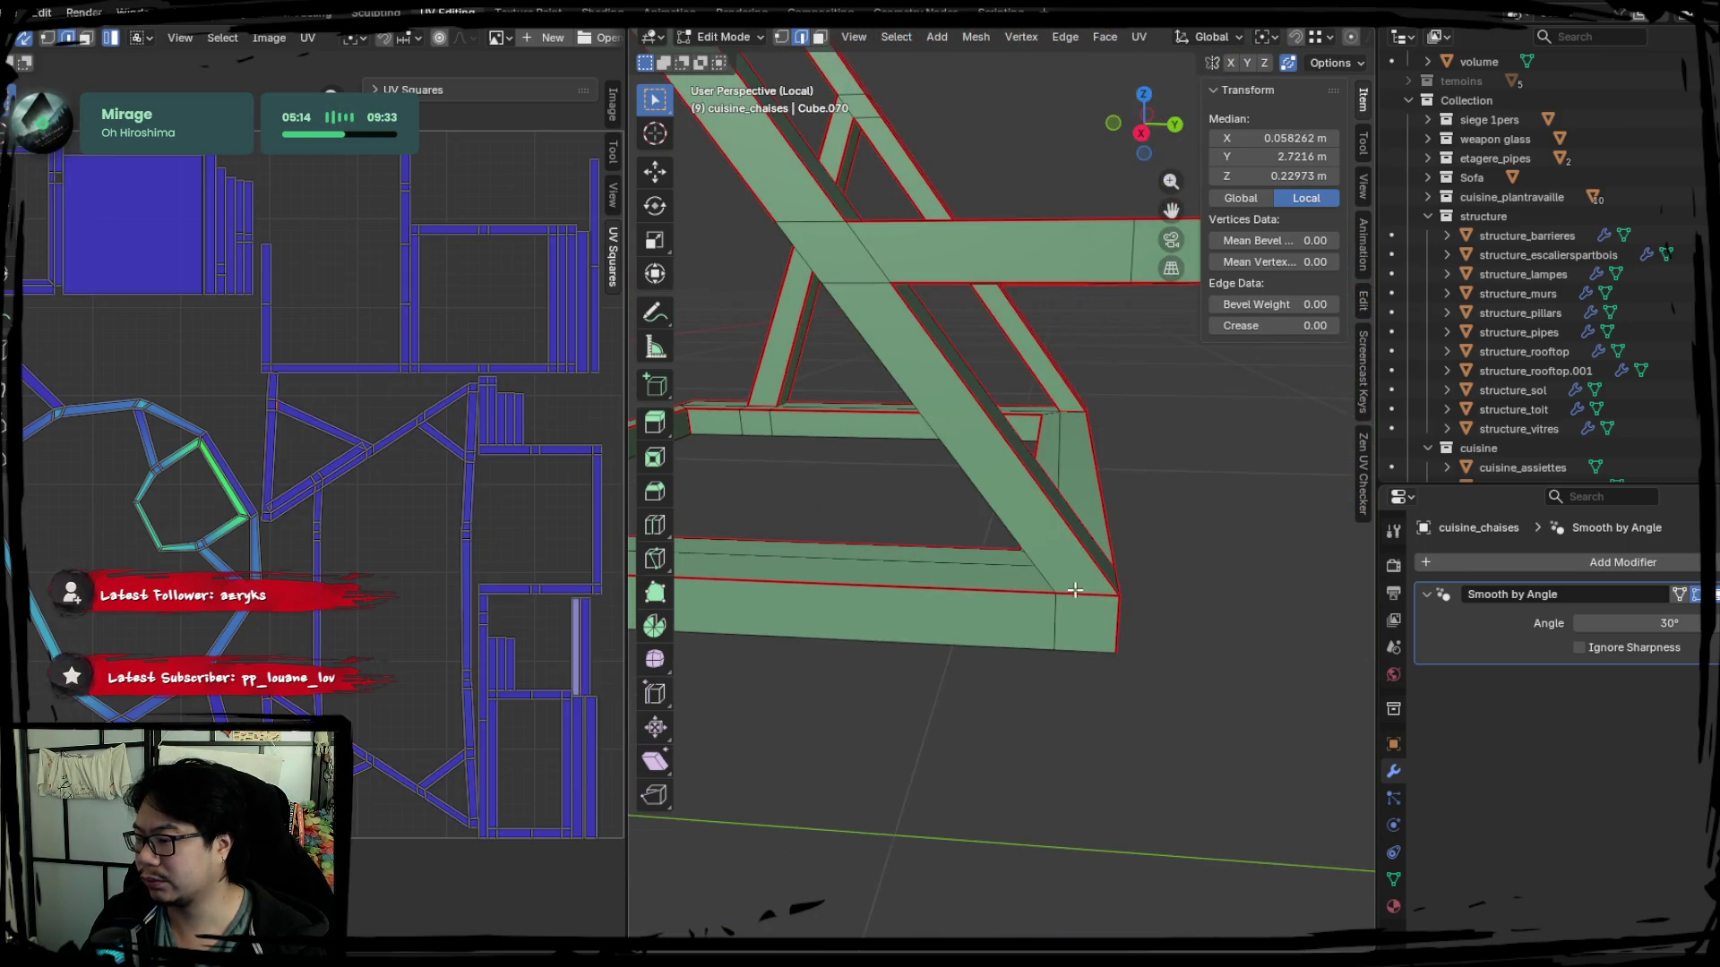
pyautogui.moveTo(1075, 589); pyautogui.dragTo(1155, 544, button='middle')
pyautogui.click(1153, 545)
pyautogui.rightClick(1154, 545)
pyautogui.click(1154, 545)
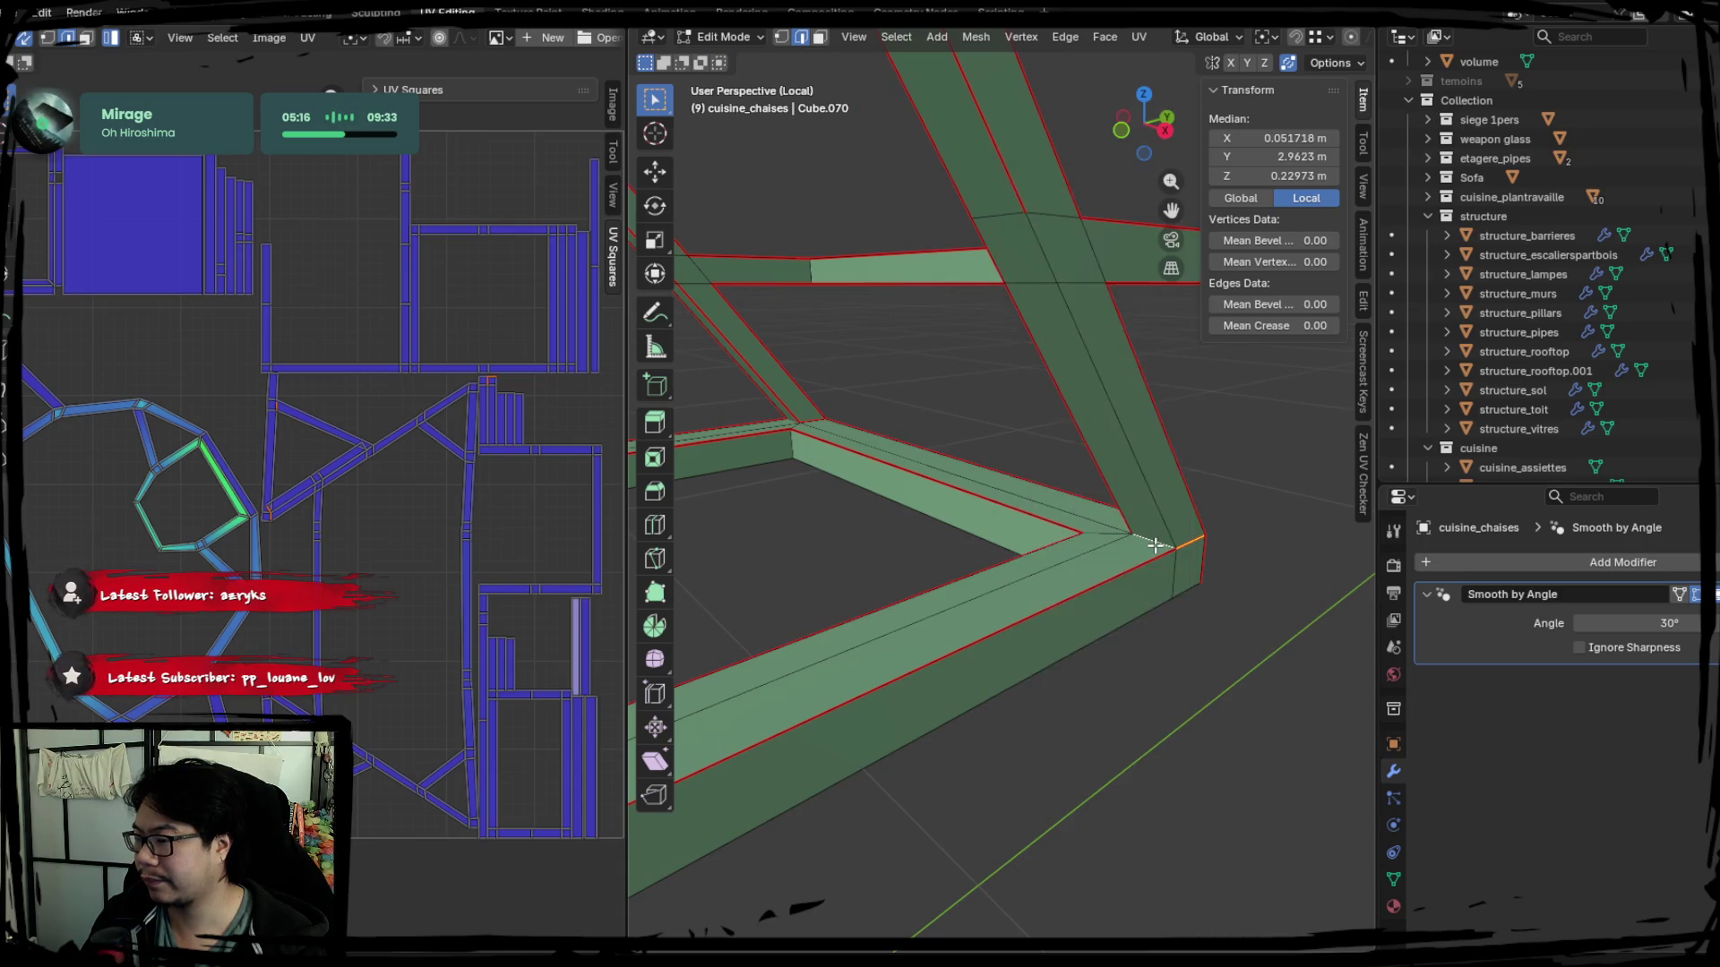
pyautogui.press('a')
pyautogui.rightClick(1154, 543)
pyautogui.click(1156, 548)
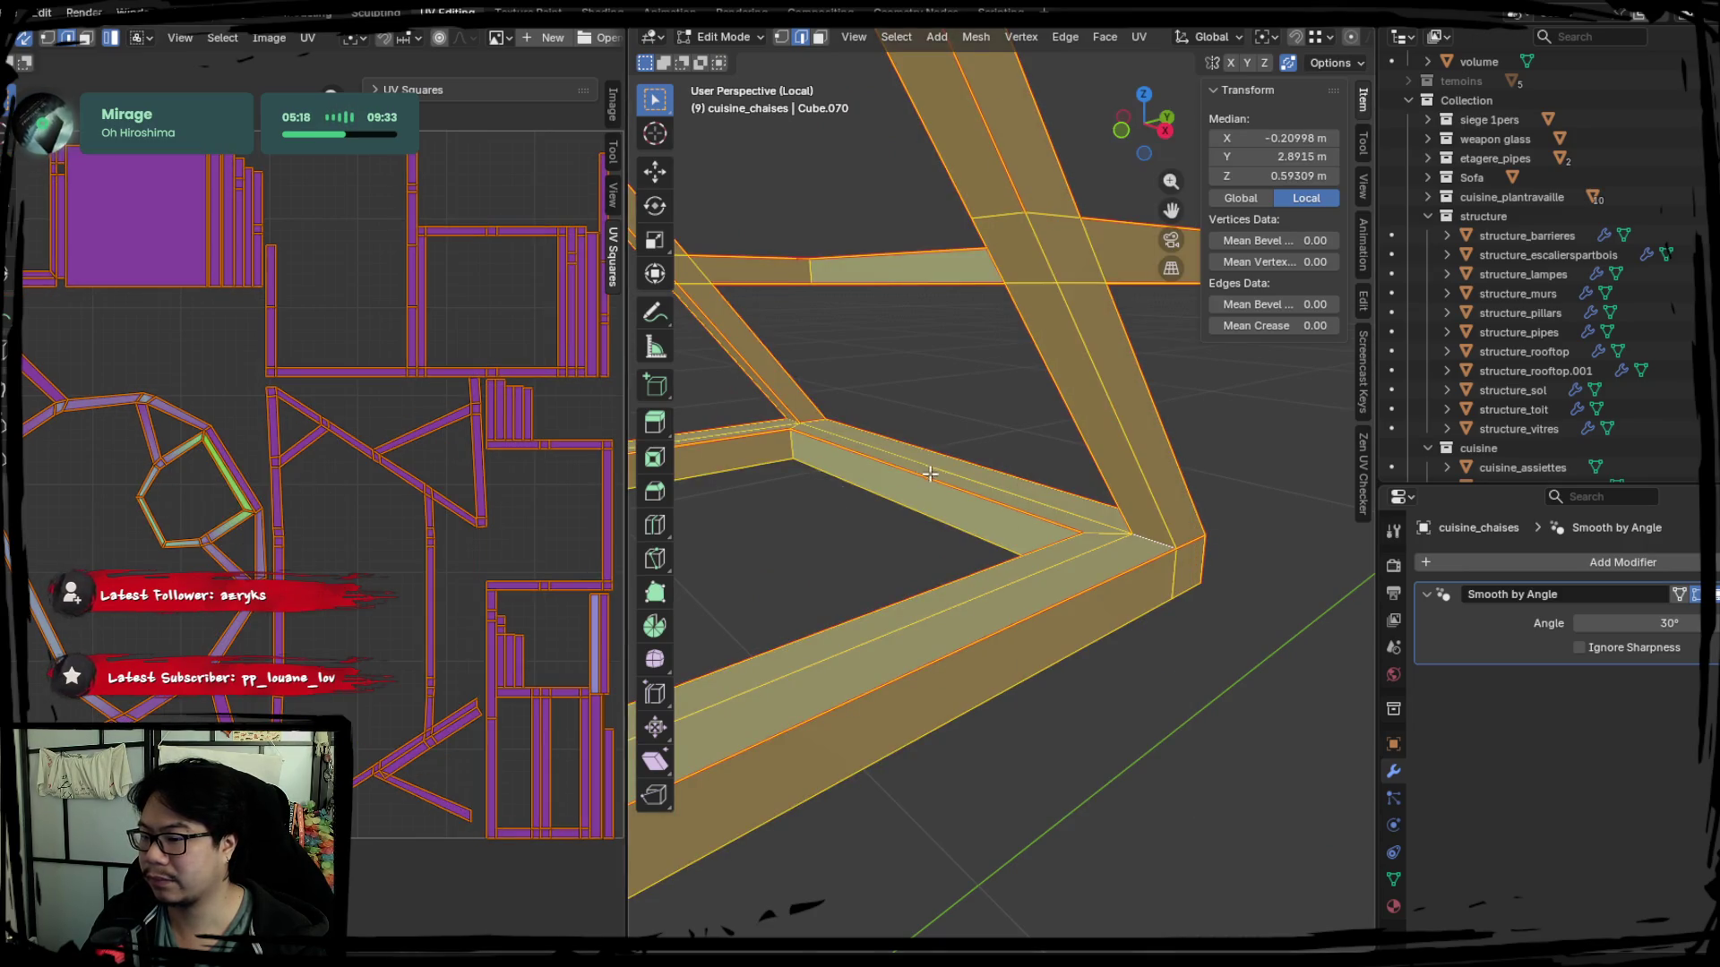
pyautogui.moveTo(929, 473); pyautogui.dragTo(929, 433, button='middle')
pyautogui.click(929, 435)
# Seam the short vertical edge at a diagonal-beam joint and unwrap-repack the UVs.
pyautogui.moveTo(980, 542)
pyautogui.mouseDown(button='middle')
pyautogui.moveTo(841, 615)
pyautogui.moveTo(1164, 584)
pyautogui.moveTo(993, 551)
pyautogui.moveTo(1062, 556)
pyautogui.moveTo(895, 557)
pyautogui.moveTo(966, 536)
pyautogui.moveTo(1080, 555)
pyautogui.mouseUp(button='middle')
pyautogui.moveTo(779, 748)
pyautogui.mouseDown(button='middle')
pyautogui.moveTo(928, 711)
pyautogui.moveTo(921, 726)
pyautogui.moveTo(883, 613)
pyautogui.moveTo(968, 651)
pyautogui.moveTo(929, 653)
pyautogui.mouseUp(button='middle')
pyautogui.click(1044, 697)
pyautogui.moveTo(1044, 697)
pyautogui.mouseDown(button='middle')
pyautogui.moveTo(1114, 714)
pyautogui.moveTo(1137, 588)
pyautogui.mouseUp(button='middle')
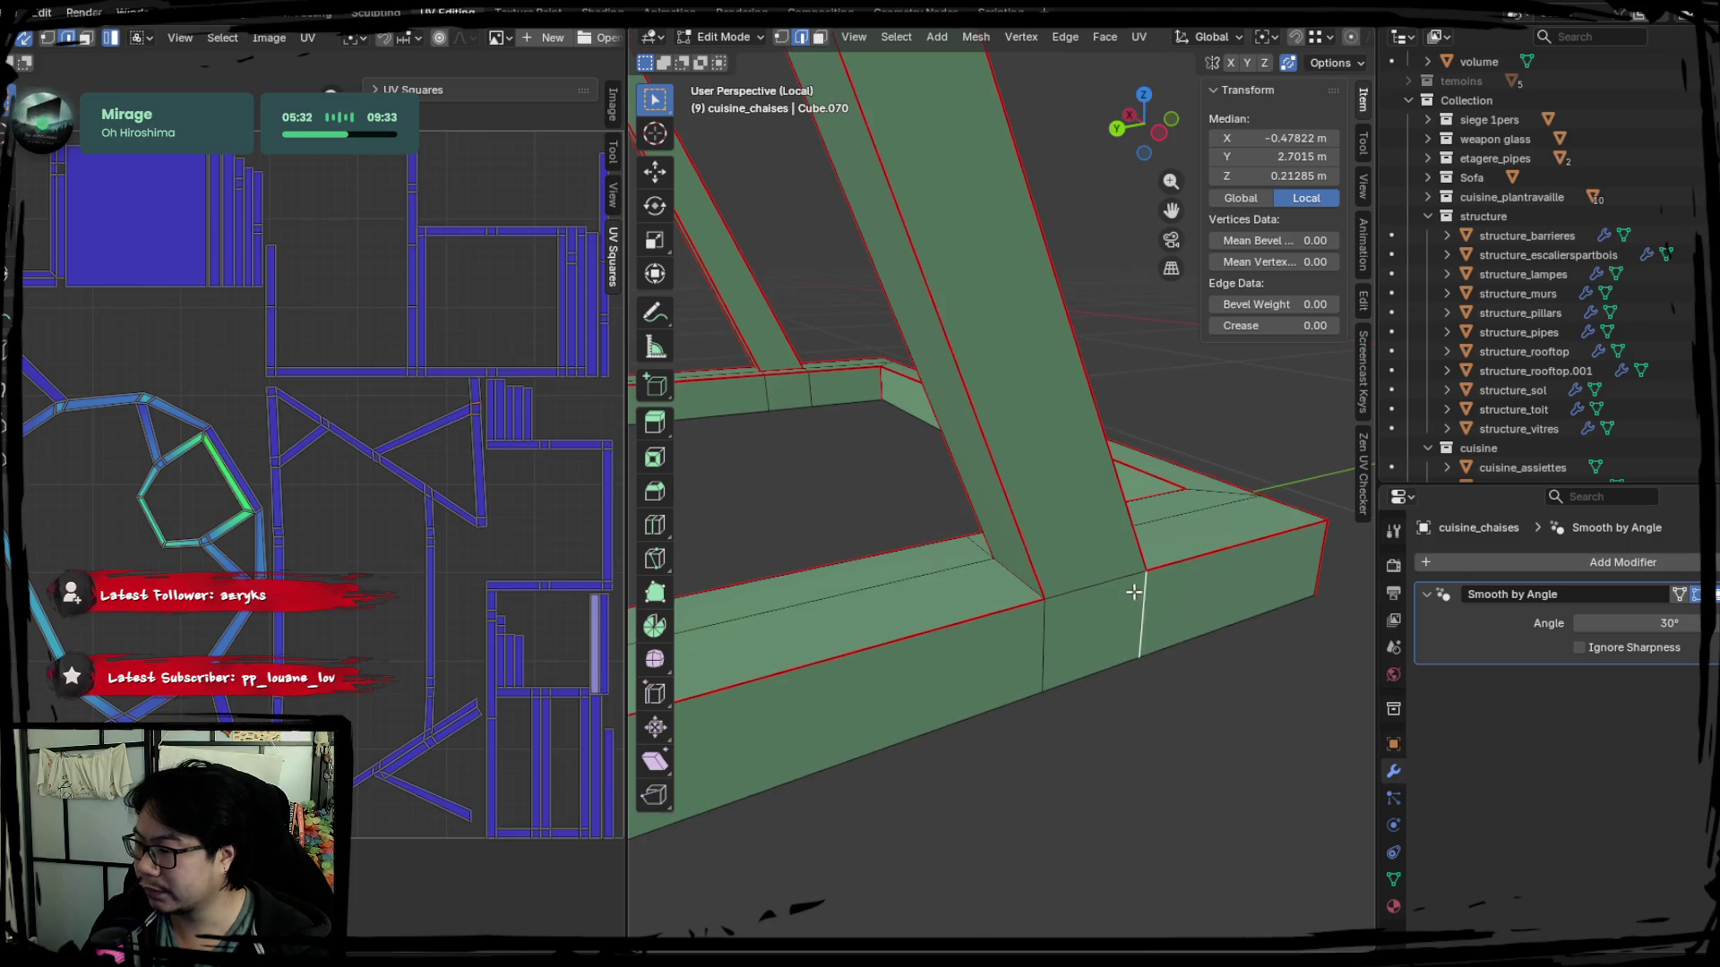
pyautogui.click(1094, 632)
pyautogui.scroll(2, 1094, 633)
pyautogui.scroll(2, 1070, 581)
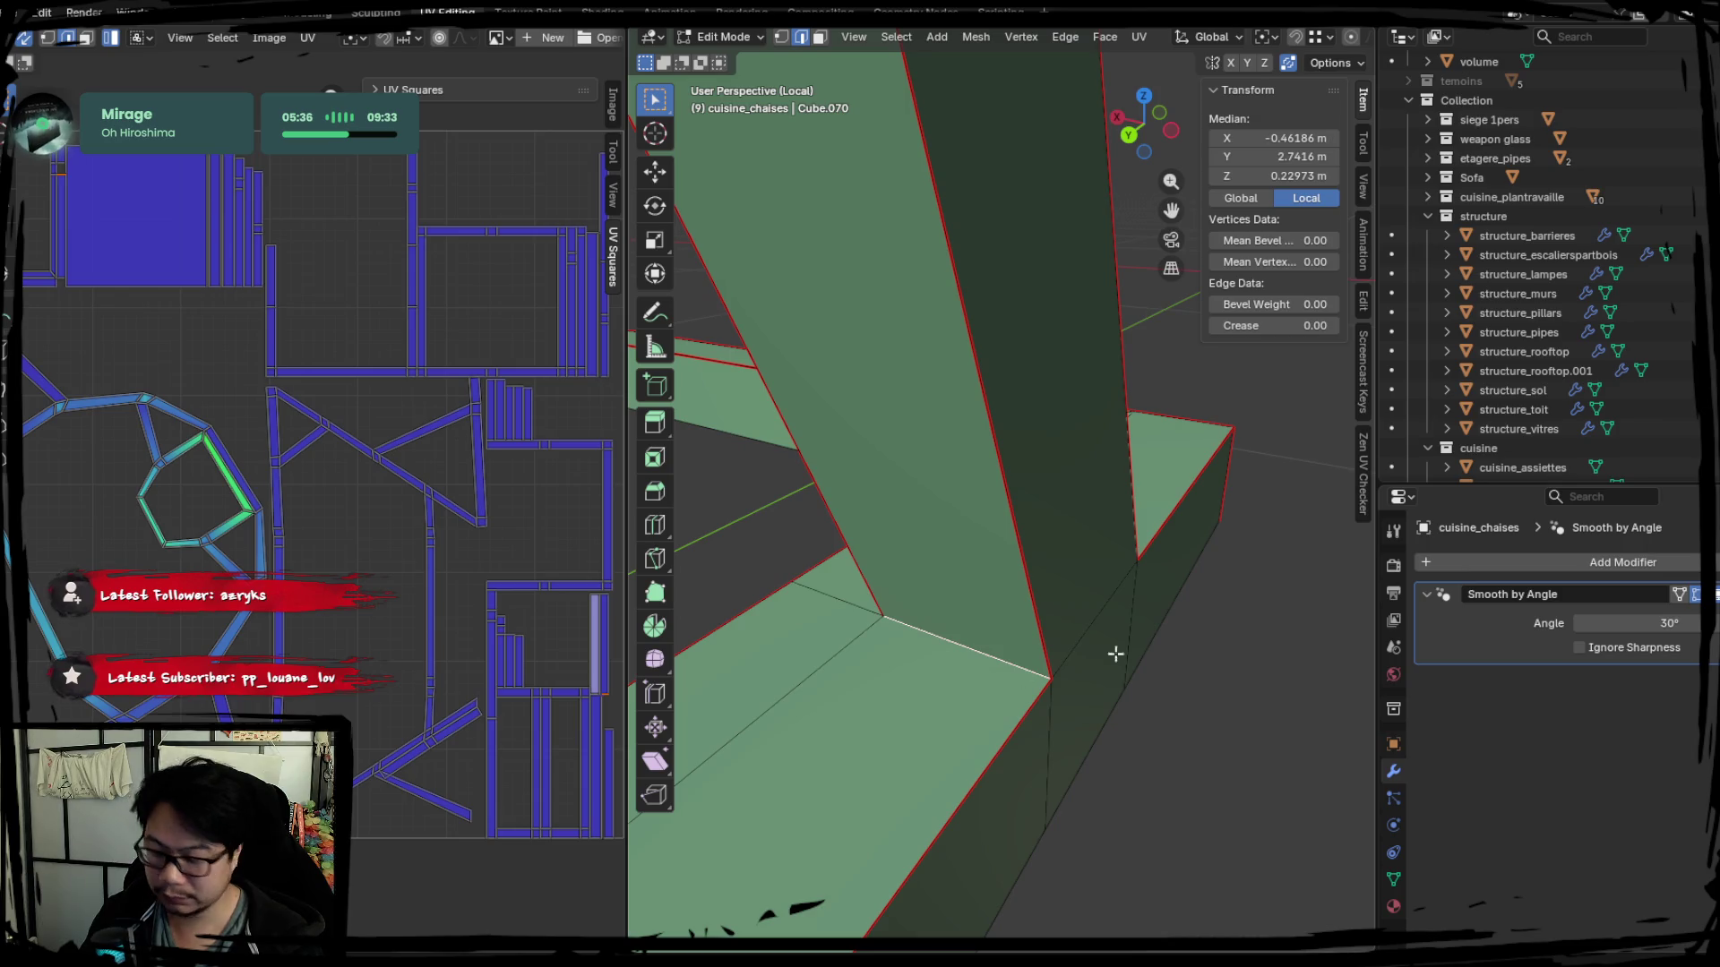
pyautogui.moveTo(1109, 611)
pyautogui.mouseDown(button='middle')
pyautogui.moveTo(1185, 587)
pyautogui.moveTo(788, 550)
pyautogui.moveTo(1039, 404)
pyautogui.moveTo(941, 595)
pyautogui.moveTo(849, 470)
pyautogui.mouseUp(button='middle')
pyautogui.rightClick(1138, 603)
pyautogui.click(1137, 603)
pyautogui.press('a')
pyautogui.press('u')
pyautogui.click(349, 547)
pyautogui.click(1185, 586)
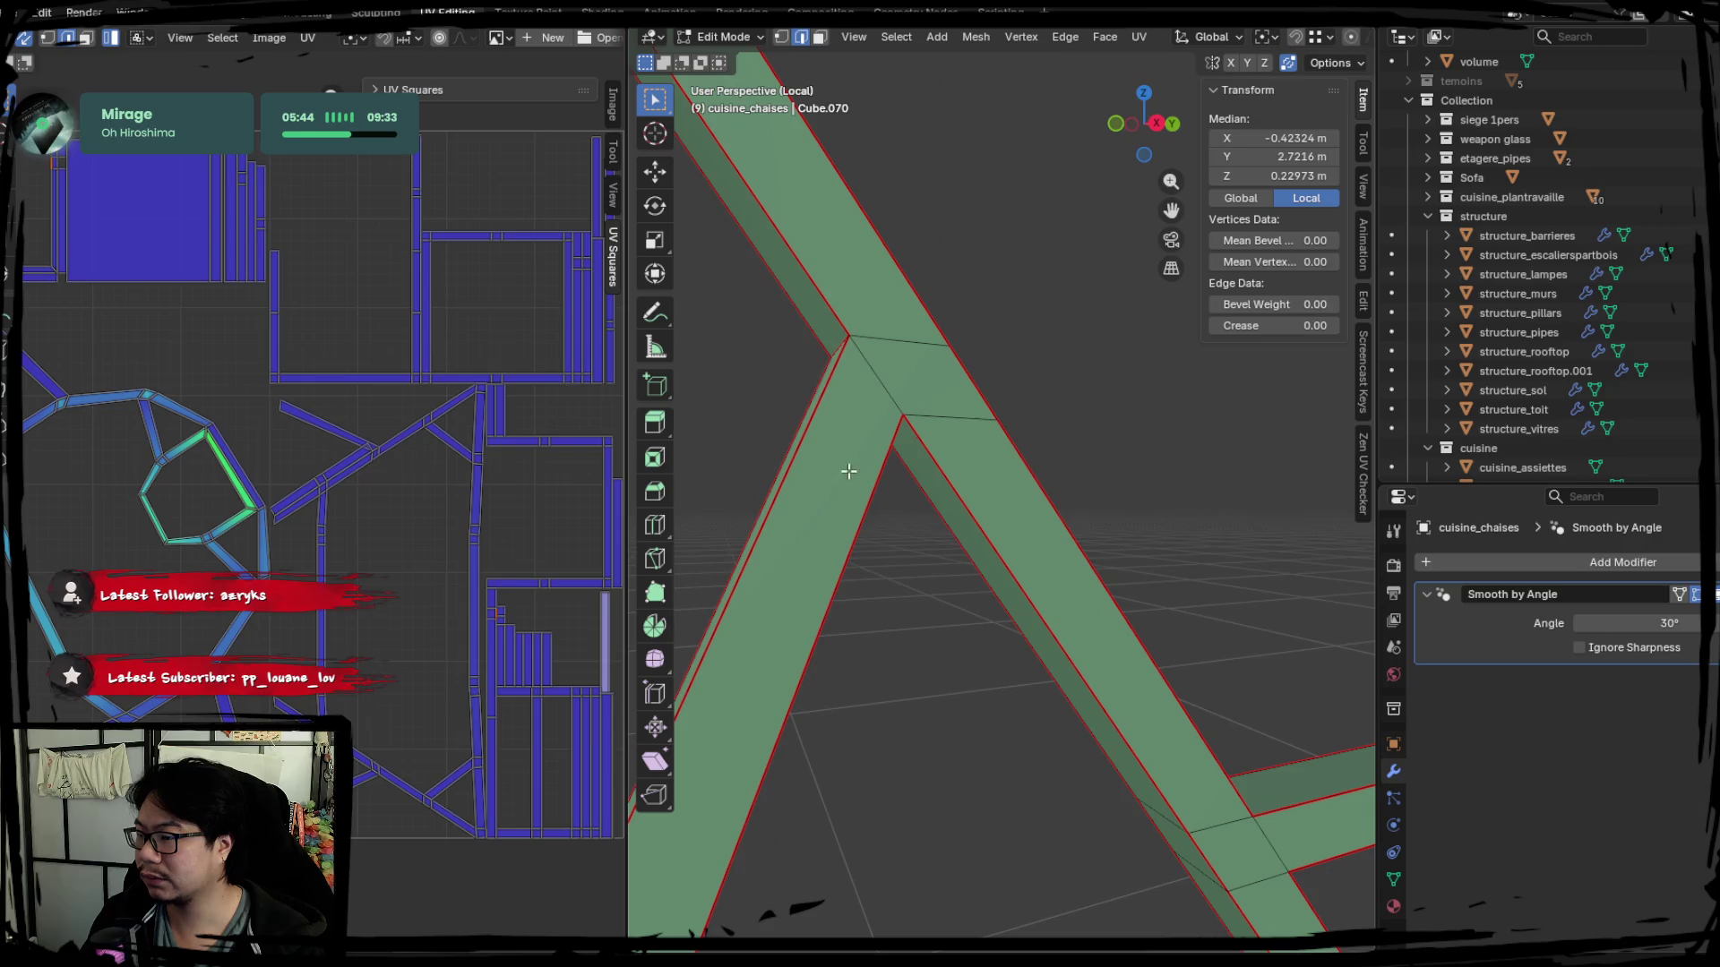
# Mark one more leg-joint seam and reselect the entire mesh.
pyautogui.moveTo(863, 360)
pyautogui.mouseDown(button='middle')
pyautogui.moveTo(941, 430)
pyautogui.moveTo(1133, 468)
pyautogui.mouseUp(button='middle')
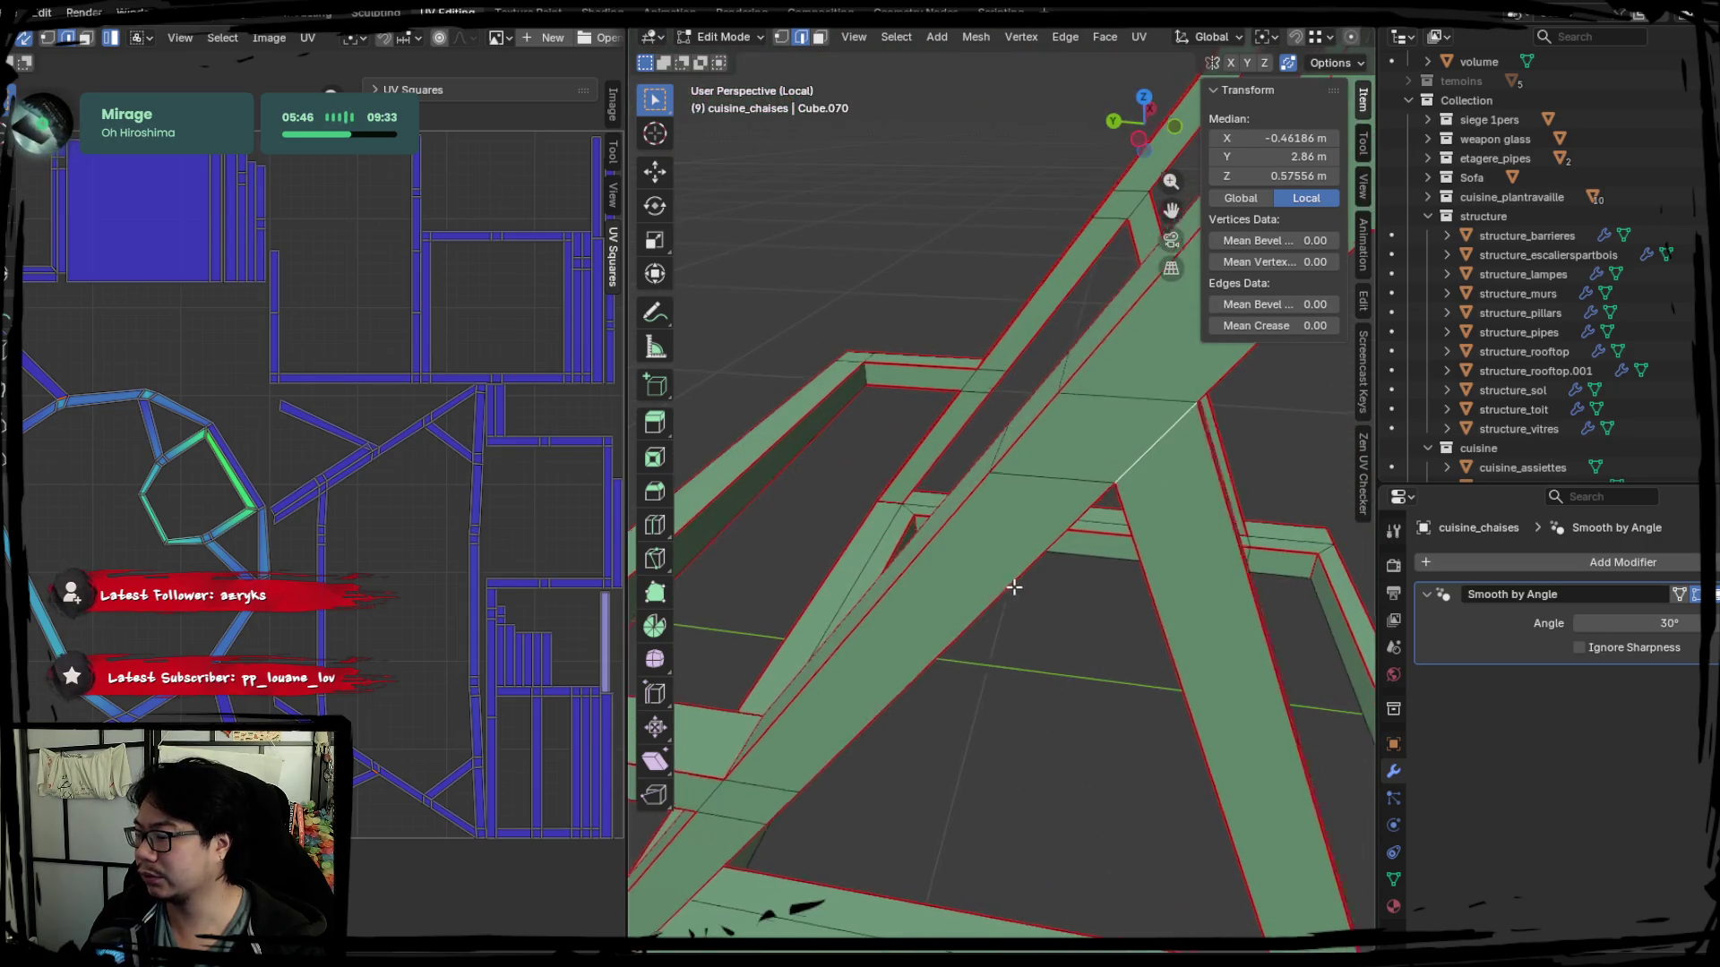
pyautogui.scroll(3, 1180, 534)
pyautogui.moveTo(1180, 534); pyautogui.dragTo(1084, 566, button='middle')
pyautogui.rightClick(1085, 566)
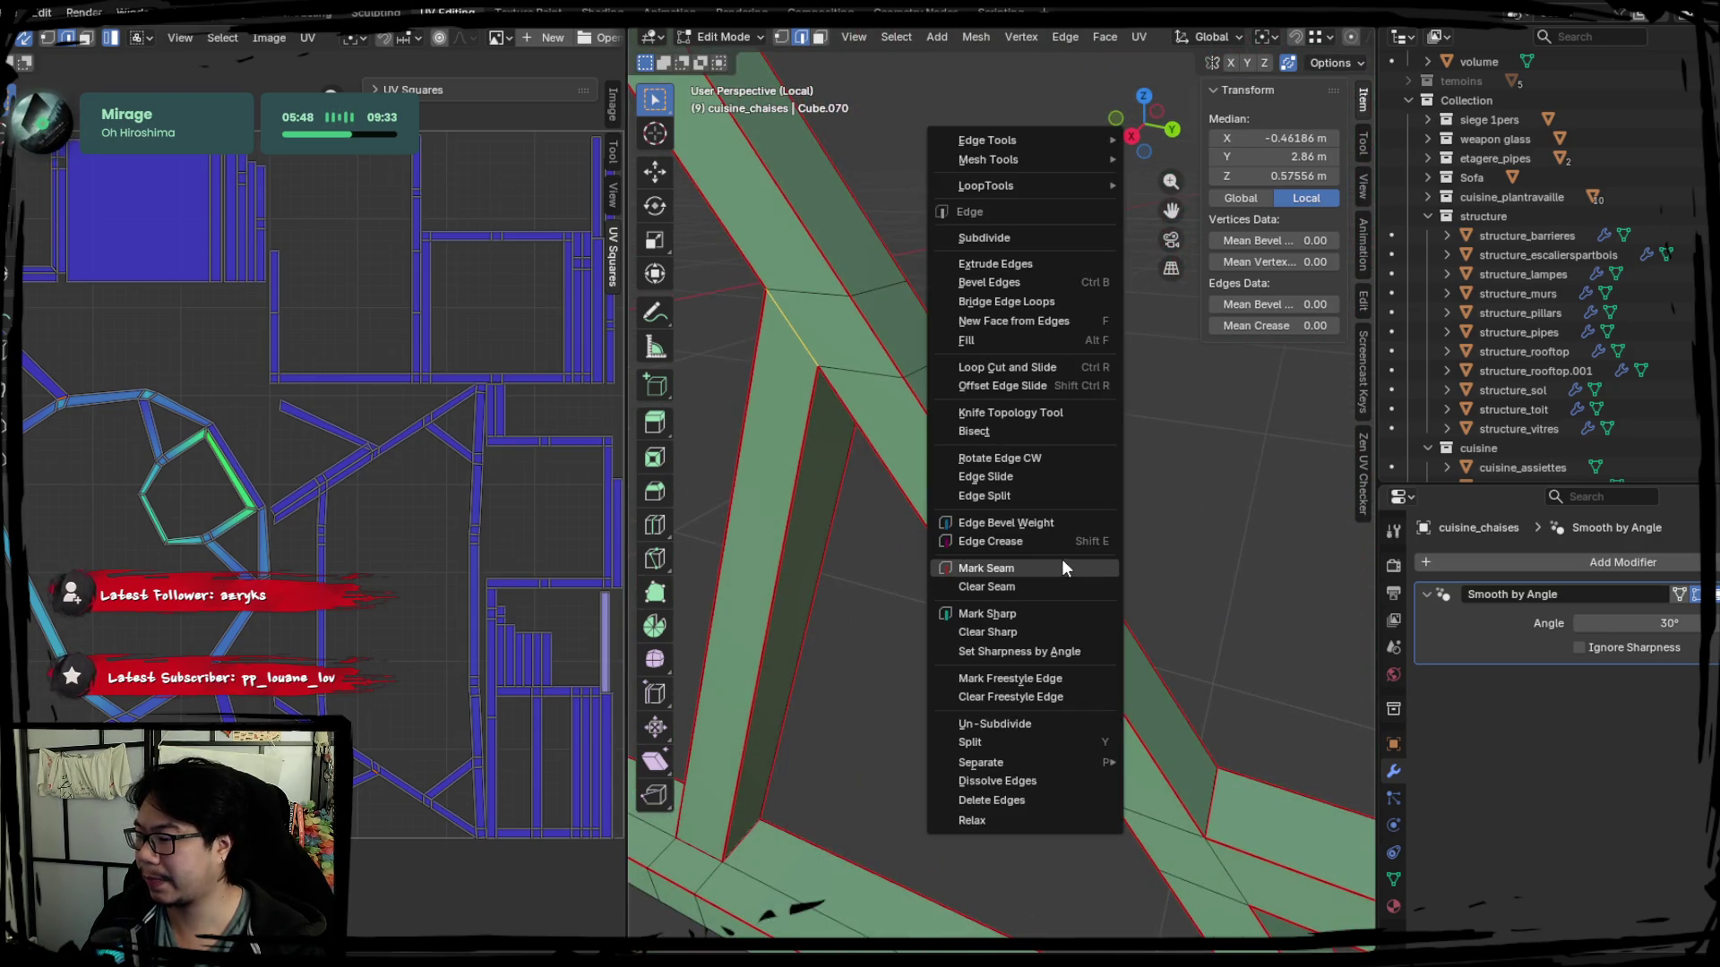
pyautogui.click(1062, 559)
pyautogui.press('a')
pyautogui.scroll(-3, 451, 517)
pyautogui.moveTo(874, 471); pyautogui.dragTo(1013, 493, button='middle')
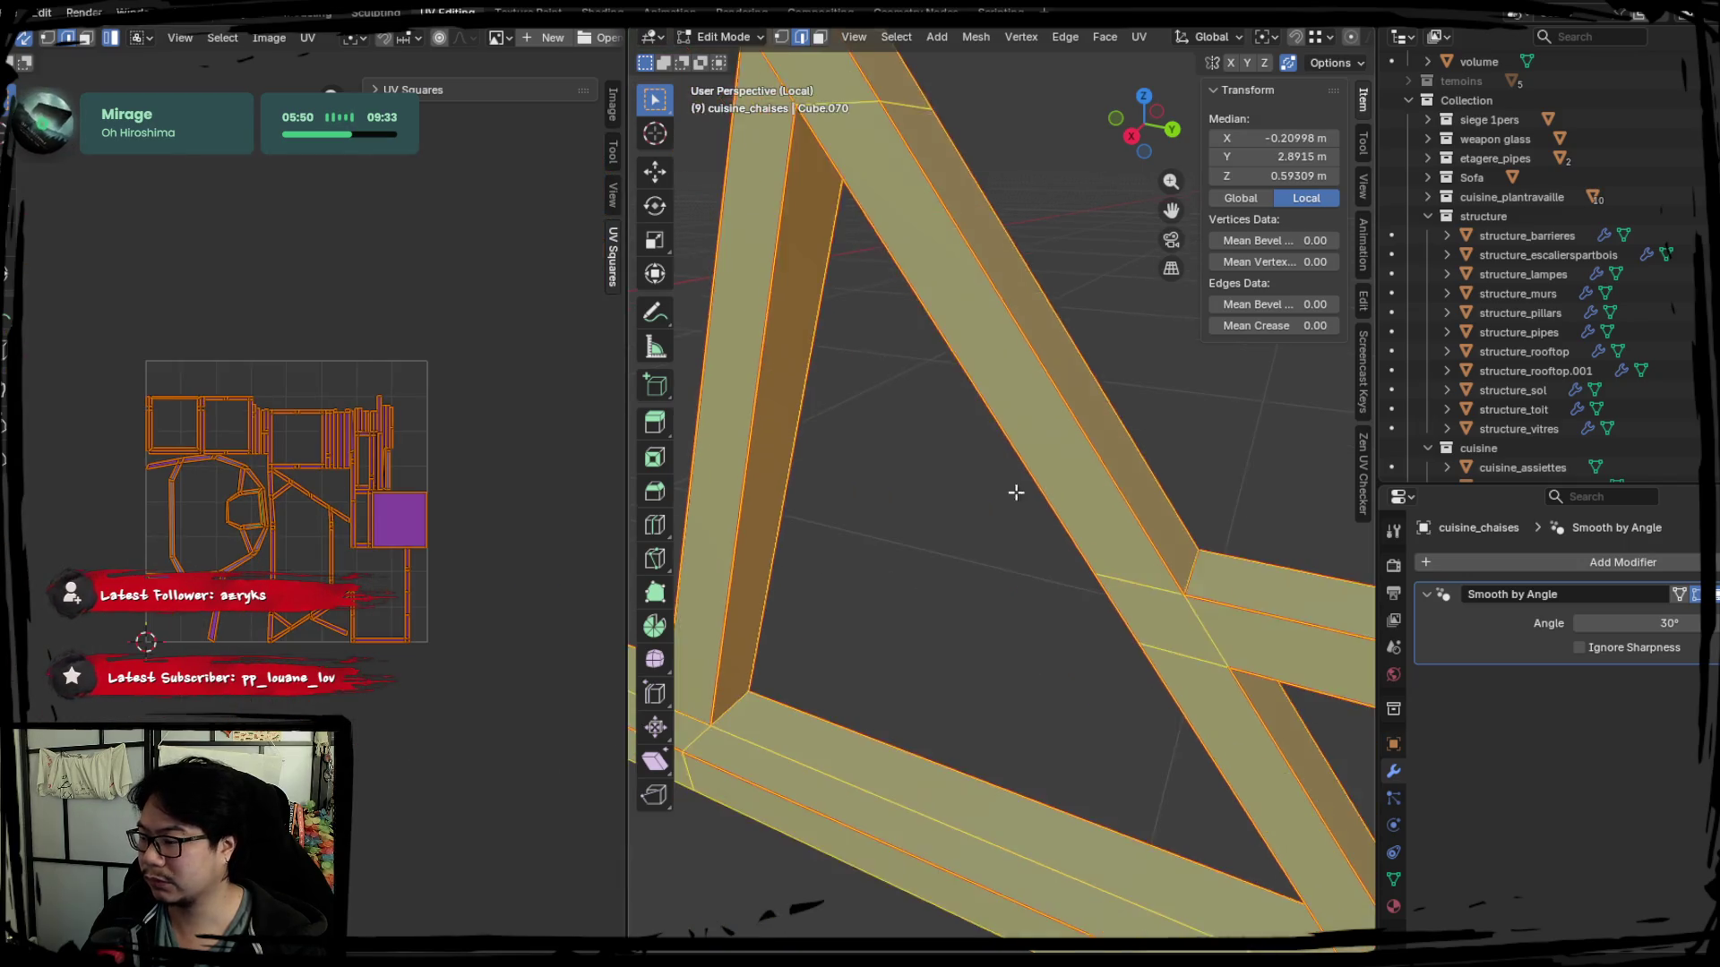
# Survey the frame from above and pick edges on the rail and a leg.
pyautogui.click(1192, 616)
pyautogui.moveTo(1192, 615)
pyautogui.mouseDown(button='middle')
pyautogui.moveTo(1230, 627)
pyautogui.moveTo(838, 507)
pyautogui.moveTo(1009, 558)
pyautogui.mouseUp(button='middle')
pyautogui.moveTo(940, 489)
pyautogui.mouseDown(button='middle')
pyautogui.moveTo(949, 551)
pyautogui.moveTo(941, 538)
pyautogui.moveTo(1125, 603)
pyautogui.moveTo(1067, 532)
pyautogui.mouseUp(button='middle')
pyautogui.scroll(2, 1067, 533)
pyautogui.scroll(3, 1081, 591)
pyautogui.scroll(-5, 1085, 595)
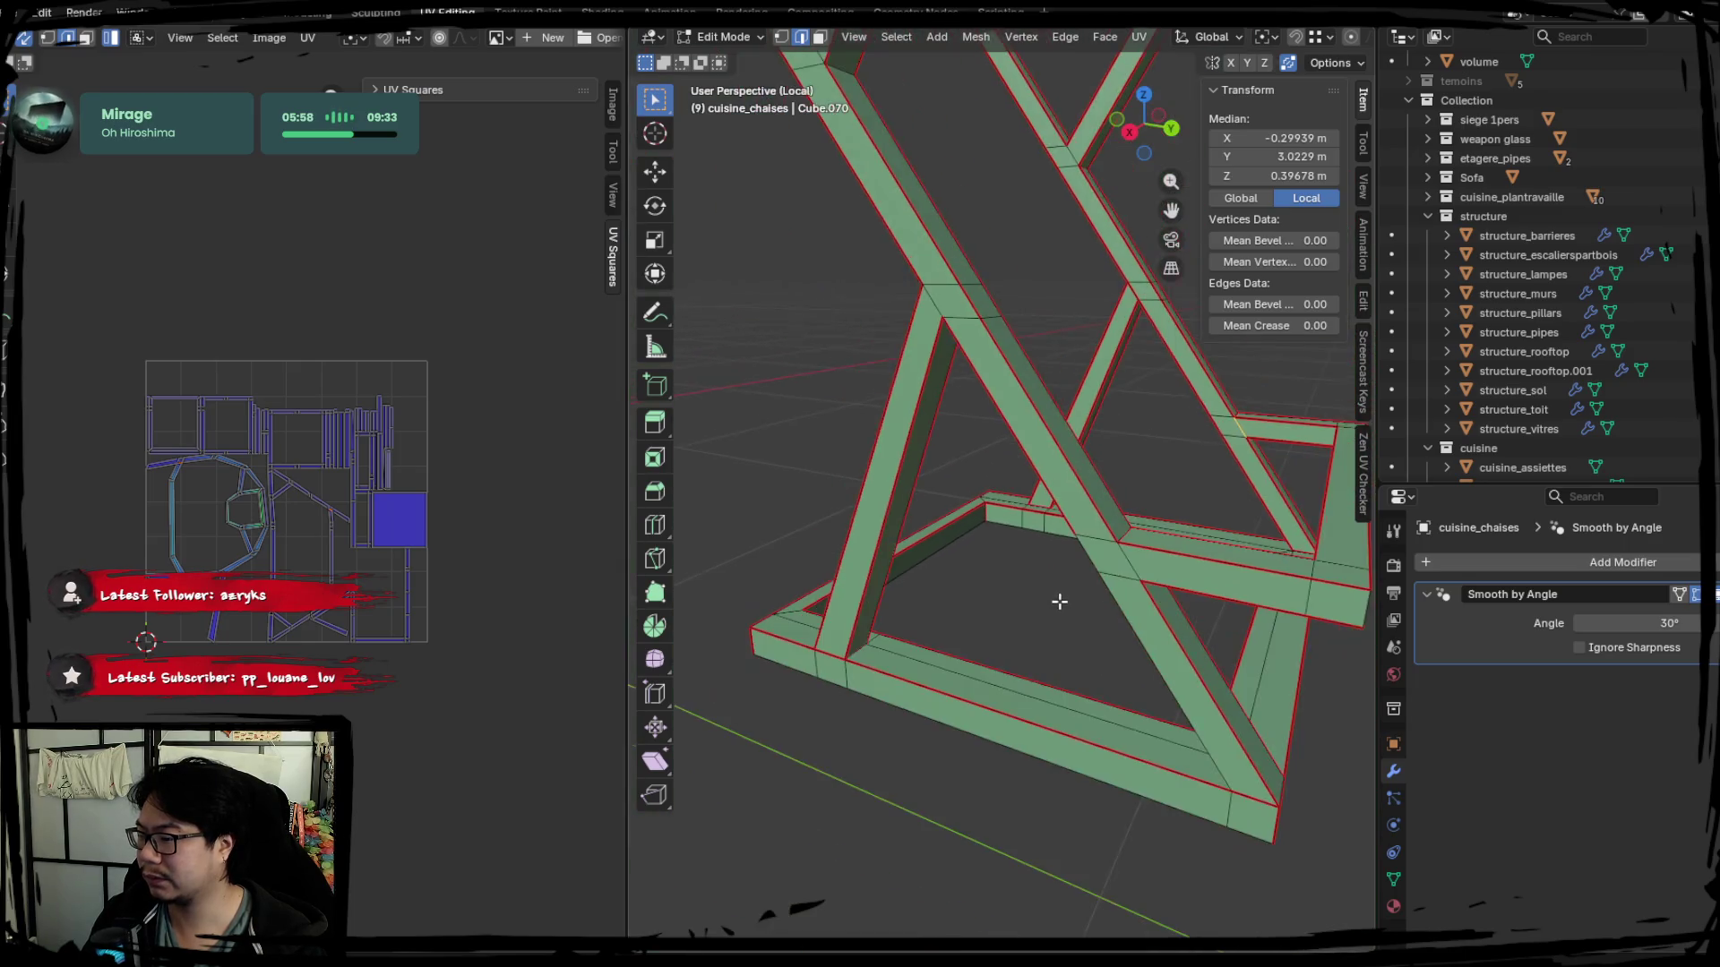
pyautogui.scroll(2, 1060, 604)
pyautogui.scroll(2, 1072, 595)
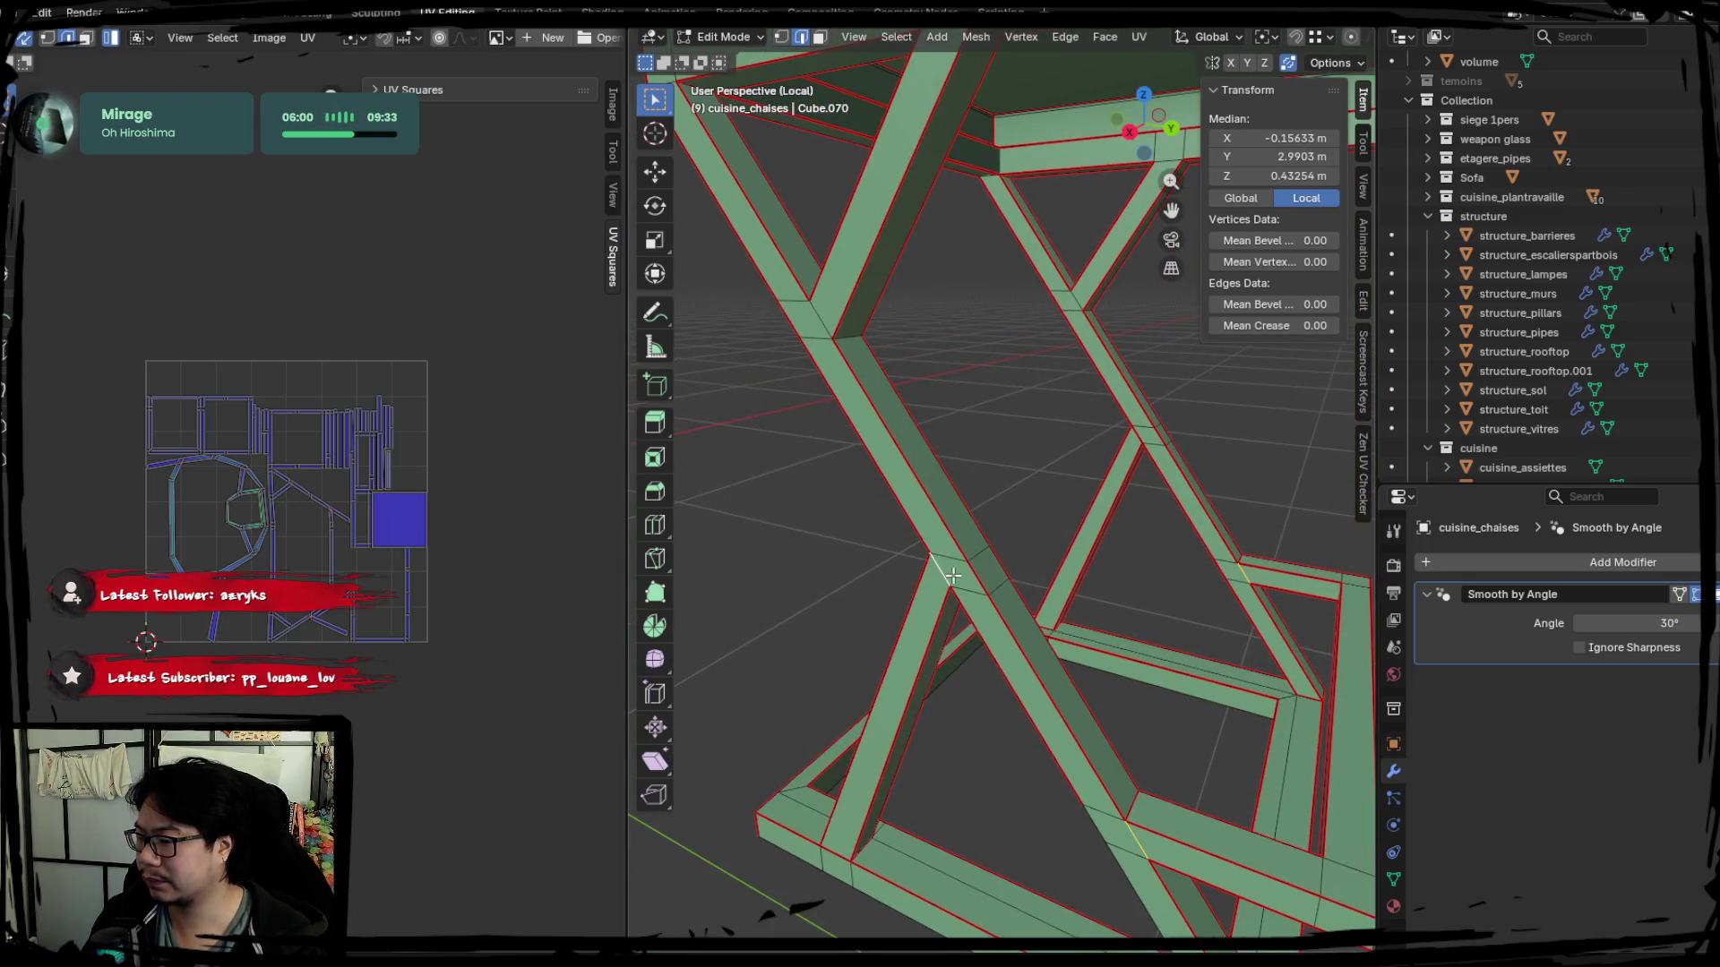
pyautogui.moveTo(949, 575); pyautogui.dragTo(873, 461, button='middle')
pyautogui.moveTo(873, 386)
pyautogui.mouseDown(button='middle')
pyautogui.moveTo(944, 343)
pyautogui.moveTo(860, 393)
pyautogui.moveTo(803, 457)
pyautogui.mouseUp(button='middle')
pyautogui.scroll(-4, 853, 373)
pyautogui.scroll(4, 965, 381)
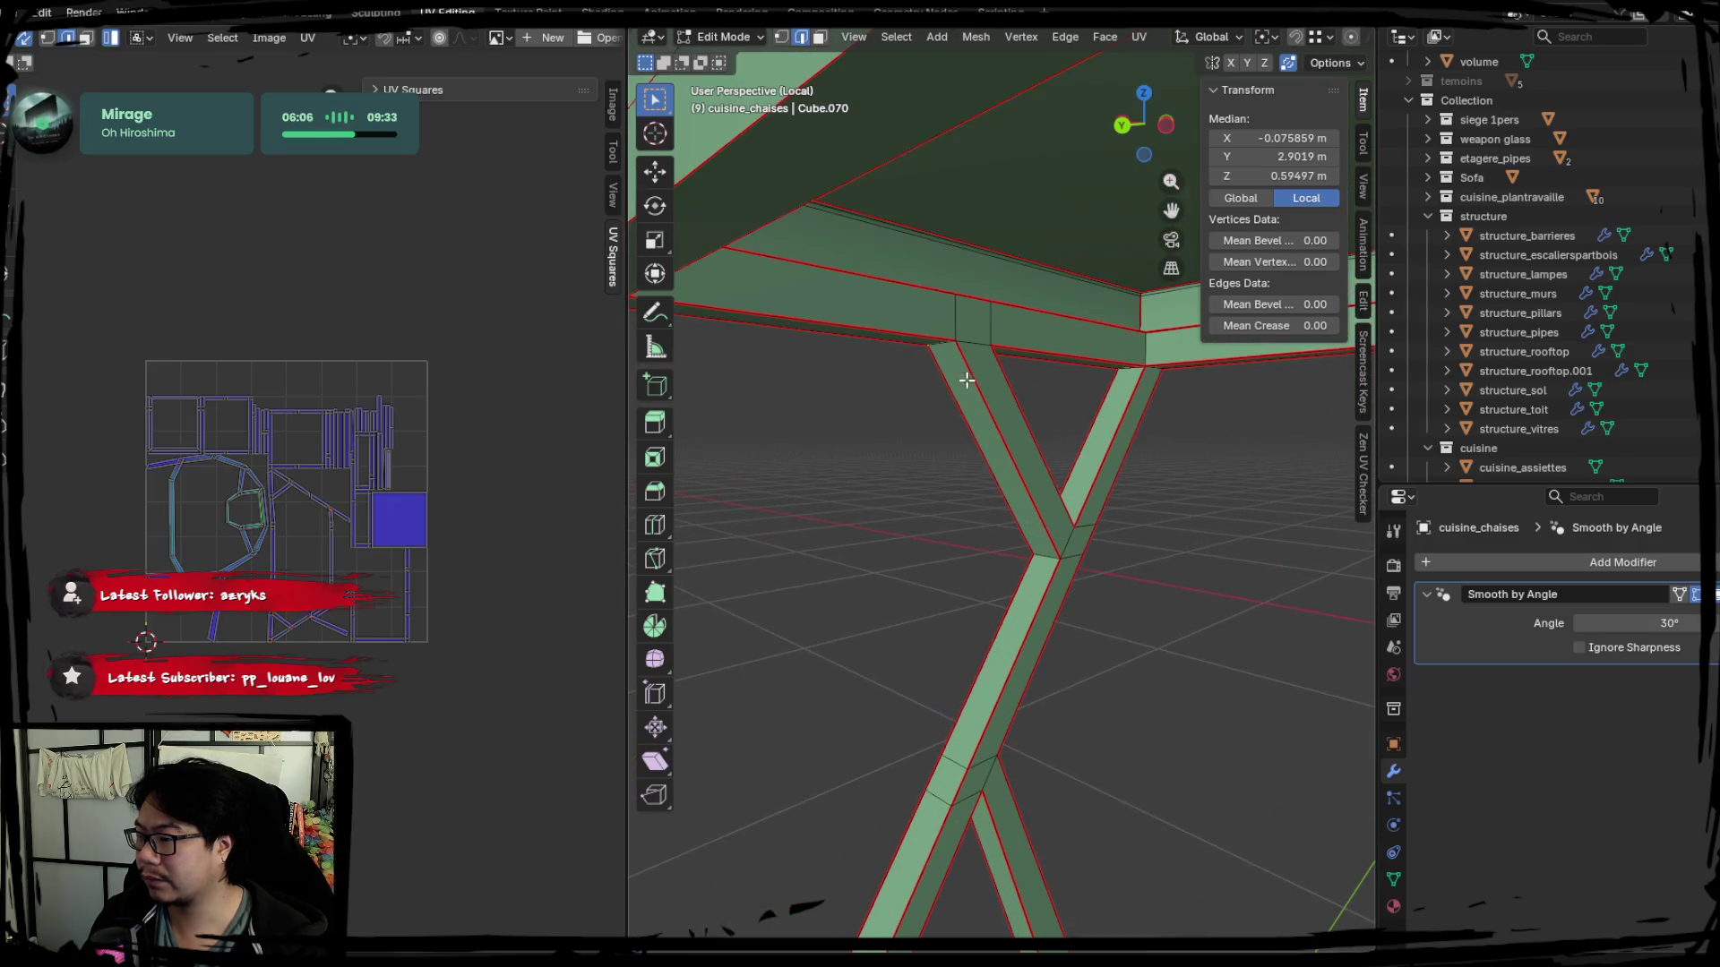
pyautogui.moveTo(1103, 415)
pyautogui.mouseDown(button='middle')
pyautogui.moveTo(1008, 390)
pyautogui.moveTo(977, 430)
pyautogui.mouseUp(button='middle')
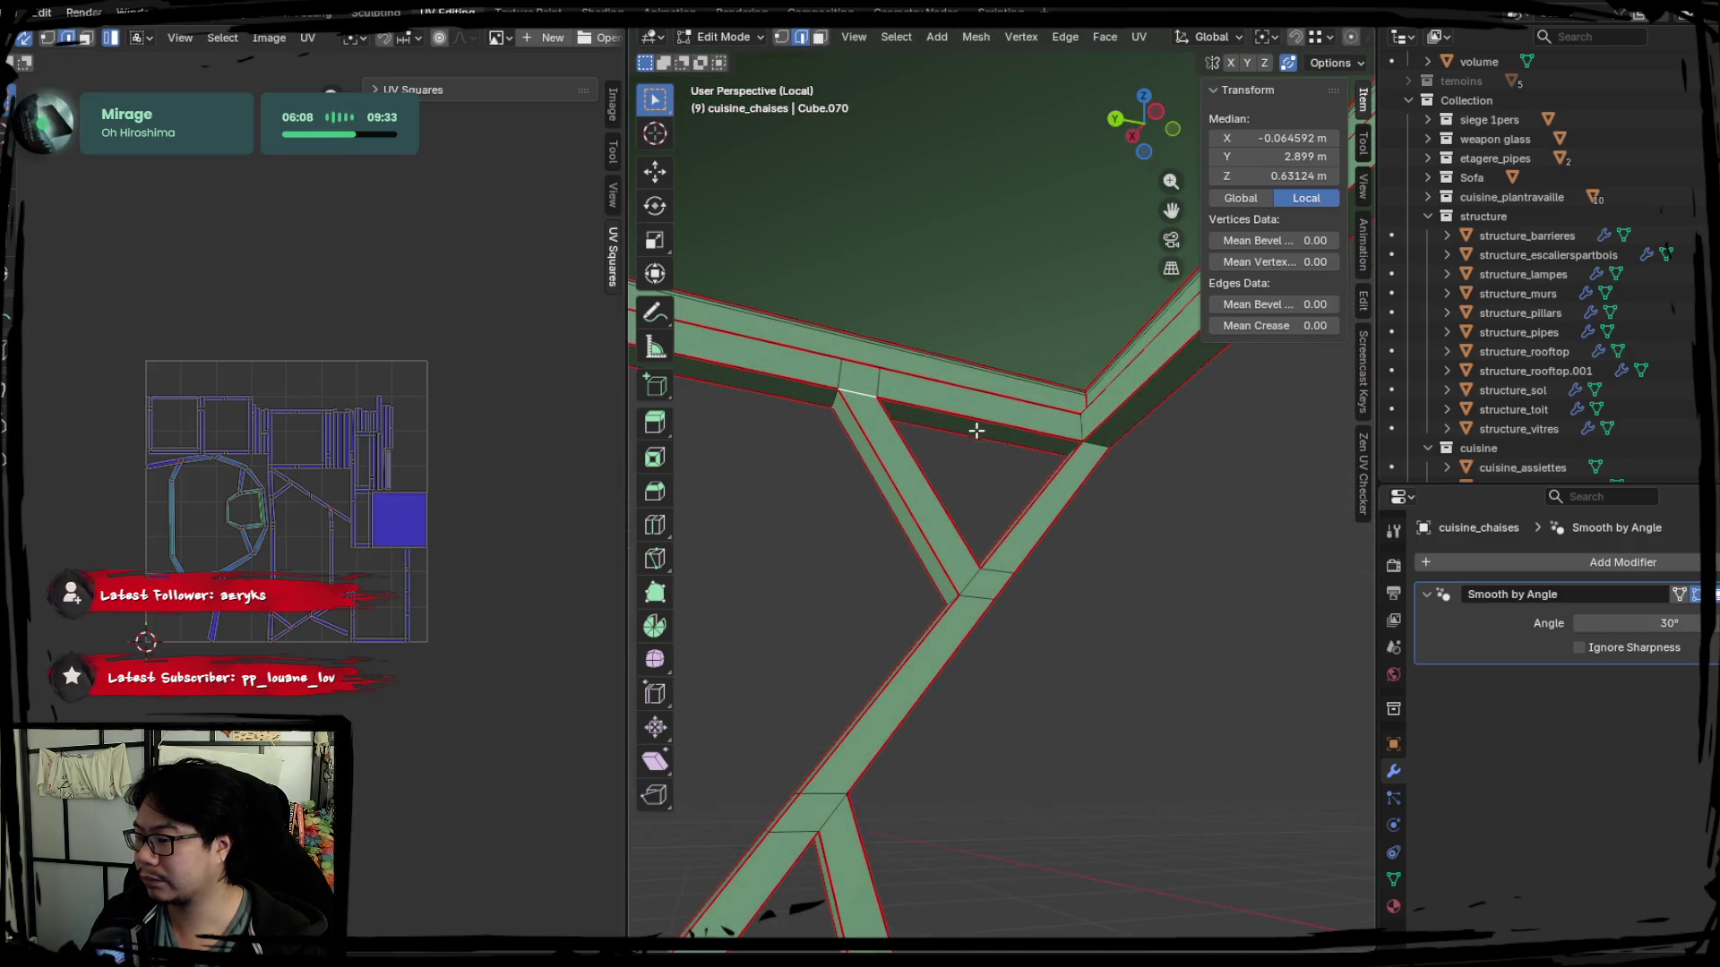
pyautogui.click(969, 580)
pyautogui.keyDown('shift'); pyautogui.moveTo(969, 581); pyautogui.dragTo(962, 506, button='middle'); pyautogui.keyUp('shift')
# Seam a crossbar edge, re-unwrap the whole mesh and deselect it.
pyautogui.click(1031, 679)
pyautogui.keyDown('shift'); pyautogui.moveTo(1031, 679); pyautogui.dragTo(983, 609, button='middle'); pyautogui.keyUp('shift')
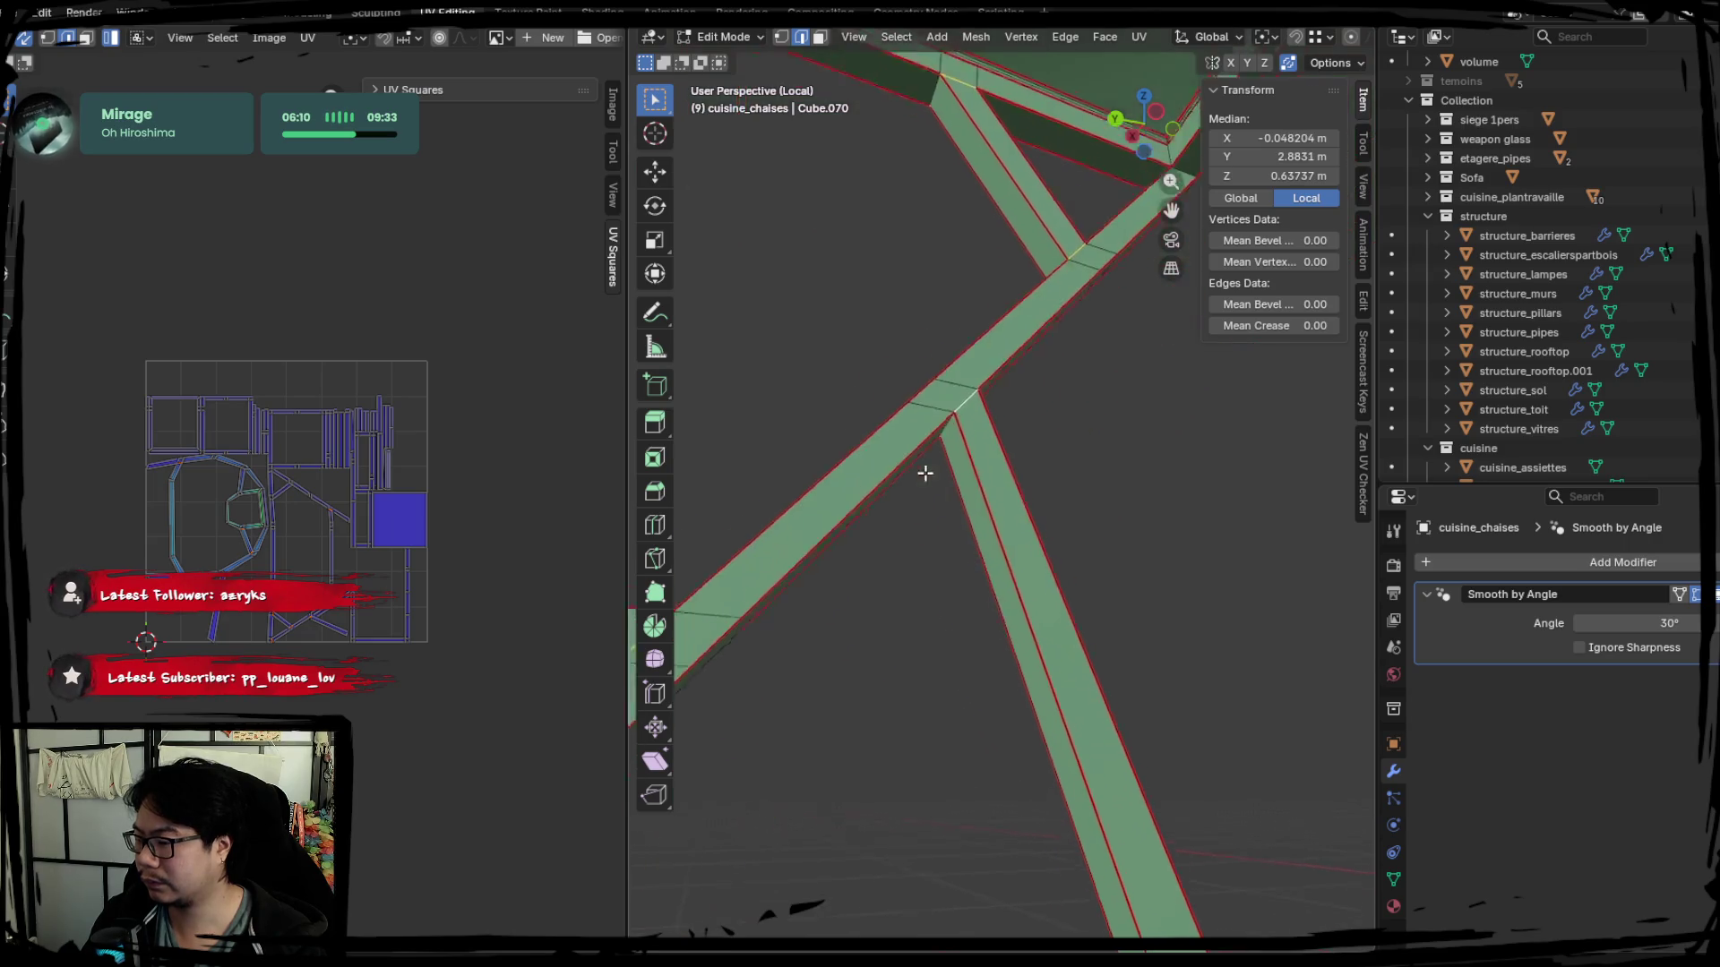
pyautogui.rightClick(936, 592)
pyautogui.click(967, 614)
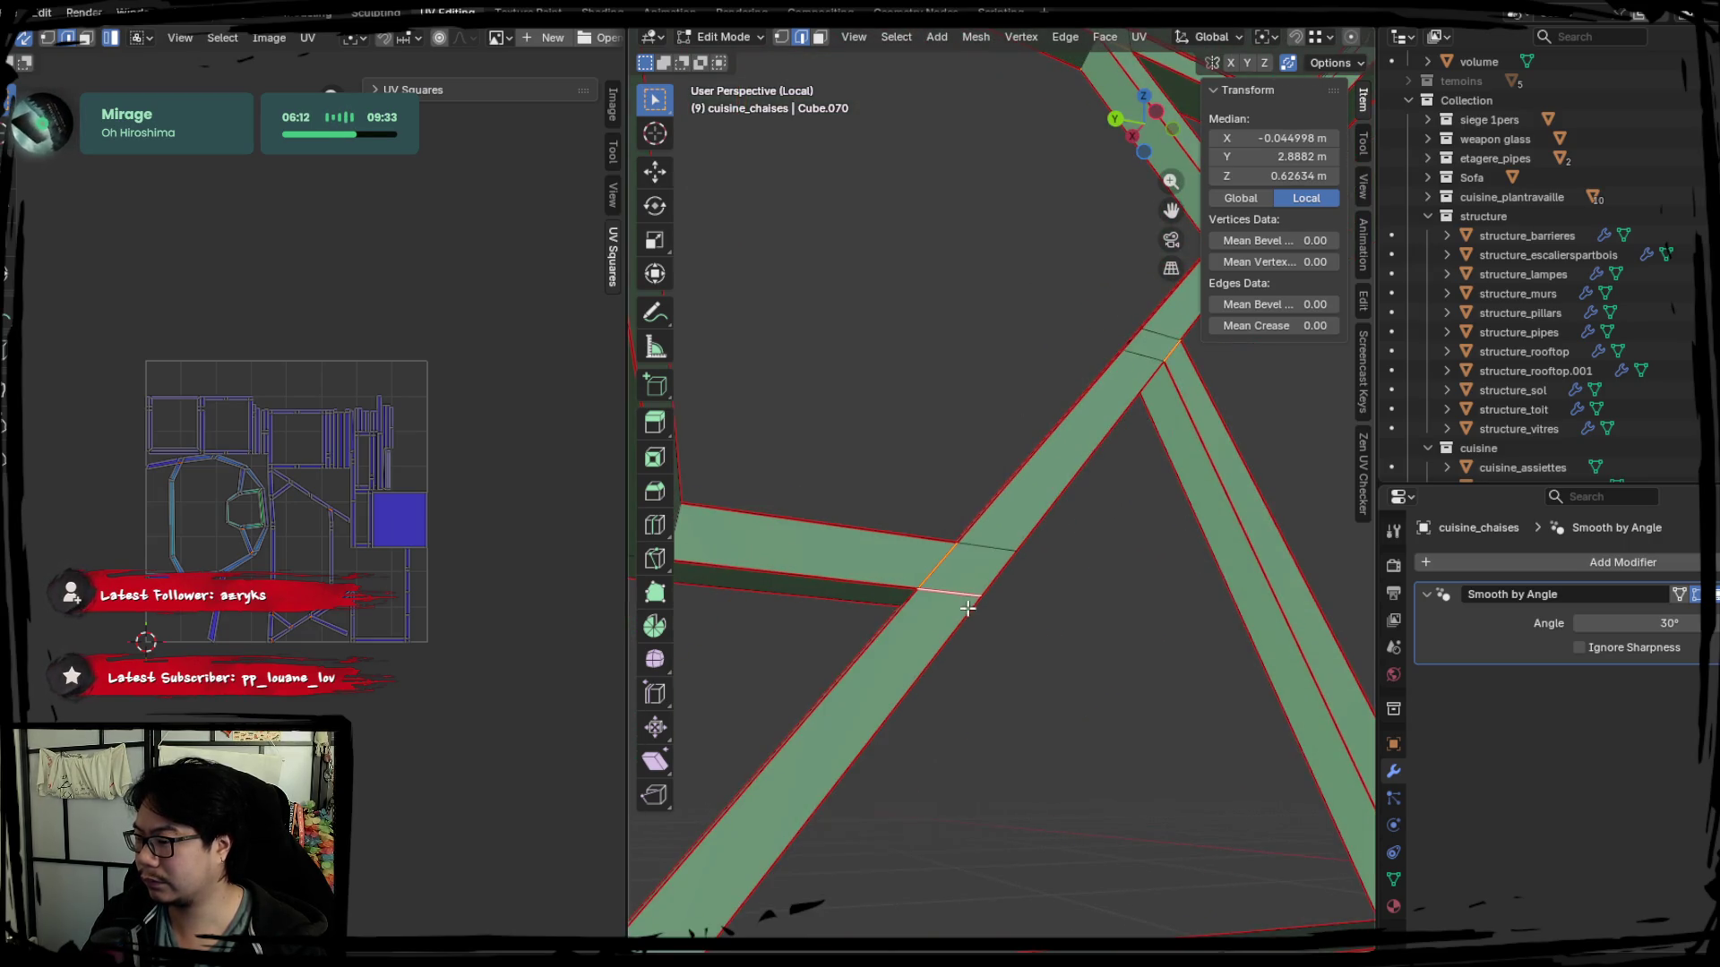
pyautogui.press('a')
pyautogui.press('u')
pyautogui.click(382, 525)
pyautogui.moveTo(996, 605)
pyautogui.mouseDown(button='middle')
pyautogui.moveTo(1094, 708)
pyautogui.moveTo(1024, 668)
pyautogui.moveTo(915, 553)
pyautogui.mouseUp(button='middle')
pyautogui.hotkey('alt', 'a')
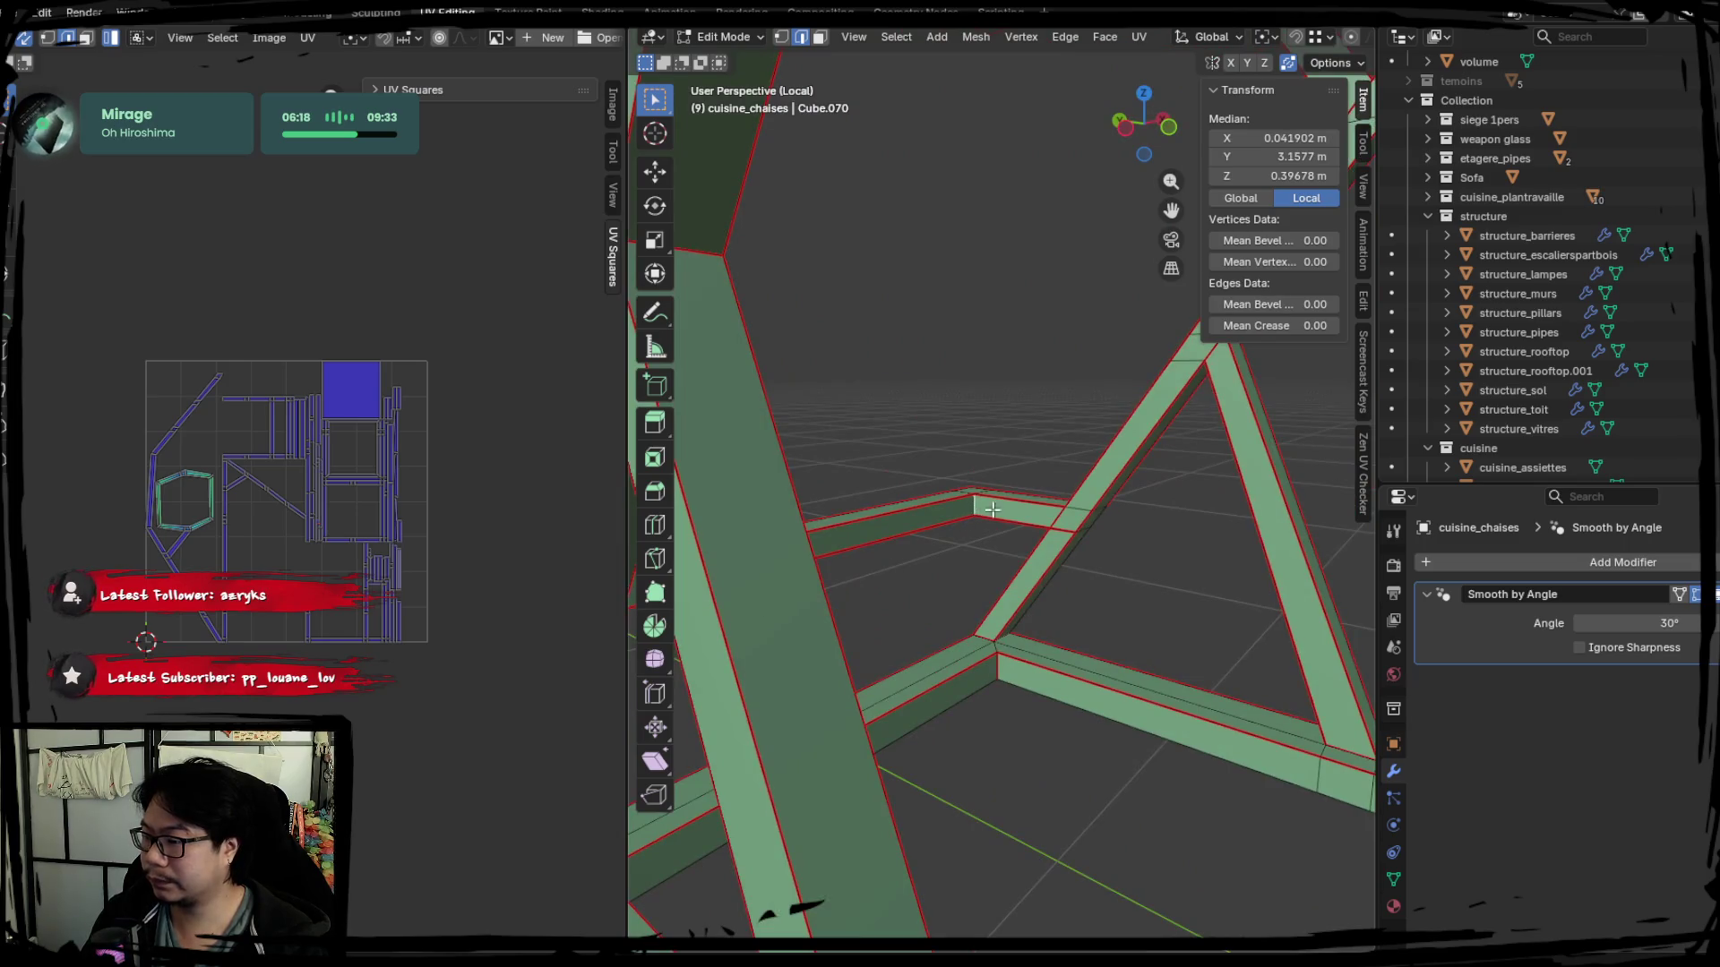
# Select linked edges on the frame and mark them as a seam via Ctrl+E.
pyautogui.moveTo(991, 508); pyautogui.dragTo(848, 510, button='middle')
pyautogui.press('l')
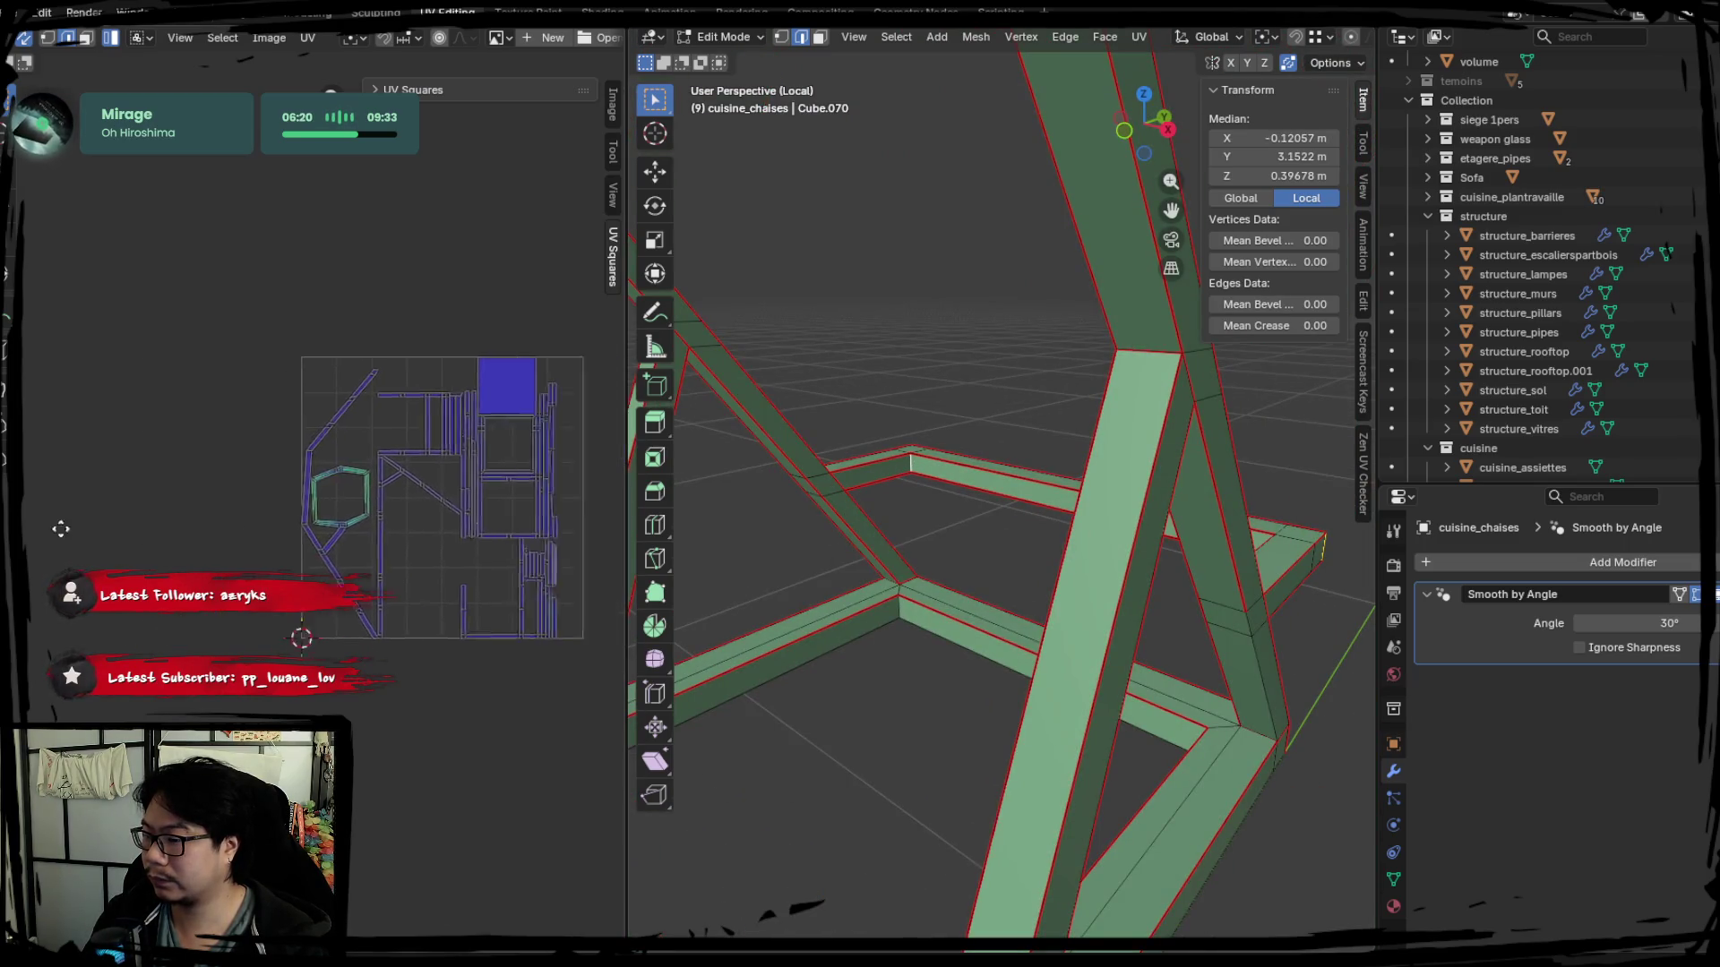
pyautogui.moveTo(734, 562)
pyautogui.mouseDown(button='middle')
pyautogui.moveTo(1028, 598)
pyautogui.moveTo(1143, 564)
pyautogui.moveTo(1066, 591)
pyautogui.mouseUp(button='middle')
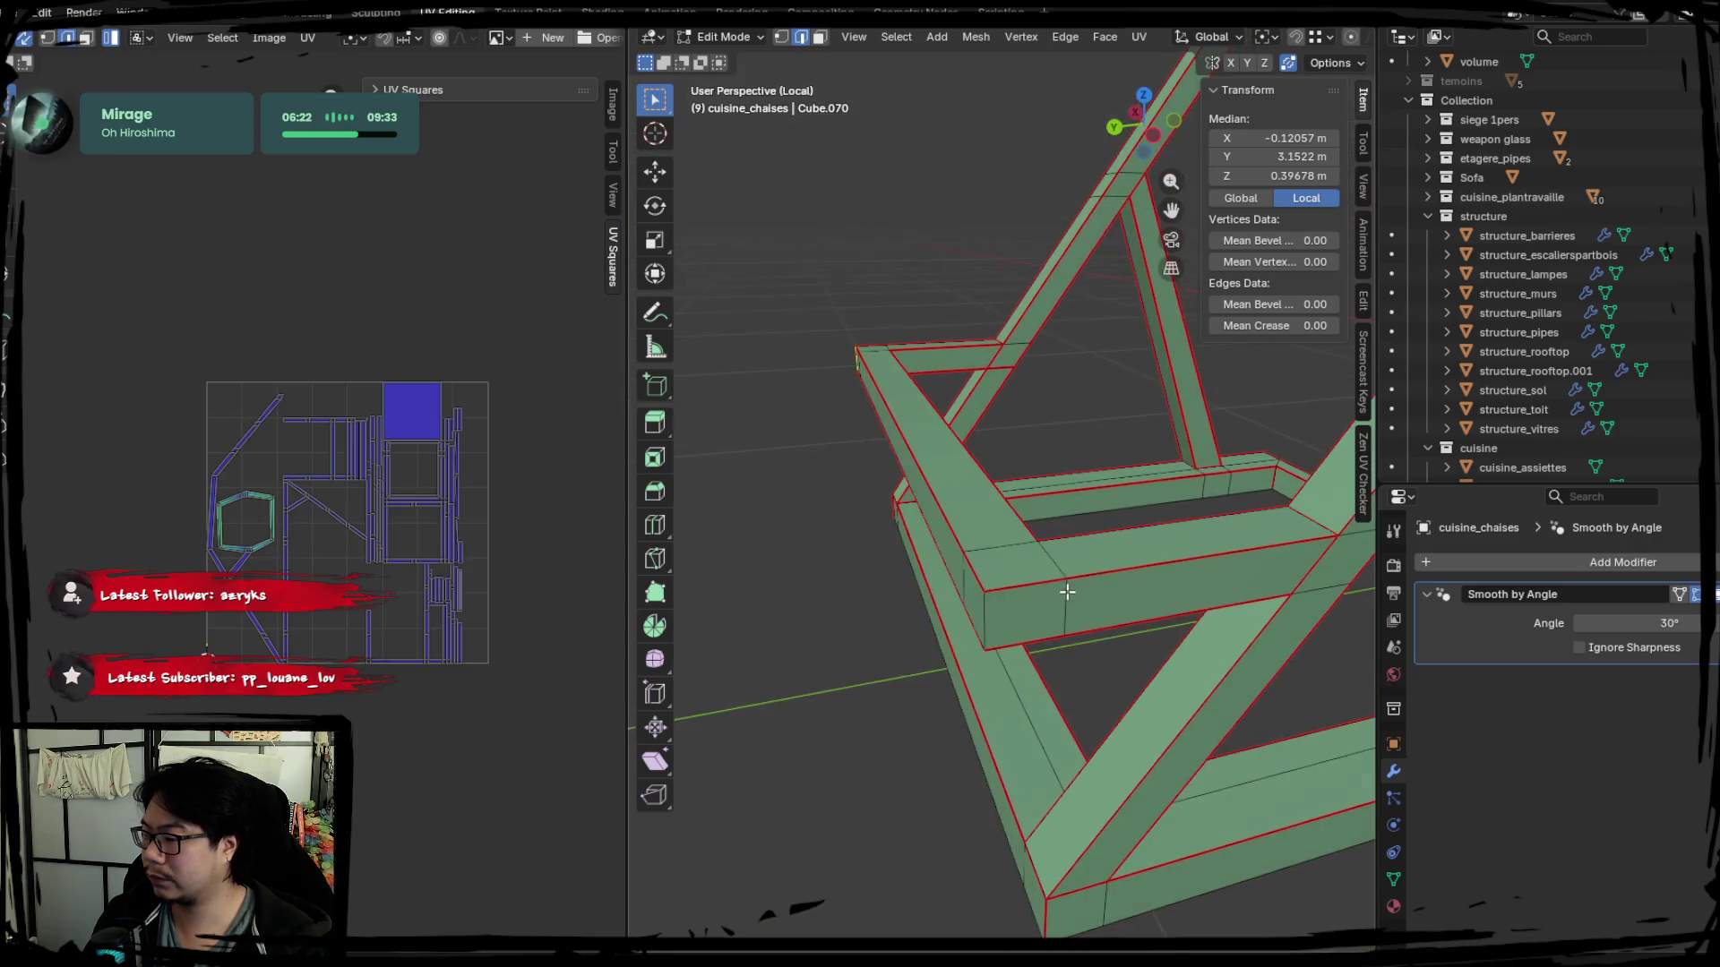
pyautogui.rightClick(478, 498)
pyautogui.hotkey('ctrl', 'e')
pyautogui.click(972, 549)
pyautogui.rightClick(347, 493)
pyautogui.moveTo(806, 557)
pyautogui.mouseDown(button='middle')
pyautogui.moveTo(1120, 591)
pyautogui.moveTo(1009, 568)
pyautogui.mouseUp(button='middle')
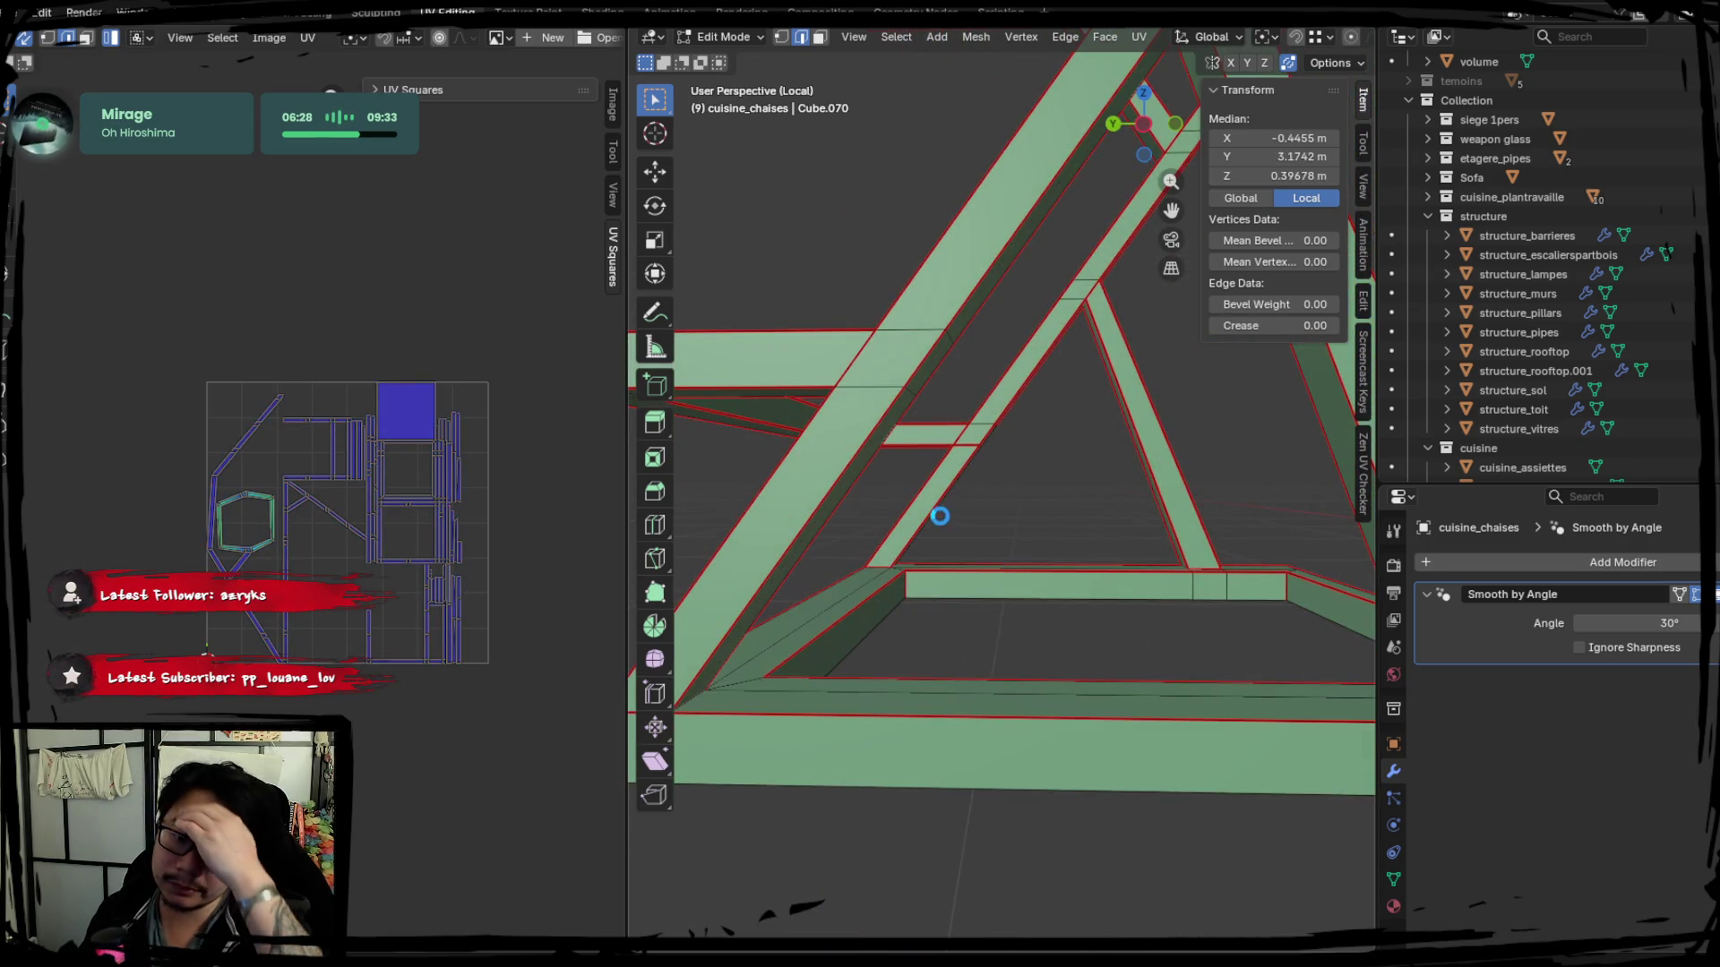
# Inspect the frame from several sides and mark the chosen strut edges as seams.
pyautogui.moveTo(907, 411)
pyautogui.mouseDown(button='middle')
pyautogui.moveTo(845, 422)
pyautogui.moveTo(1060, 568)
pyautogui.moveTo(846, 628)
pyautogui.moveTo(1007, 576)
pyautogui.mouseUp(button='middle')
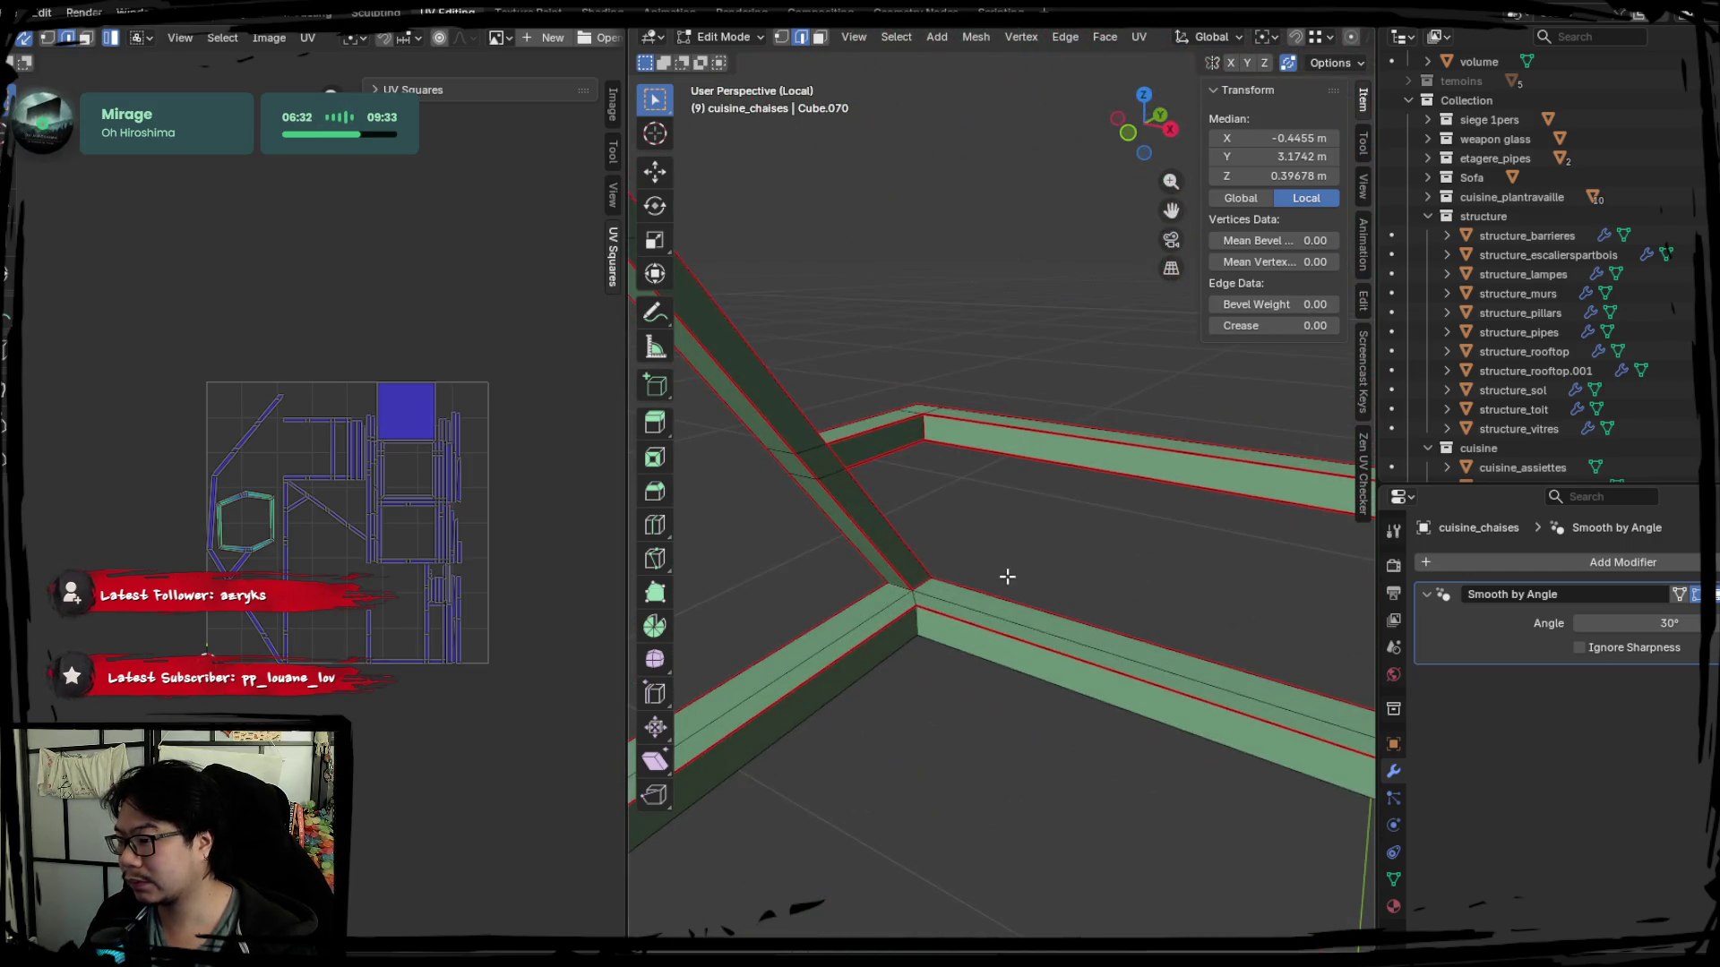
pyautogui.scroll(2, 1006, 577)
pyautogui.scroll(2, 1022, 584)
pyautogui.scroll(2, 1076, 611)
pyautogui.scroll(-3, 1075, 612)
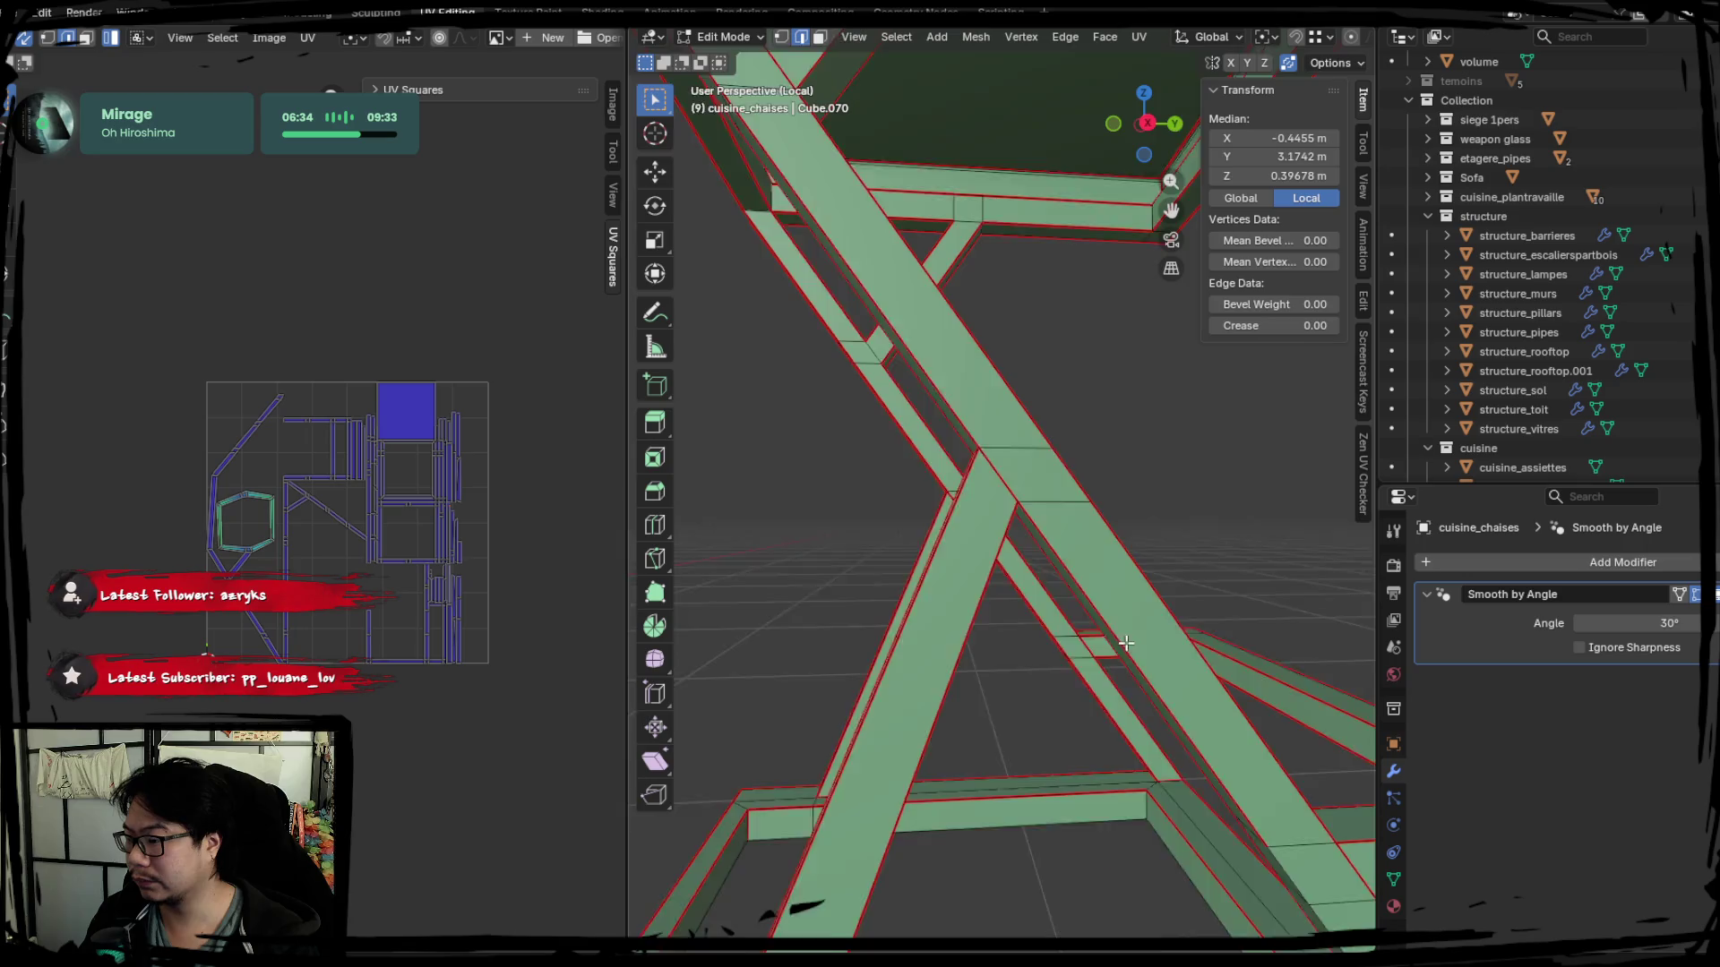
pyautogui.scroll(-2, 1077, 611)
pyautogui.moveTo(1089, 754); pyautogui.dragTo(1090, 682, button='middle')
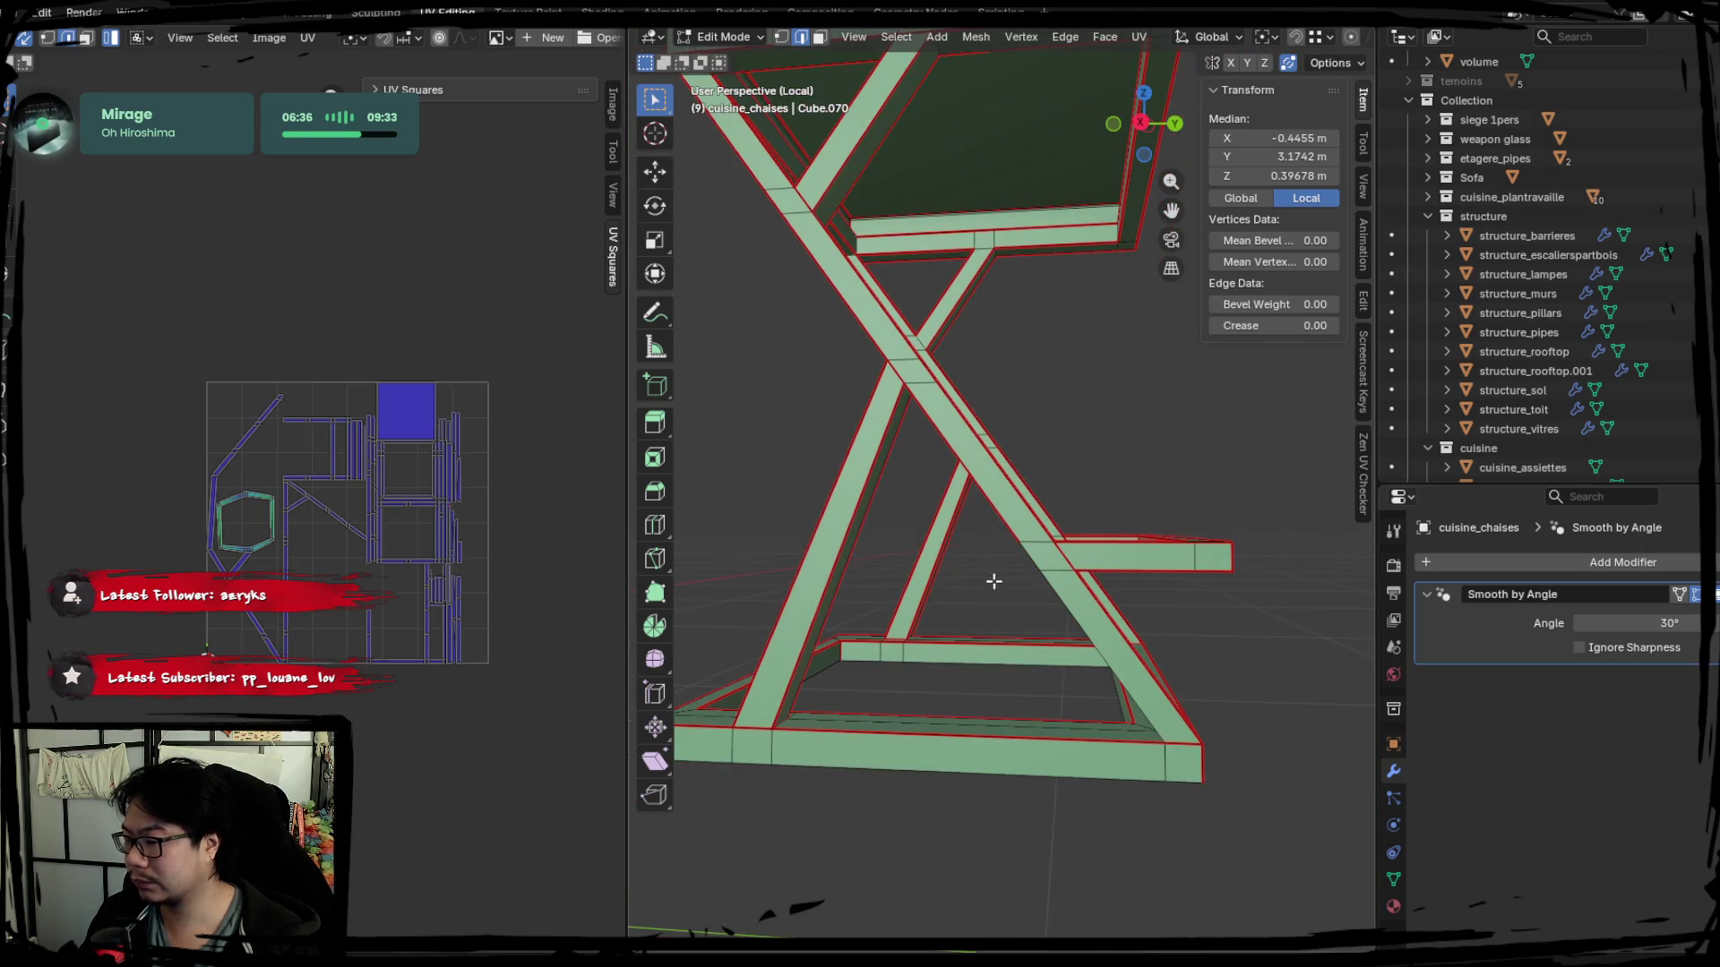
pyautogui.scroll(-3, 992, 581)
pyautogui.scroll(3, 979, 600)
pyautogui.scroll(-2, 933, 496)
pyautogui.moveTo(1017, 525)
pyautogui.mouseDown(button='middle')
pyautogui.moveTo(1137, 547)
pyautogui.moveTo(1094, 546)
pyautogui.moveTo(1182, 516)
pyautogui.moveTo(971, 468)
pyautogui.moveTo(741, 449)
pyautogui.mouseUp(button='middle')
pyautogui.scroll(3, 1180, 517)
pyautogui.scroll(3, 971, 470)
pyautogui.scroll(2, 797, 386)
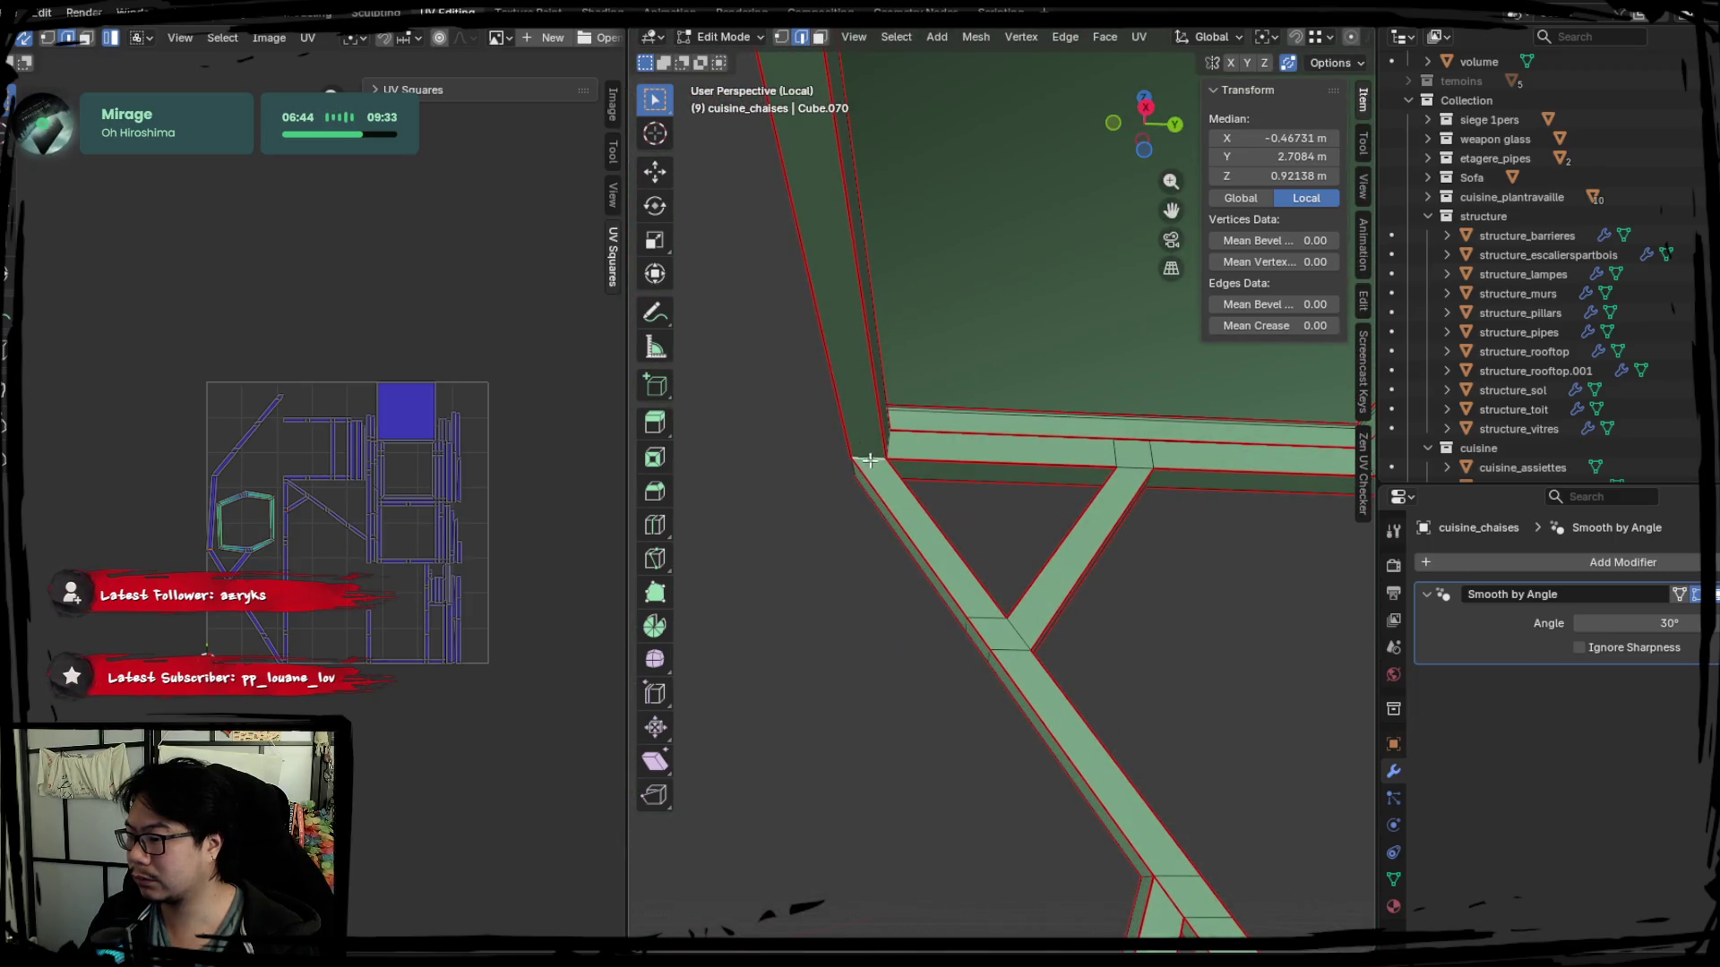
pyautogui.moveTo(1008, 505); pyautogui.dragTo(867, 531, button='middle')
pyautogui.moveTo(1174, 417); pyautogui.dragTo(1045, 523, button='middle')
pyautogui.hotkey('ctrl', 'e')
pyautogui.click(1084, 472)
# Seam a further diagonal-strut edge and select the entire stool mesh for unwrapping.
pyautogui.moveTo(1032, 493); pyautogui.dragTo(1052, 583, button='middle')
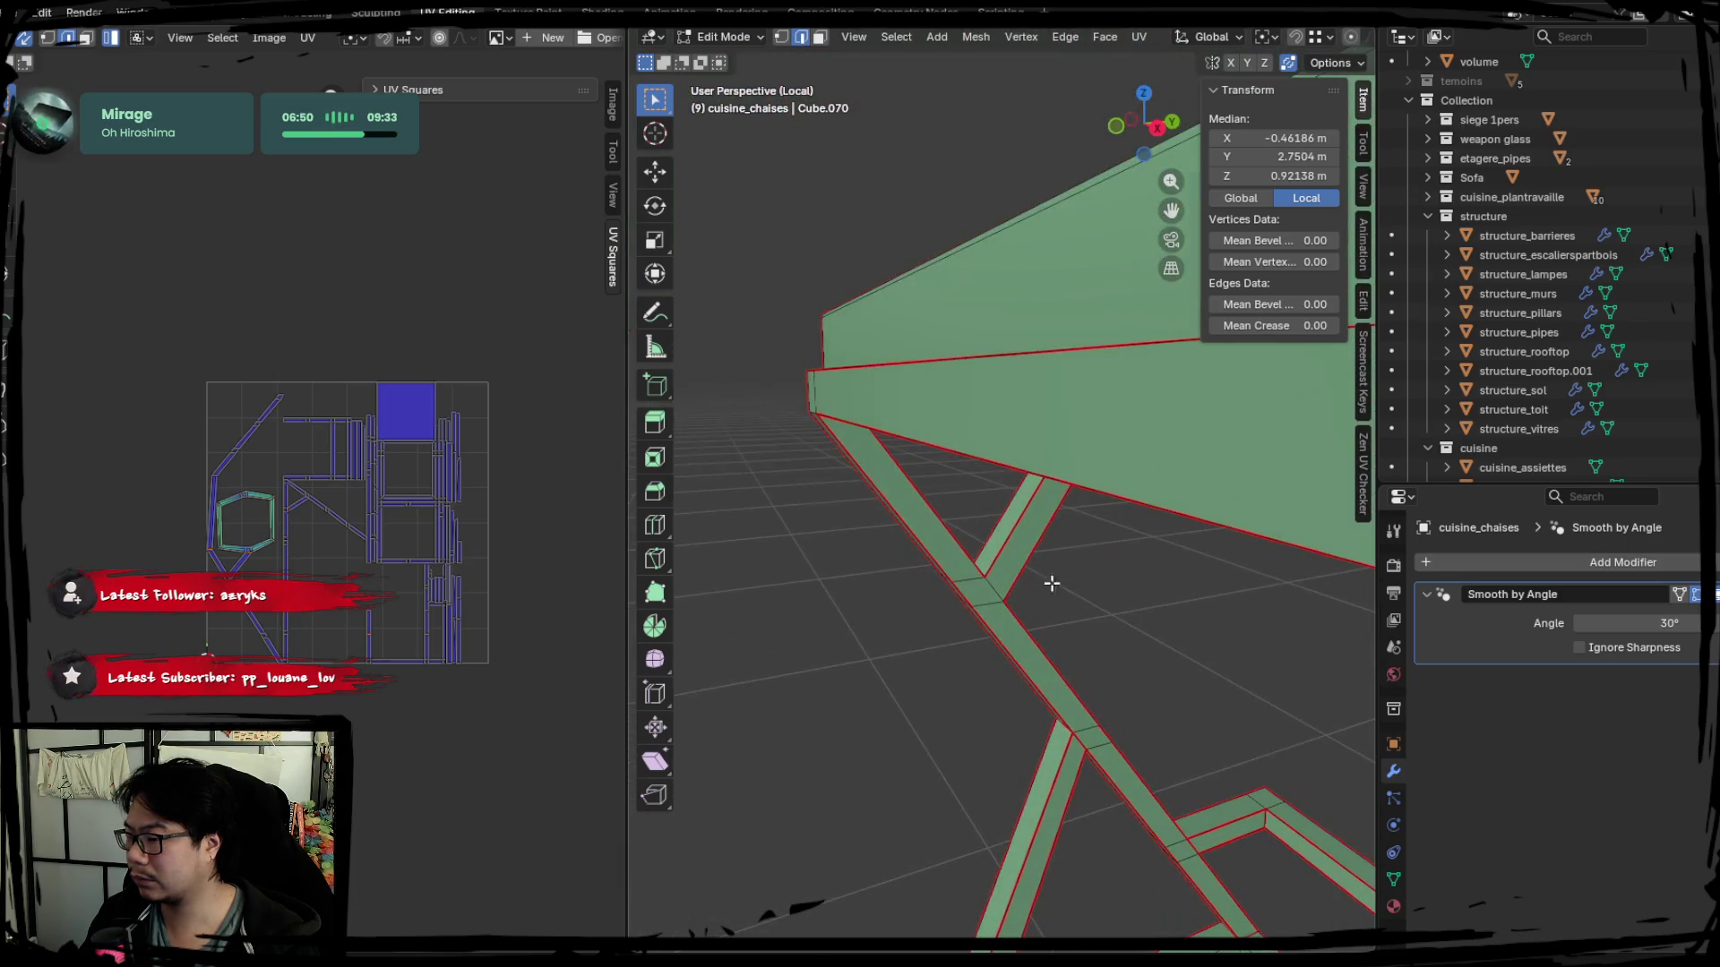
pyautogui.scroll(-5, 995, 589)
pyautogui.moveTo(1290, 613); pyautogui.dragTo(1074, 640, button='middle')
pyautogui.hotkey('ctrl', 'e')
pyautogui.click(944, 653)
pyautogui.press('a')
pyautogui.moveTo(726, 578)
pyautogui.mouseDown(button='middle')
pyautogui.moveTo(791, 600)
pyautogui.moveTo(767, 519)
pyautogui.mouseUp(button='middle')
pyautogui.scroll(3, 767, 519)
pyautogui.moveTo(1035, 569); pyautogui.dragTo(933, 507, button='middle')
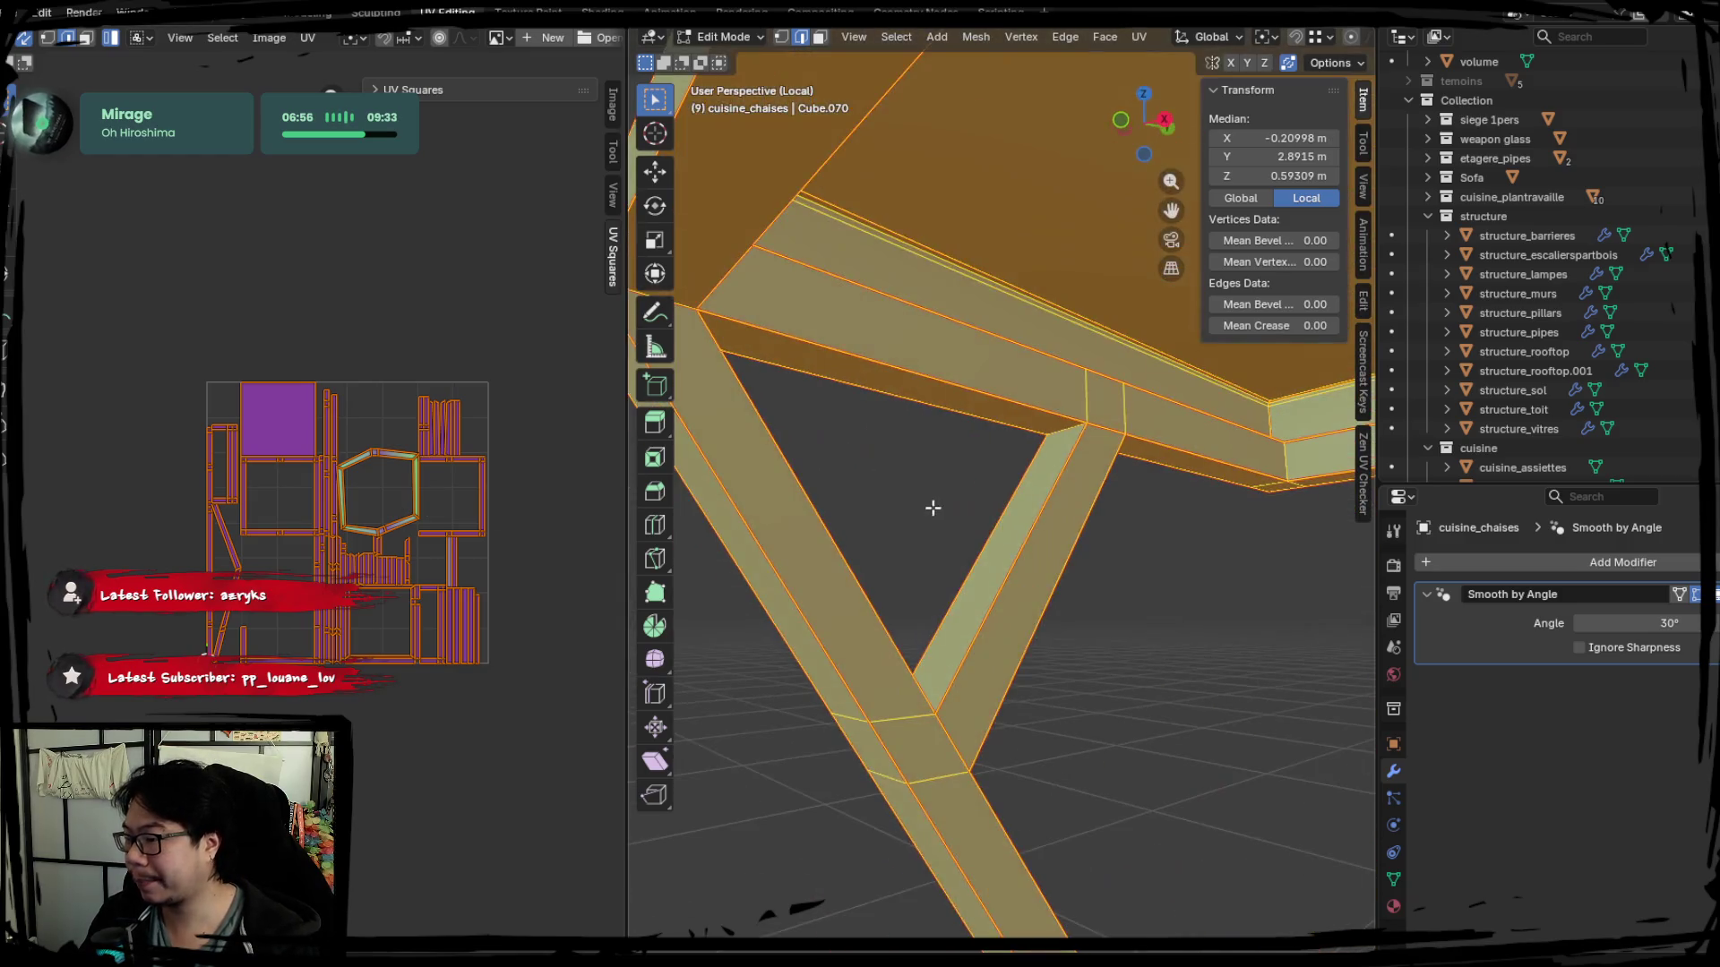
# Mark an edge at the leg and seat corner as a UV seam and unwrap the whole stool.
pyautogui.click(1170, 588)
pyautogui.moveTo(1170, 587)
pyautogui.mouseDown(button='middle')
pyautogui.moveTo(1011, 591)
pyautogui.moveTo(1072, 520)
pyautogui.moveTo(912, 524)
pyautogui.moveTo(1114, 591)
pyautogui.moveTo(1039, 601)
pyautogui.moveTo(1063, 492)
pyautogui.moveTo(959, 623)
pyautogui.moveTo(1026, 532)
pyautogui.moveTo(1159, 580)
pyautogui.moveTo(998, 565)
pyautogui.moveTo(1180, 562)
pyautogui.moveTo(1138, 557)
pyautogui.moveTo(1024, 595)
pyautogui.moveTo(1133, 622)
pyautogui.moveTo(1085, 547)
pyautogui.moveTo(1017, 569)
pyautogui.moveTo(1036, 502)
pyautogui.moveTo(928, 550)
pyautogui.moveTo(1086, 625)
pyautogui.mouseUp(button='middle')
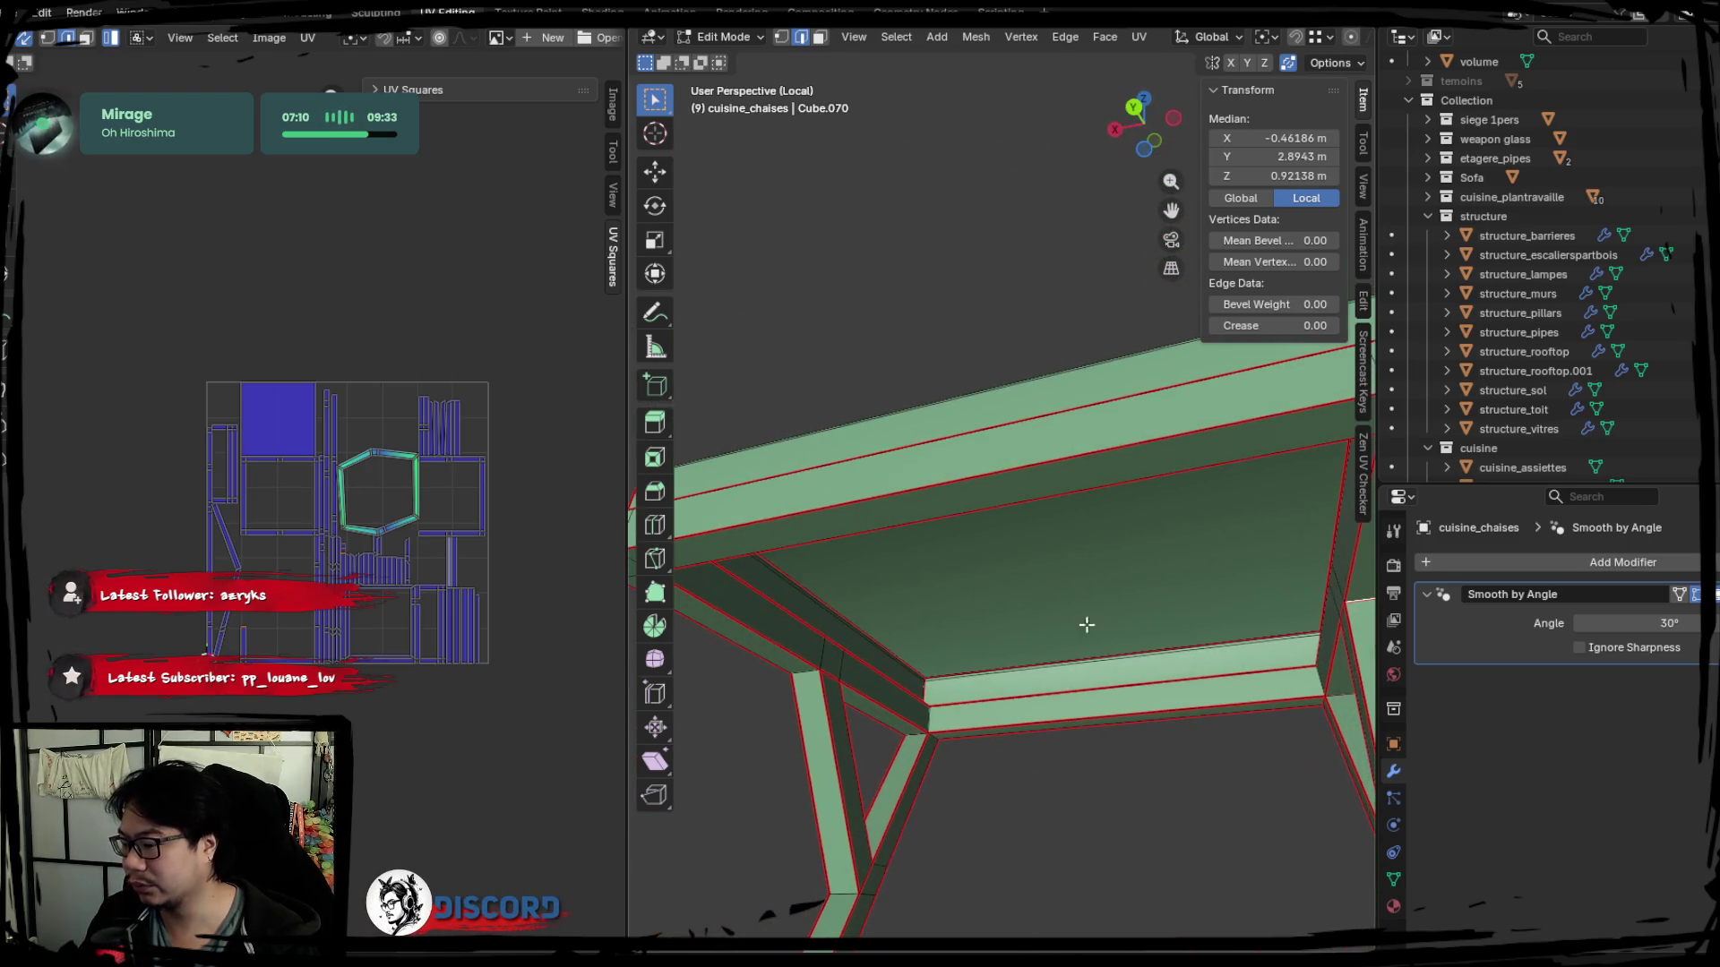
pyautogui.moveTo(911, 538); pyautogui.dragTo(1102, 596, button='middle')
pyautogui.rightClick(1034, 647)
pyautogui.click(1034, 647)
pyautogui.press('a')
pyautogui.press('u')
pyautogui.click(305, 530)
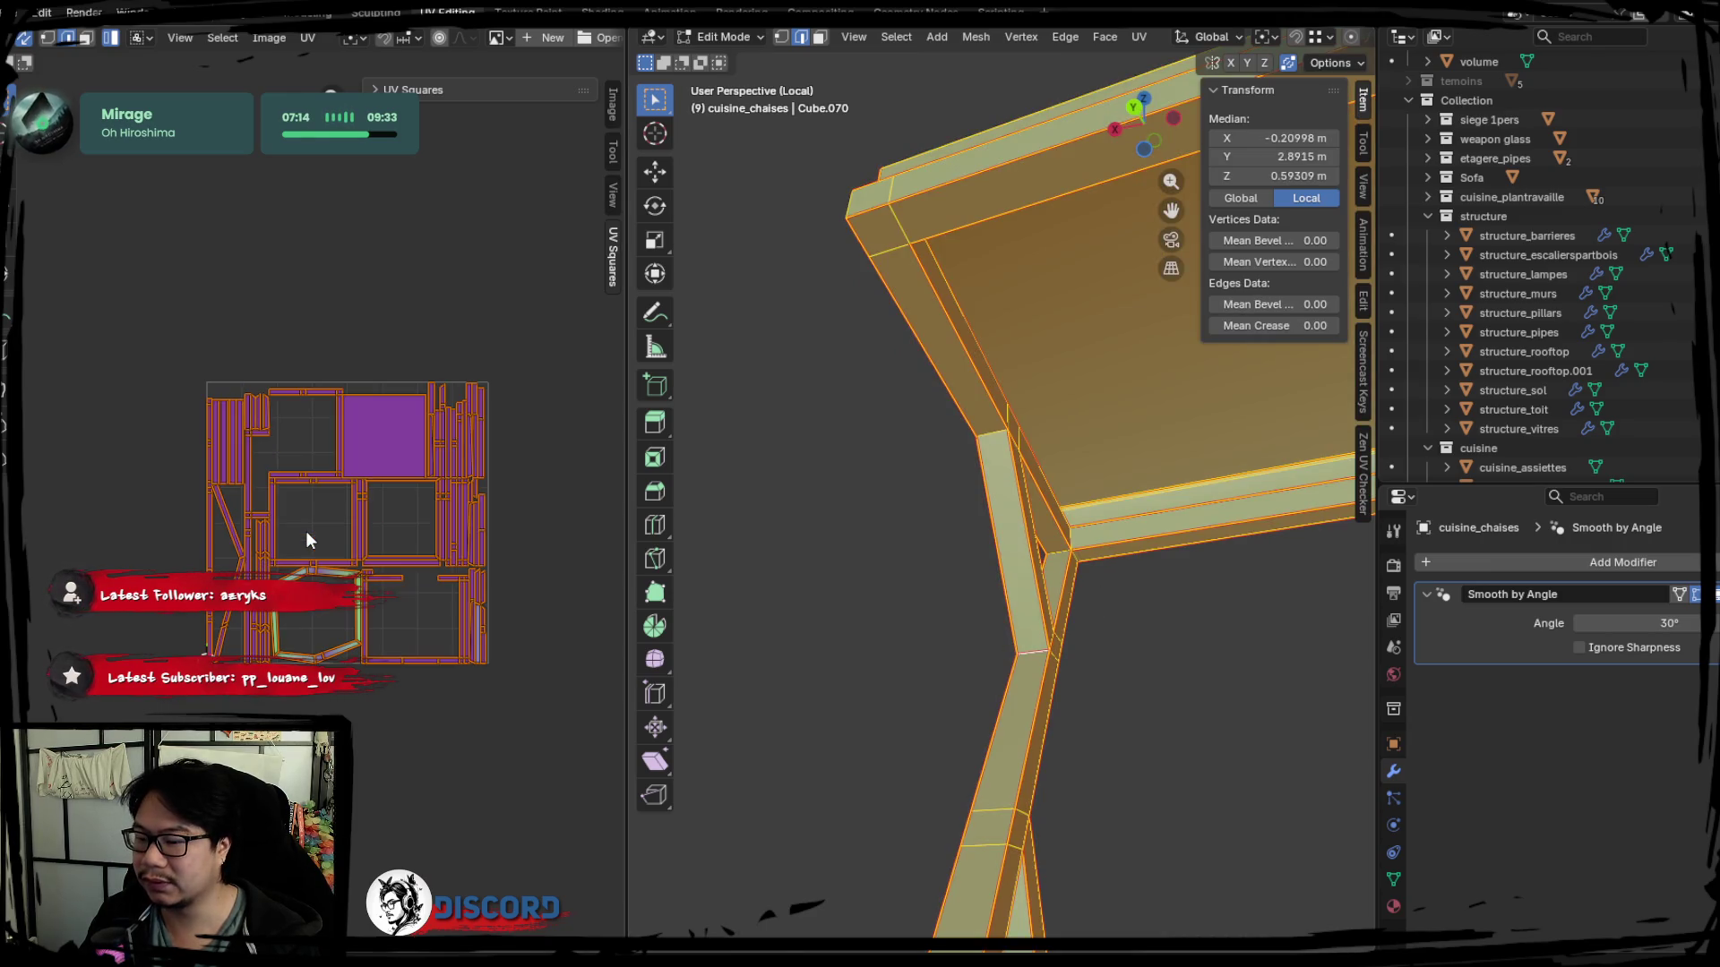
pyautogui.scroll(1, 305, 535)
pyautogui.scroll(1, 311, 633)
pyautogui.scroll(1, 344, 631)
# Select the lower seat edge, vertical corner edge and further seat edges for a new seam.
pyautogui.click(344, 629)
pyautogui.moveTo(1042, 596)
pyautogui.mouseDown(button='middle')
pyautogui.moveTo(1196, 513)
pyautogui.moveTo(947, 589)
pyautogui.mouseUp(button='middle')
pyautogui.scroll(2, 947, 591)
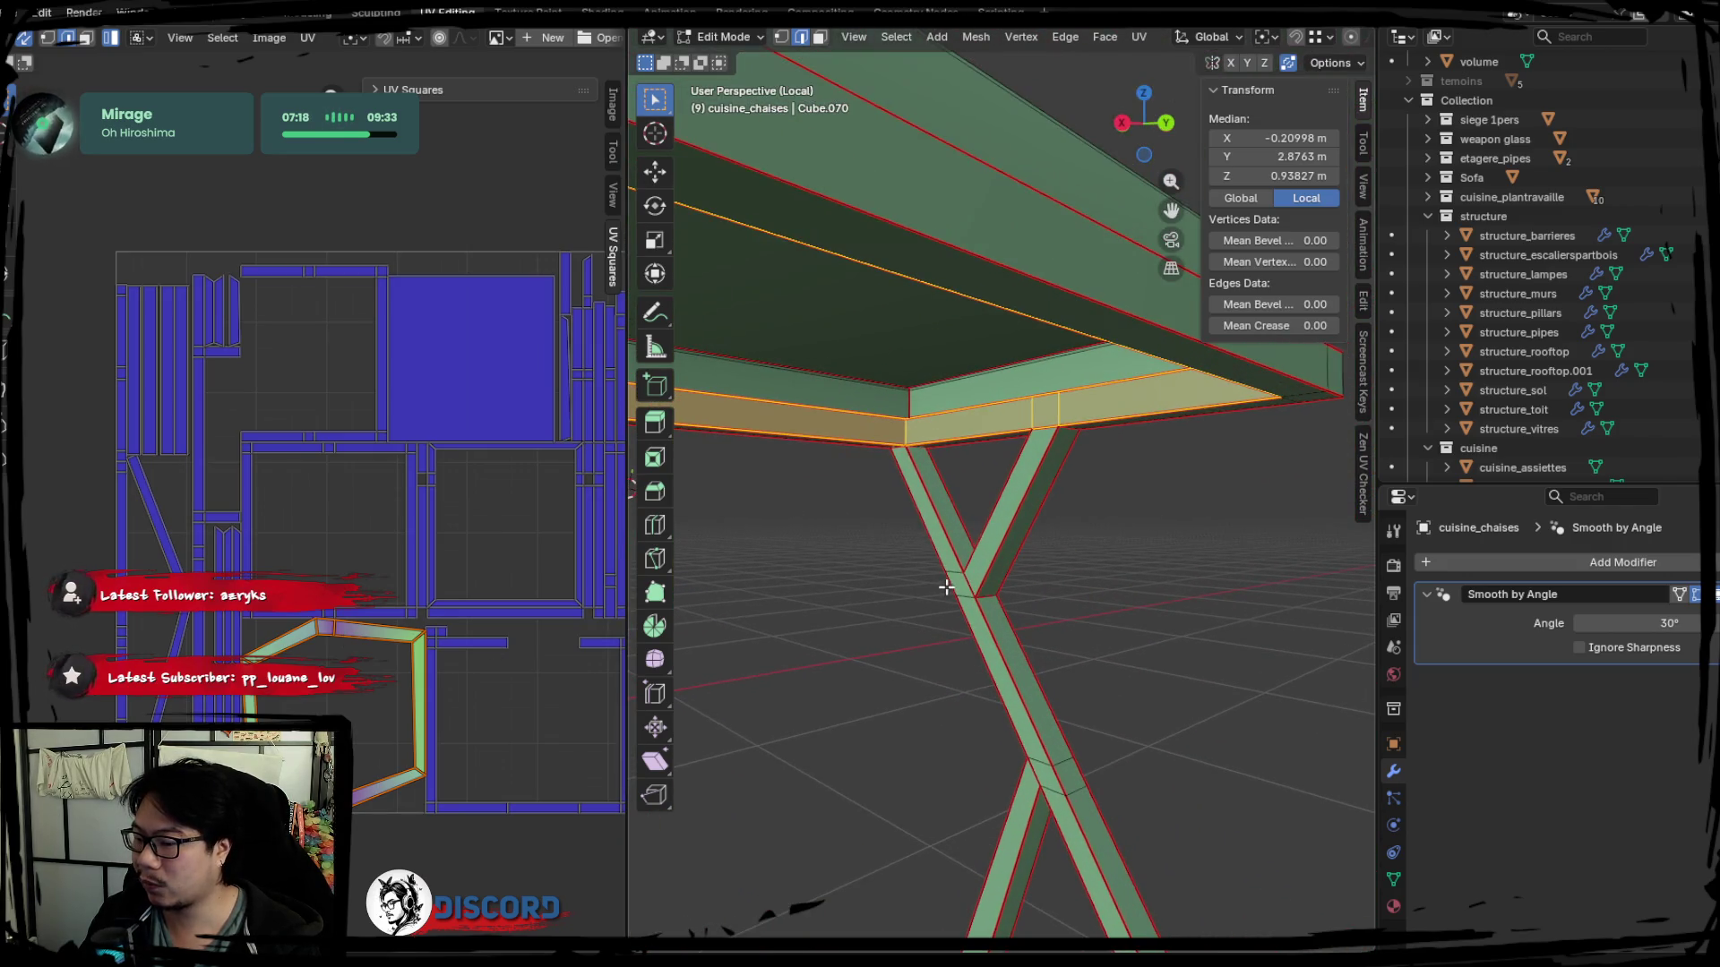
pyautogui.click(907, 453)
pyautogui.moveTo(906, 453)
pyautogui.mouseDown(button='middle')
pyautogui.moveTo(752, 491)
pyautogui.moveTo(972, 498)
pyautogui.moveTo(1014, 577)
pyautogui.moveTo(991, 559)
pyautogui.mouseUp(button='middle')
pyautogui.keyDown('shift'); pyautogui.click(967, 560); pyautogui.keyUp('shift')
pyautogui.keyDown('shift'); pyautogui.click(878, 476); pyautogui.keyUp('shift')
pyautogui.moveTo(922, 498)
pyautogui.mouseDown(button='middle')
pyautogui.moveTo(923, 526)
pyautogui.moveTo(933, 503)
pyautogui.moveTo(1132, 480)
pyautogui.moveTo(1325, 550)
pyautogui.moveTo(1051, 506)
pyautogui.moveTo(873, 437)
pyautogui.mouseUp(button='middle')
pyautogui.keyDown('shift'); pyautogui.click(1134, 481); pyautogui.keyUp('shift')
# Mark the selected seat edges as seams and re-unwrap the full stool mesh.
pyautogui.hotkey('ctrl', 'e')
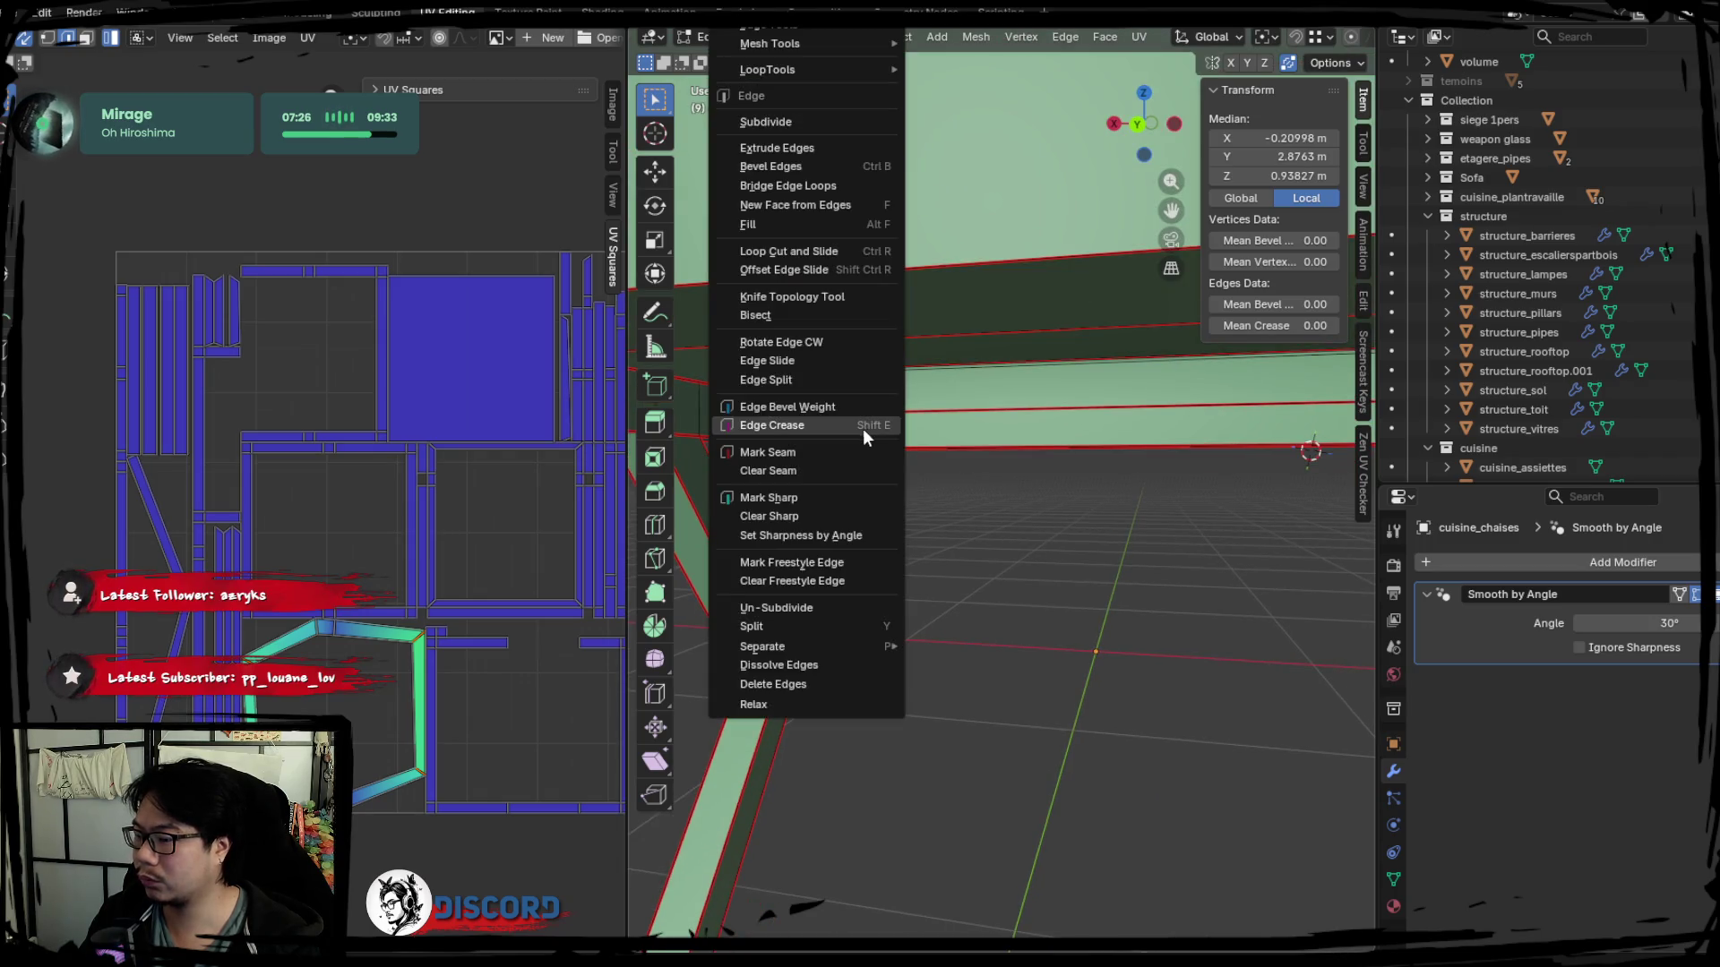
pyautogui.click(833, 452)
pyautogui.press('a')
pyautogui.press('u')
pyautogui.click(418, 557)
# Deselect everything and return to the full-width Layout workspace in object mode.
pyautogui.click(513, 553)
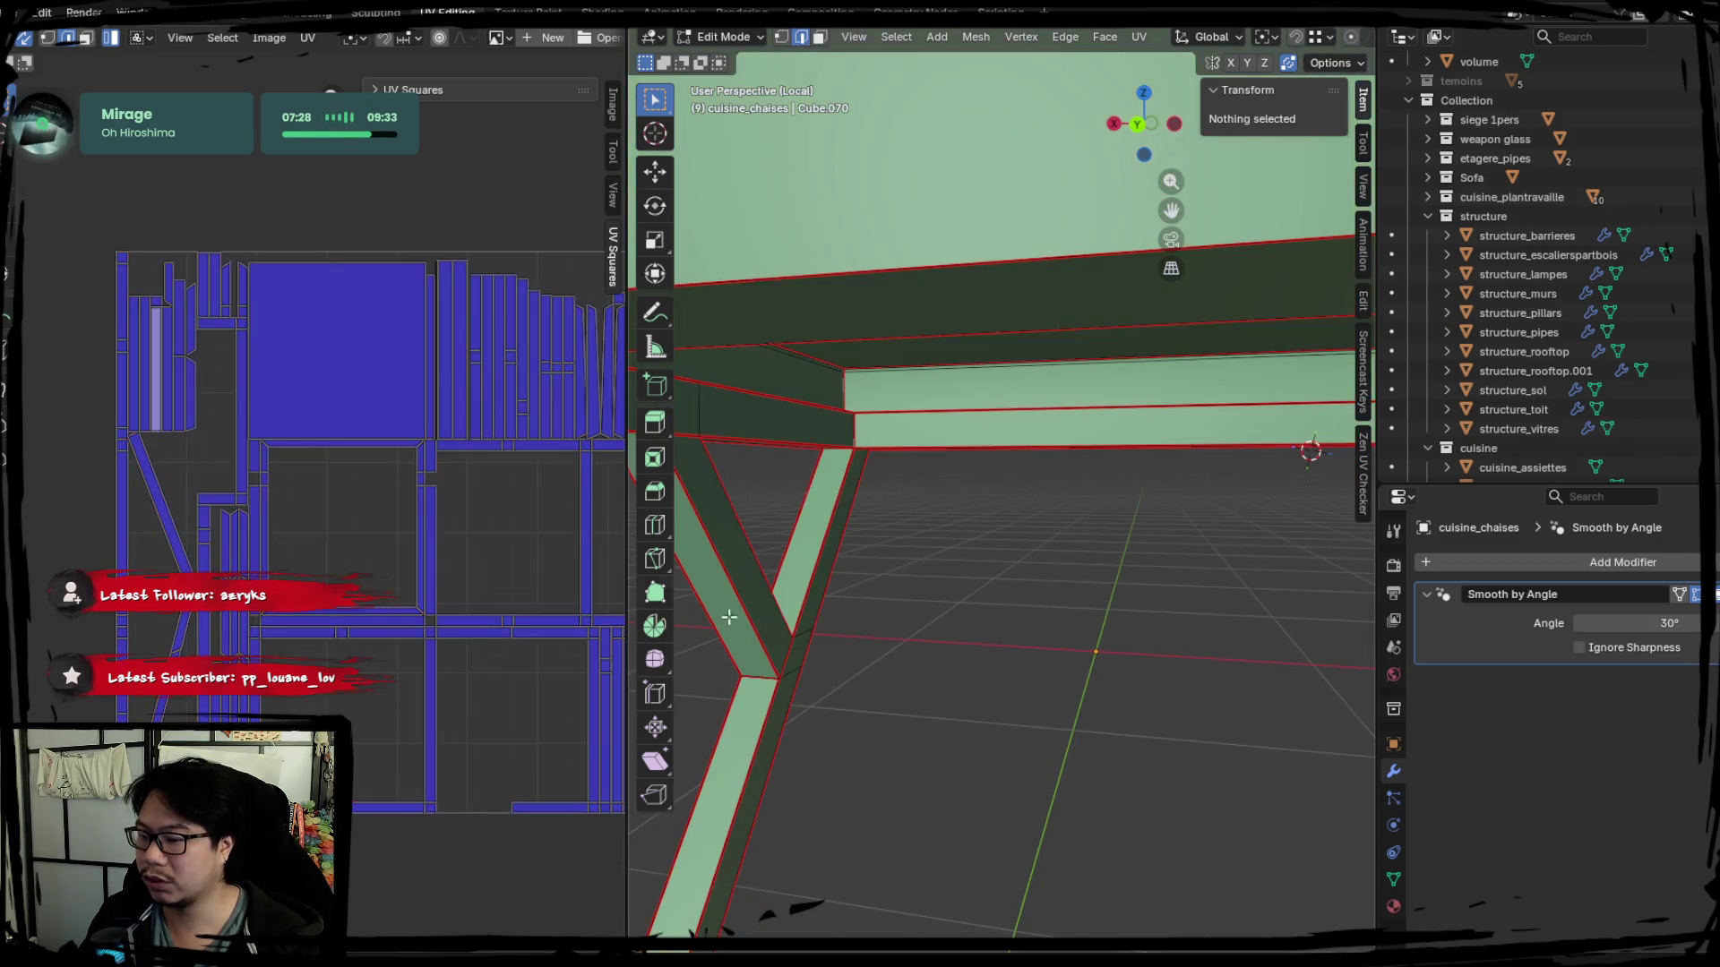
pyautogui.moveTo(379, 502); pyautogui.dragTo(361, 434, button='middle')
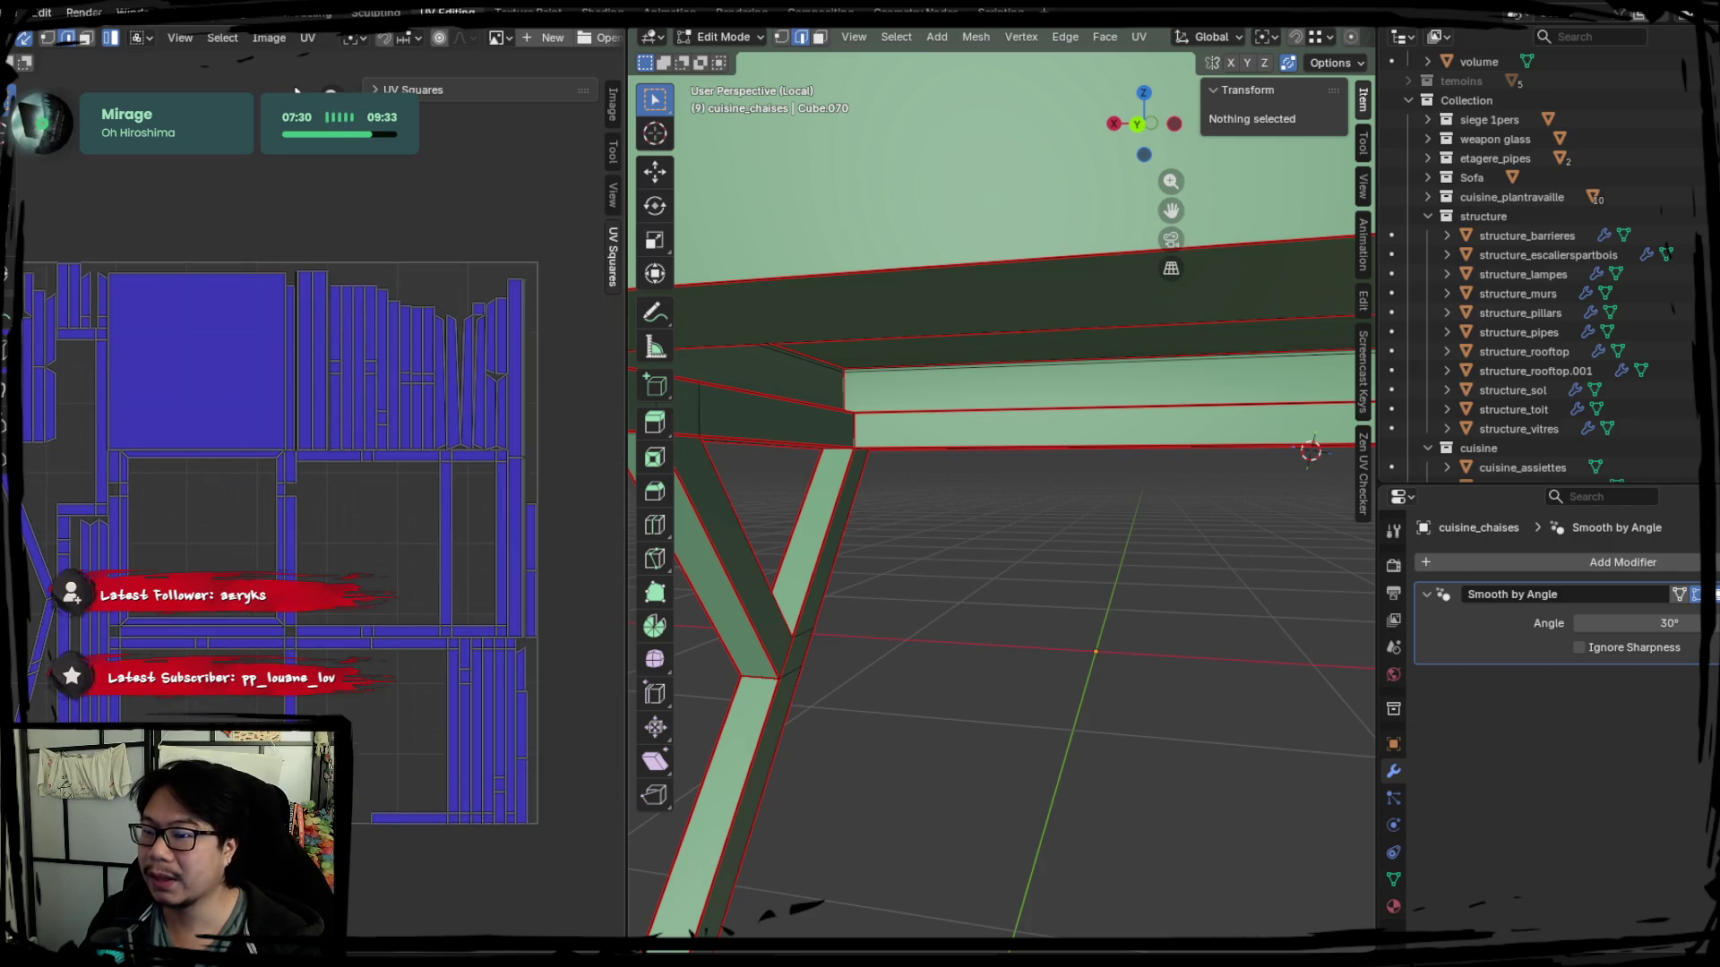
pyautogui.hotkey('ctrl', 'pageup')
pyautogui.moveTo(477, 415)
pyautogui.mouseDown(button='middle')
pyautogui.moveTo(764, 435)
pyautogui.moveTo(747, 391)
pyautogui.mouseUp(button='middle')
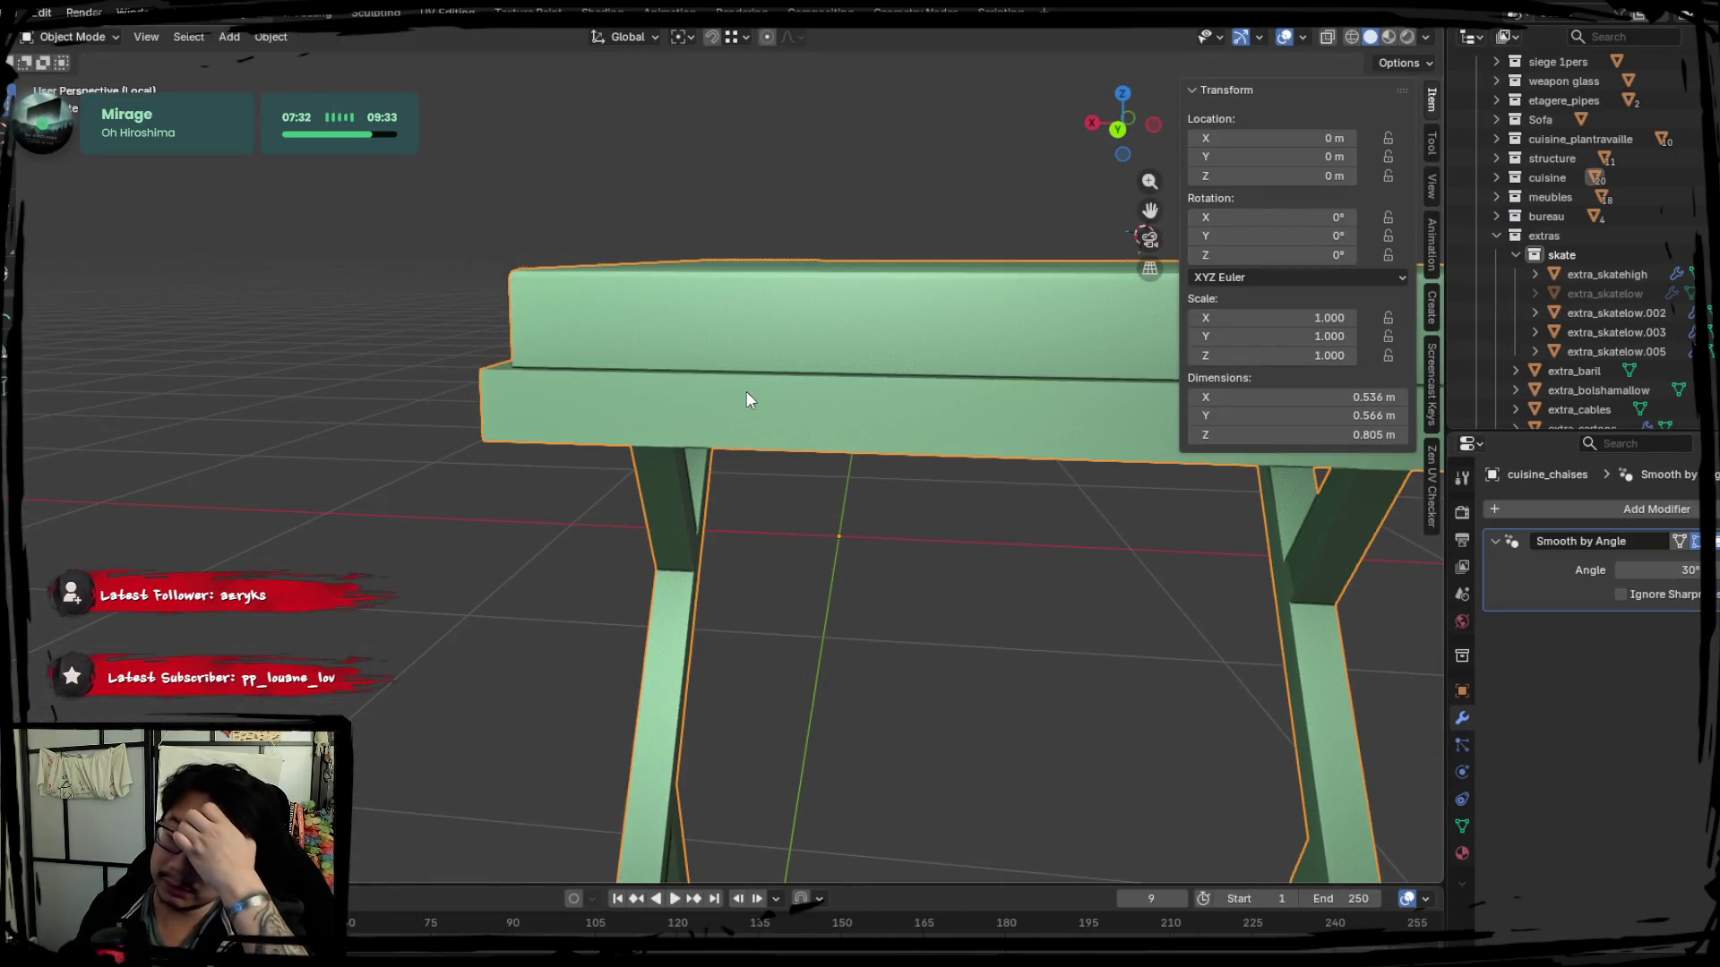
# Exit Local view to show the whole loft, then add an Array modifier to the stool.
pyautogui.press('KP_Divide')
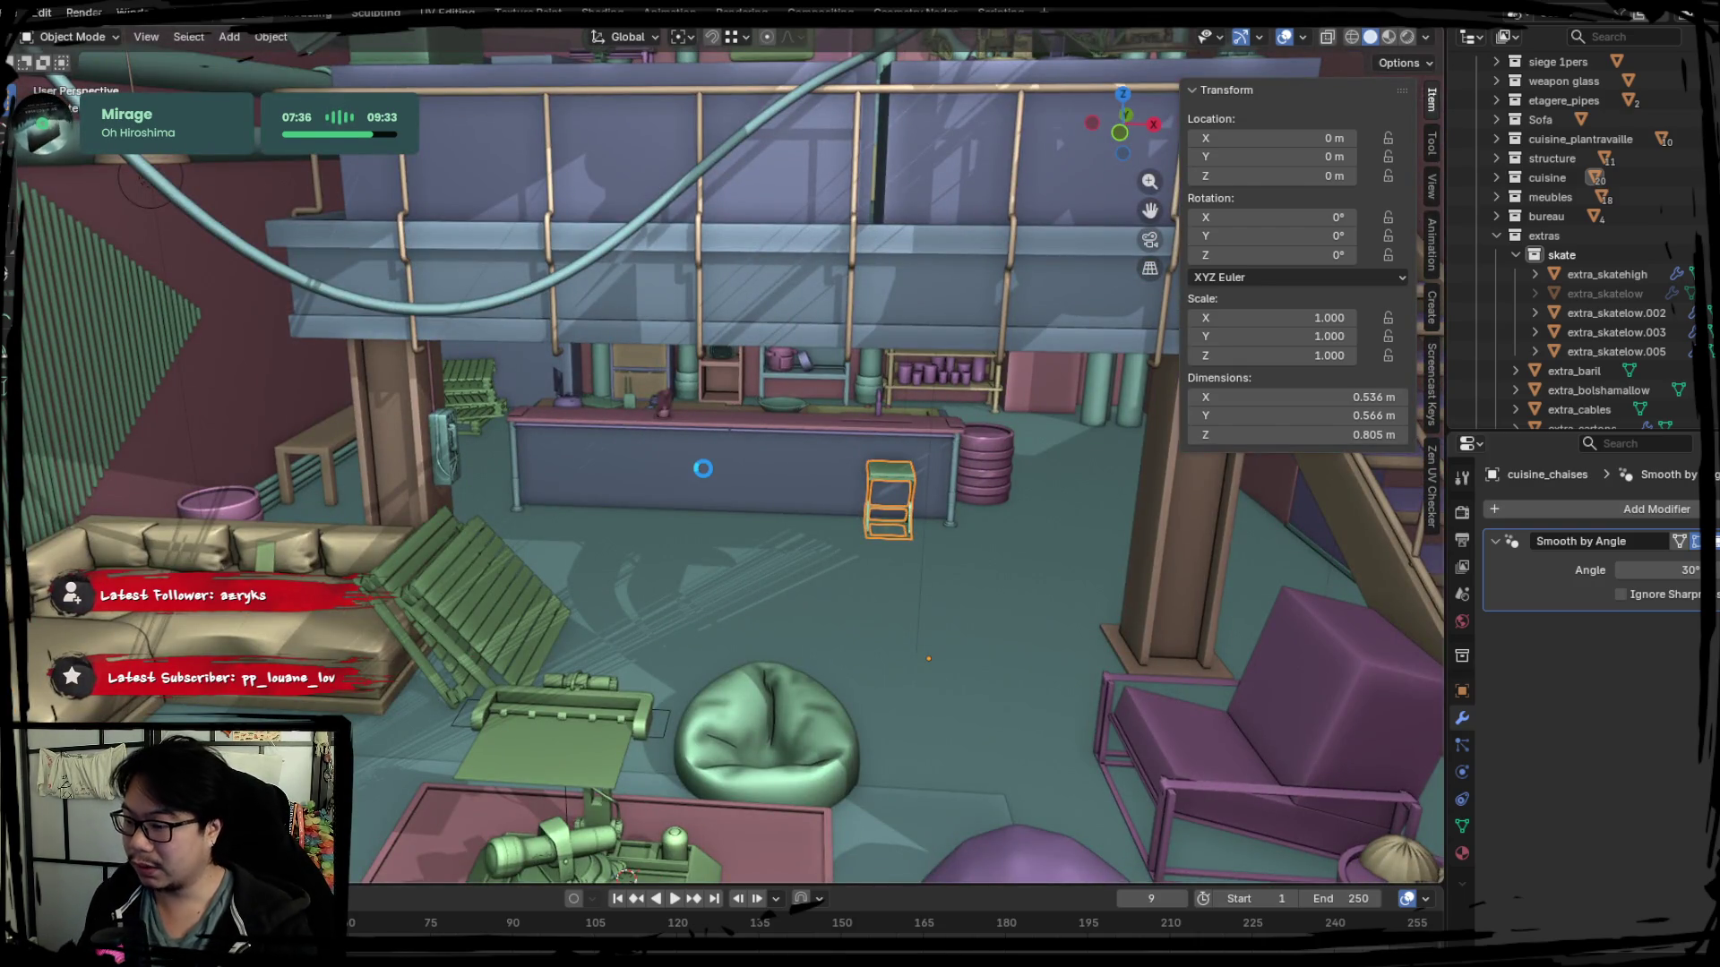
pyautogui.click(273, 37)
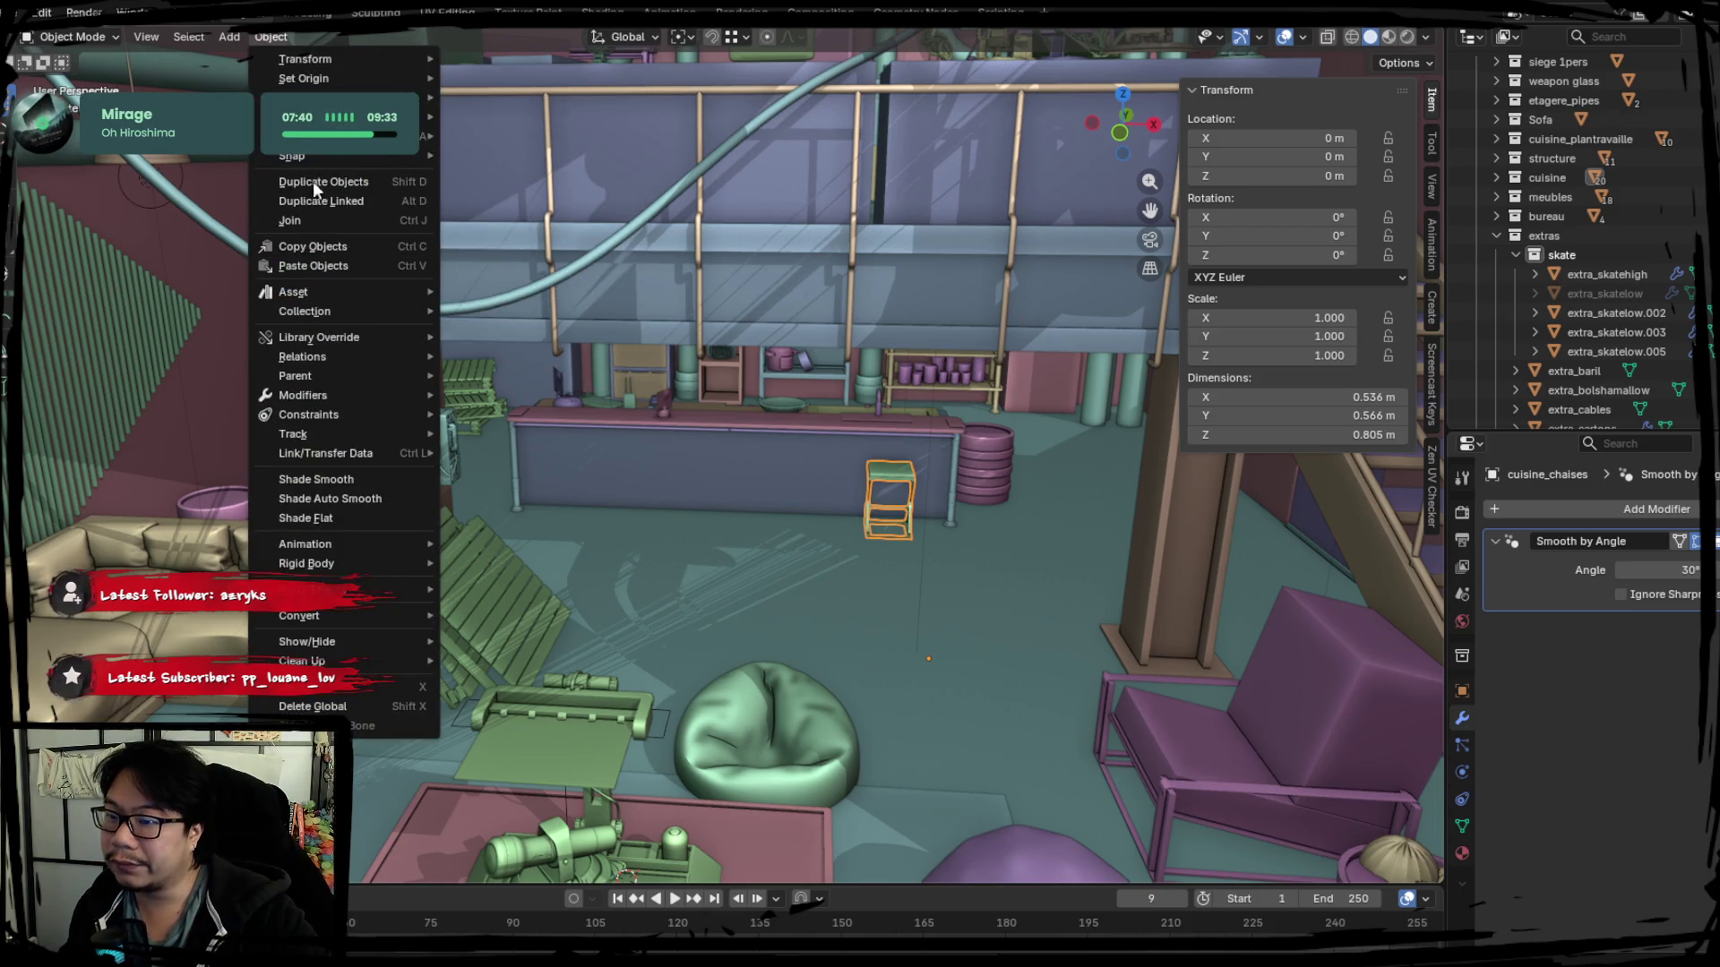
pyautogui.click(493, 197)
pyautogui.moveTo(644, 416)
pyautogui.mouseDown(button='middle')
pyautogui.moveTo(802, 598)
pyautogui.moveTo(753, 667)
pyautogui.moveTo(813, 632)
pyautogui.mouseUp(button='middle')
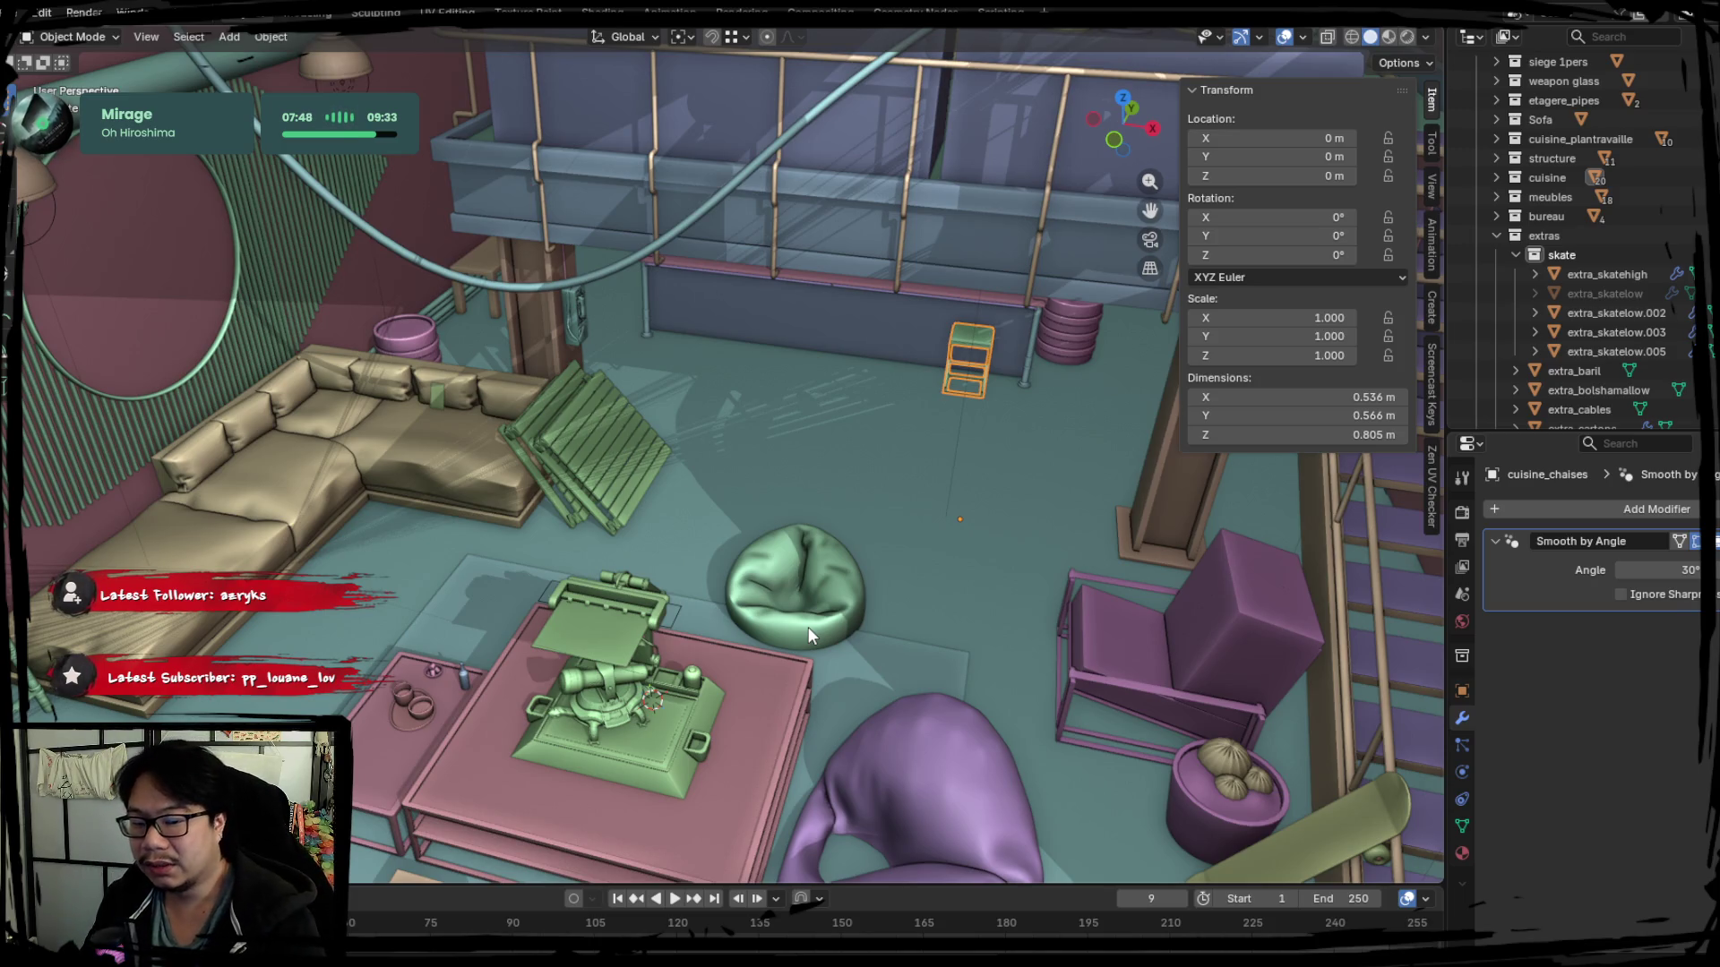
pyautogui.click(1520, 509)
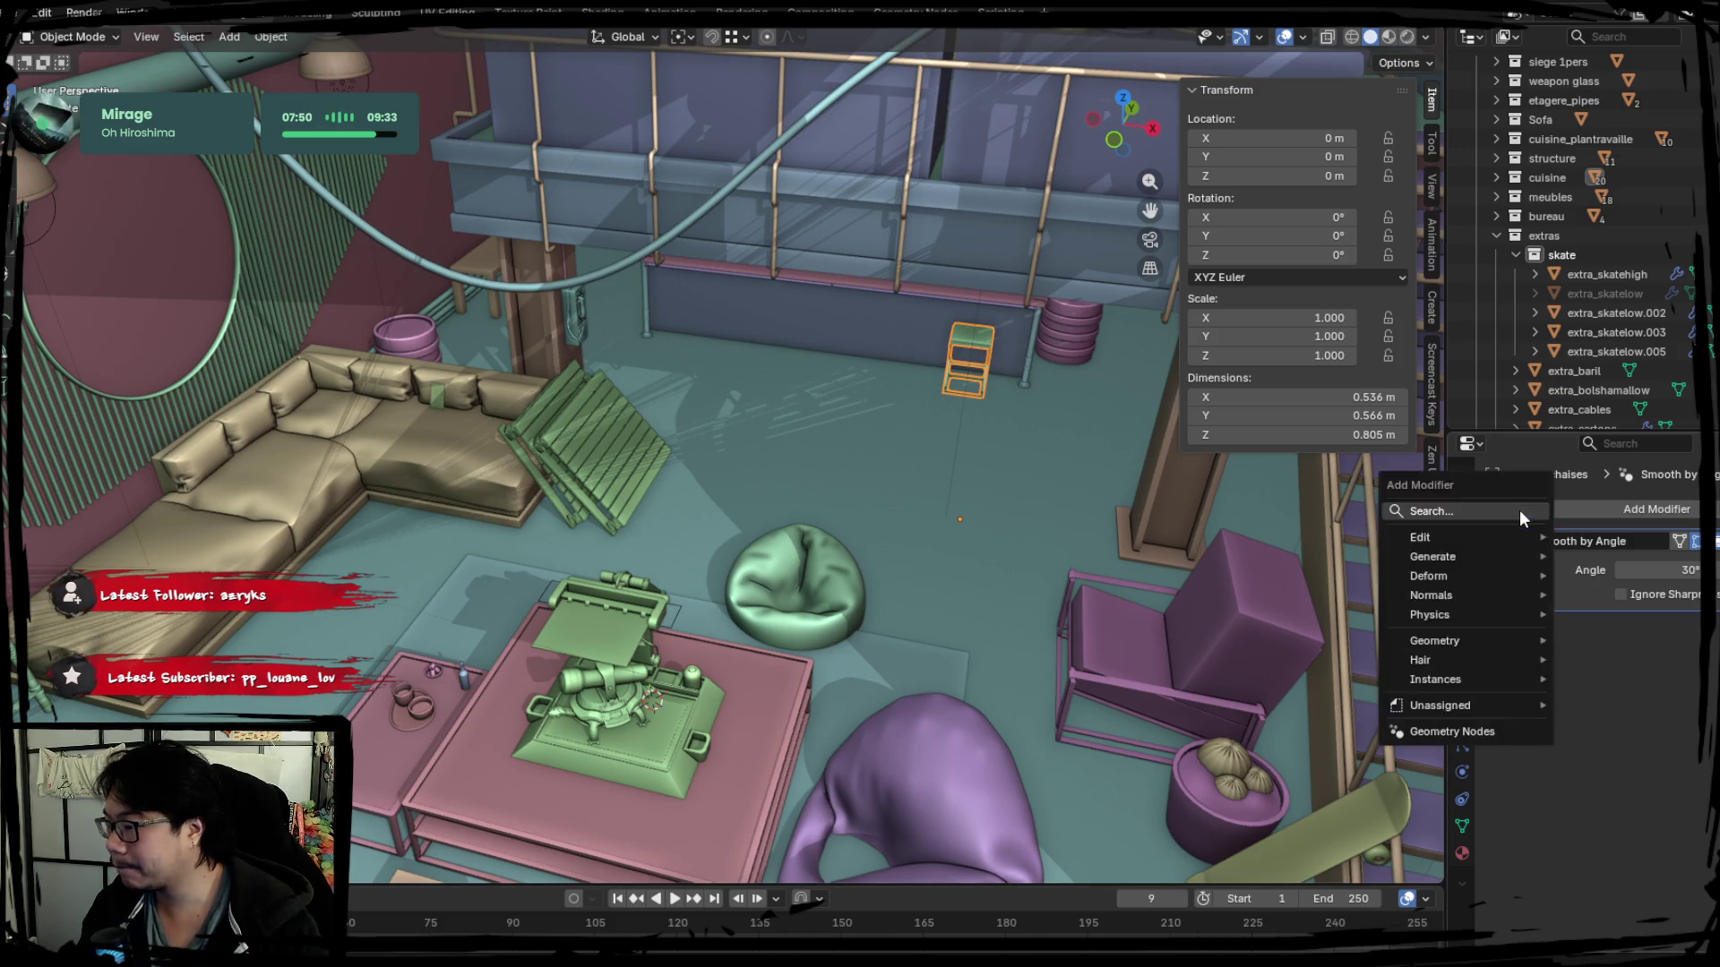
pyautogui.write('array')
pyautogui.press('Return')
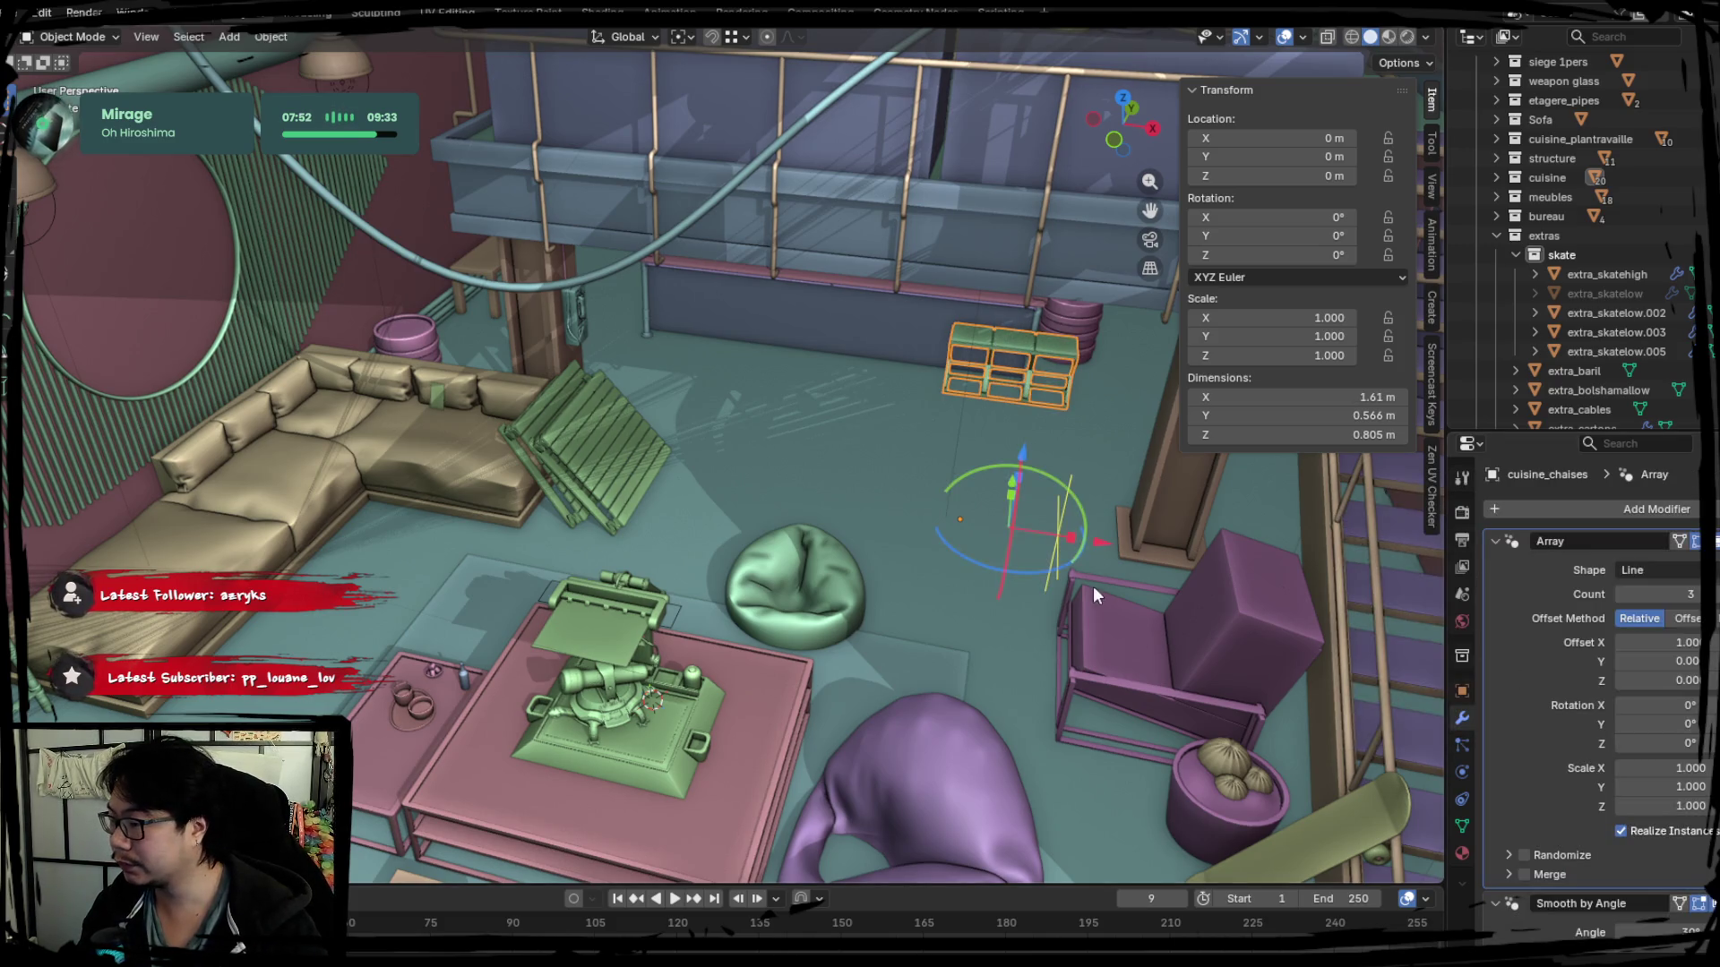
# Set the array to 4 stools offset about -2.39 in X along the counter and apply it.
pyautogui.moveTo(1108, 539)
pyautogui.mouseDown()
pyautogui.moveTo(894, 515)
pyautogui.moveTo(948, 521)
pyautogui.mouseUp()
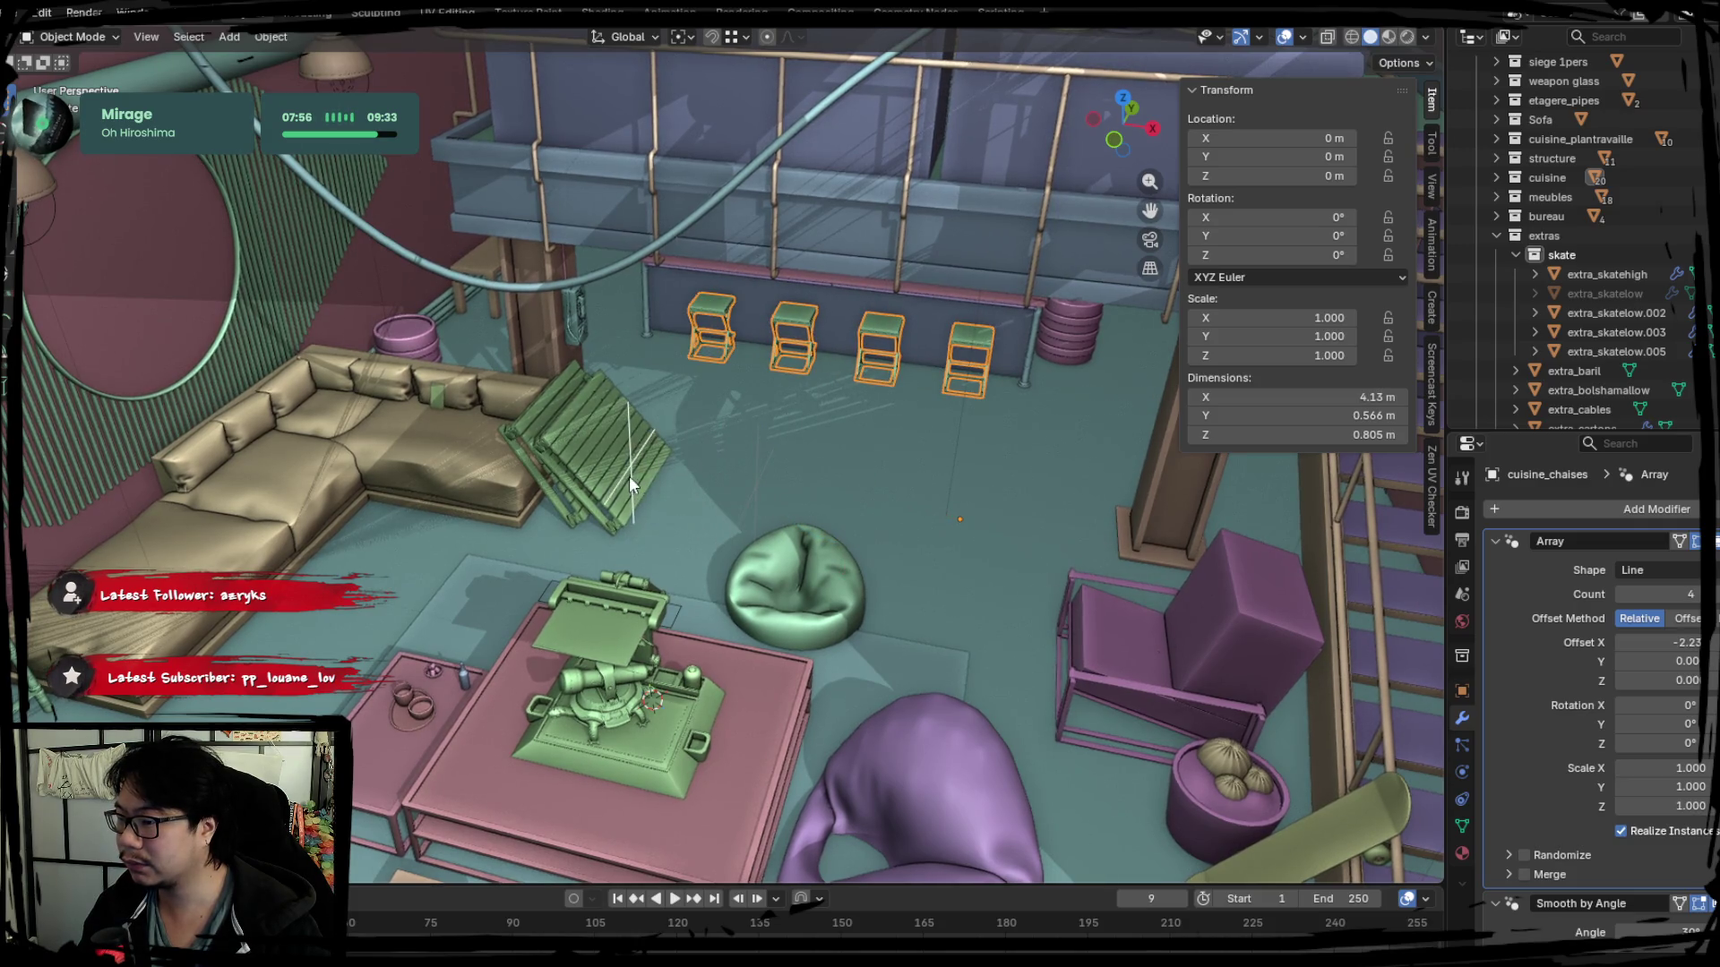
pyautogui.moveTo(941, 524); pyautogui.dragTo(936, 525)
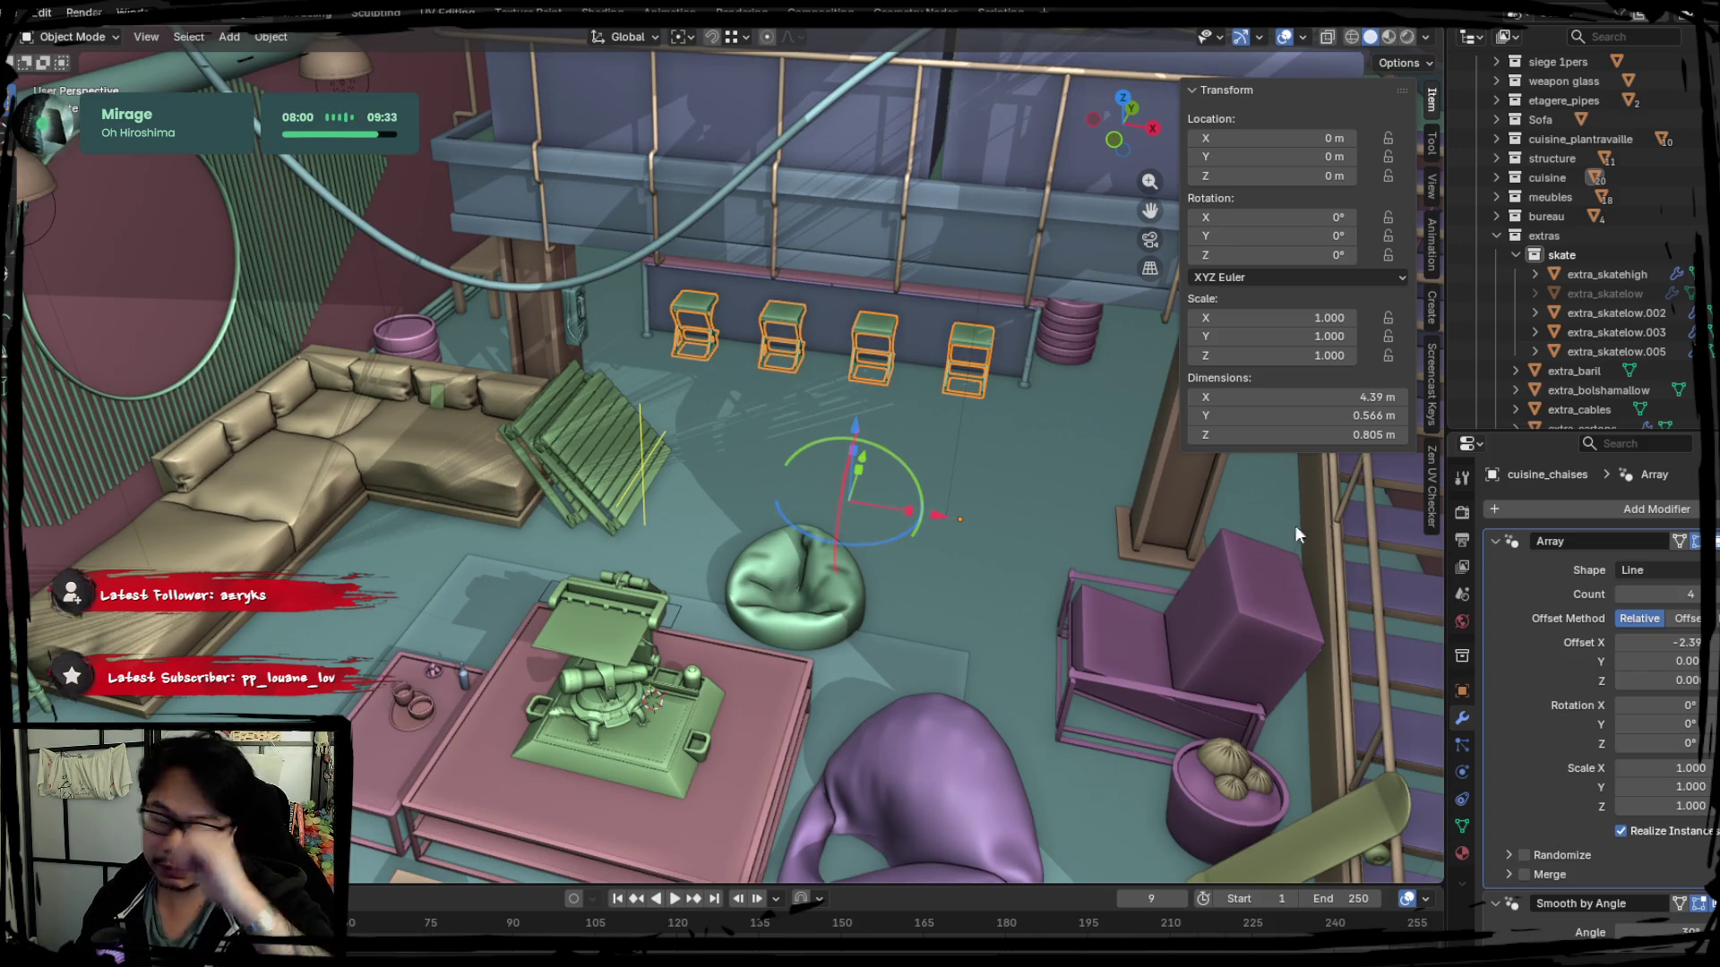
pyautogui.hotkey('ctrl', 'a')
pyautogui.moveTo(995, 538); pyautogui.dragTo(1036, 565, button='middle')
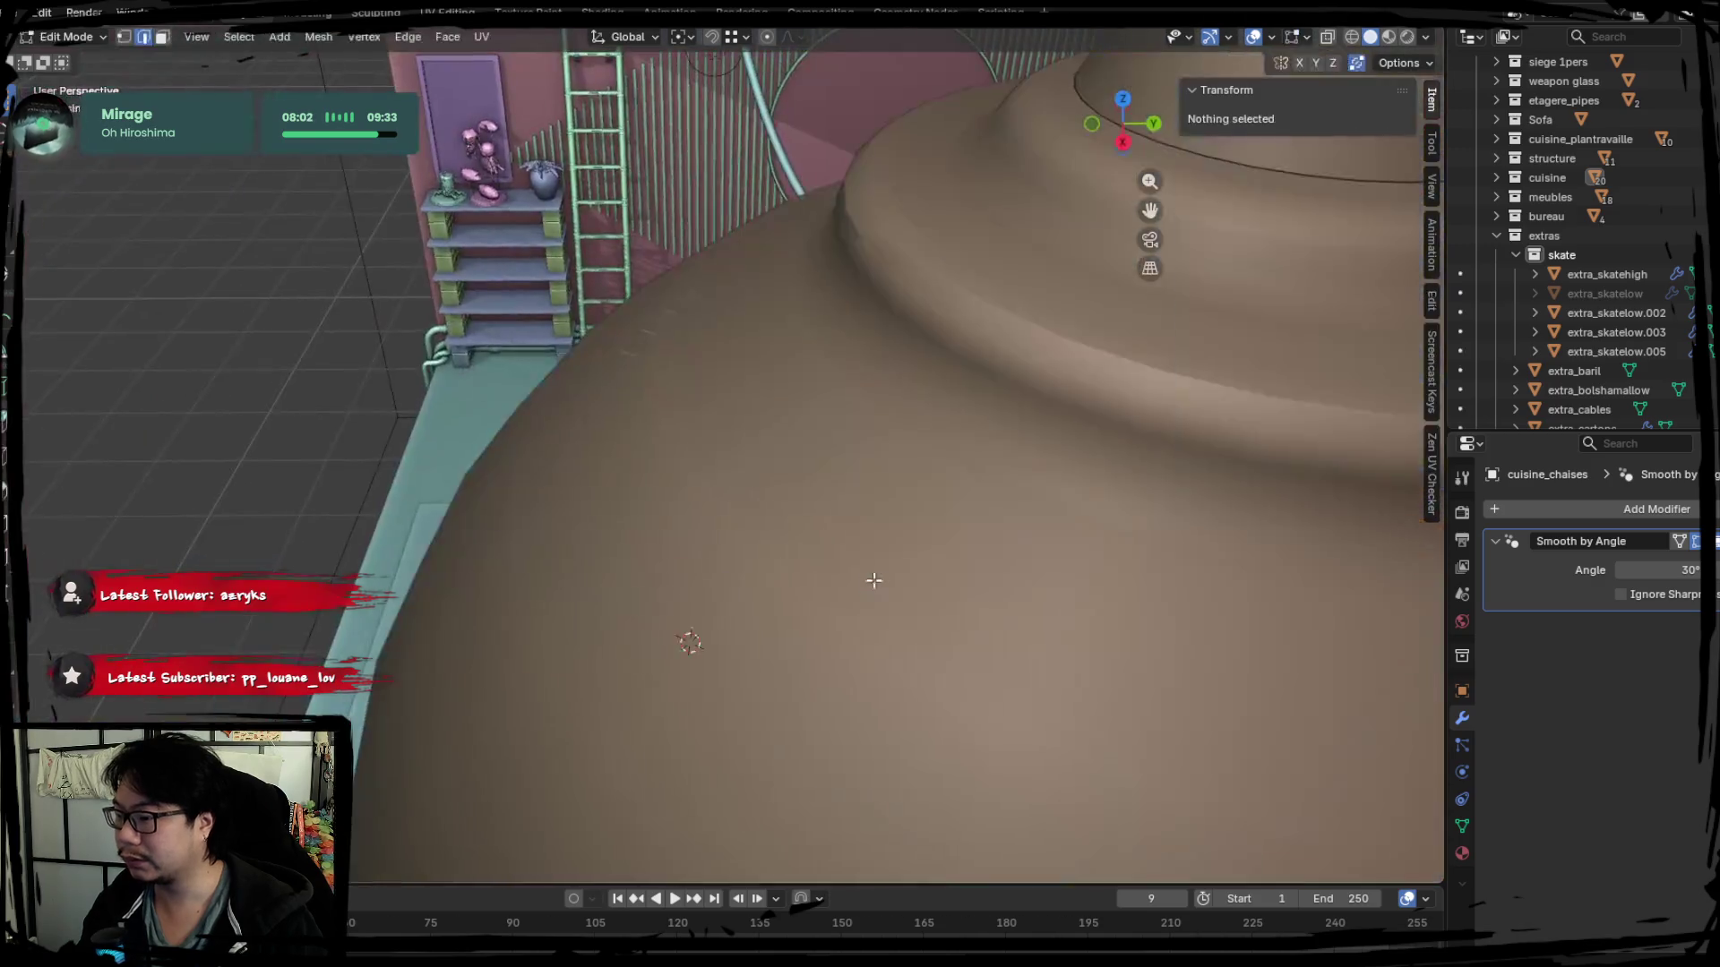
pyautogui.press('KP_Divide')
pyautogui.press('KP_Divide')
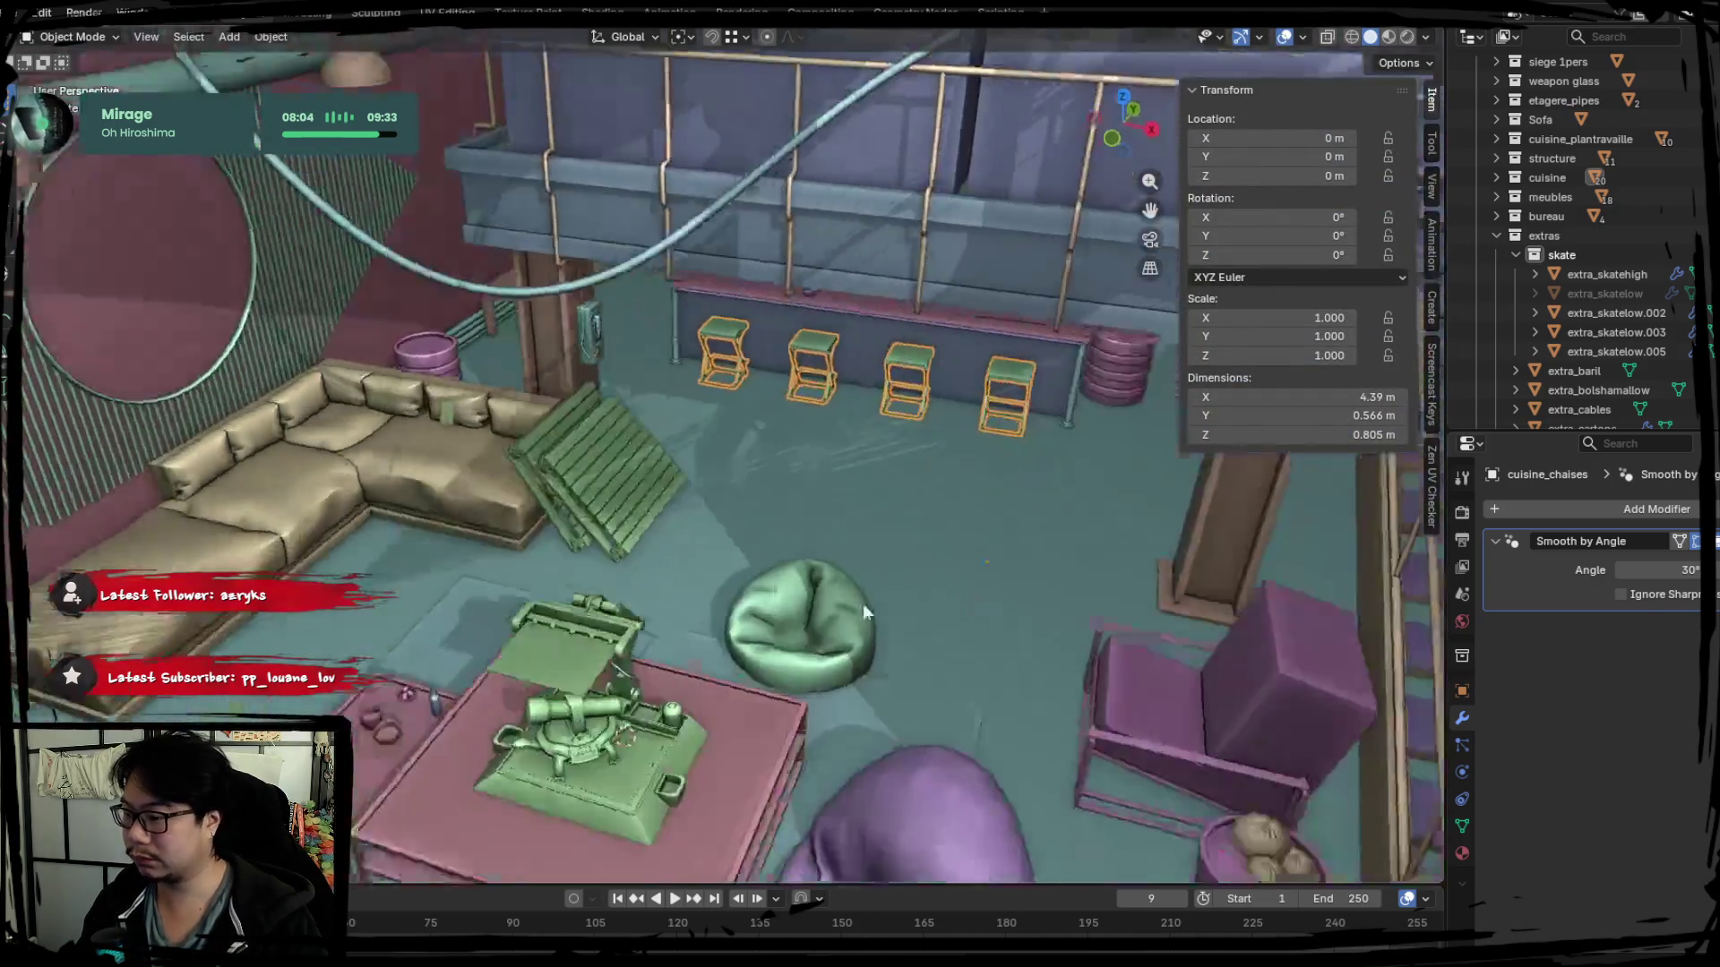
pyautogui.moveTo(862, 604); pyautogui.dragTo(587, 407, button='middle')
pyautogui.click(271, 36)
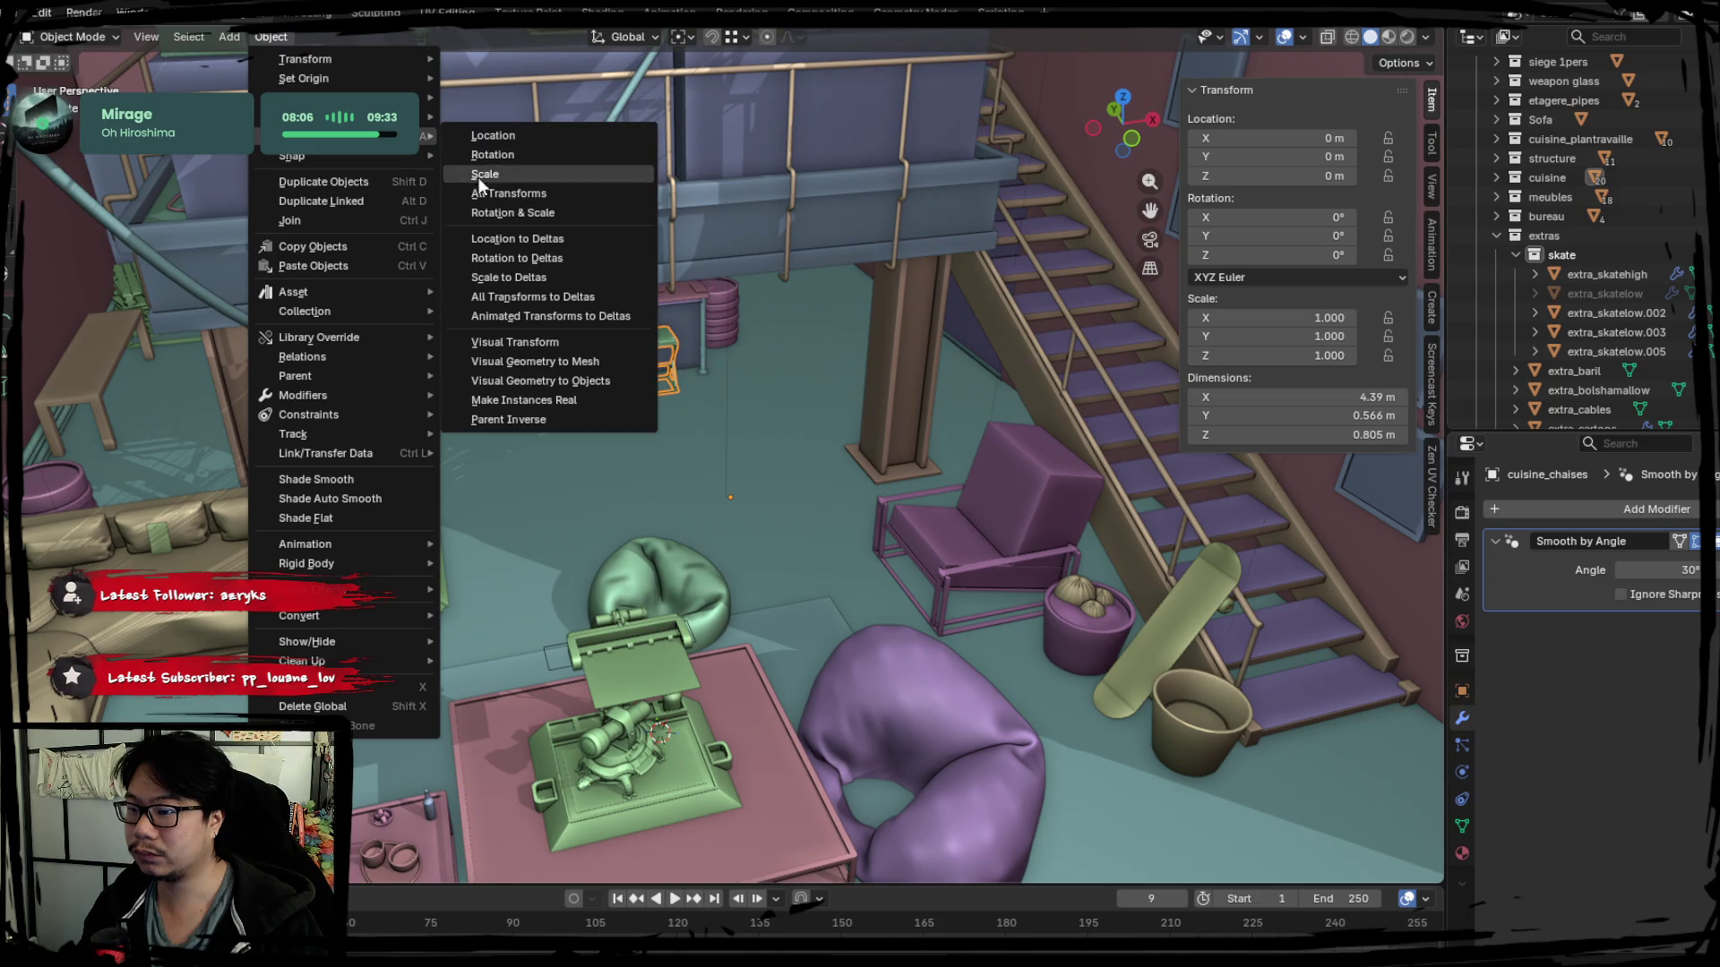
# Apply the stools' scale, then bring up Move to Collection over Collection > extras.
pyautogui.click(493, 198)
pyautogui.moveTo(494, 197)
pyautogui.mouseDown(button='middle')
pyautogui.moveTo(728, 423)
pyautogui.moveTo(866, 622)
pyautogui.moveTo(696, 445)
pyautogui.moveTo(733, 519)
pyautogui.mouseUp(button='middle')
pyautogui.keyDown('shift'); pyautogui.moveTo(674, 405); pyautogui.dragTo(714, 457, button='middle'); pyautogui.keyUp('shift')
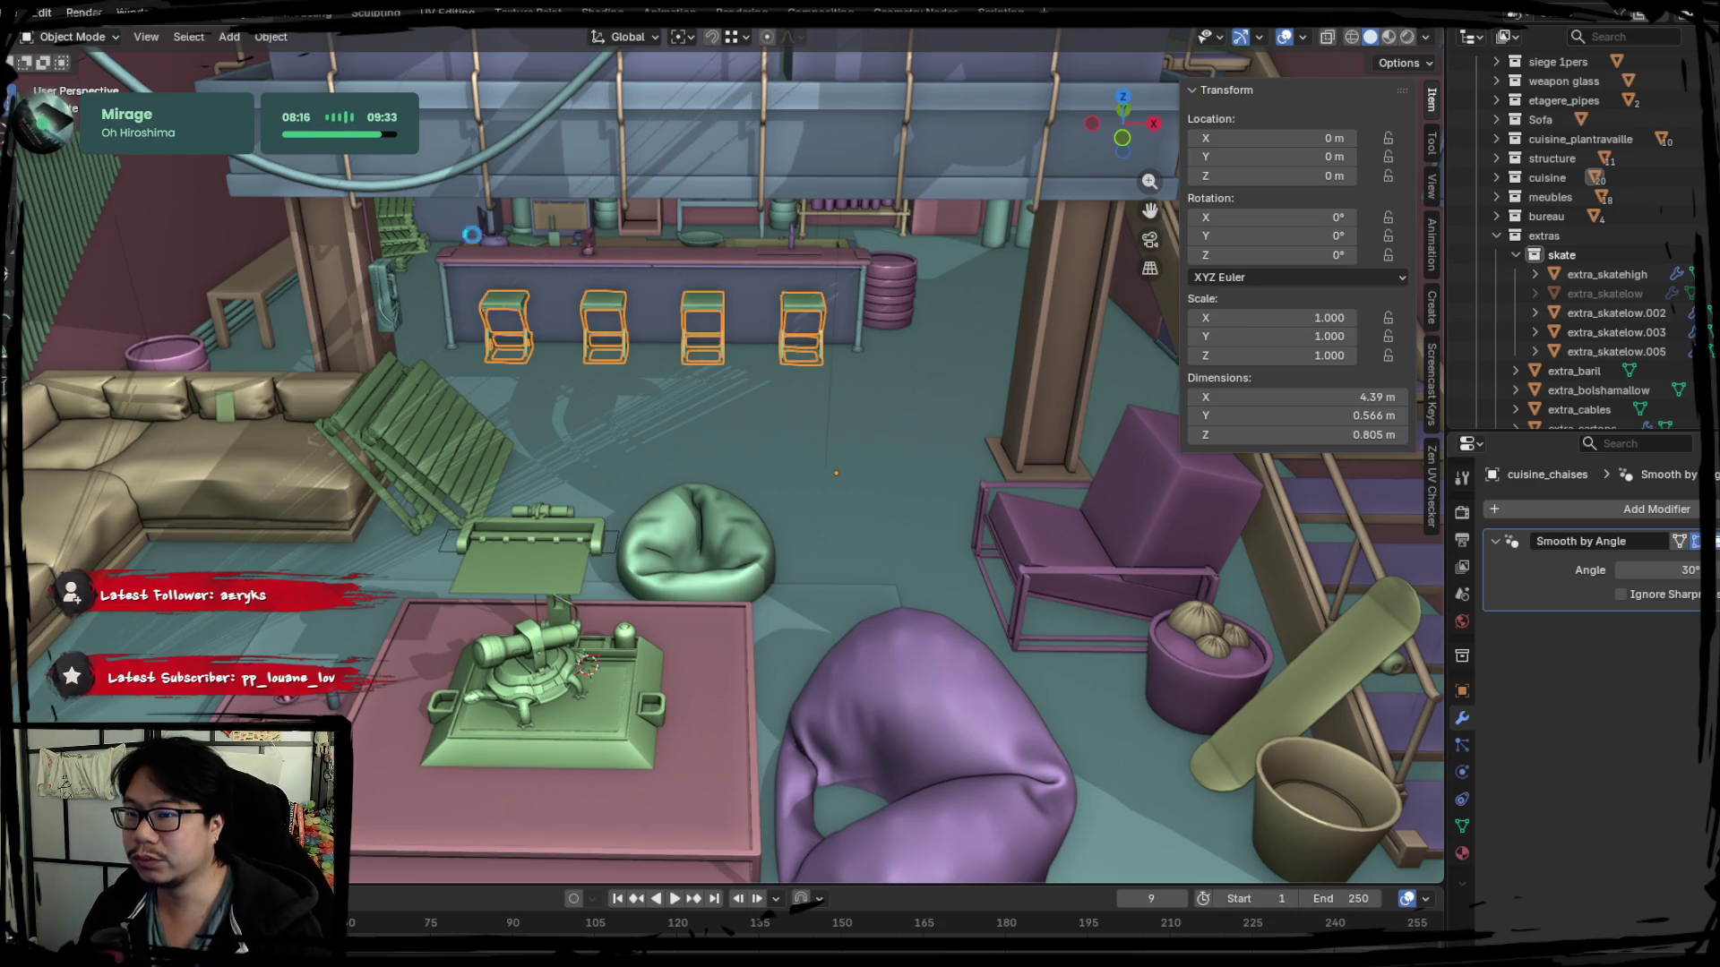
pyautogui.click(10, 11)
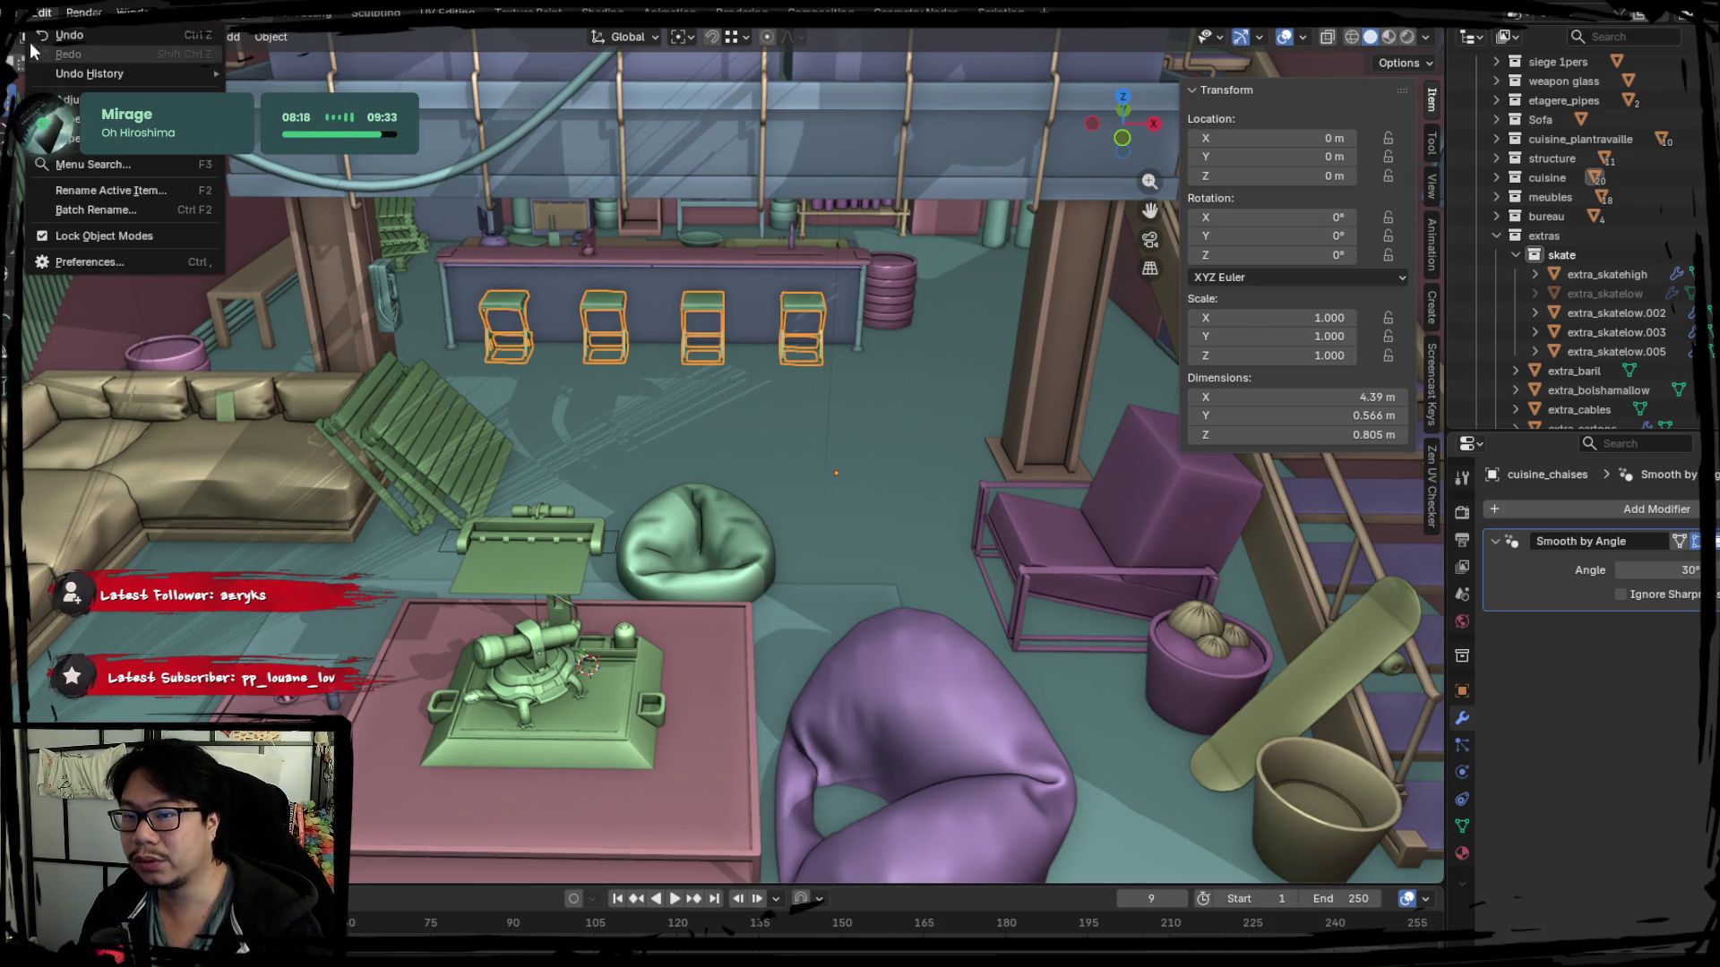
pyautogui.moveTo(40, 306)
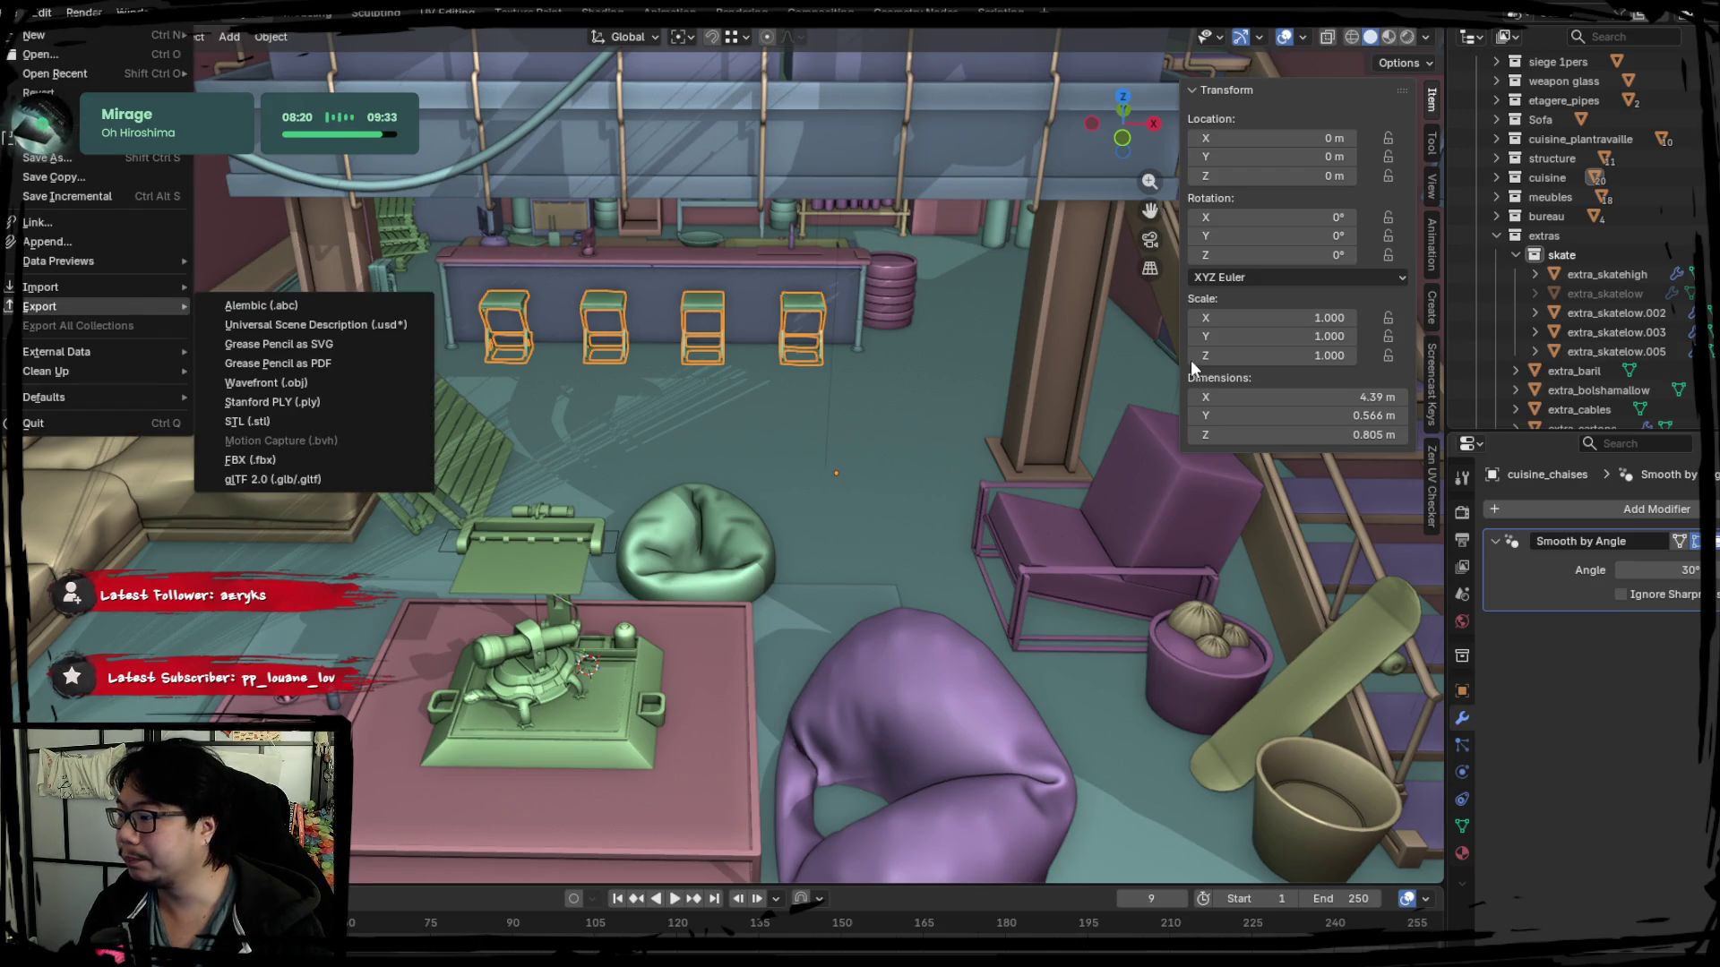
pyautogui.click(883, 332)
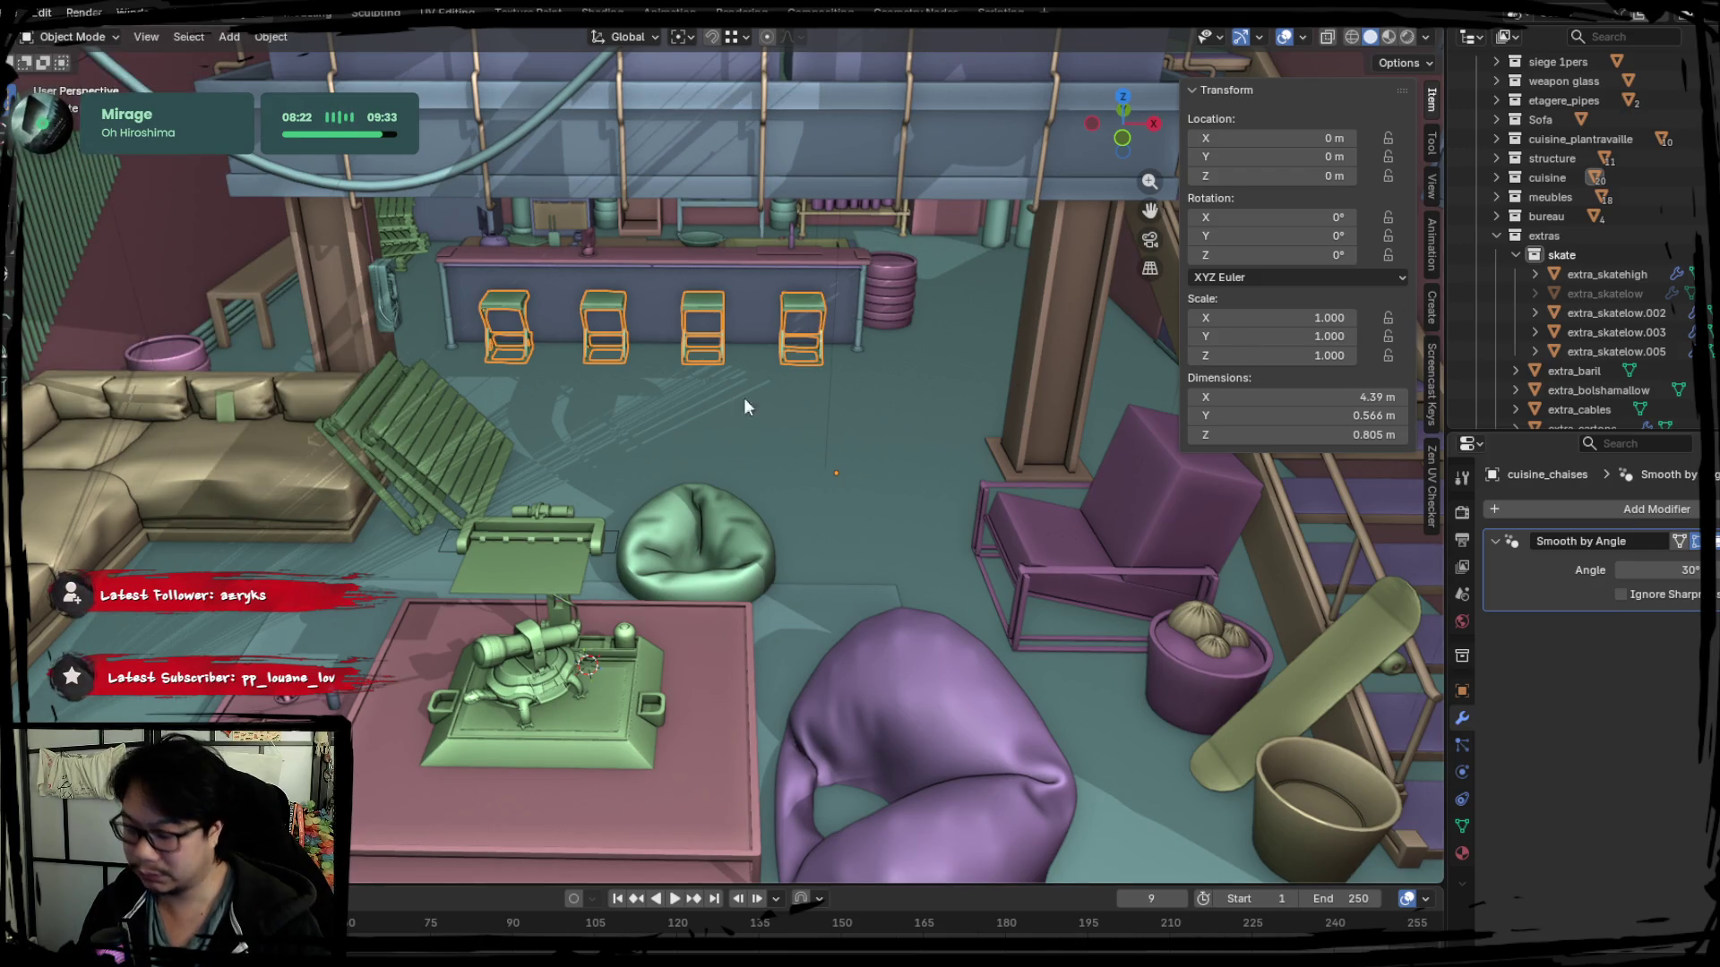
pyautogui.press('m')
pyautogui.click(1514, 256)
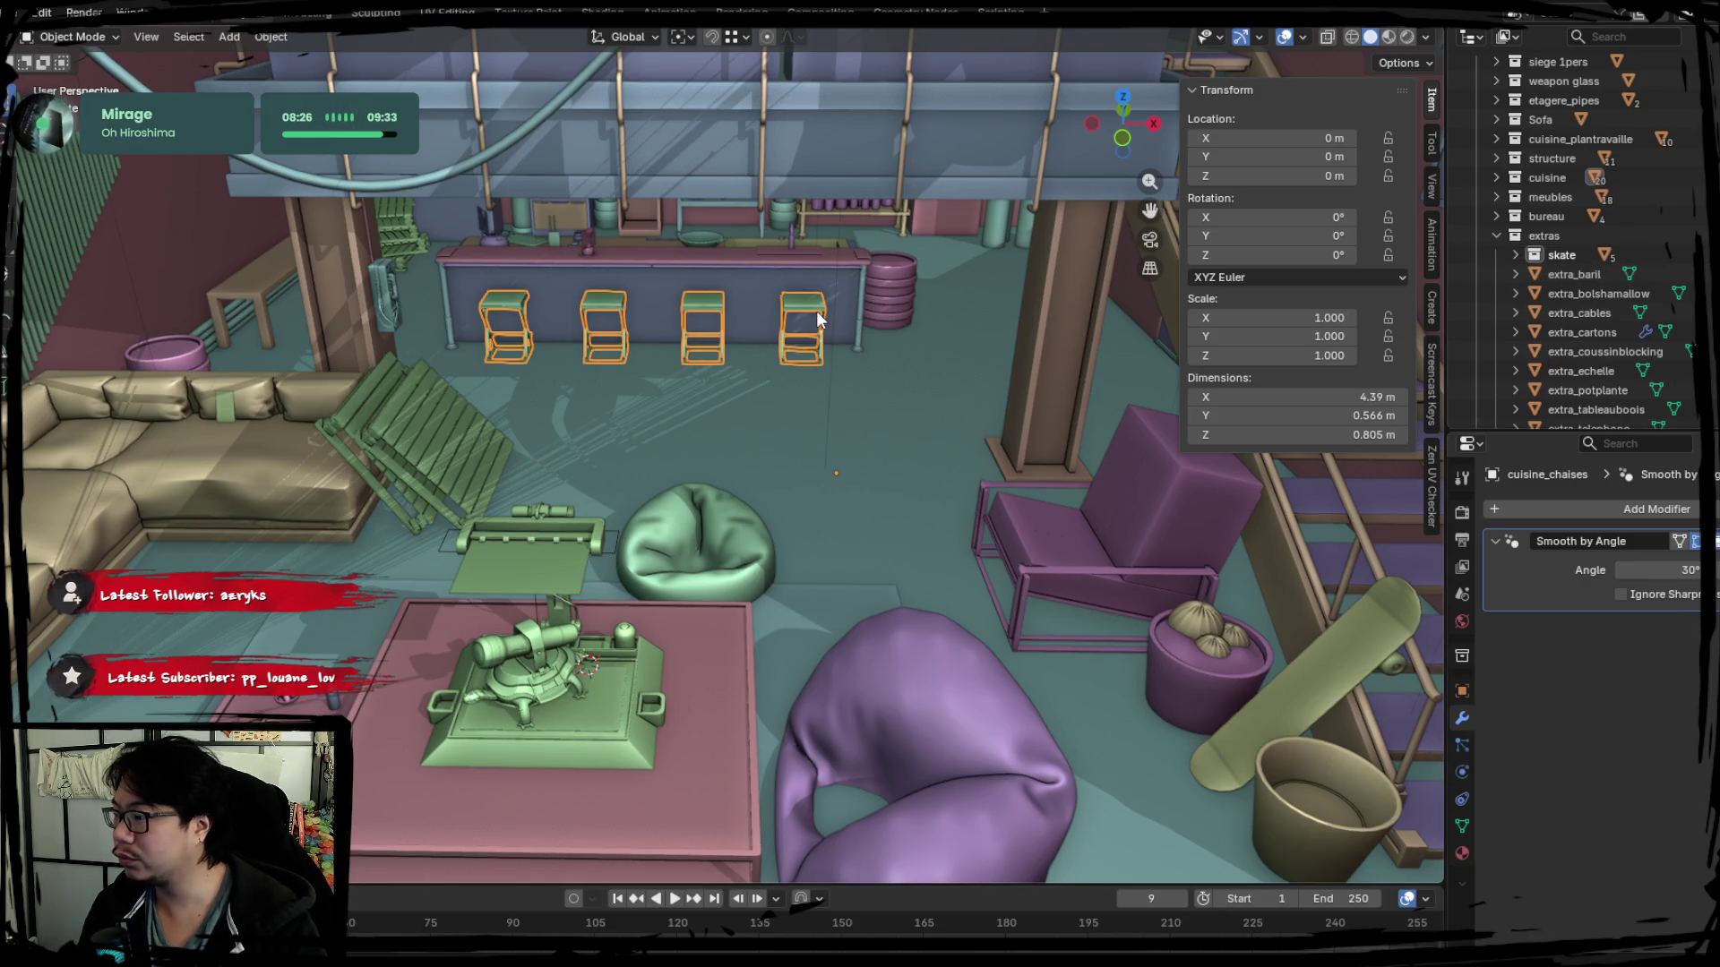
pyautogui.press('m')
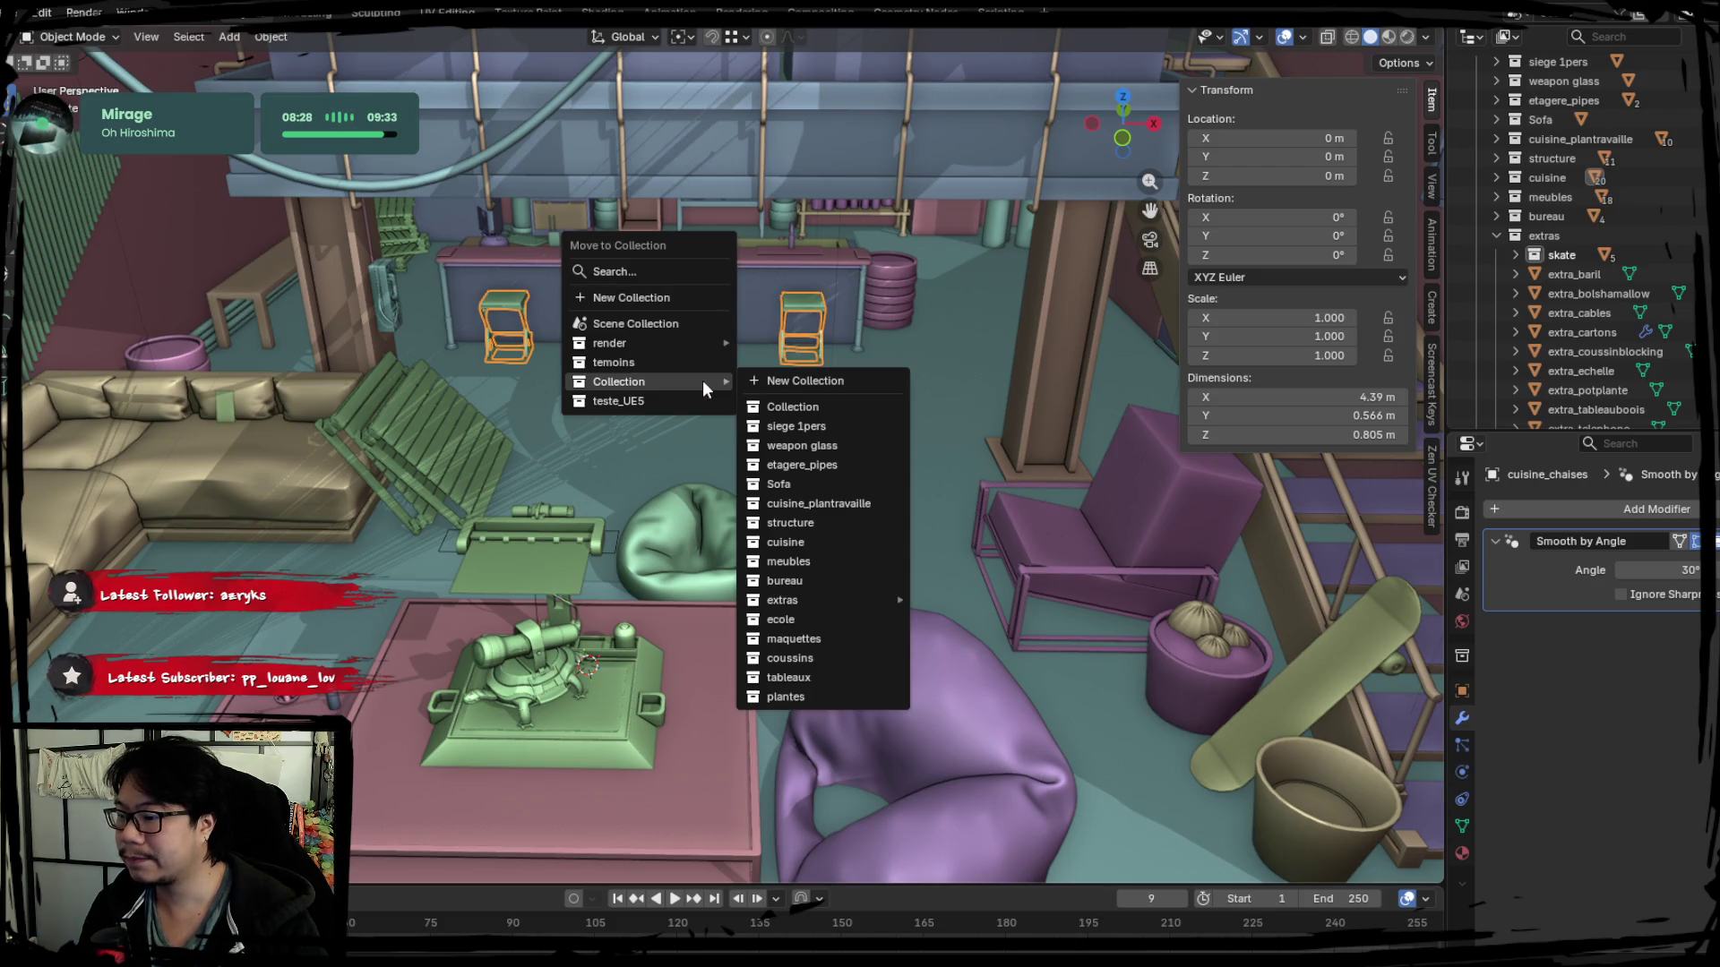
# Create a new collection for the stools under extras and rename it chaise_cuisine.
pyautogui.moveTo(819, 599)
pyautogui.click(963, 601)
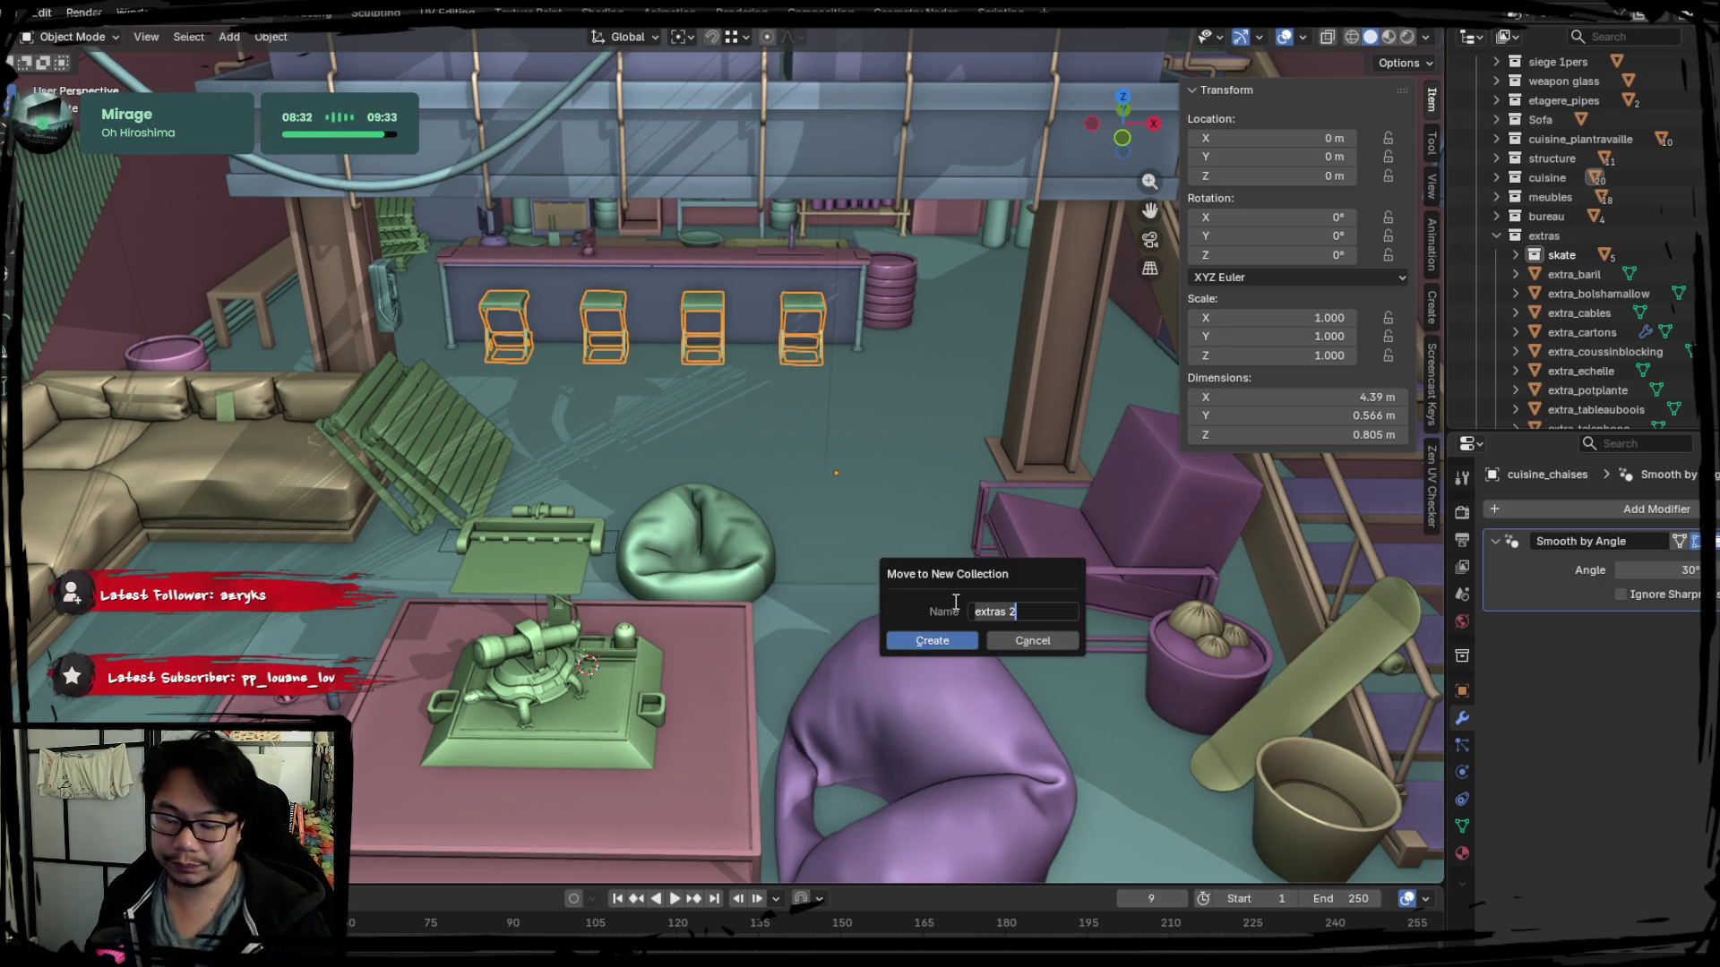
pyautogui.write('chaise_déco')
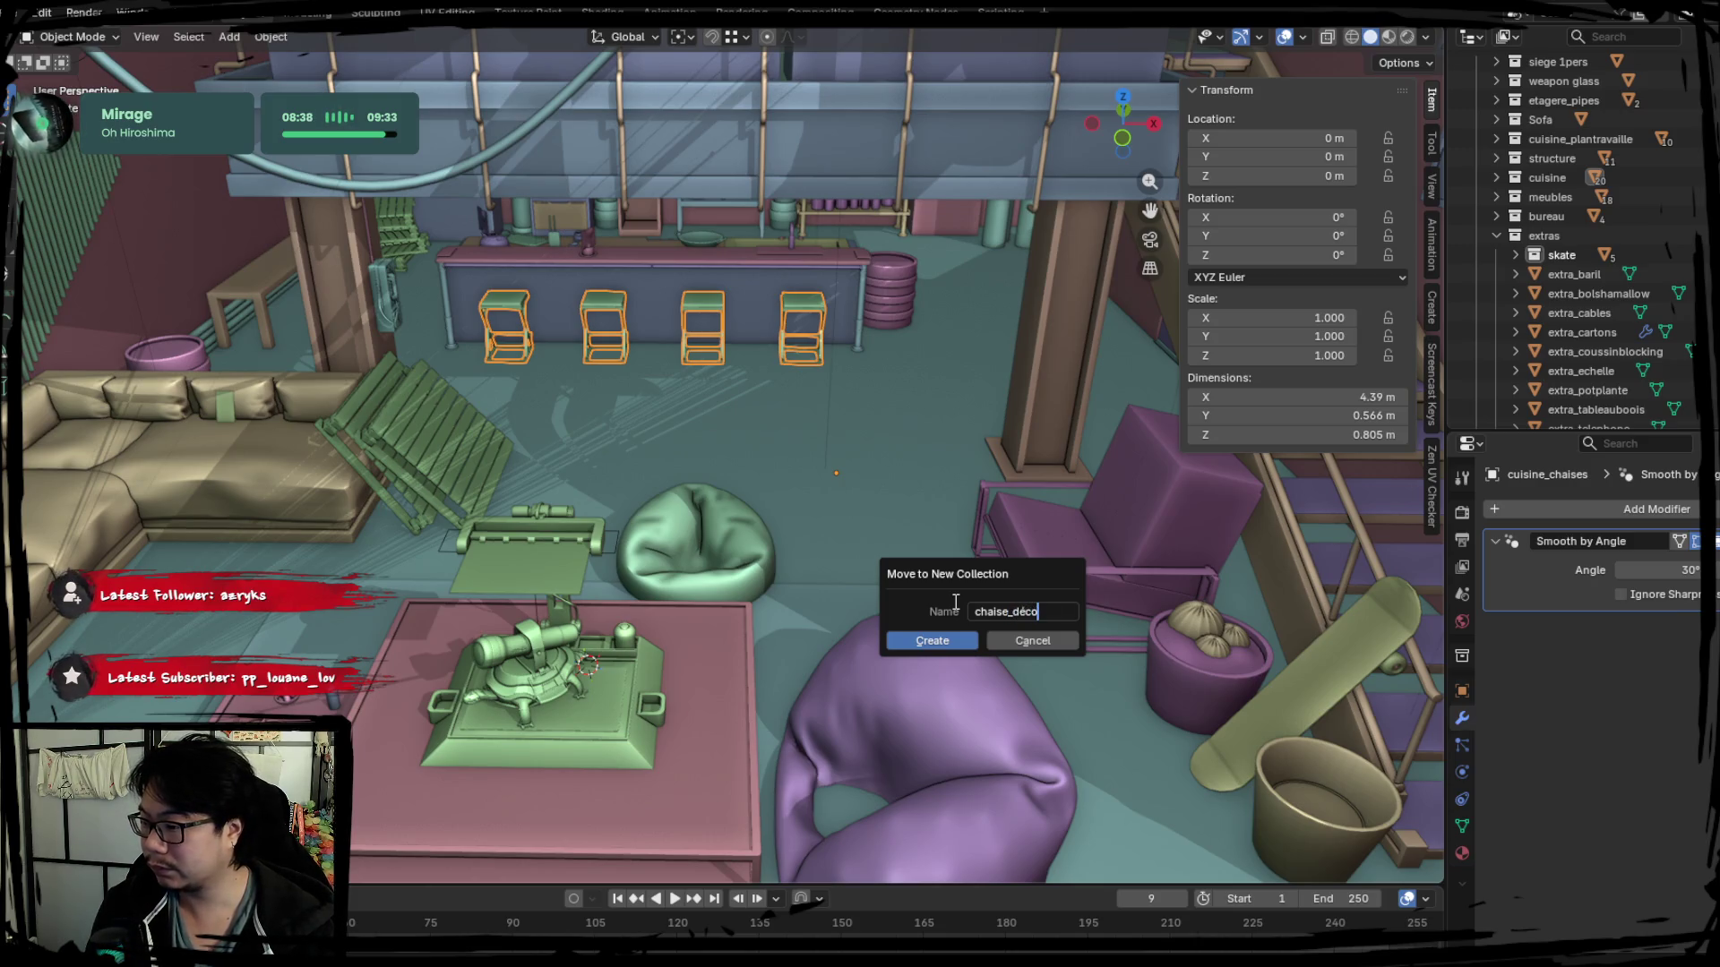
pyautogui.press('Return')
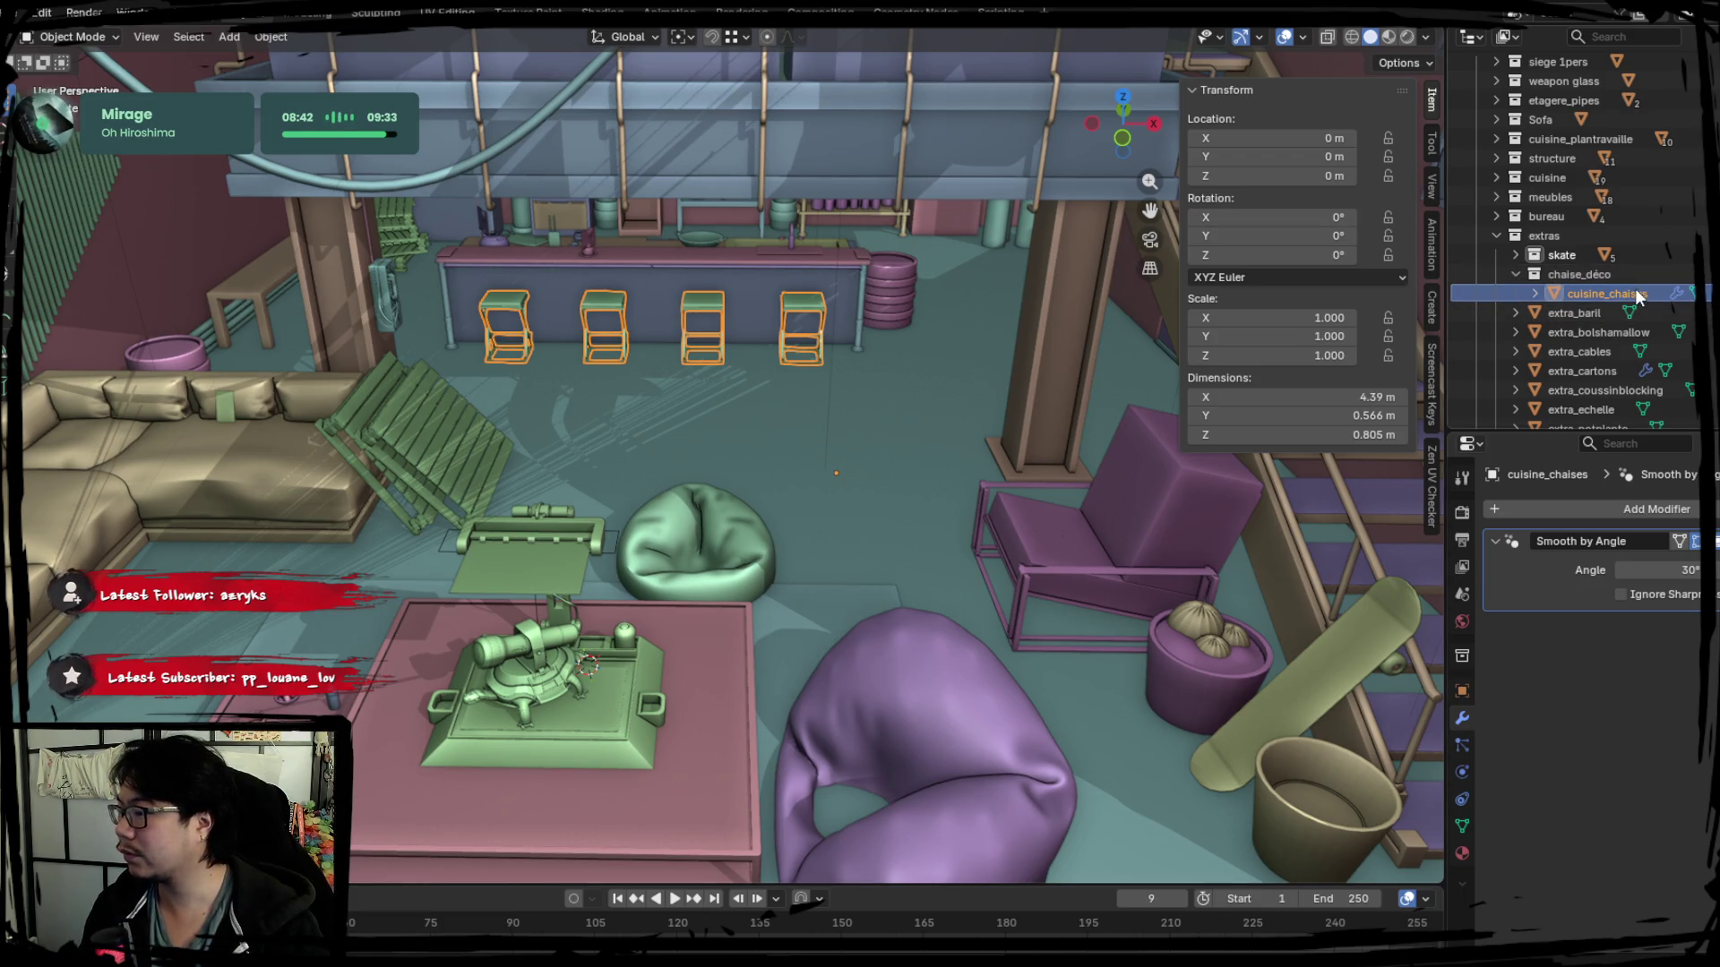
pyautogui.doubleClick(1612, 273)
pyautogui.press('BackSpace')
pyautogui.press('BackSpace')
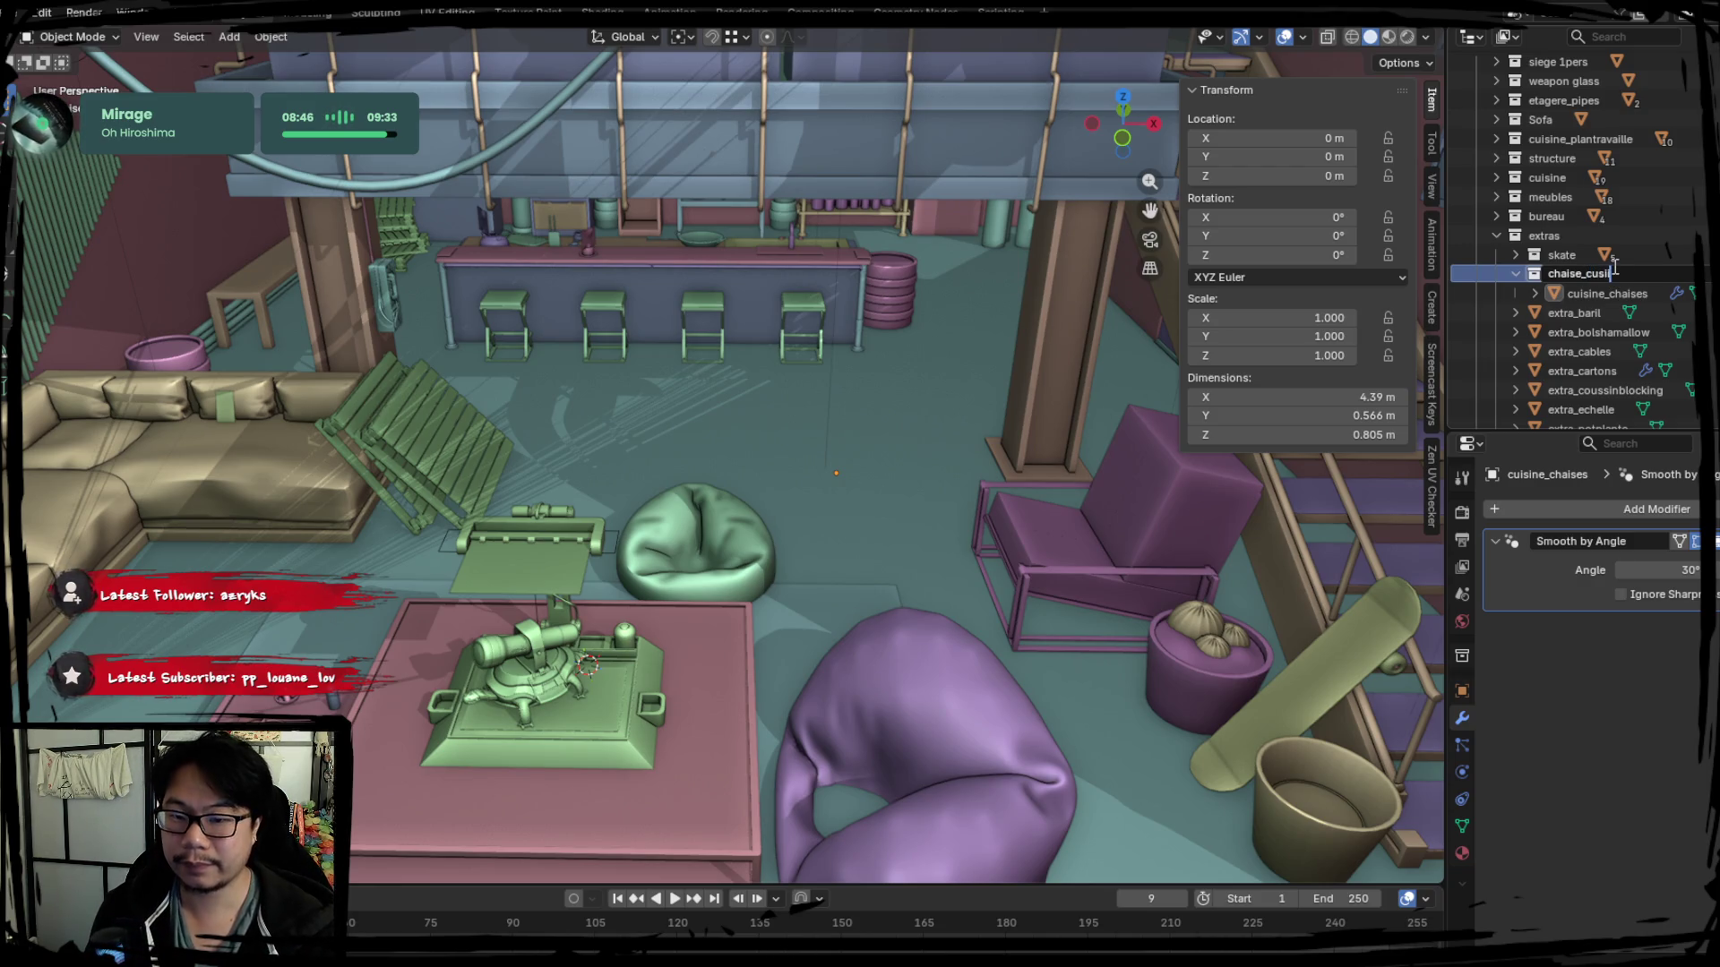
pyautogui.press('Return')
pyautogui.click(636, 336)
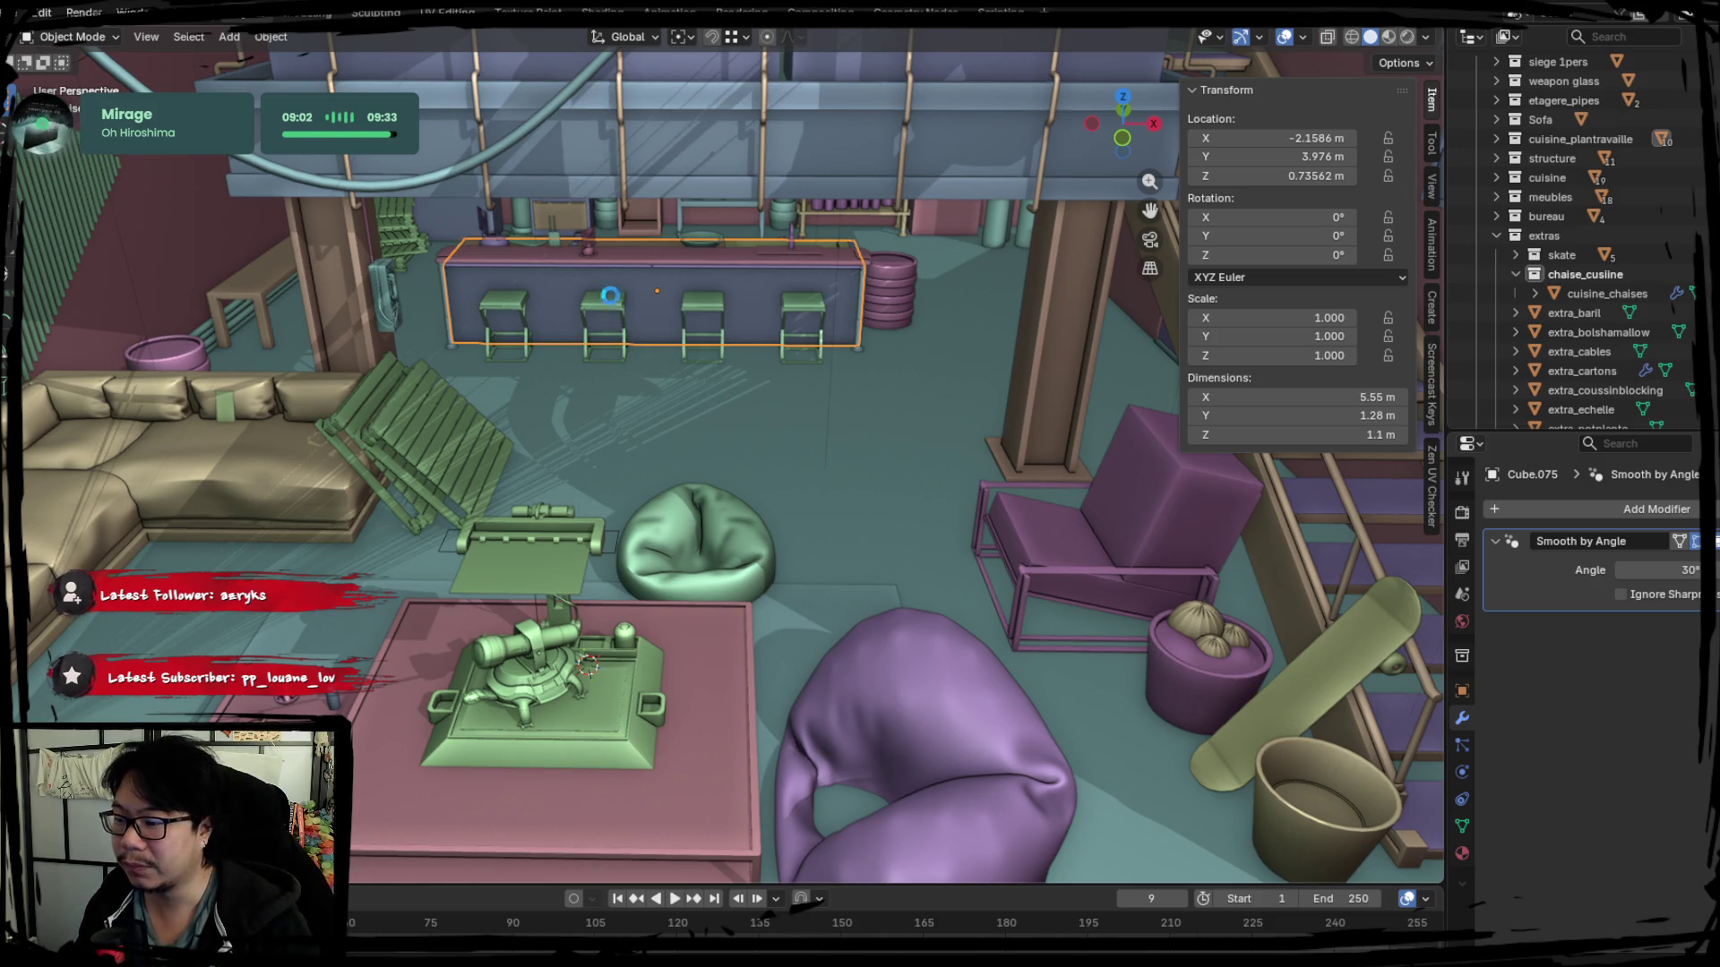
# Isolate the four stools in Local view and enter Edit Mode on them.
pyautogui.click(617, 298)
pyautogui.press('KP_Divide')
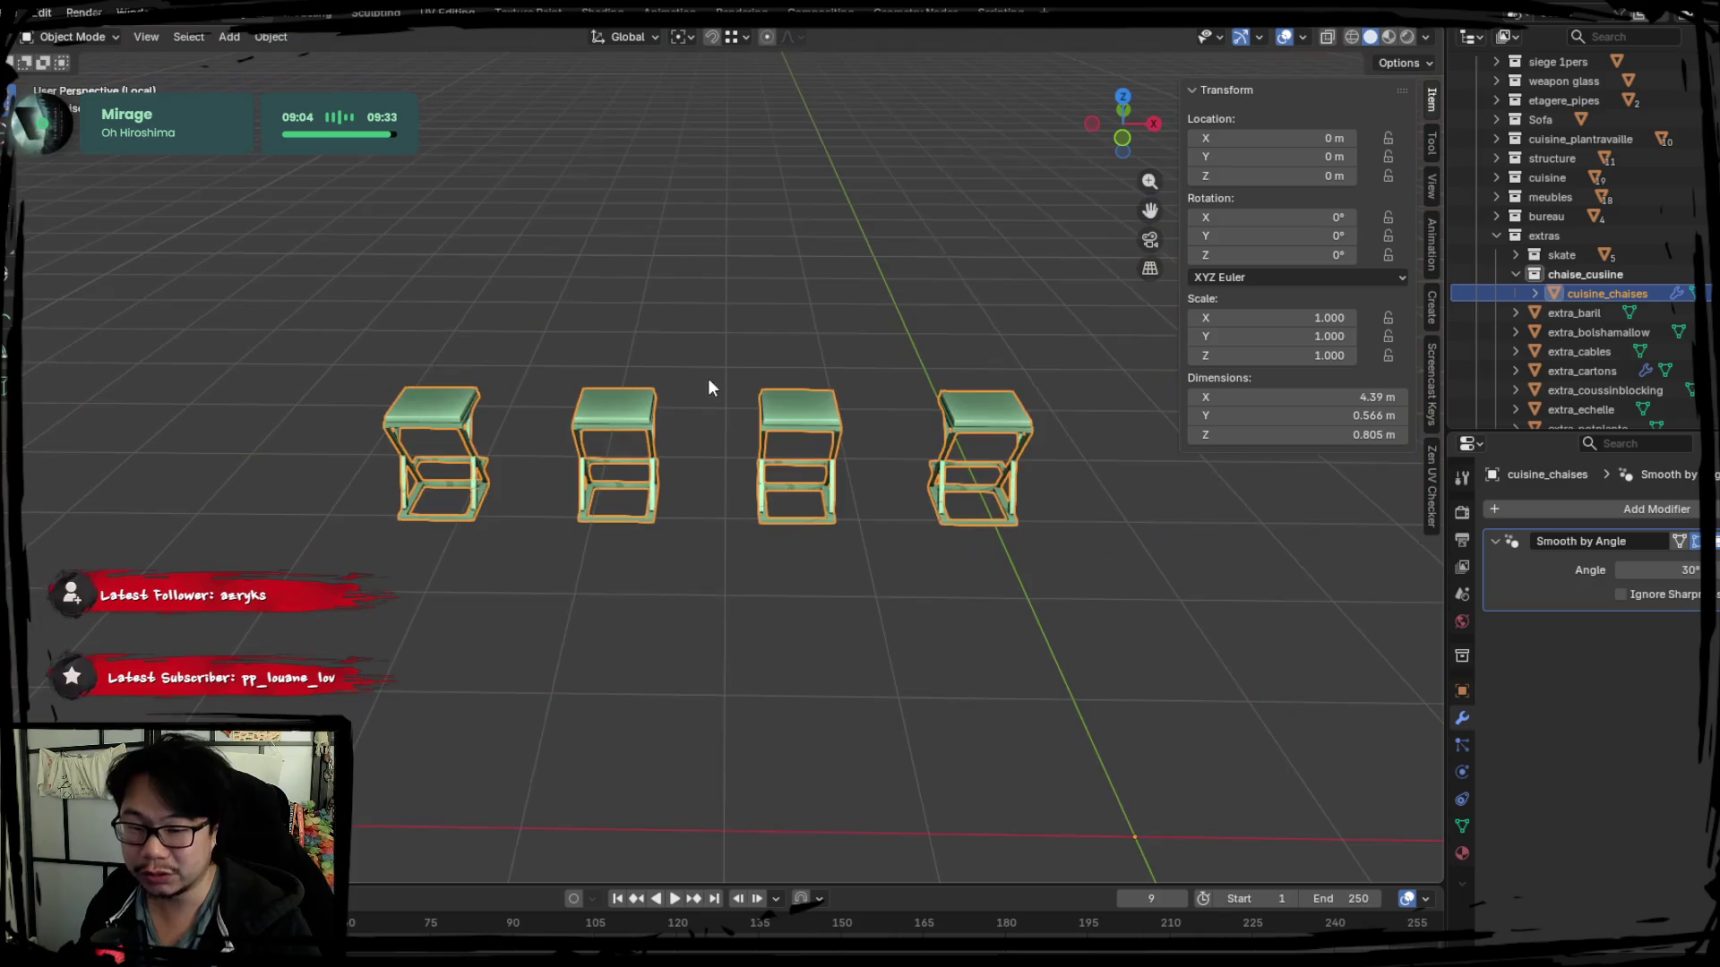
pyautogui.moveTo(762, 471); pyautogui.dragTo(622, 454, button='middle')
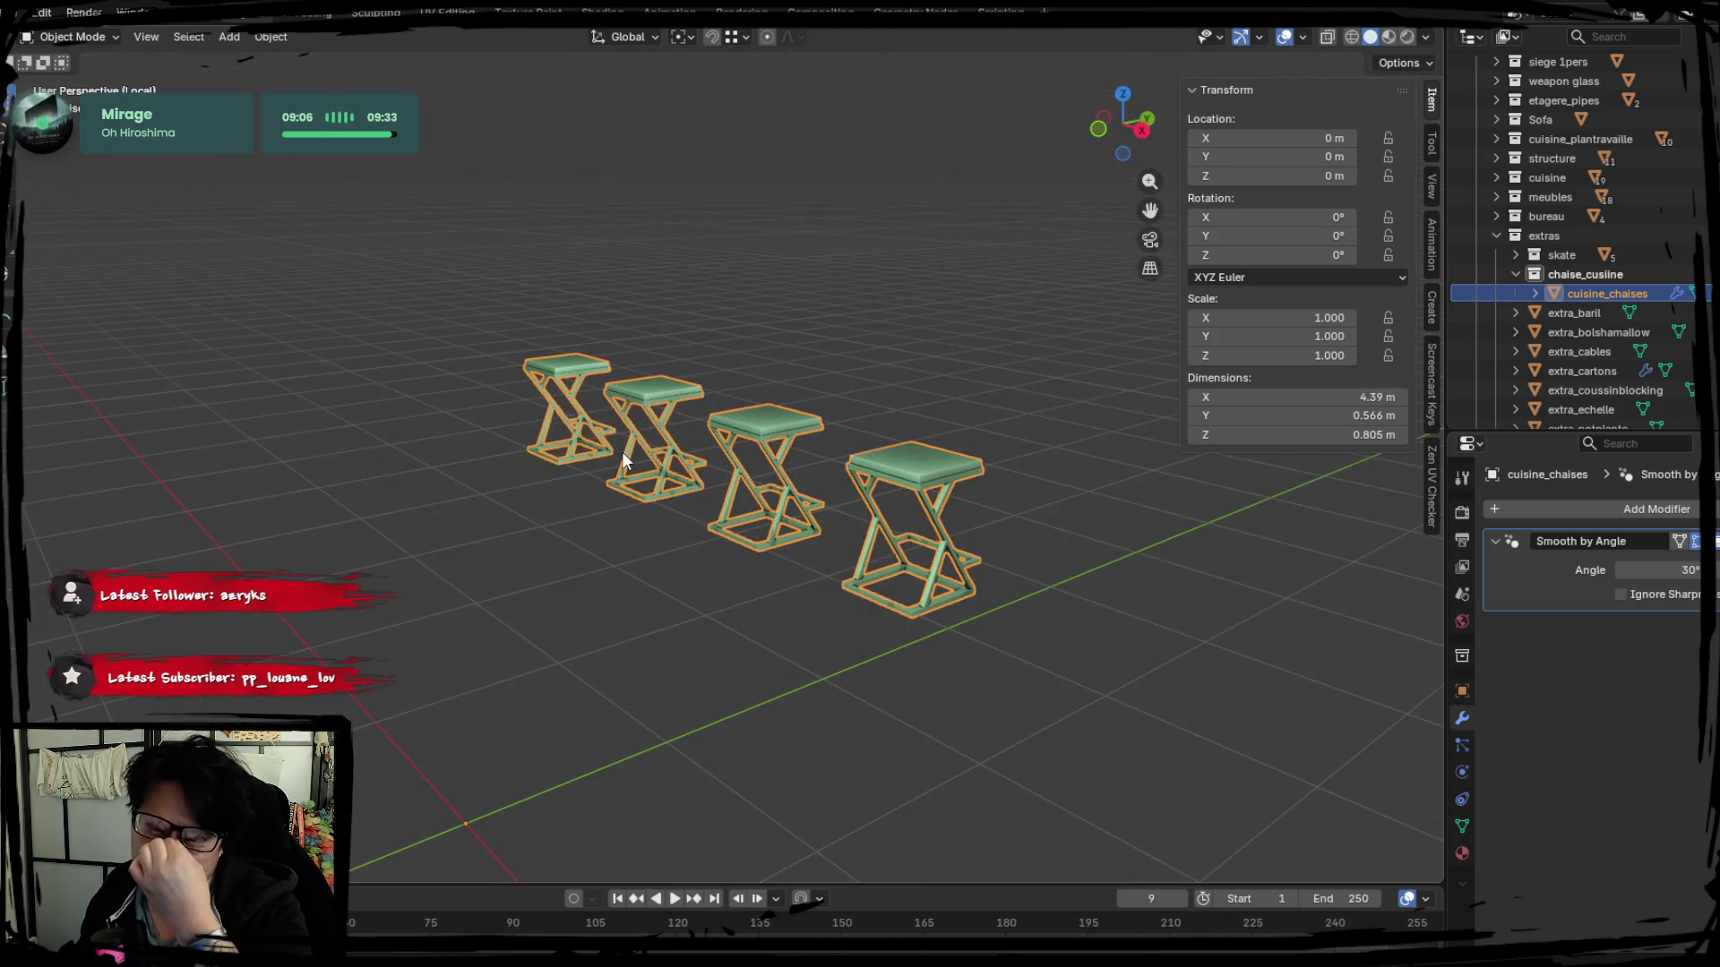
pyautogui.moveTo(630, 513)
pyautogui.mouseDown(button='middle')
pyautogui.moveTo(778, 533)
pyautogui.moveTo(830, 463)
pyautogui.mouseUp(button='middle')
pyautogui.press('Tab')
pyautogui.press('Tab')
pyautogui.press('Tab')
pyautogui.press('Tab')
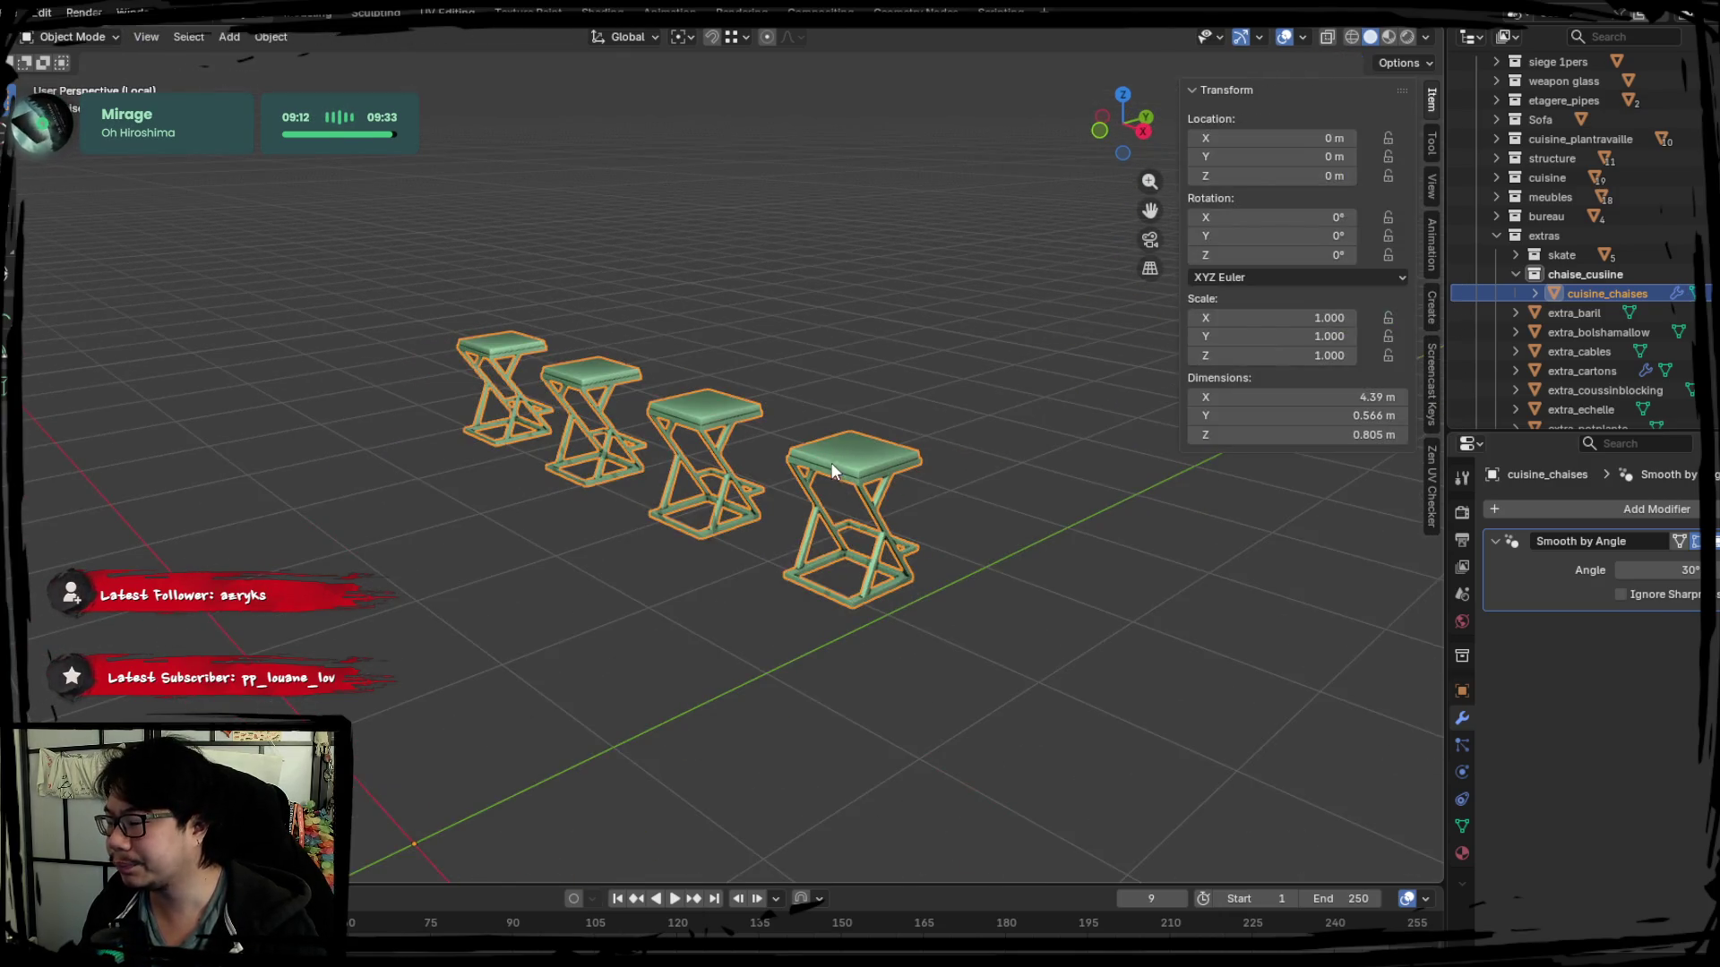
pyautogui.press('Tab')
pyautogui.press('Tab')
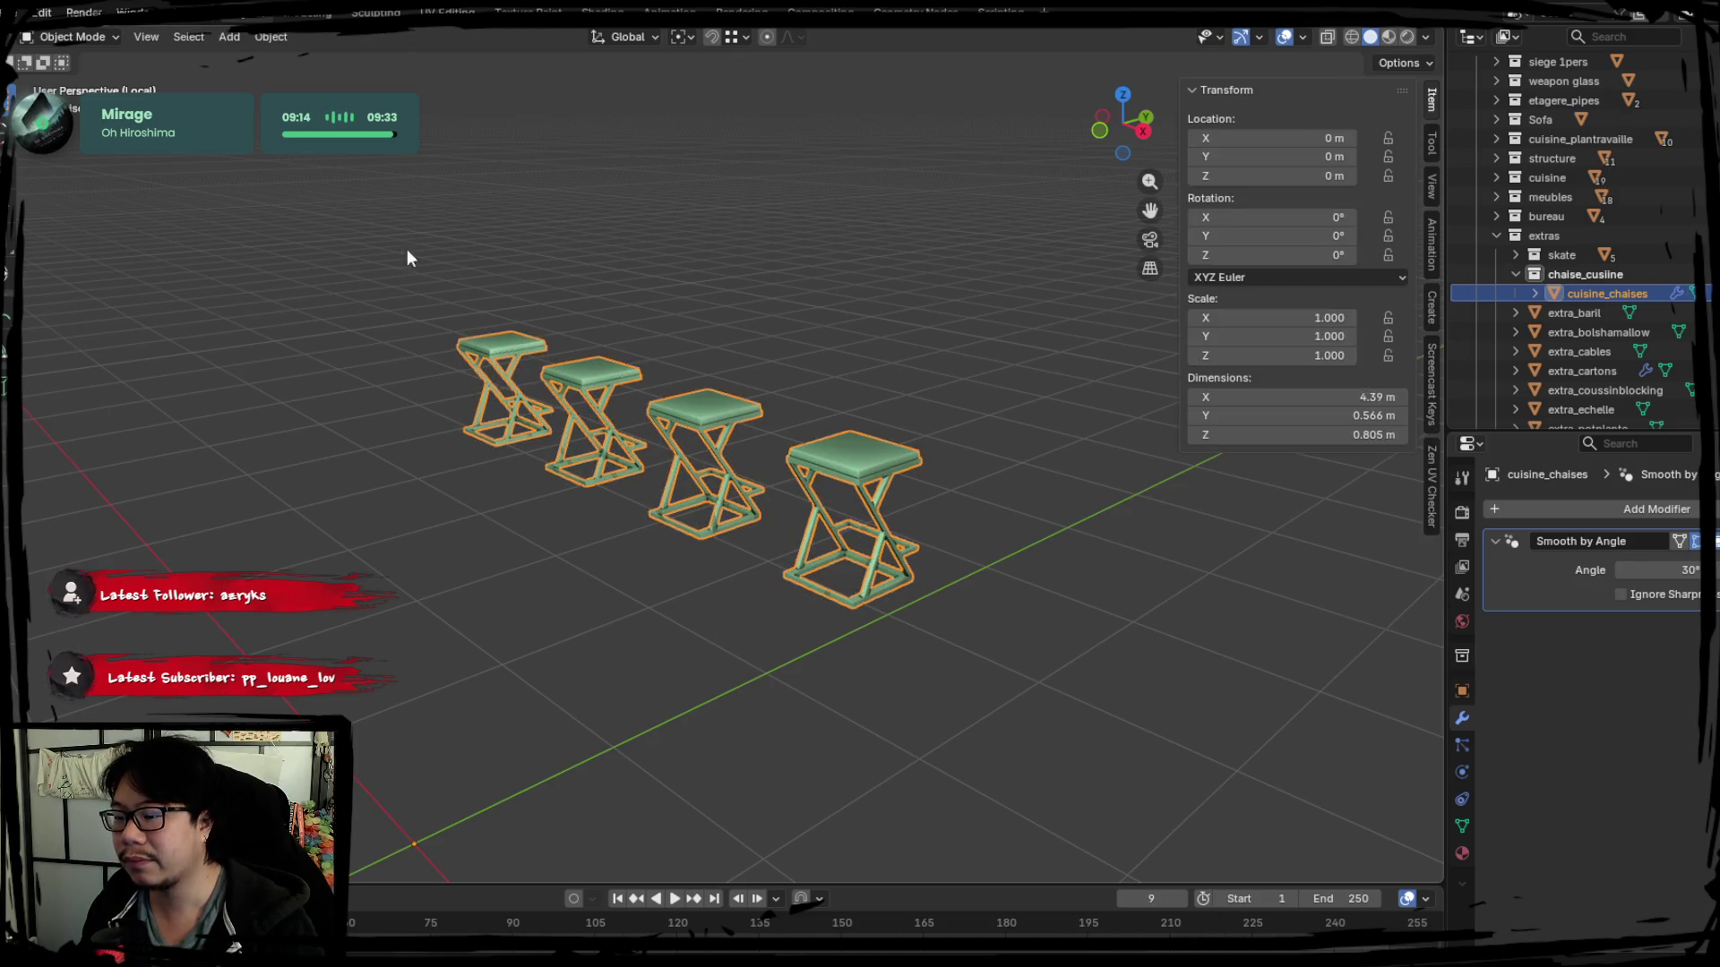
pyautogui.moveTo(408, 257); pyautogui.dragTo(690, 349, button='middle')
pyautogui.press('Tab')
# Box-select and delete faces of several stools, then undo to restore them.
pyautogui.moveTo(219, 635); pyautogui.dragTo(755, 186)
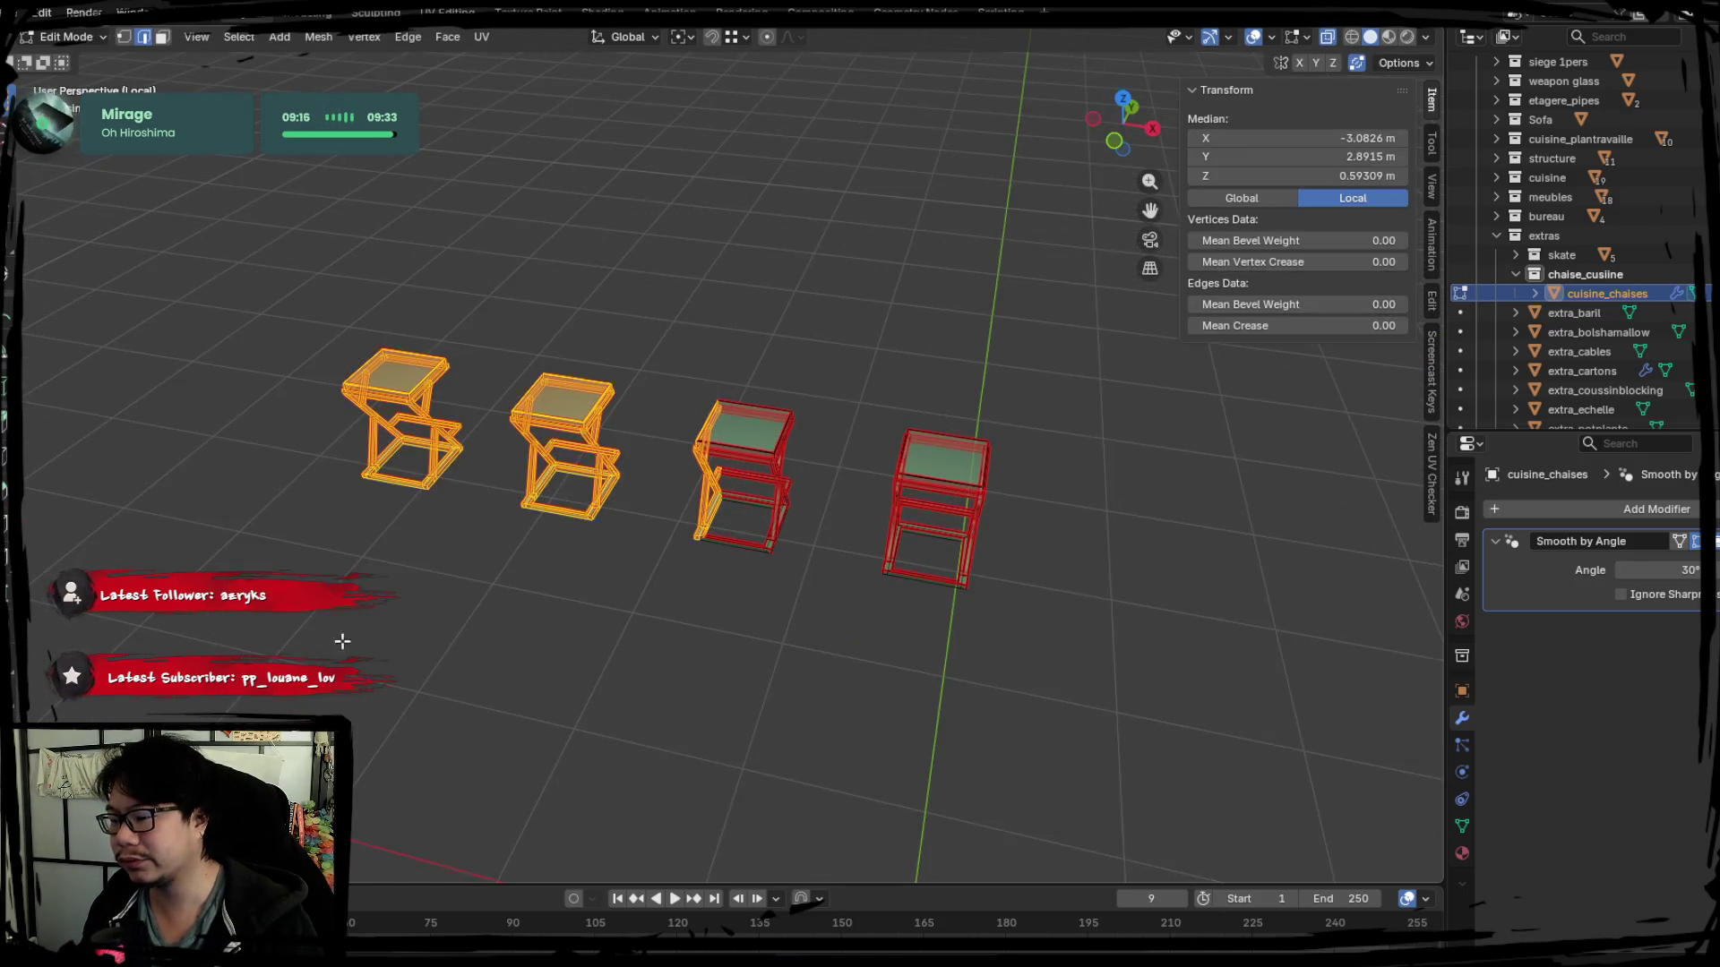
pyautogui.moveTo(336, 648); pyautogui.dragTo(856, 285)
pyautogui.press('x')
pyautogui.click(838, 365)
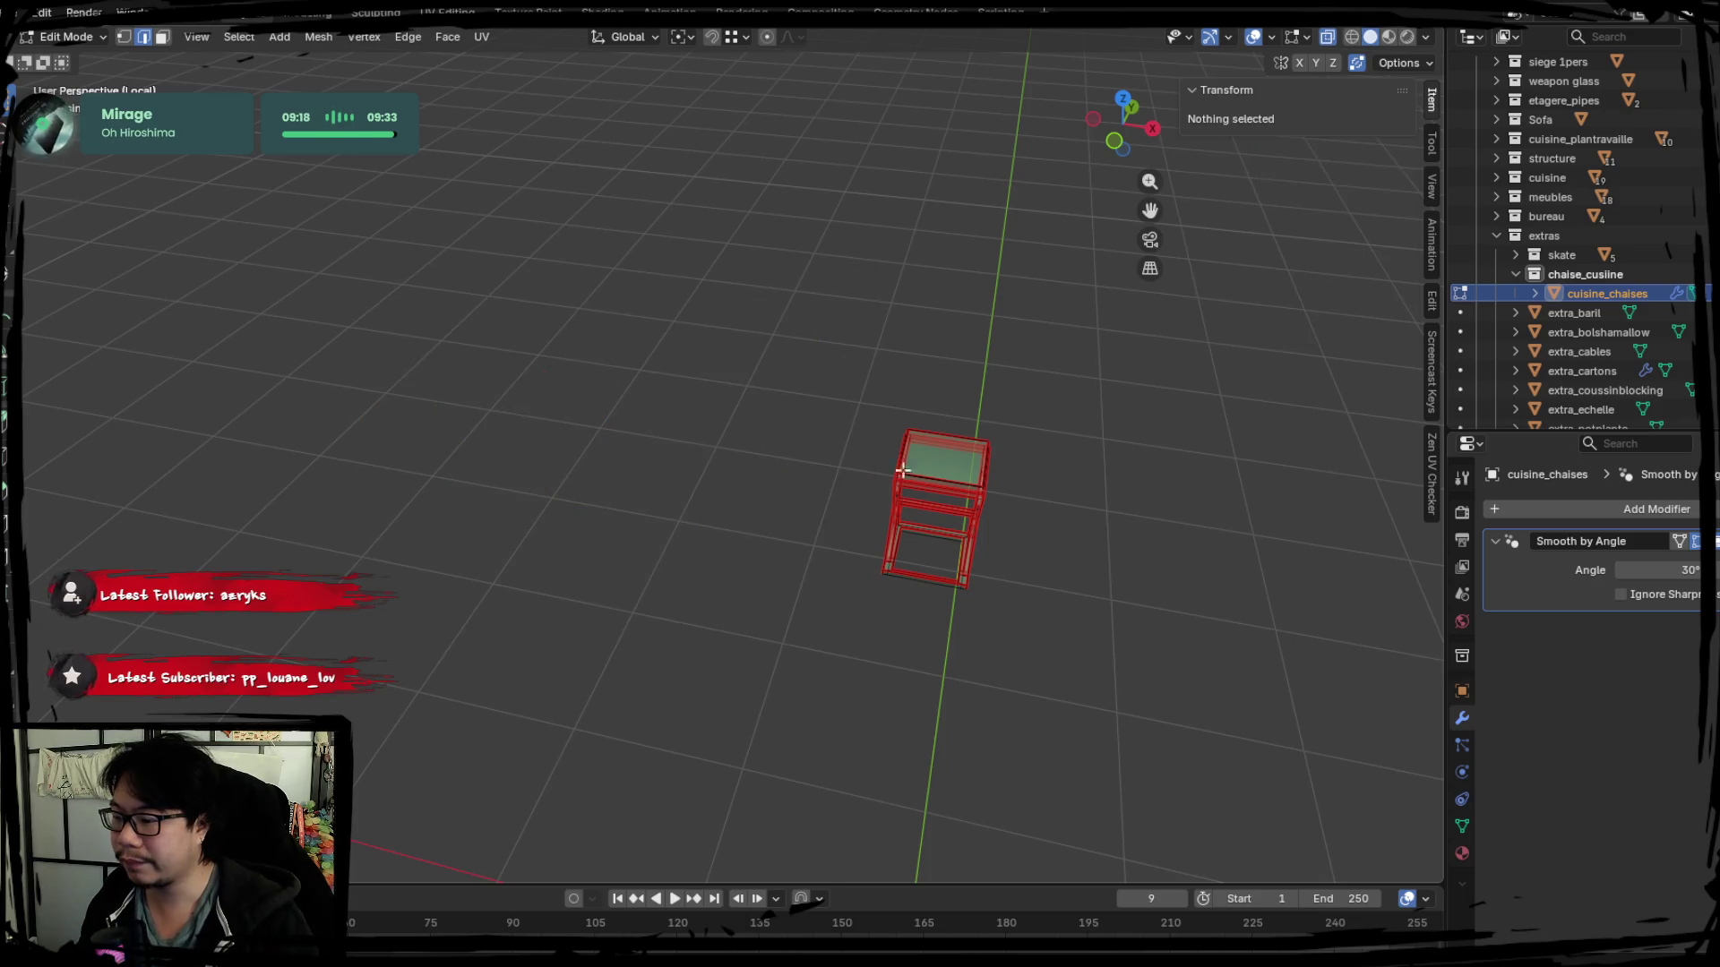
pyautogui.press('Tab')
pyautogui.moveTo(938, 467); pyautogui.dragTo(969, 477, button='middle')
pyautogui.hotkey('ctrl', 'z')
pyautogui.hotkey('ctrl', 'z')
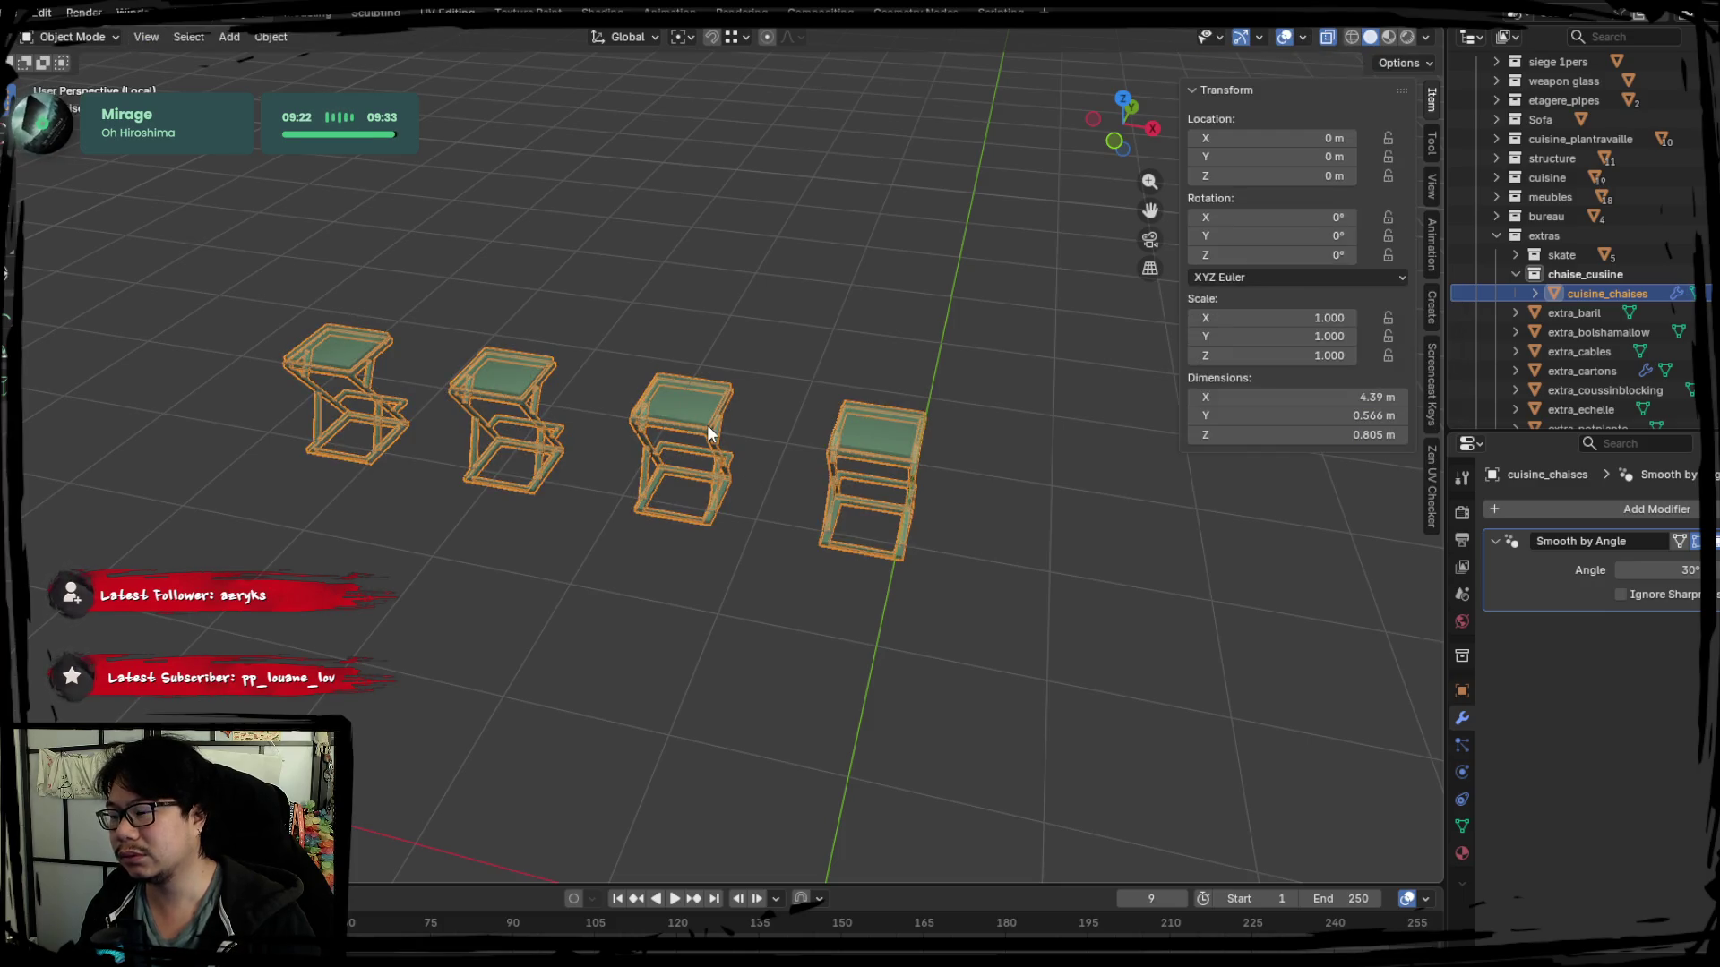
# In solid shading, face-select the linked seat cushions with L and separate them into cuisine_chaises.001.
pyautogui.hotkey('alt', 'z')
pyautogui.press('Tab')
pyautogui.moveTo(279, 58); pyautogui.dragTo(770, 454, button='middle')
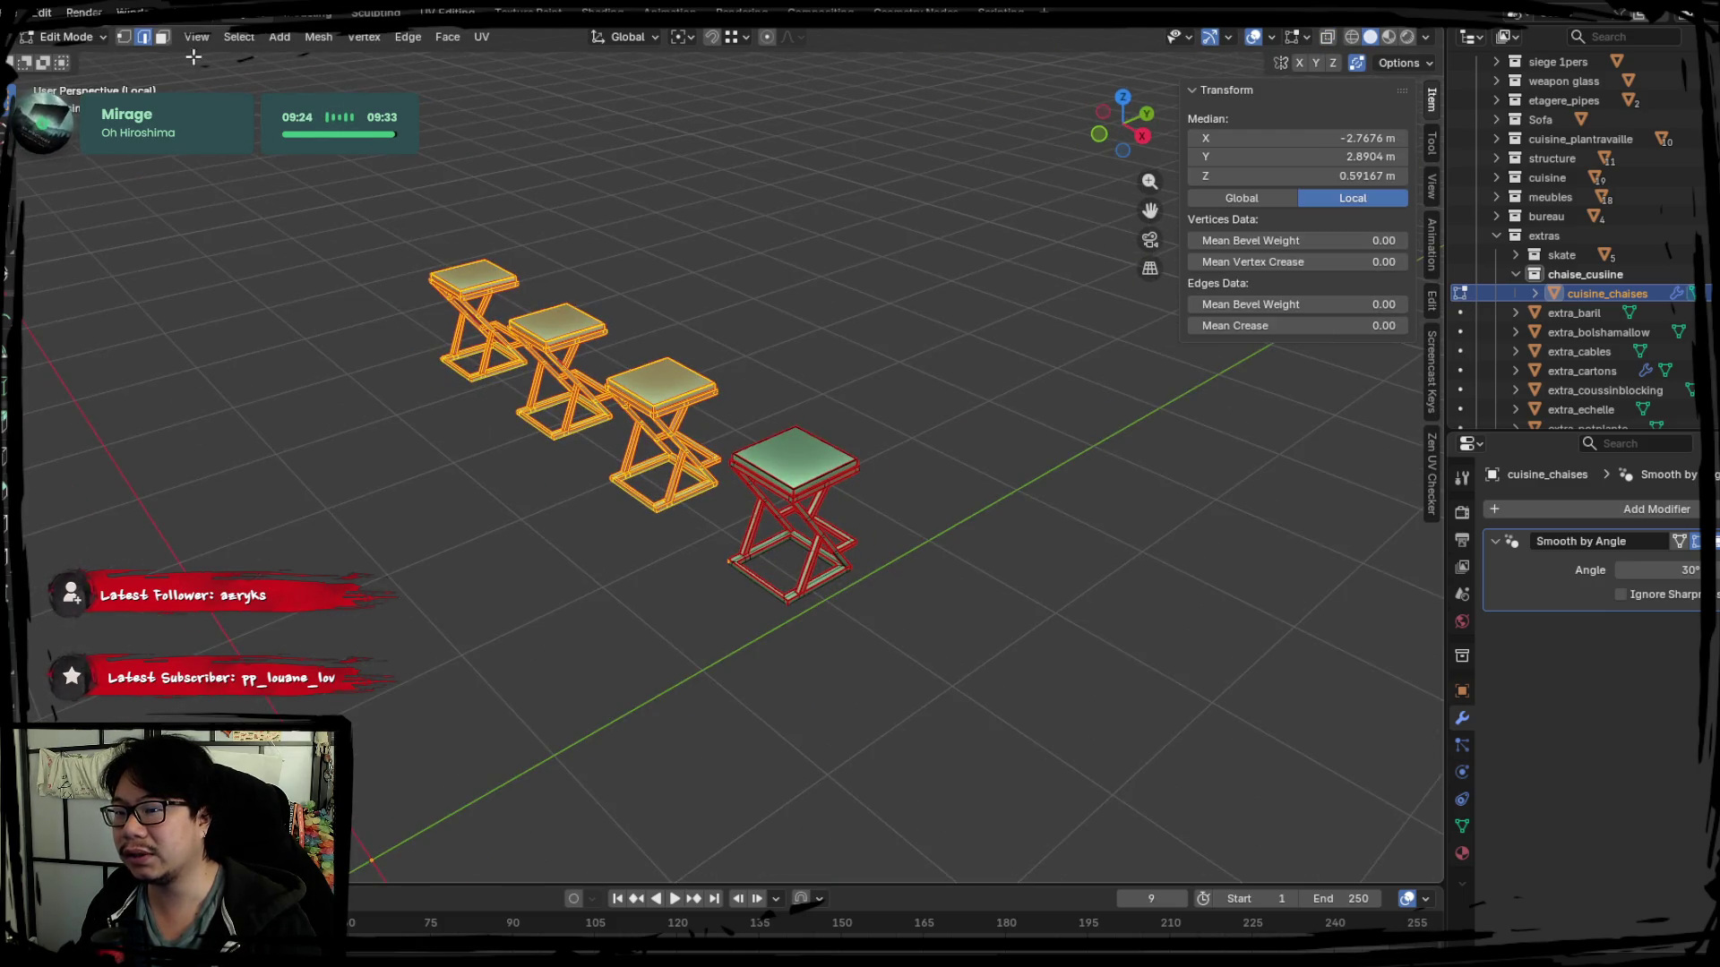
pyautogui.scroll(2, 770, 455)
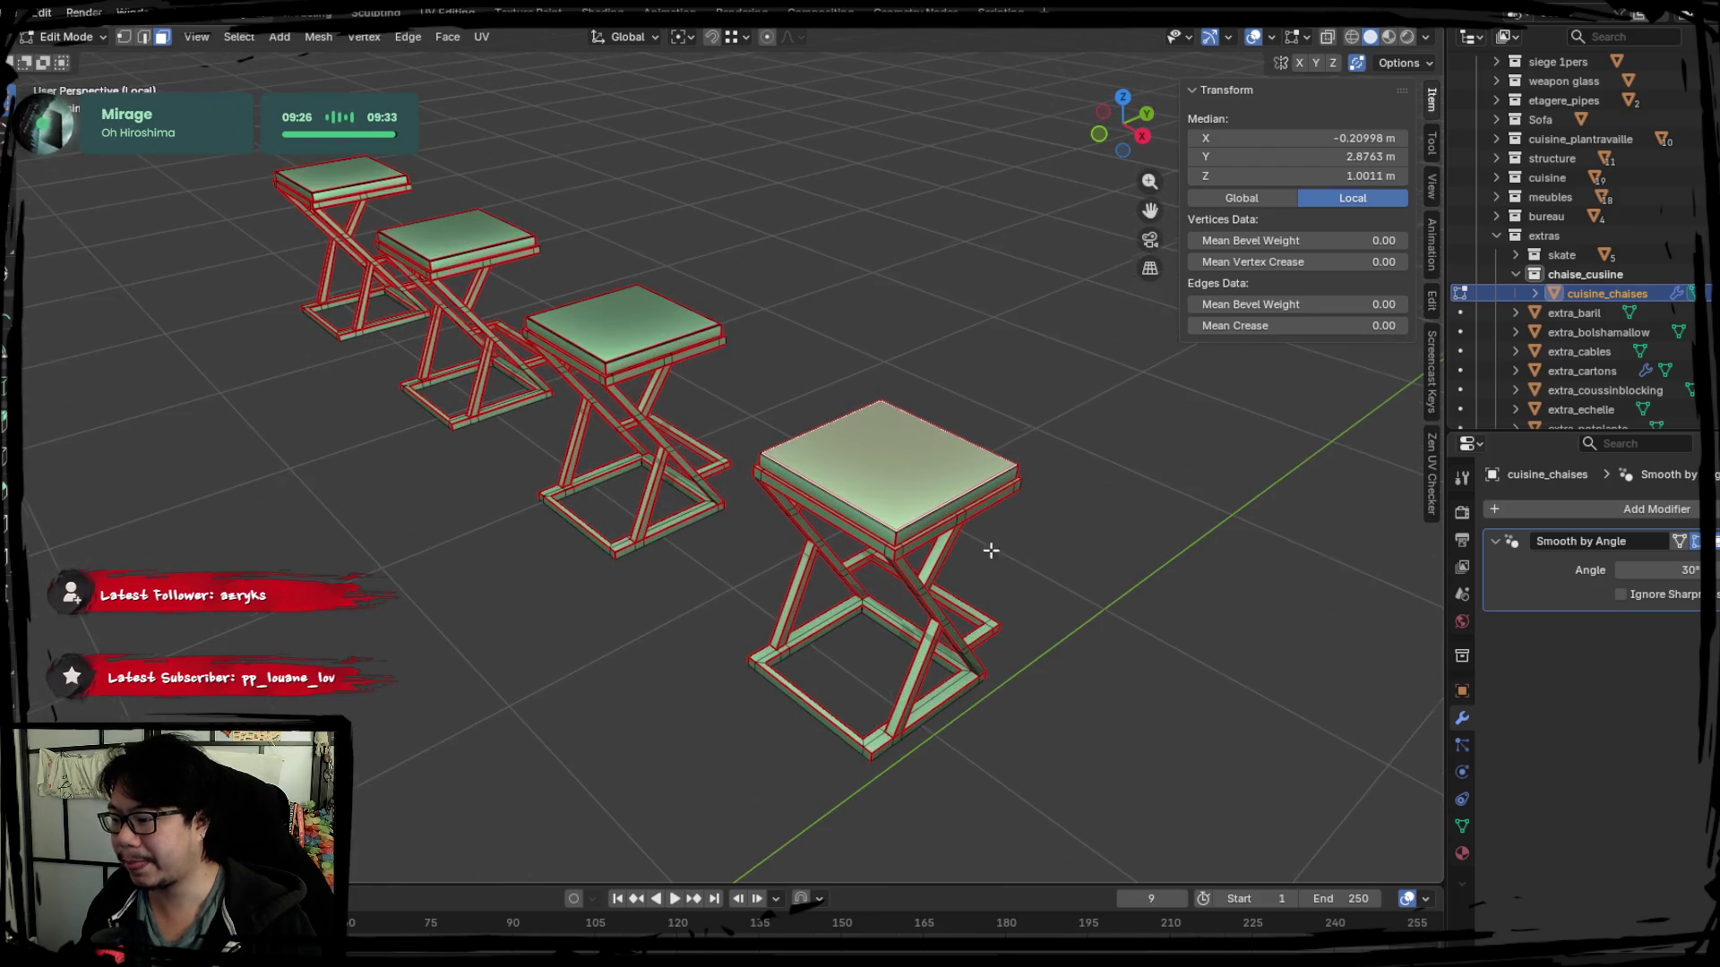
pyautogui.scroll(2, 992, 551)
pyautogui.click(144, 37)
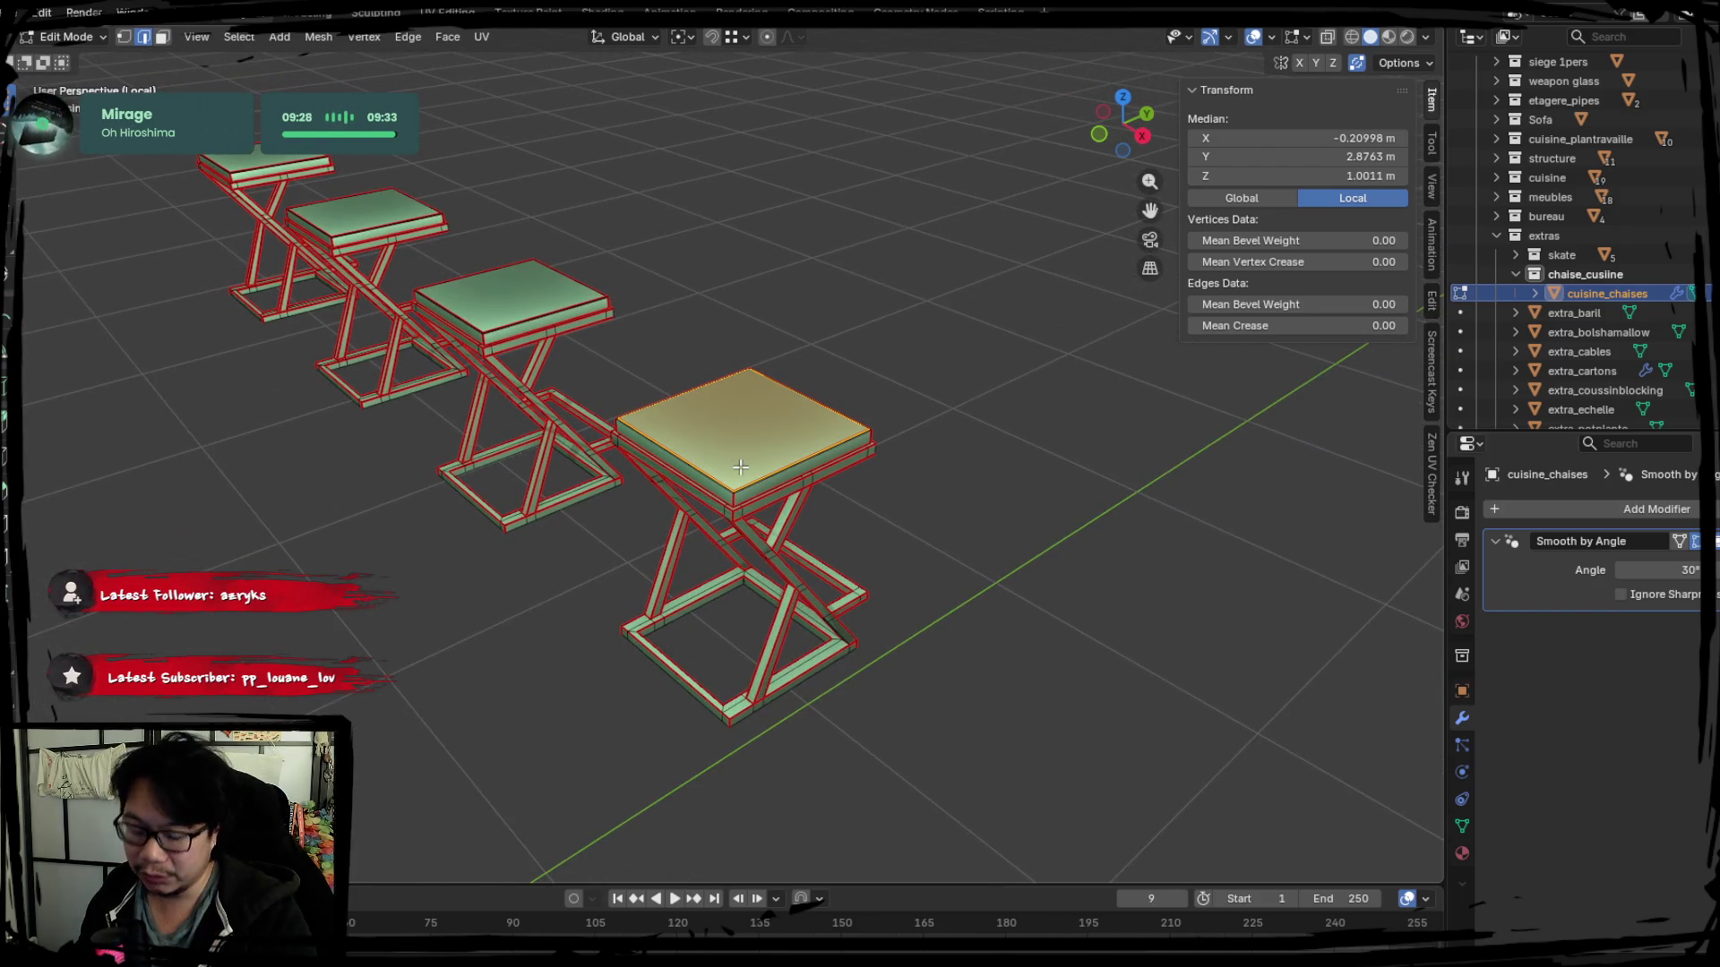
pyautogui.press('l')
pyautogui.press('l')
pyautogui.press('l')
pyautogui.press('l')
pyautogui.keyDown('shift'); pyautogui.moveTo(385, 449); pyautogui.dragTo(525, 492, button='middle'); pyautogui.keyUp('shift')
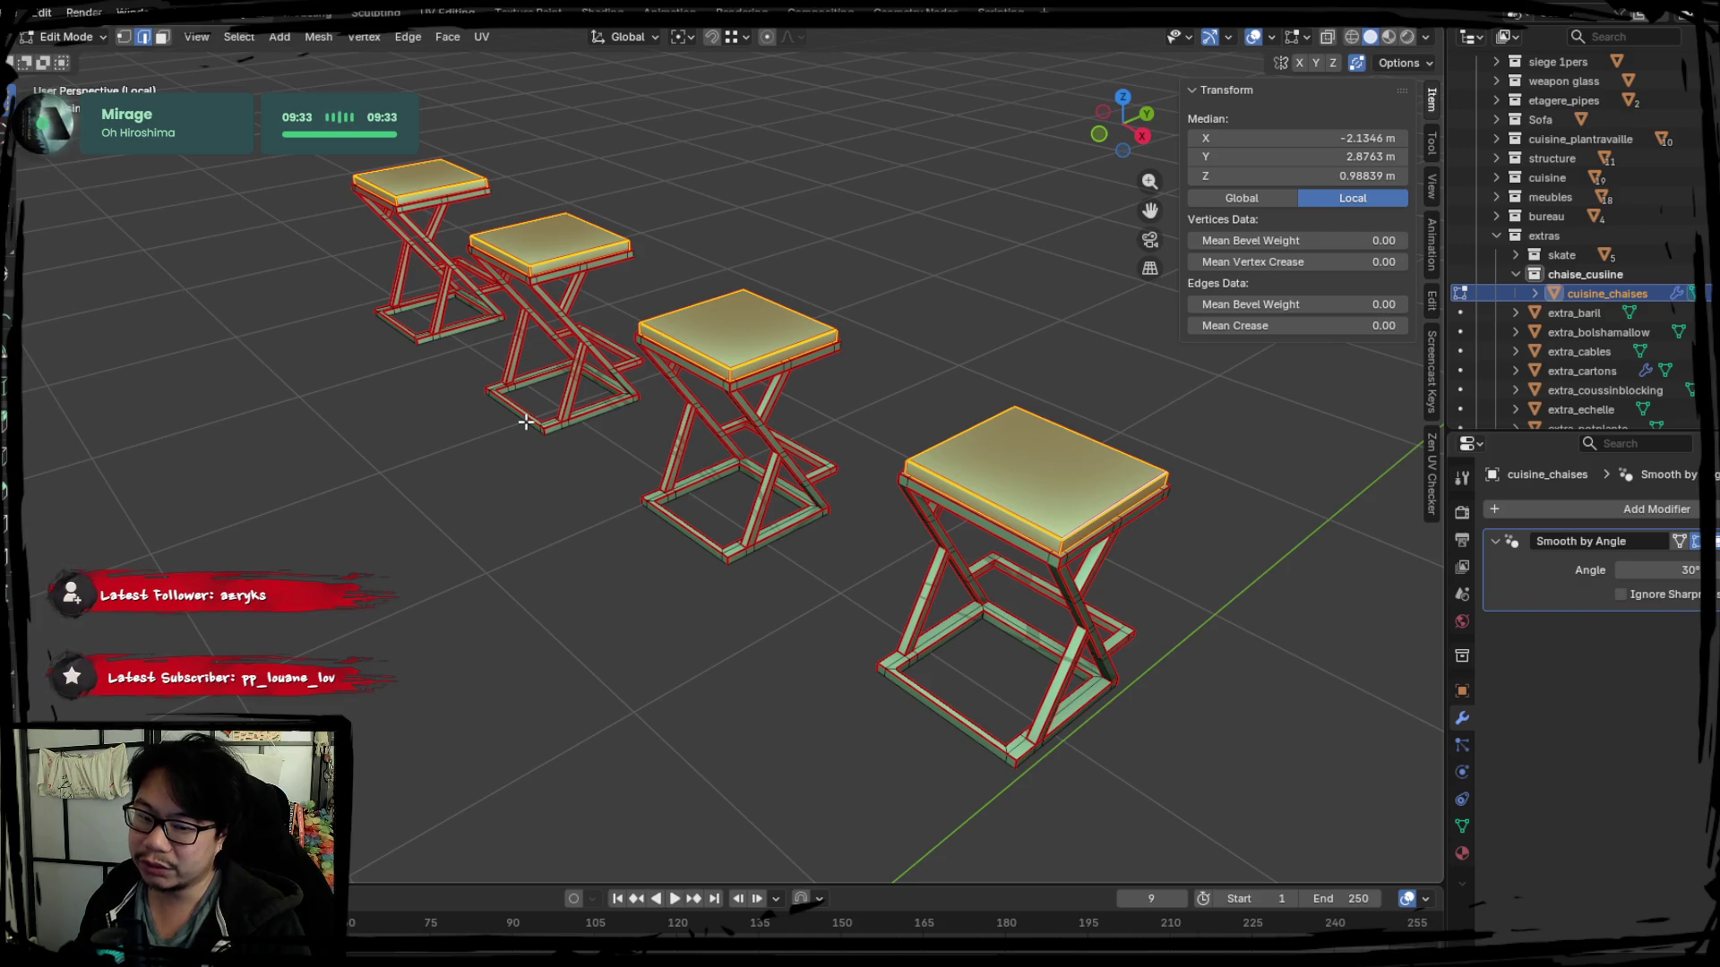
pyautogui.hotkey('alt', 'a')
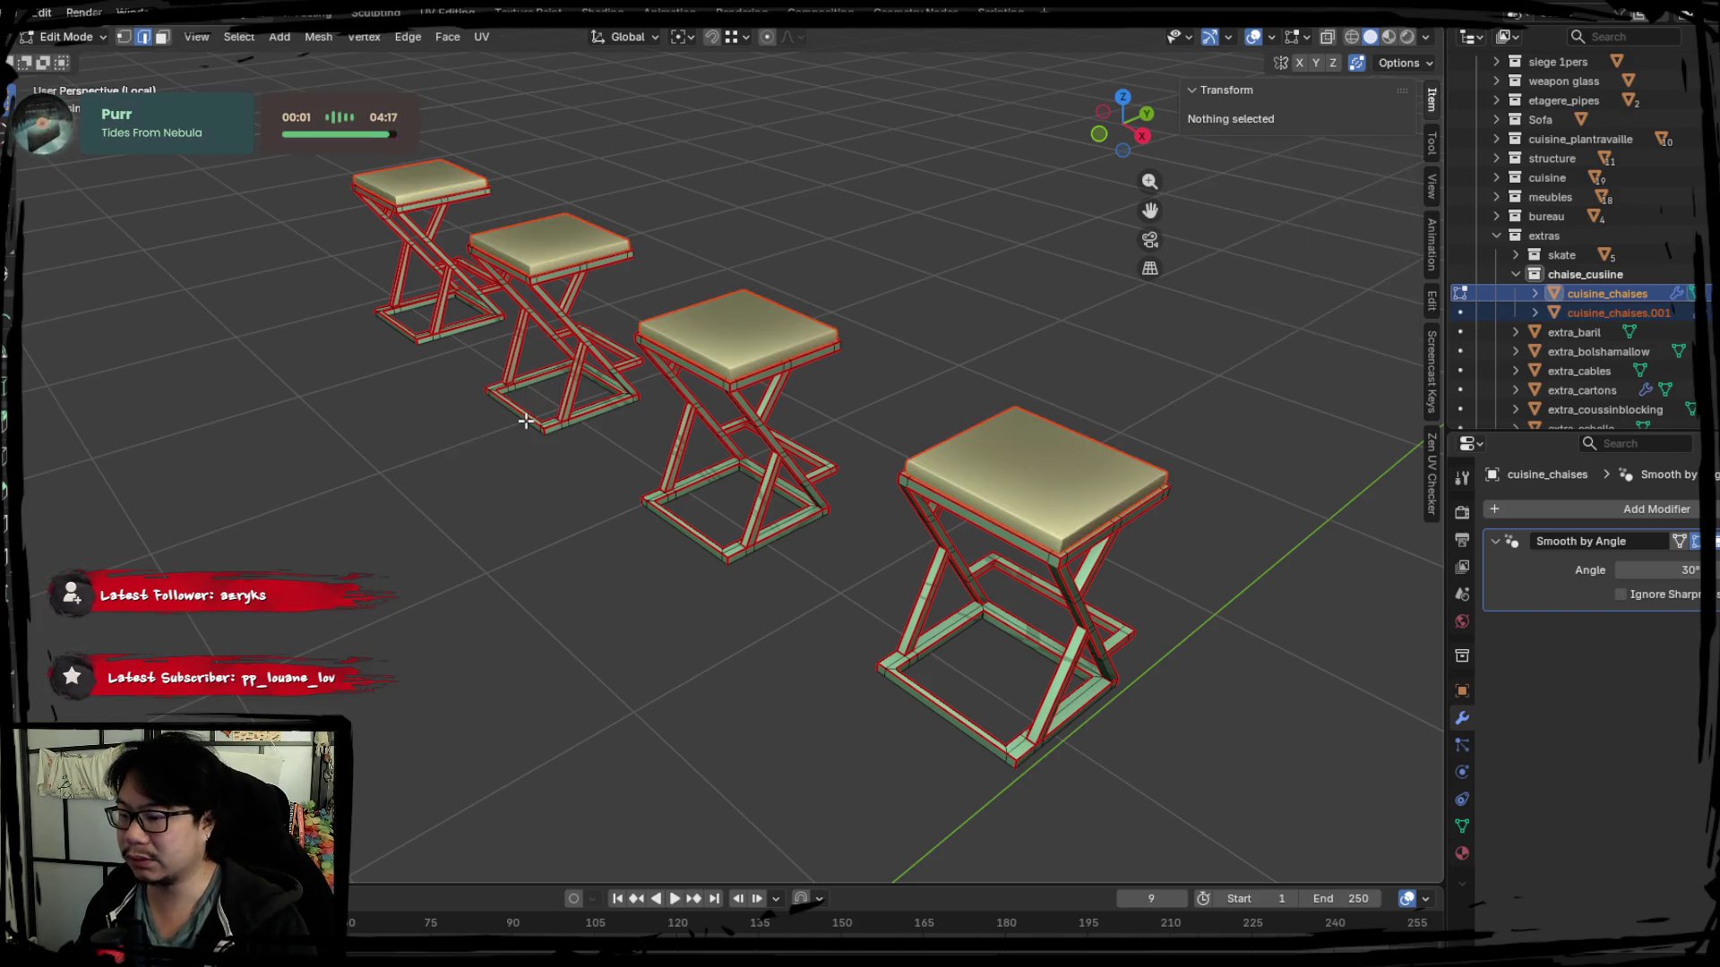
# Undo the seat separation and briefly check File > Export without exporting.
pyautogui.hotkey('ctrl', 'z')
pyautogui.press('Tab')
pyautogui.hotkey('alt', 'a')
pyautogui.hotkey('ctrl', 'z')
pyautogui.moveTo(713, 384); pyautogui.dragTo(731, 732, button='middle')
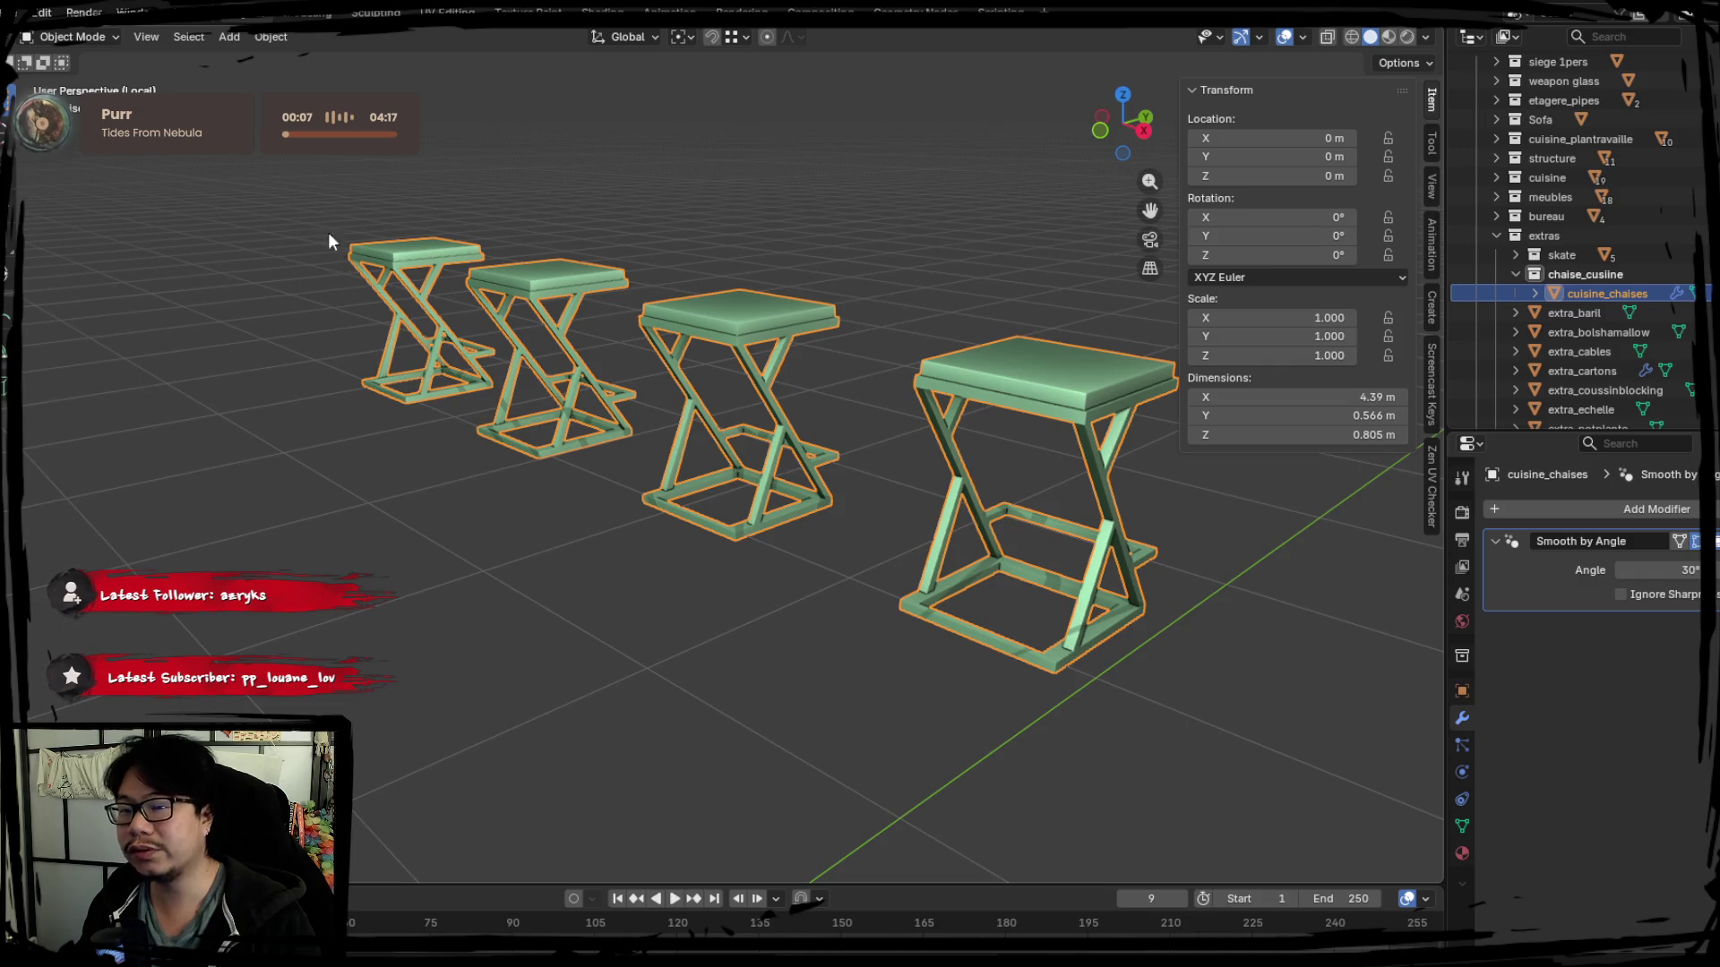
pyautogui.click(30, 11)
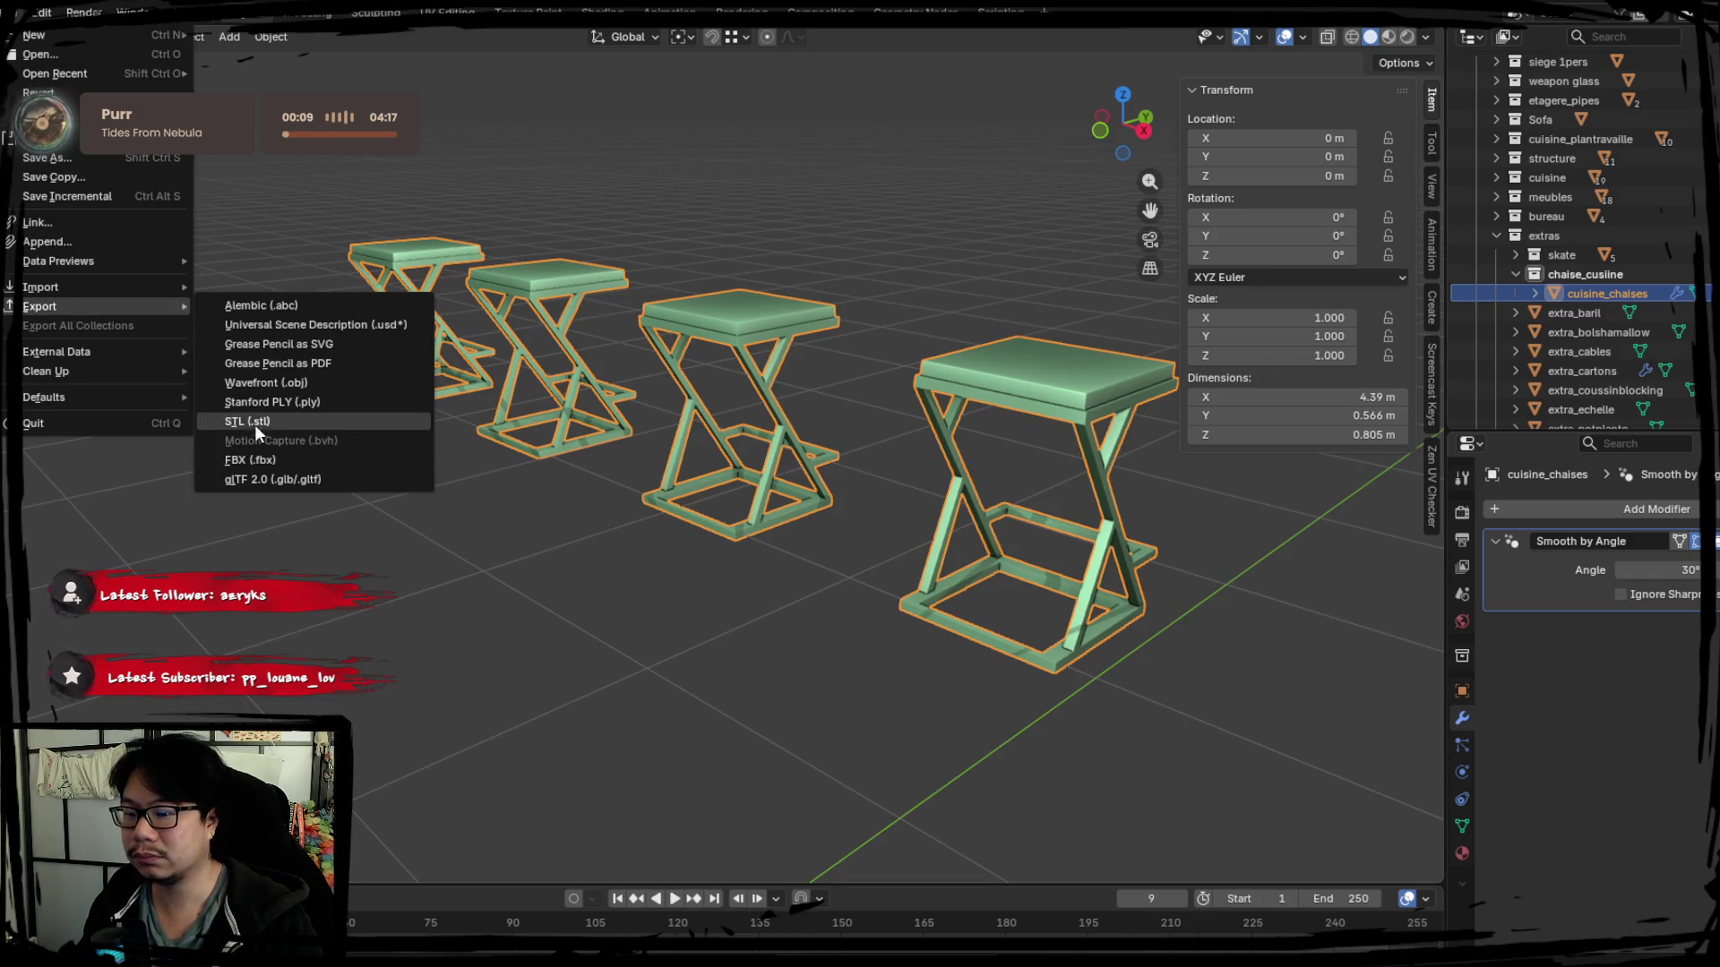
pyautogui.press('Escape')
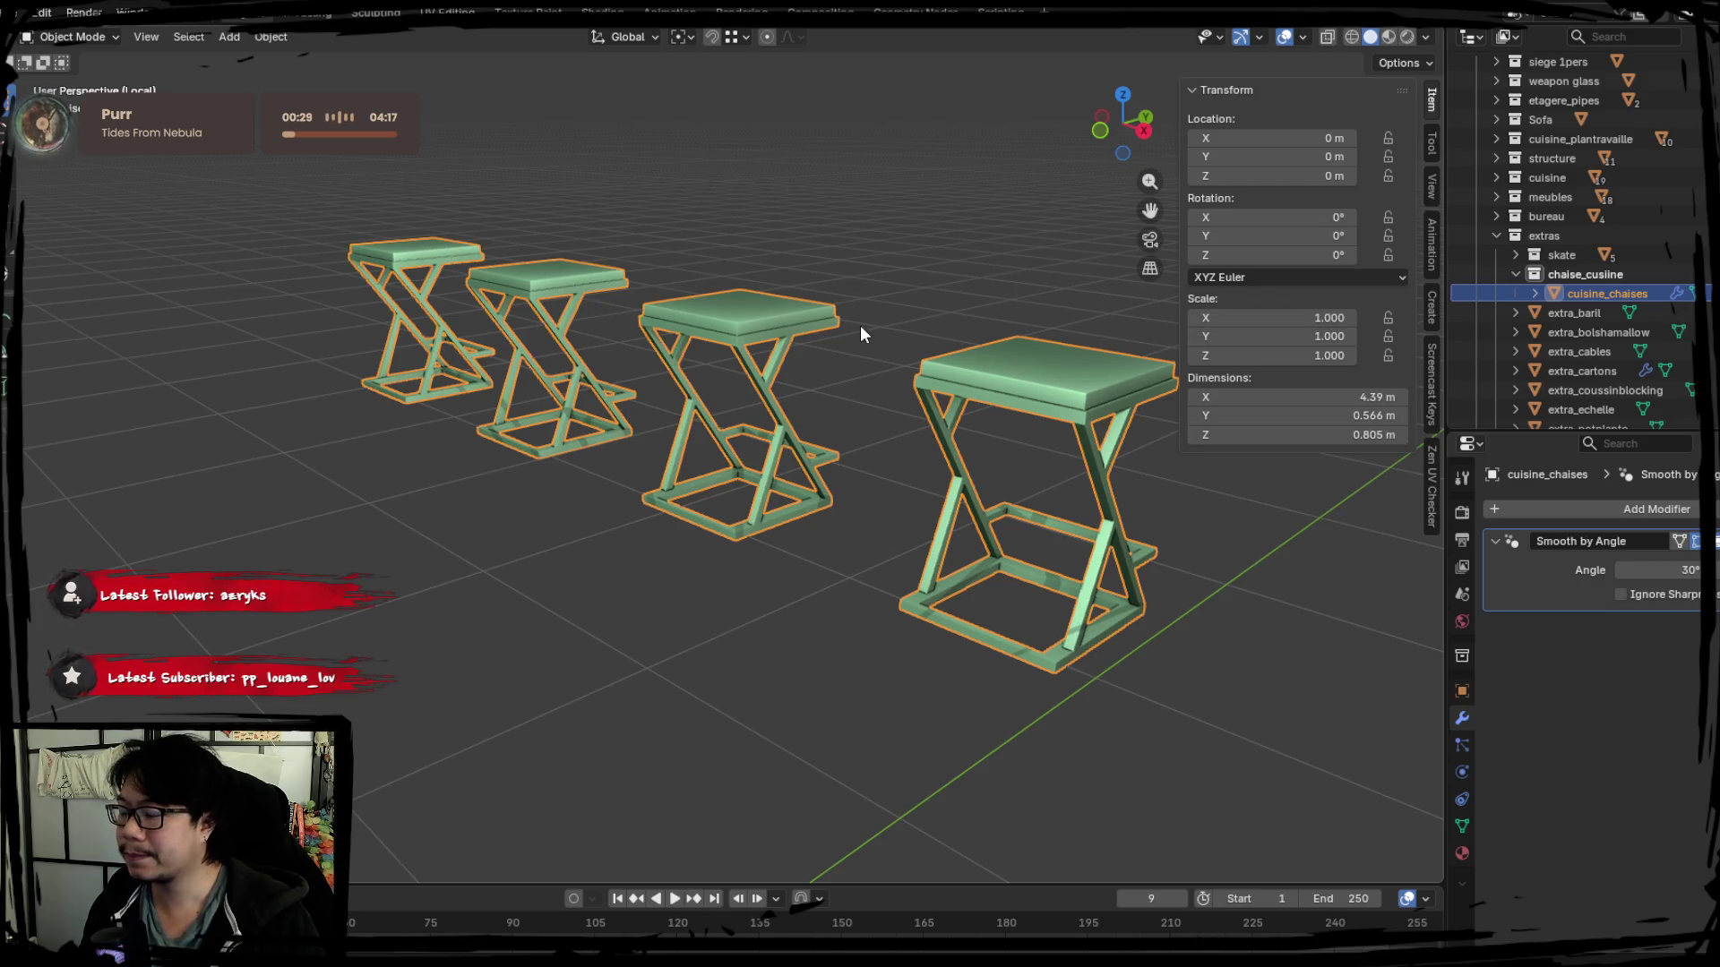
# Duplicate the stool object in place and select the copy cuisine_chaises.001.
pyautogui.press('Tab')
pyautogui.moveTo(810, 329); pyautogui.dragTo(774, 350, button='middle')
pyautogui.press('Tab')
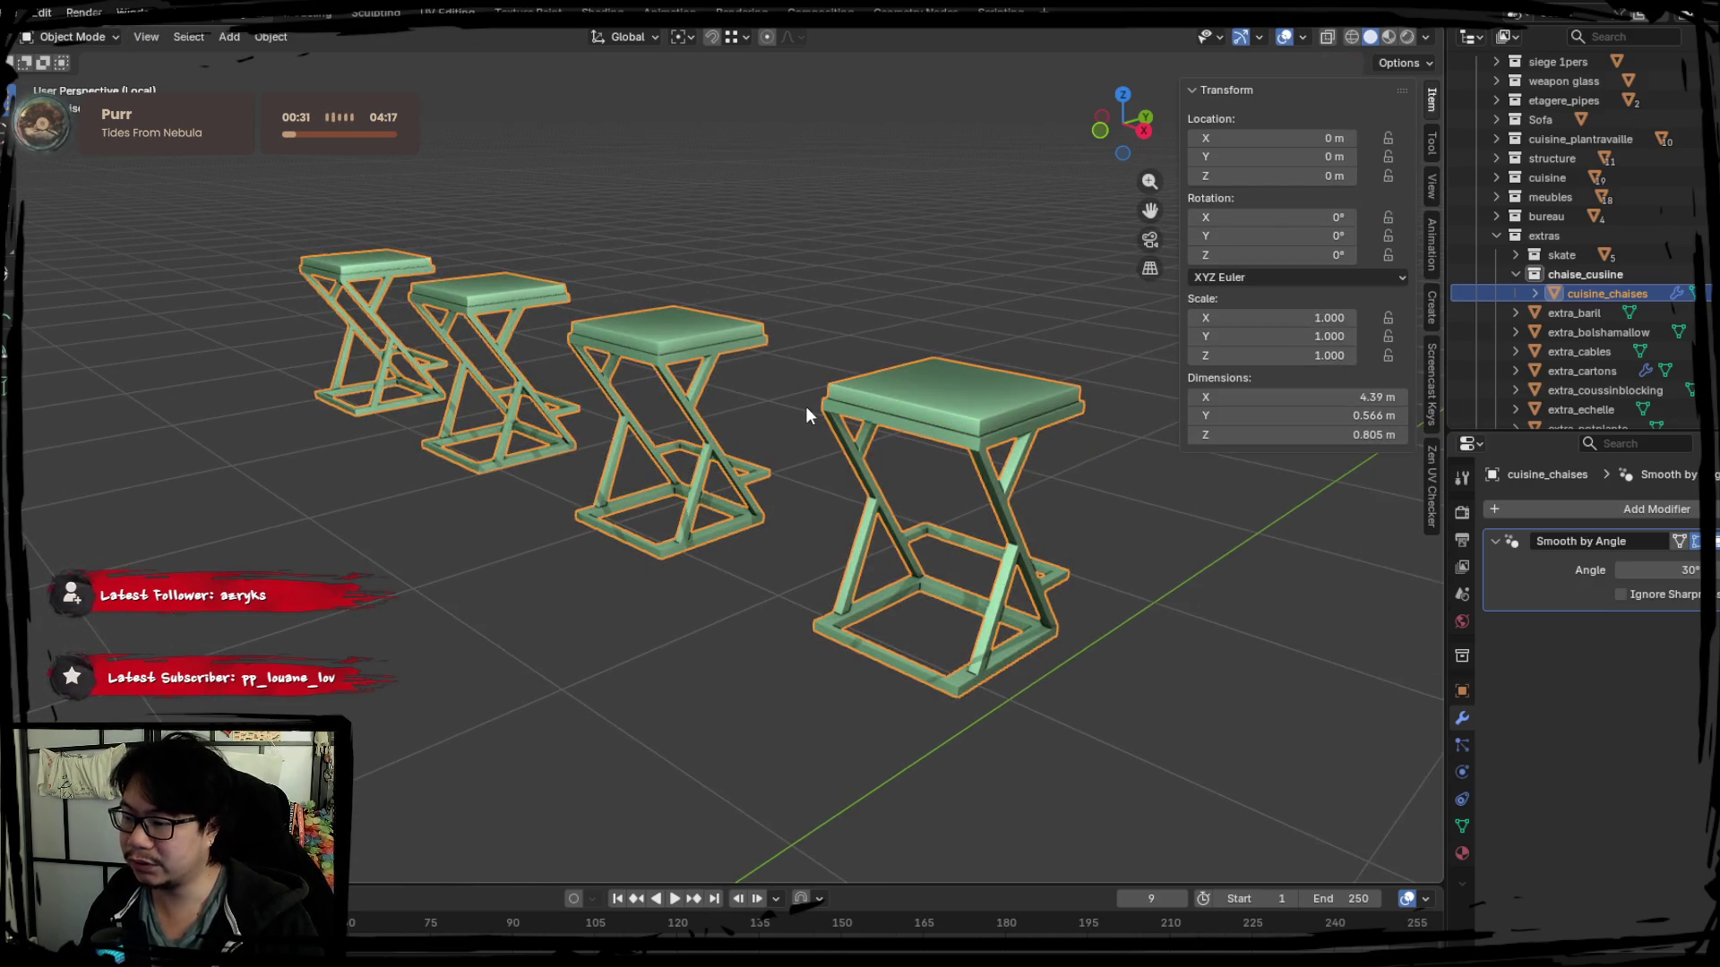
pyautogui.hotkey('alt', 'a')
pyautogui.click(1649, 315)
# Rename the copy cuisine_chaiseshigh and separate its seats into cuisine_chaiseshigh.001.
pyautogui.doubleClick(1668, 316)
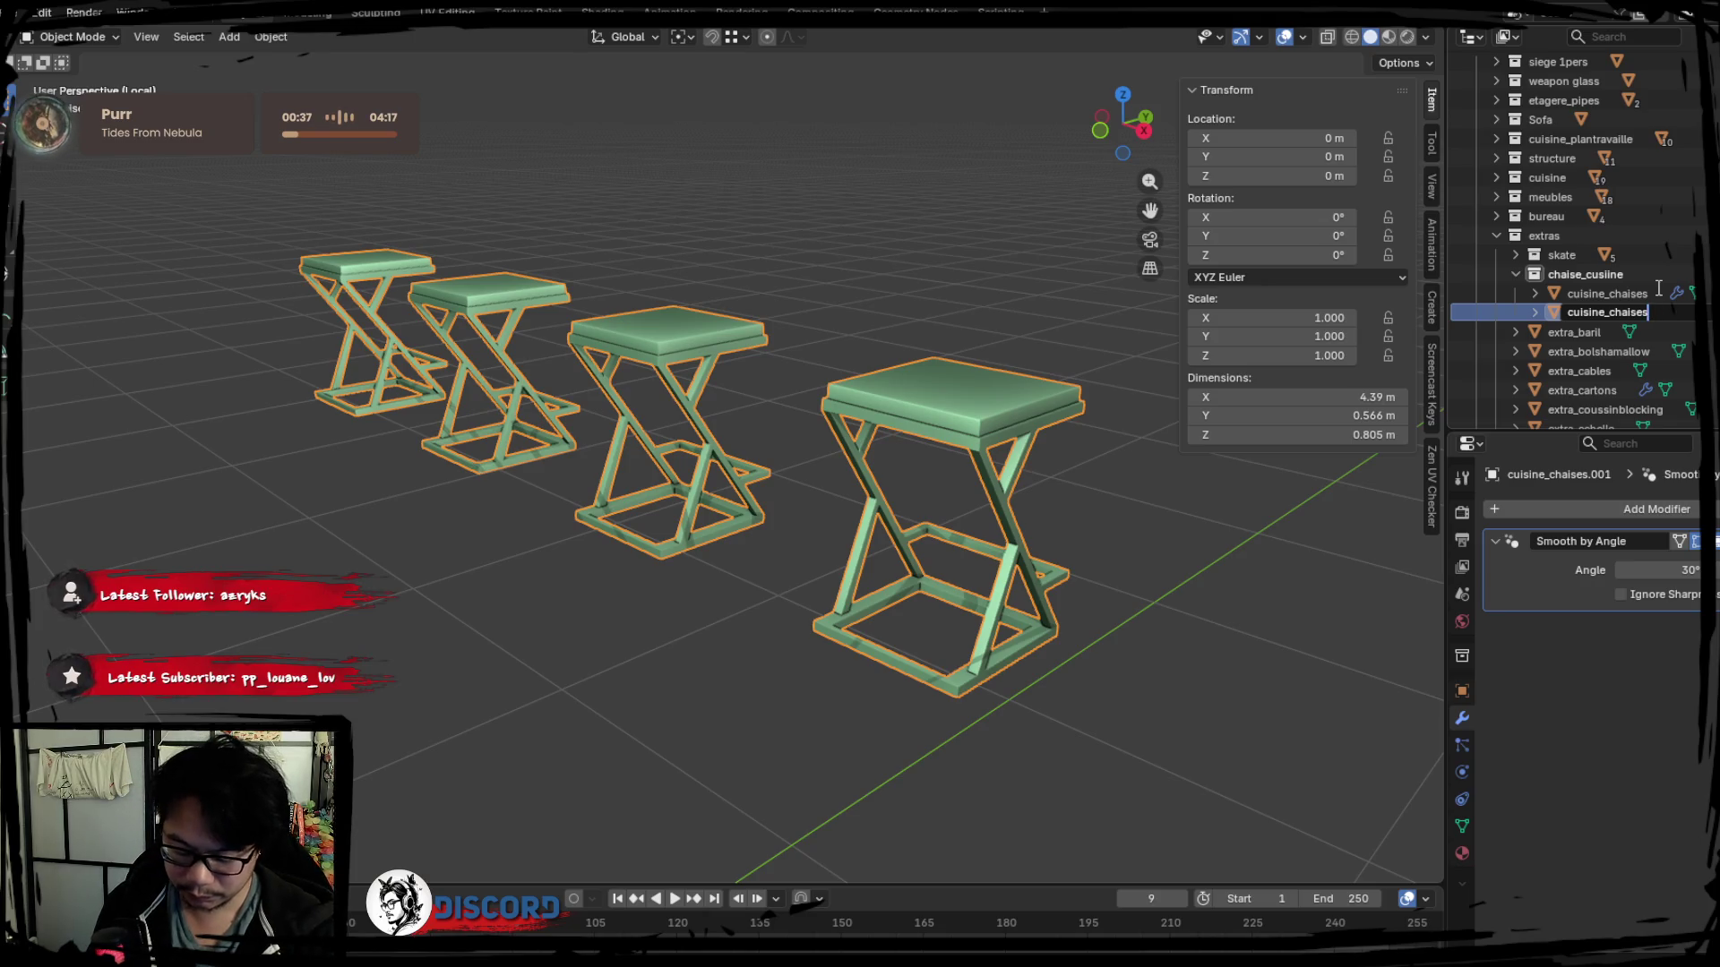
pyautogui.write('high')
pyautogui.press('Return')
pyautogui.press('Tab')
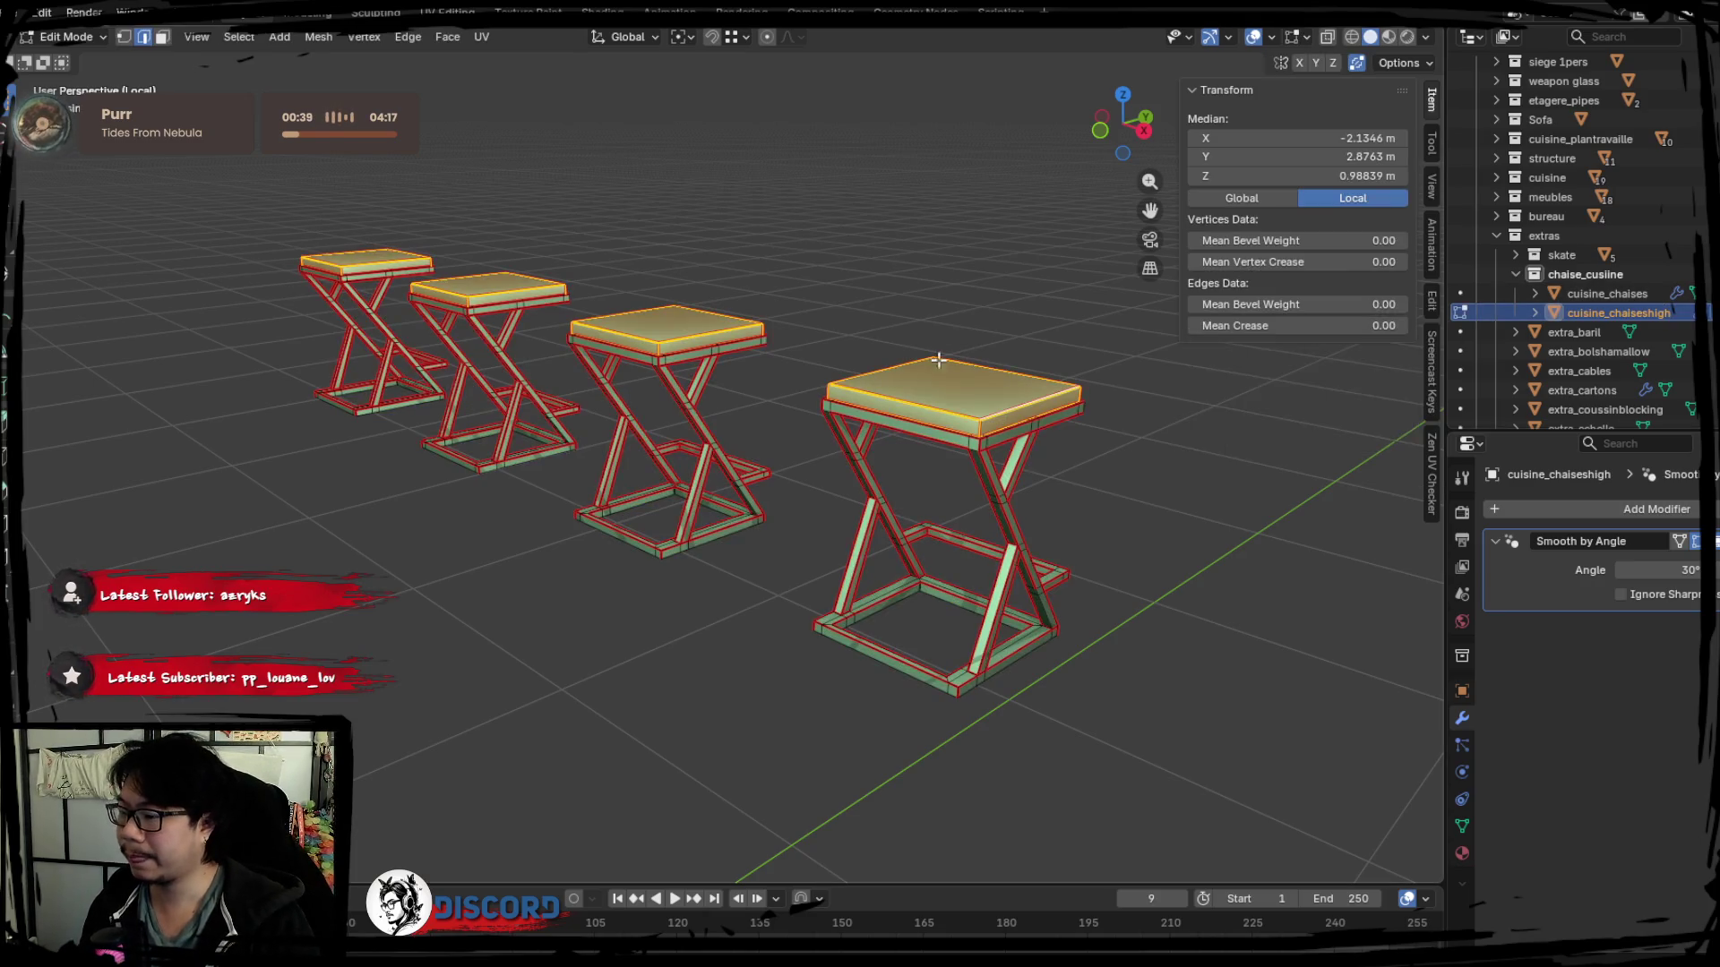
pyautogui.press('p')
pyautogui.click(887, 385)
pyautogui.press('Tab')
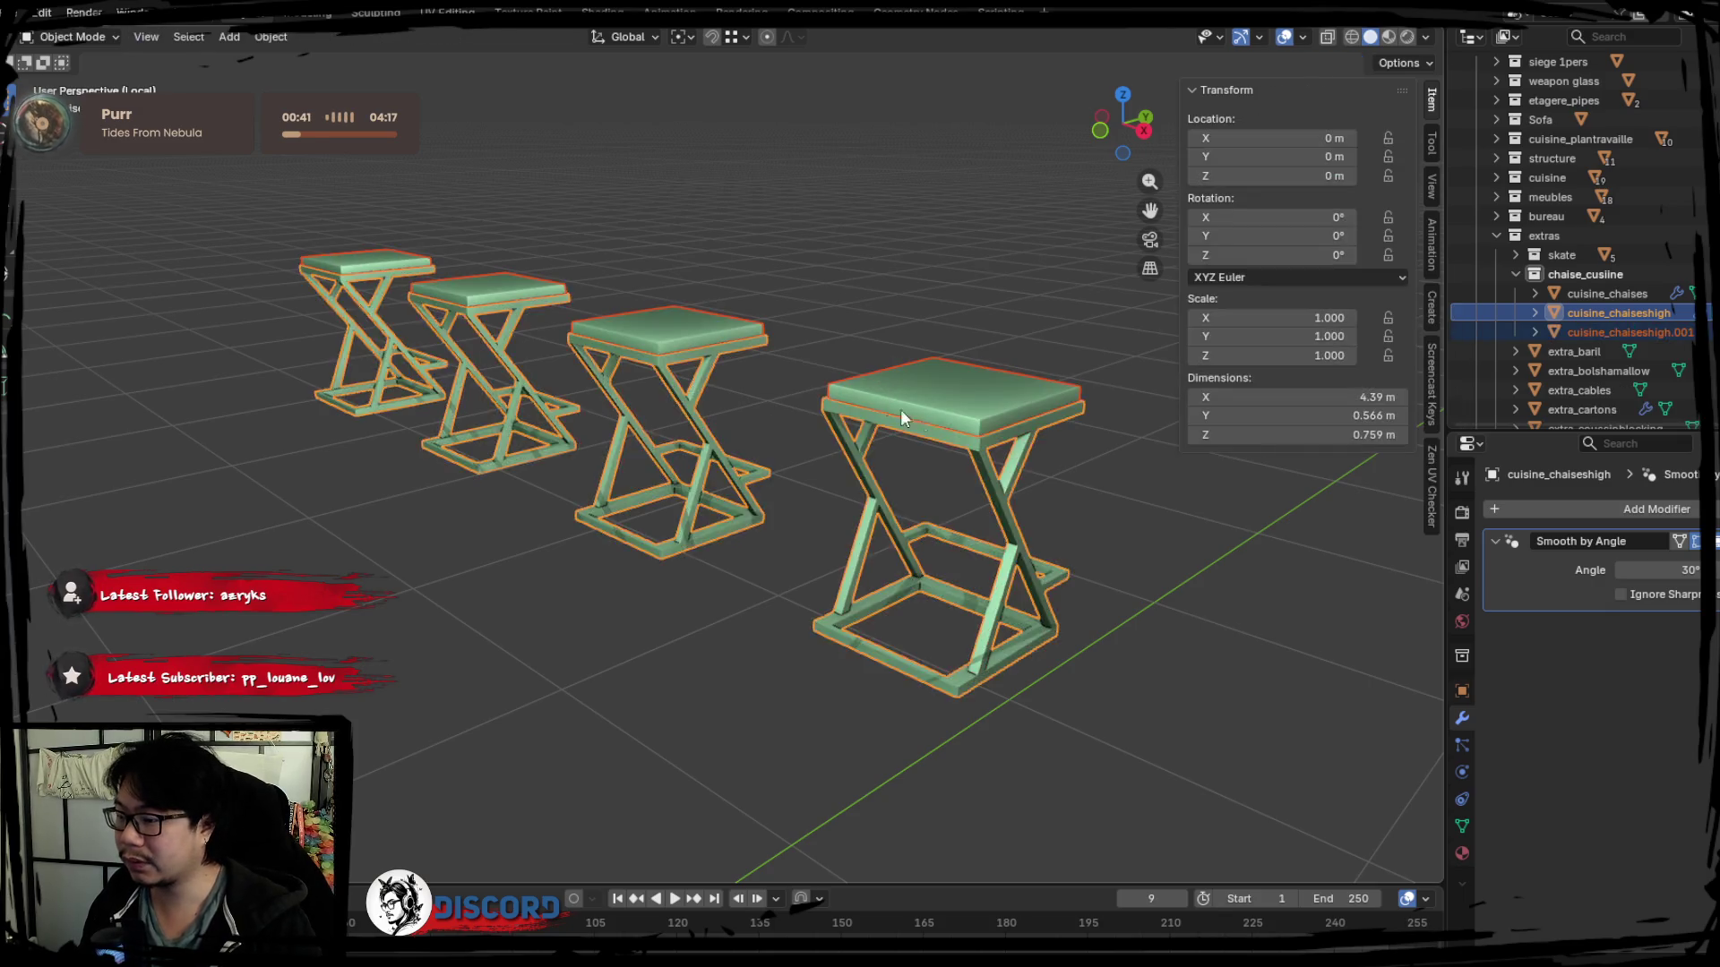
# Select the seat object and frames, check the File commands, then deselect all stools.
pyautogui.click(920, 414)
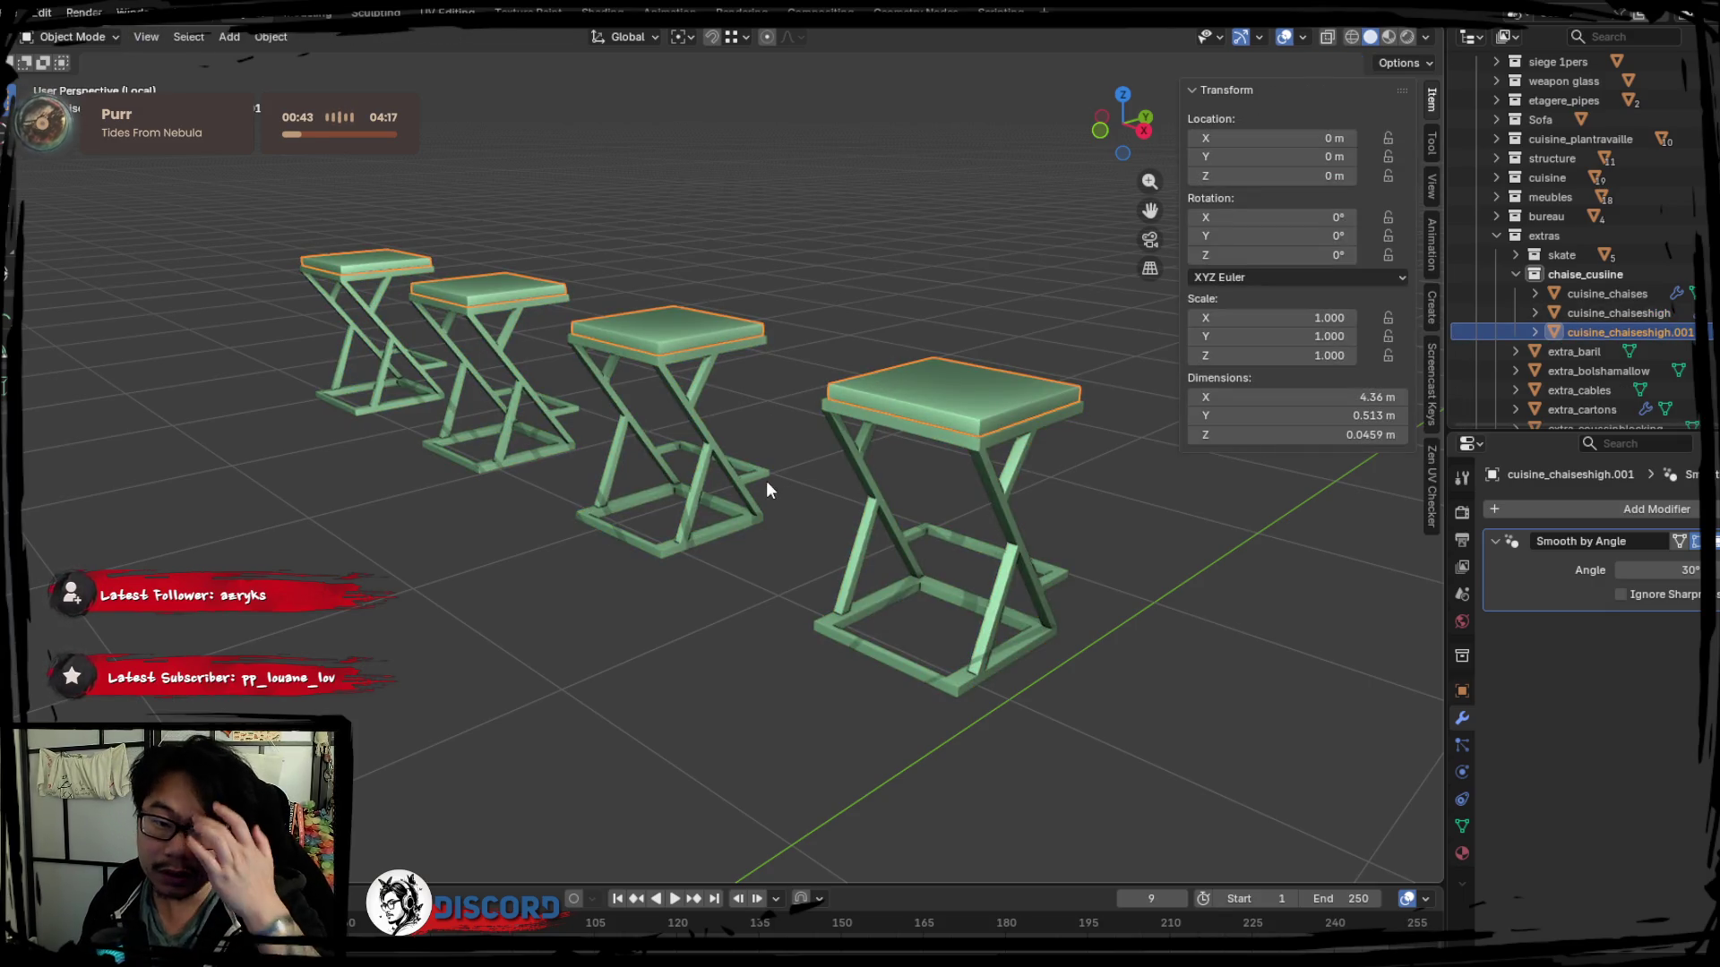
pyautogui.press('a')
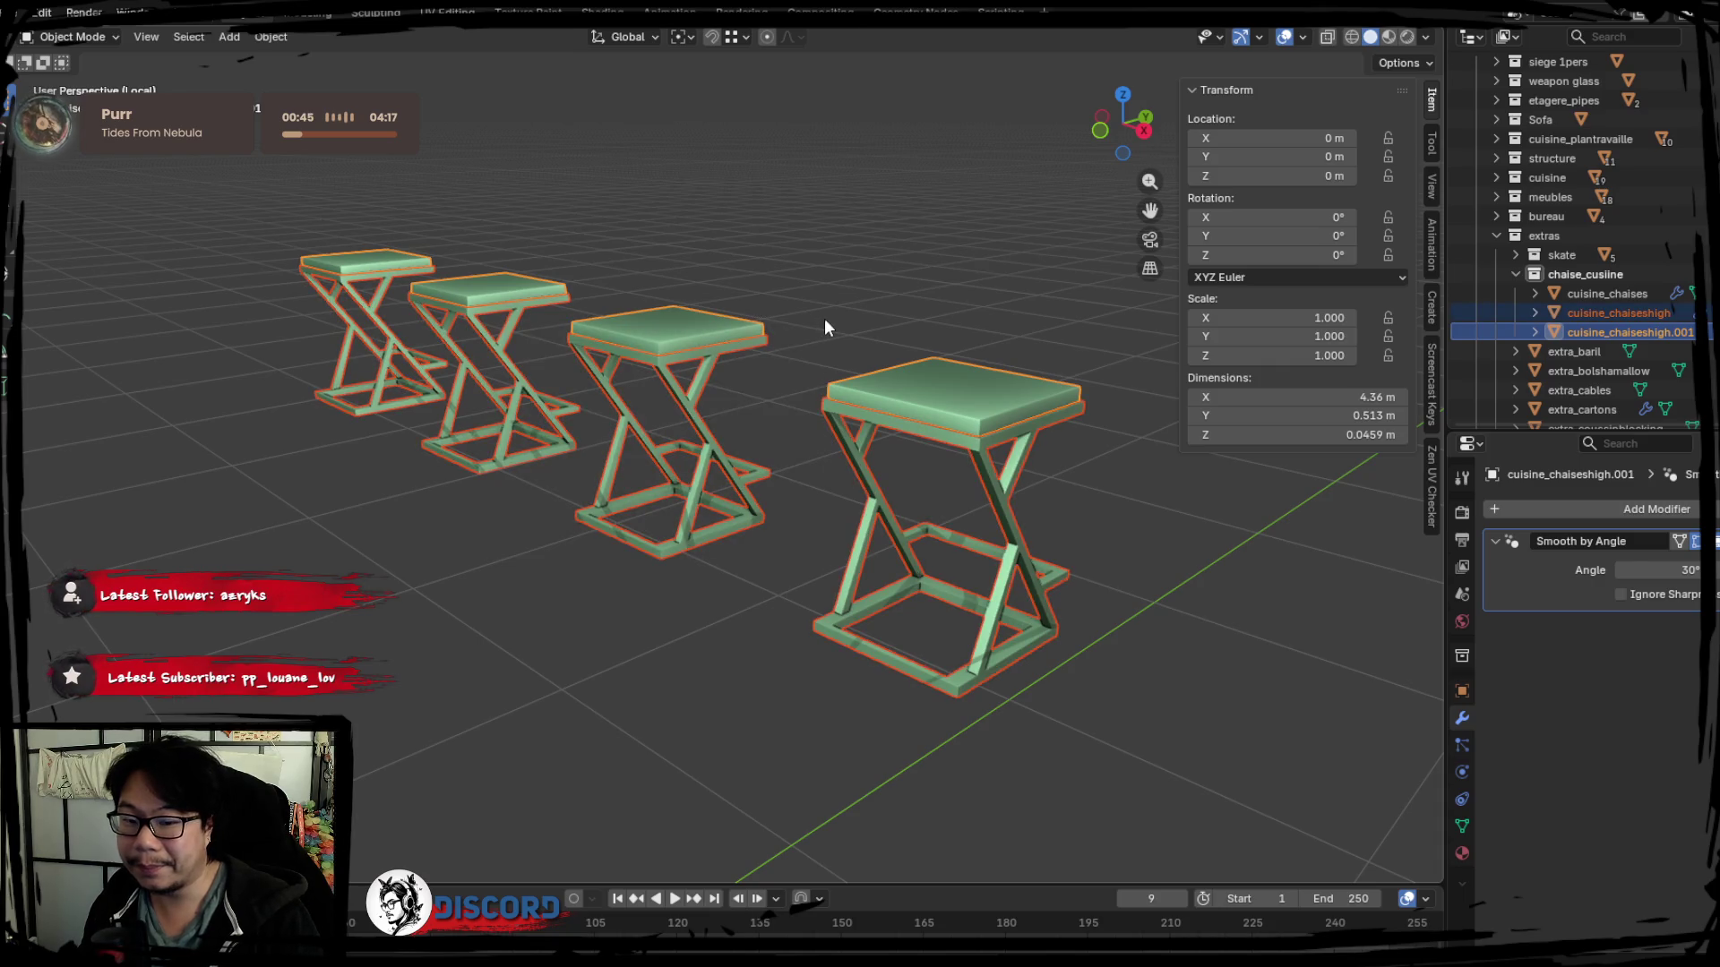
pyautogui.click(17, 12)
pyautogui.click(476, 244)
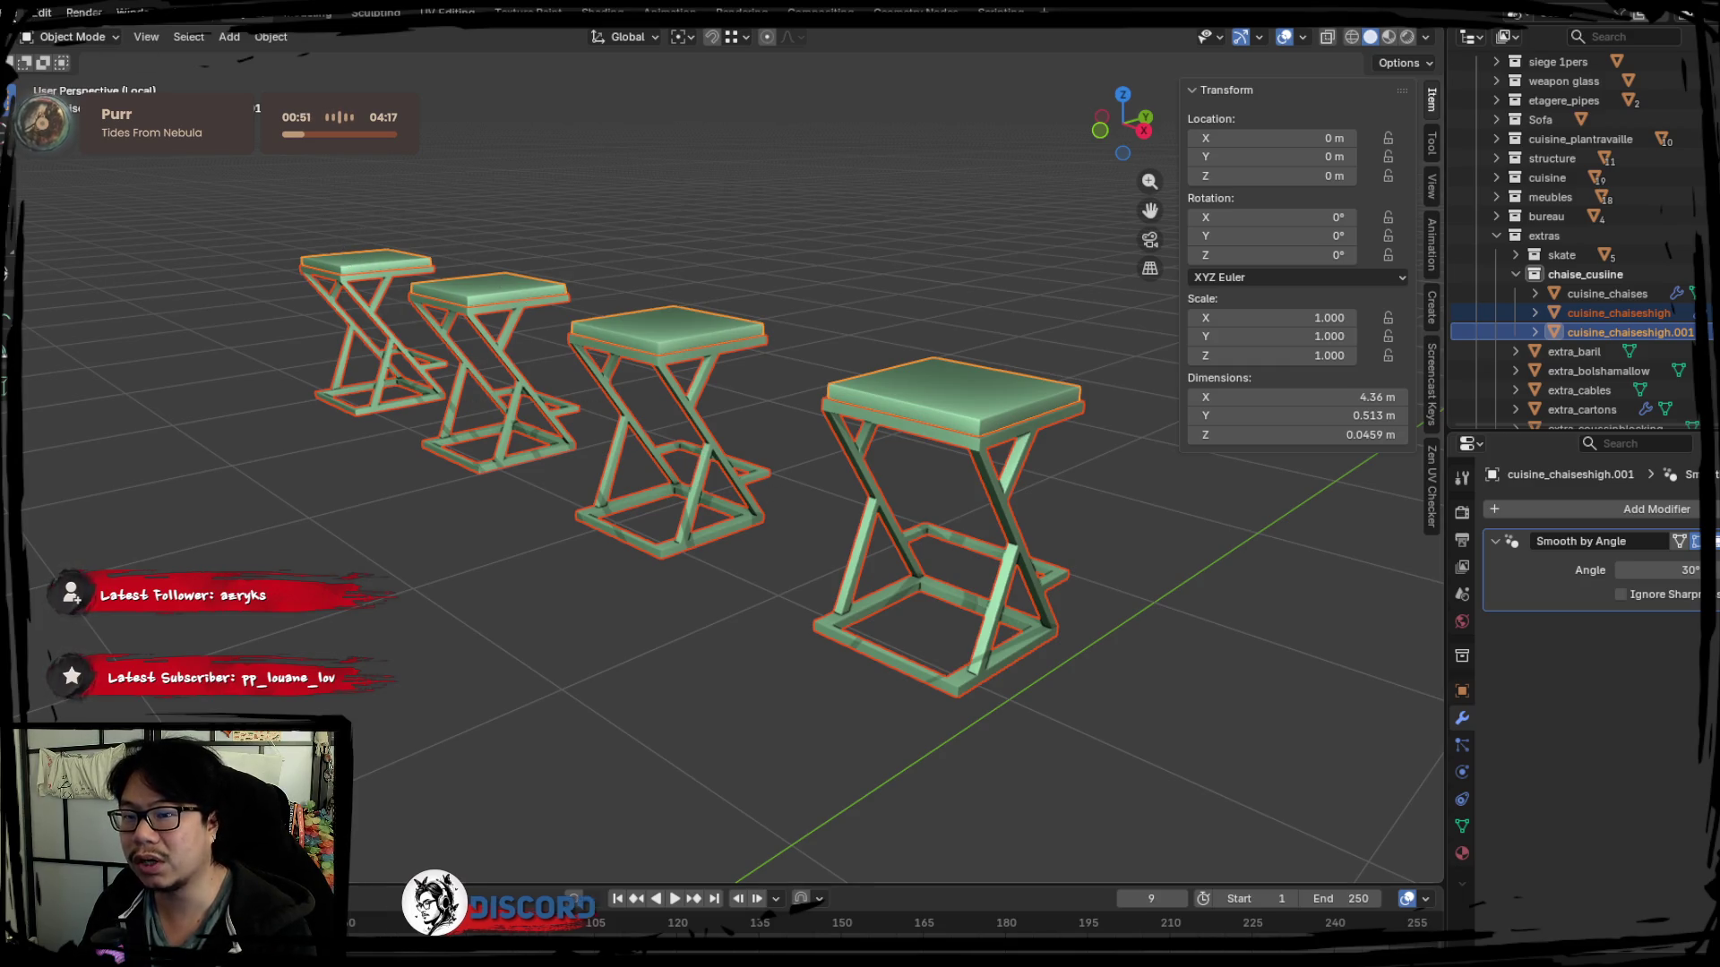
pyautogui.click(16, 12)
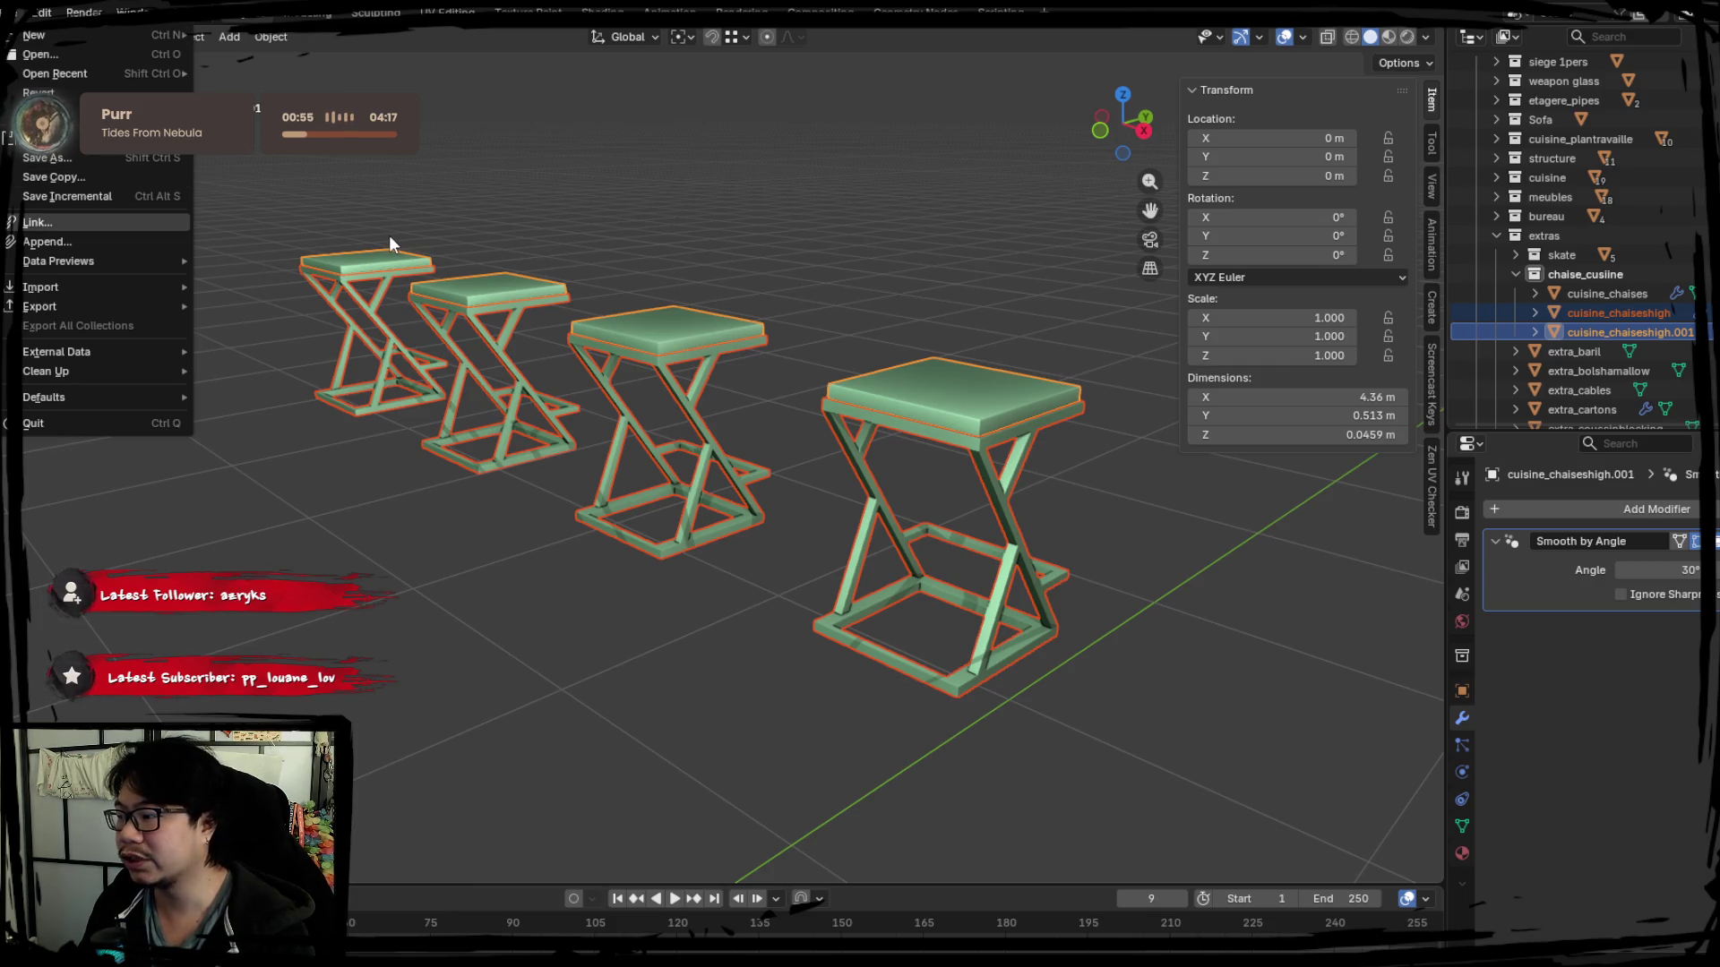
pyautogui.click(252, 464)
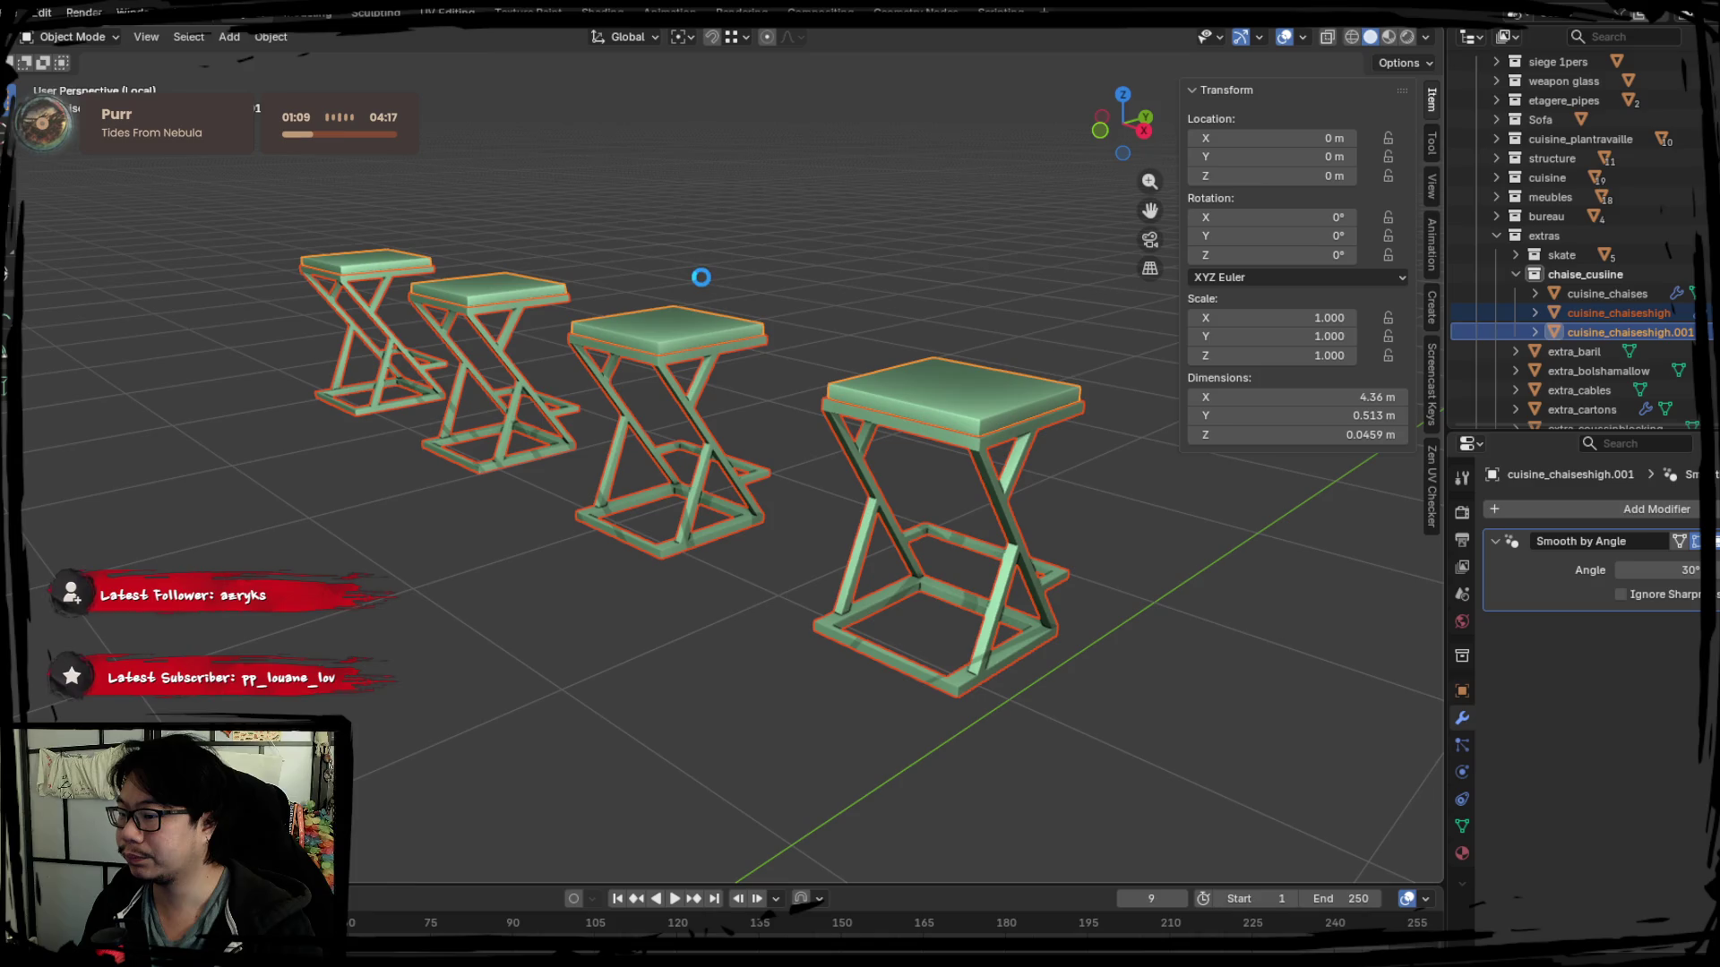
pyautogui.click(1079, 294)
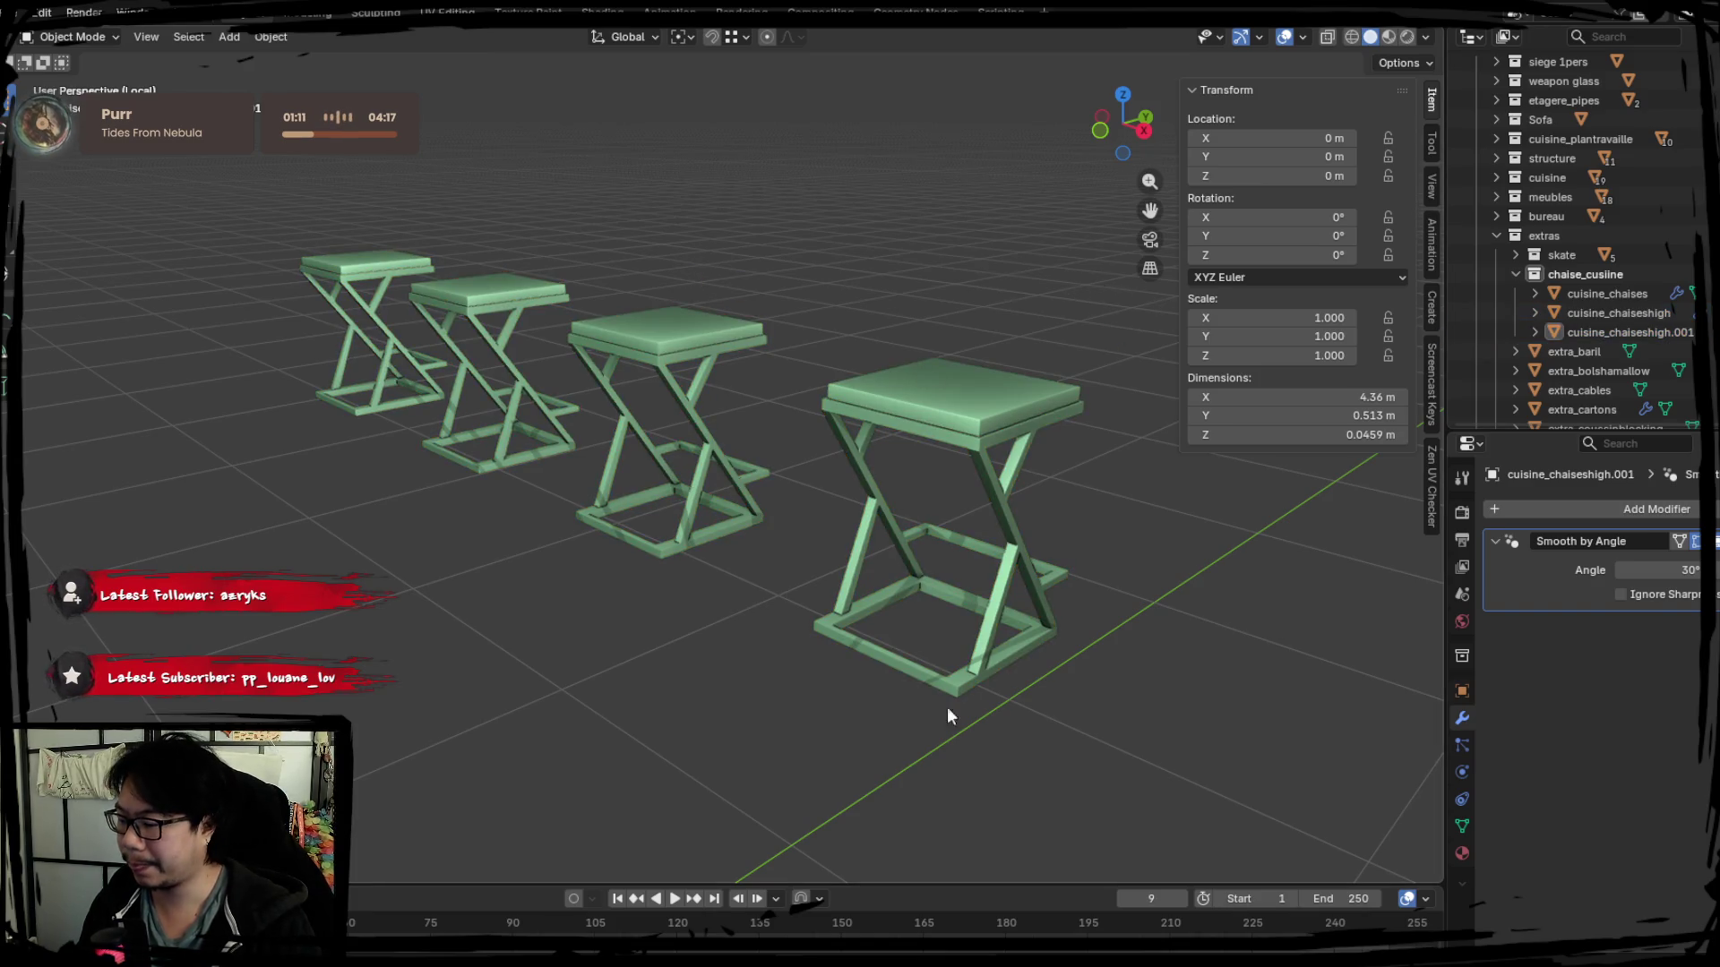
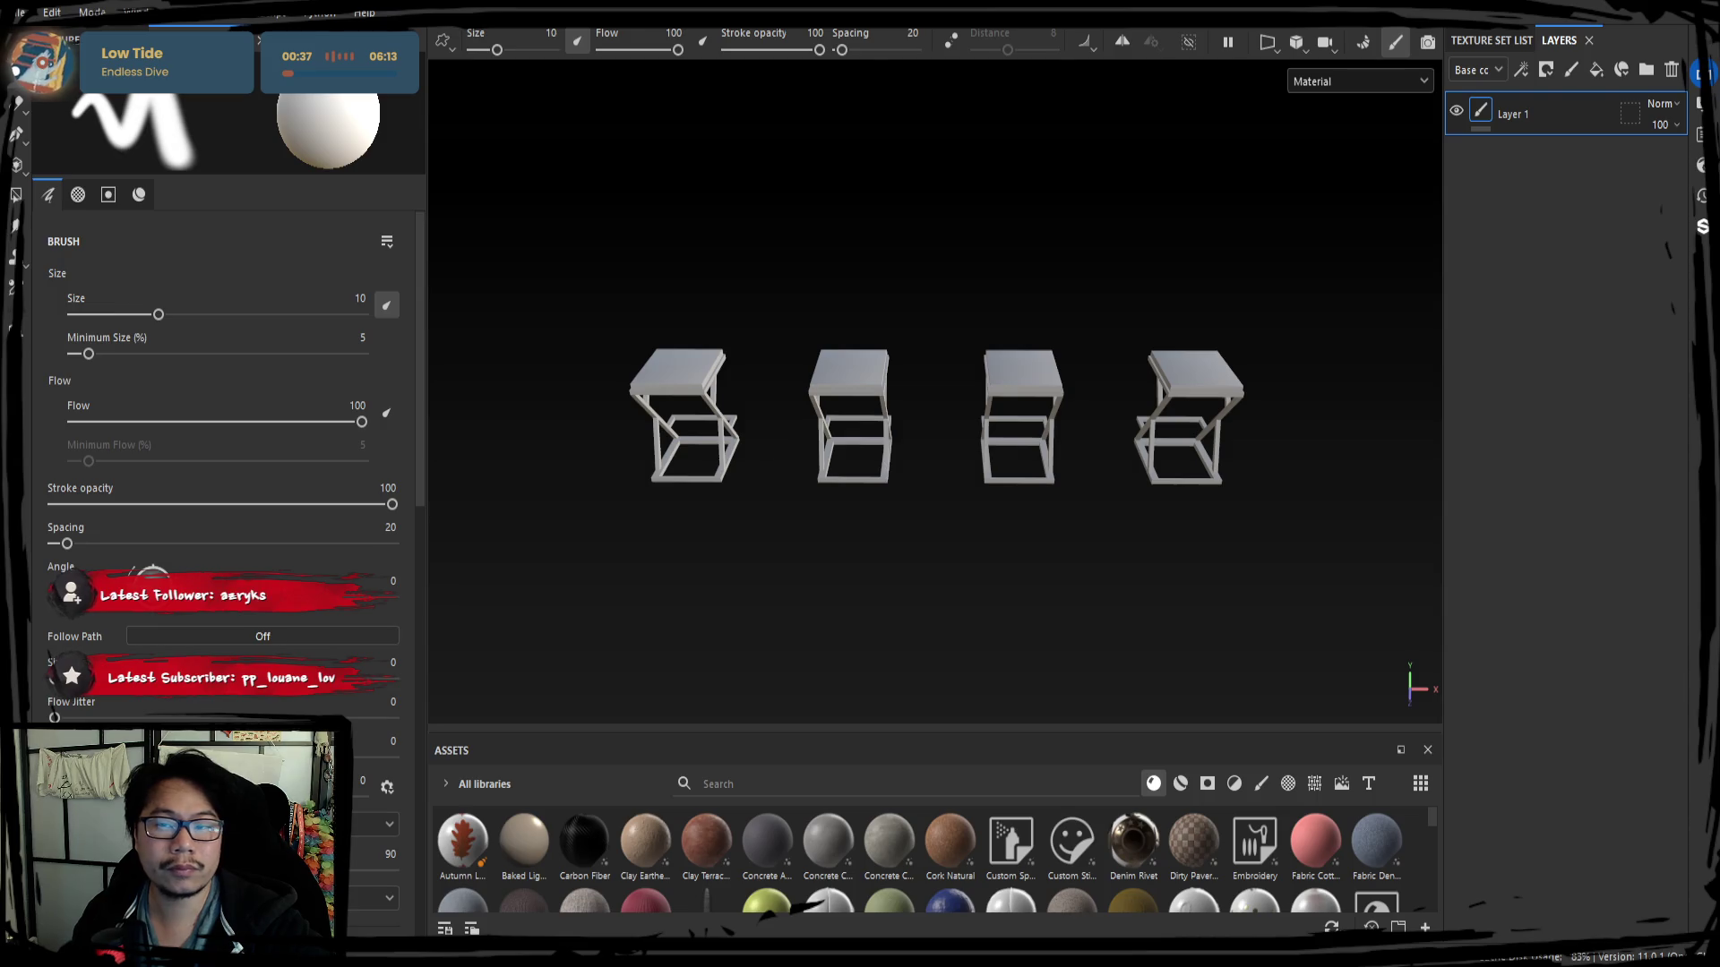
# Orbit the stools to a high oblique view and switch to mesh map baking mode.
pyautogui.keyDown('alt'); pyautogui.moveTo(1025, 330); pyautogui.dragTo(660, 292); pyautogui.keyUp('alt')
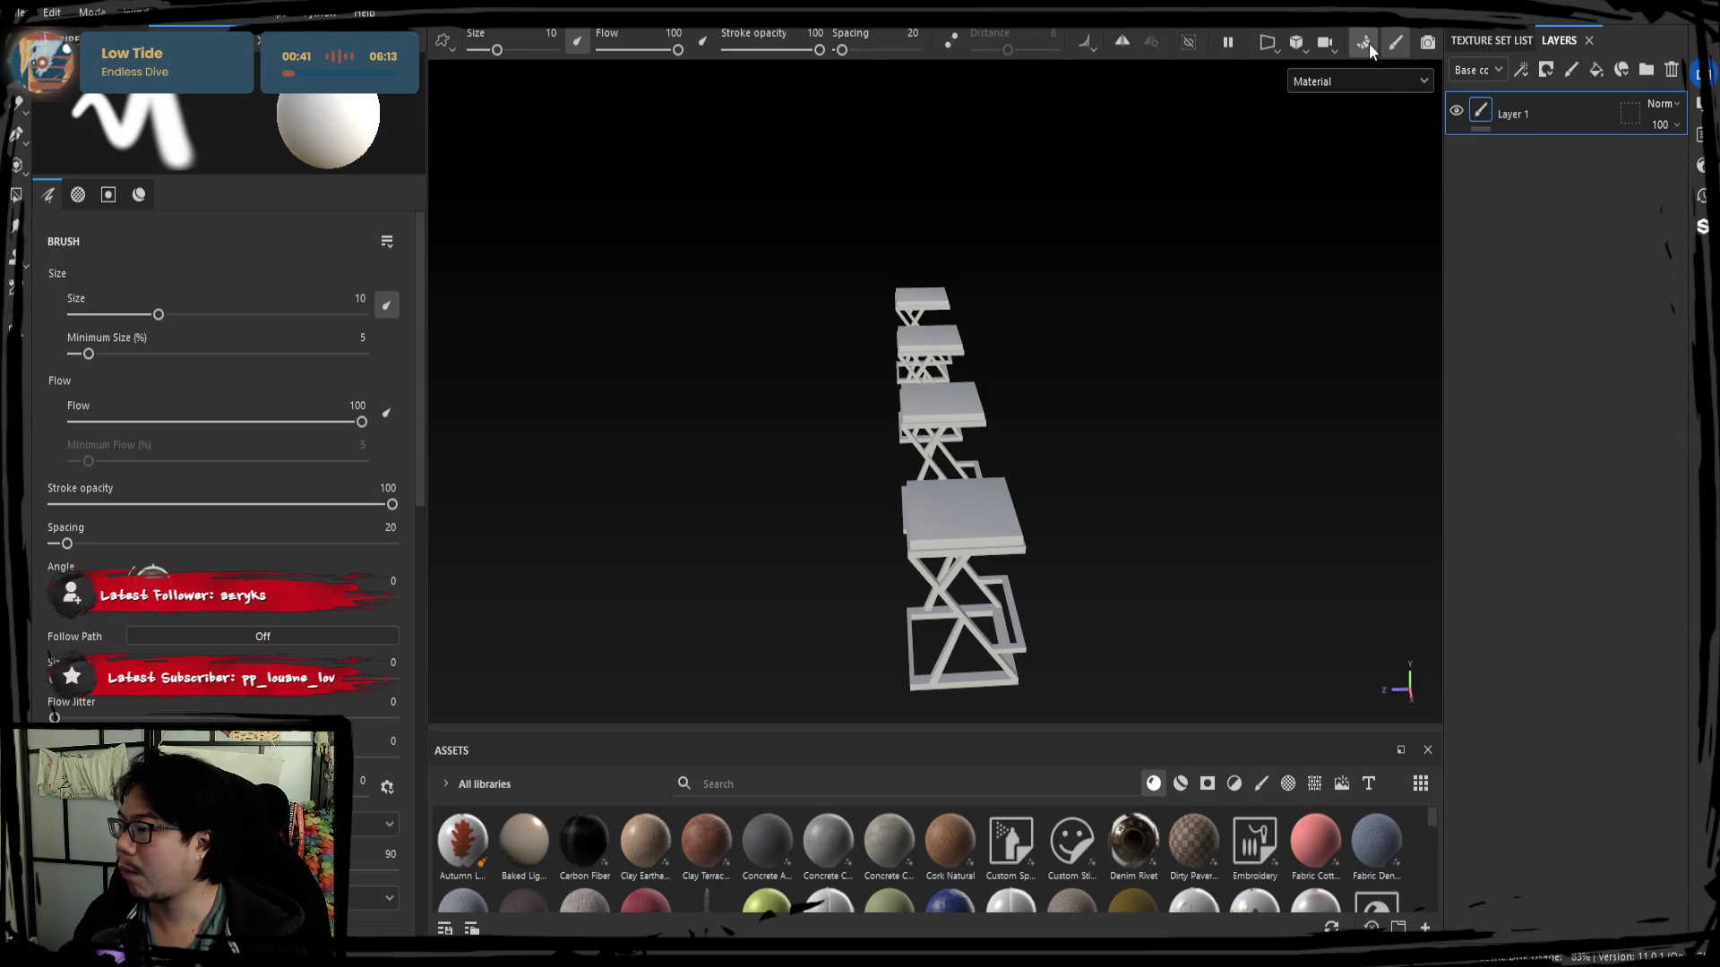
pyautogui.hotkey('ctrl', 'shift', 'b')
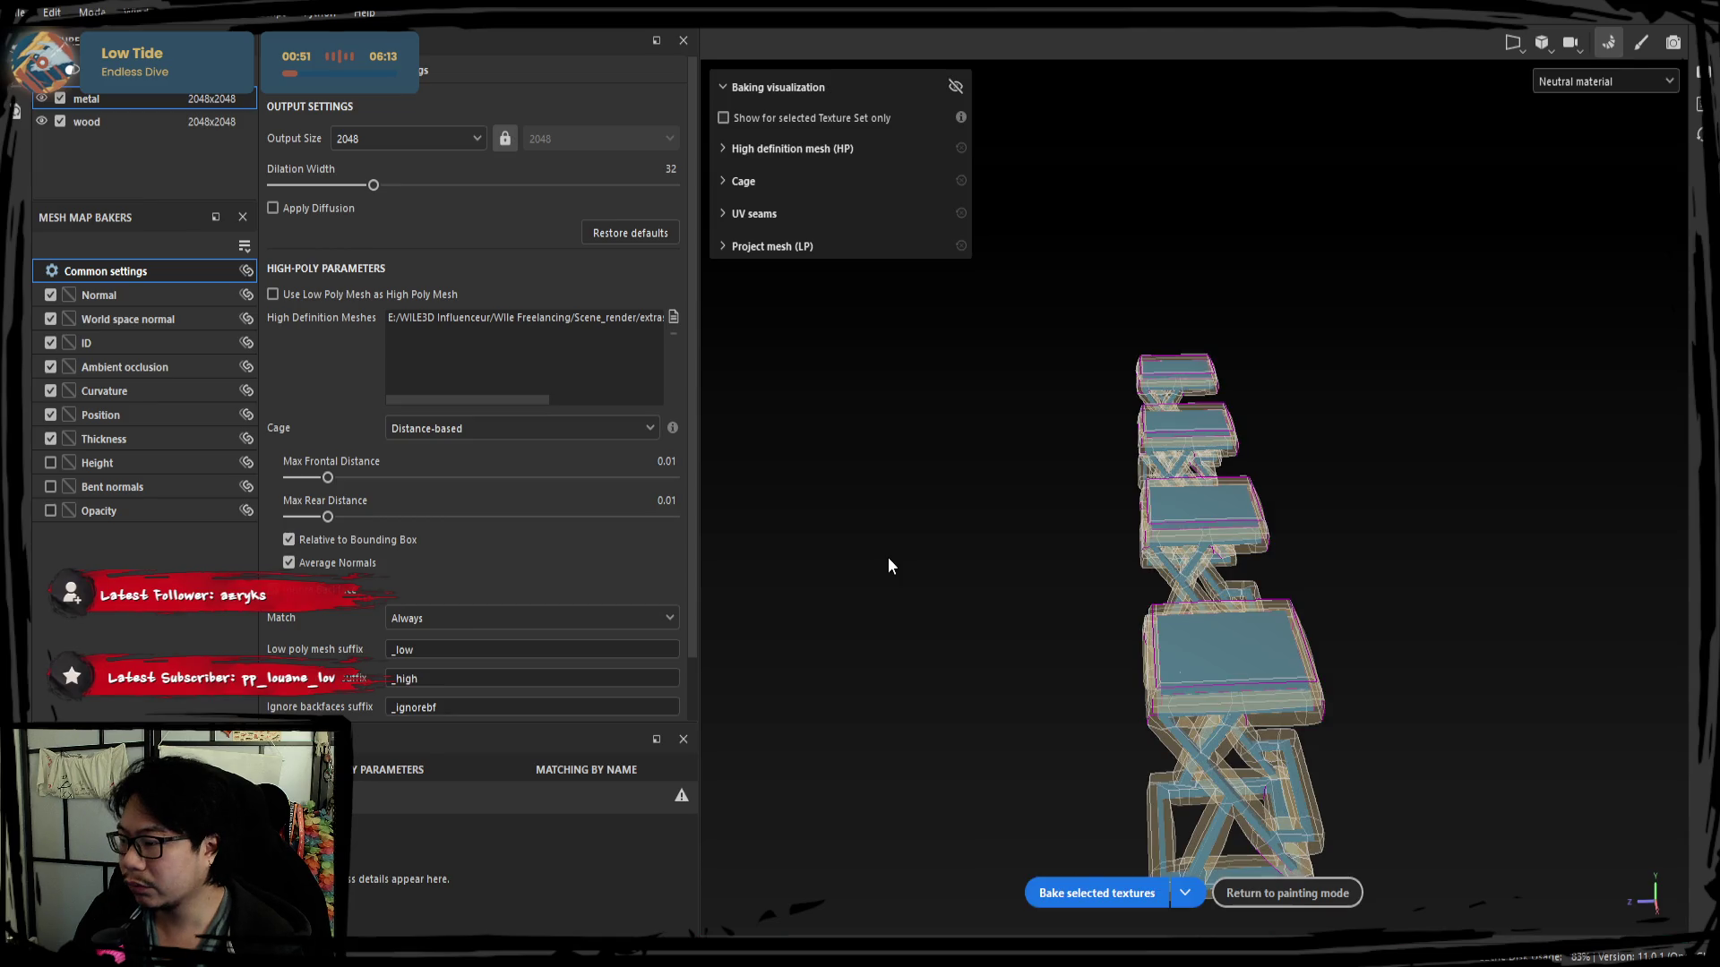
# Reduce the cage's Max Frontal Distance to 0.0004 and choose a colour source for the ID baker.
pyautogui.moveTo(338, 483); pyautogui.dragTo(297, 477)
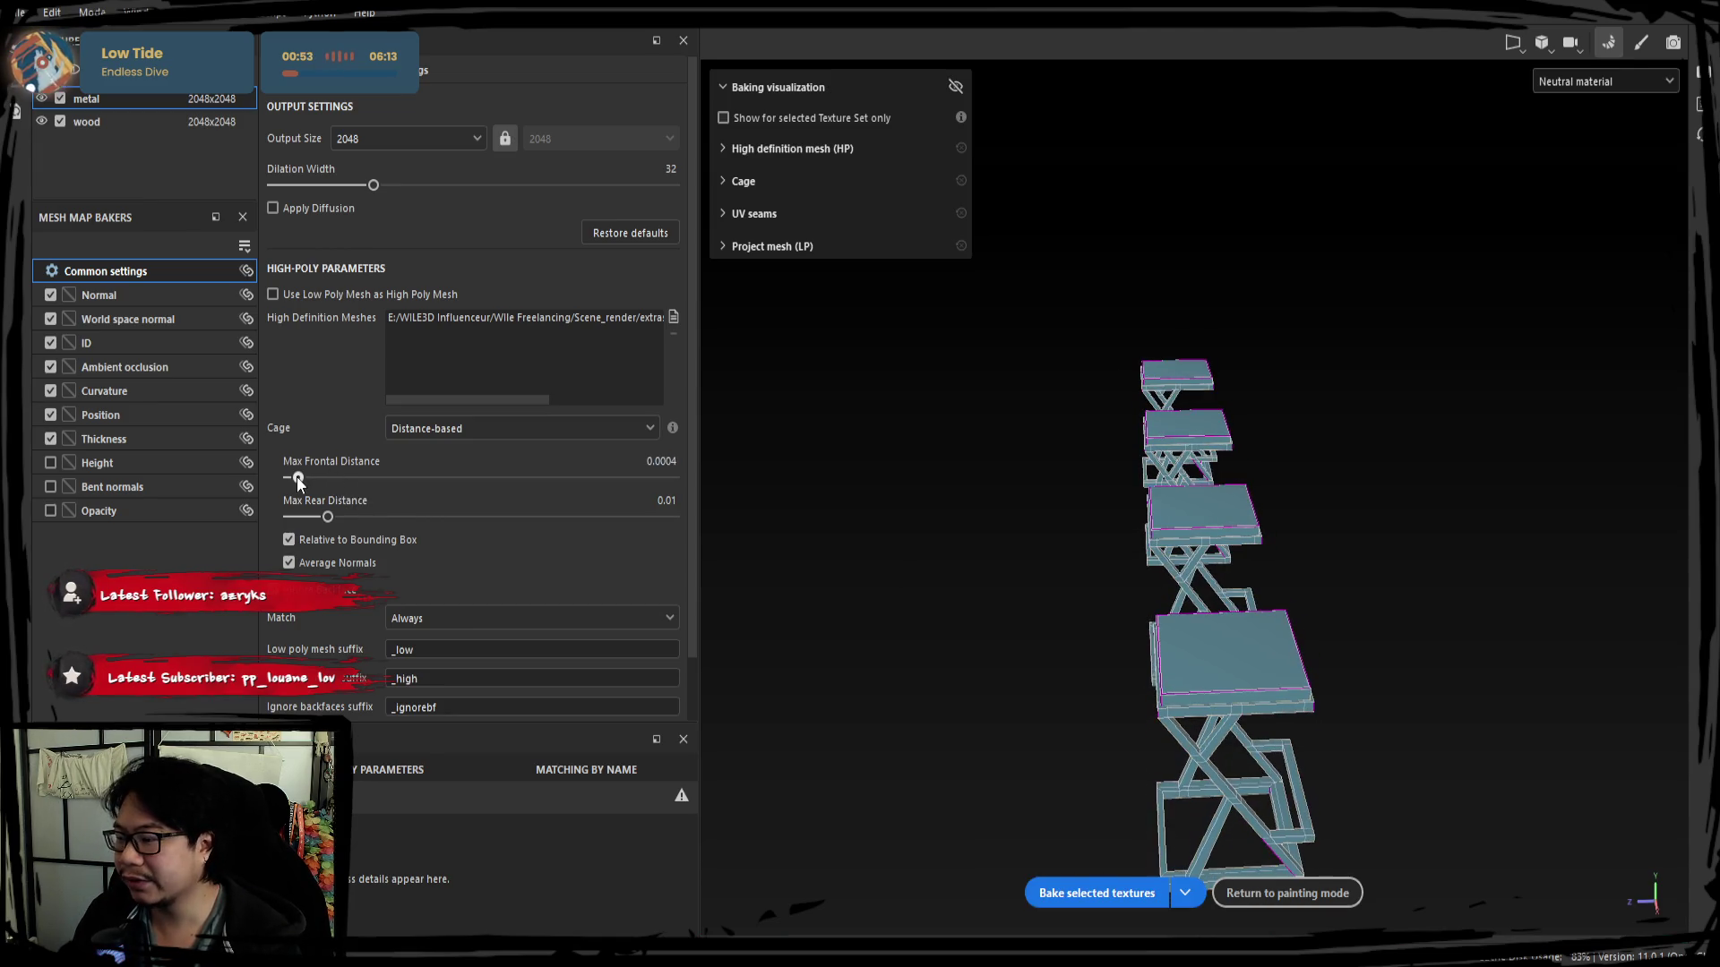
pyautogui.moveTo(915, 659)
pyautogui.keyDown('alt'); pyautogui.mouseDown()
pyautogui.moveTo(1102, 640)
pyautogui.moveTo(1087, 646)
pyautogui.mouseUp(); pyautogui.keyUp('alt')
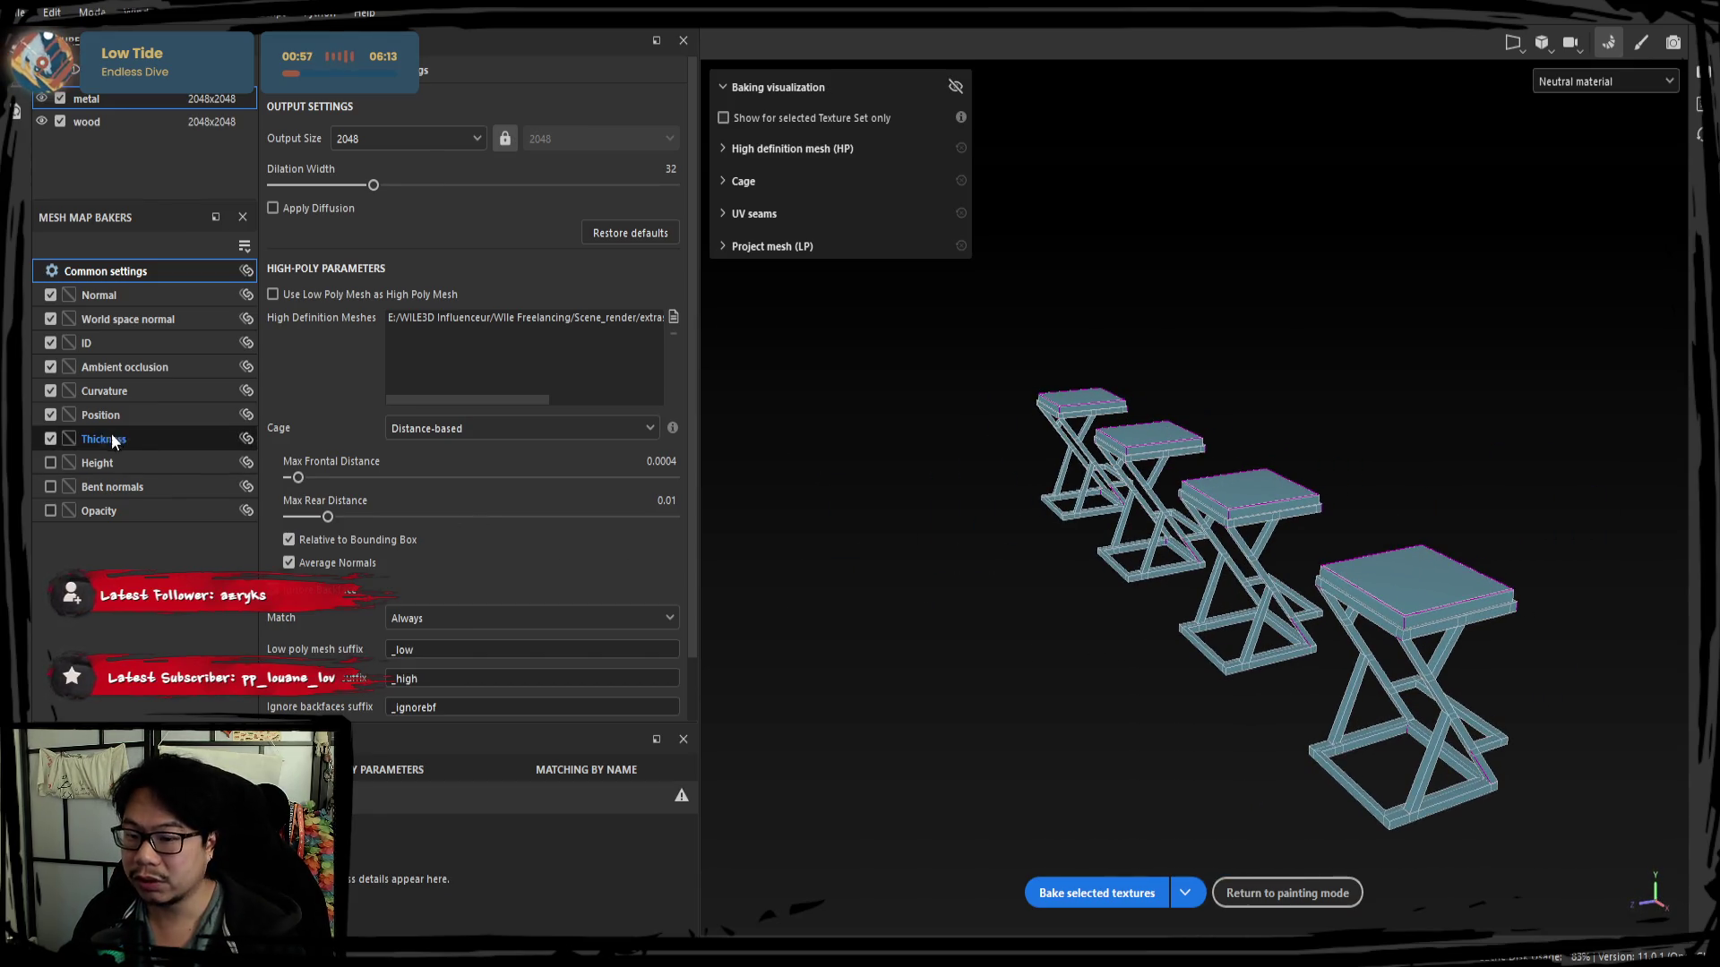
pyautogui.click(134, 347)
pyautogui.click(443, 107)
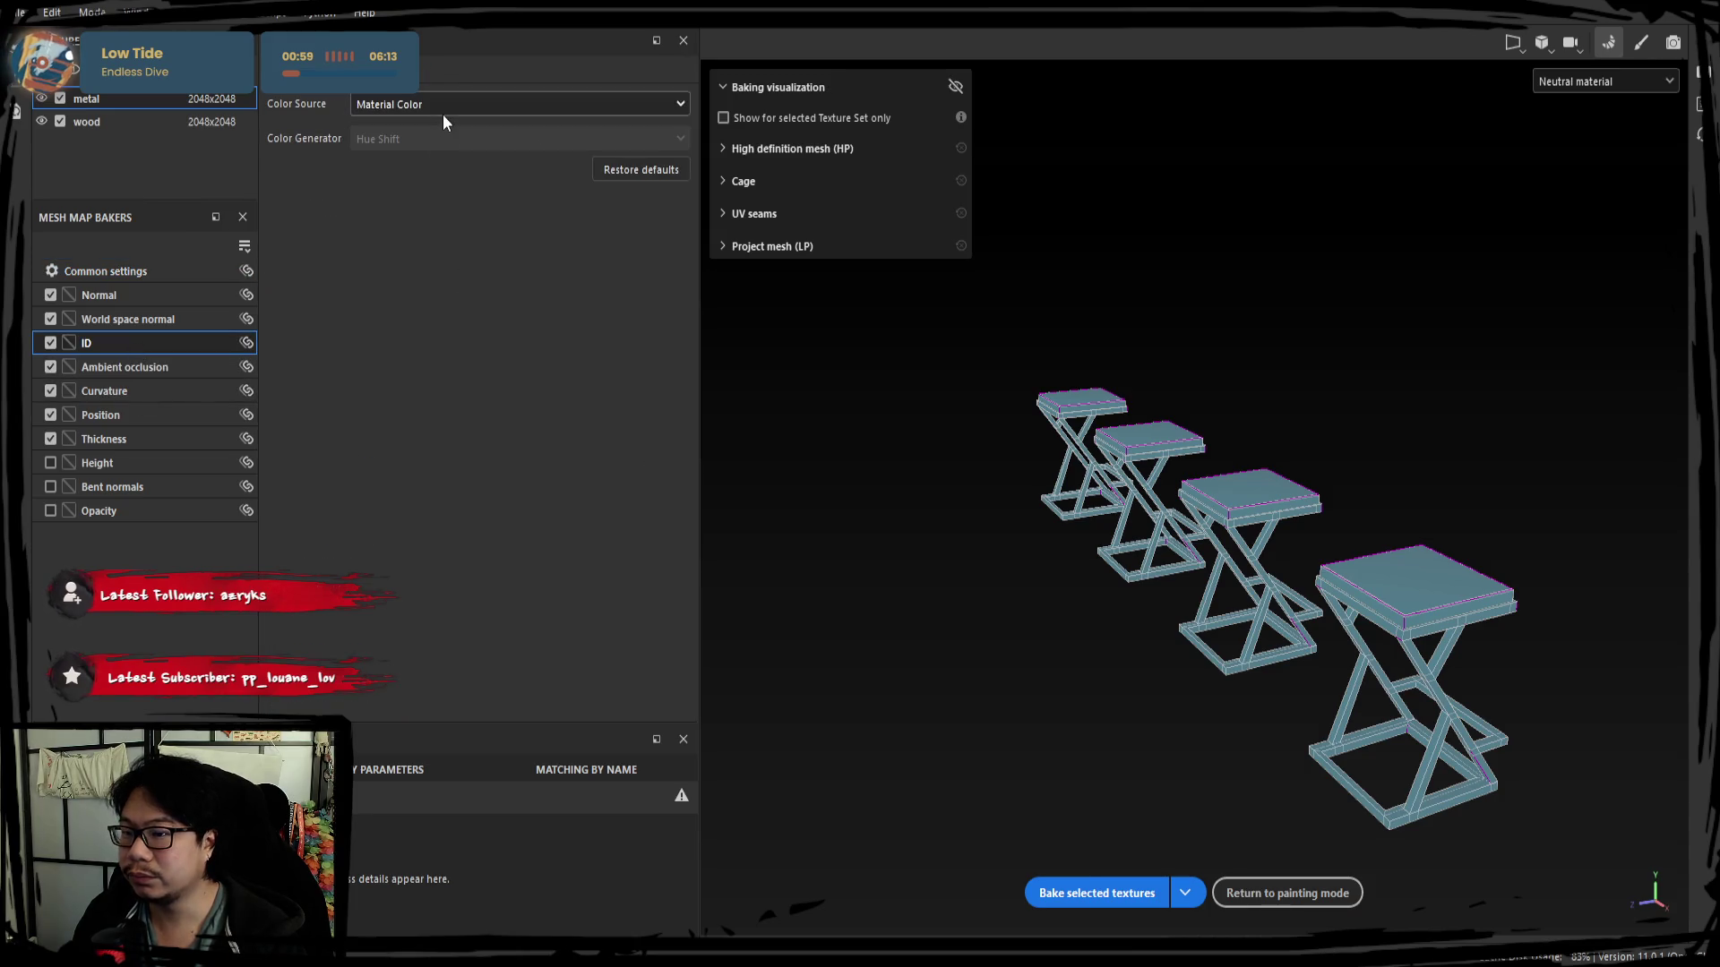
pyautogui.click(412, 189)
pyautogui.moveTo(752, 443)
pyautogui.keyDown('alt'); pyautogui.mouseDown()
pyautogui.moveTo(811, 510)
pyautogui.moveTo(710, 516)
pyautogui.mouseUp(); pyautogui.keyUp('alt')
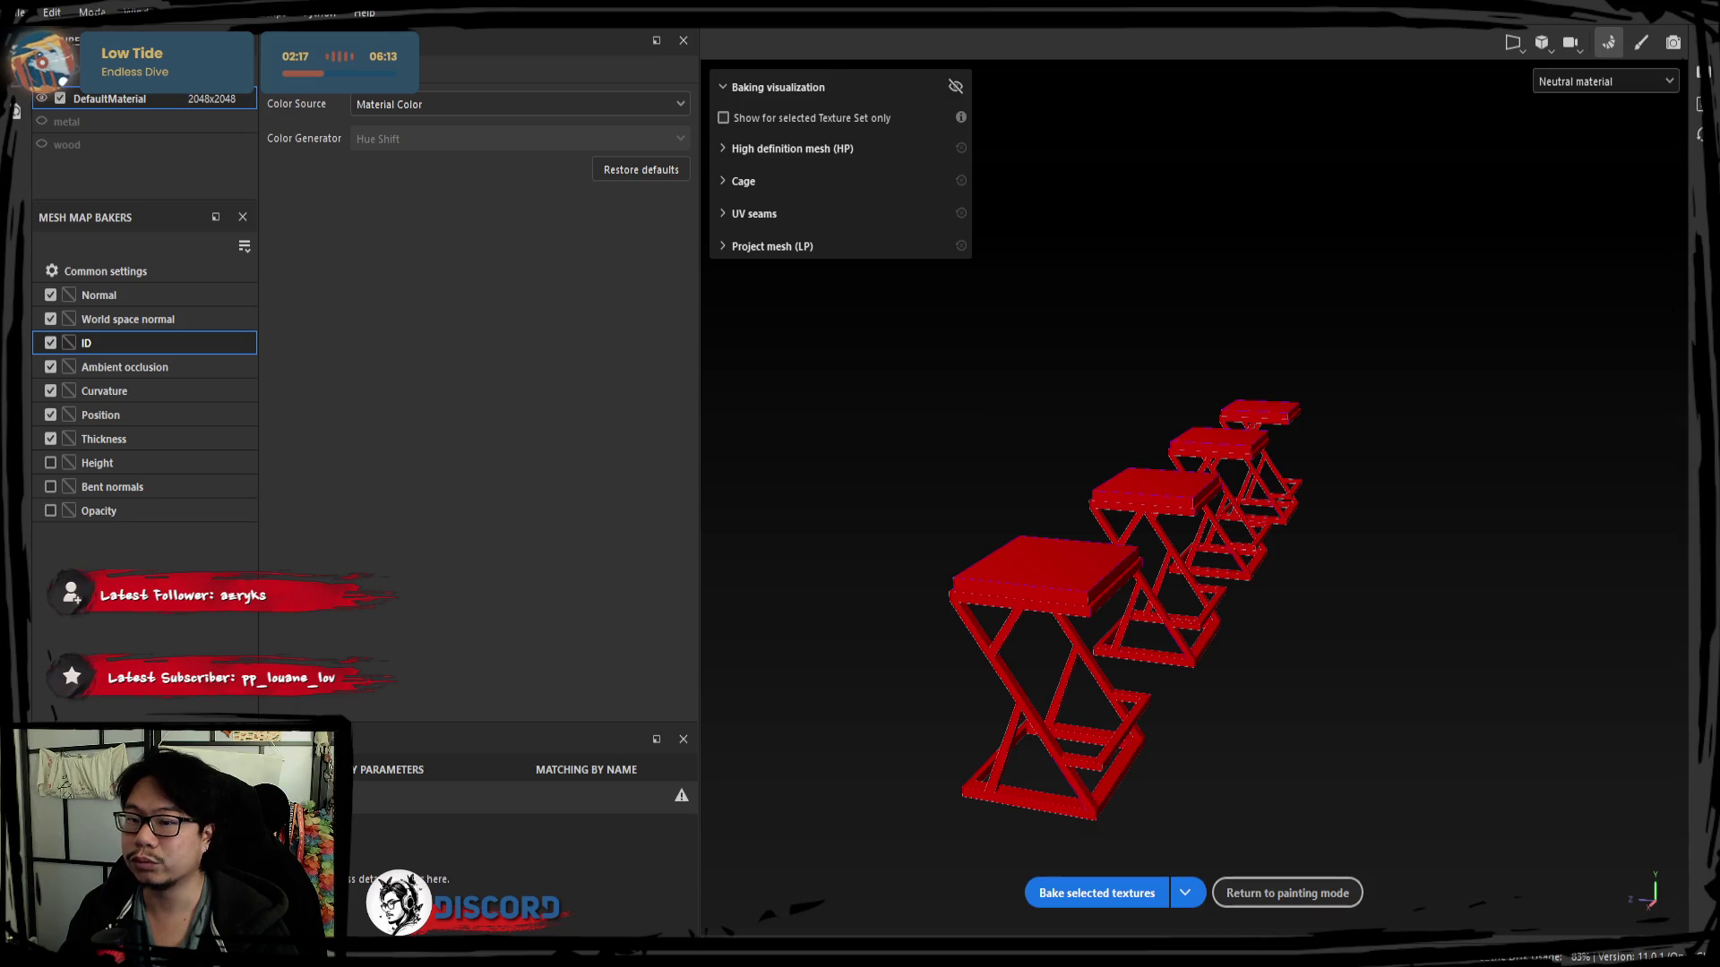
# Set Max Frontal Distance to 0.0001 in Common settings and bake the mesh maps.
pyautogui.click(158, 269)
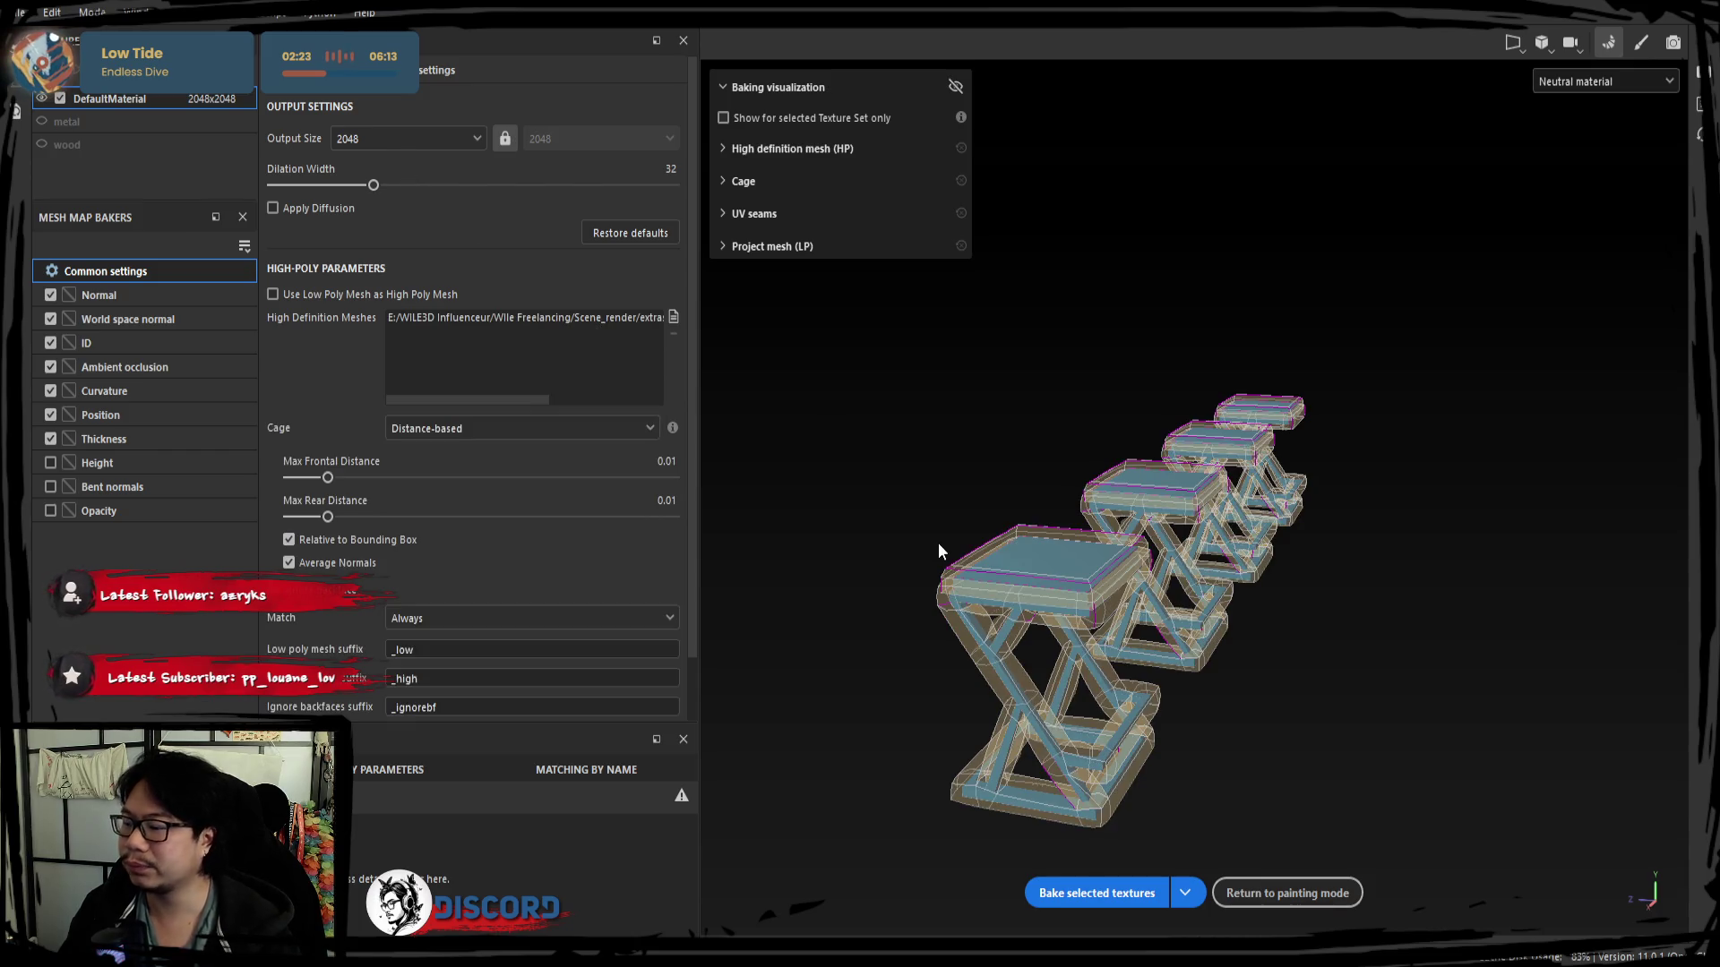
pyautogui.moveTo(323, 477); pyautogui.dragTo(293, 478)
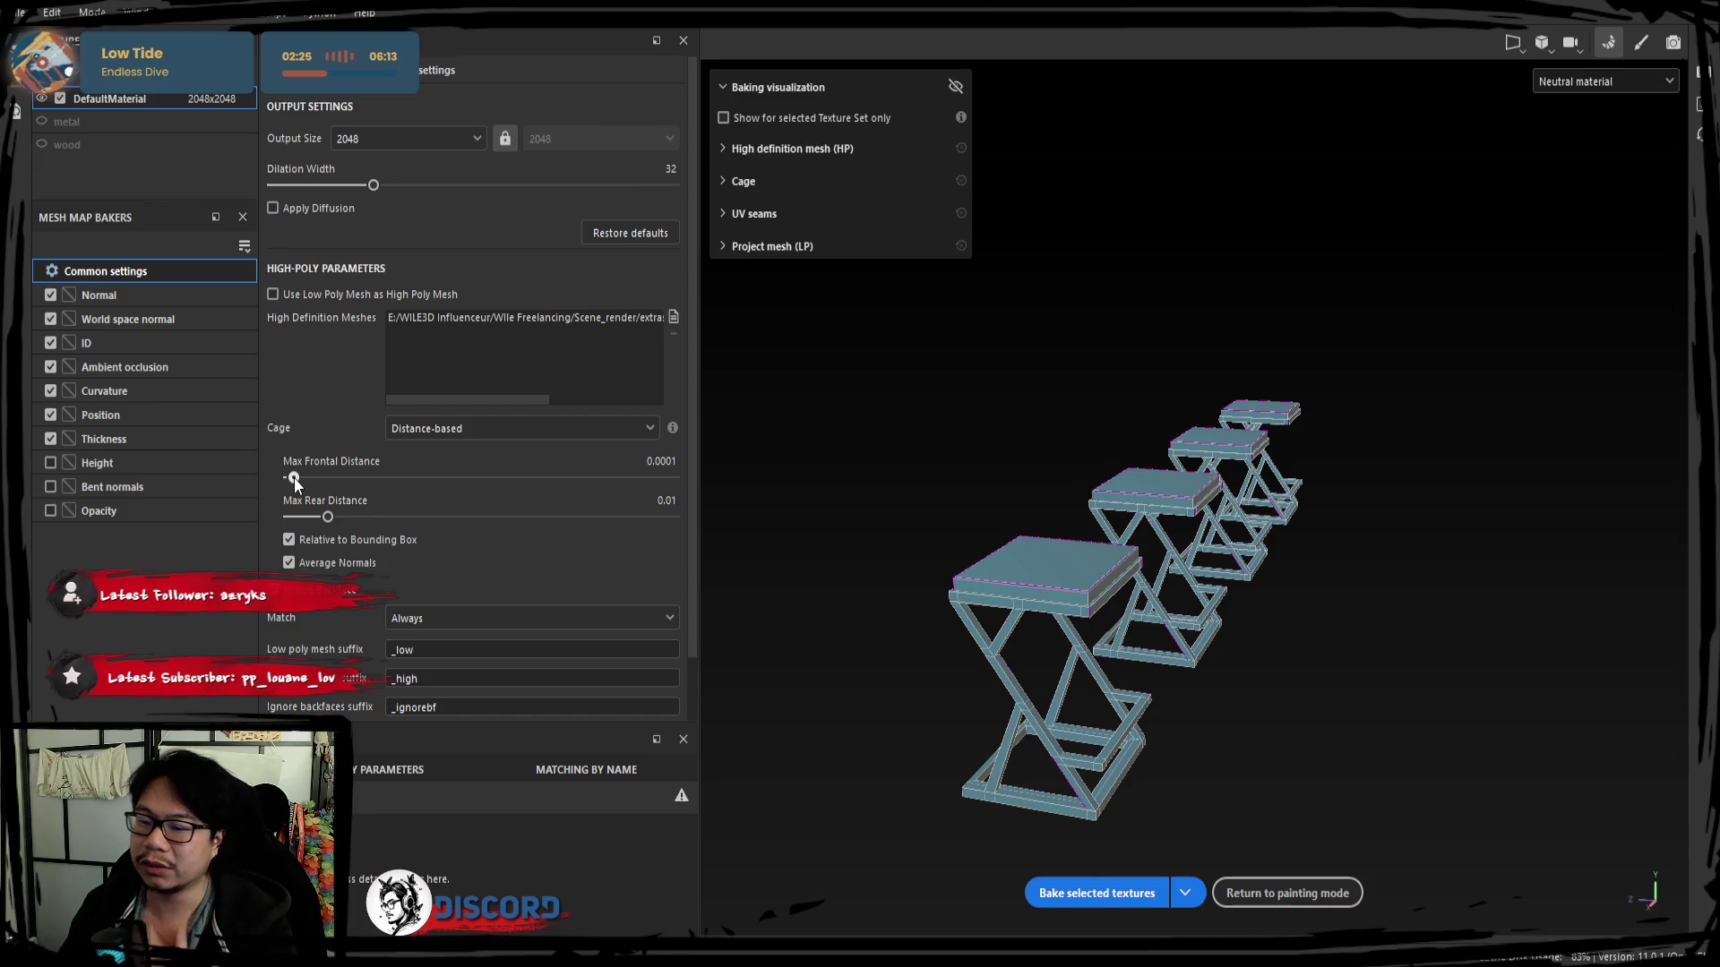
pyautogui.click(1057, 891)
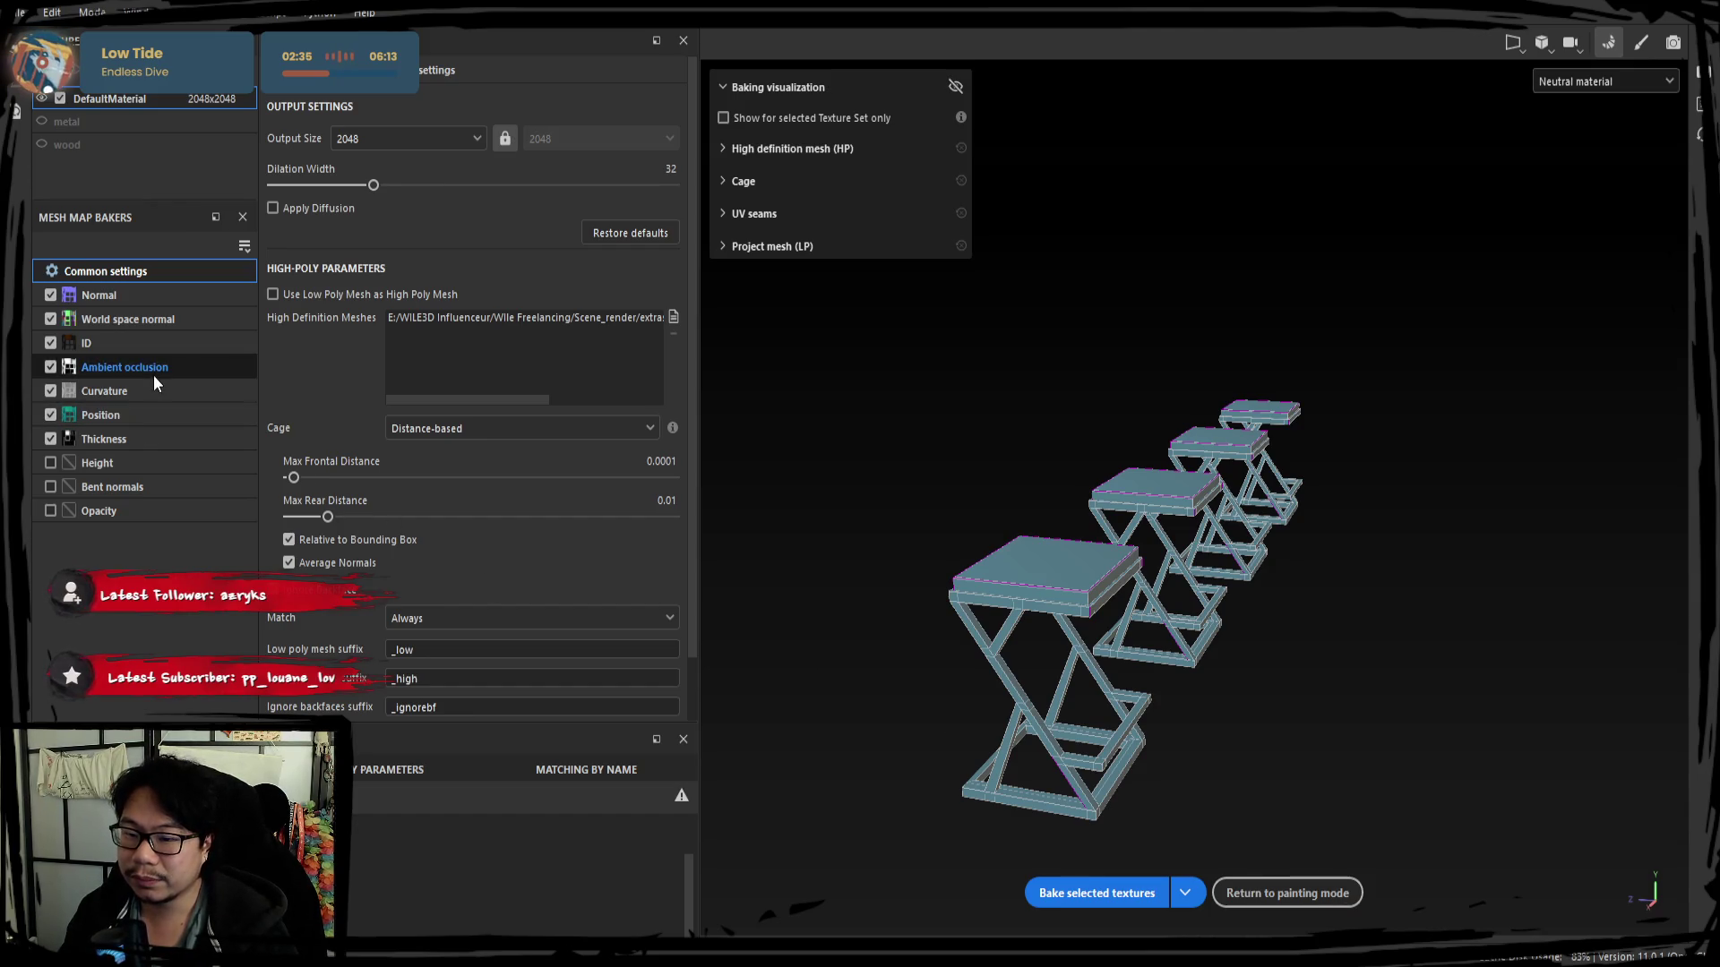
# Rebake the ID map with Mesh ID / Polygroup colour source and return to painting mode.
pyautogui.click(159, 345)
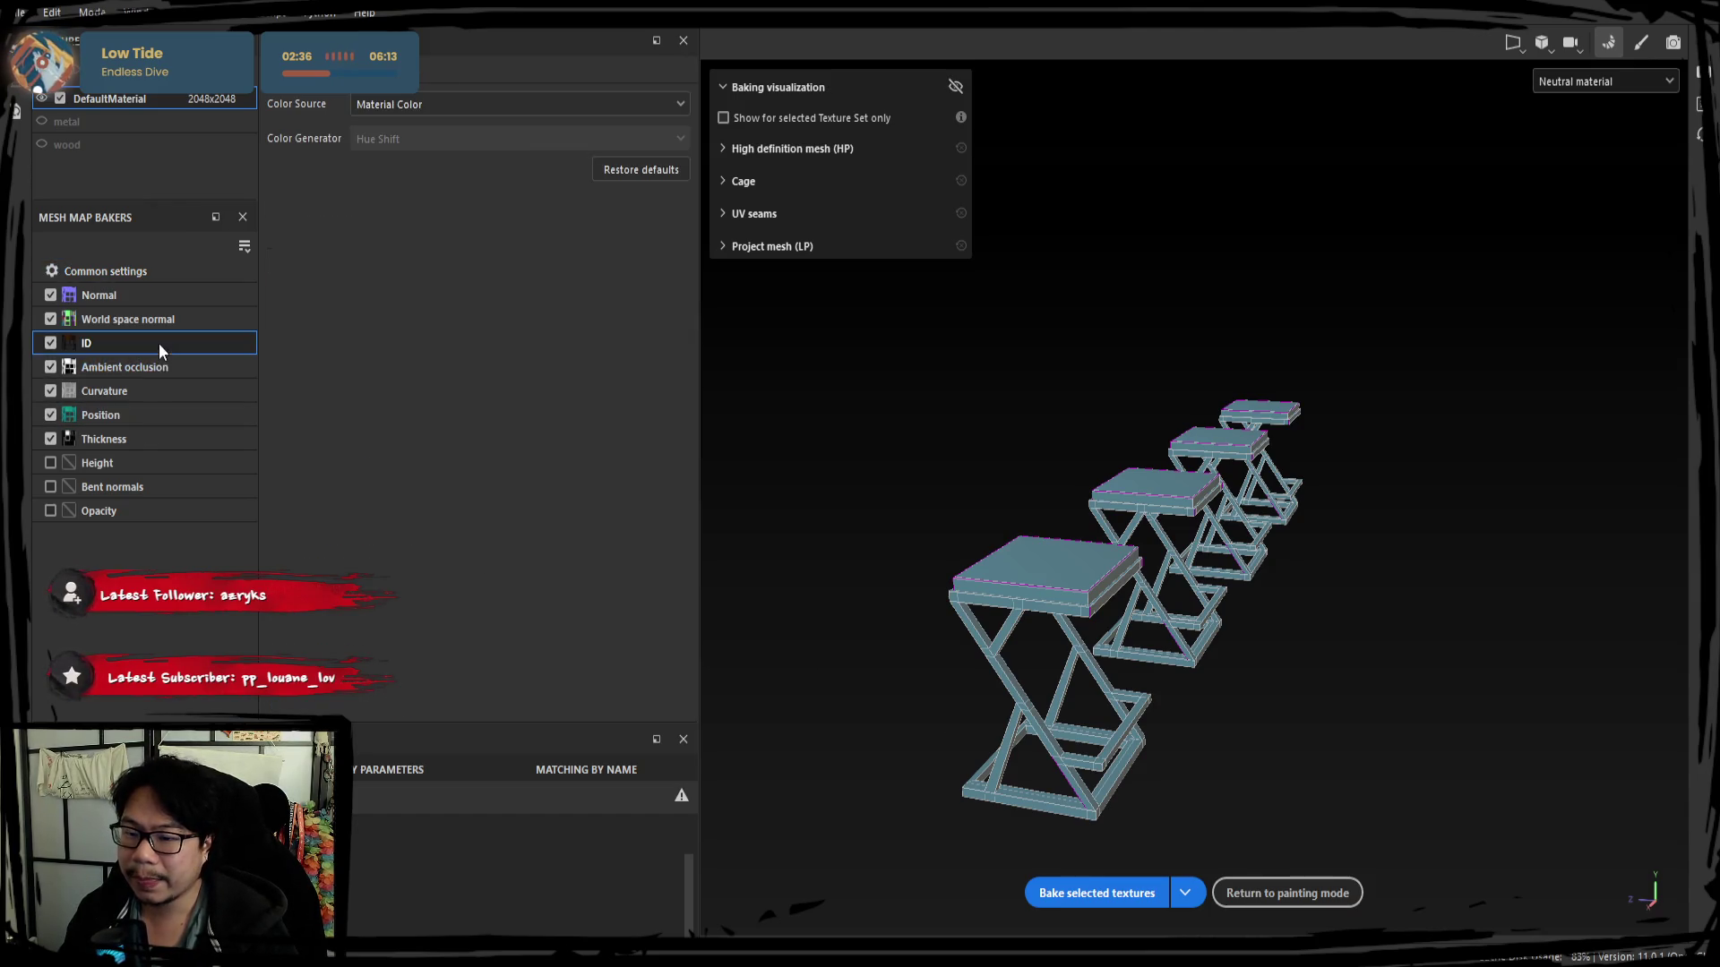
pyautogui.click(447, 181)
pyautogui.click(1097, 894)
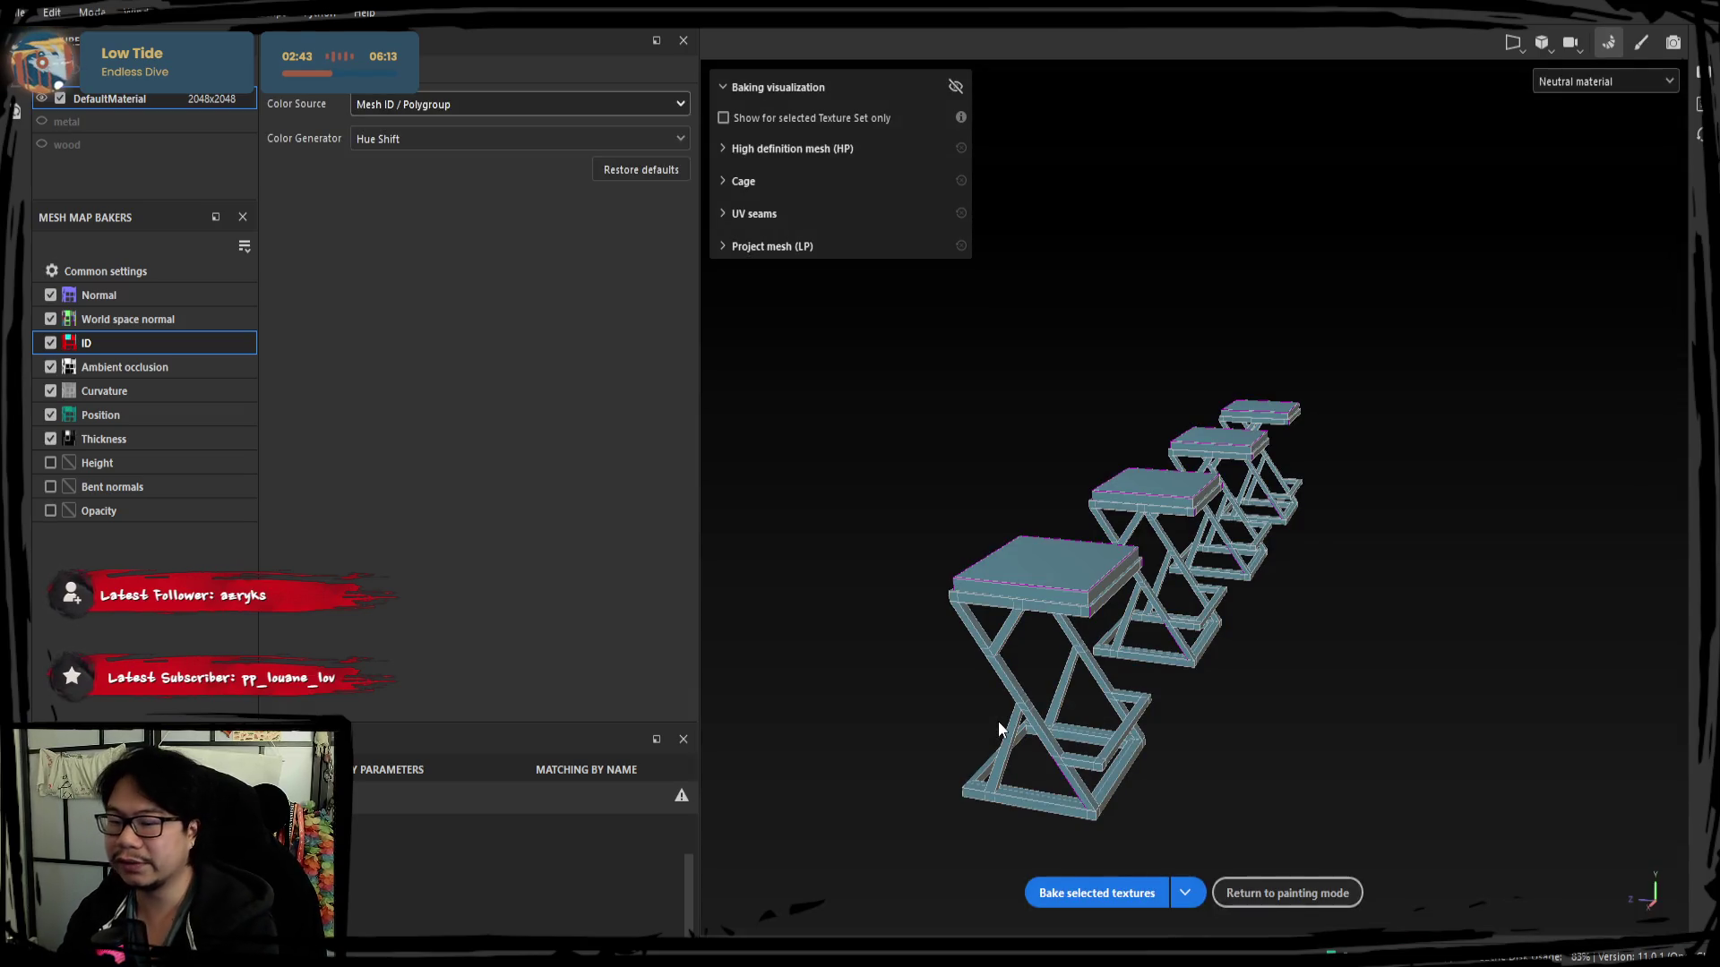
pyautogui.click(1640, 43)
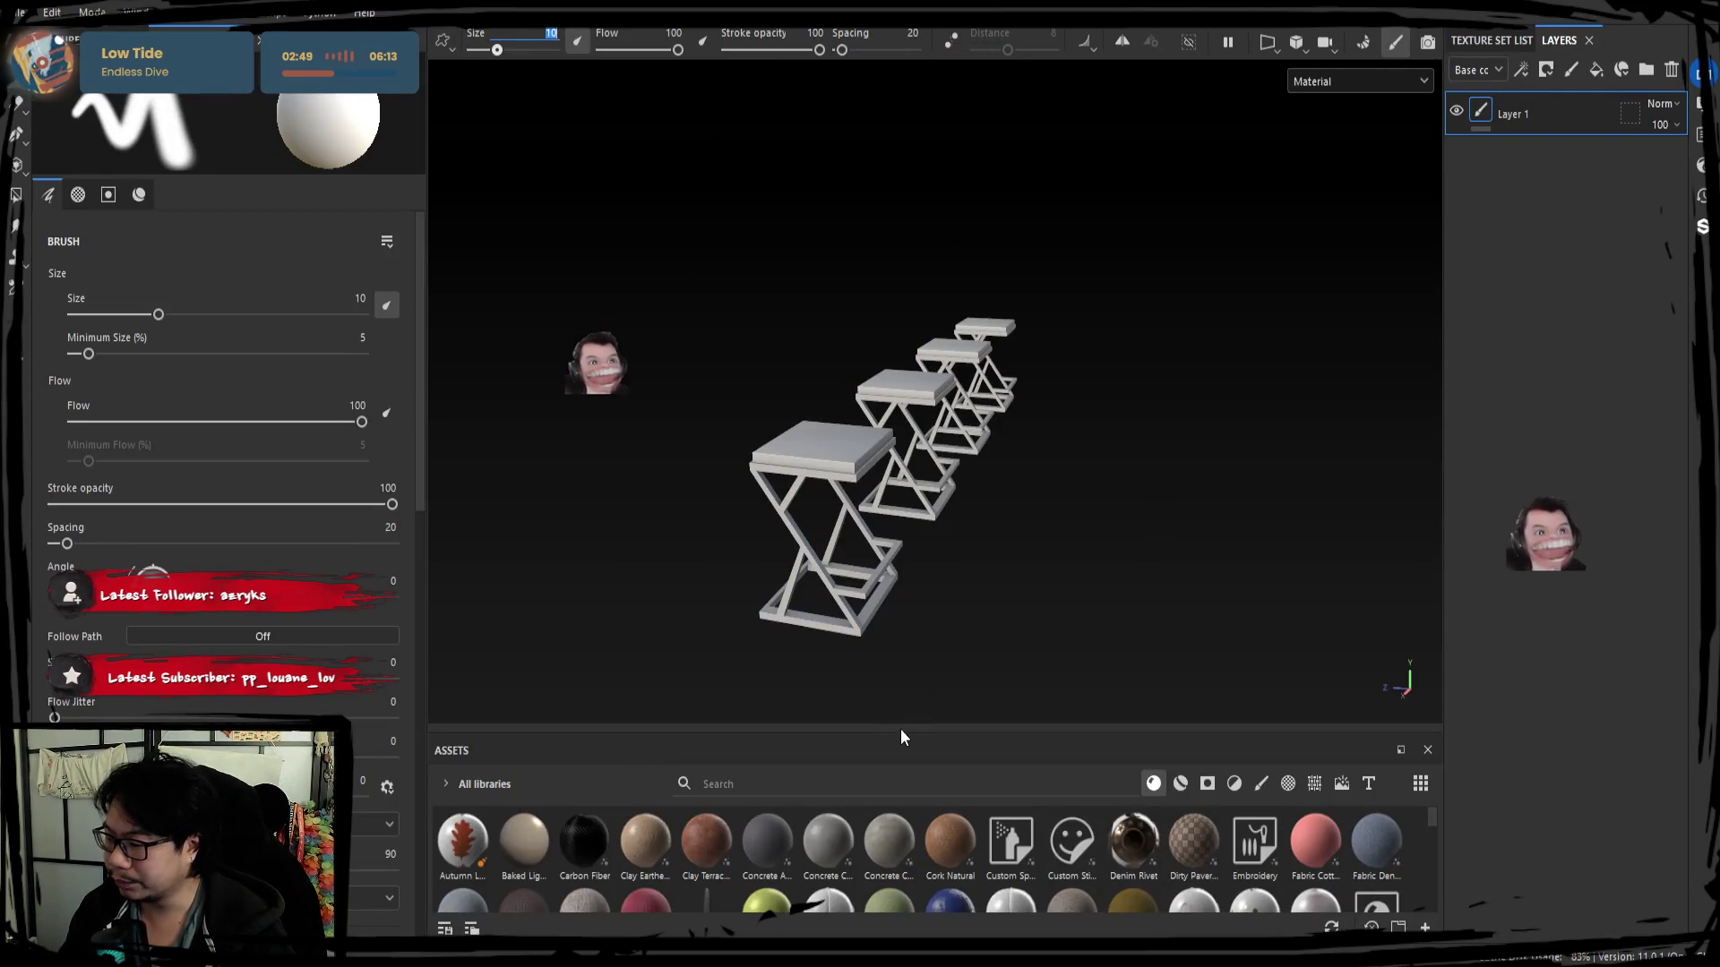
# Delete the empty Layer 1 and apply the black steel paint material to the stools.
pyautogui.moveTo(892, 731); pyautogui.dragTo(893, 621)
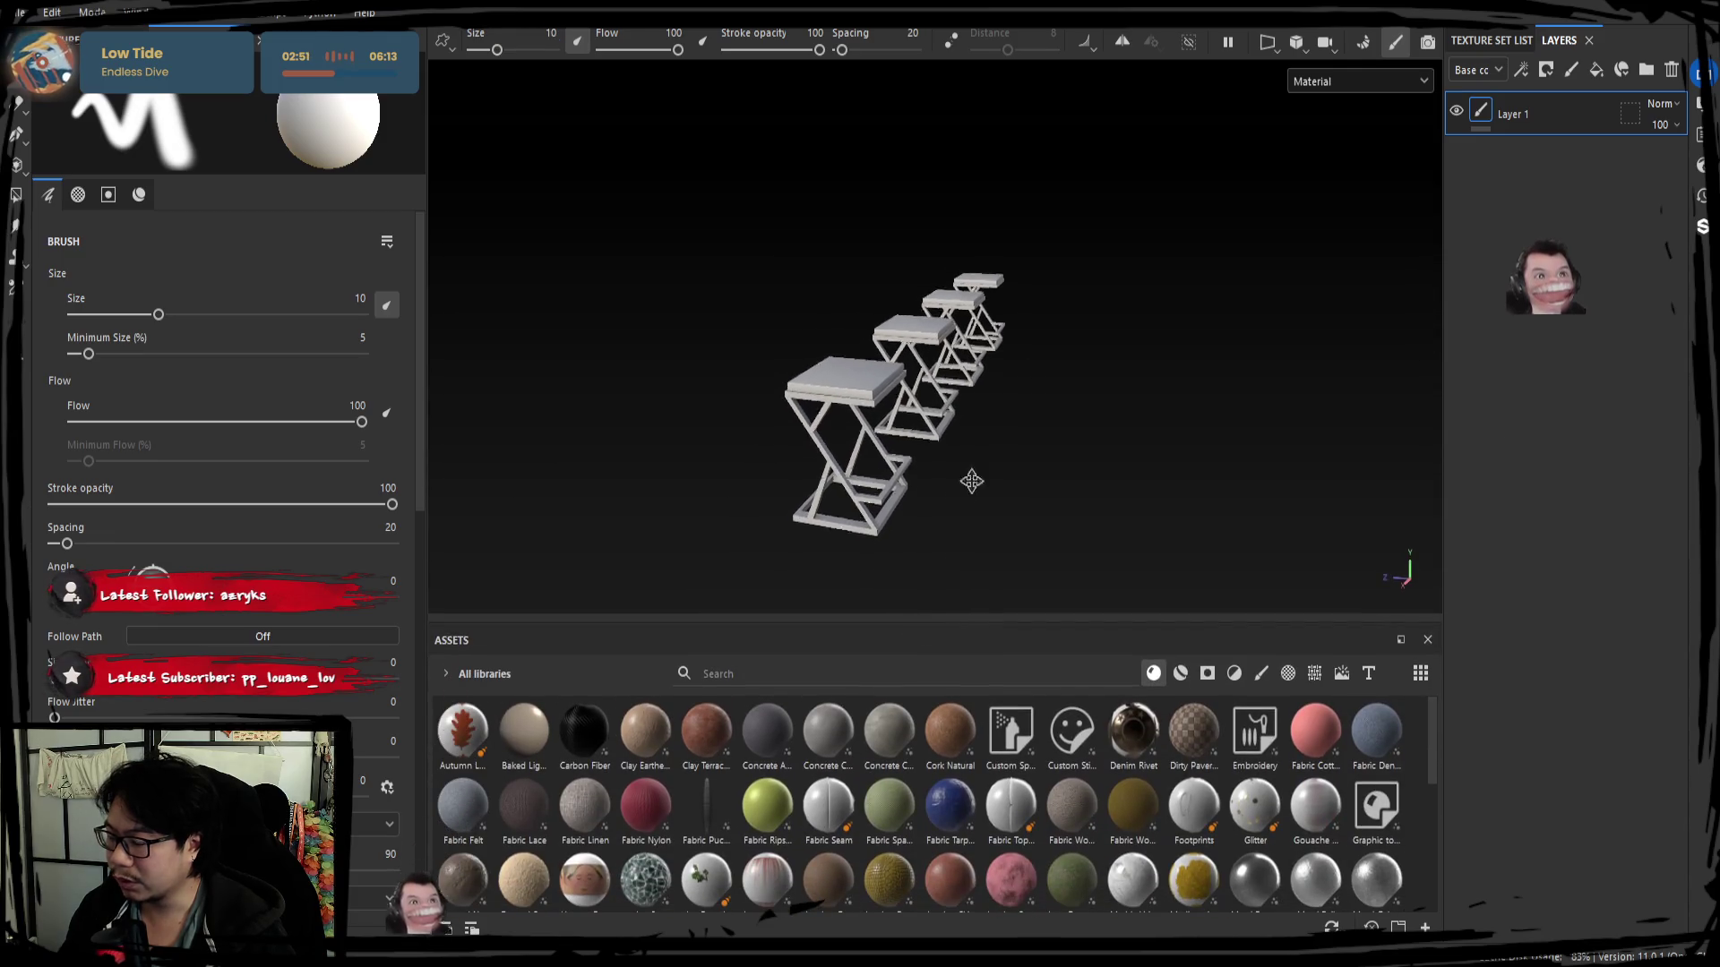
pyautogui.scroll(3, 1075, 457)
pyautogui.scroll(2, 1140, 447)
pyautogui.scroll(2, 1121, 465)
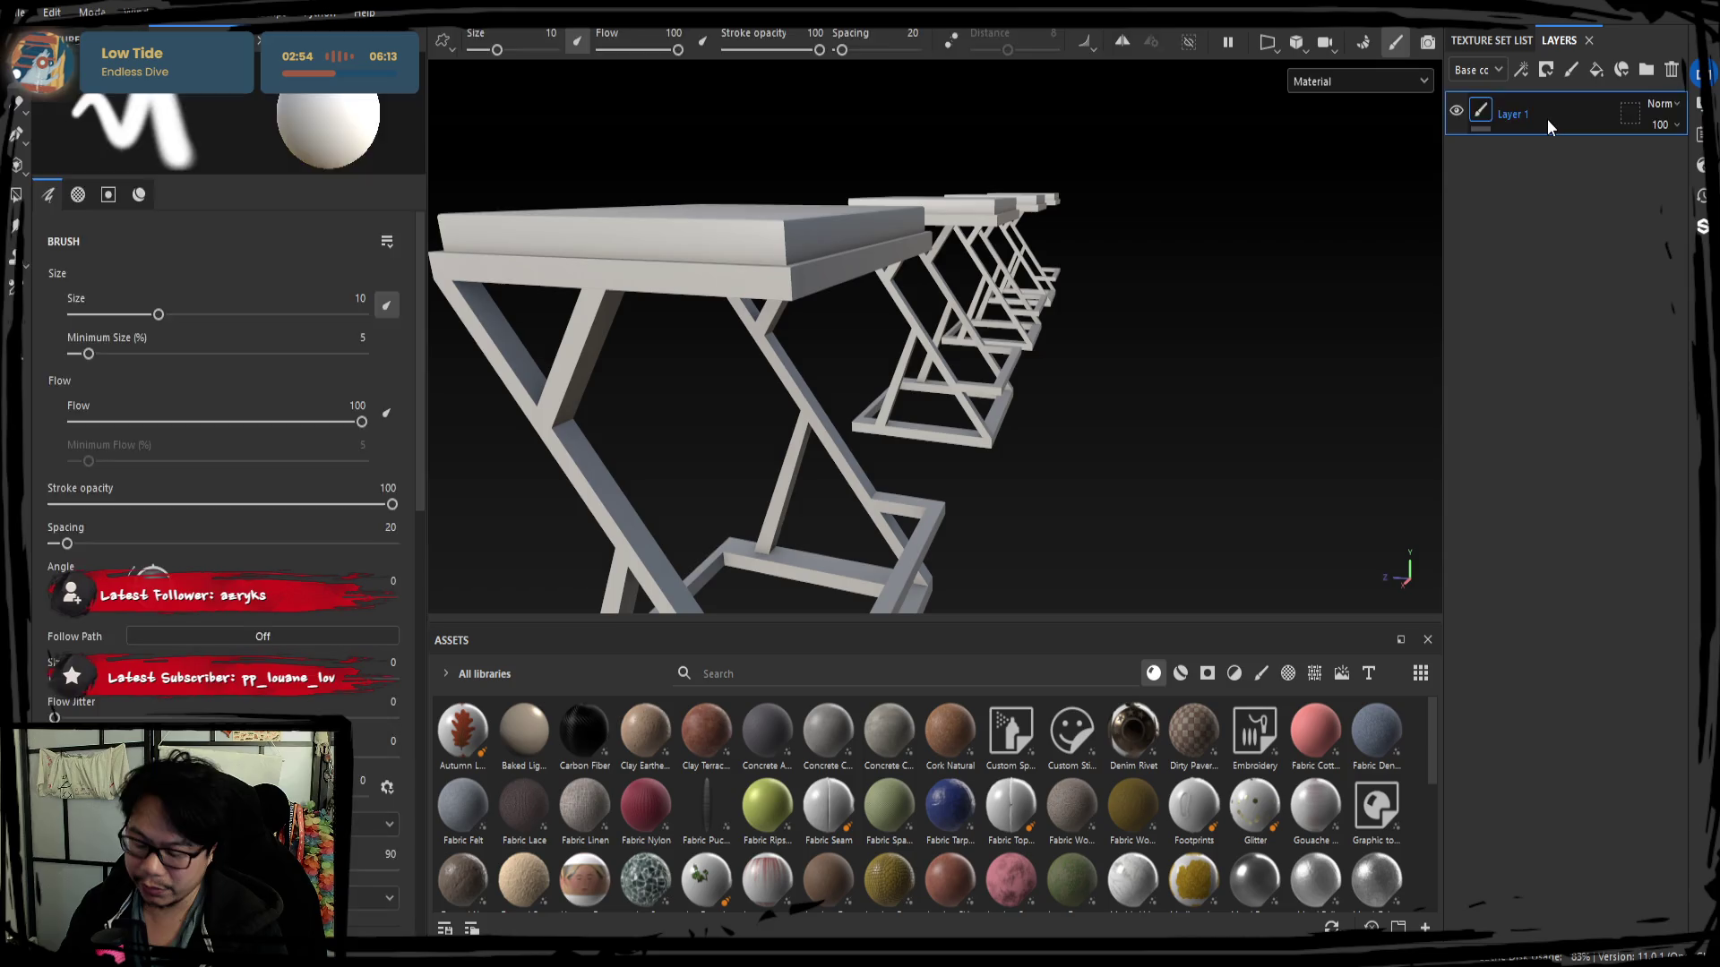
pyautogui.press('Delete')
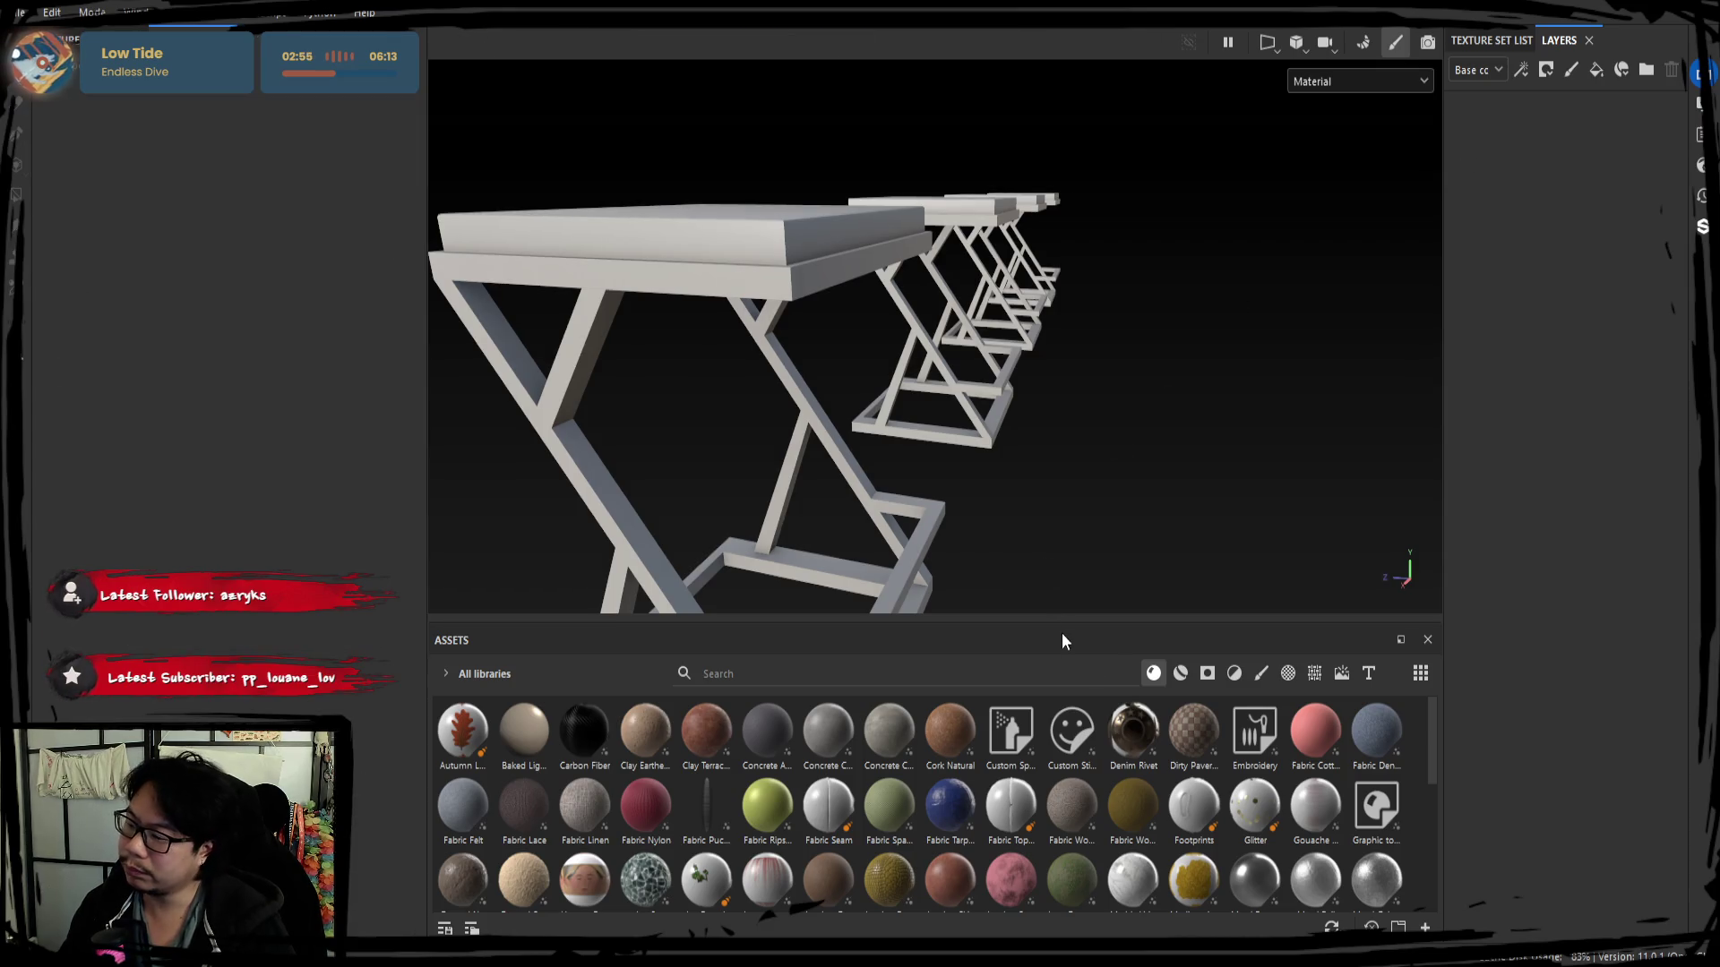
pyautogui.click(1179, 672)
pyautogui.moveTo(765, 736)
pyautogui.mouseDown()
pyautogui.moveTo(1426, 449)
pyautogui.moveTo(1402, 443)
pyautogui.mouseUp()
pyautogui.moveTo(767, 749); pyautogui.dragTo(1520, 418)
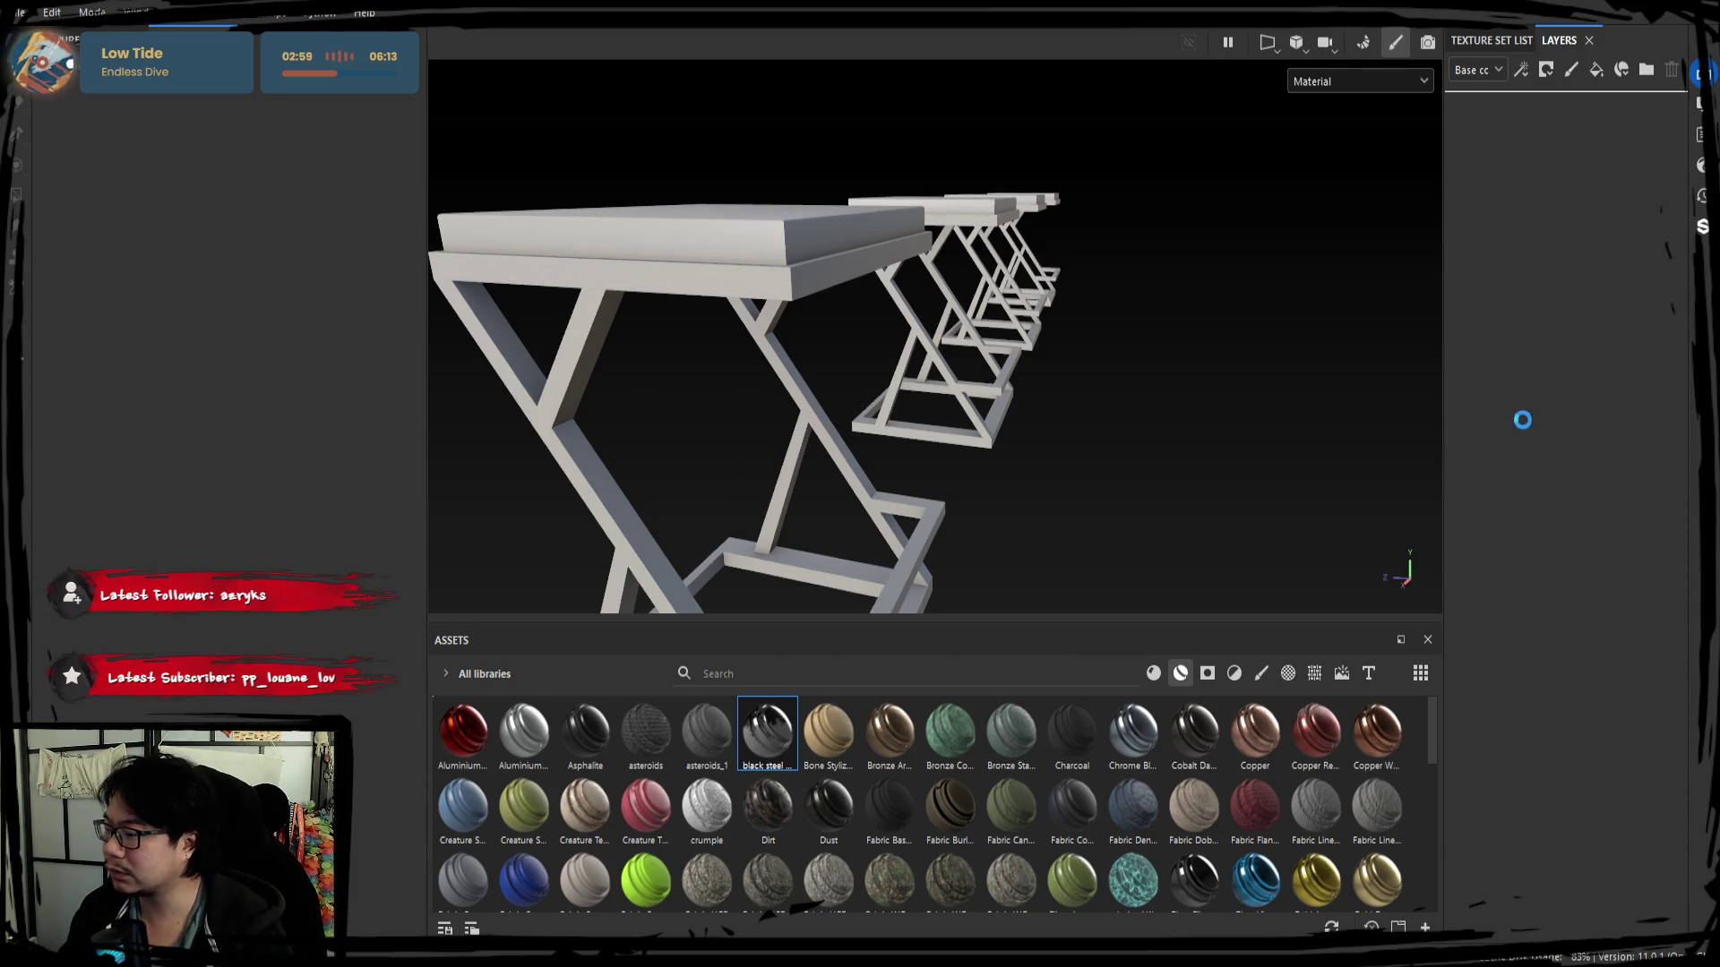
pyautogui.moveTo(1076, 470)
pyautogui.keyDown('alt'); pyautogui.mouseDown()
pyautogui.moveTo(799, 521)
pyautogui.moveTo(1458, 225)
pyautogui.mouseUp(); pyautogui.keyUp('alt')
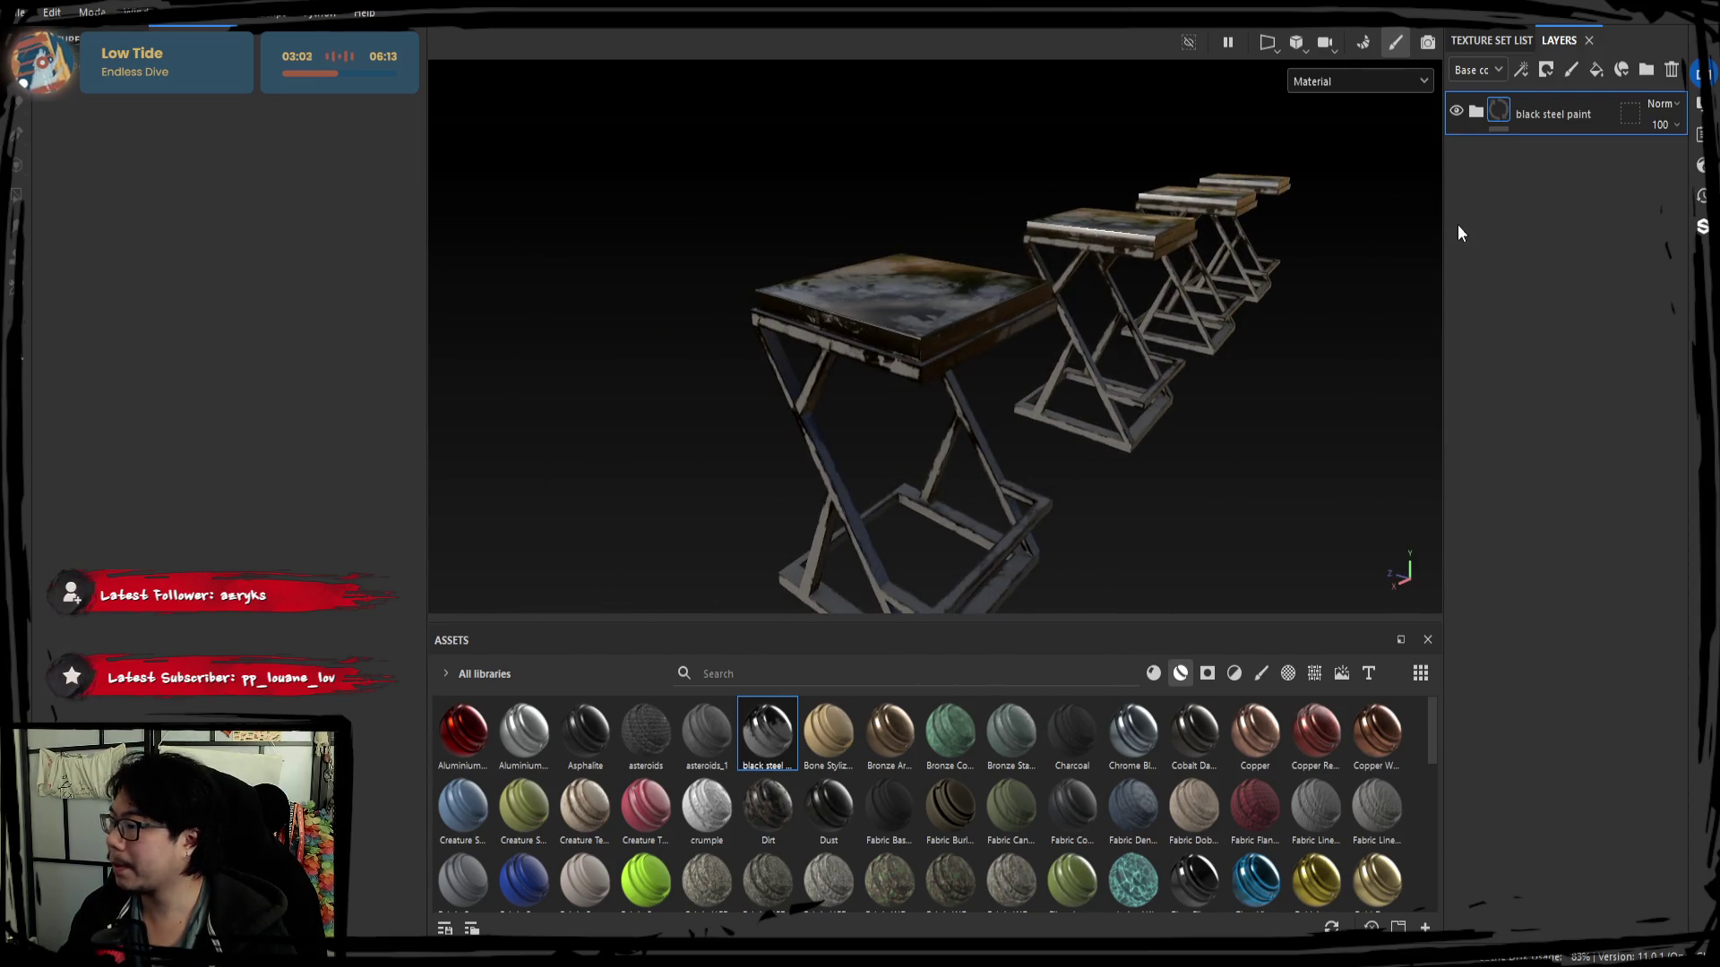
# Move black steel paint into a new folder named chaise metal.
pyautogui.click(1647, 68)
pyautogui.click(1524, 142)
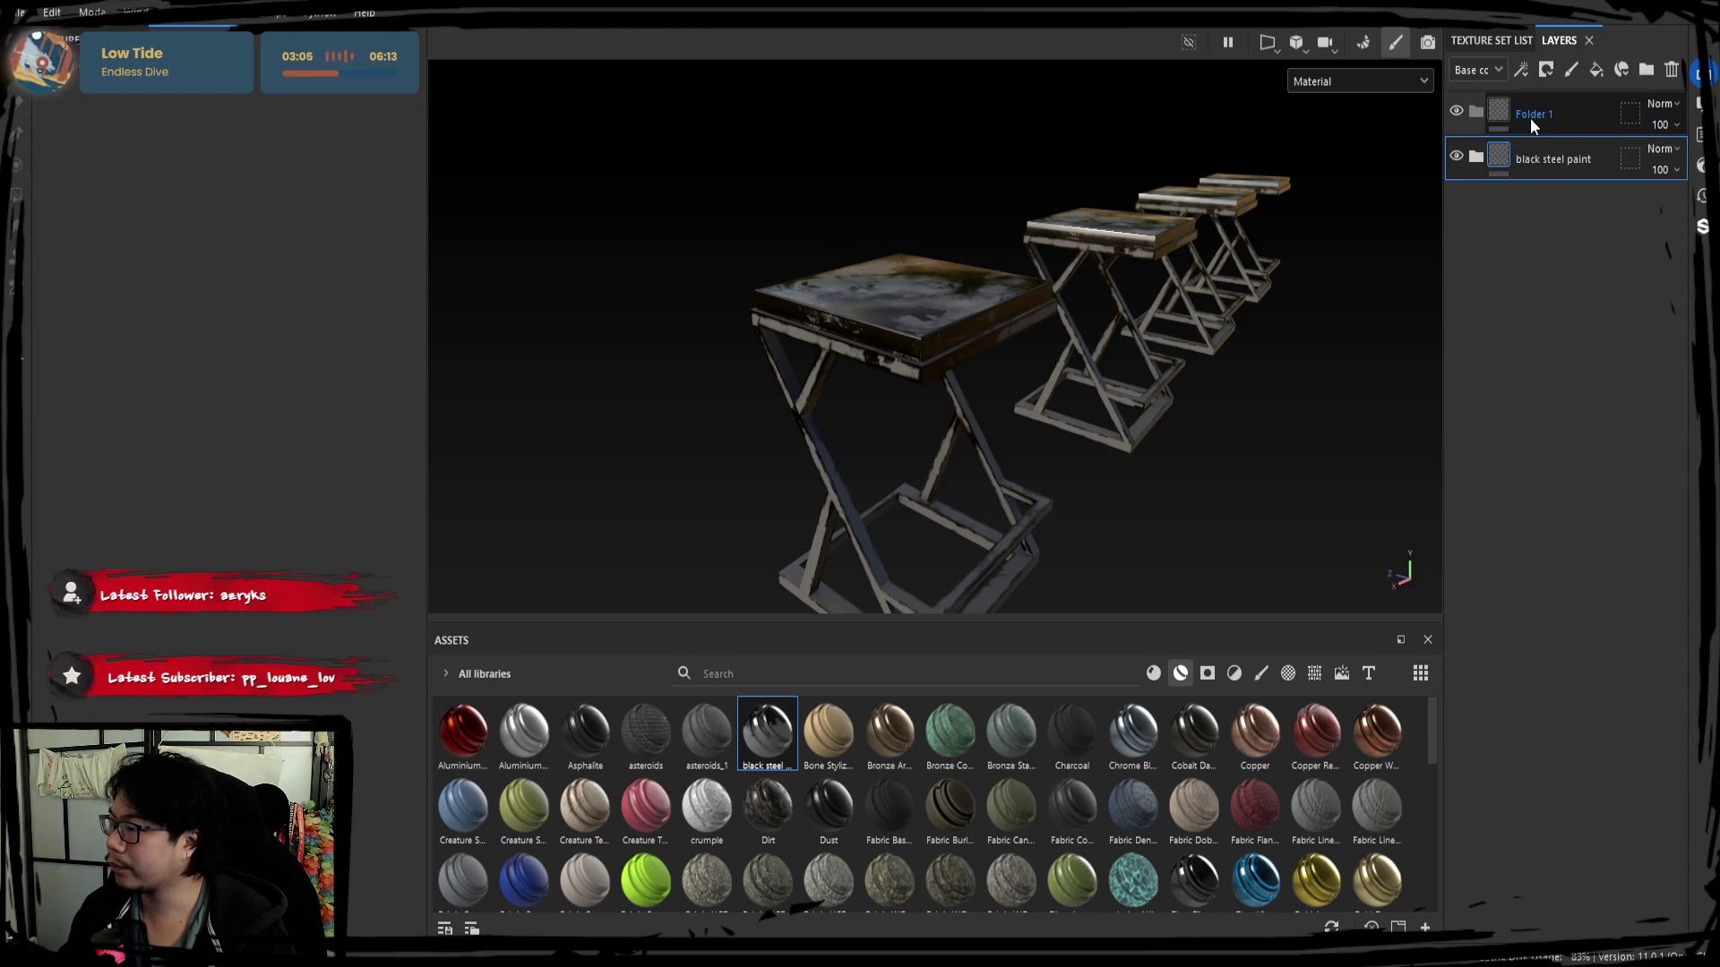
pyautogui.moveTo(1525, 141); pyautogui.dragTo(1537, 115)
pyautogui.doubleClick(1537, 114)
pyautogui.write('chaise')
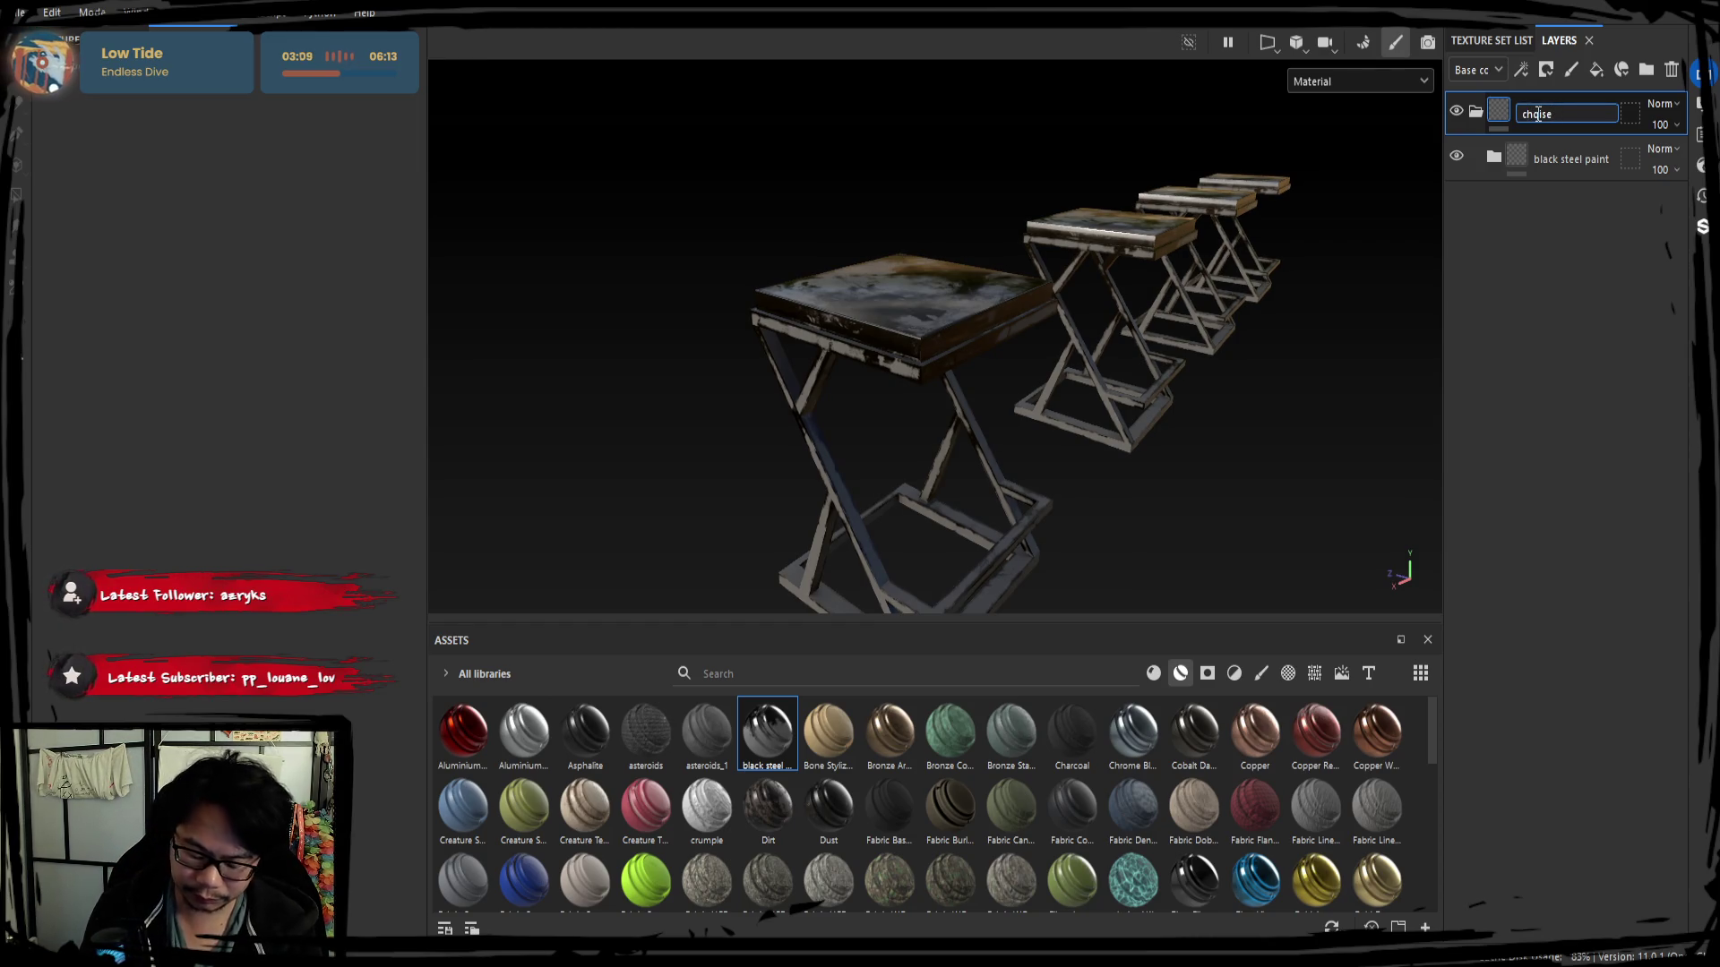
pyautogui.write('_metal')
pyautogui.press('Return')
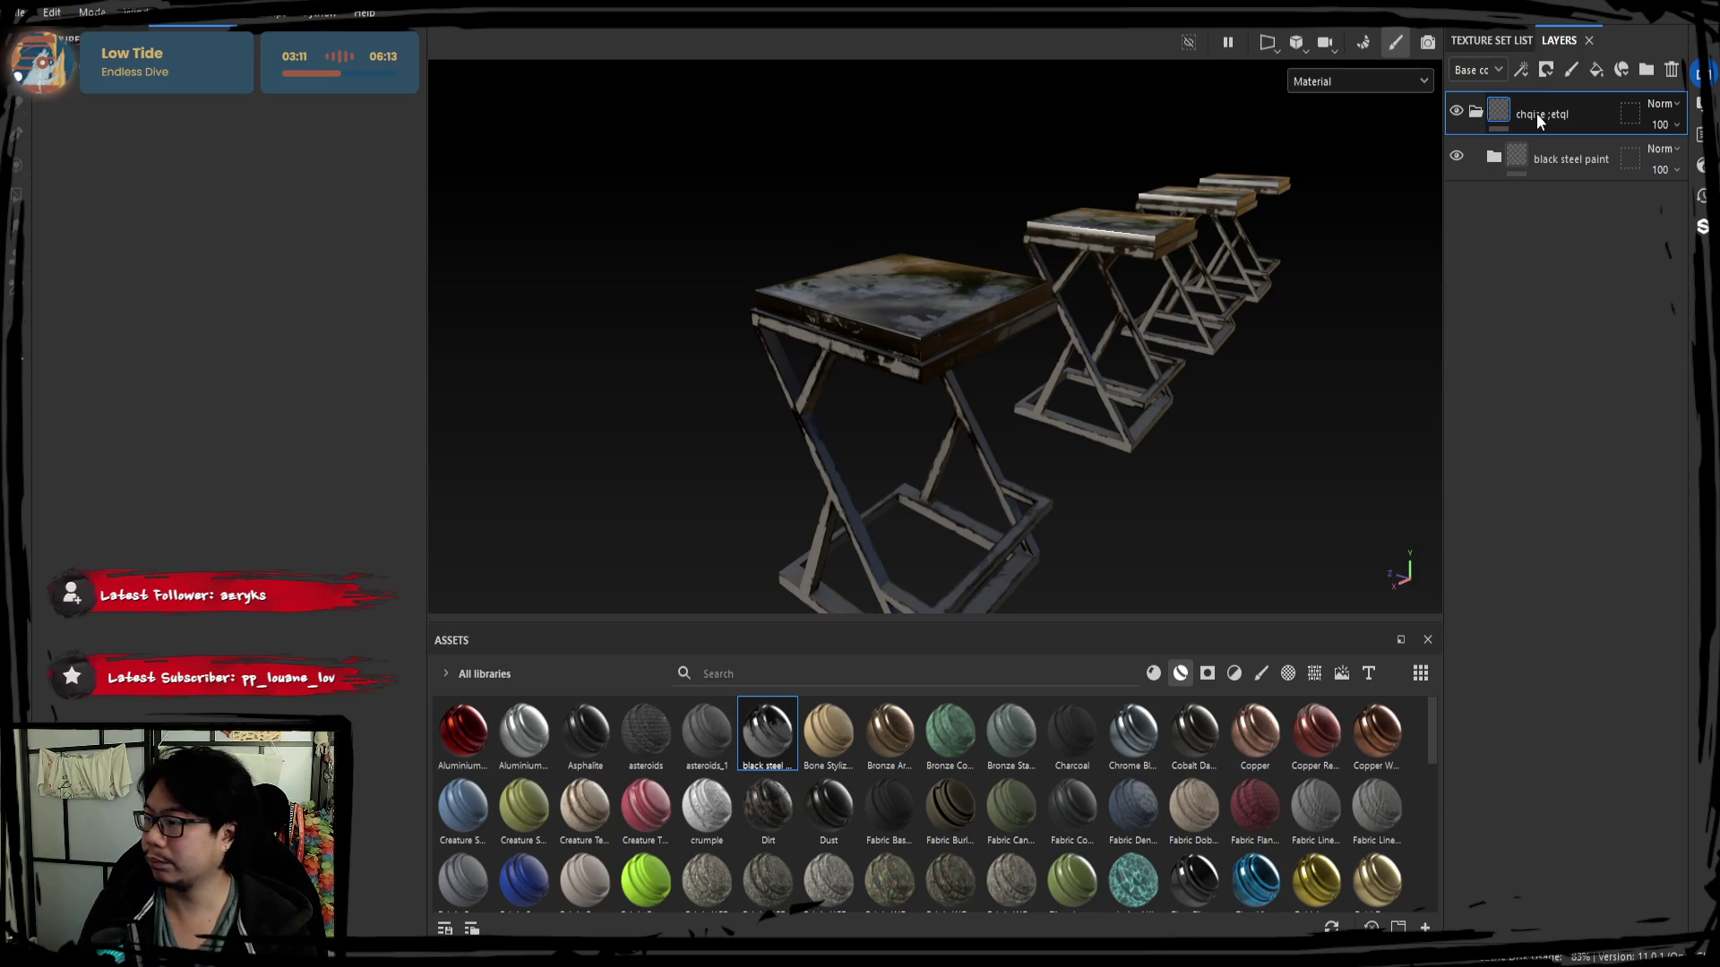
pyautogui.doubleClick(1536, 114)
pyautogui.write('chaise metal')
pyautogui.press('Return')
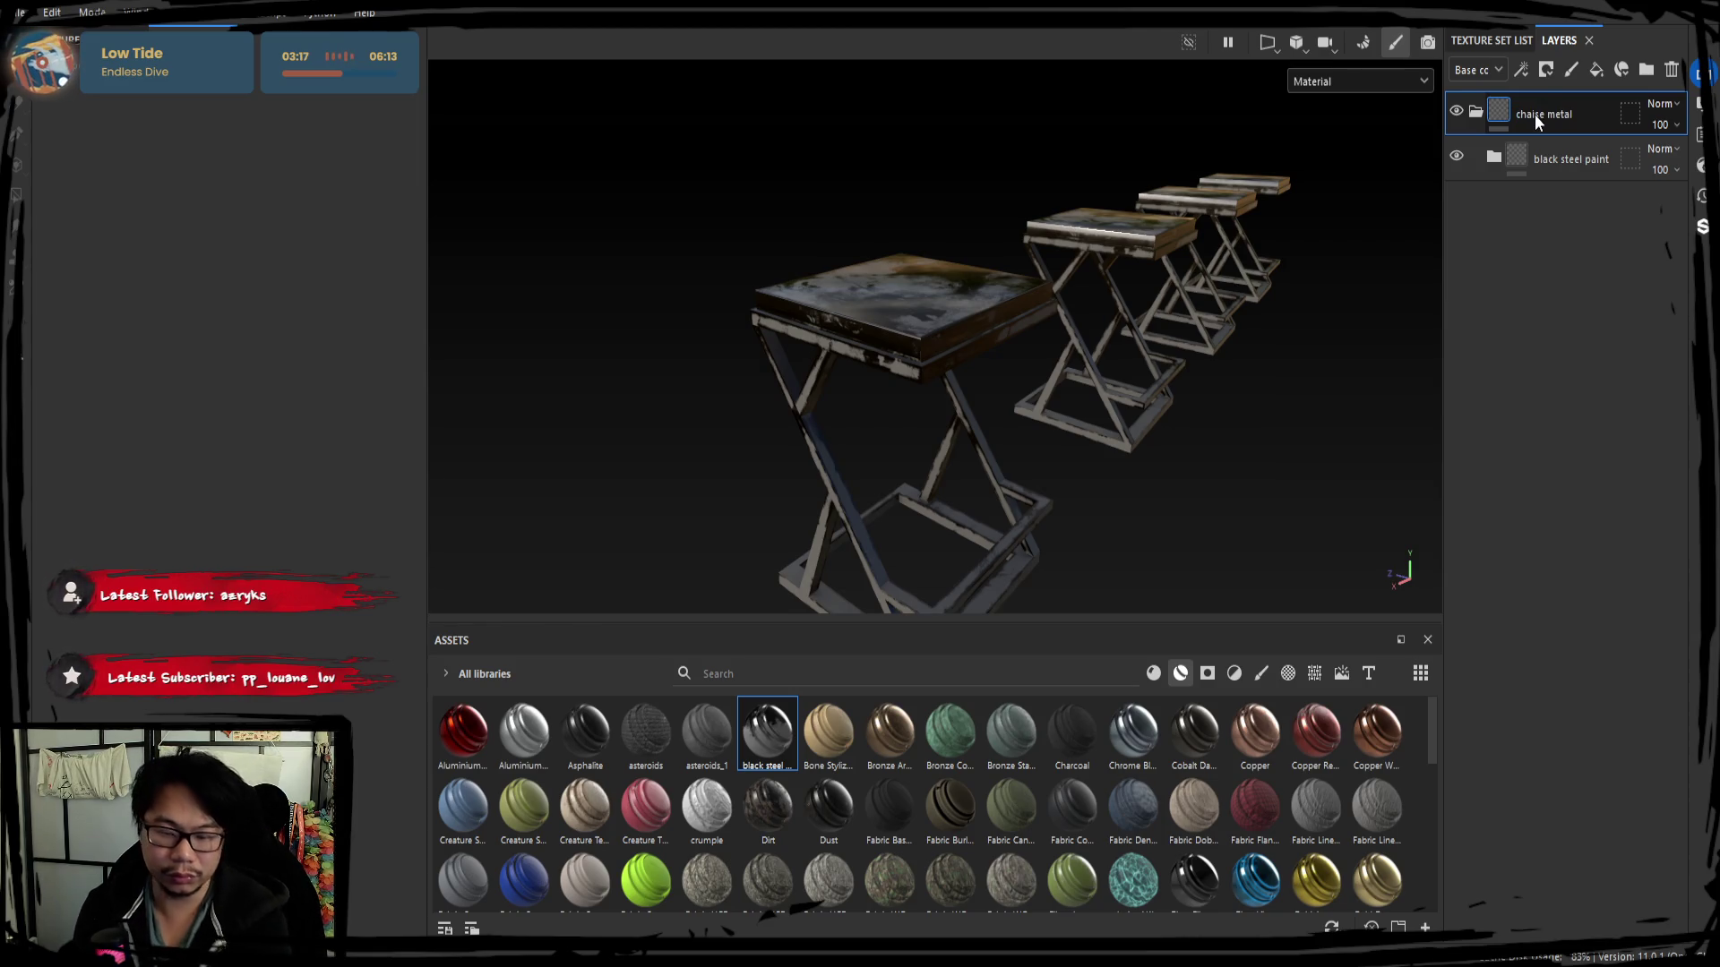
# Drop Wood Acajou into the layer stack with a colour selection mask on the cyan tabletop ID.
pyautogui.click(1475, 112)
pyautogui.click(966, 680)
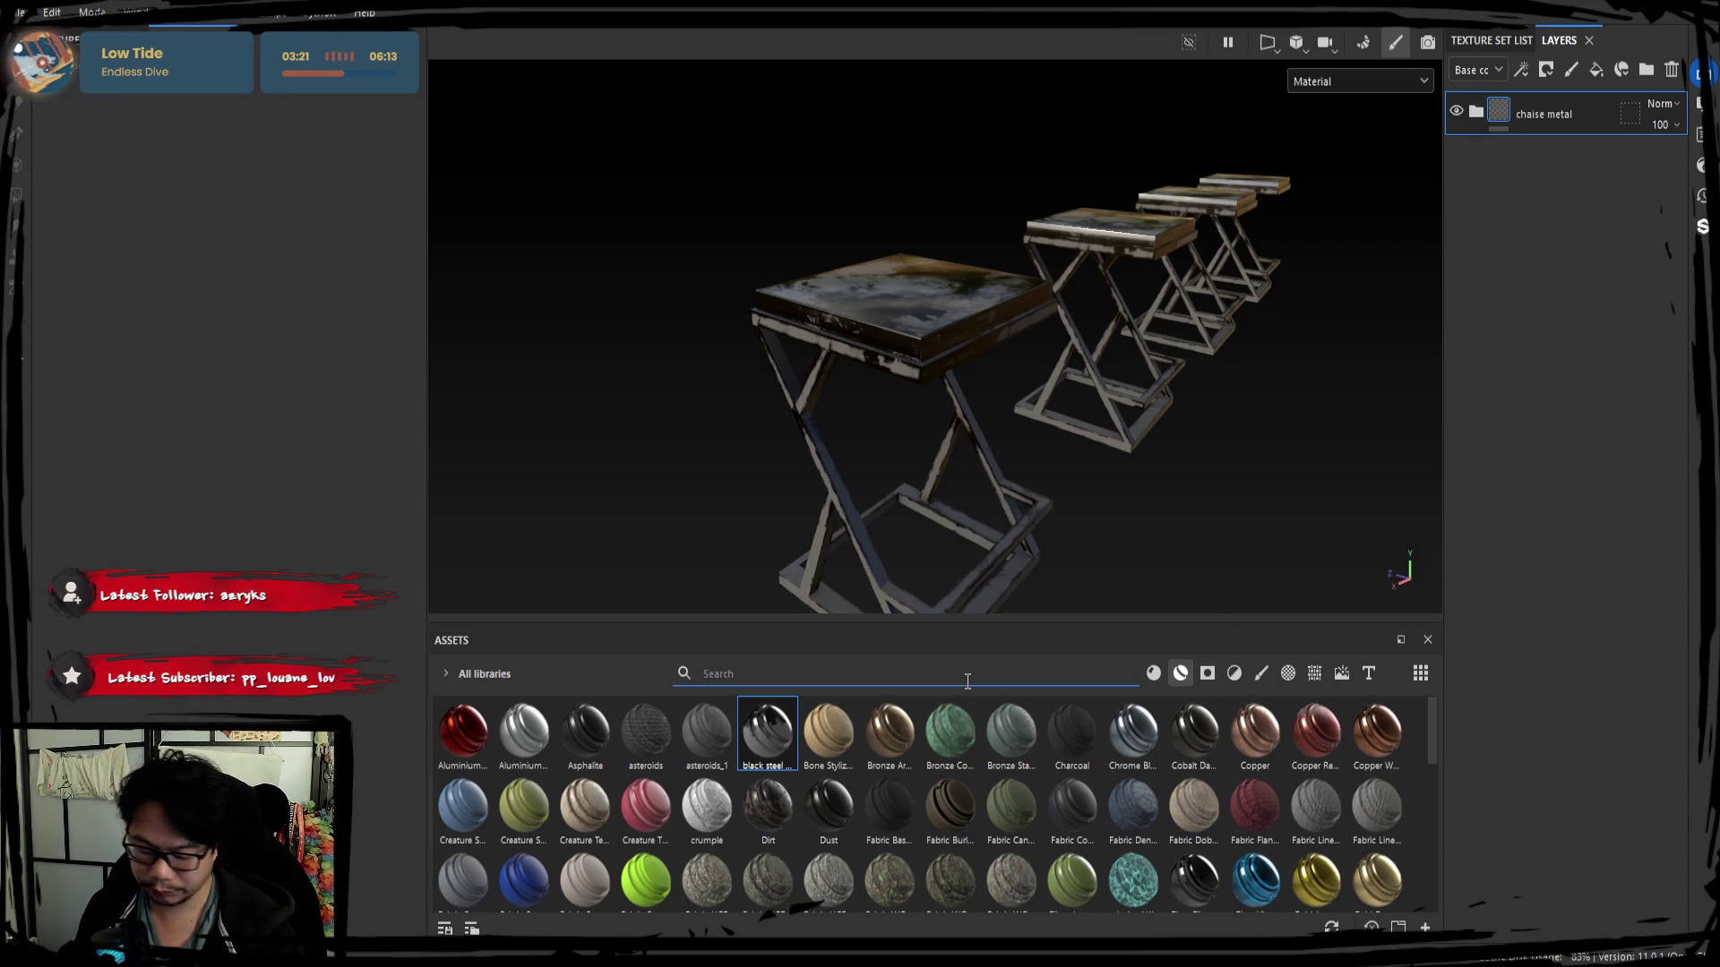
pyautogui.write('wood')
pyautogui.moveTo(706, 732)
pyautogui.mouseDown()
pyautogui.moveTo(819, 740)
pyautogui.moveTo(1497, 498)
pyautogui.mouseUp()
pyautogui.keyDown('alt'); pyautogui.moveTo(1029, 375); pyautogui.dragTo(1142, 323); pyautogui.keyUp('alt')
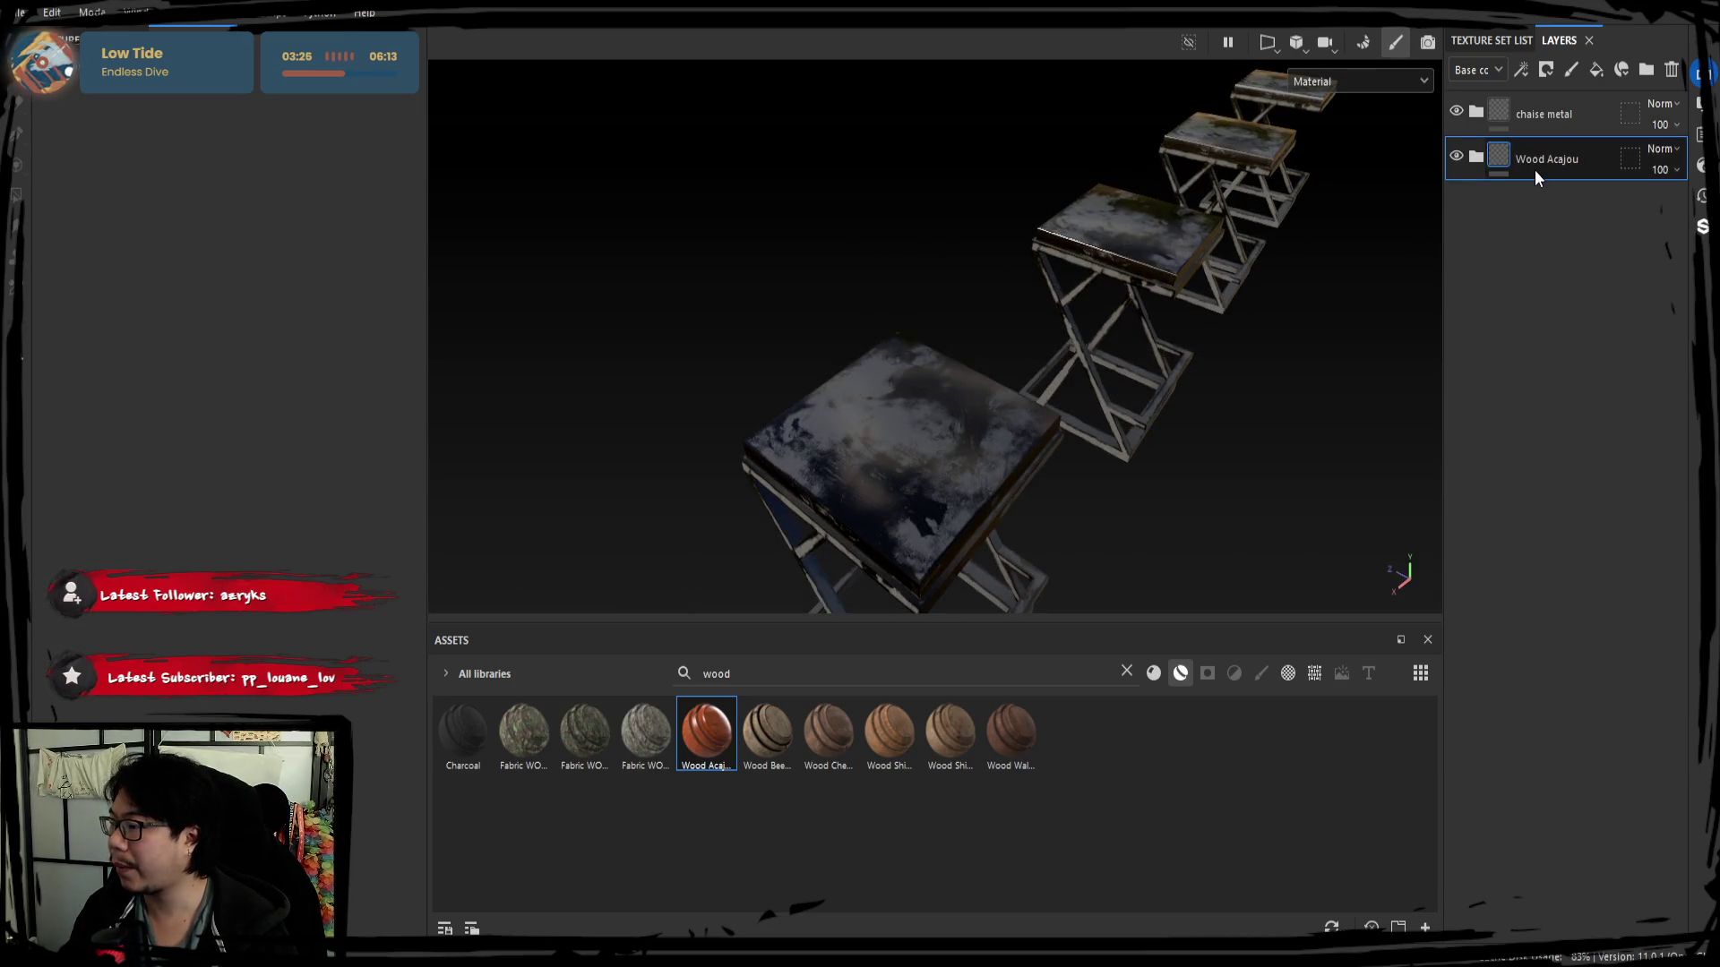
pyautogui.click(1545, 68)
pyautogui.click(1599, 202)
pyautogui.click(376, 298)
pyautogui.click(913, 431)
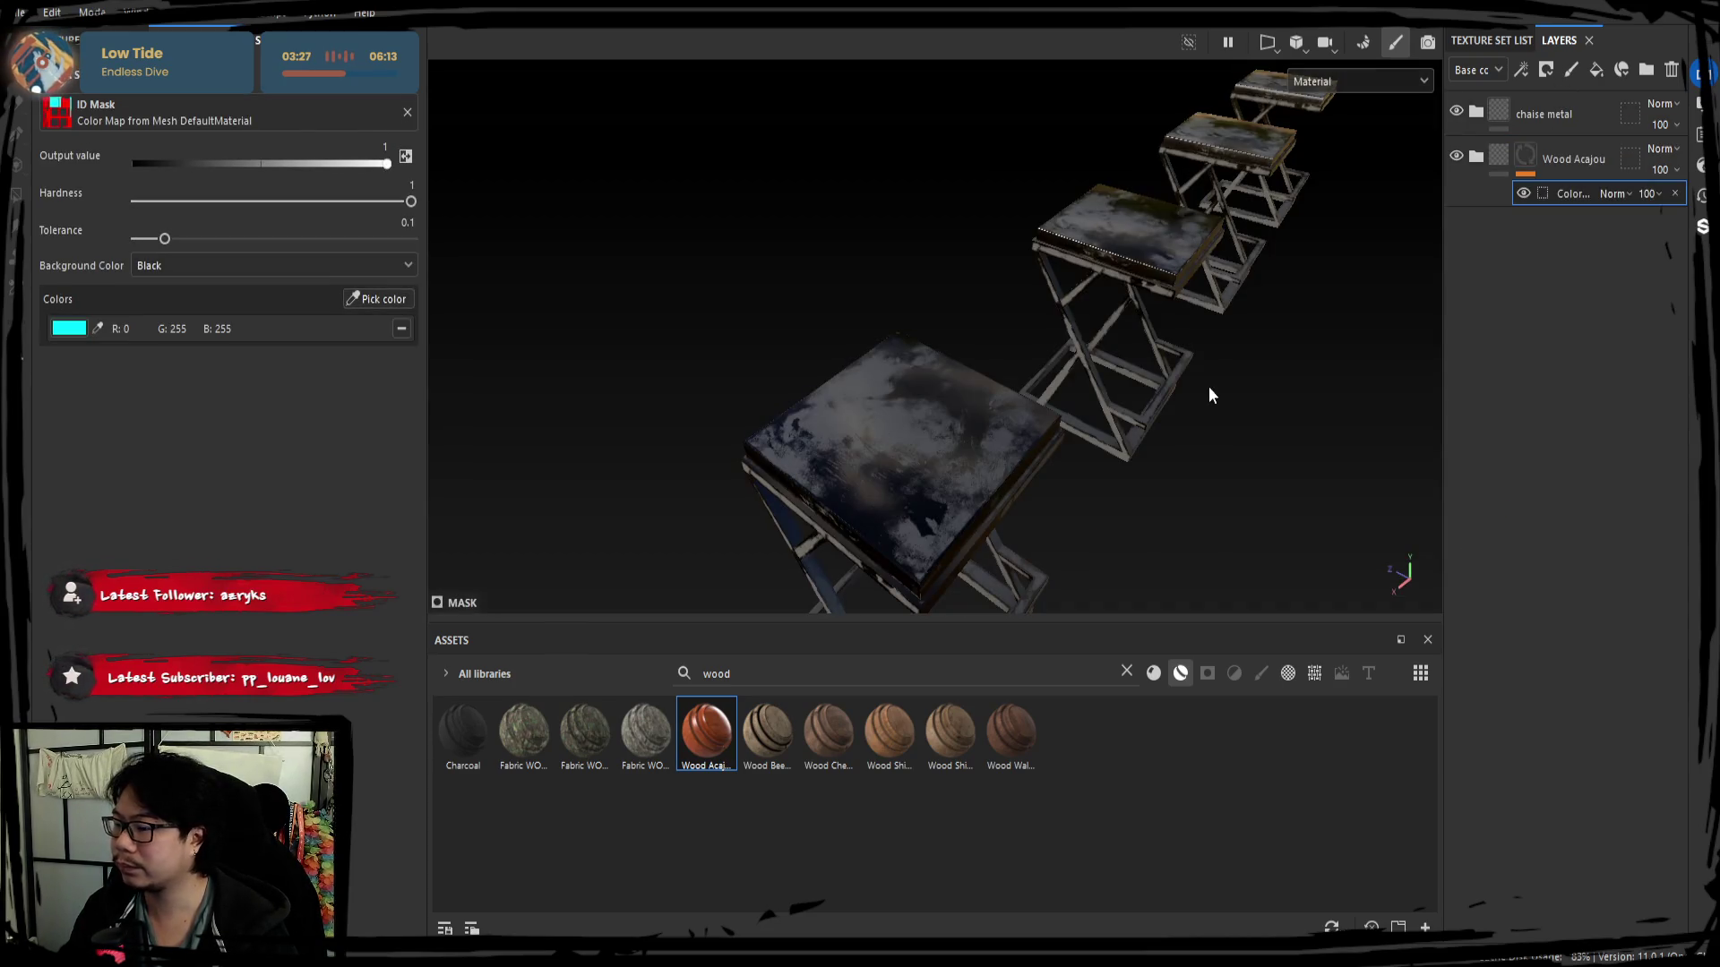
# Mask chaise metal to the red frame ID colour and delete the Wood Acajou layer.
pyautogui.moveTo(1565, 192); pyautogui.dragTo(1548, 125)
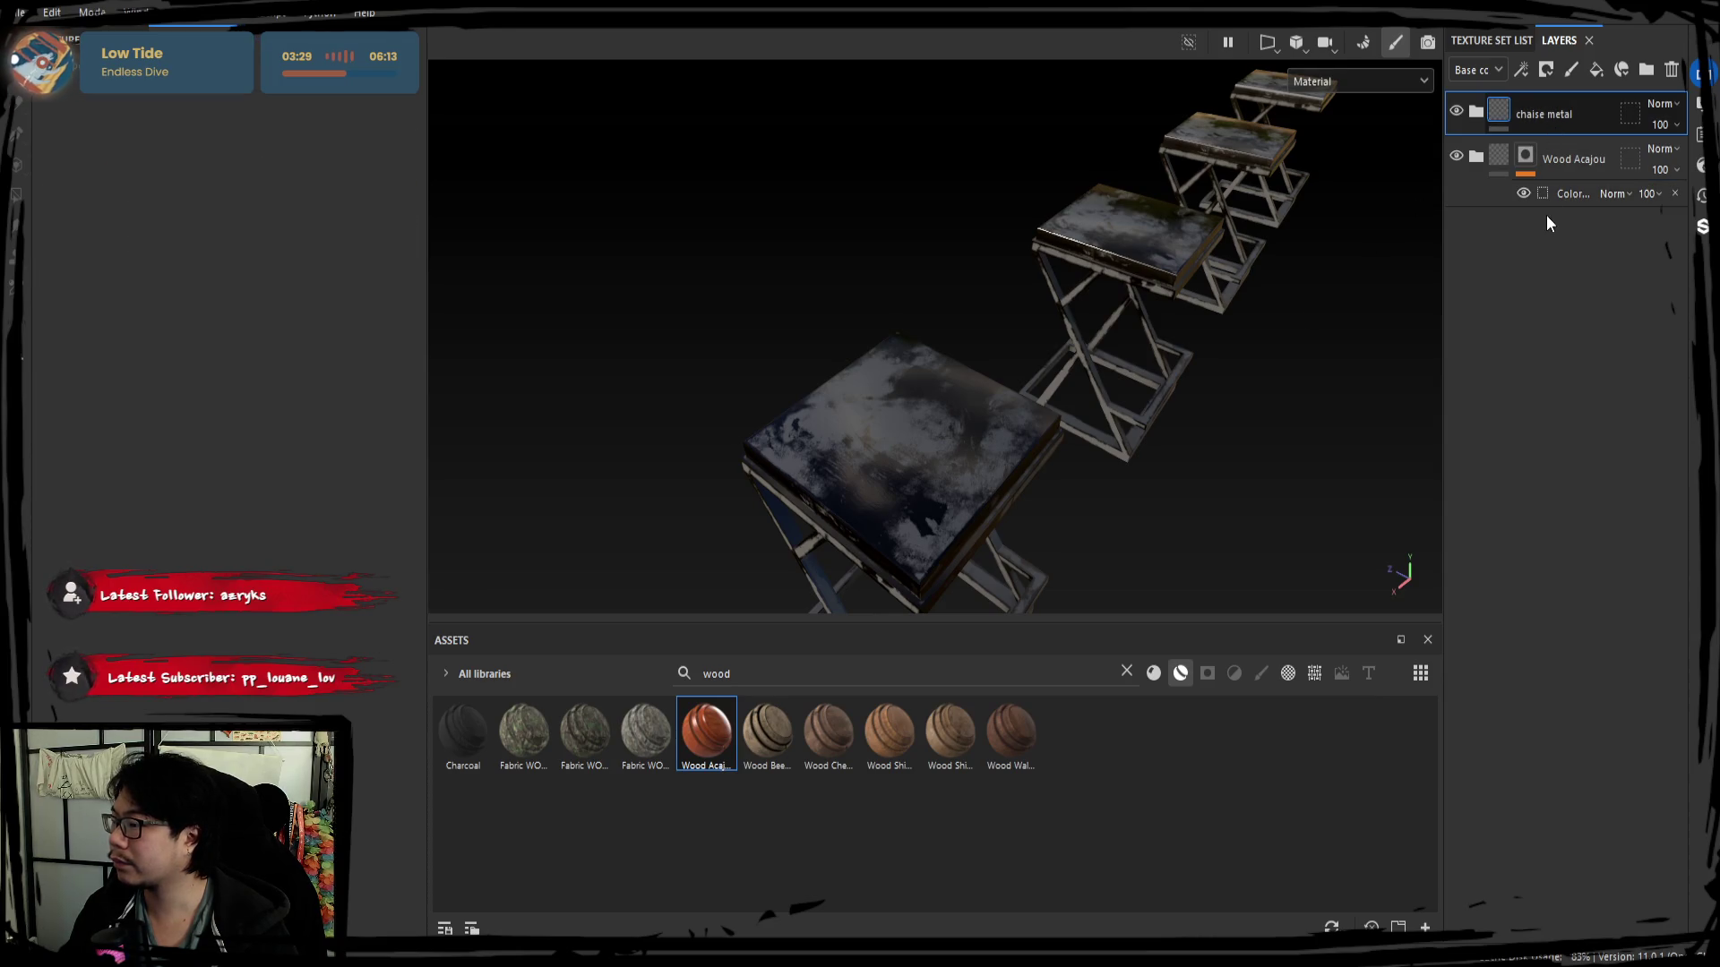
pyautogui.click(380, 299)
pyautogui.click(772, 509)
pyautogui.moveTo(772, 510)
pyautogui.keyDown('alt'); pyautogui.mouseDown()
pyautogui.moveTo(790, 478)
pyautogui.moveTo(1101, 504)
pyautogui.moveTo(1115, 439)
pyautogui.mouseUp(); pyautogui.keyUp('alt')
pyautogui.scroll(3, 1007, 492)
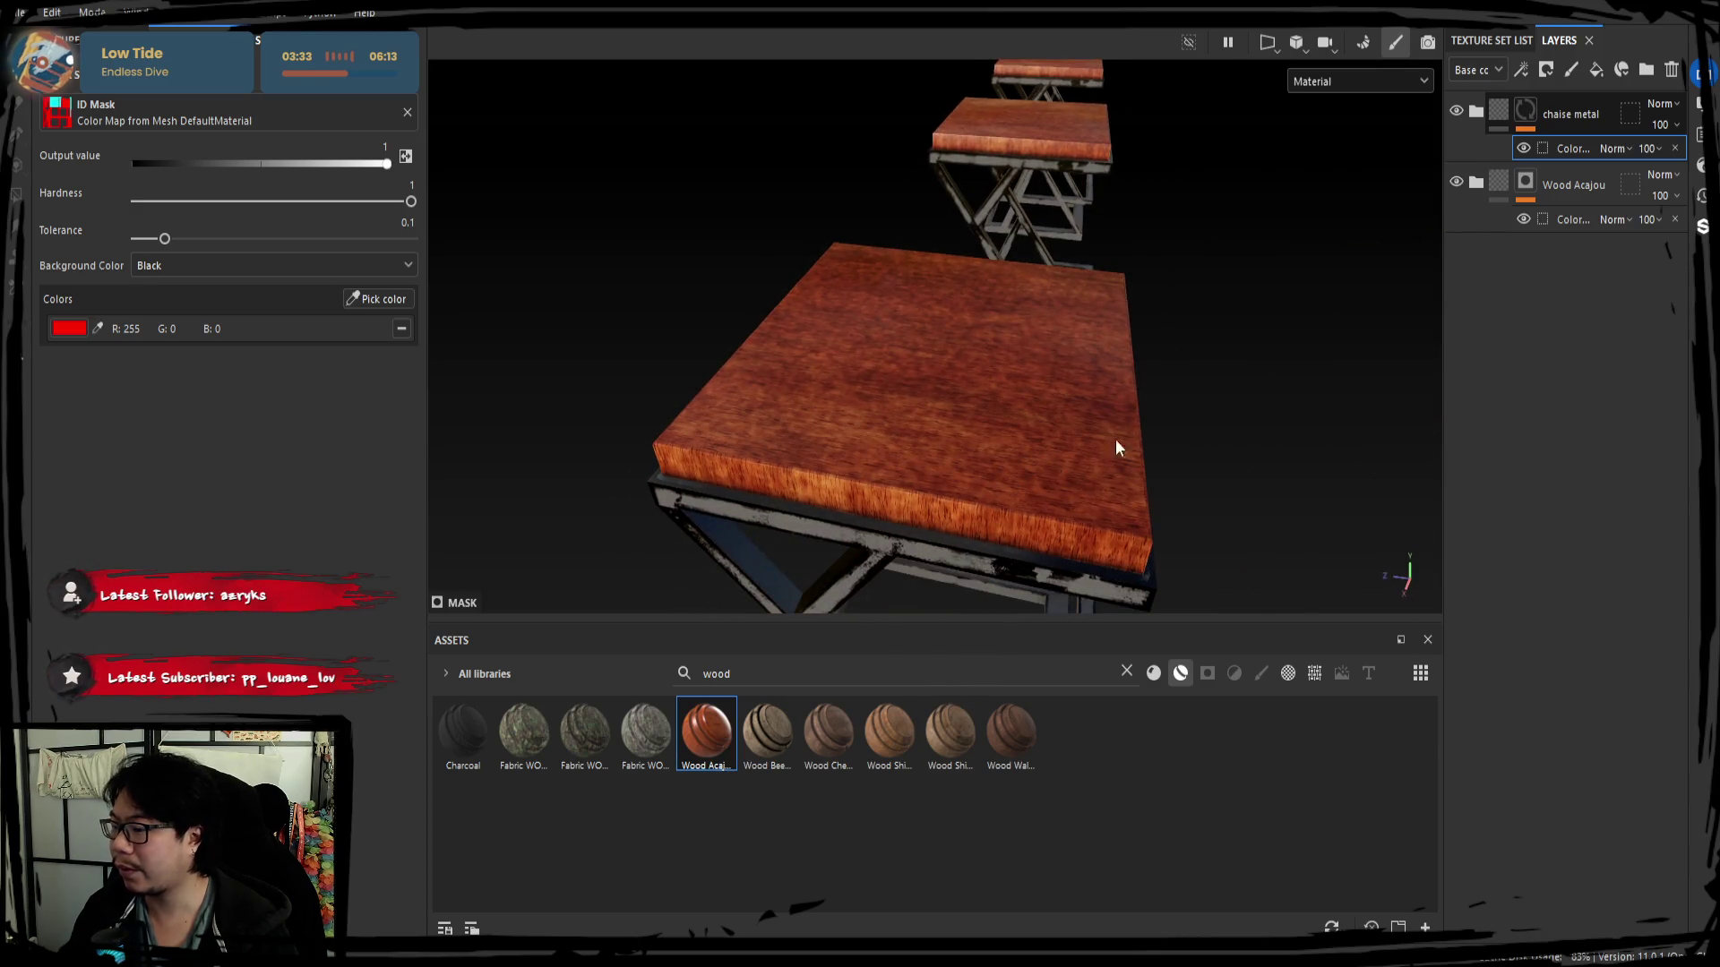
pyautogui.click(1559, 184)
pyautogui.press('Delete')
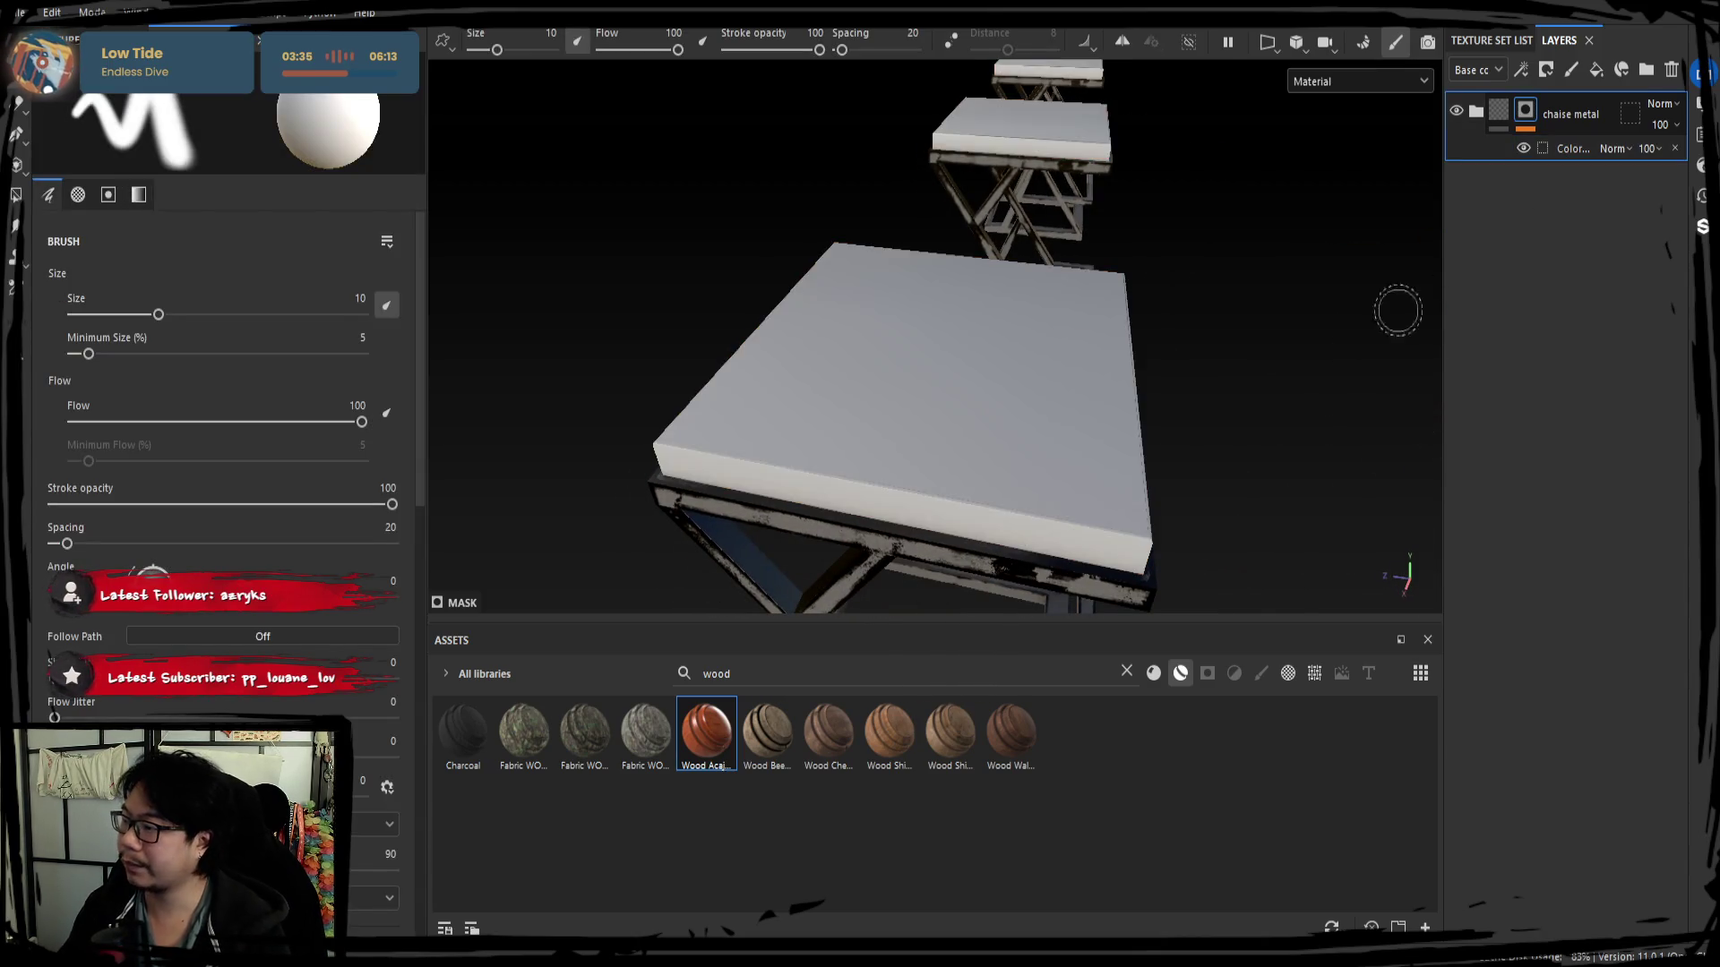
# Try ship-hull and walnut woods, delete them, and add the Wood Beech Veined material.
pyautogui.moveTo(889, 731); pyautogui.dragTo(1461, 445)
pyautogui.keyDown('alt'); pyautogui.moveTo(1165, 391); pyautogui.dragTo(1159, 377); pyautogui.keyUp('alt')
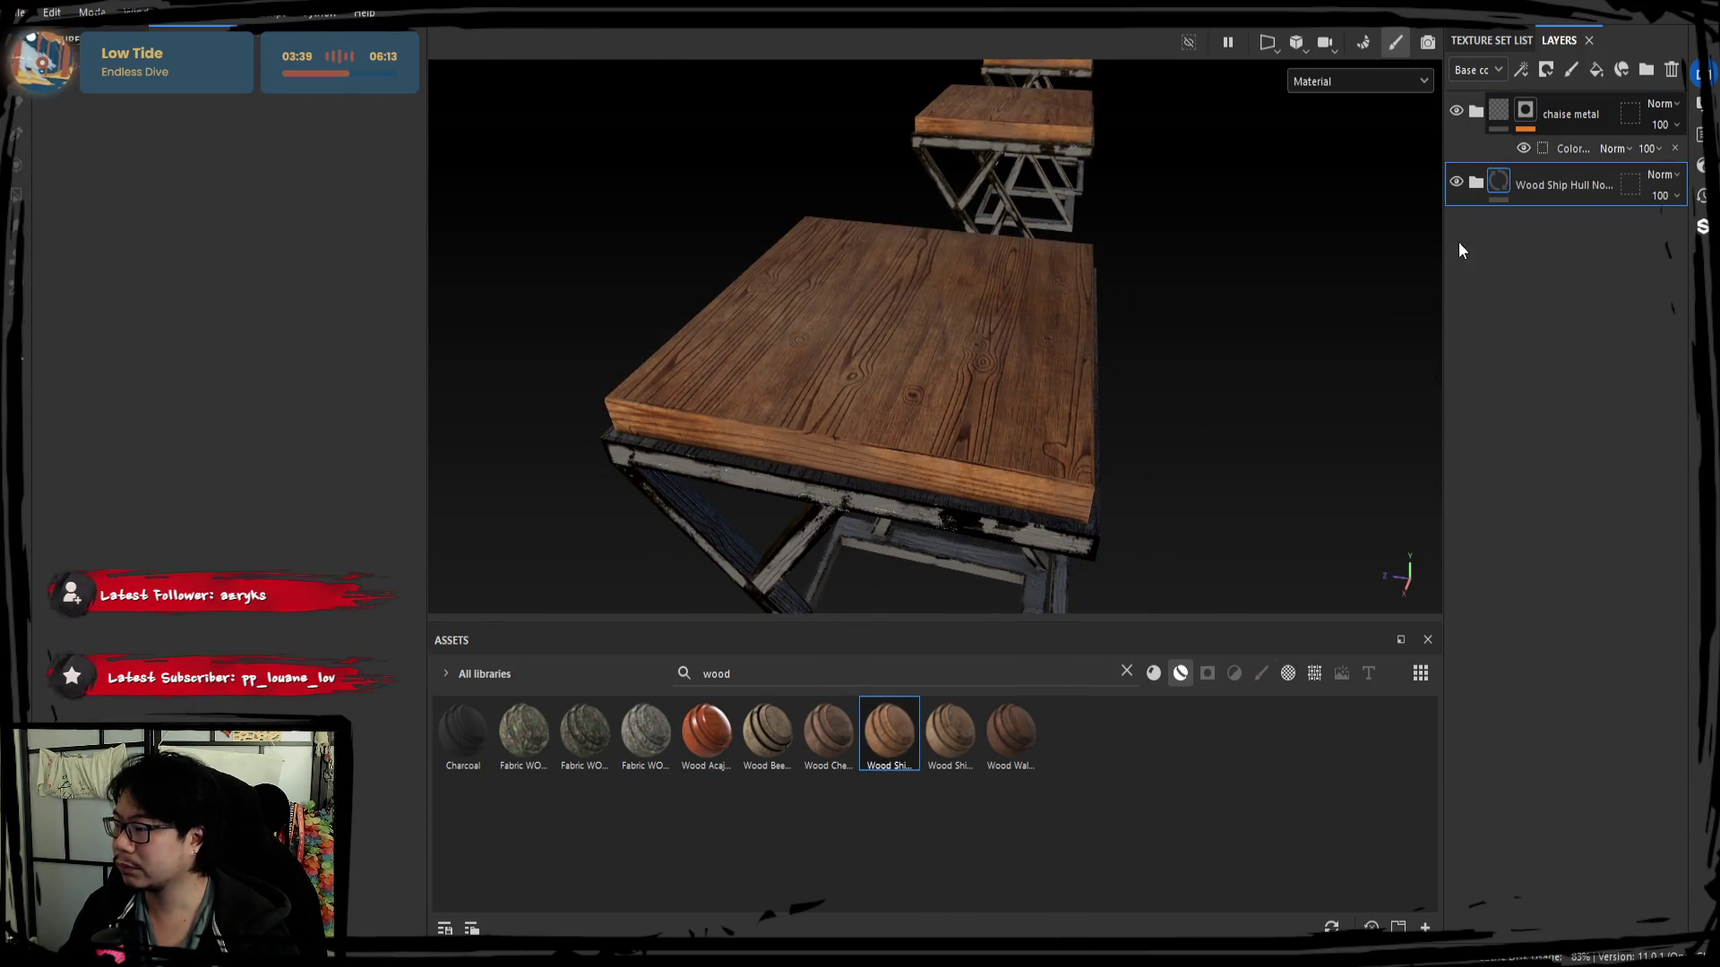
pyautogui.click(1560, 178)
pyautogui.moveTo(971, 728); pyautogui.dragTo(1516, 319)
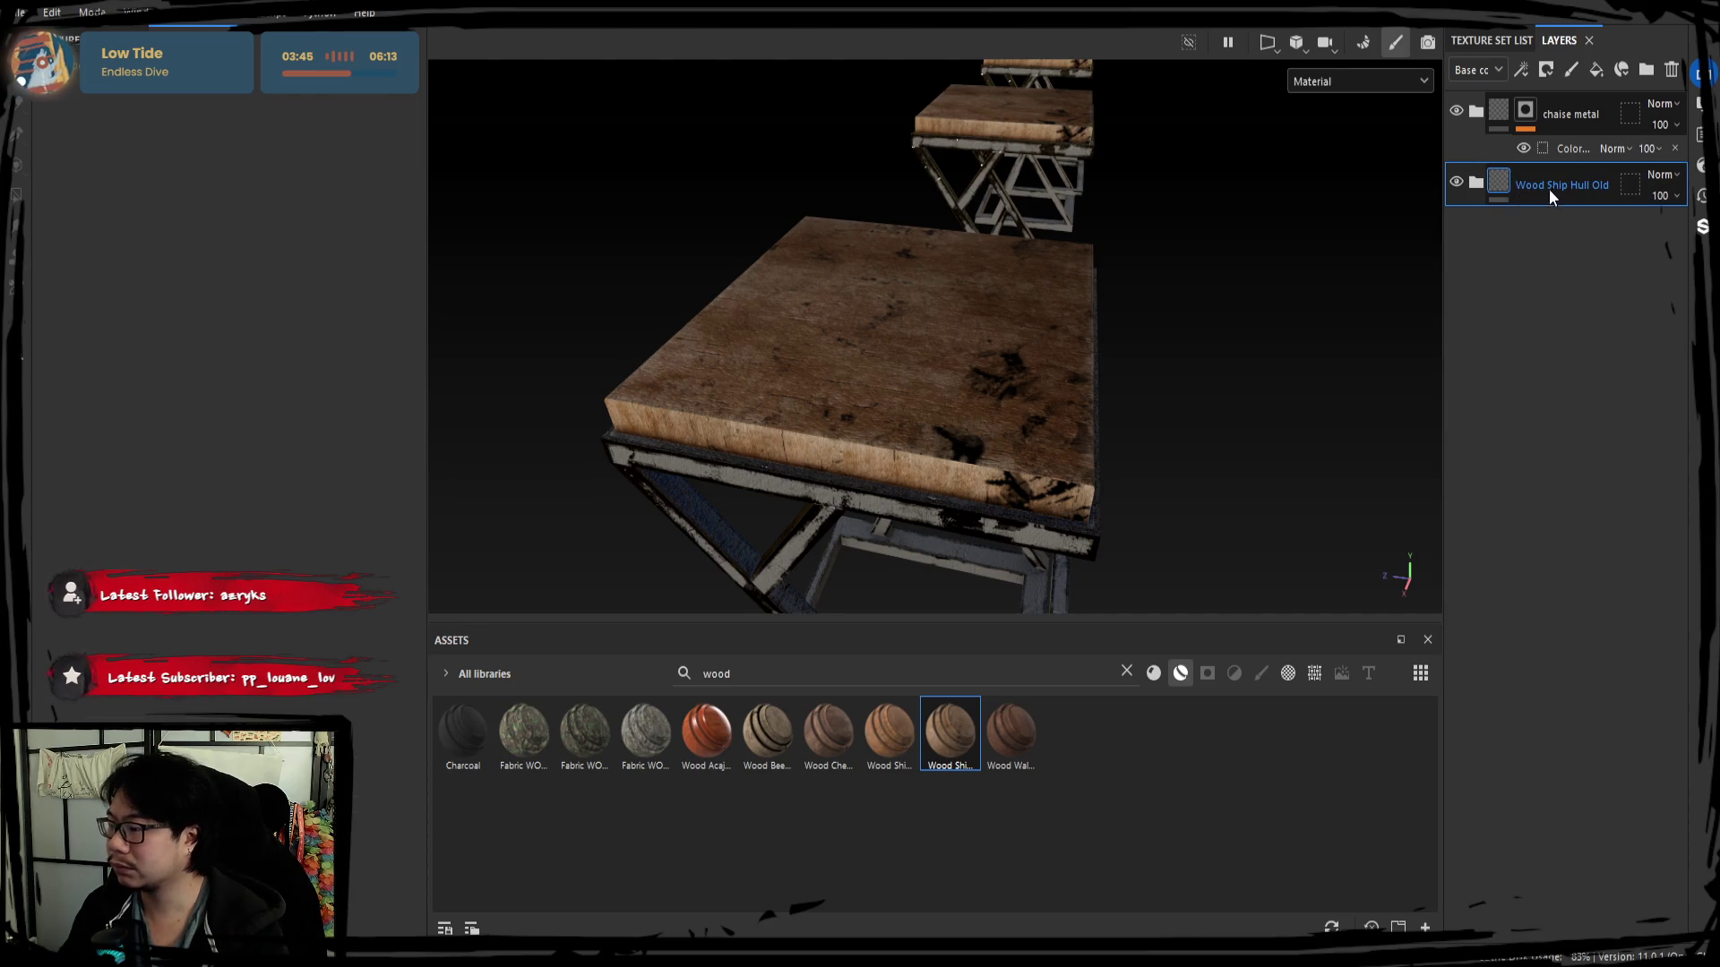
pyautogui.press('Delete')
pyautogui.moveTo(1027, 738); pyautogui.dragTo(1541, 301)
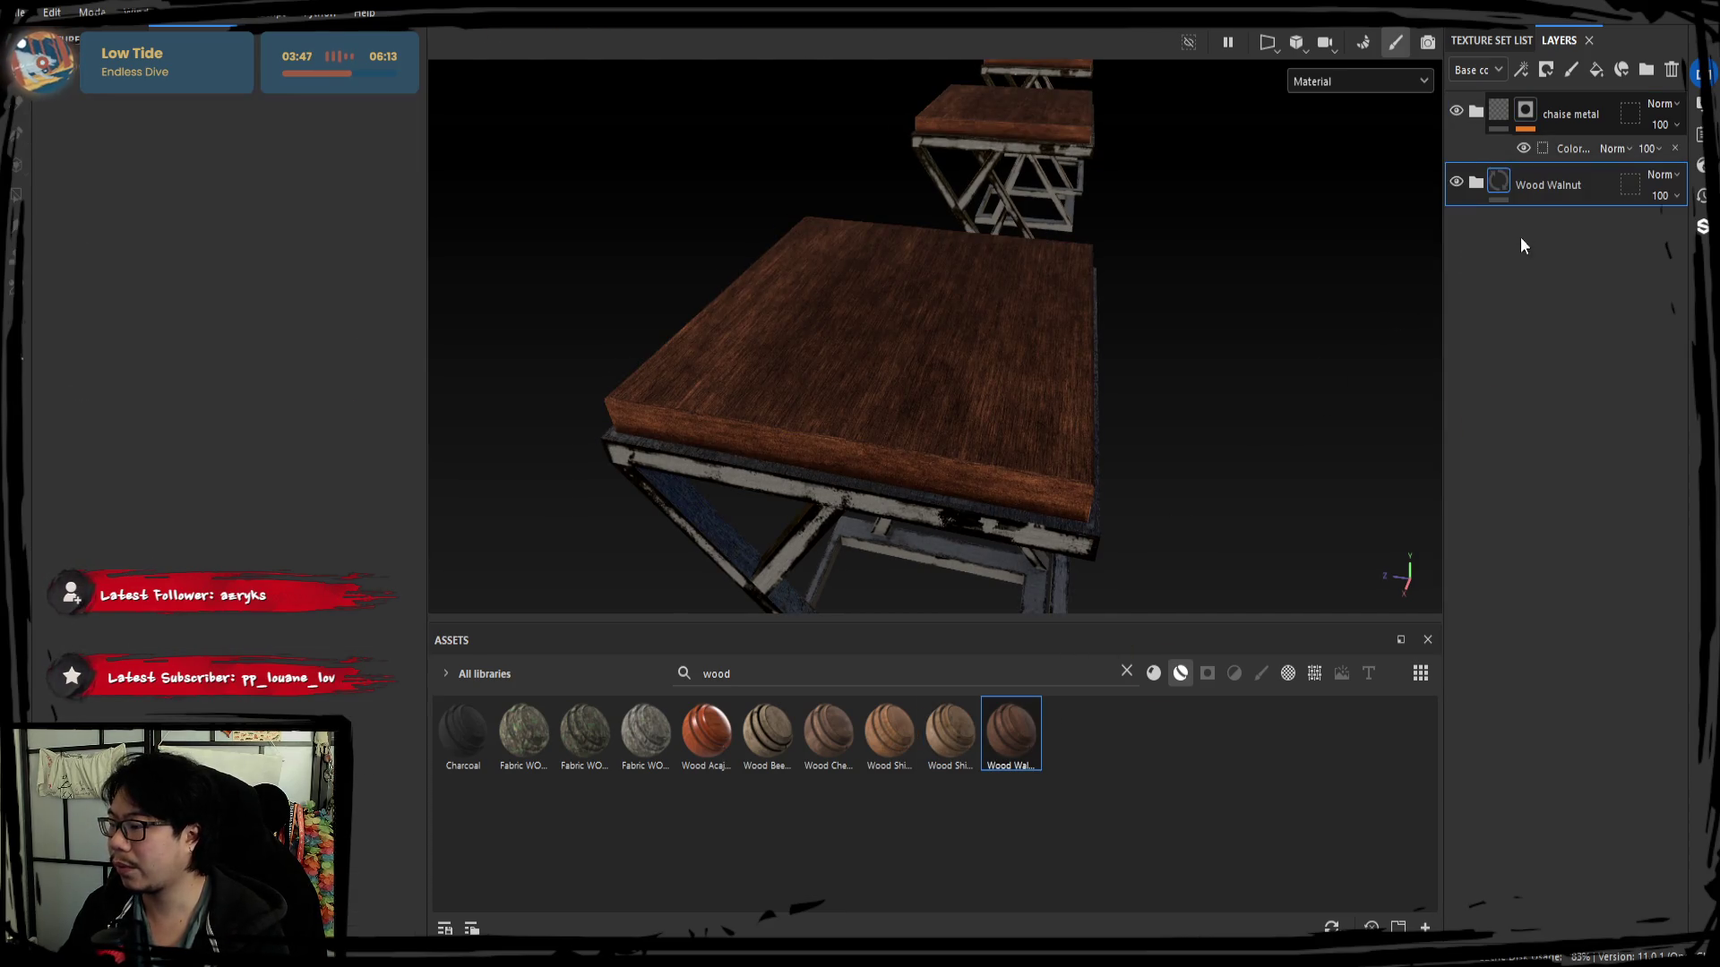
pyautogui.press('Delete')
pyautogui.moveTo(743, 738); pyautogui.dragTo(1520, 349)
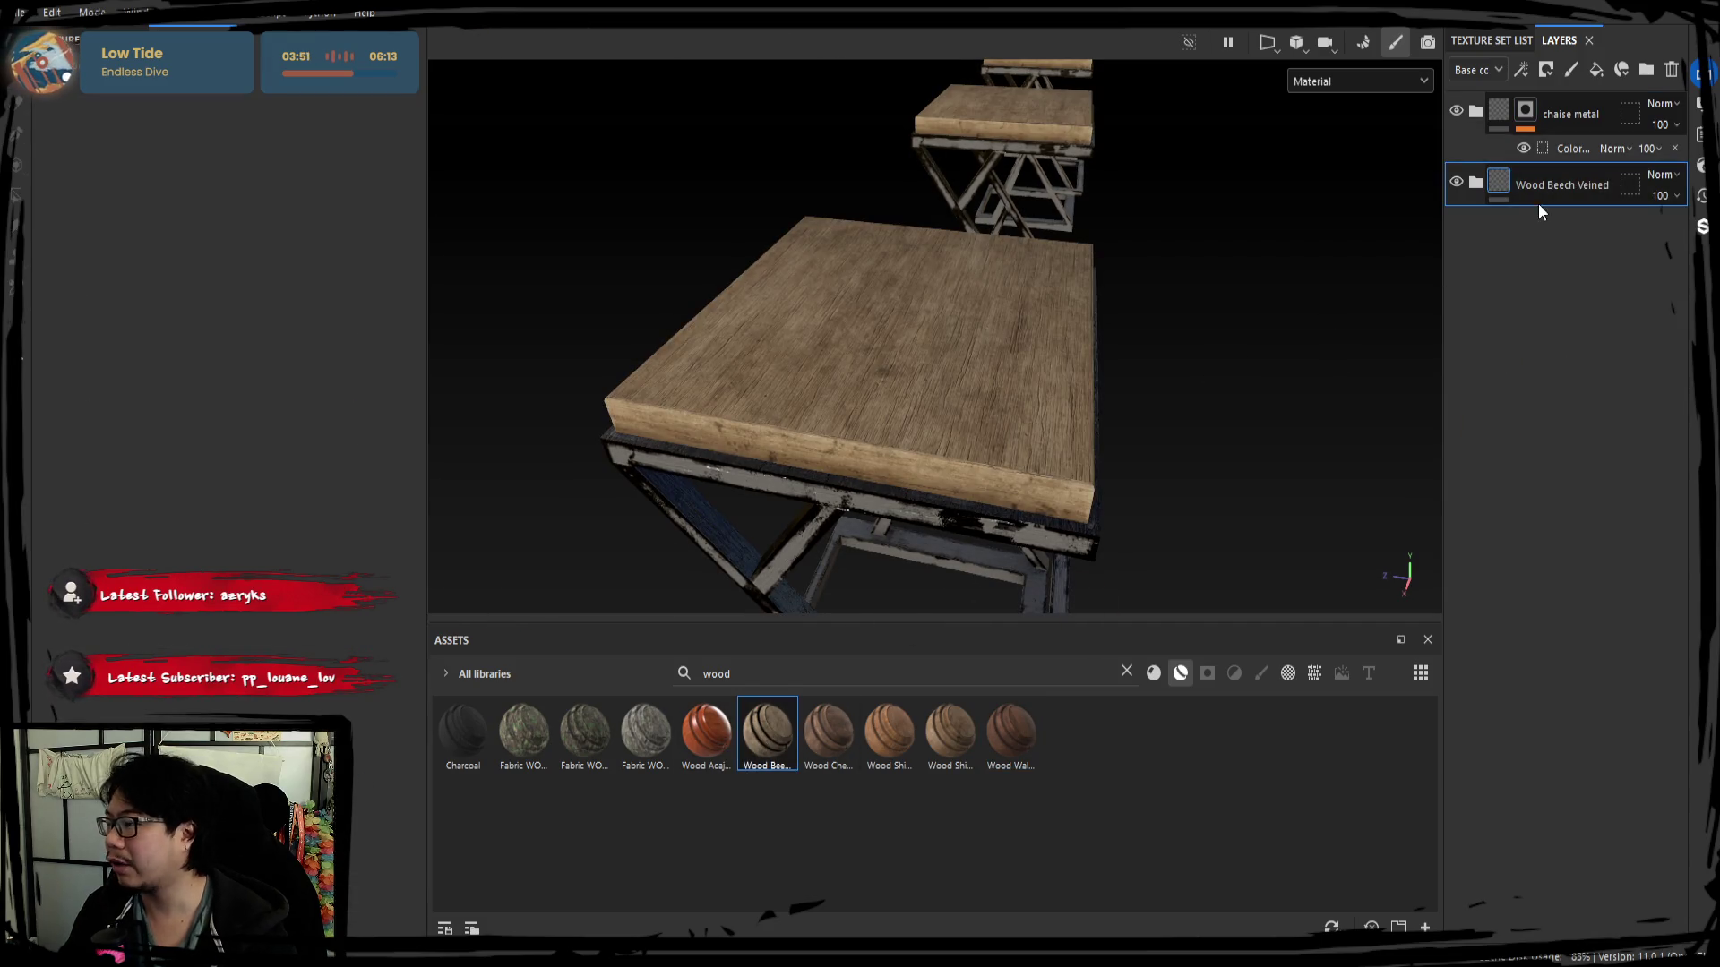
# Limit Wood Beech Veined to the cyan tabletop ID with a colour selection mask.
pyautogui.click(1546, 70)
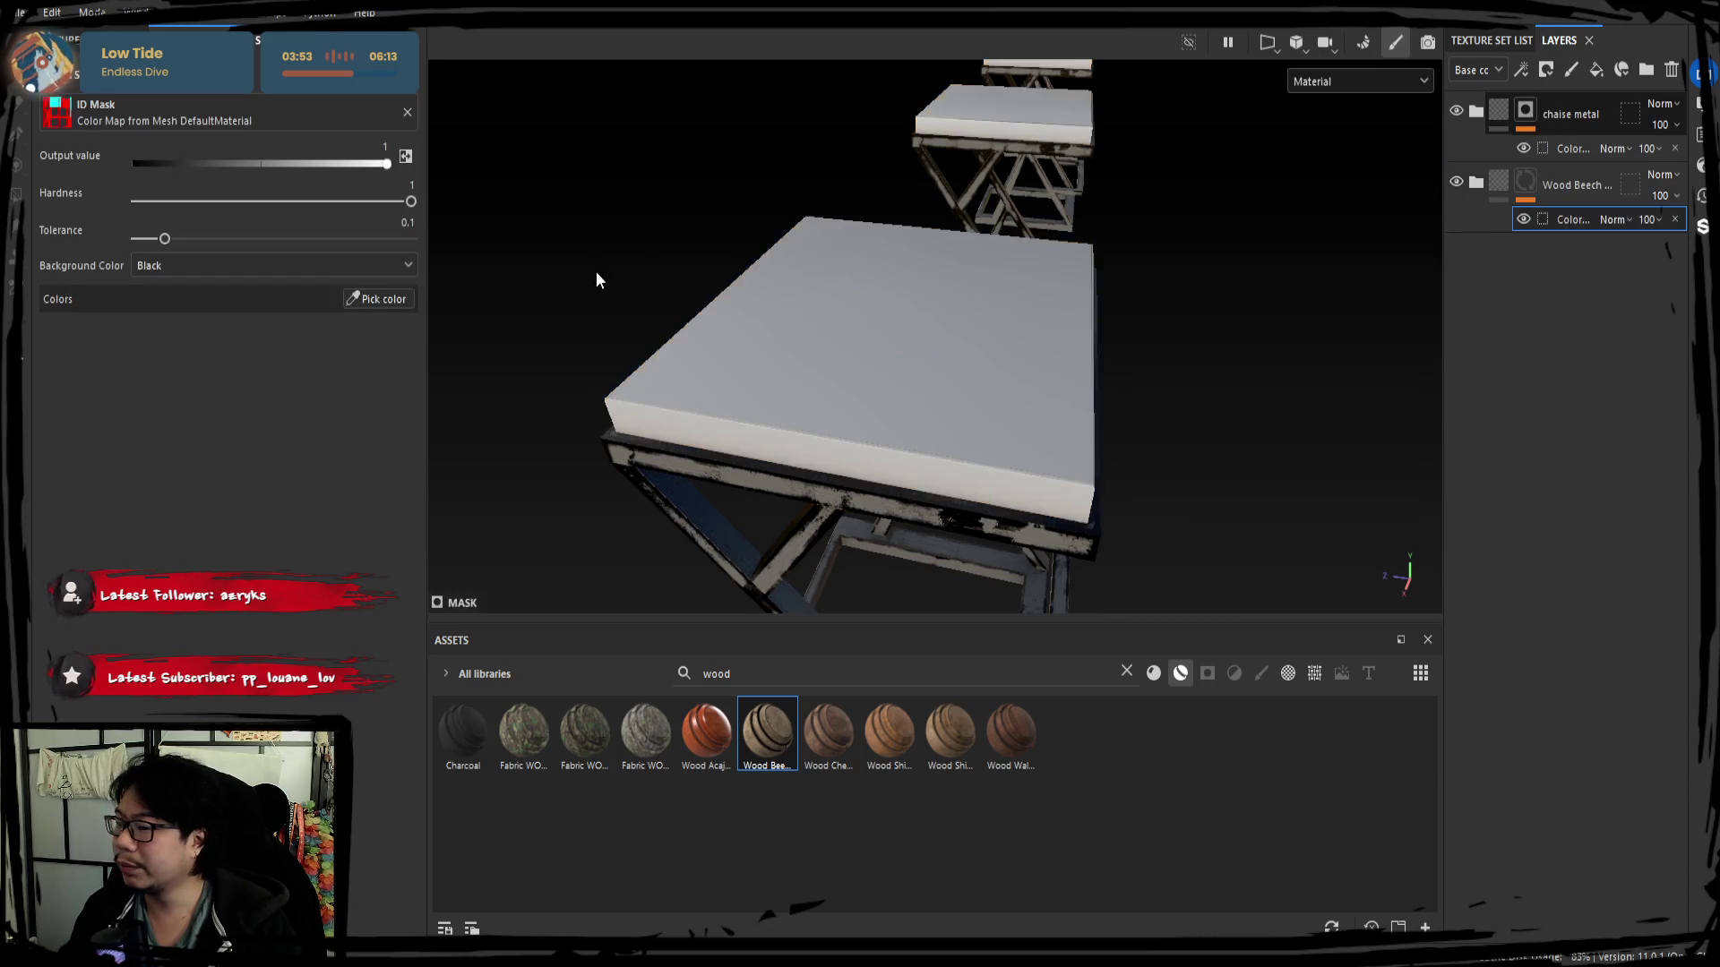
pyautogui.click(397, 300)
pyautogui.click(837, 365)
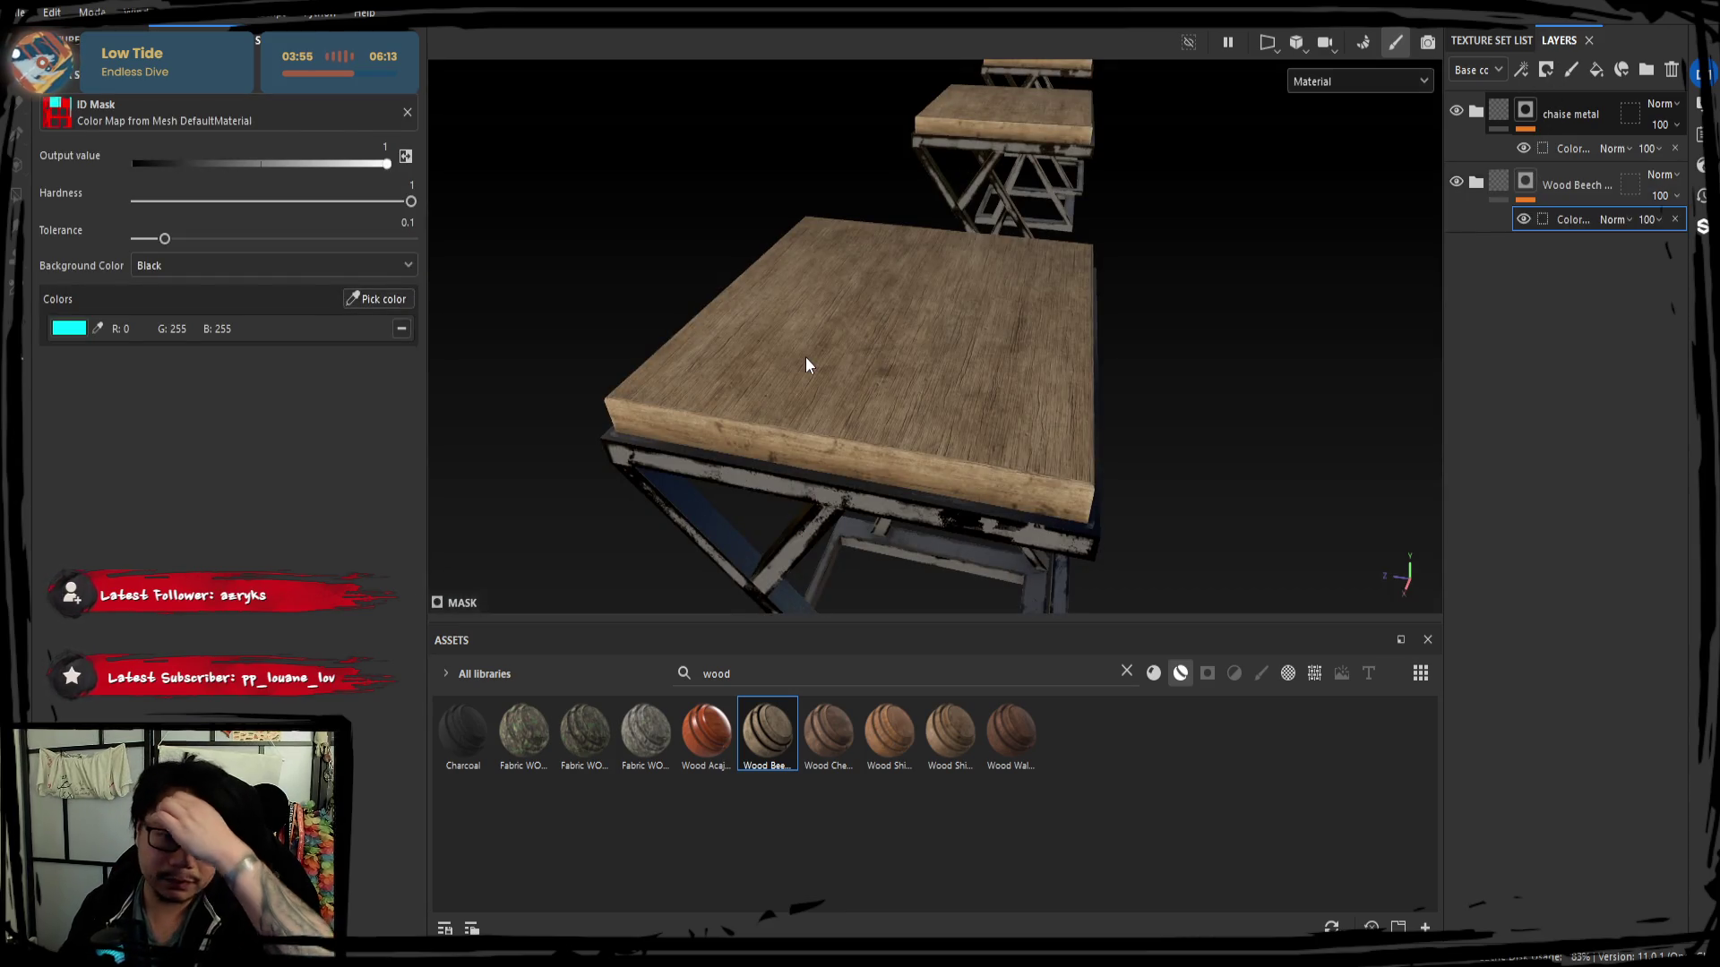
pyautogui.keyDown('alt'); pyautogui.moveTo(891, 388); pyautogui.dragTo(951, 354); pyautogui.keyUp('alt')
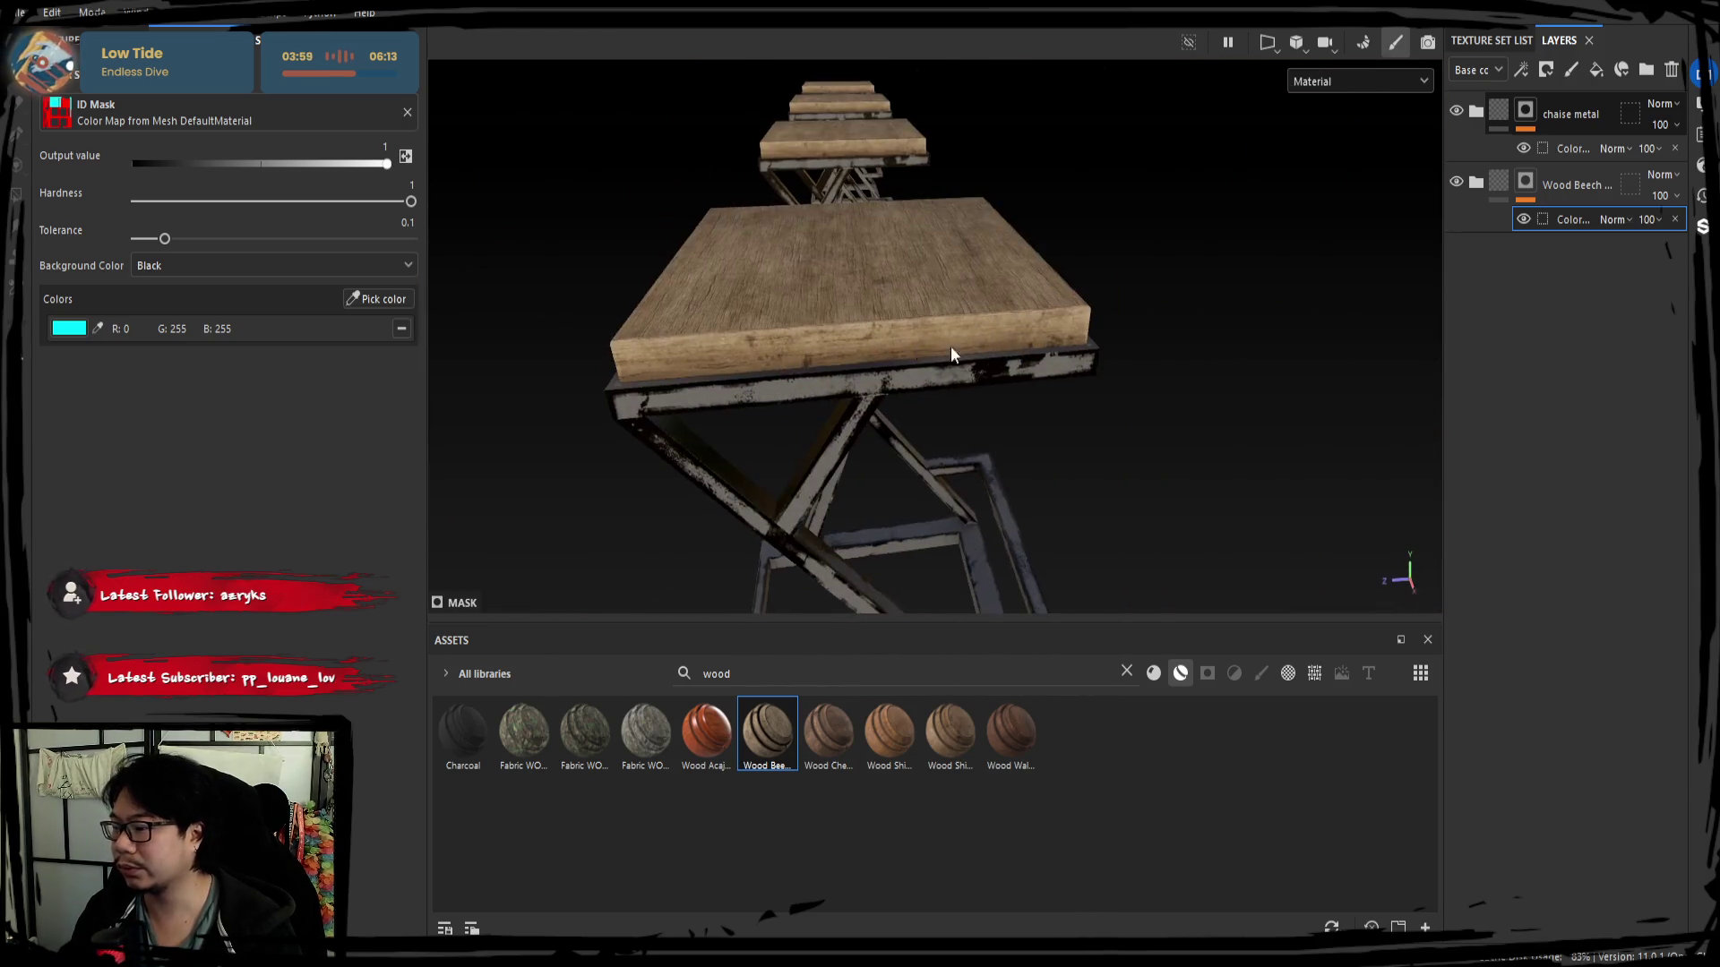
pyautogui.click(1475, 112)
pyautogui.click(1492, 184)
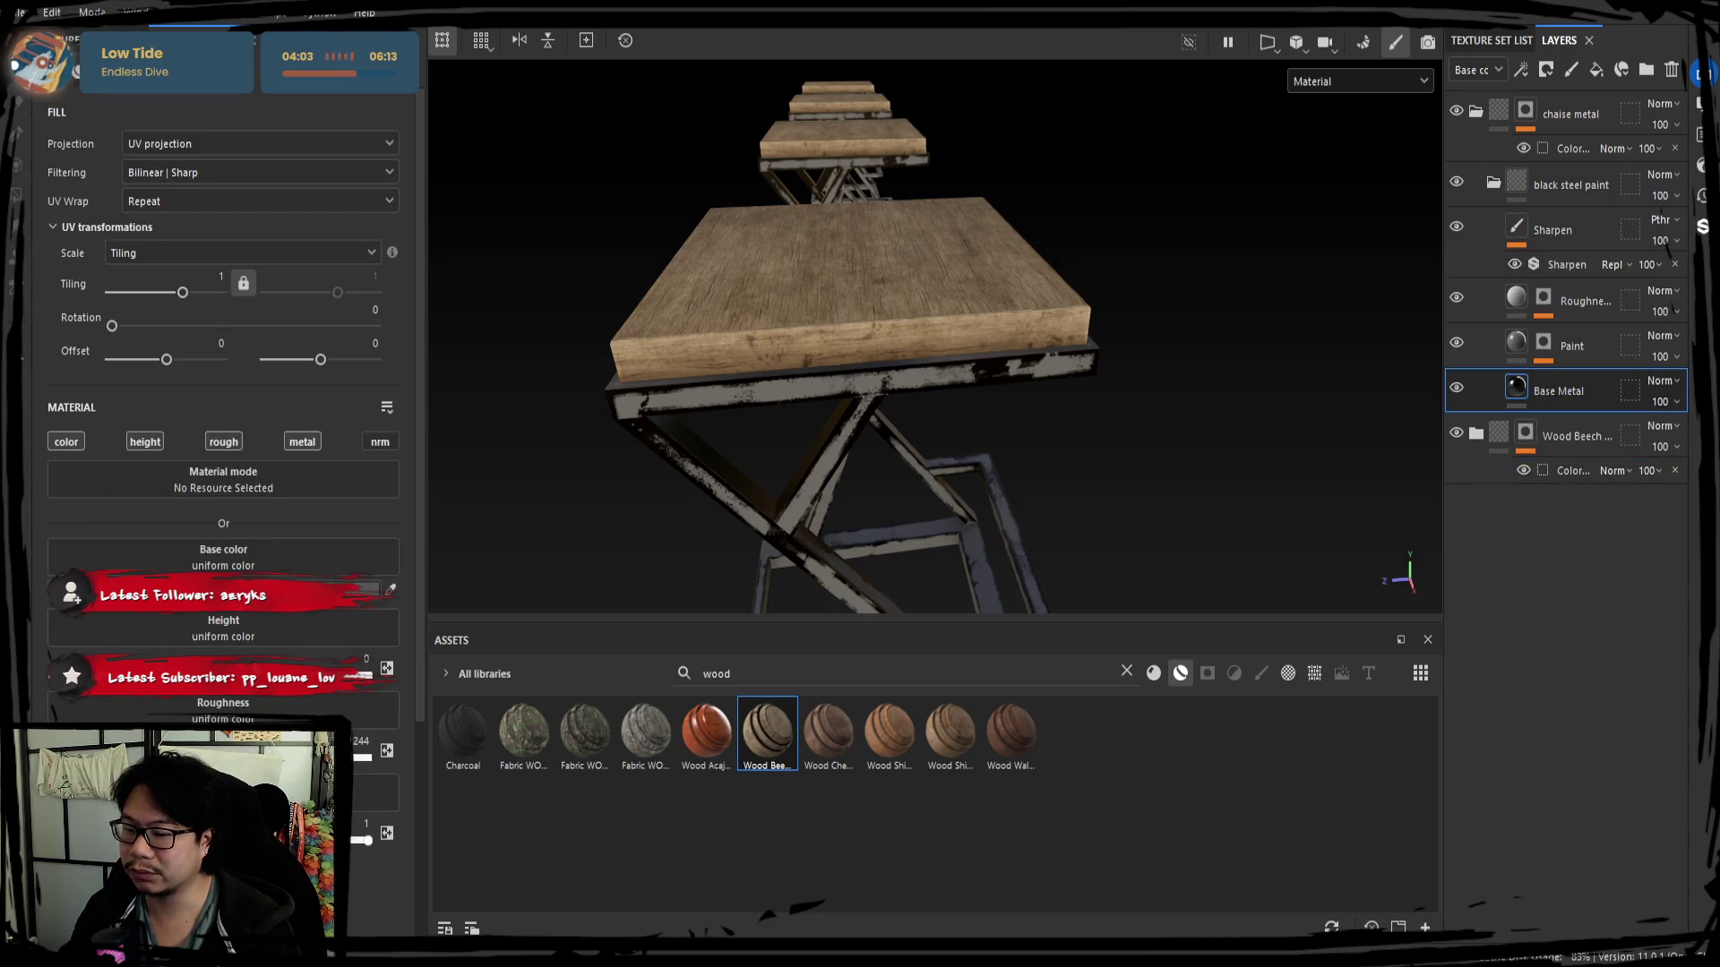
# Inspect the Paint layer's Mask Builder, try AO at maximum and deleting Paint, then undo.
pyautogui.moveTo(998, 478)
pyautogui.keyDown('alt'); pyautogui.mouseDown()
pyautogui.moveTo(1182, 388)
pyautogui.moveTo(1098, 380)
pyautogui.mouseUp(); pyautogui.keyUp('alt')
pyautogui.click(1546, 354)
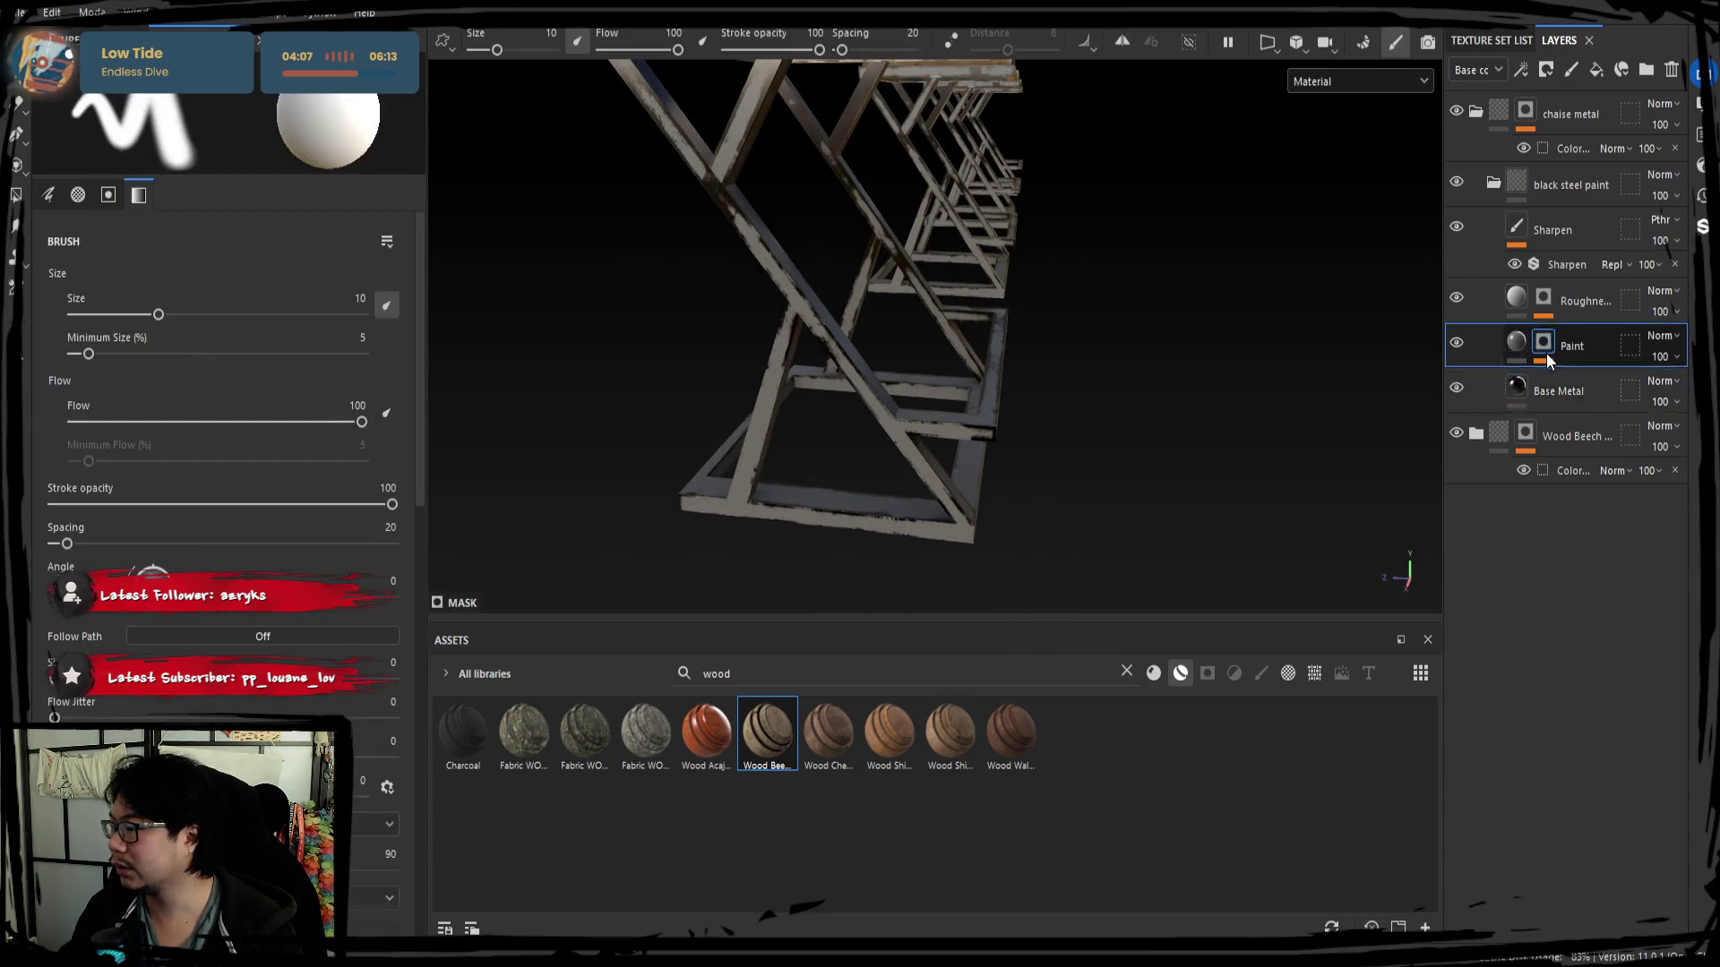
pyautogui.click(1456, 342)
pyautogui.keyDown('alt'); pyautogui.moveTo(1463, 343); pyautogui.dragTo(1441, 371); pyautogui.keyUp('alt')
pyautogui.click(1457, 296)
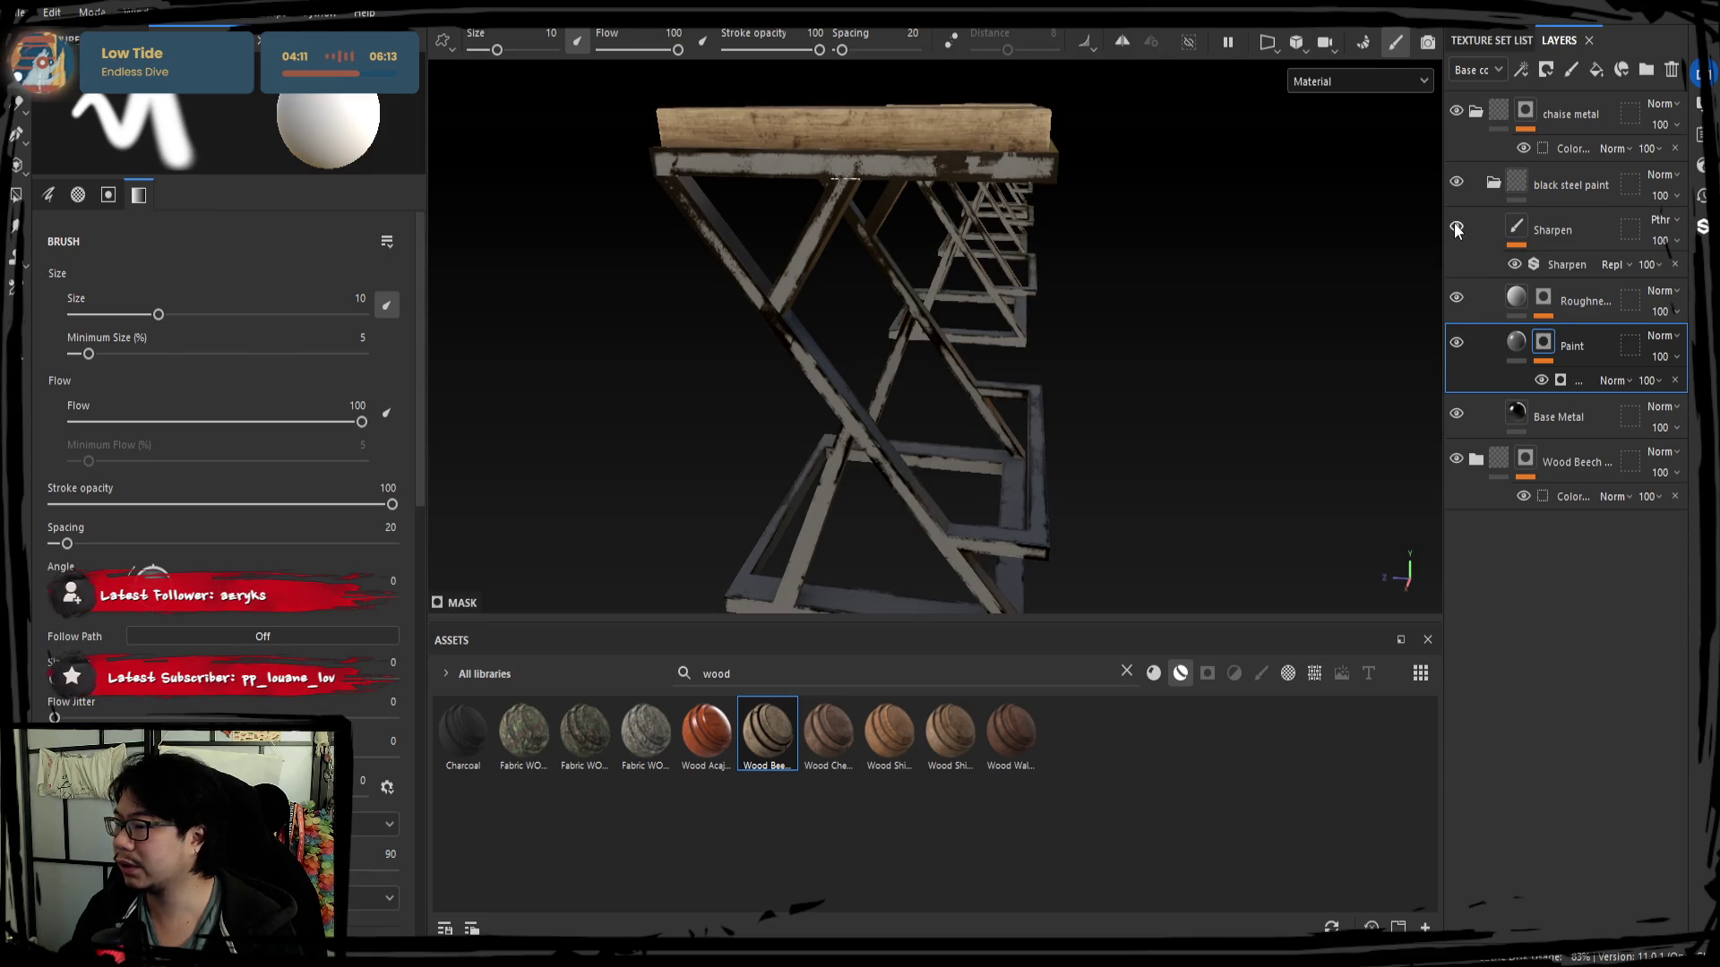
pyautogui.click(1566, 376)
pyautogui.moveTo(1442, 360); pyautogui.dragTo(1368, 362)
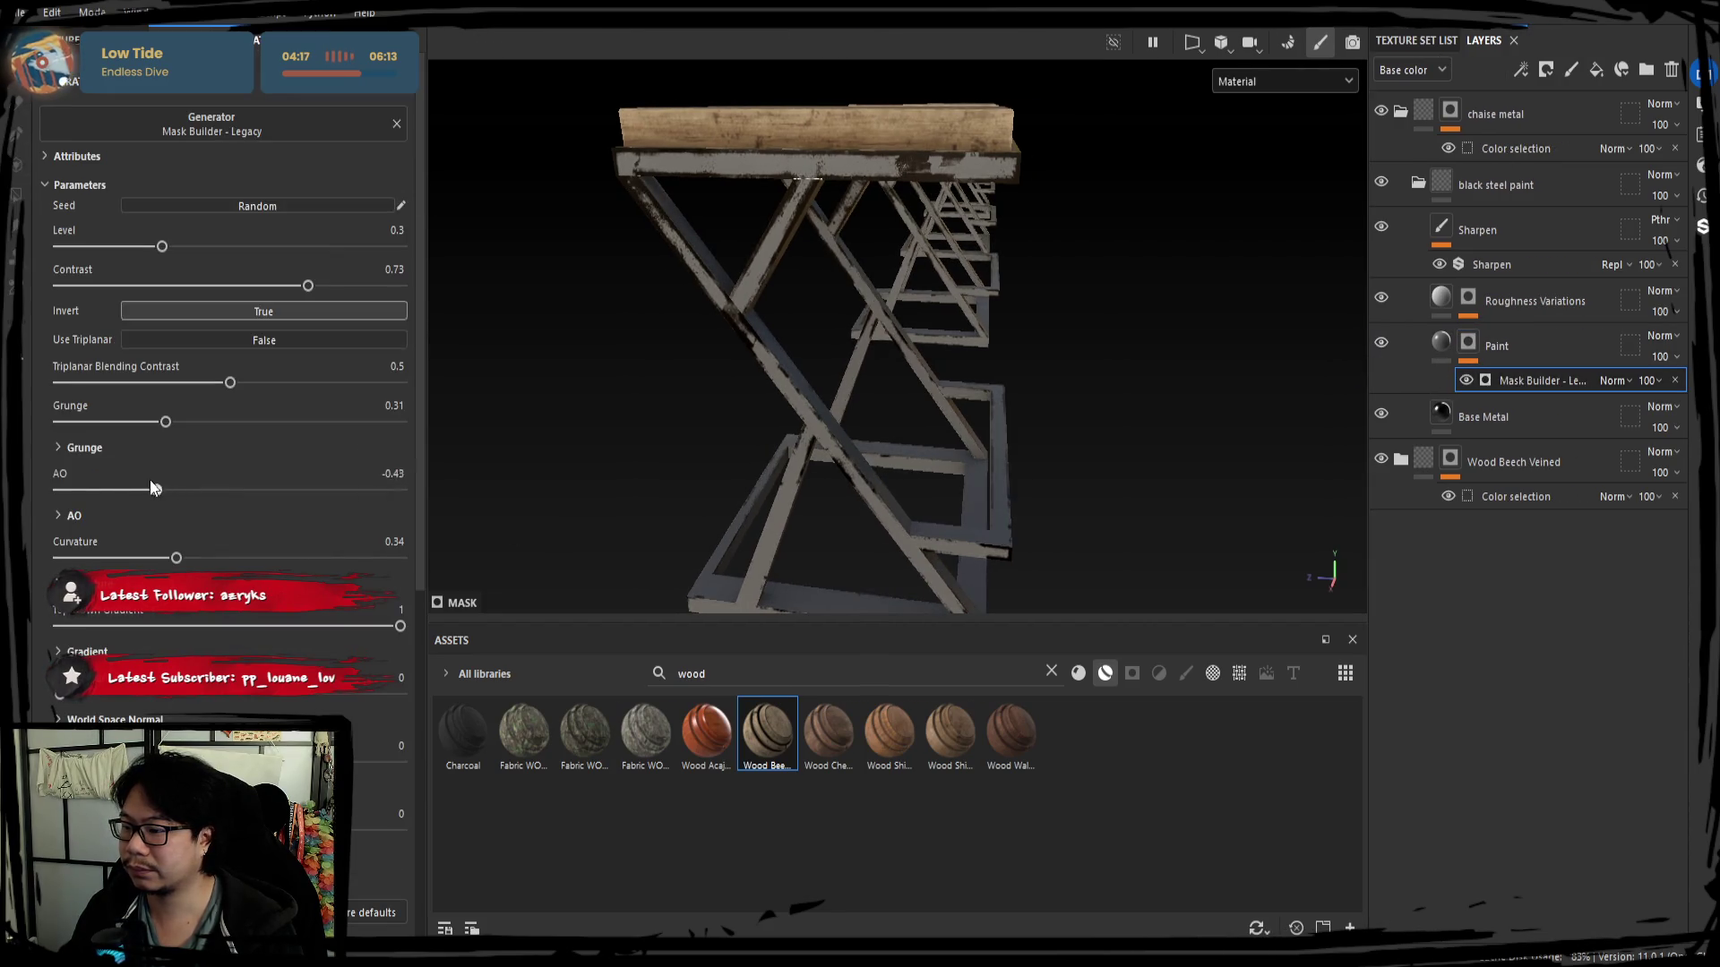
pyautogui.moveTo(236, 487); pyautogui.dragTo(401, 489)
pyautogui.click(1506, 345)
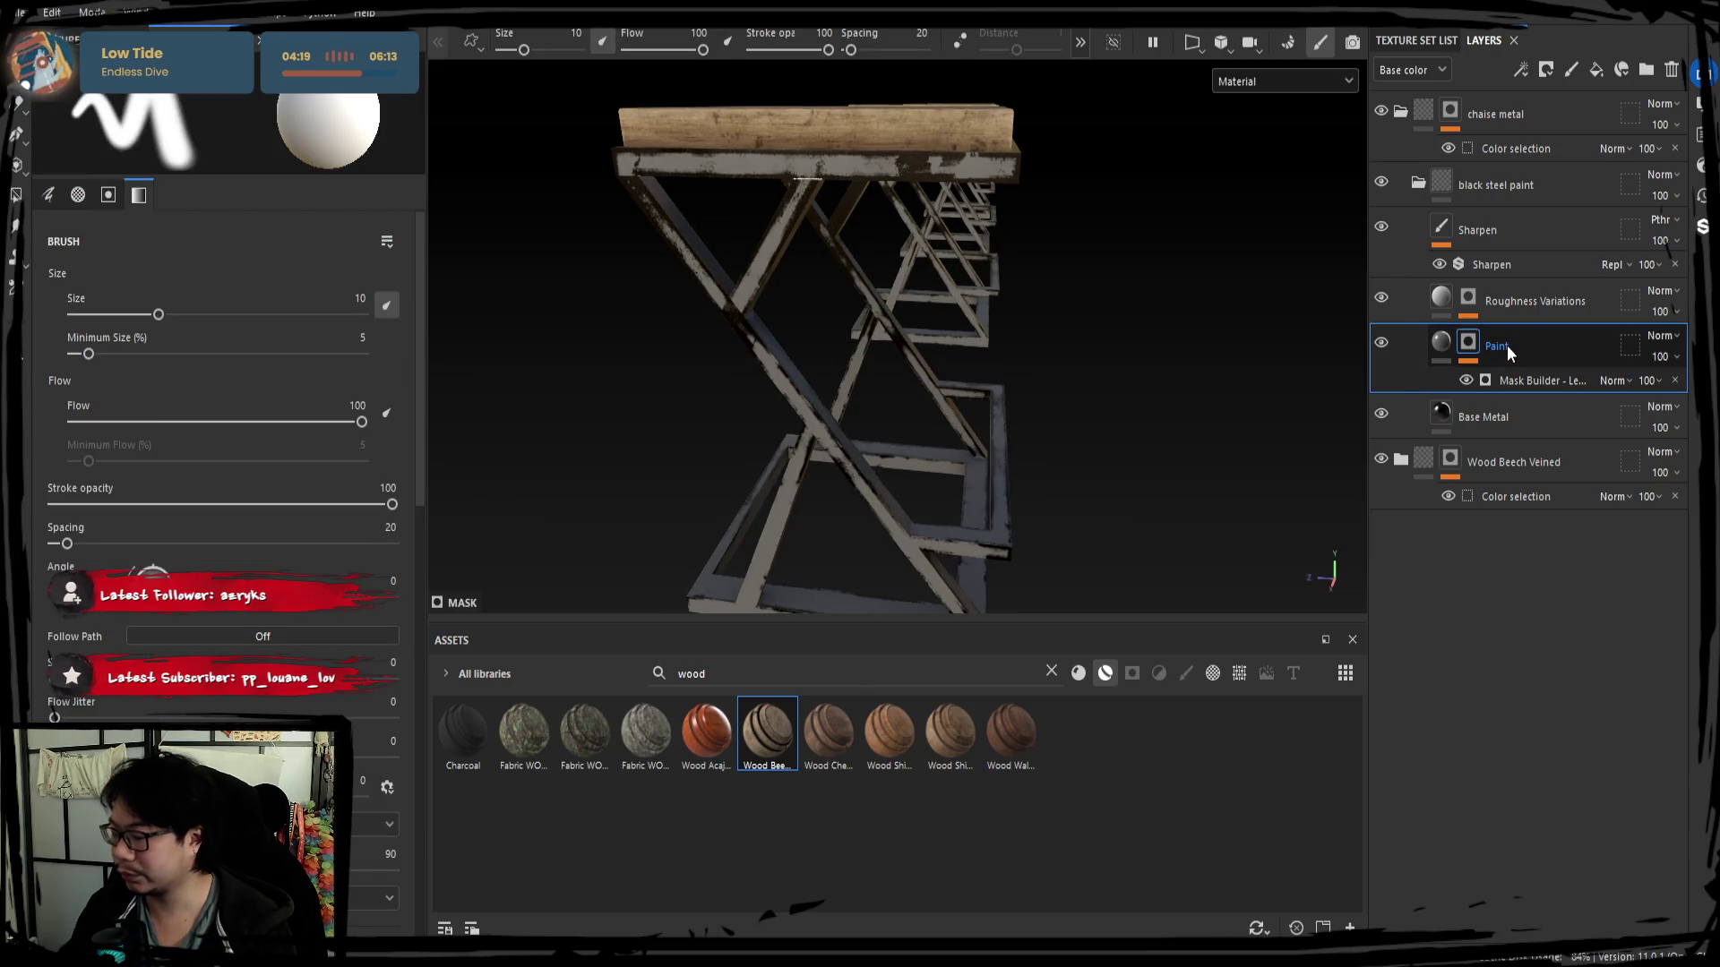
pyautogui.press('Delete')
pyautogui.moveTo(940, 399)
pyautogui.keyDown('alt'); pyautogui.mouseDown()
pyautogui.moveTo(850, 381)
pyautogui.moveTo(1057, 416)
pyautogui.mouseUp(); pyautogui.keyUp('alt')
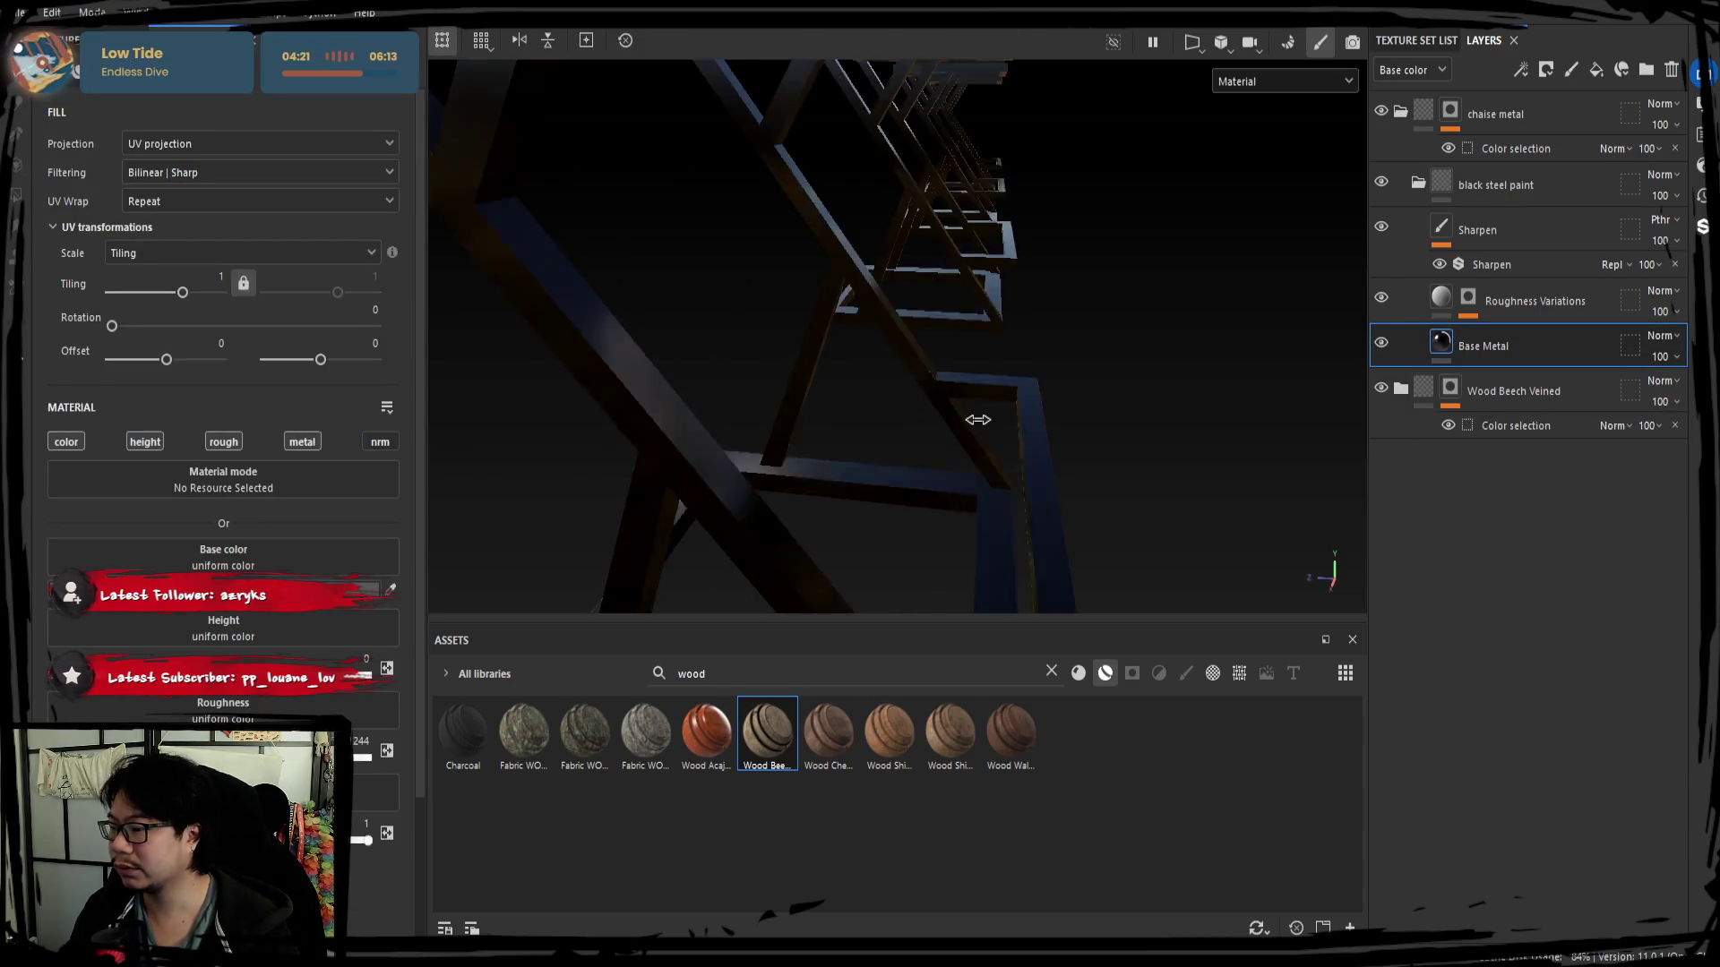
pyautogui.hotkey('ctrl', 'z')
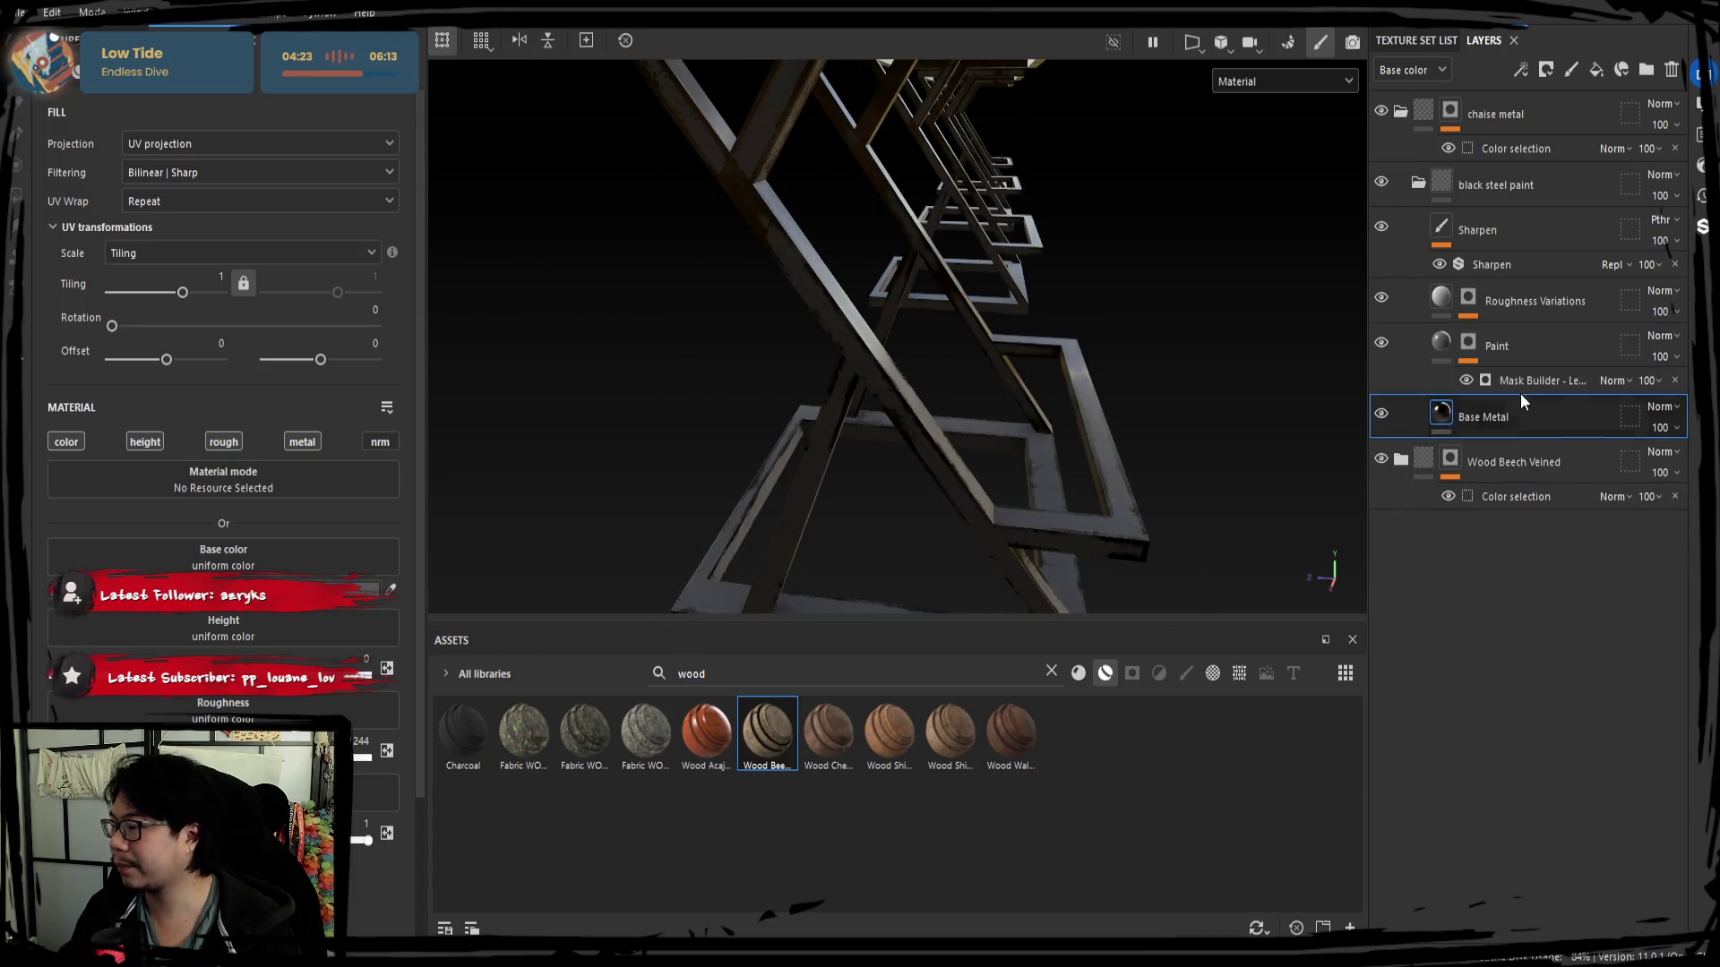
# Raise Triplanar Blending Contrast and cut the paint mask's Grunge amount to nearly nothing.
pyautogui.click(1521, 389)
pyautogui.moveTo(398, 490); pyautogui.dragTo(137, 491)
pyautogui.hotkey('ctrl', 'z')
pyautogui.moveTo(166, 423); pyautogui.dragTo(237, 422)
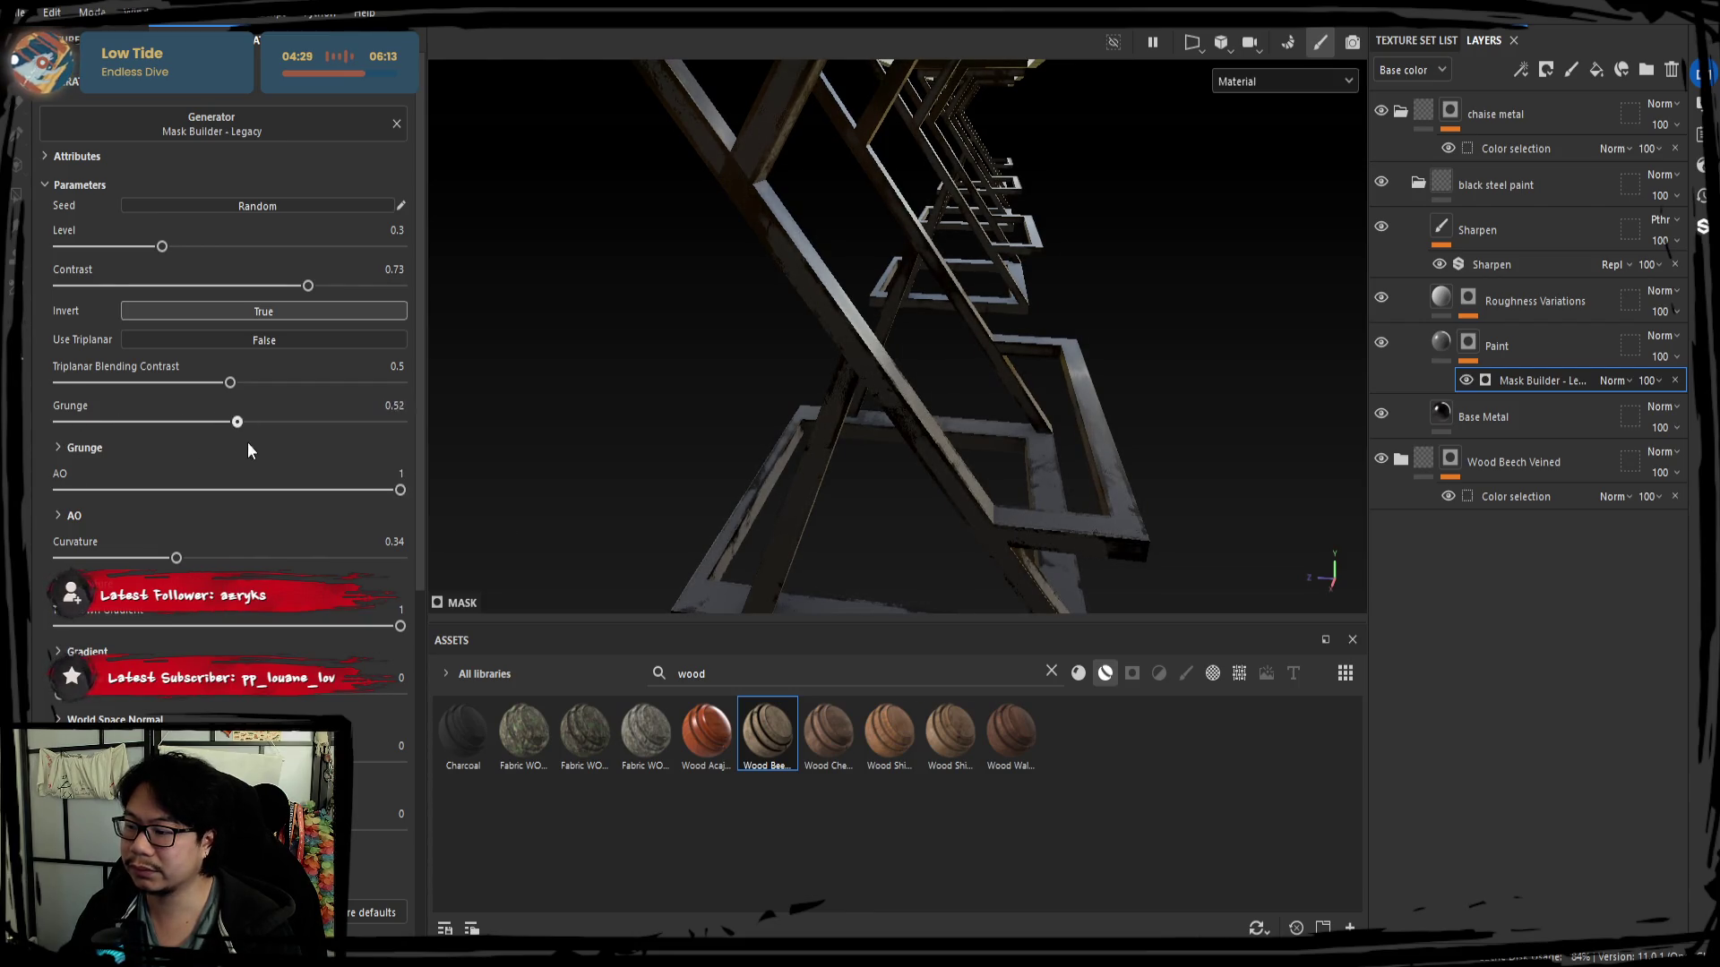
pyautogui.moveTo(372, 421); pyautogui.dragTo(119, 421)
pyautogui.moveTo(752, 403)
pyautogui.keyDown('alt'); pyautogui.mouseDown()
pyautogui.moveTo(842, 391)
pyautogui.moveTo(896, 407)
pyautogui.moveTo(889, 385)
pyautogui.moveTo(860, 394)
pyautogui.moveTo(877, 420)
pyautogui.moveTo(842, 392)
pyautogui.mouseUp(); pyautogui.keyUp('alt')
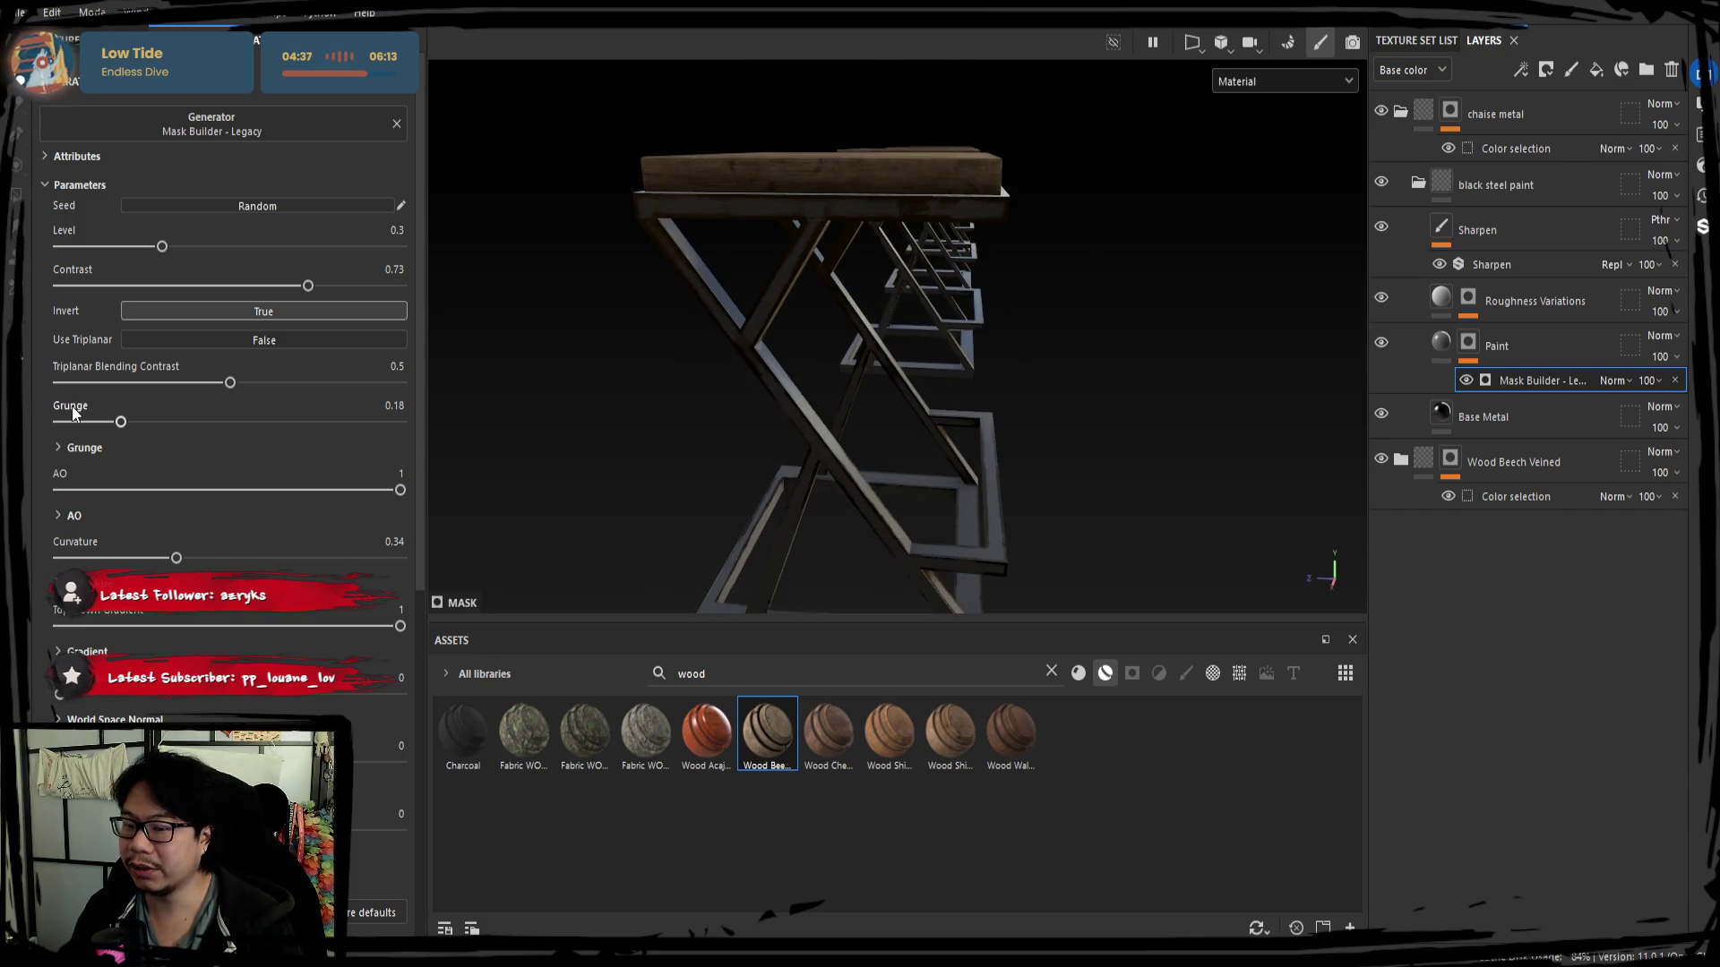
pyautogui.click(237, 383)
pyautogui.moveTo(154, 417); pyautogui.dragTo(268, 423)
pyautogui.keyDown('alt'); pyautogui.moveTo(807, 430); pyautogui.dragTo(680, 442); pyautogui.keyUp('alt')
pyautogui.moveTo(268, 423); pyautogui.dragTo(82, 423)
pyautogui.keyDown('alt'); pyautogui.moveTo(588, 435); pyautogui.dragTo(879, 497); pyautogui.keyUp('alt')
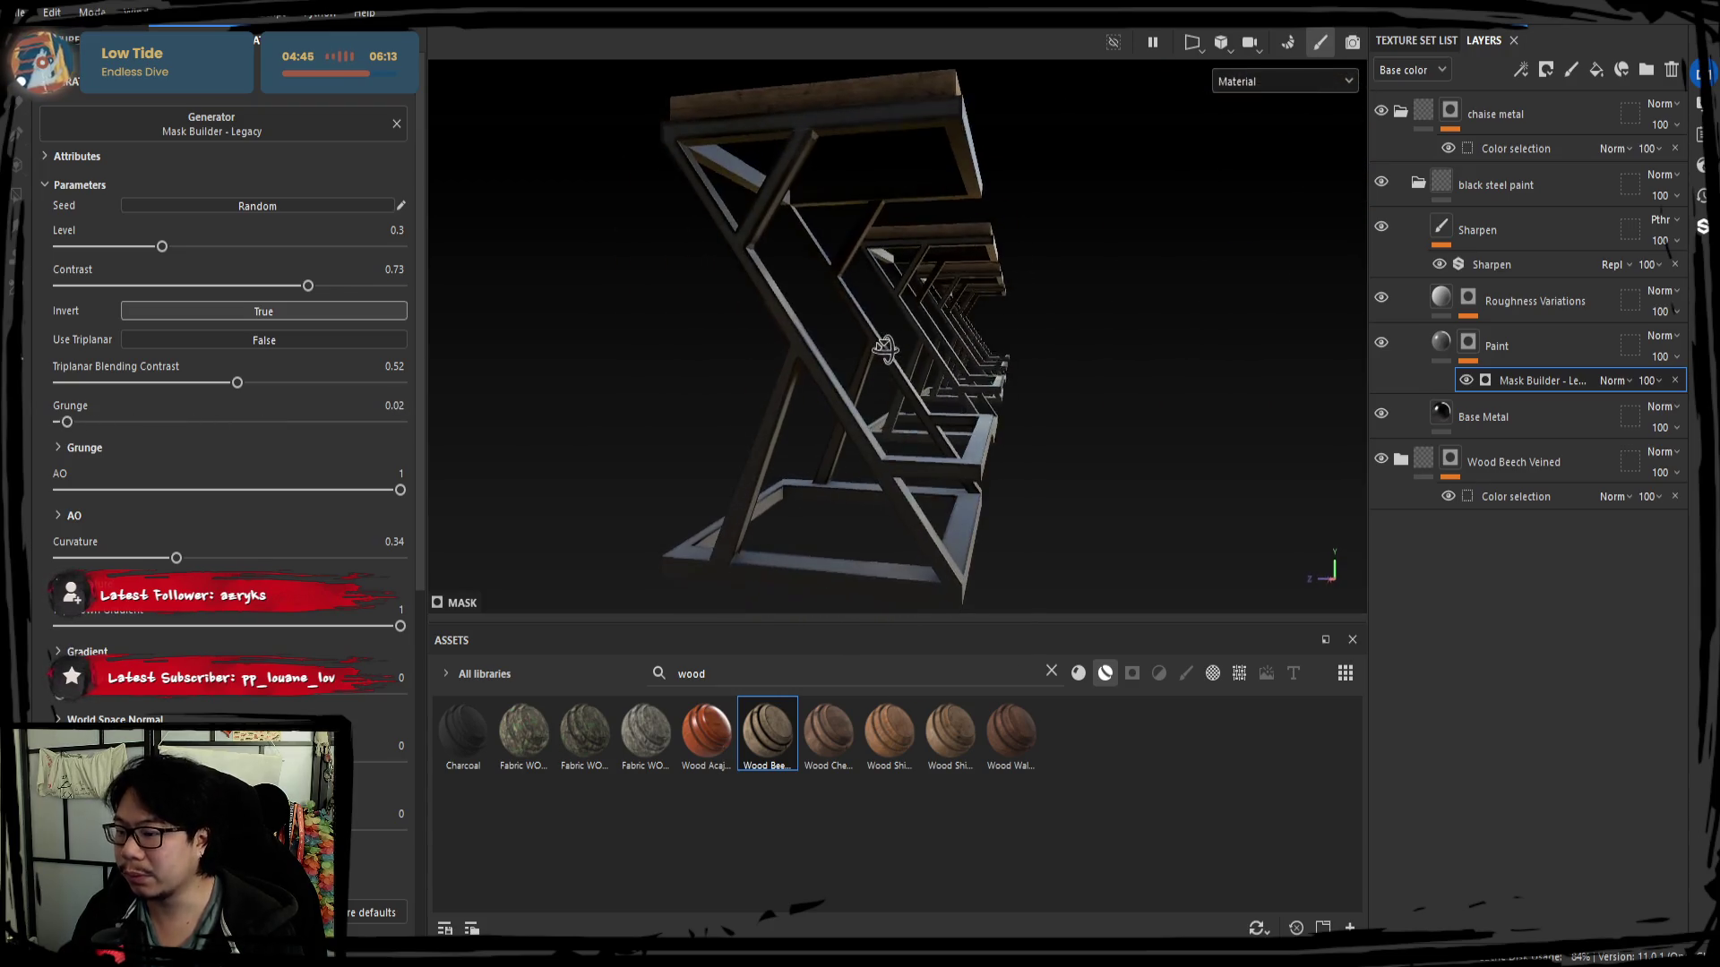
pyautogui.keyDown('shift'); pyautogui.moveTo(879, 497); pyautogui.dragTo(807, 493, button='right'); pyautogui.keyUp('shift')
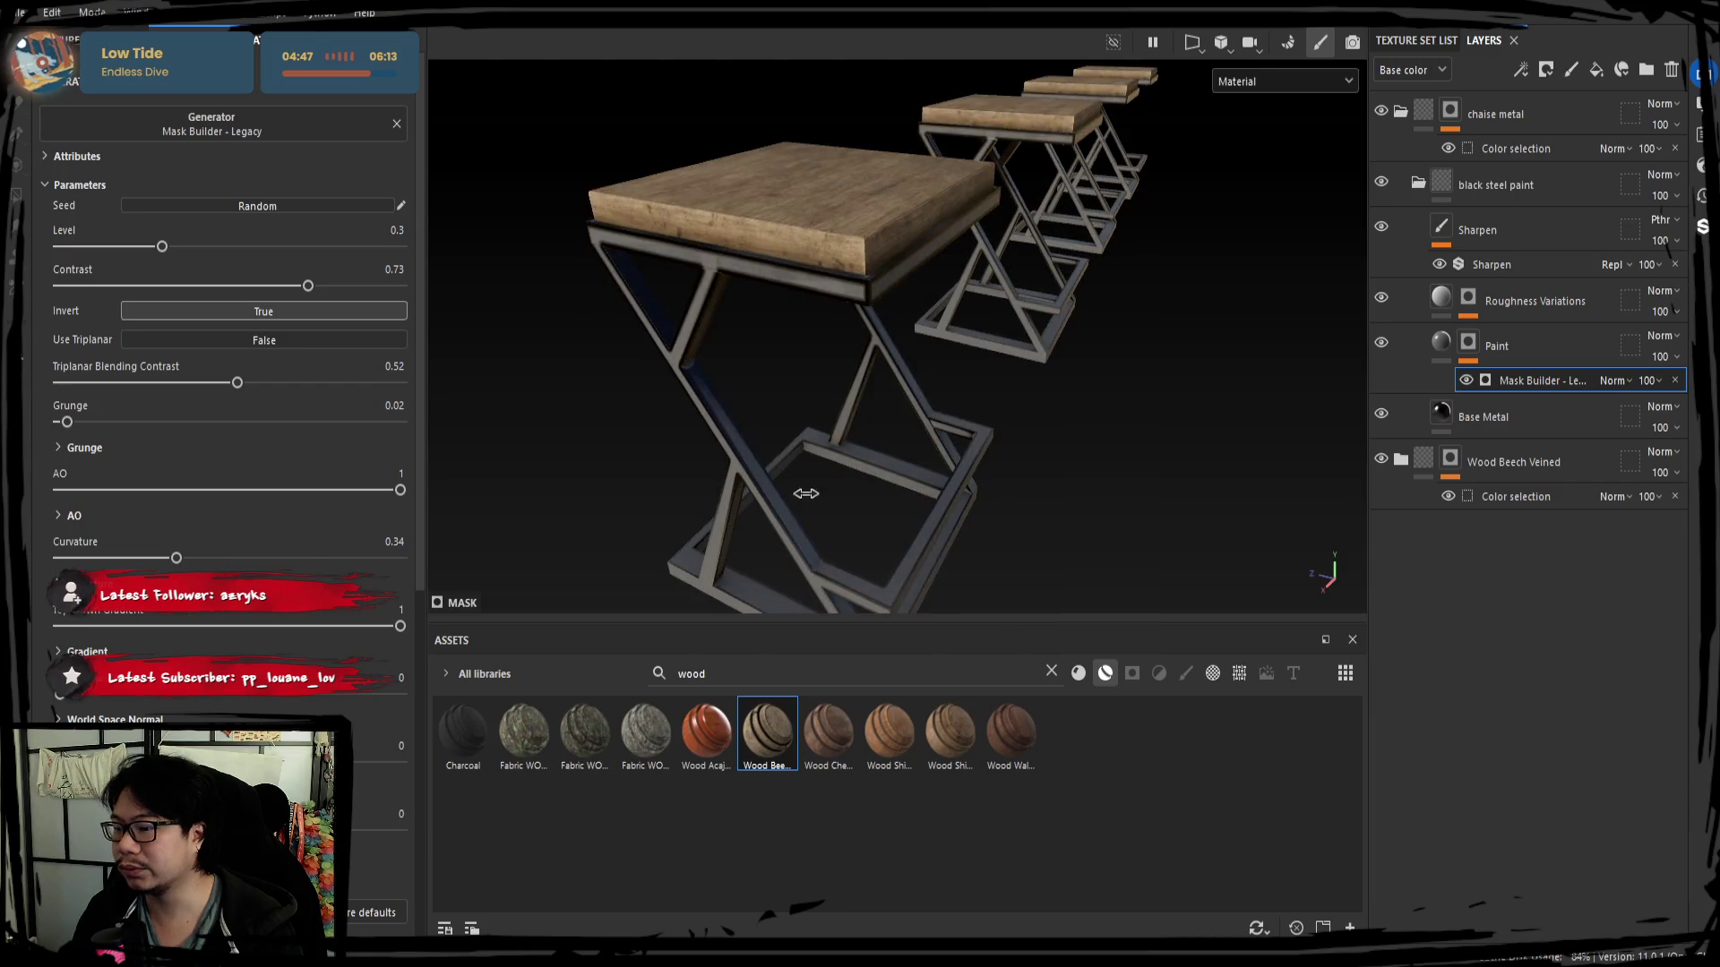
# Settle AO near 0.38 and Curvature at subtler values for faint frame wear, checking from all sides.
pyautogui.moveTo(352, 488); pyautogui.dragTo(98, 464)
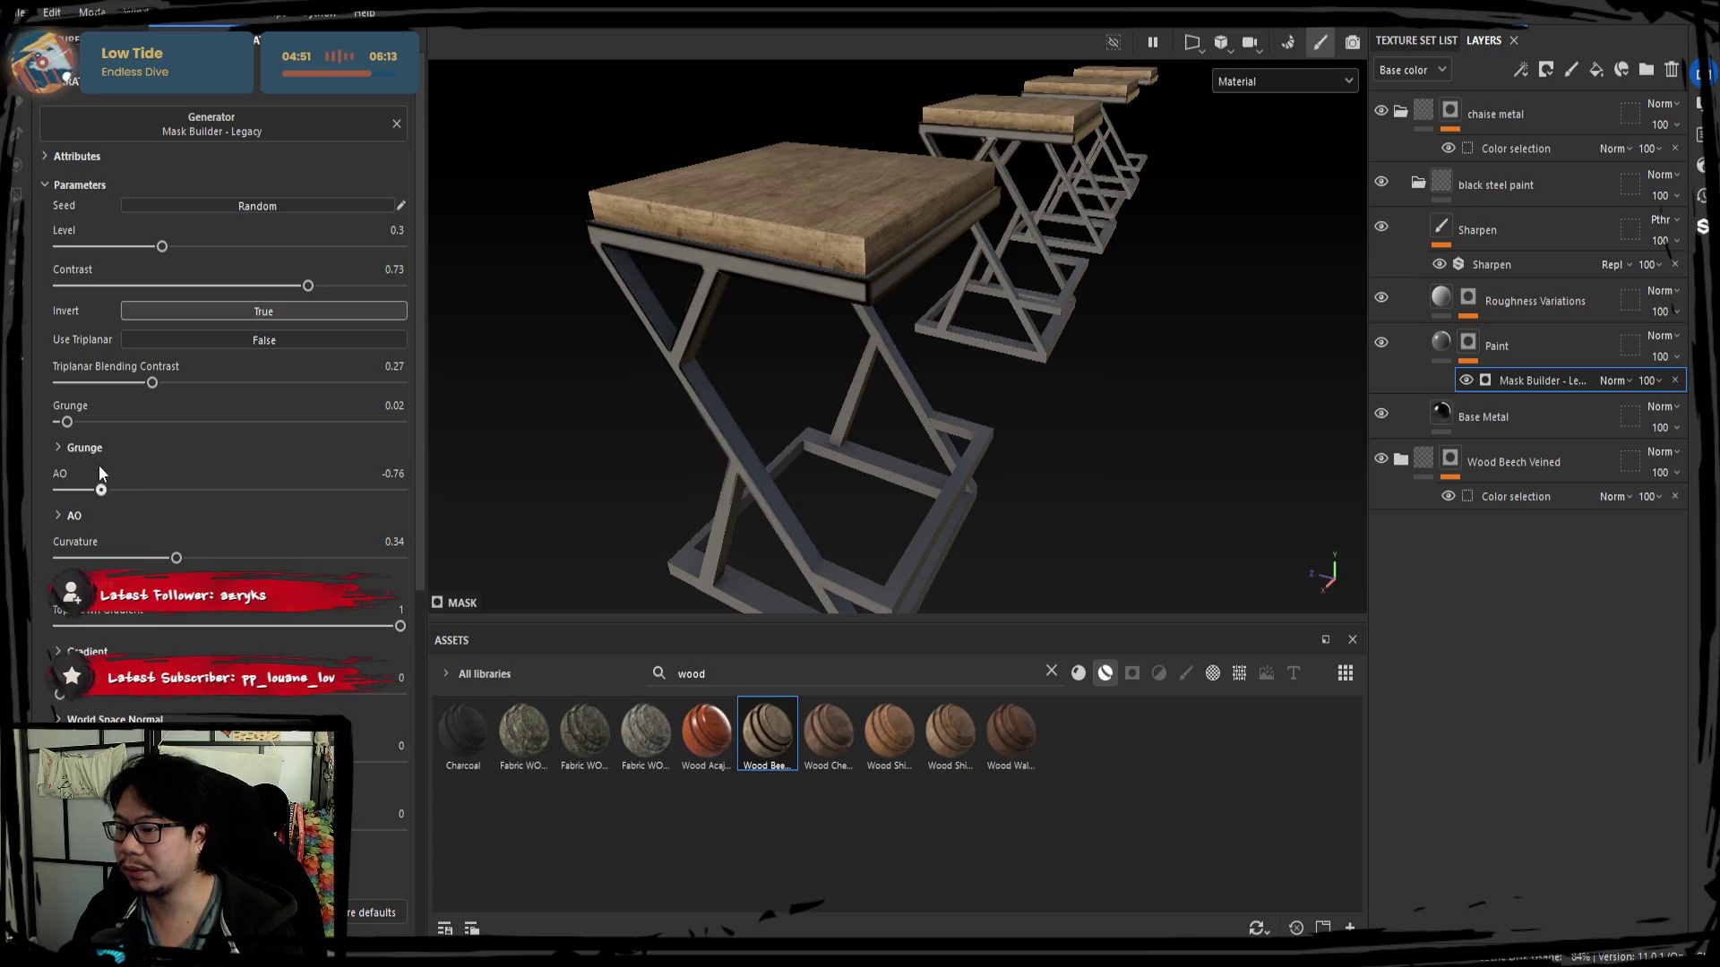
pyautogui.keyDown('alt'); pyautogui.moveTo(537, 457); pyautogui.dragTo(770, 482); pyautogui.keyUp('alt')
pyautogui.moveTo(95, 488); pyautogui.dragTo(294, 490)
pyautogui.moveTo(83, 553); pyautogui.dragTo(339, 557)
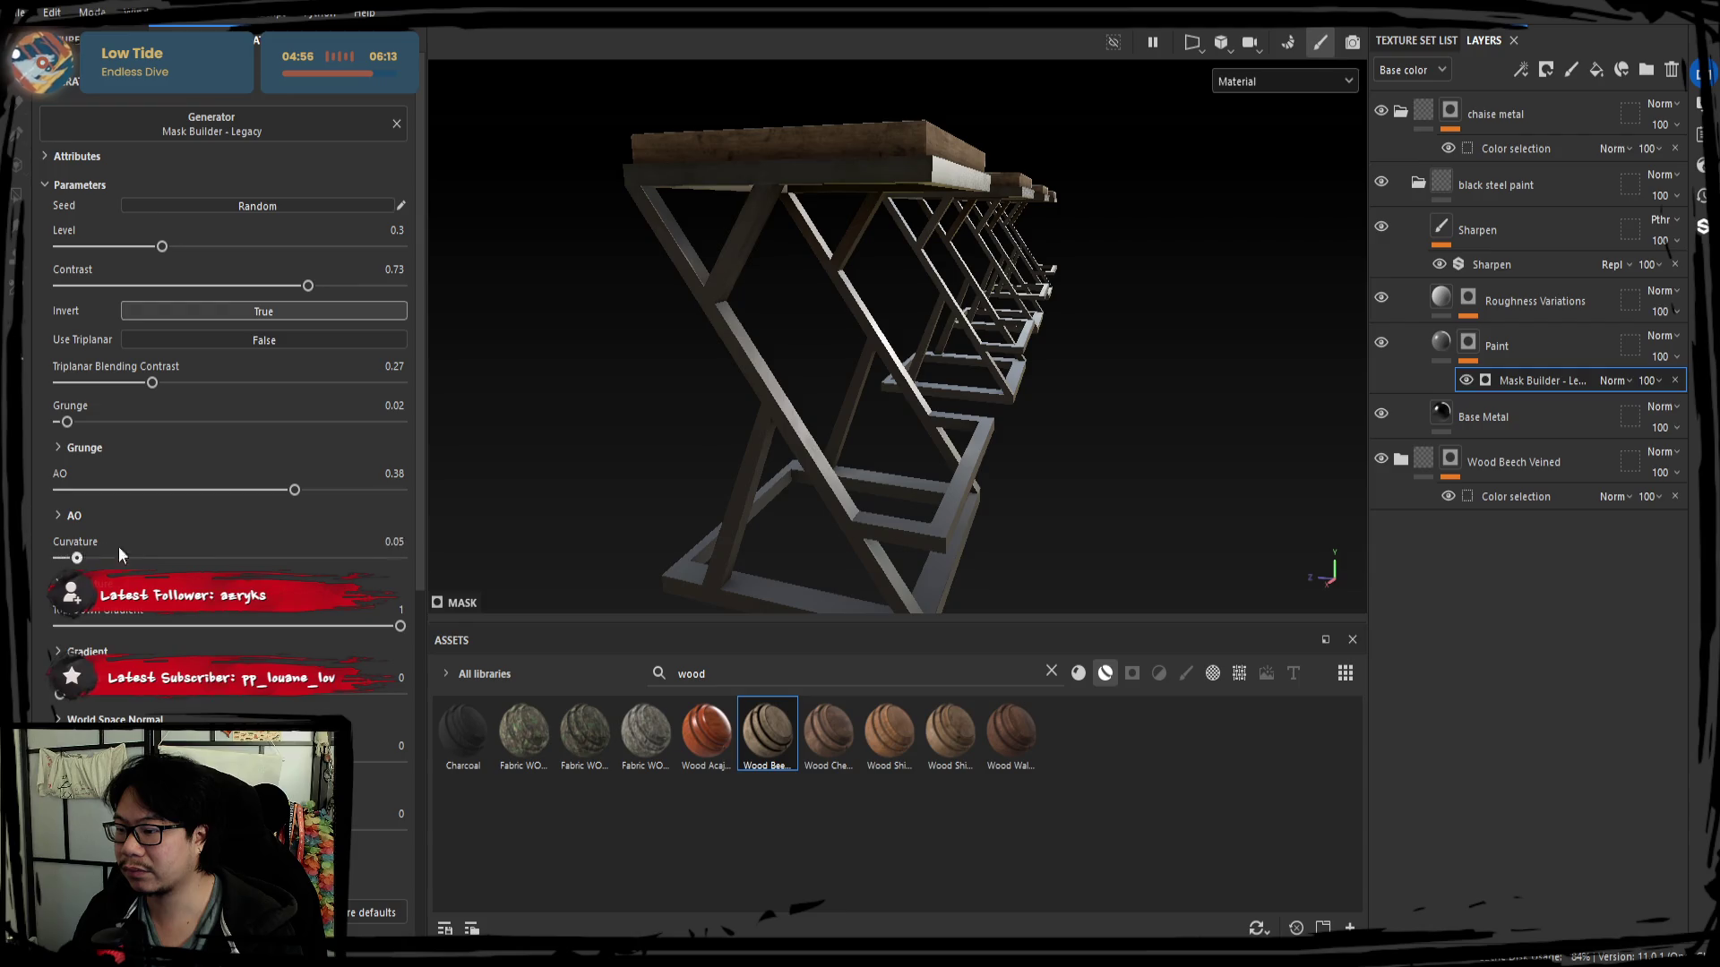
pyautogui.moveTo(764, 443)
pyautogui.keyDown('alt'); pyautogui.mouseDown()
pyautogui.moveTo(796, 347)
pyautogui.moveTo(908, 414)
pyautogui.moveTo(601, 512)
pyautogui.mouseUp(); pyautogui.keyUp('alt')
pyautogui.moveTo(303, 565)
pyautogui.mouseDown()
pyautogui.moveTo(180, 557)
pyautogui.moveTo(428, 571)
pyautogui.moveTo(181, 558)
pyautogui.mouseUp()
pyautogui.moveTo(294, 491)
pyautogui.mouseDown()
pyautogui.moveTo(147, 510)
pyautogui.moveTo(223, 514)
pyautogui.moveTo(284, 549)
pyautogui.moveTo(223, 558)
pyautogui.mouseUp()
pyautogui.moveTo(911, 347)
pyautogui.keyDown('alt'); pyautogui.mouseDown()
pyautogui.moveTo(959, 289)
pyautogui.moveTo(730, 422)
pyautogui.moveTo(797, 342)
pyautogui.moveTo(491, 220)
pyautogui.moveTo(994, 273)
pyautogui.moveTo(506, 249)
pyautogui.moveTo(780, 372)
pyautogui.mouseUp(); pyautogui.keyUp('alt')
pyautogui.scroll(-3, 780, 372)
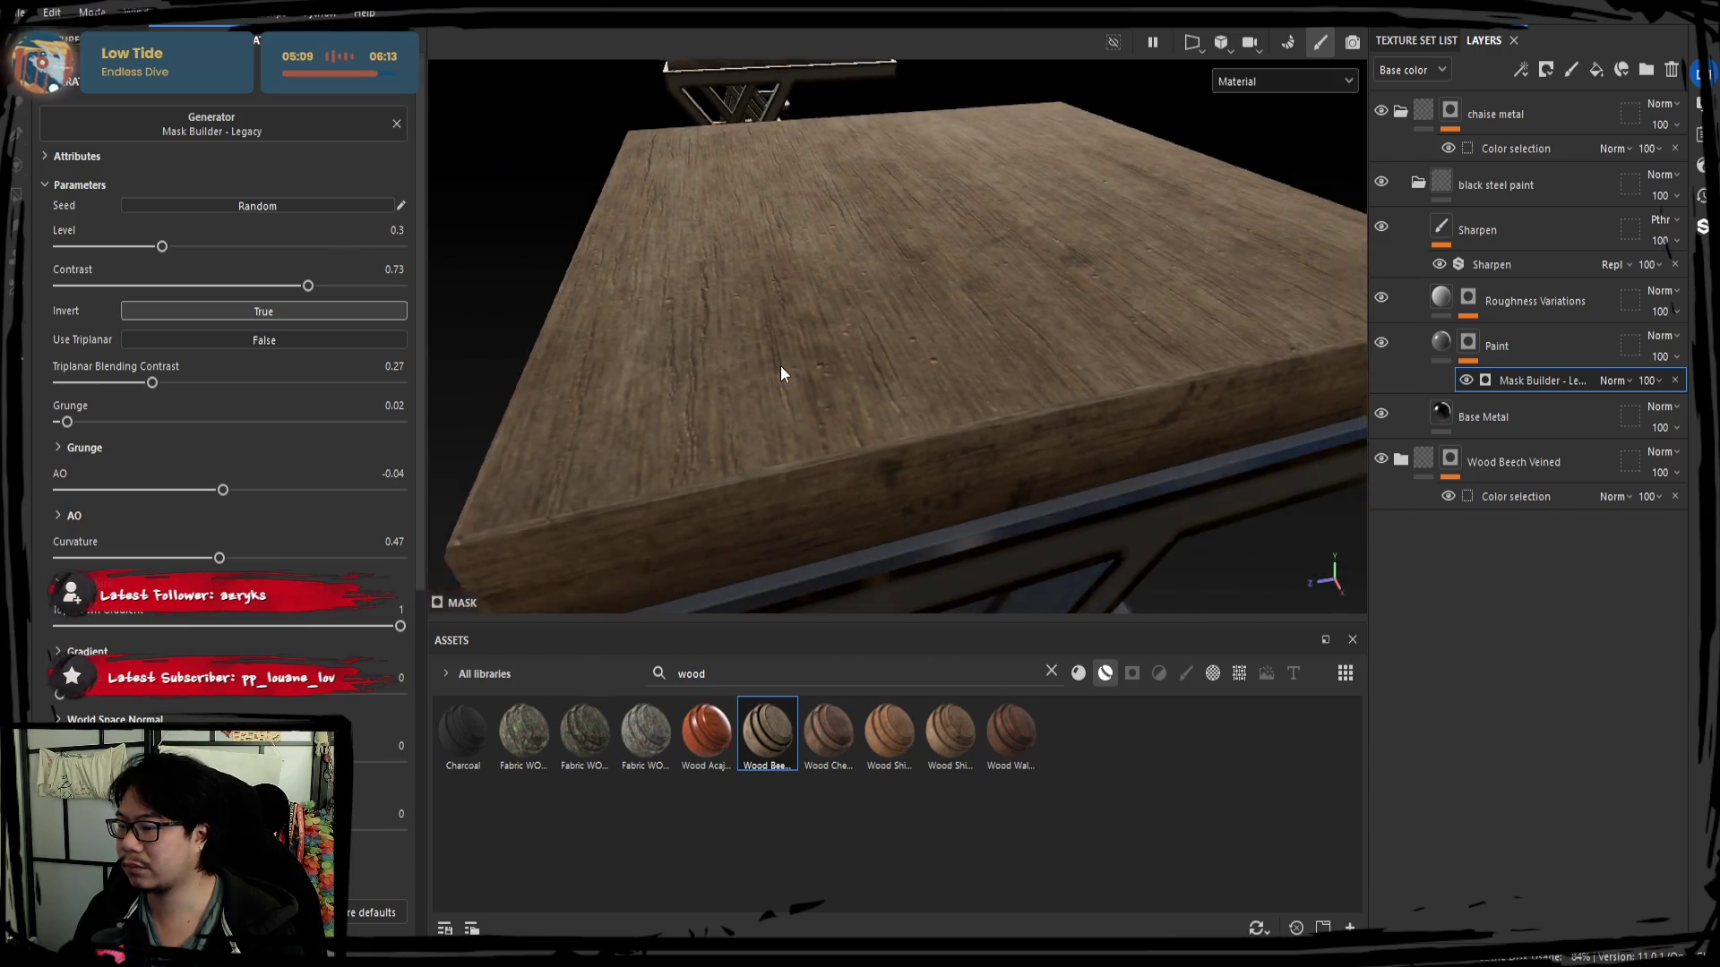
pyautogui.press('f')
pyautogui.moveTo(863, 421)
pyautogui.keyDown('alt'); pyautogui.mouseDown()
pyautogui.moveTo(944, 475)
pyautogui.moveTo(899, 391)
pyautogui.mouseUp(); pyautogui.keyUp('alt')
pyautogui.scroll(3, 945, 474)
pyautogui.scroll(2, 899, 391)
pyautogui.scroll(1, 856, 363)
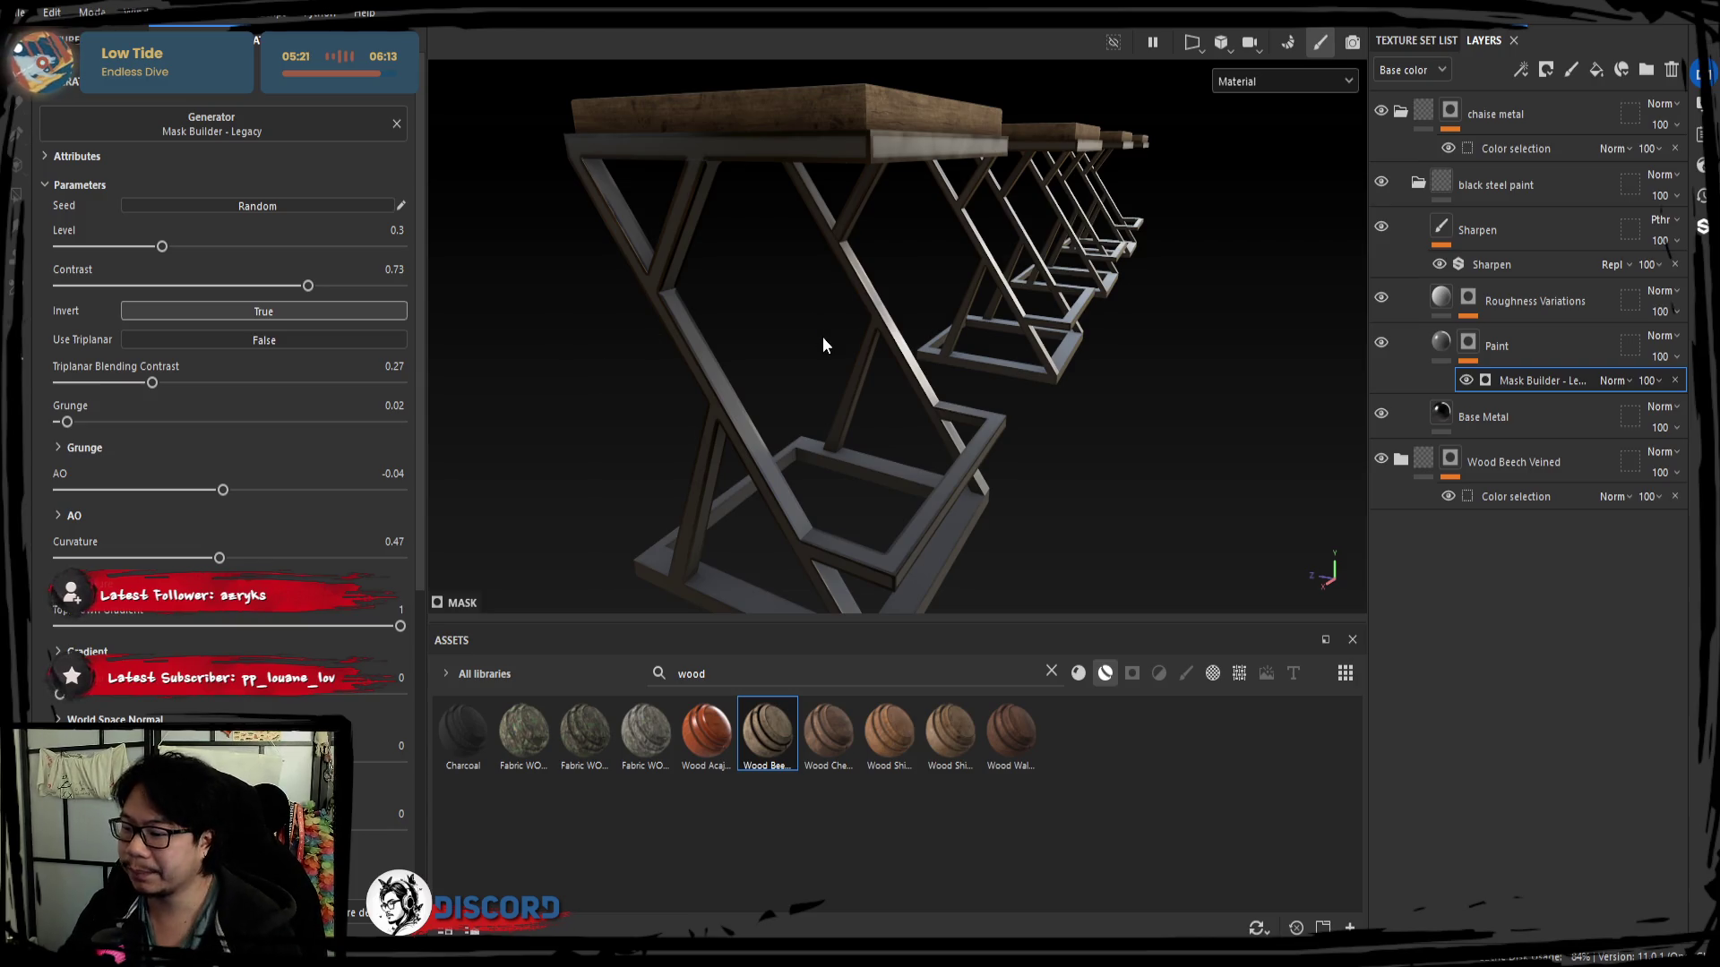
pyautogui.keyDown('alt'); pyautogui.moveTo(823, 338); pyautogui.dragTo(811, 360); pyautogui.keyUp('alt')
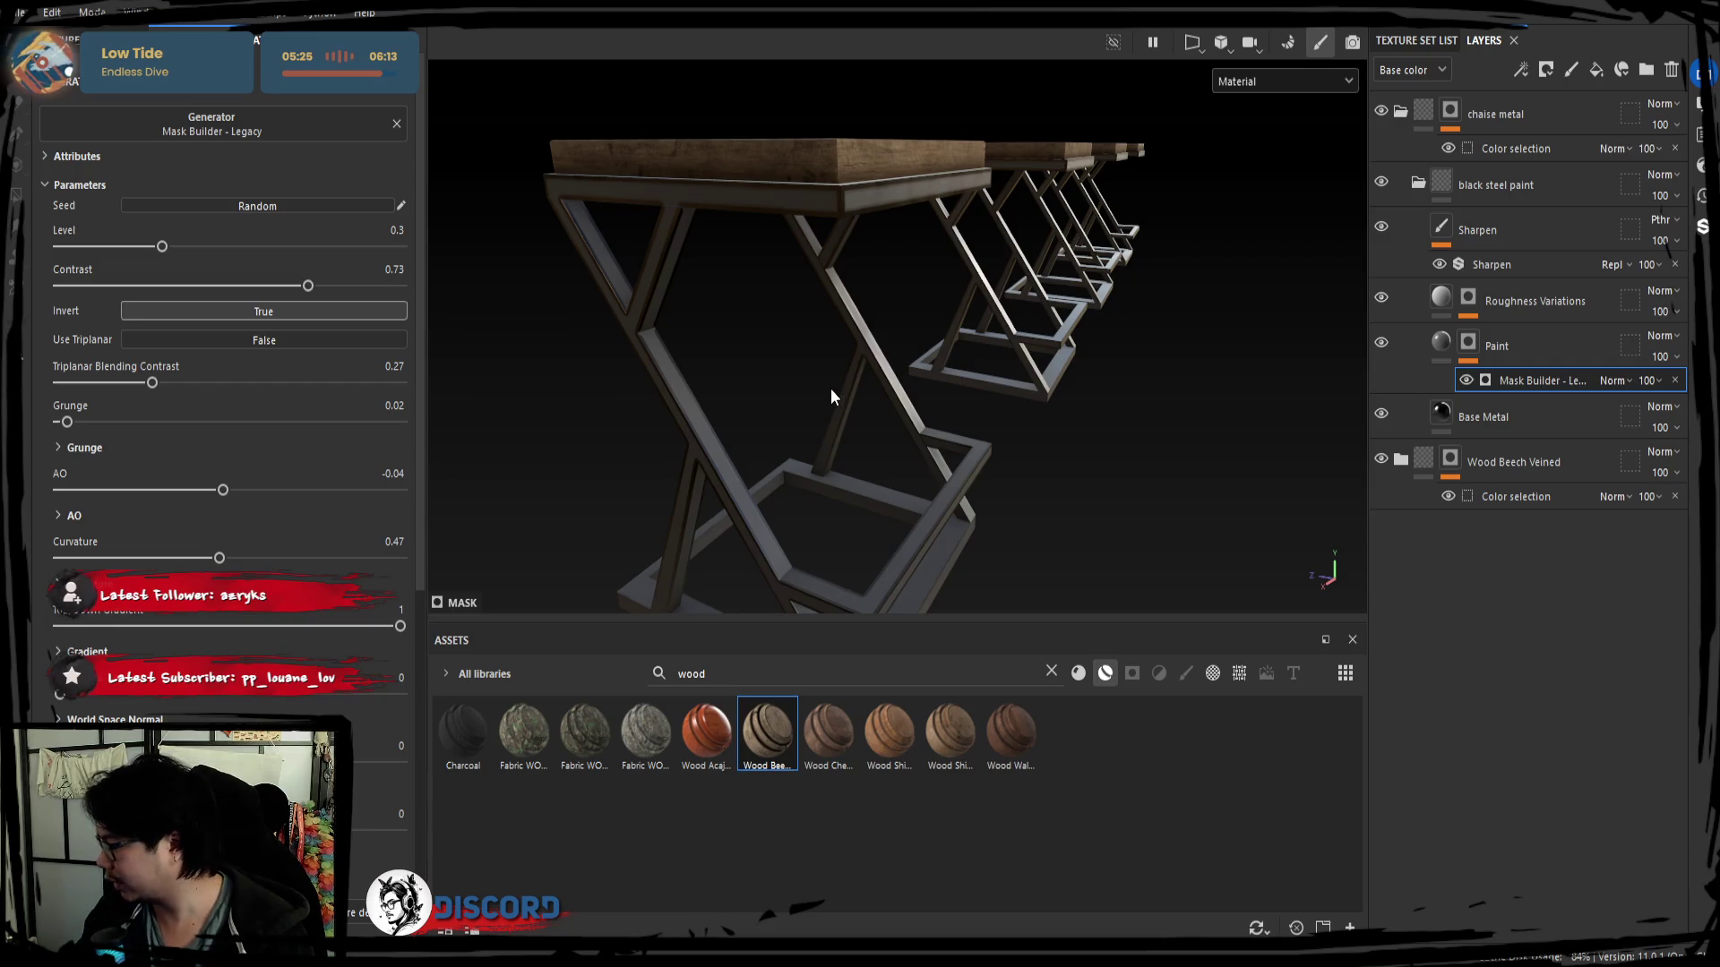
pyautogui.moveTo(785, 375)
pyautogui.keyDown('alt'); pyautogui.mouseDown()
pyautogui.moveTo(843, 446)
pyautogui.moveTo(955, 490)
pyautogui.mouseUp(); pyautogui.keyUp('alt')
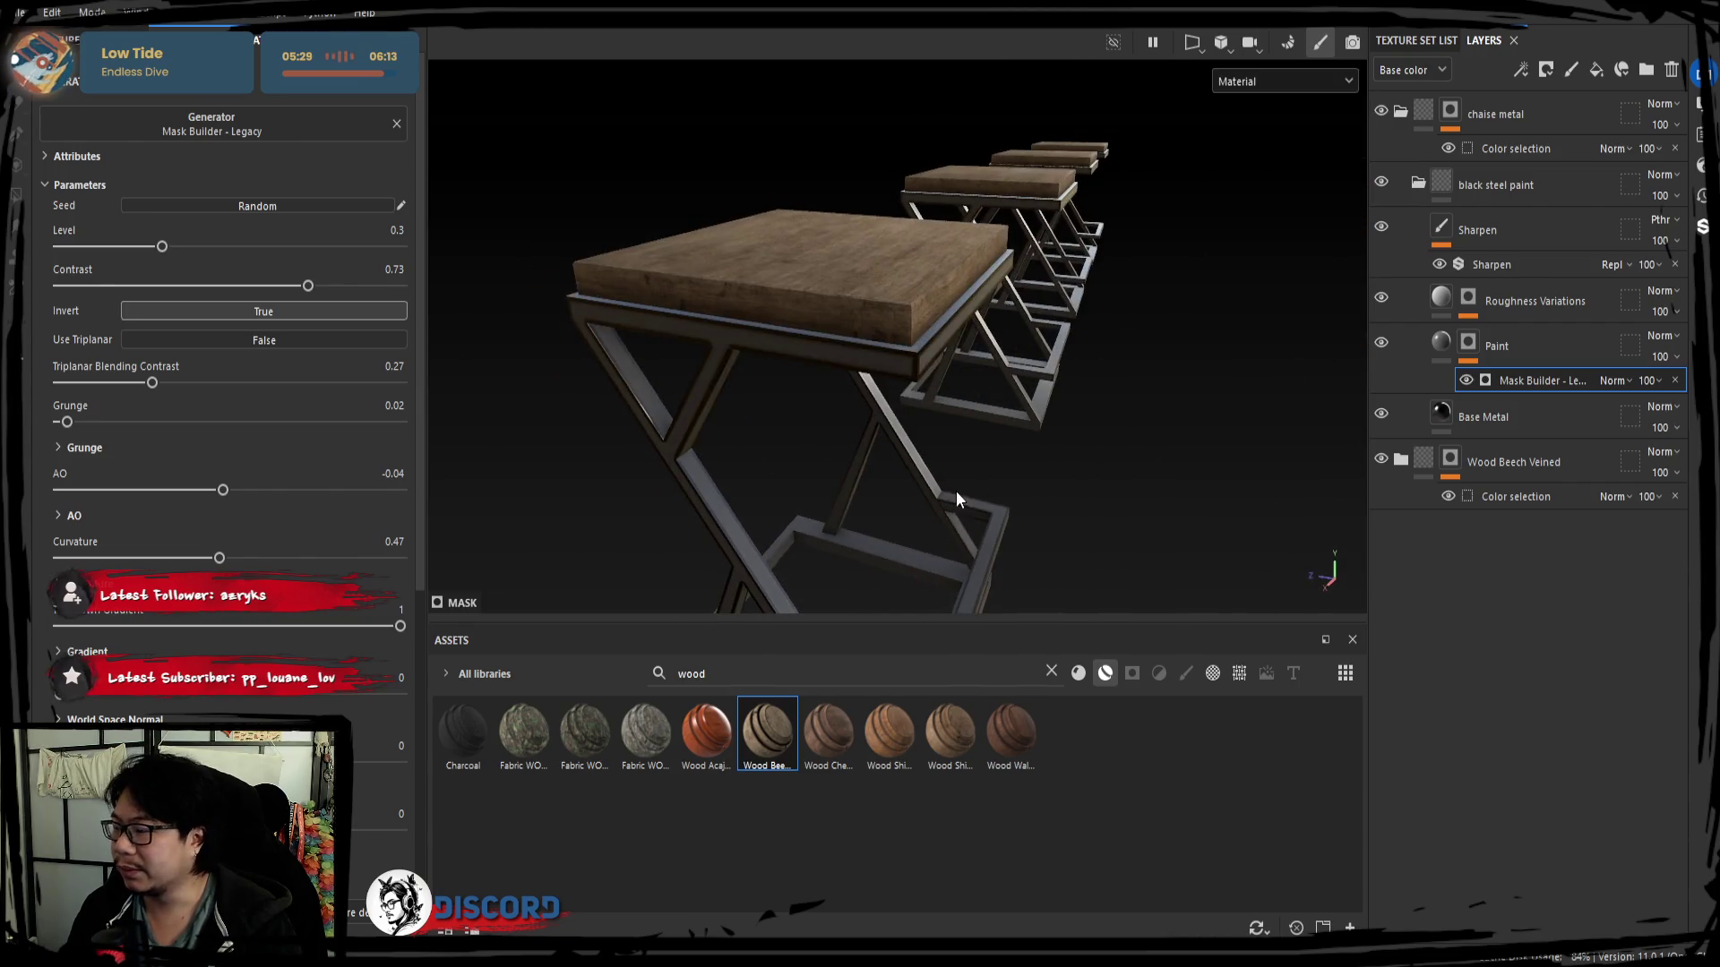
# Delete the Wood Veins and Dirt layers from the Wood Beech Veined folder.
pyautogui.click(1400, 114)
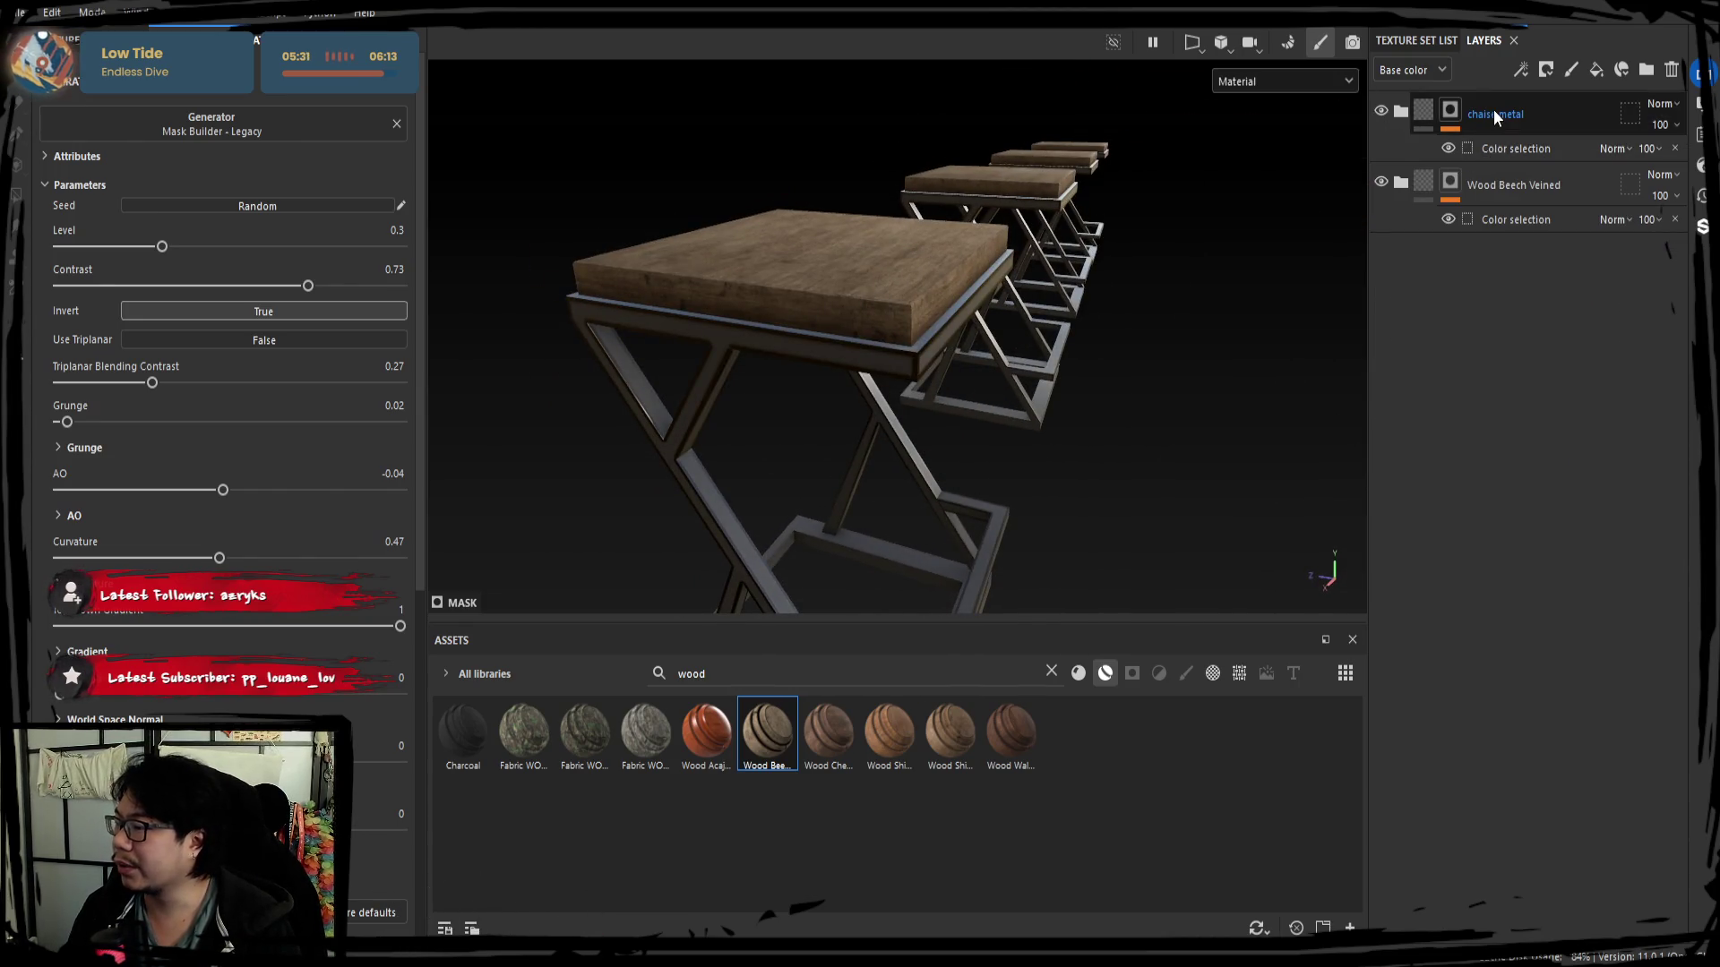
pyautogui.click(1400, 183)
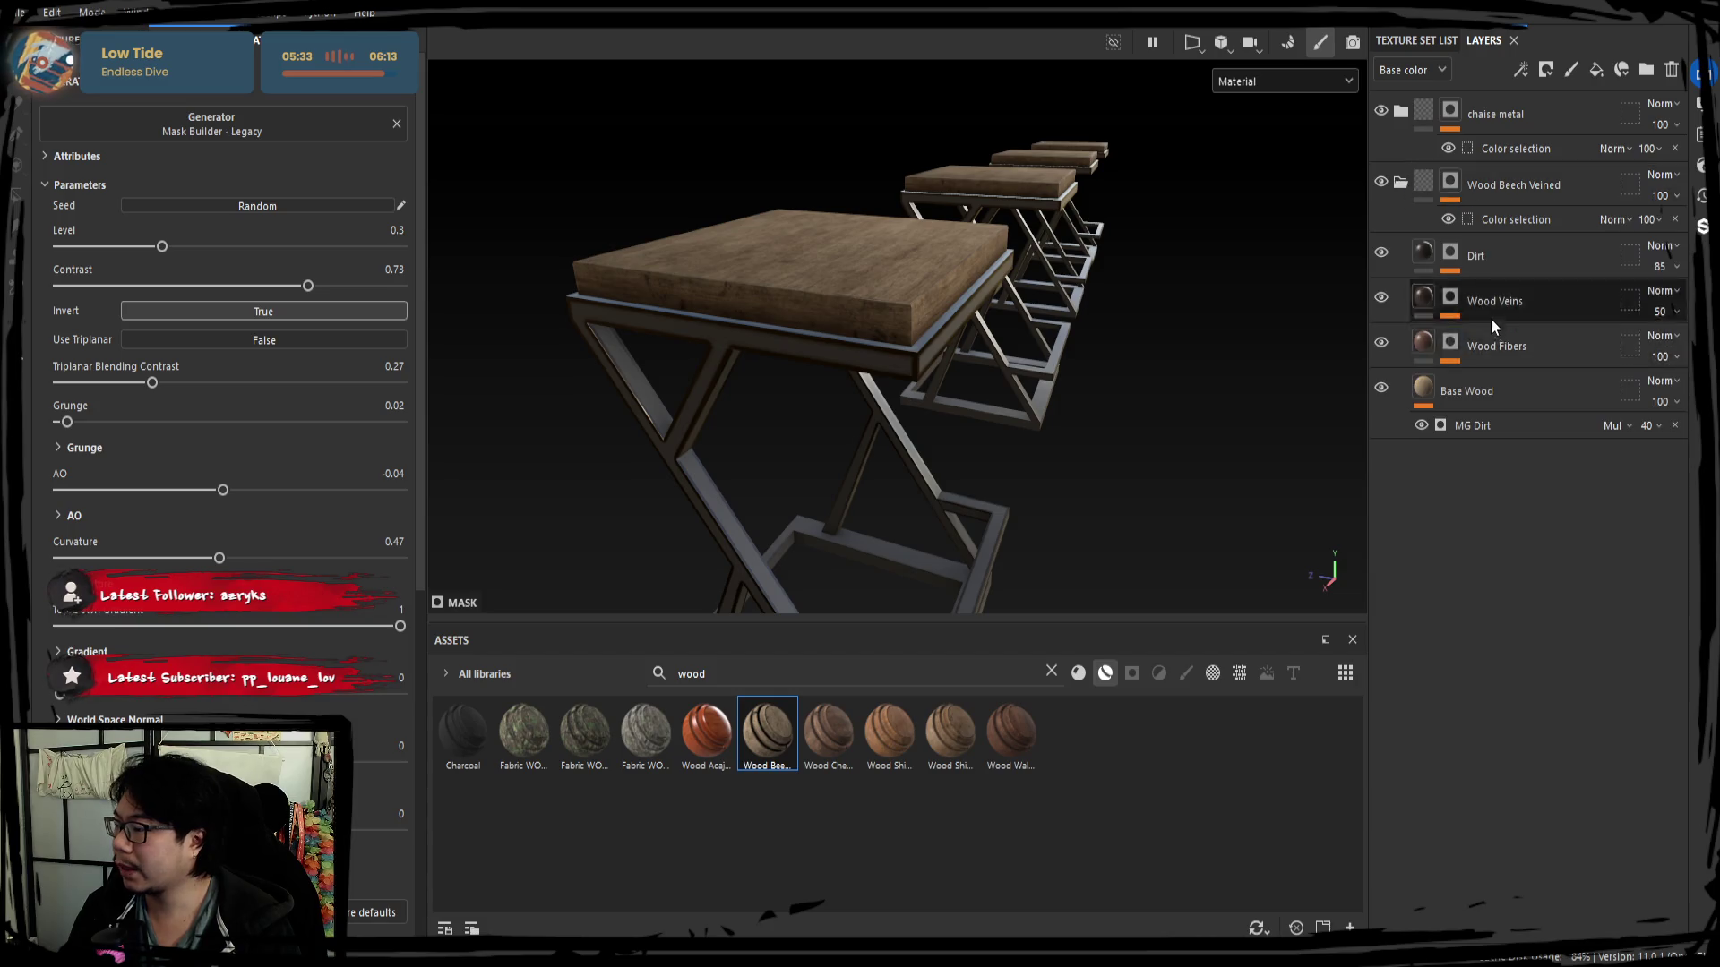
pyautogui.keyDown('alt'); pyautogui.moveTo(1351, 352); pyautogui.dragTo(1180, 366); pyautogui.keyUp('alt')
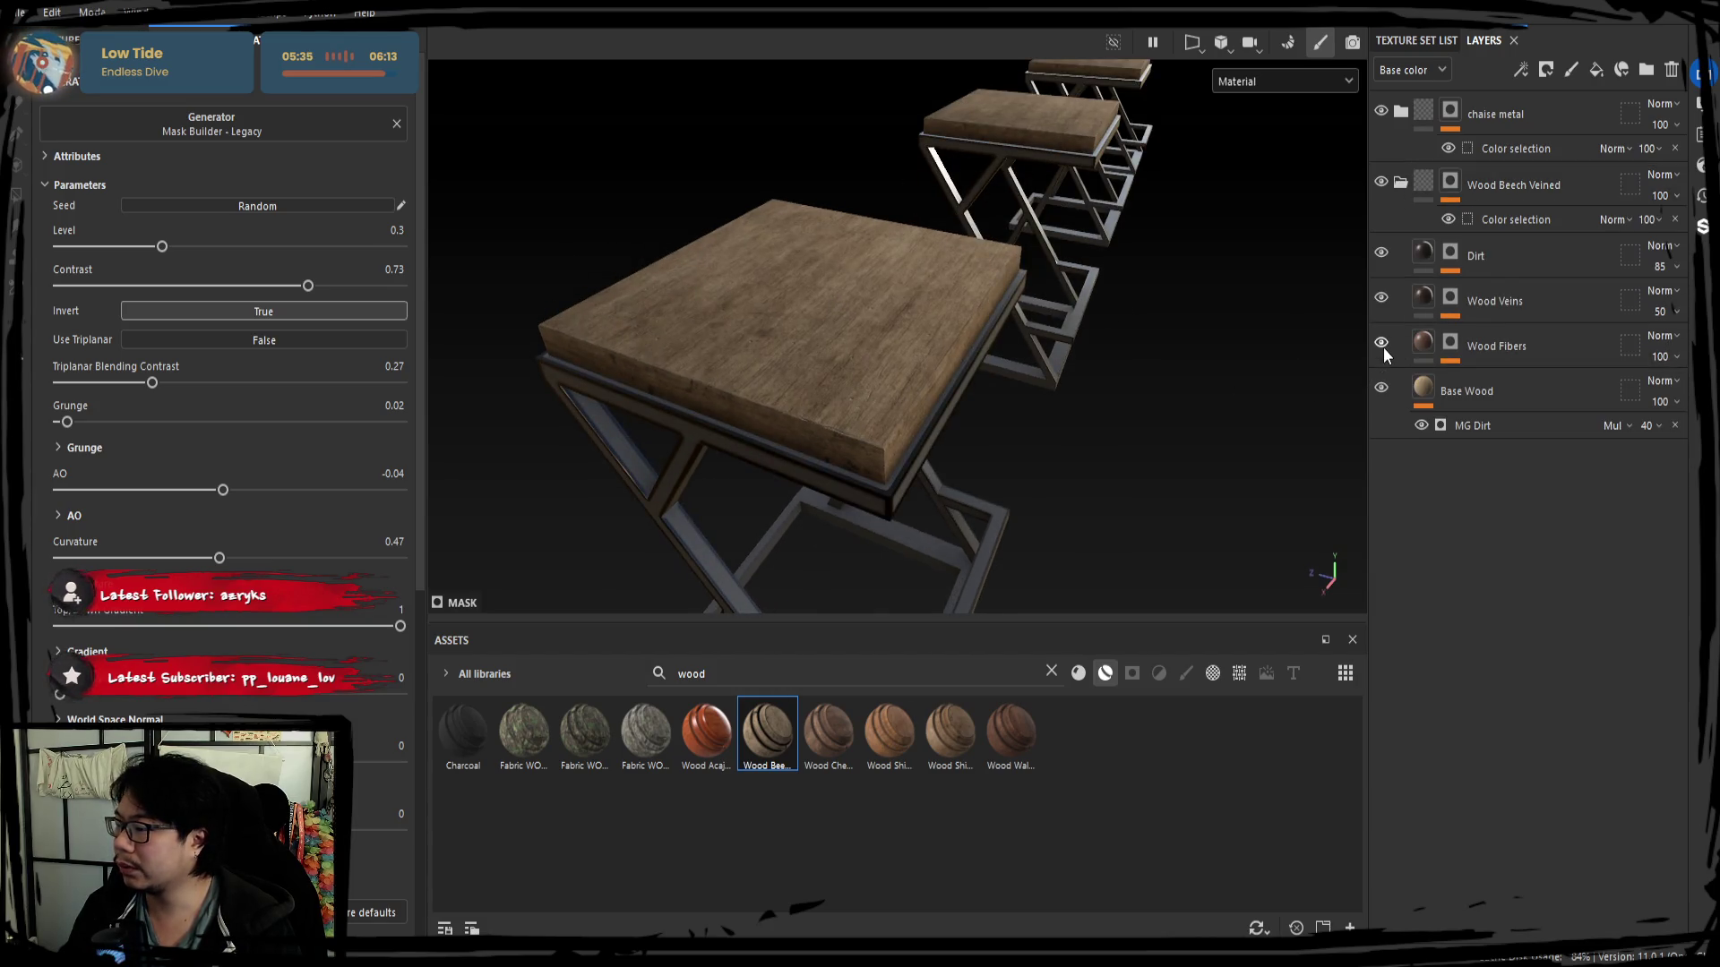
pyautogui.click(1452, 347)
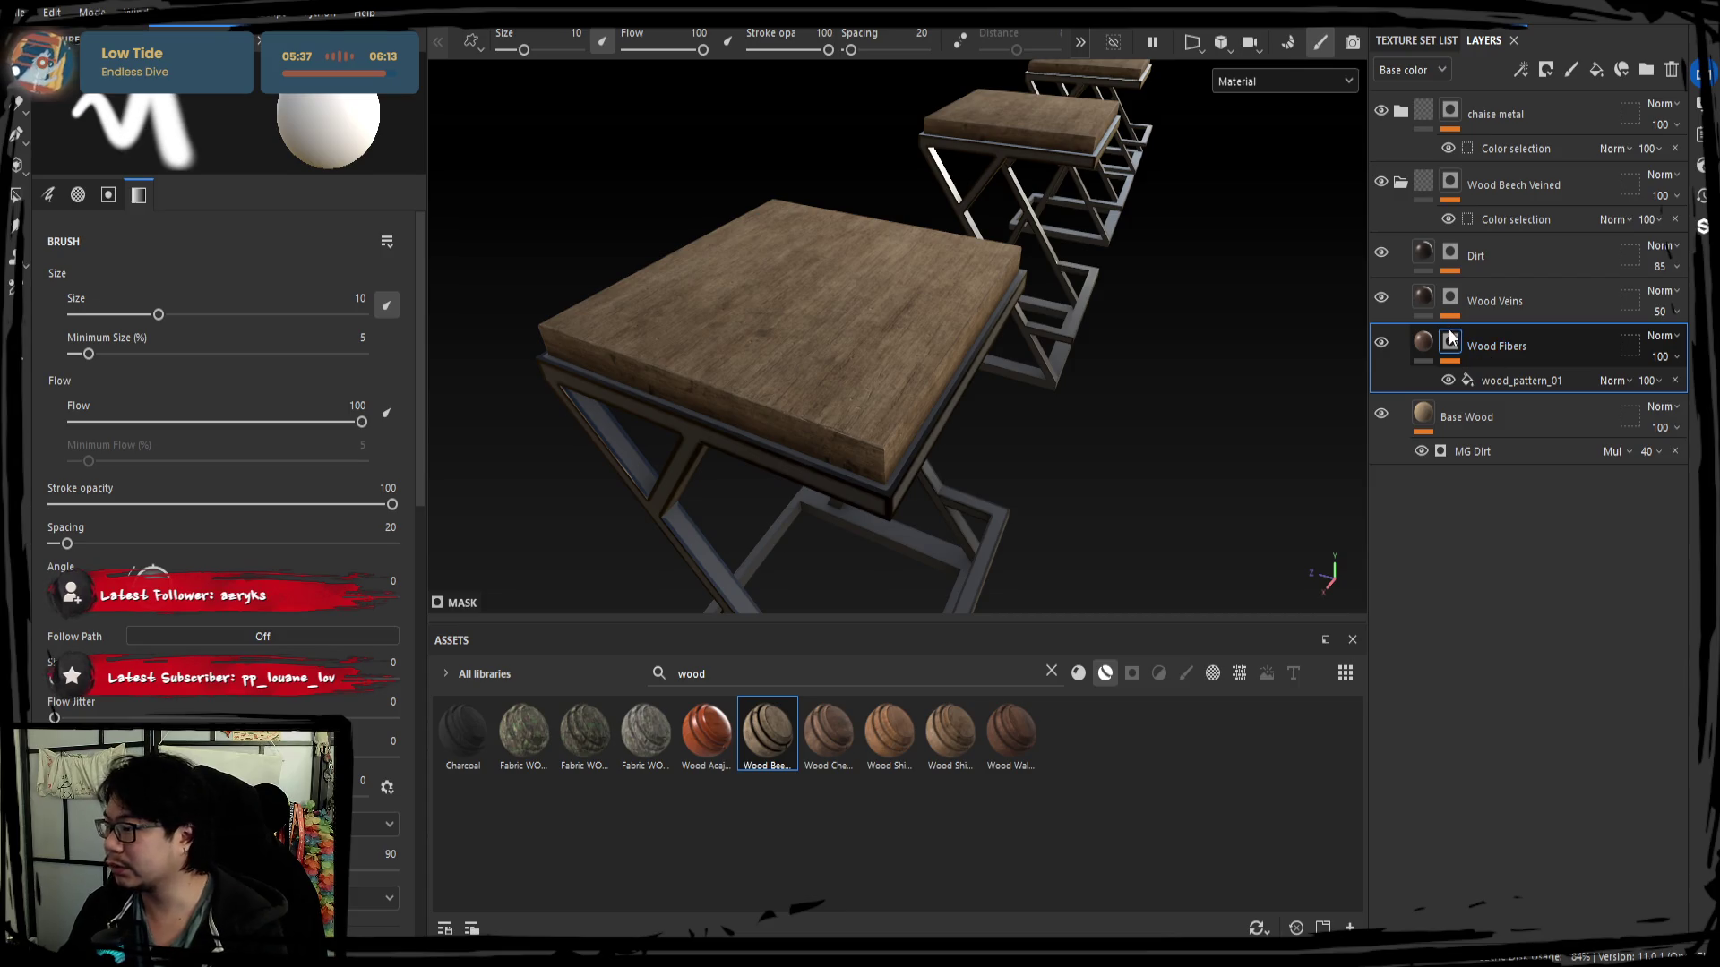
pyautogui.click(1398, 293)
pyautogui.press('Delete')
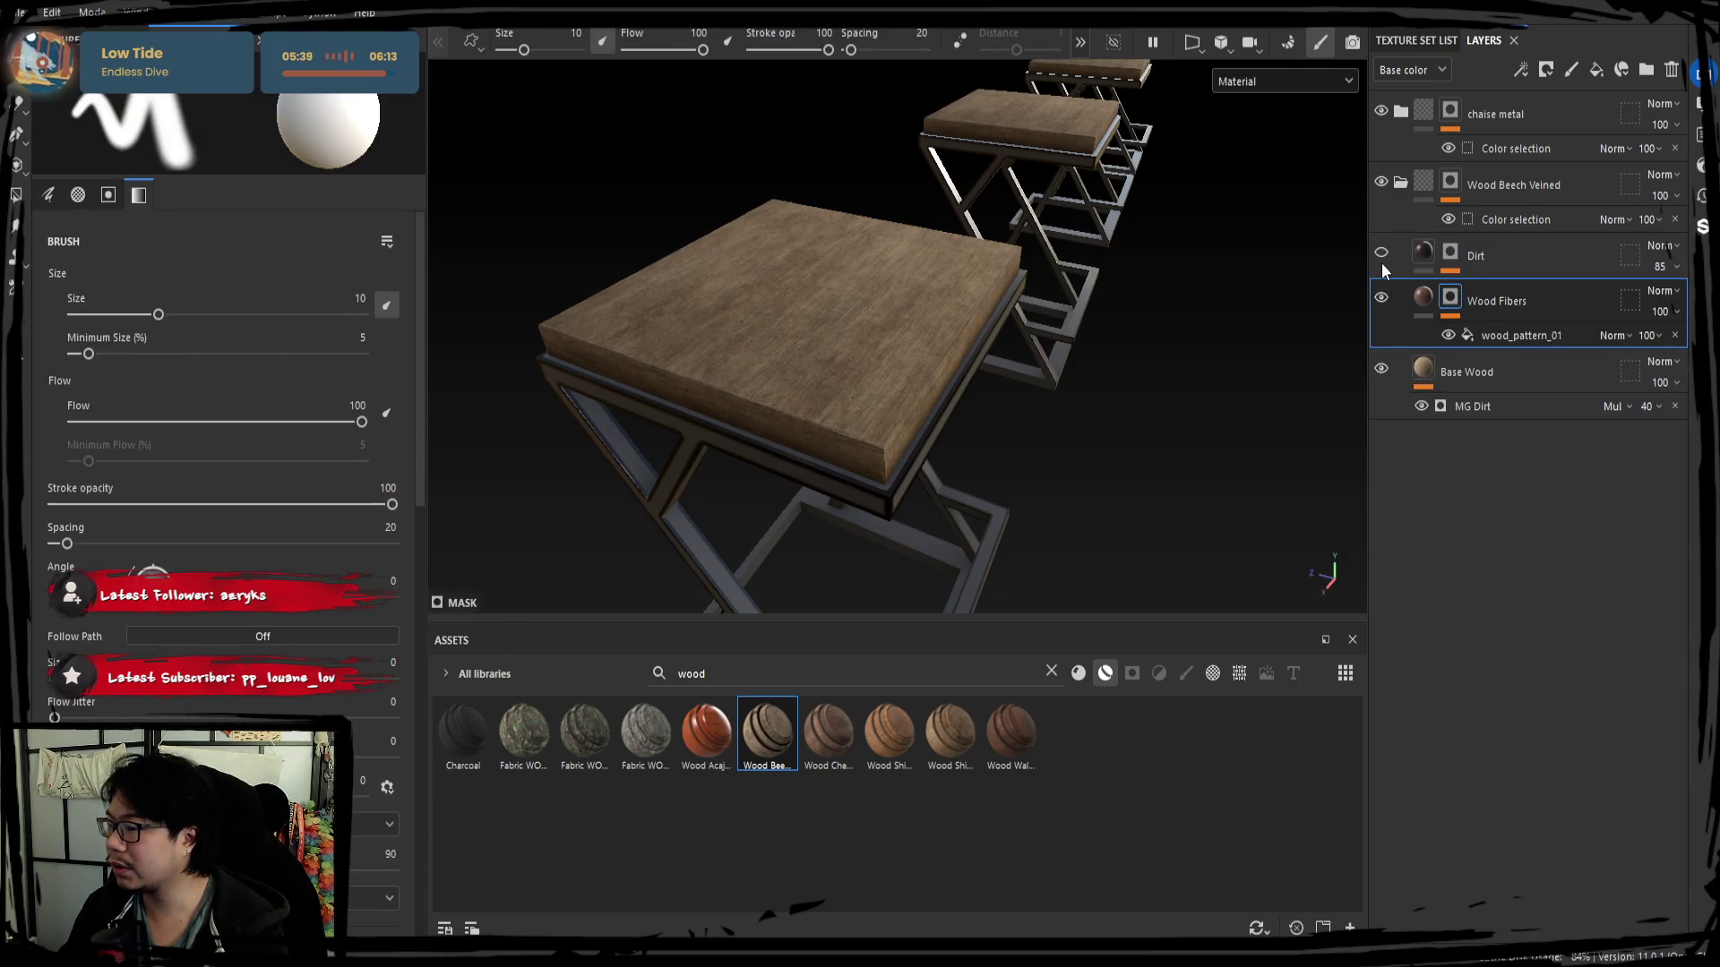
pyautogui.click(1476, 262)
pyautogui.press('Delete')
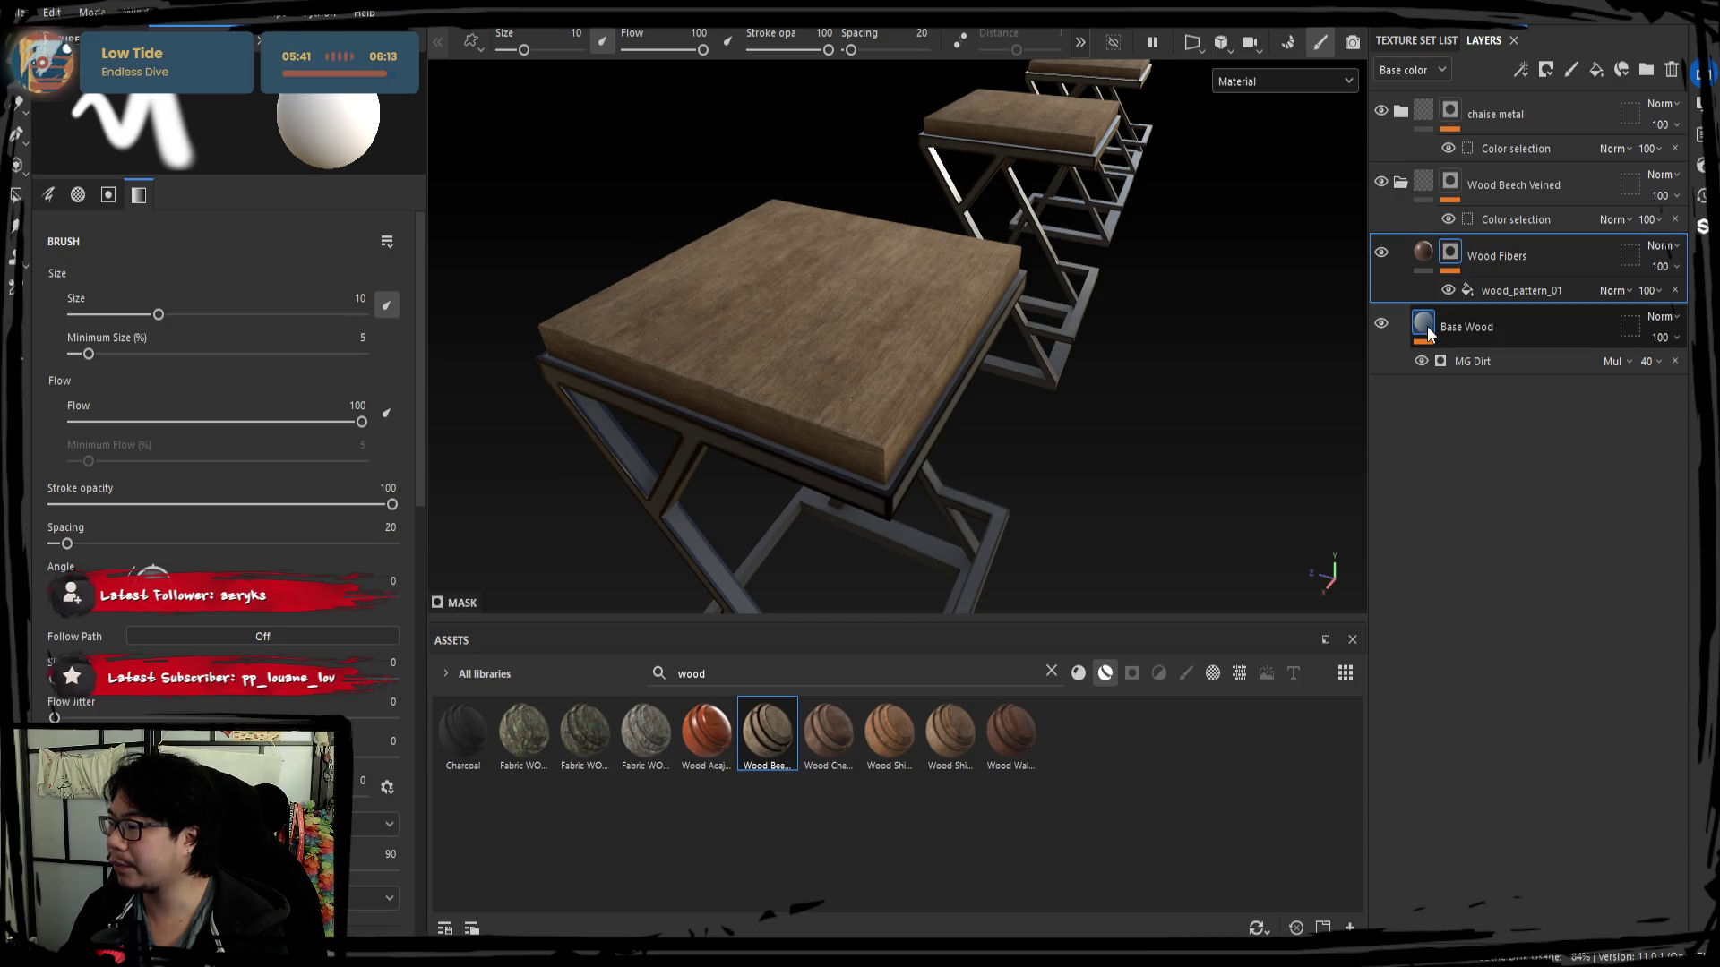
# Warm the Base Wood fill colour to a richer orange-brown under rotated lighting.
pyautogui.click(1465, 327)
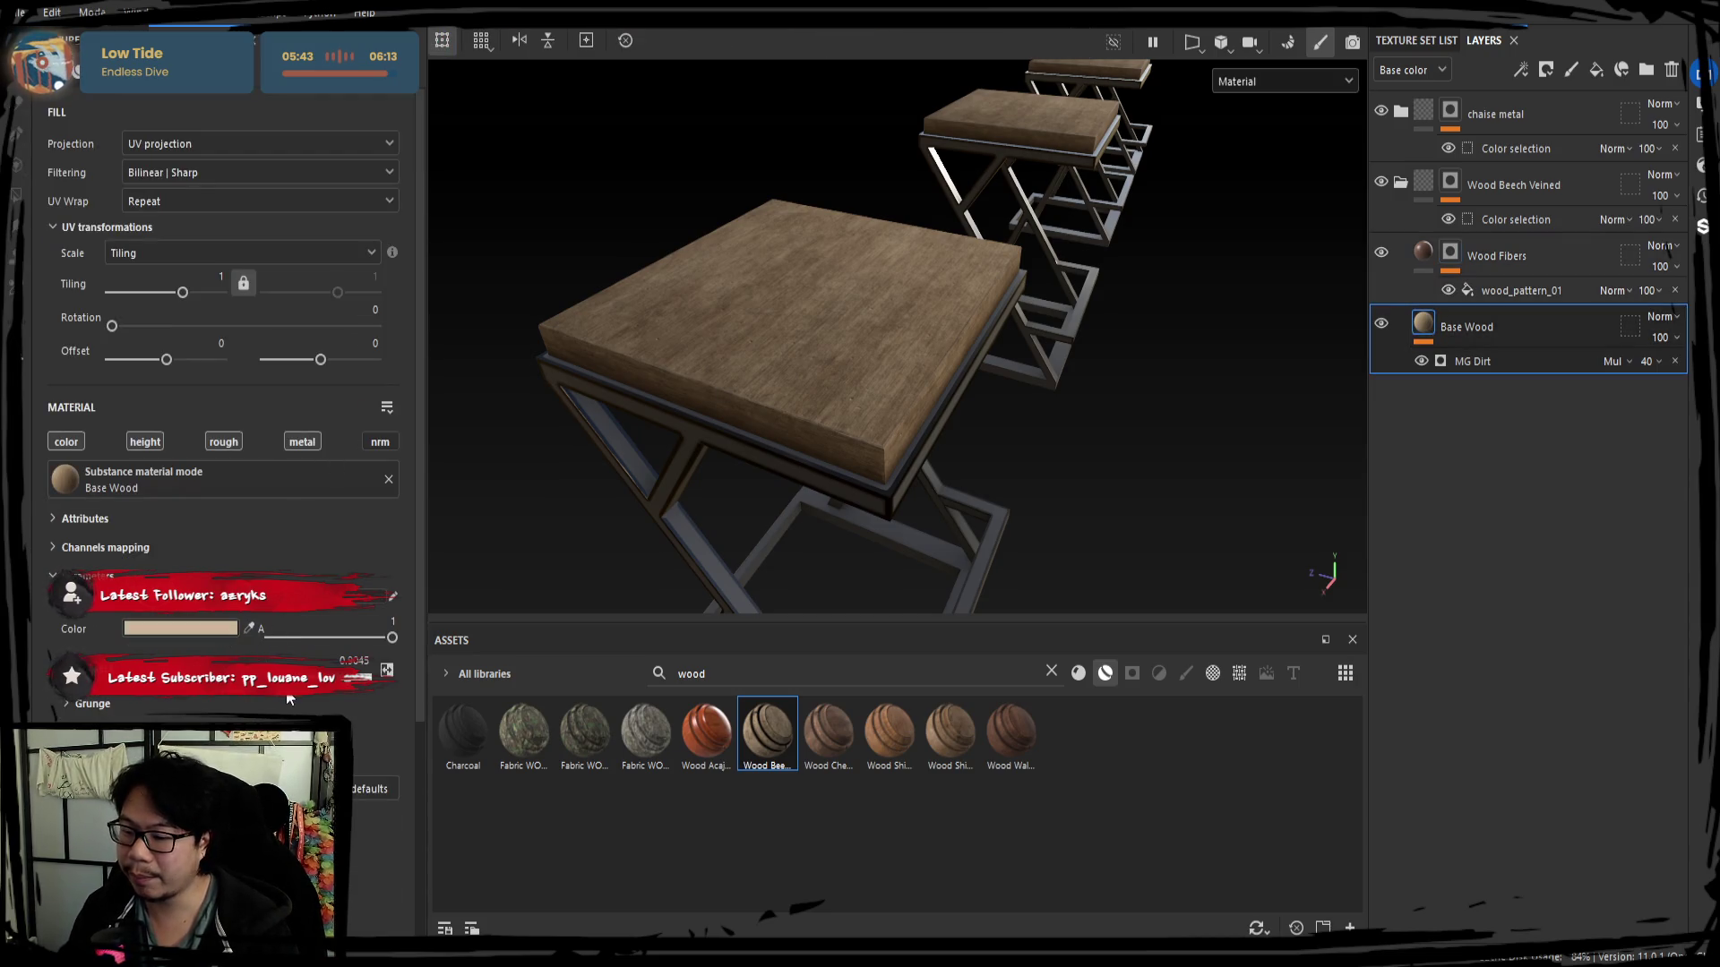
pyautogui.moveTo(286, 700); pyautogui.dragTo(339, 687)
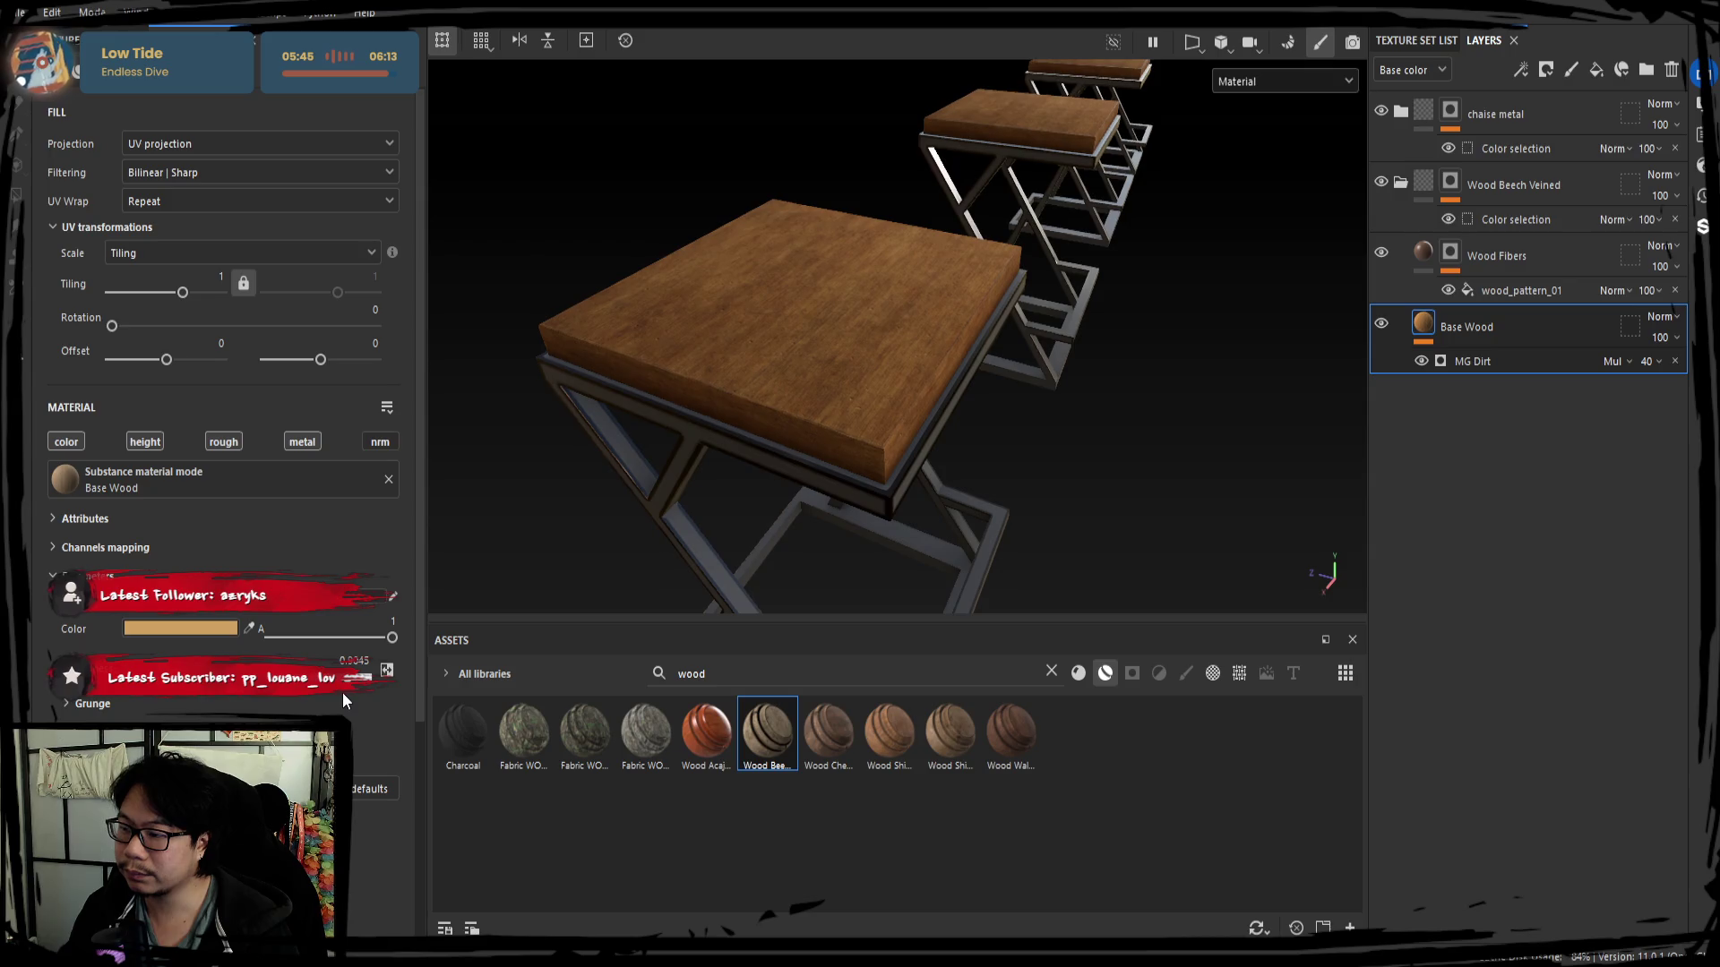
pyautogui.keyDown('shift'); pyautogui.moveTo(874, 425); pyautogui.dragTo(875, 459, button='right'); pyautogui.keyUp('shift')
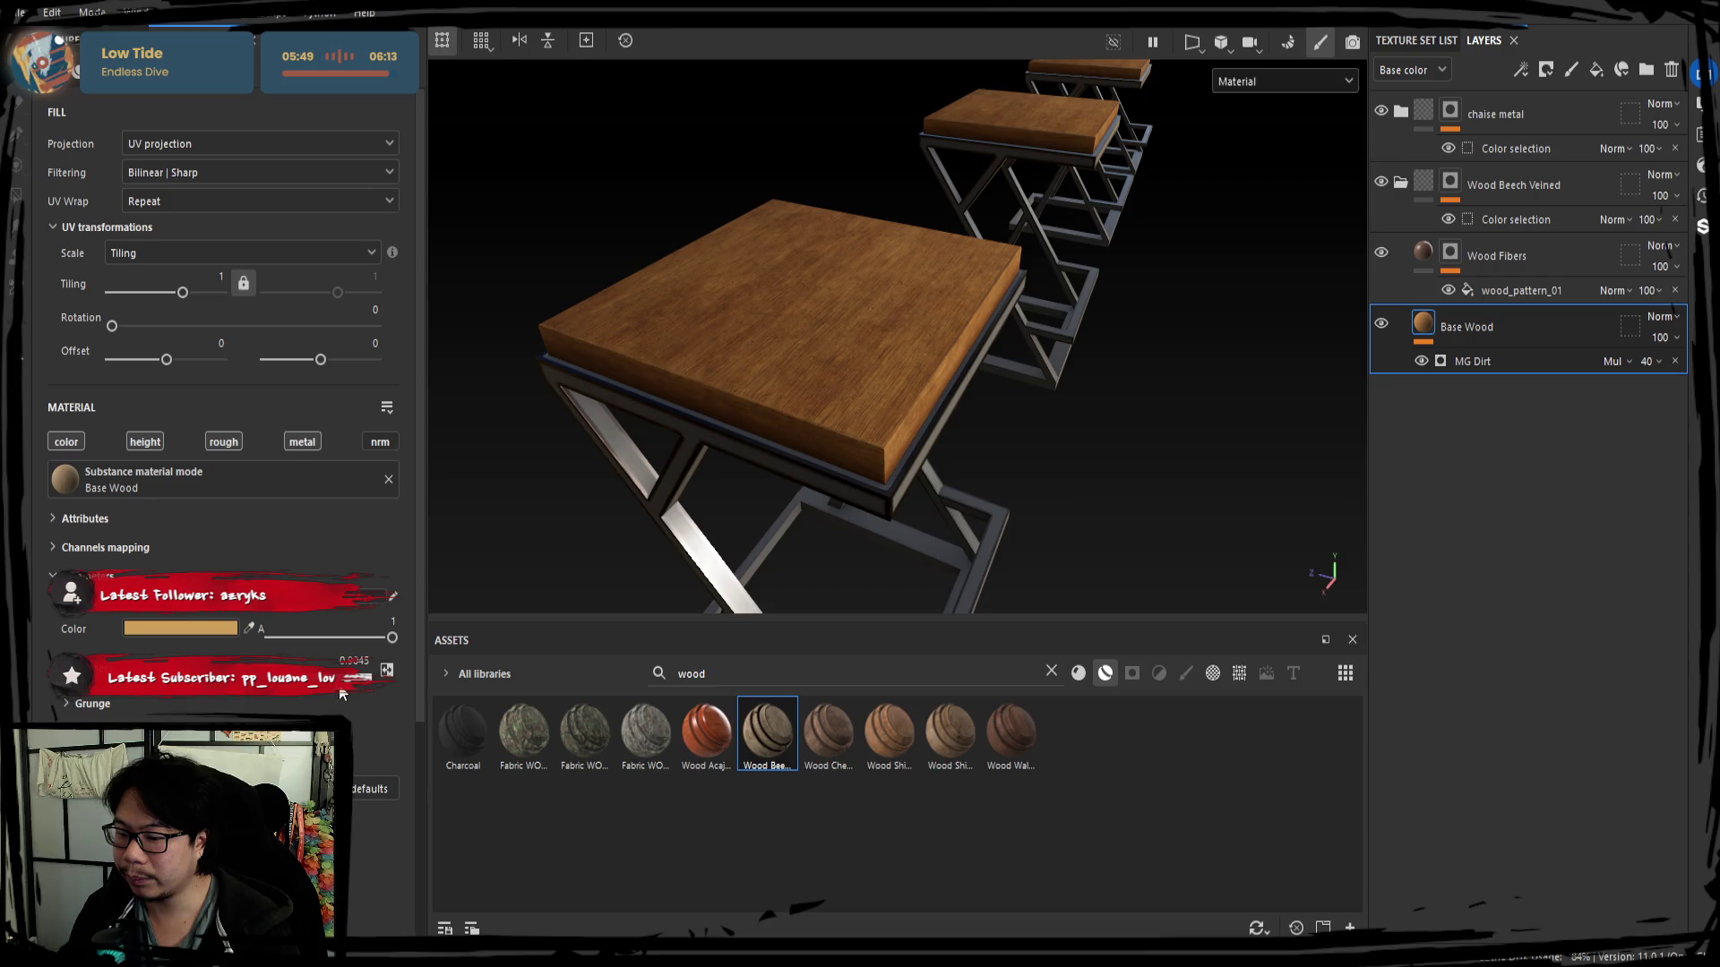
pyautogui.moveTo(377, 683); pyautogui.dragTo(384, 682)
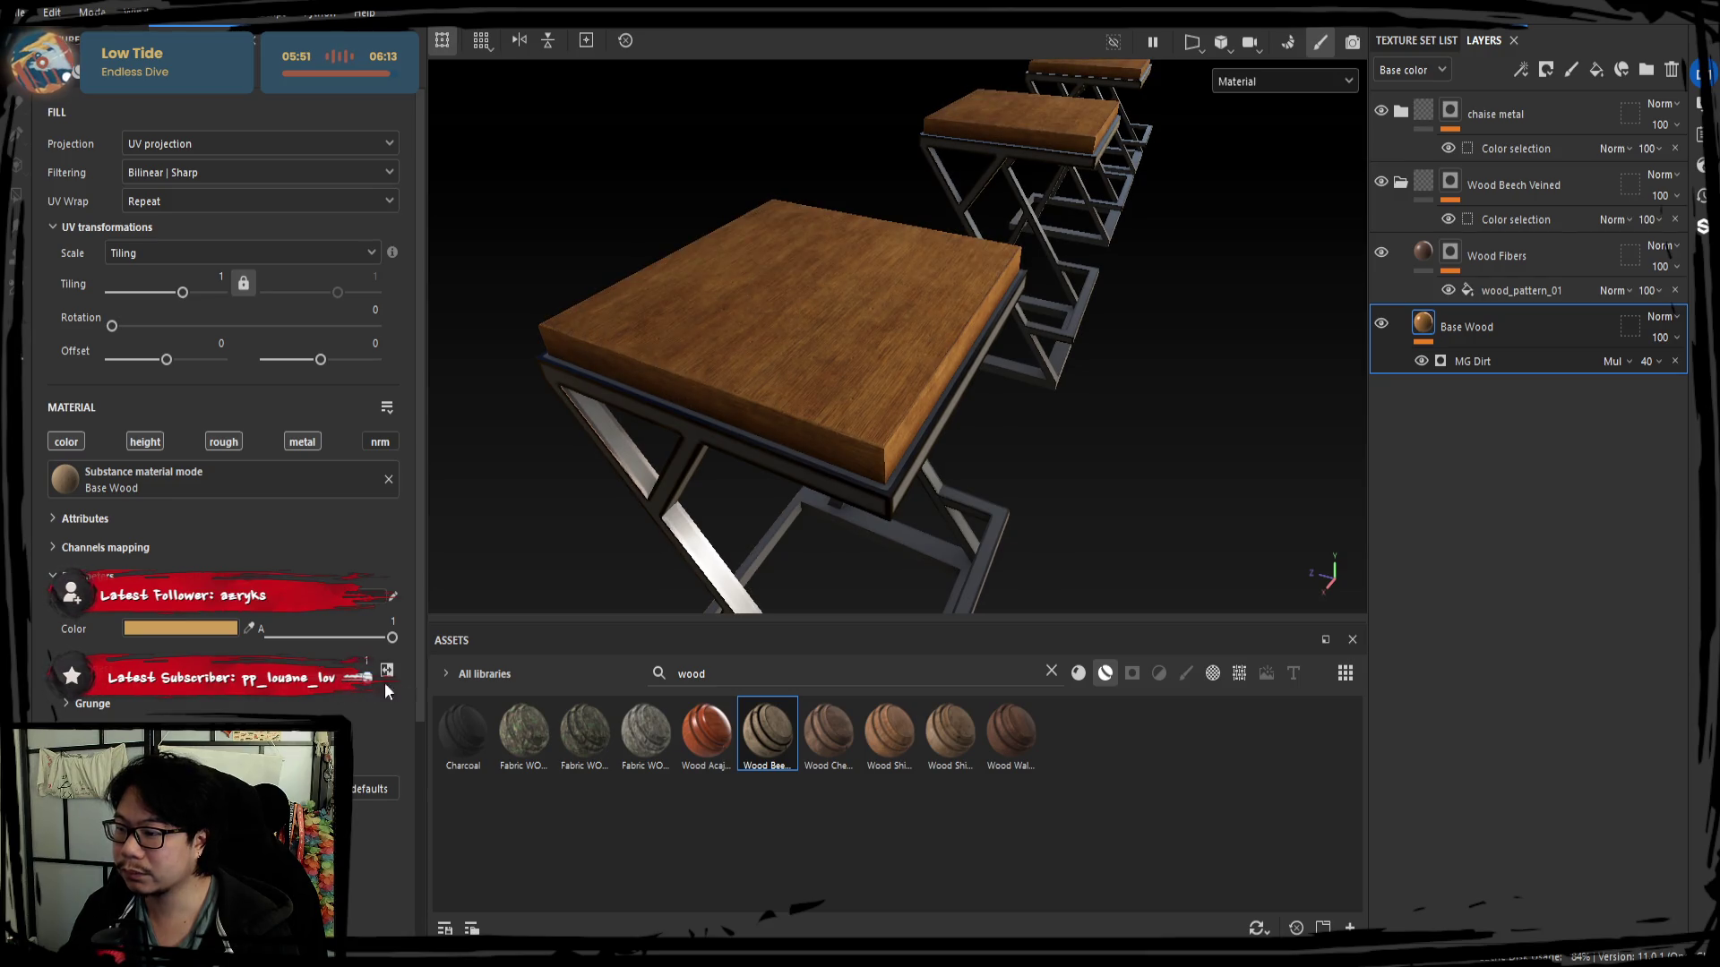
pyautogui.keyDown('shift'); pyautogui.moveTo(941, 479); pyautogui.dragTo(752, 512, button='right'); pyautogui.keyUp('shift')
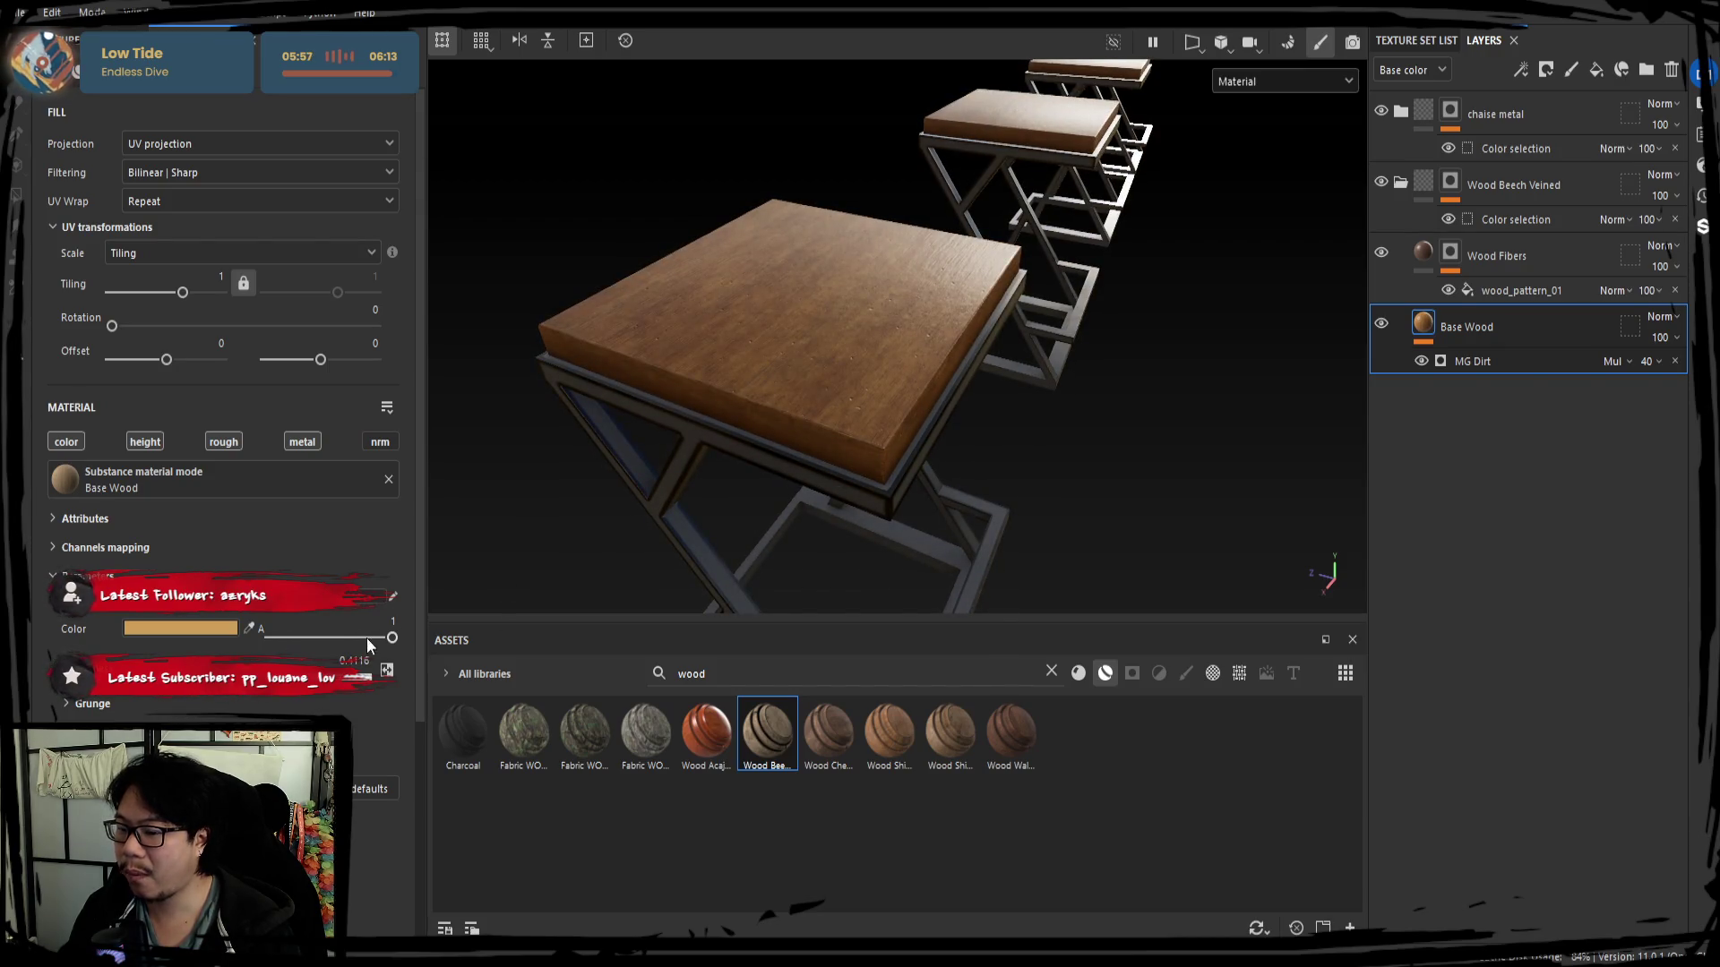
pyautogui.moveTo(370, 640)
pyautogui.mouseDown()
pyautogui.moveTo(294, 637)
pyautogui.moveTo(878, 466)
pyautogui.mouseUp()
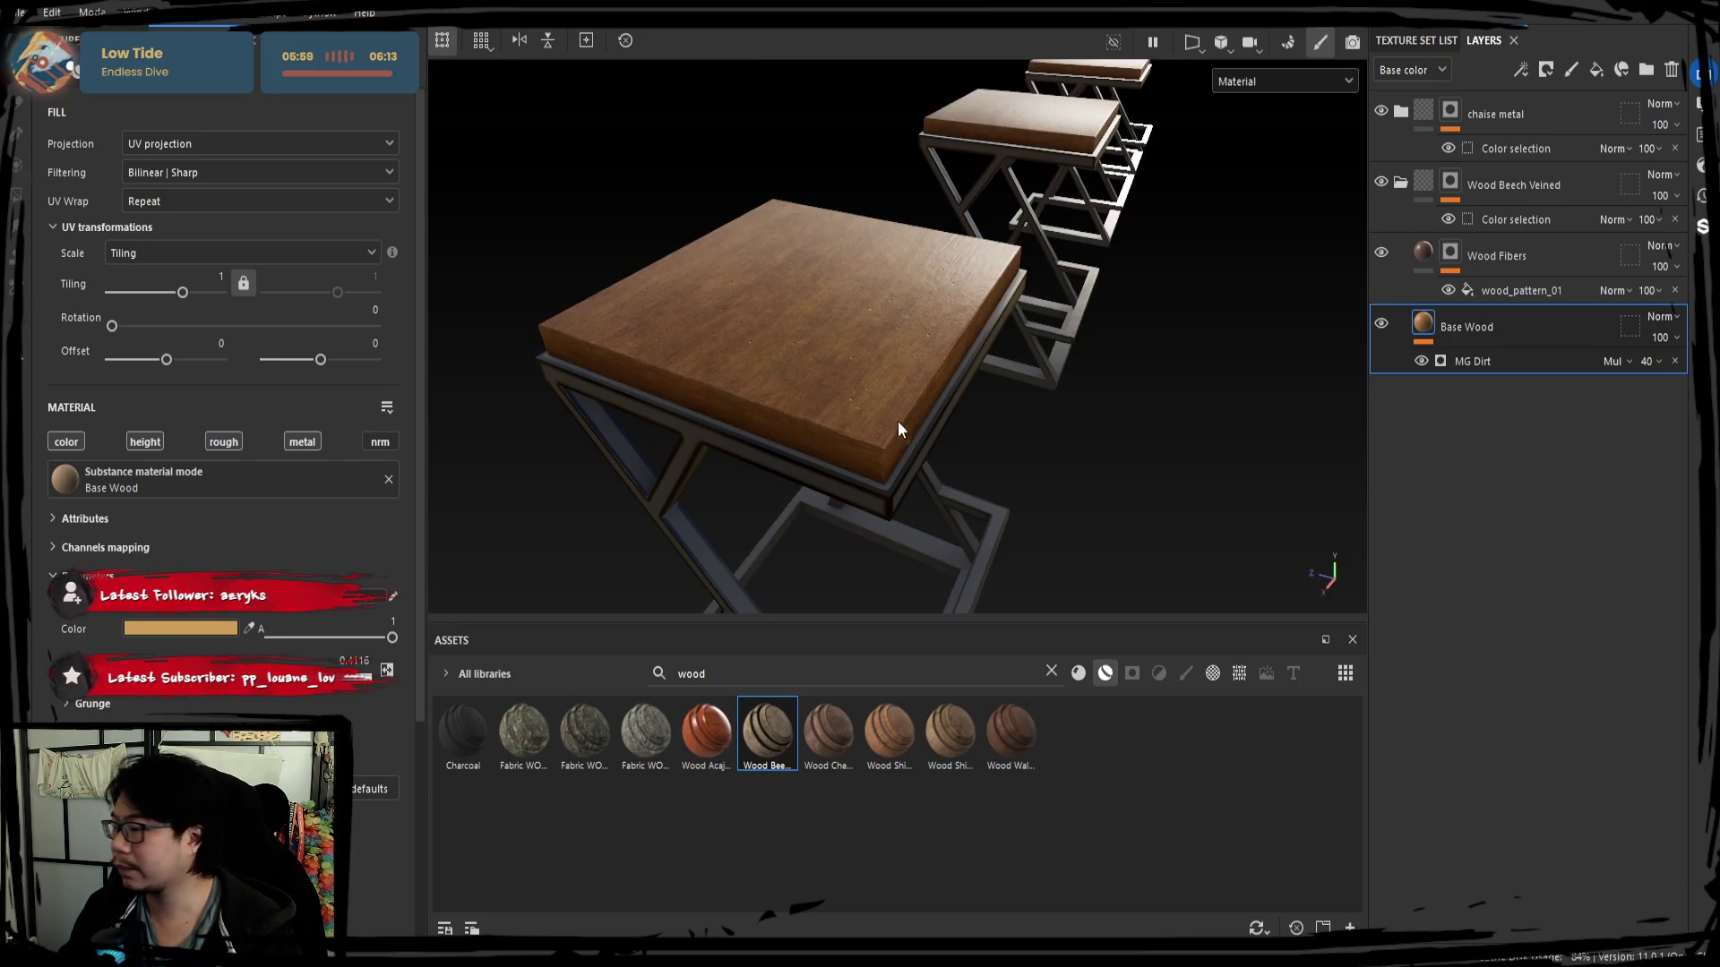
pyautogui.click(1458, 360)
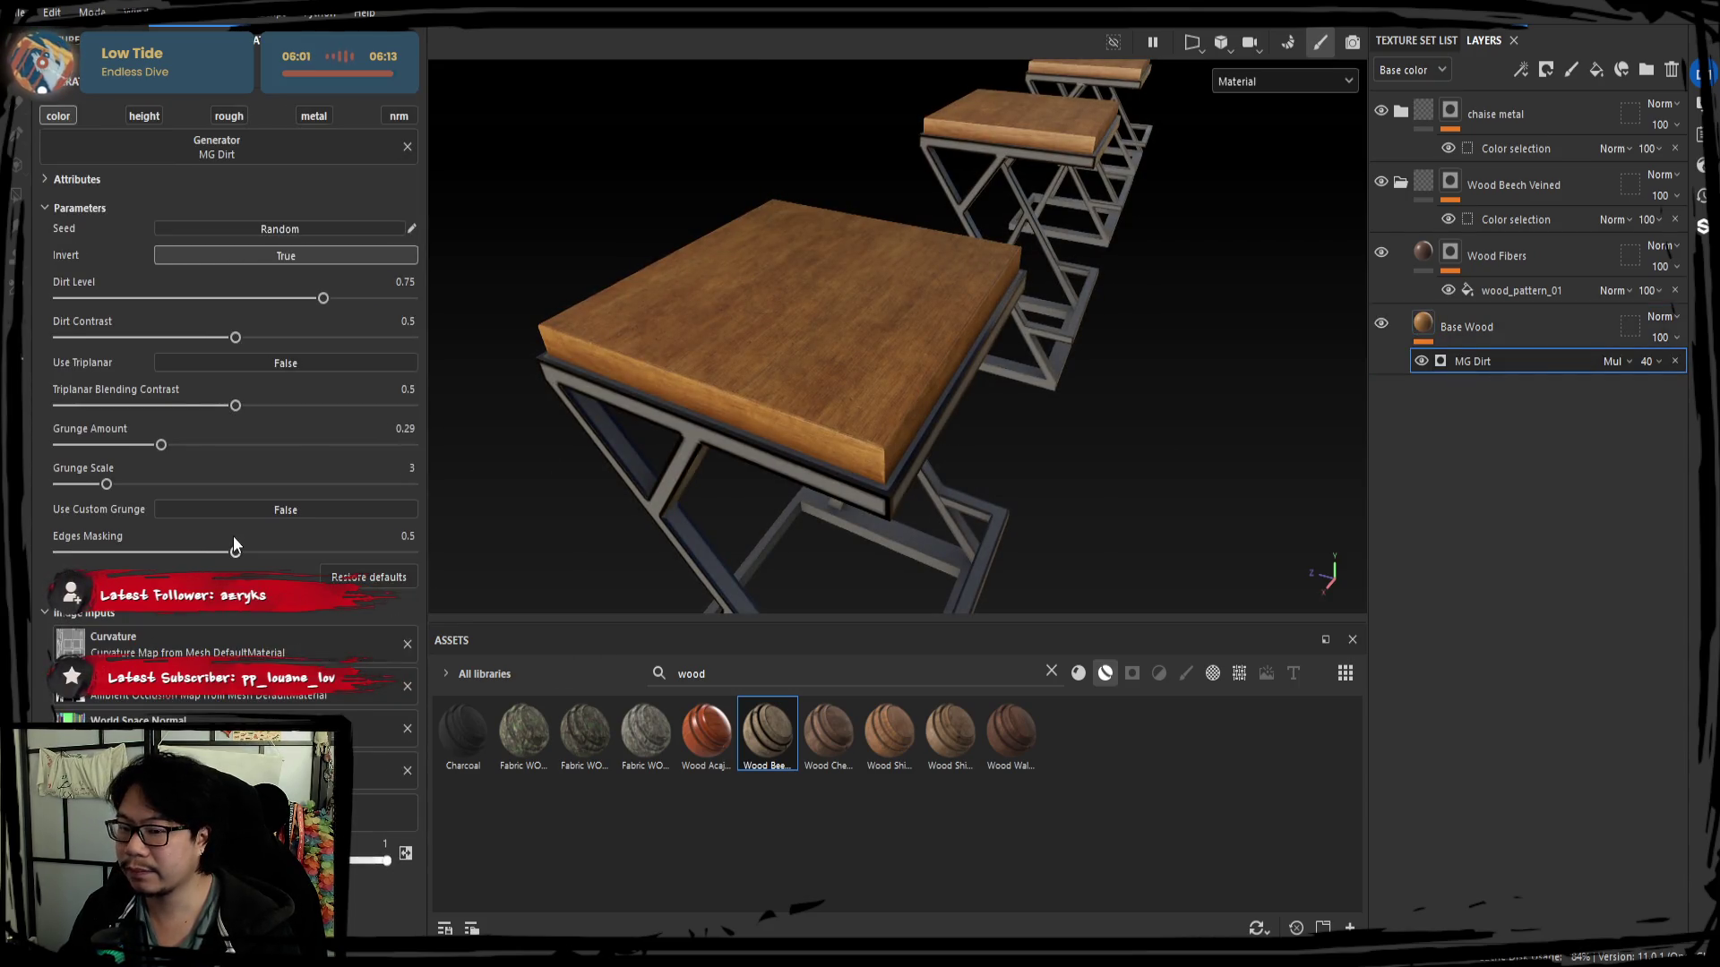
# Test lower Dirt Level values, then delete the MG Dirt effect from Base Wood.
pyautogui.click(1421, 363)
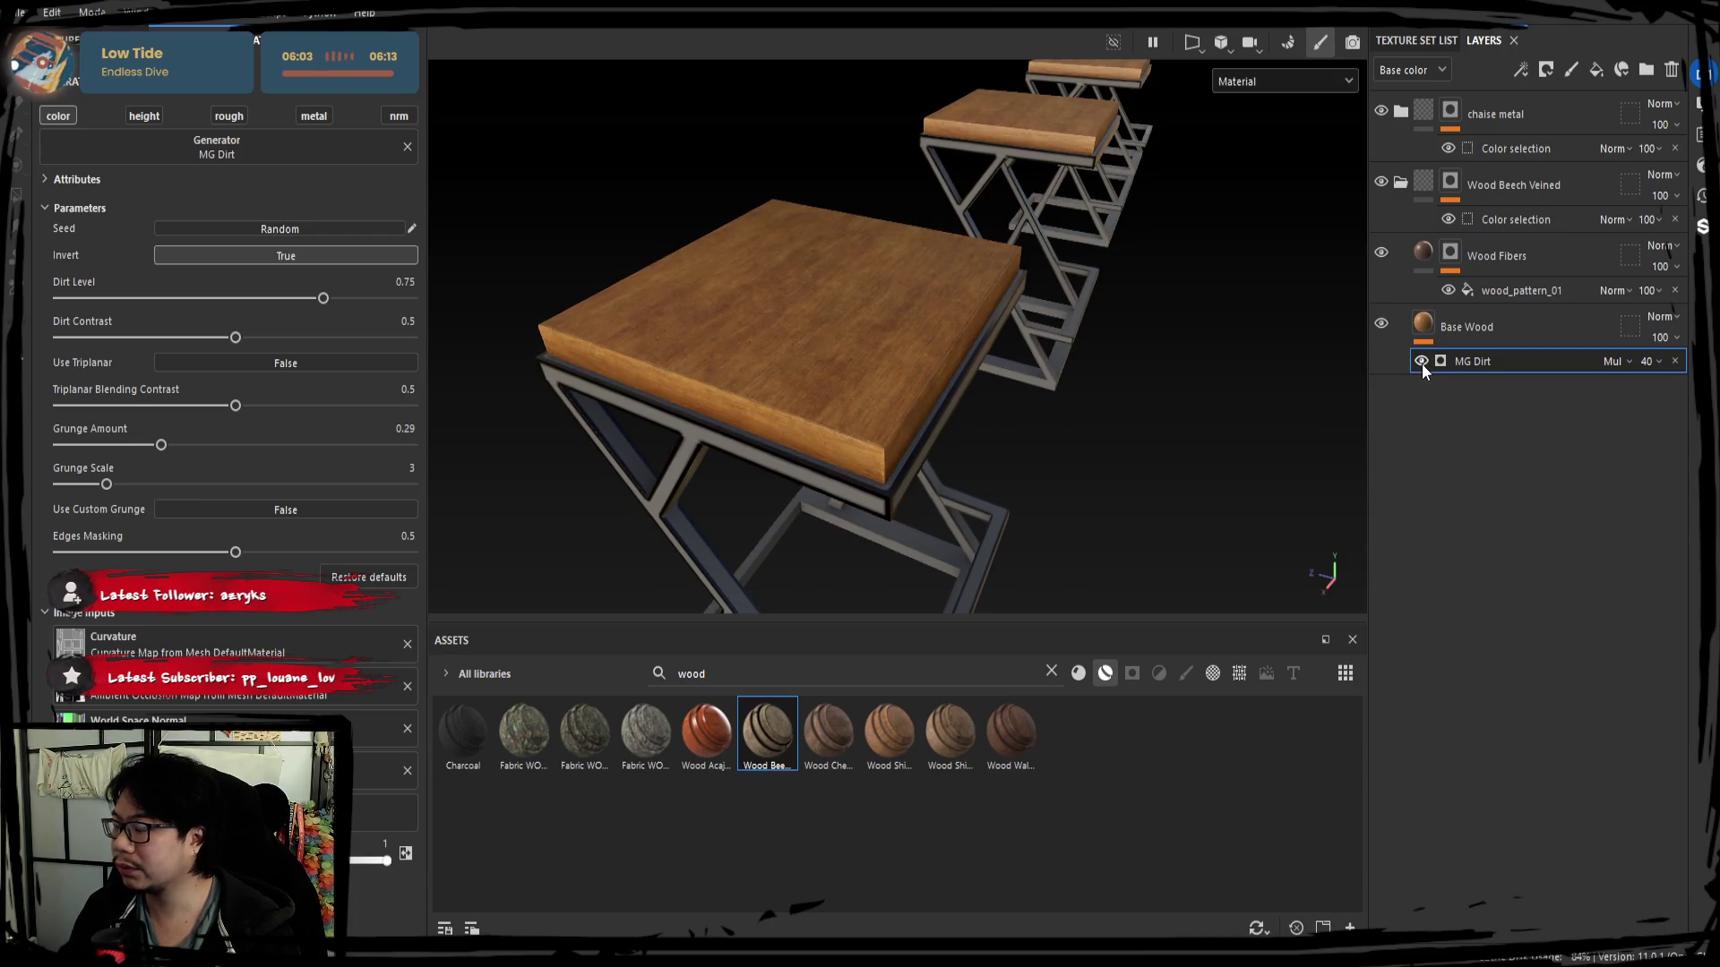
pyautogui.moveTo(322, 299)
pyautogui.mouseDown()
pyautogui.moveTo(178, 299)
pyautogui.moveTo(62, 336)
pyautogui.mouseUp()
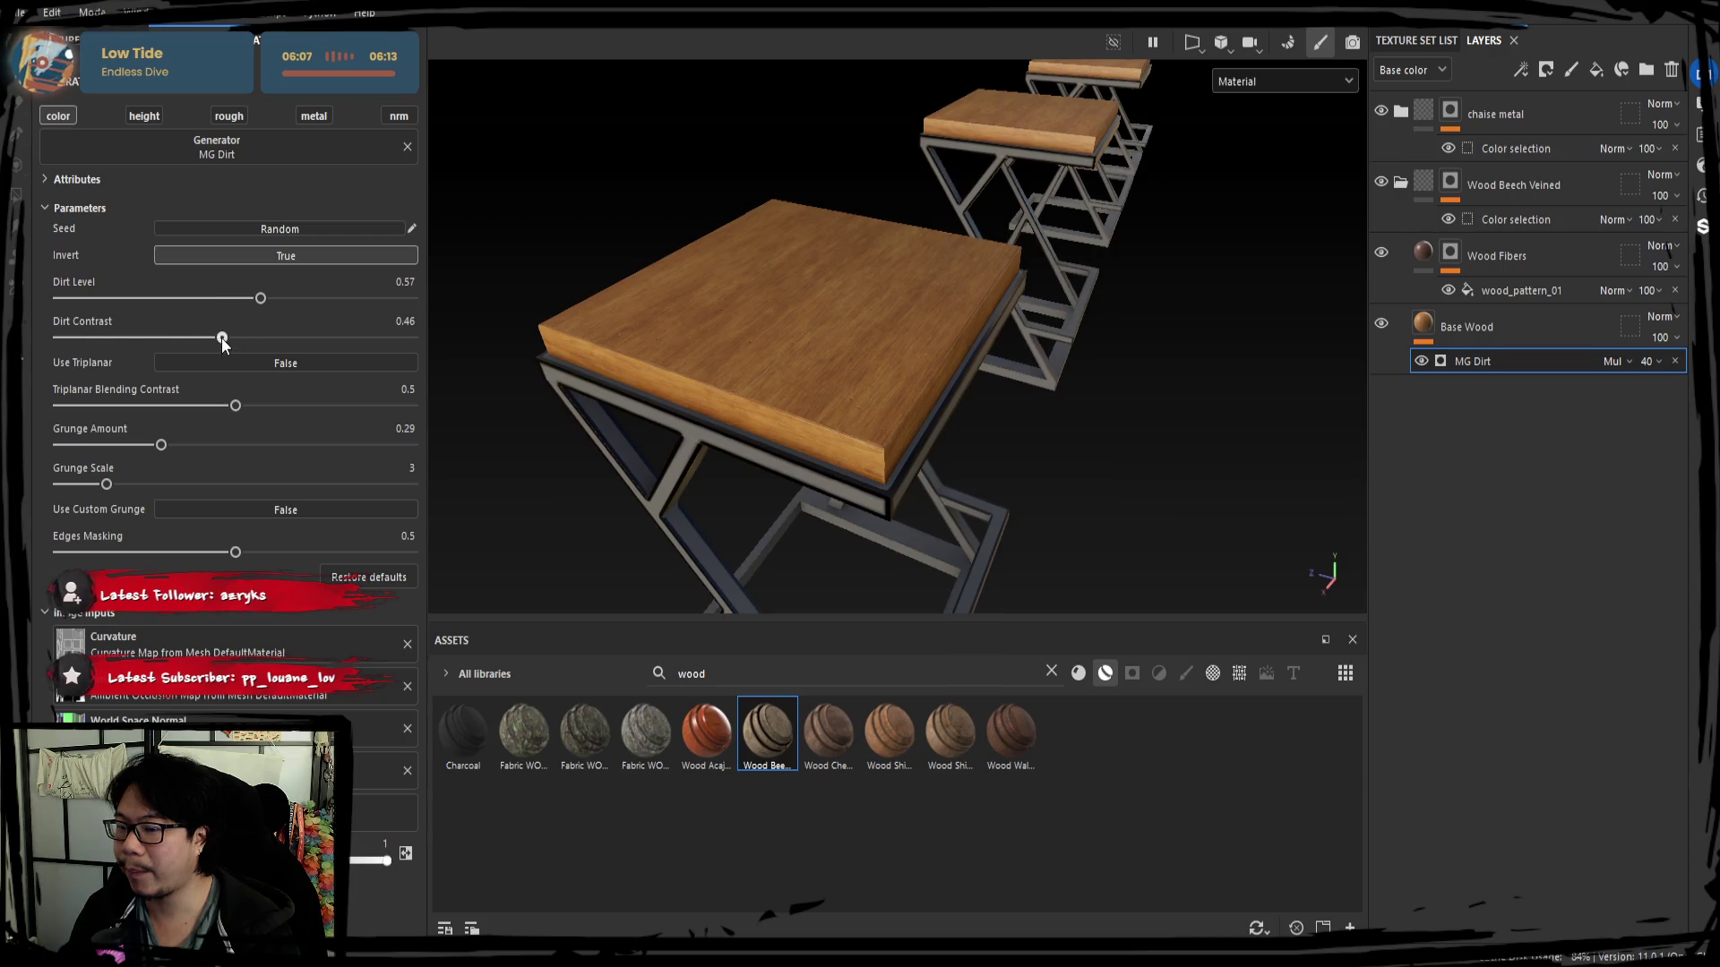
pyautogui.click(191, 299)
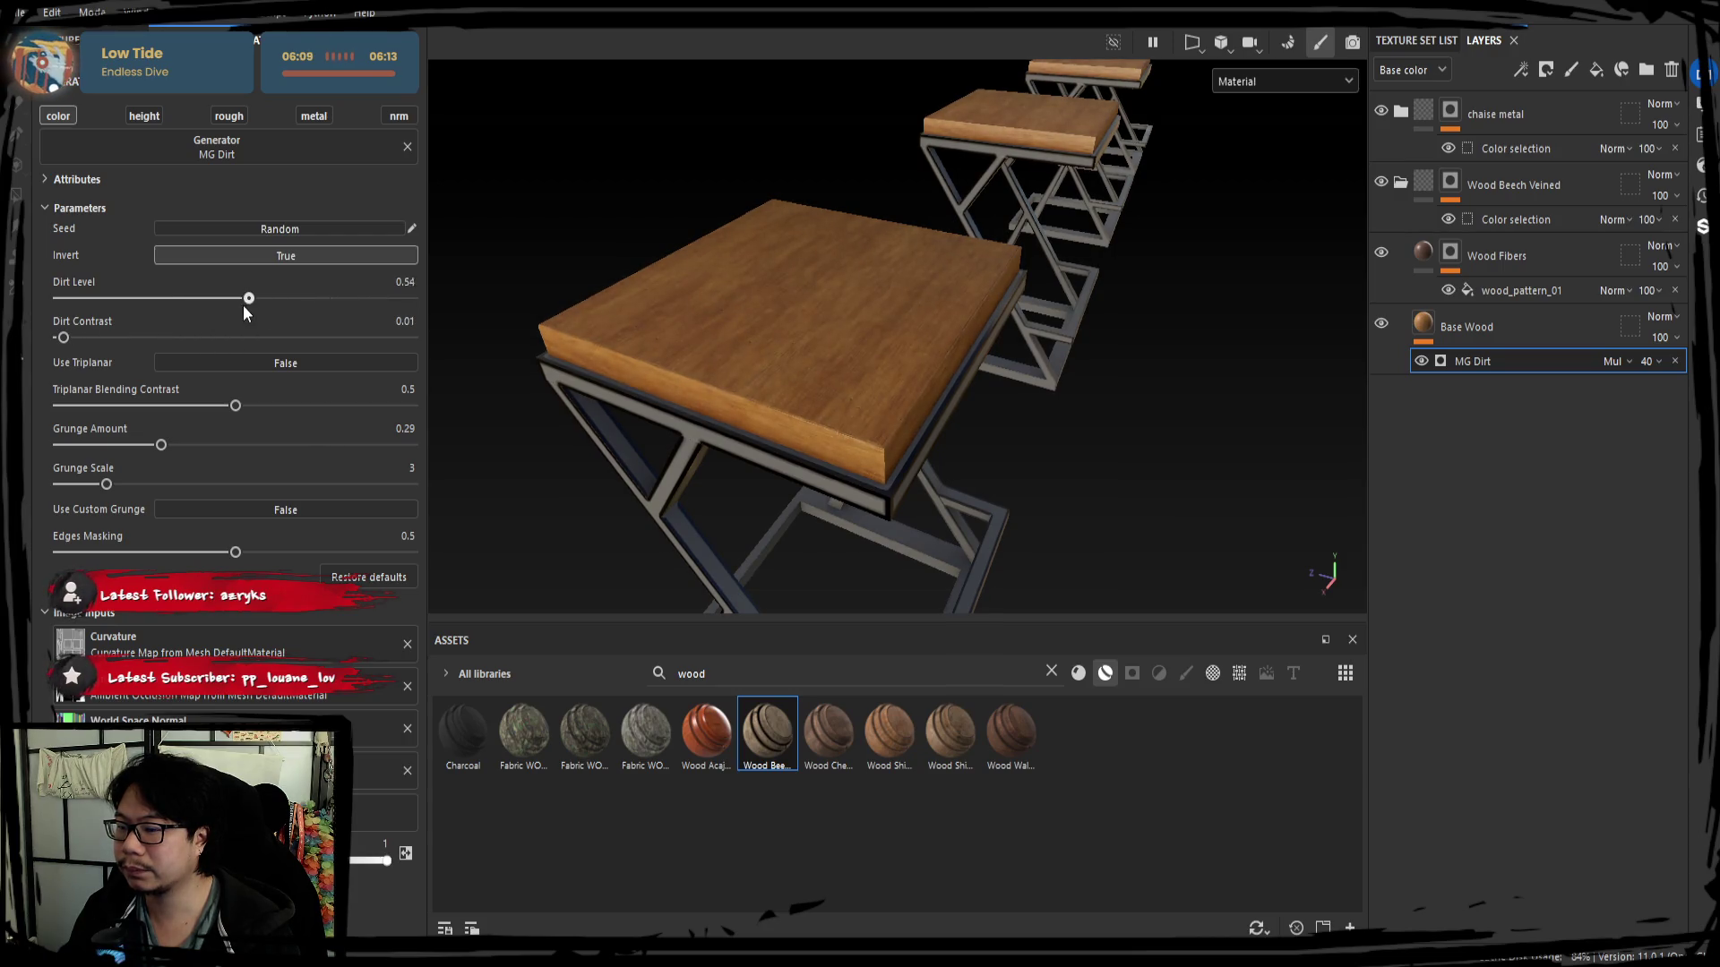
pyautogui.press('Delete')
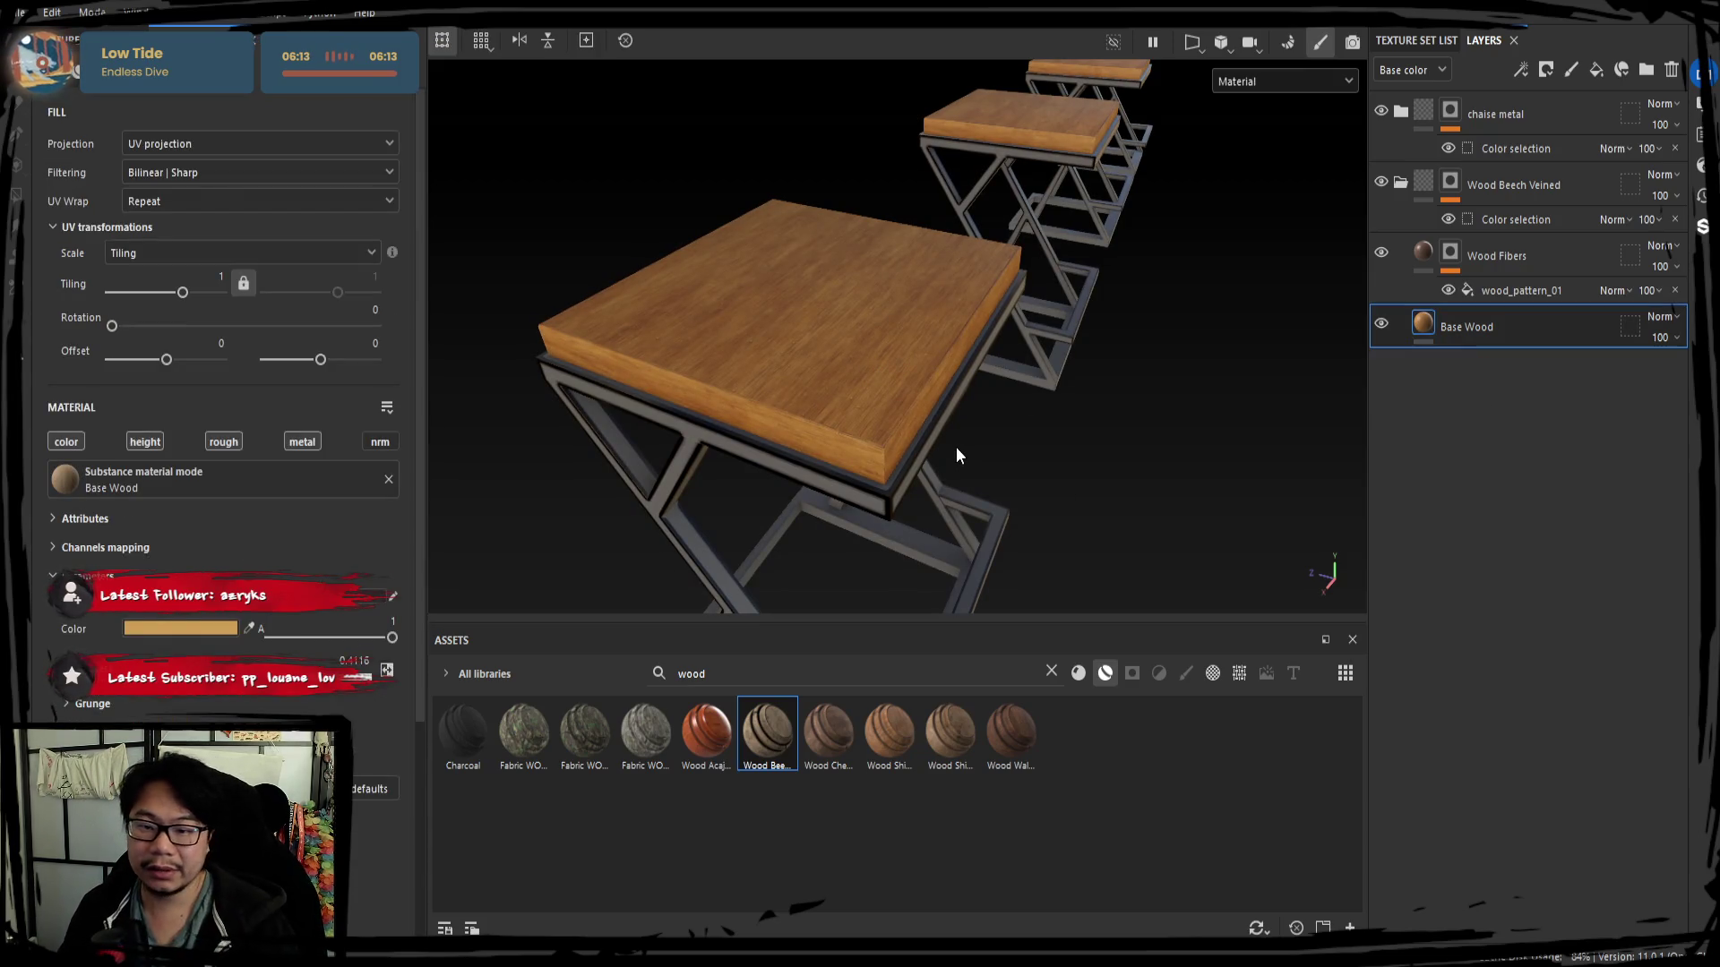
pyautogui.keyDown('alt'); pyautogui.moveTo(893, 444); pyautogui.dragTo(900, 427); pyautogui.keyUp('alt')
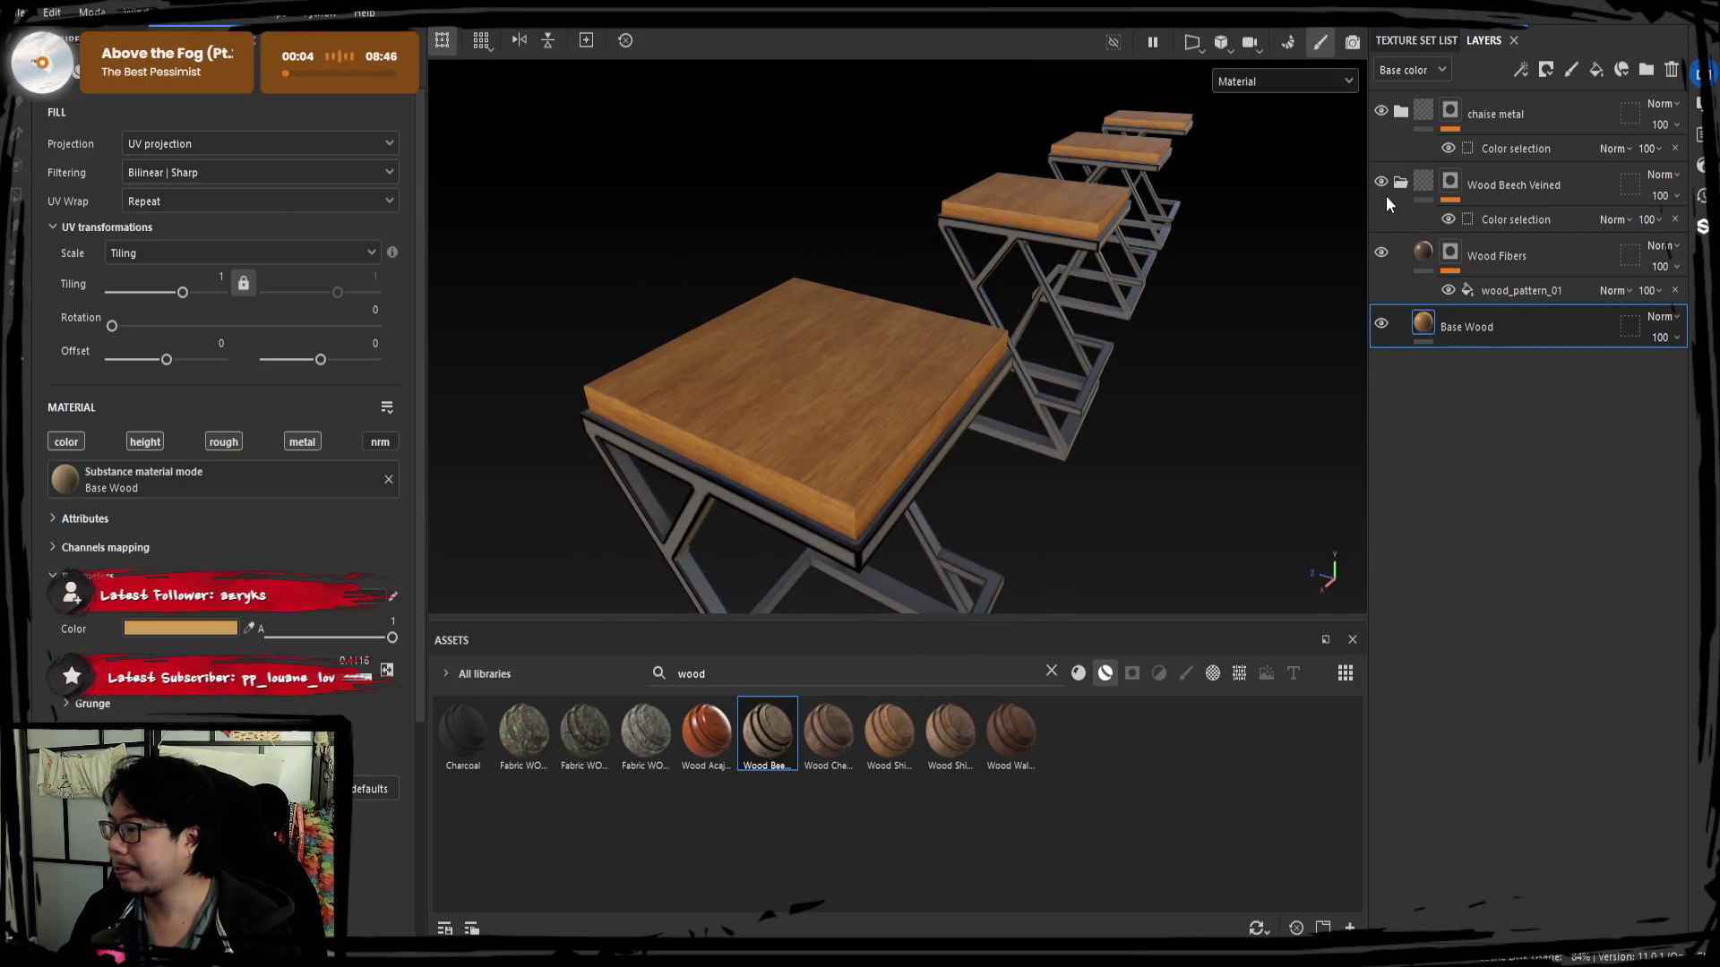
# Delete the Sharpen layer from chaise metal and preview the frame without Paint.
pyautogui.click(1401, 111)
pyautogui.keyDown('alt'); pyautogui.moveTo(1126, 265); pyautogui.dragTo(1344, 230); pyautogui.keyUp('alt')
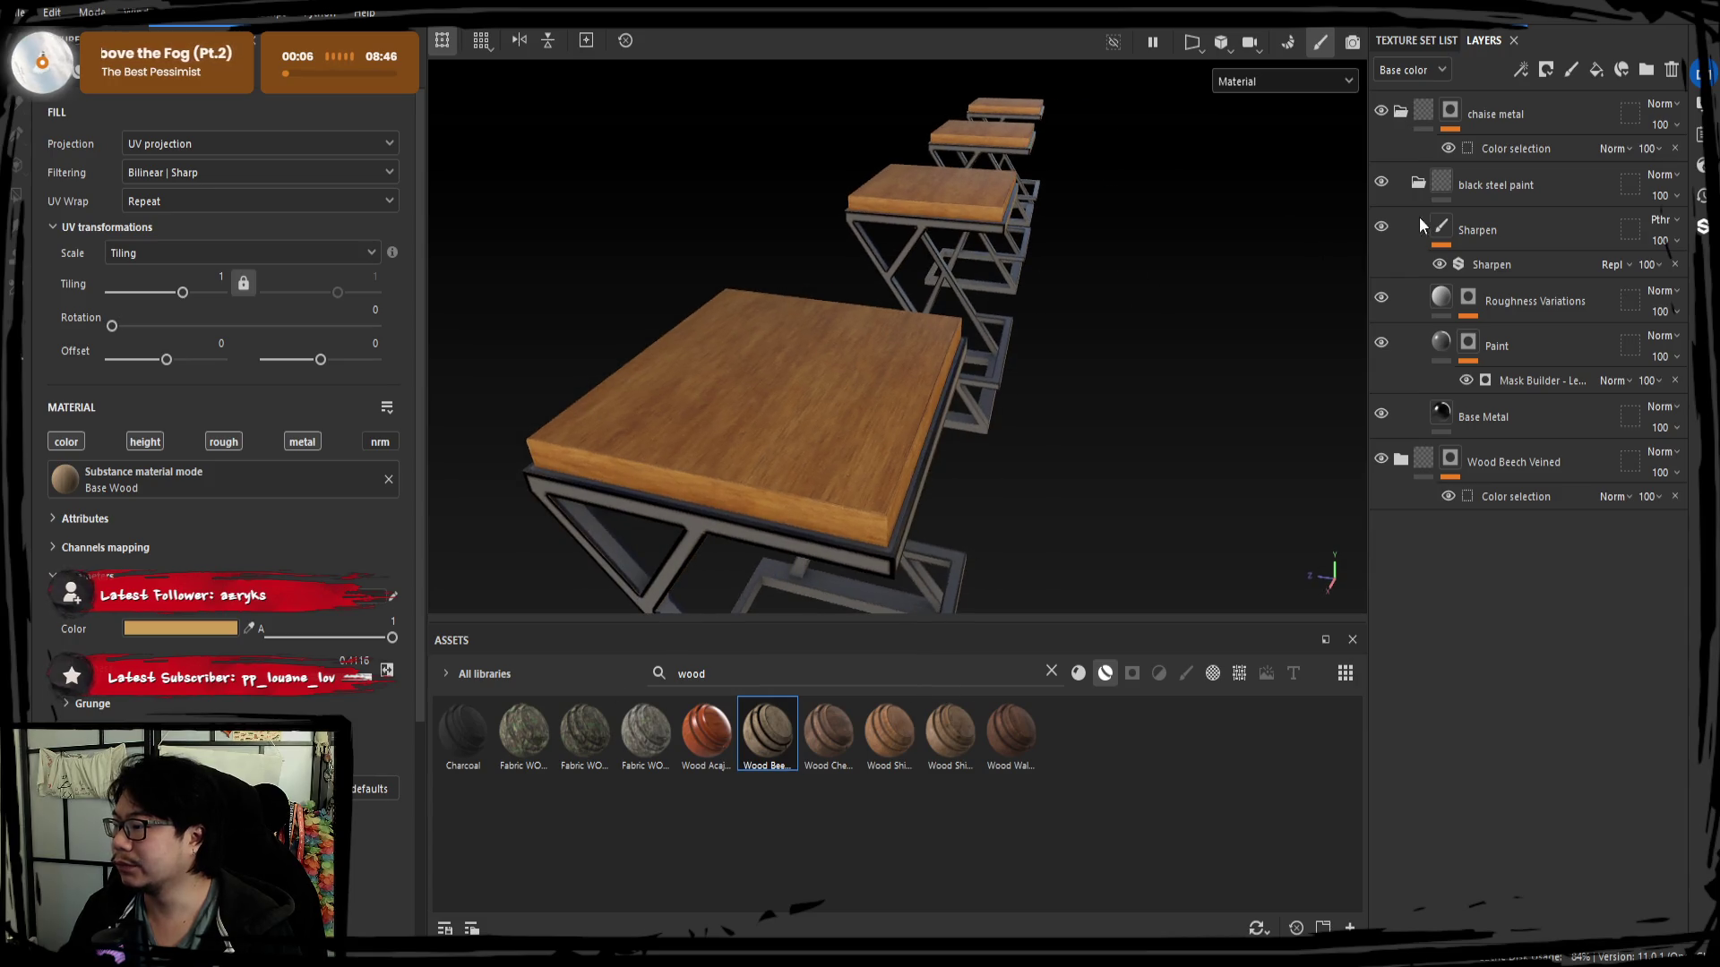
pyautogui.click(1501, 234)
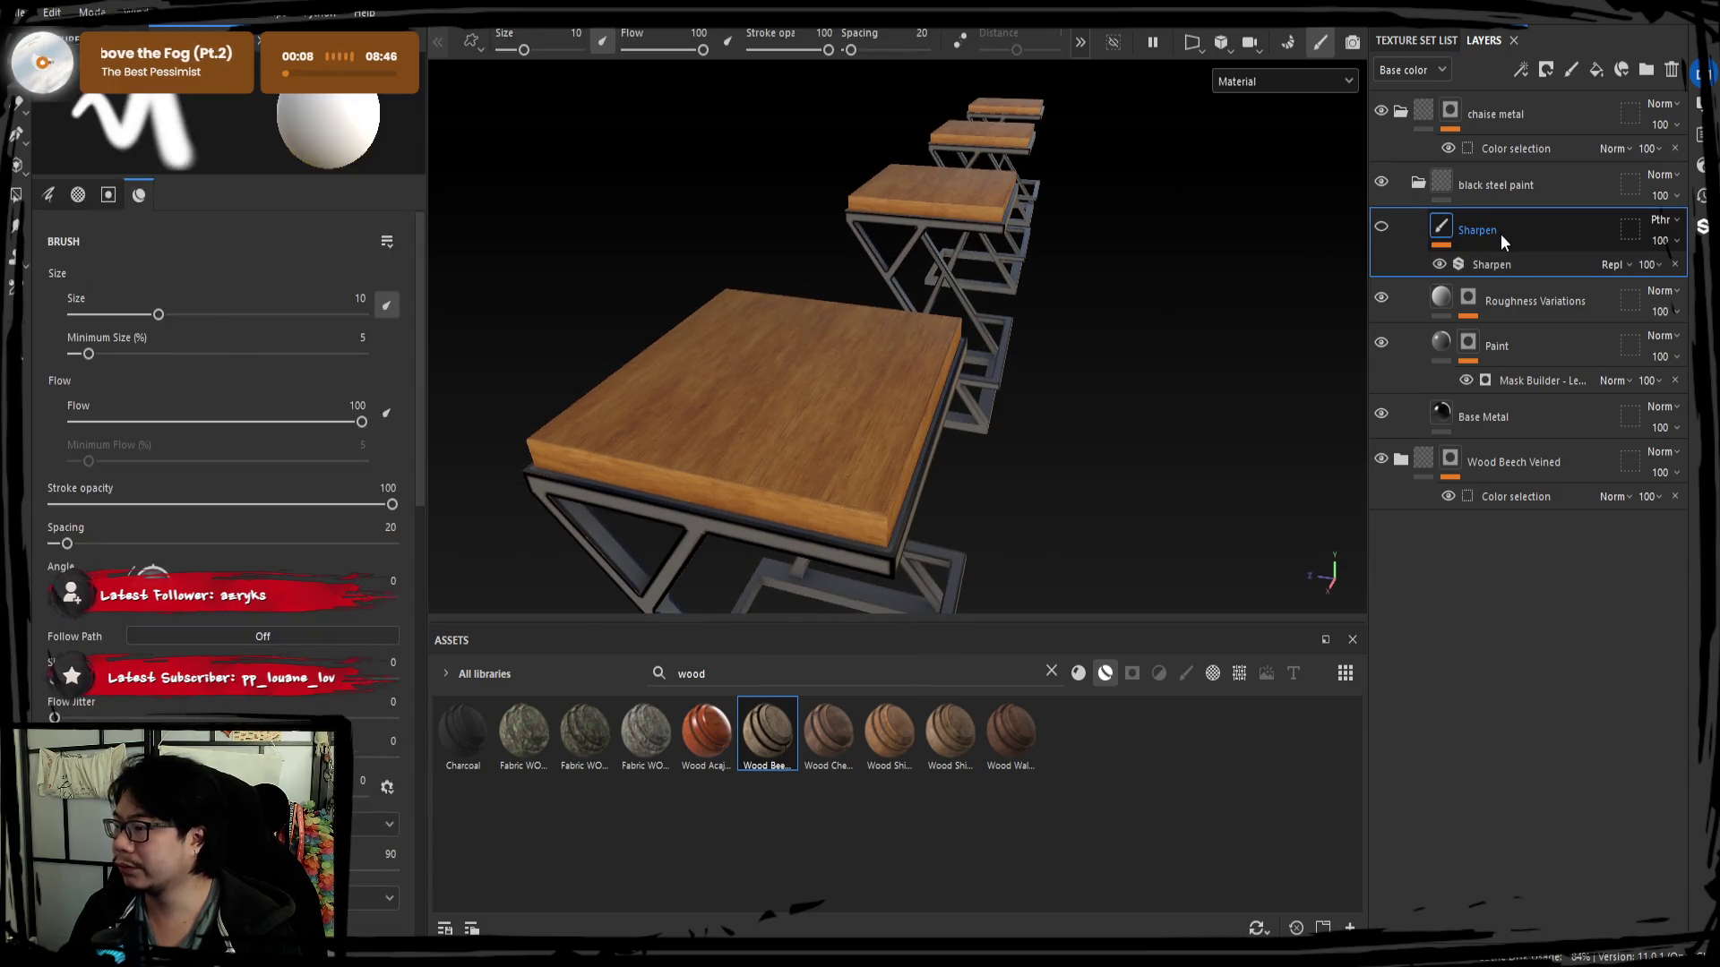
pyautogui.press('Delete')
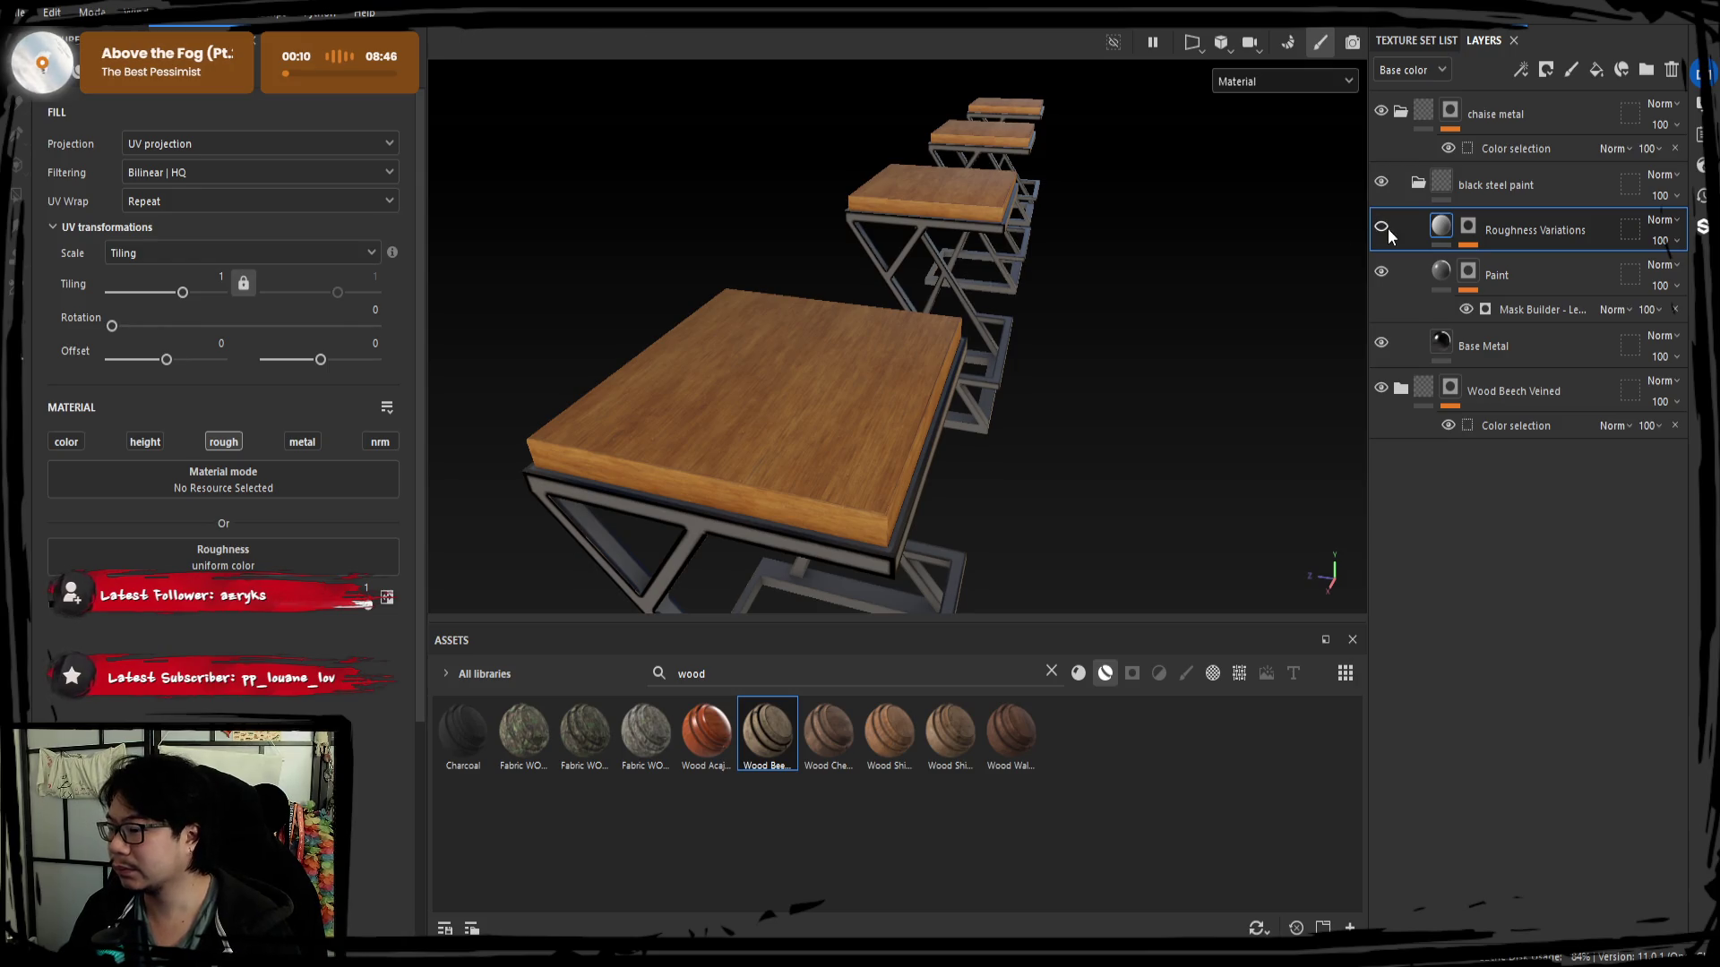
pyautogui.keyDown('alt'); pyautogui.moveTo(1079, 444); pyautogui.dragTo(1155, 430); pyautogui.keyUp('alt')
pyautogui.click(1381, 273)
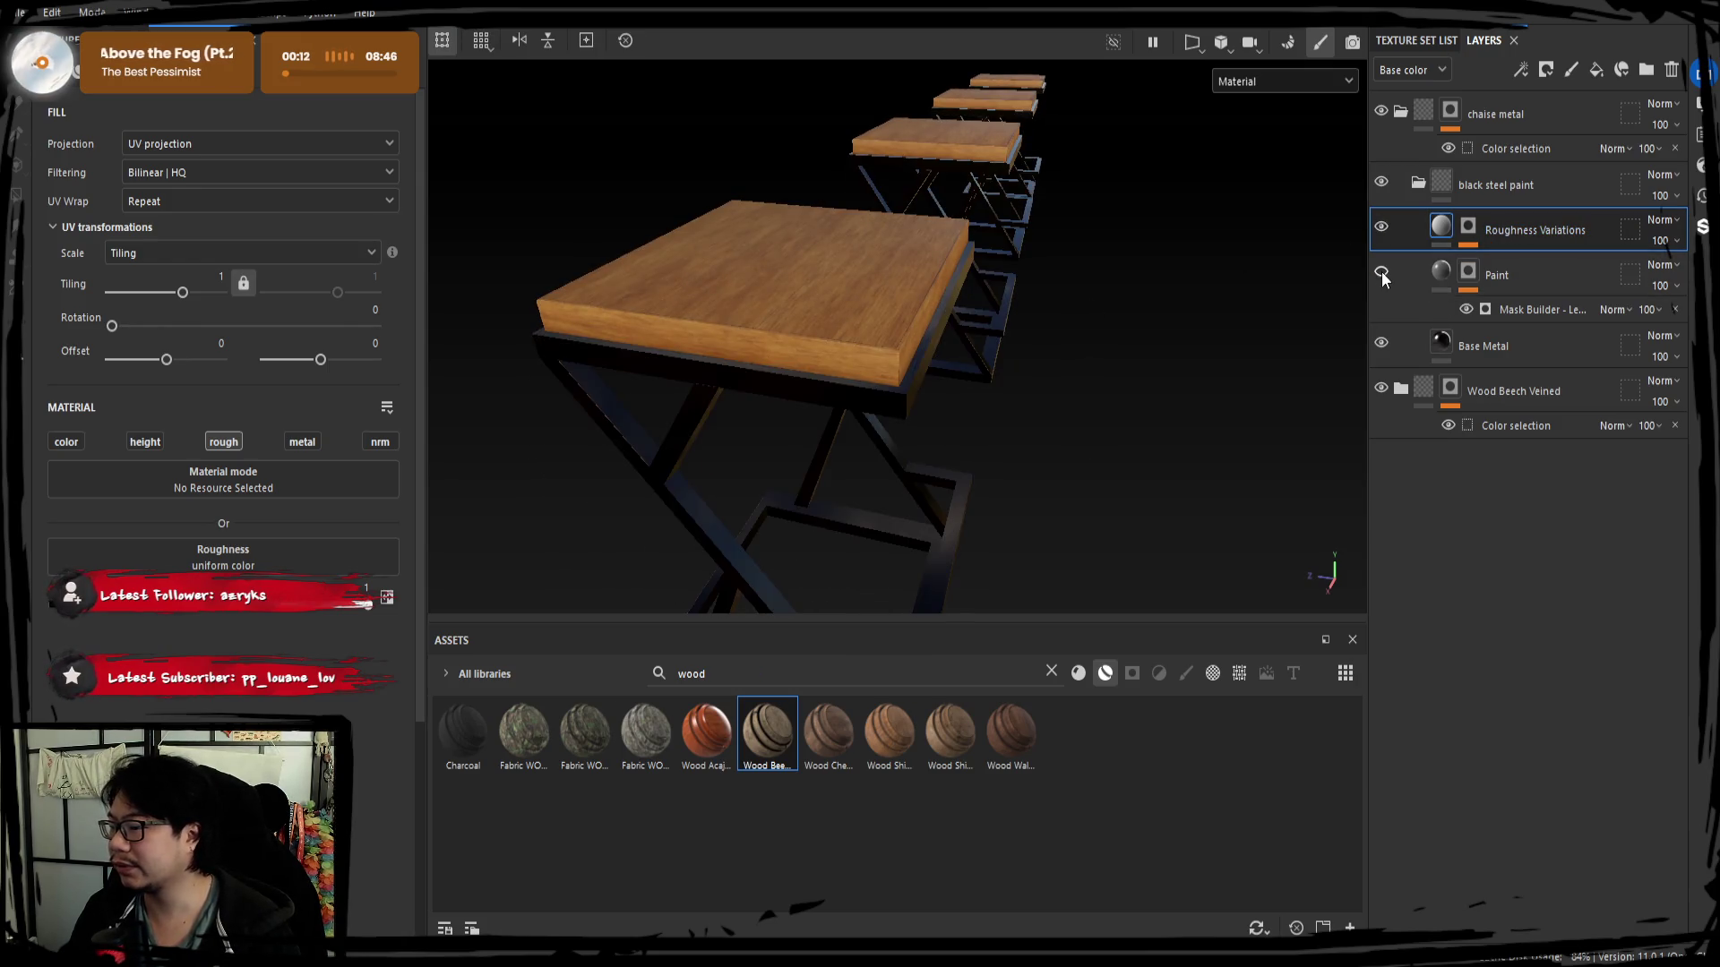
# Drag the Paint Mask Builder's Curvature down near zero to remove edge wear.
pyautogui.click(1471, 277)
pyautogui.click(1495, 309)
pyautogui.click(1494, 312)
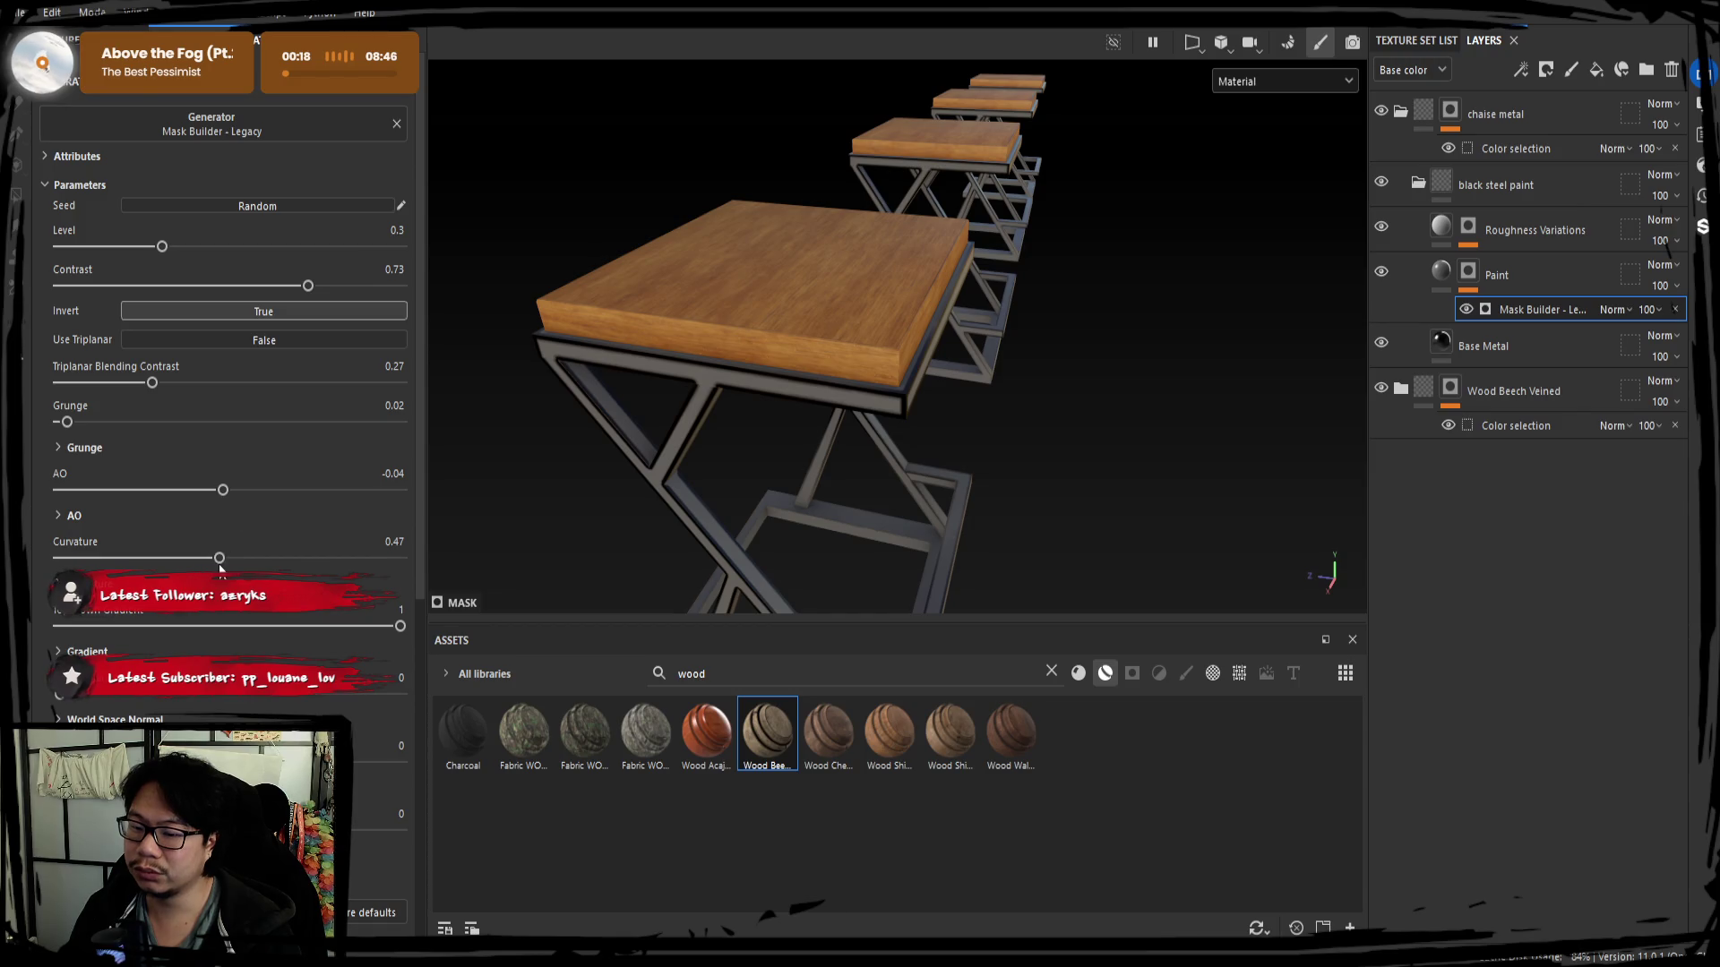
pyautogui.moveTo(157, 559); pyautogui.dragTo(66, 557)
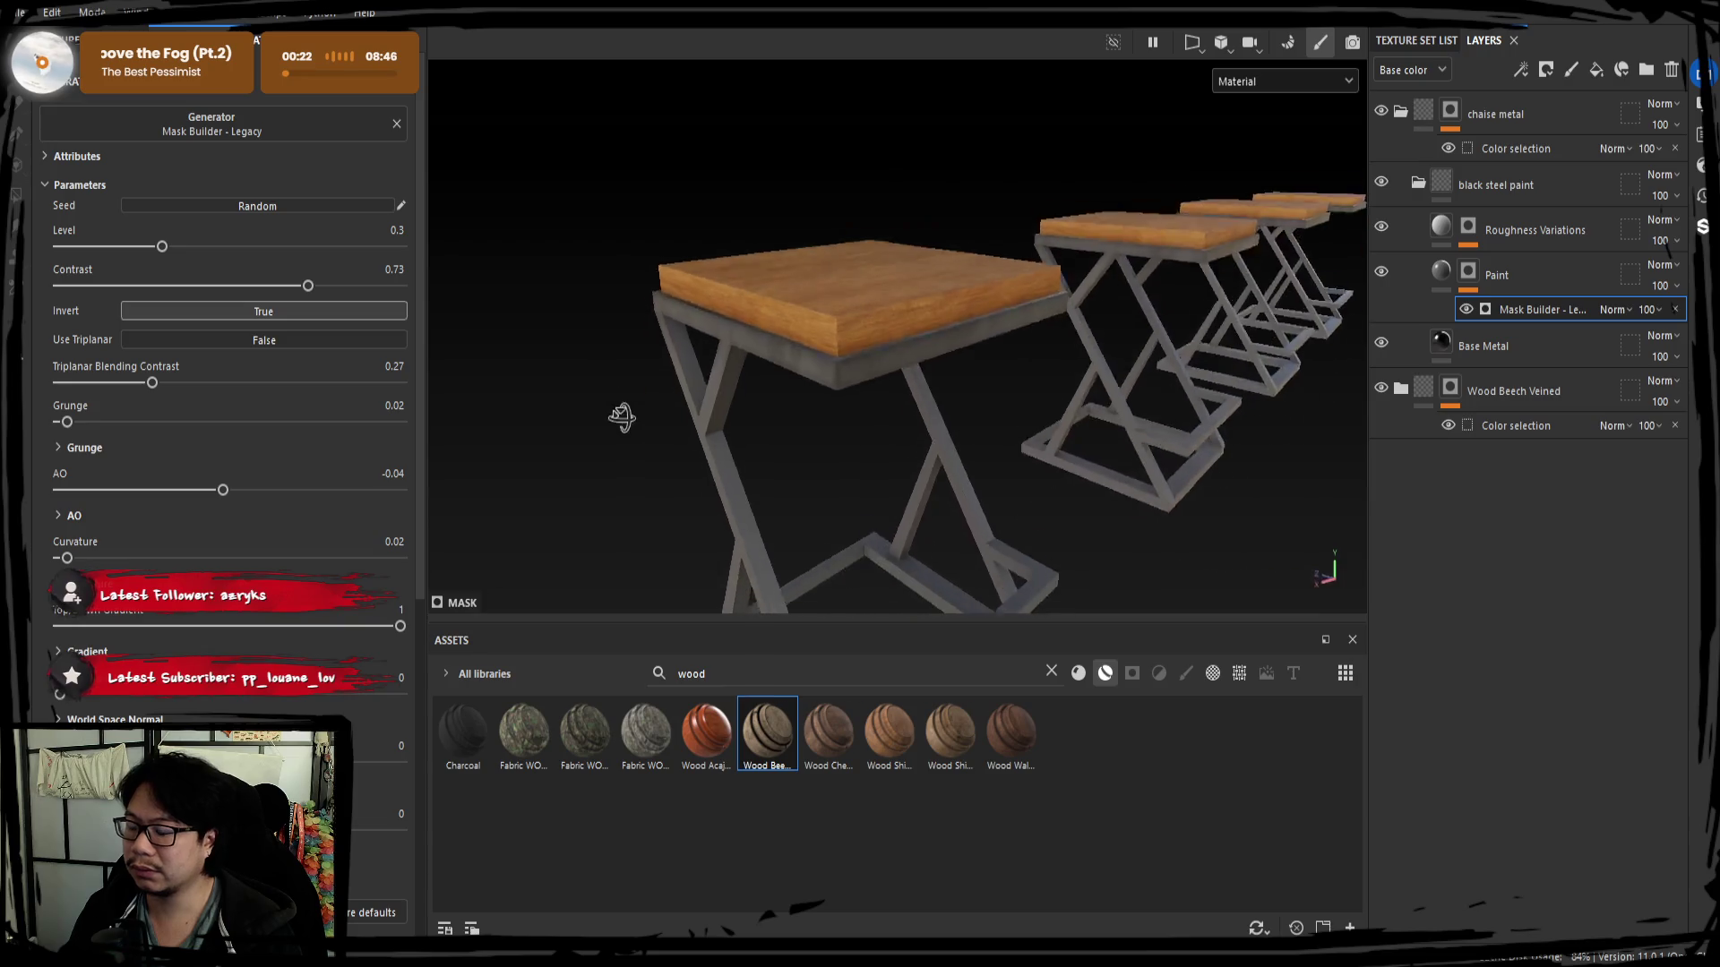
pyautogui.keyDown('alt'); pyautogui.moveTo(615, 412); pyautogui.dragTo(227, 525); pyautogui.keyUp('alt')
pyautogui.moveTo(66, 558); pyautogui.dragTo(77, 559)
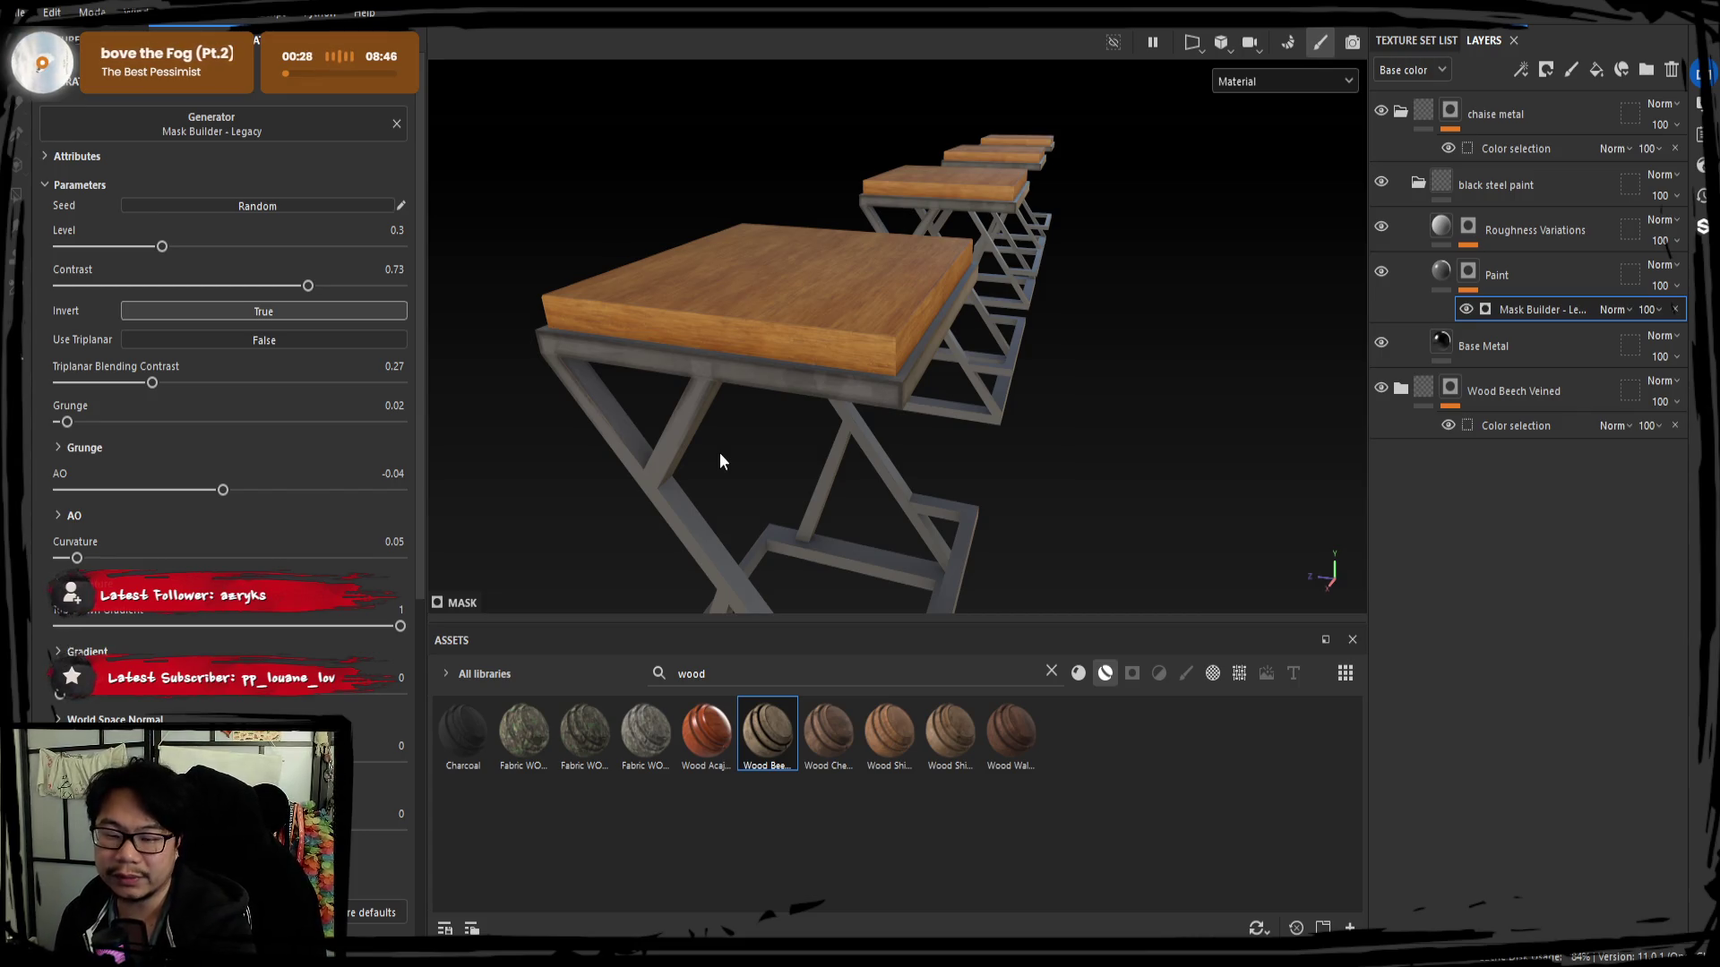
pyautogui.moveTo(719, 461)
pyautogui.keyDown('shift'); pyautogui.mouseDown(button='right')
pyautogui.moveTo(890, 455)
pyautogui.moveTo(842, 473)
pyautogui.mouseUp(button='right'); pyautogui.keyUp('shift')
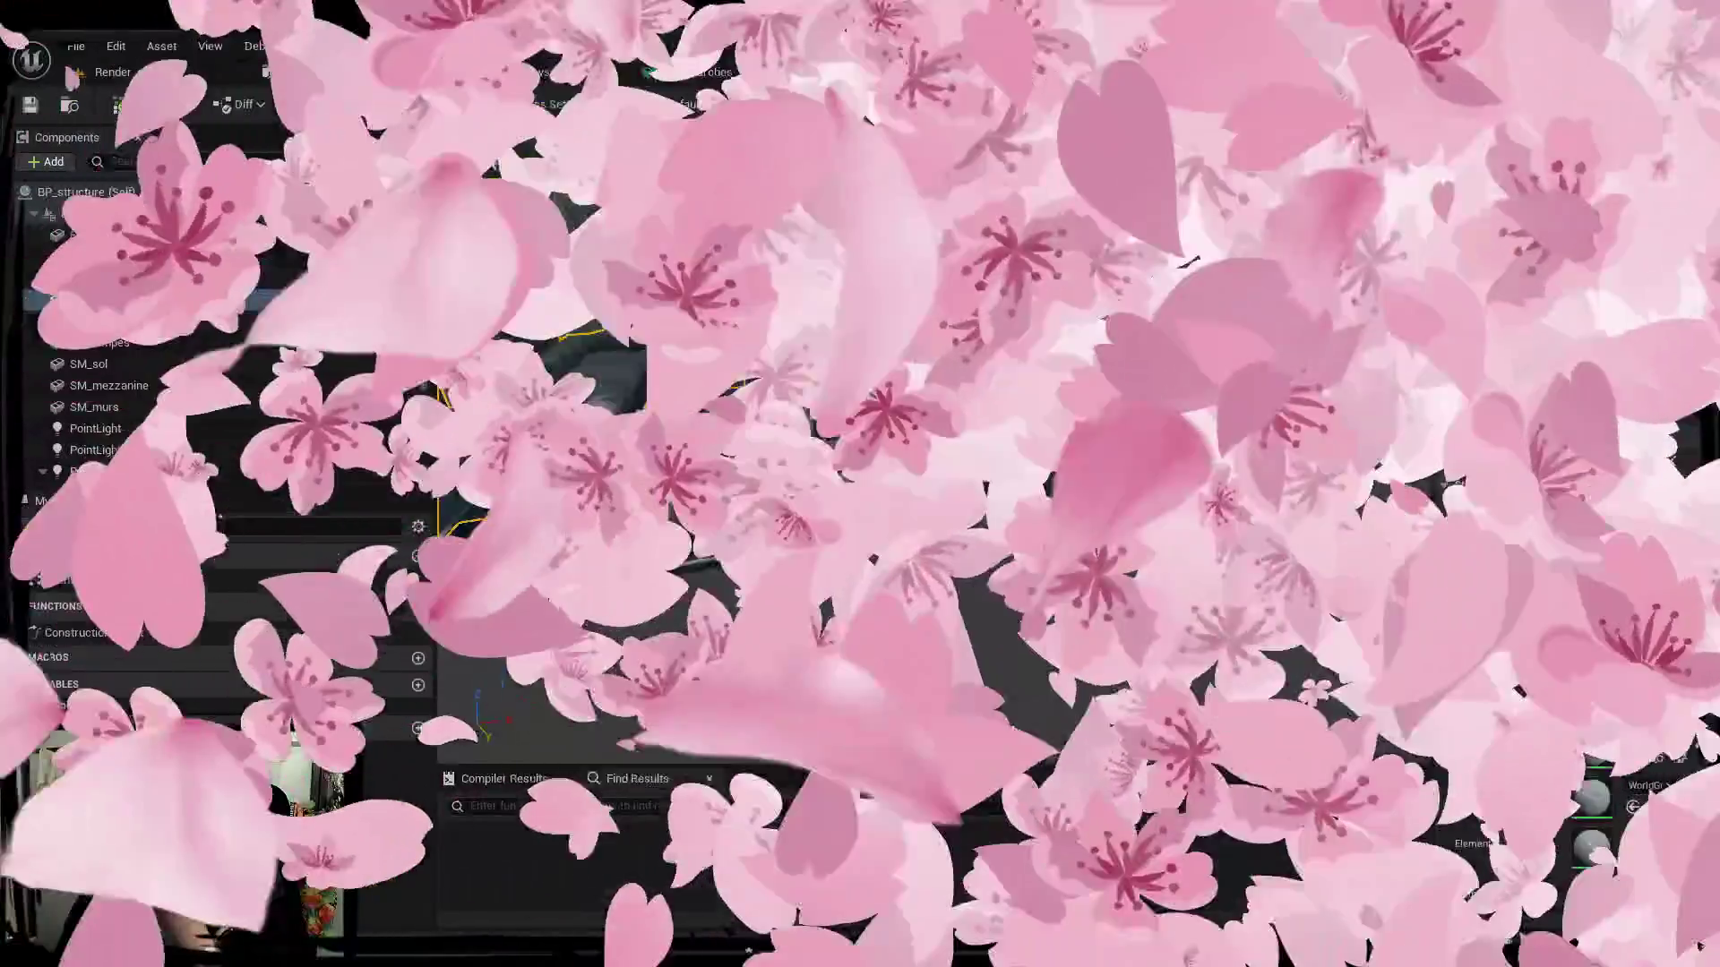
pyautogui.scroll(-5, 595, 322)
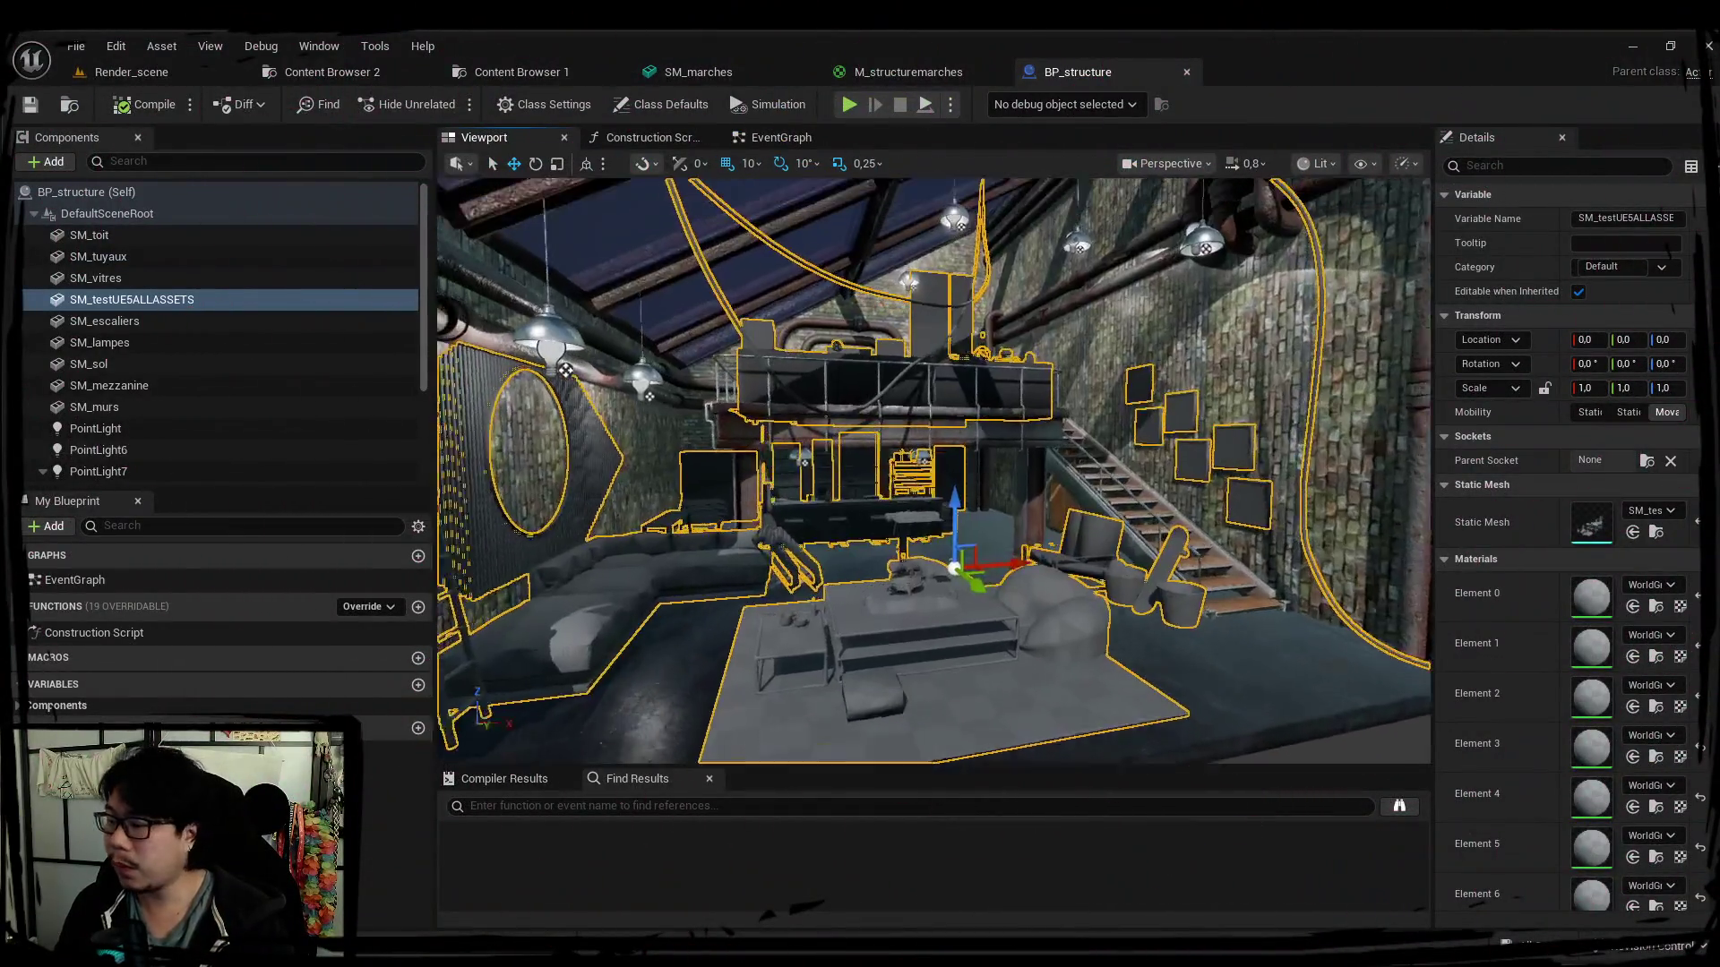
pyautogui.scroll(-3, 595, 324)
# Switch to Render_scene, open Content Browser 2 and Move Here the dropped SM_Skate.fbx to start its import.
pyautogui.moveTo(595, 323); pyautogui.dragTo(571, 293, button='right')
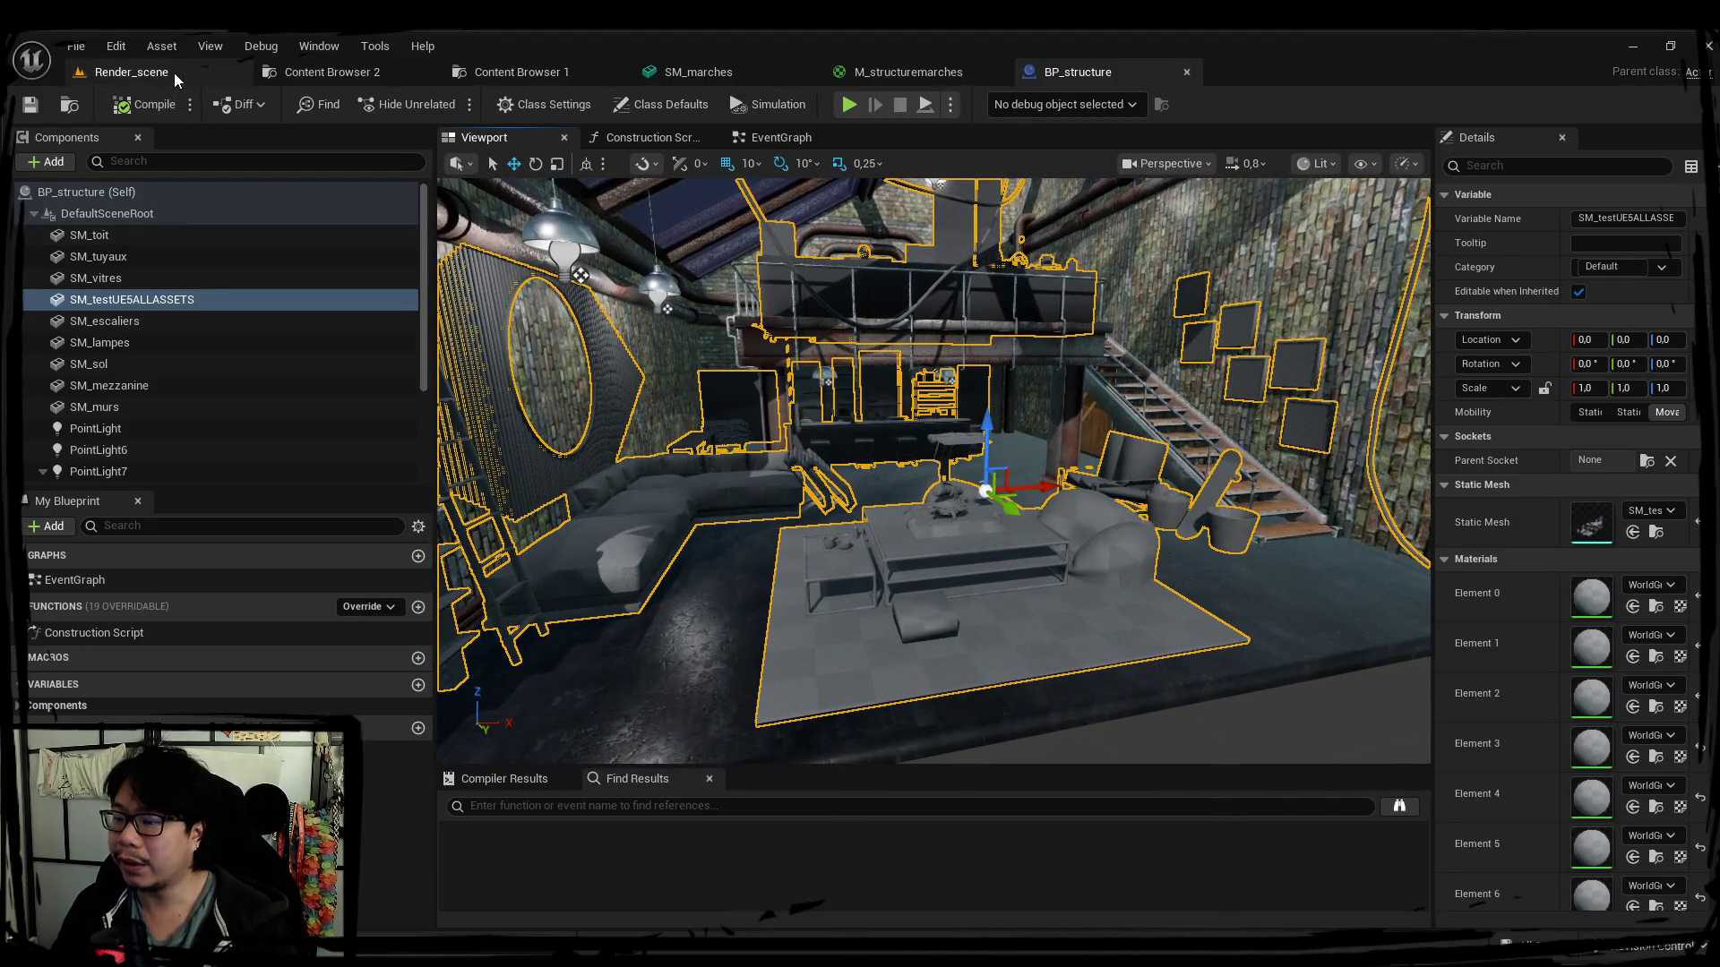
pyautogui.click(174, 73)
pyautogui.click(335, 74)
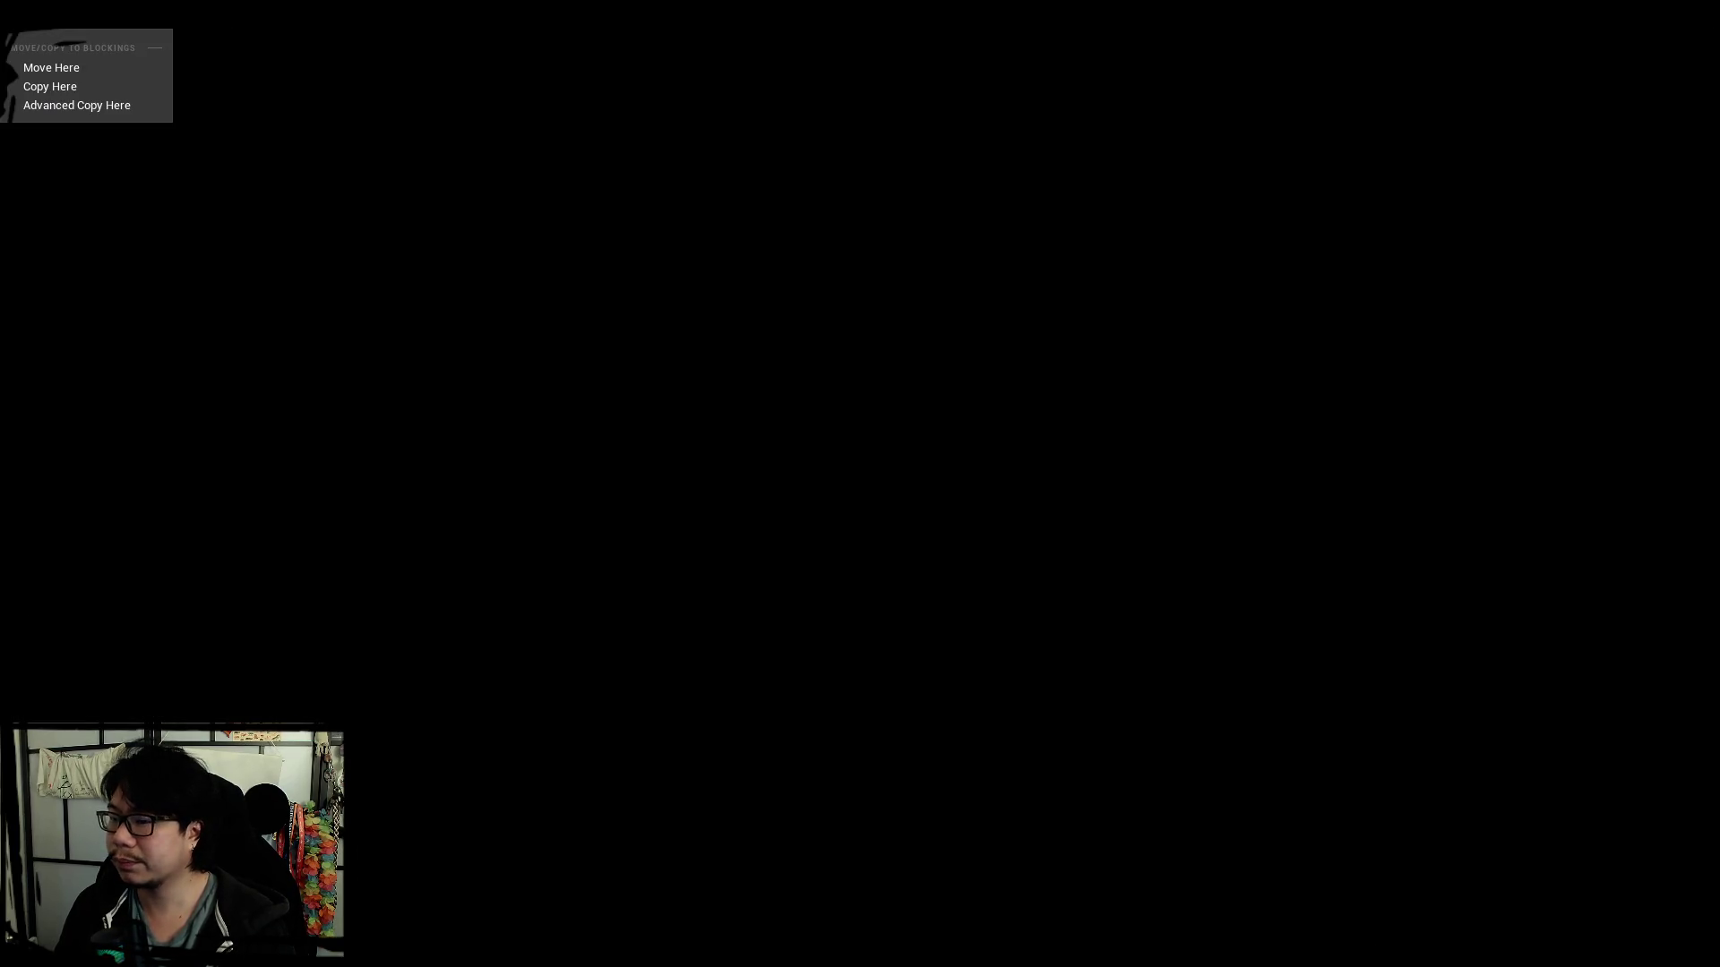
pyautogui.click(65, 69)
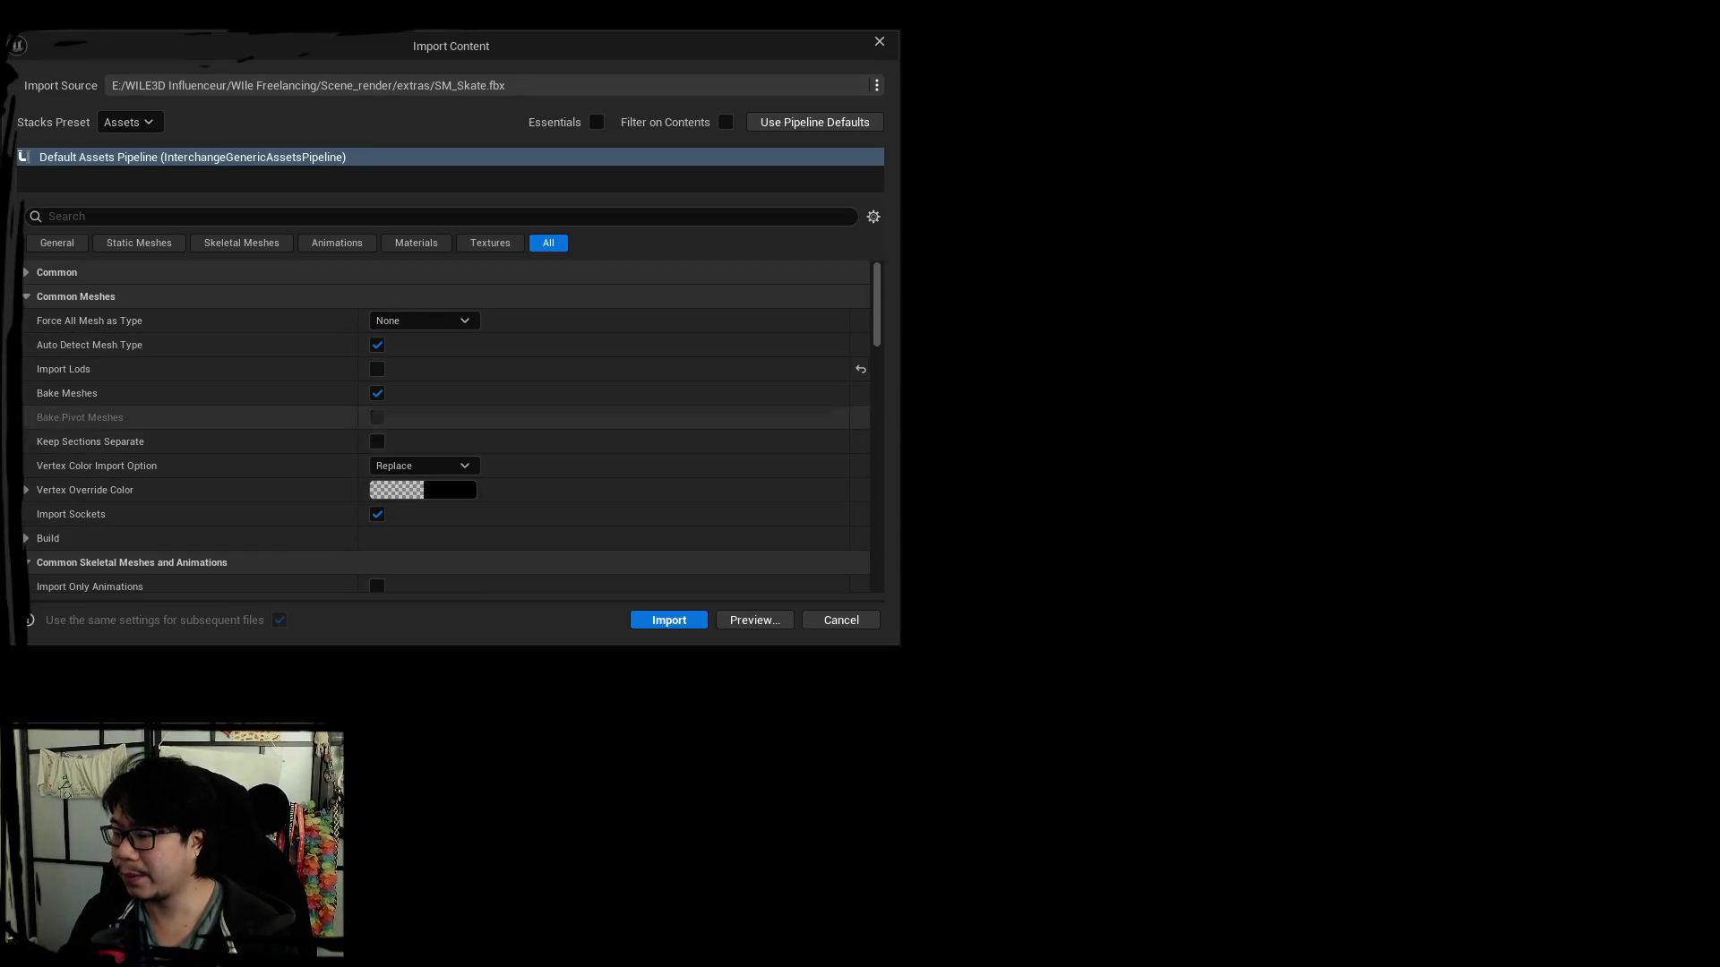
# Import SM_Skate with Force All Mesh as Type set to Static Mesh.
pyautogui.click(422, 321)
pyautogui.click(410, 366)
pyautogui.click(670, 620)
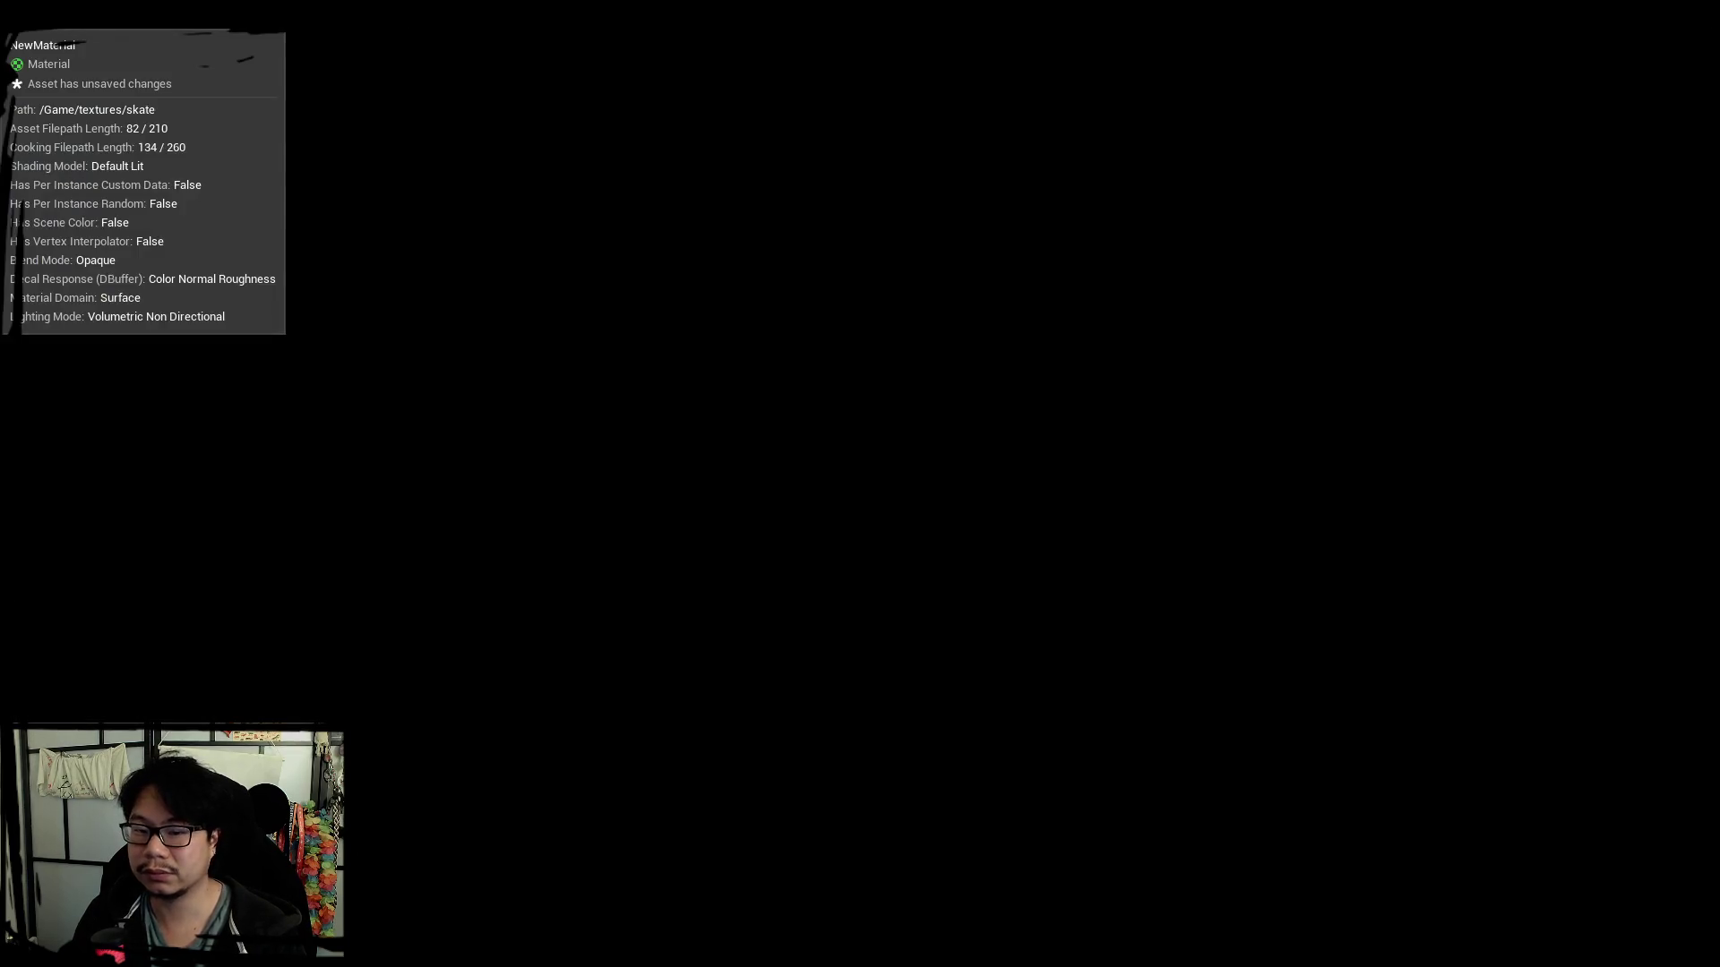
# Rename the new material to M_skate and open it docked in the material editor.
pyautogui.rightClick(13, 37)
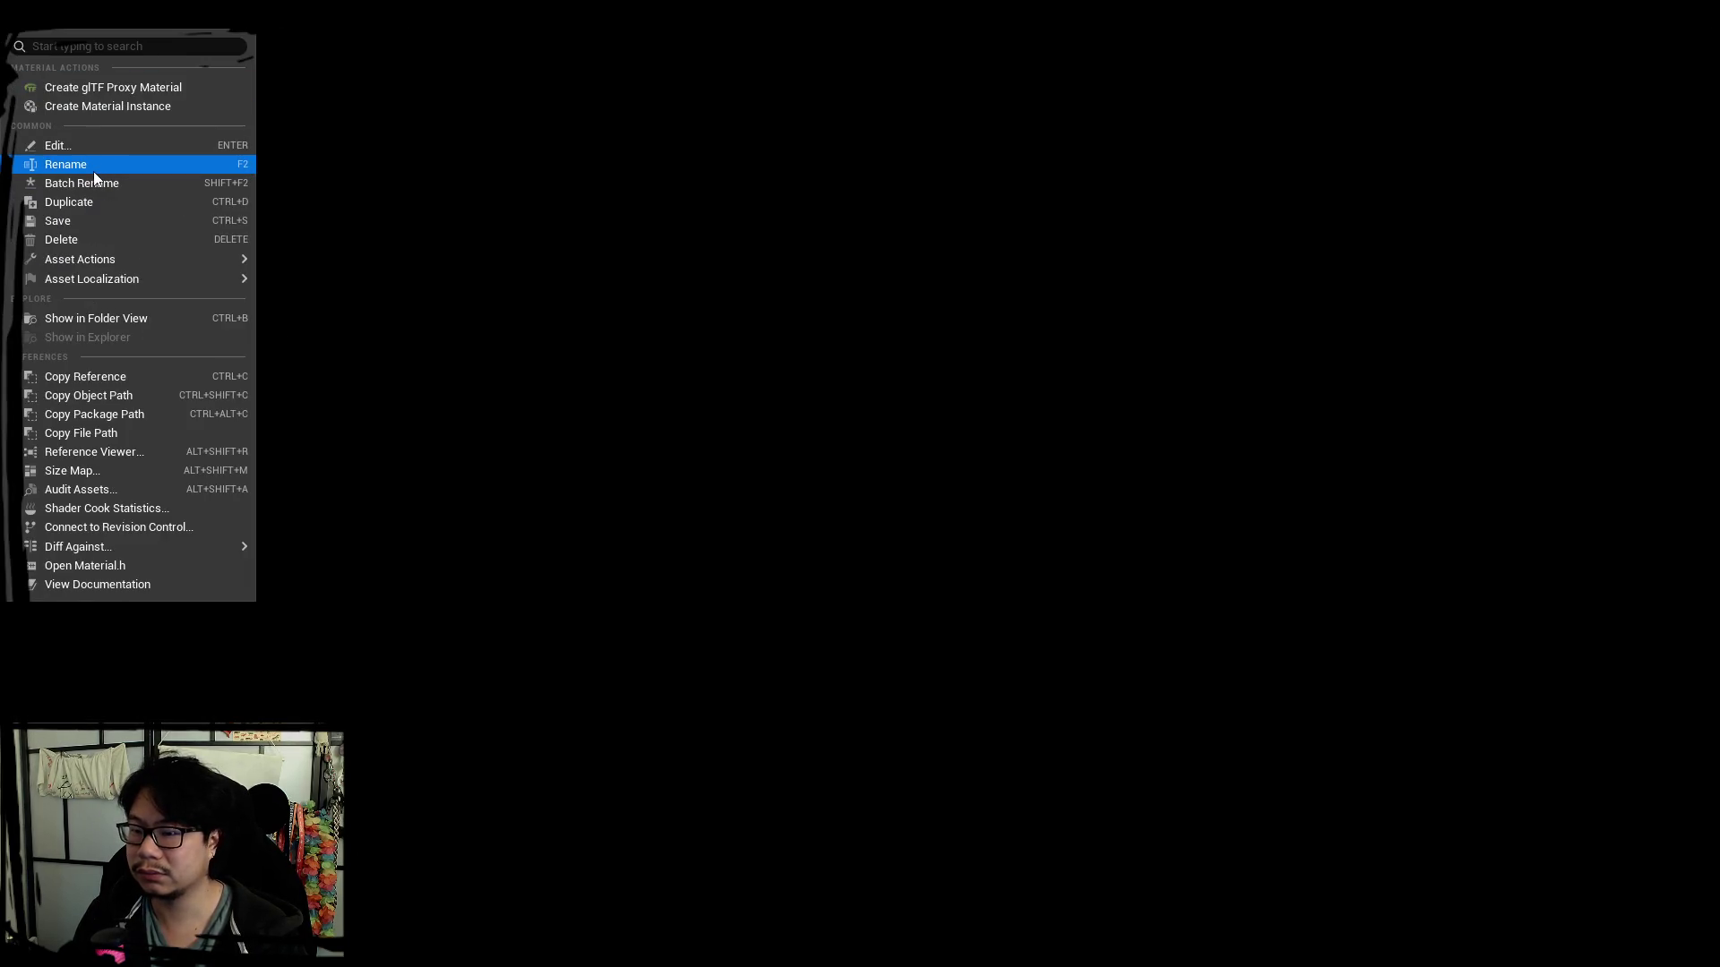
pyautogui.click(94, 171)
pyautogui.write('skate')
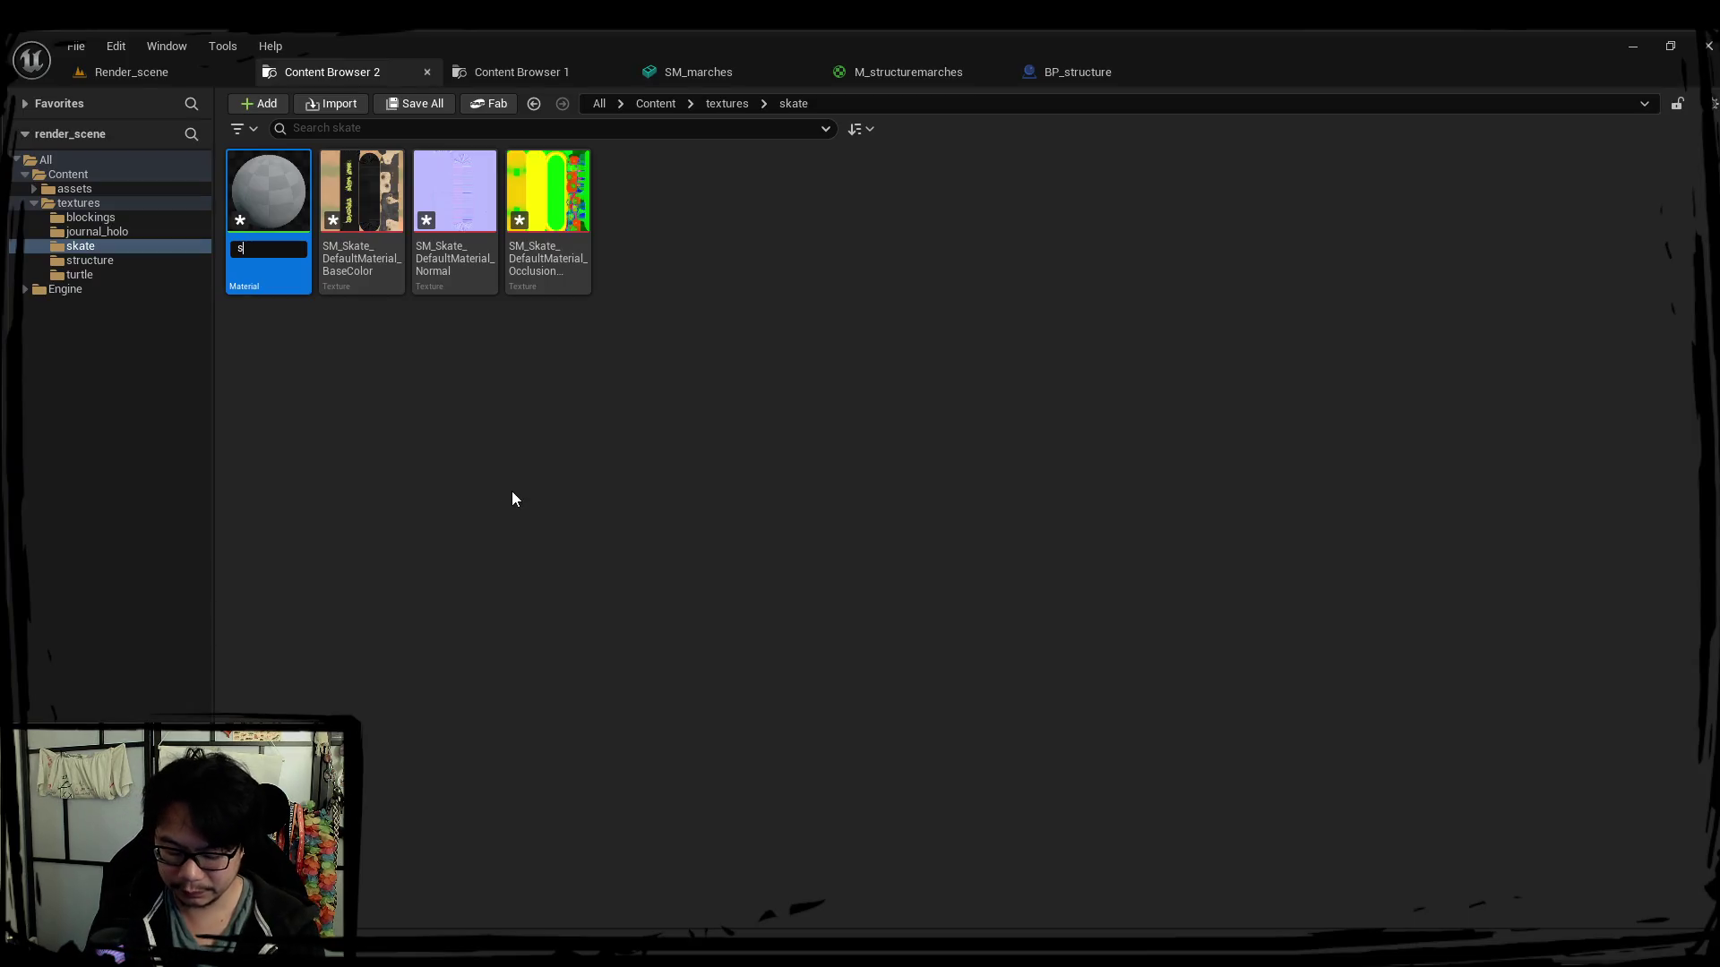
pyautogui.press('BackSpace')
pyautogui.press('BackSpace')
pyautogui.press('BackSpace')
pyautogui.write('M_skate')
pyautogui.press('Return')
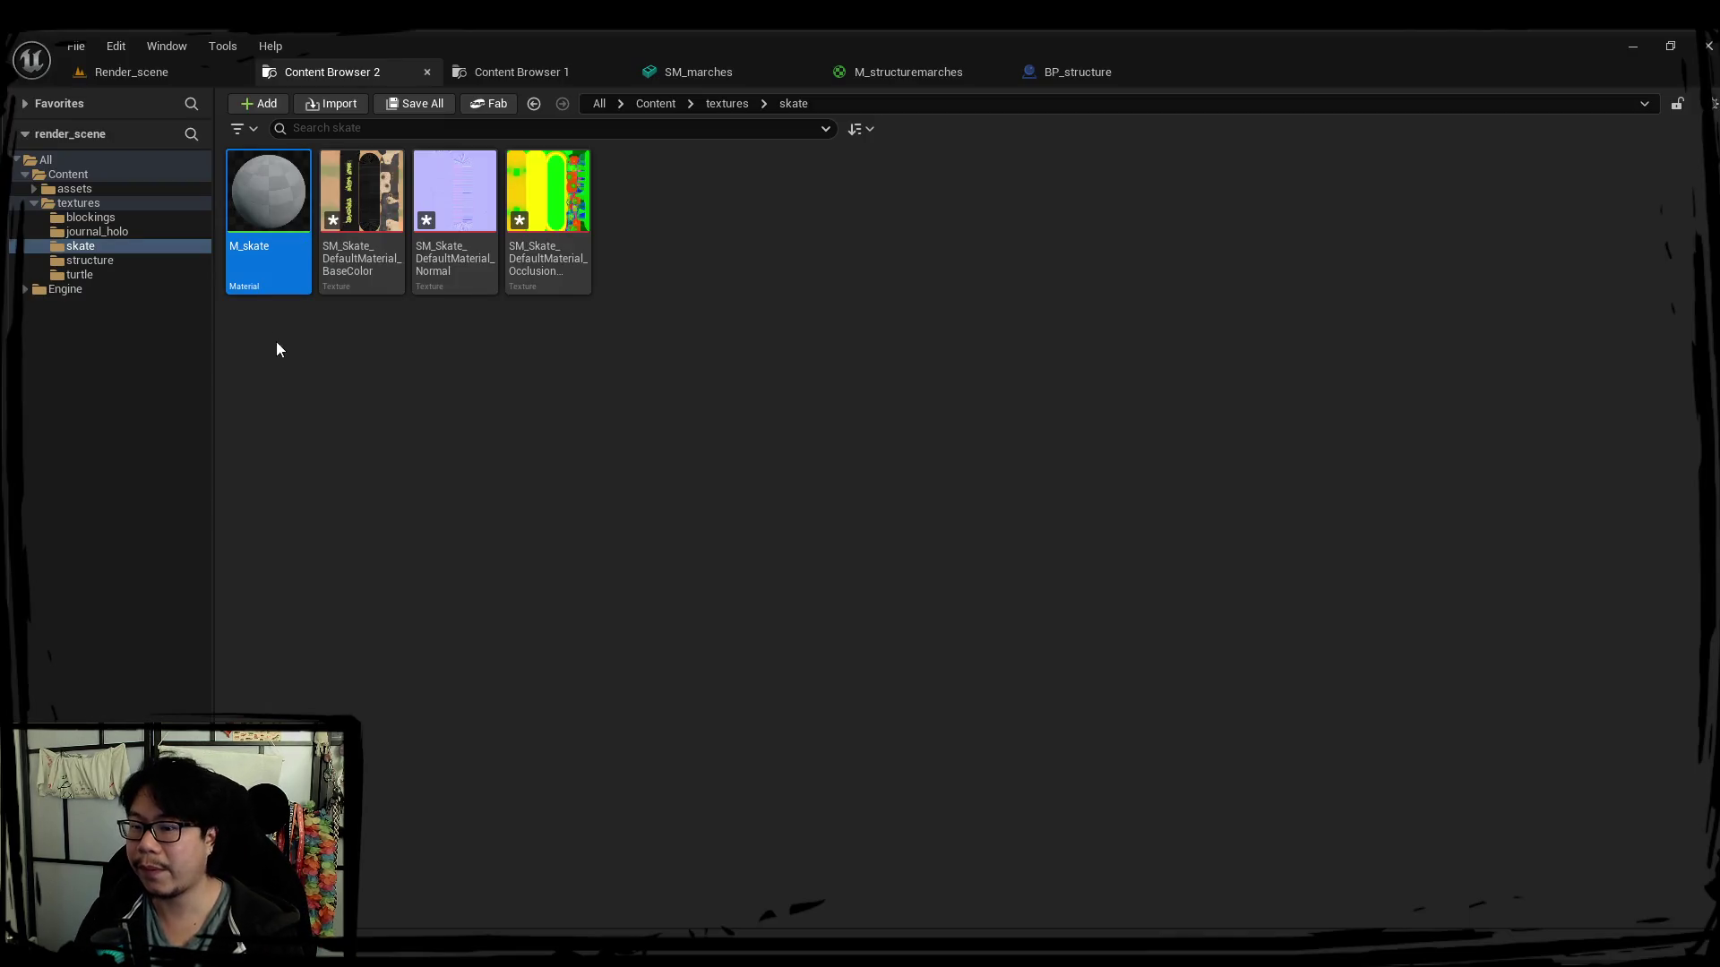
pyautogui.doubleClick(255, 268)
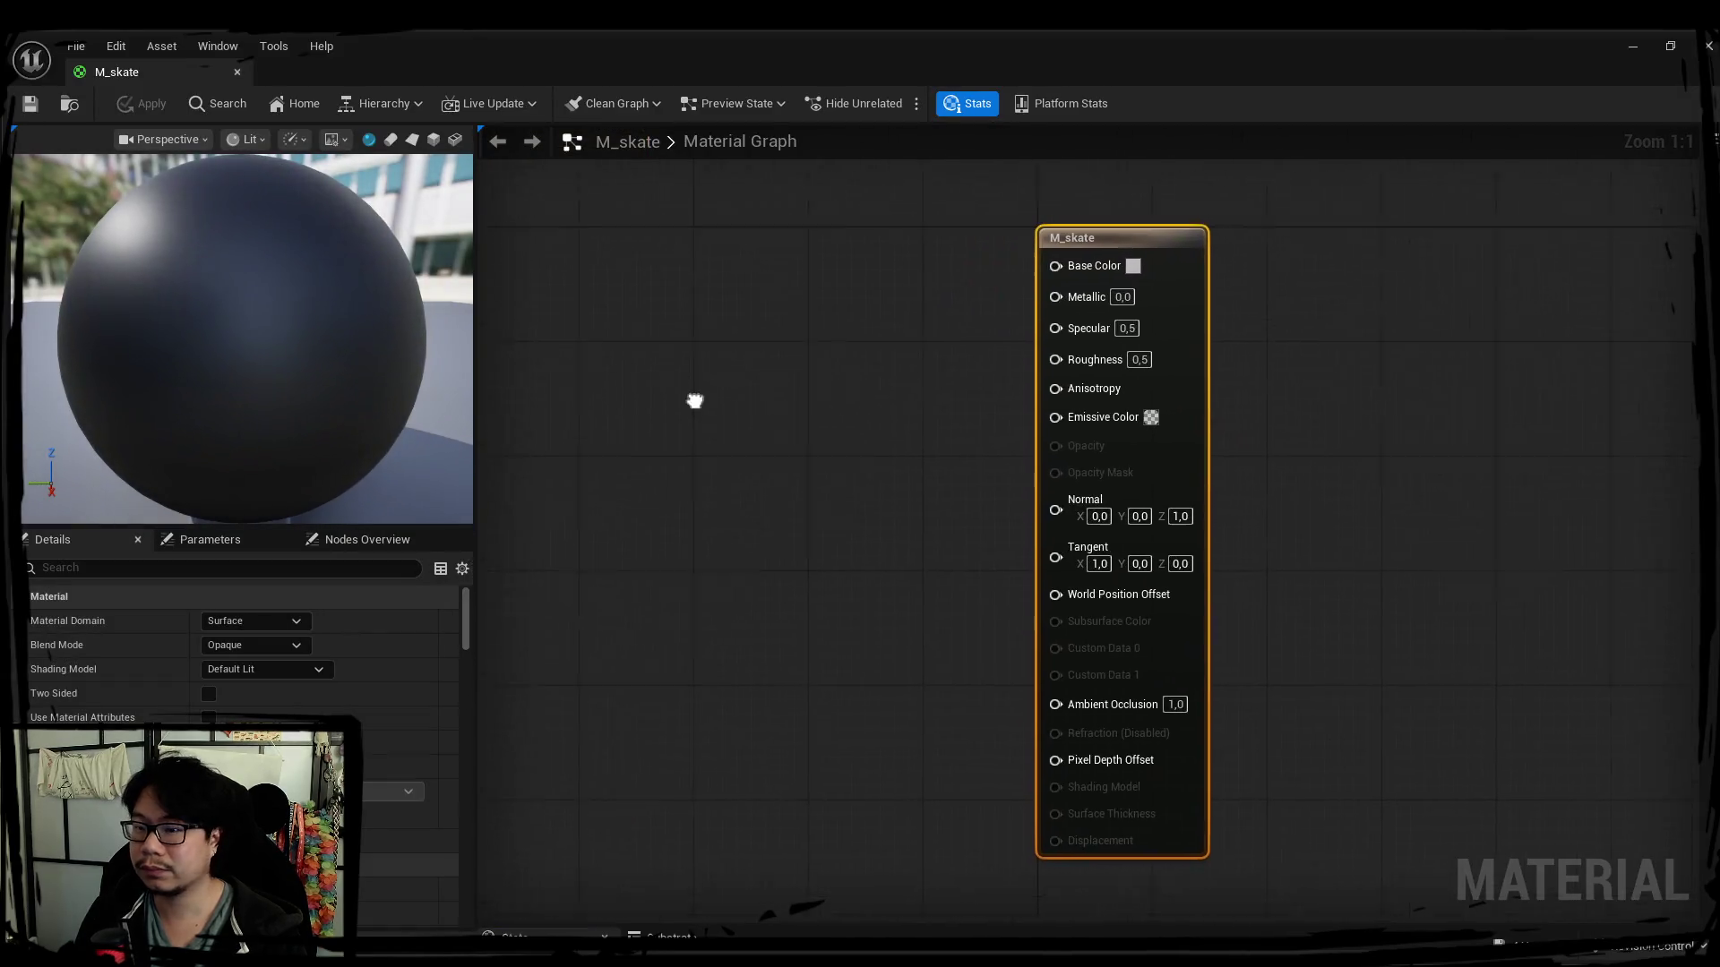
pyautogui.moveTo(117, 70); pyautogui.dragTo(1190, 80)
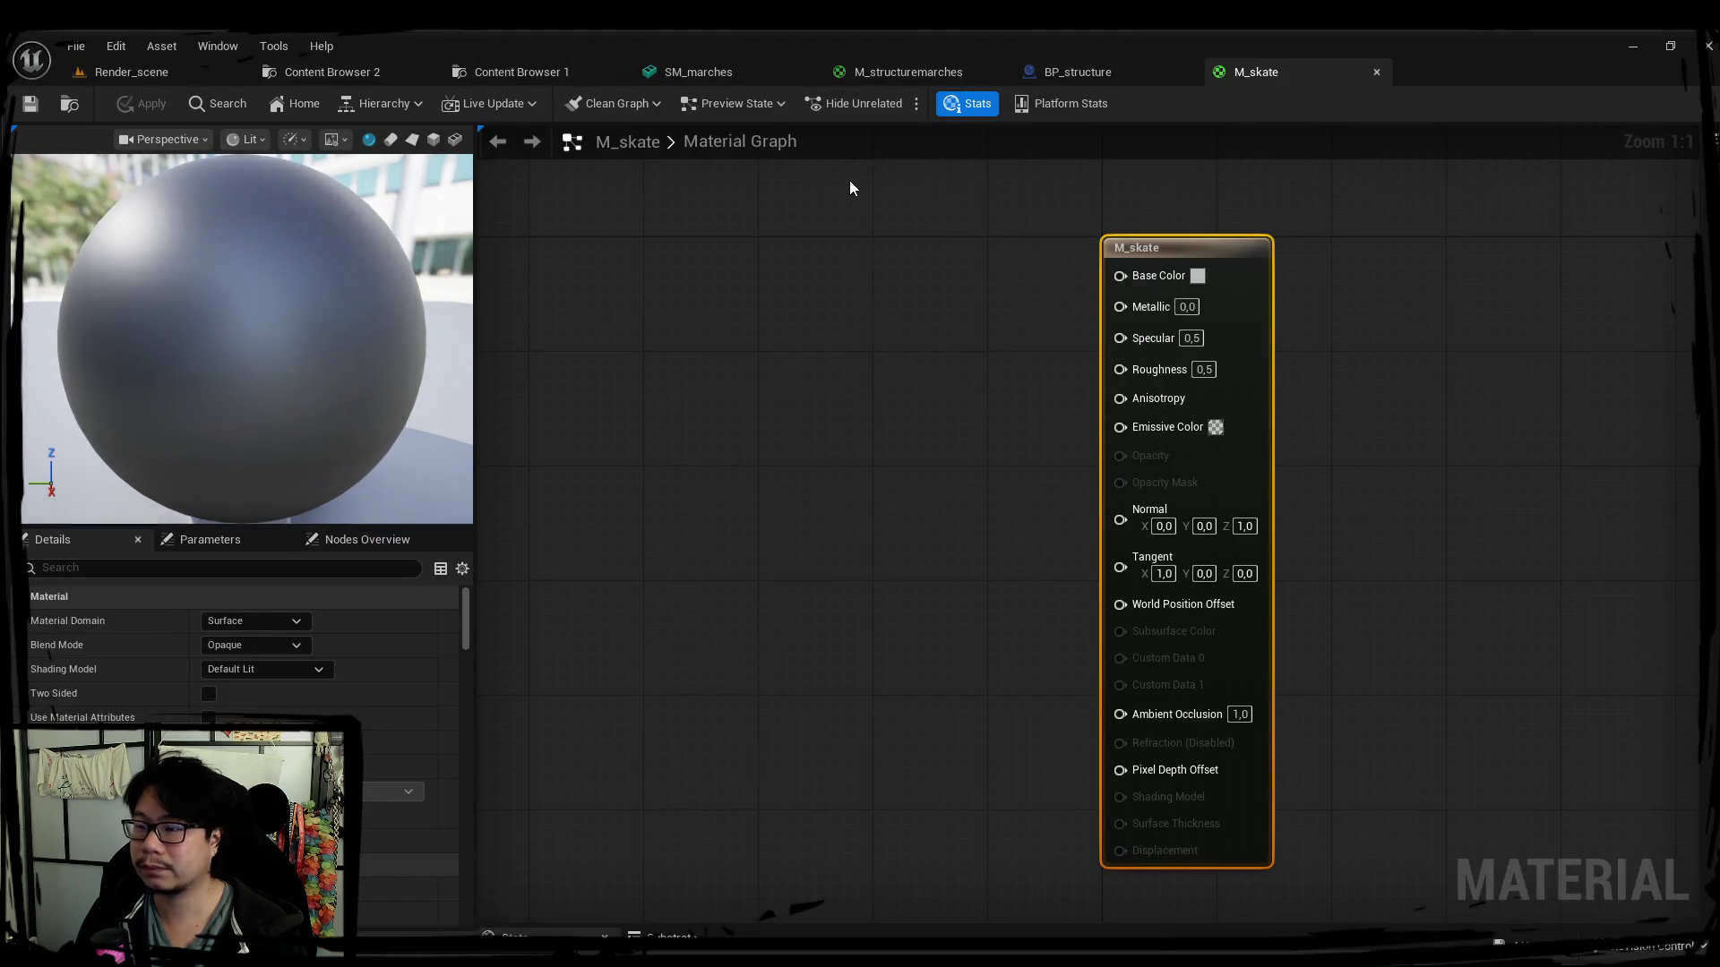
# Bring the three SM_Skate textures from the skate folder into the M_skate graph.
pyautogui.click(321, 46)
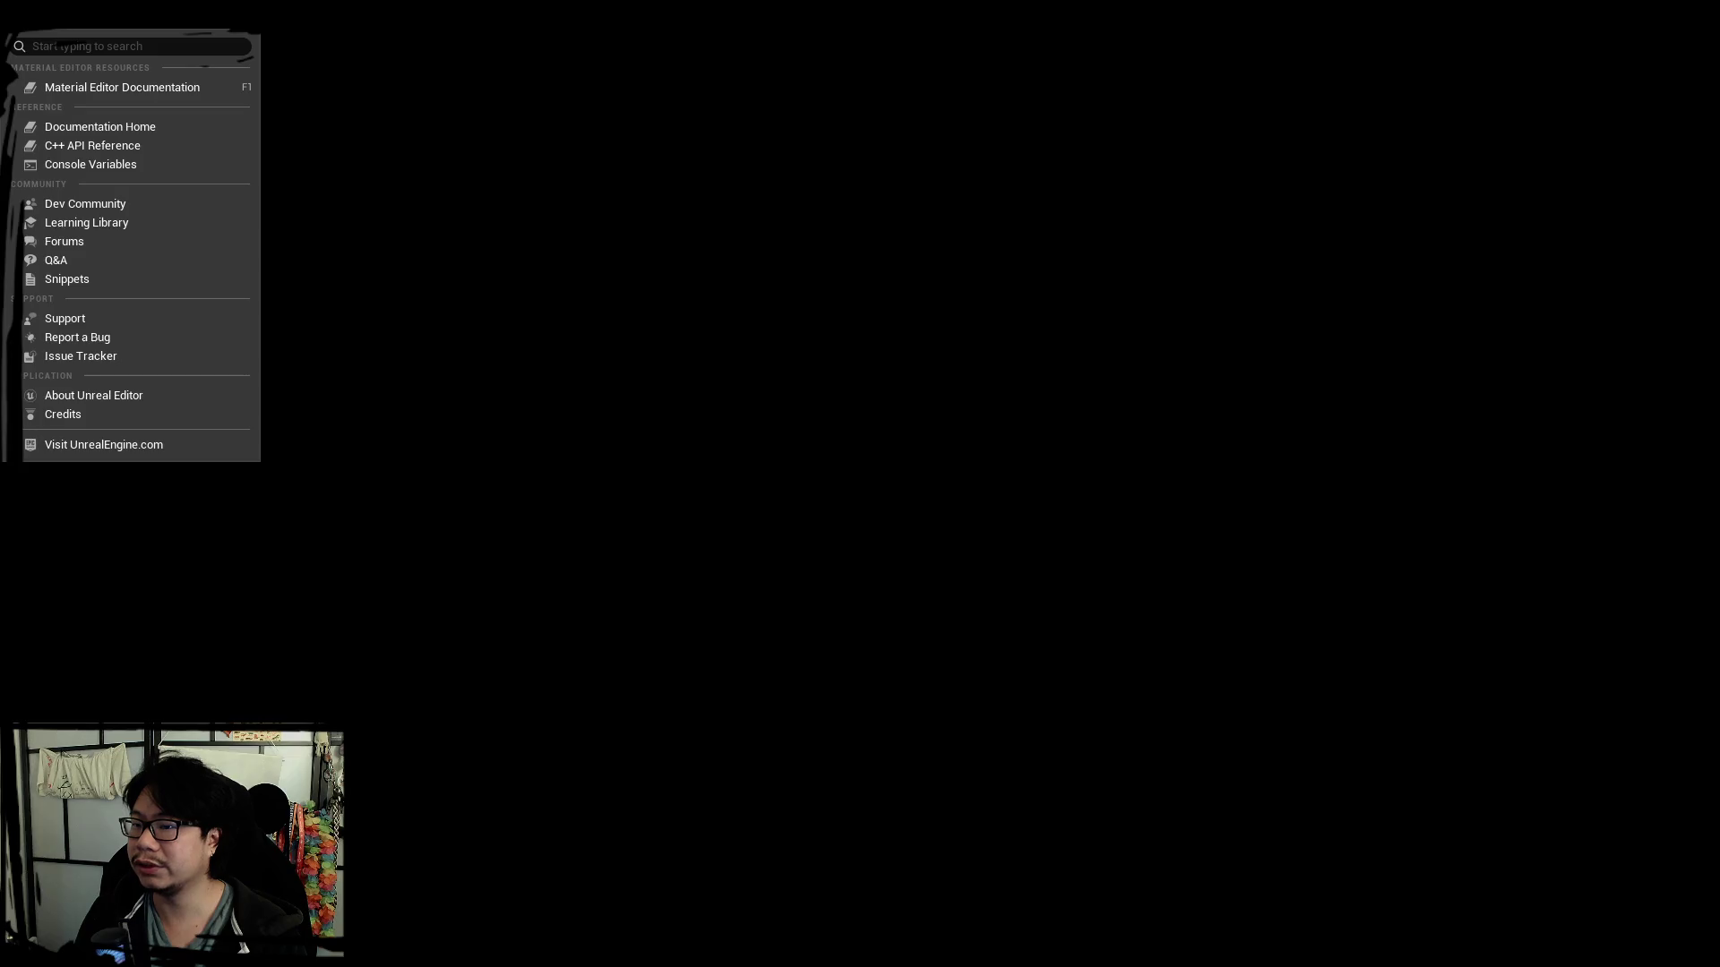
pyautogui.click(388, 71)
pyautogui.click(357, 215)
pyautogui.moveTo(230, 69)
pyautogui.mouseDown()
pyautogui.moveTo(246, 56)
pyautogui.moveTo(631, 357)
pyautogui.mouseUp()
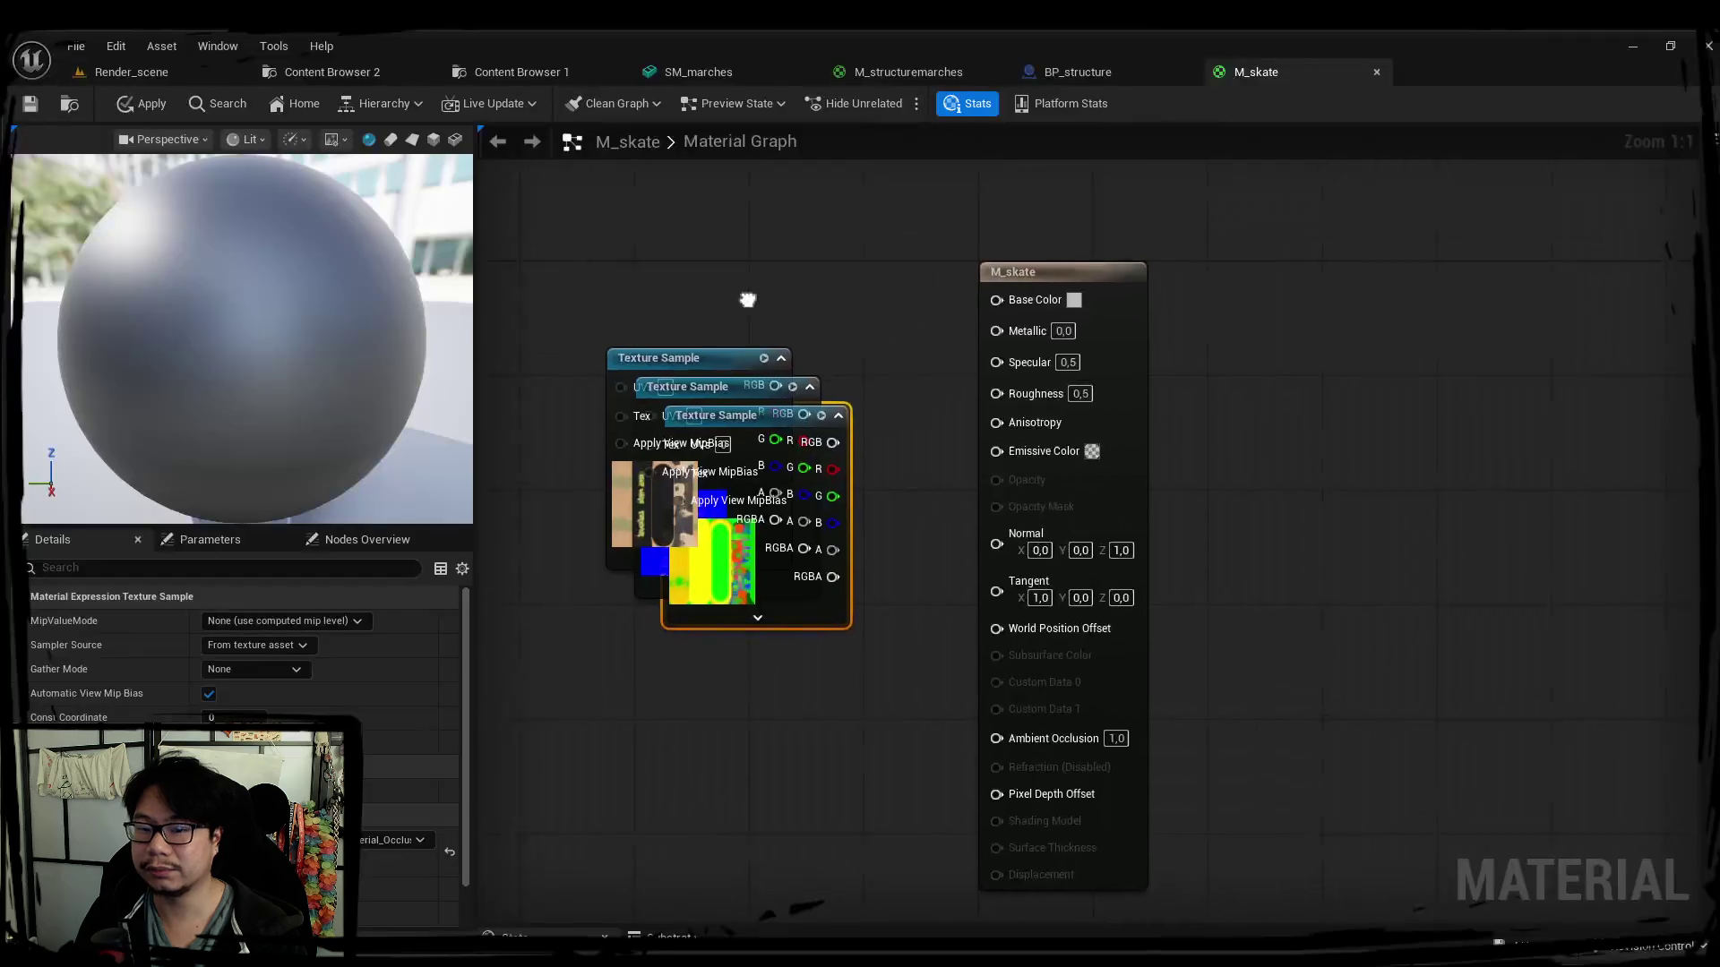
# Arrange the base colour, normal and packed nodes, wire the packed blue channel to Metallic, and save M_skate.
pyautogui.moveTo(685, 306); pyautogui.dragTo(730, 243, button='right')
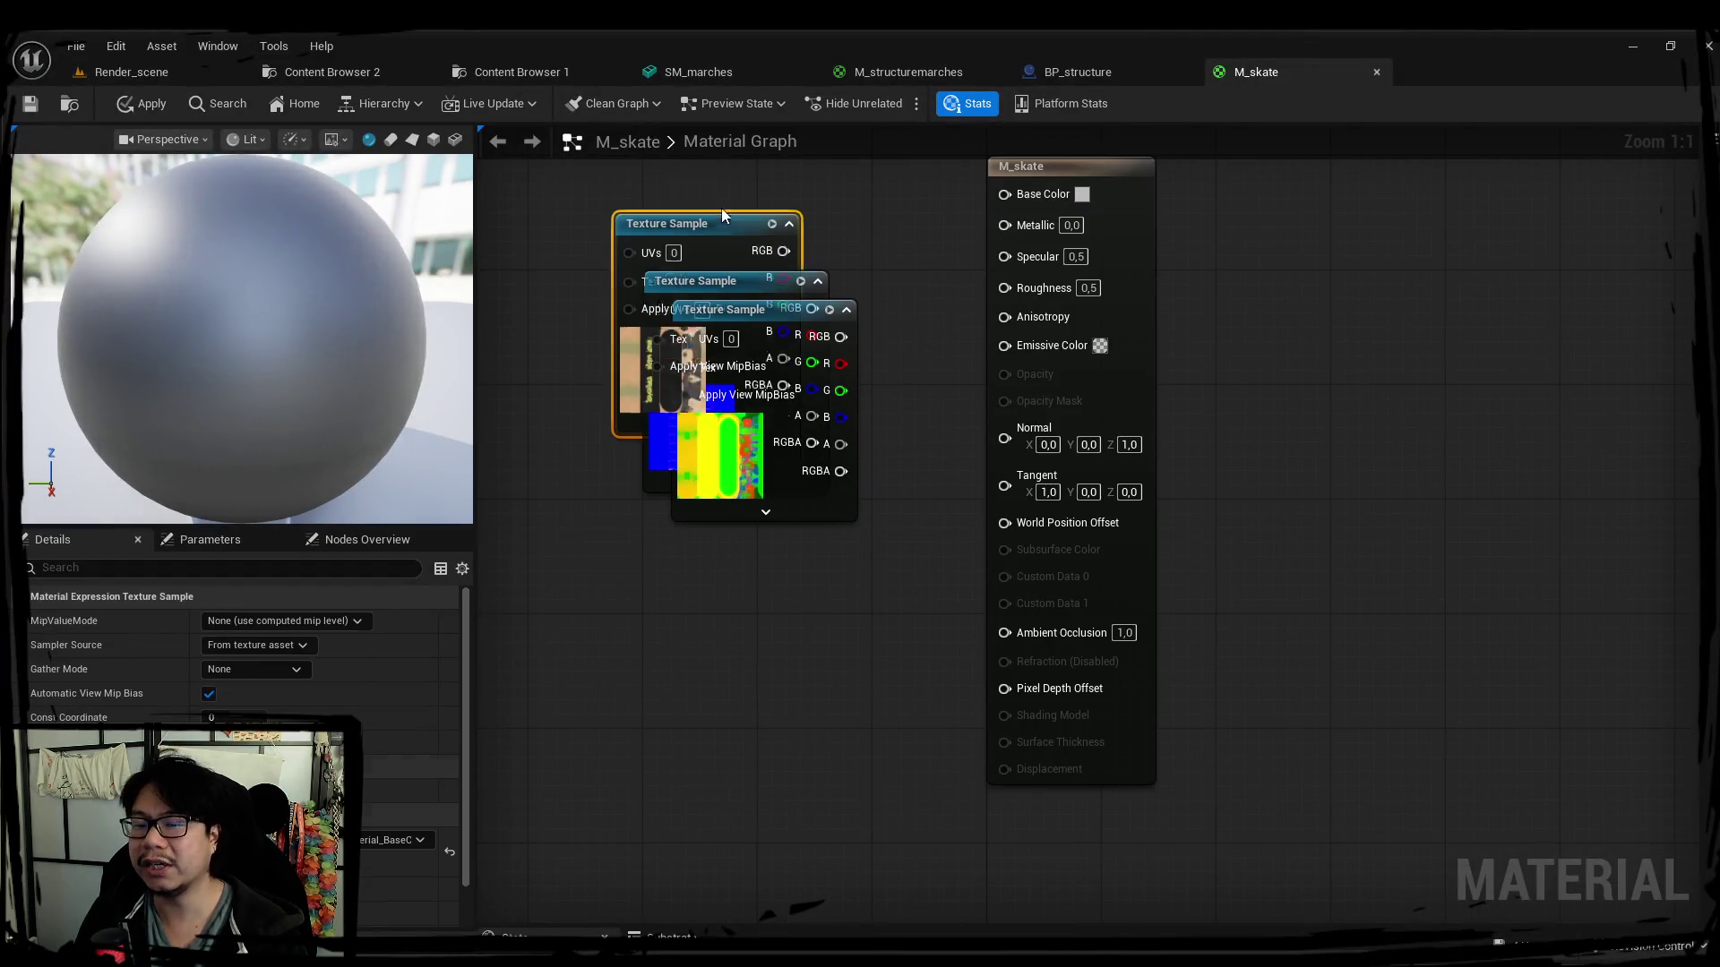
pyautogui.moveTo(618, 250); pyautogui.dragTo(596, 180)
pyautogui.moveTo(638, 407); pyautogui.dragTo(686, 291)
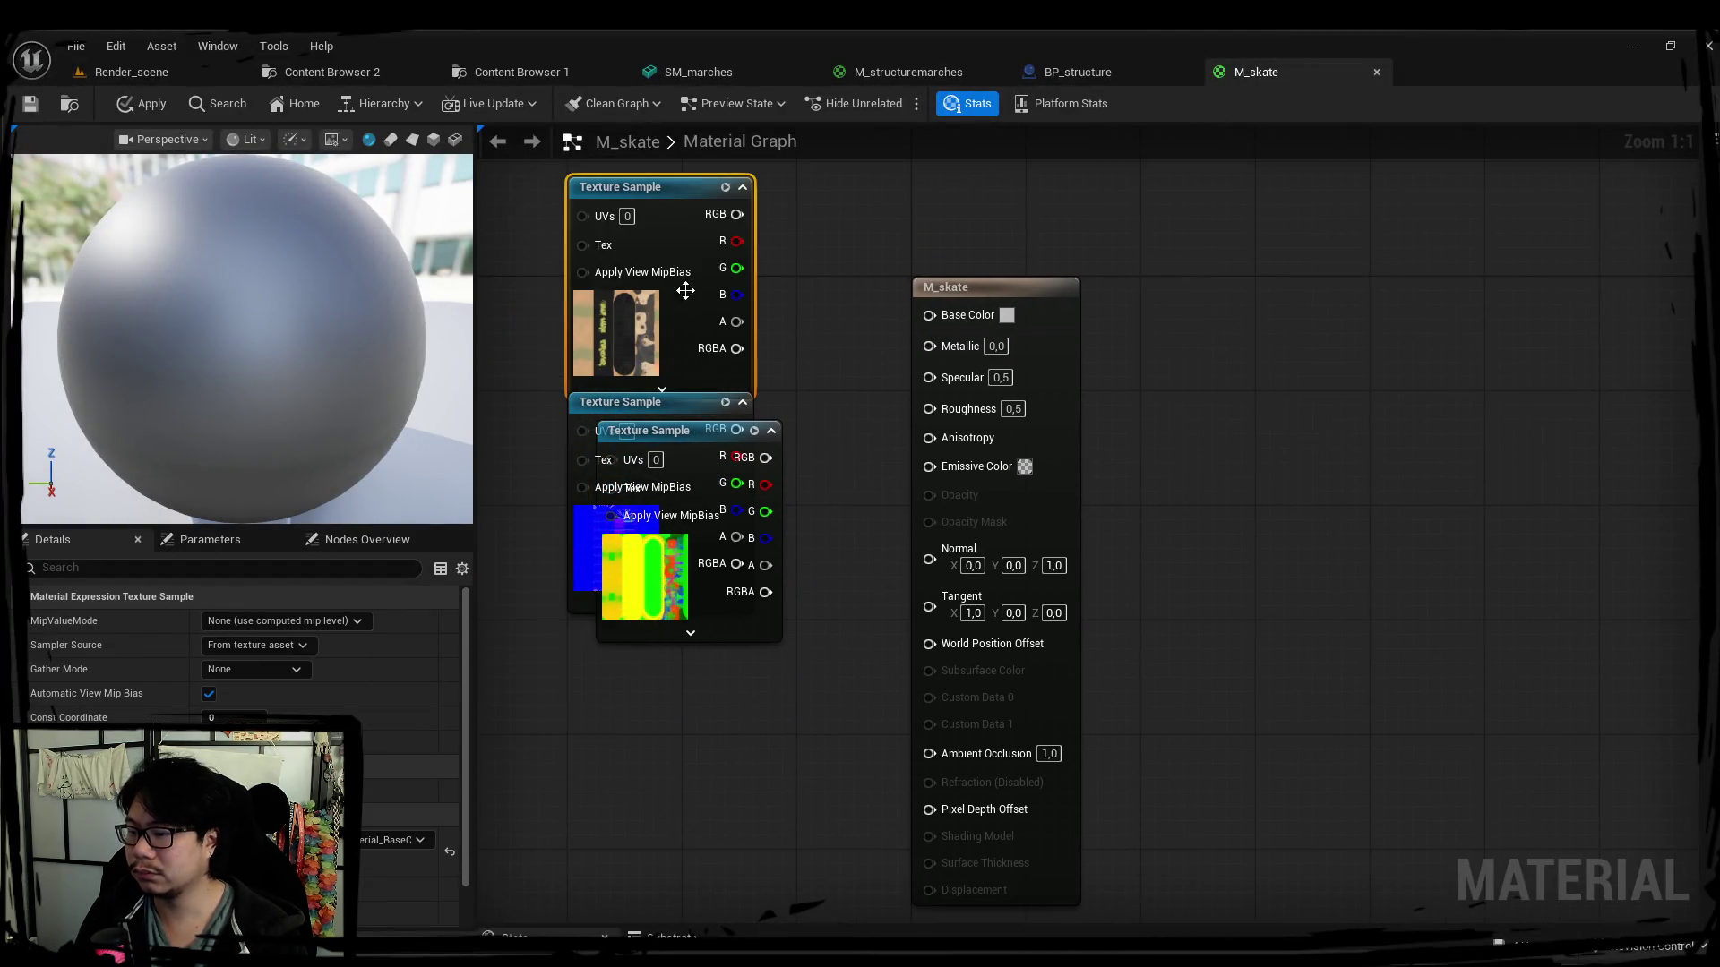
pyautogui.moveTo(668, 422); pyautogui.dragTo(694, 685)
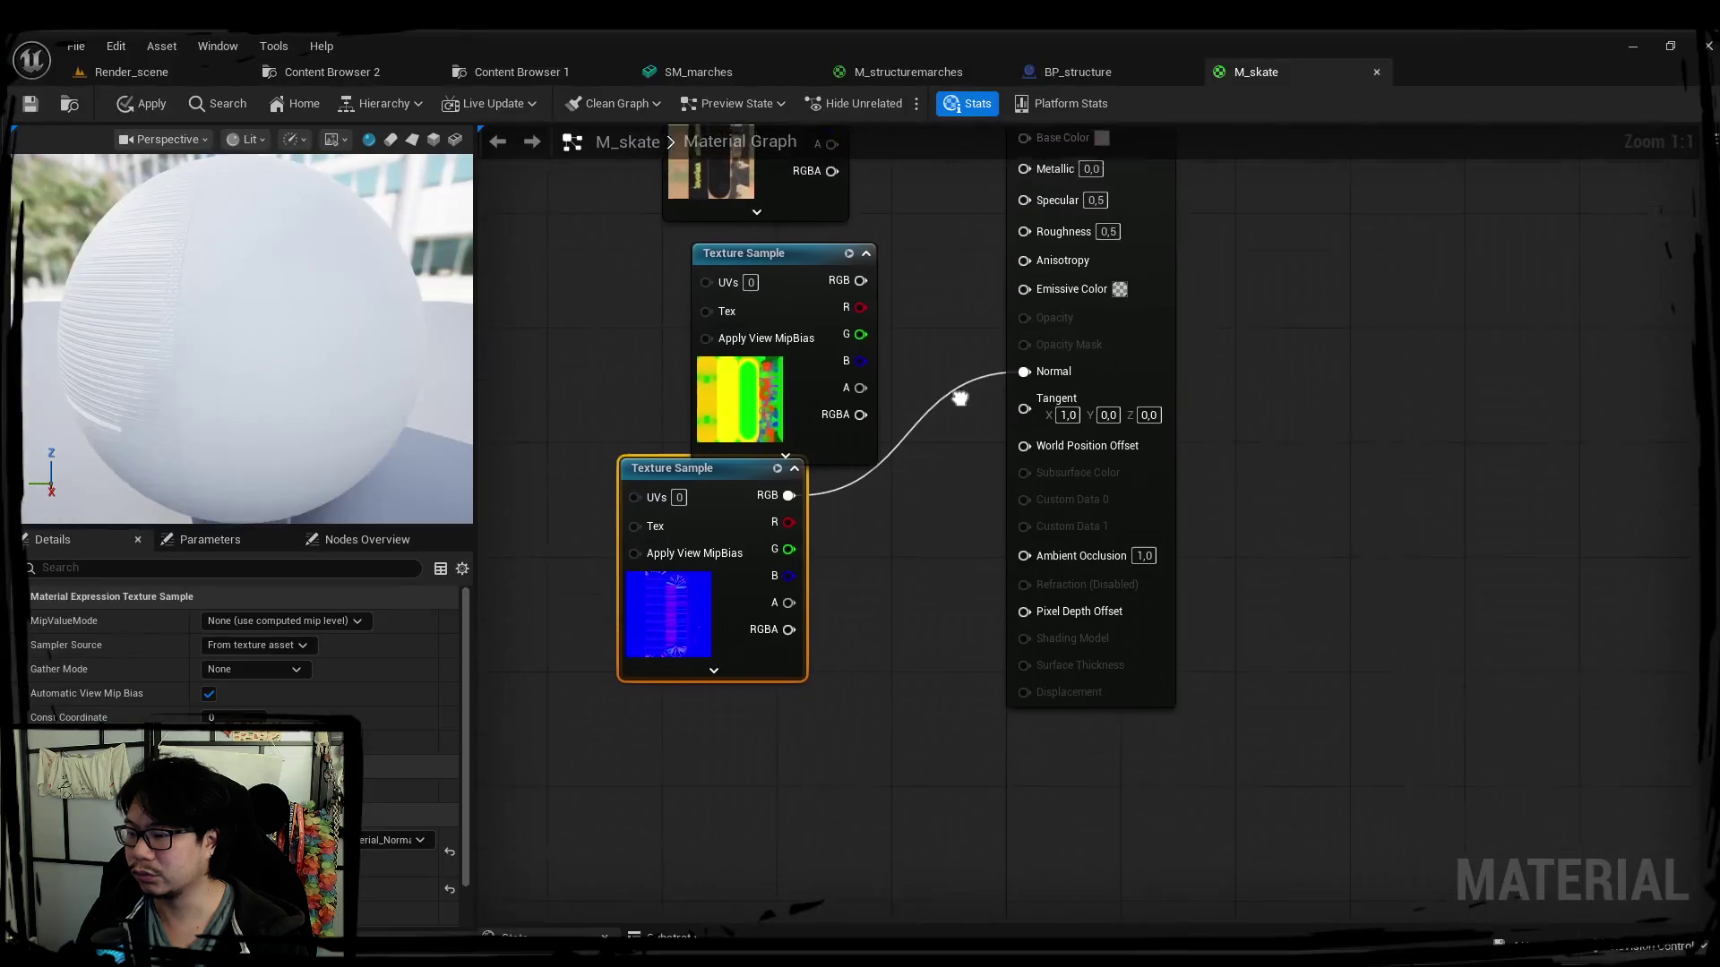
pyautogui.moveTo(672, 471); pyautogui.dragTo(525, 252)
pyautogui.moveTo(823, 261); pyautogui.dragTo(753, 508)
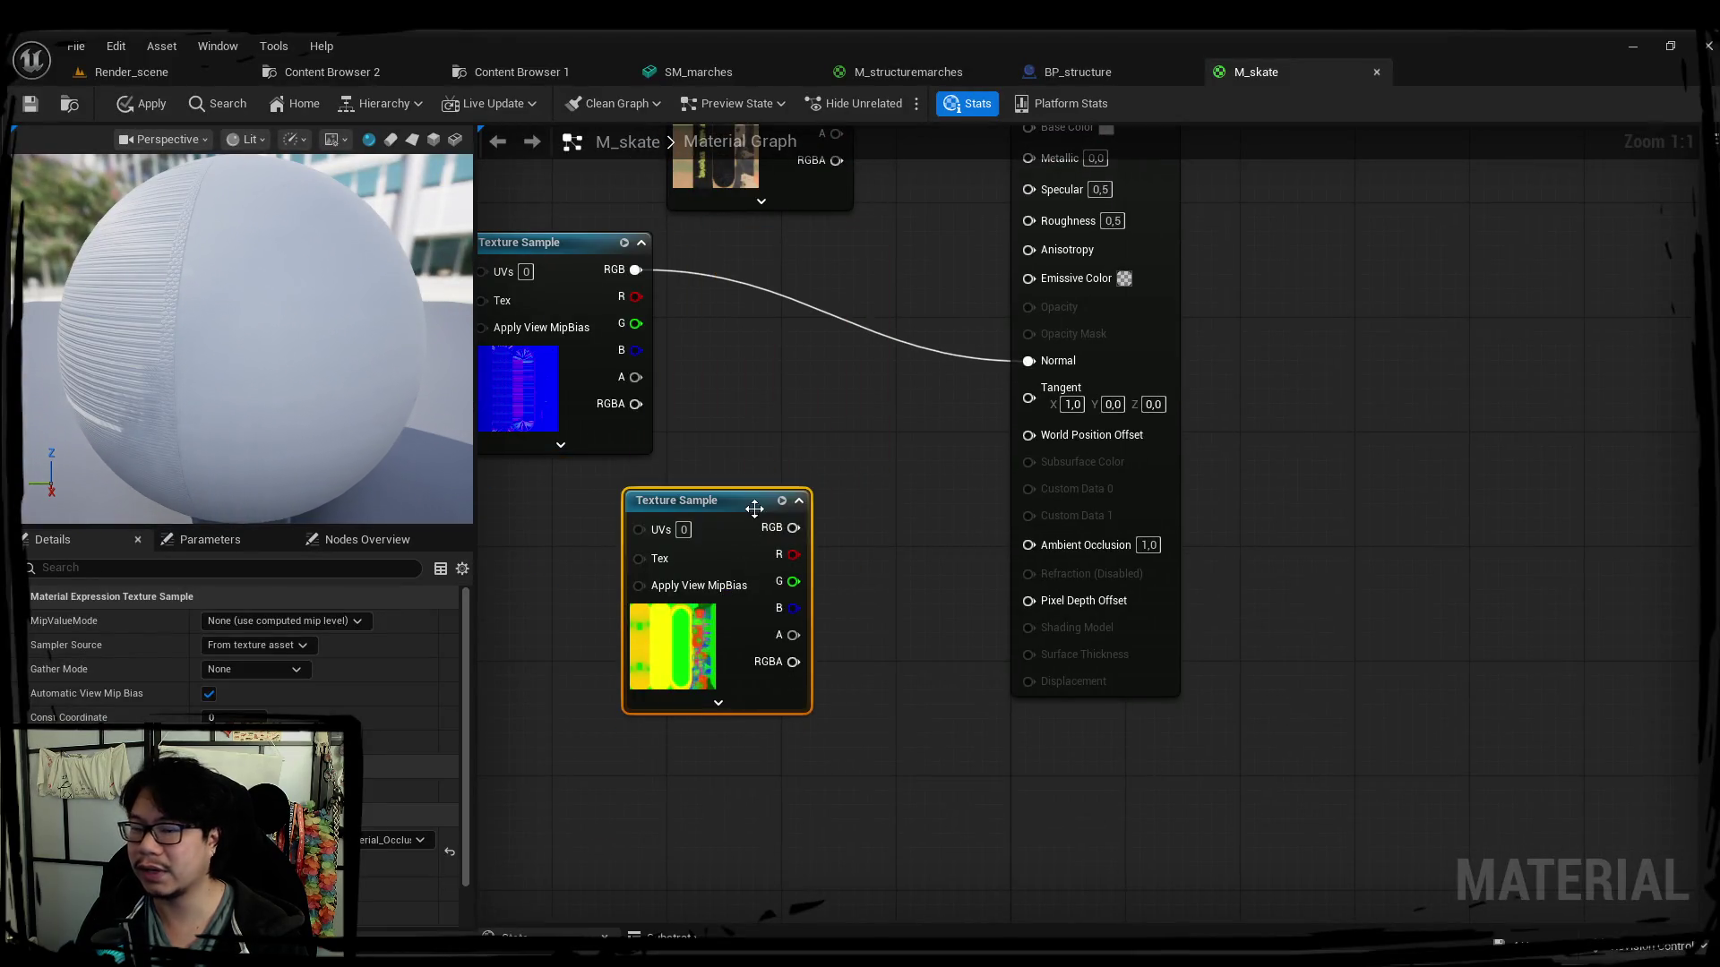
pyautogui.moveTo(781, 443); pyautogui.dragTo(899, 579, button='right')
pyautogui.moveTo(907, 682)
pyautogui.mouseDown()
pyautogui.moveTo(1034, 562)
pyautogui.moveTo(923, 627)
pyautogui.mouseUp()
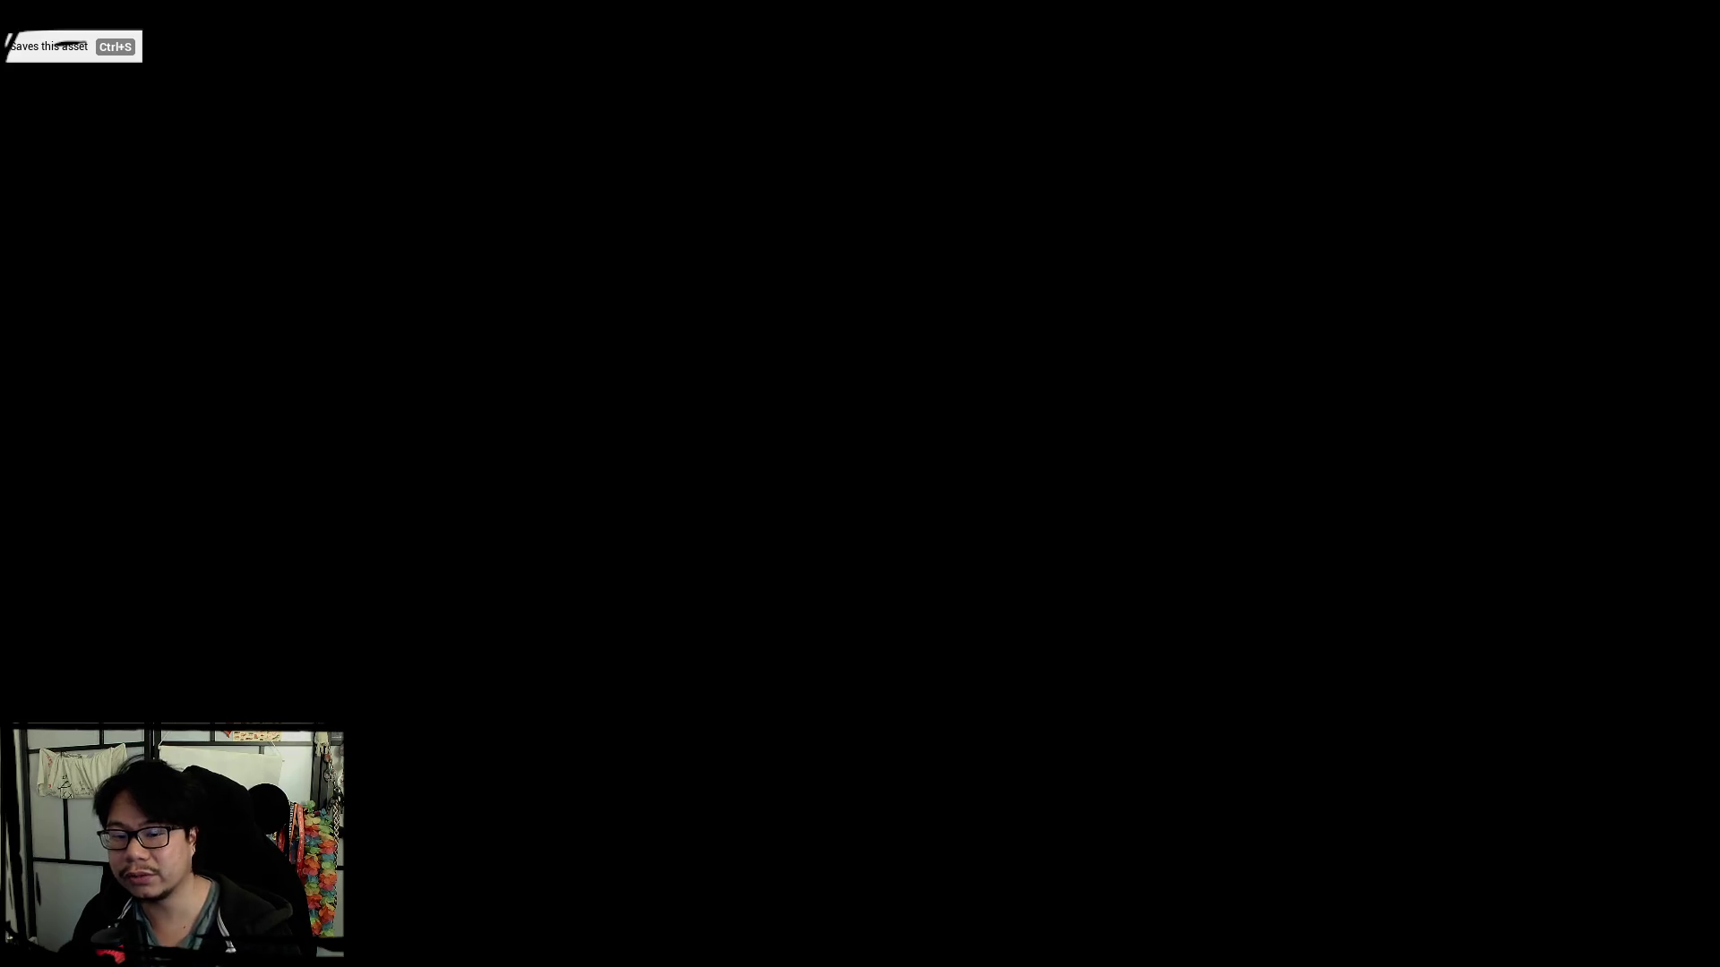
pyautogui.hotkey('ctrl', 's')
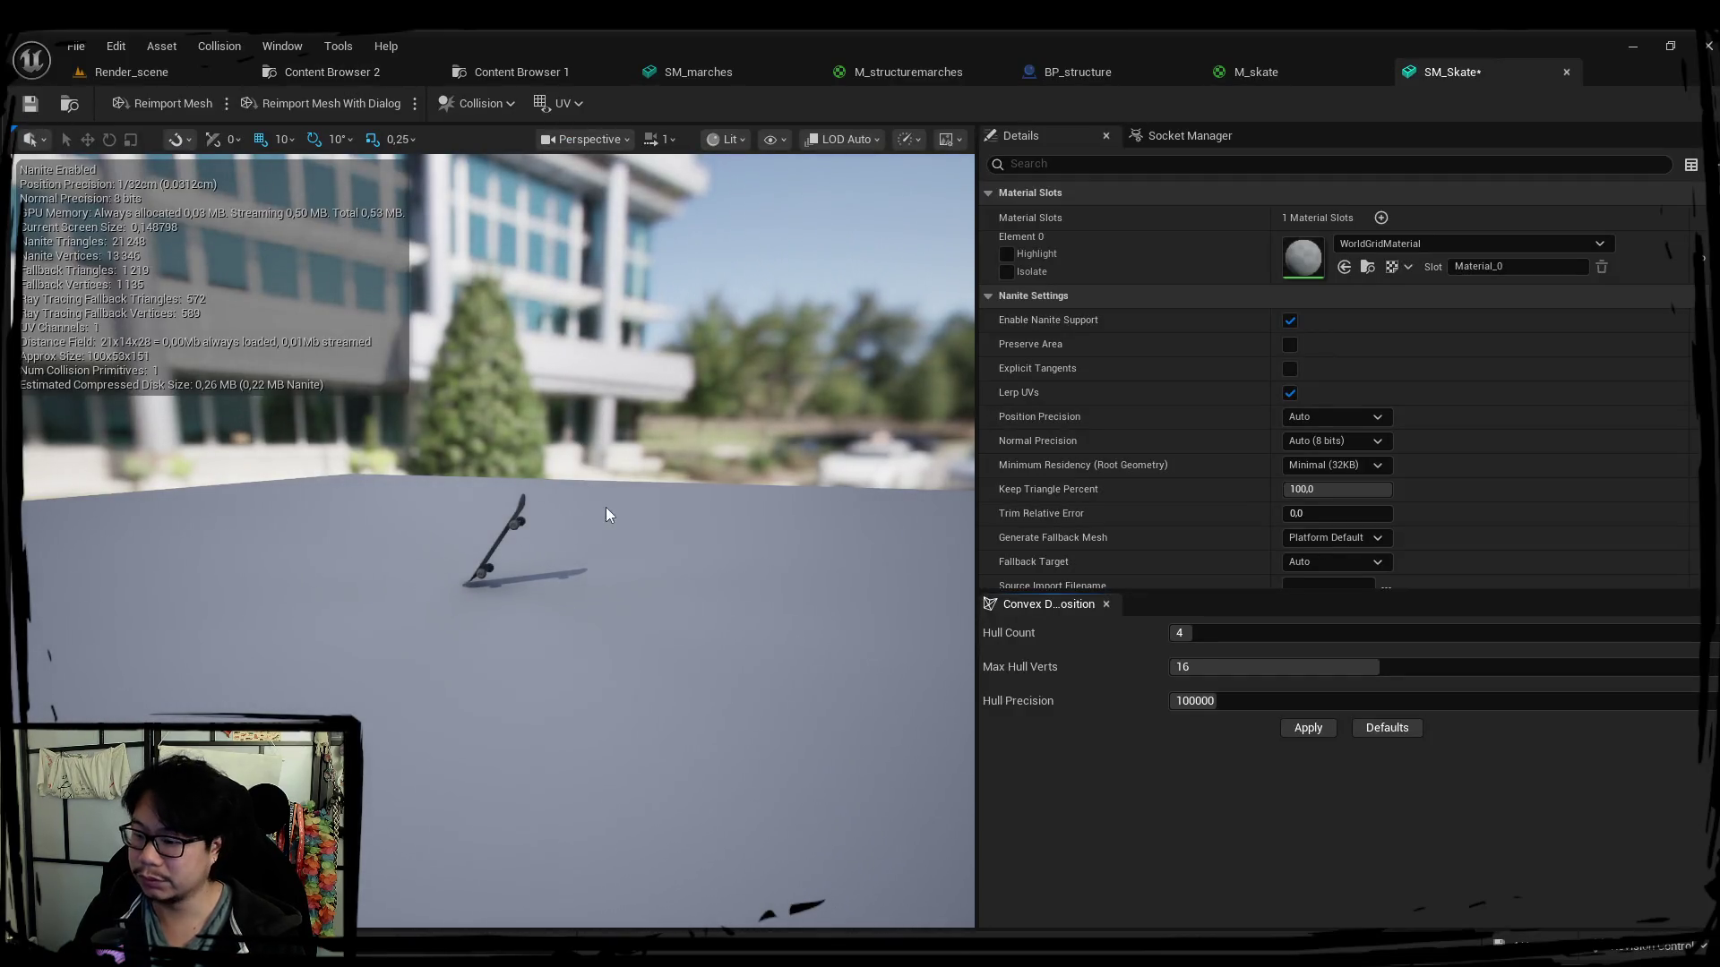
# Inspect SM_Skate up close and close the SM_marches and M_structuremarches editors.
pyautogui.moveTo(606, 507); pyautogui.dragTo(606, 377, button='right')
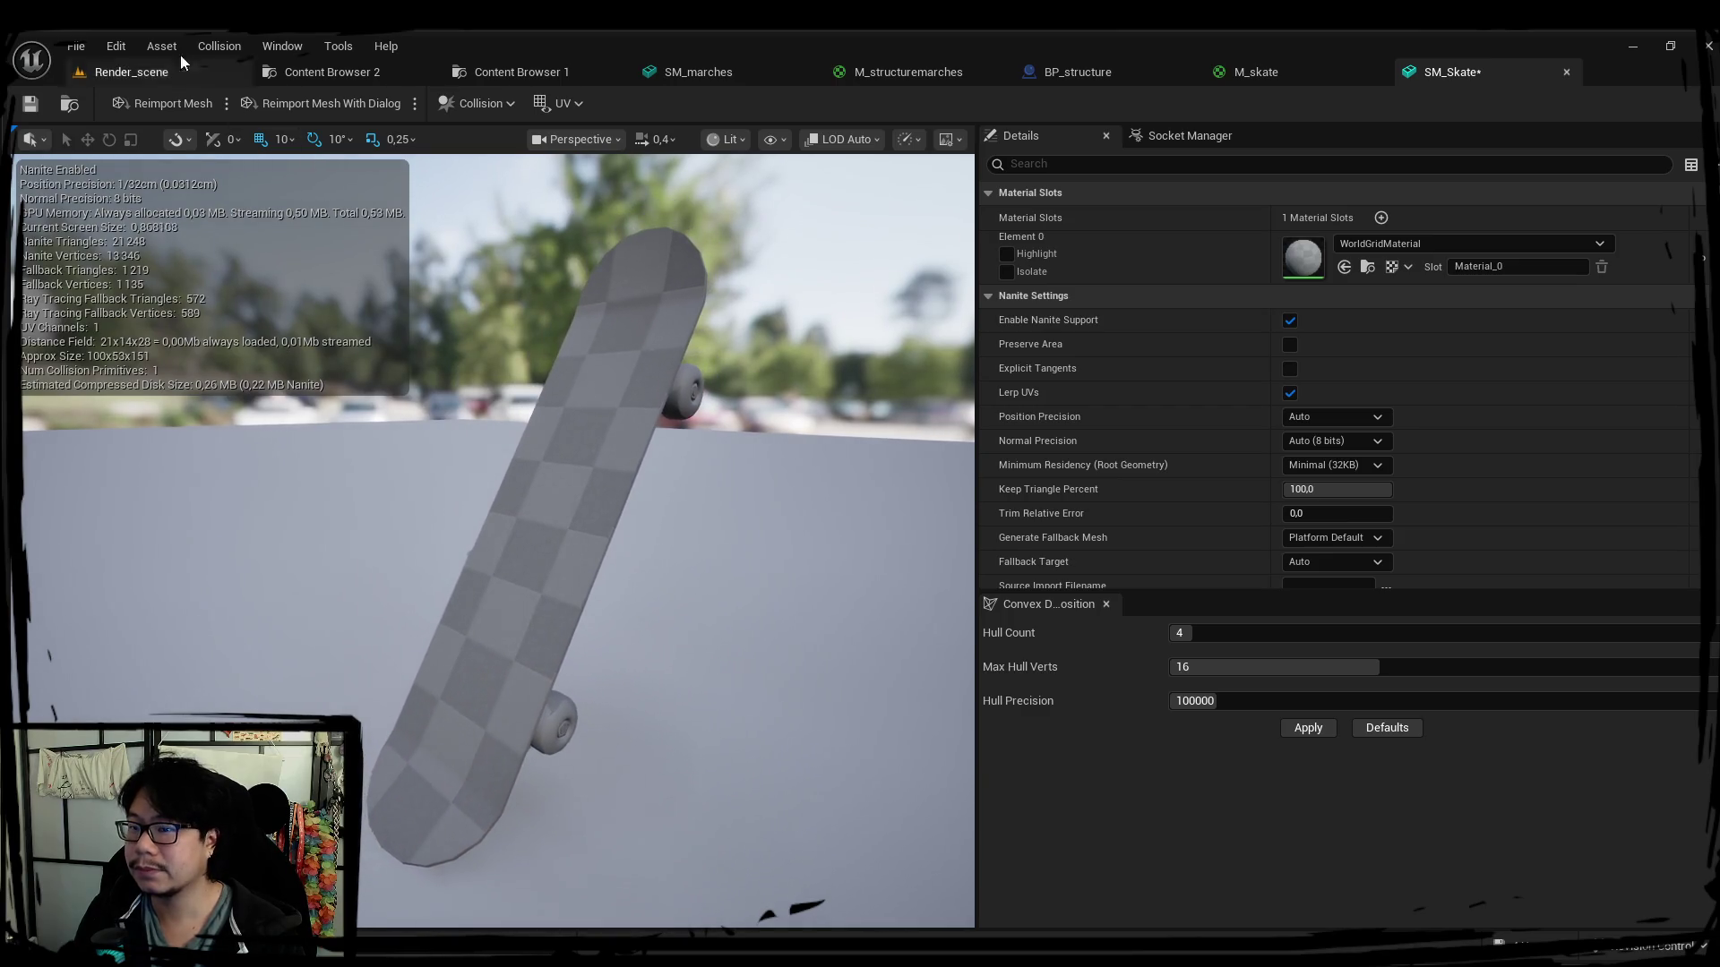
pyautogui.click(732, 81)
pyautogui.click(942, 74)
pyautogui.click(762, 74)
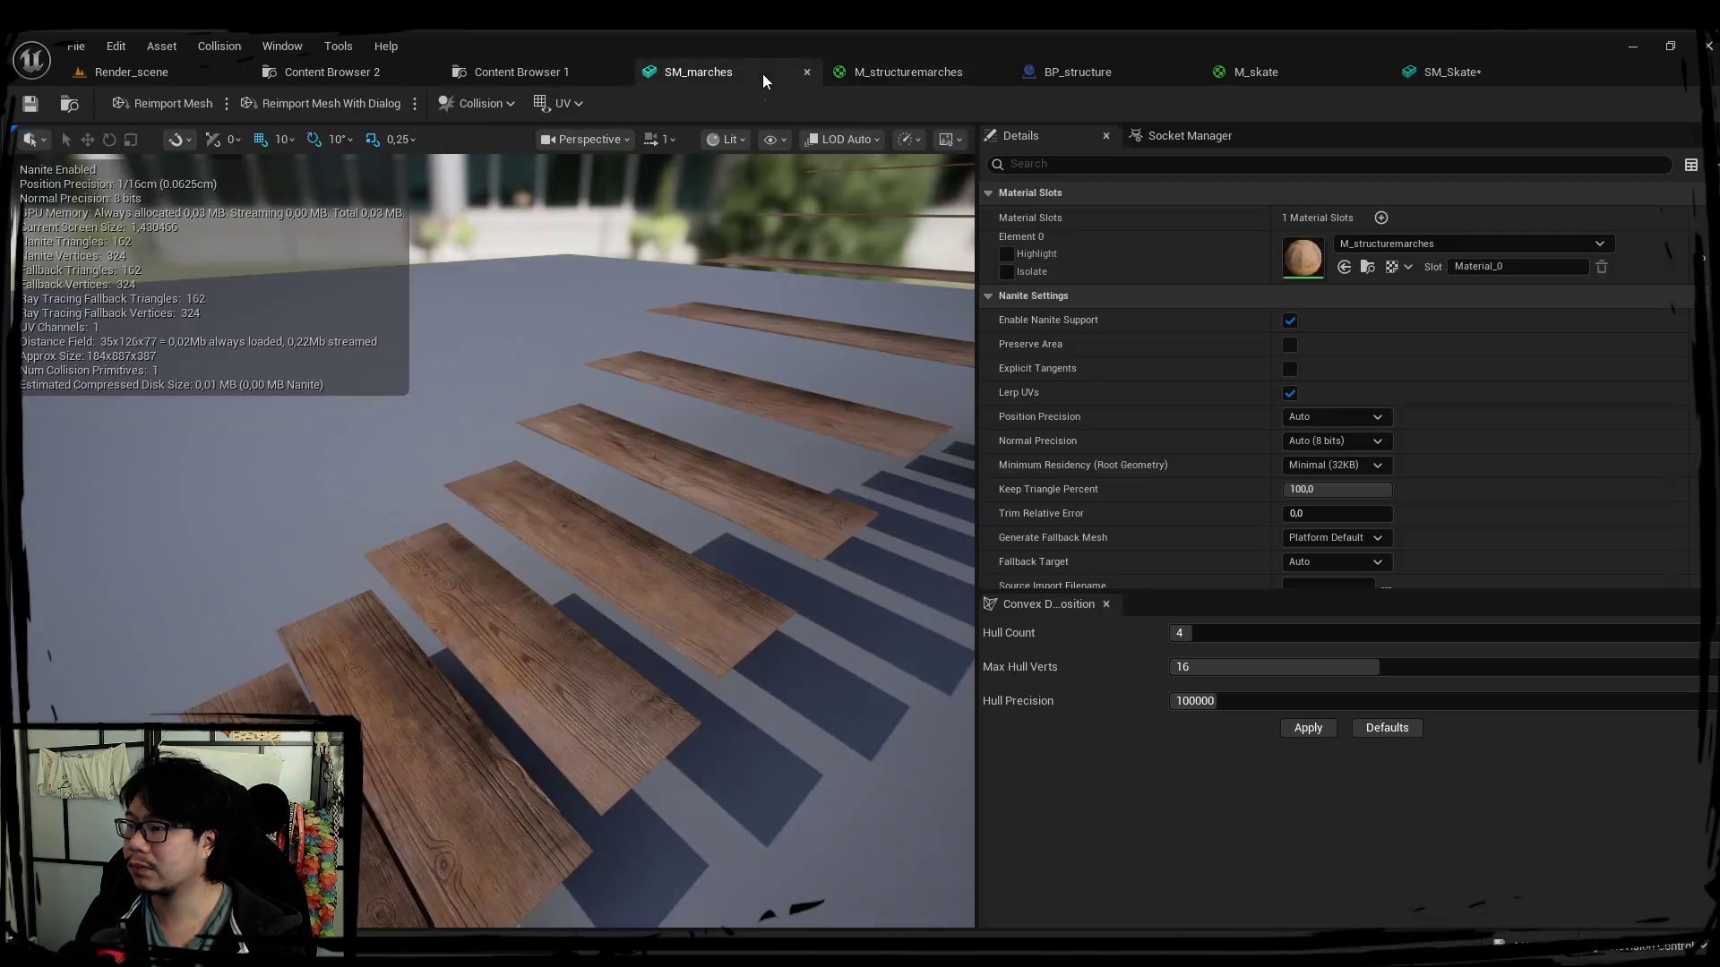
pyautogui.click(808, 72)
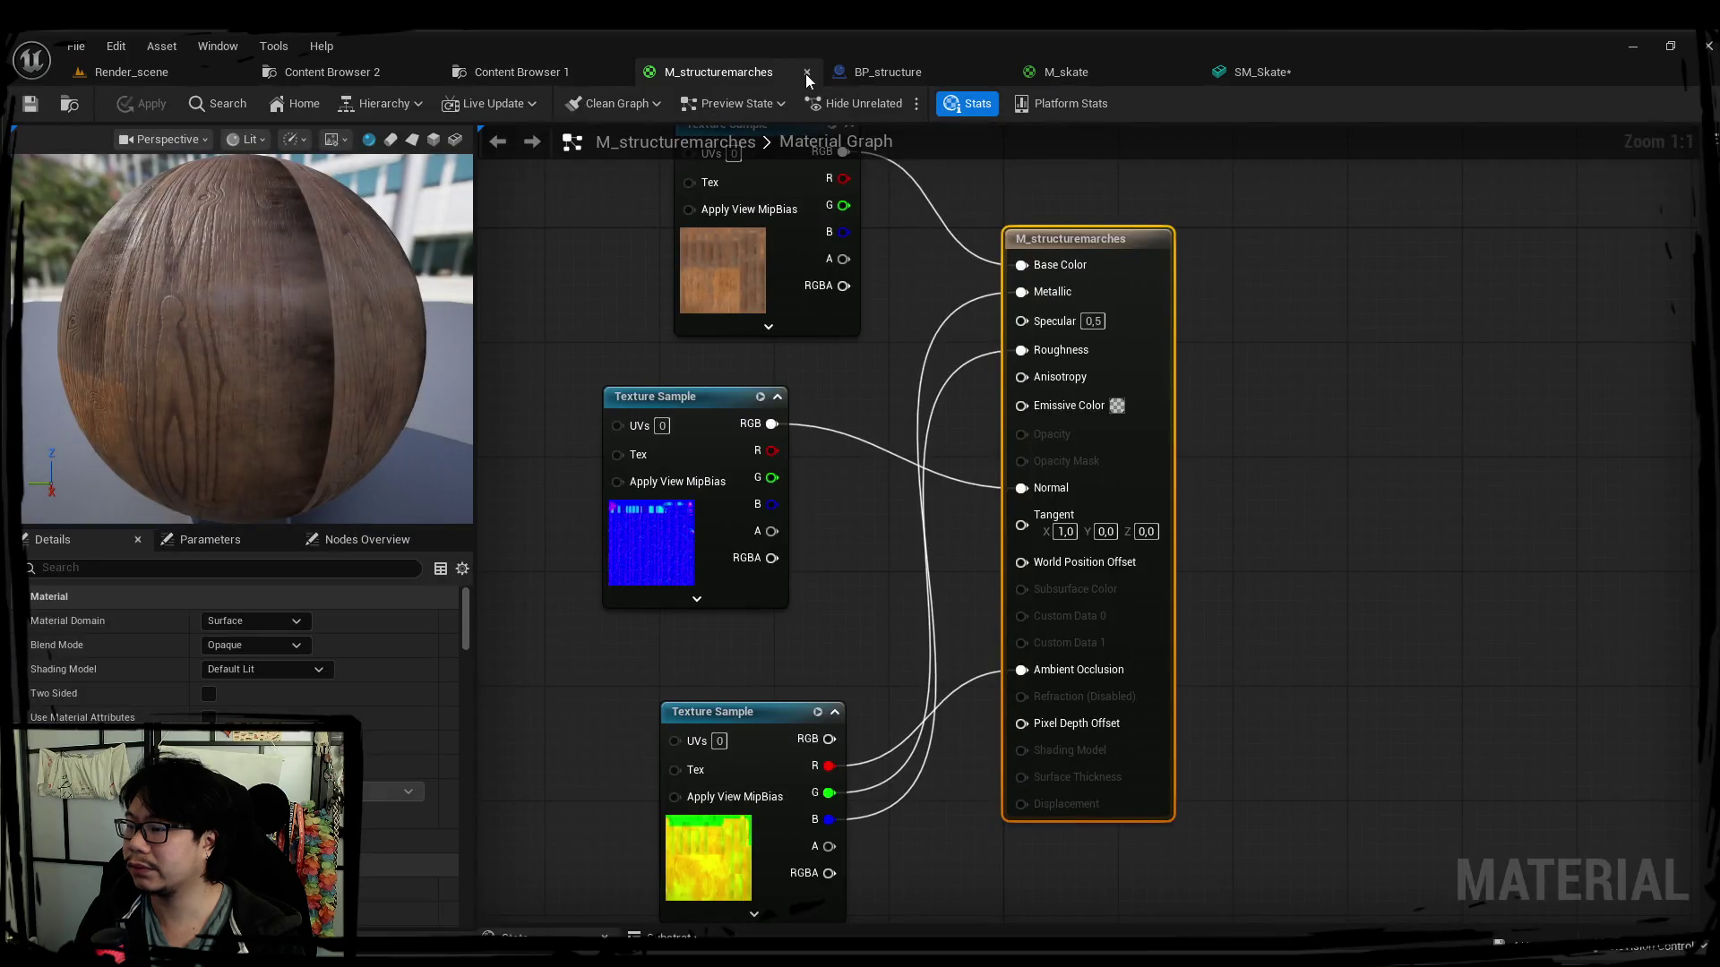
pyautogui.click(806, 74)
# Reopen M_skate from Content Browser 2's textures > skate folder and orbit the skateboard.
pyautogui.click(366, 76)
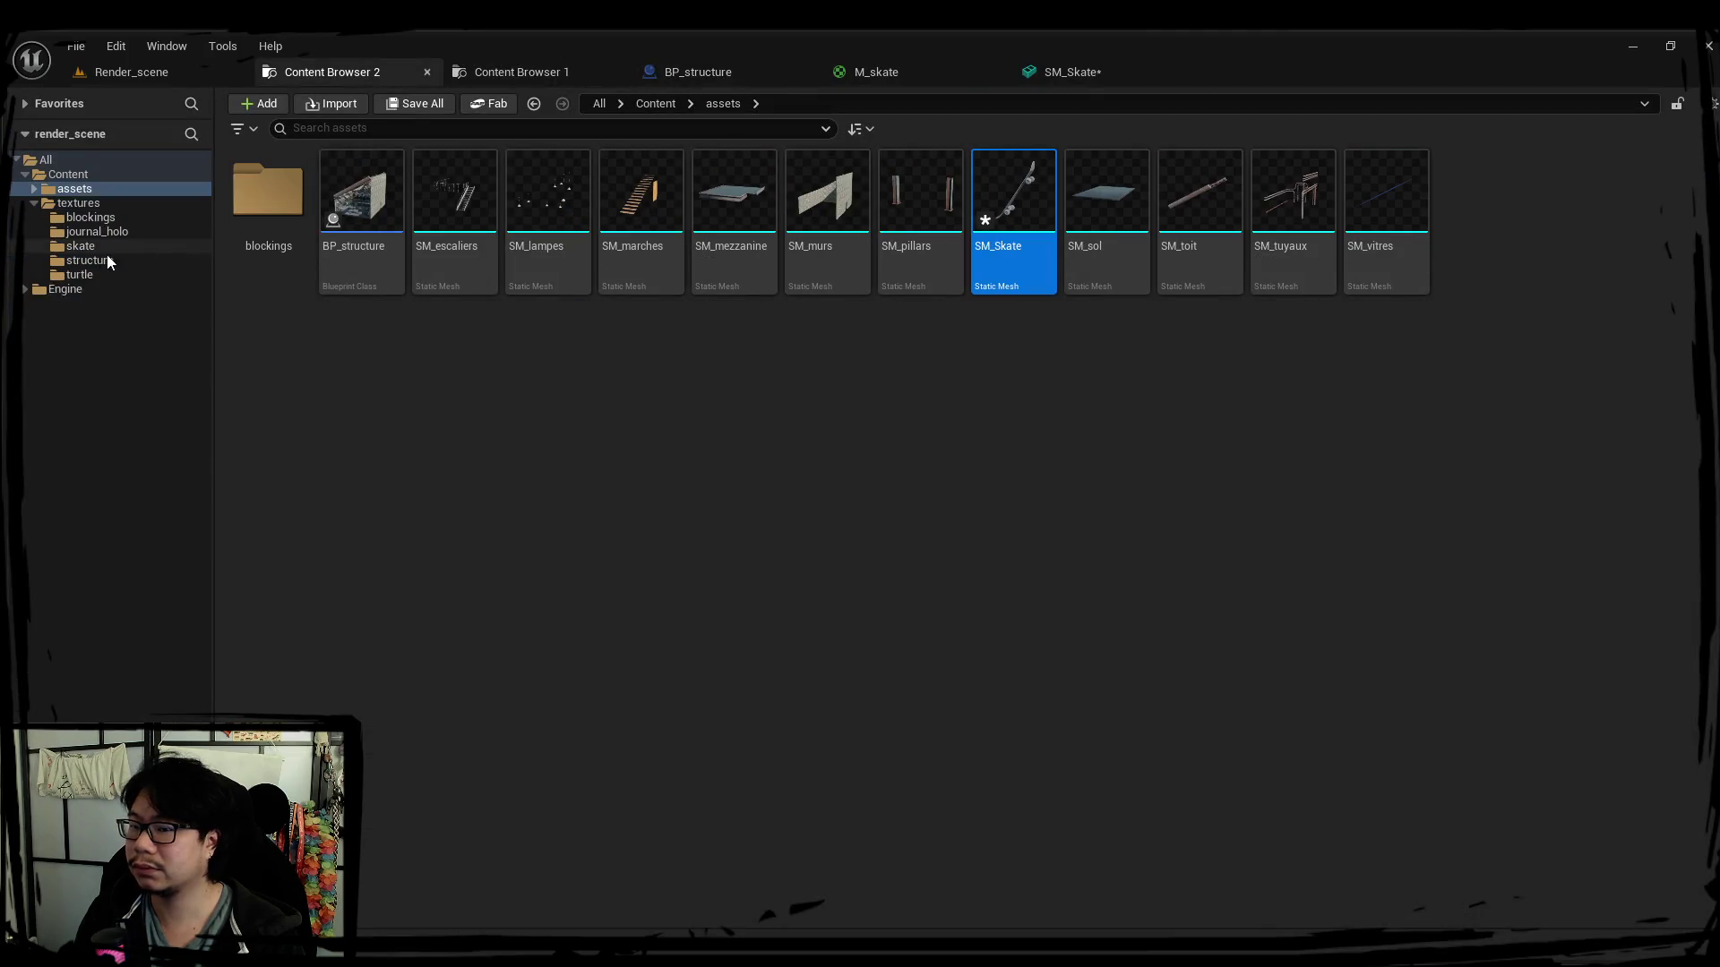
pyautogui.click(121, 216)
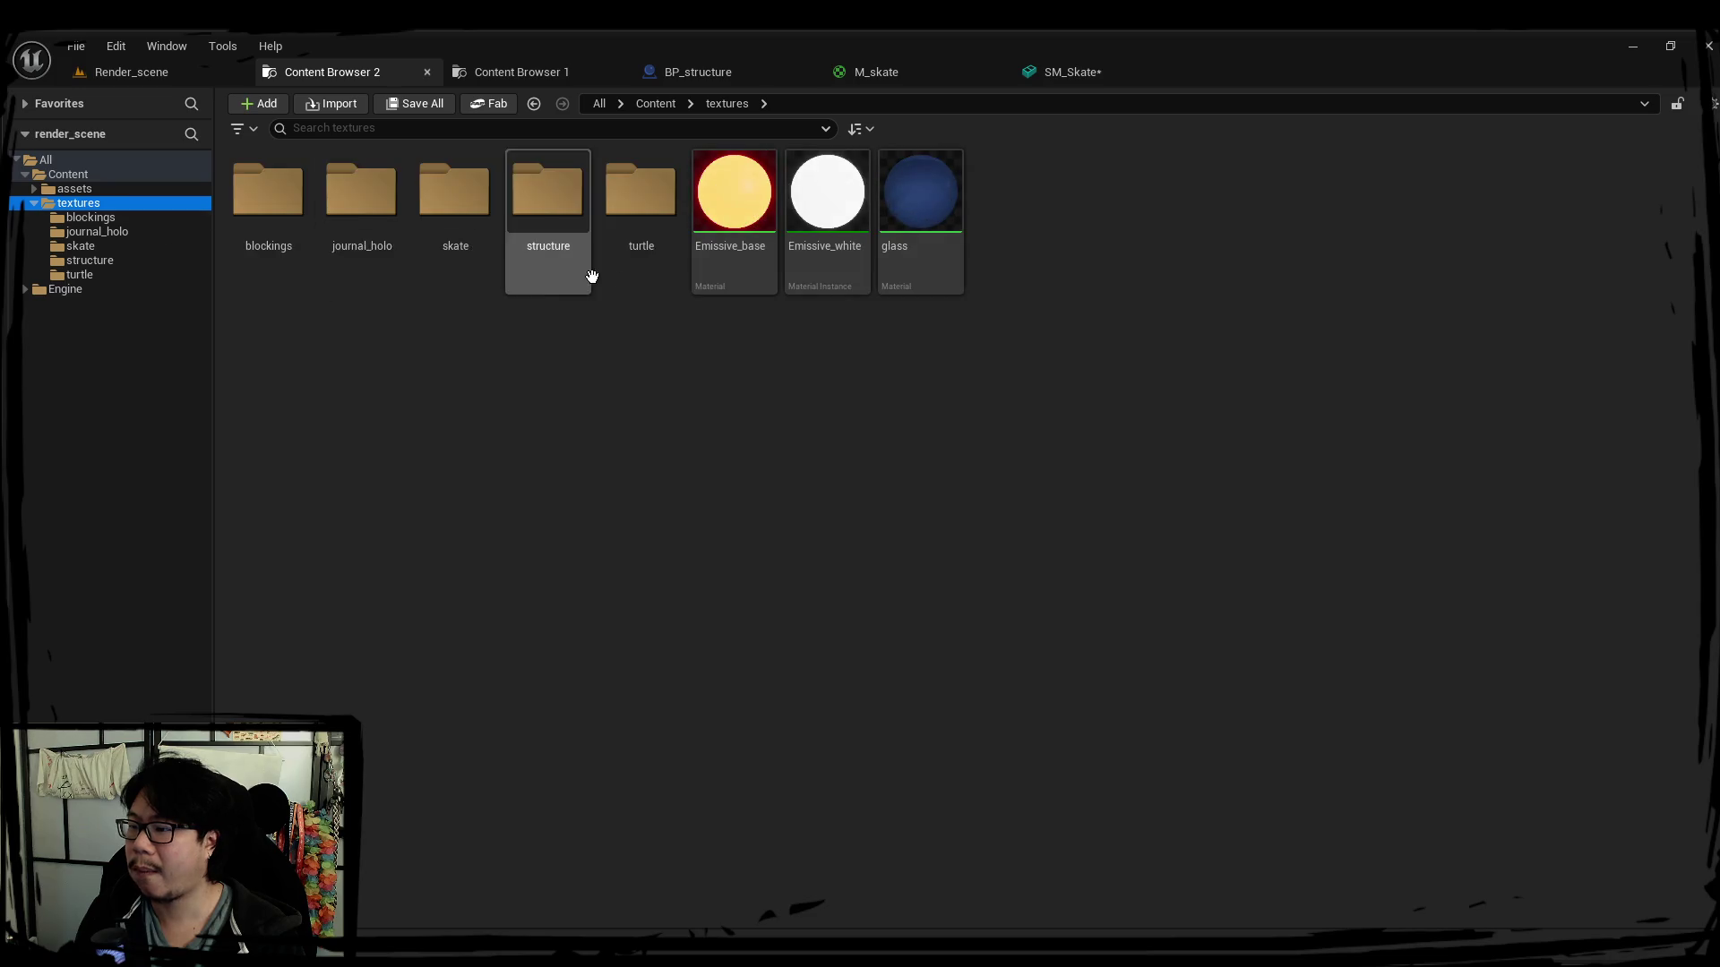
pyautogui.doubleClick(454, 278)
pyautogui.doubleClick(269, 202)
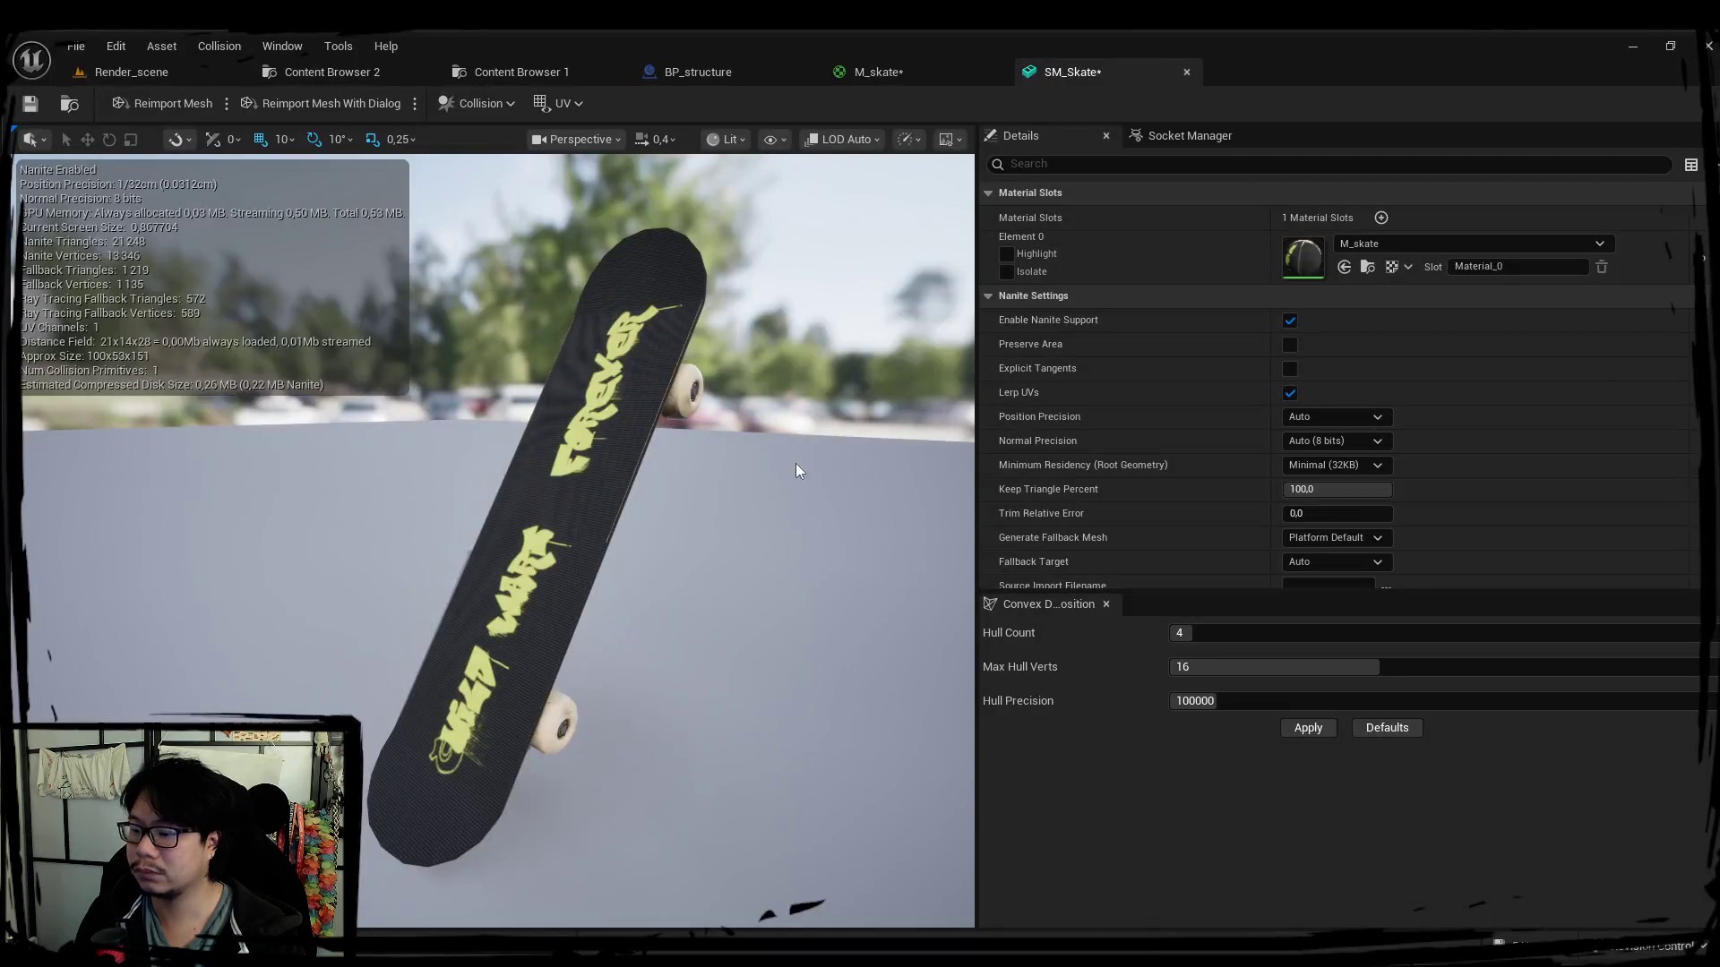
pyautogui.moveTo(795, 464)
pyautogui.mouseDown()
pyautogui.moveTo(752, 537)
pyautogui.moveTo(498, 470)
pyautogui.moveTo(489, 289)
pyautogui.mouseUp()
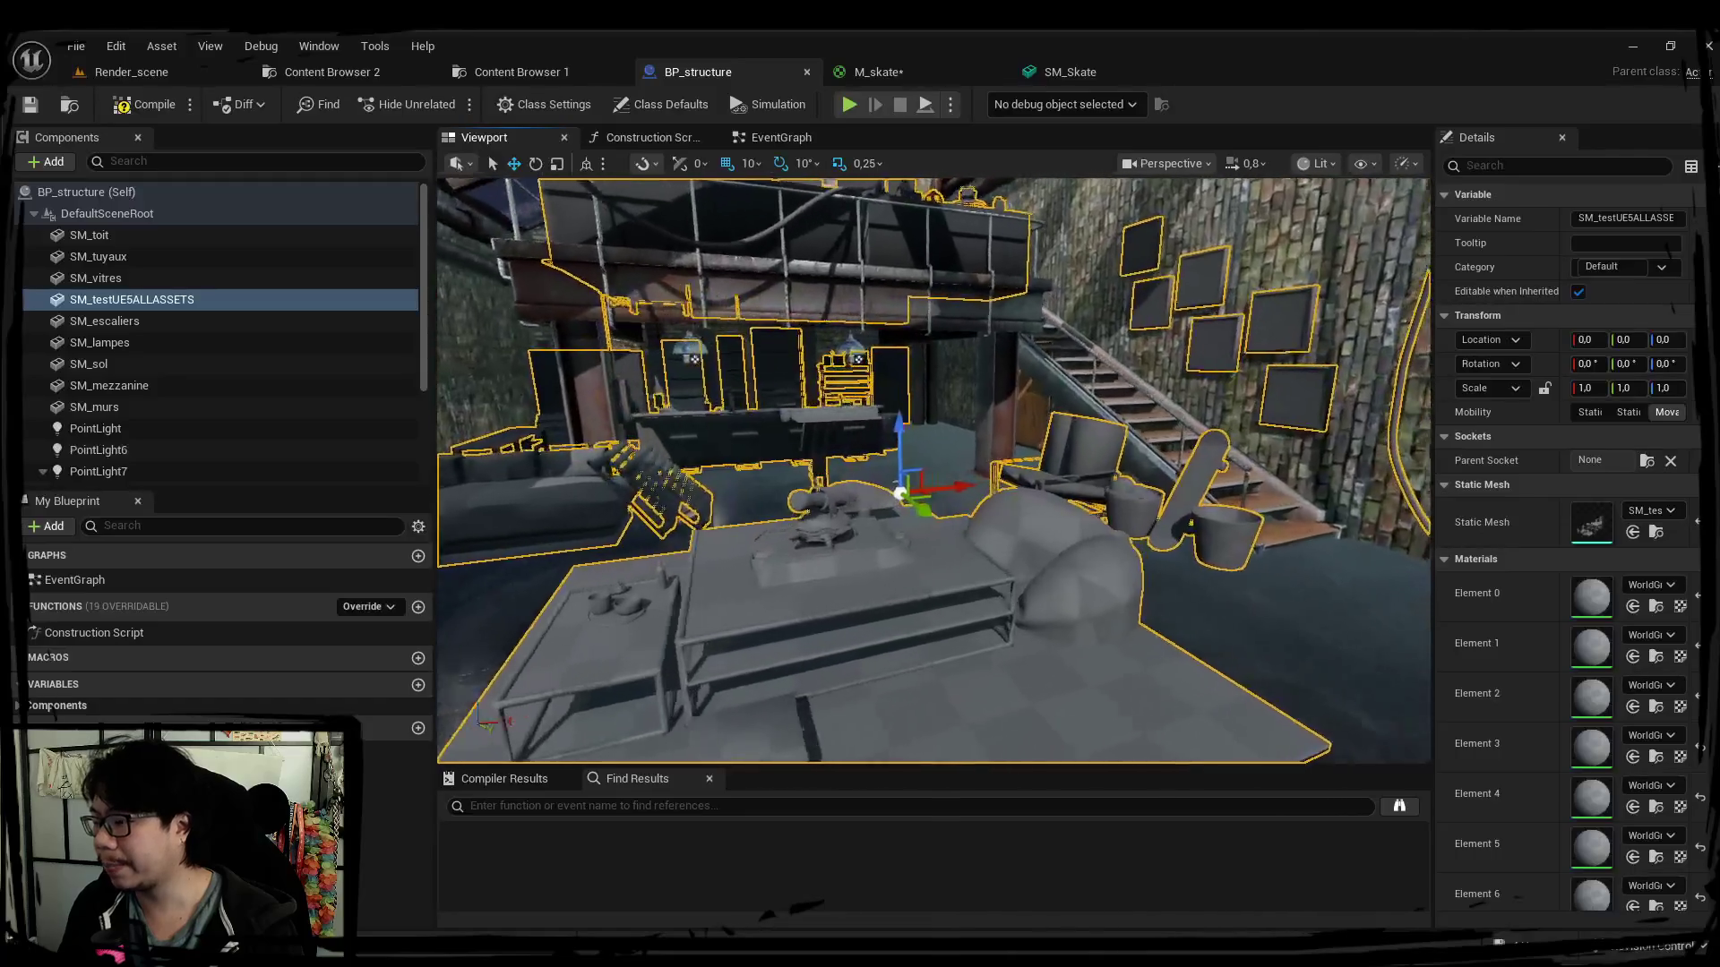
# Delete the SM_testUE5ALLASSETS component from BP_structure (undo once, then delete again).
pyautogui.keyDown('alt'); pyautogui.moveTo(1022, 524); pyautogui.dragTo(1140, 591); pyautogui.keyUp('alt')
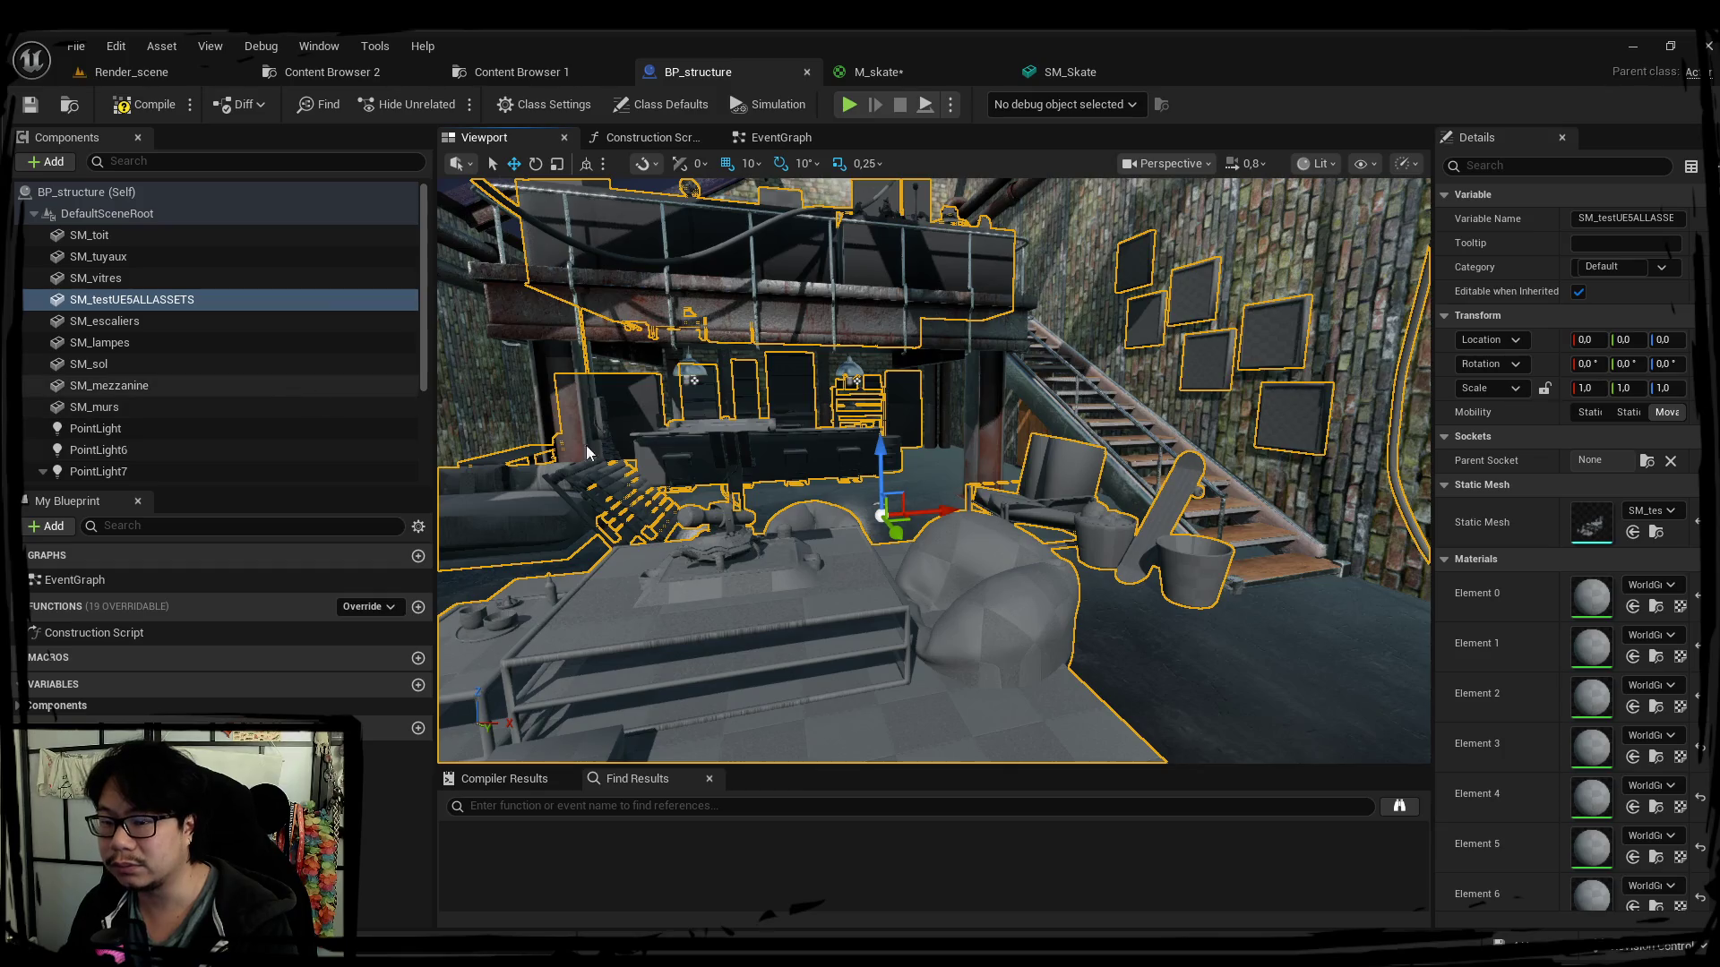
pyautogui.press('Delete')
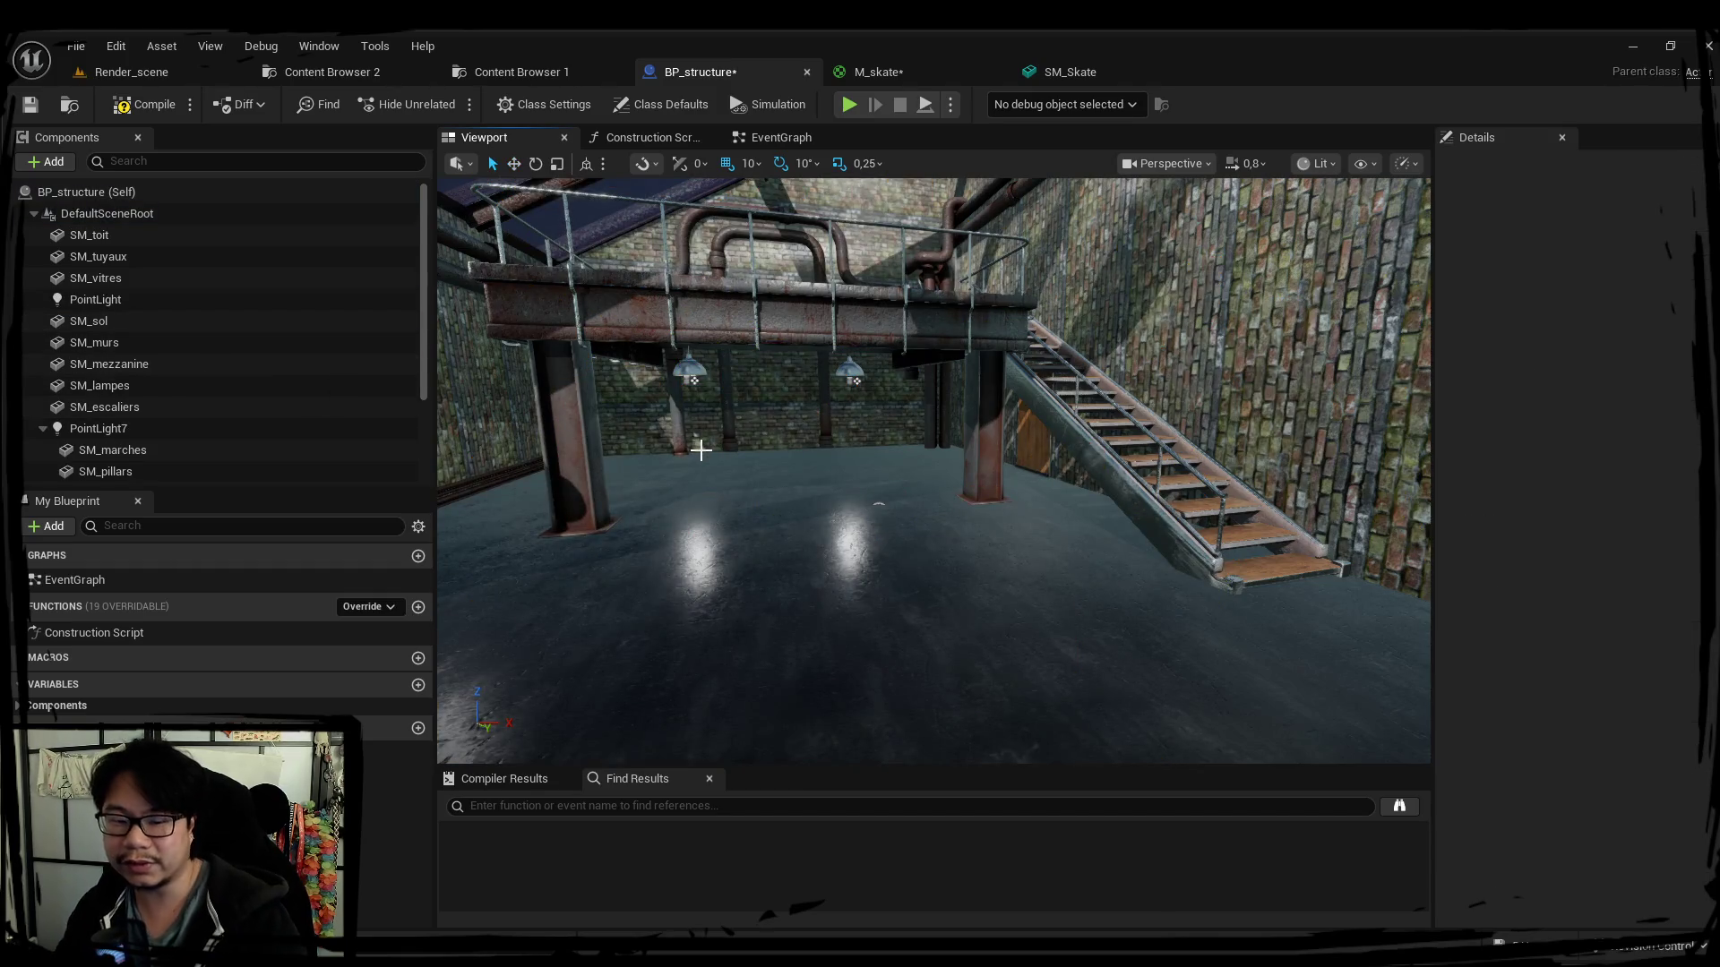
pyautogui.hotkey('ctrl', 'z')
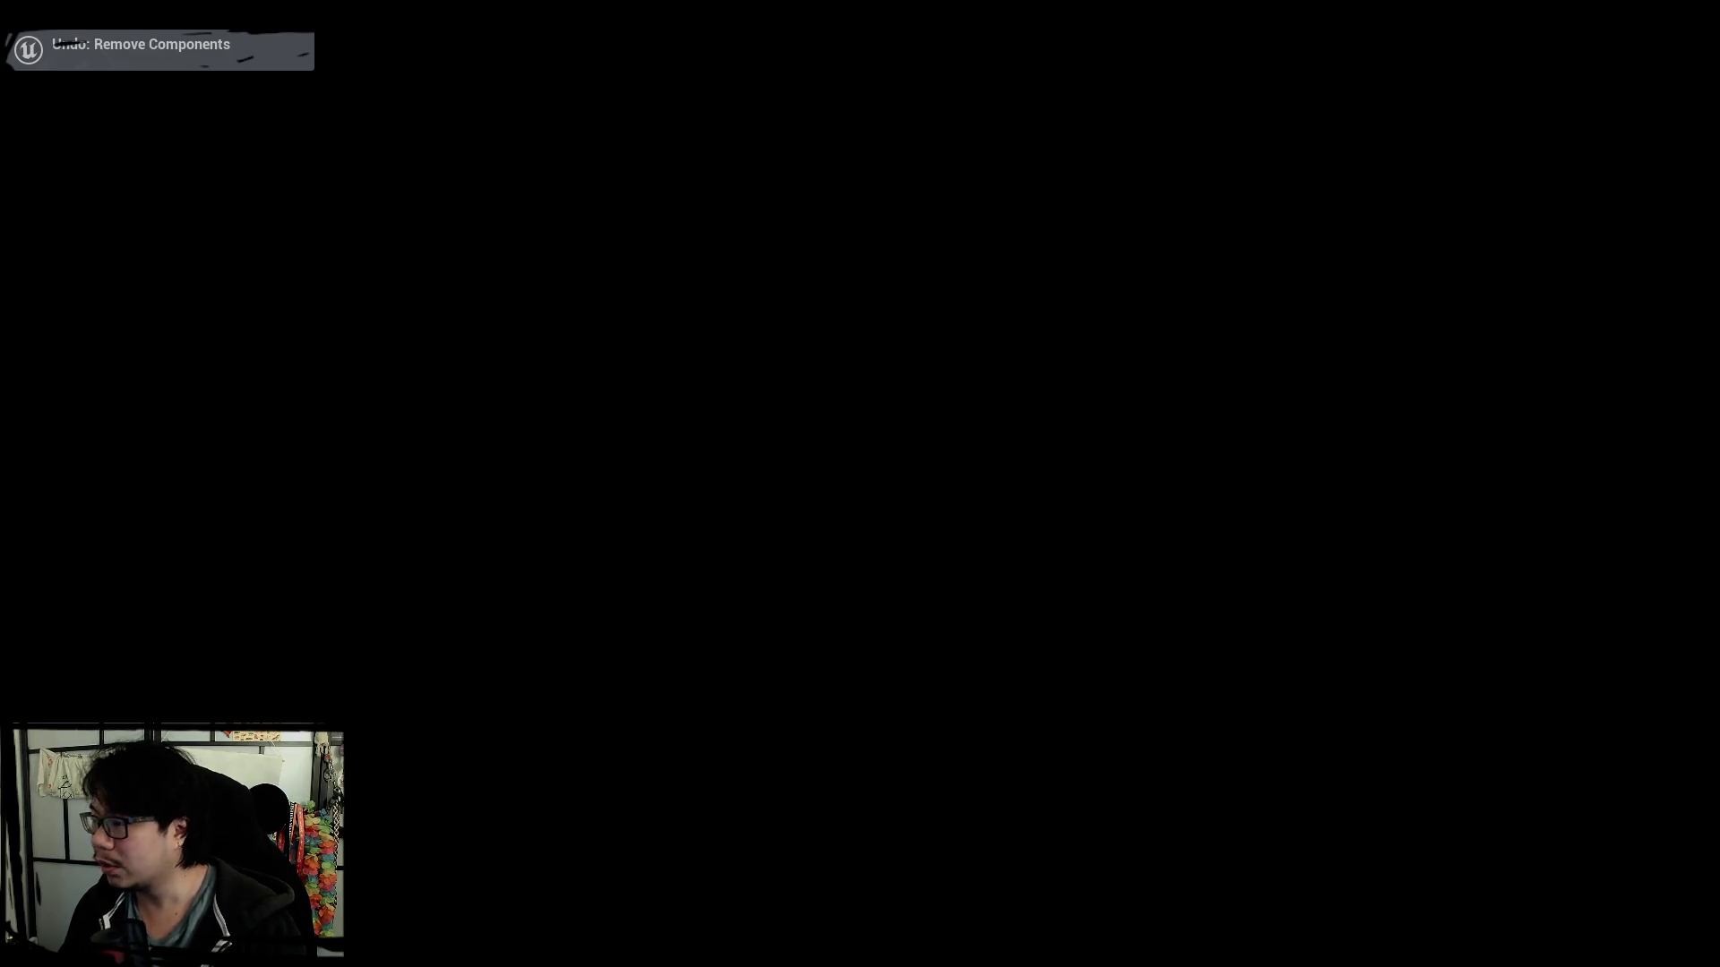
pyautogui.press('Delete')
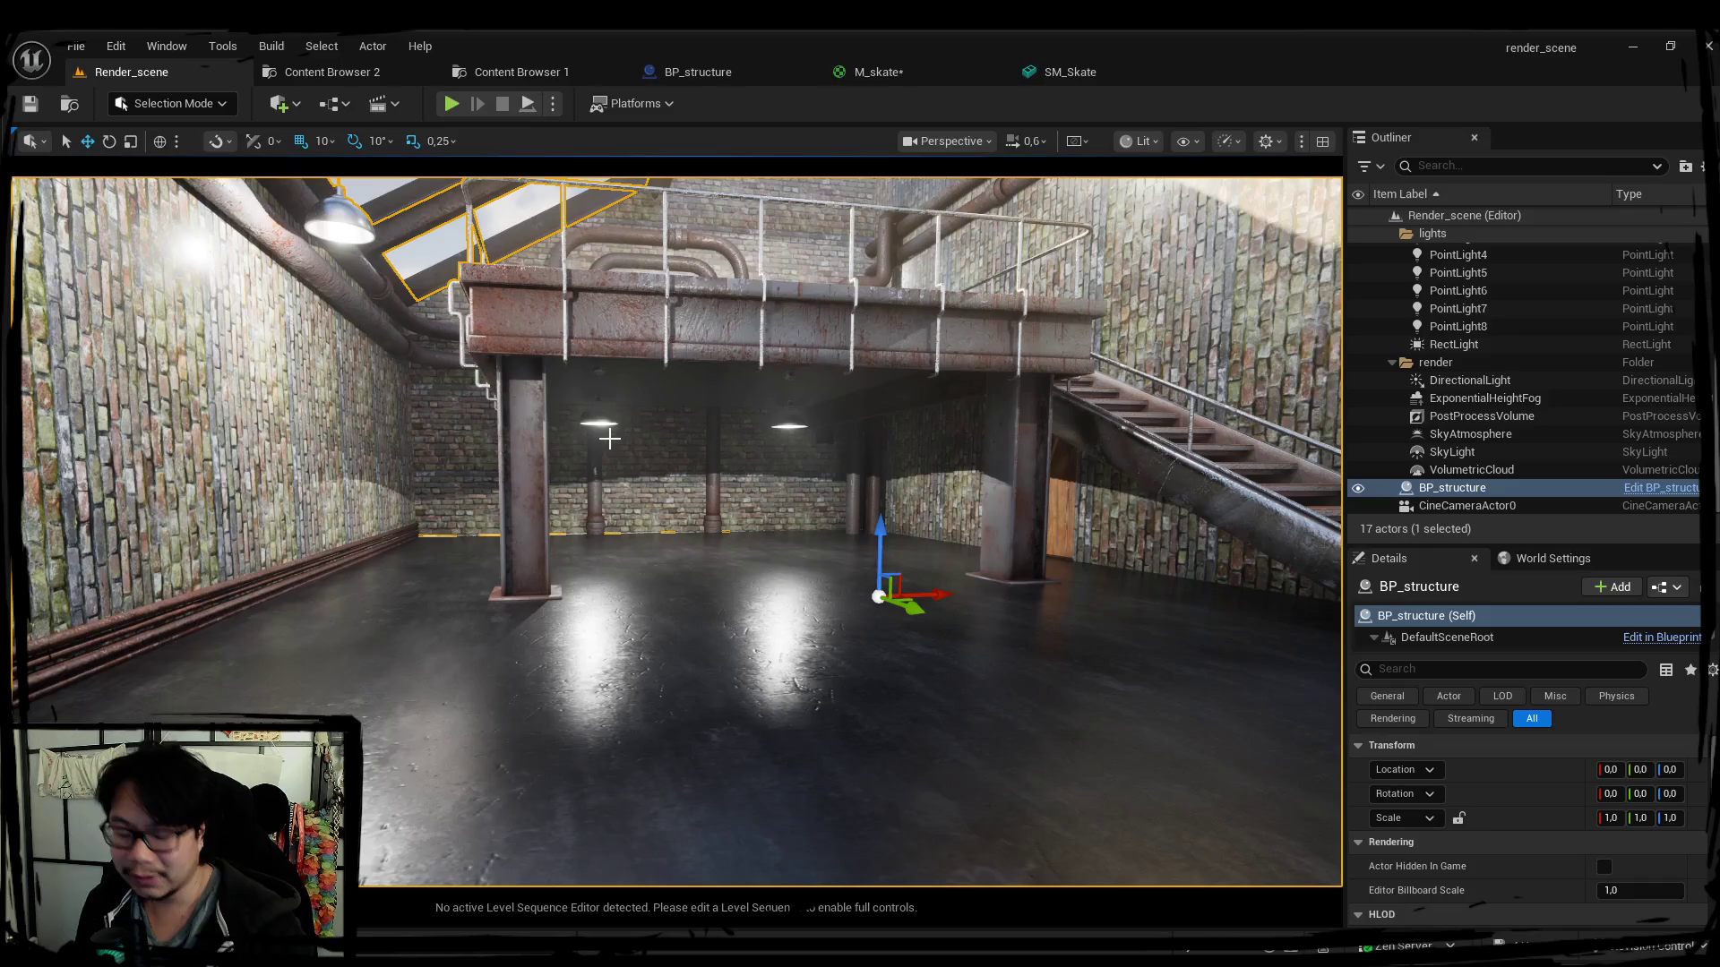
# Rotate the directional light with Ctrl+L to relight the hall and its right wall.
pyautogui.moveTo(241, 264); pyautogui.dragTo(241, 264, button='right')
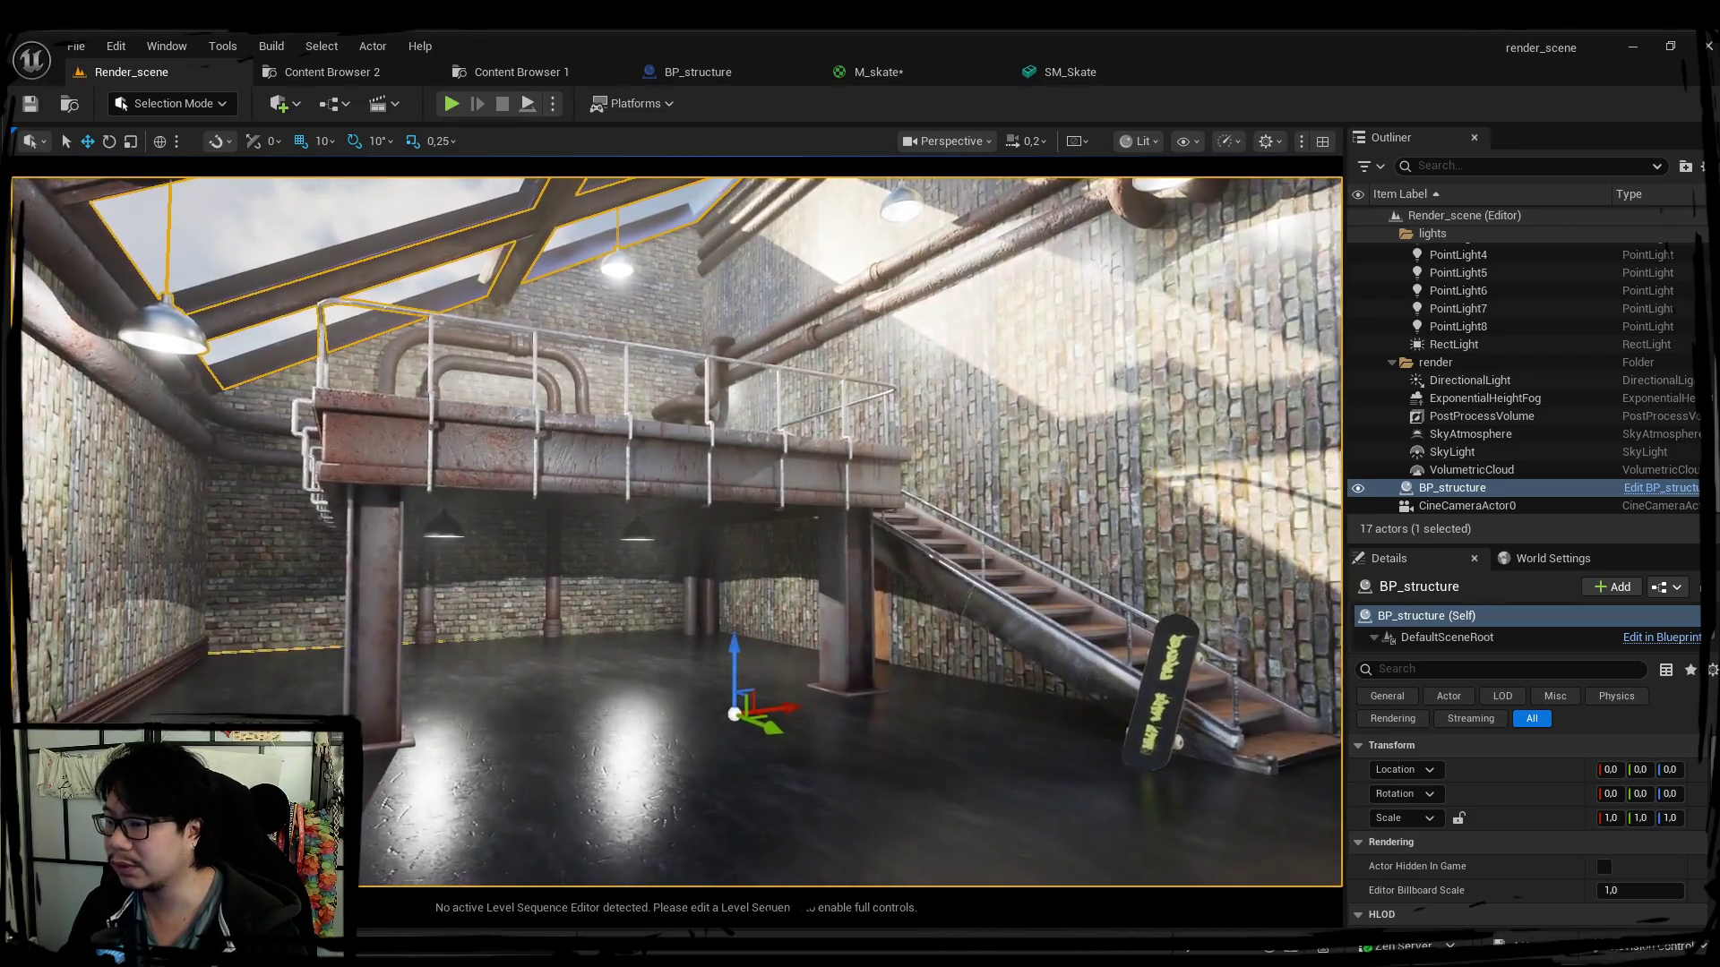
pyautogui.scroll(3, 627, 475)
pyautogui.moveTo(628, 475); pyautogui.dragTo(628, 476, button='right')
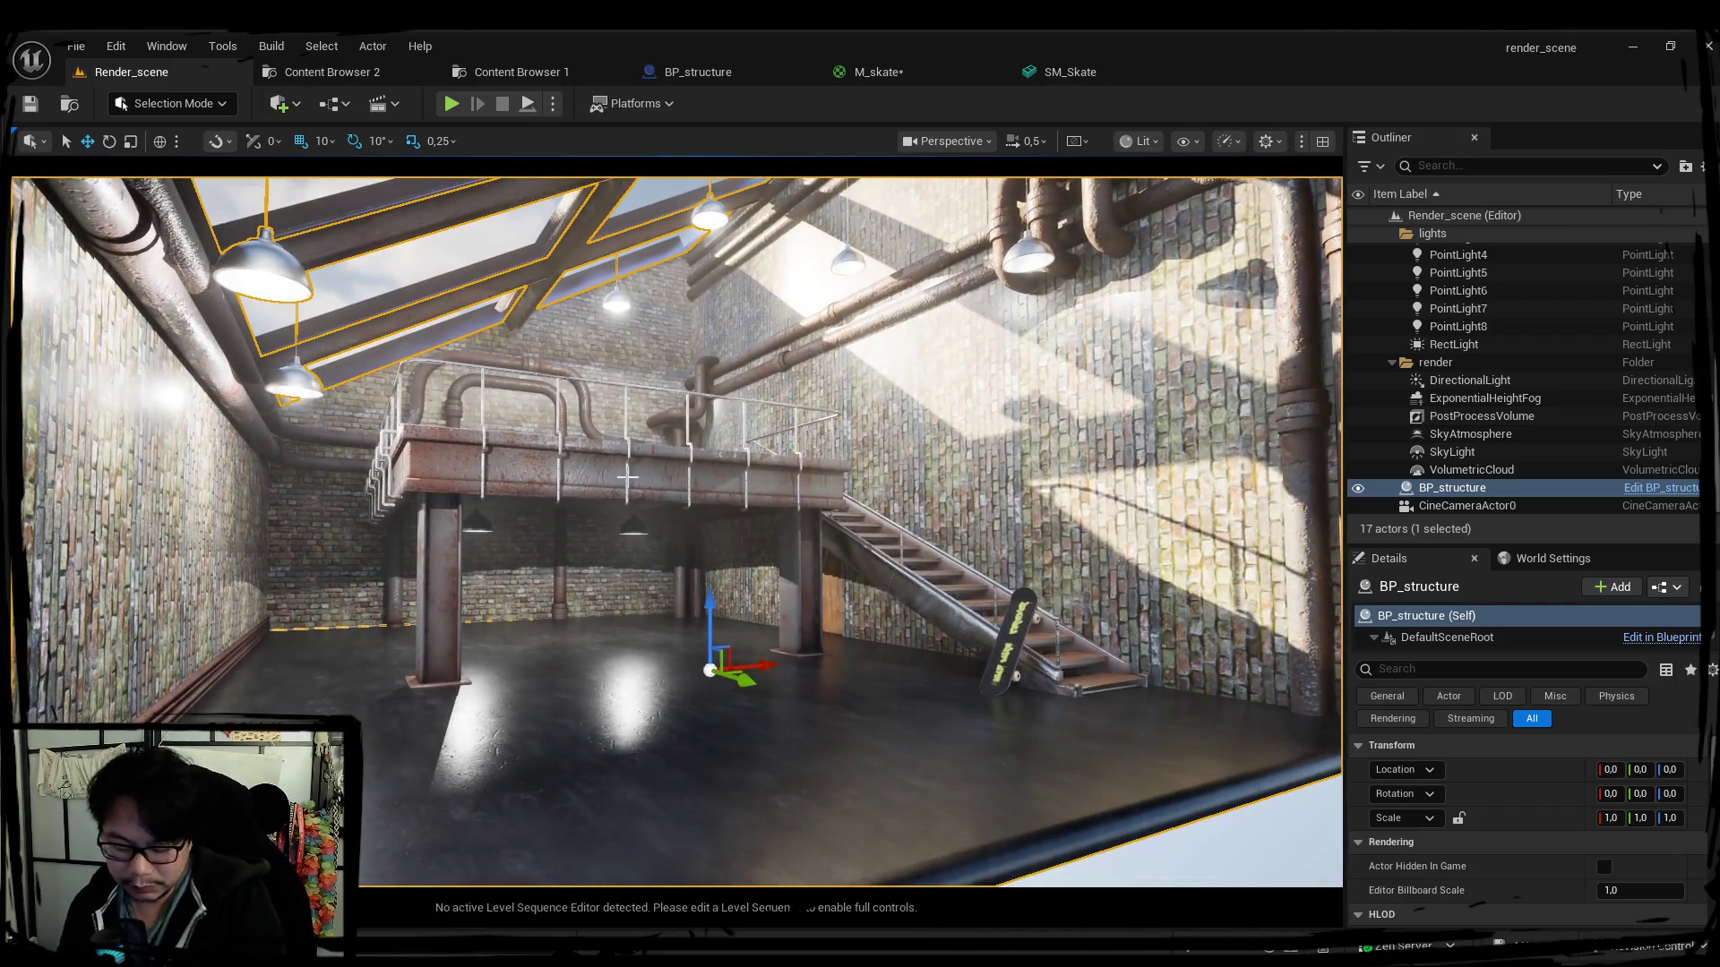
pyautogui.hotkey('ctrl', 'l')
pyautogui.hotkey('ctrl', 'l')
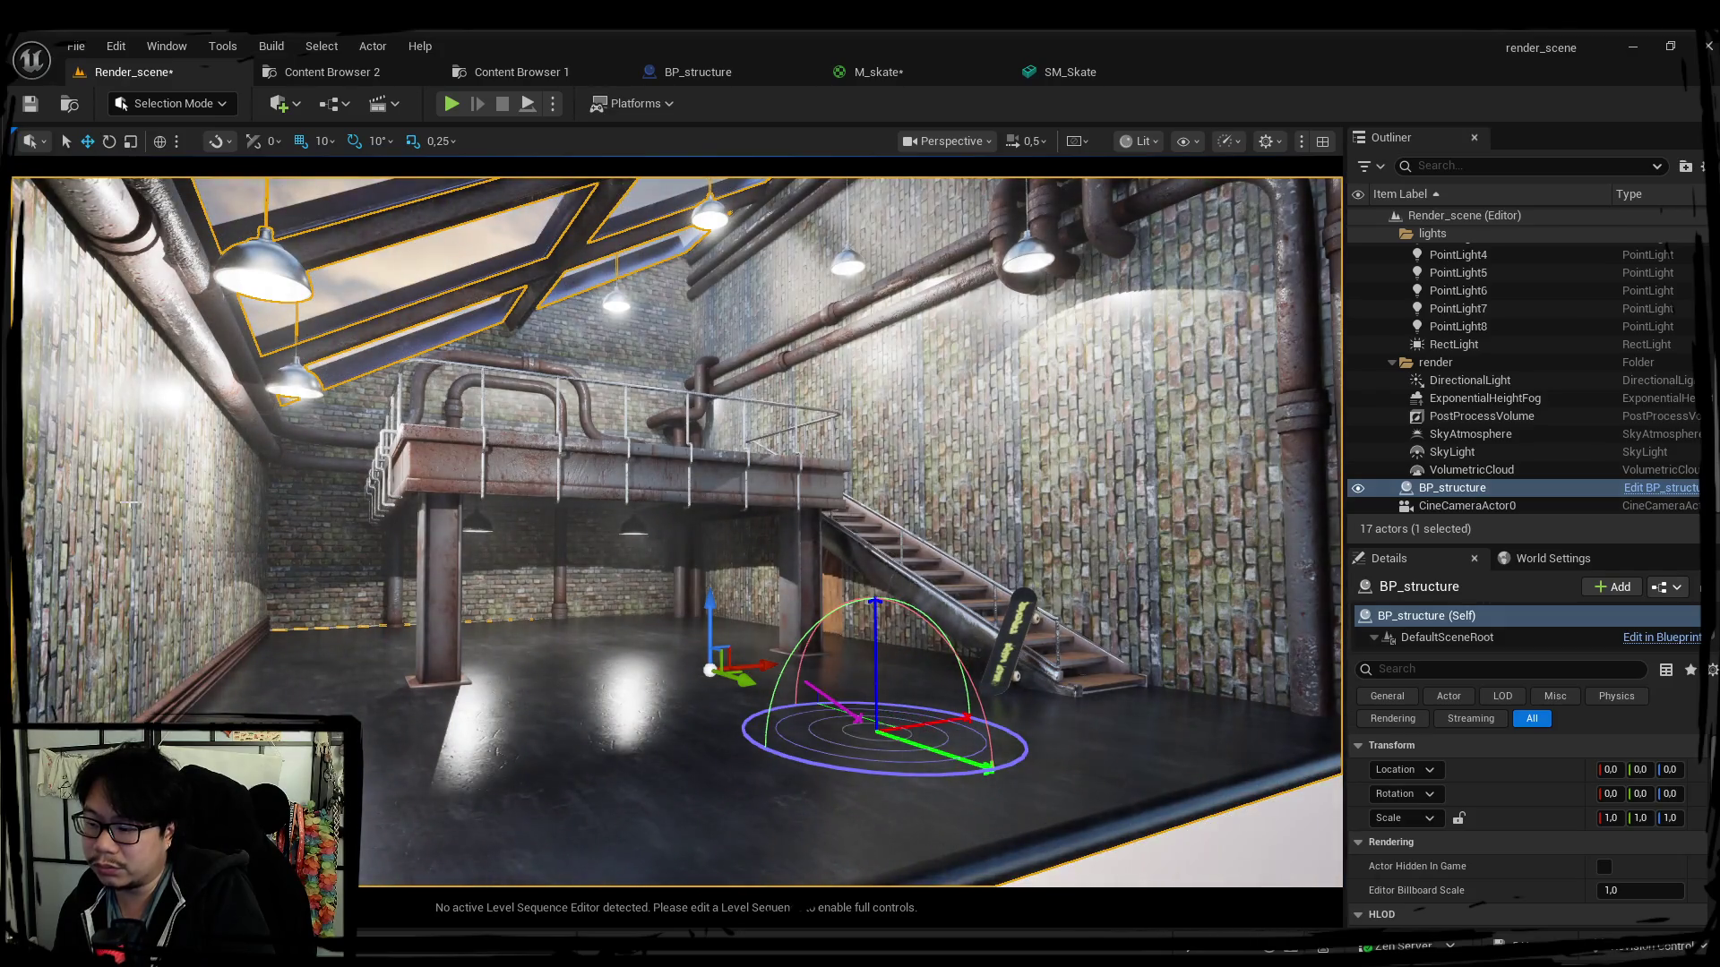
pyautogui.hotkey('ctrl', 'l')
pyautogui.hotkey('ctrl', 'l')
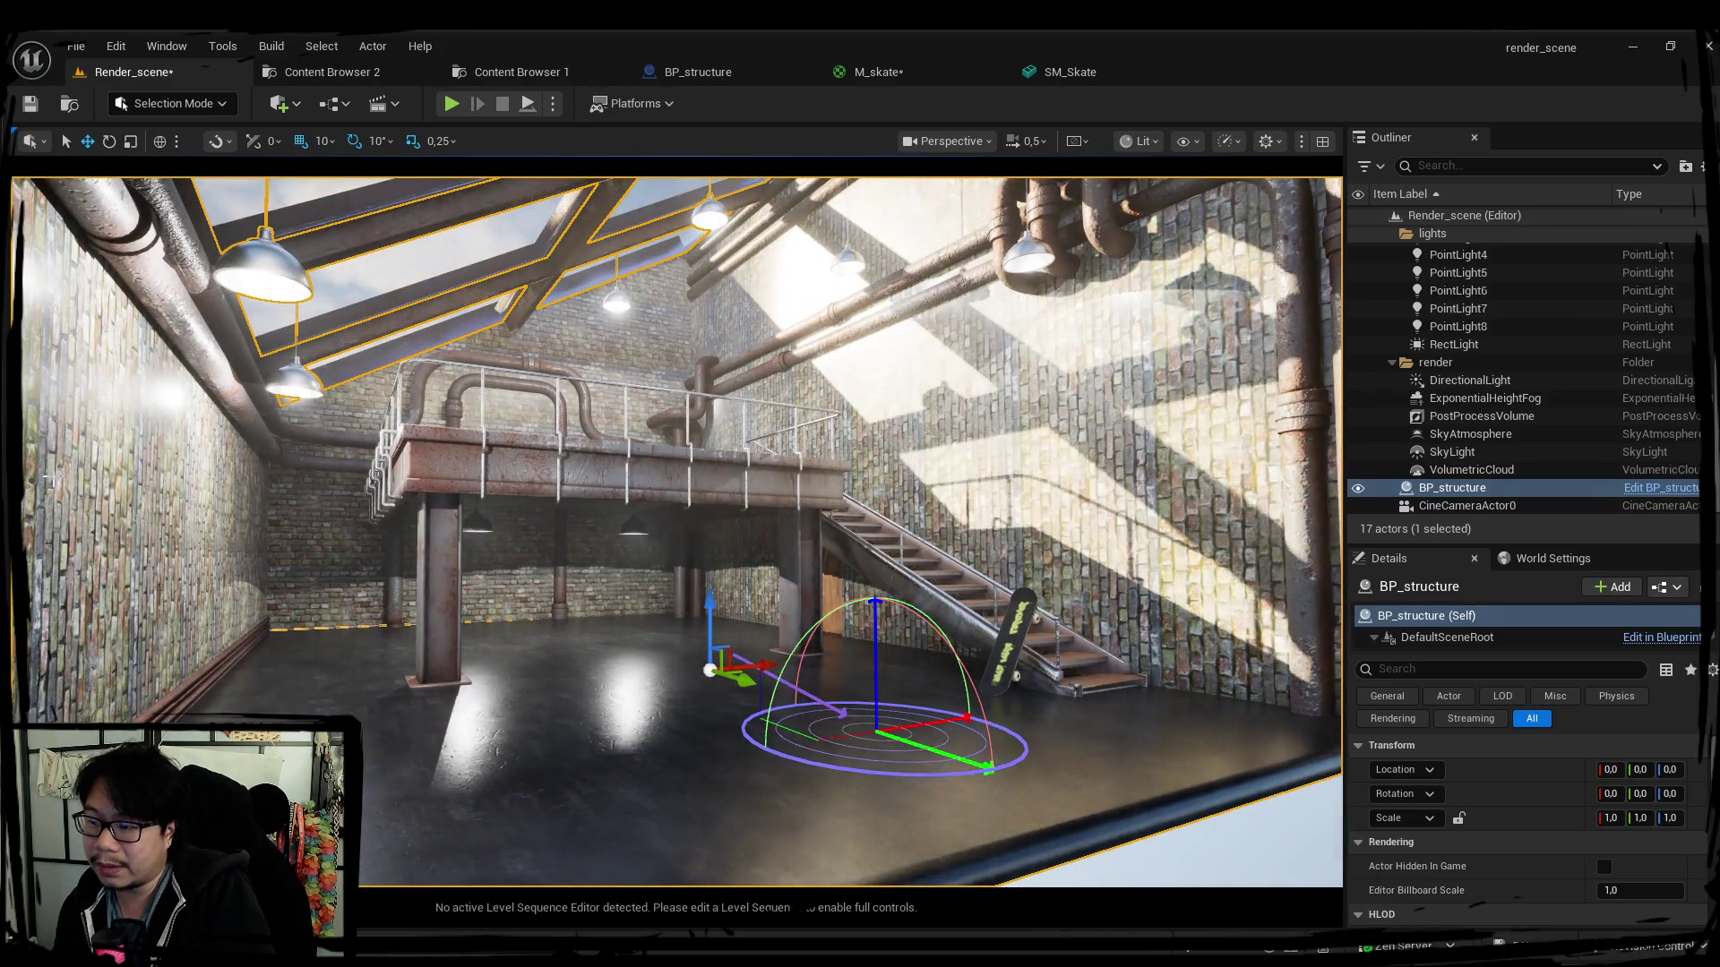
pyautogui.hotkey('ctrl', 'l')
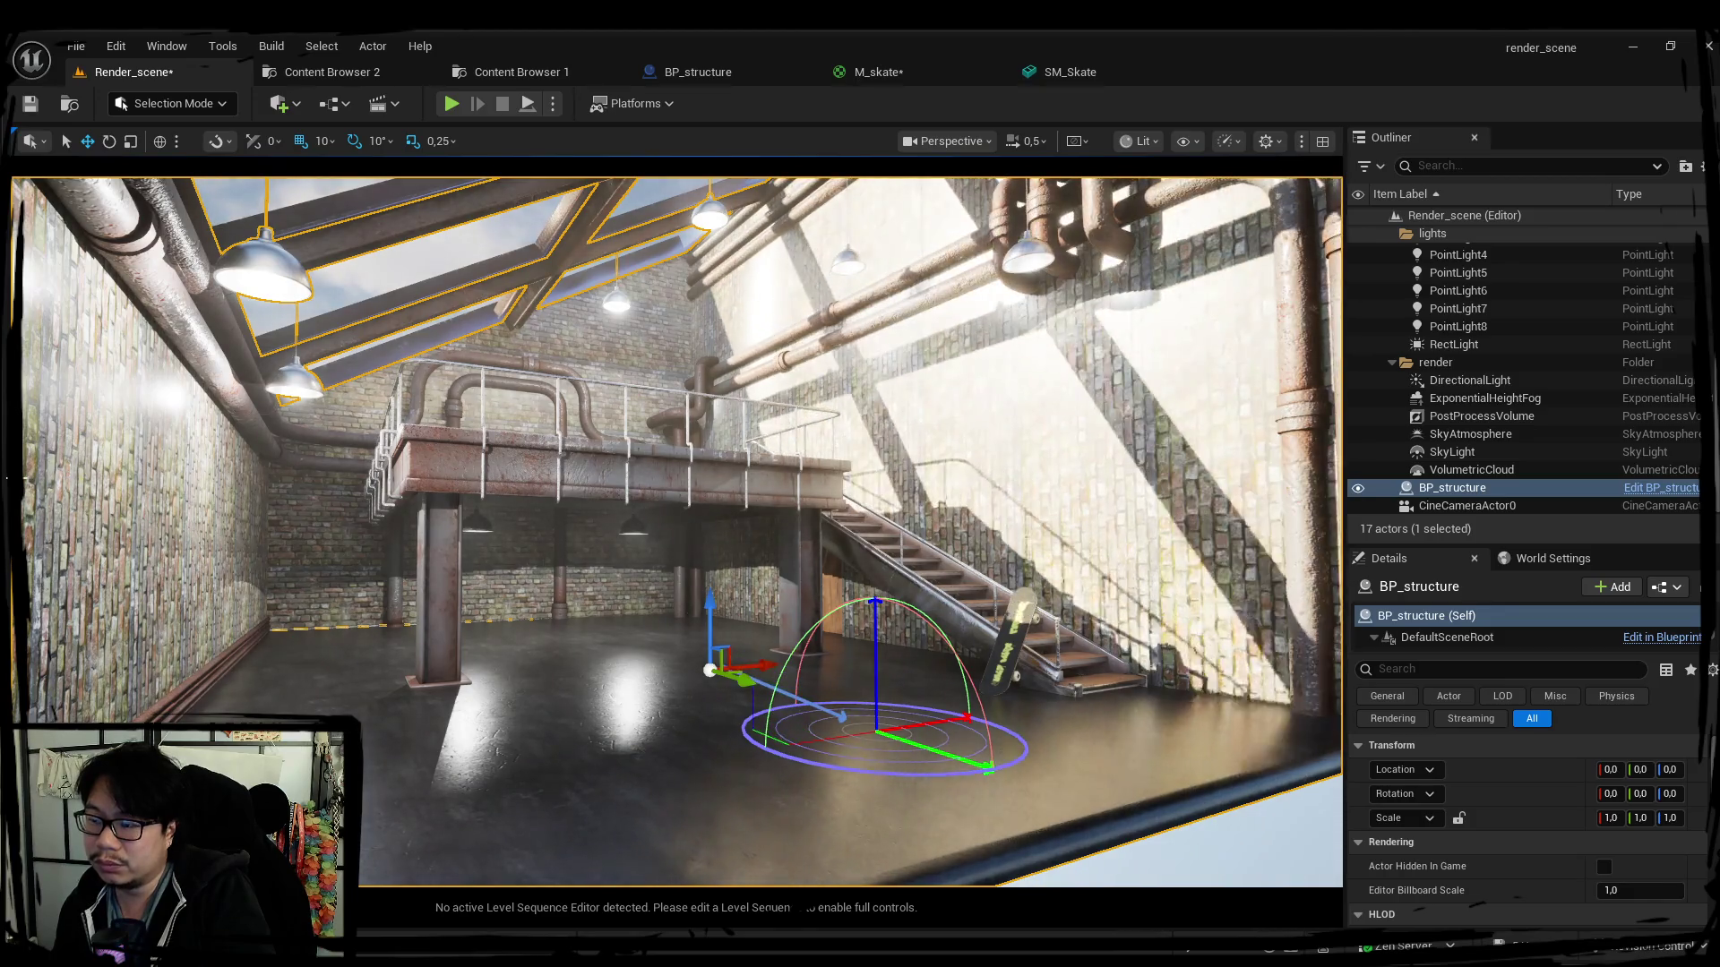
pyautogui.hotkey('ctrl', 'l')
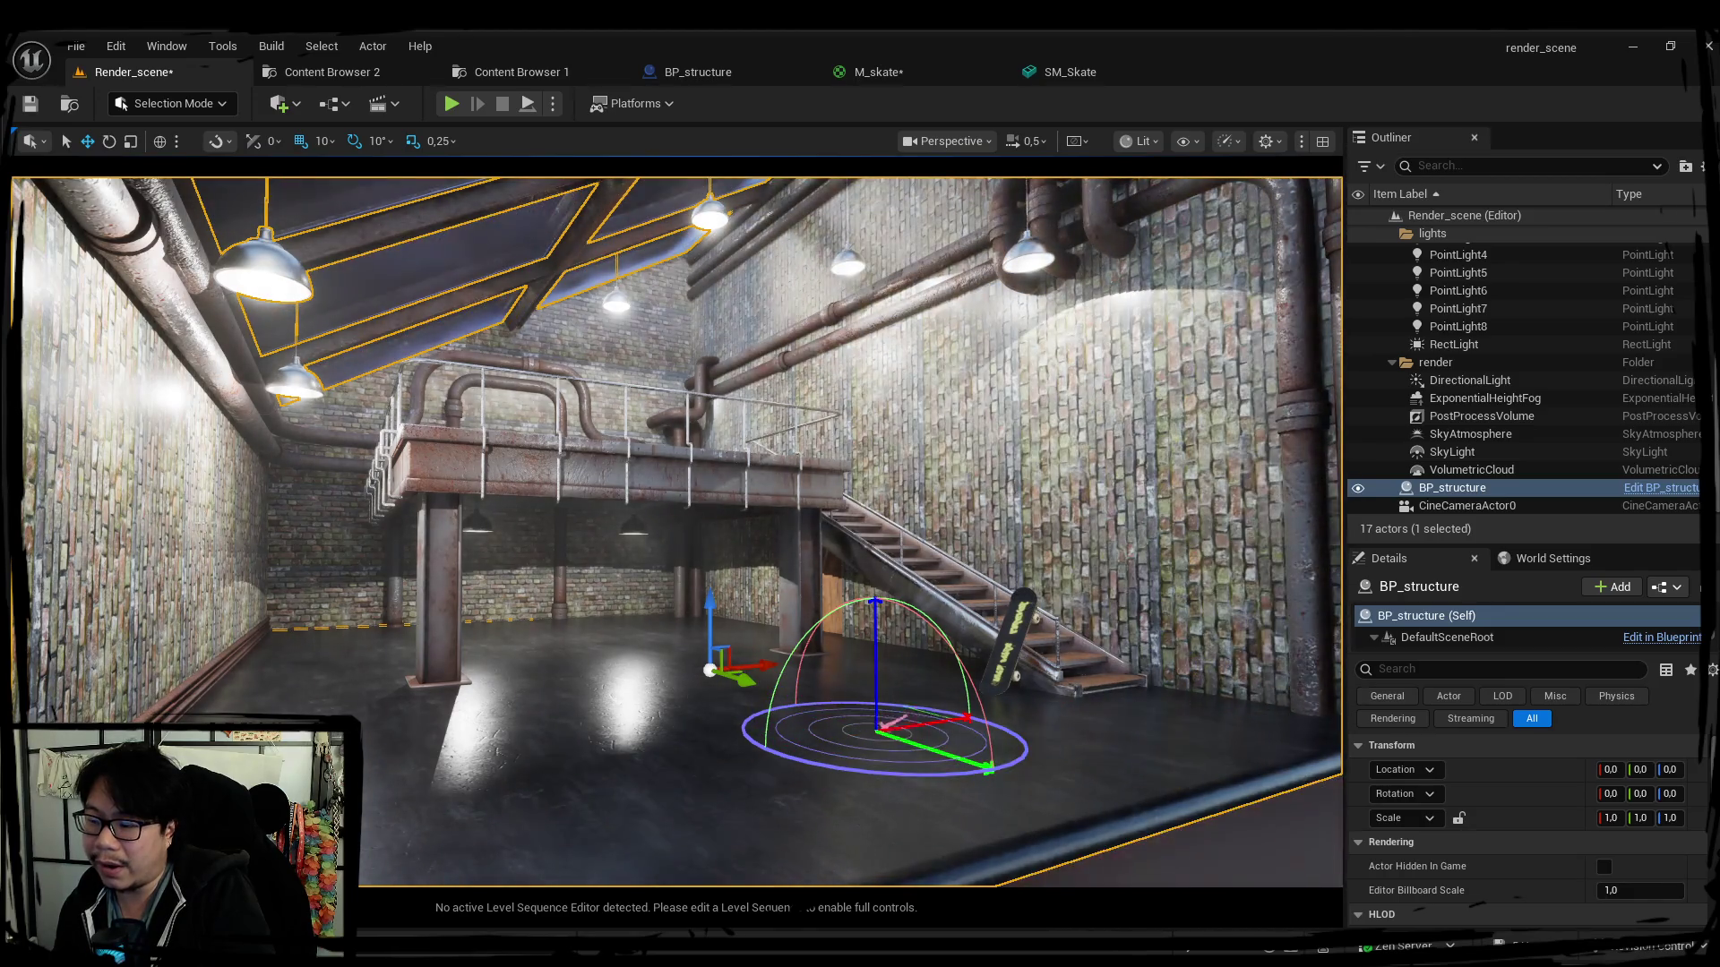
pyautogui.hotkey('ctrl', 'l')
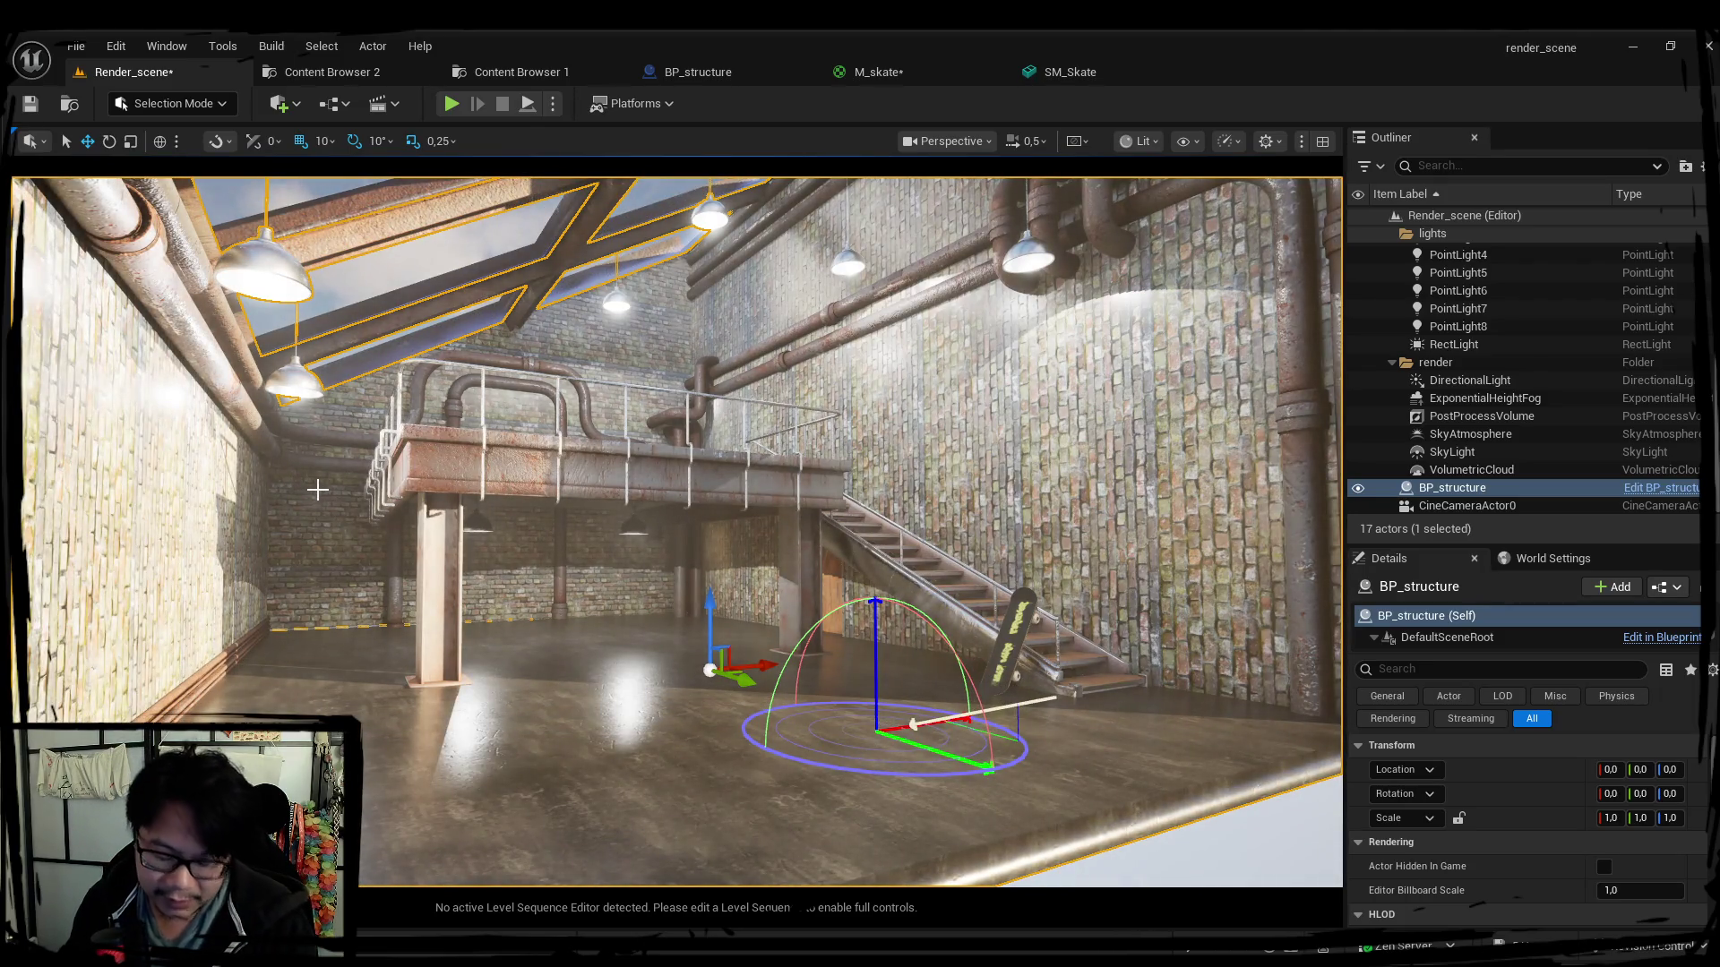
# Sweep the sun low for reddish light shafts over the loft and save the level.
pyautogui.hotkey('ctrl', 'l')
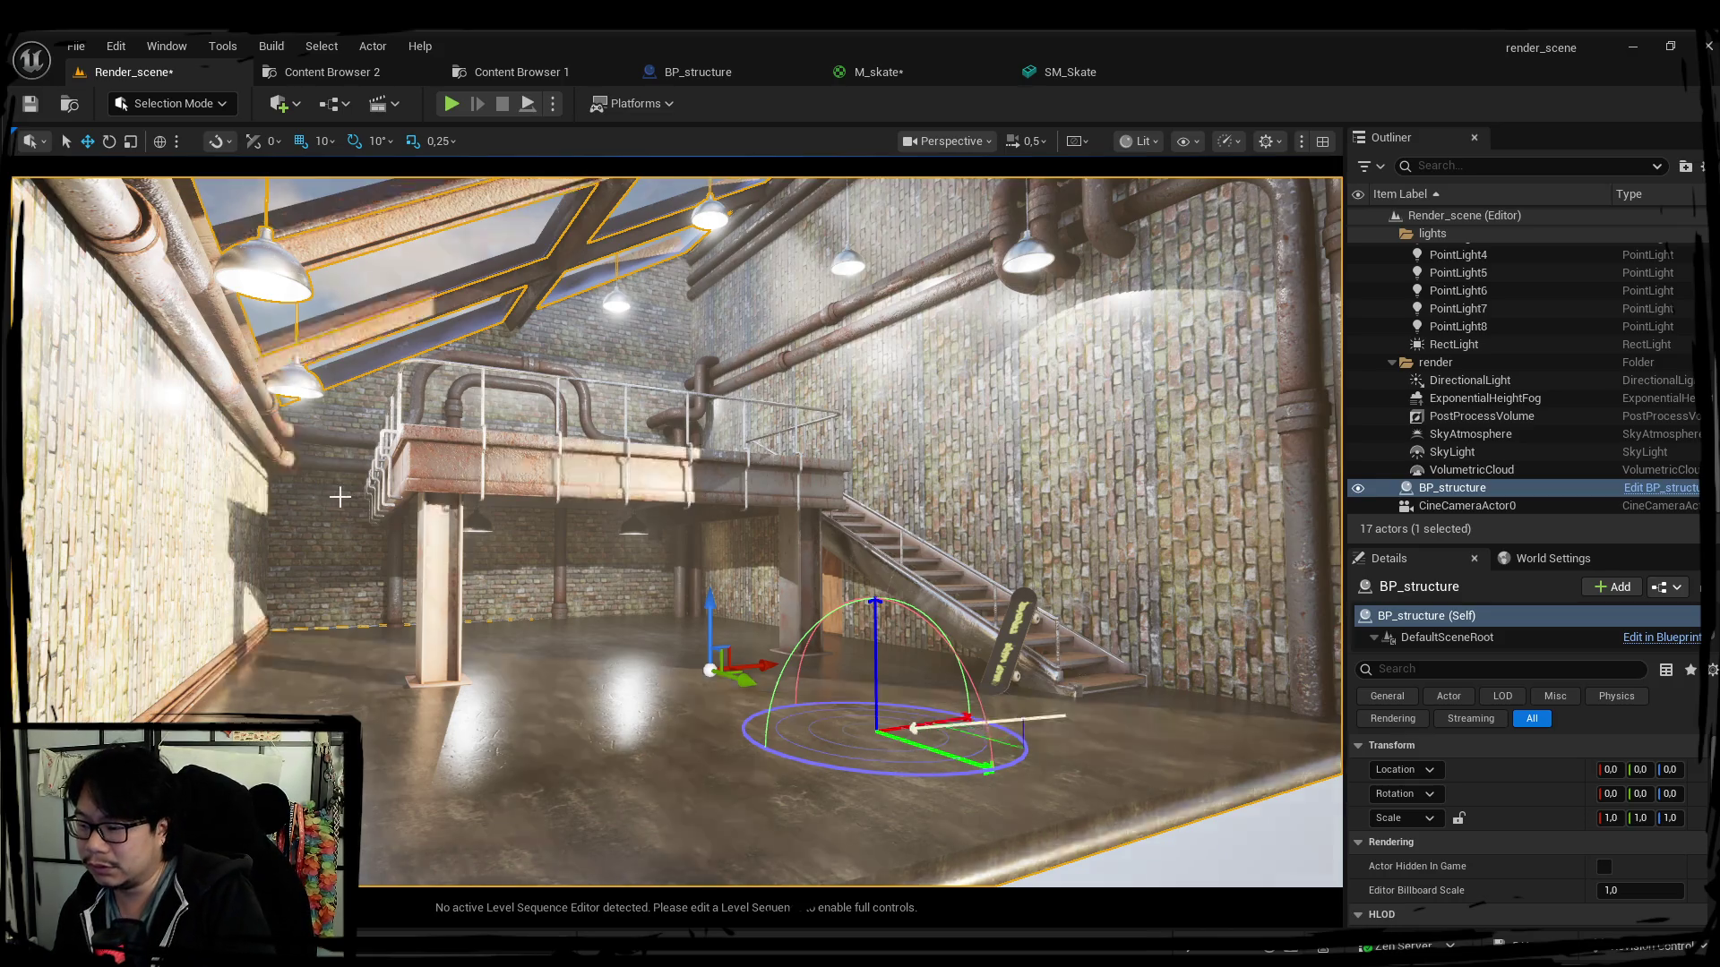
pyautogui.hotkey('ctrl', 'l')
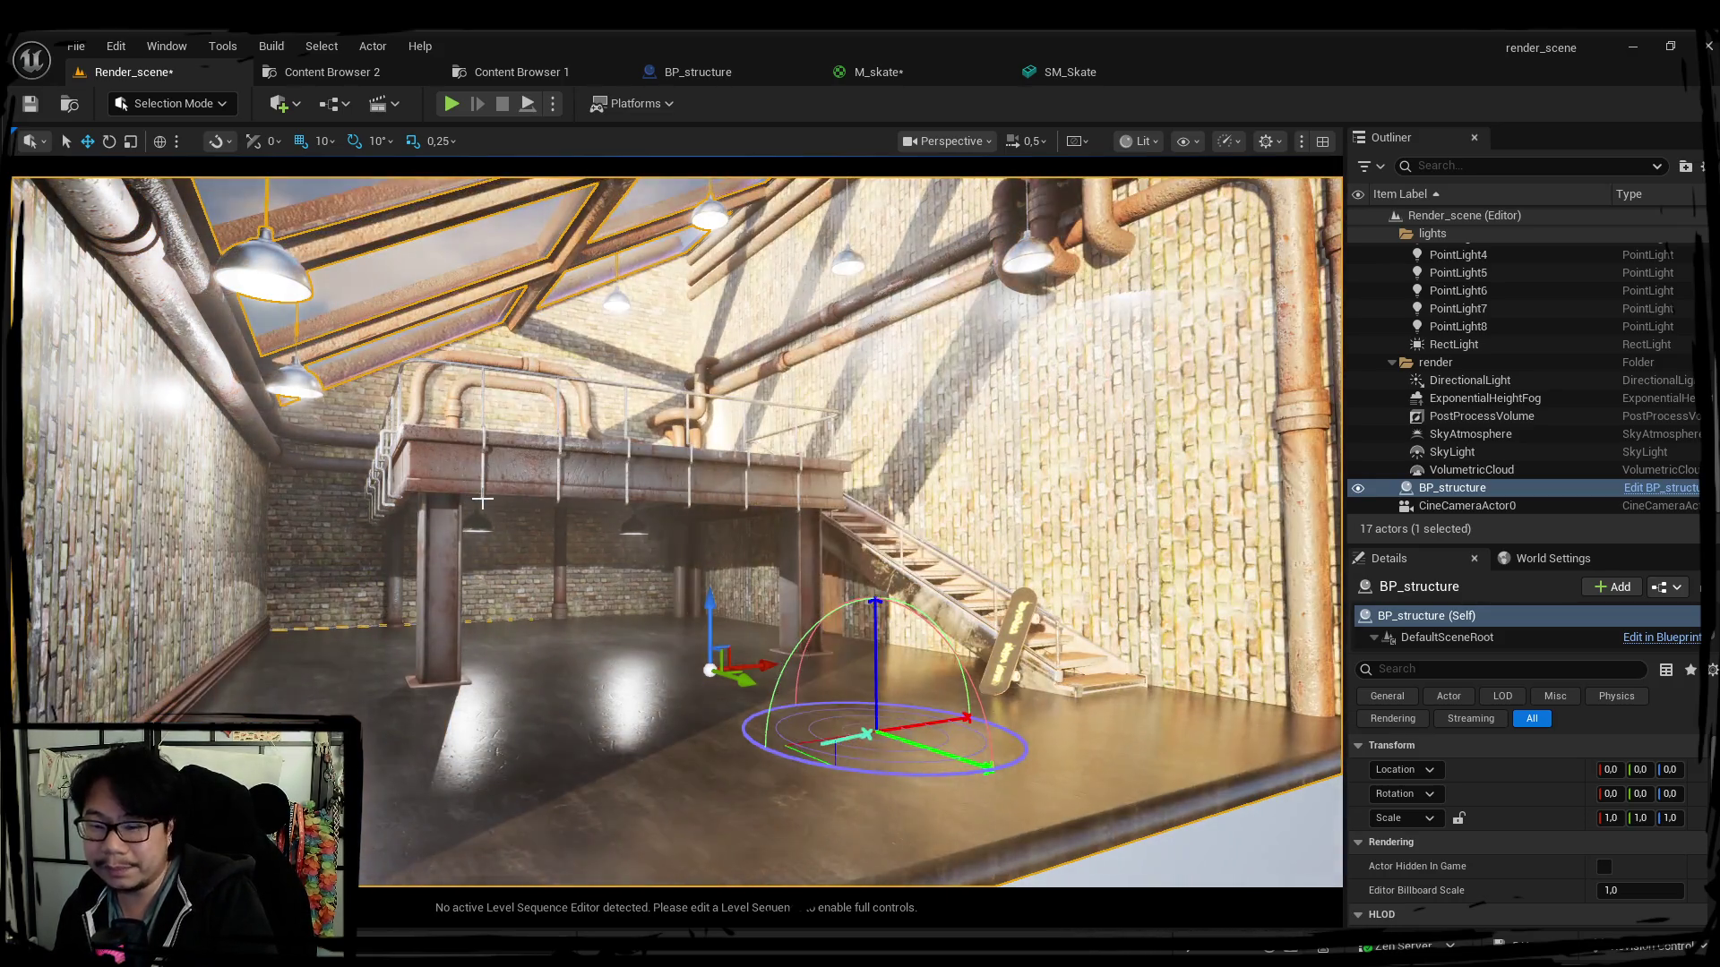
pyautogui.hotkey('ctrl', 'l')
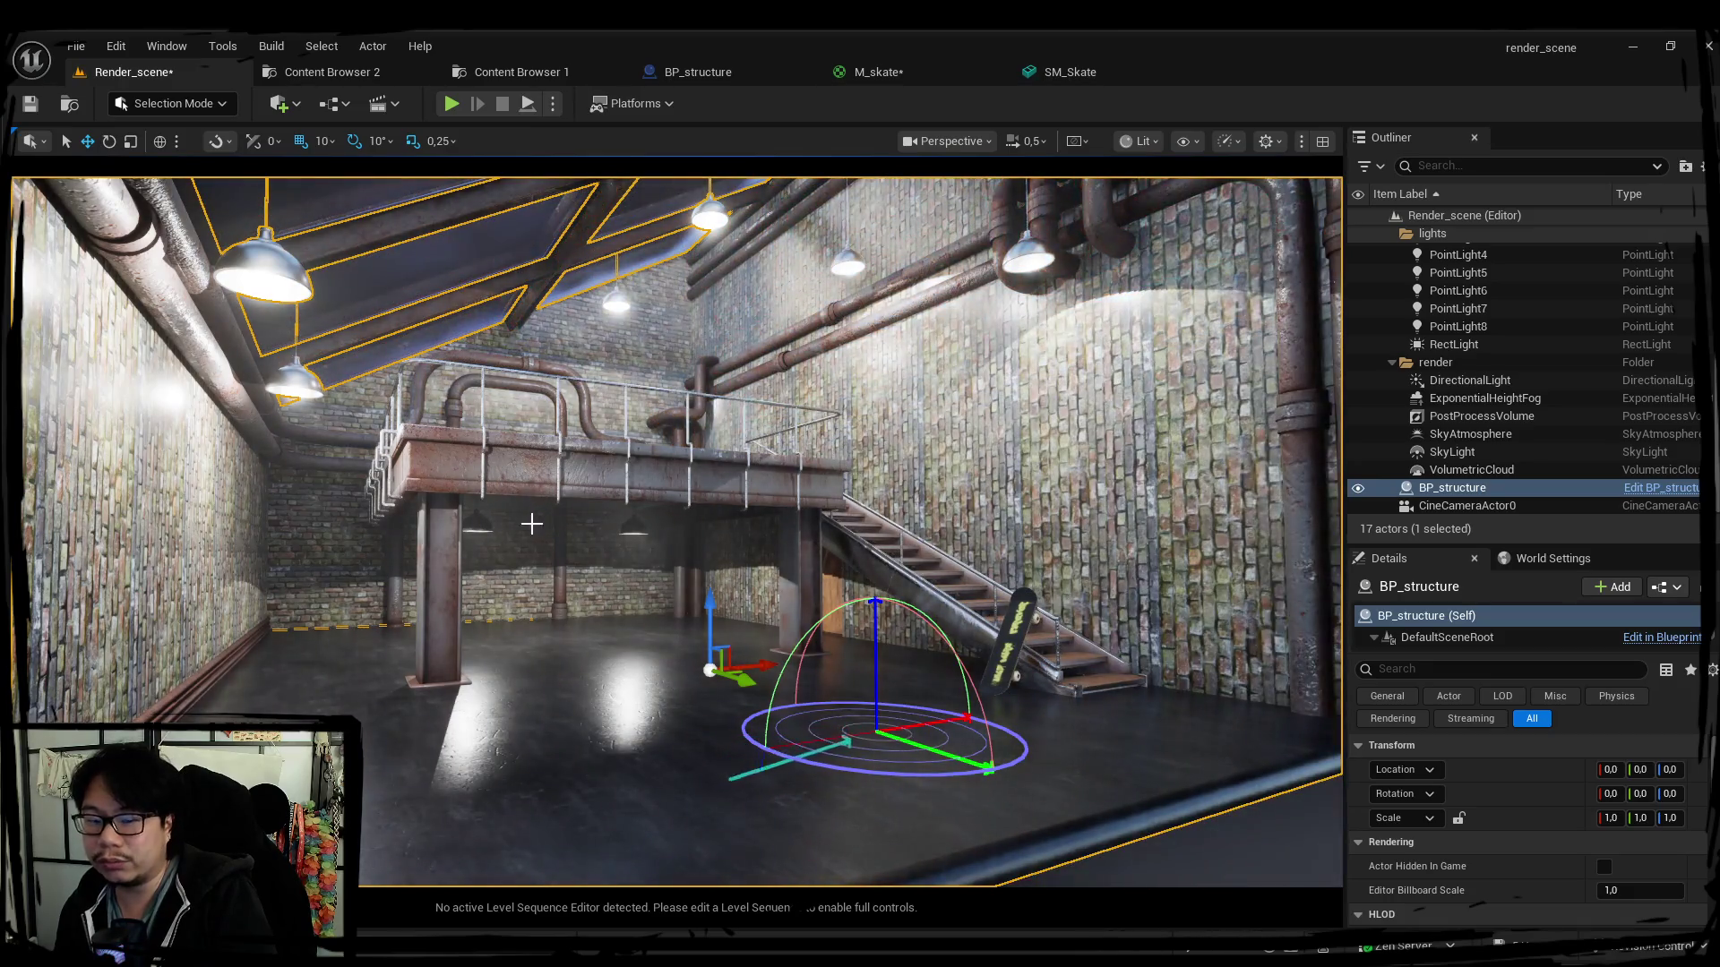
pyautogui.hotkey('ctrl', 'l')
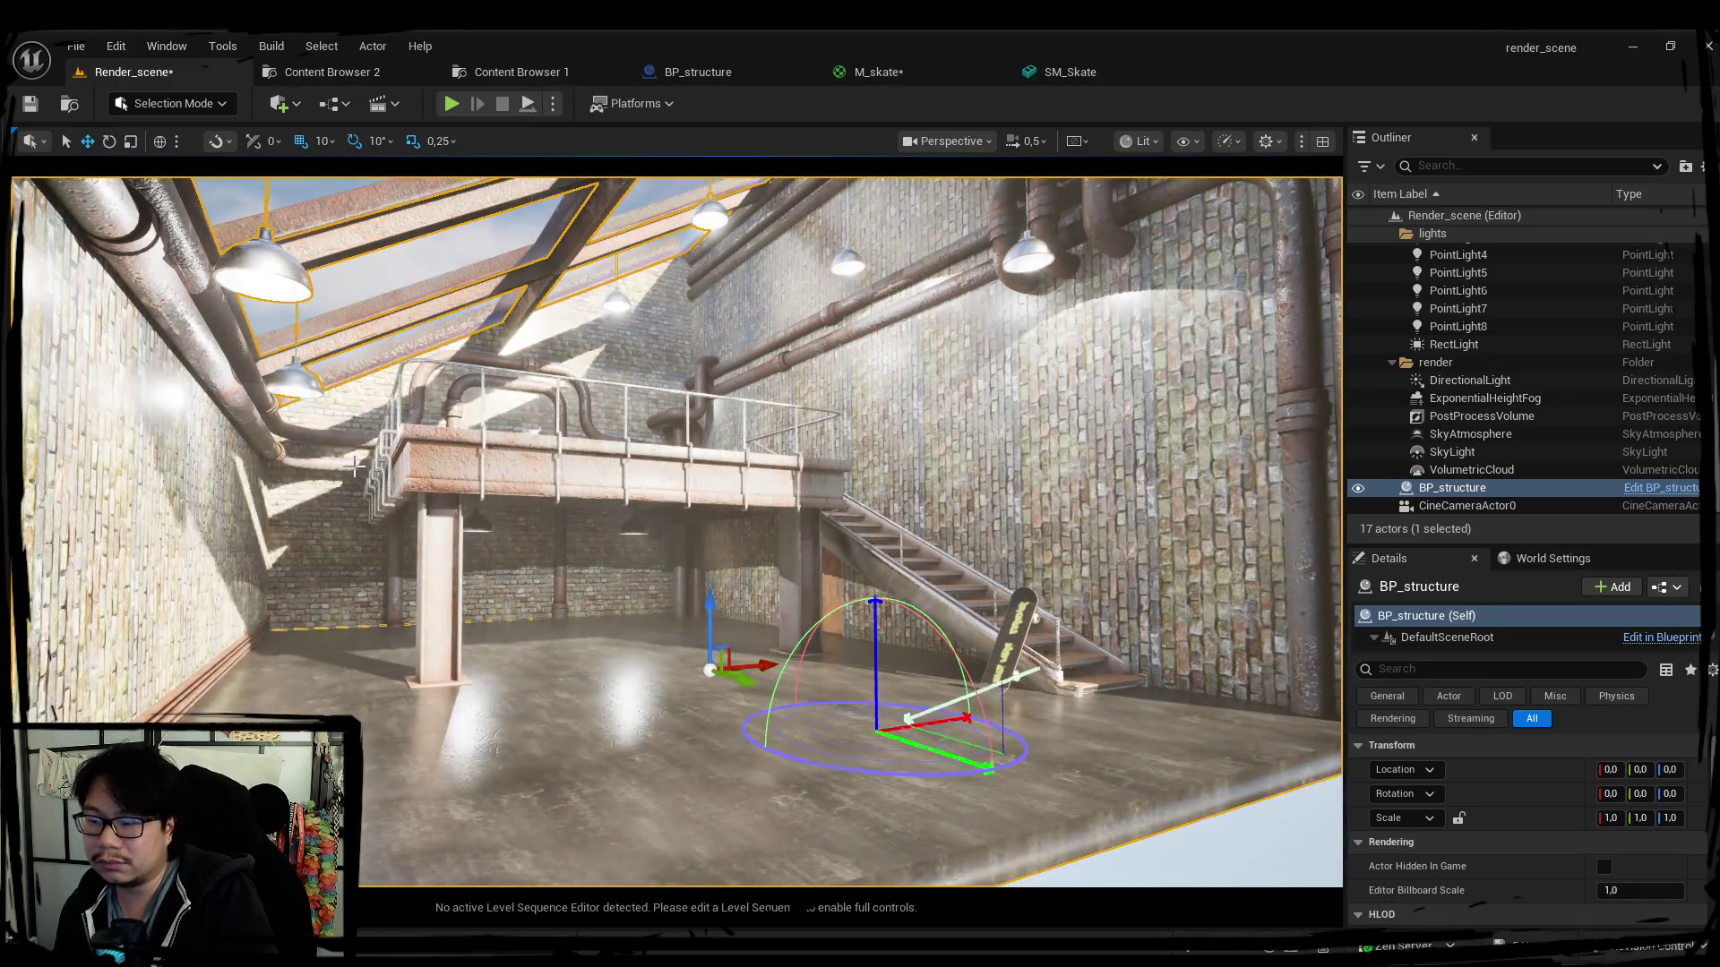
pyautogui.hotkey('ctrl', 'l')
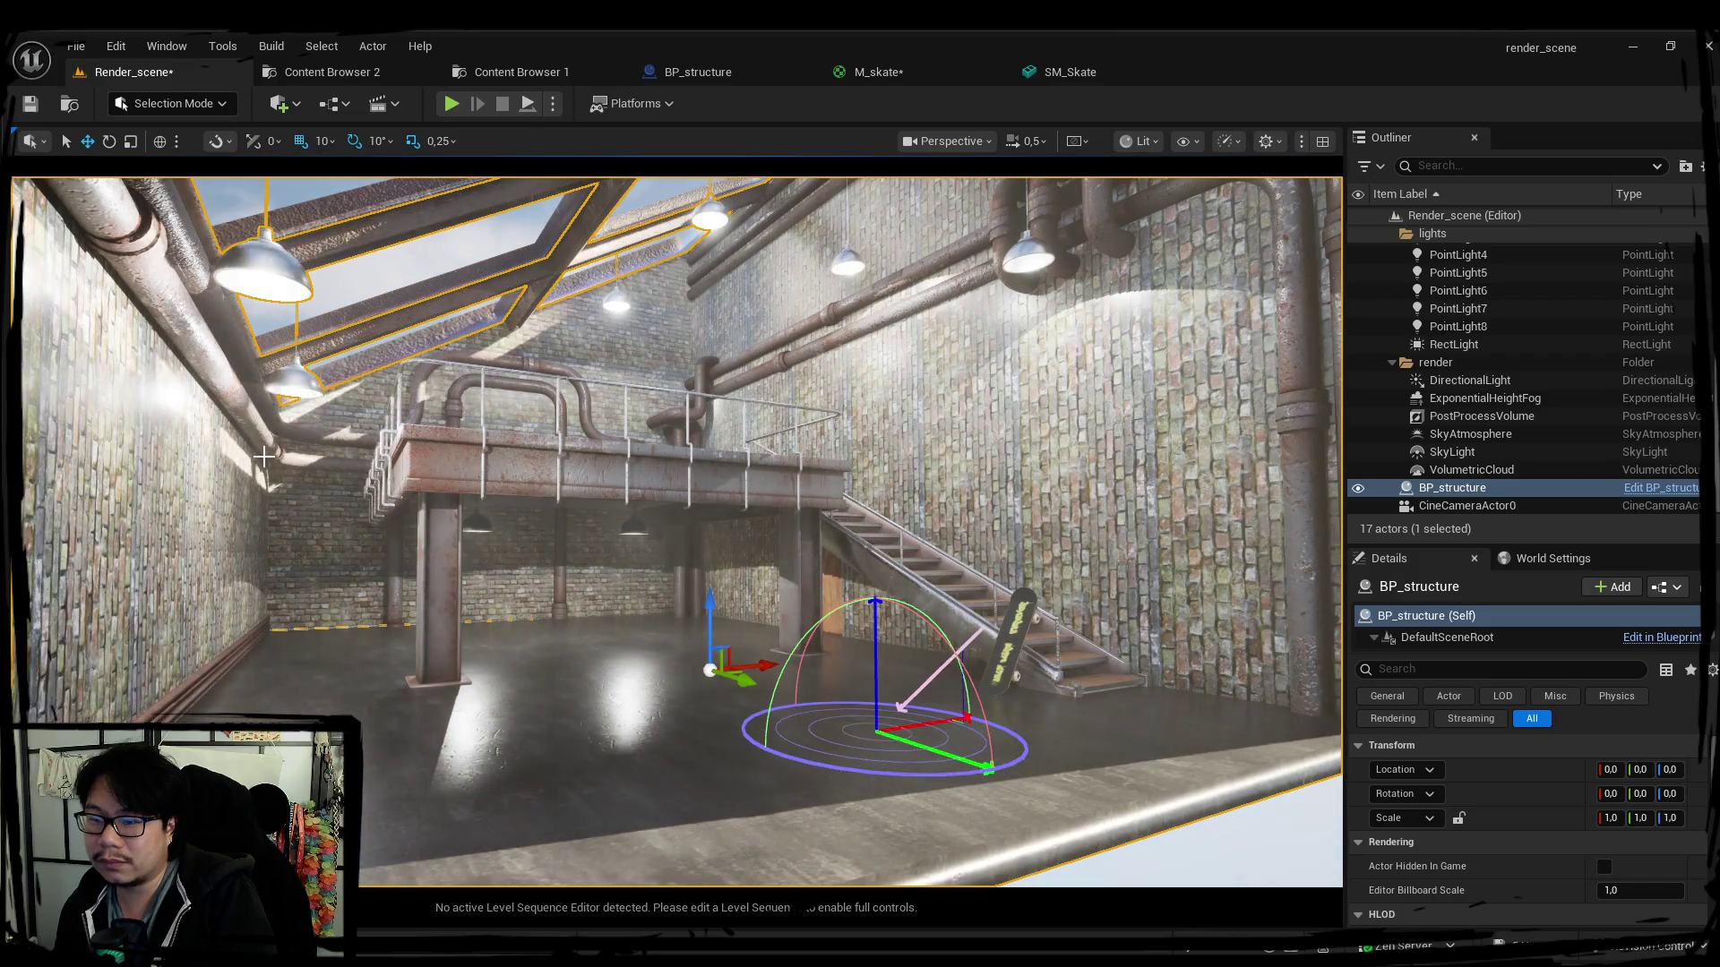
pyautogui.hotkey('ctrl', 's')
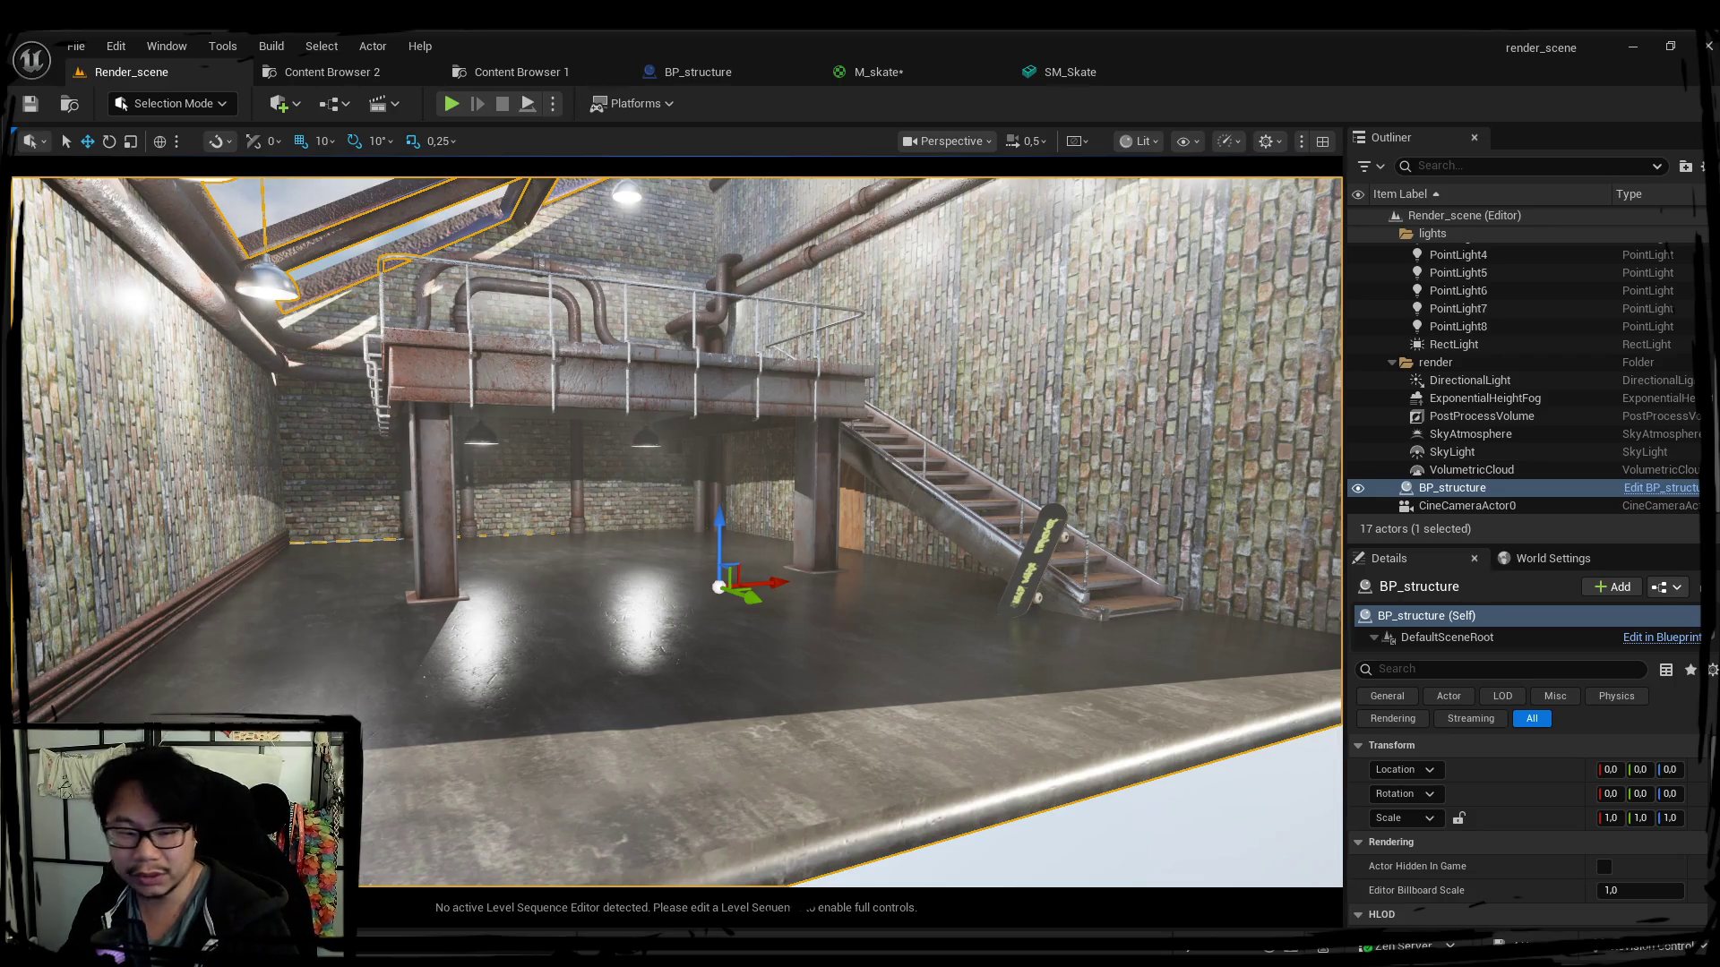
pyautogui.click(333, 72)
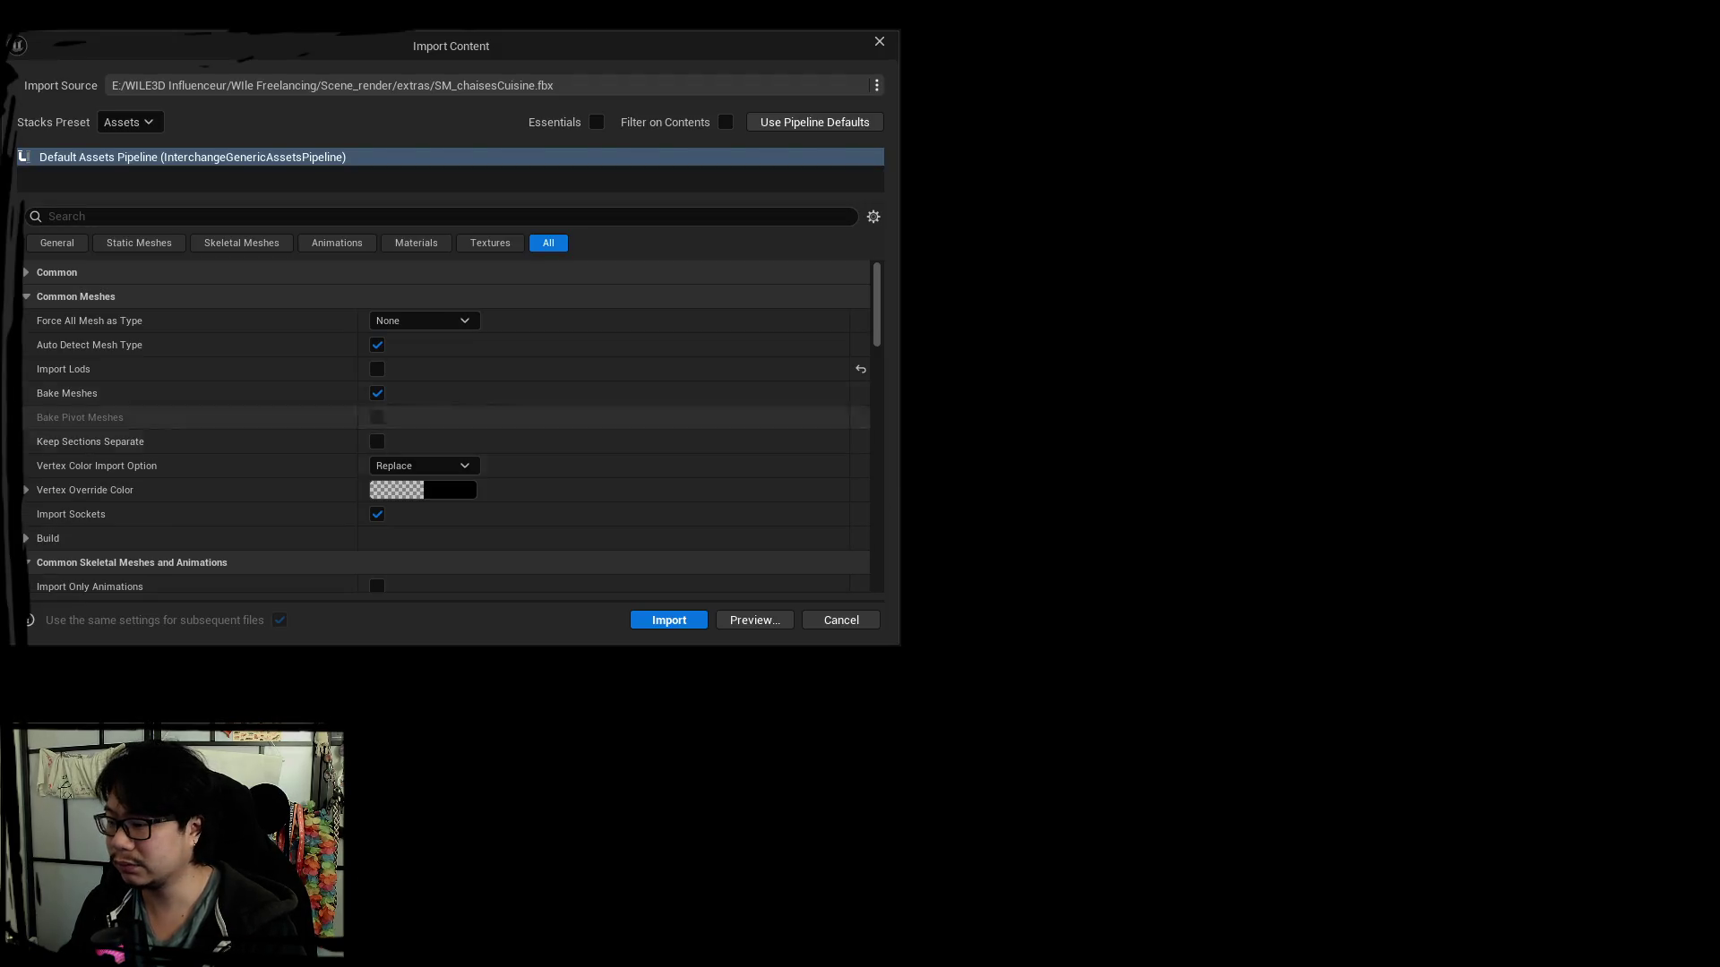
# Import SM_chaisesCuisine.fbx as a static mesh and look around the skateboard in BP_structure.
pyautogui.click(423, 320)
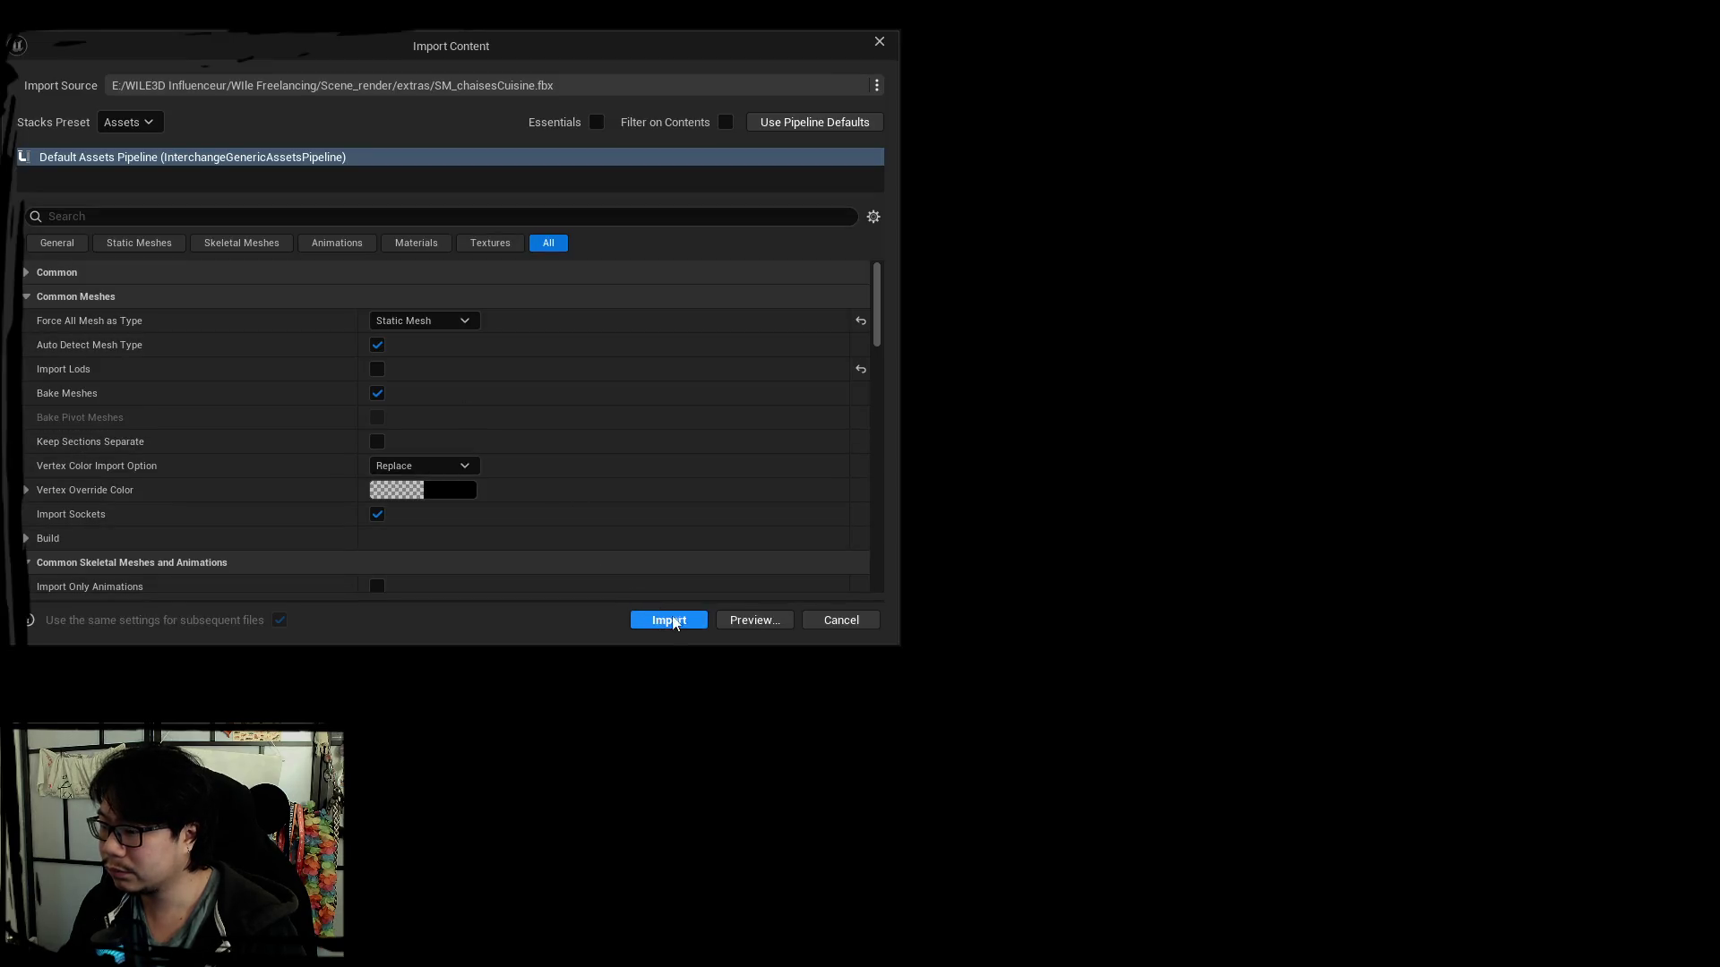
pyautogui.click(669, 621)
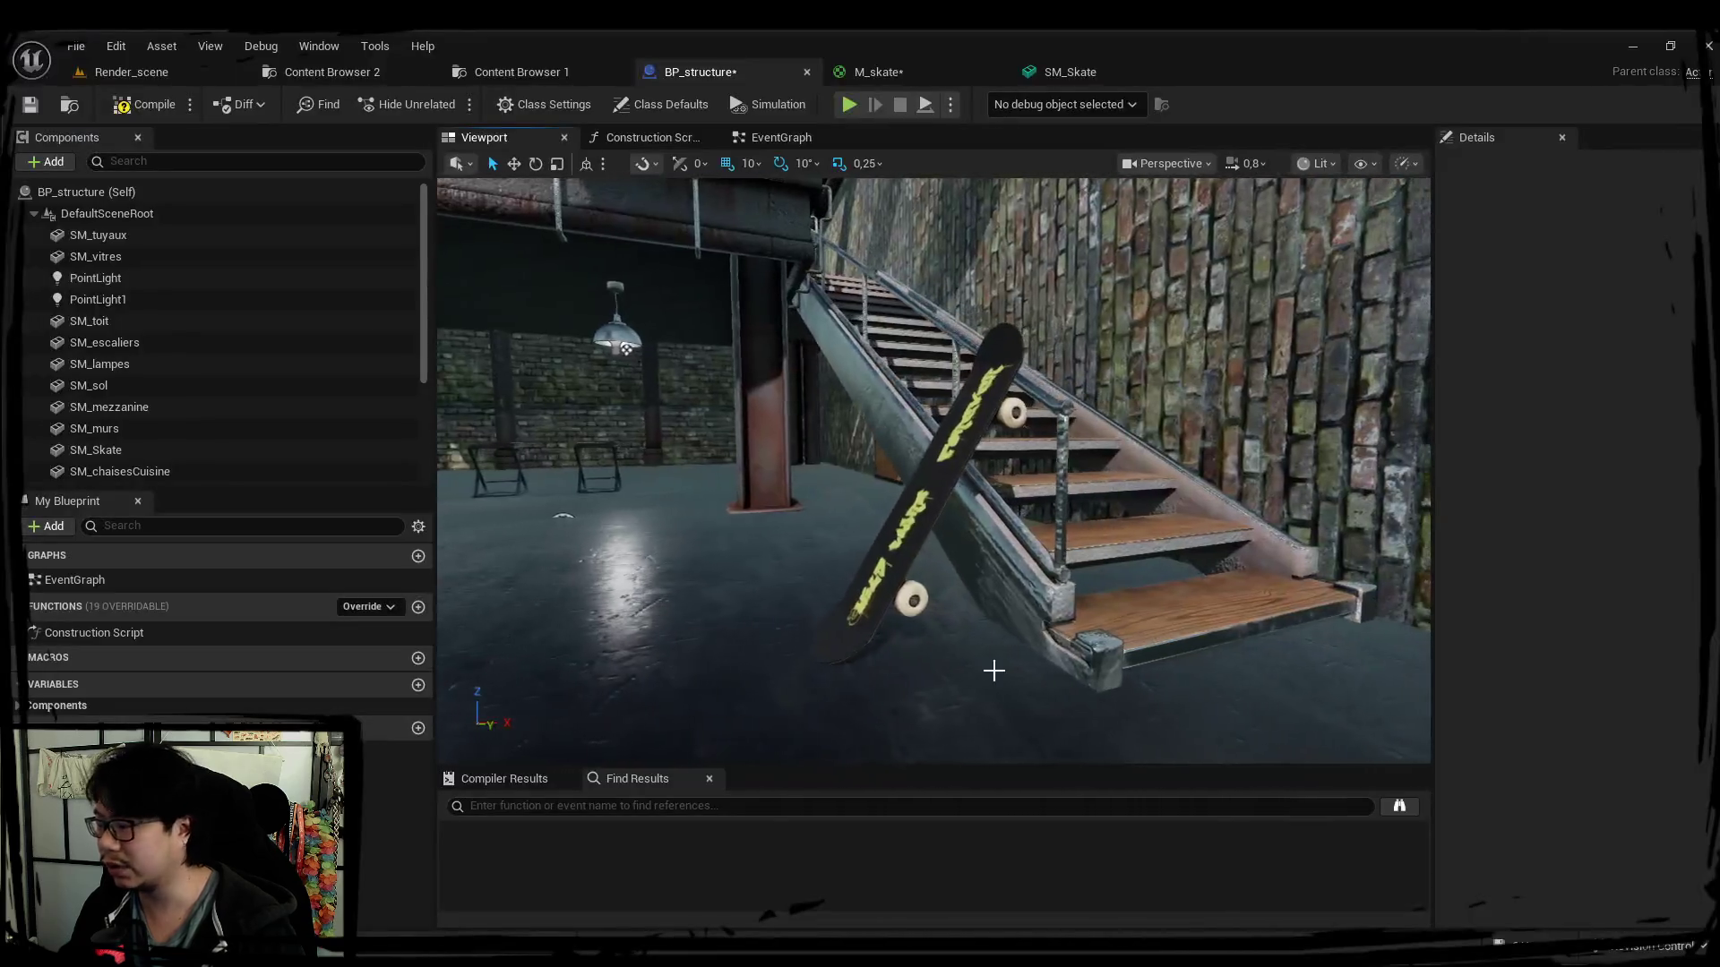
pyautogui.moveTo(990, 672); pyautogui.dragTo(560, 596, button='right')
pyautogui.moveTo(476, 711)
pyautogui.mouseDown(button='right')
pyautogui.moveTo(564, 500)
pyautogui.moveTo(454, 551)
pyautogui.moveTo(564, 537)
pyautogui.mouseUp(button='right')
pyautogui.moveTo(935, 470)
pyautogui.mouseDown(button='right')
pyautogui.moveTo(888, 512)
pyautogui.moveTo(859, 470)
pyautogui.moveTo(937, 463)
pyautogui.mouseUp(button='right')
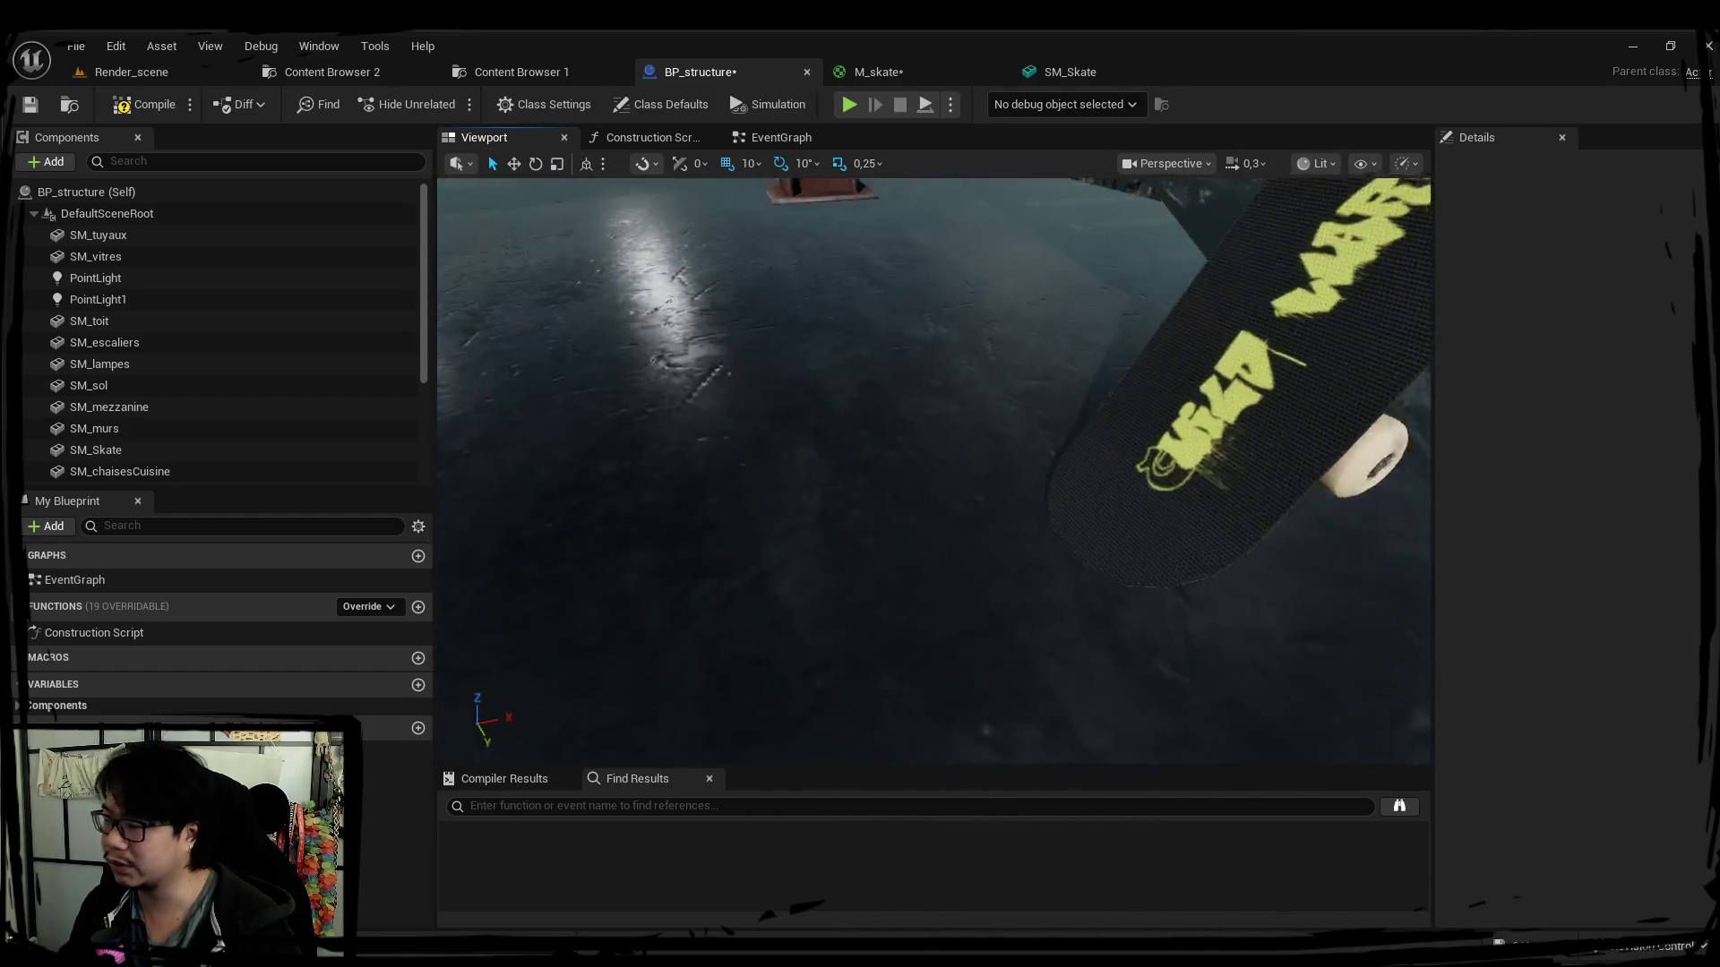
# Select the SM_chaisesCuisine stools under the mezzanine, save BP_structure and widen the Details panel.
pyautogui.moveTo(937, 463)
pyautogui.mouseDown(button='right')
pyautogui.moveTo(441, 289)
pyautogui.moveTo(860, 471)
pyautogui.moveTo(956, 455)
pyautogui.mouseUp(button='right')
pyautogui.scroll(-2, 957, 456)
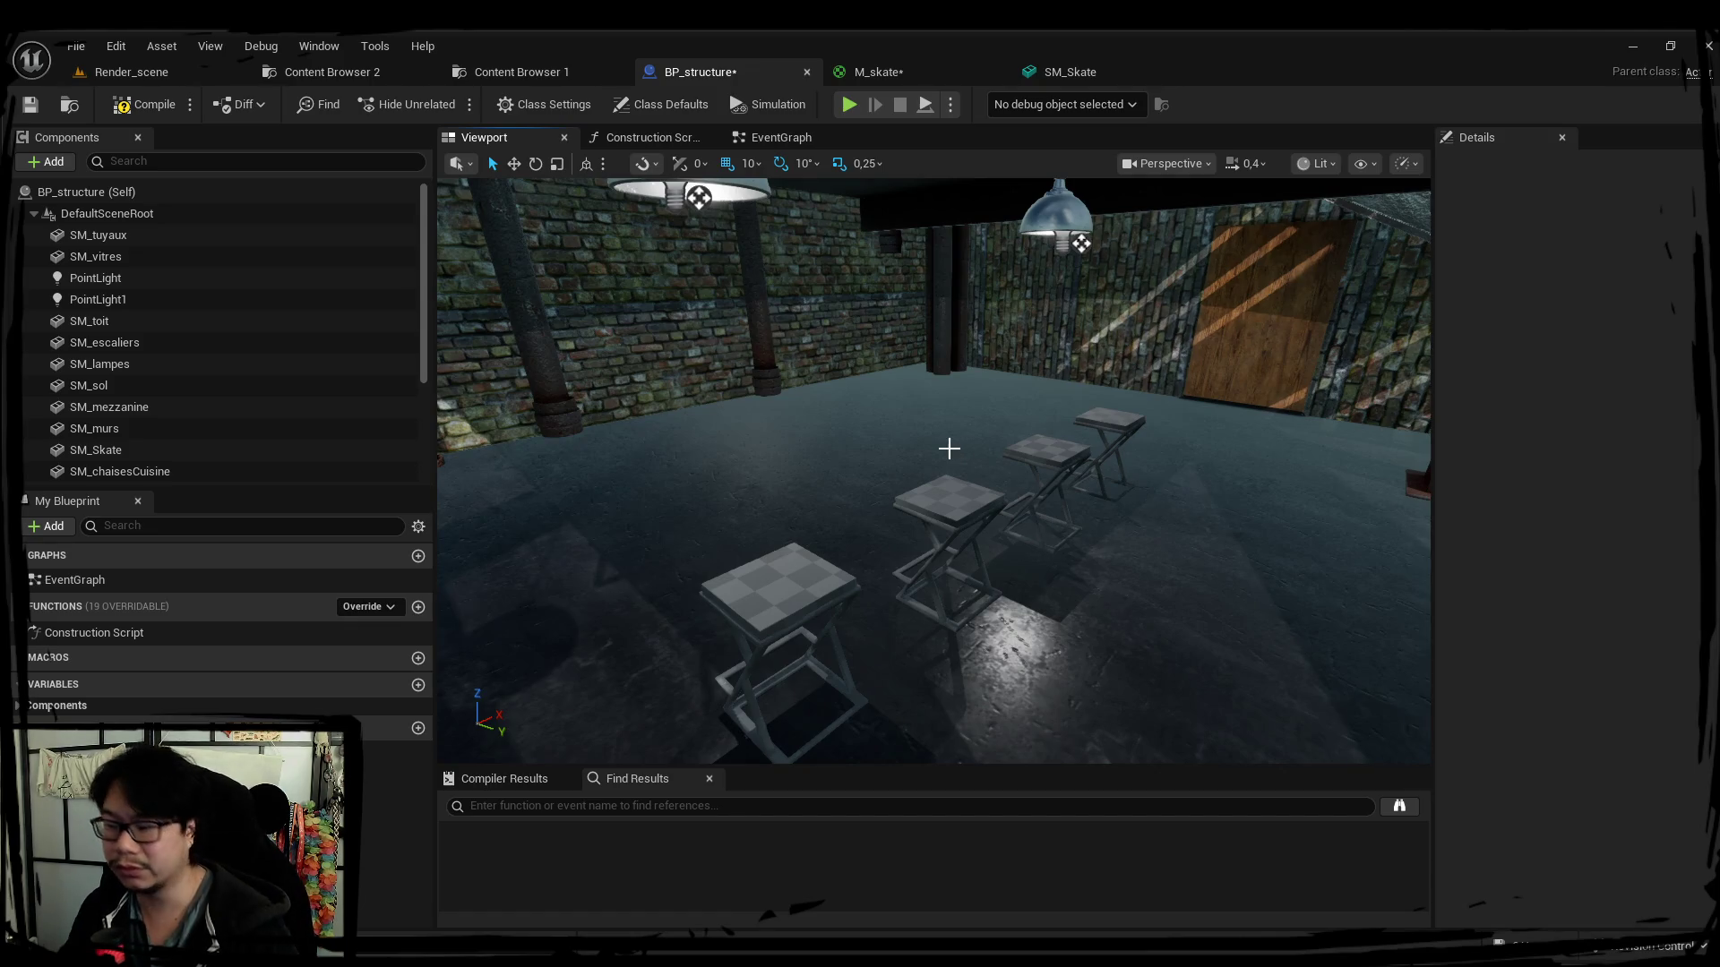
pyautogui.moveTo(948, 448); pyautogui.dragTo(1025, 606, button='right')
pyautogui.click(1025, 606)
pyautogui.hotkey('ctrl', 's')
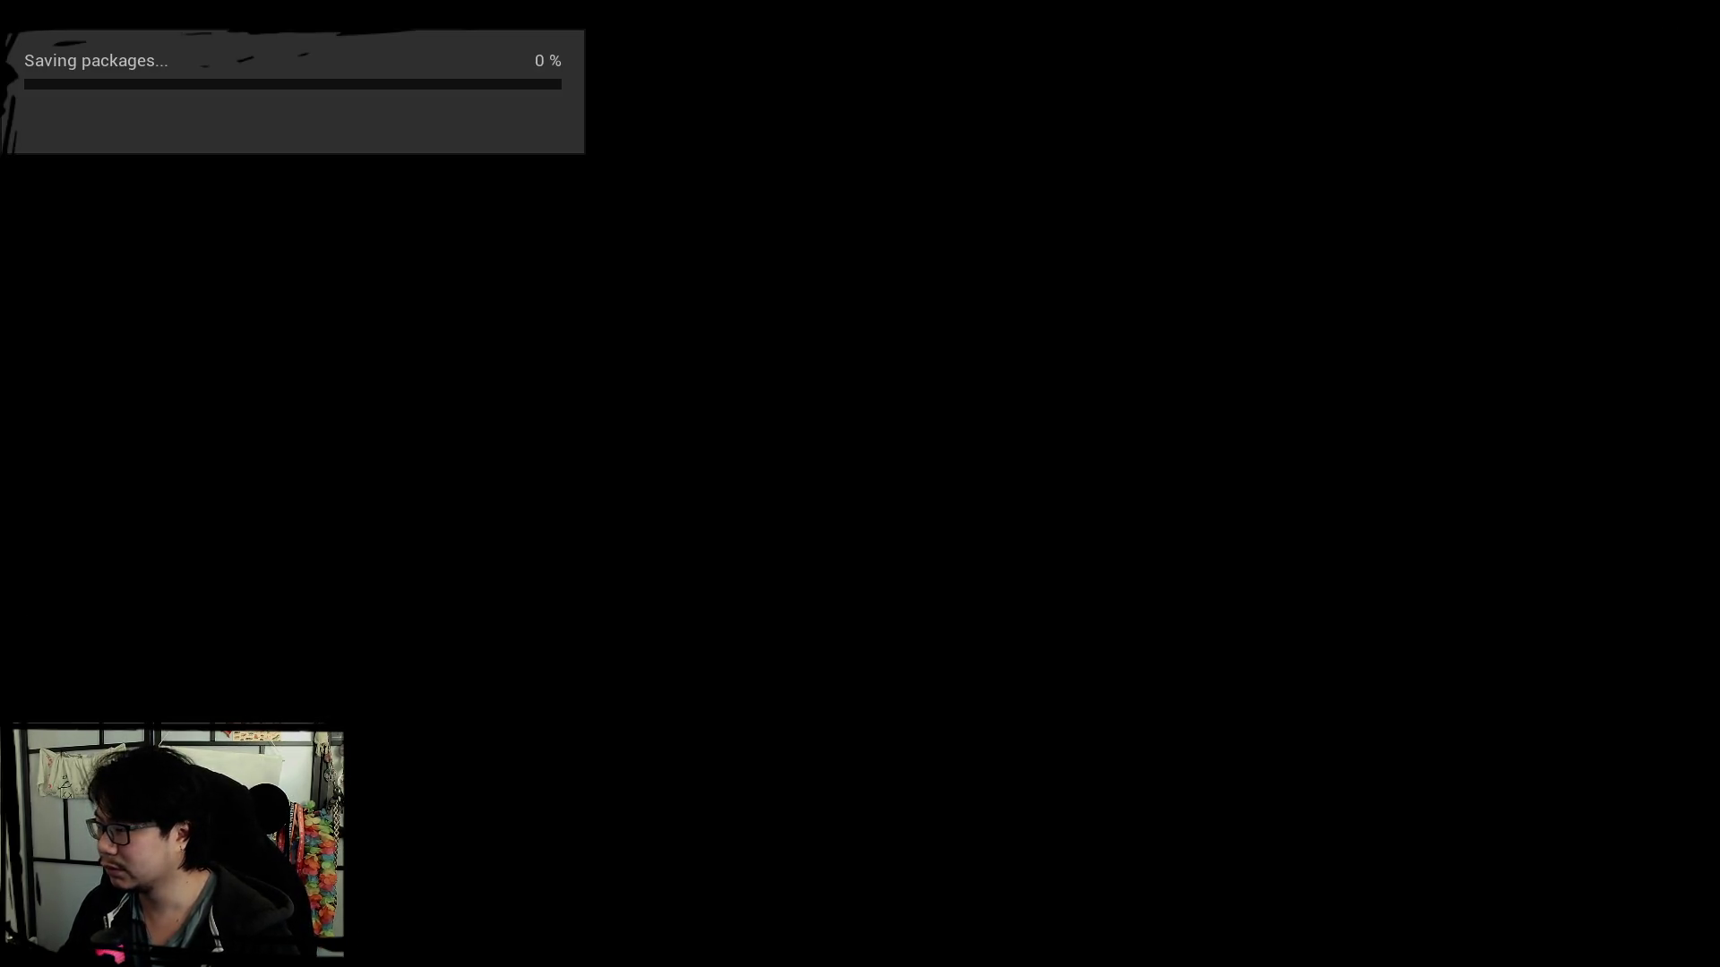
pyautogui.moveTo(1426, 459); pyautogui.dragTo(1330, 457)
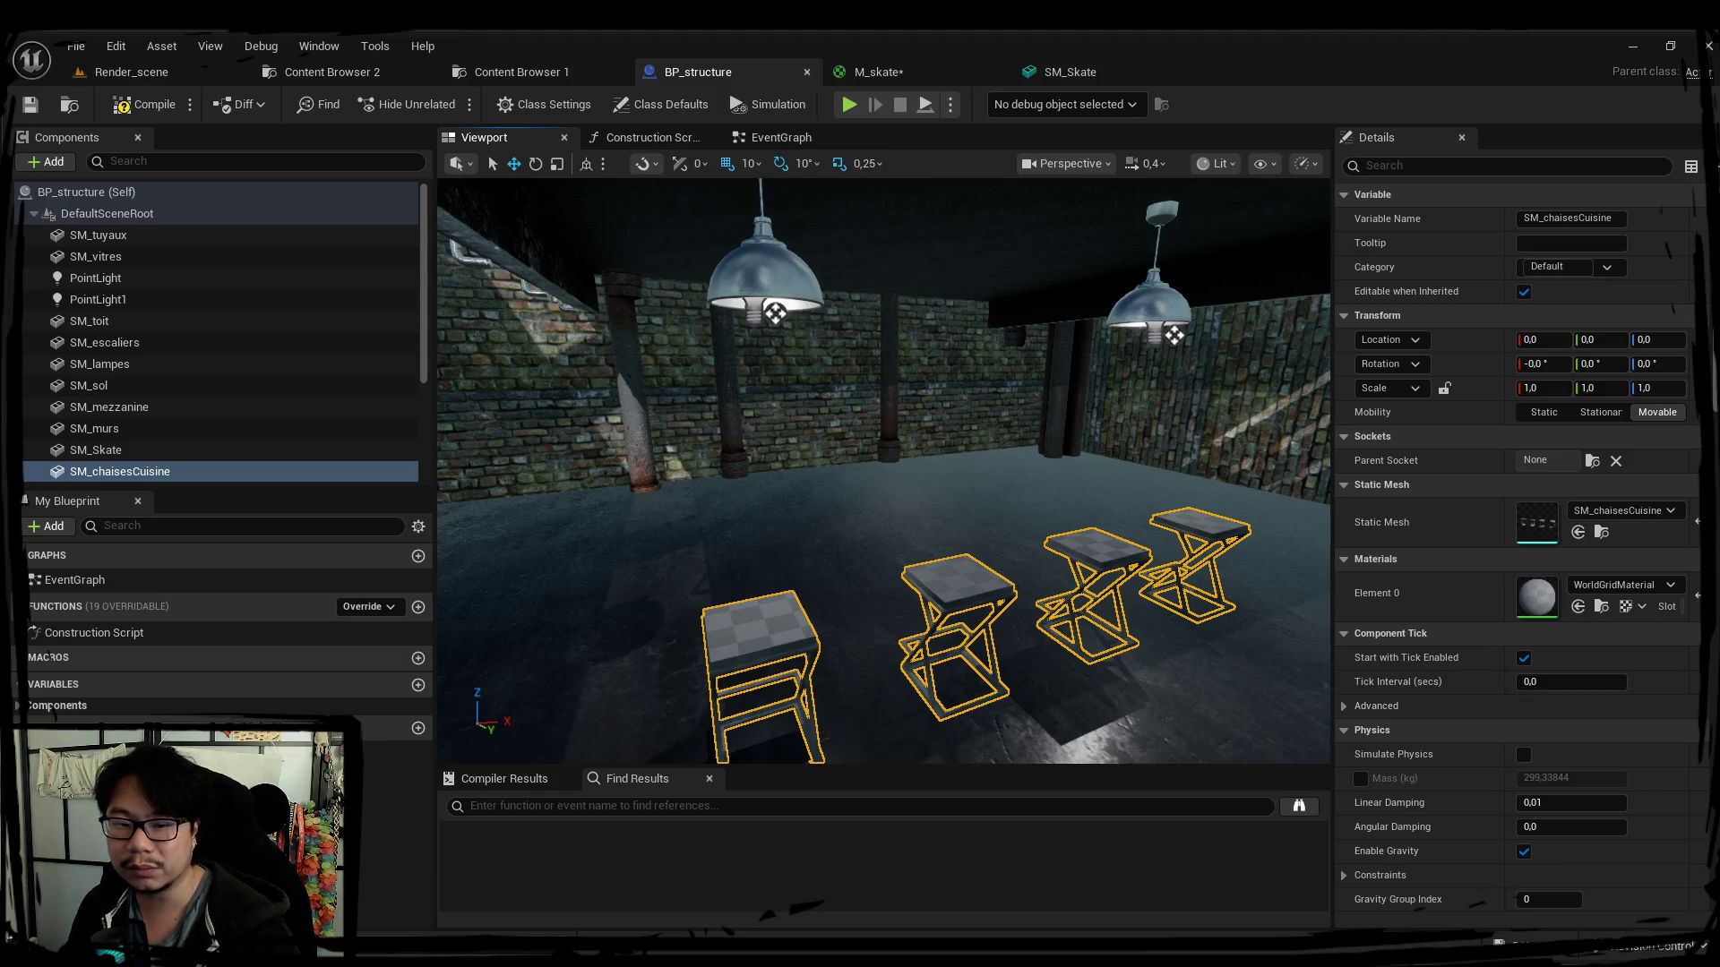
pyautogui.moveTo(711, 499); pyautogui.dragTo(711, 499, button='right')
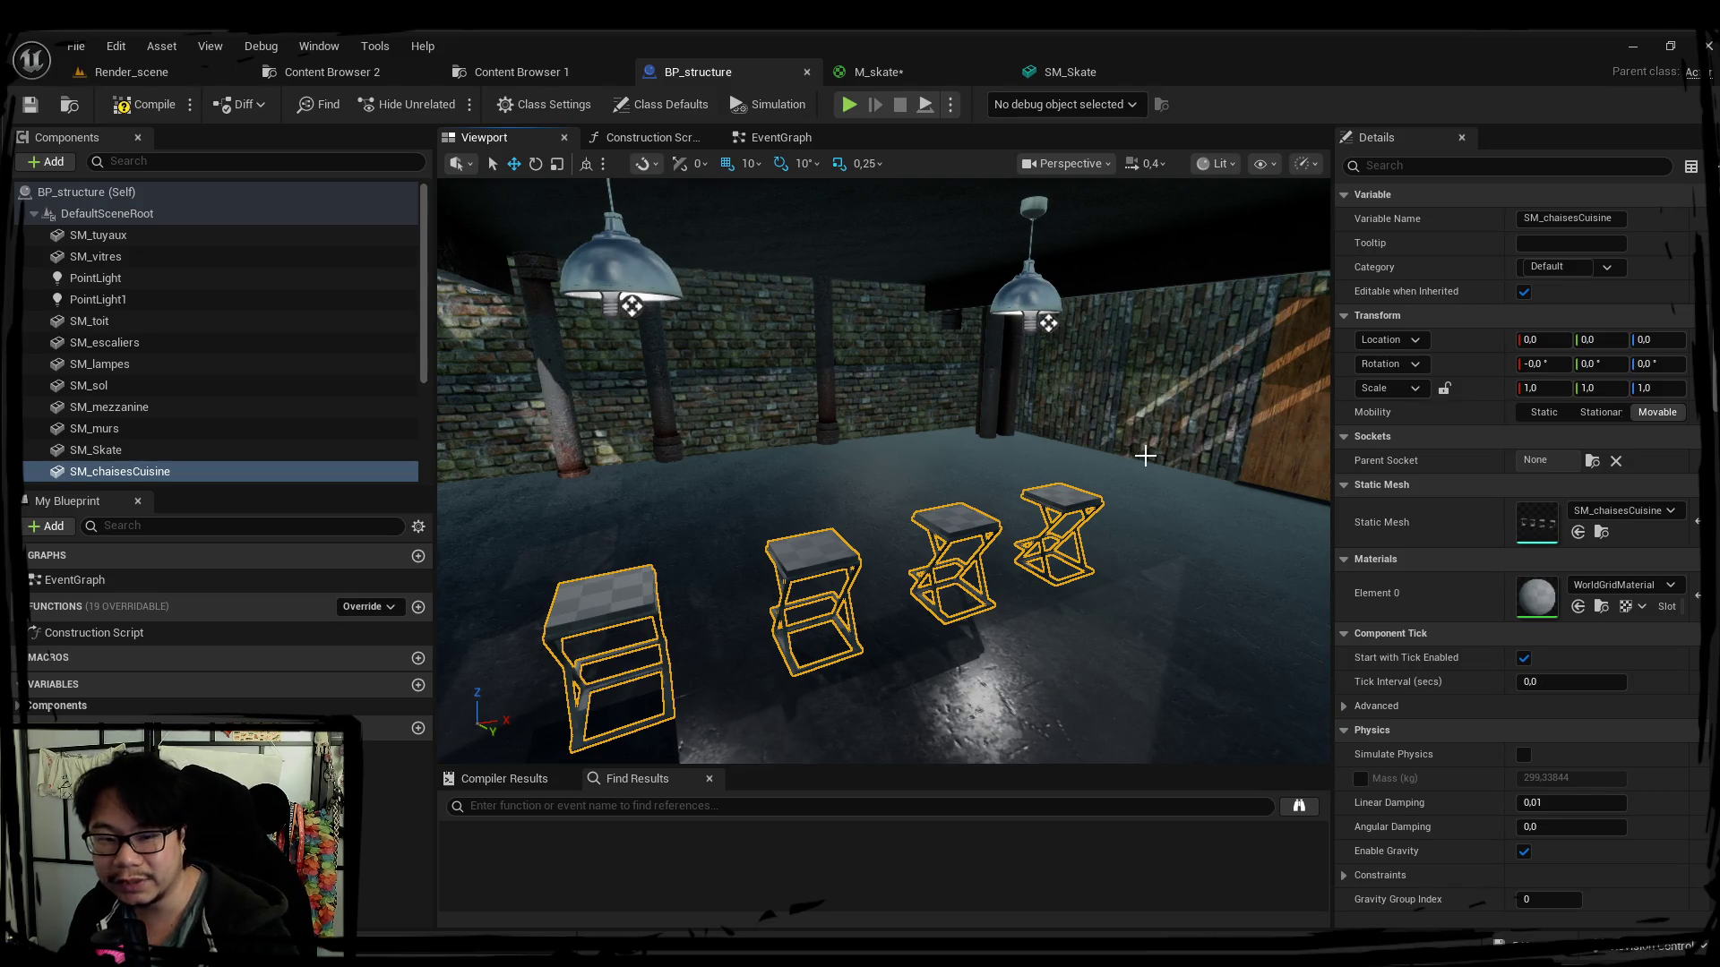
pyautogui.moveTo(1113, 474); pyautogui.dragTo(1099, 482, button='right')
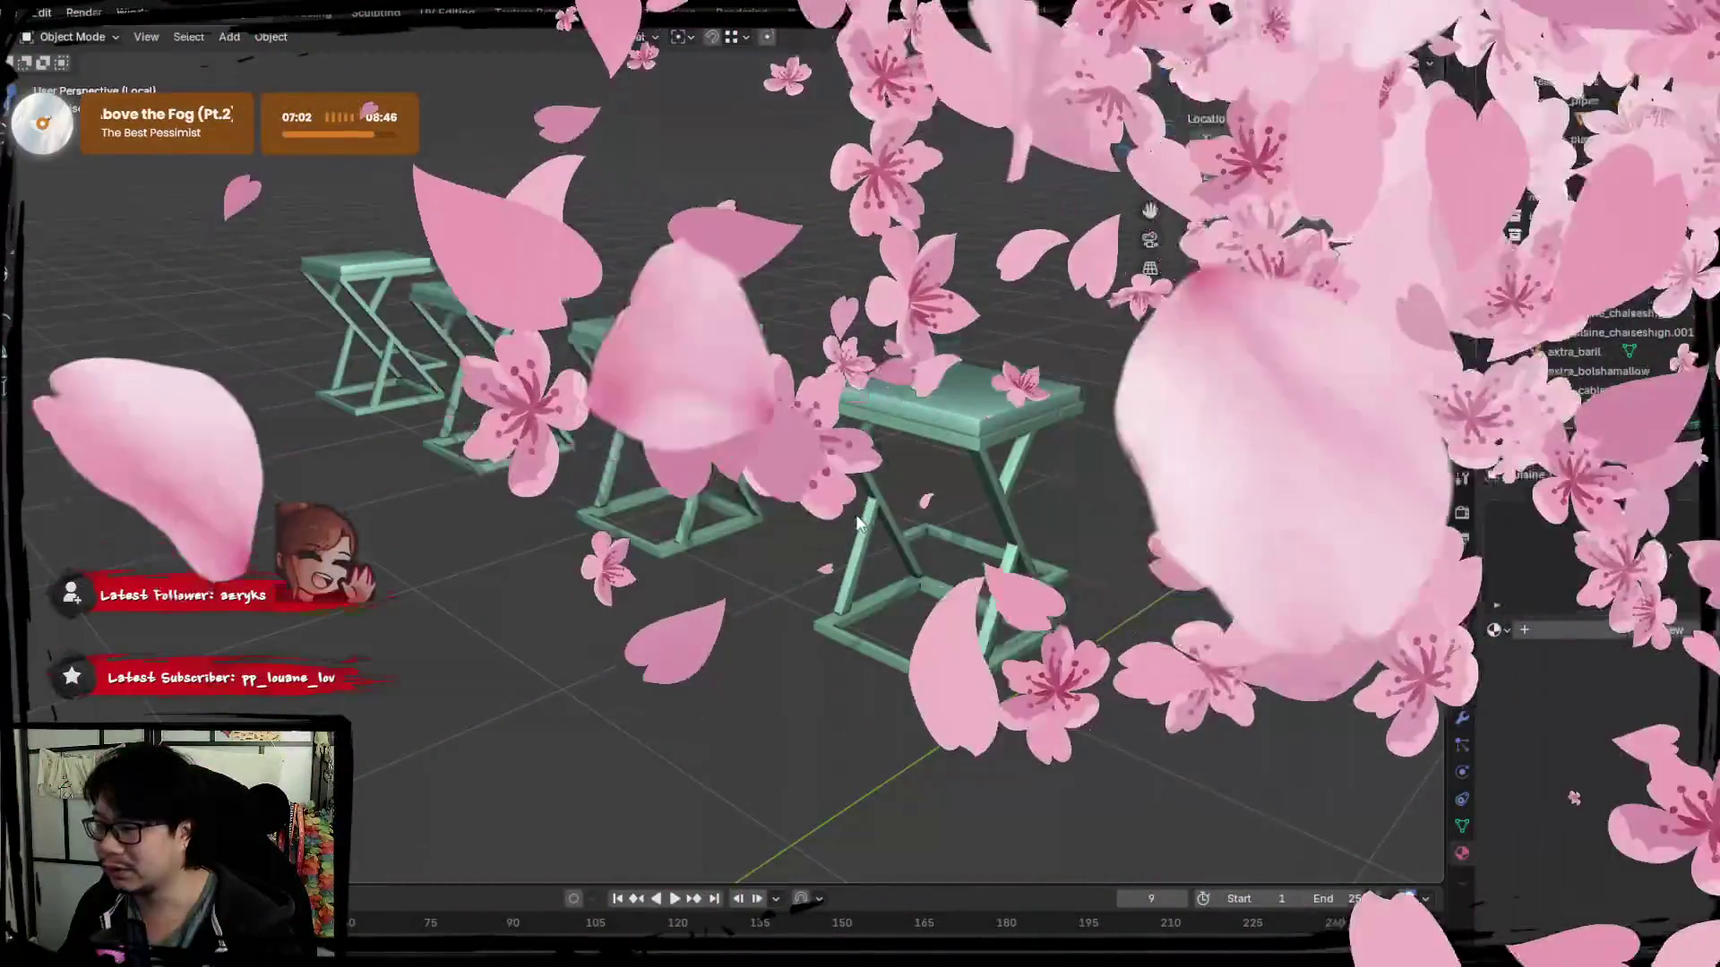
# Leave Local View, switch to Rendered shading and orbit around the sofa, table and mirror wall.
pyautogui.press('KP_Divide')
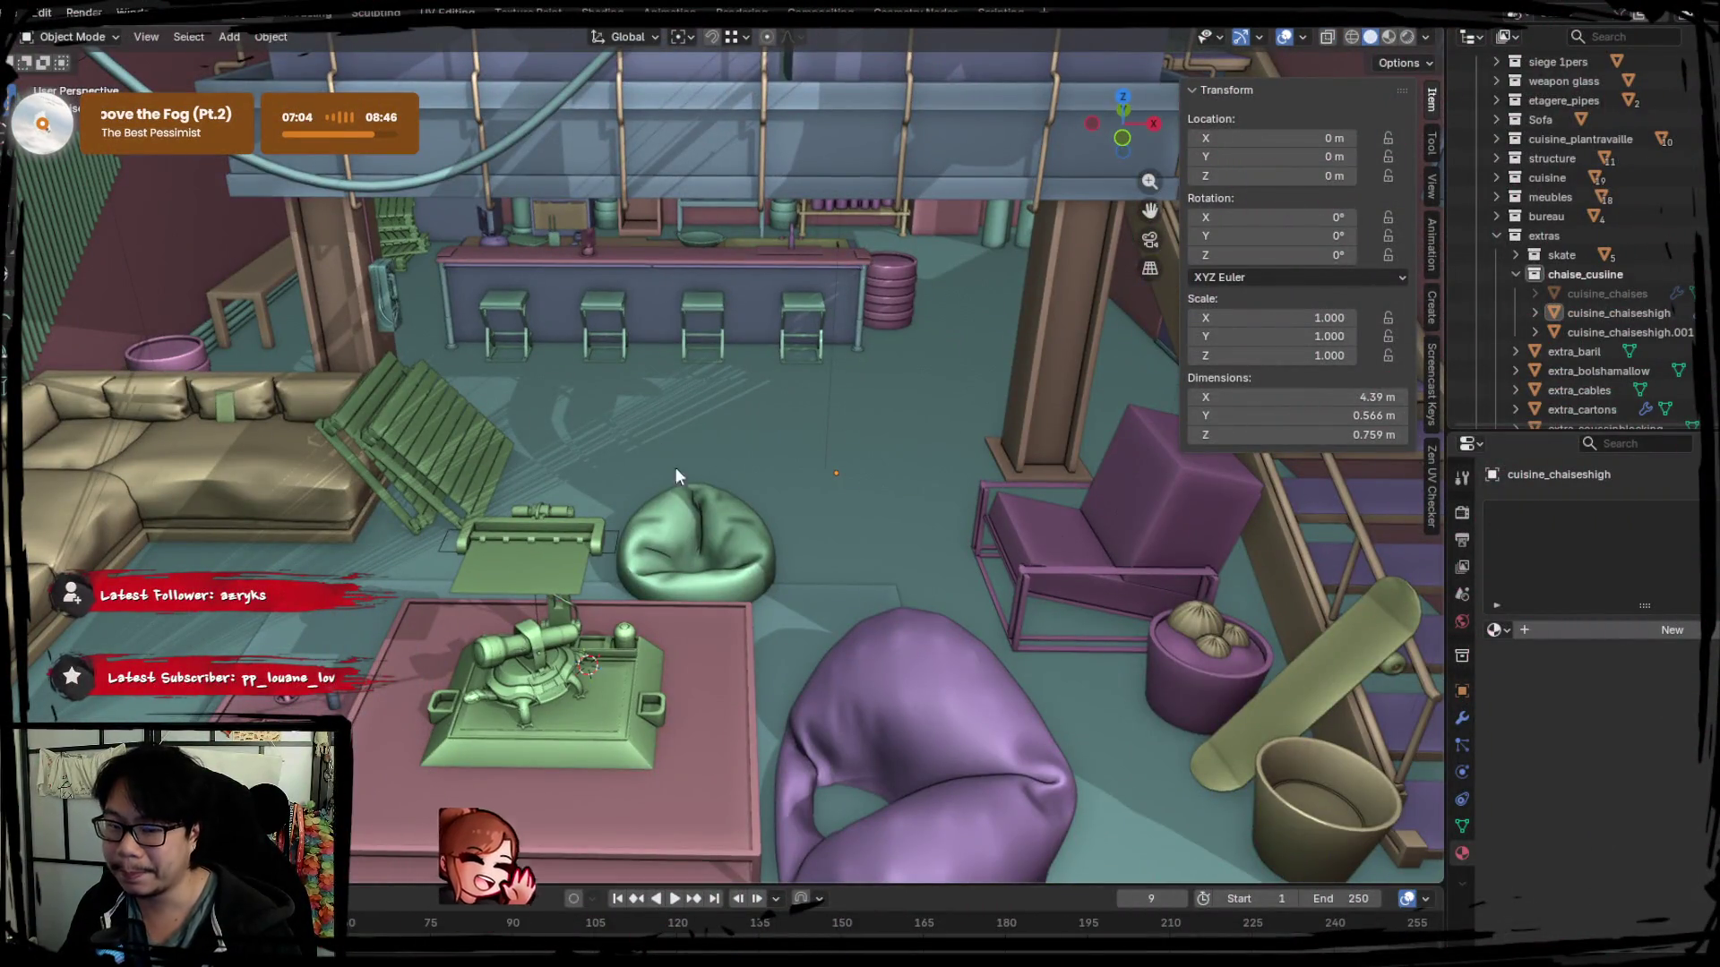
pyautogui.scroll(-3, 675, 468)
pyautogui.scroll(-3, 684, 450)
pyautogui.scroll(-3, 577, 469)
pyautogui.scroll(-2, 697, 401)
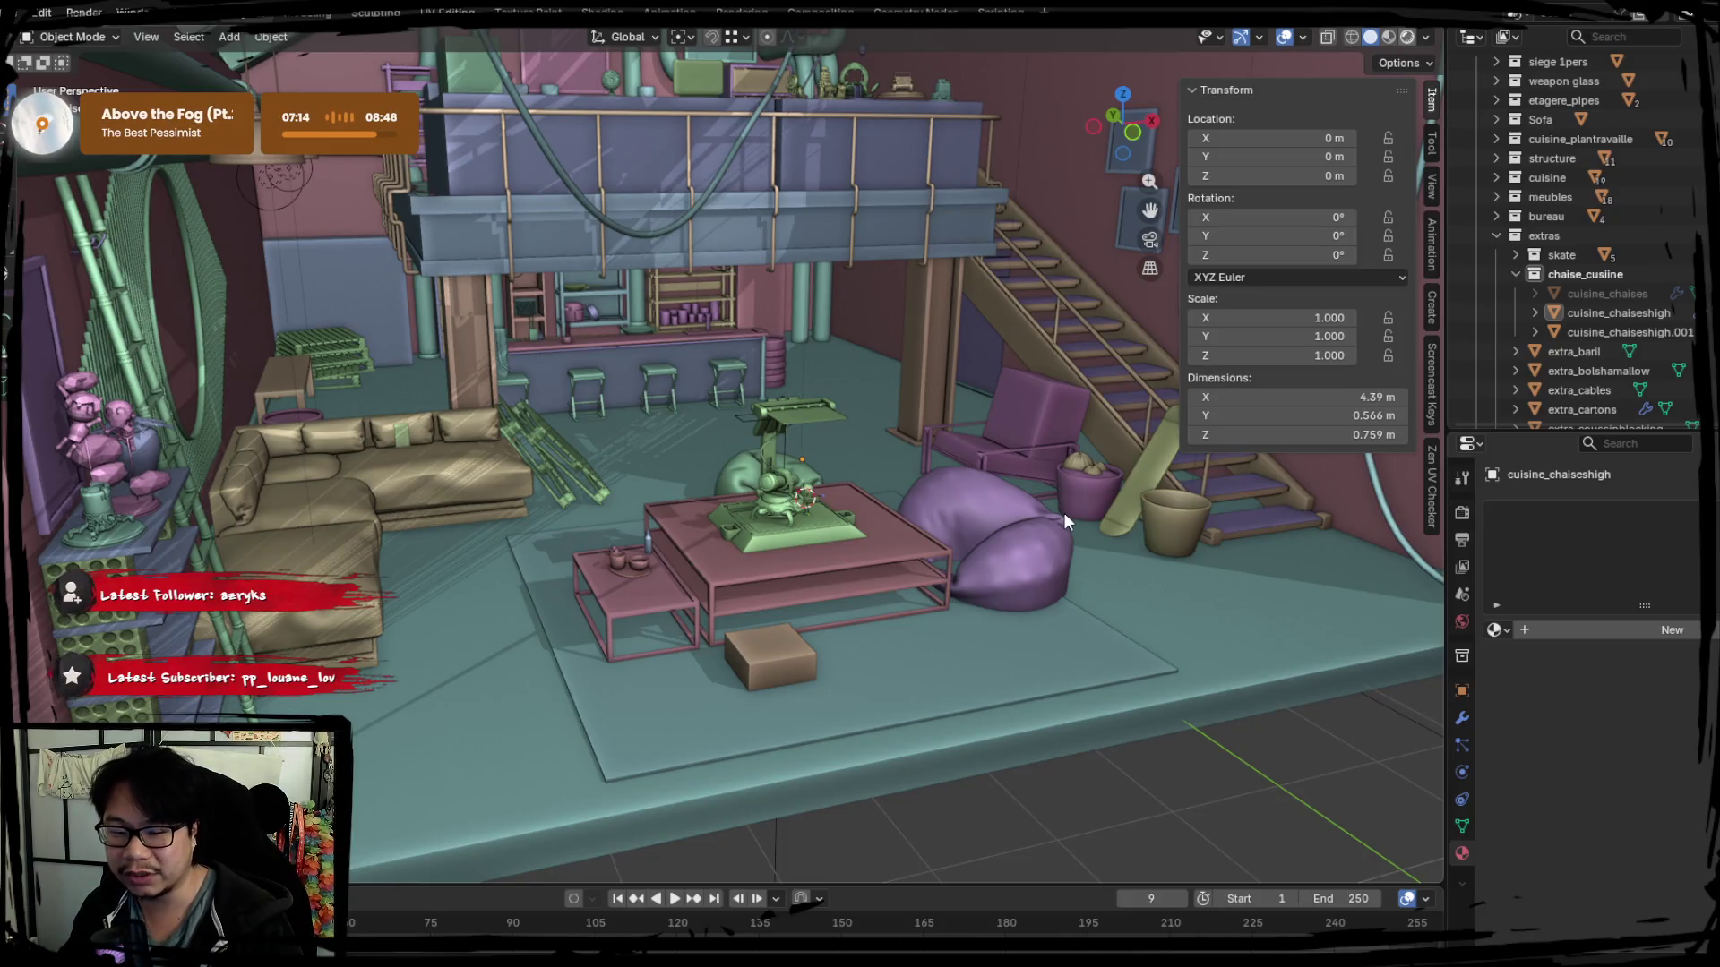
pyautogui.press('KP_0')
pyautogui.moveTo(814, 327)
pyautogui.mouseDown(button='middle')
pyautogui.moveTo(861, 501)
pyautogui.moveTo(873, 493)
pyautogui.moveTo(878, 563)
pyautogui.moveTo(926, 478)
pyautogui.mouseUp(button='middle')
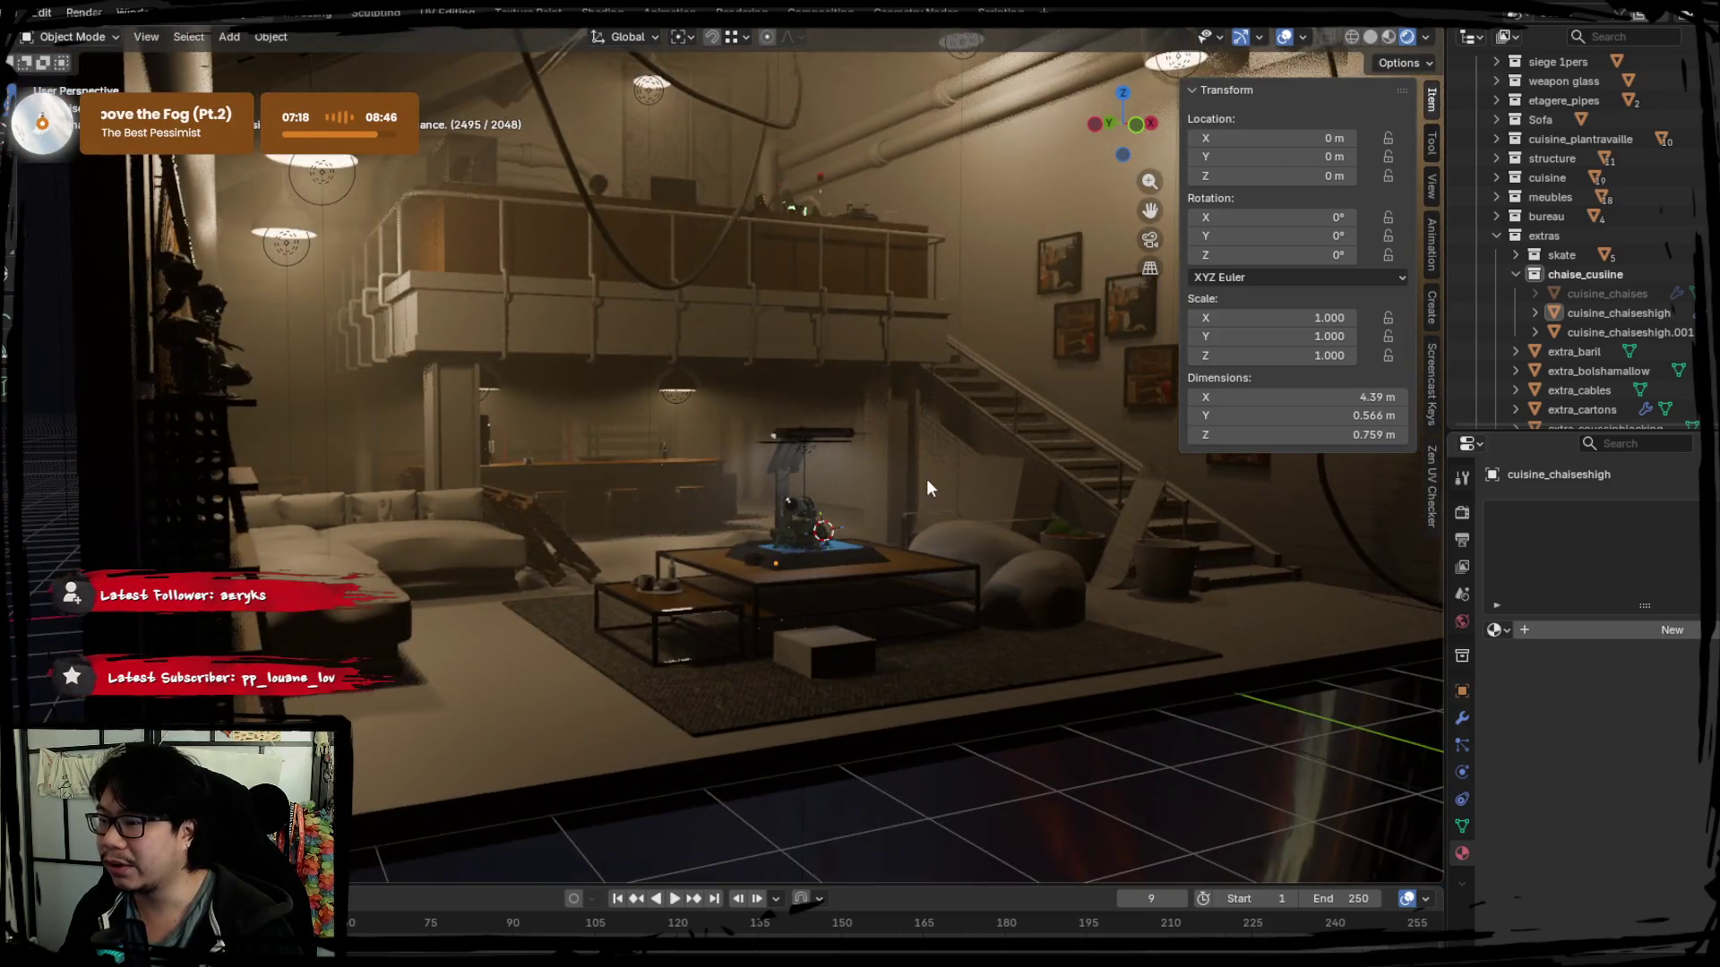
pyautogui.scroll(2, 922, 500)
pyautogui.scroll(1, 914, 529)
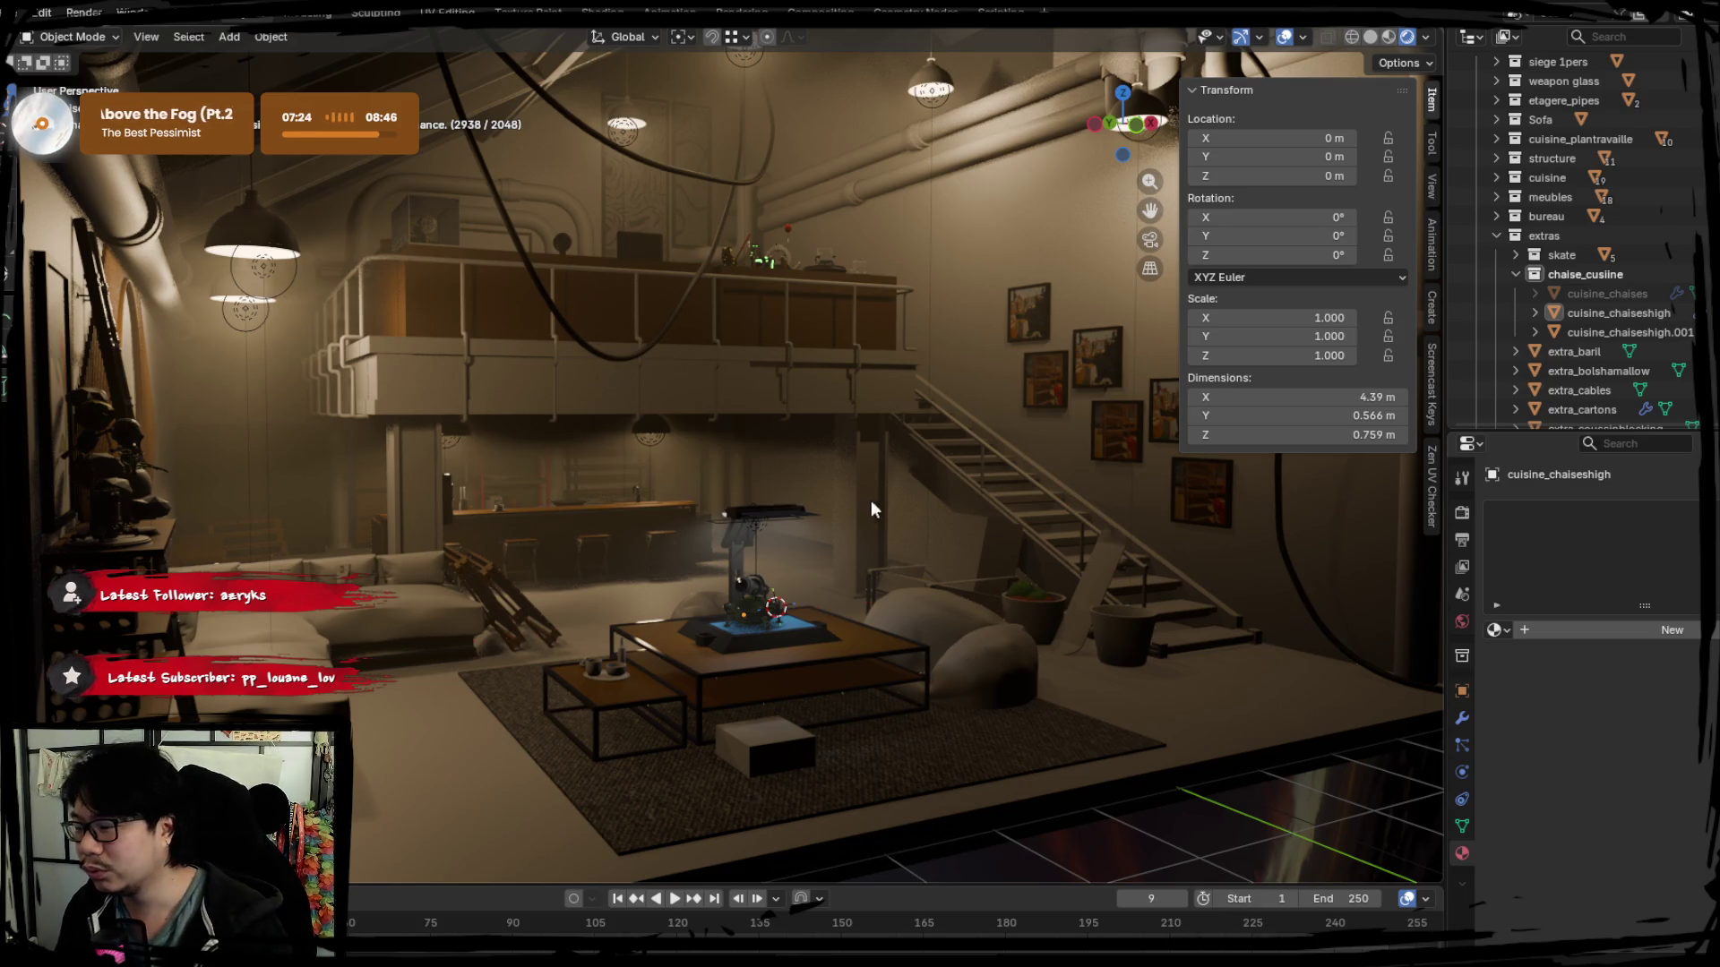
pyautogui.moveTo(815, 566)
pyautogui.mouseDown(button='middle')
pyautogui.moveTo(732, 552)
pyautogui.moveTo(759, 560)
pyautogui.mouseUp(button='middle')
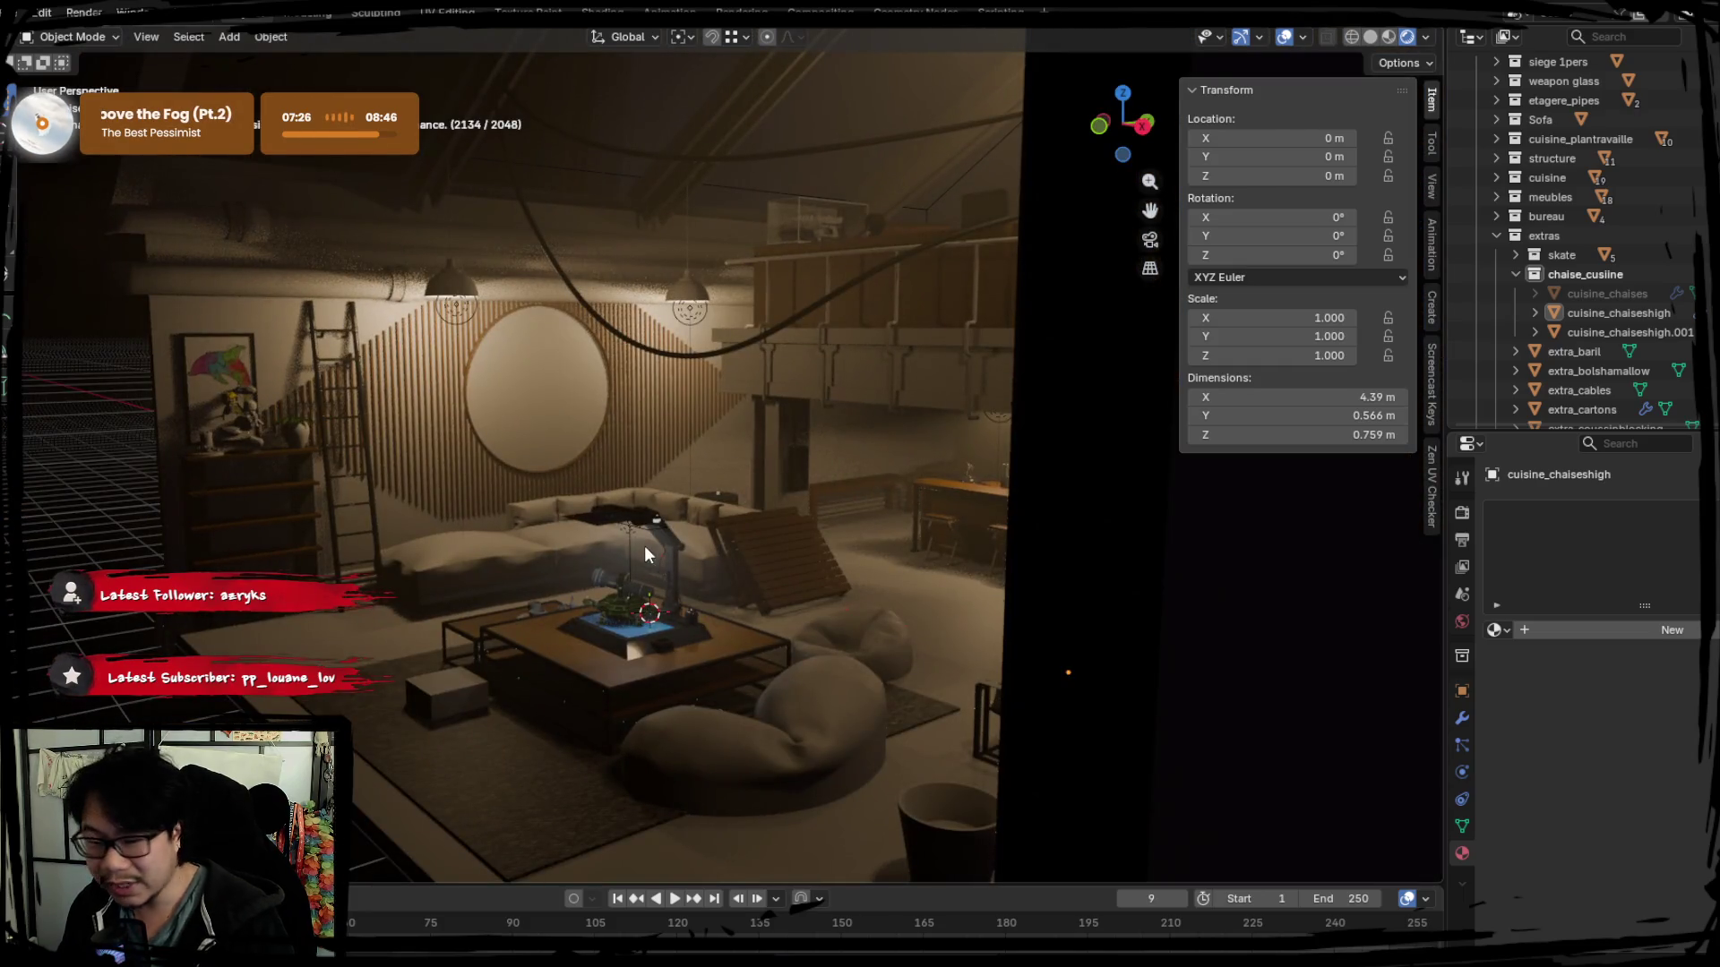
pyautogui.moveTo(609, 562)
pyautogui.mouseDown(button='middle')
pyautogui.moveTo(921, 542)
pyautogui.moveTo(829, 544)
pyautogui.mouseUp(button='middle')
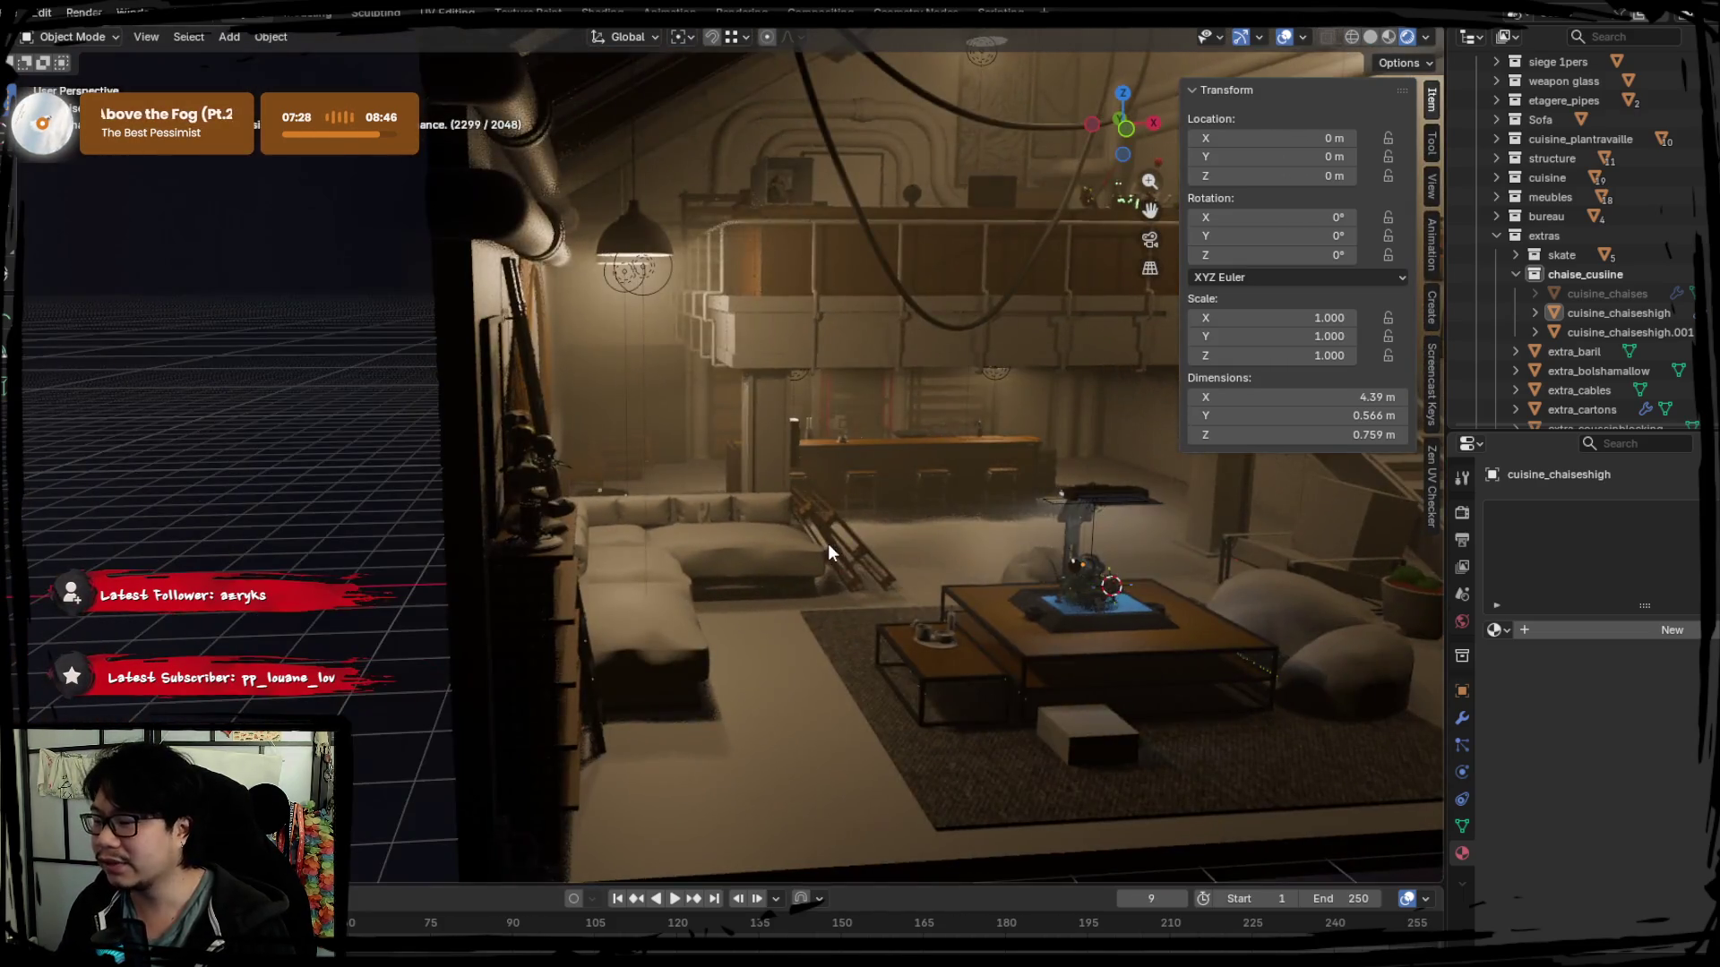
pyautogui.scroll(4, 828, 551)
pyautogui.scroll(2, 828, 544)
pyautogui.scroll(2, 814, 557)
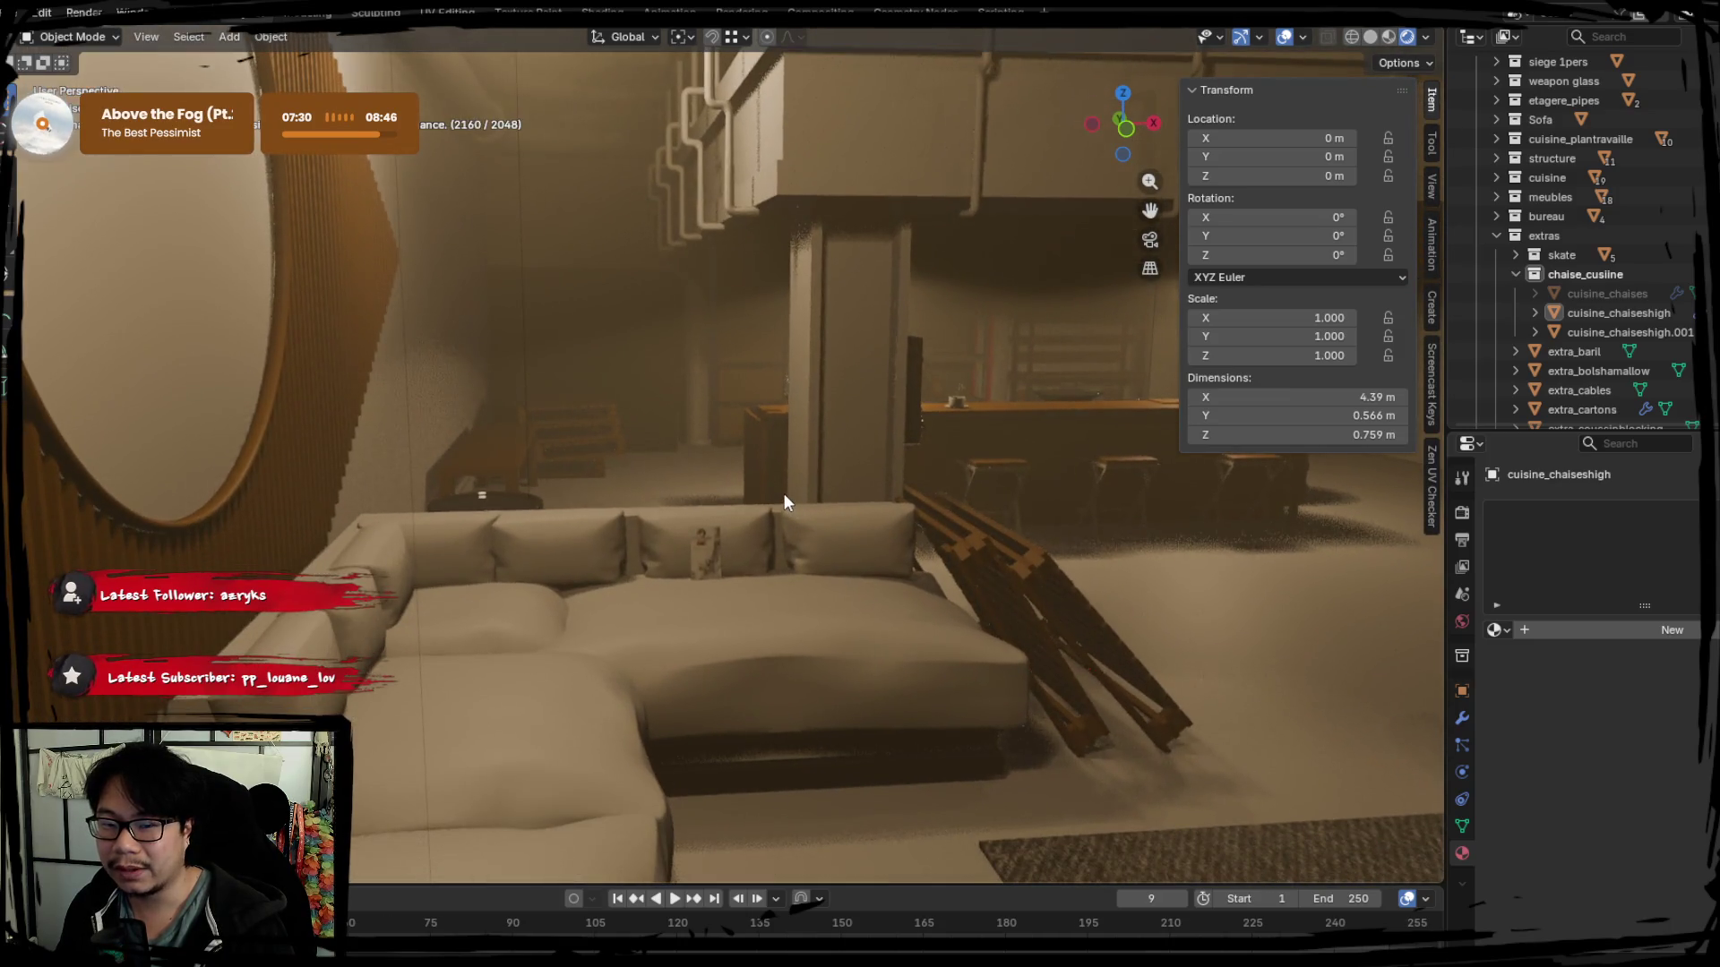
pyautogui.scroll(2, 784, 493)
pyautogui.scroll(2, 773, 521)
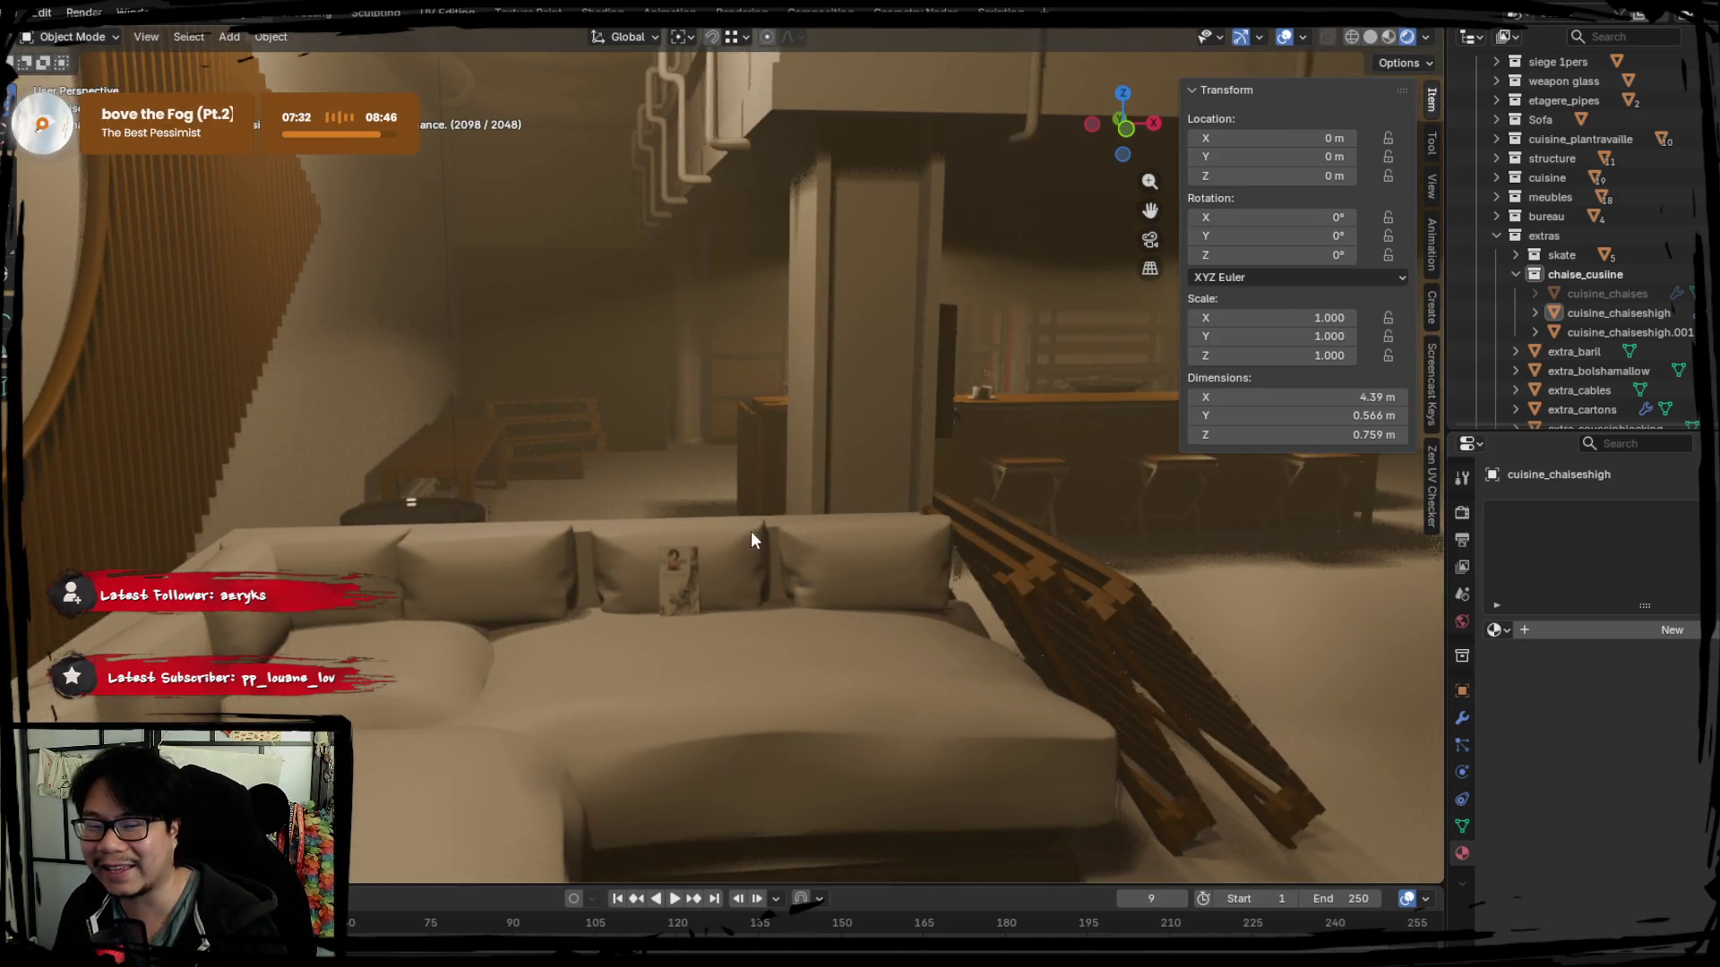
pyautogui.scroll(-2, 736, 551)
pyautogui.moveTo(735, 552); pyautogui.dragTo(818, 558, button='middle')
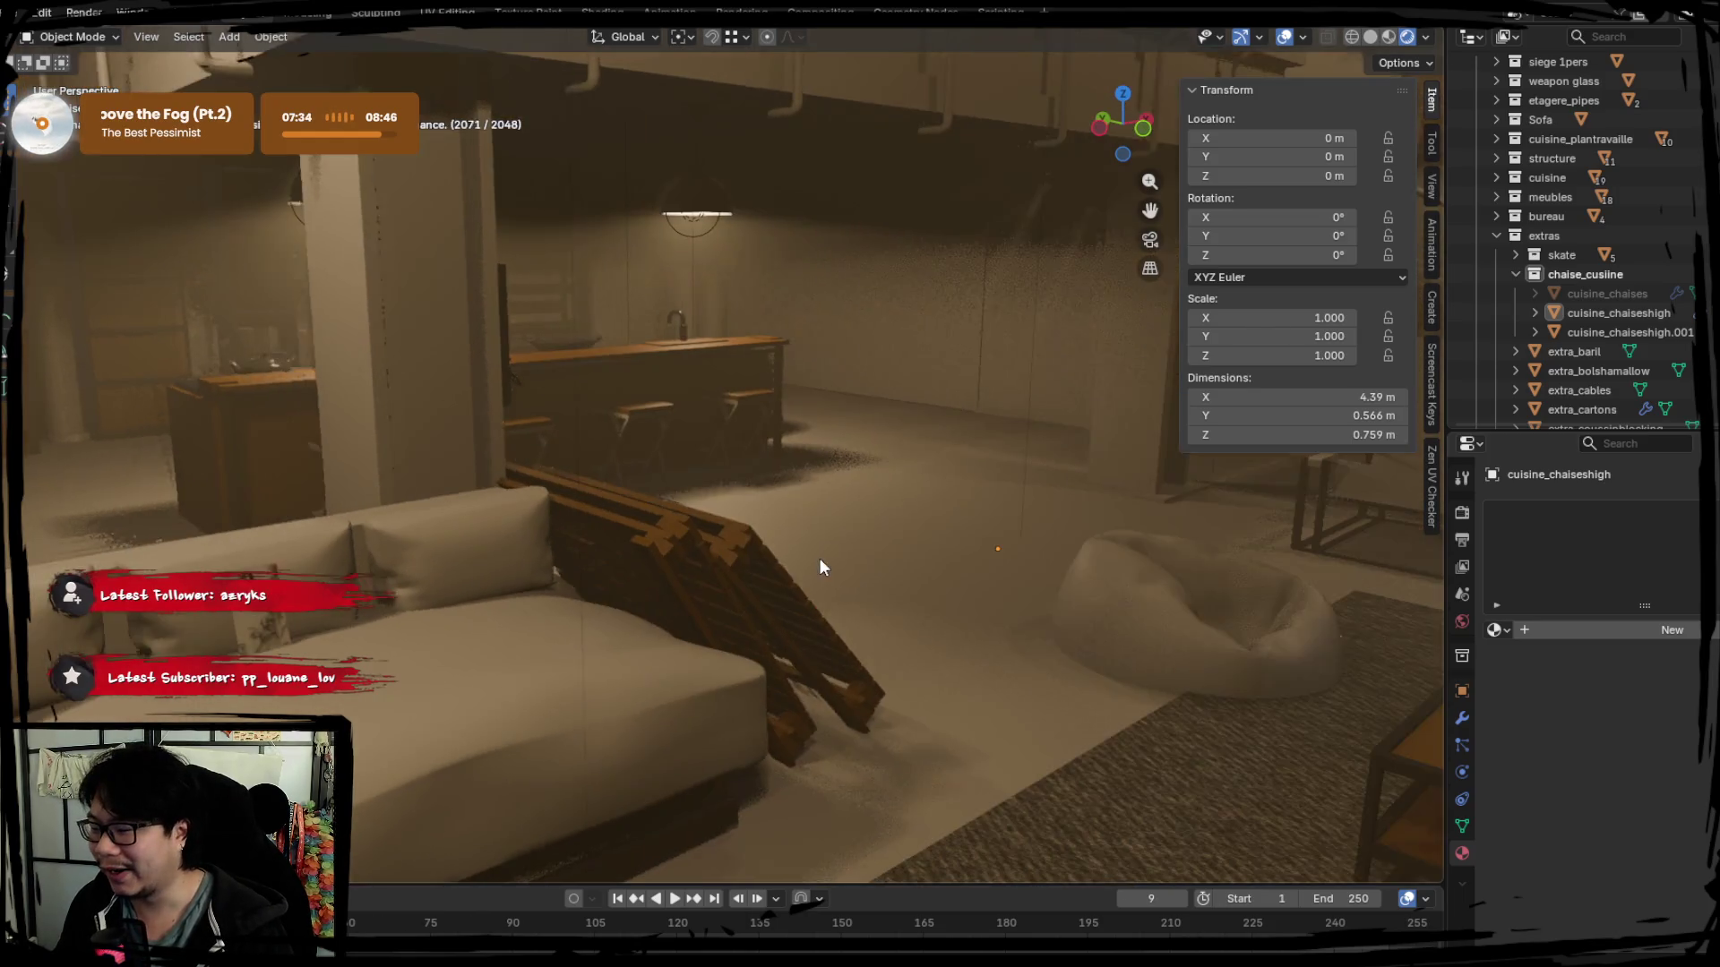
pyautogui.scroll(-2, 752, 558)
pyautogui.scroll(-2, 738, 587)
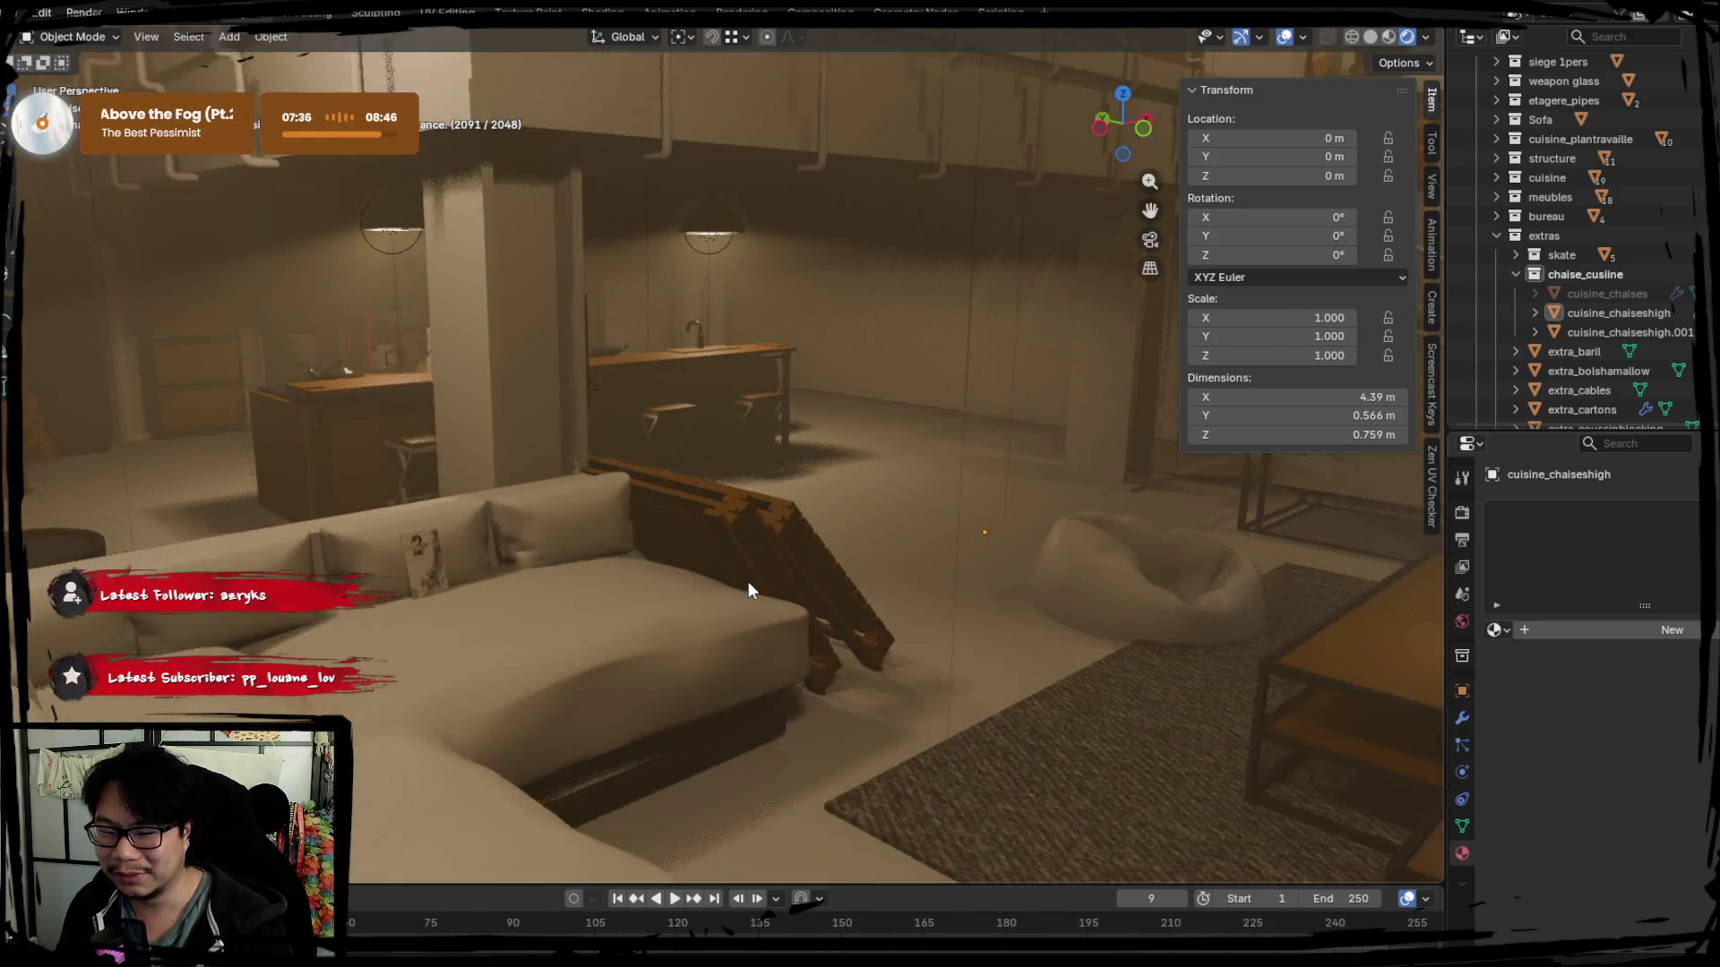
pyautogui.scroll(-2, 748, 582)
pyautogui.scroll(5, 1023, 574)
pyautogui.moveTo(1022, 573); pyautogui.dragTo(783, 618, button='middle')
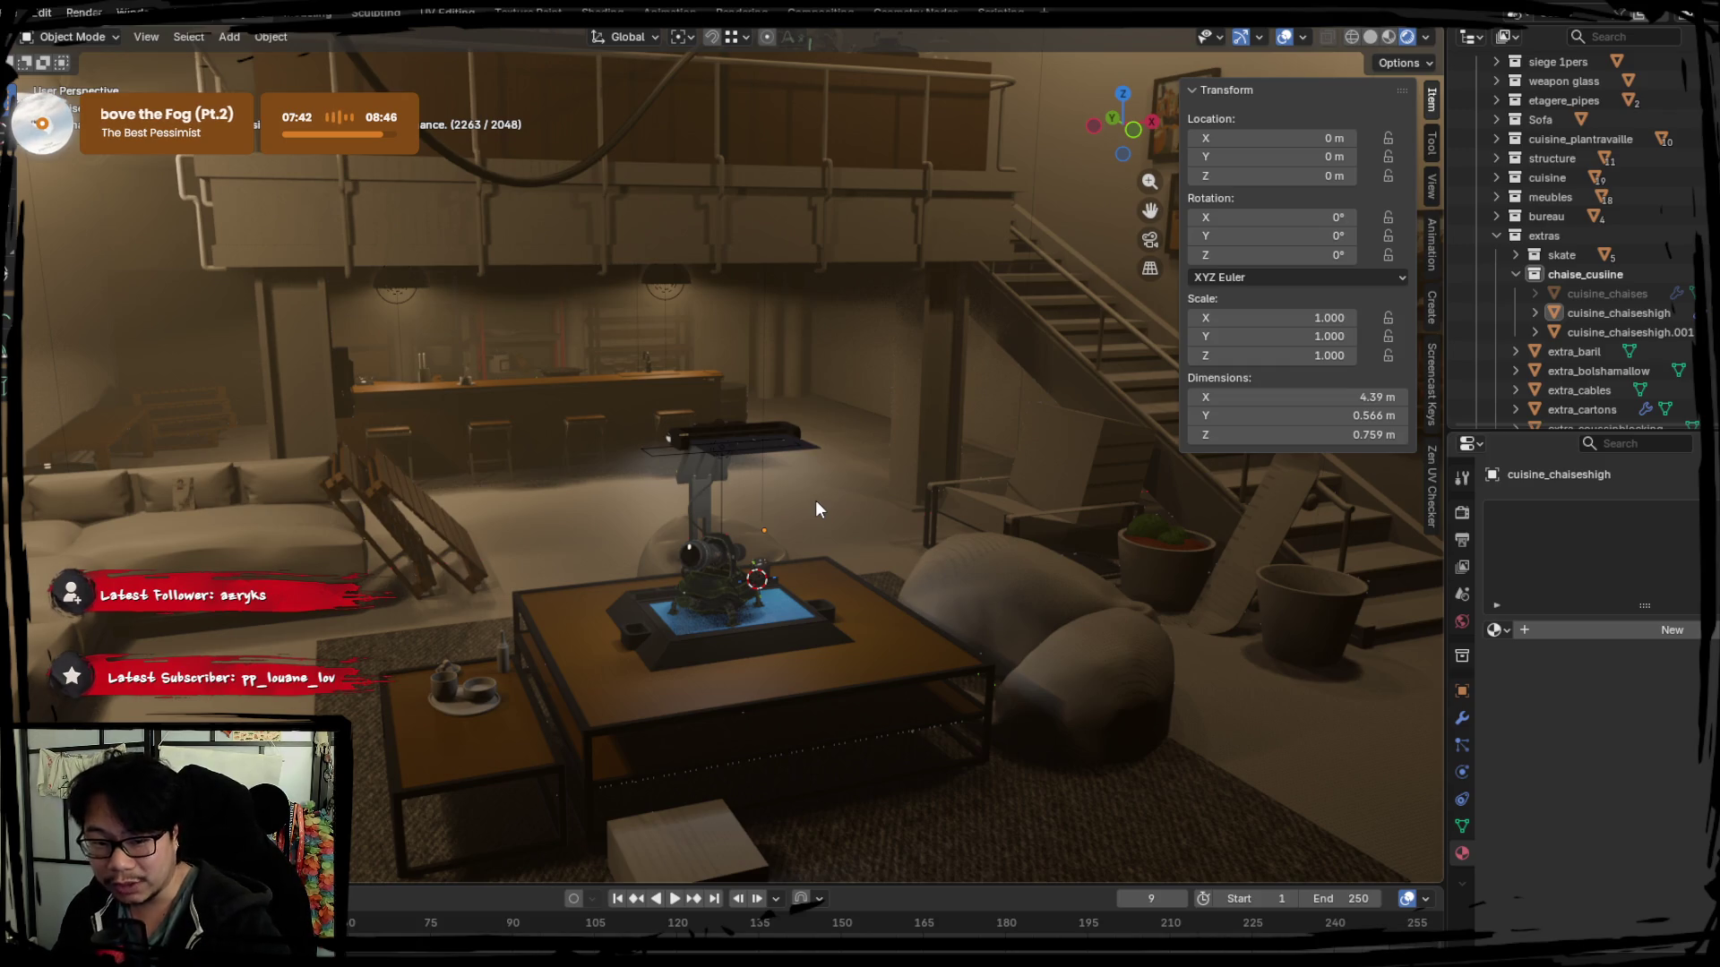
pyautogui.scroll(-2, 806, 495)
pyautogui.scroll(-2, 819, 487)
pyautogui.moveTo(827, 483)
pyautogui.mouseDown(button='middle')
pyautogui.moveTo(769, 518)
pyautogui.moveTo(732, 474)
pyautogui.moveTo(706, 376)
pyautogui.moveTo(741, 614)
pyautogui.moveTo(838, 540)
pyautogui.moveTo(794, 455)
pyautogui.moveTo(792, 478)
pyautogui.moveTo(742, 480)
pyautogui.mouseUp(button='middle')
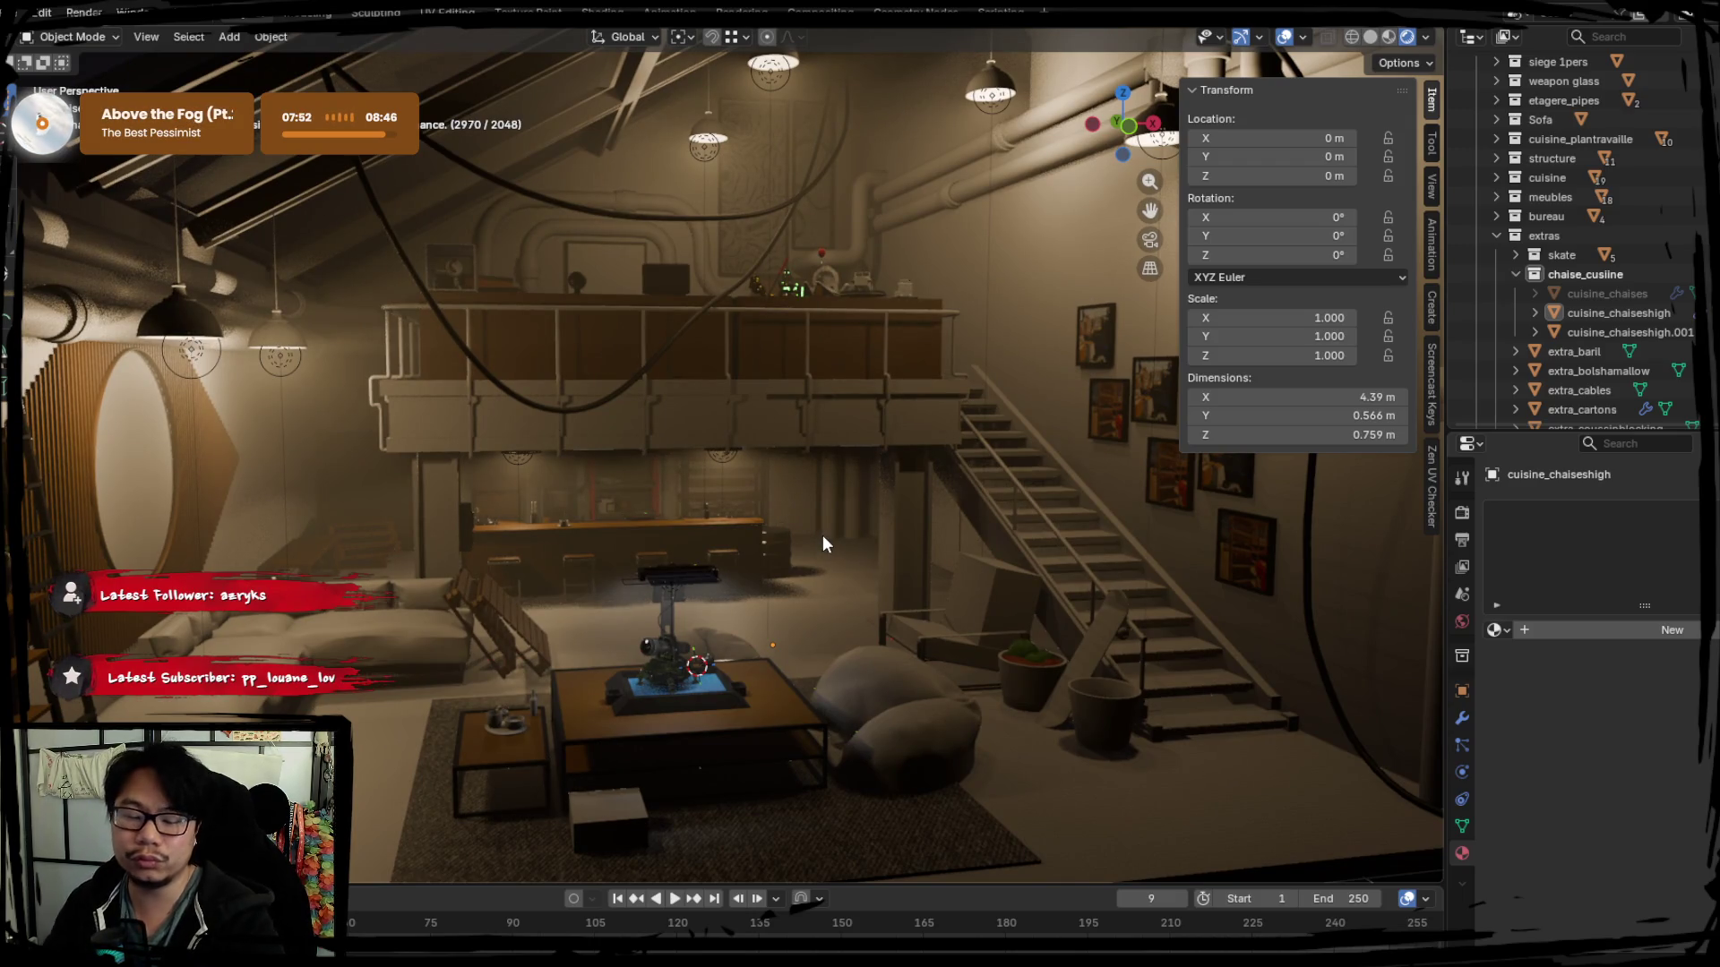
pyautogui.scroll(3, 860, 522)
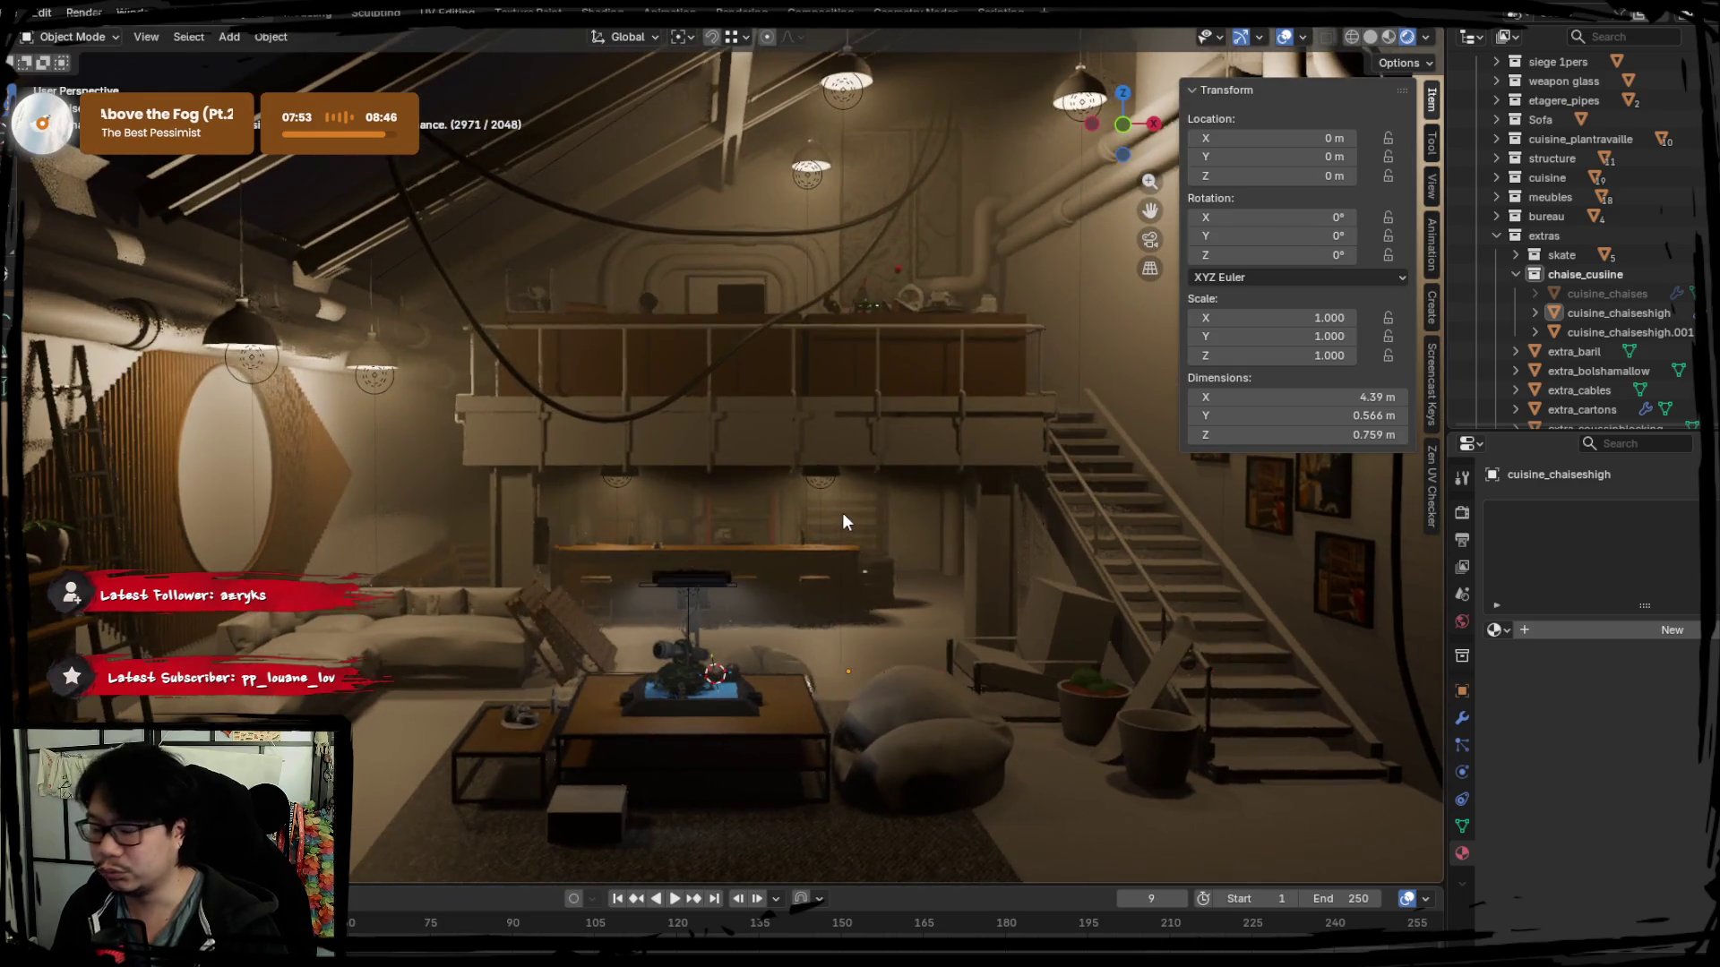
pyautogui.moveTo(468, 550)
pyautogui.mouseDown(button='middle')
pyautogui.moveTo(831, 547)
pyautogui.moveTo(728, 569)
pyautogui.mouseUp(button='middle')
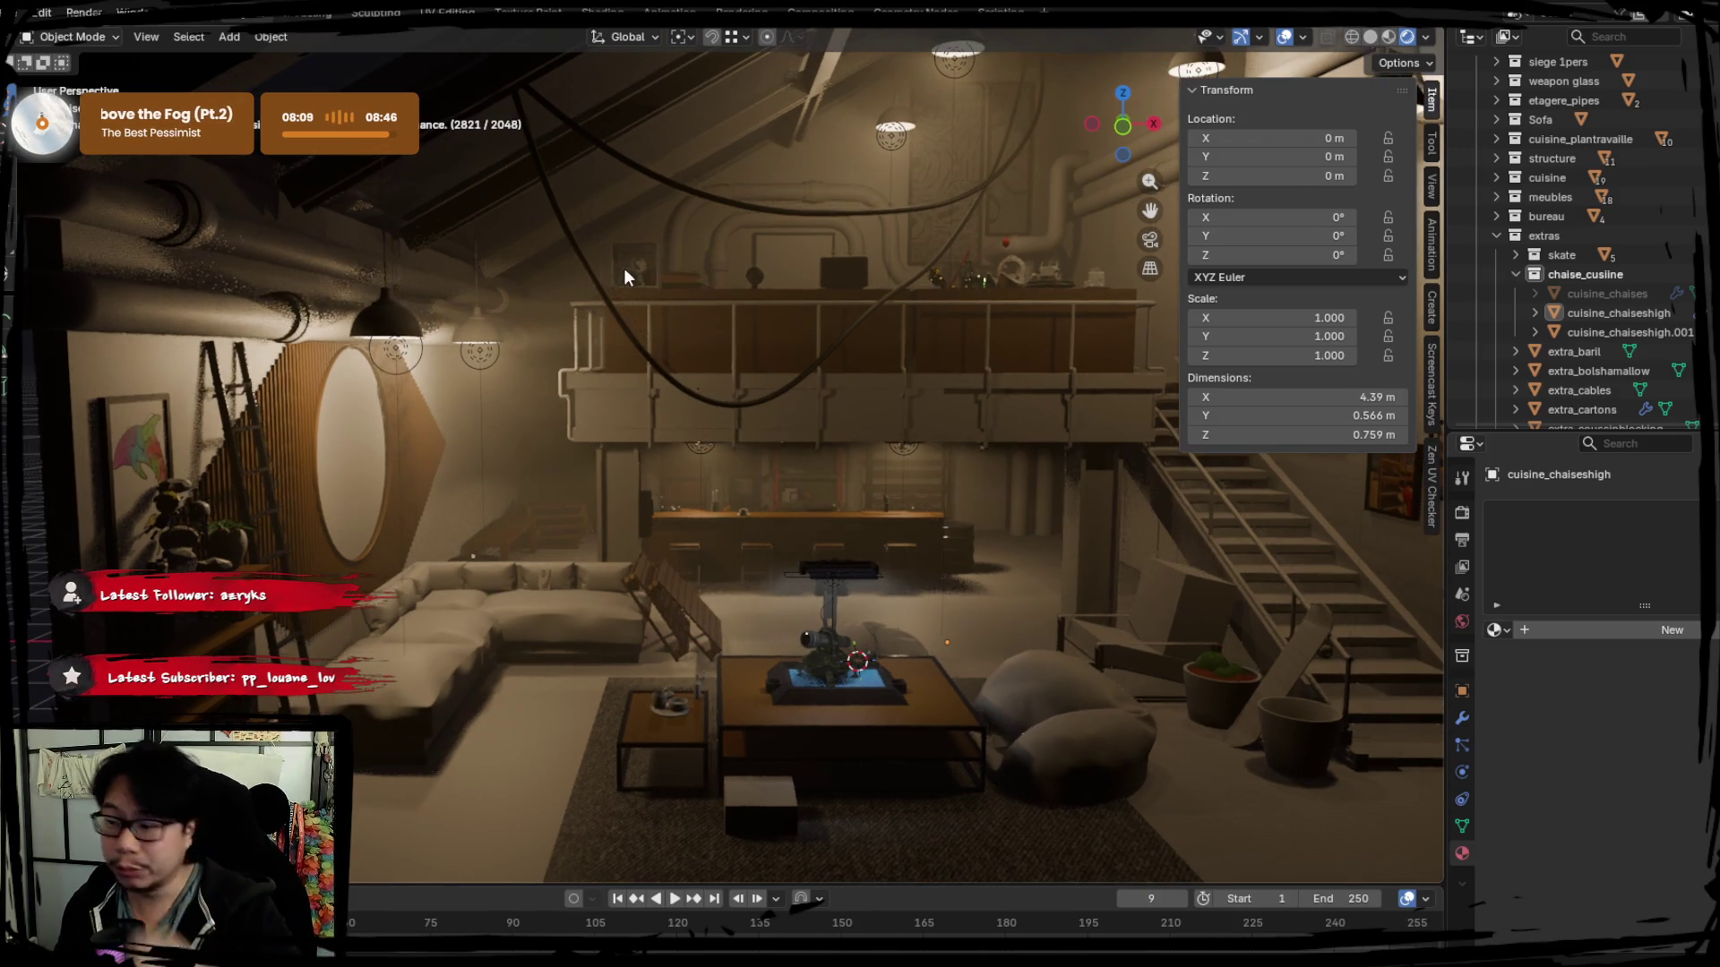
# Isolate maqauettes_weaponSISING in local view with Scene World lighting toggled.
pyautogui.click(624, 266)
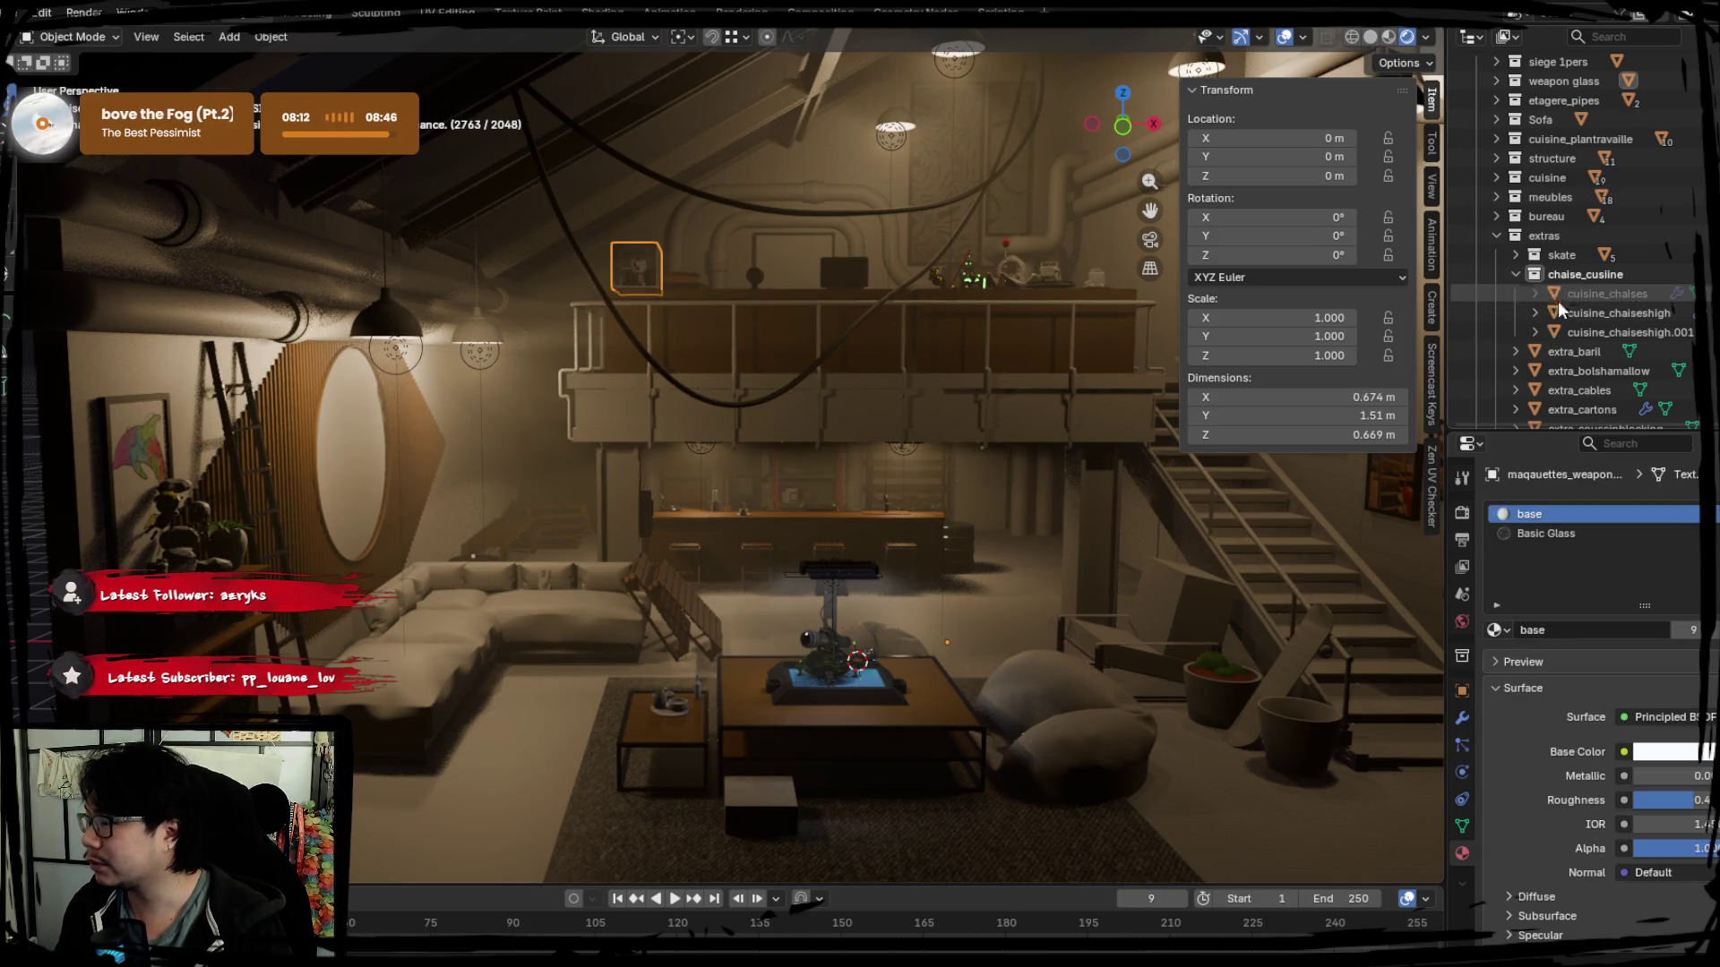
pyautogui.click(1517, 274)
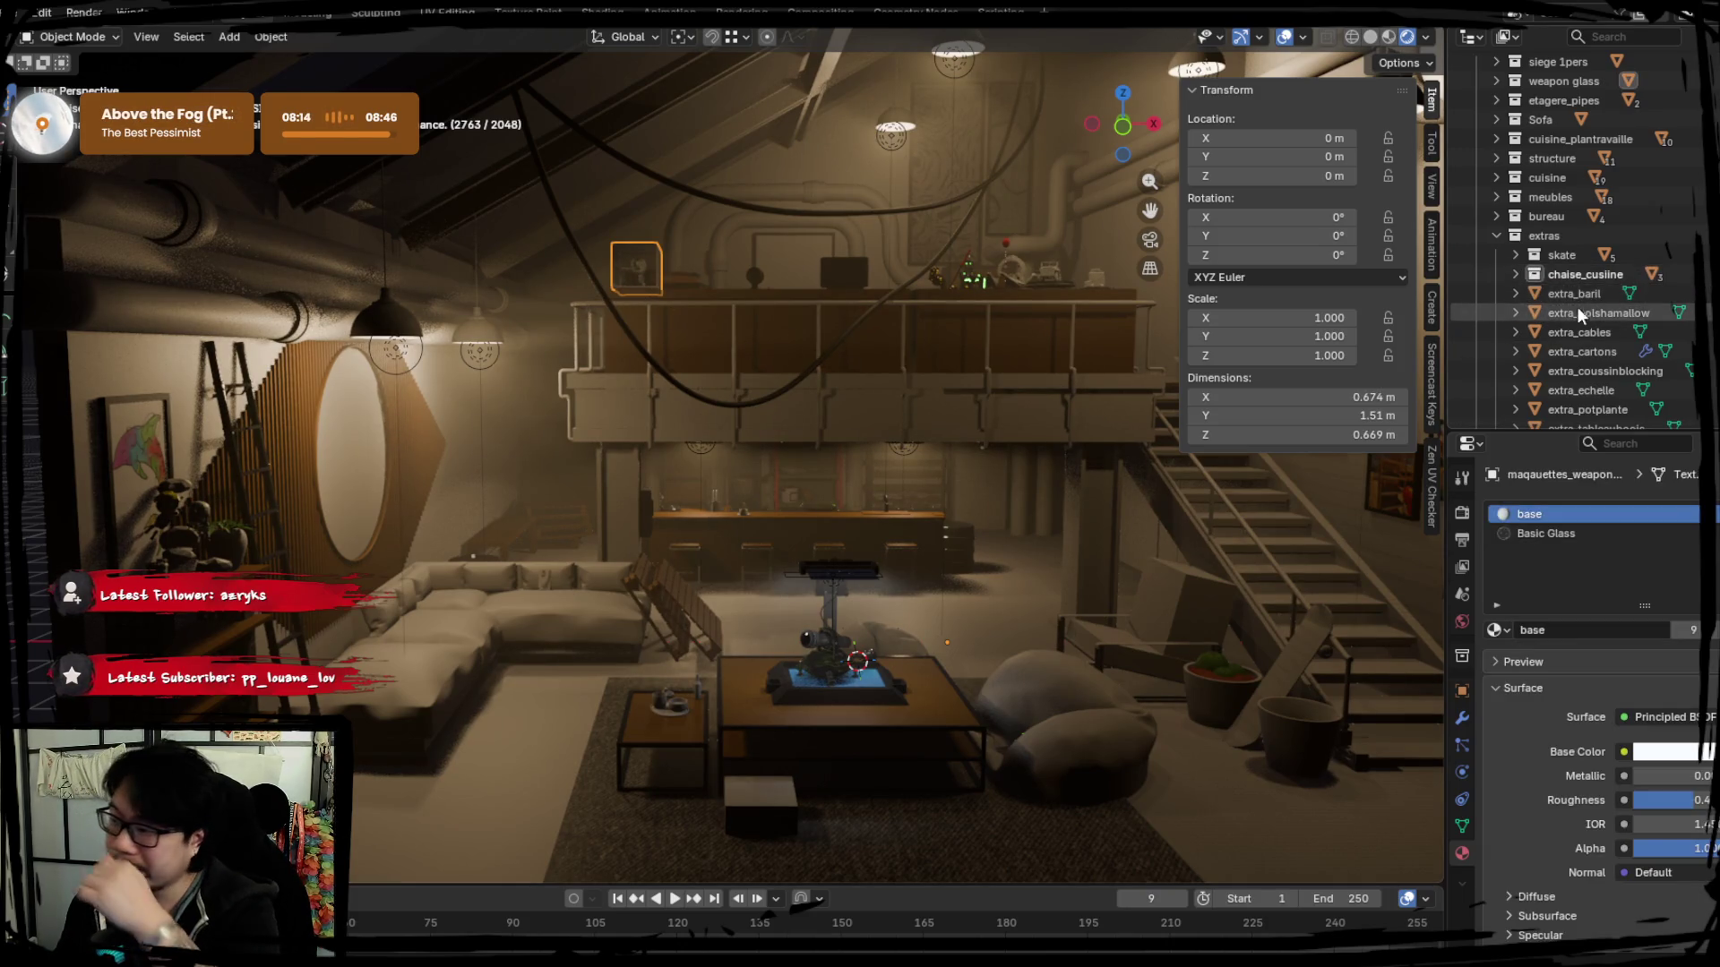
pyautogui.scroll(-1, 1576, 307)
pyautogui.scroll(-1, 1547, 305)
pyautogui.scroll(-1, 1546, 287)
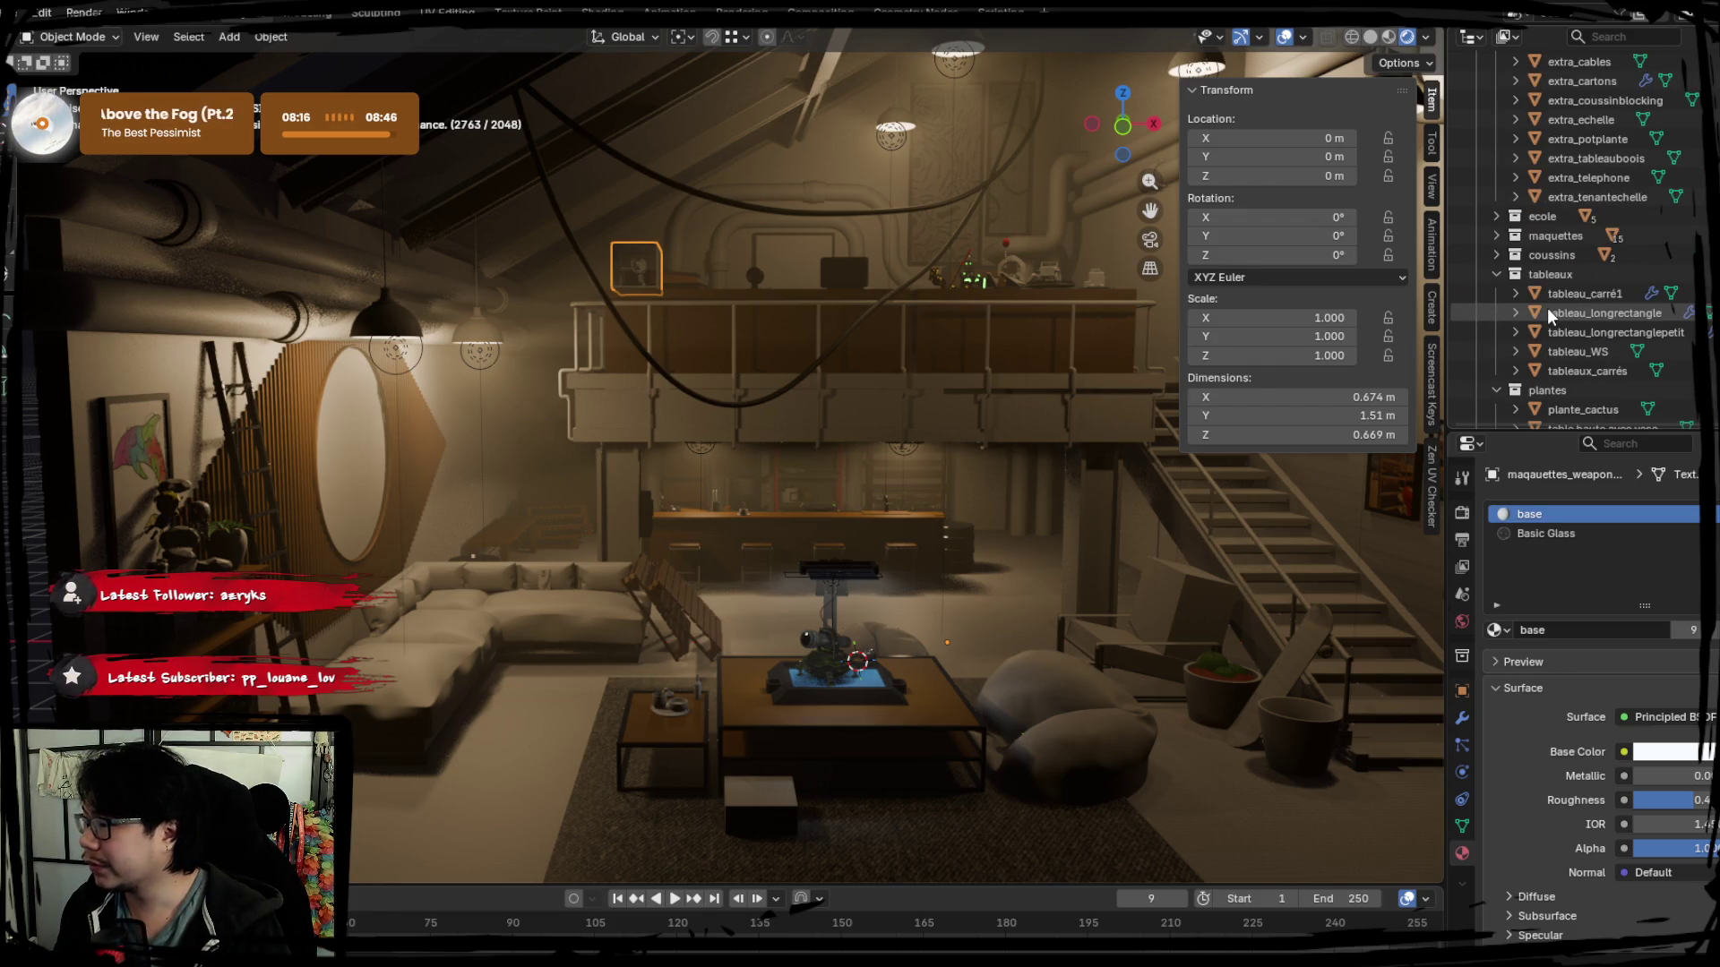
pyautogui.scroll(-1, 1546, 307)
pyautogui.scroll(-1, 1506, 351)
pyautogui.scroll(-1, 1524, 337)
pyautogui.scroll(3, 1577, 301)
pyautogui.scroll(3, 1577, 299)
pyautogui.scroll(2, 1506, 248)
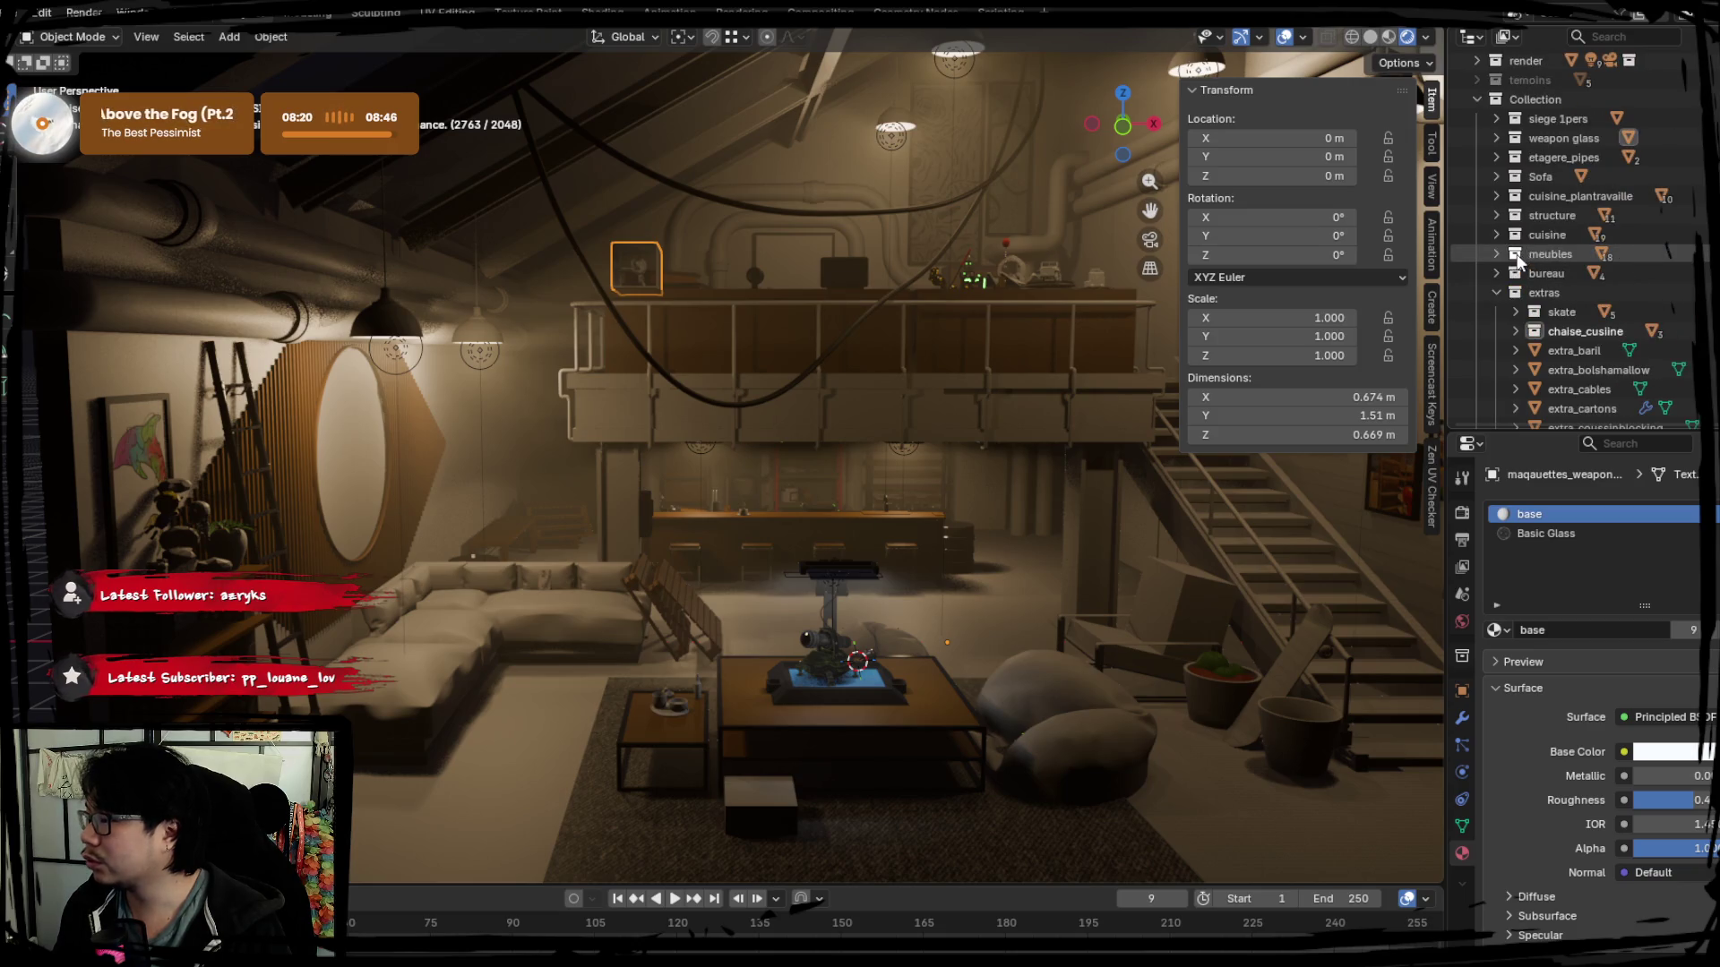
pyautogui.click(1497, 140)
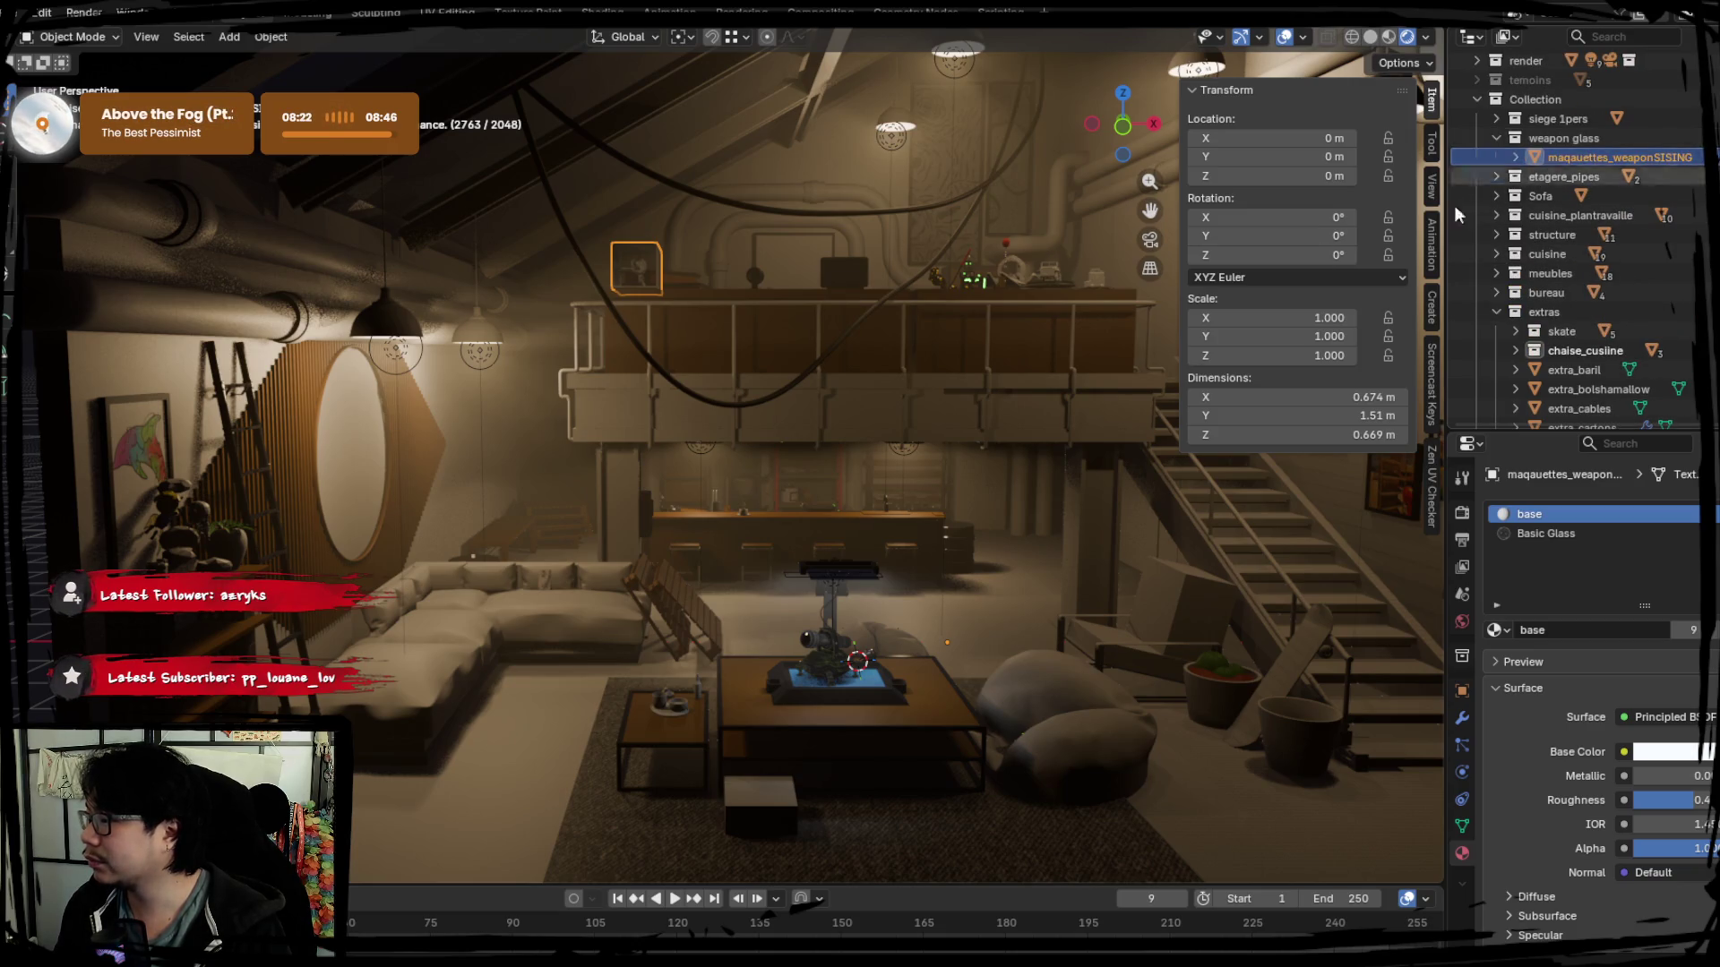
pyautogui.press('KP_Divide')
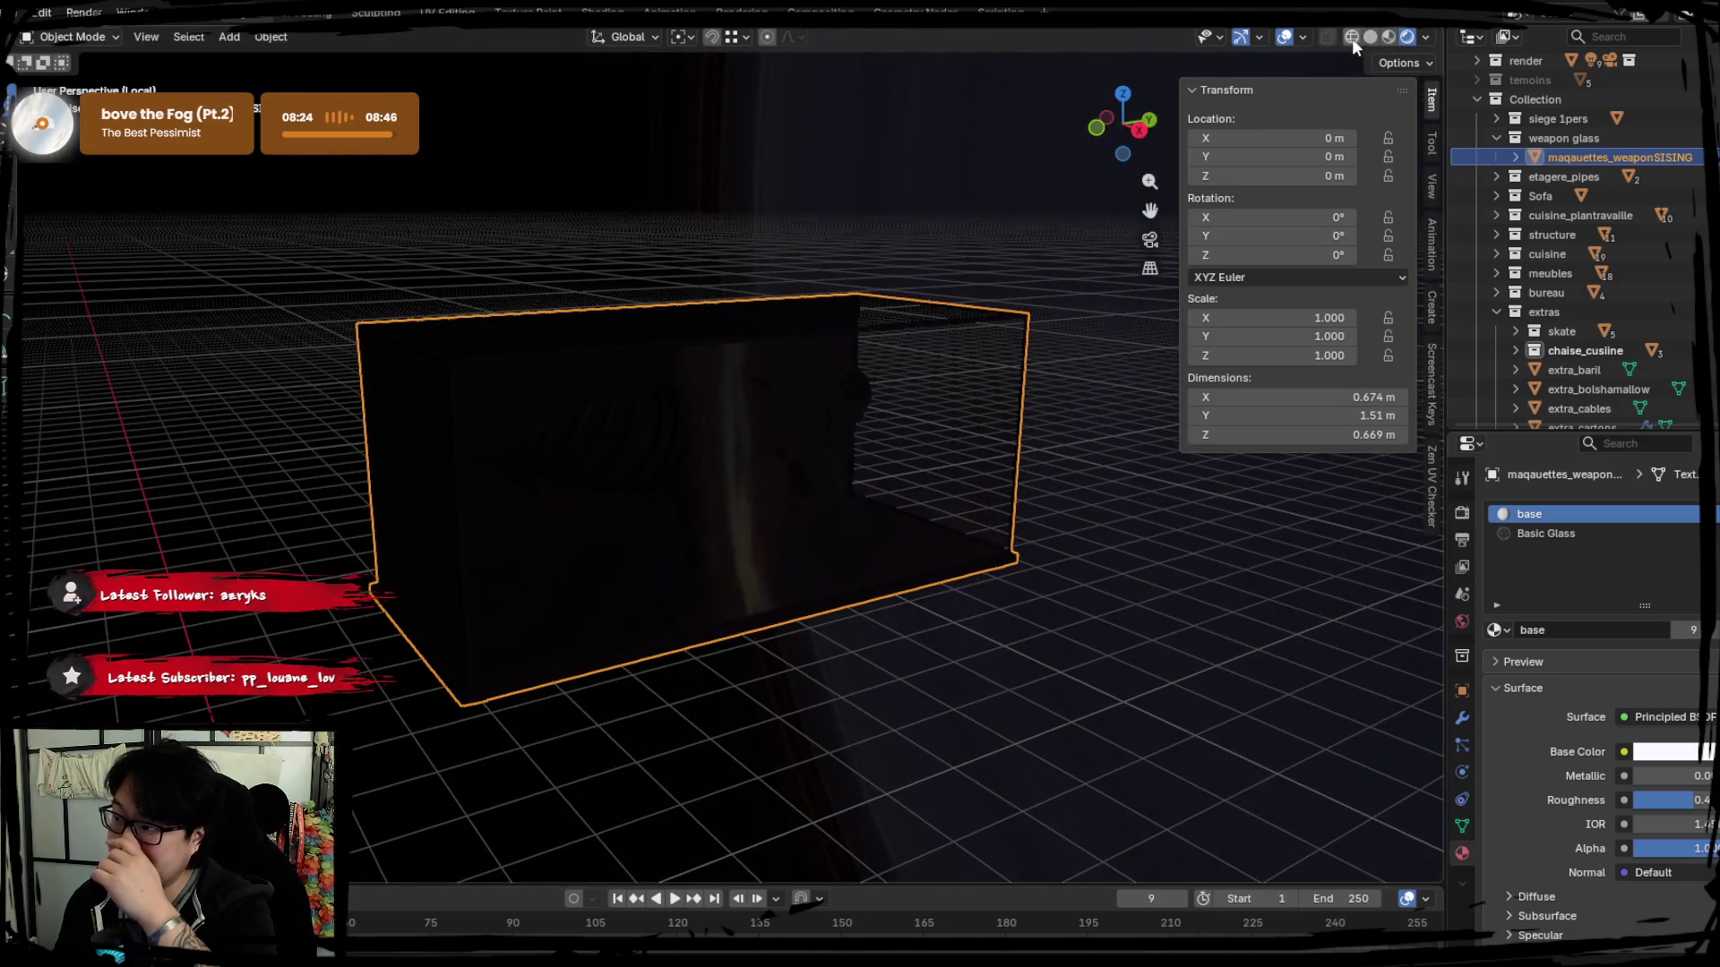
pyautogui.click(1424, 37)
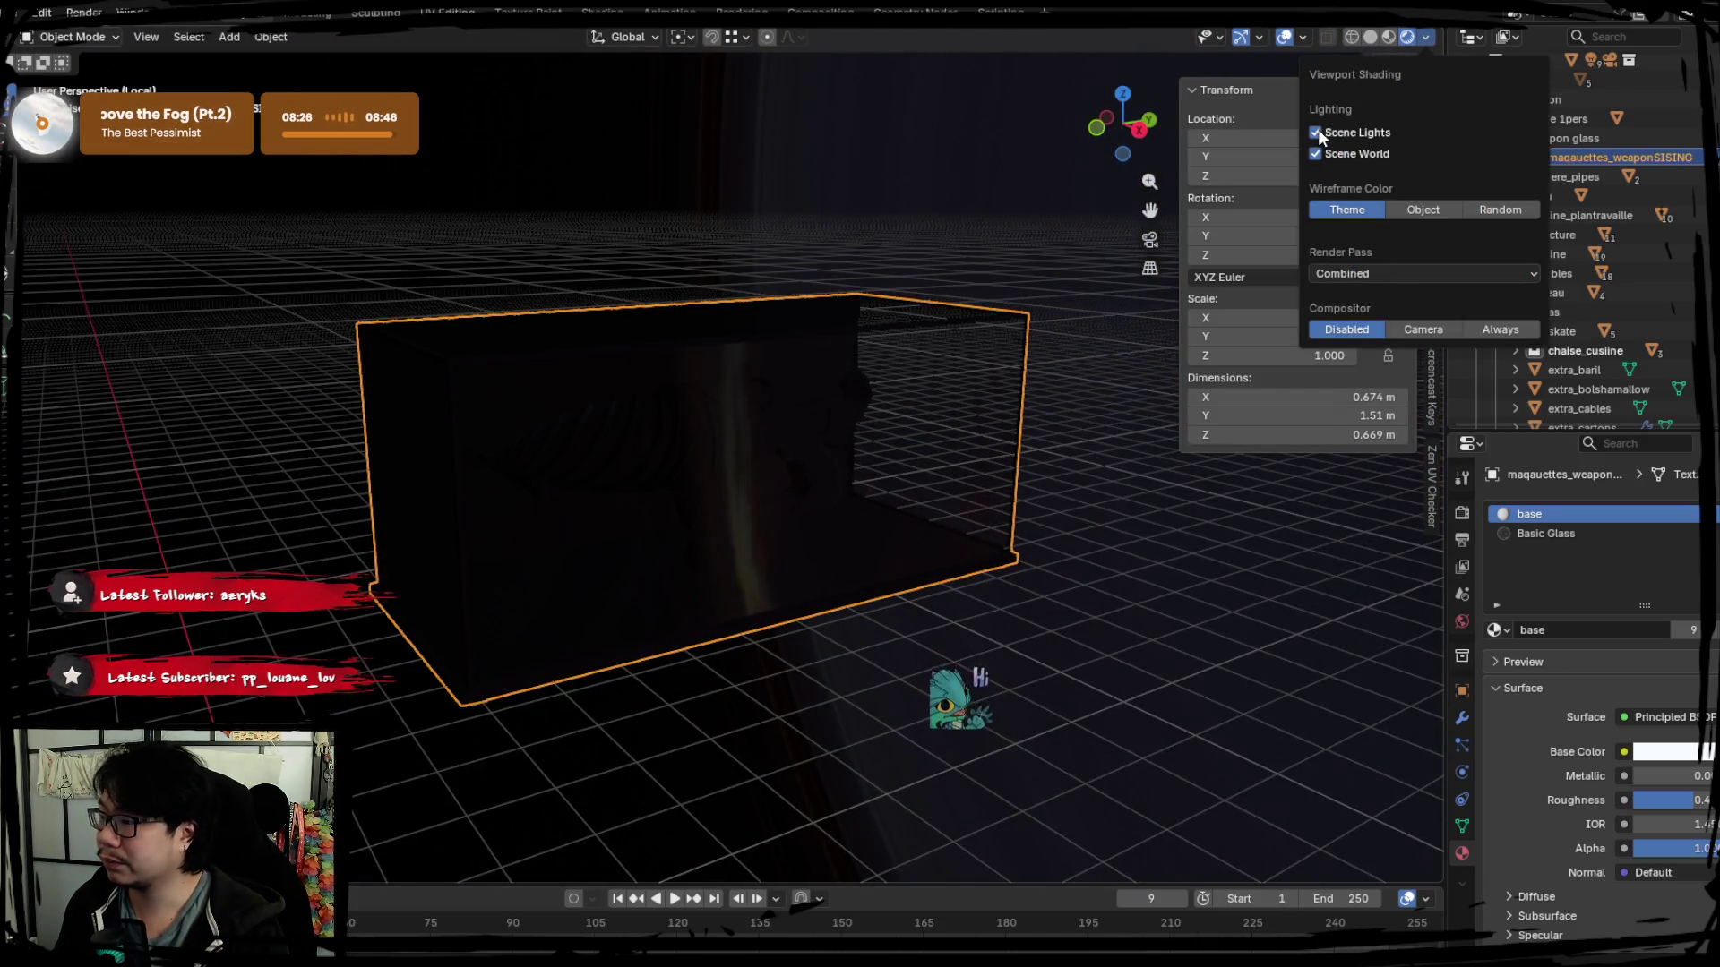
pyautogui.click(1317, 153)
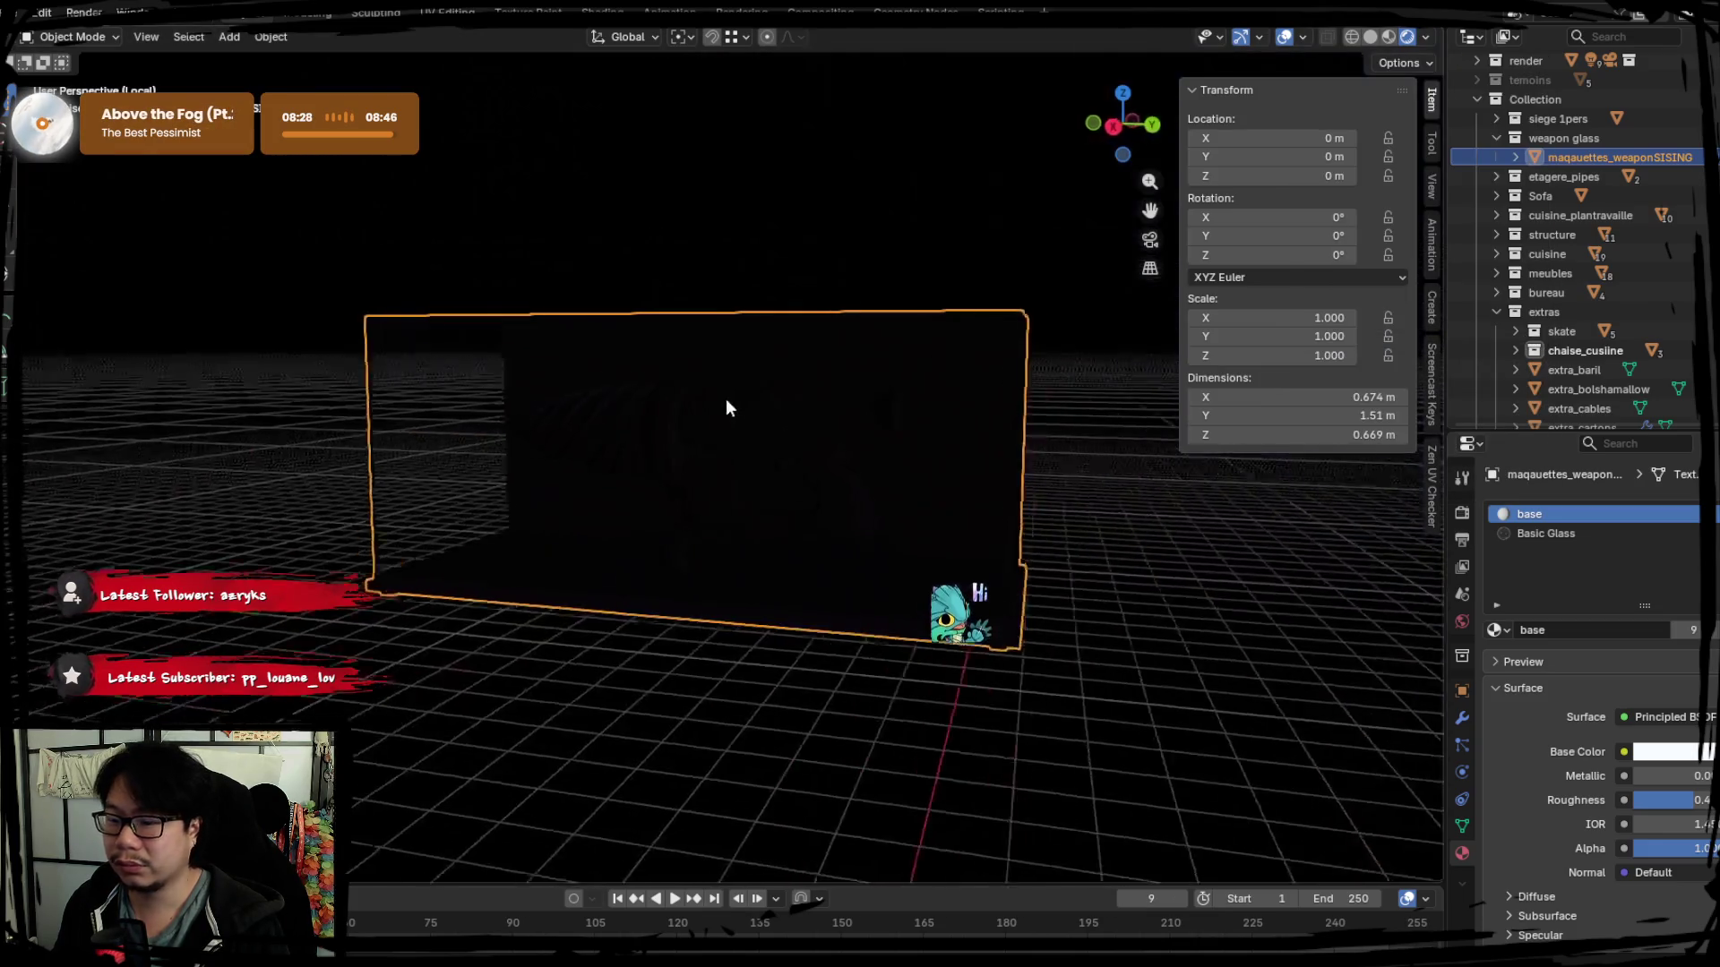
pyautogui.scroll(3, 717, 404)
pyautogui.scroll(2, 692, 411)
# Orbit the glass case, return to the full loft and switch to Solid shading.
pyautogui.moveTo(684, 413)
pyautogui.mouseDown(button='middle')
pyautogui.moveTo(845, 407)
pyautogui.moveTo(875, 434)
pyautogui.moveTo(679, 444)
pyautogui.moveTo(850, 444)
pyautogui.mouseUp(button='middle')
pyautogui.scroll(-3, 845, 403)
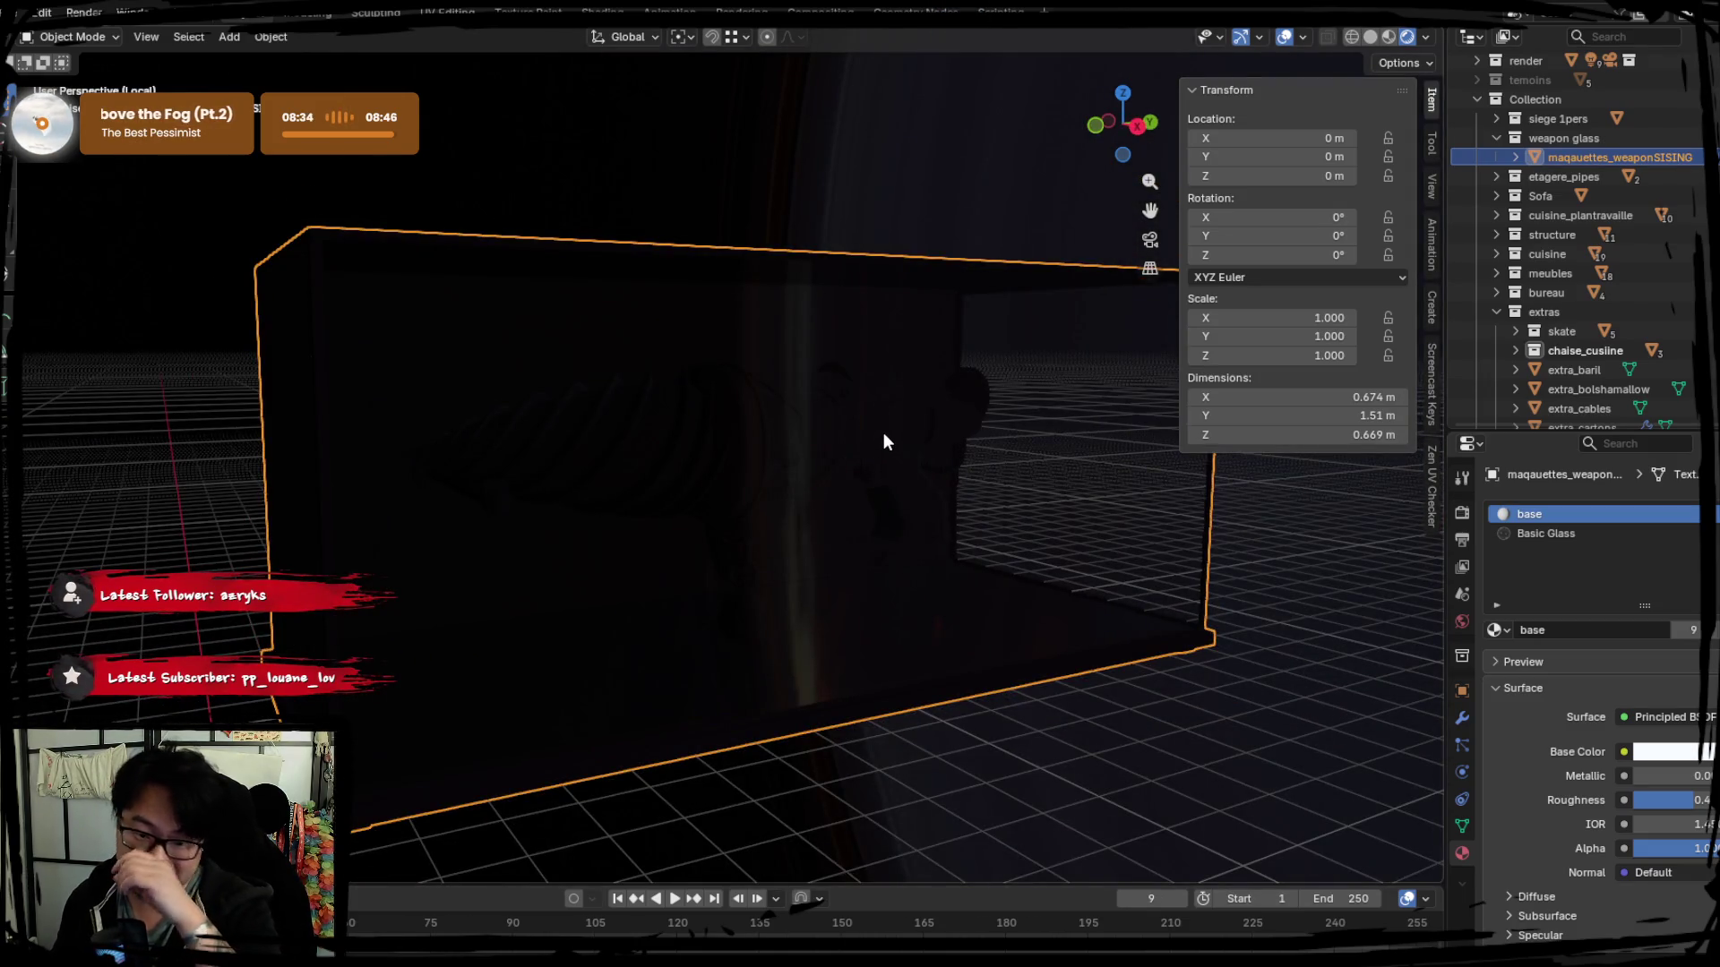
pyautogui.press('KP_Divide')
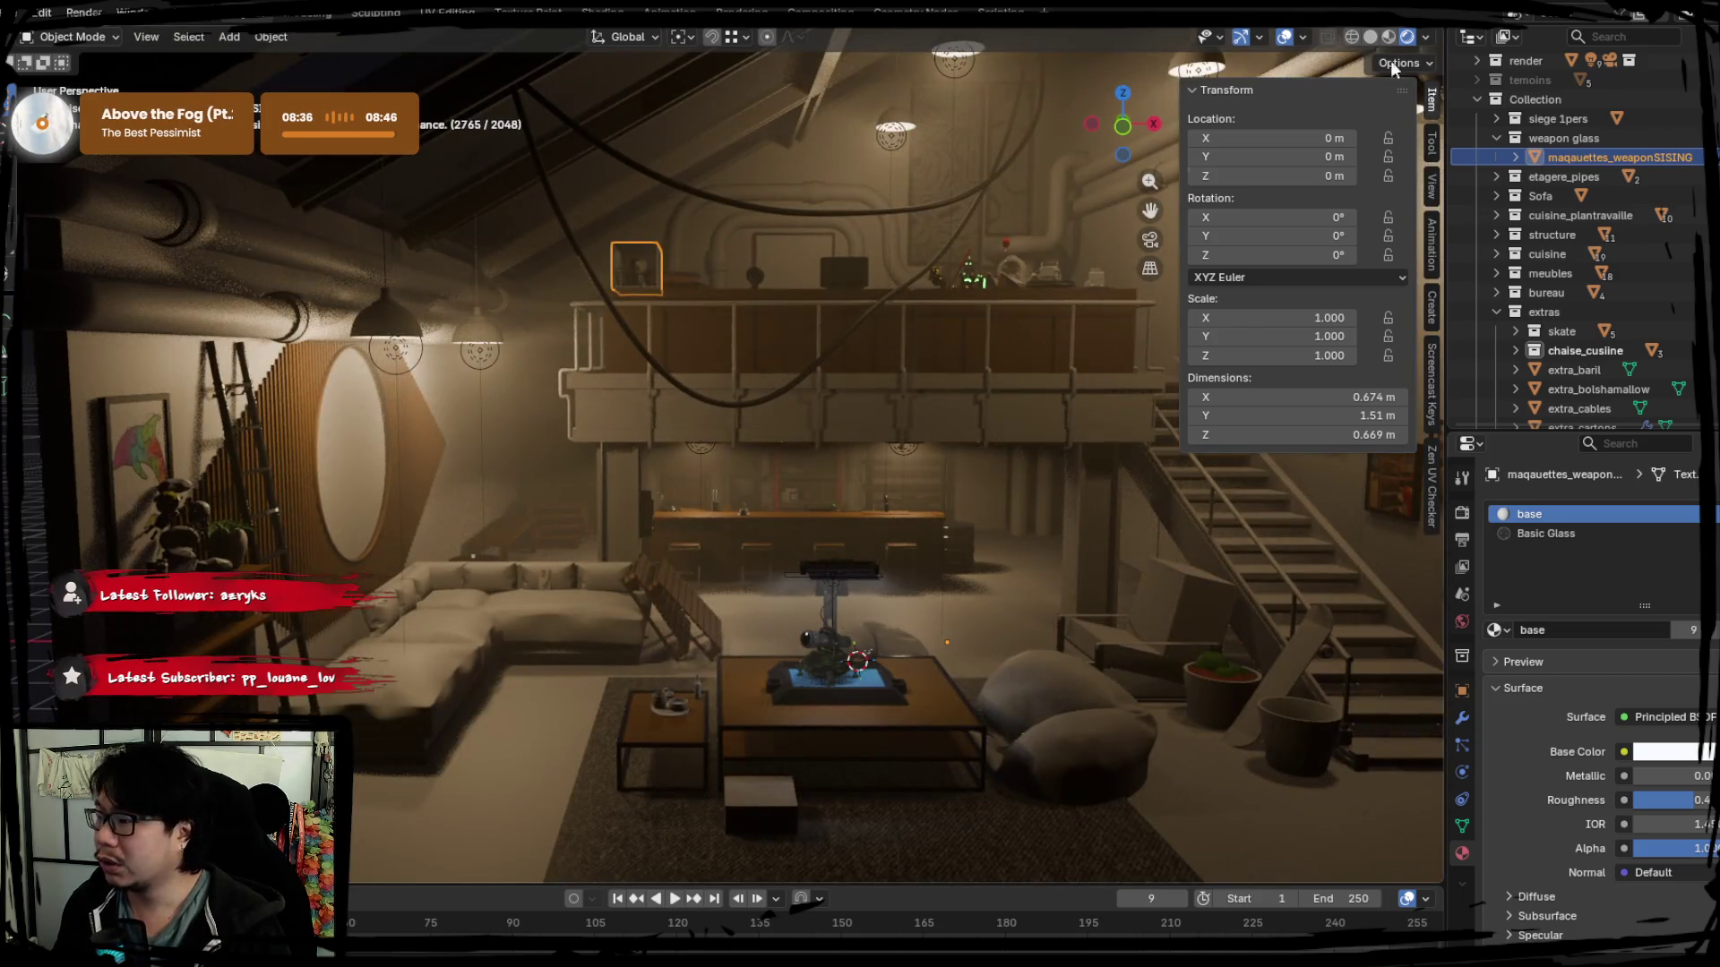
pyautogui.click(1373, 40)
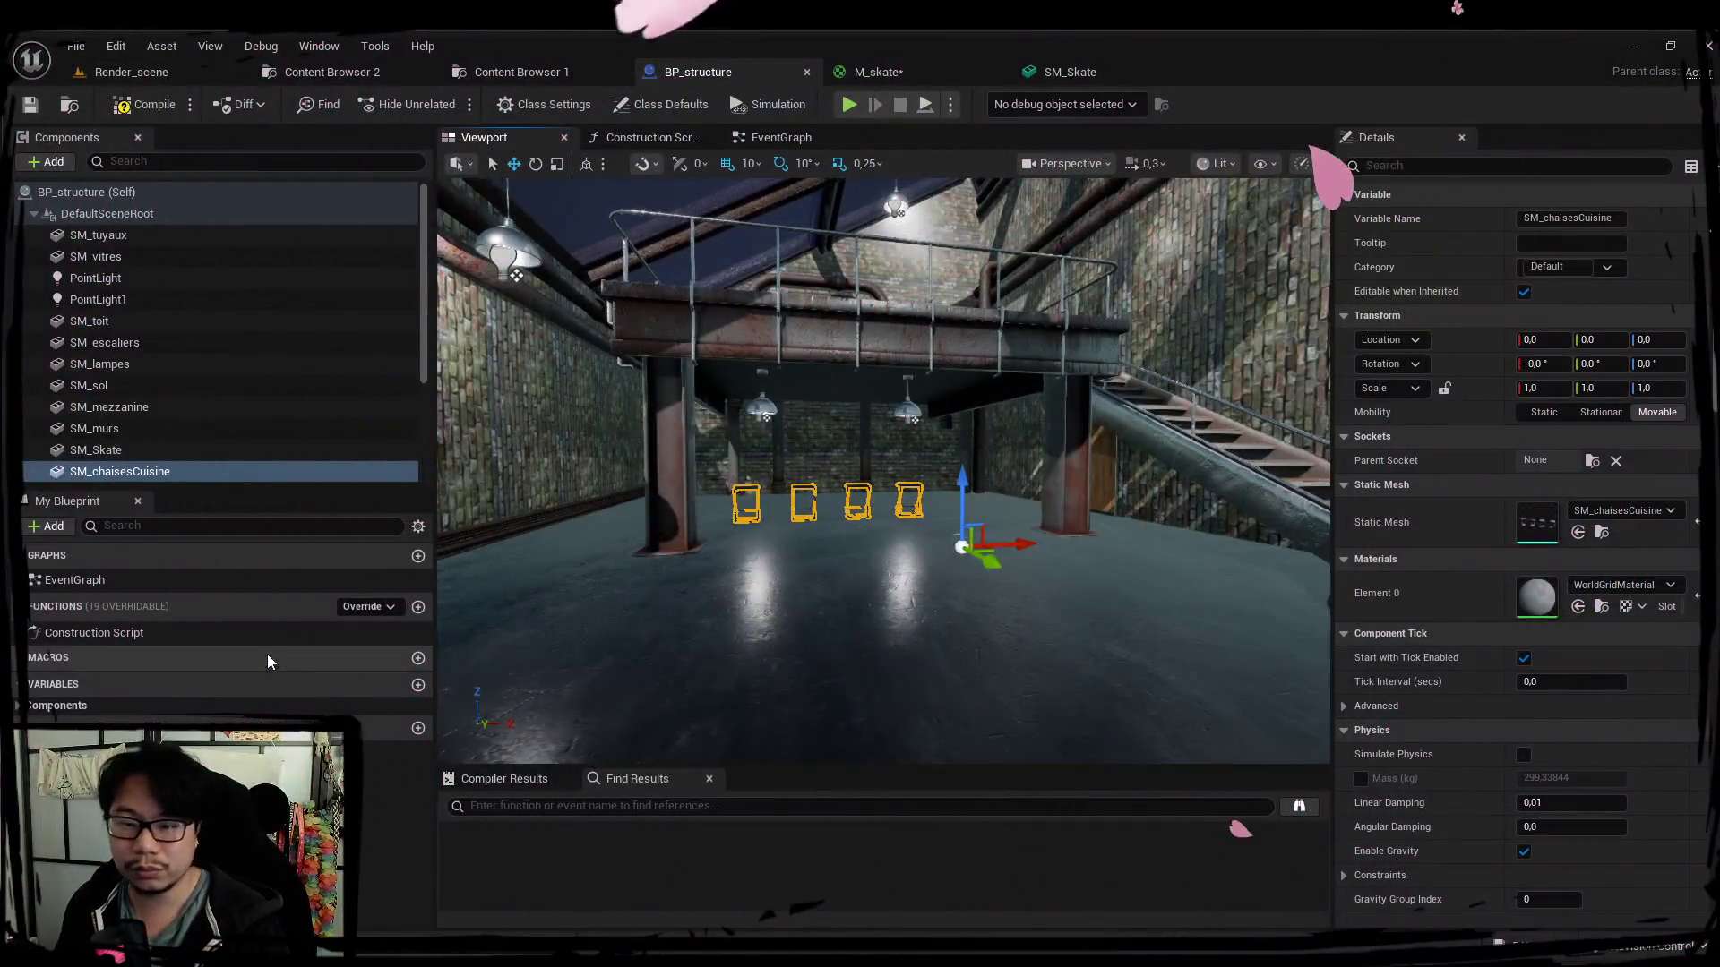
# Create a new material in the textures folder and name it M_chaisescuisine.
pyautogui.click(352, 74)
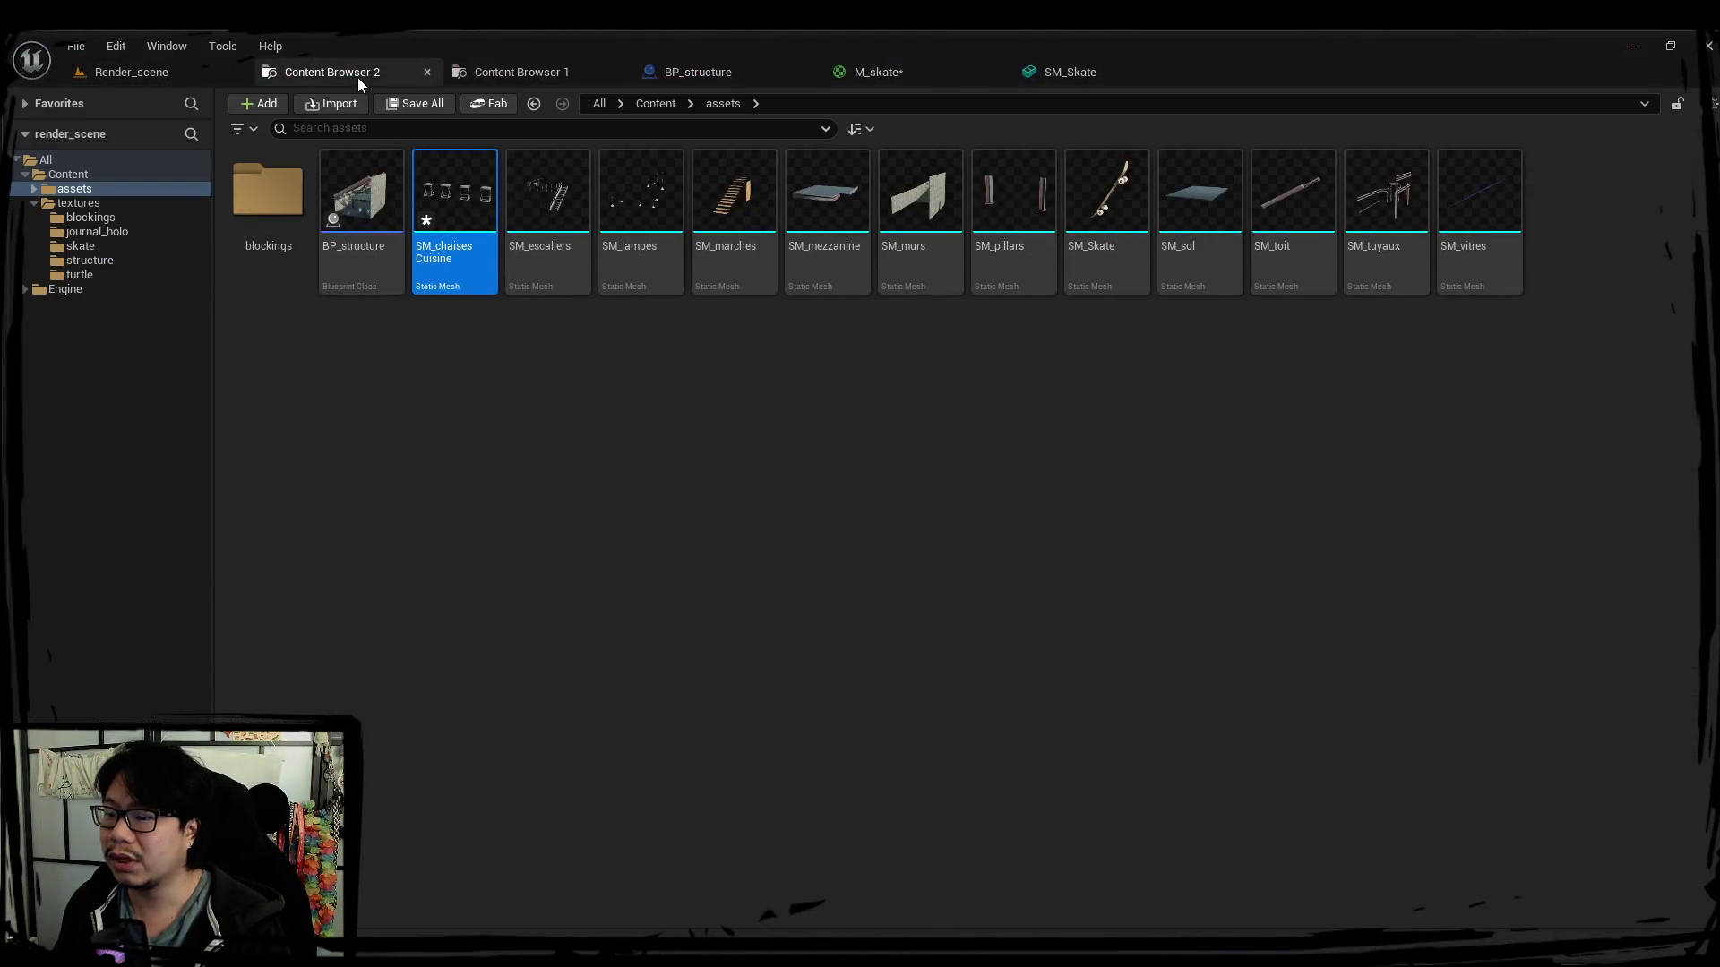
pyautogui.click(82, 201)
pyautogui.rightClick(413, 352)
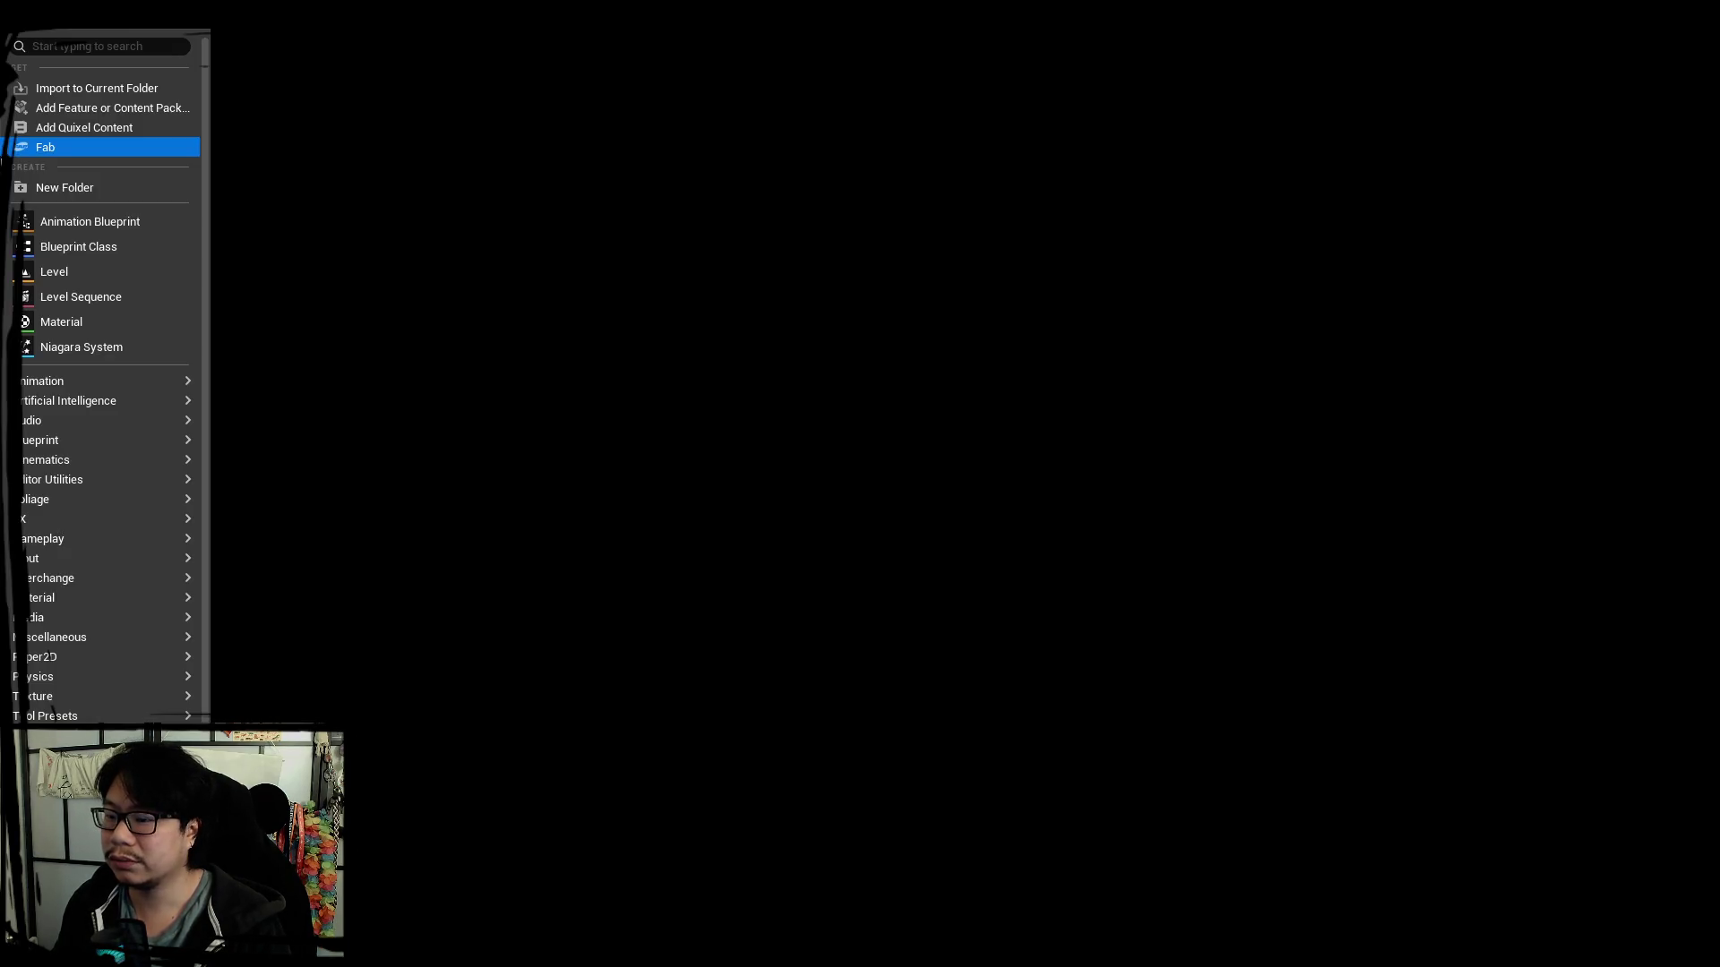
pyautogui.click(467, 512)
pyautogui.write('M_c')
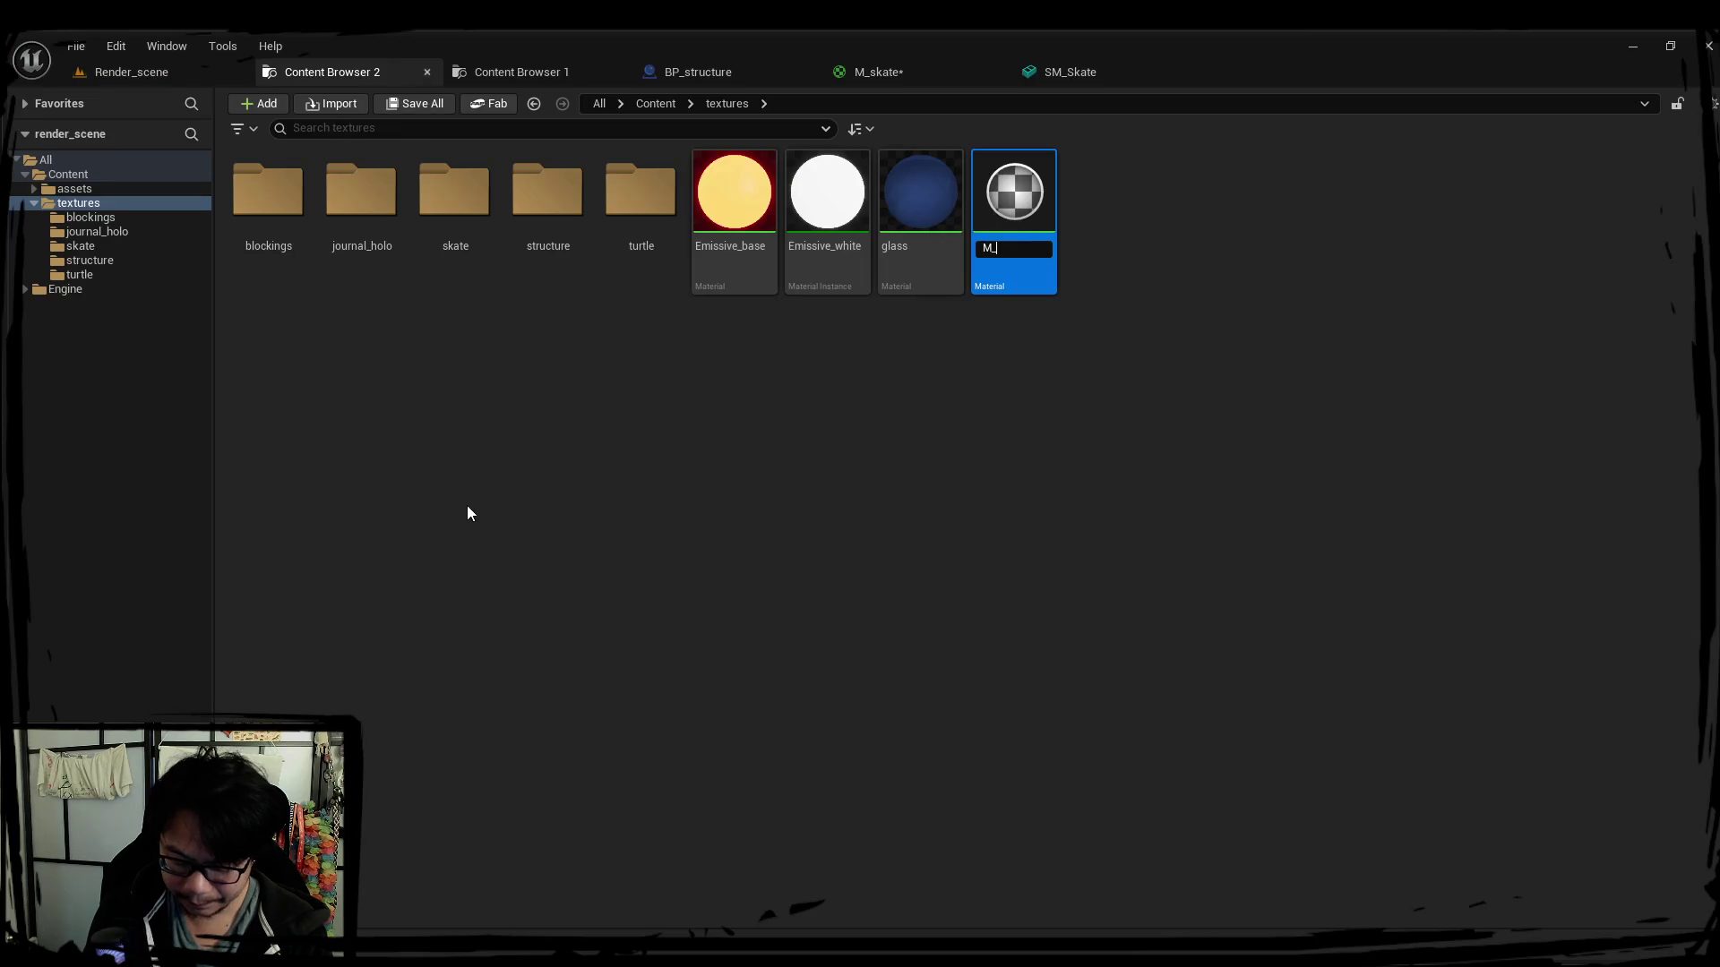
pyautogui.write('haises')
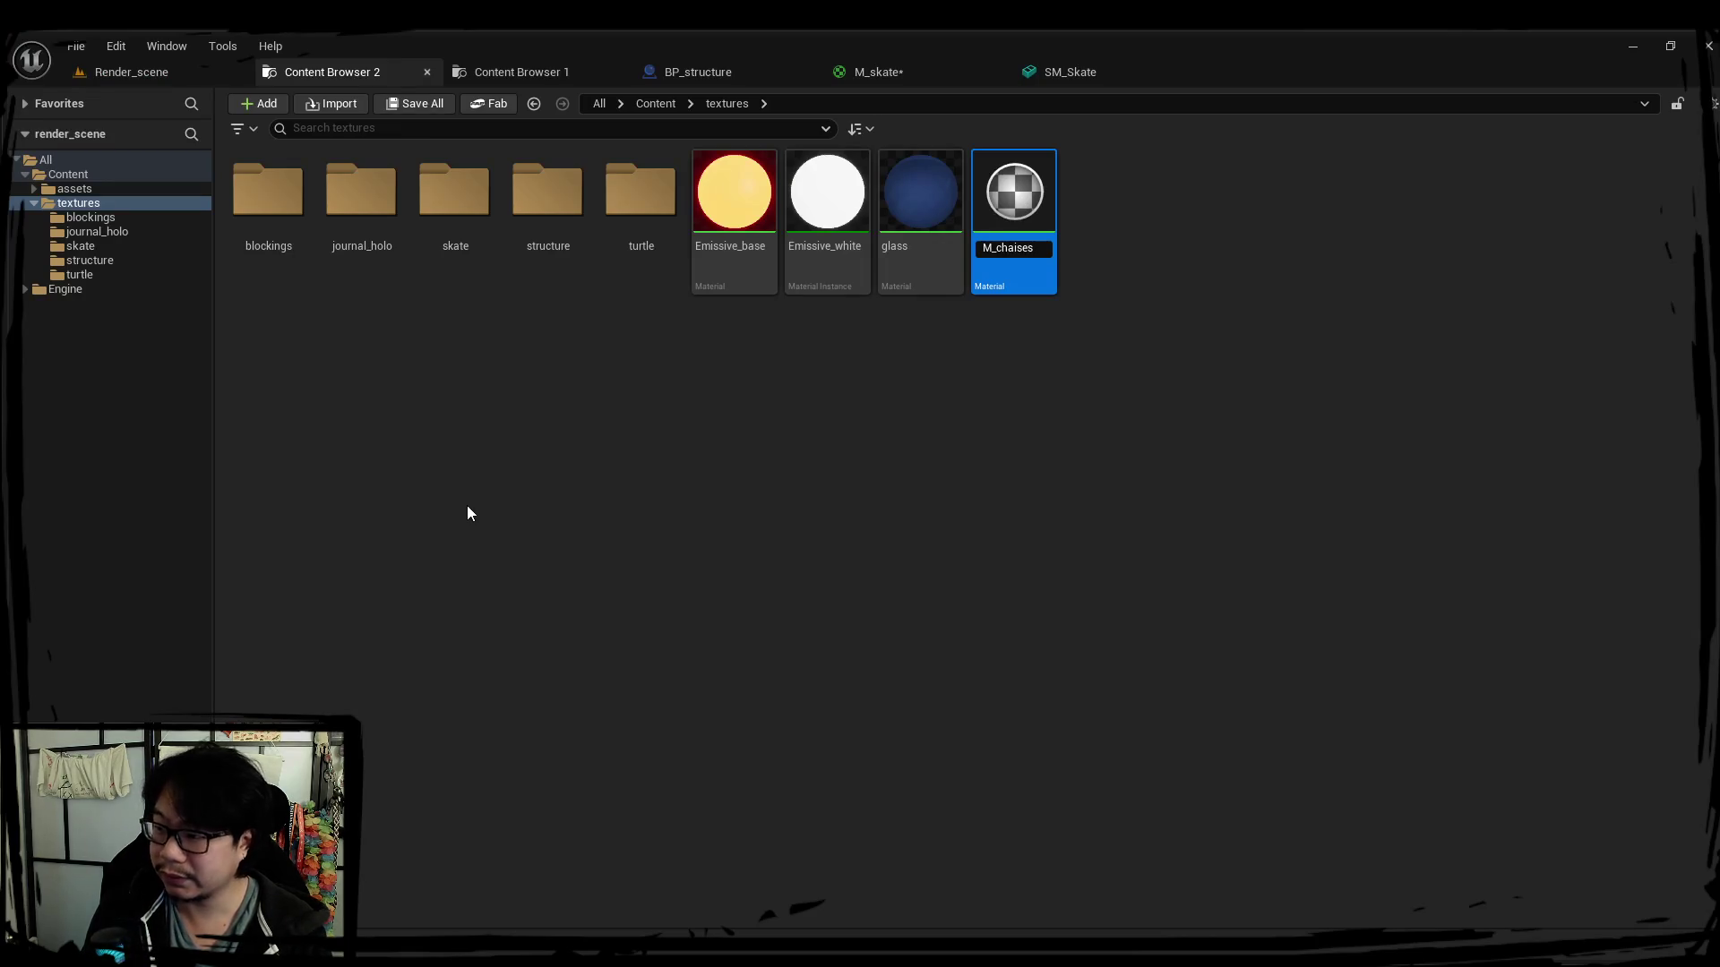
pyautogui.write('cuisine')
pyautogui.press('Return')
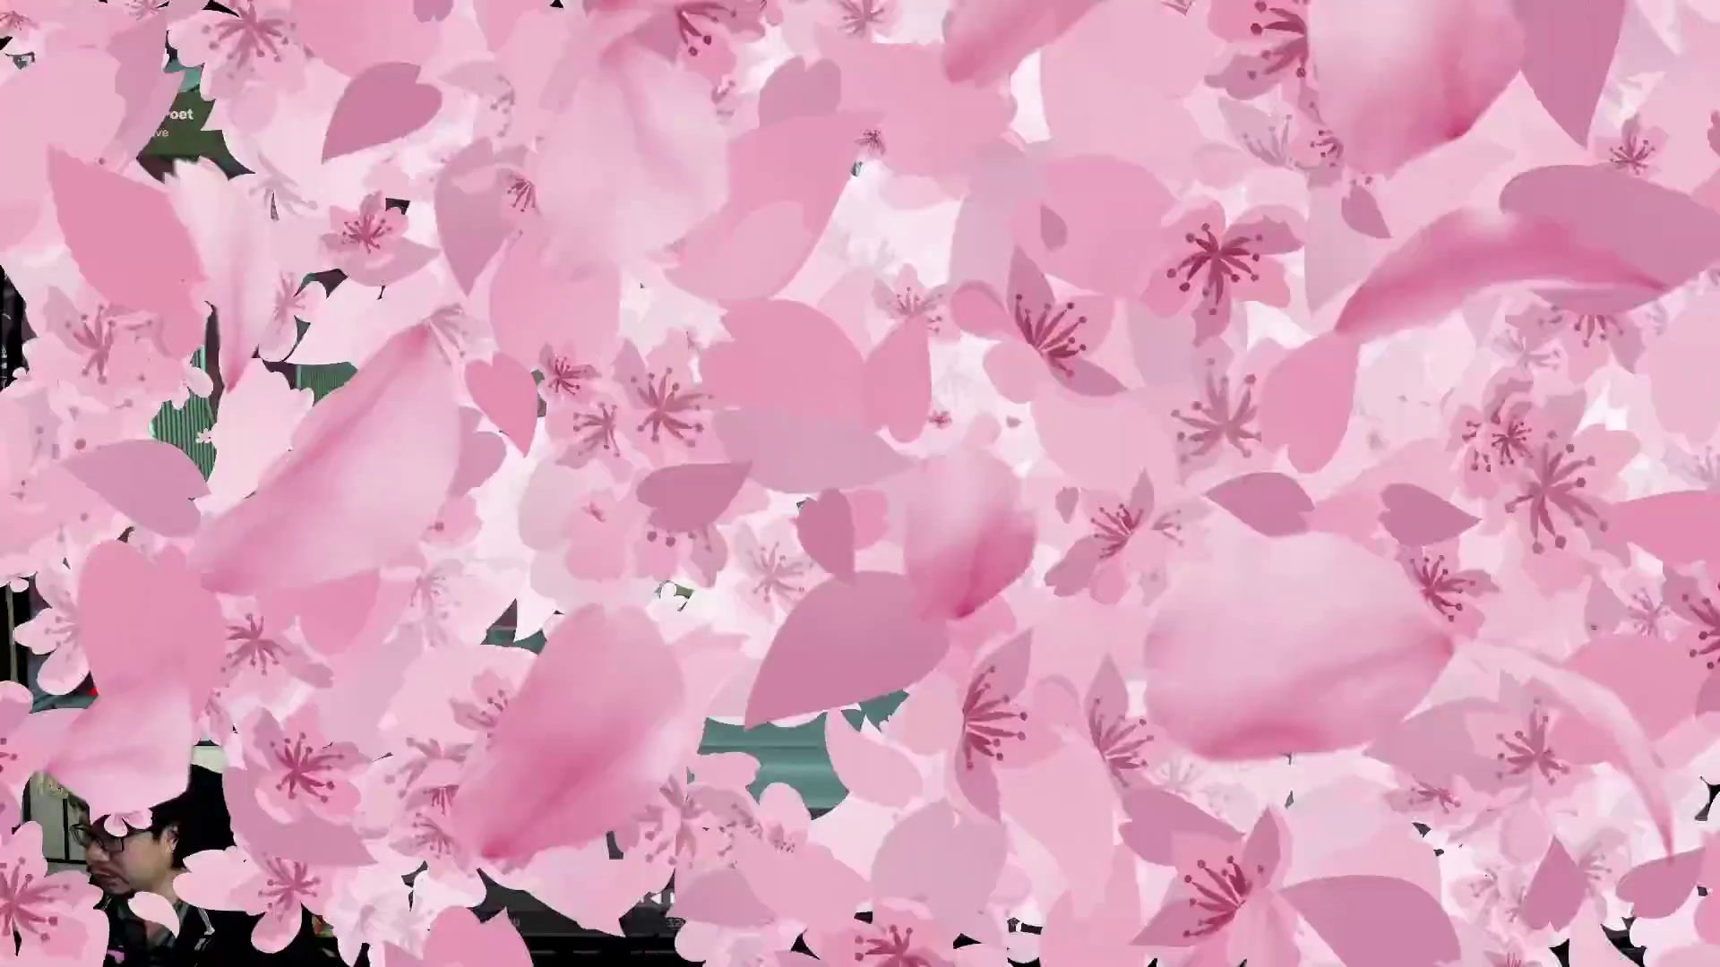
# Show the loft in rendered shading and select every object with A.
pyautogui.moveTo(859, 530)
pyautogui.mouseDown(button='middle')
pyautogui.moveTo(890, 525)
pyautogui.moveTo(781, 540)
pyautogui.moveTo(874, 502)
pyautogui.moveTo(905, 451)
pyautogui.moveTo(1015, 484)
pyautogui.mouseUp(button='middle')
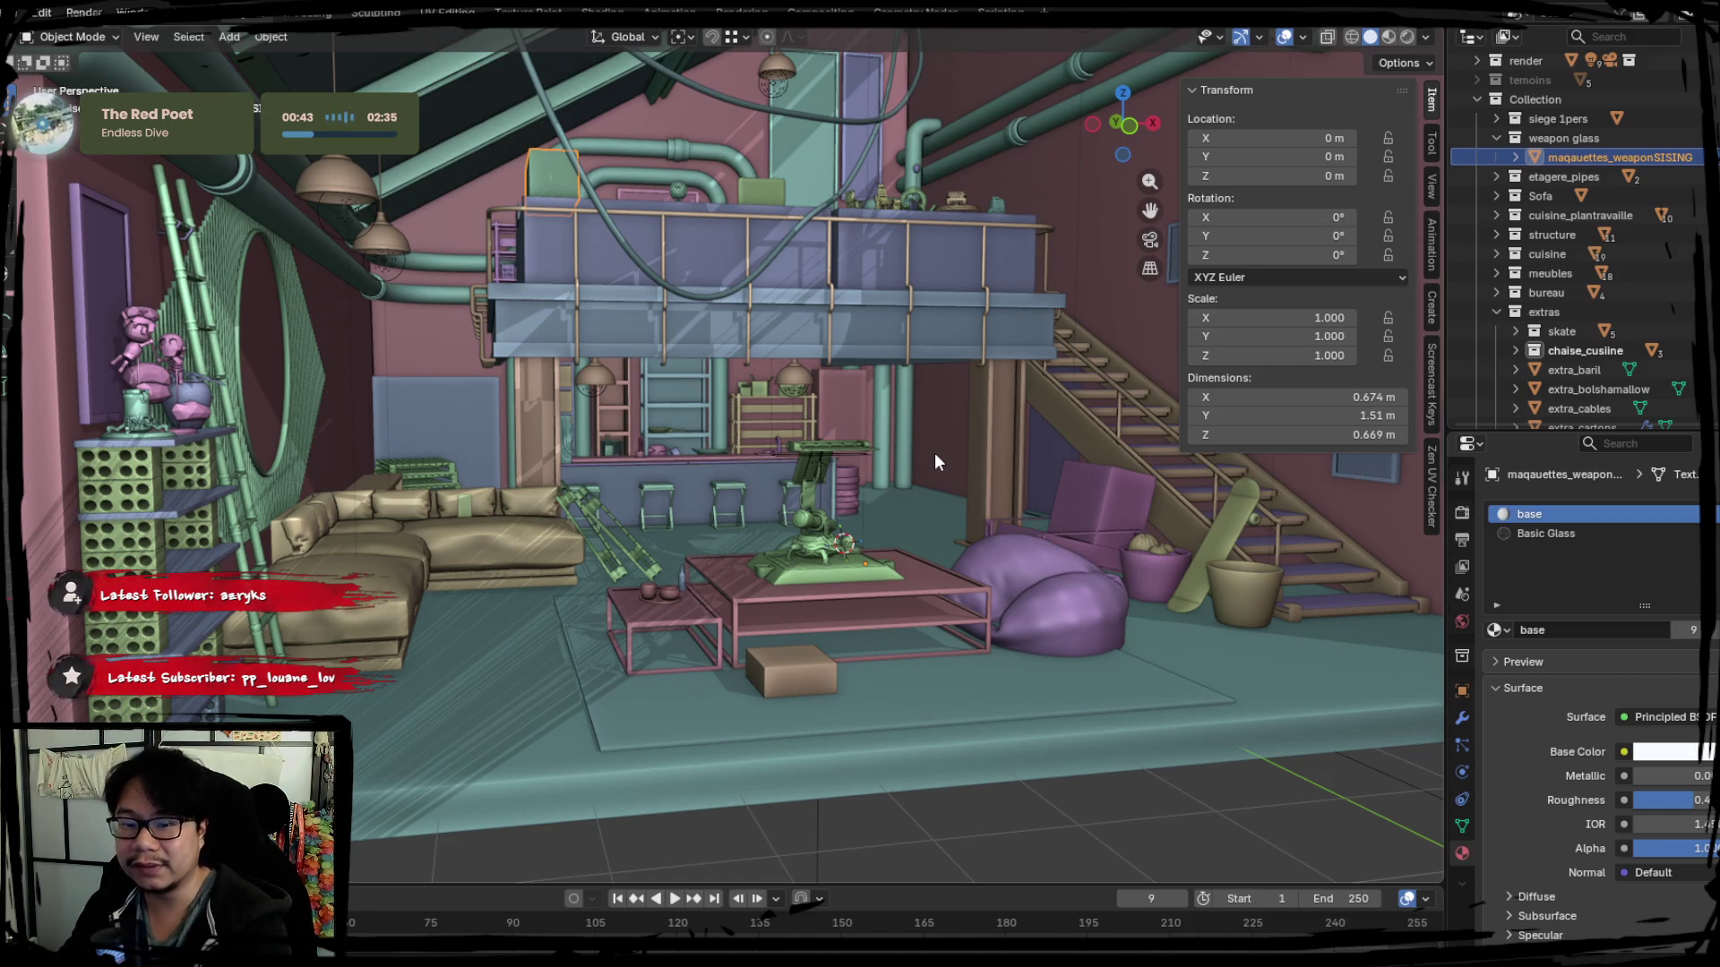
pyautogui.click(1408, 37)
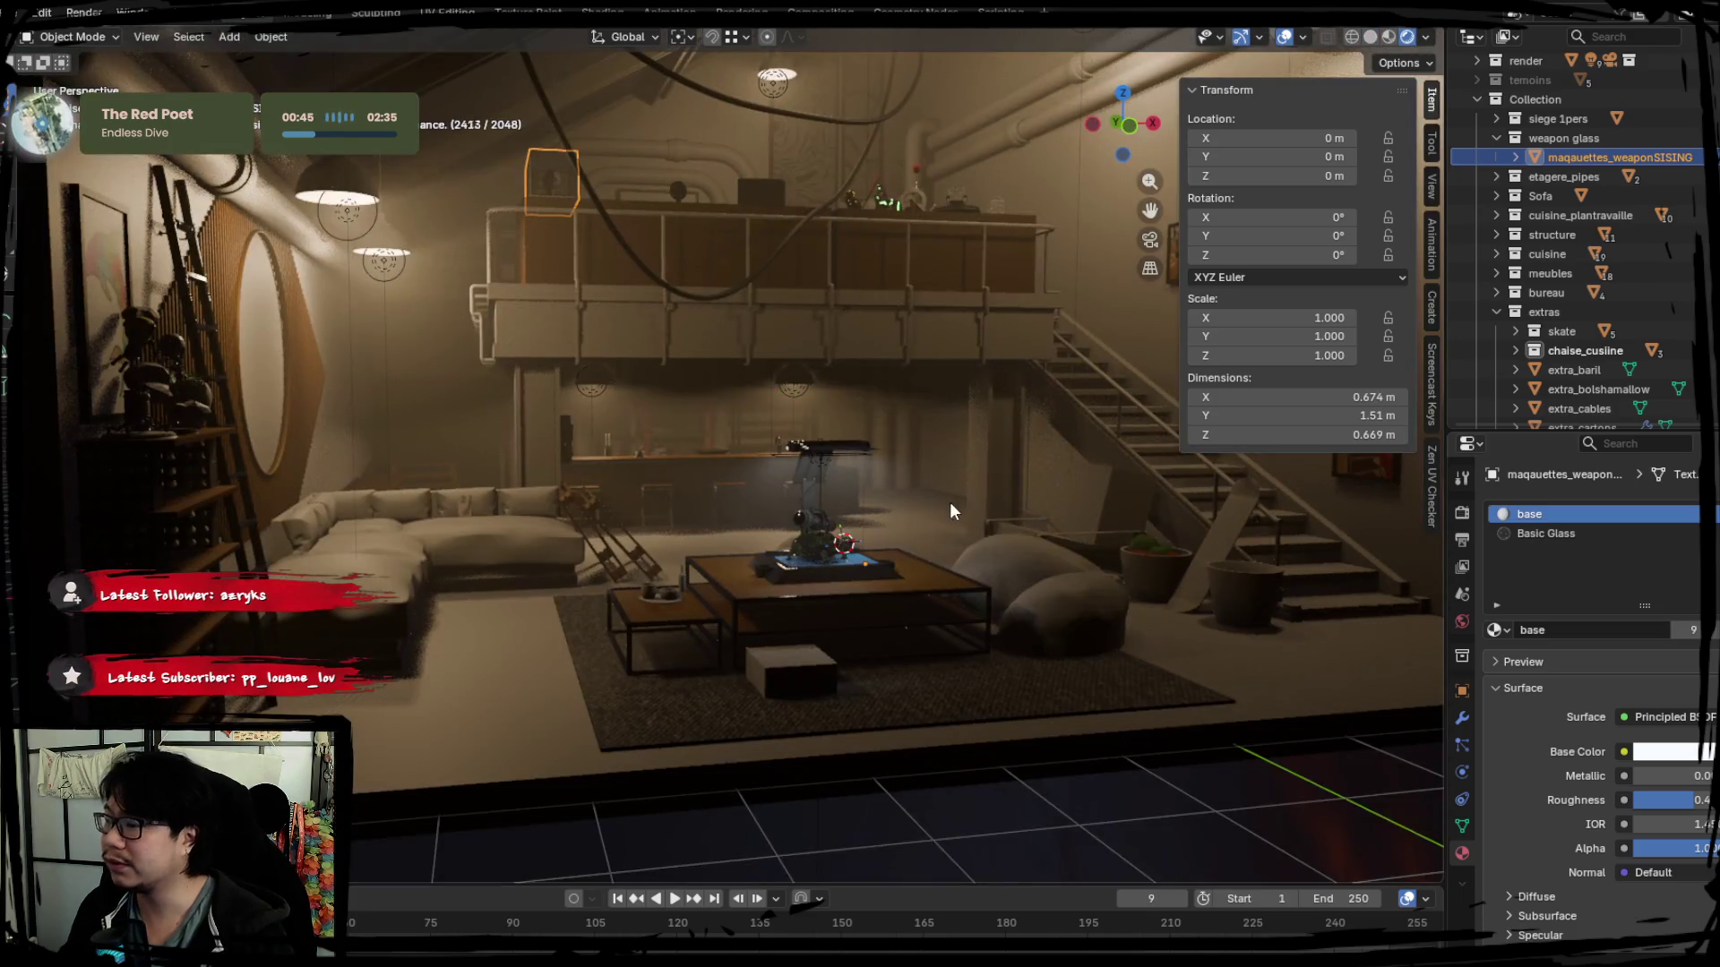
pyautogui.moveTo(920, 474)
pyautogui.mouseDown(button='middle')
pyautogui.moveTo(901, 500)
pyautogui.moveTo(920, 444)
pyautogui.mouseUp(button='middle')
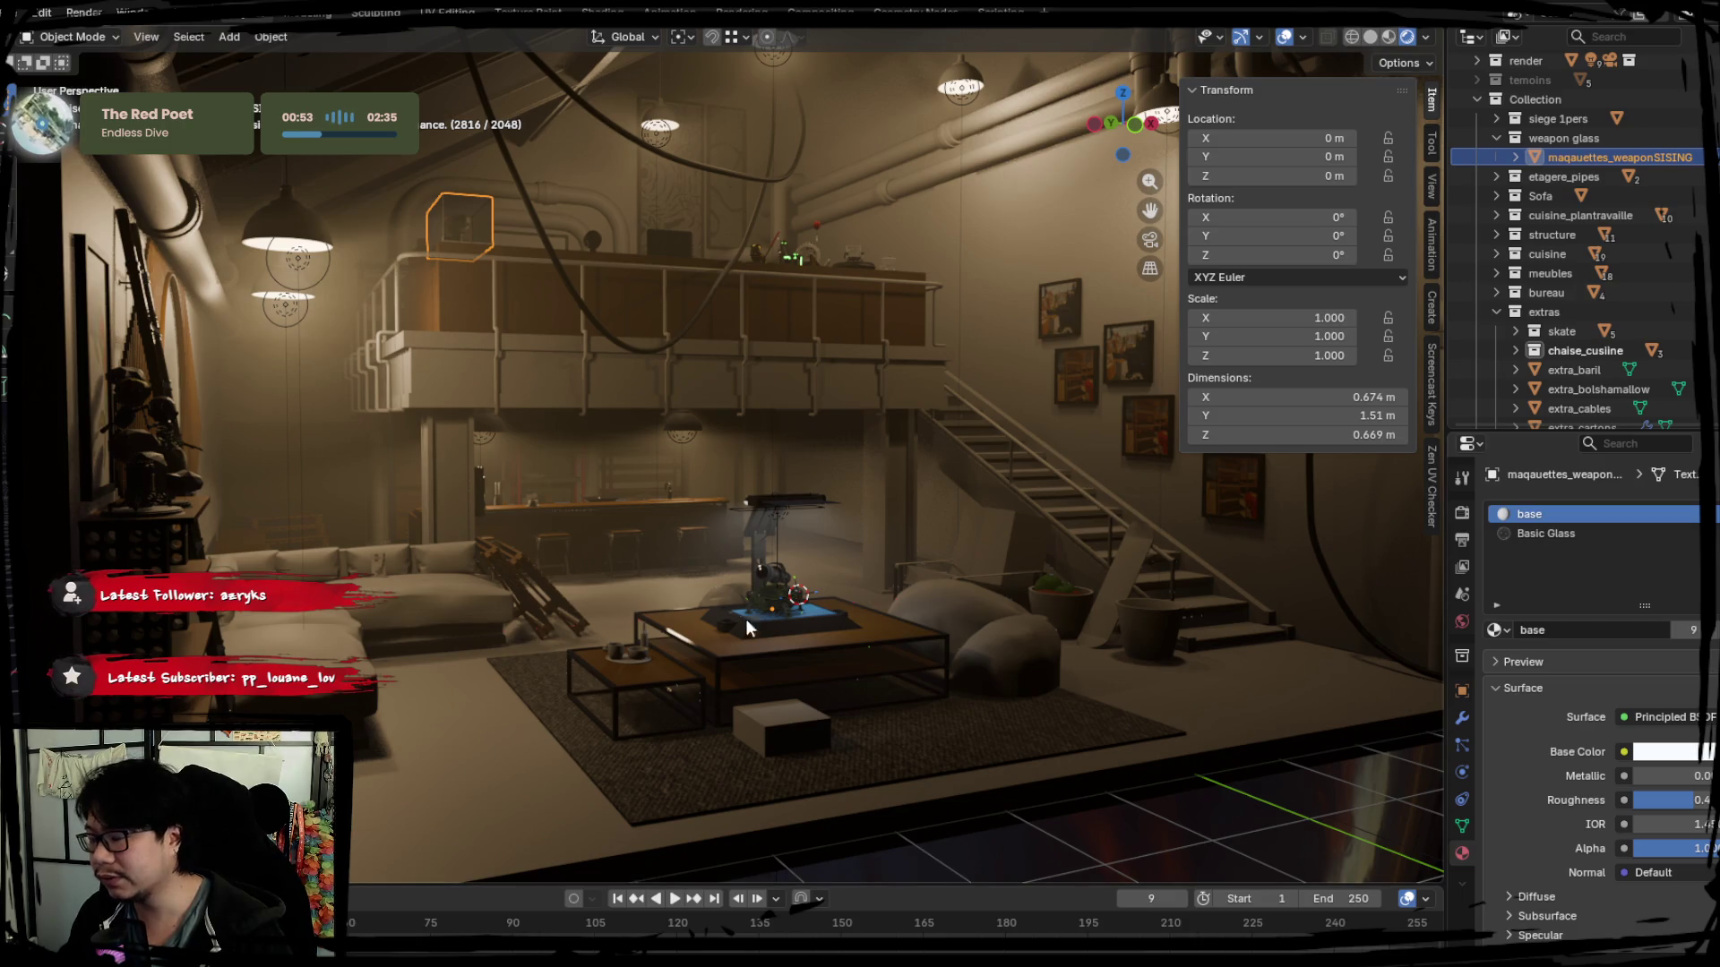
pyautogui.press('a')
pyautogui.moveTo(810, 551)
pyautogui.mouseDown(button='middle')
pyautogui.moveTo(740, 584)
pyautogui.moveTo(983, 539)
pyautogui.mouseUp(button='middle')
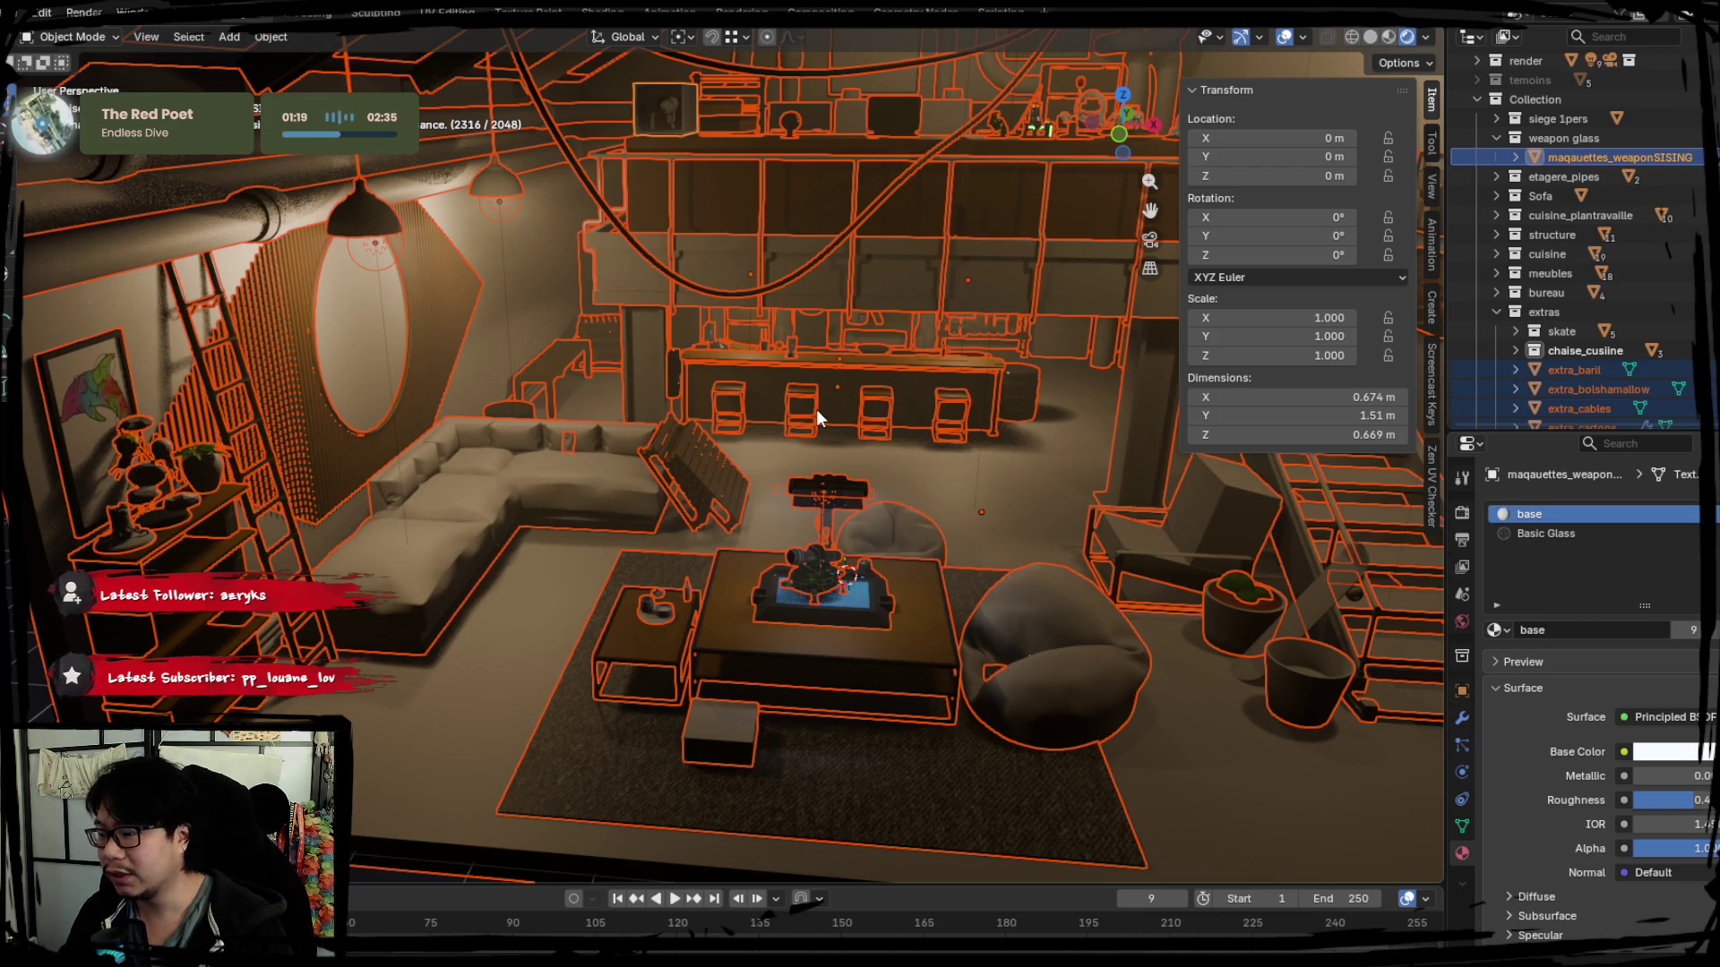
# Select the device on the coffee table and return the viewport to solid shading.
pyautogui.click(837, 565)
pyautogui.click(887, 445)
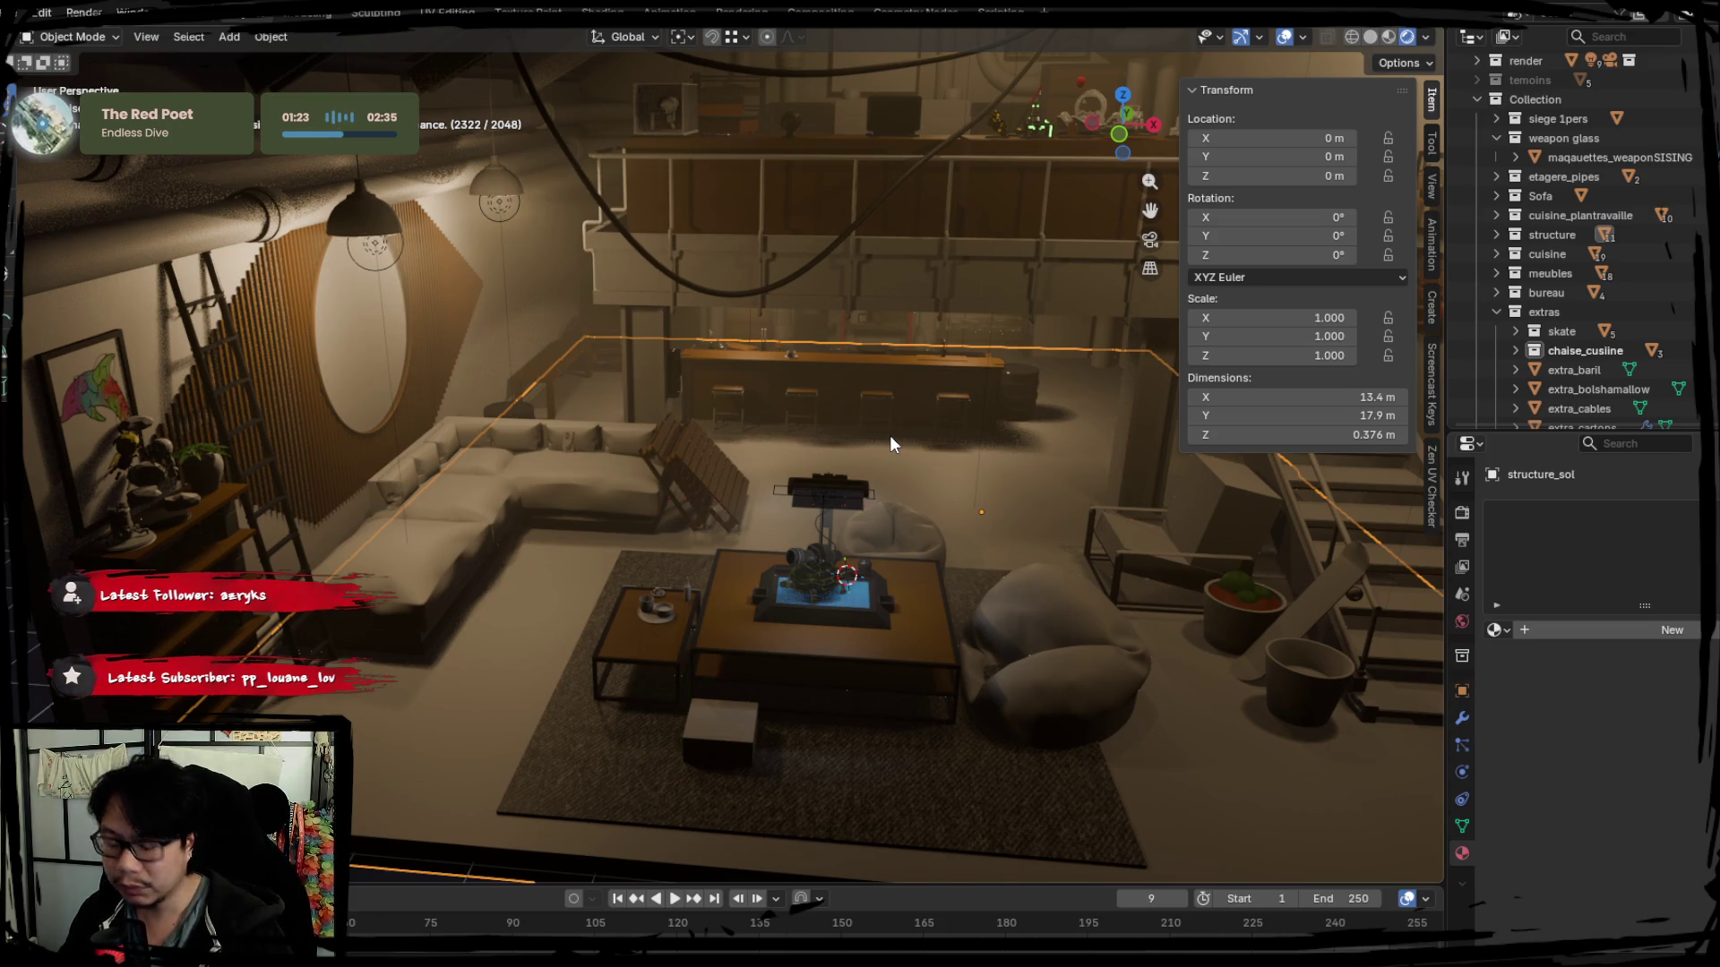
pyautogui.moveTo(717, 501); pyautogui.dragTo(636, 657, button='middle')
pyautogui.click(639, 647)
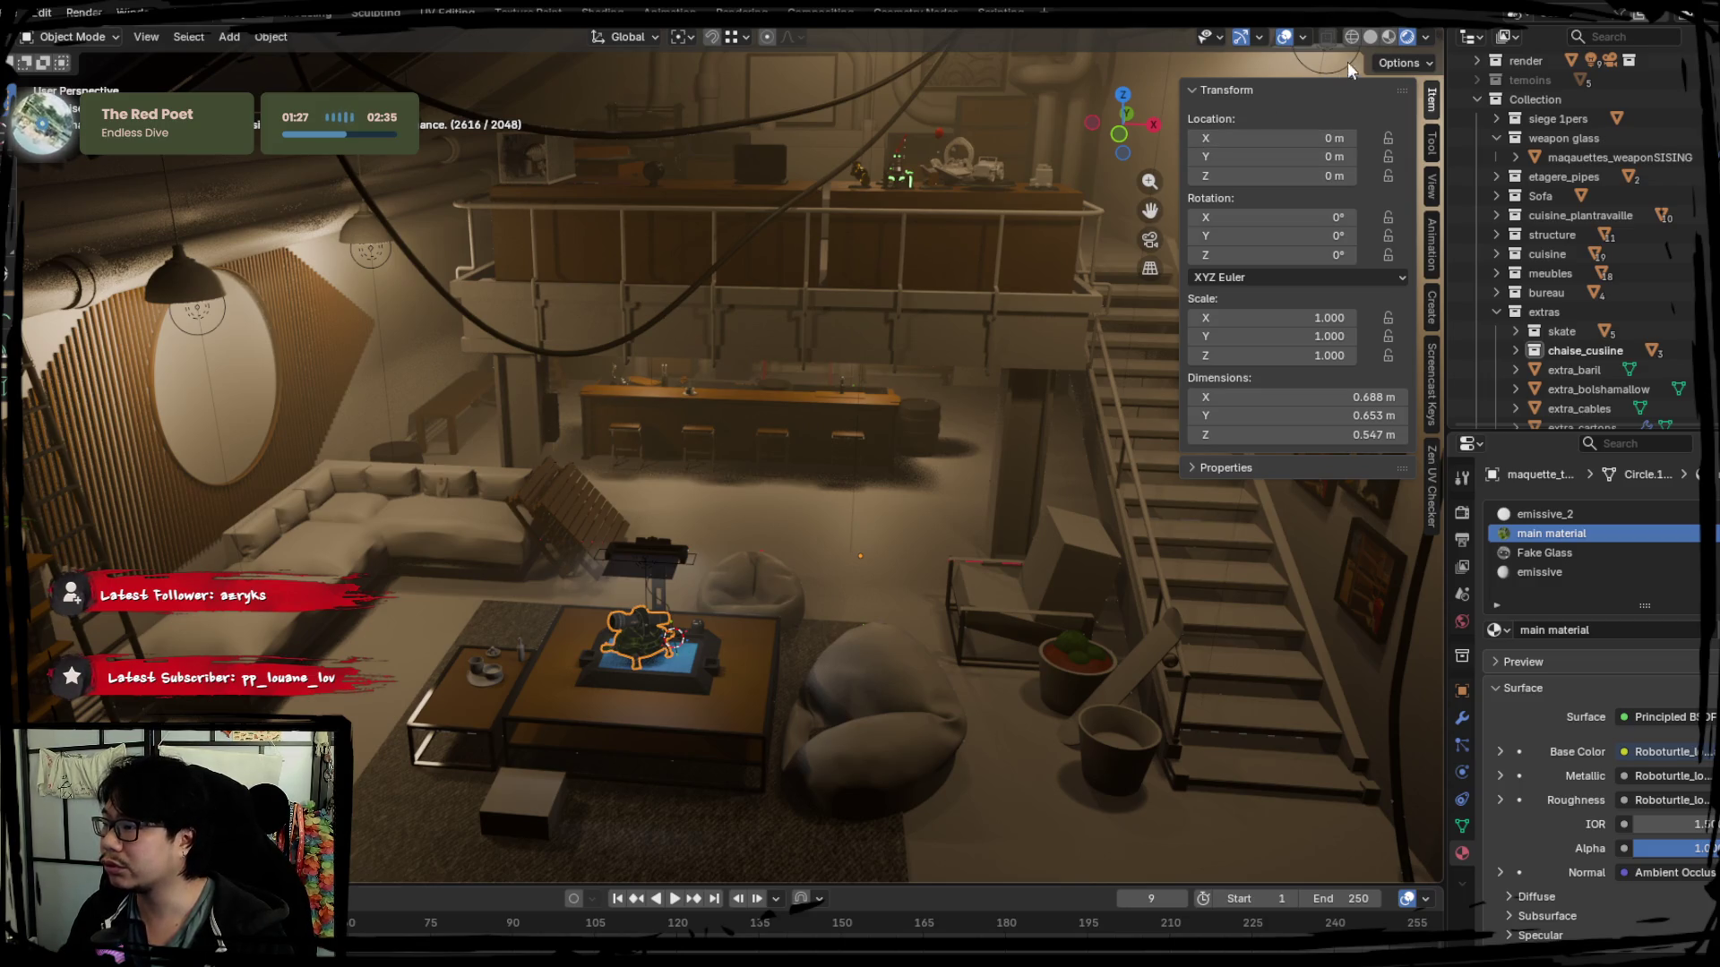
pyautogui.click(1370, 36)
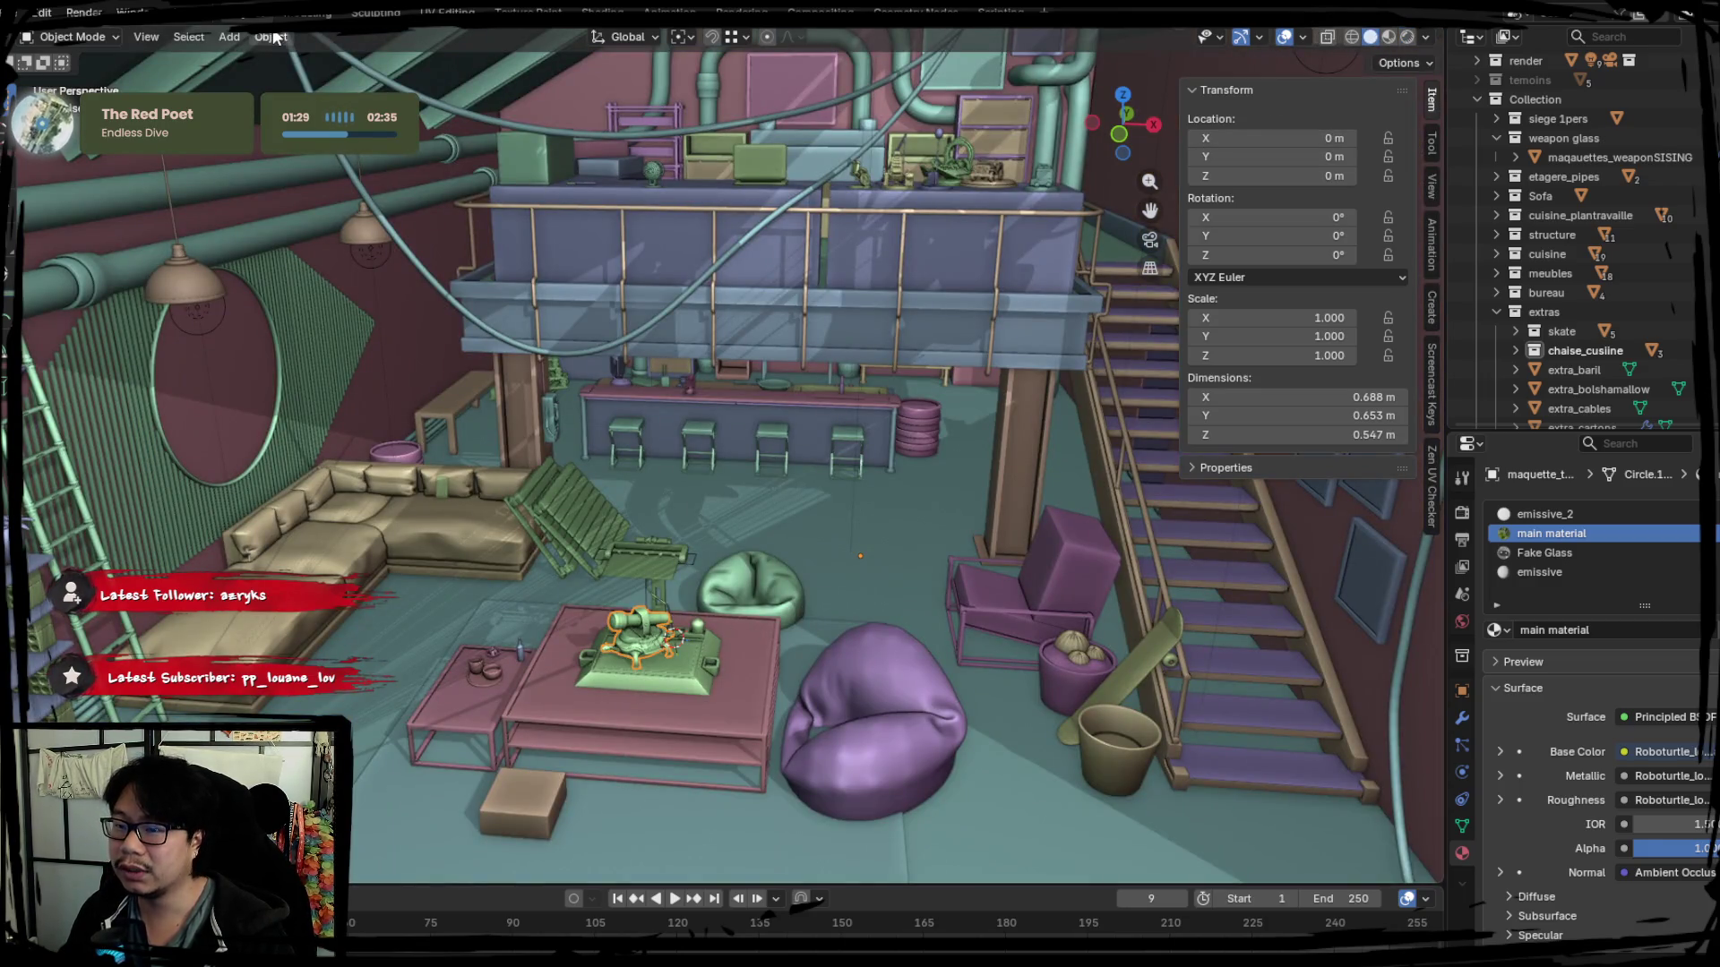
# Isolate the turtle in local view, lower it along Z and apply all transforms.
pyautogui.moveTo(687, 515); pyautogui.dragTo(789, 619, button='middle')
pyautogui.rightClick(772, 542)
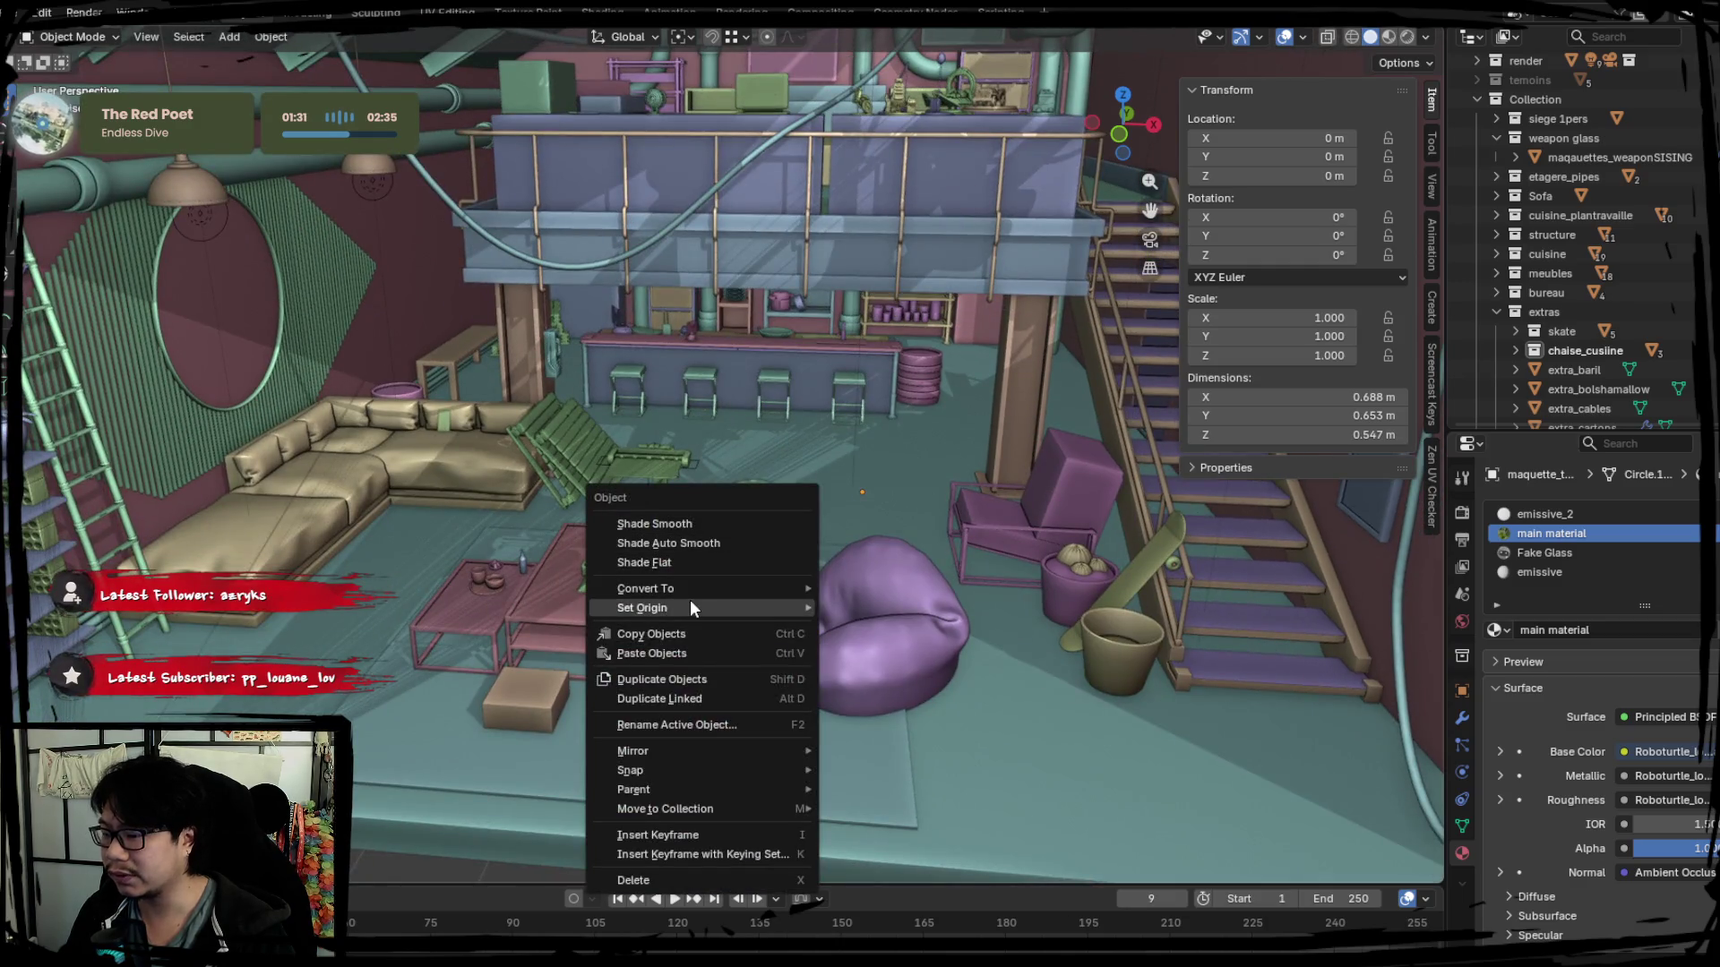
pyautogui.moveTo(643, 607)
pyautogui.click(885, 608)
pyautogui.press('KP_Divide')
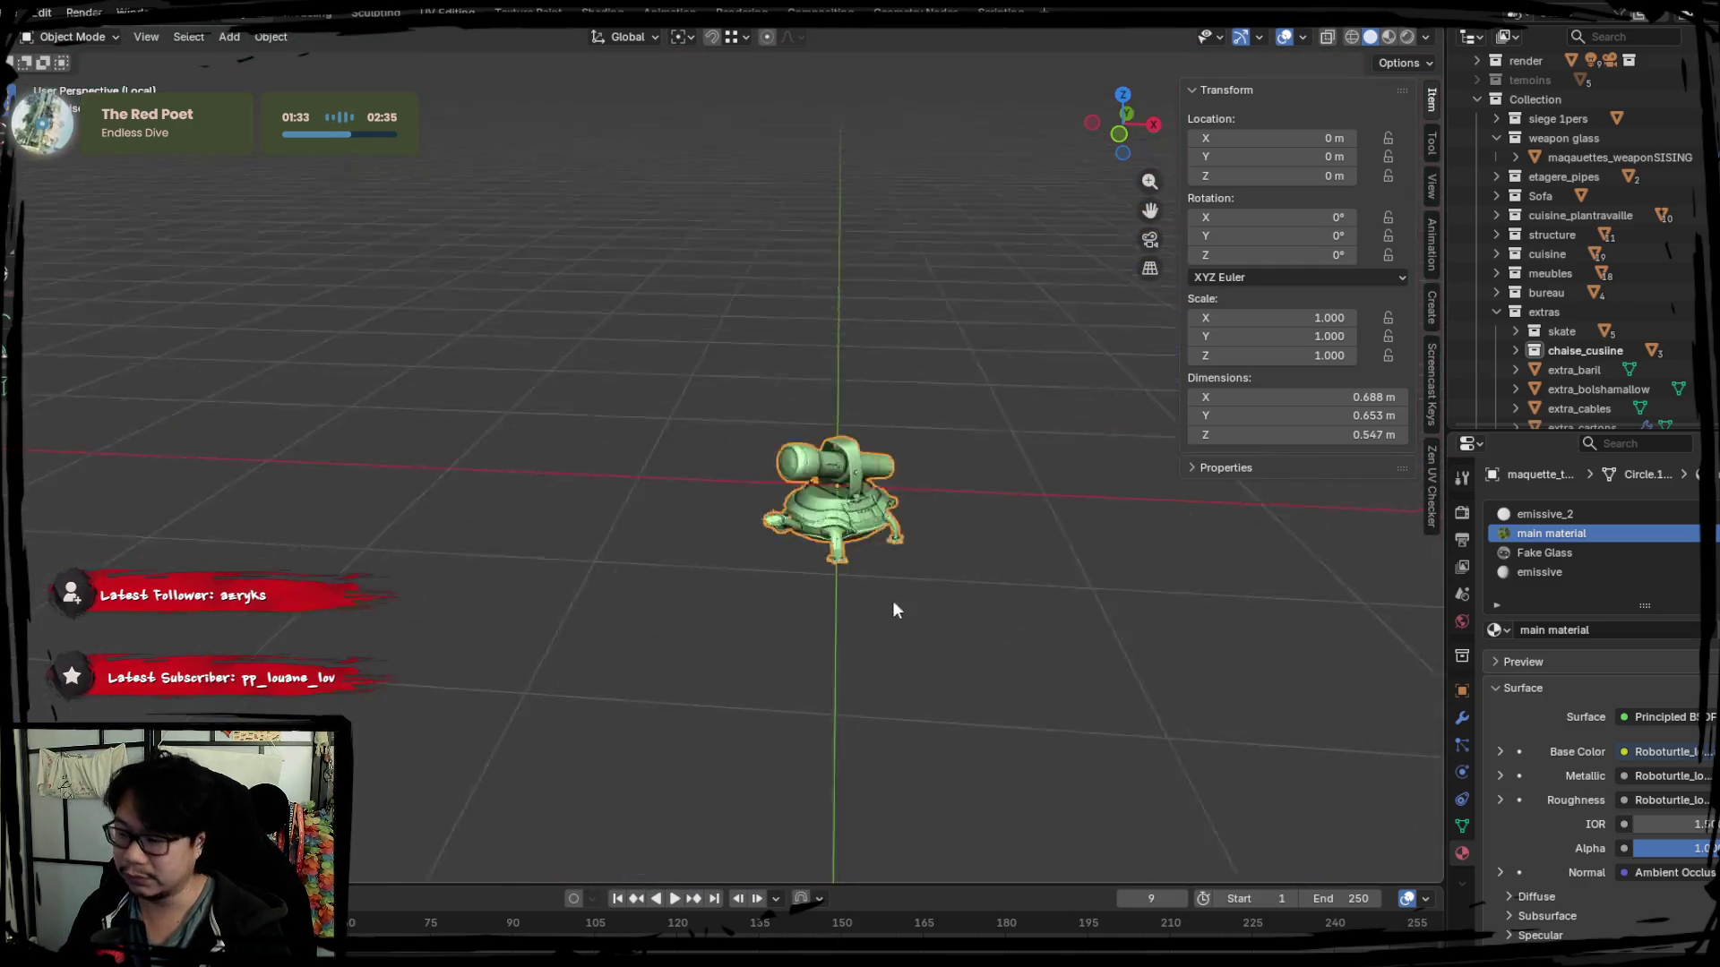
pyautogui.press('KP_3')
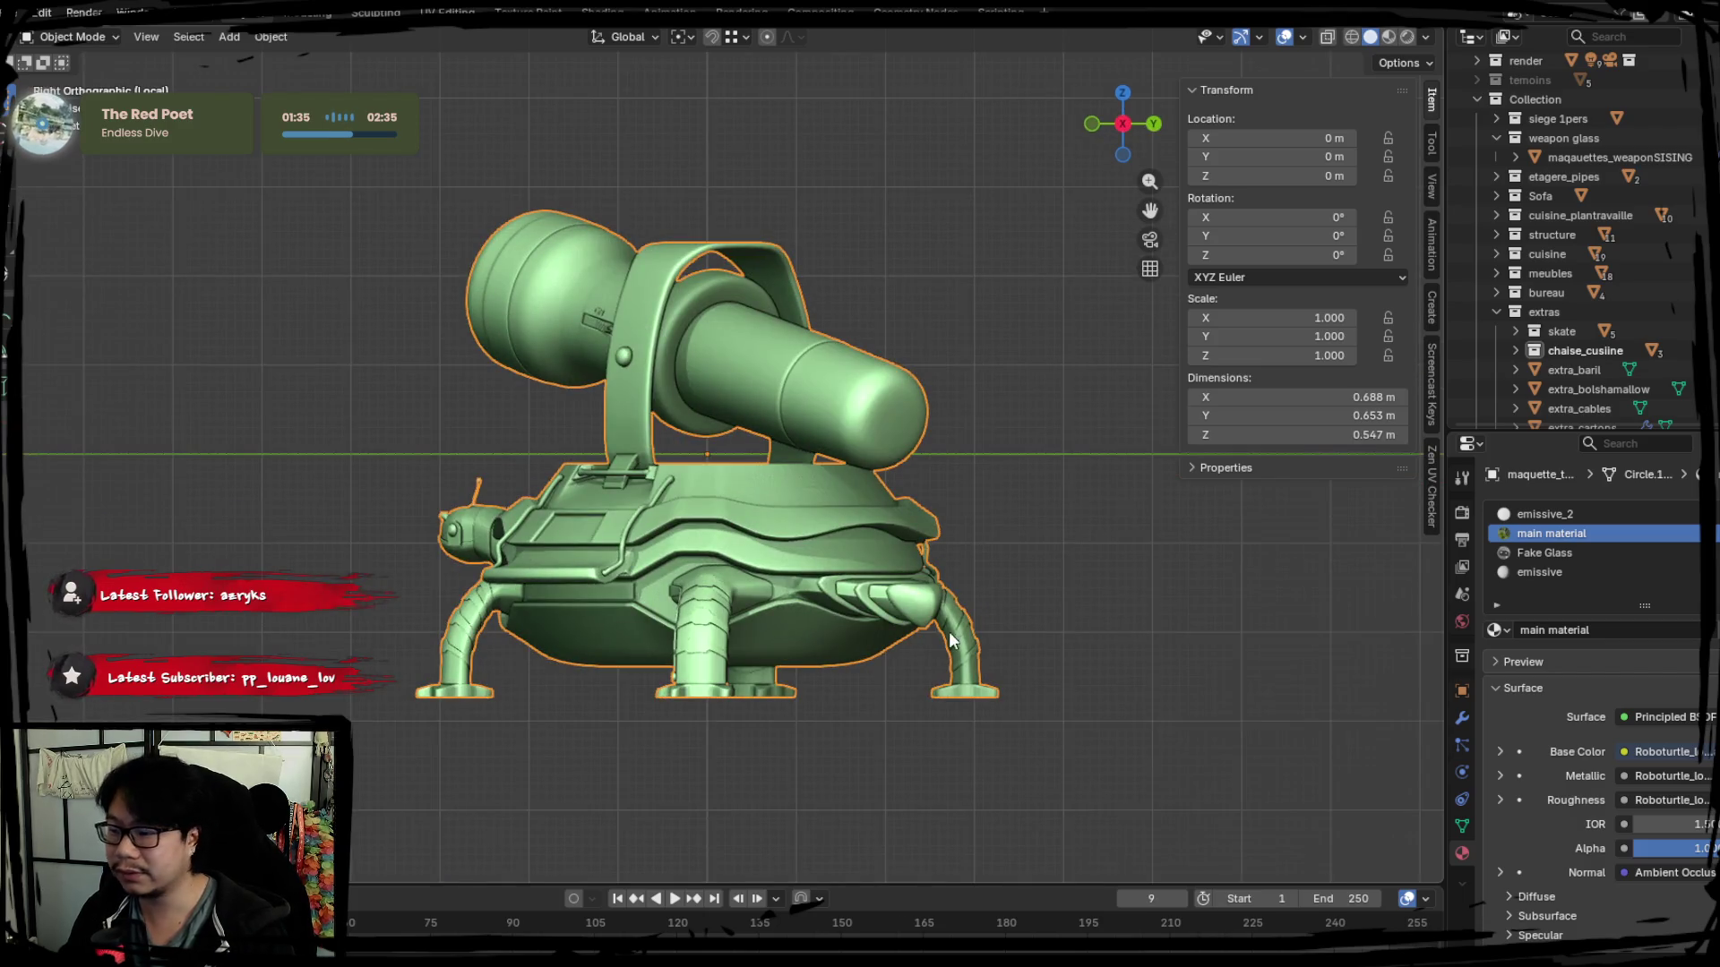
pyautogui.press('g')
pyautogui.press('z')
pyautogui.click(870, 388)
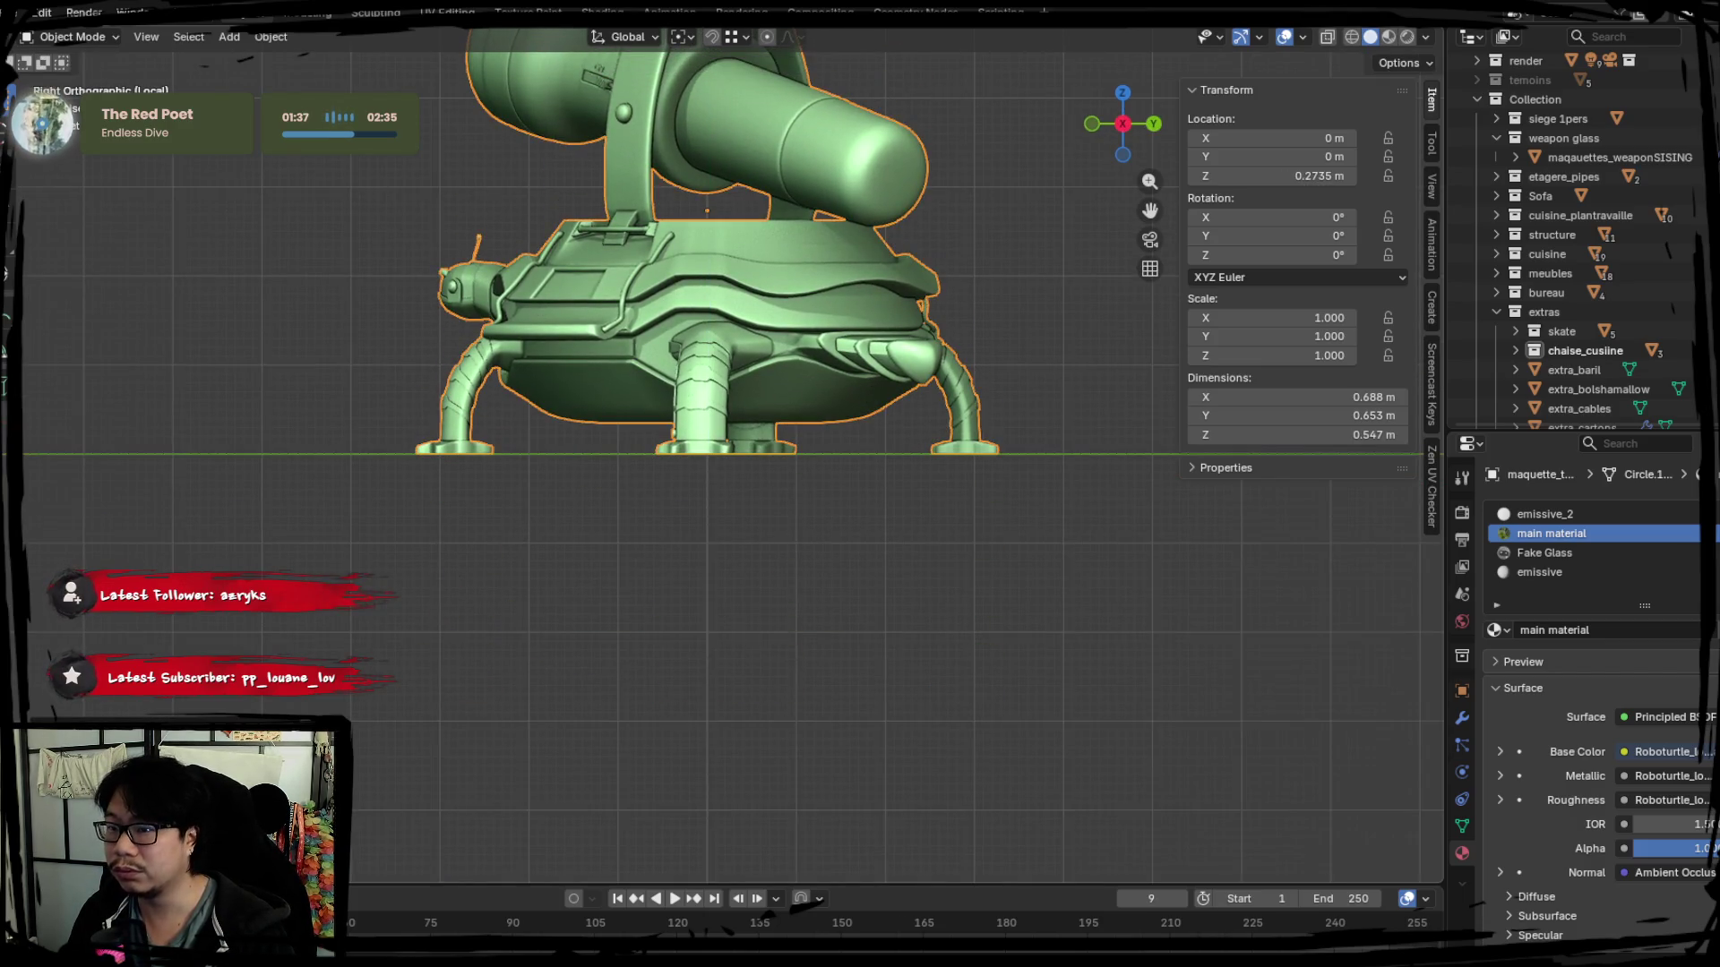
pyautogui.click(270, 35)
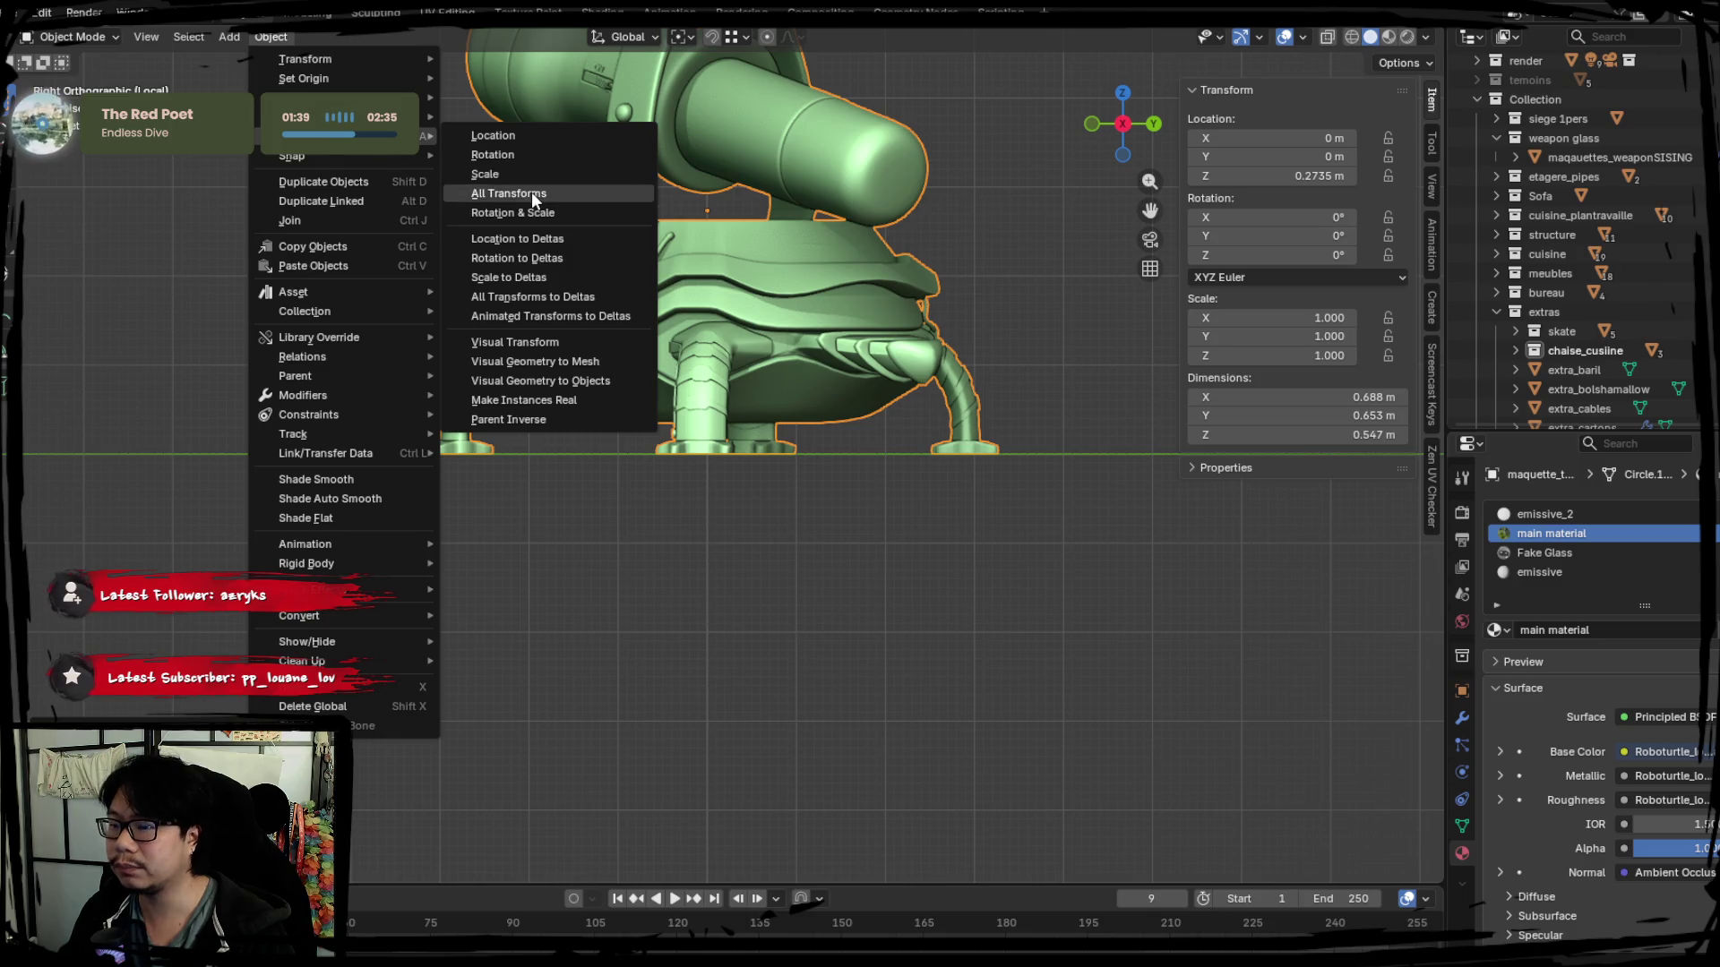
pyautogui.click(508, 191)
# Review the turtle's origin options from several angles without changing them.
pyautogui.moveTo(672, 403)
pyautogui.mouseDown(button='middle')
pyautogui.moveTo(765, 486)
pyautogui.moveTo(907, 503)
pyautogui.moveTo(801, 503)
pyautogui.moveTo(864, 544)
pyautogui.mouseUp(button='middle')
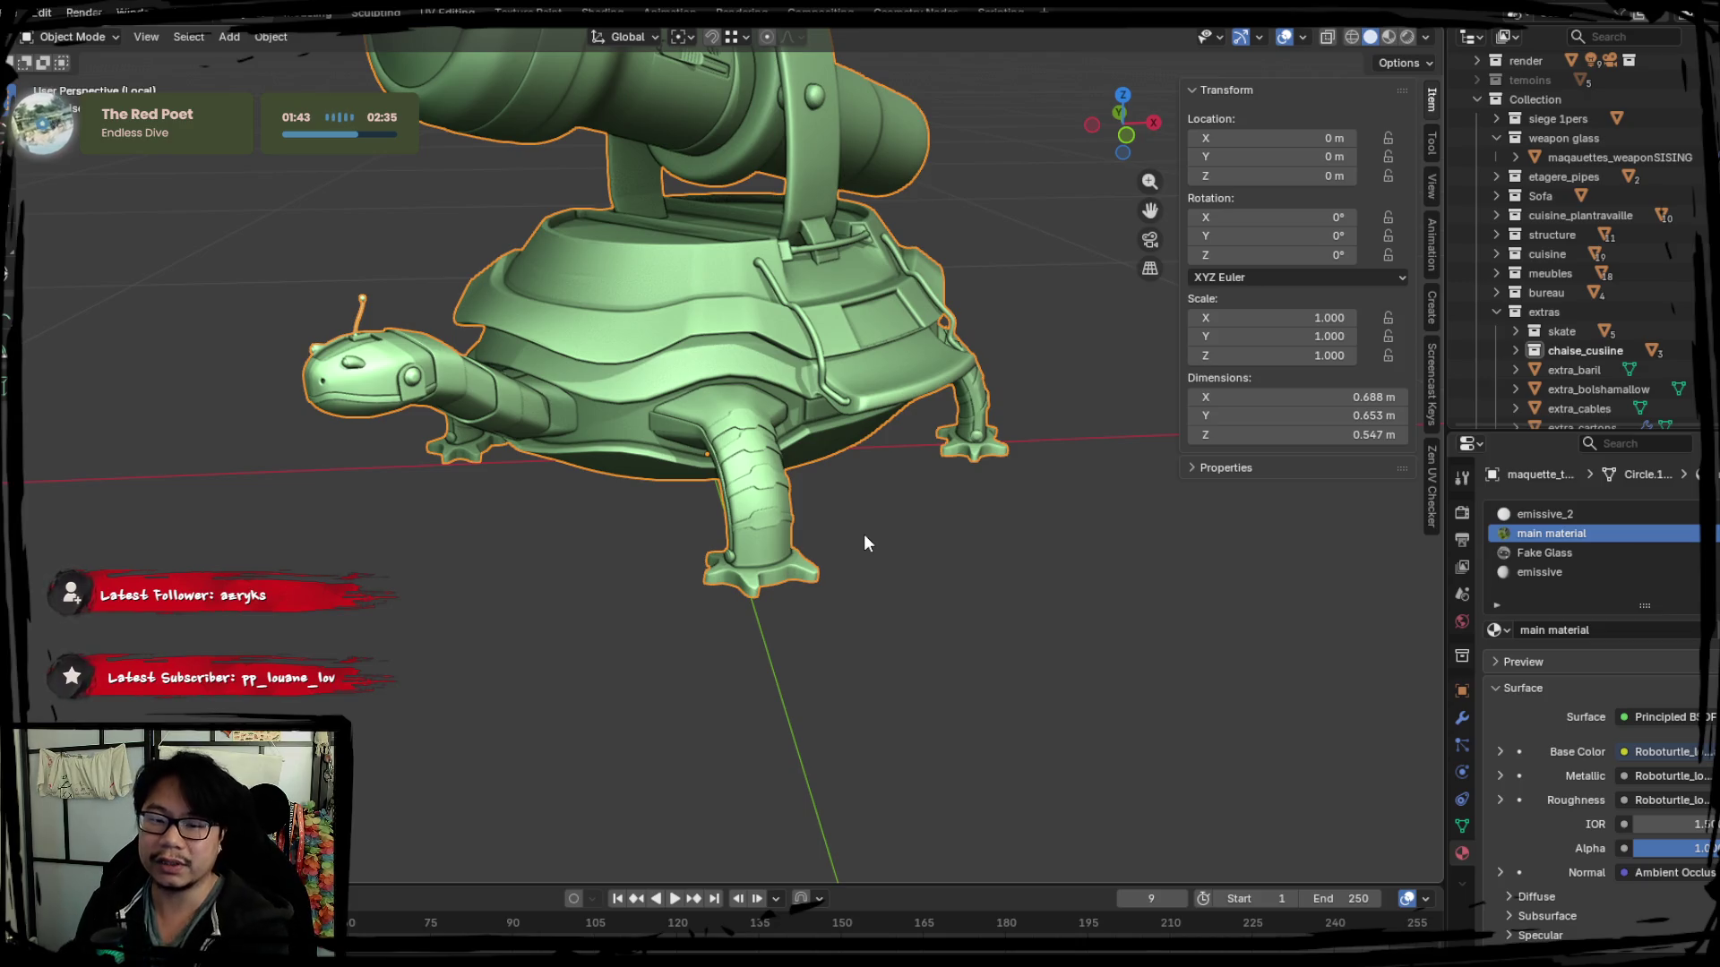
pyautogui.moveTo(864, 543); pyautogui.dragTo(320, 227, button='middle')
pyautogui.rightClick(789, 500)
pyautogui.moveTo(647, 503)
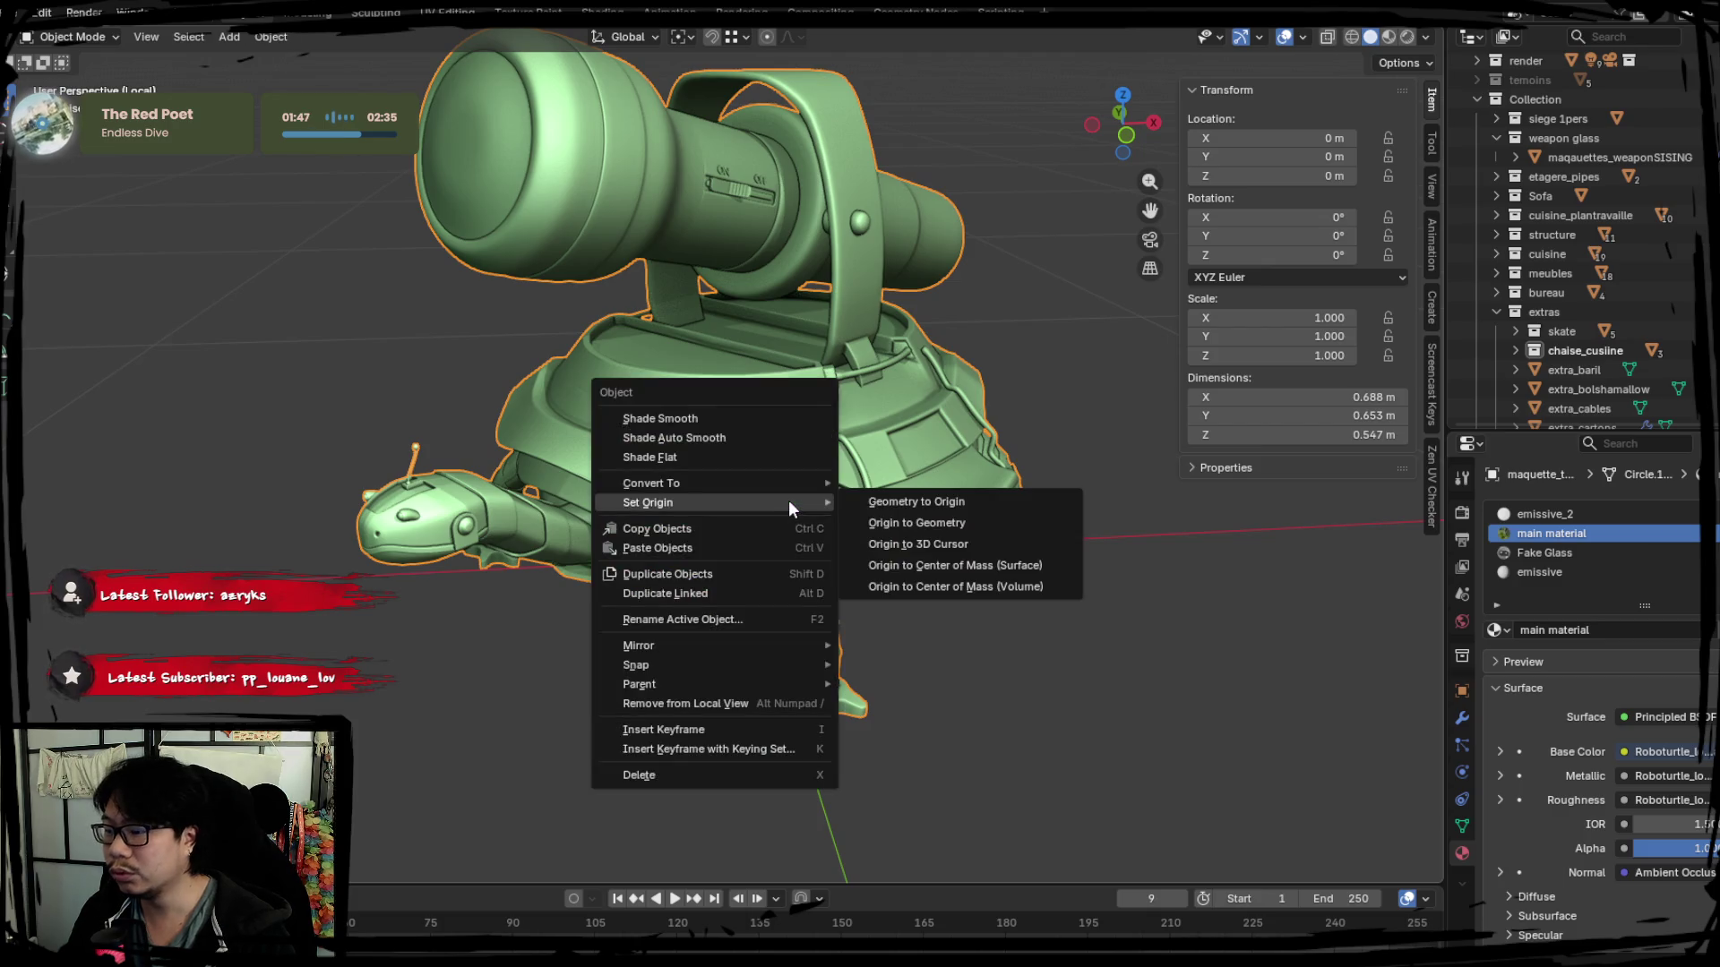
pyautogui.click(941, 500)
pyautogui.moveTo(1017, 439); pyautogui.dragTo(748, 448, button='middle')
pyautogui.rightClick(749, 448)
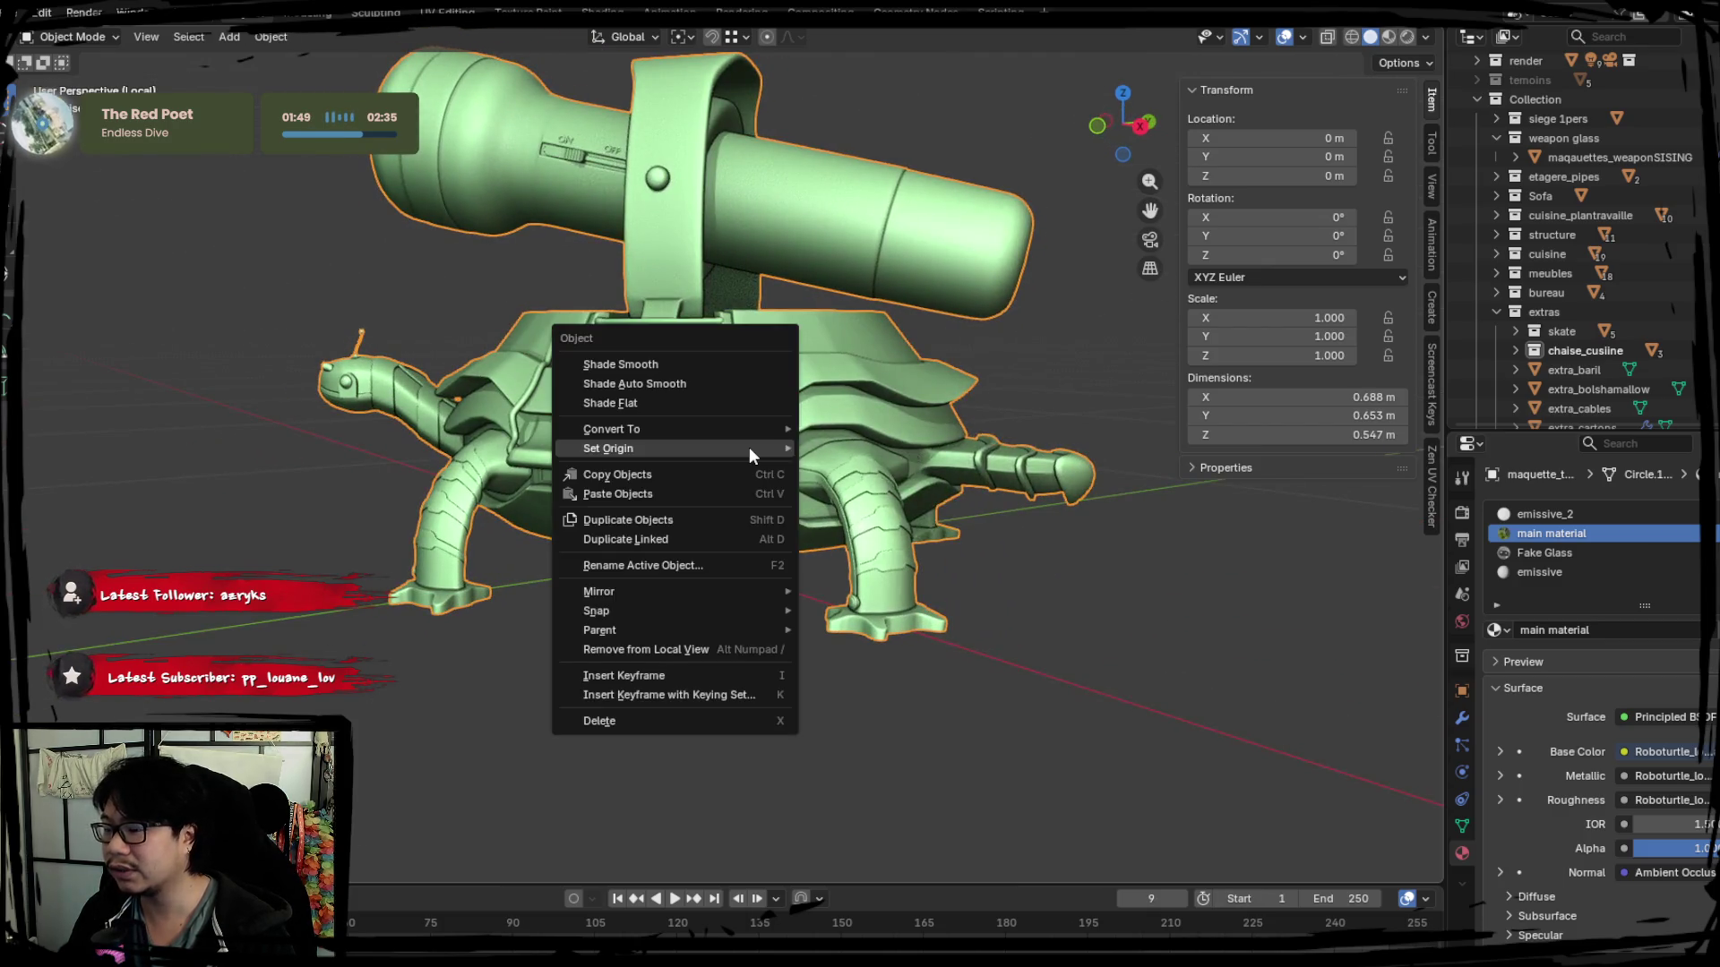
pyautogui.click(902, 434)
pyautogui.moveTo(703, 514)
pyautogui.mouseDown(button='middle')
pyautogui.moveTo(840, 488)
pyautogui.moveTo(890, 574)
pyautogui.moveTo(834, 549)
pyautogui.mouseUp(button='middle')
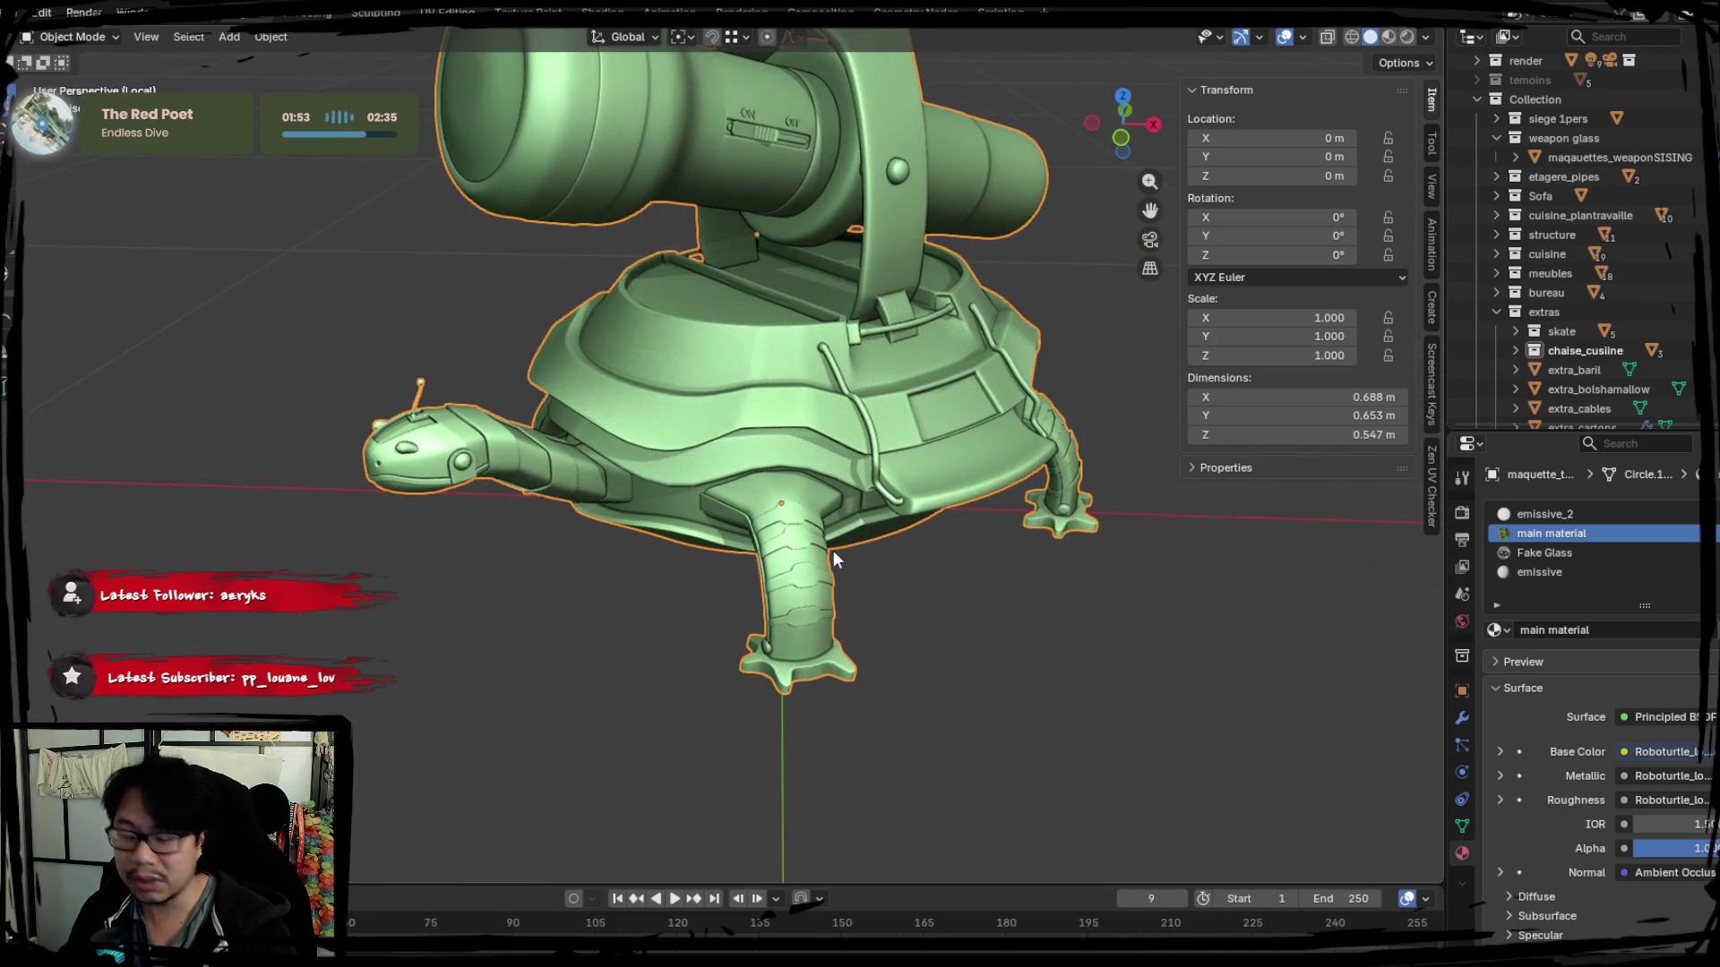
# Inspect the turtle in rendered shading, leave local view and reset its location onto the table with Alt+G.
pyautogui.click(1407, 38)
pyautogui.moveTo(1007, 402)
pyautogui.mouseDown(button='middle')
pyautogui.moveTo(887, 551)
pyautogui.moveTo(1015, 448)
pyautogui.moveTo(1062, 290)
pyautogui.mouseUp(button='middle')
pyautogui.moveTo(791, 419); pyautogui.dragTo(1286, 106, button='middle')
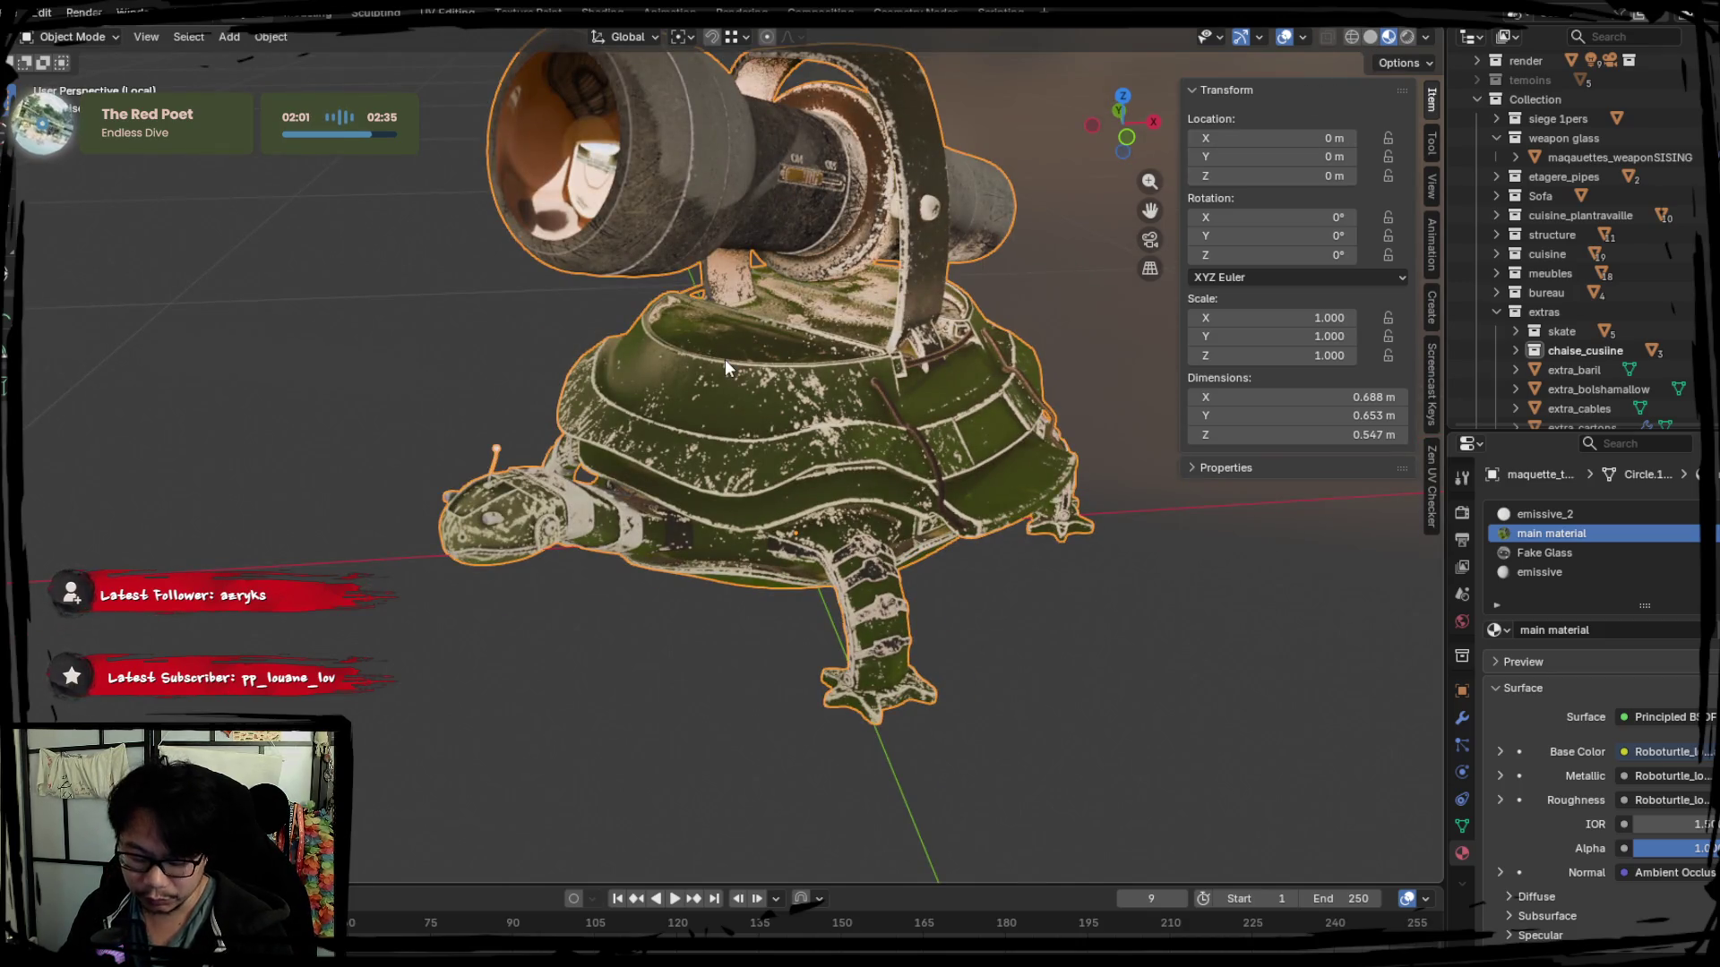
pyautogui.press('KP_Divide')
pyautogui.hotkey('alt', 'g')
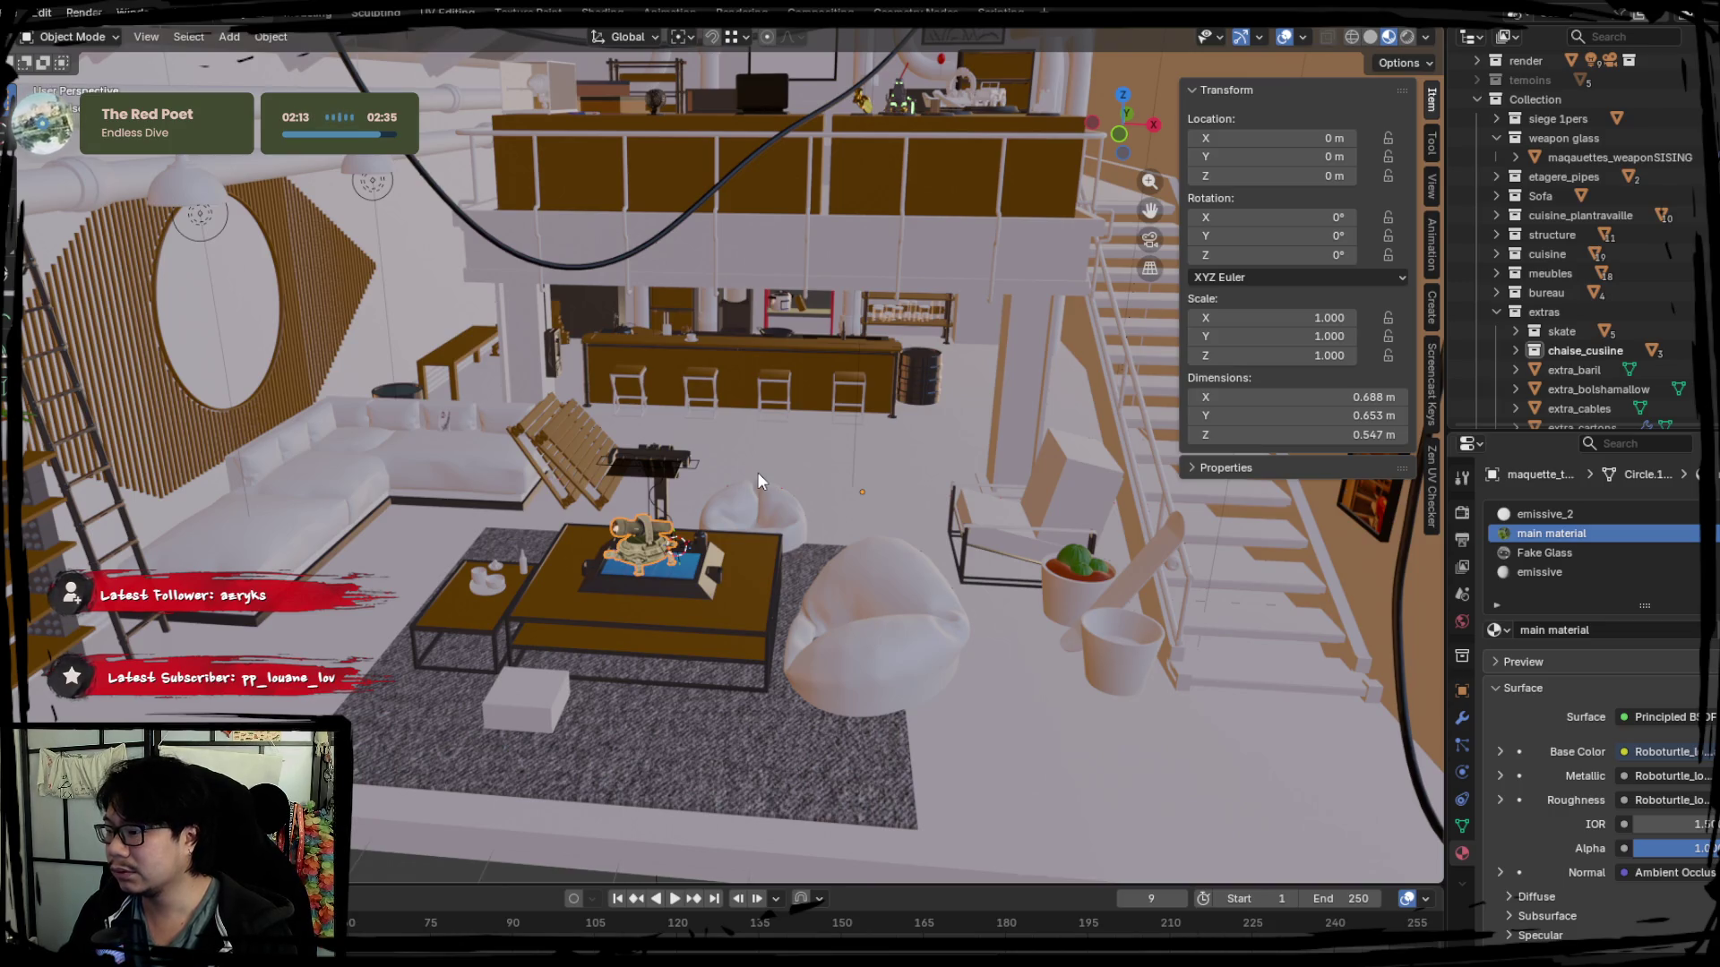
pyautogui.moveTo(672, 529)
pyautogui.mouseDown(button='middle')
pyautogui.moveTo(761, 481)
pyautogui.moveTo(724, 489)
pyautogui.moveTo(817, 784)
pyautogui.mouseUp(button='middle')
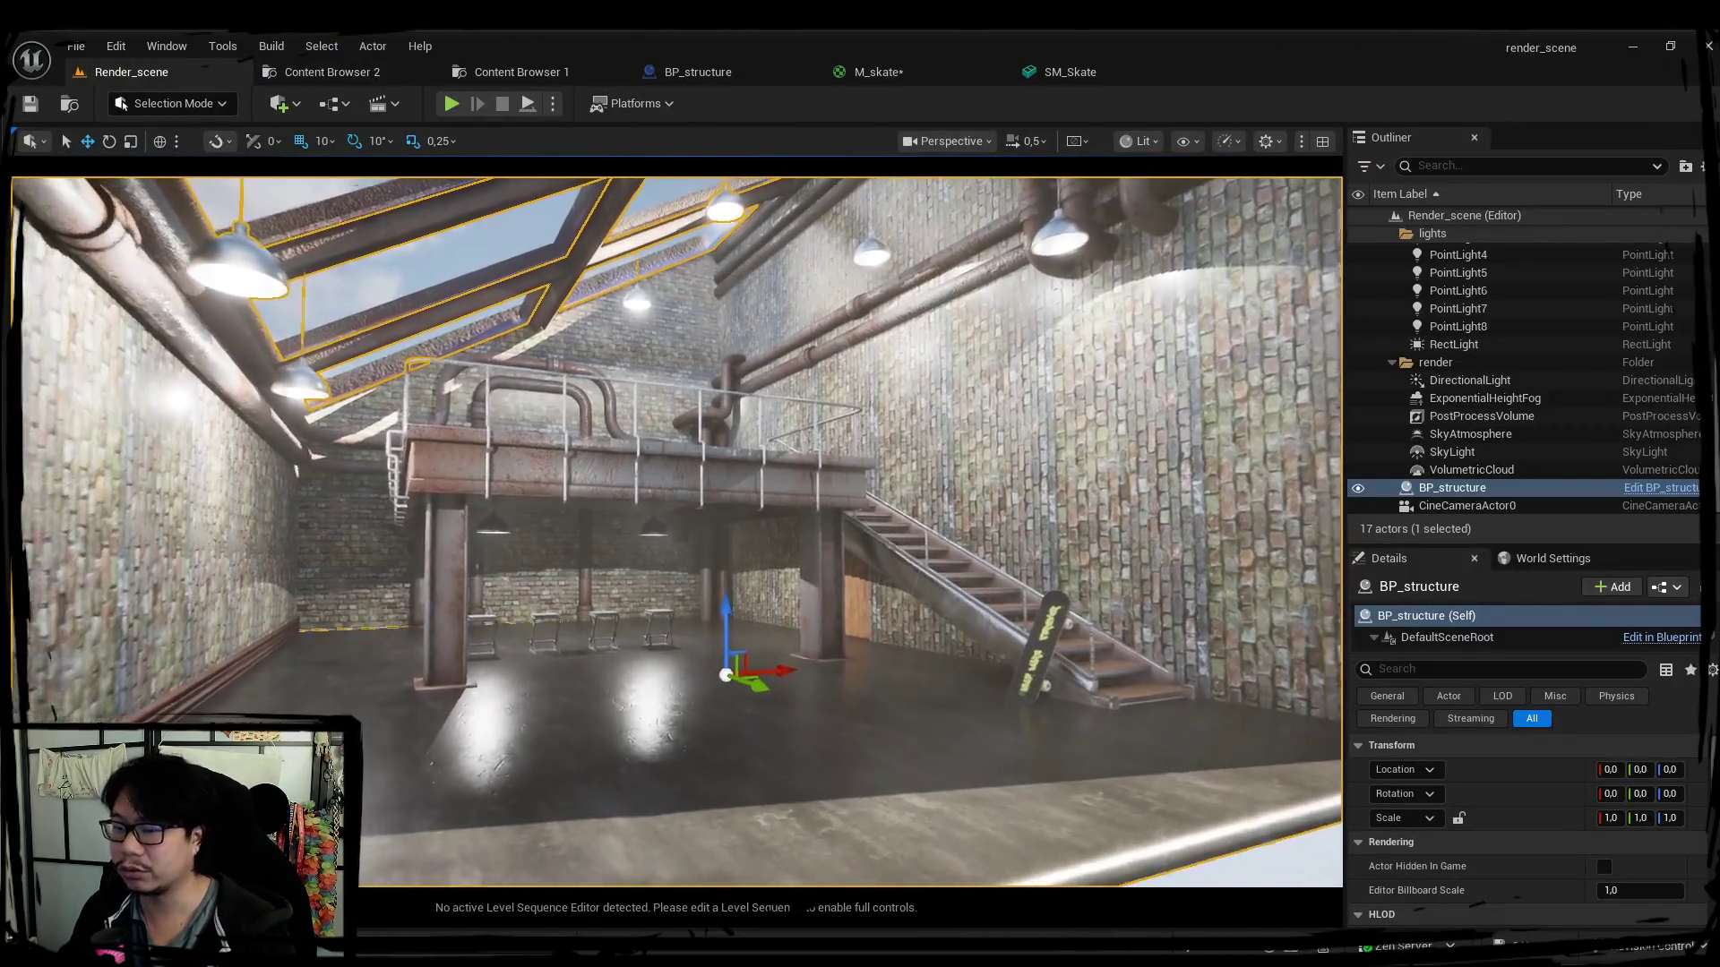
# Swing the directional sun to a new angle with Ctrl+L and save the level.
pyautogui.moveTo(845, 550); pyautogui.dragTo(844, 550, button='right')
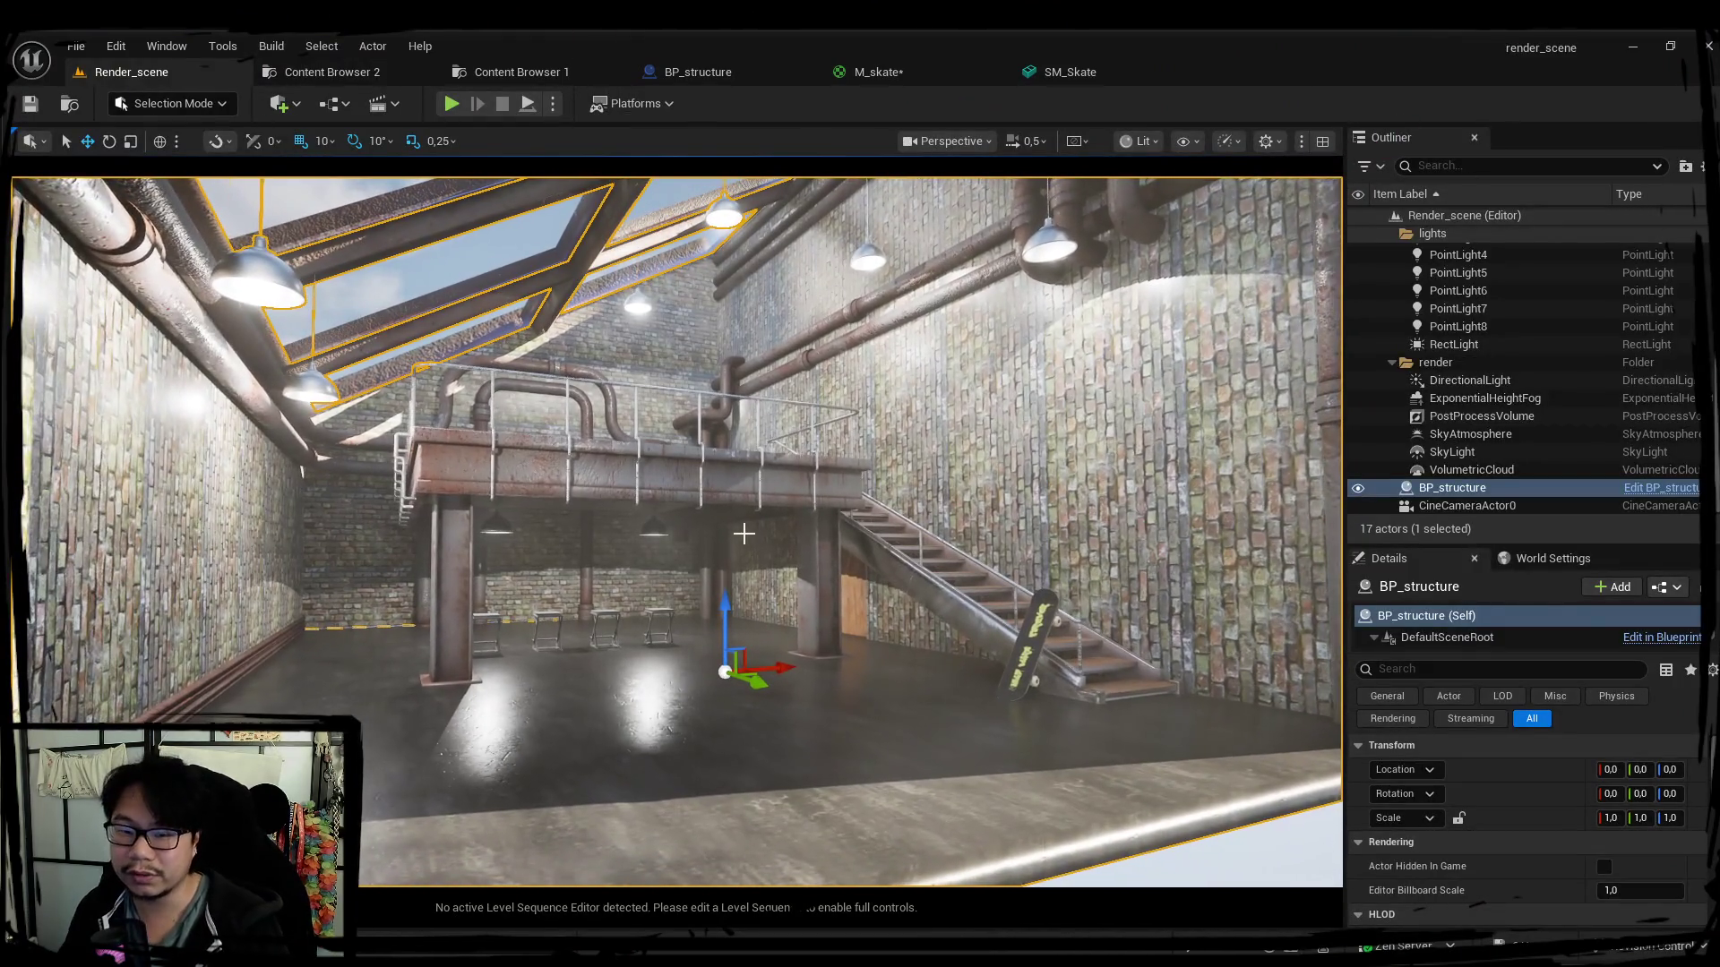
pyautogui.hotkey('ctrl', 'l')
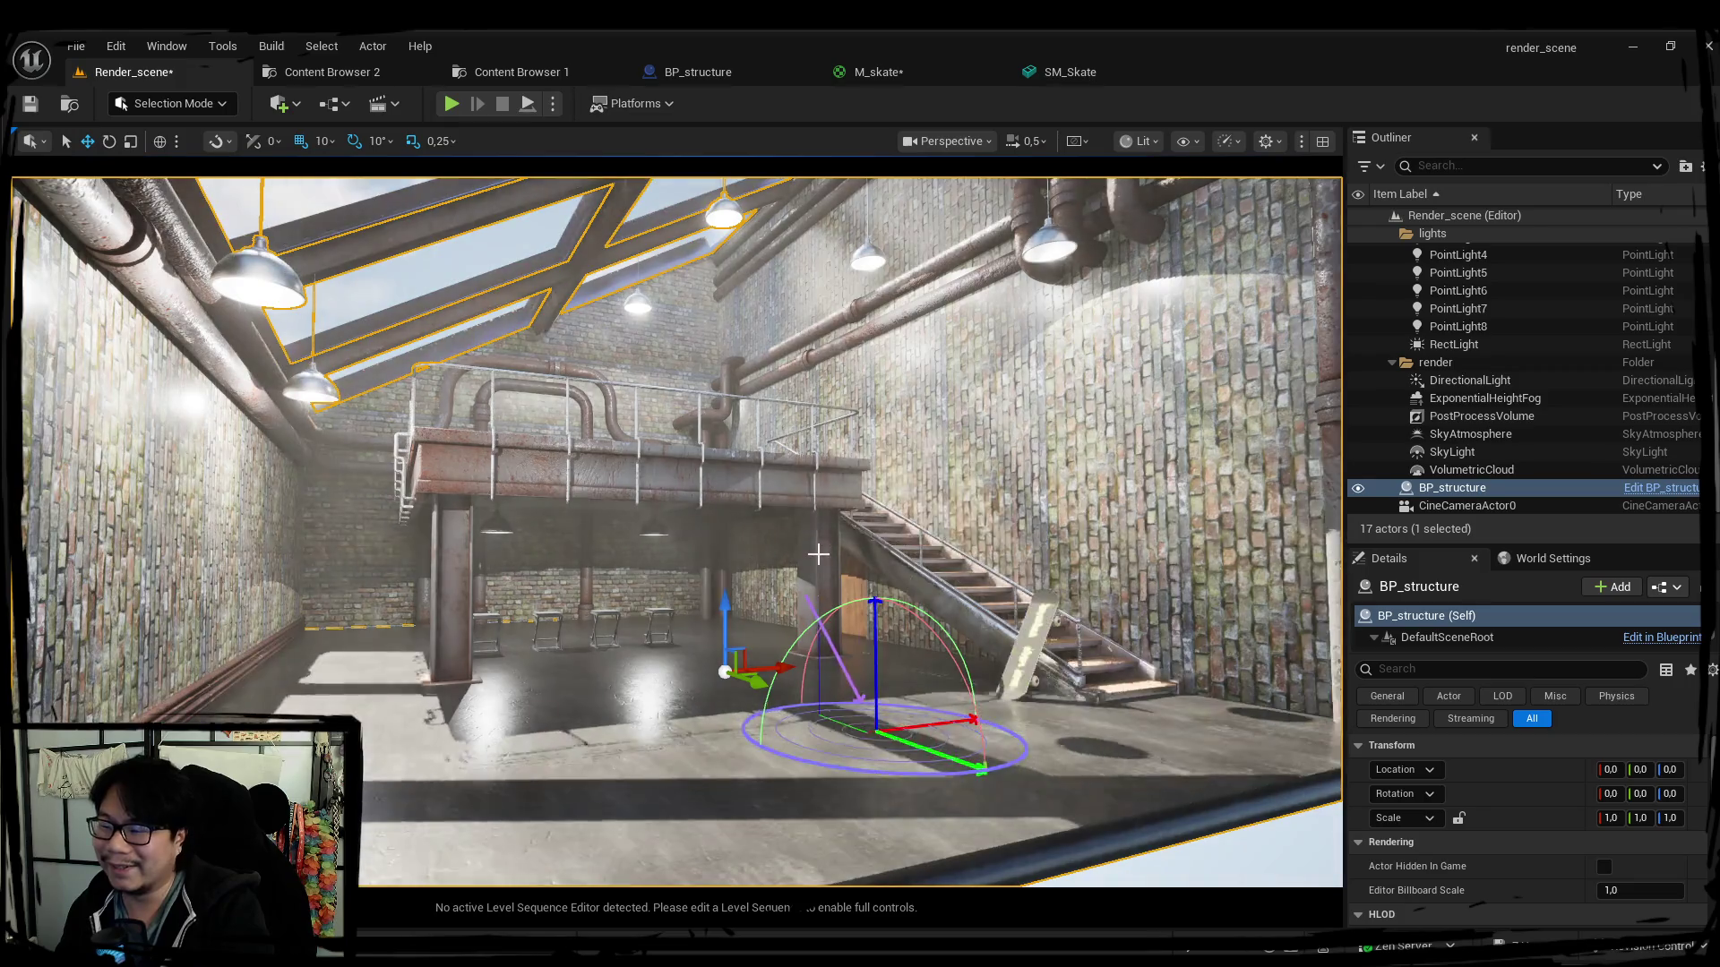
pyautogui.hotkey('ctrl', 'l')
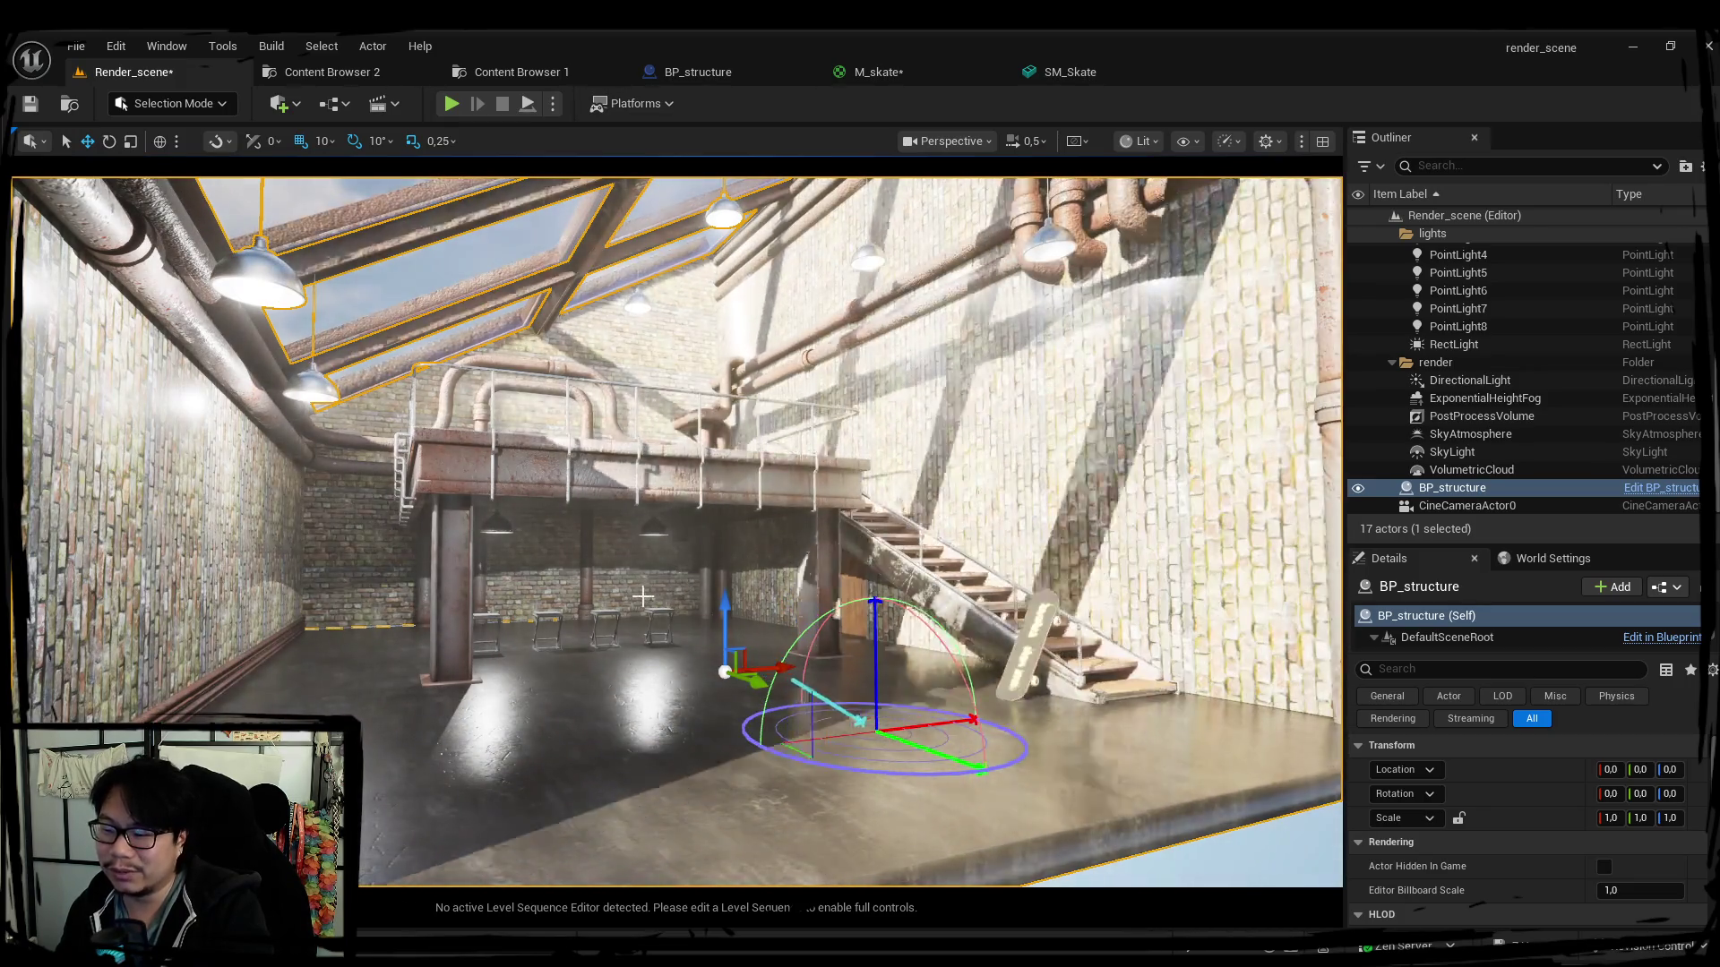
pyautogui.hotkey('ctrl', 'l')
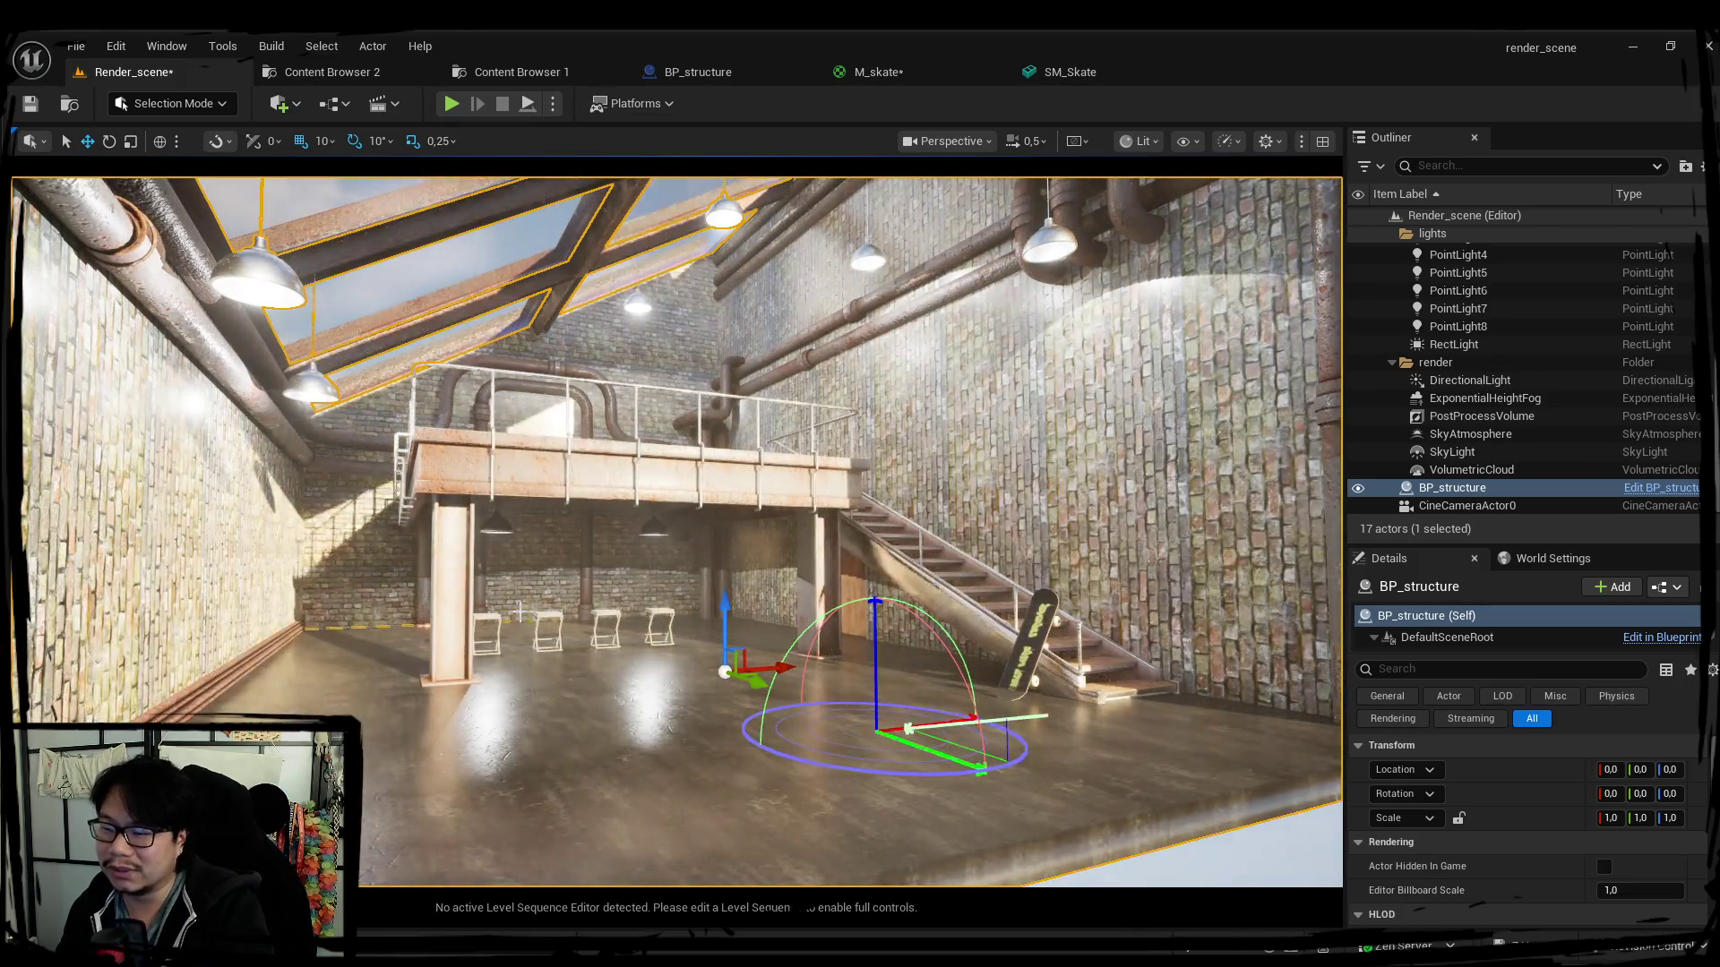
pyautogui.hotkey('ctrl', 's')
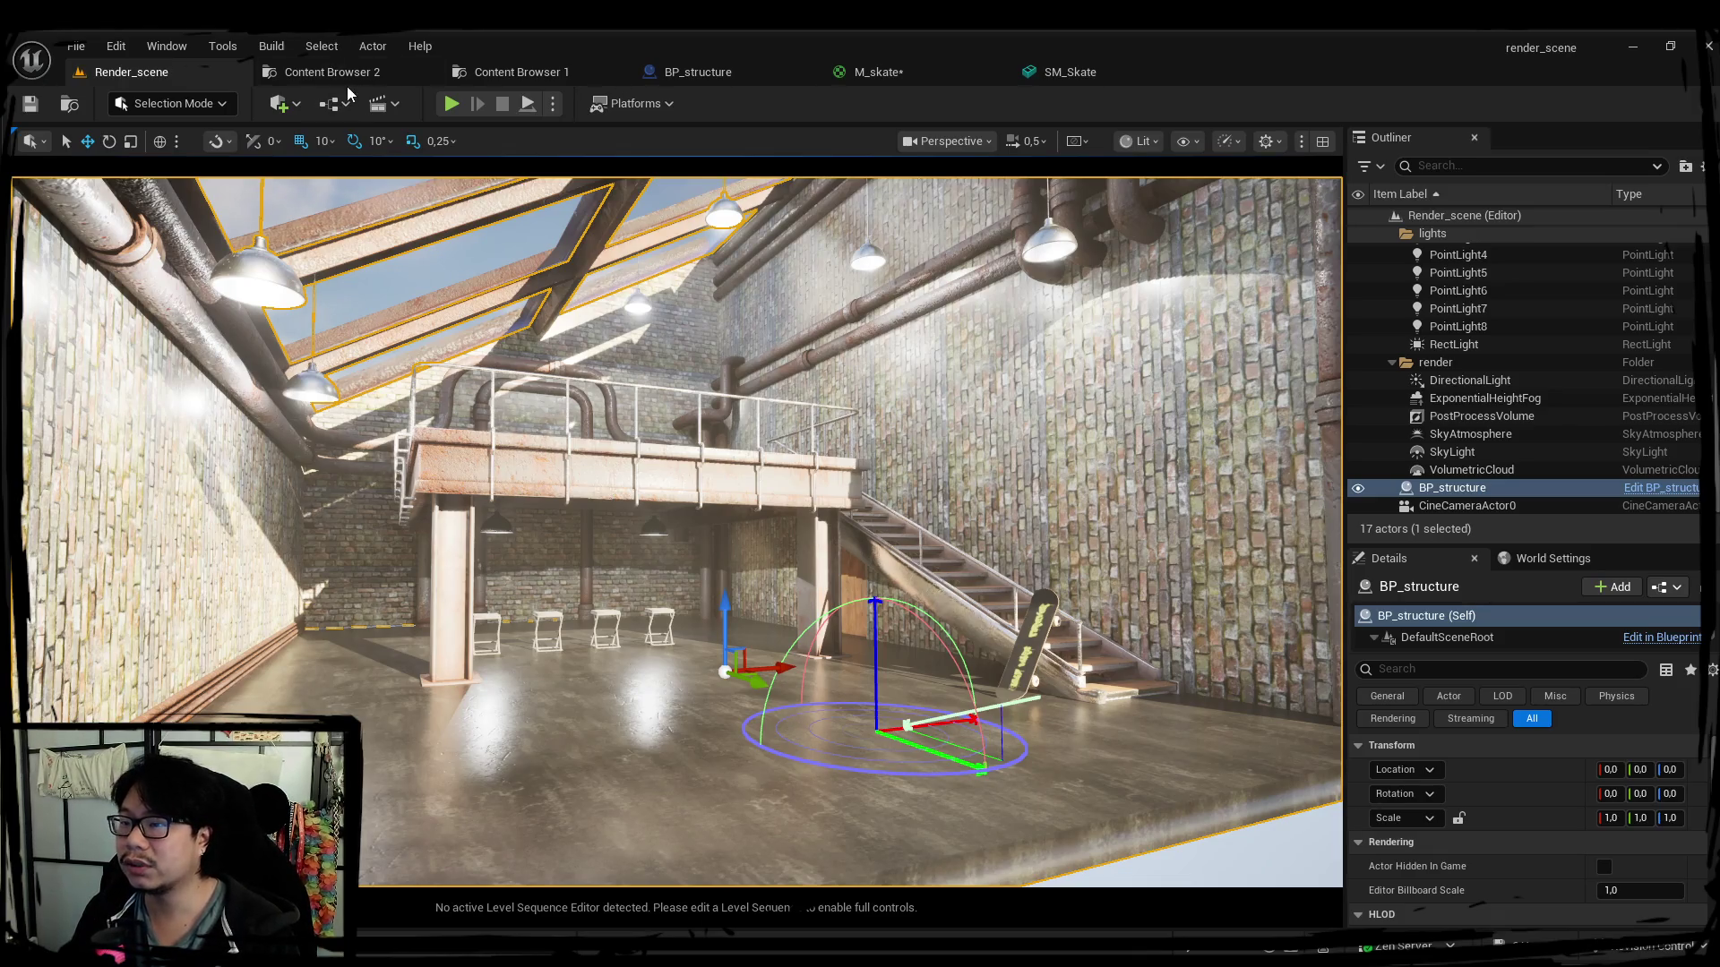
# Create a new folder inside textures in Content Browser 2.
pyautogui.click(337, 71)
pyautogui.click(531, 363)
pyautogui.rightClick(535, 353)
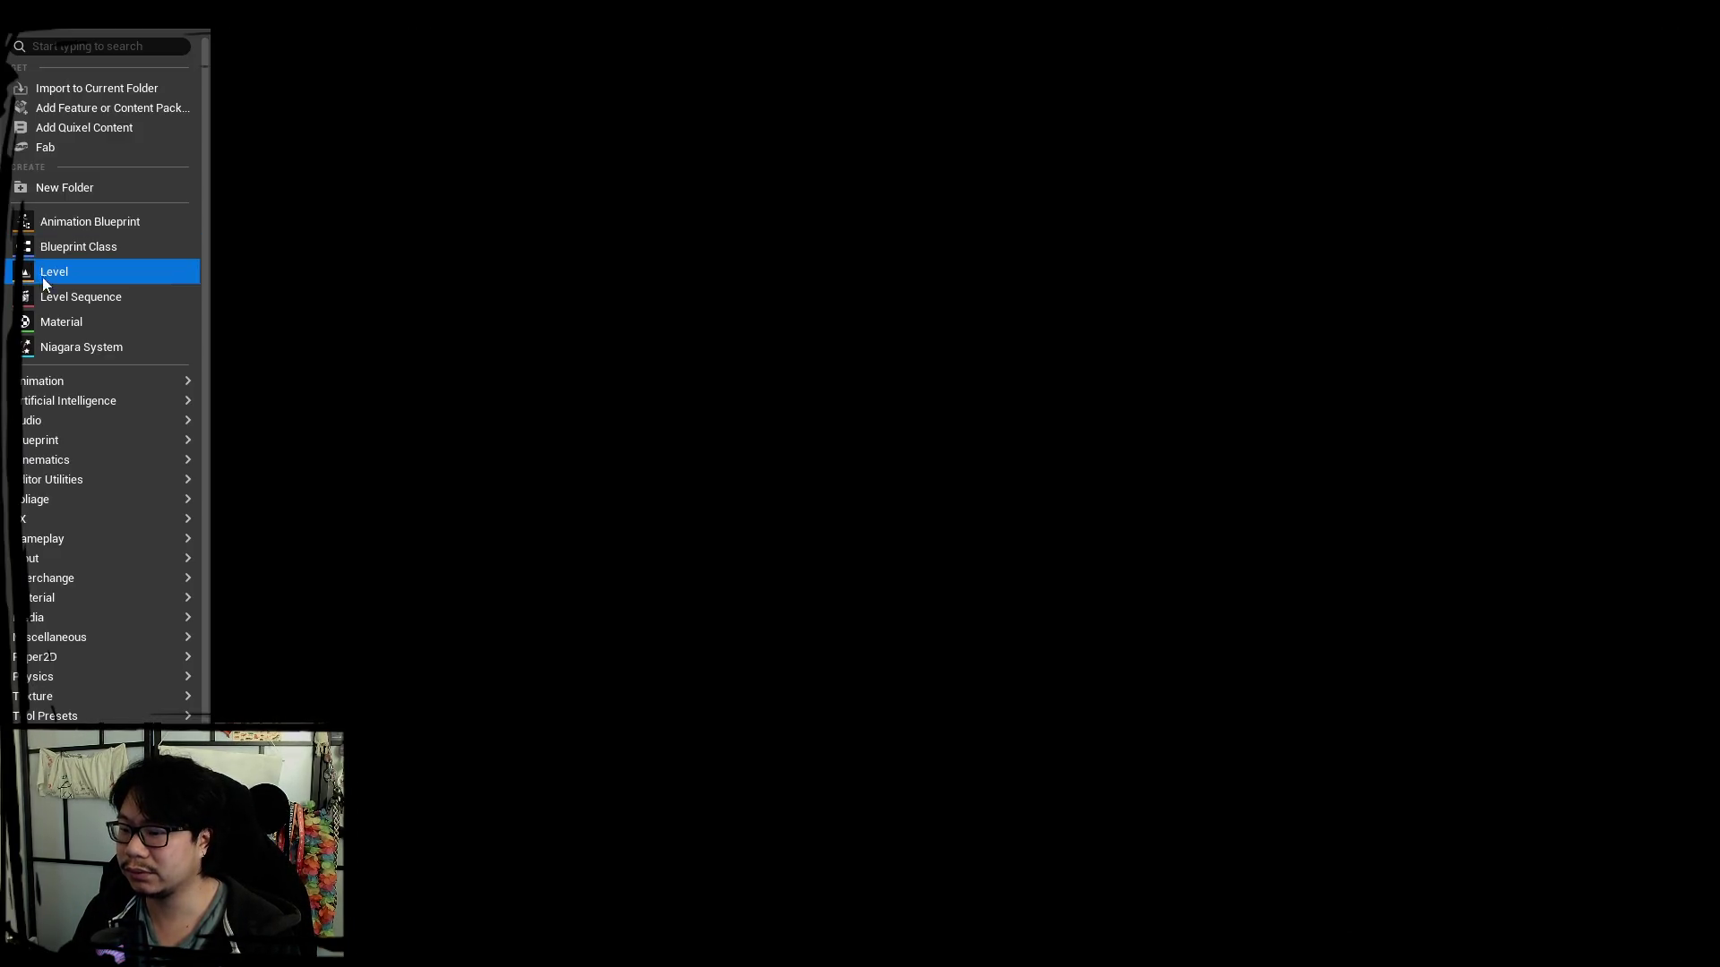
pyautogui.click(67, 191)
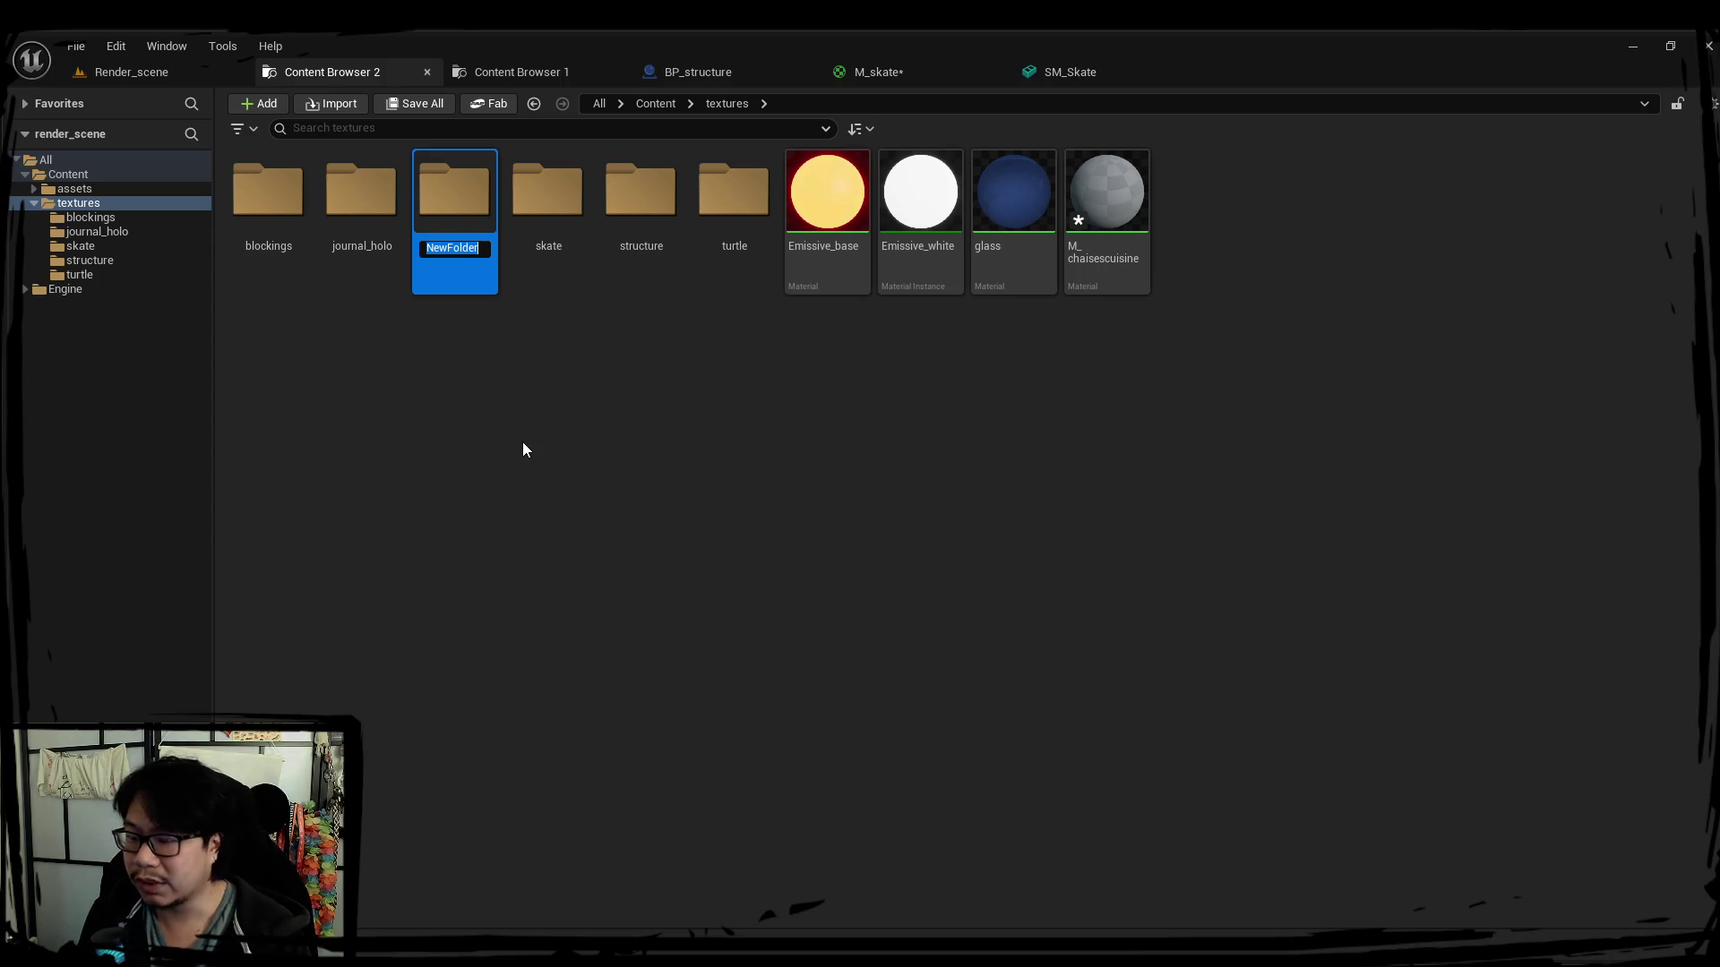
pyautogui.write('chais')
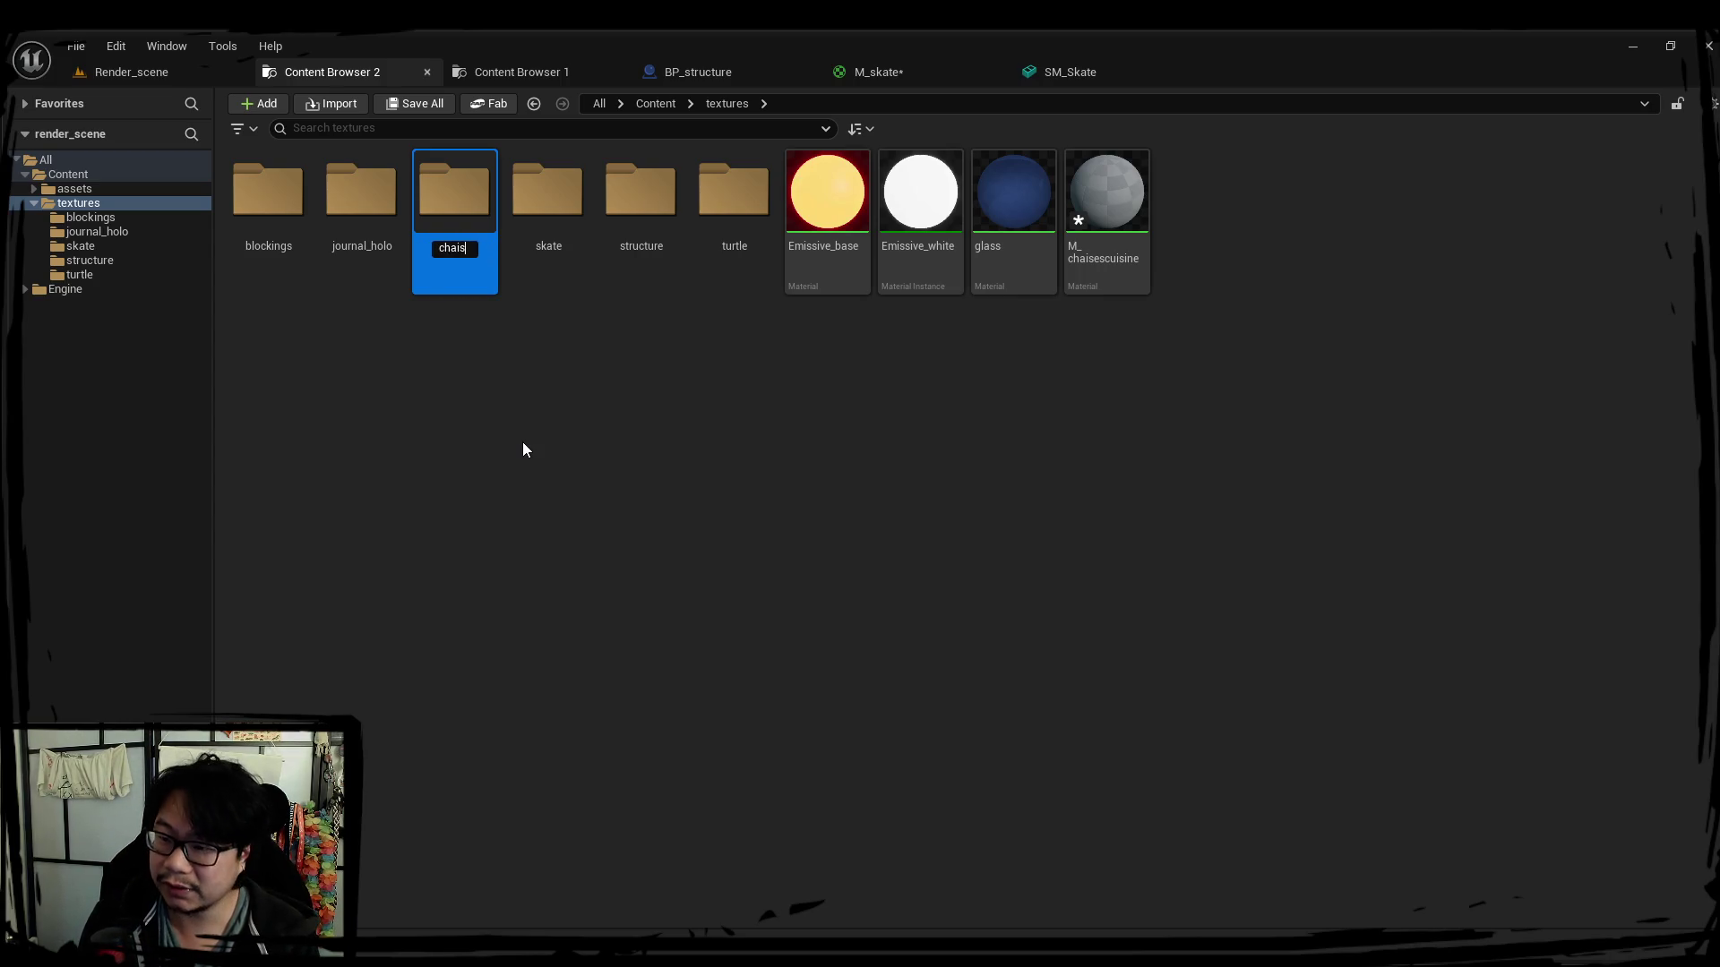
pyautogui.write('es')
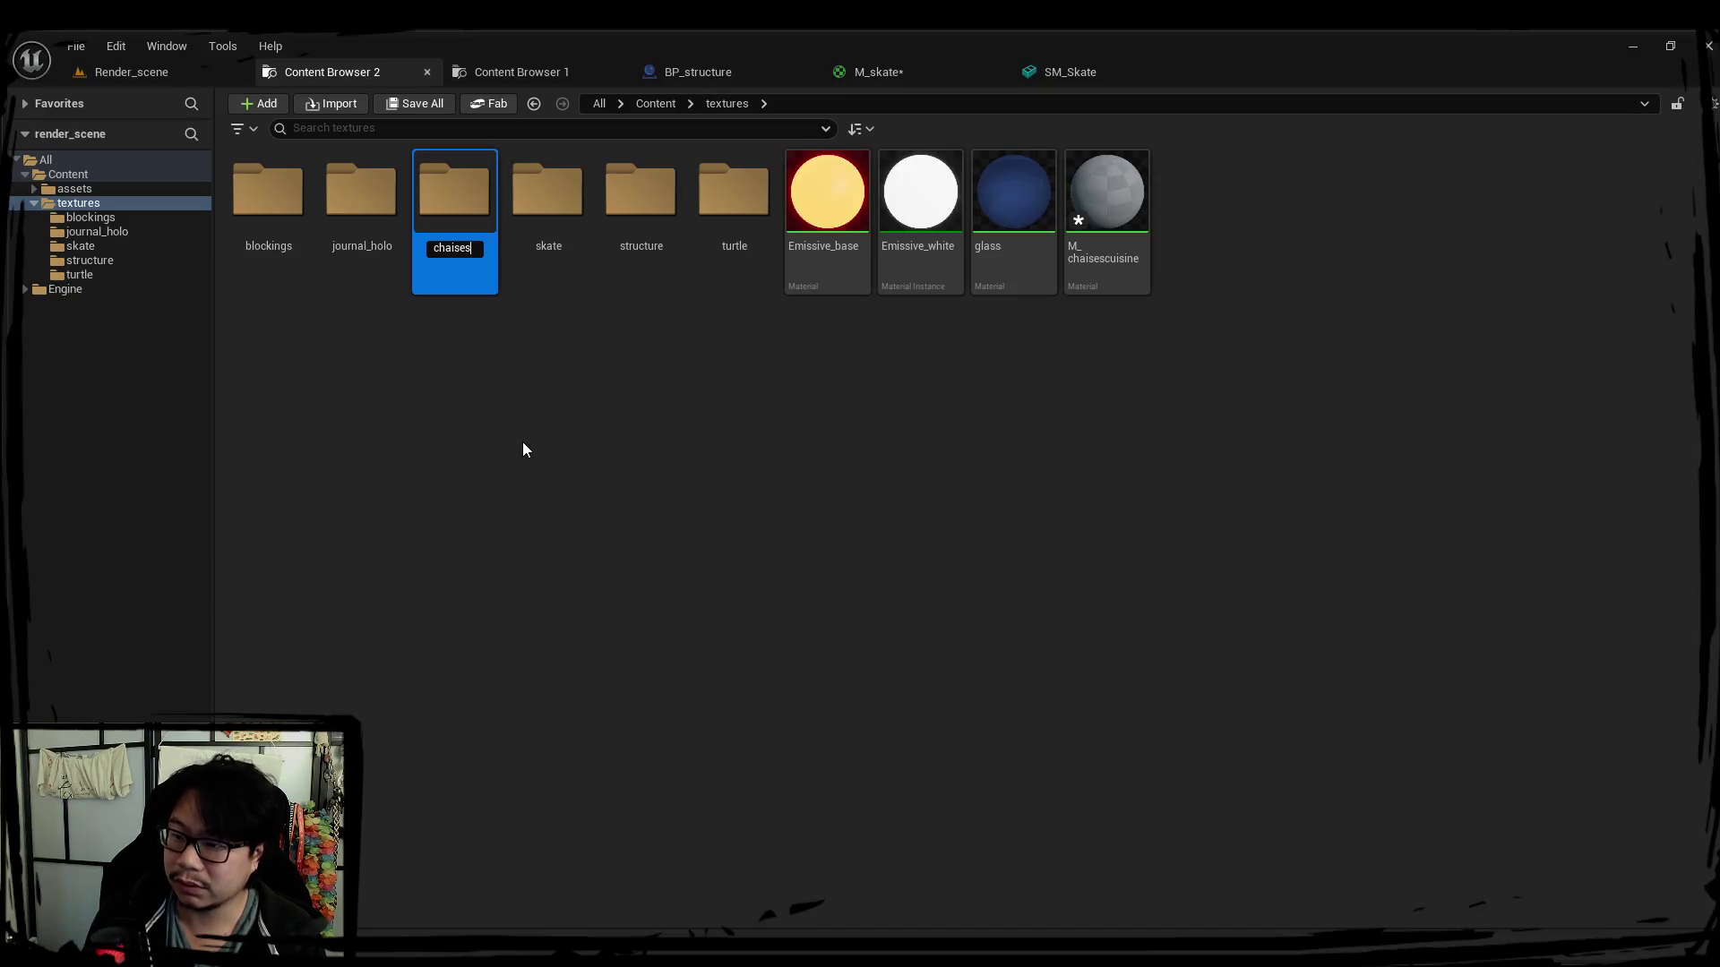
pyautogui.write('_cuisines')
# Name the folder chaises_cuisine and open its empty contents.
pyautogui.press('BackSpace')
pyautogui.press('Return')
pyautogui.doubleClick(363, 207)
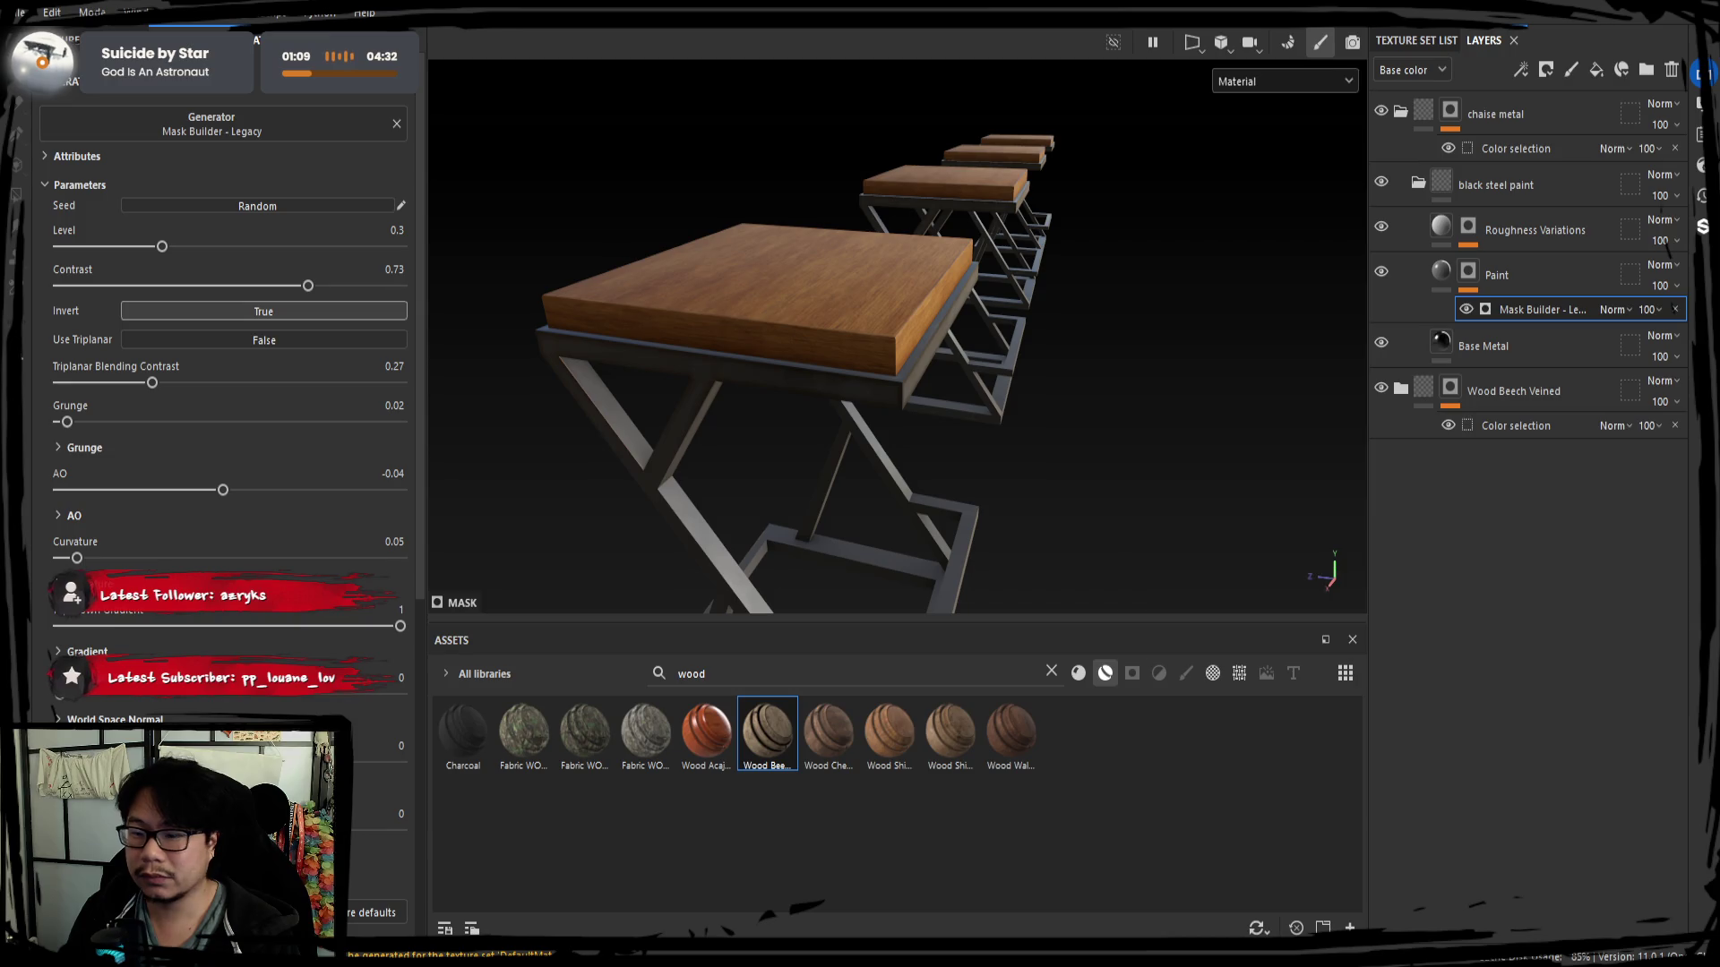
# Set paint mask grunge to 0.04 and curvature to 0.08, then delete the black steel paint folder.
pyautogui.keyDown('alt'); pyautogui.moveTo(865, 374); pyautogui.dragTo(798, 365); pyautogui.keyUp('alt')
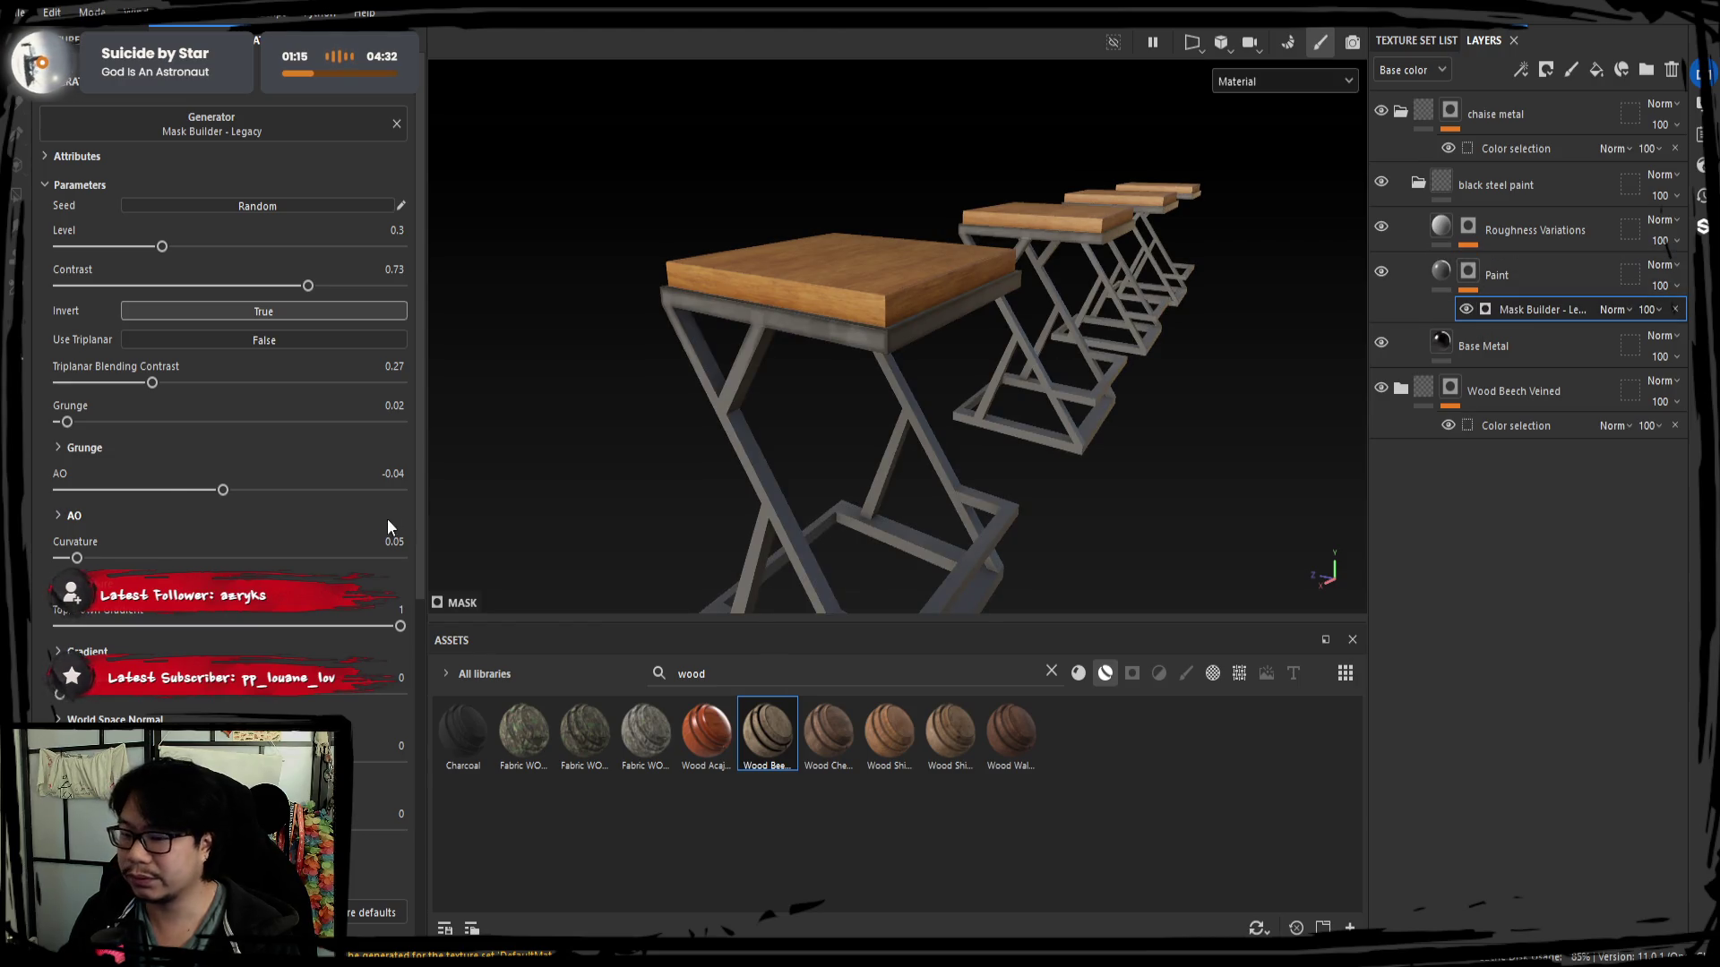
pyautogui.moveTo(65, 422)
pyautogui.mouseDown()
pyautogui.moveTo(137, 422)
pyautogui.moveTo(73, 422)
pyautogui.mouseUp()
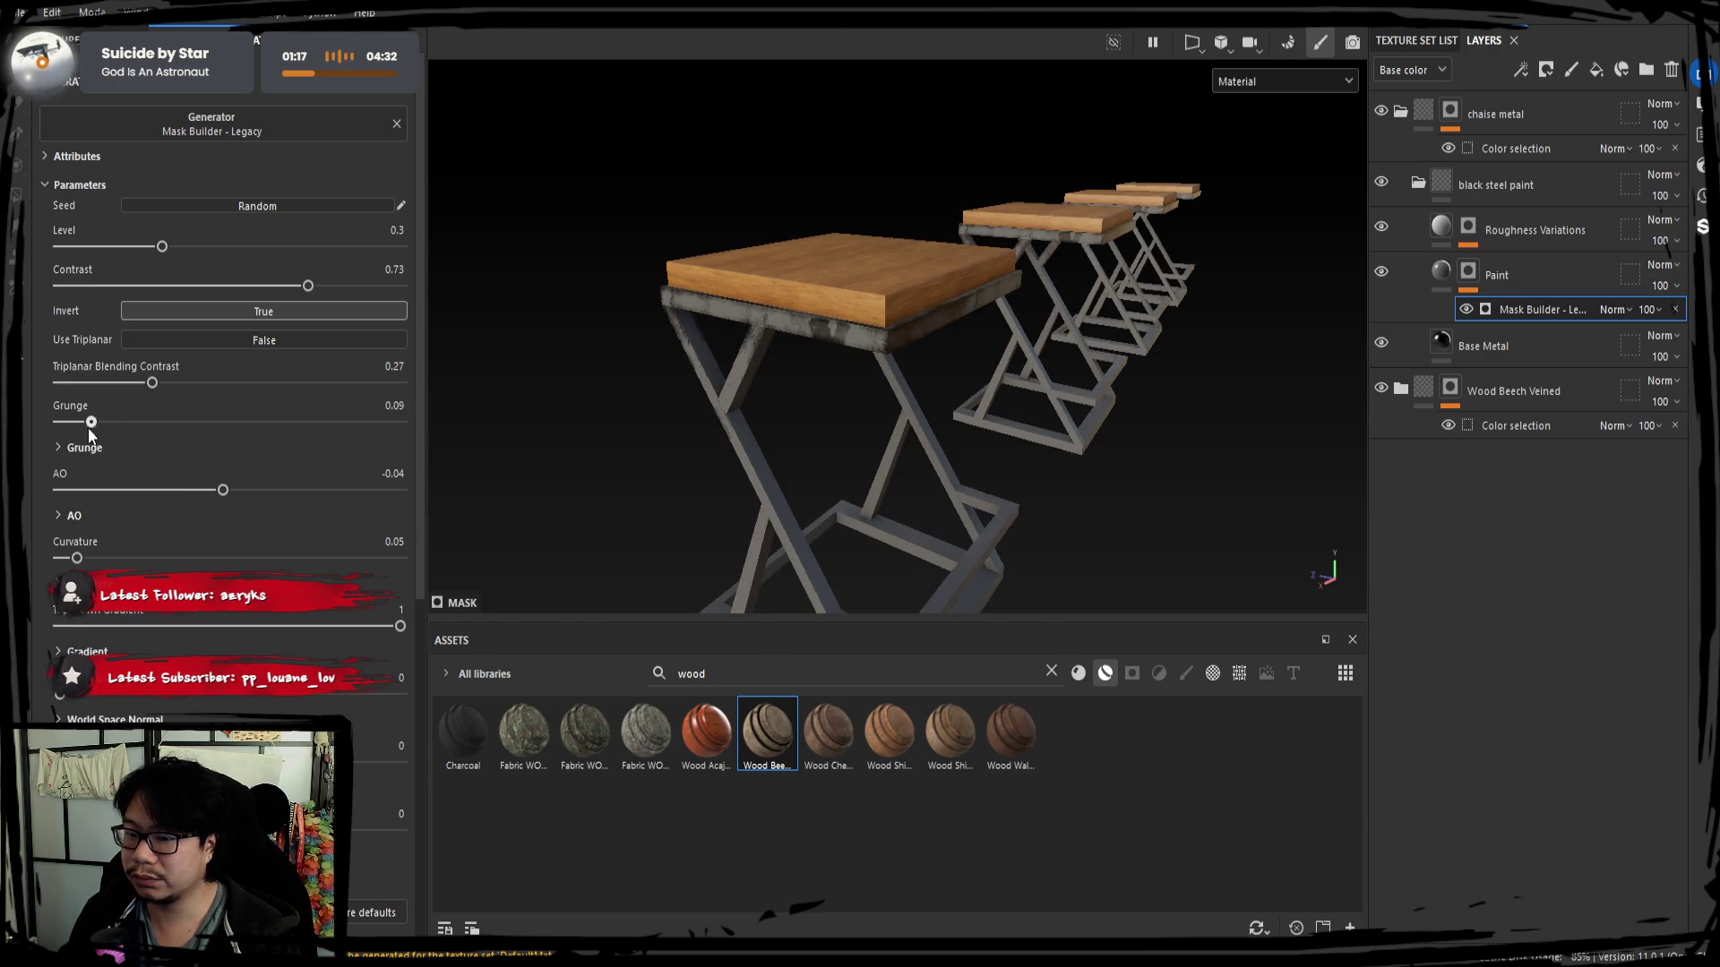
pyautogui.moveTo(77, 557)
pyautogui.mouseDown()
pyautogui.moveTo(411, 558)
pyautogui.moveTo(87, 558)
pyautogui.mouseUp()
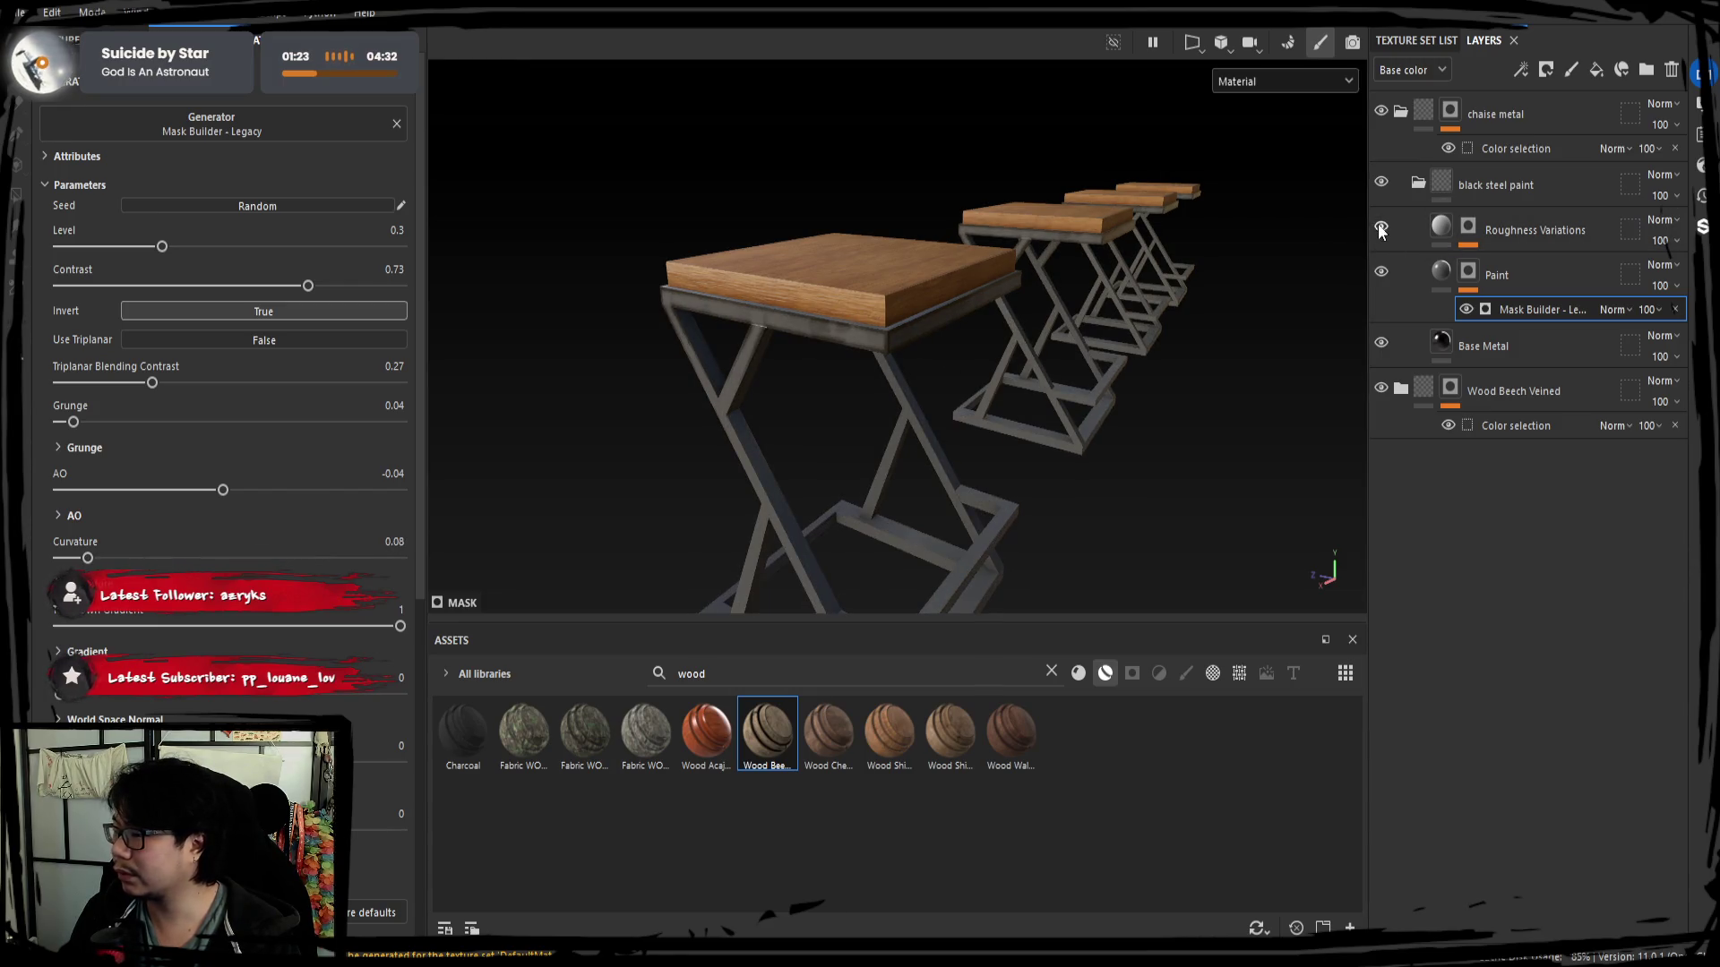
pyautogui.doubleClick(1474, 175)
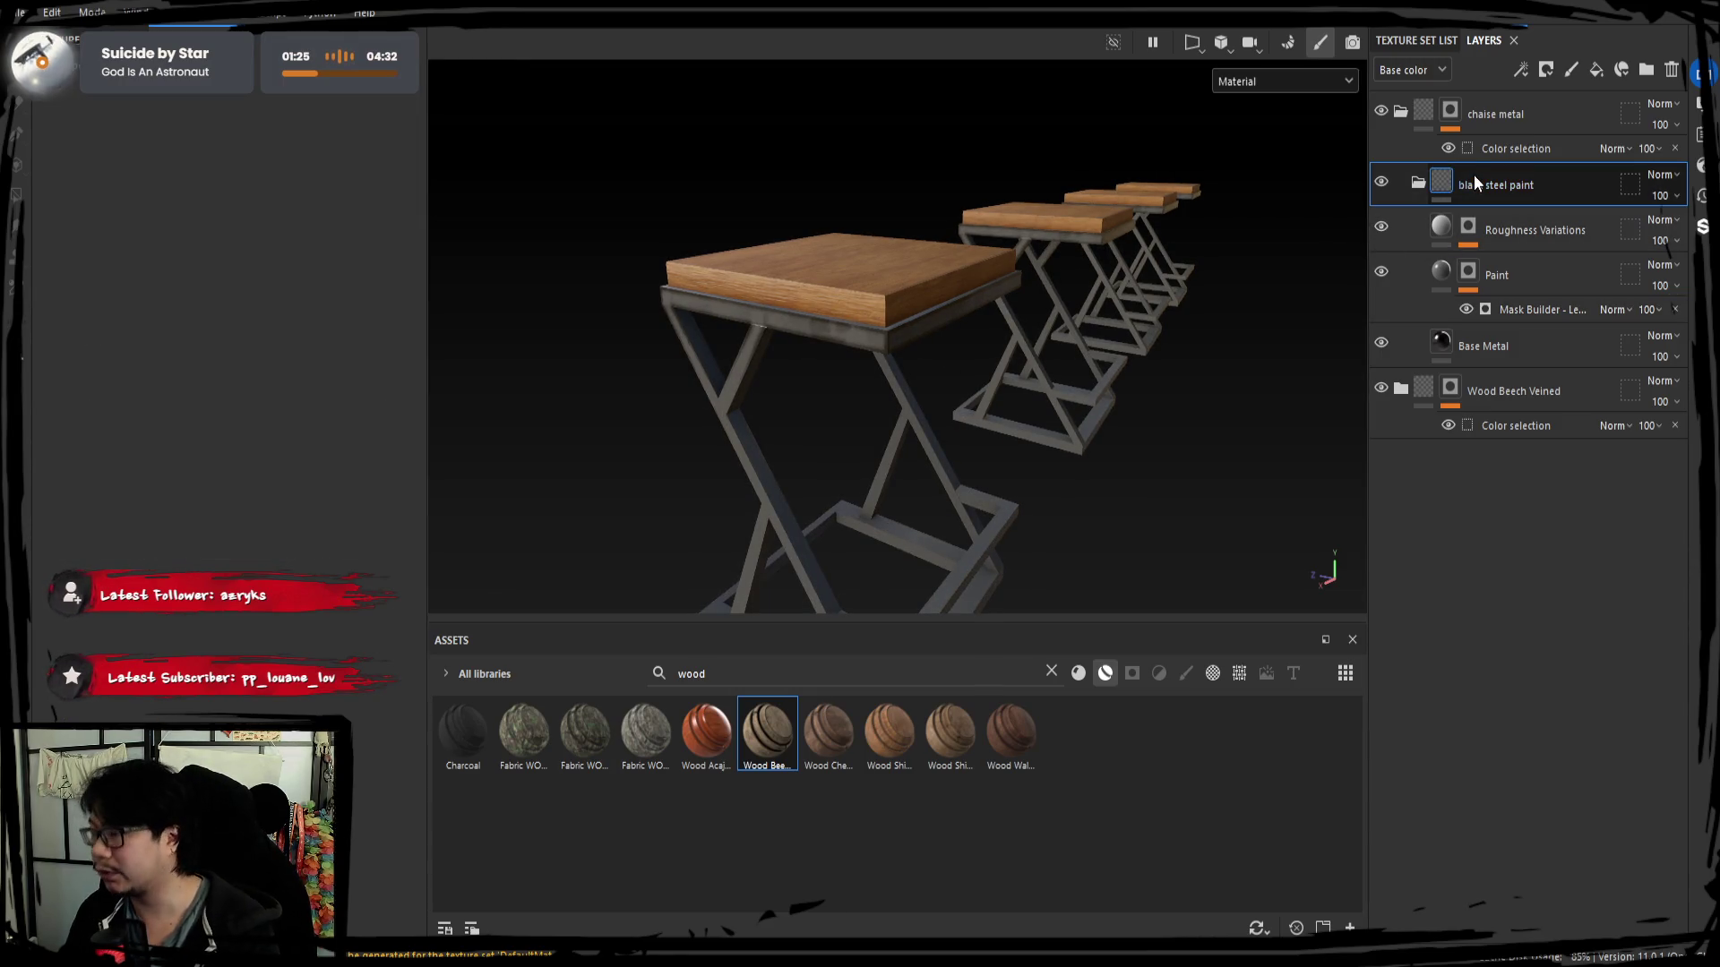
pyautogui.press('Delete')
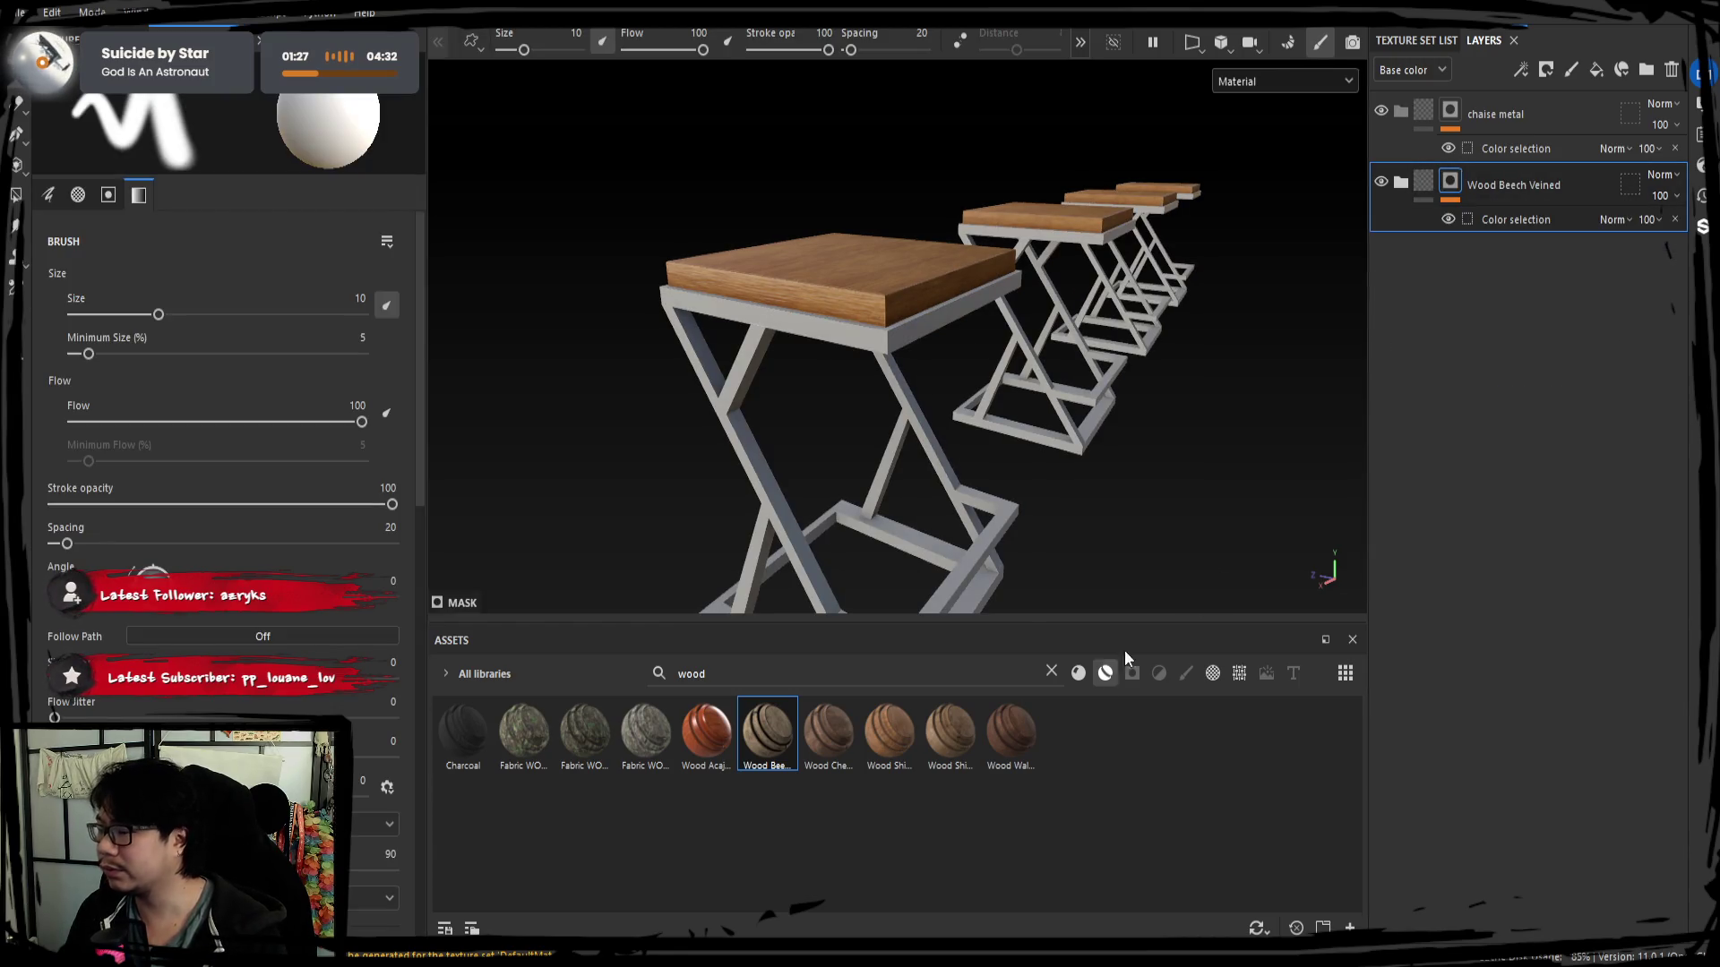
# Search 'metal' in Assets and drop Steel Painted Scraped Dirty onto the stool frames.
pyautogui.doubleClick(880, 674)
pyautogui.press('BackSpace')
pyautogui.write('metal')
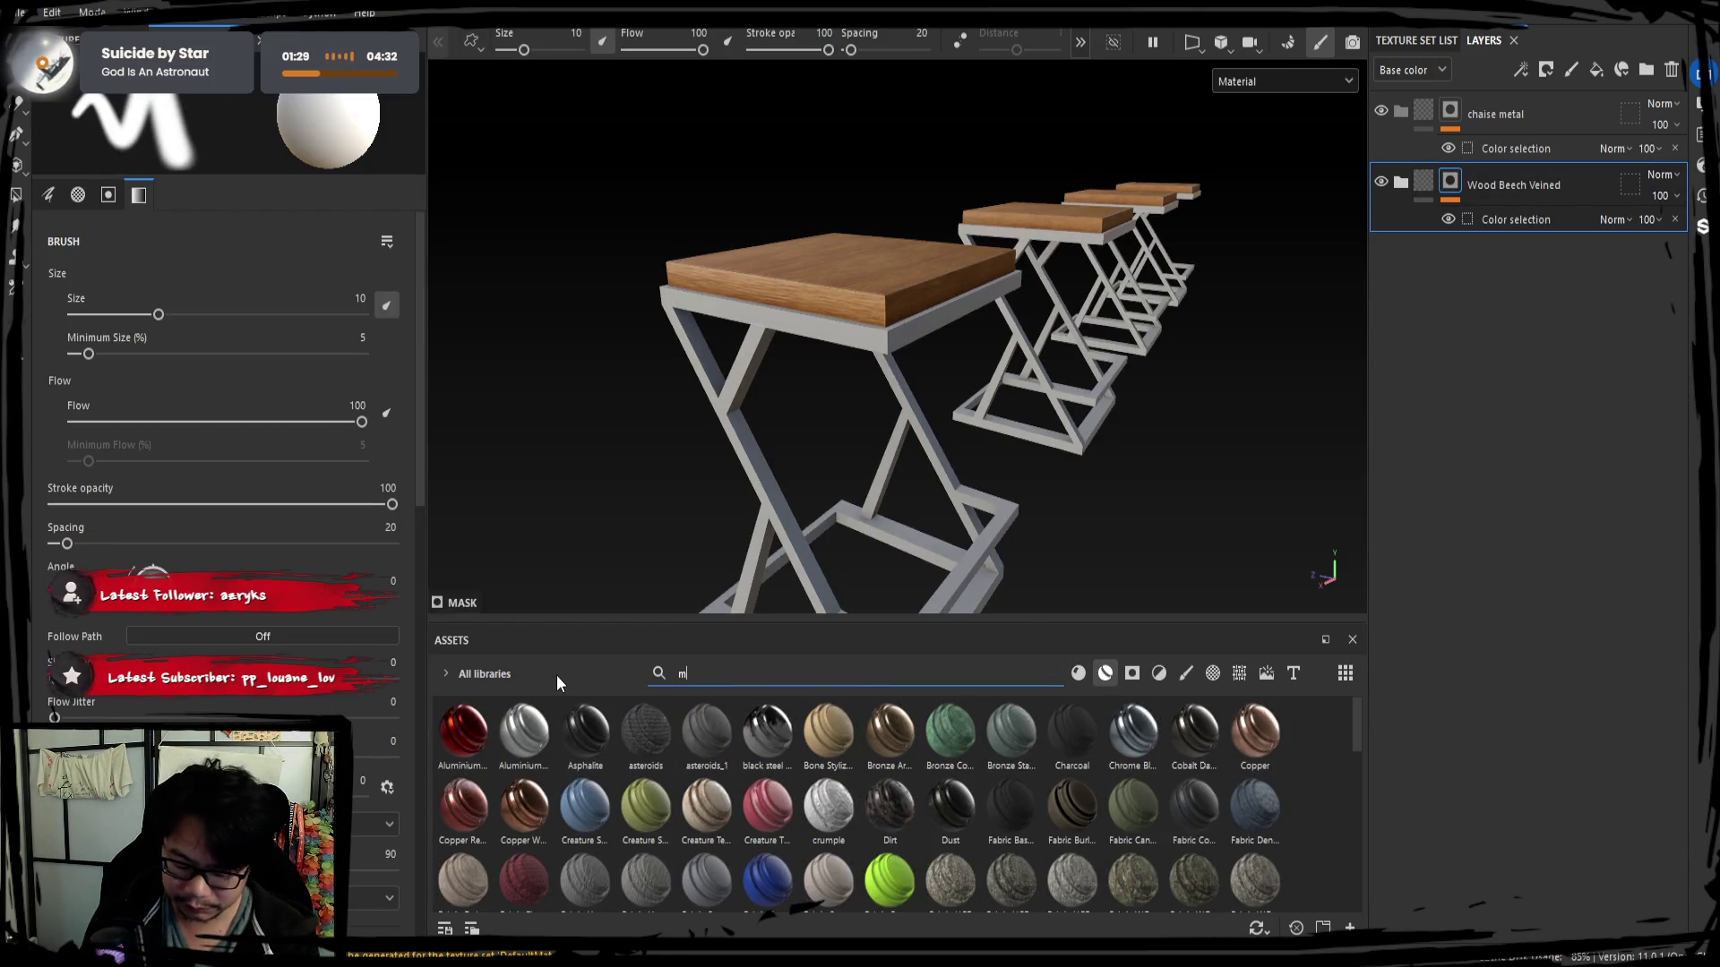
pyautogui.moveTo(585, 880)
pyautogui.mouseDown()
pyautogui.moveTo(1395, 519)
pyautogui.moveTo(1439, 479)
pyautogui.mouseUp()
pyautogui.moveTo(1456, 256); pyautogui.dragTo(1499, 120)
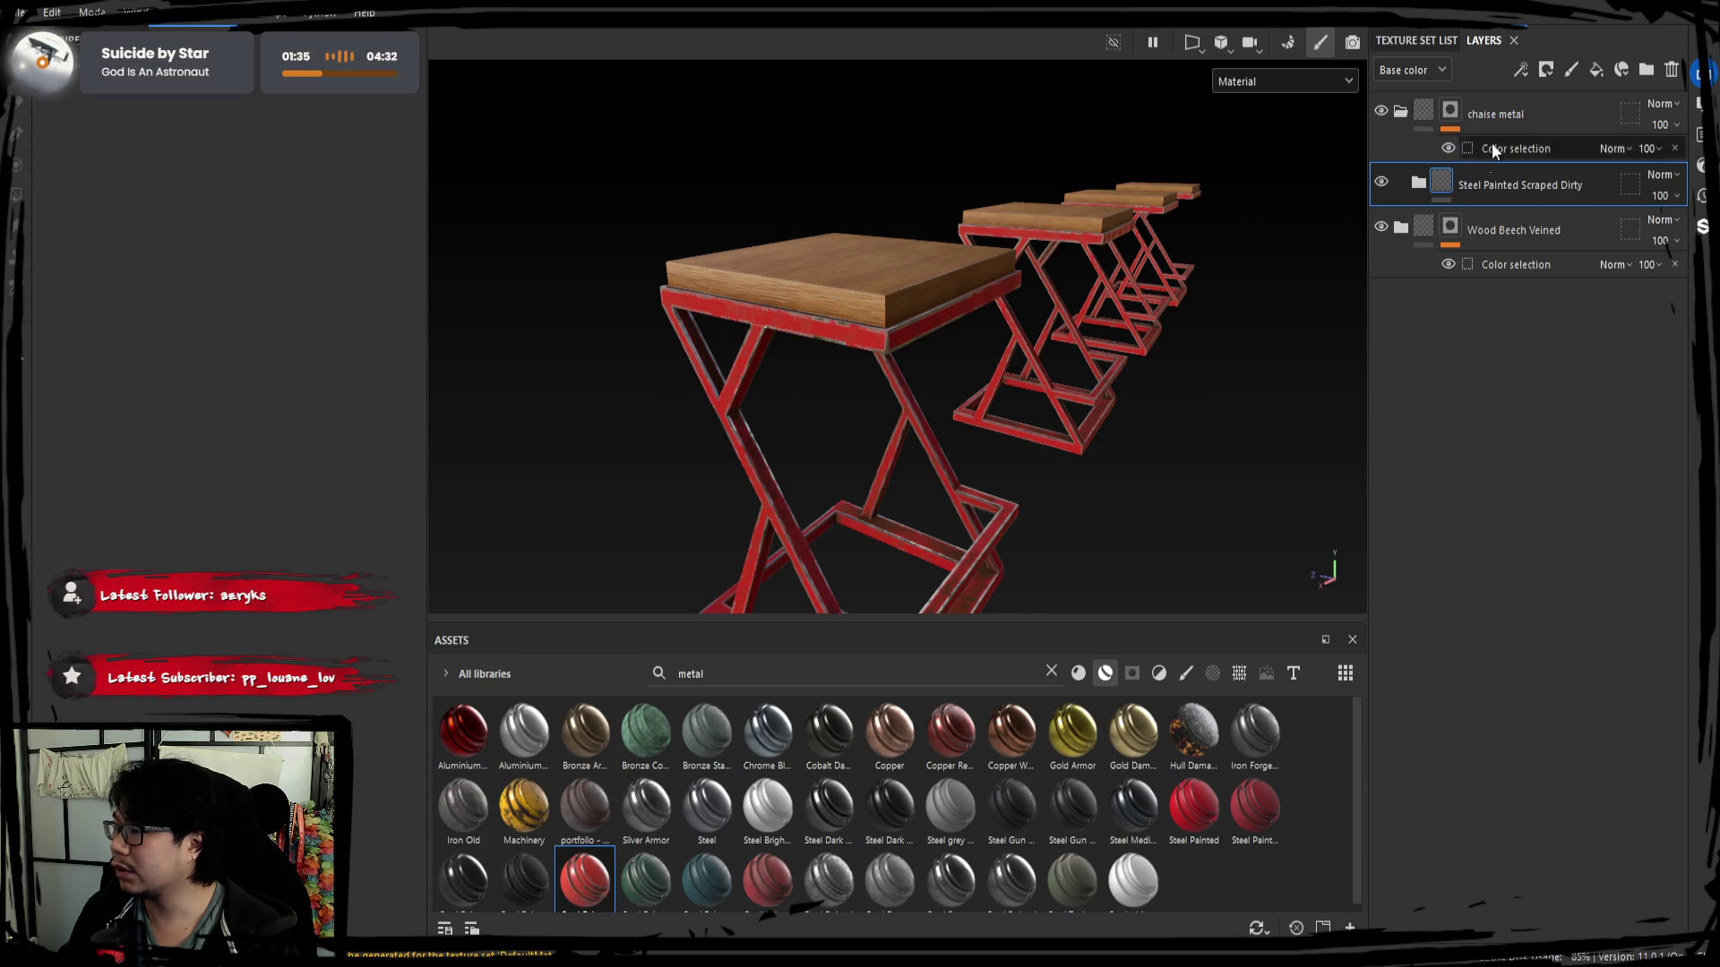
# Expand the Steel Painted Scraped Dirty folder down to the Paint layer's fill properties.
pyautogui.click(1418, 183)
pyautogui.click(1496, 390)
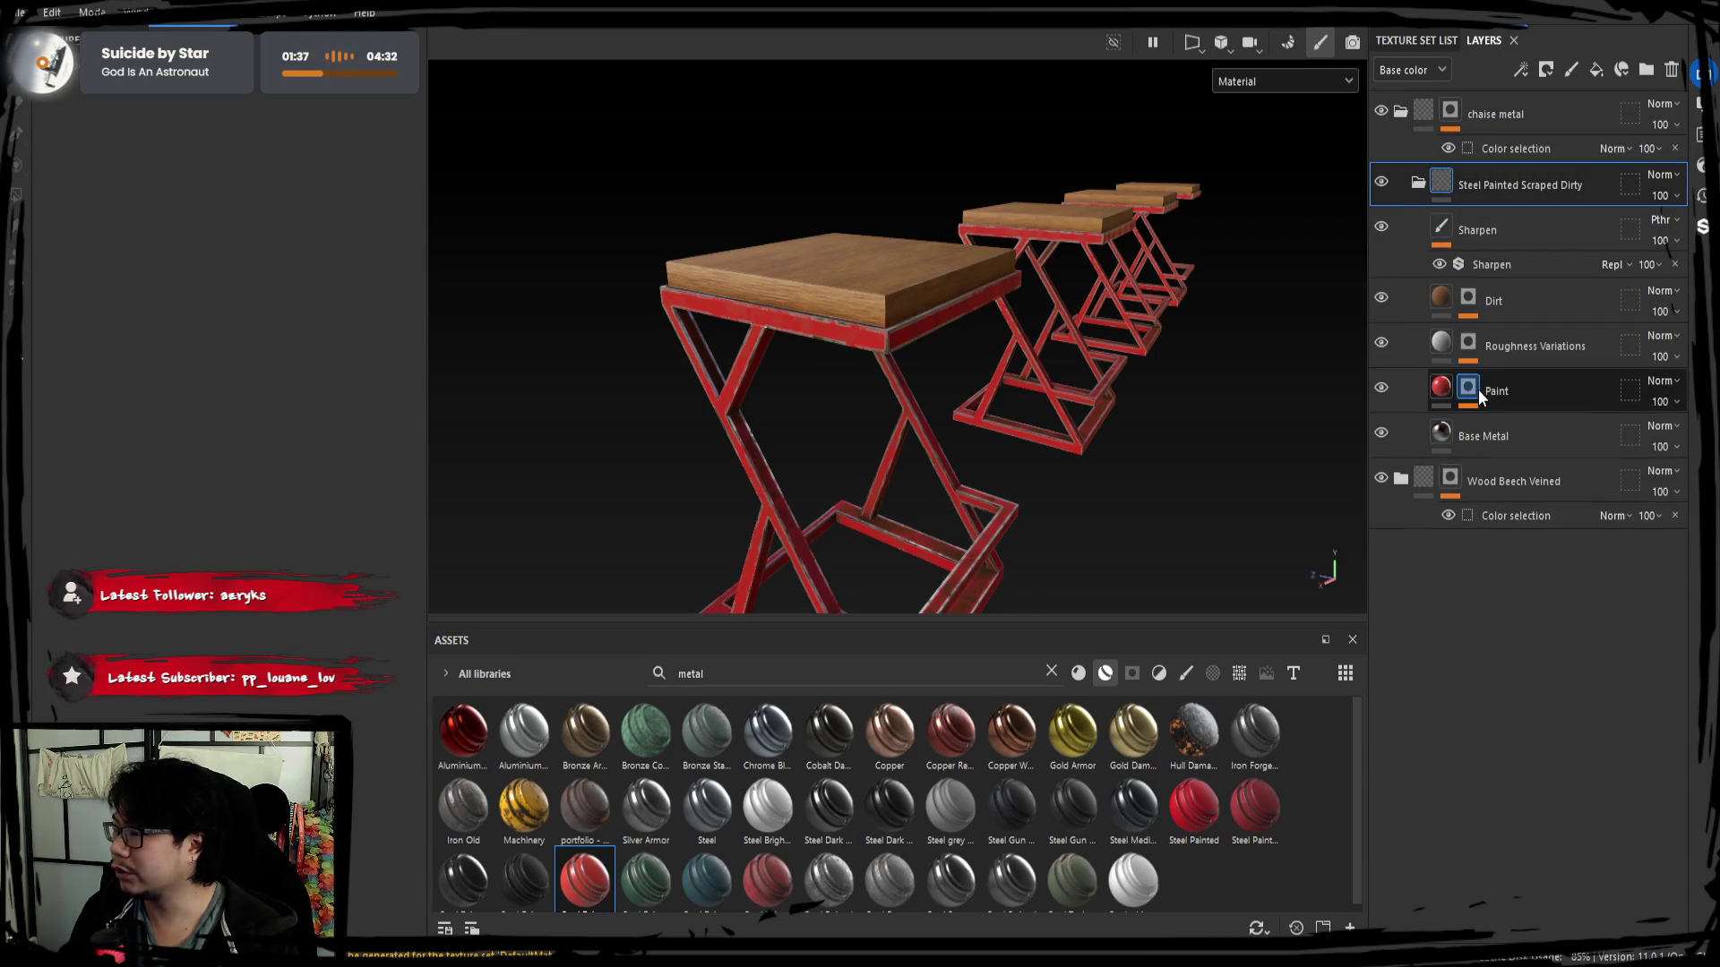
pyautogui.scroll(-2, 236, 651)
pyautogui.scroll(-3, 240, 644)
pyautogui.scroll(-2, 241, 642)
pyautogui.click(1440, 388)
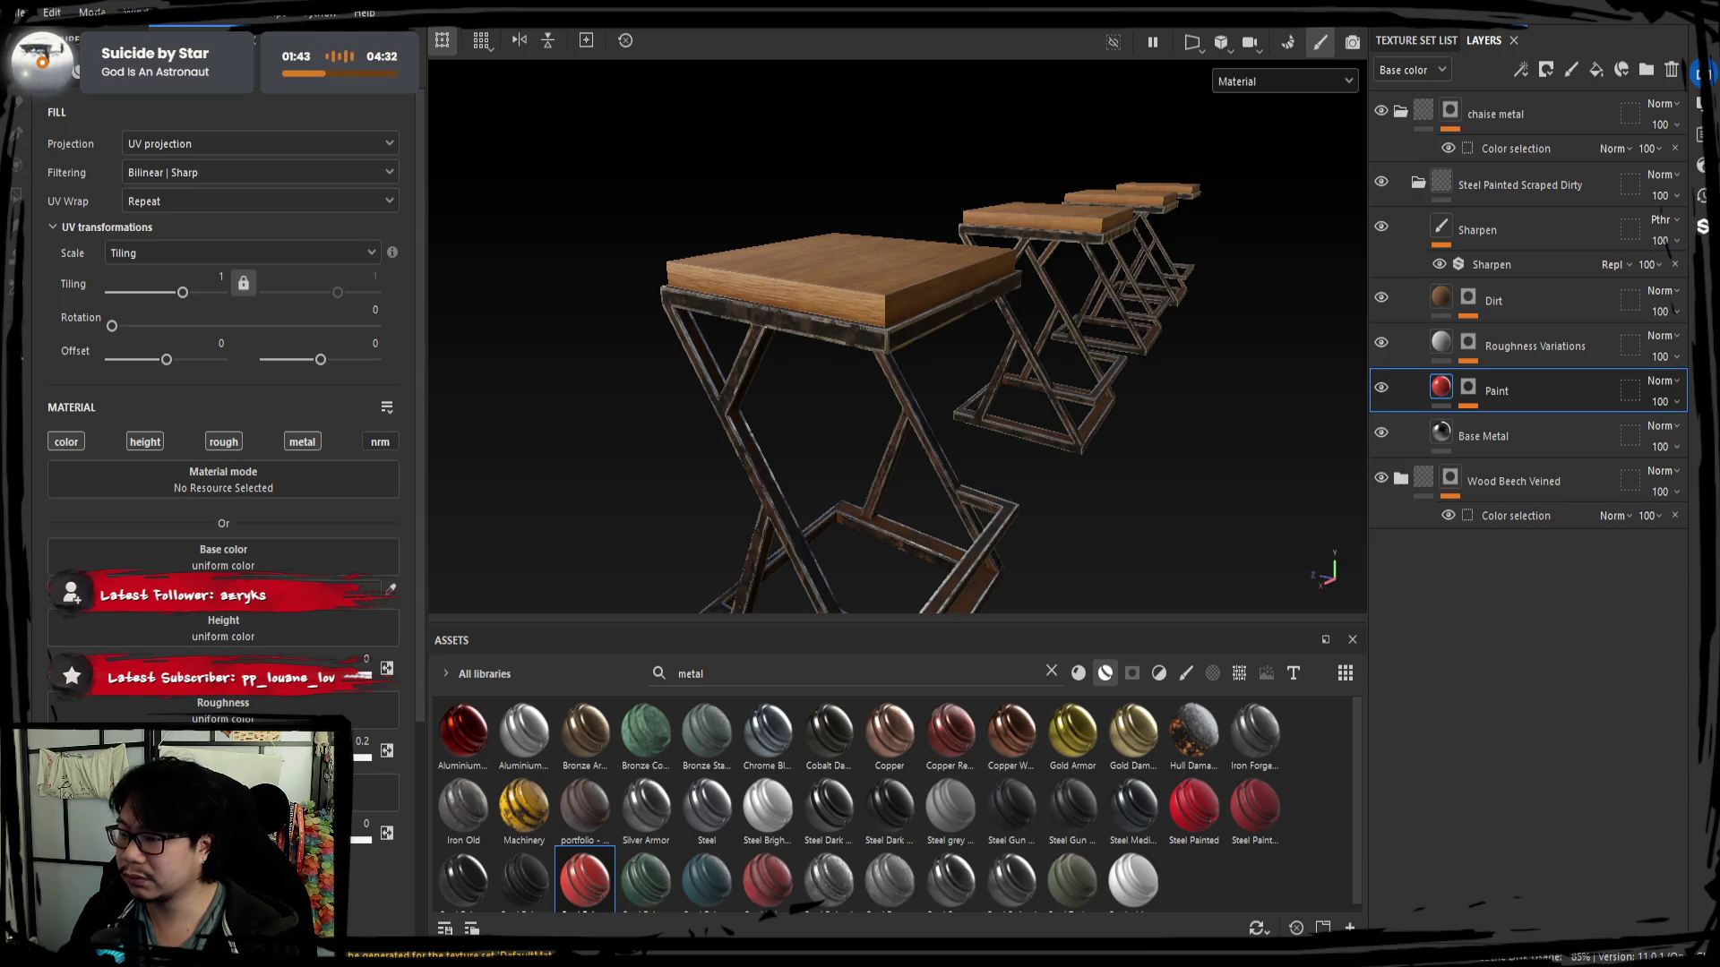
# Delete the Dirt and Sharpen layers from the painted steel material.
pyautogui.moveTo(840, 359)
pyautogui.keyDown('alt'); pyautogui.mouseDown()
pyautogui.moveTo(742, 375)
pyautogui.moveTo(861, 404)
pyautogui.mouseUp(); pyautogui.keyUp('alt')
pyautogui.click(1540, 302)
pyautogui.press('Delete')
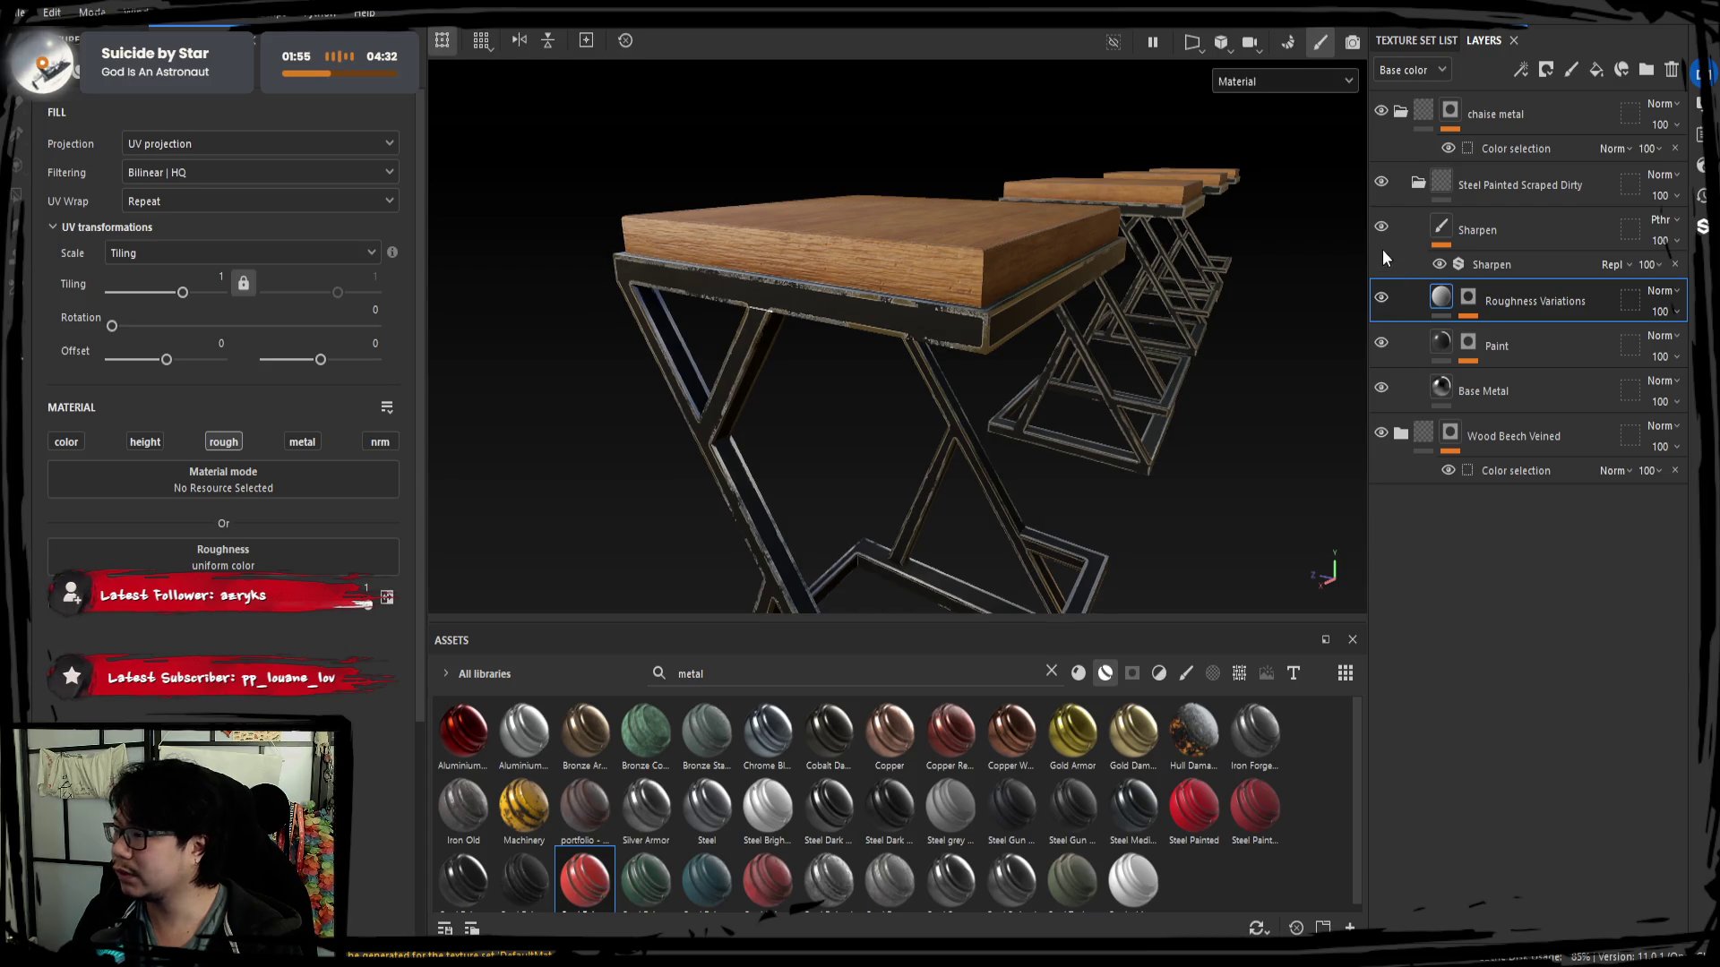
pyautogui.click(1493, 236)
pyautogui.press('Delete')
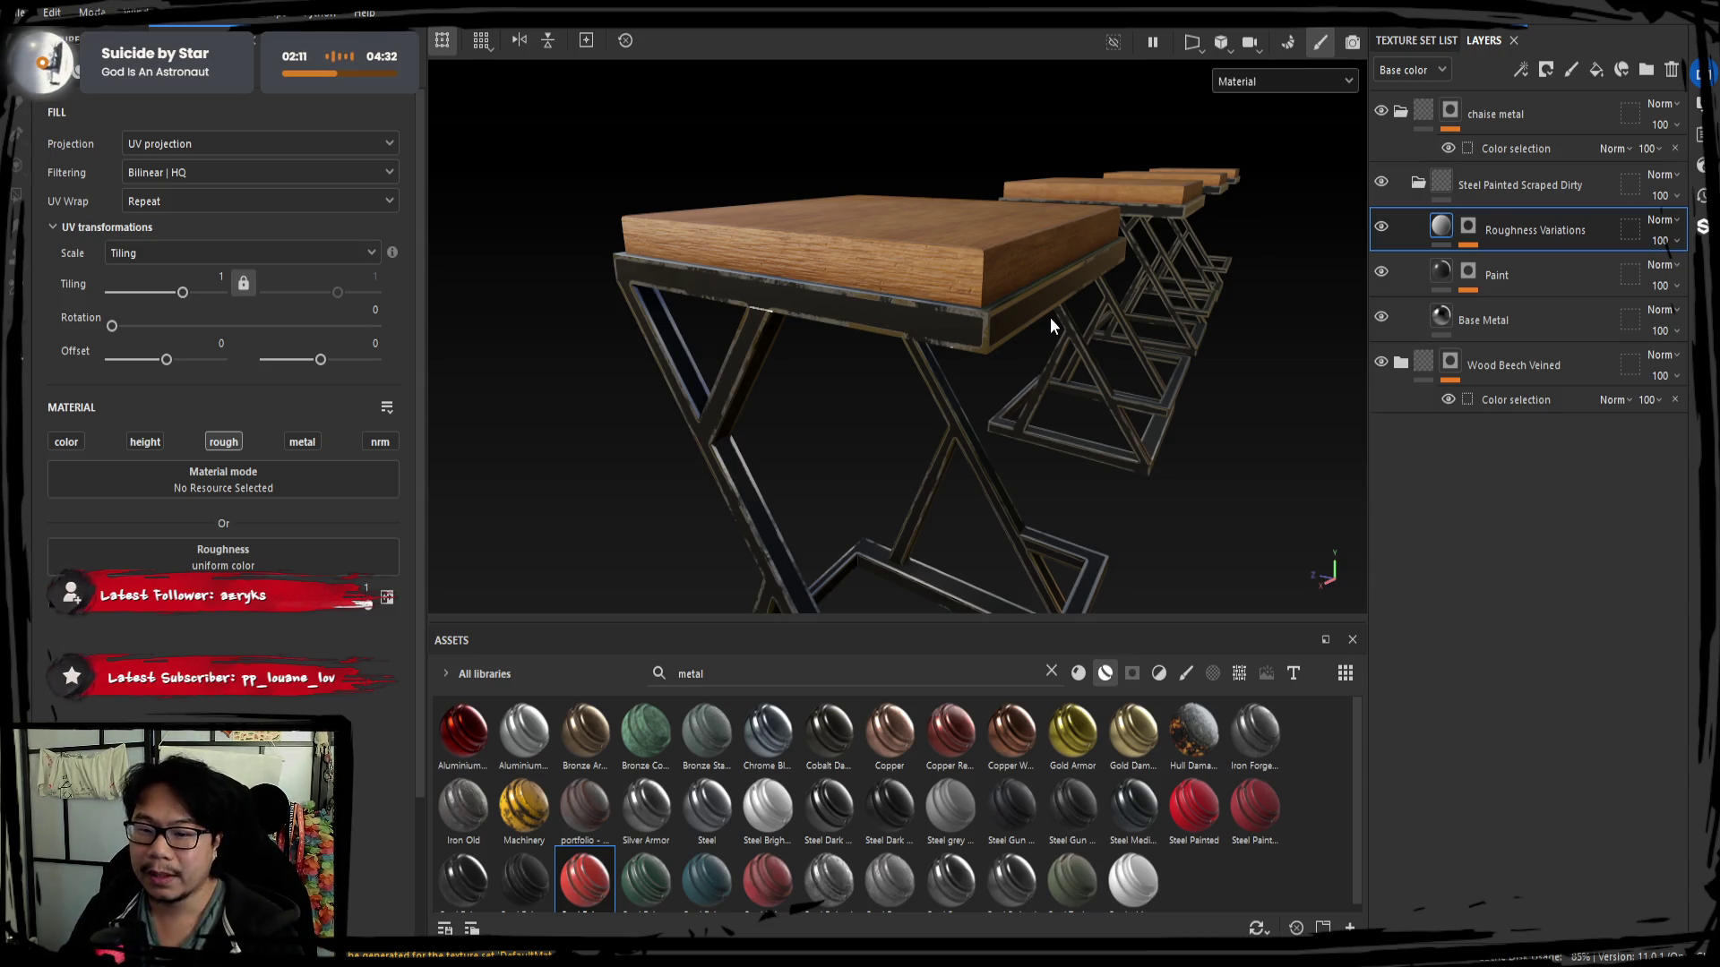
# Toggle Roughness Variations and Base Metal visibility, then bring up the Paint layer's Mask Builder settings.
pyautogui.click(1381, 229)
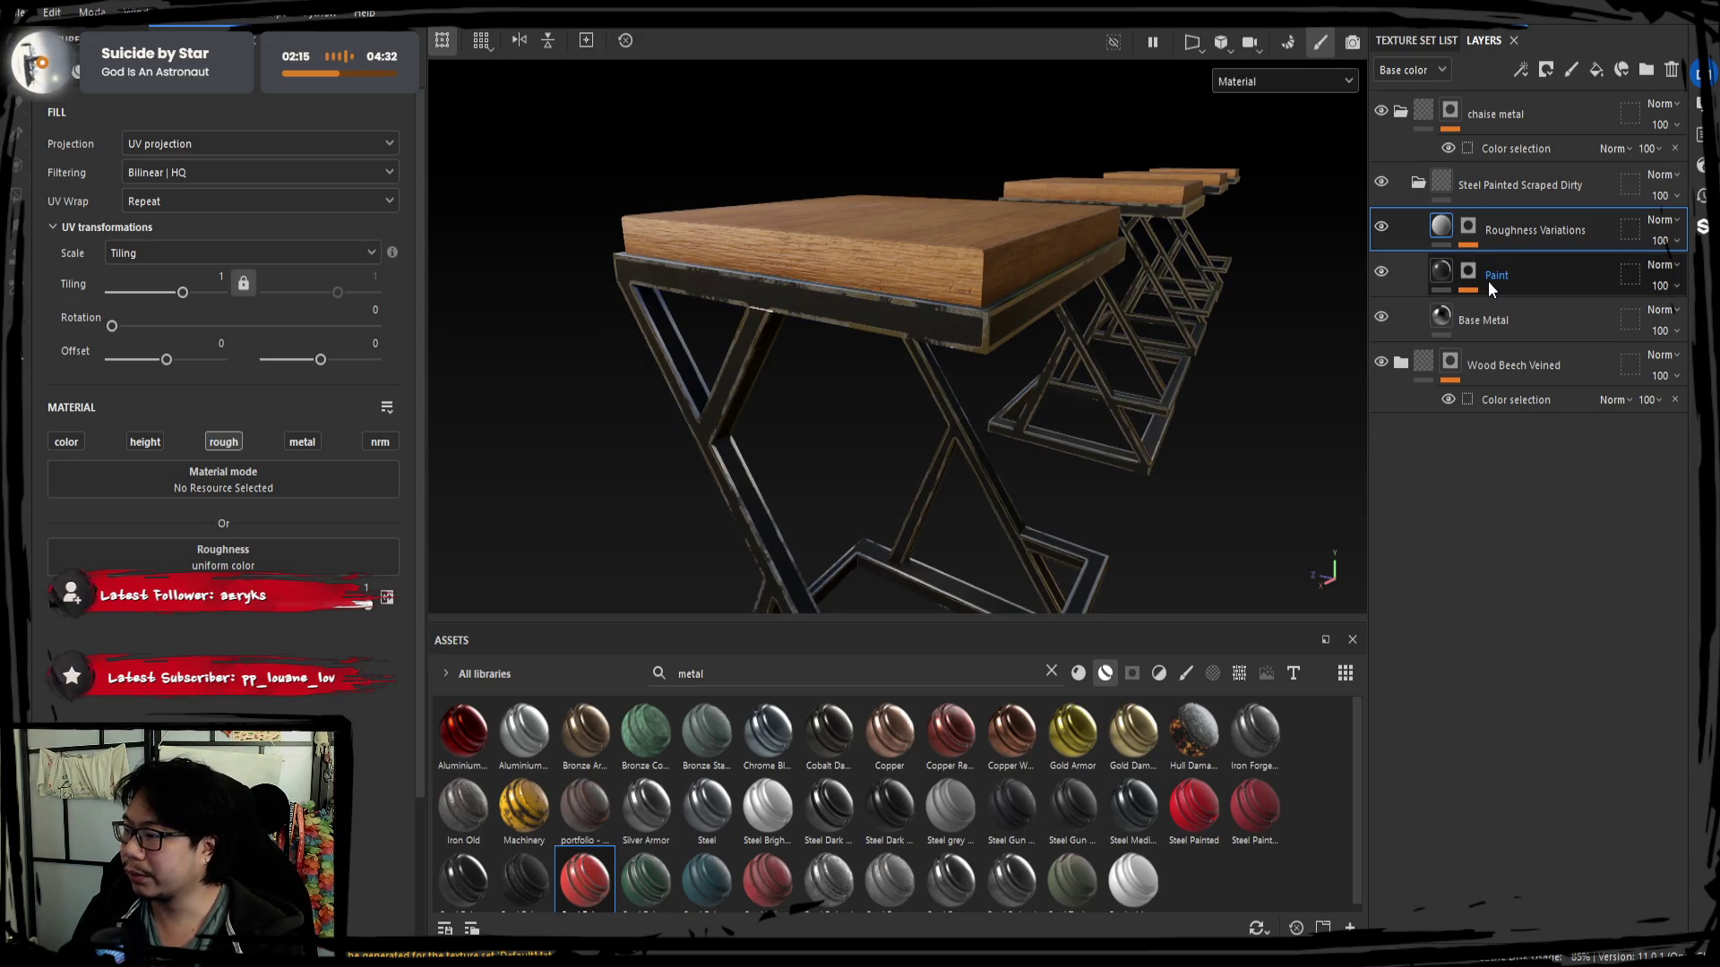
pyautogui.click(1488, 275)
pyautogui.click(1382, 316)
pyautogui.click(1468, 274)
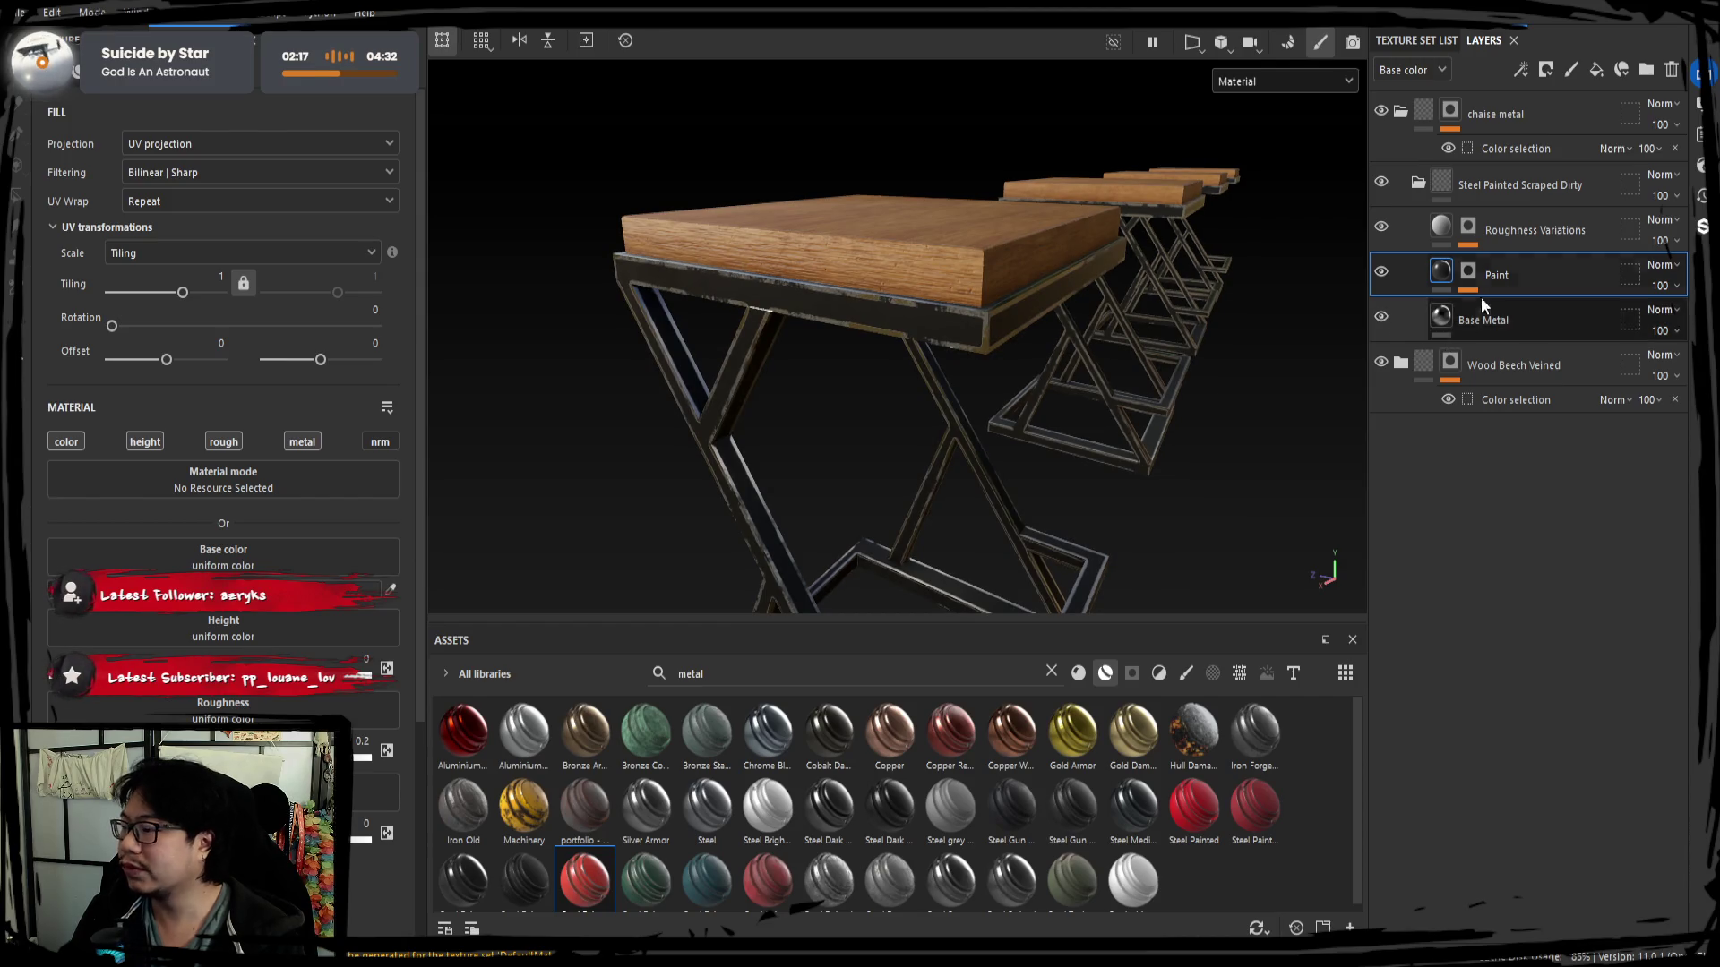
pyautogui.click(1517, 309)
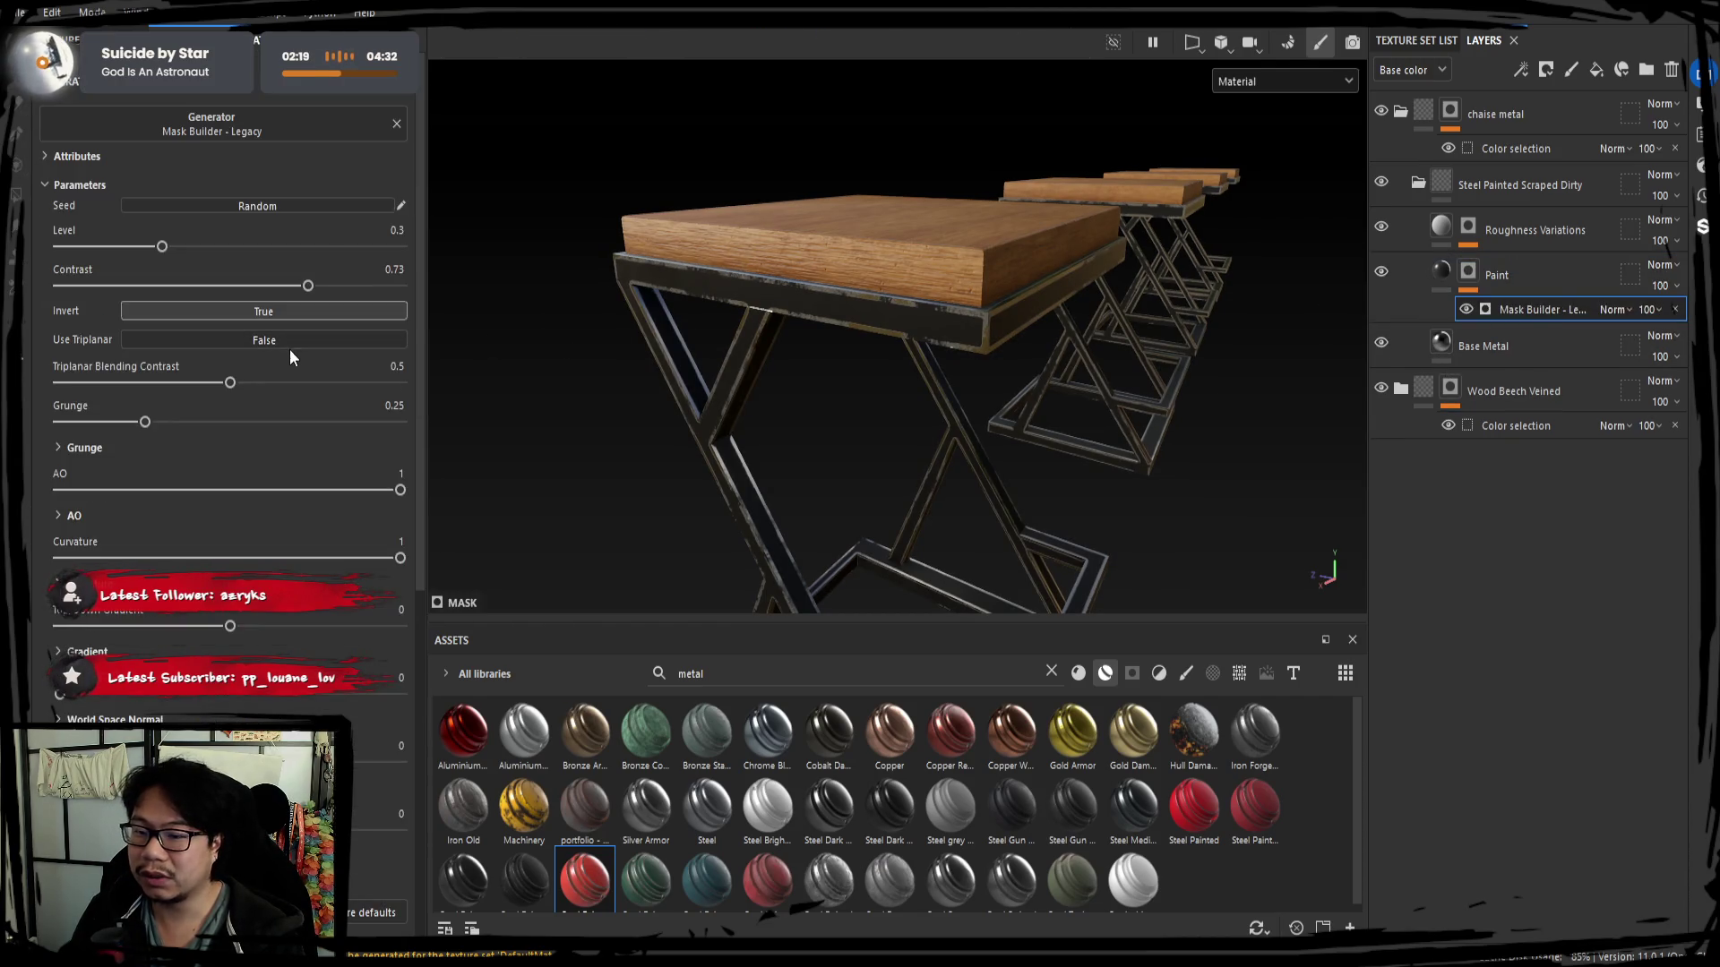
# Lower the paint mask's triplanar blending contrast and drop AO down to about -0.55.
pyautogui.moveTo(226, 385)
pyautogui.mouseDown()
pyautogui.moveTo(164, 384)
pyautogui.moveTo(194, 384)
pyautogui.moveTo(75, 422)
pyautogui.moveTo(100, 423)
pyautogui.mouseUp()
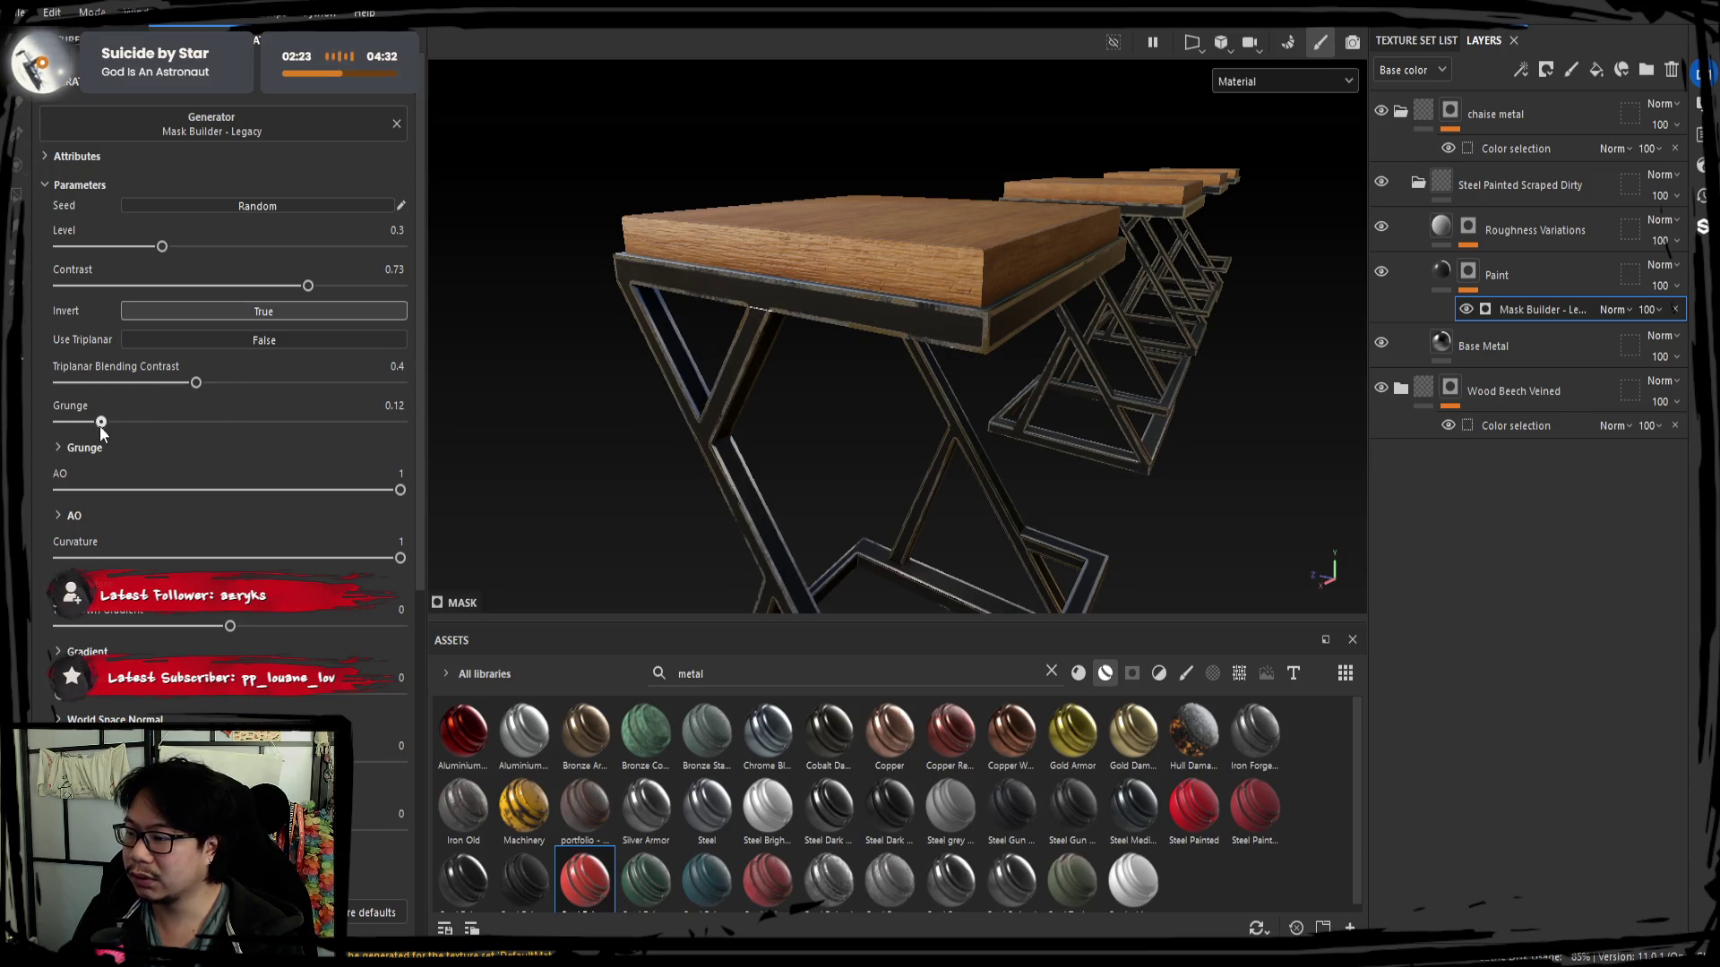
pyautogui.keyDown('alt'); pyautogui.moveTo(1025, 380); pyautogui.dragTo(349, 435); pyautogui.keyUp('alt')
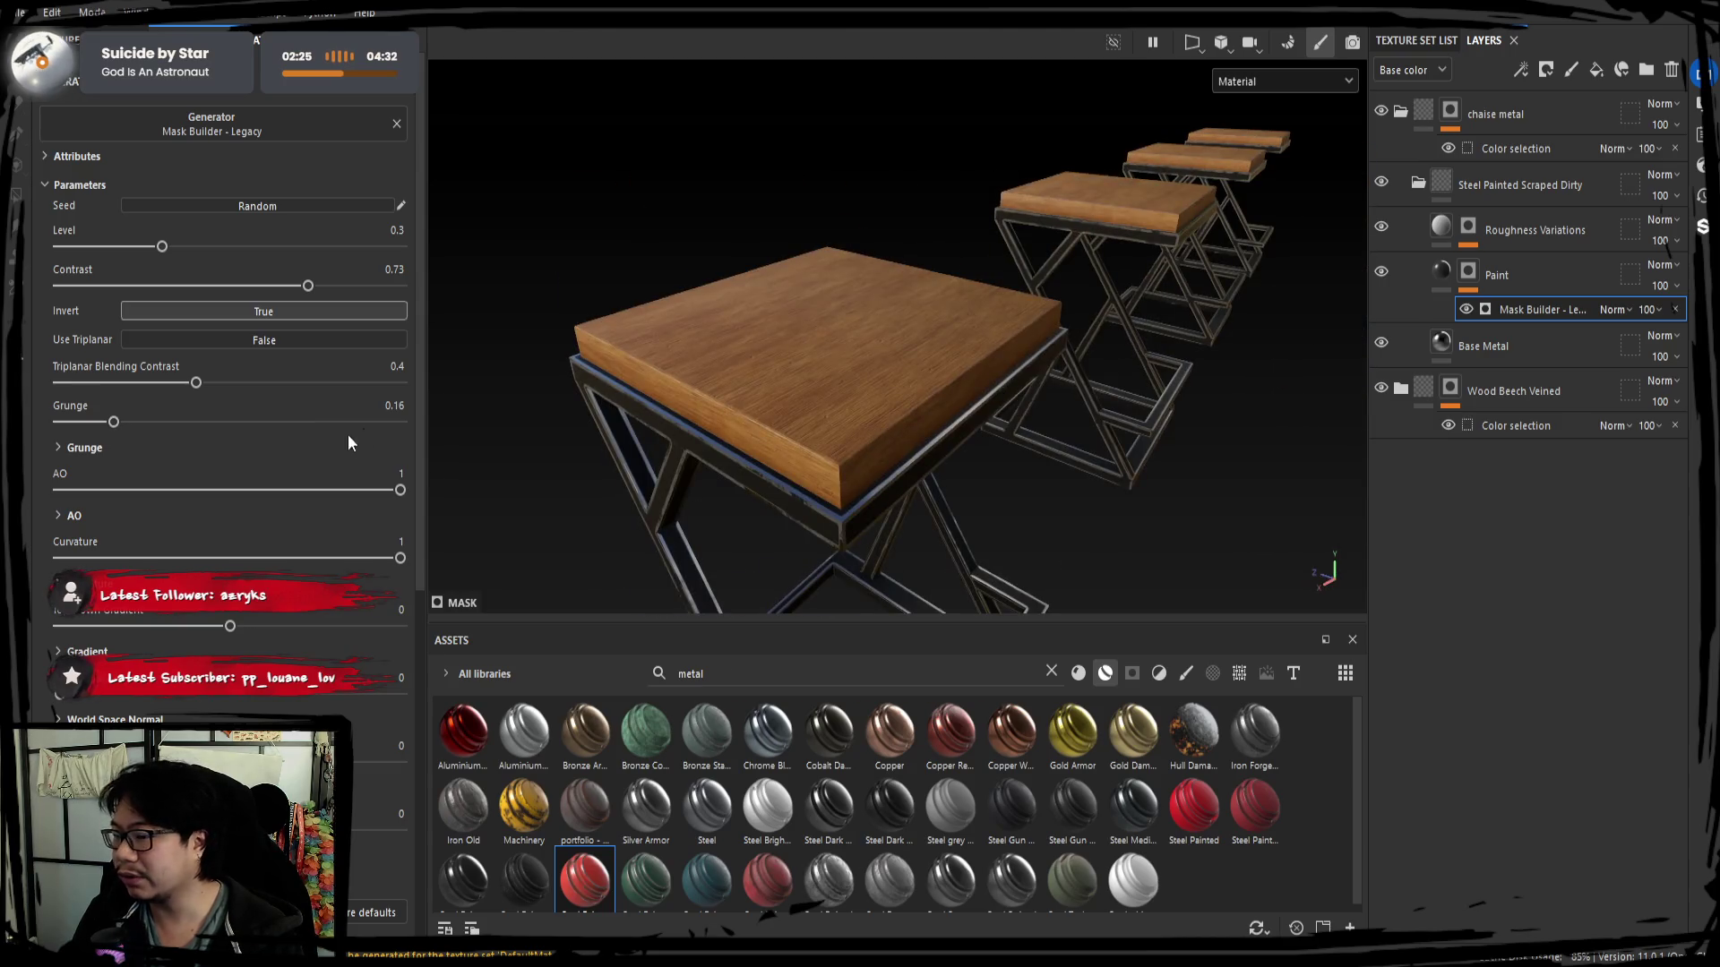
pyautogui.doubleClick(383, 486)
pyautogui.moveTo(310, 490); pyautogui.dragTo(180, 490)
pyautogui.keyDown('alt'); pyautogui.moveTo(672, 403); pyautogui.dragTo(981, 354); pyautogui.keyUp('alt')
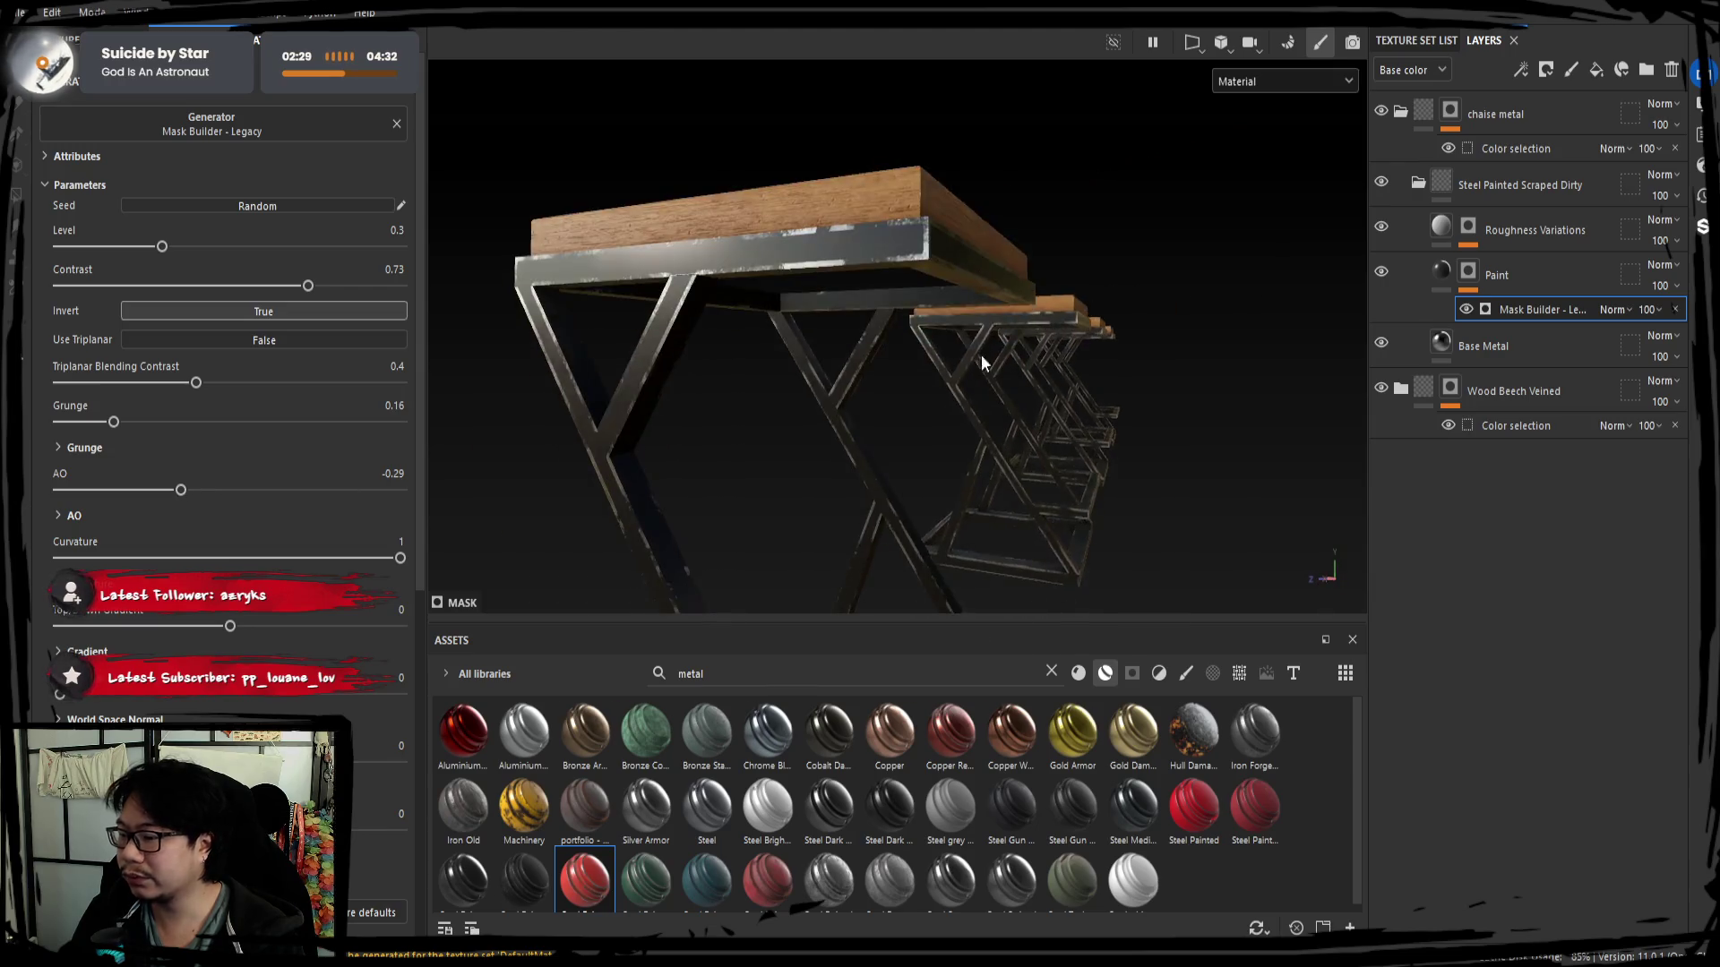
pyautogui.moveTo(180, 489); pyautogui.dragTo(136, 489)
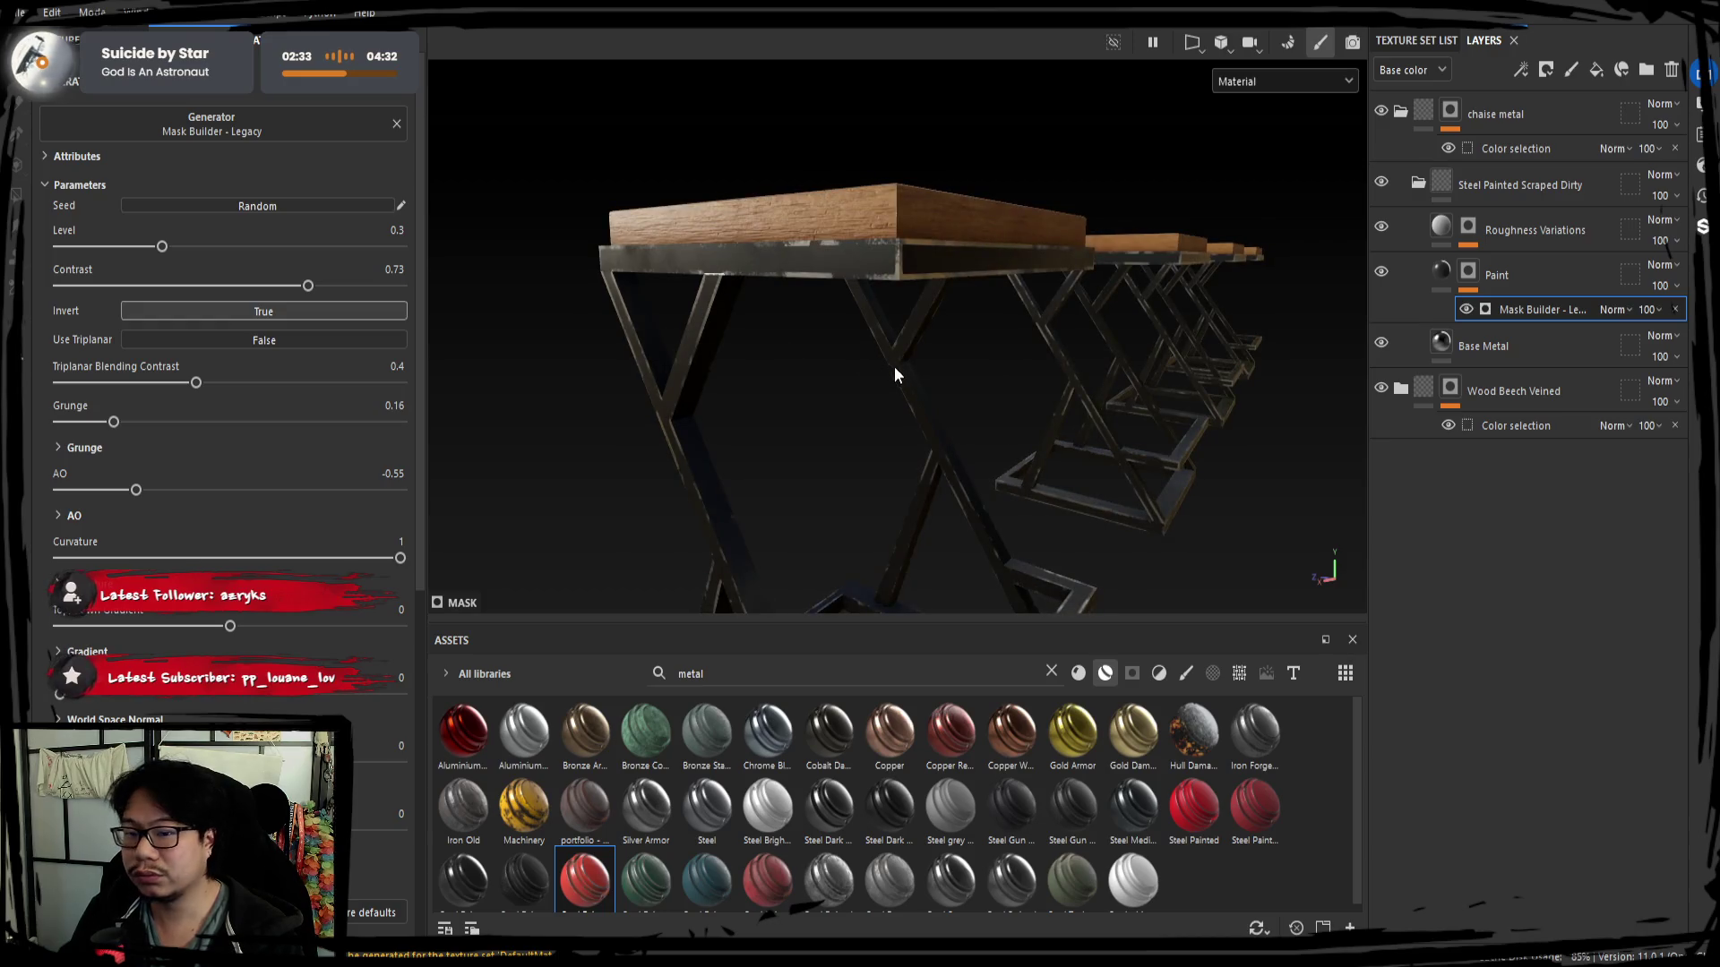
pyautogui.keyDown('alt'); pyautogui.moveTo(894, 374); pyautogui.dragTo(491, 418); pyautogui.keyUp('alt')
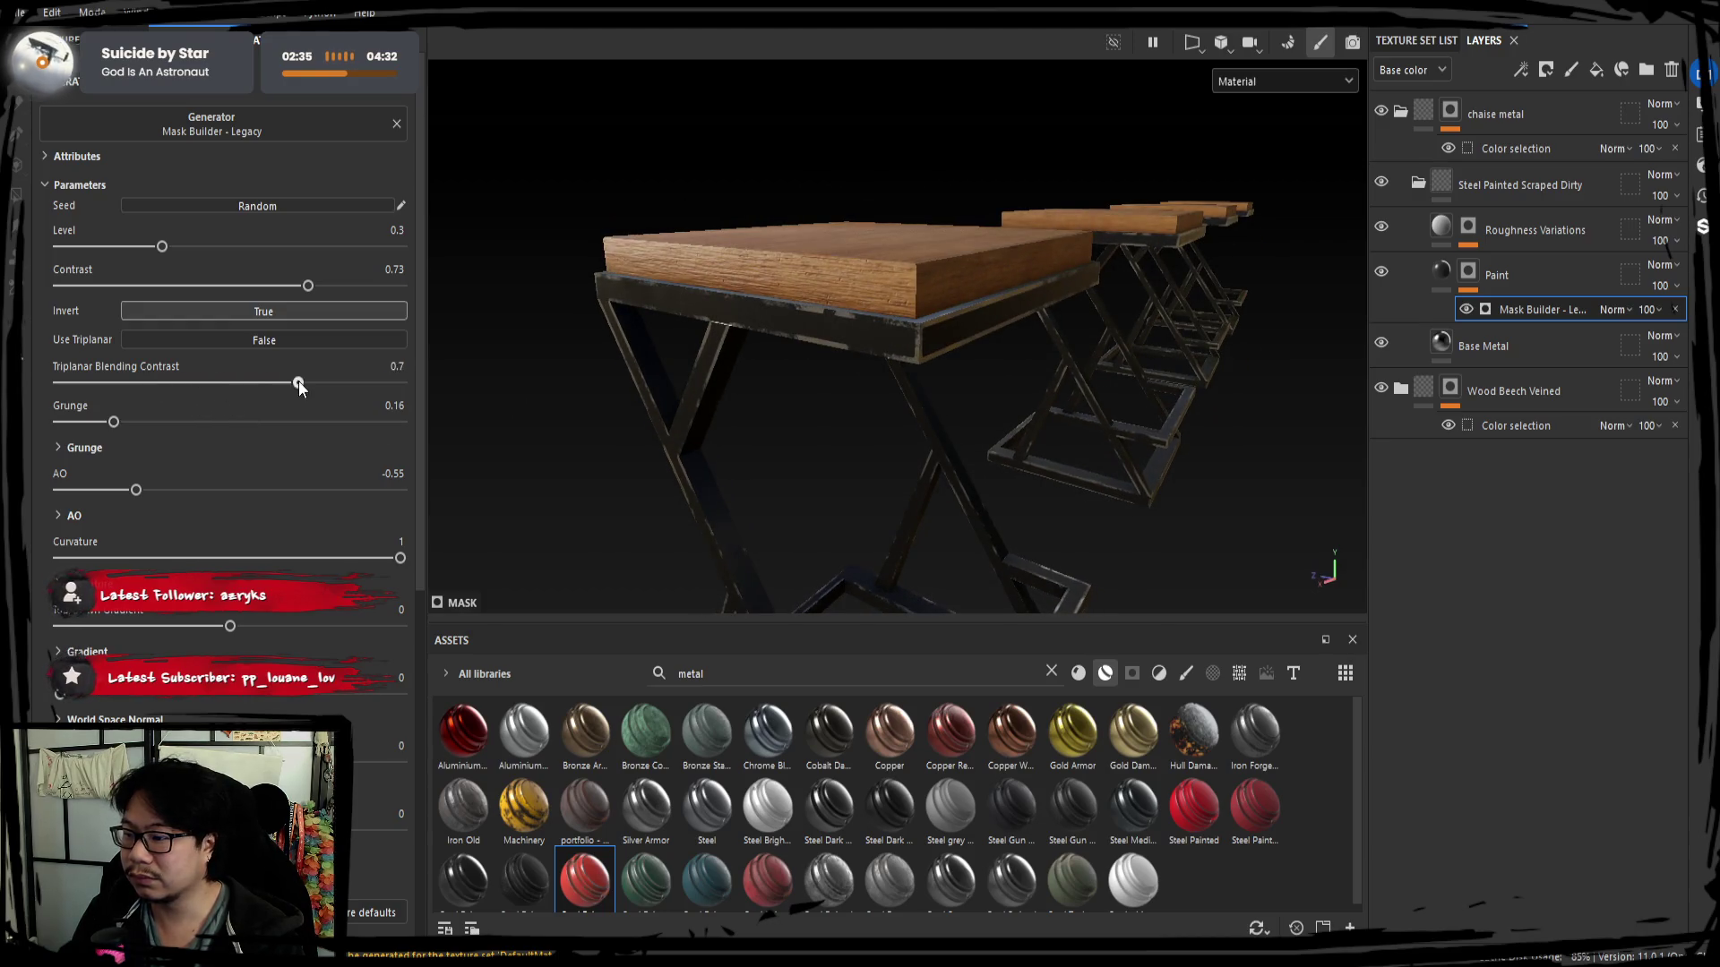
# Raise grunge to 0.28, bring AO back to about -0.02 and set triplanar blending contrast to 0.14.
pyautogui.moveTo(132, 422); pyautogui.dragTo(176, 422)
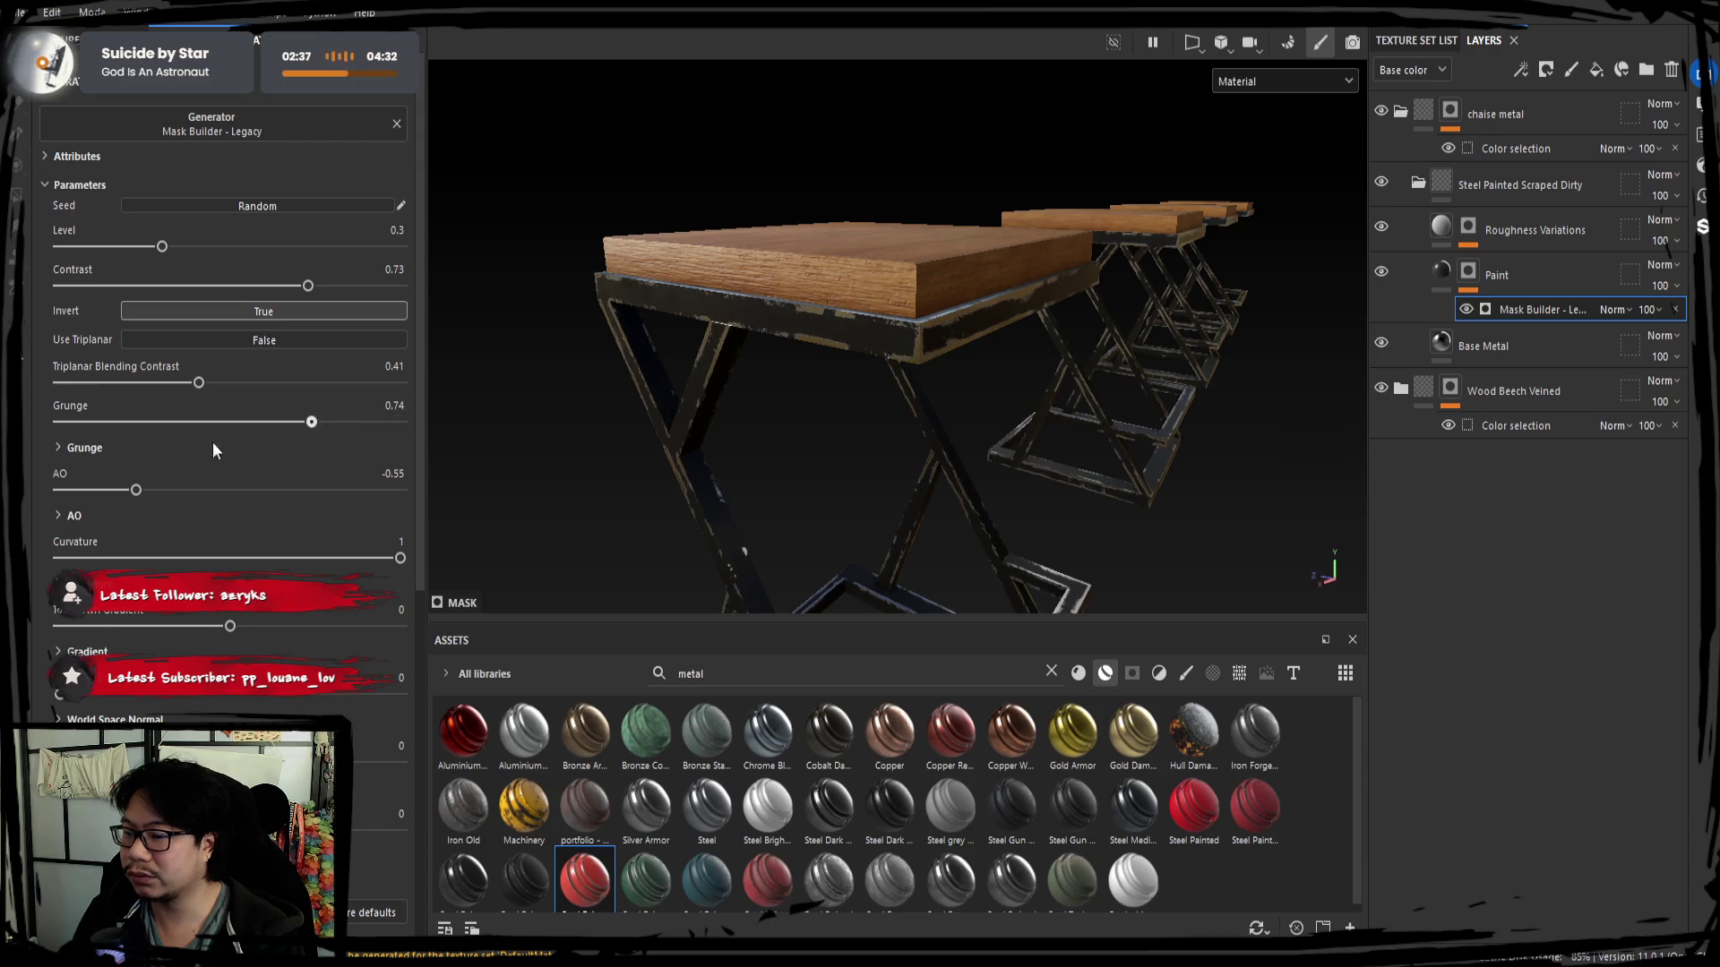
pyautogui.moveTo(136, 489); pyautogui.dragTo(285, 489)
pyautogui.moveTo(766, 417)
pyautogui.keyDown('alt'); pyautogui.mouseDown()
pyautogui.moveTo(838, 448)
pyautogui.moveTo(730, 415)
pyautogui.mouseUp(); pyautogui.keyUp('alt')
pyautogui.moveTo(198, 382)
pyautogui.mouseDown()
pyautogui.moveTo(106, 383)
pyautogui.moveTo(155, 422)
pyautogui.mouseUp()
pyautogui.moveTo(277, 490); pyautogui.dragTo(70, 481)
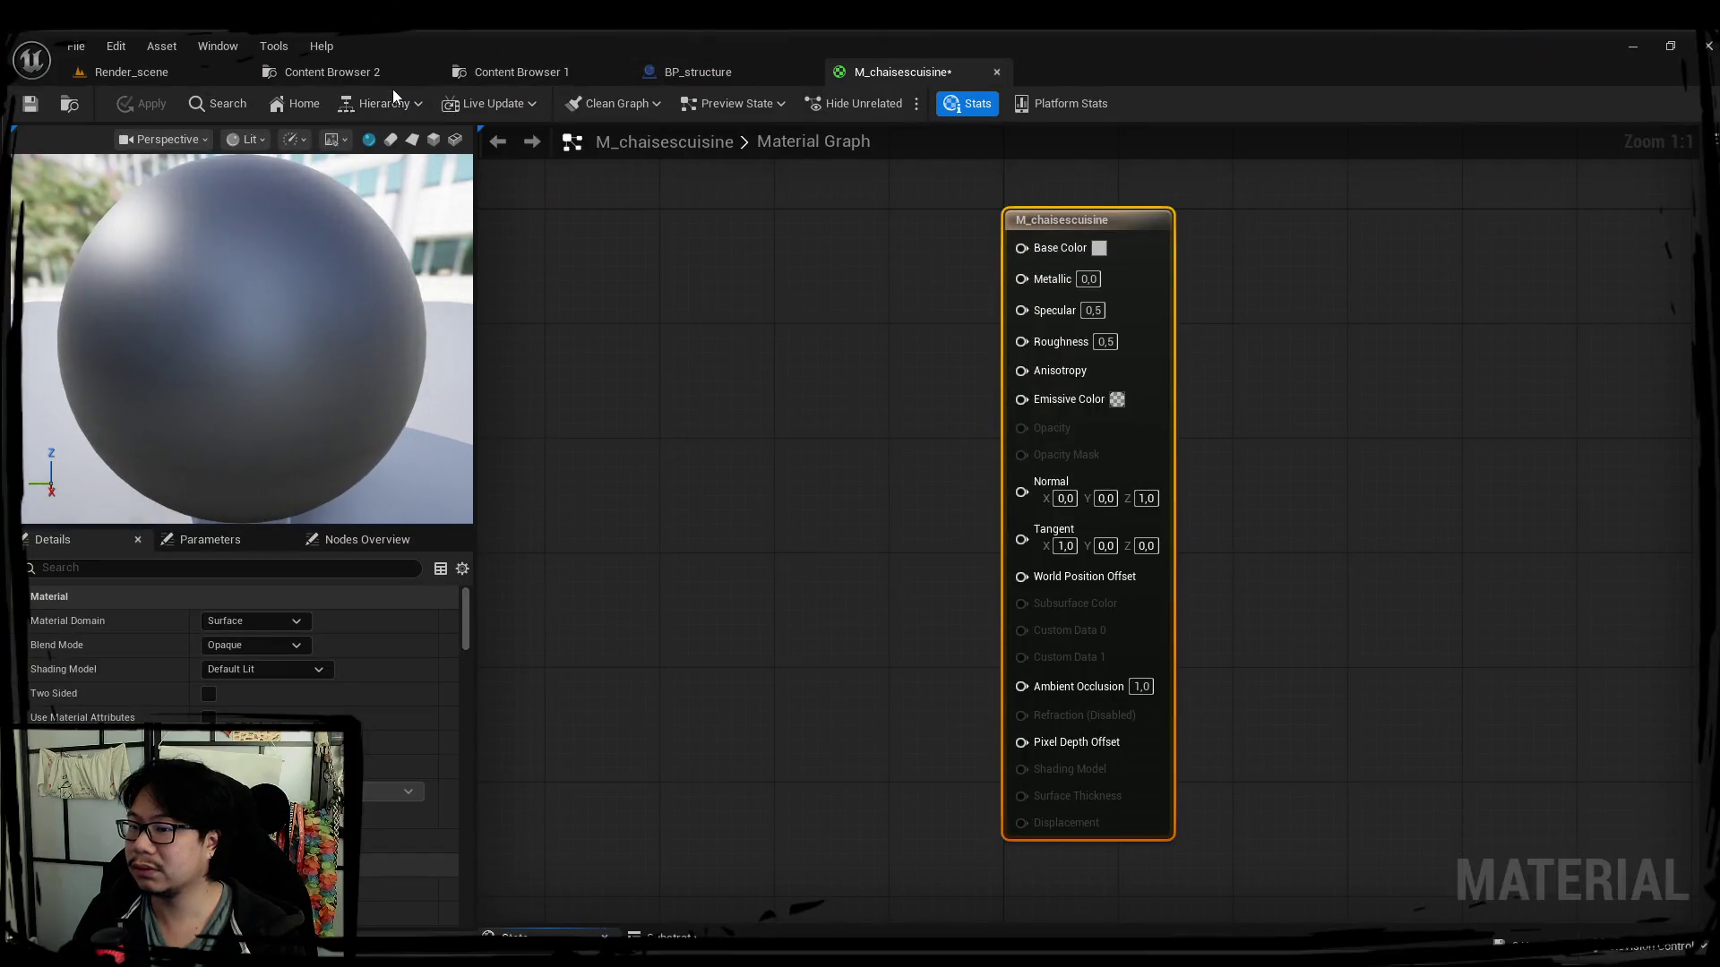
# Bring all three stool textures from the Content Browser into the M_chaisescuisine graph.
pyautogui.click(404, 78)
pyautogui.hotkey('ctrl', 'a')
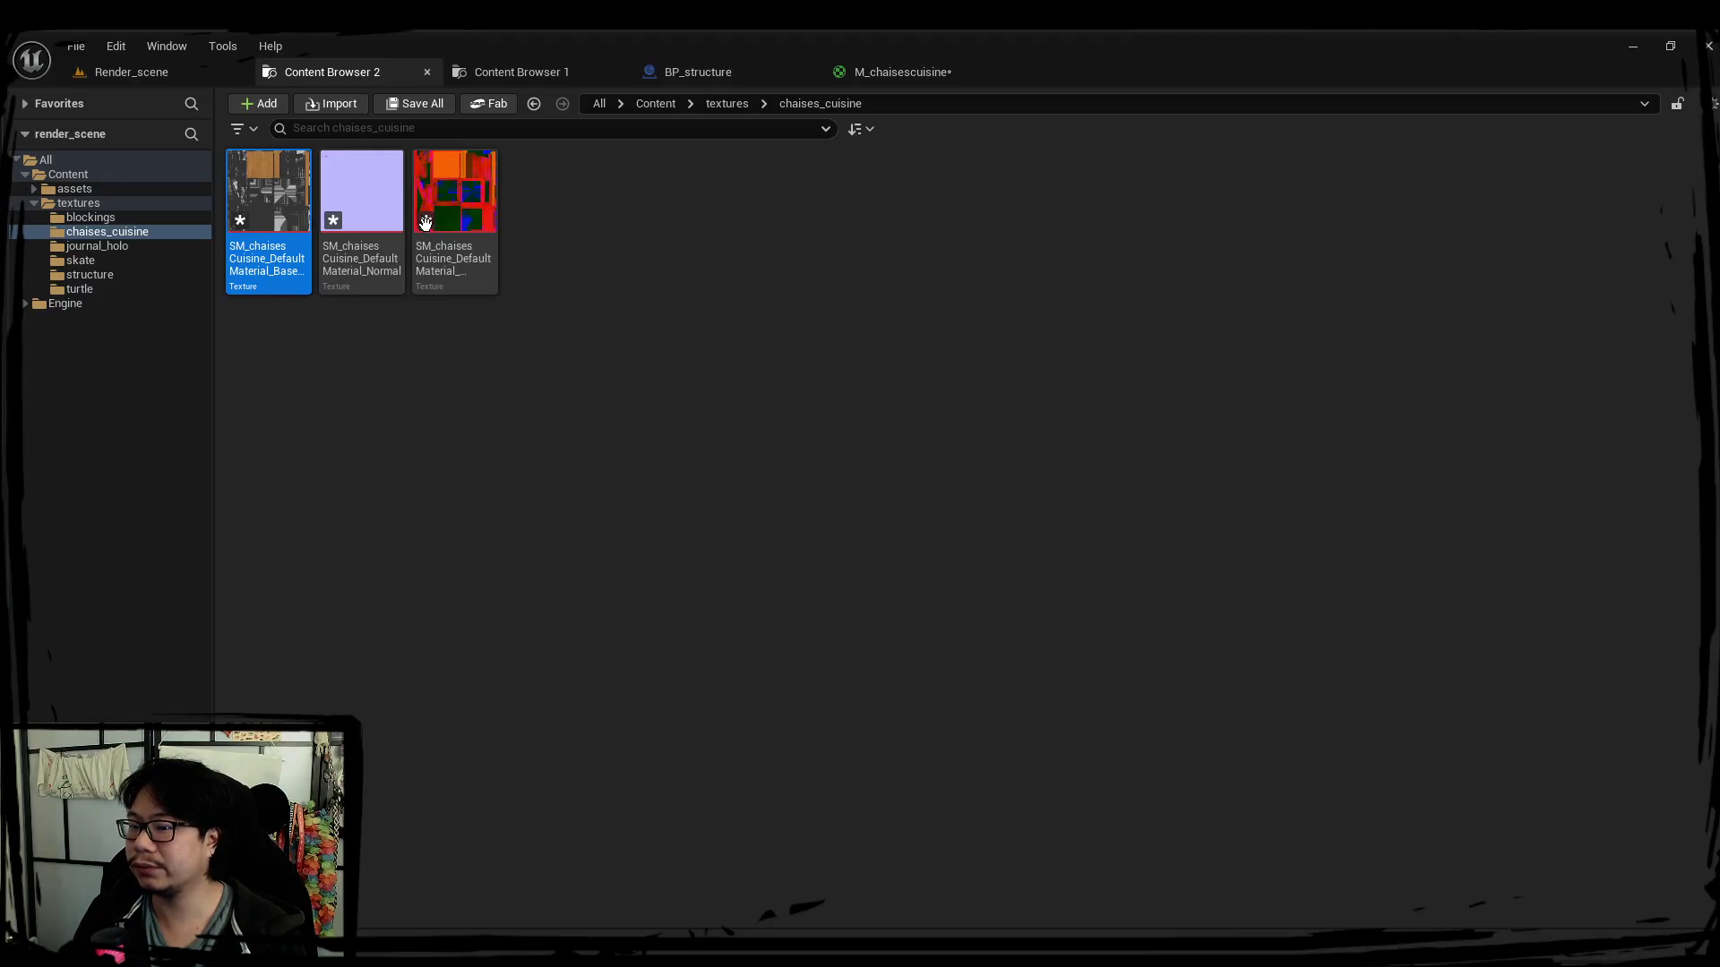
pyautogui.moveTo(356, 202)
pyautogui.mouseDown()
pyautogui.moveTo(12, 41)
pyautogui.moveTo(655, 501)
pyautogui.moveTo(652, 766)
pyautogui.mouseUp()
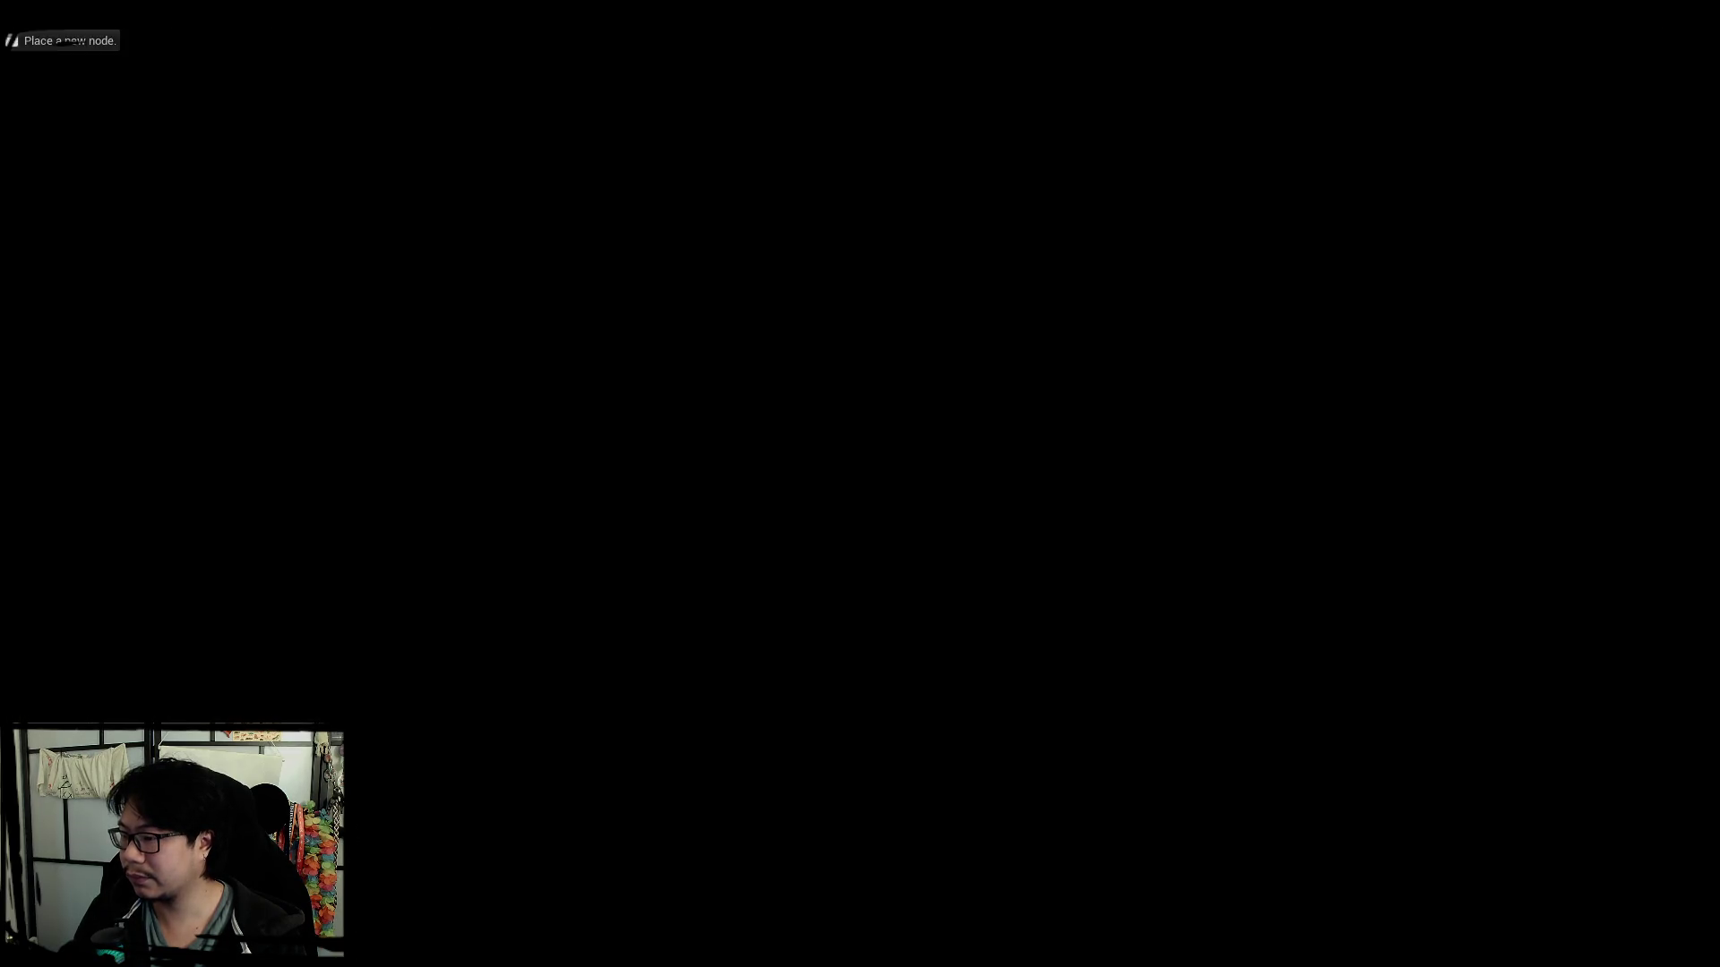
# Wire RGB to Base Color and Normal, and R/G/B to AO, Roughness and Metallic.
pyautogui.moveTo(687, 519); pyautogui.dragTo(1021, 488)
pyautogui.moveTo(848, 829); pyautogui.dragTo(844, 706, button='right')
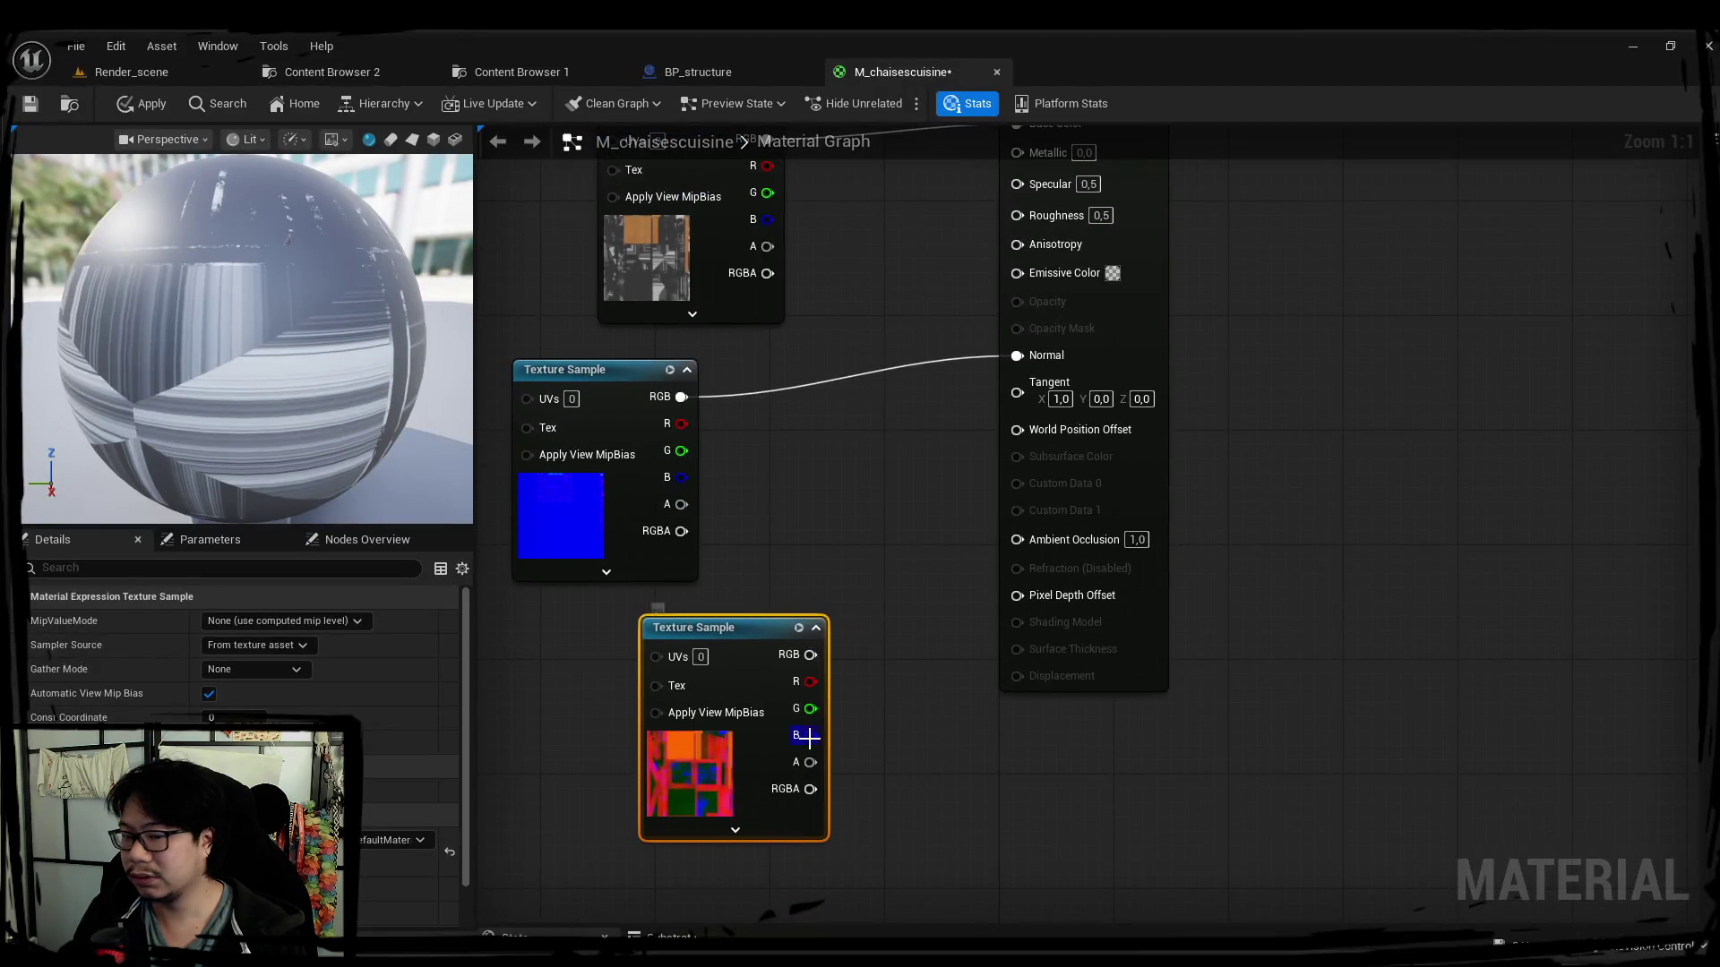
pyautogui.moveTo(806, 736); pyautogui.dragTo(12, 41)
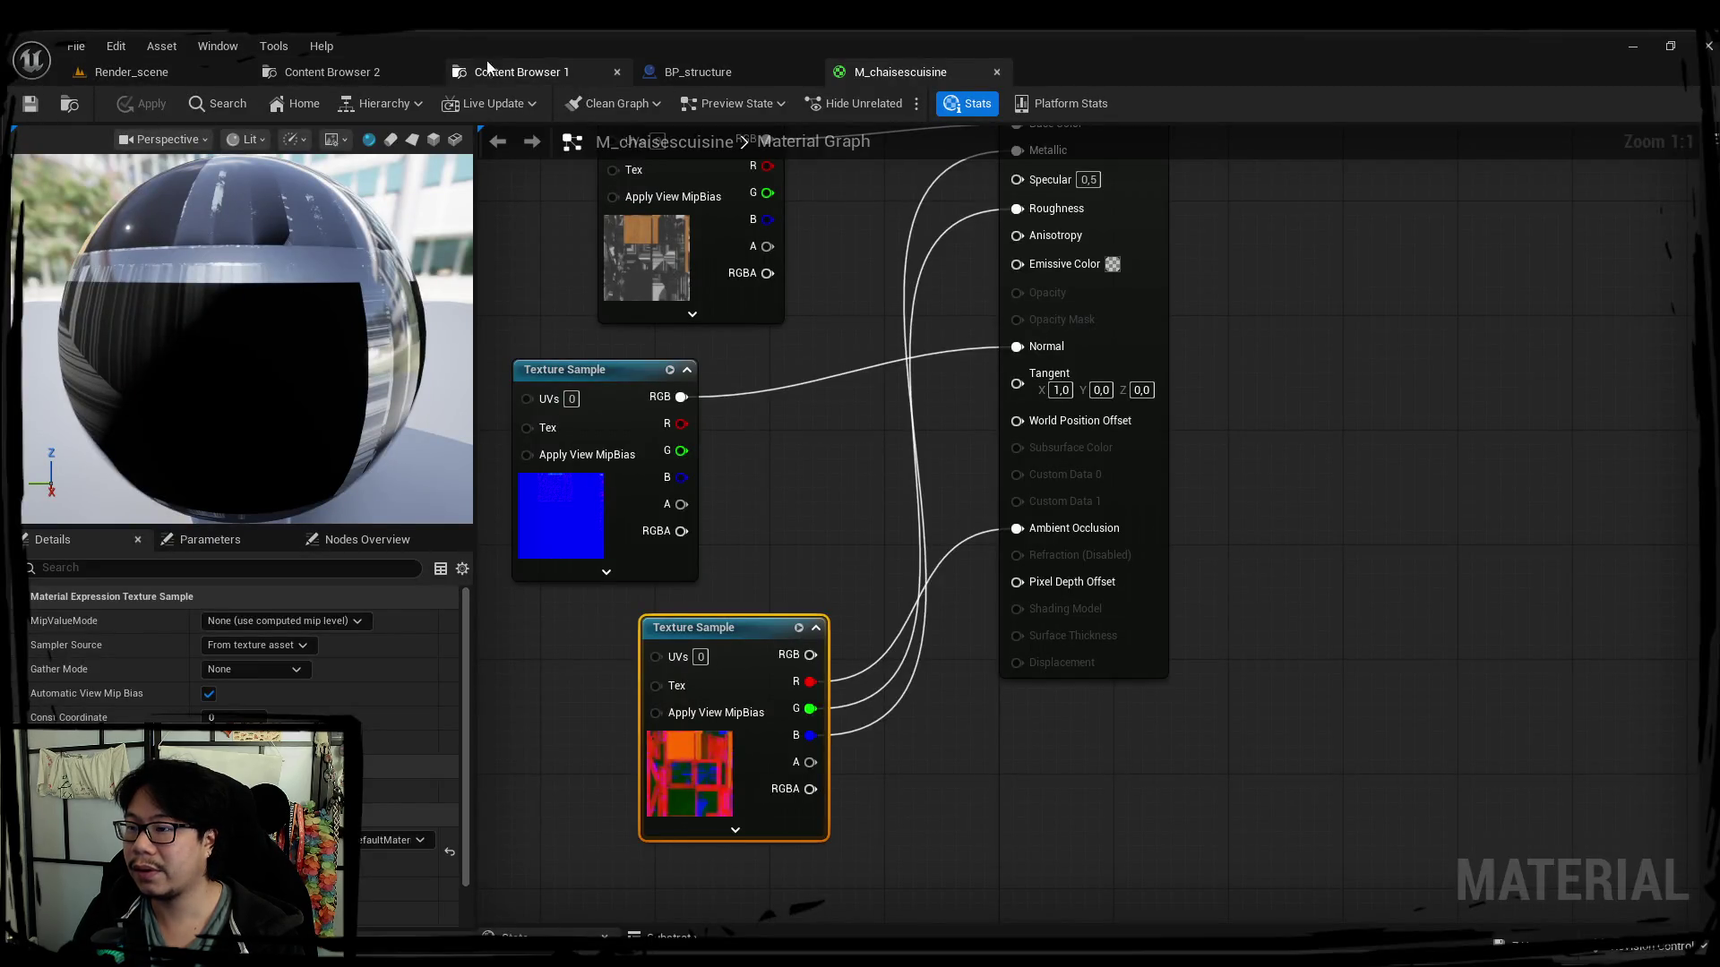
pyautogui.click(712, 74)
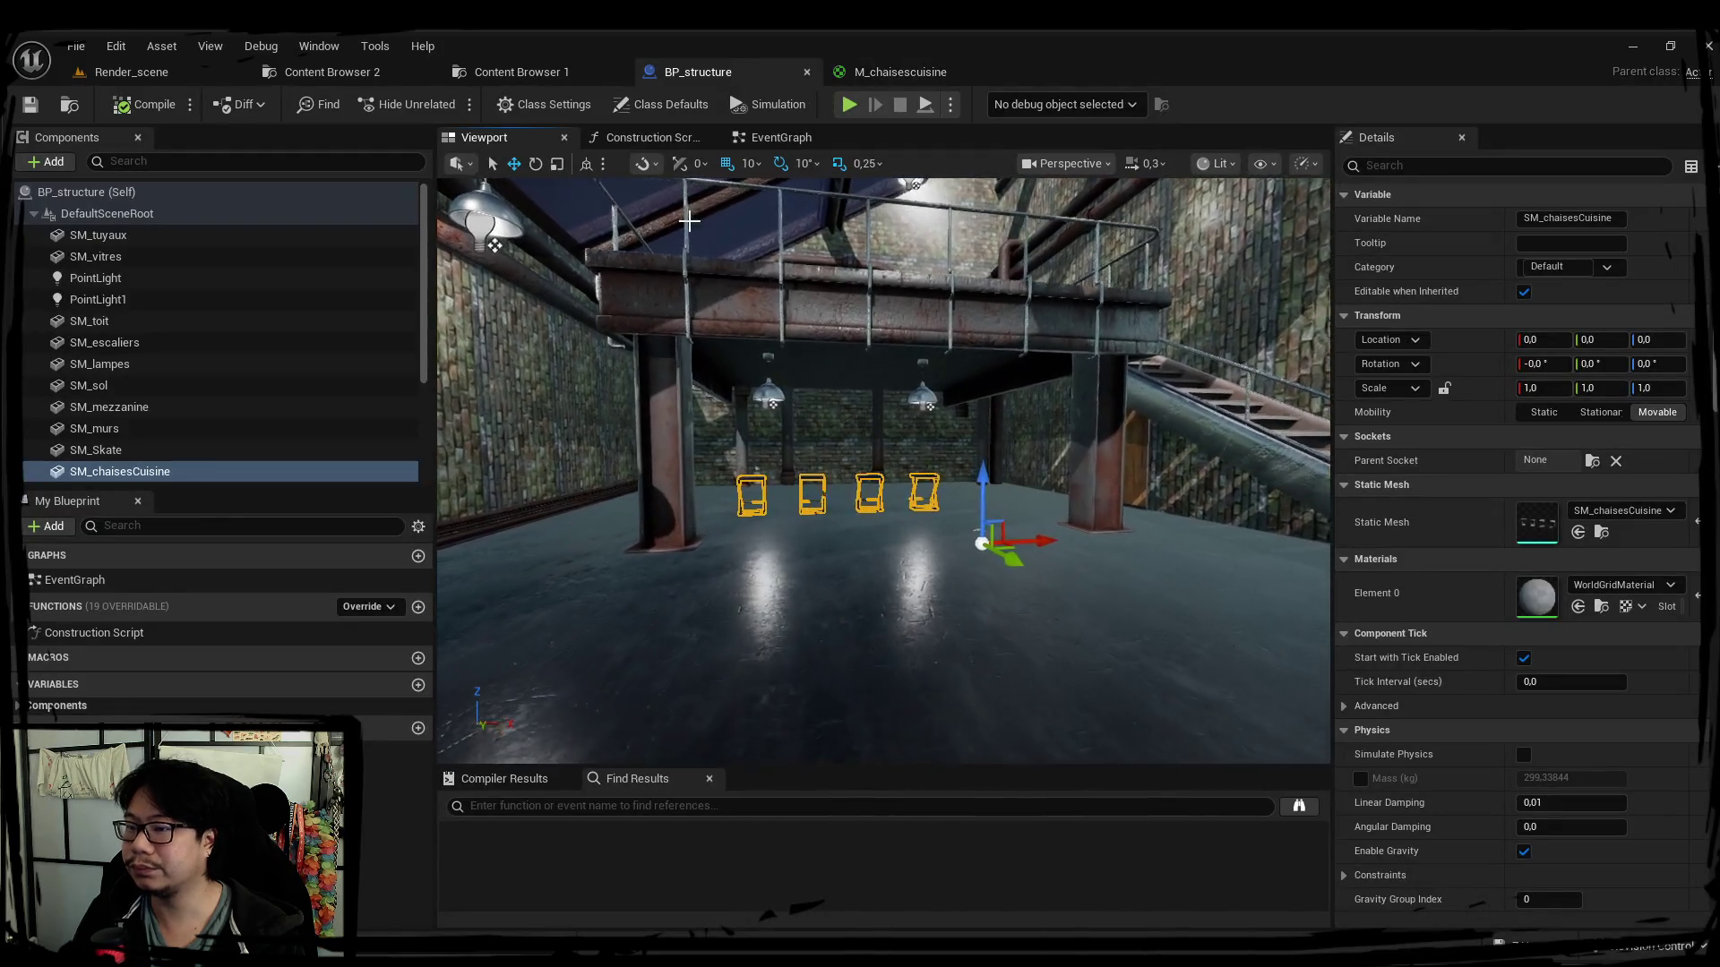
# Inspect the SM_chaisesCuisine mesh up close, checking the textured legs and the row of stools.
pyautogui.click(538, 73)
pyautogui.click(375, 72)
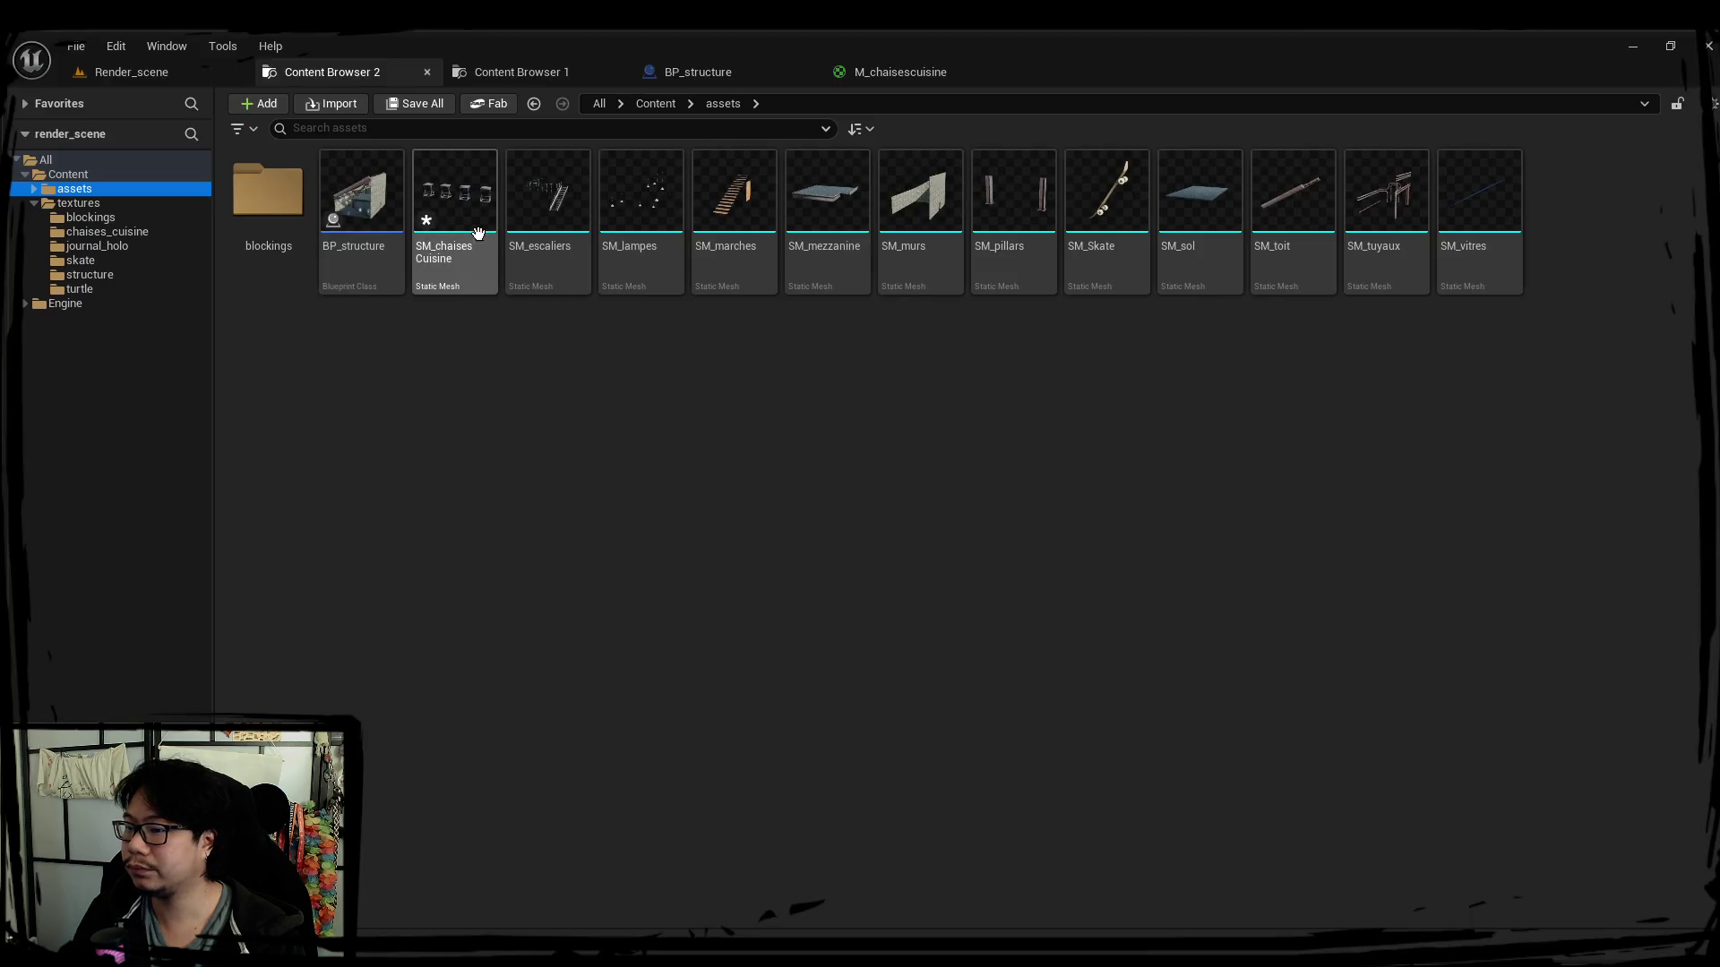
pyautogui.doubleClick(454, 203)
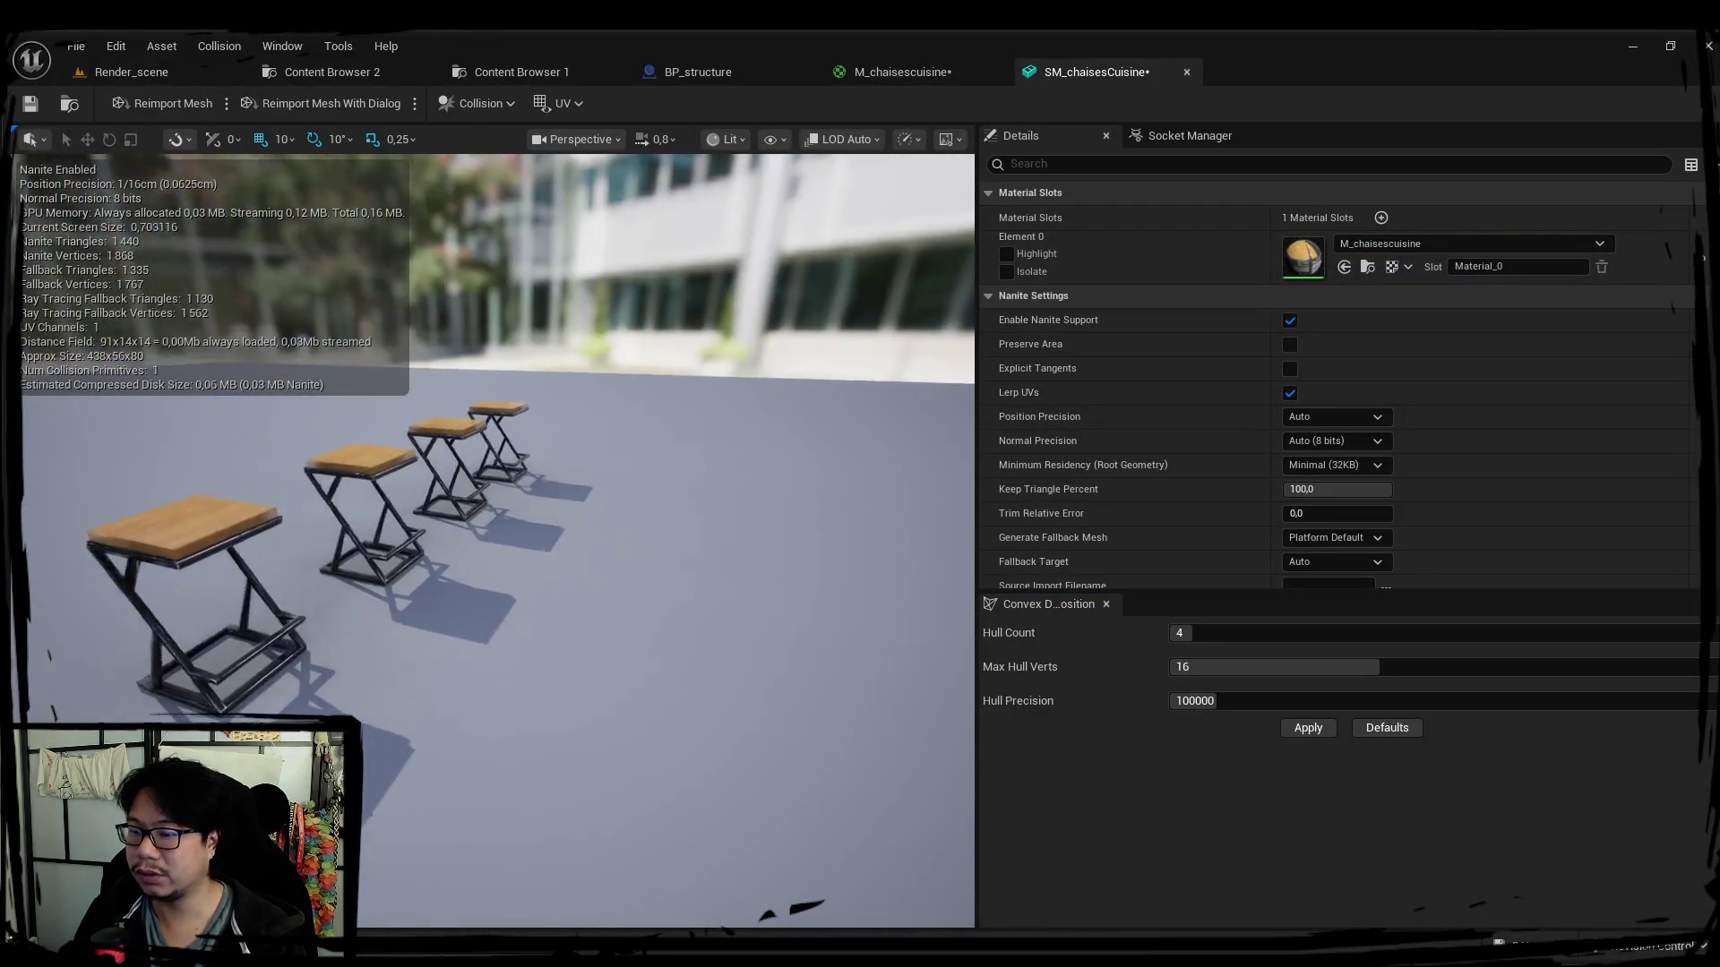
pyautogui.moveTo(498, 538); pyautogui.dragTo(497, 538, button='right')
pyautogui.scroll(-2, 498, 538)
pyautogui.scroll(-2, 498, 538)
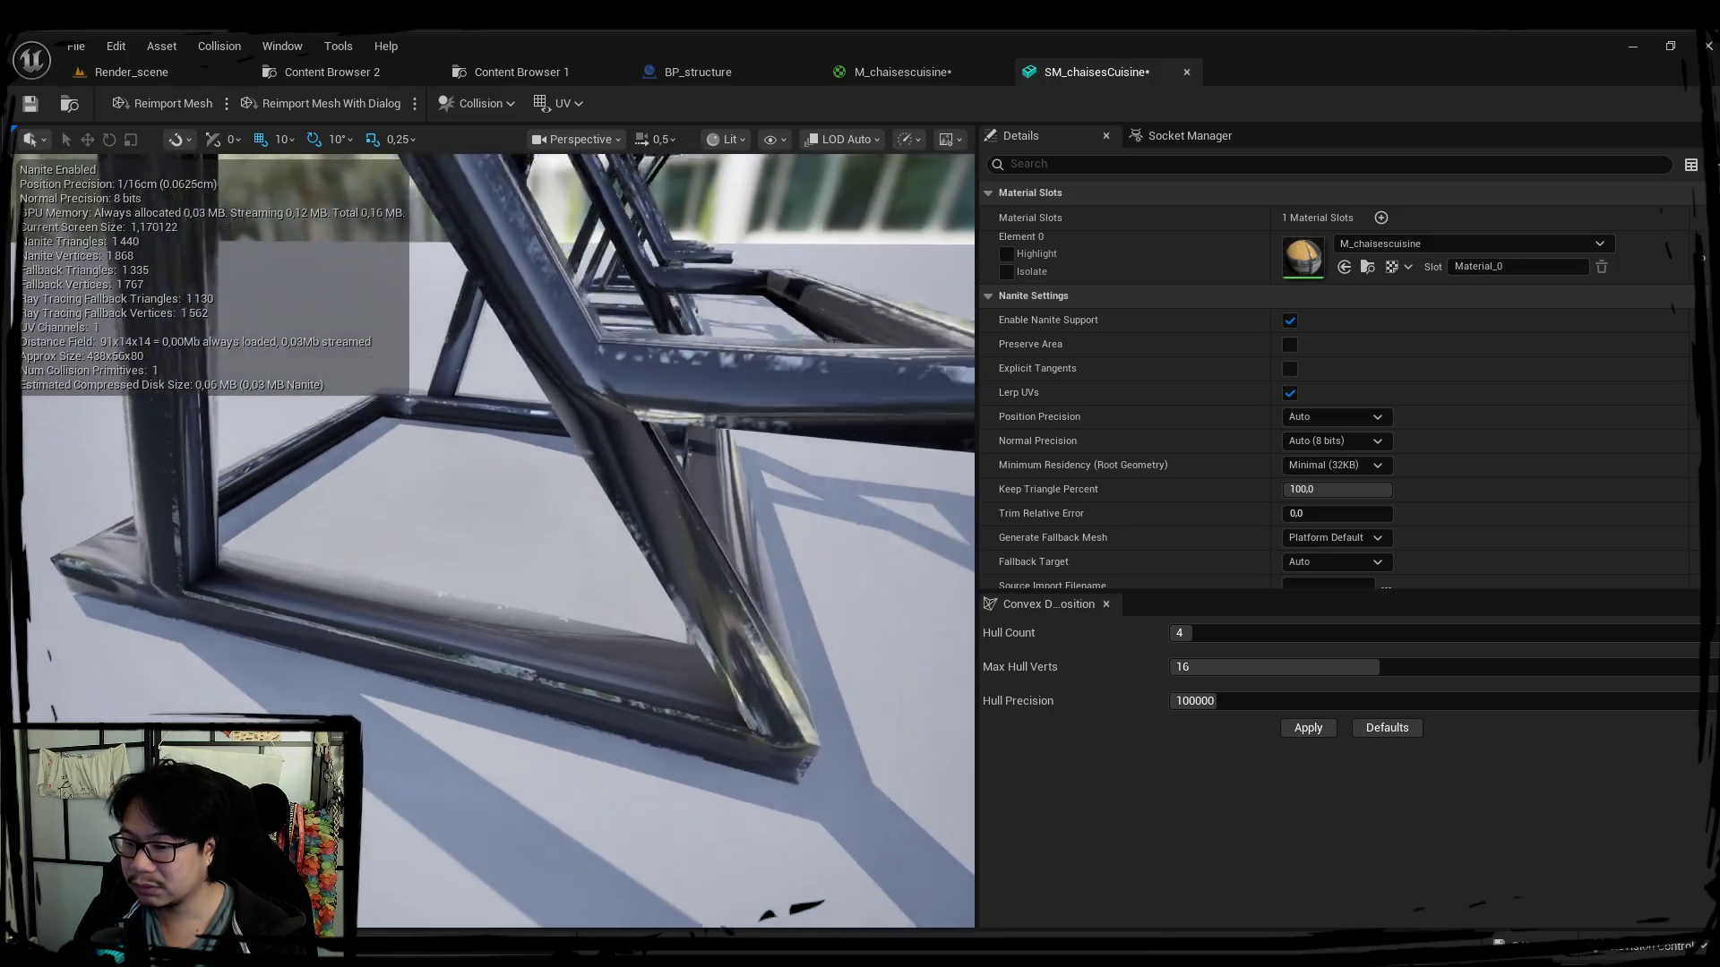
pyautogui.moveTo(498, 537); pyautogui.dragTo(498, 538, button='right')
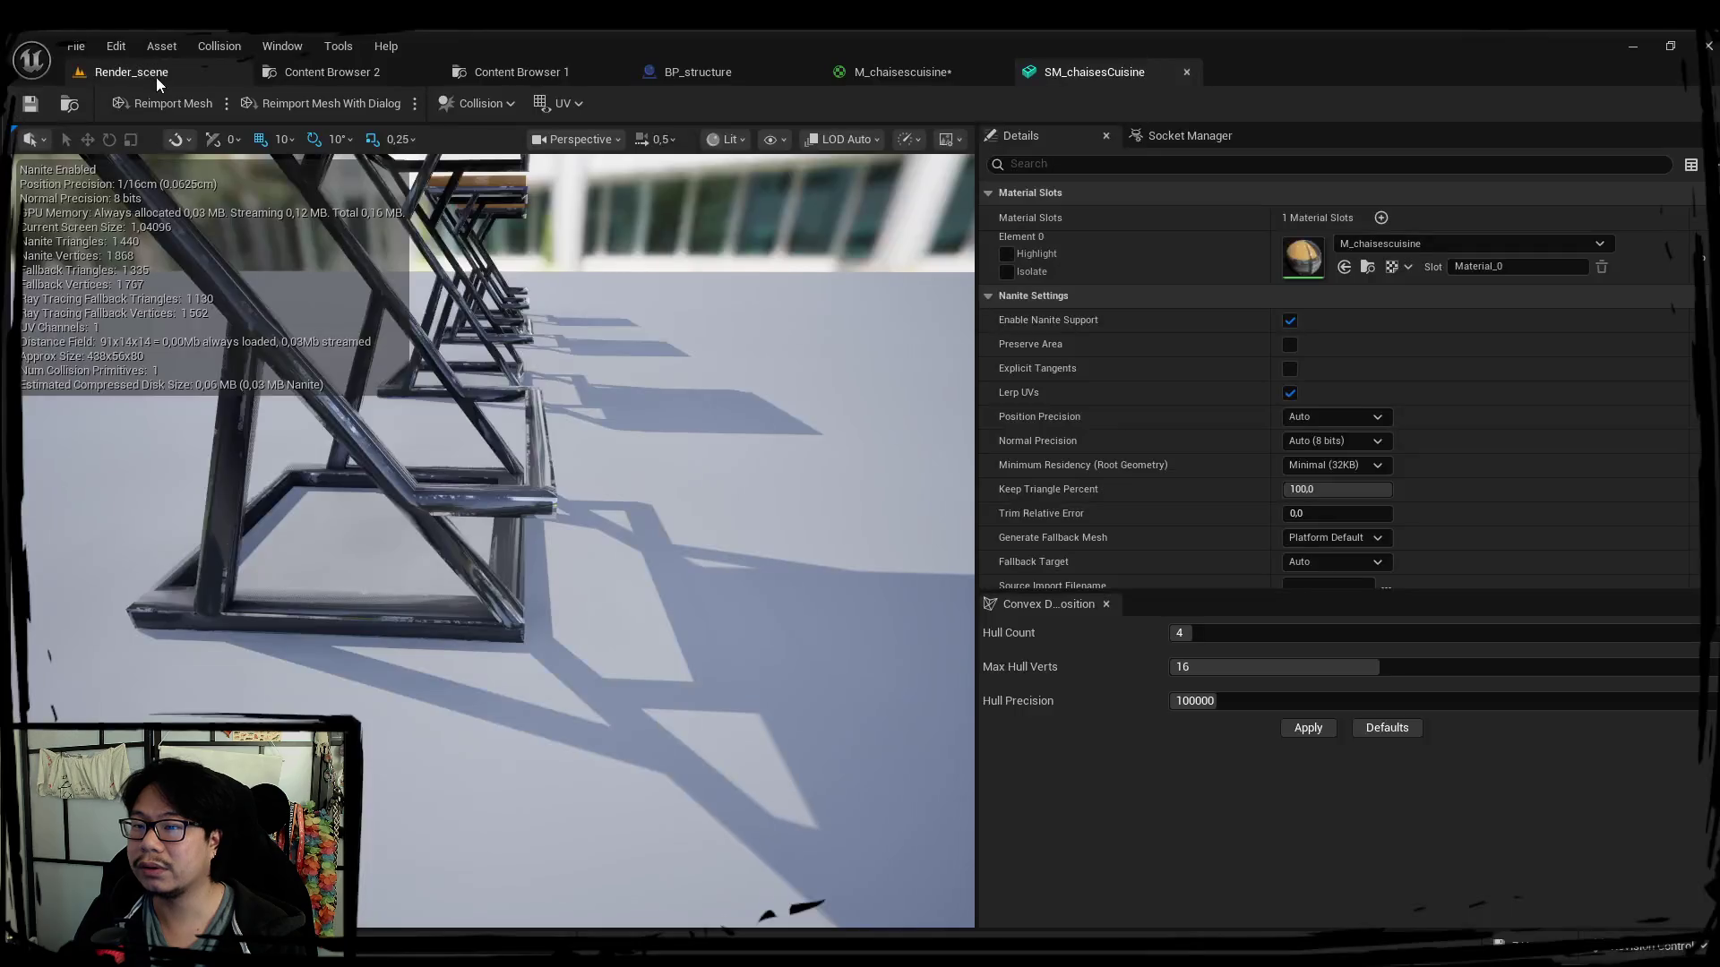
# Return to the Render_scene level and fly in toward the textured stools in the loft.
pyautogui.click(156, 75)
pyautogui.moveTo(672, 538); pyautogui.dragTo(672, 538, button='right')
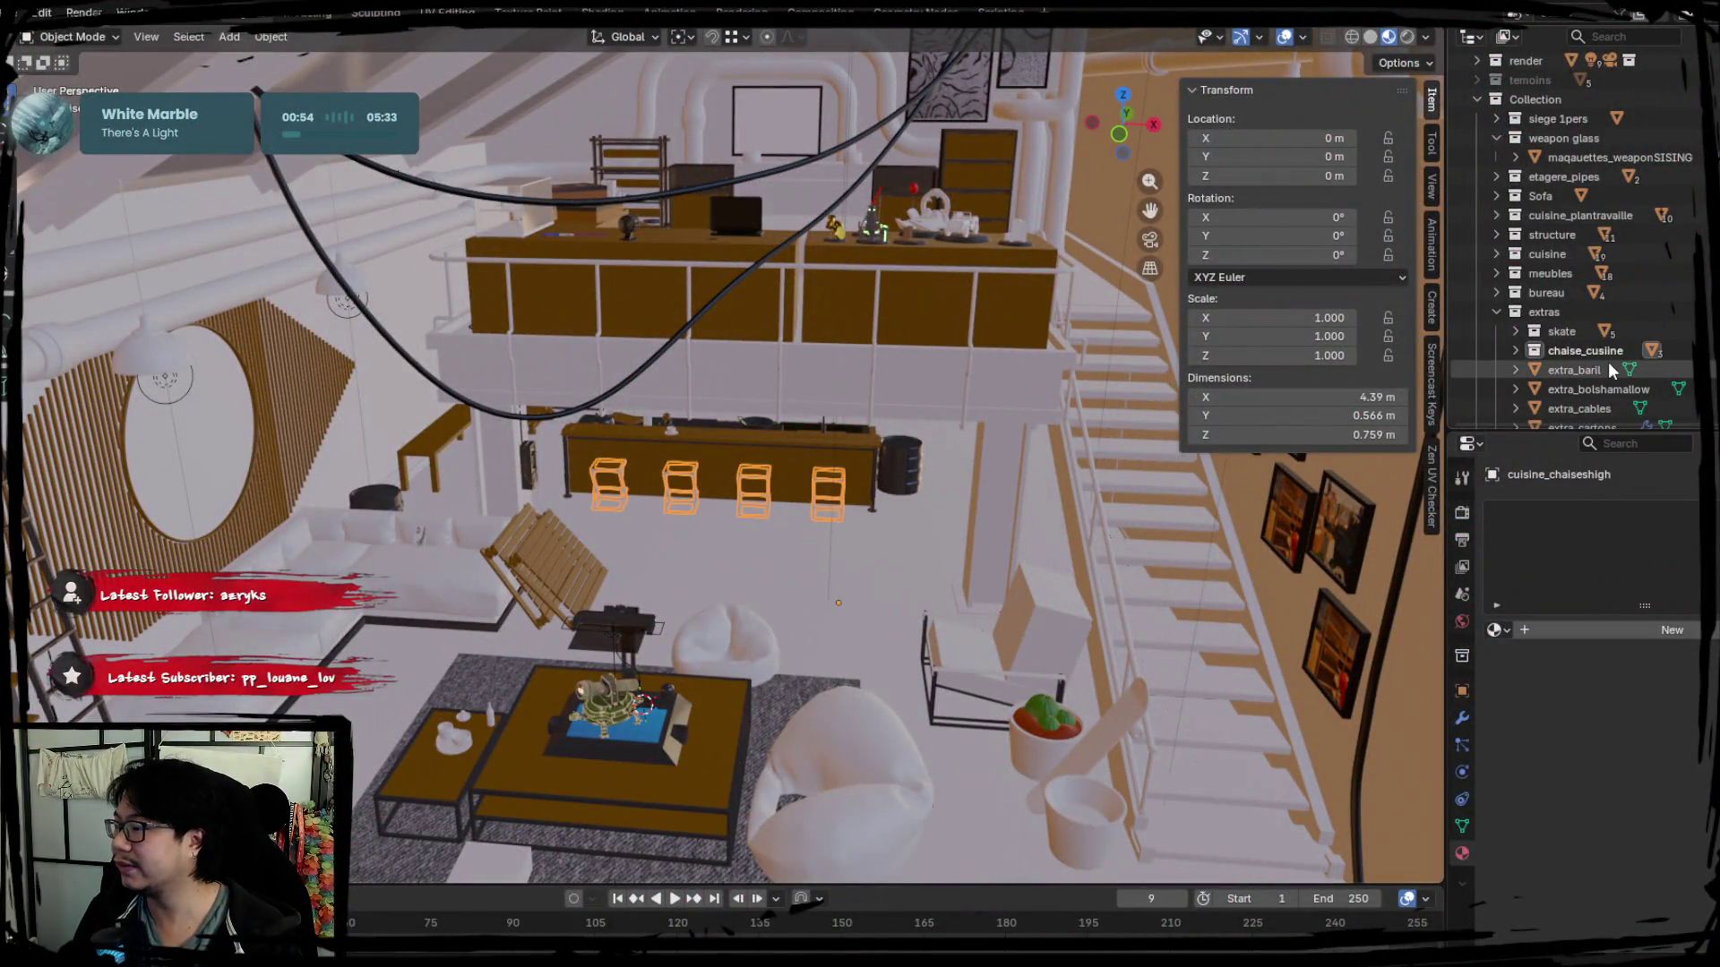
# Select the bar stools in the viewport and tidy the Outliner collections around them.
pyautogui.click(1097, 725)
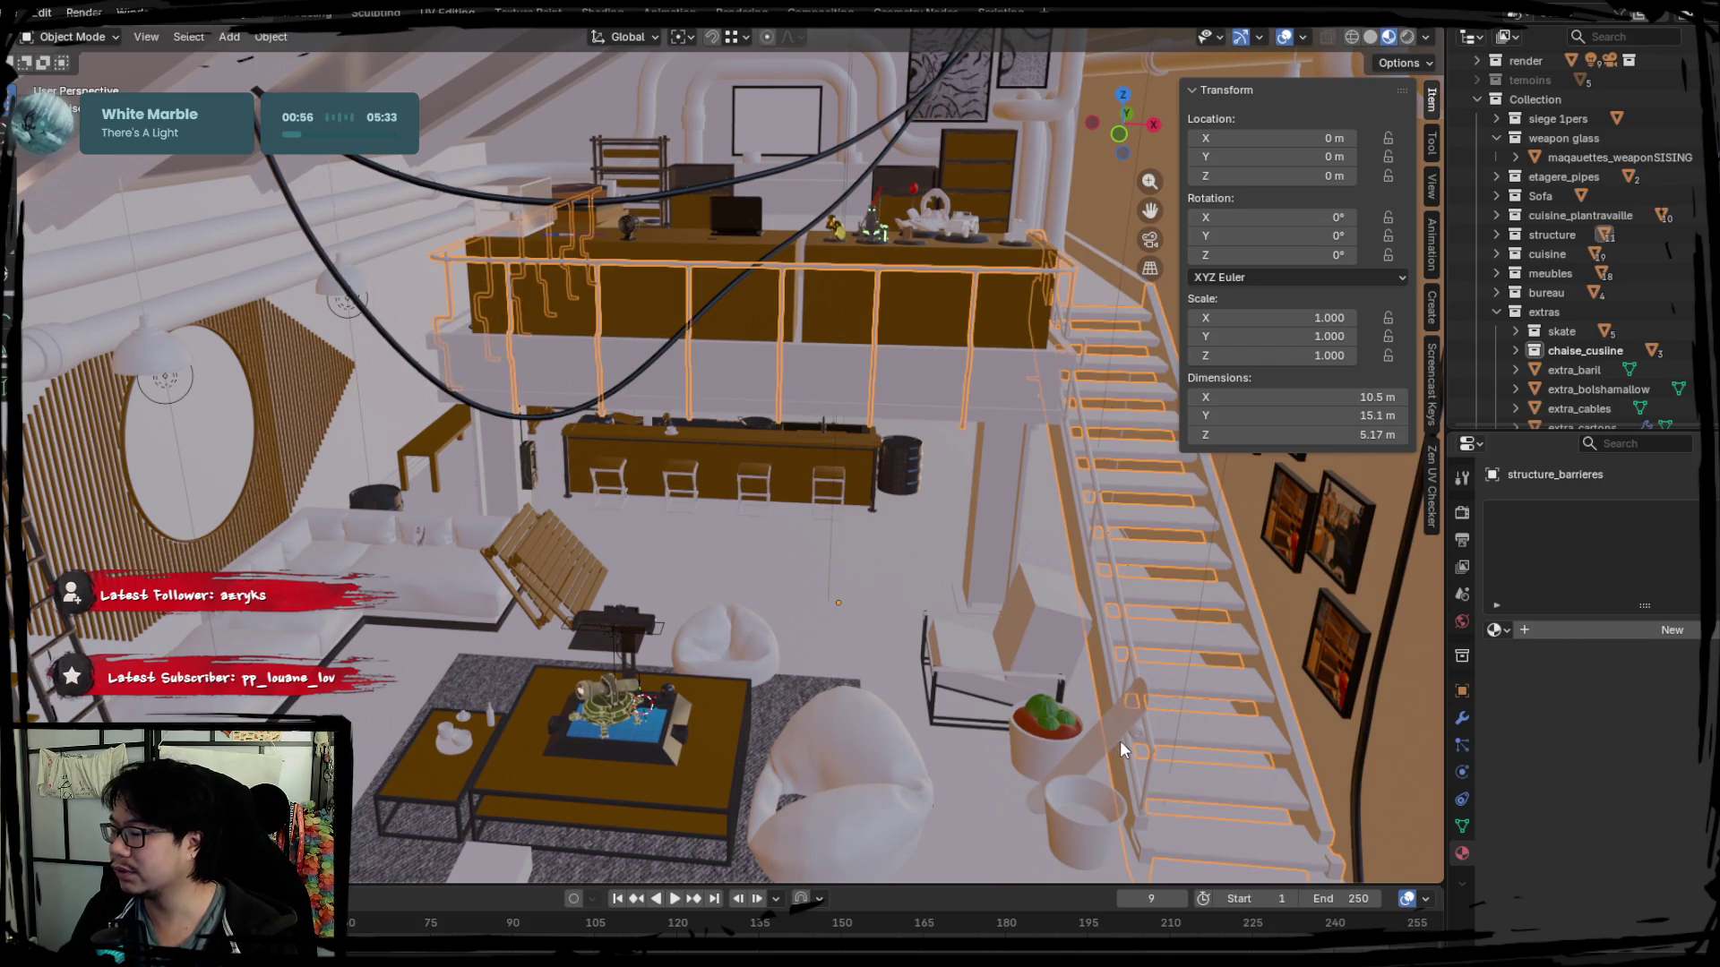
pyautogui.moveTo(1118, 739); pyautogui.dragTo(1156, 699, button='middle')
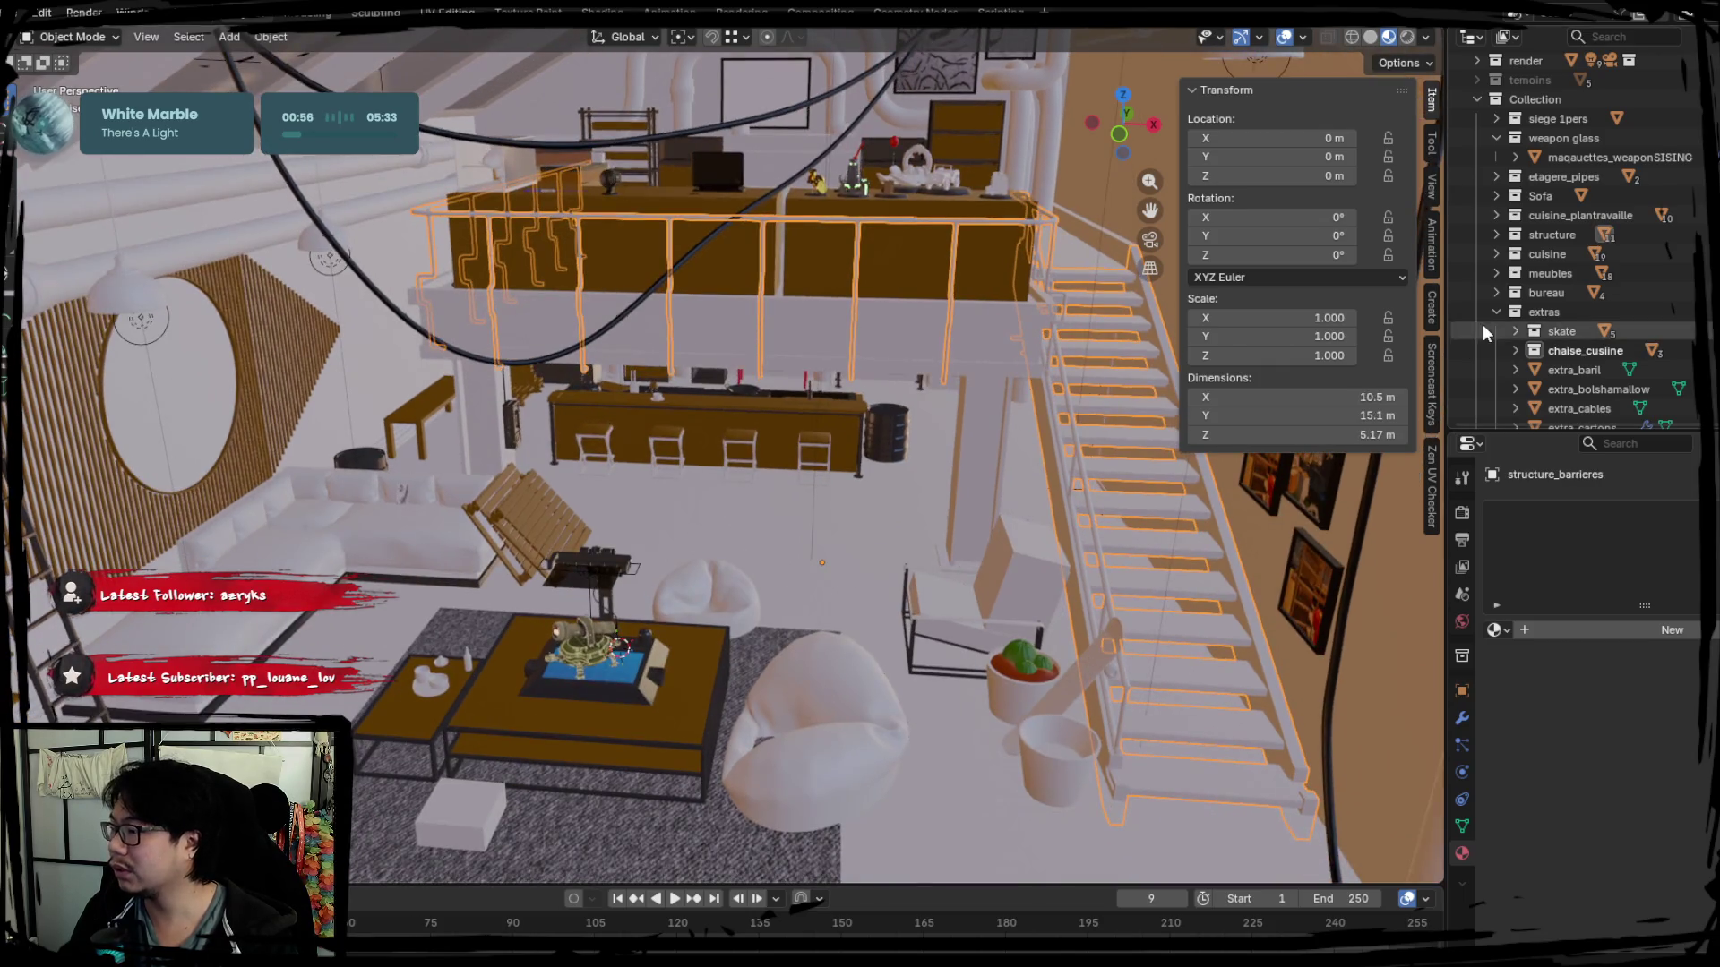
pyautogui.click(1497, 135)
pyautogui.click(674, 438)
pyautogui.moveTo(674, 438)
pyautogui.mouseDown(button='middle')
pyautogui.moveTo(710, 526)
pyautogui.moveTo(695, 430)
pyautogui.mouseUp(button='middle')
pyautogui.click(688, 423)
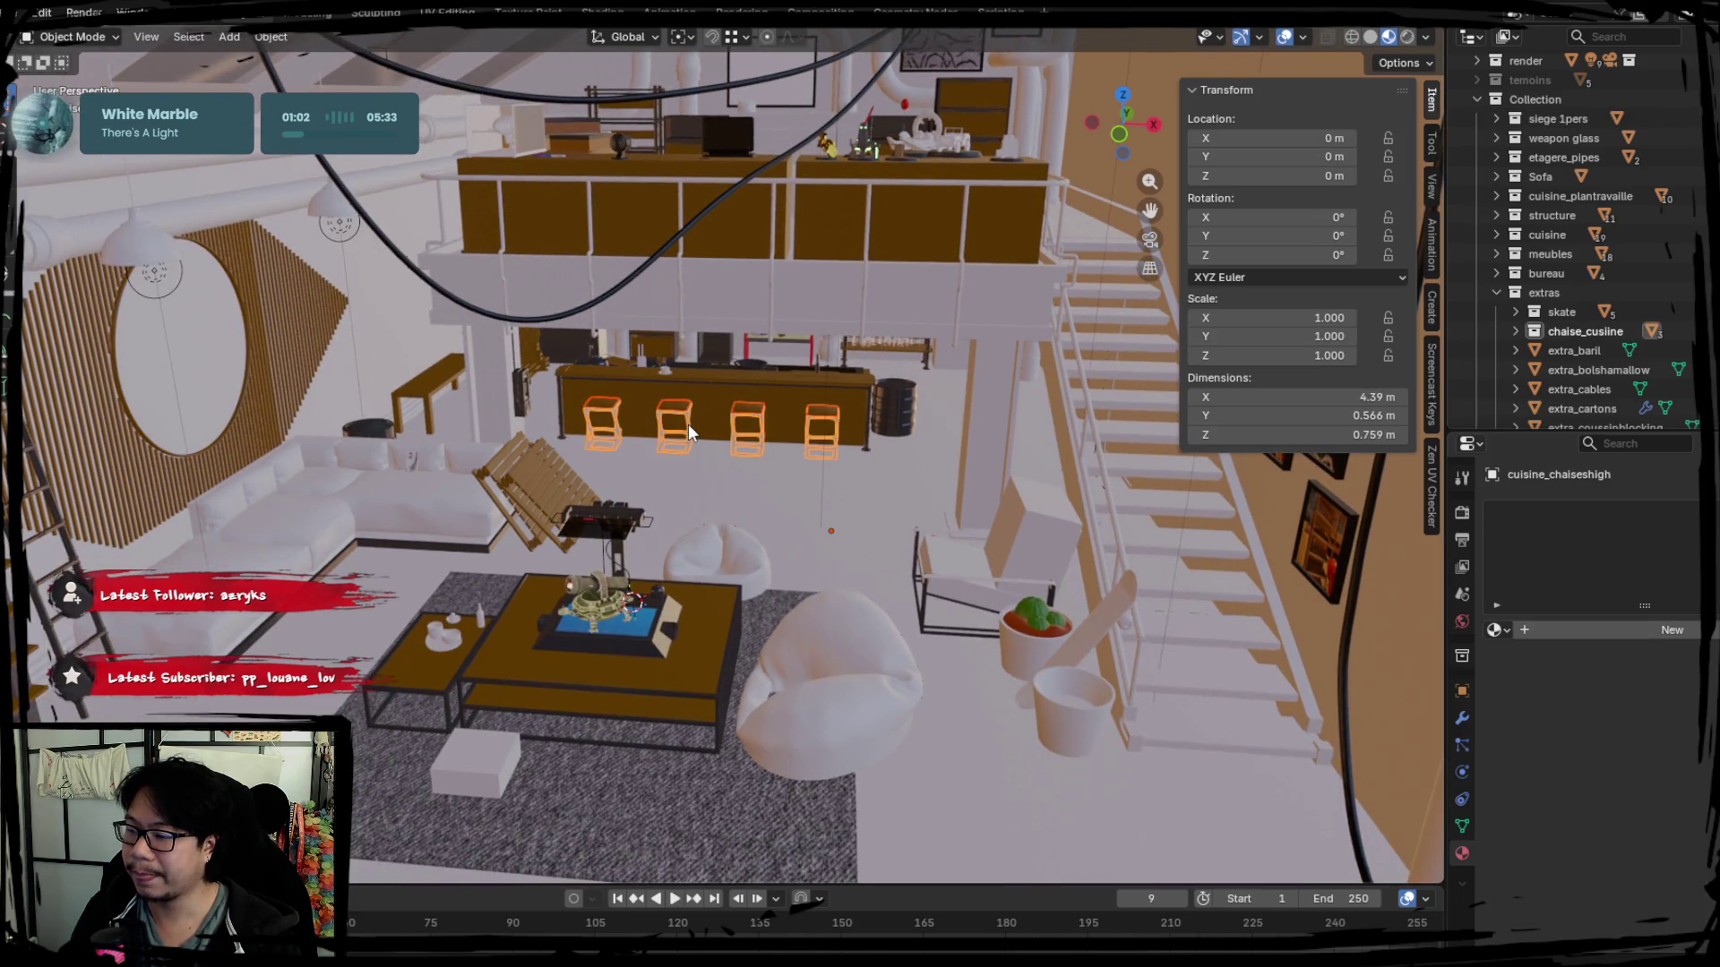
pyautogui.rightClick(688, 424)
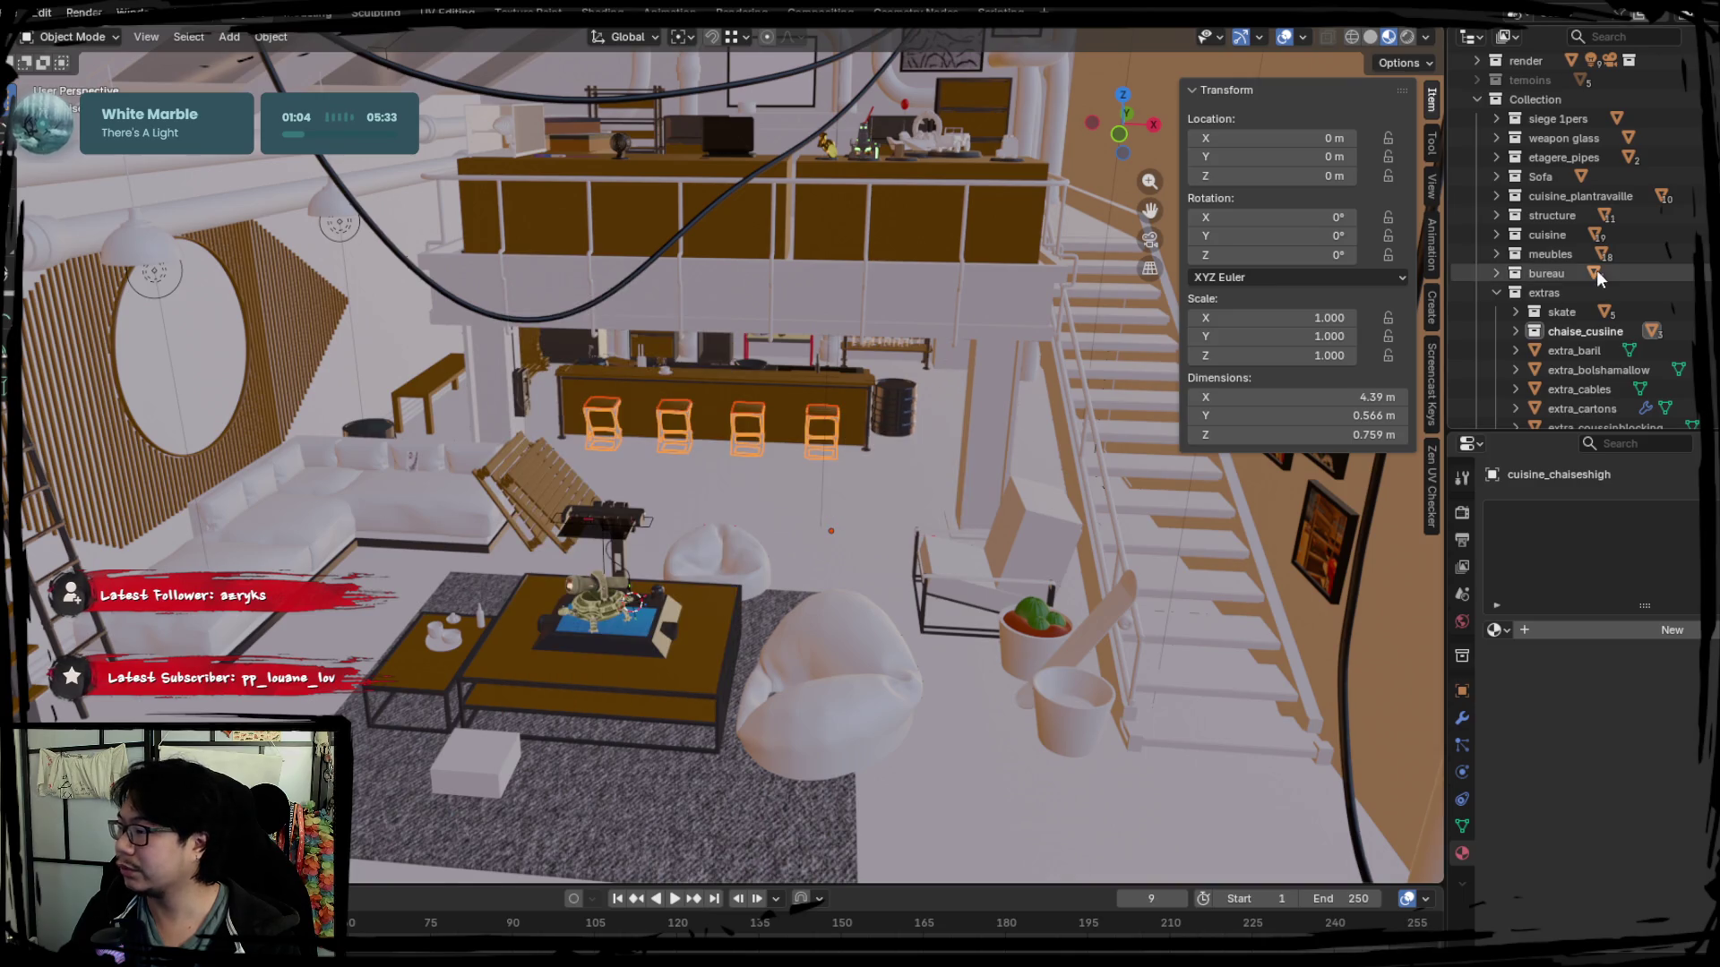
pyautogui.click(1495, 292)
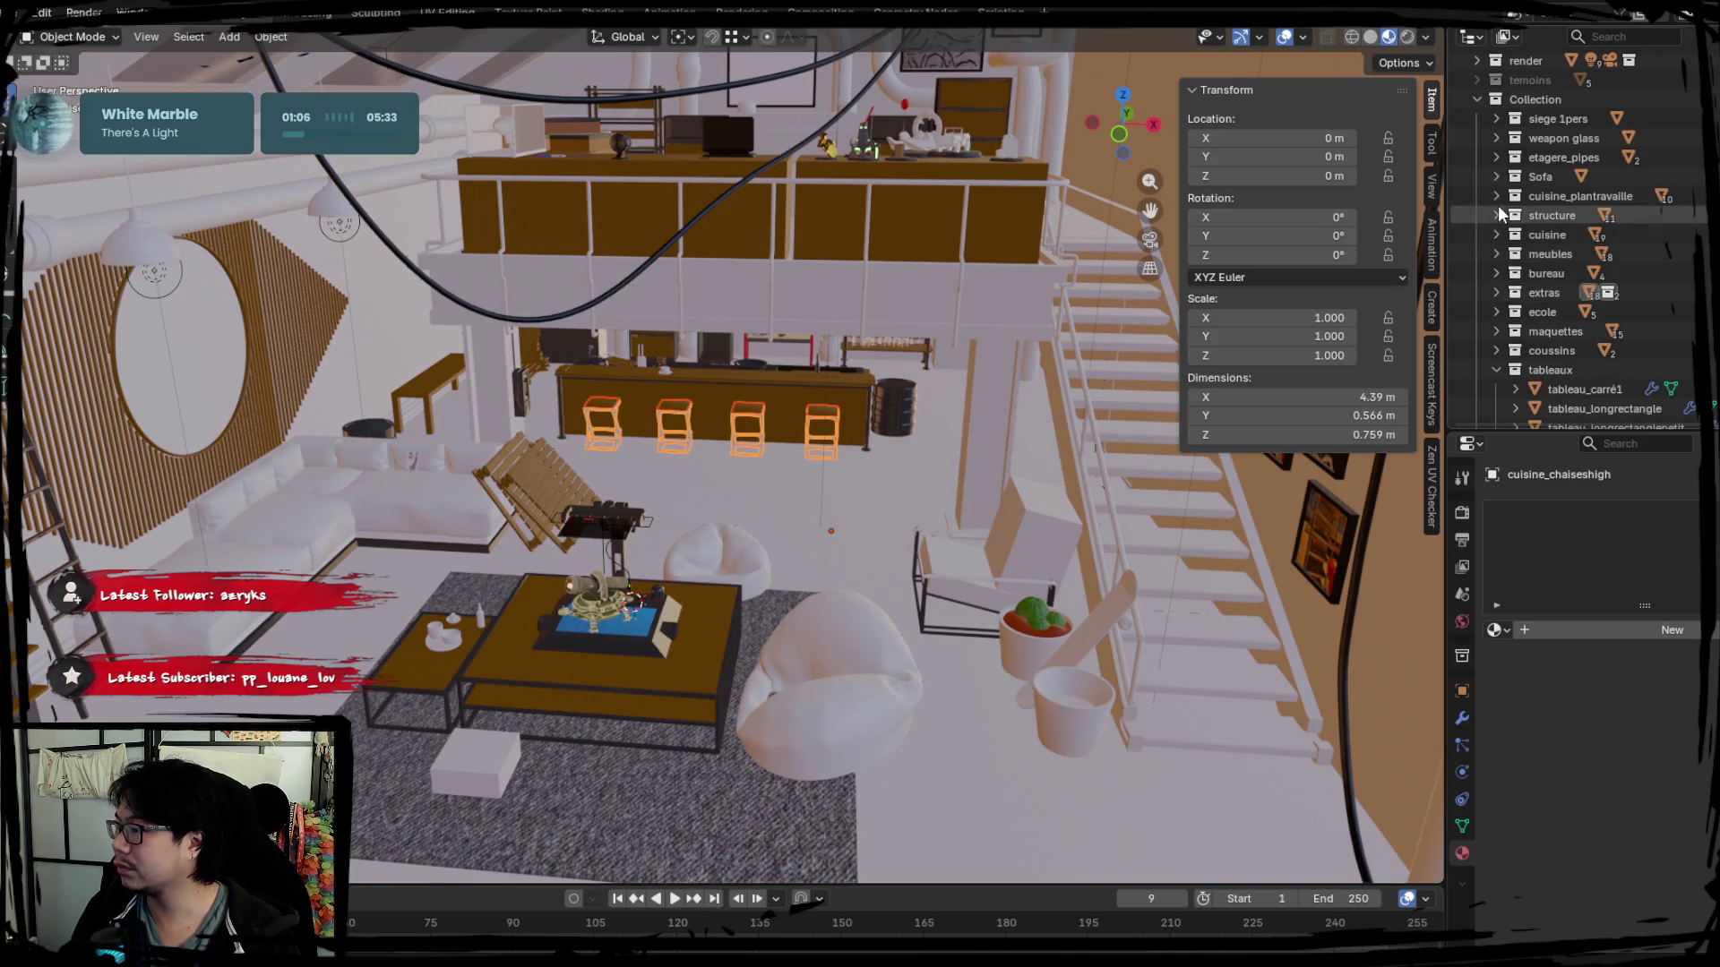
pyautogui.scroll(-1, 1514, 197)
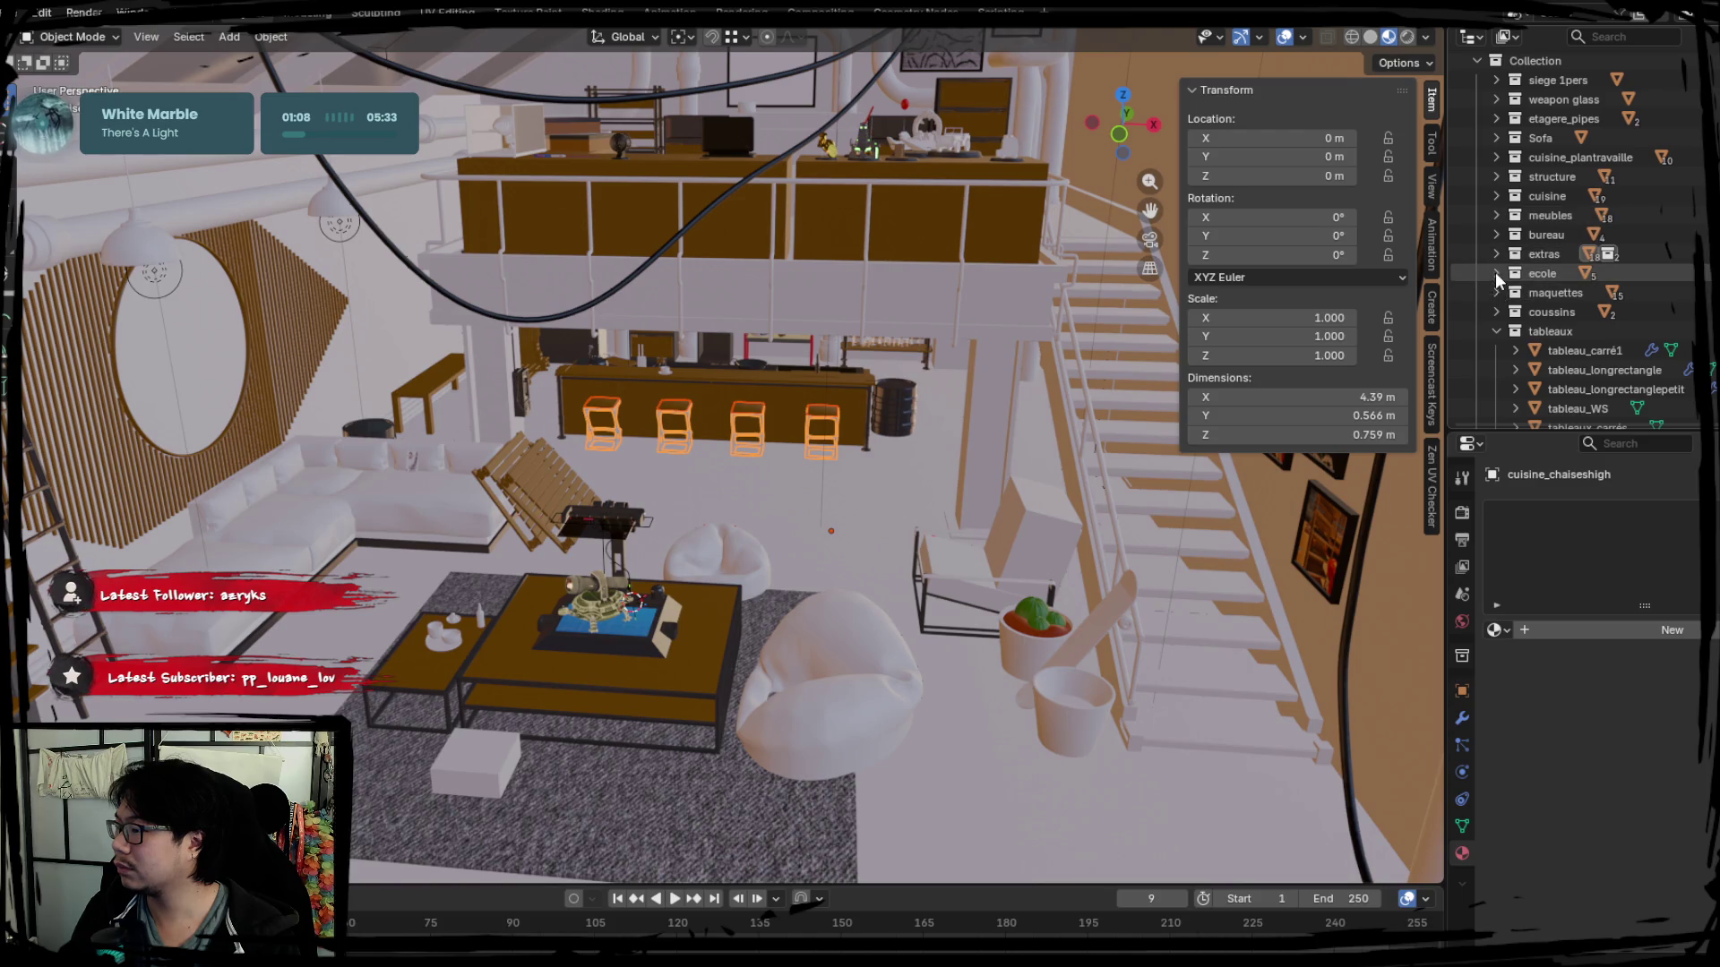
pyautogui.click(1495, 256)
# Move the chaise_cusiine collection into cuisine and expand it to list its objects.
pyautogui.moveTo(1566, 297); pyautogui.dragTo(1572, 195)
pyautogui.click(1497, 195)
pyautogui.click(1582, 213)
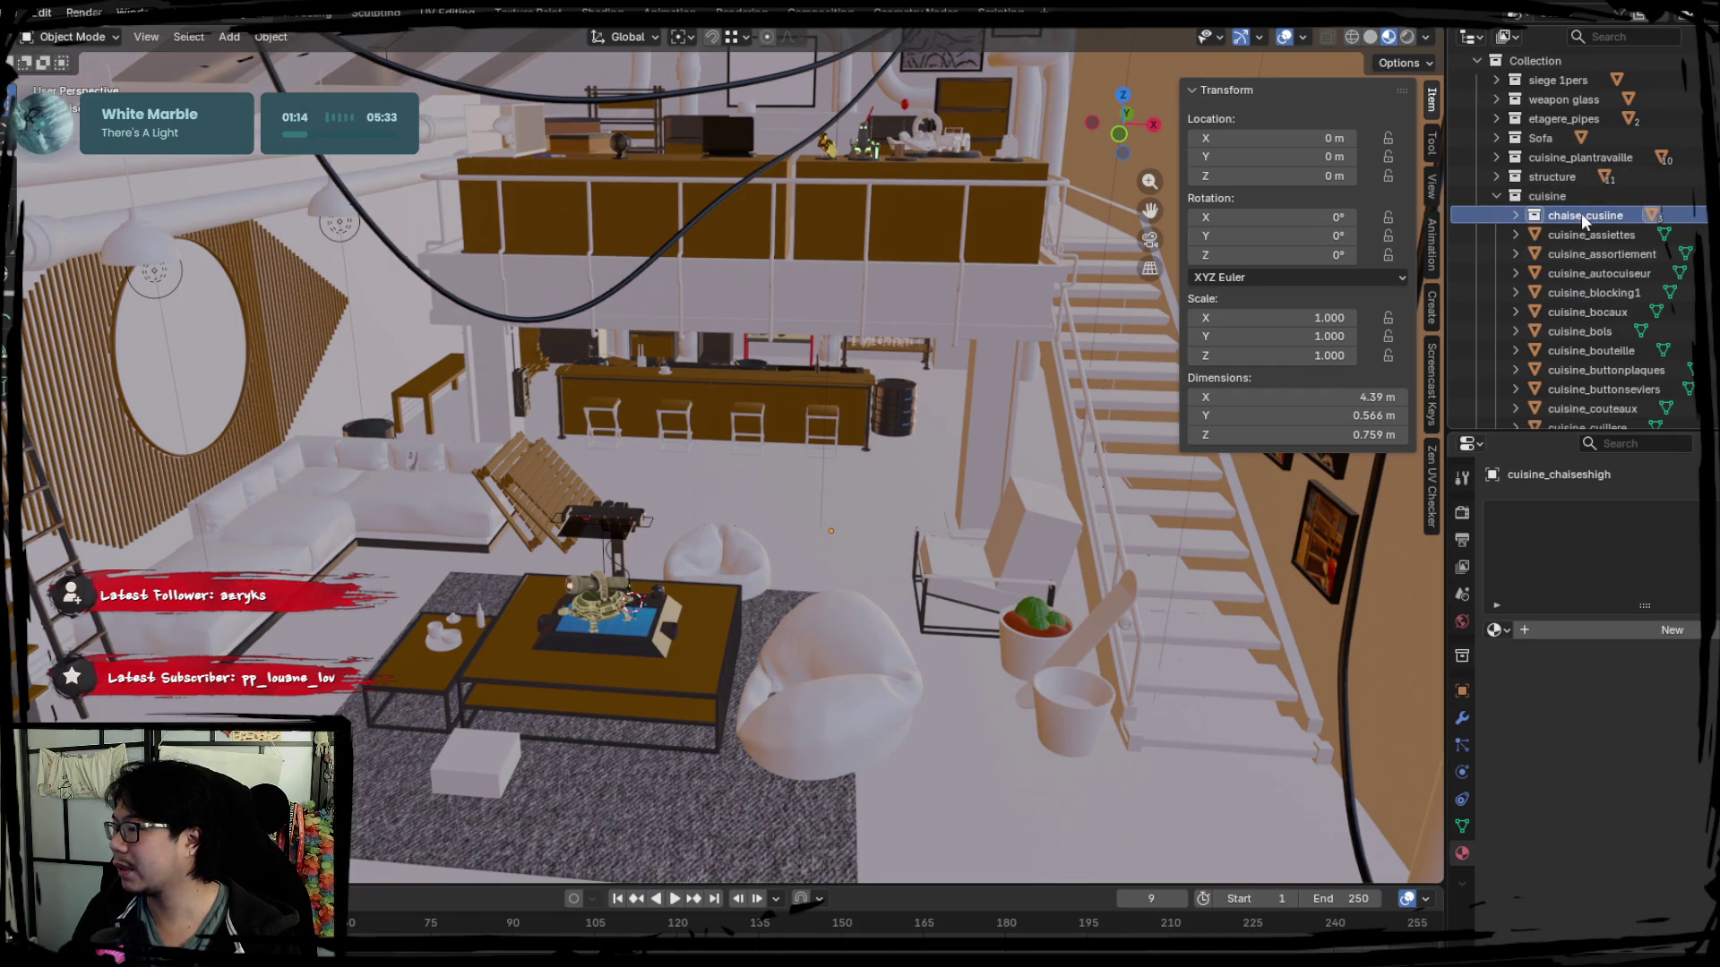
pyautogui.click(845, 420)
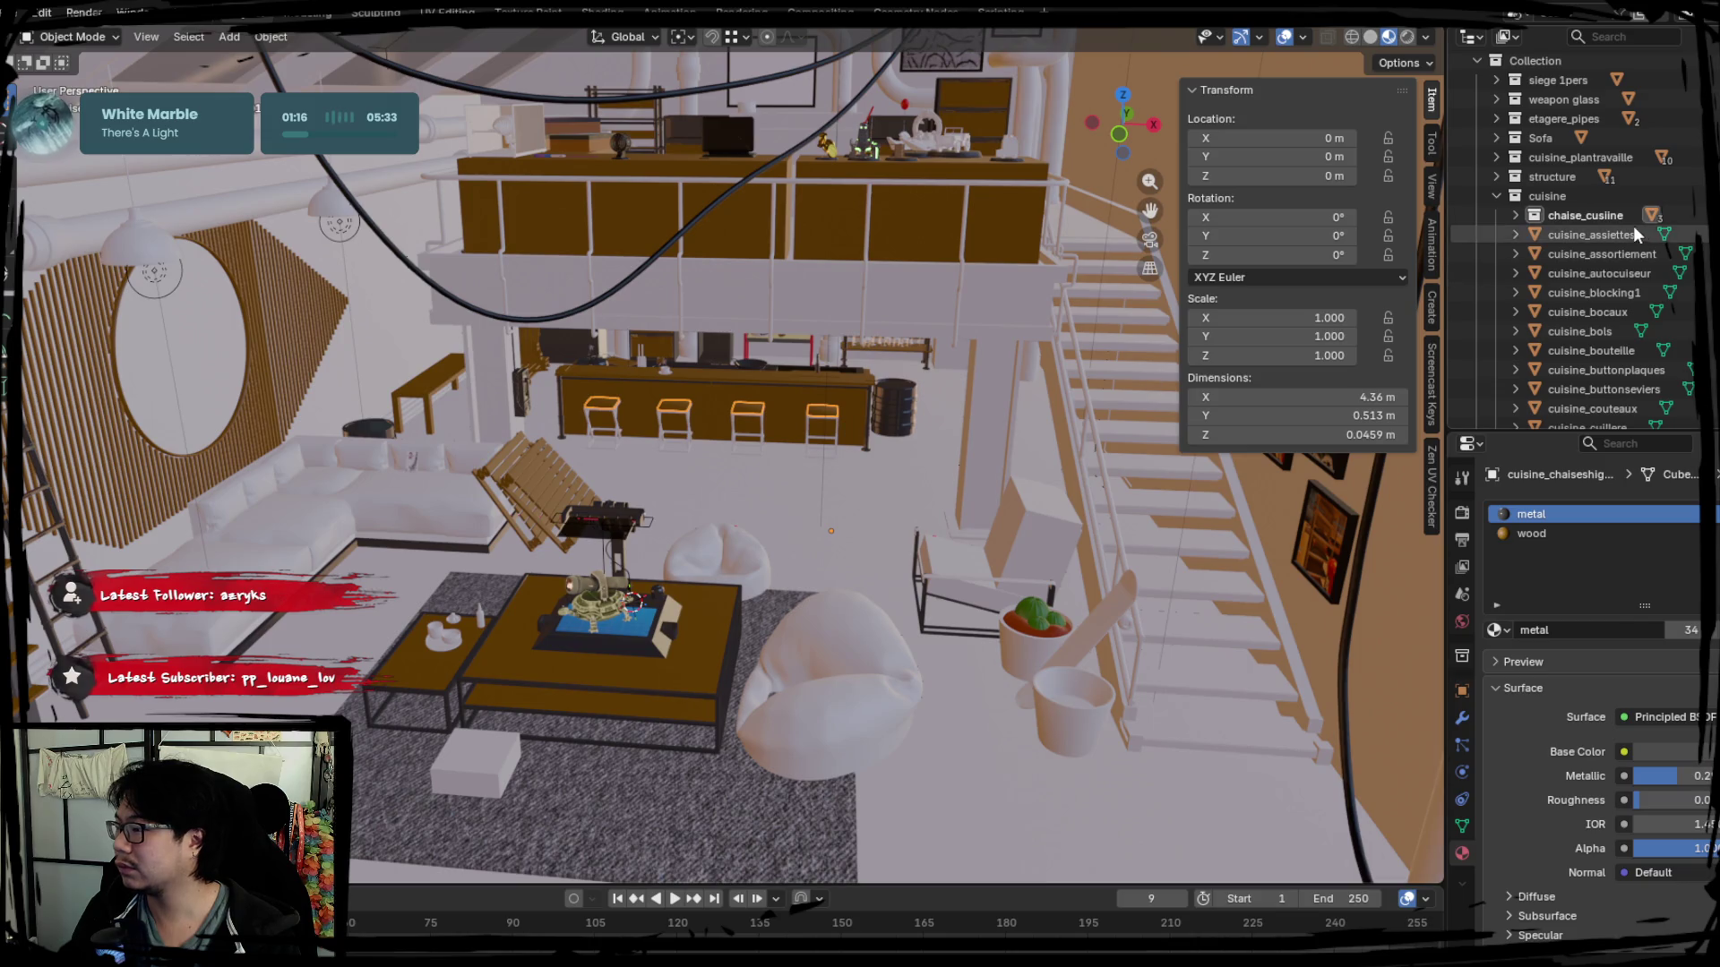
pyautogui.click(1515, 216)
# Hide both cuisine_chaiseshigh objects with H, leaving cuisine_chaises visible.
pyautogui.click(1613, 235)
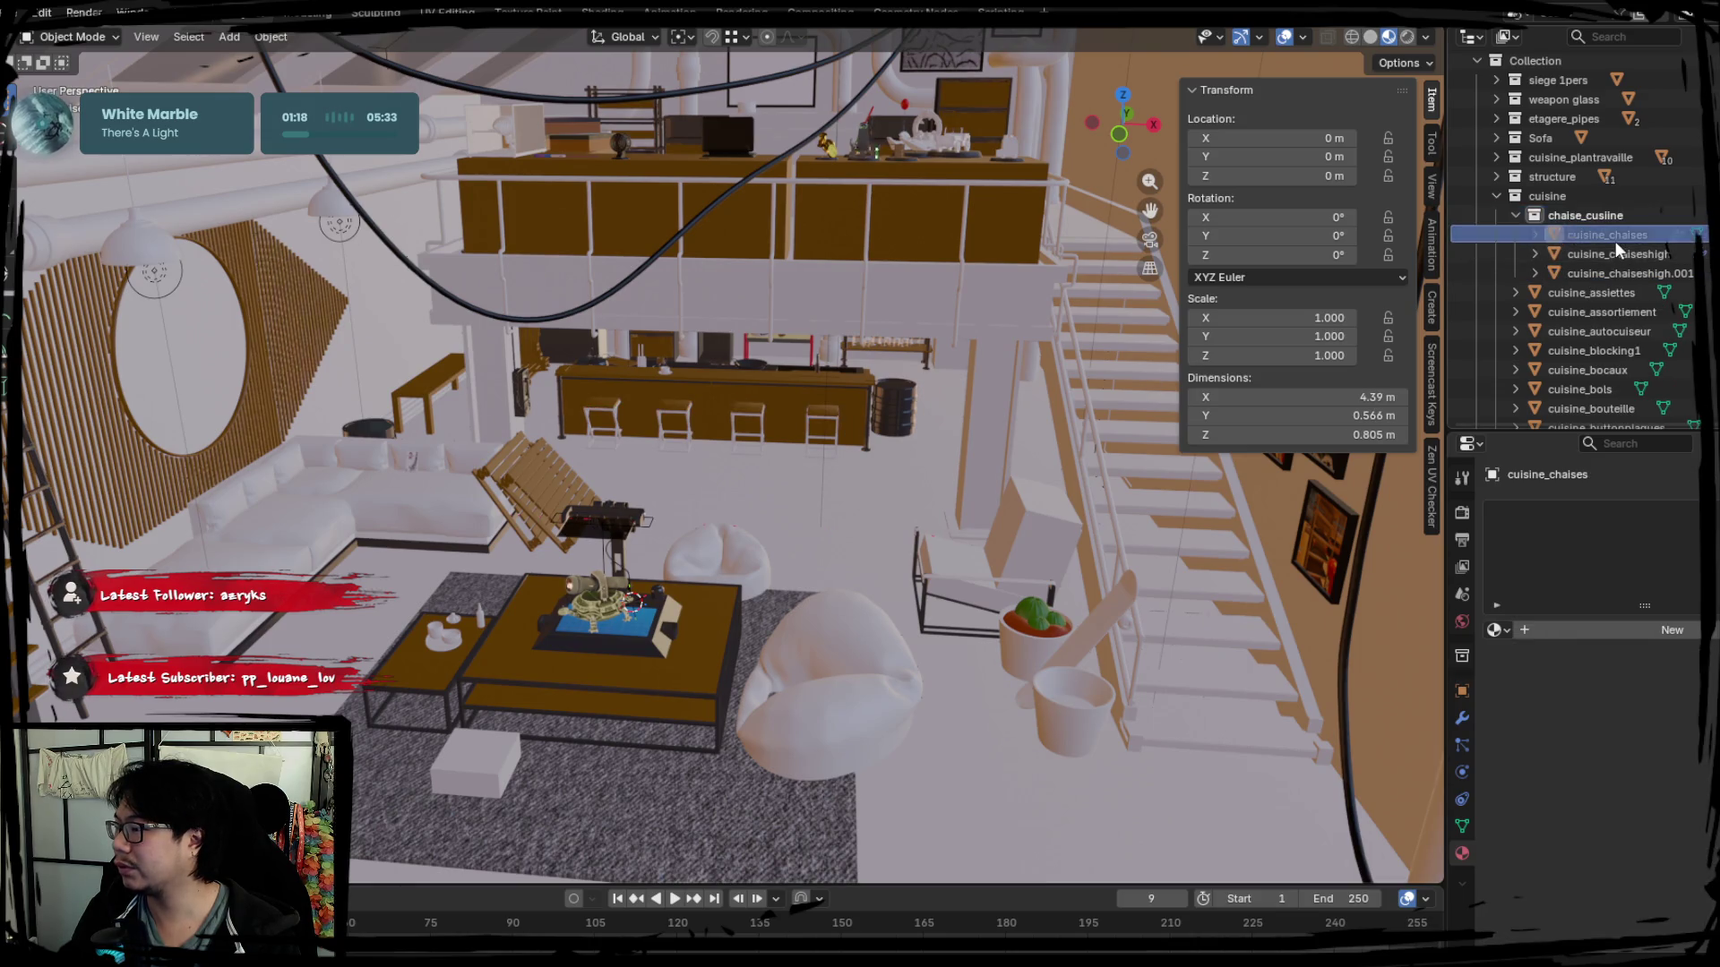
pyautogui.press('h')
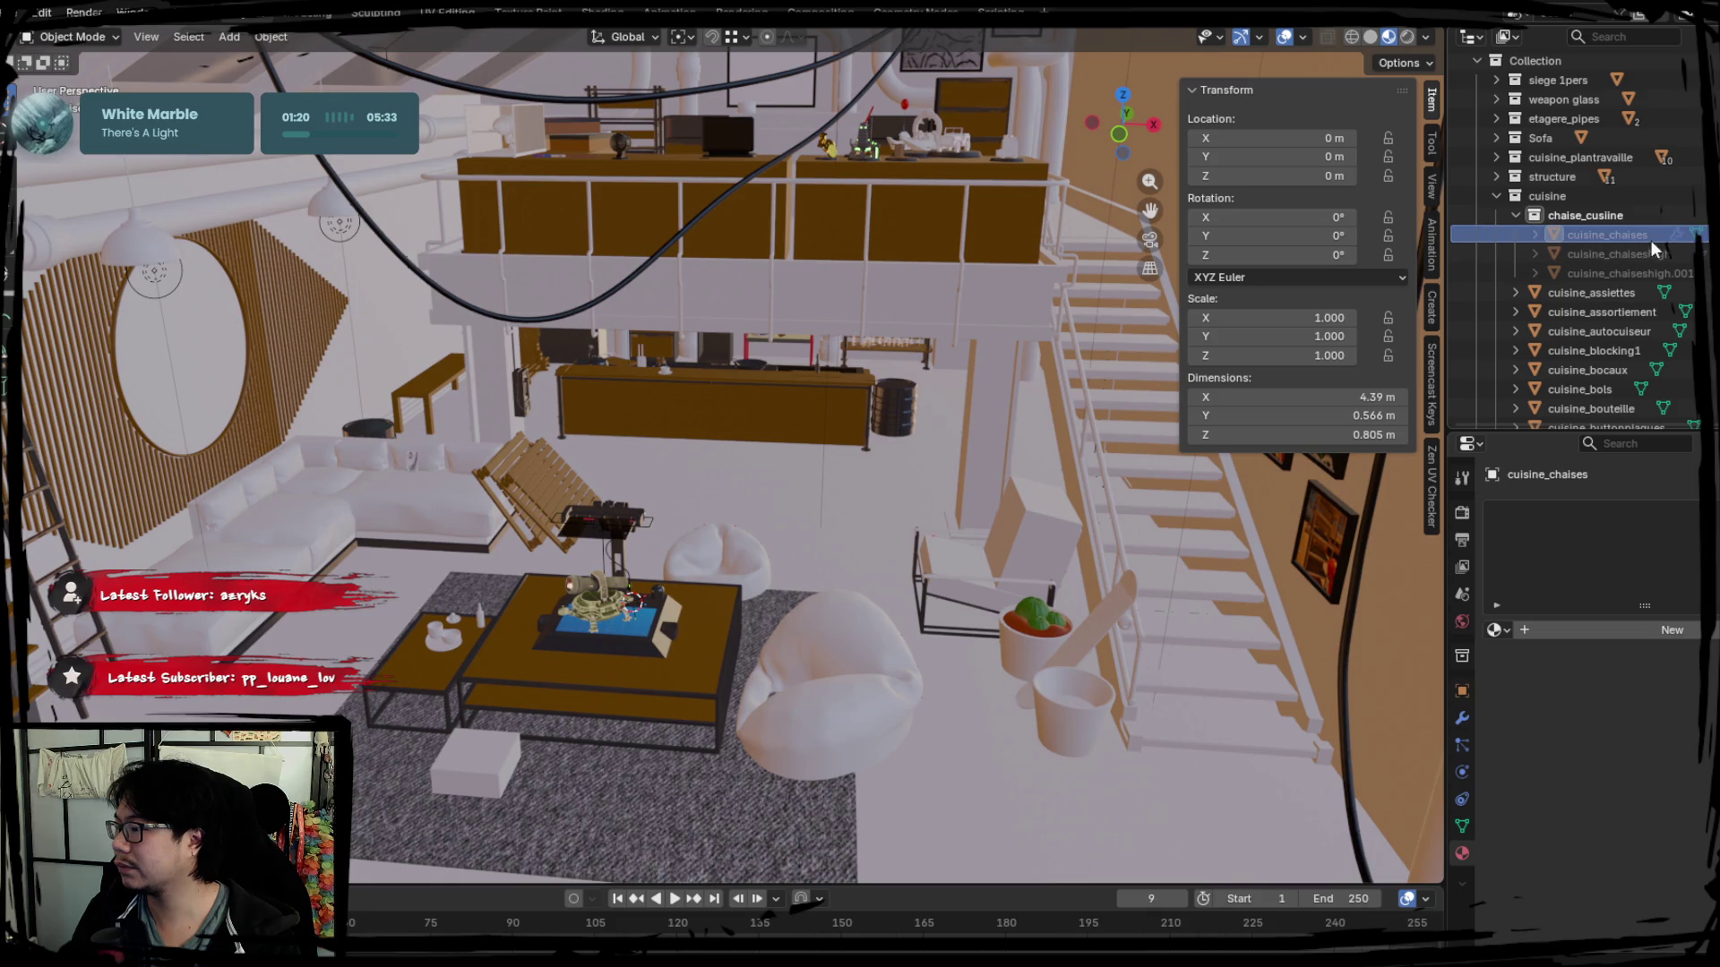
pyautogui.click(1677, 234)
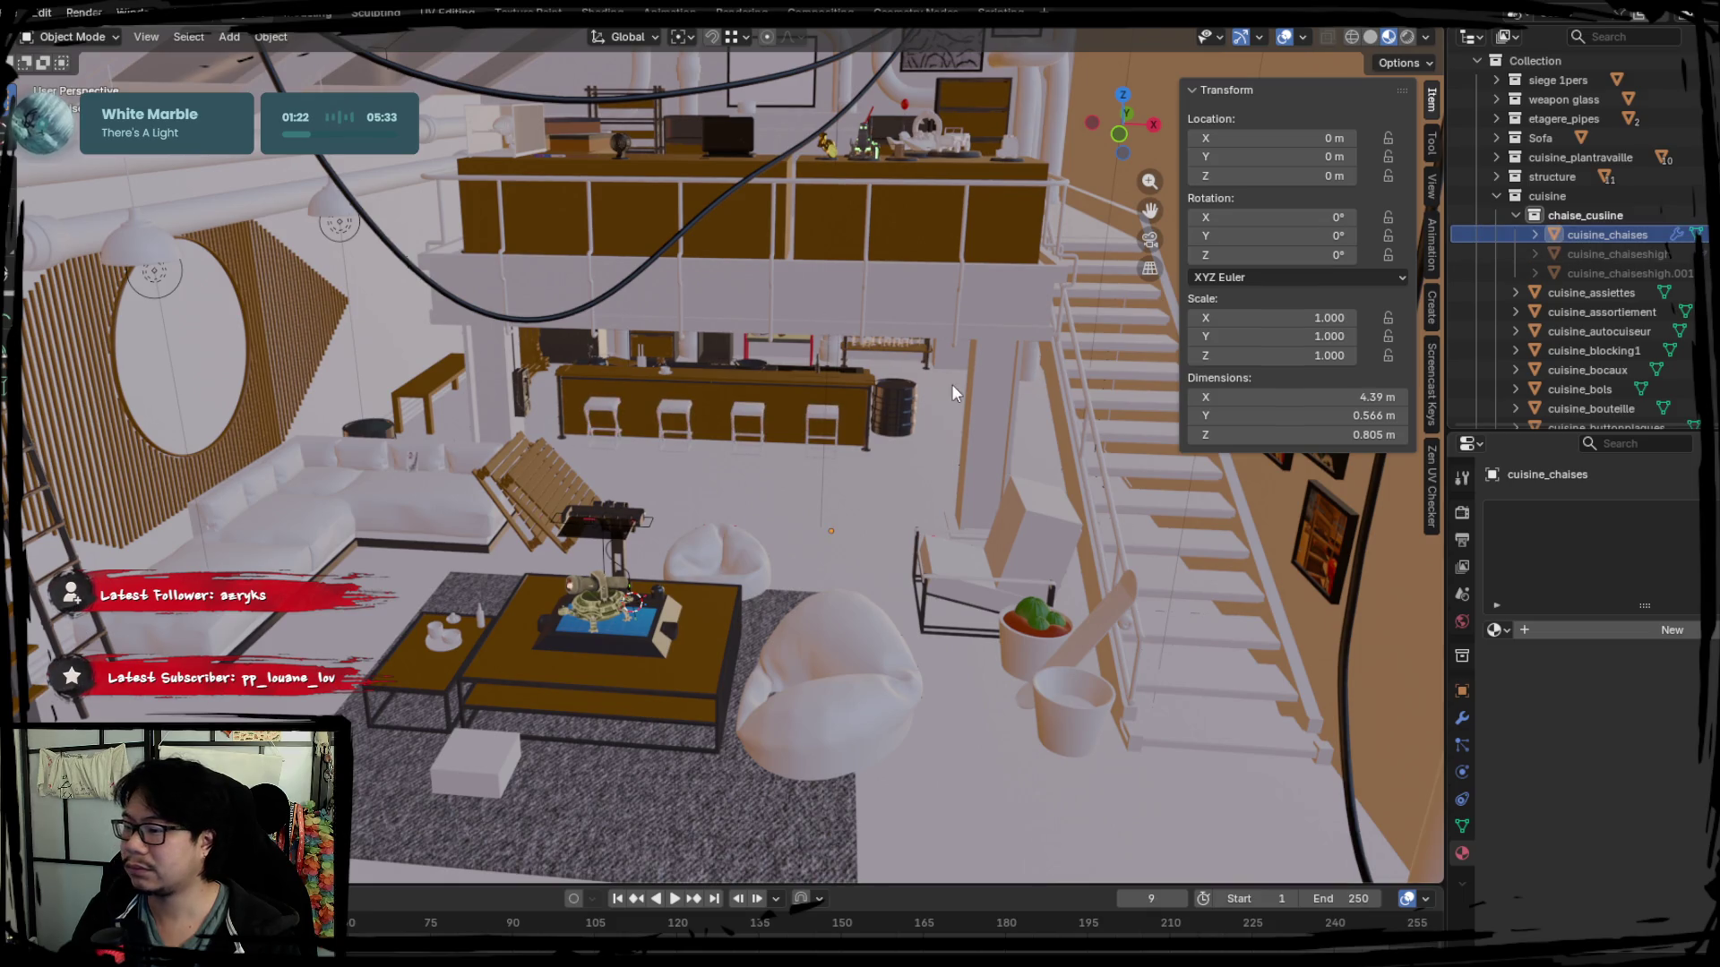
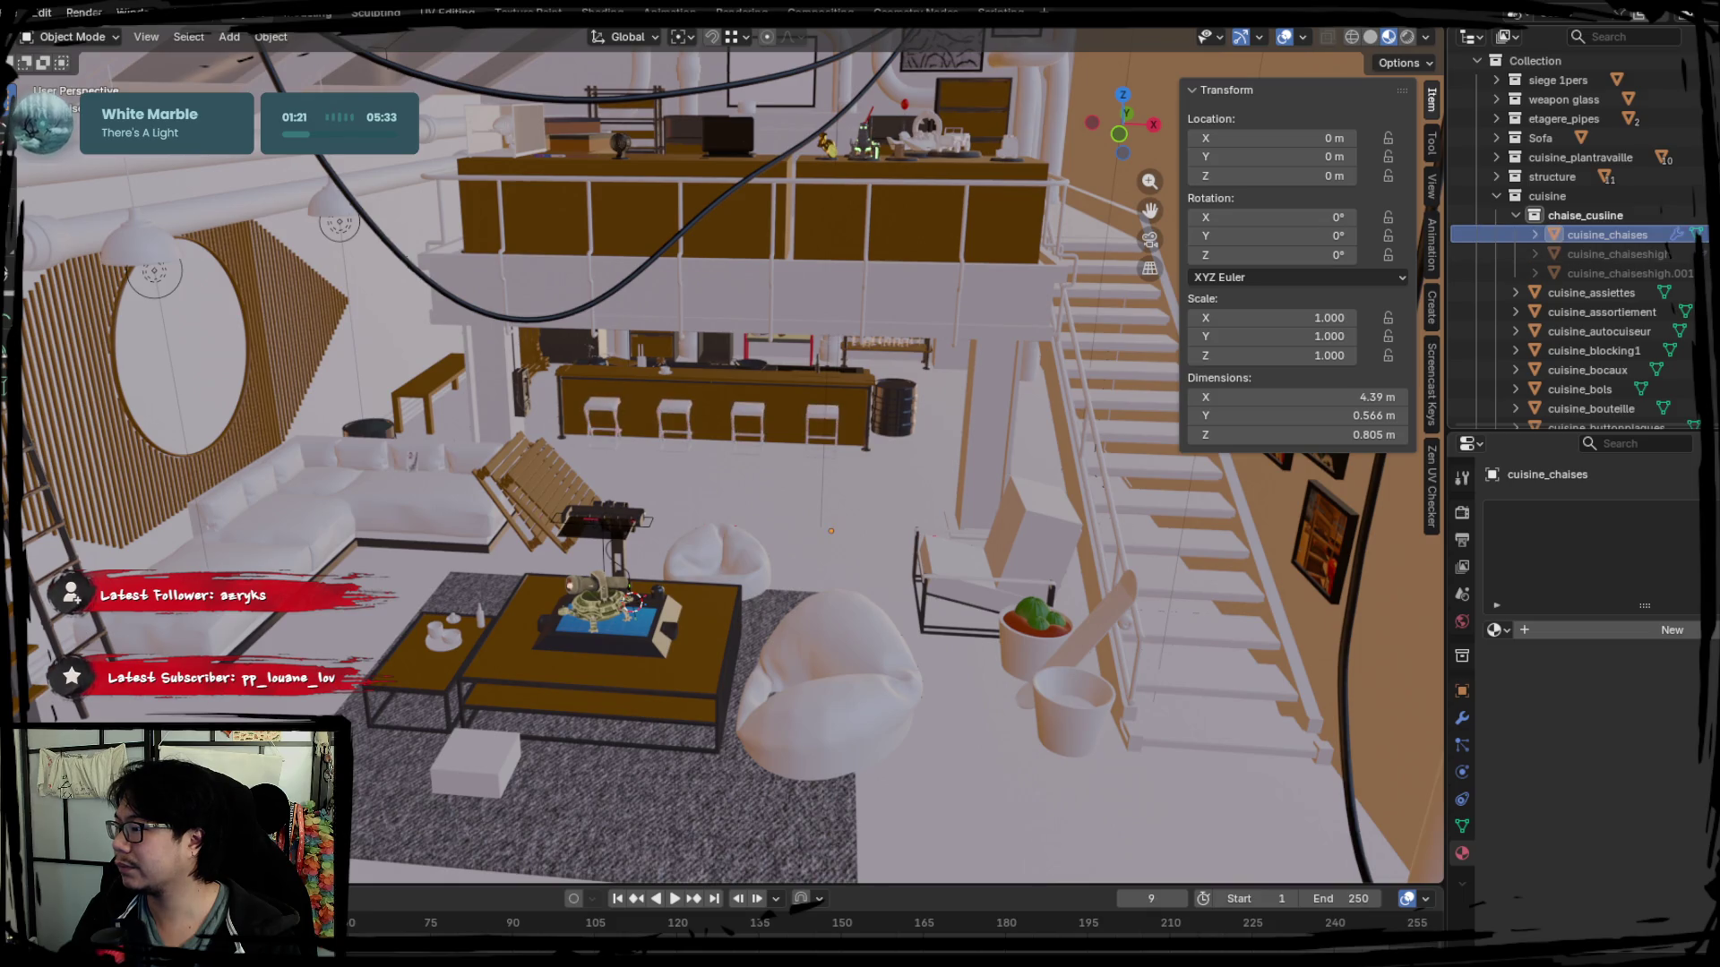
# Collapse the chaise_cusline and cuisine collections and expand extras > skate in the outliner.
pyautogui.click(1518, 214)
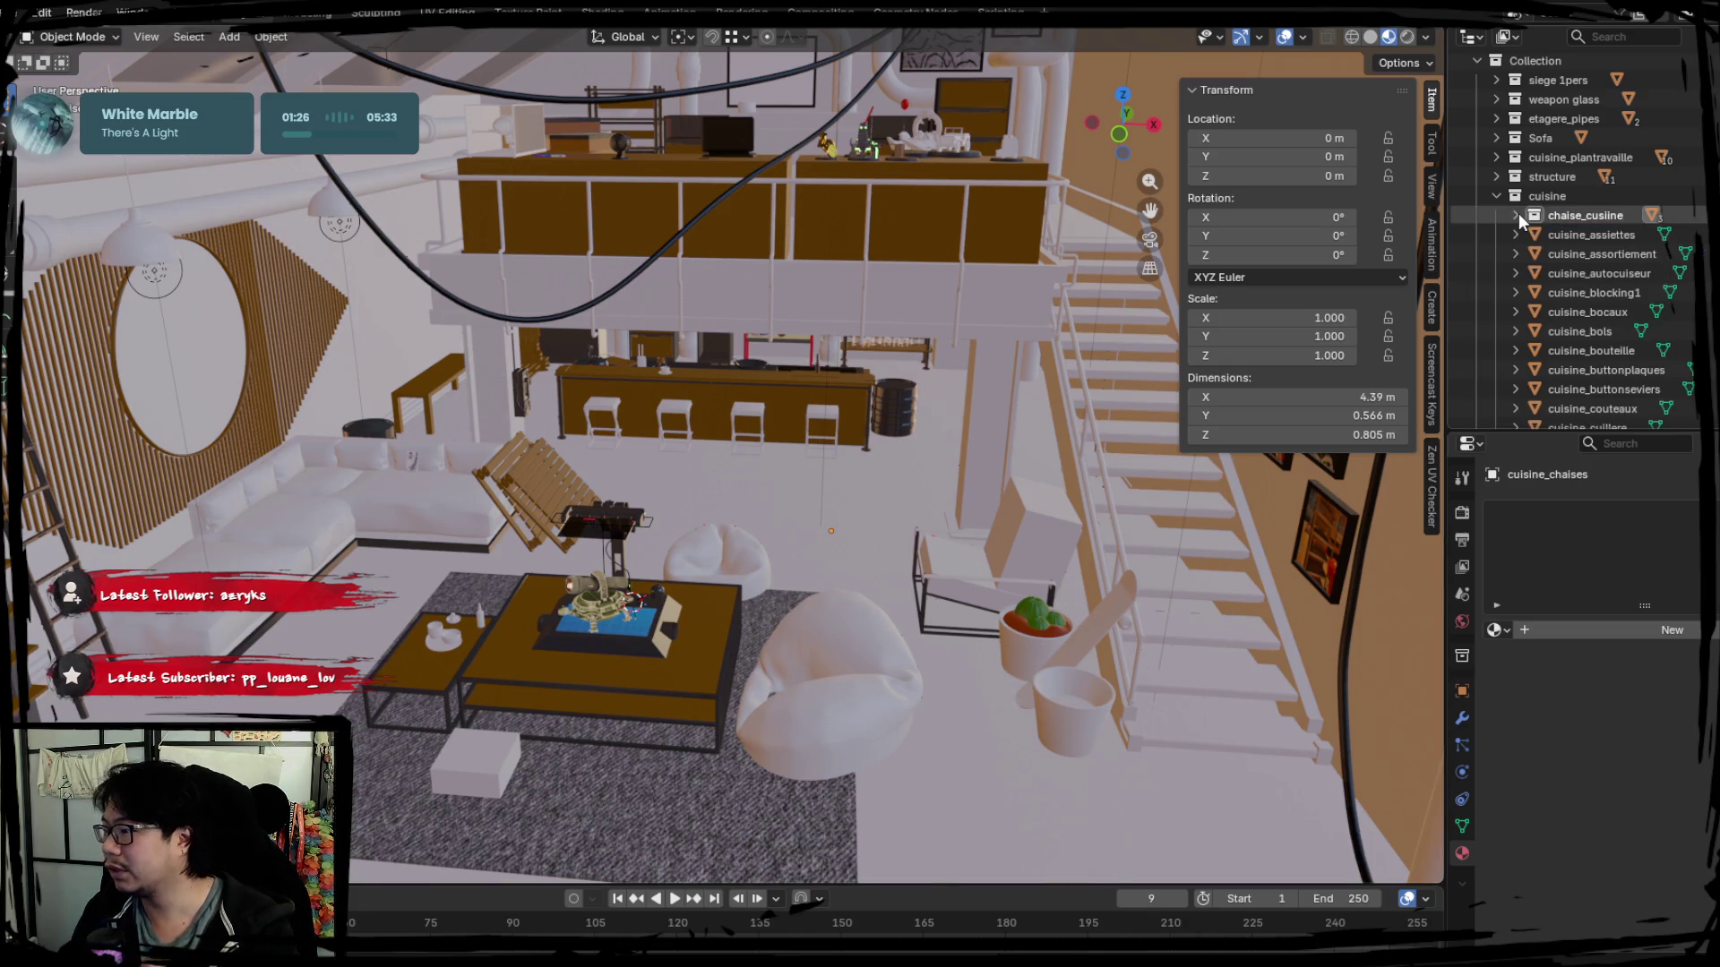
pyautogui.click(351, 542)
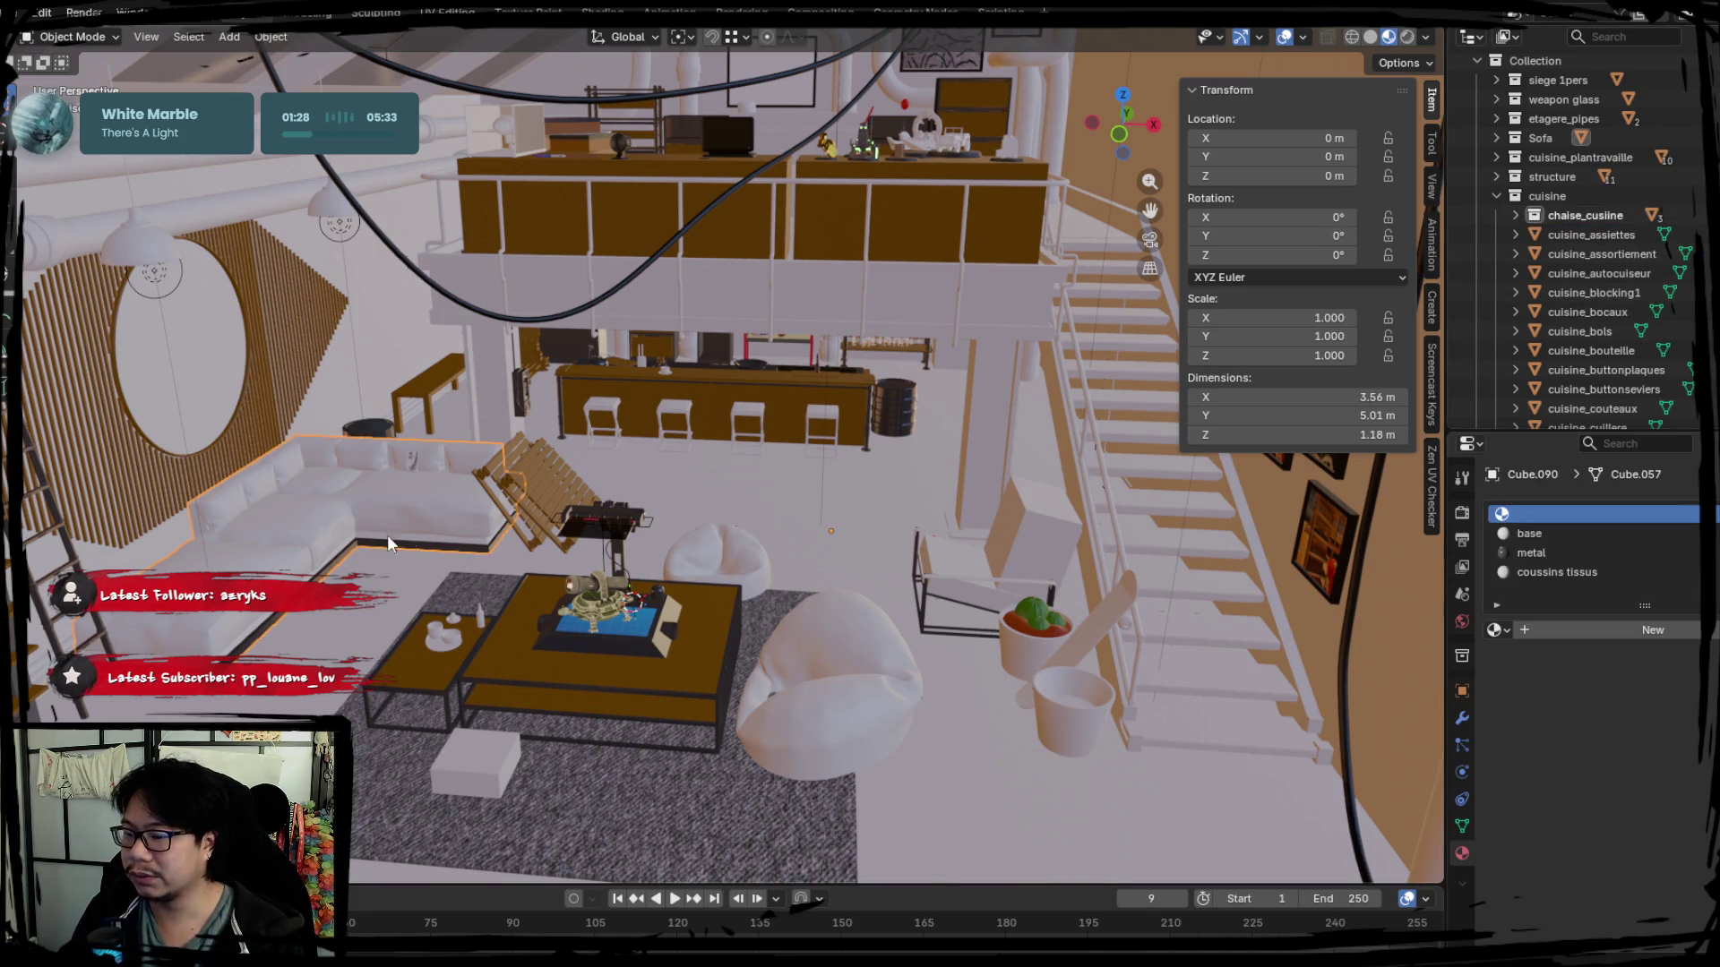
pyautogui.click(1498, 194)
pyautogui.click(1496, 253)
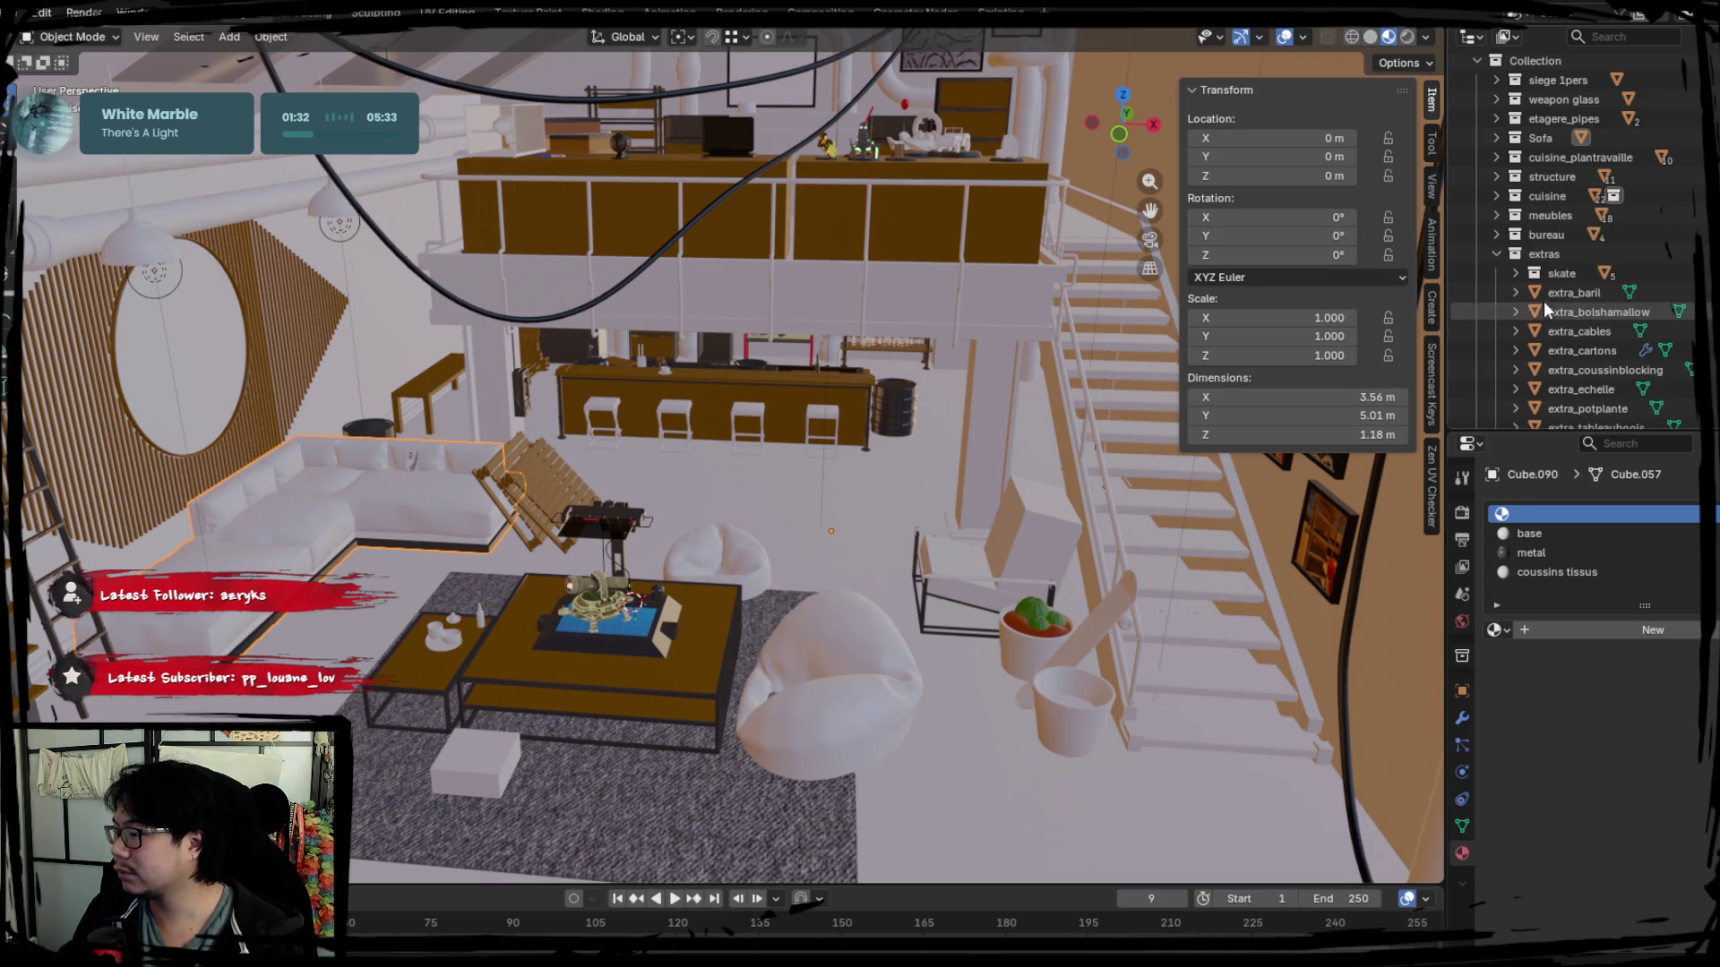
pyautogui.click(1515, 273)
# Hide the extra skateboard variants, leaving only extra_skatelow visible.
pyautogui.click(1576, 293)
pyautogui.keyDown('shift'); pyautogui.click(1620, 330); pyautogui.keyUp('shift')
pyautogui.click(1635, 370)
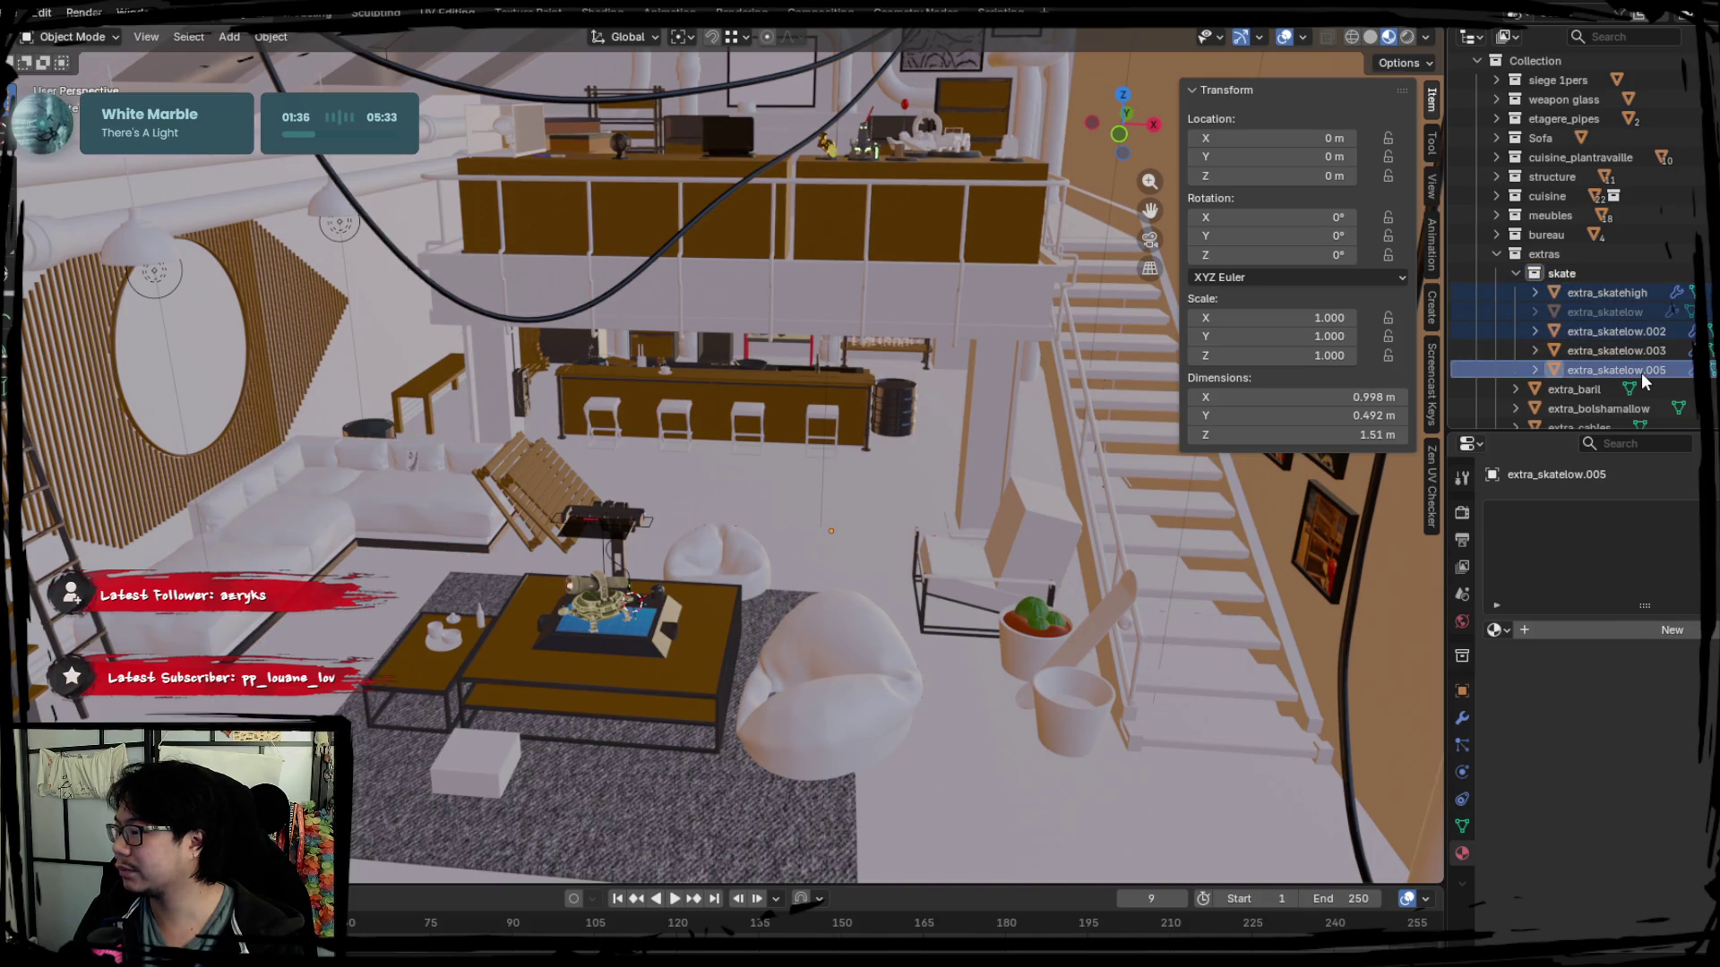
pyautogui.press('h')
pyautogui.click(1708, 330)
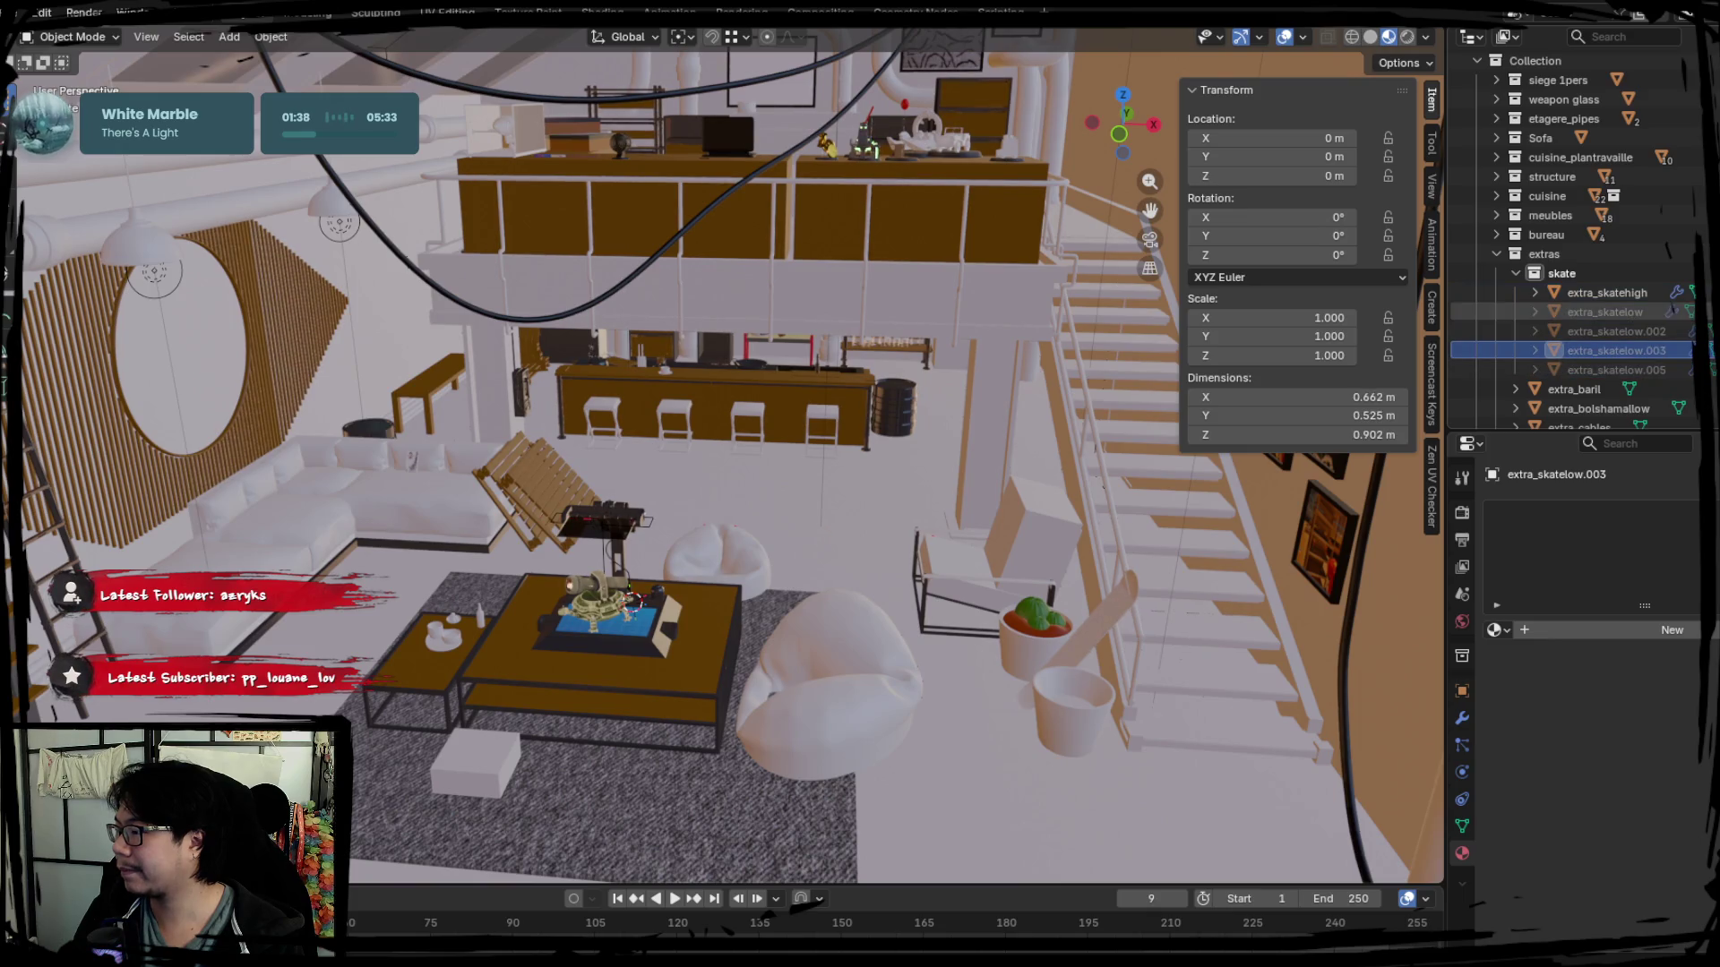
pyautogui.click(1708, 293)
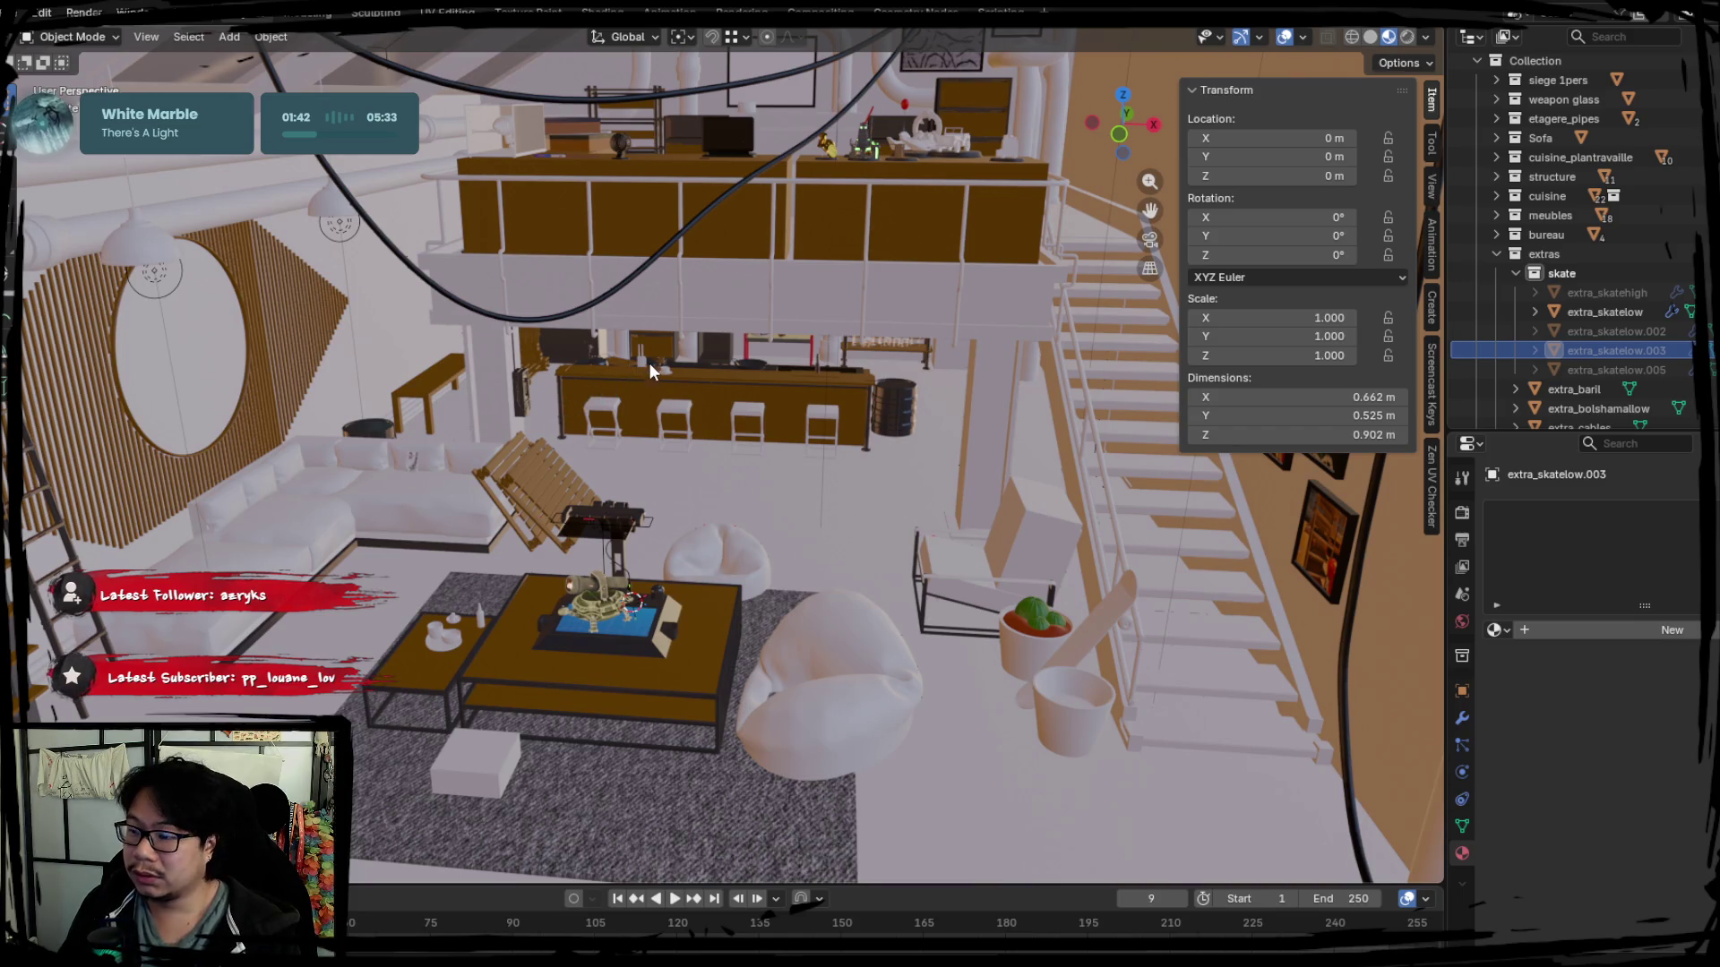
# Select the red metal shelf beside the kitchen counter from a lower loft view.
pyautogui.moveTo(649, 363); pyautogui.dragTo(746, 435, button='middle')
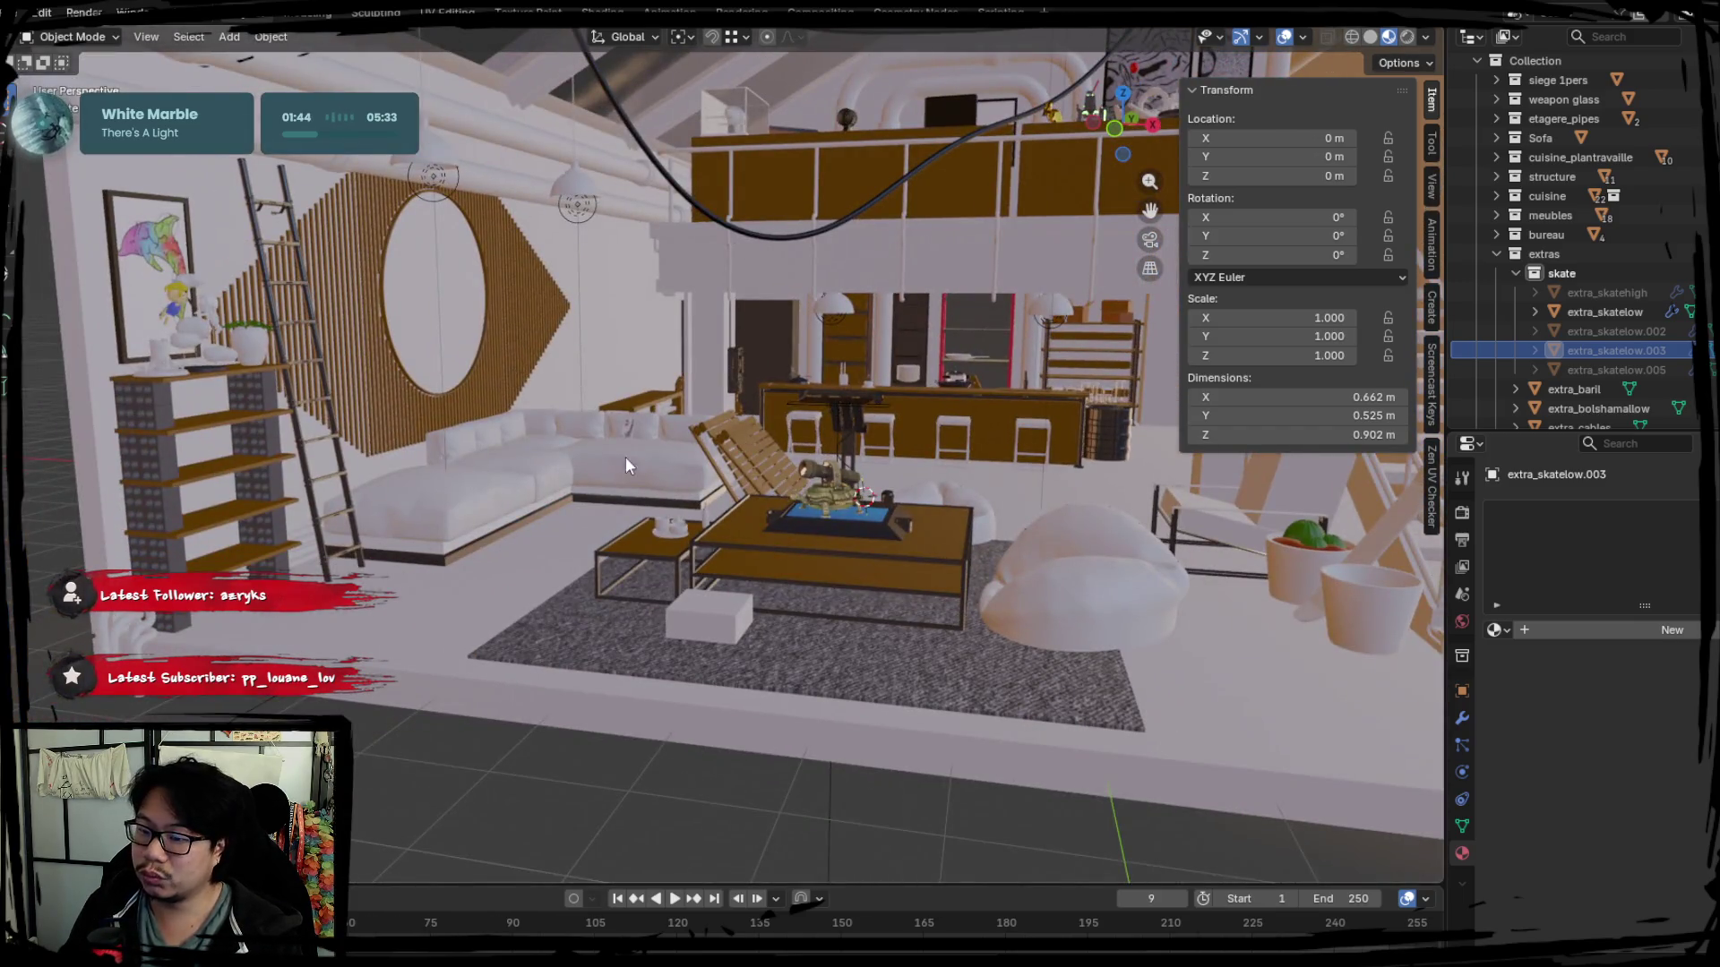
pyautogui.scroll(5, 625, 464)
pyautogui.scroll(3, 675, 418)
pyautogui.click(821, 326)
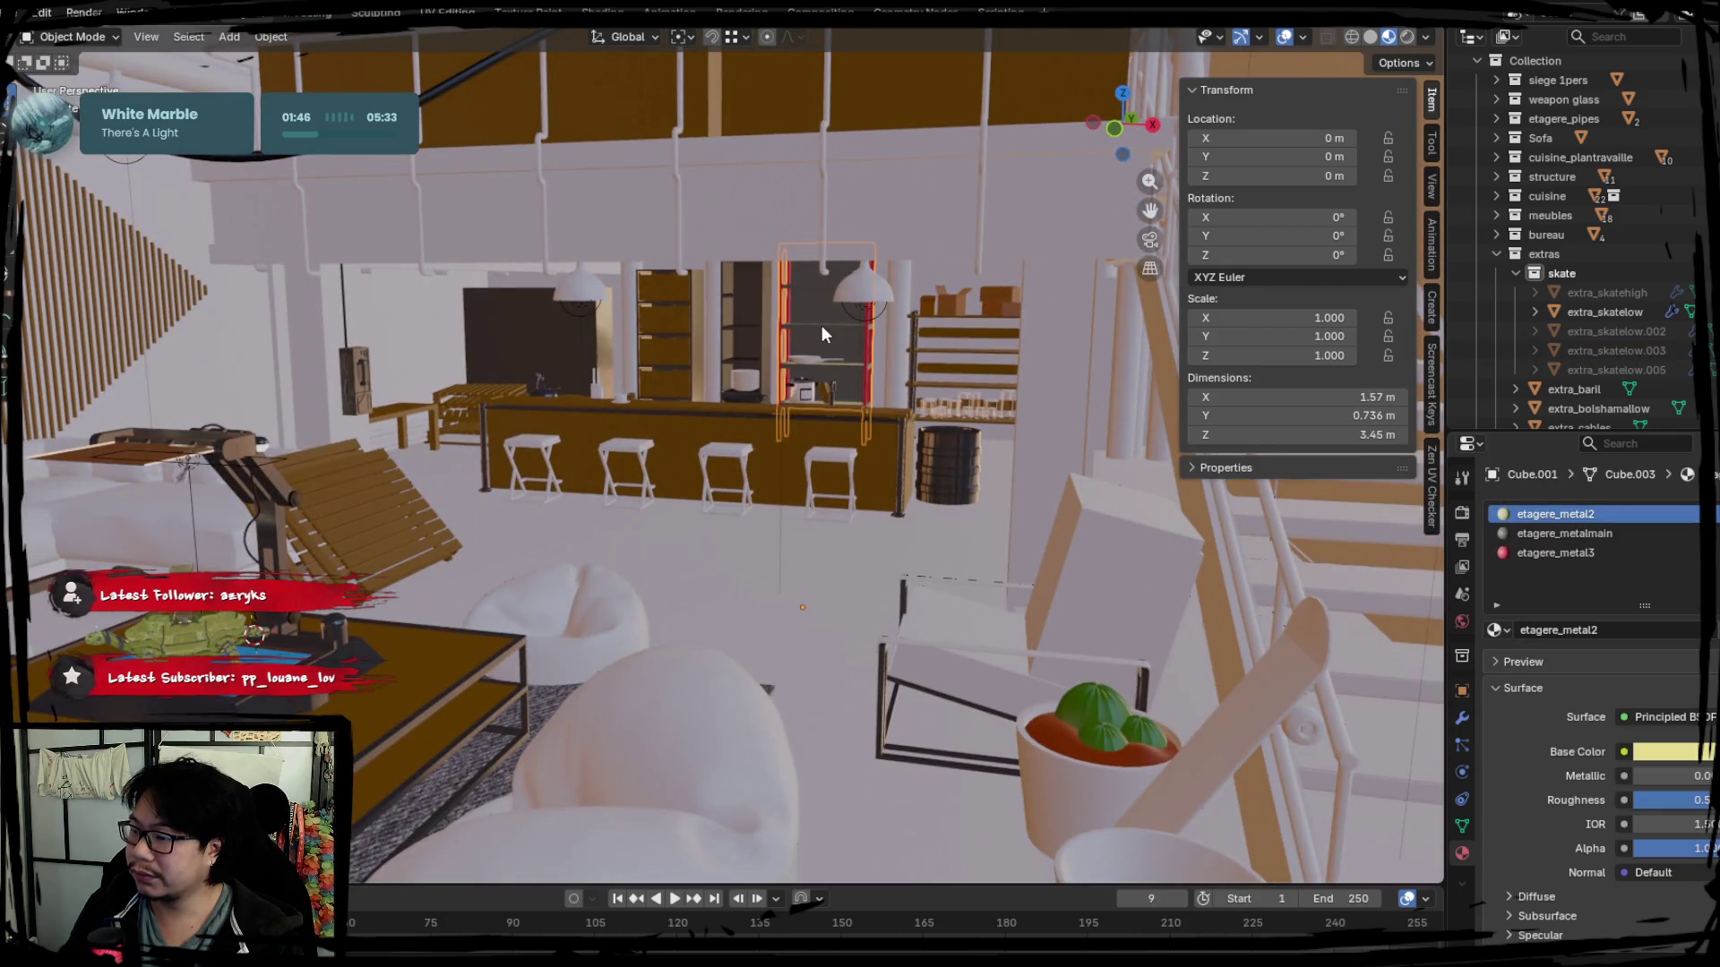
# Isolate the shelf in Local View, enter Edit Mode and select one vertical post edge loop.
pyautogui.press('KP_Divide')
pyautogui.moveTo(845, 455); pyautogui.dragTo(773, 371, button='middle')
pyautogui.press('Tab')
pyautogui.press('a')
pyautogui.scroll(3, 796, 389)
pyautogui.hotkey('alt', 'a')
pyautogui.click(778, 358)
pyautogui.keyDown('alt'); pyautogui.click(798, 393); pyautogui.keyUp('alt')
pyautogui.scroll(2, 732, 377)
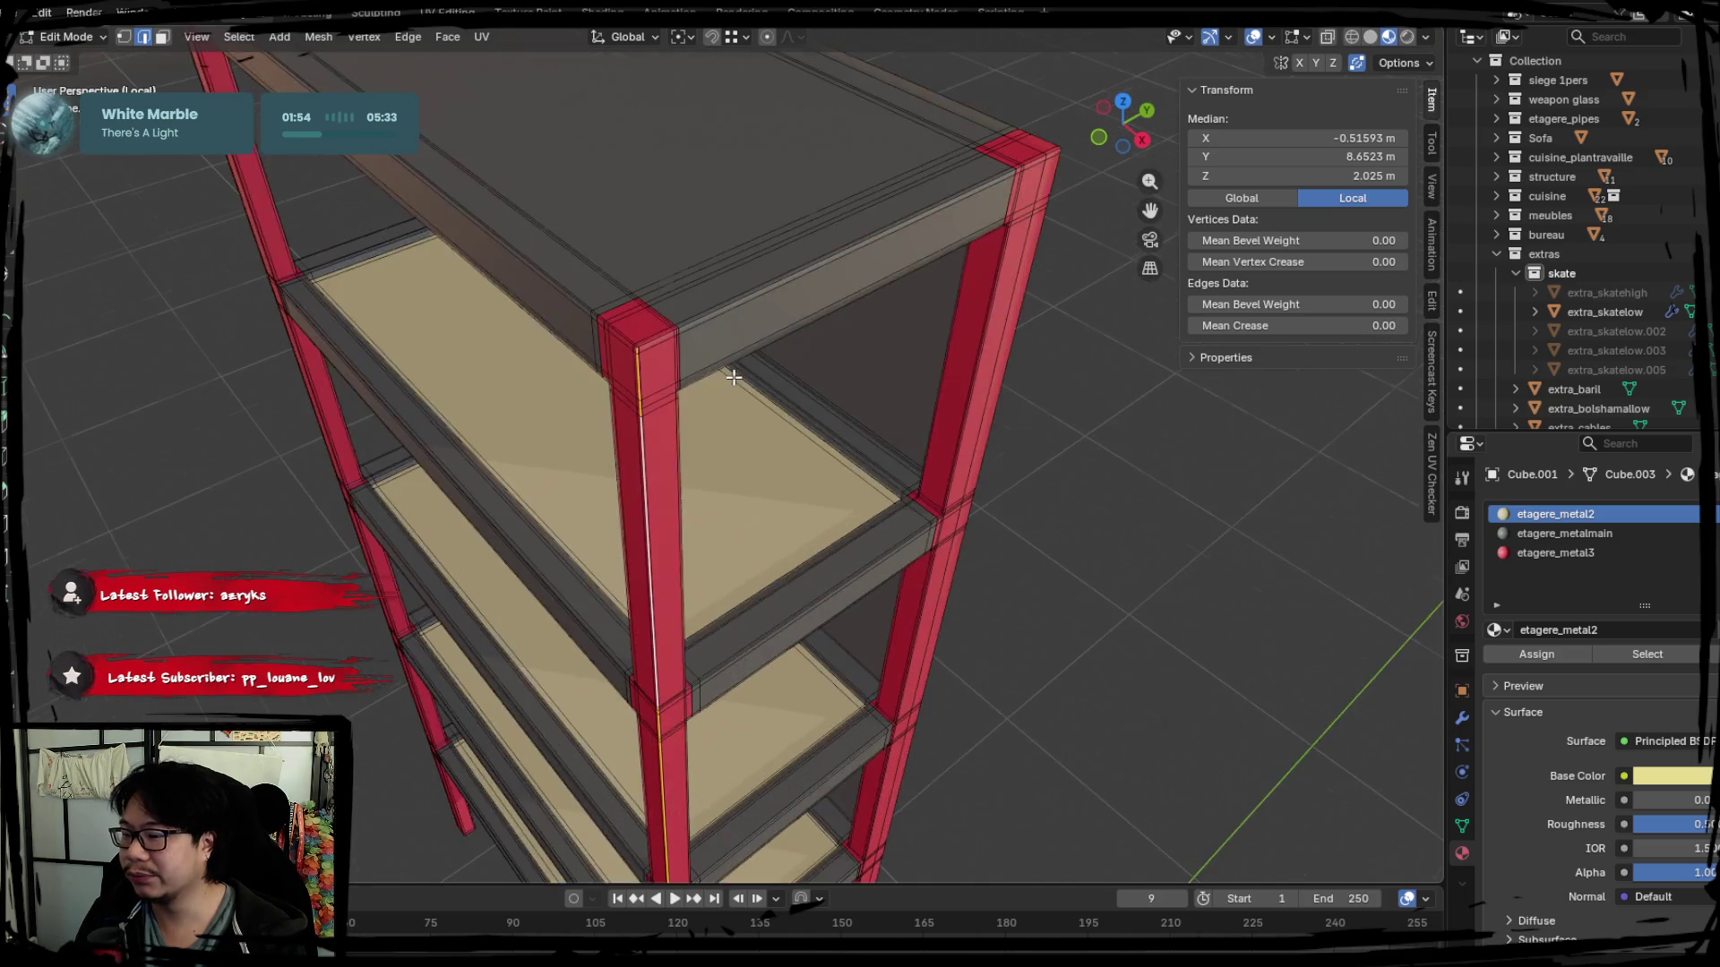
# Re-enter Edit Mode with everything selected, then pick single edges at the shelf's post and top corner.
pyautogui.press('a')
pyautogui.press('Tab')
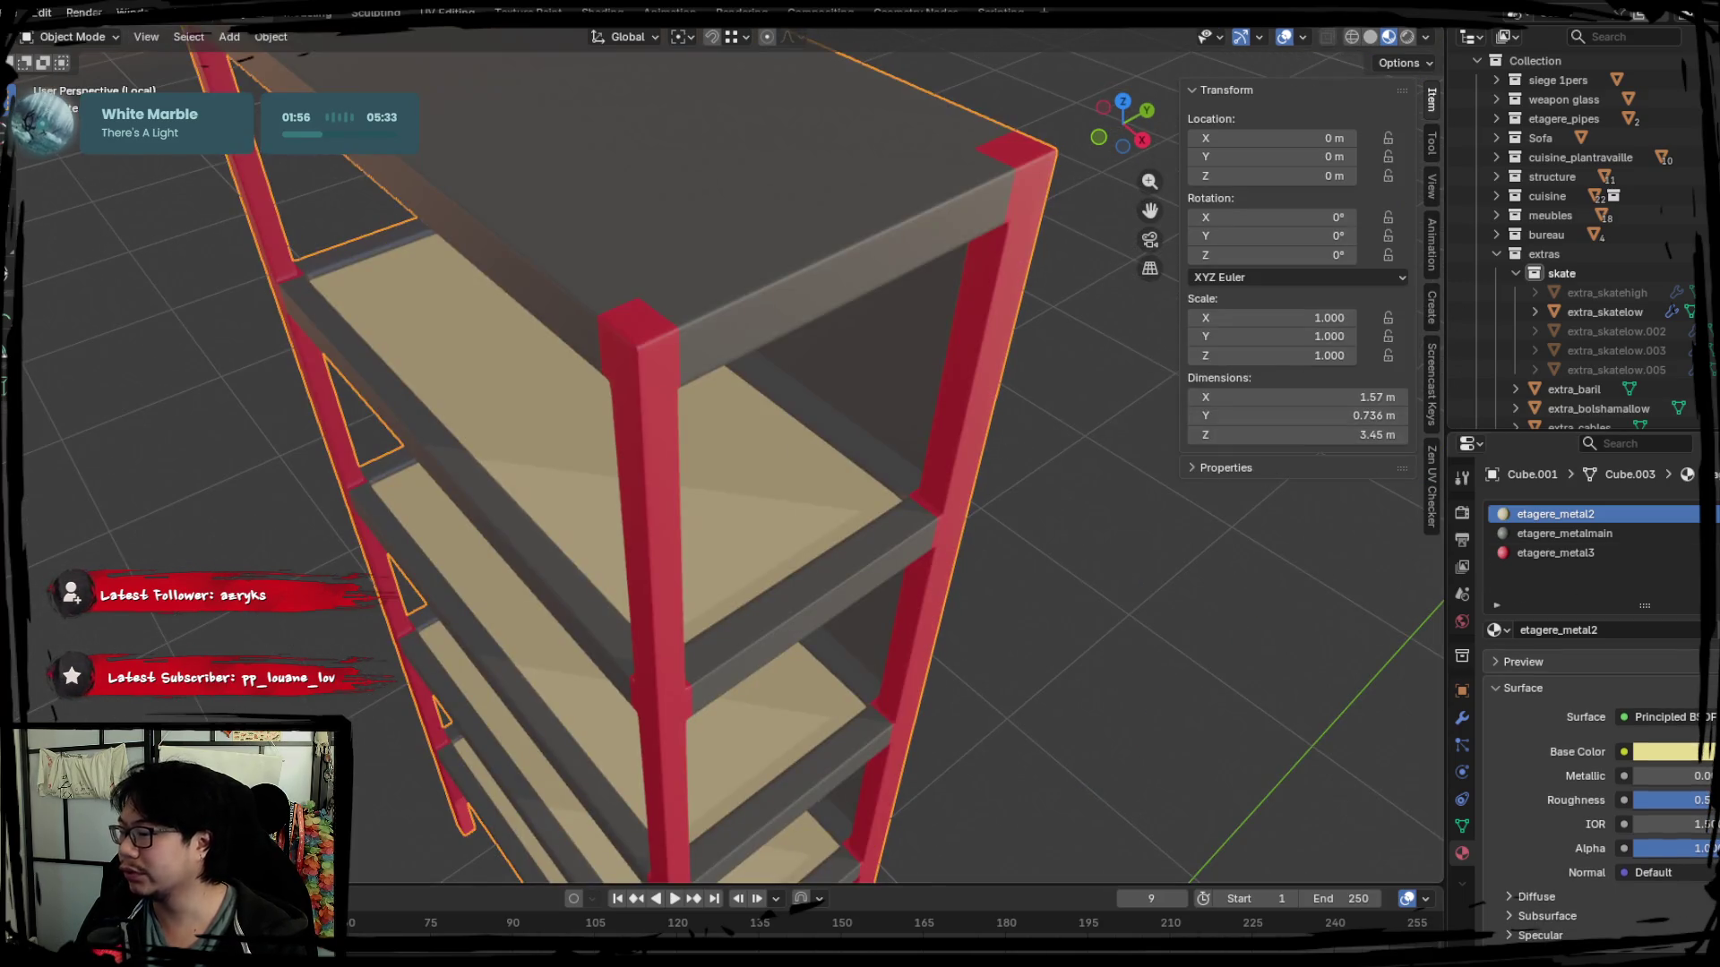
pyautogui.press('Tab')
pyautogui.press('a')
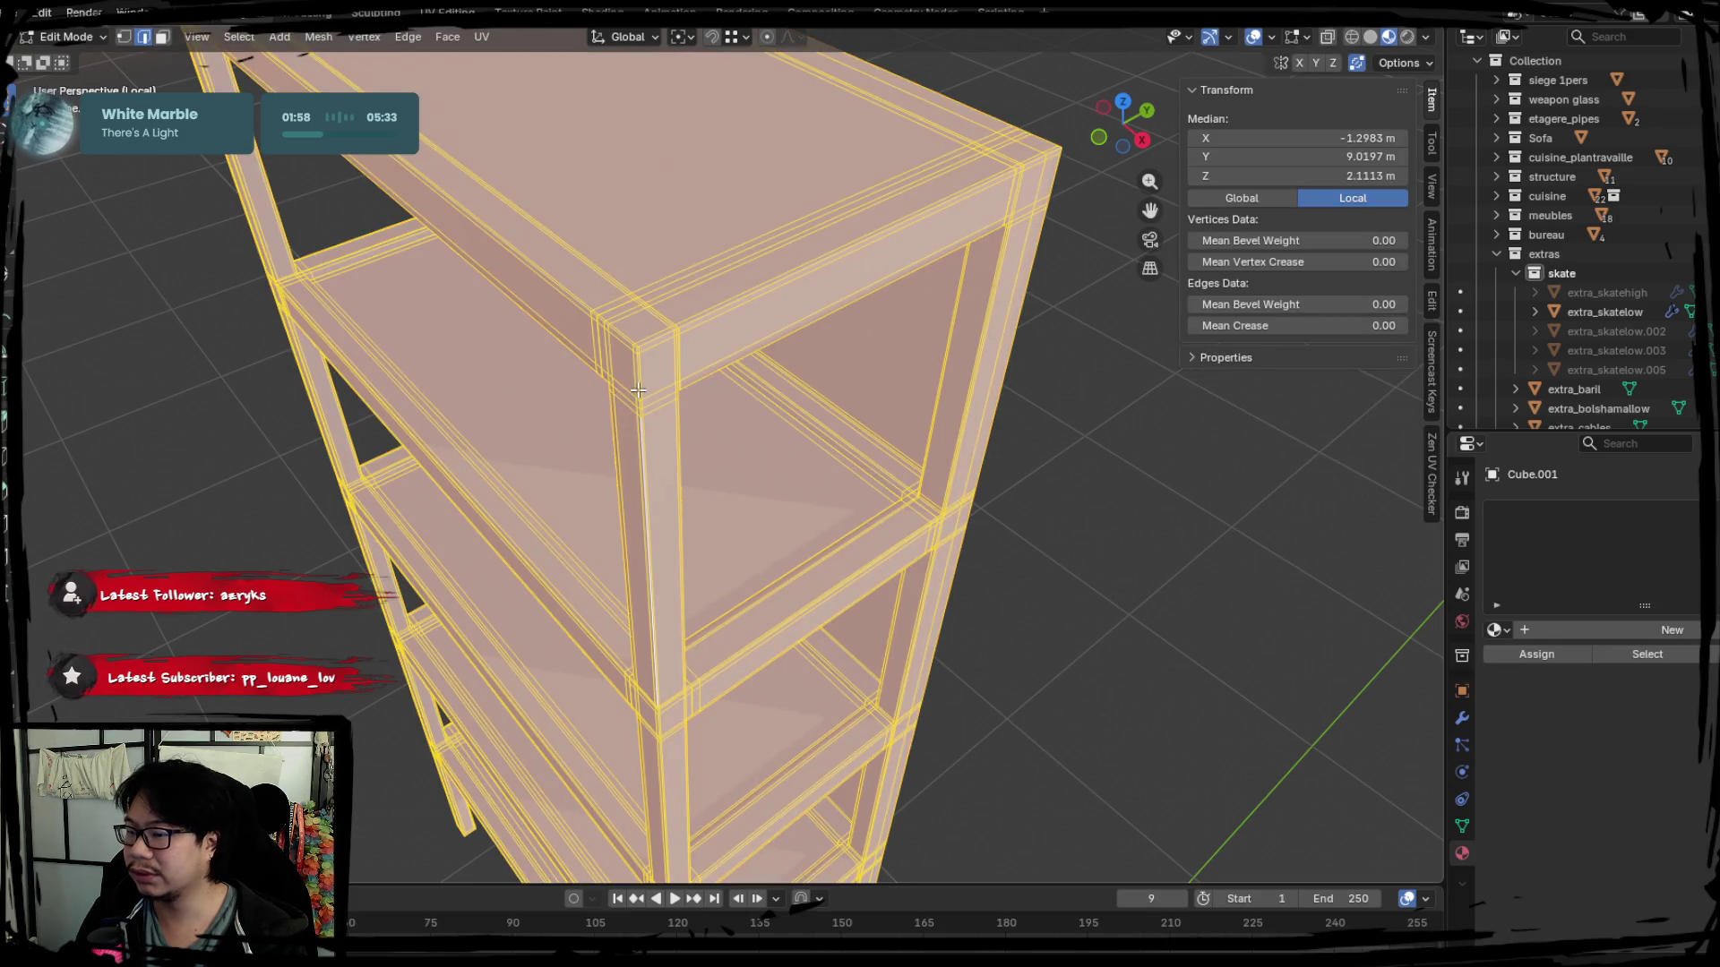
pyautogui.click(638, 390)
pyautogui.scroll(2, 631, 430)
pyautogui.scroll(2, 596, 495)
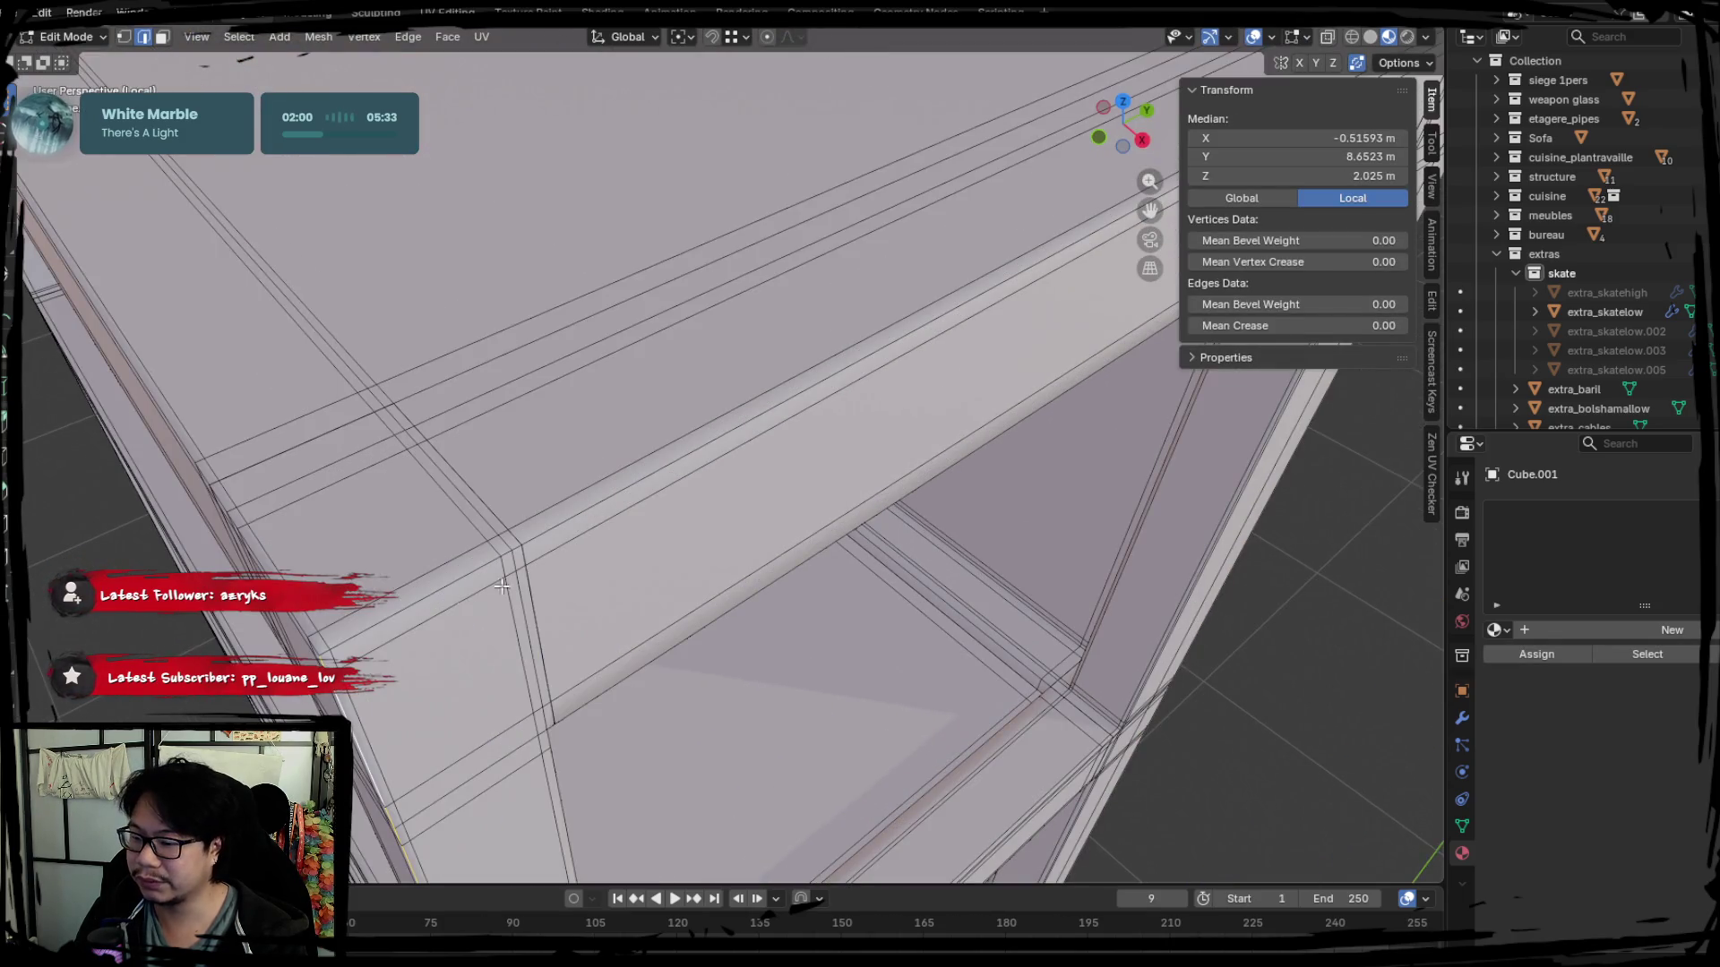
pyautogui.click(420, 613)
pyautogui.moveTo(421, 613); pyautogui.dragTo(458, 496, button='middle')
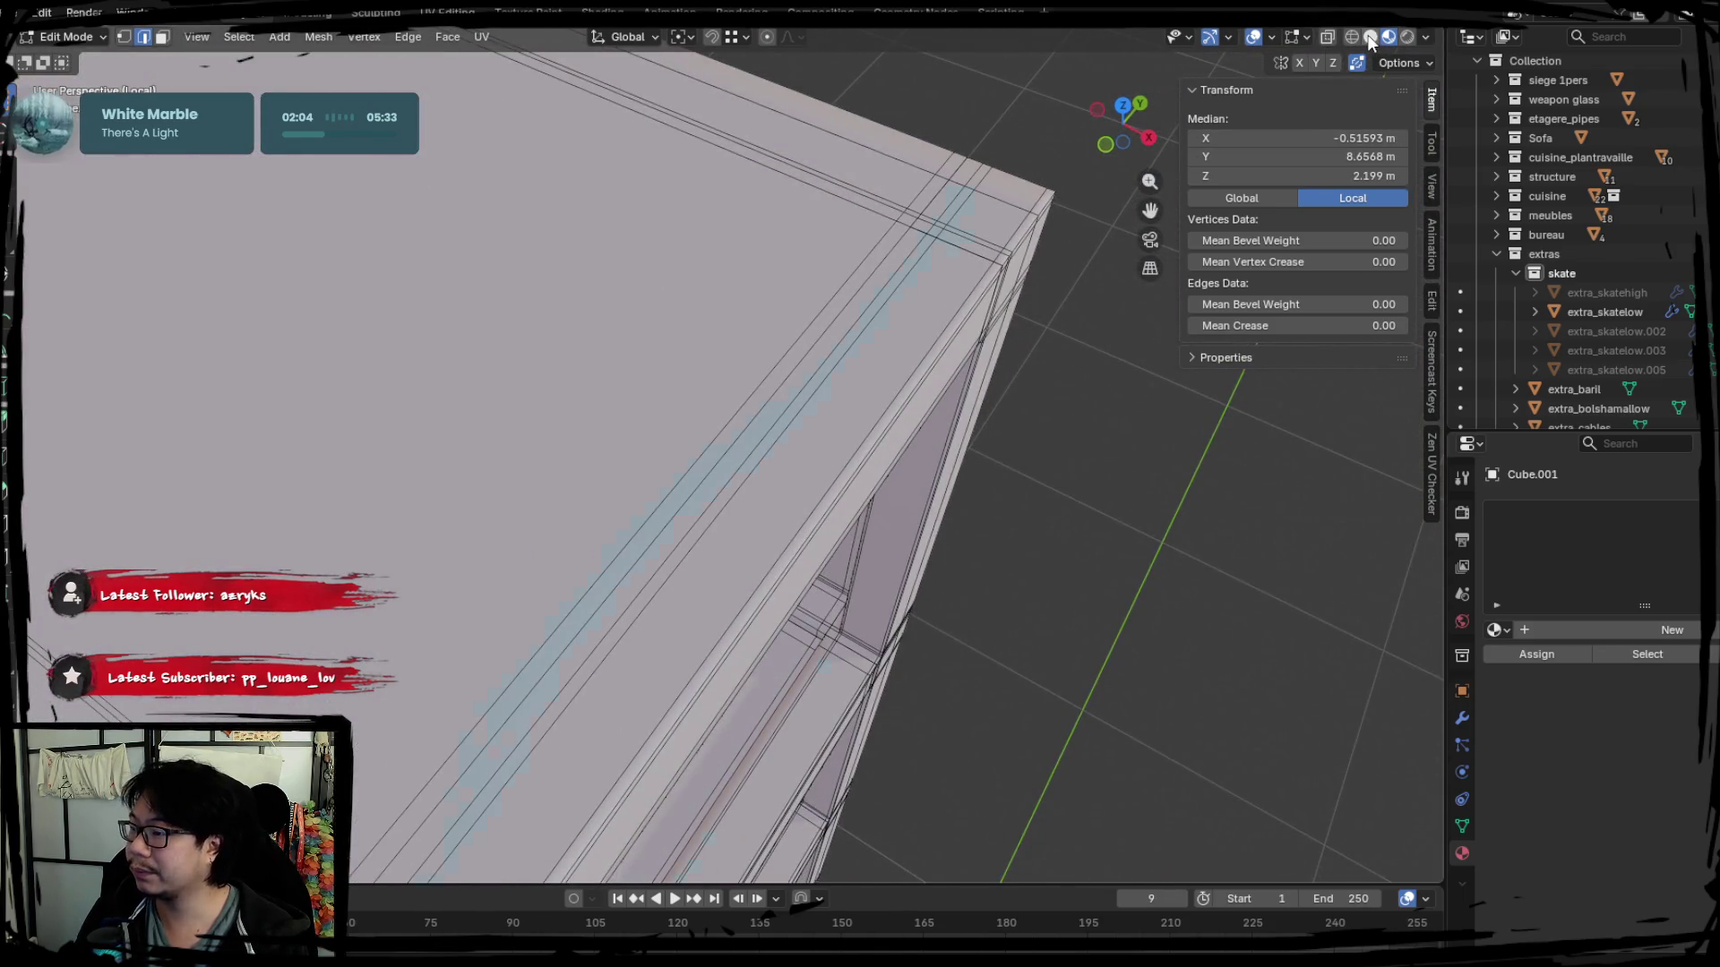
# Switch to Solid shading with X-ray and nudge a front-lip edge to reveal overlapping geometry.
pyautogui.click(1368, 40)
pyautogui.moveTo(603, 541)
pyautogui.mouseDown(button='middle')
pyautogui.moveTo(658, 562)
pyautogui.moveTo(677, 510)
pyautogui.moveTo(603, 493)
pyautogui.moveTo(474, 512)
pyautogui.mouseUp(button='middle')
pyautogui.hotkey('alt', 'z')
pyautogui.hotkey('alt', 'z')
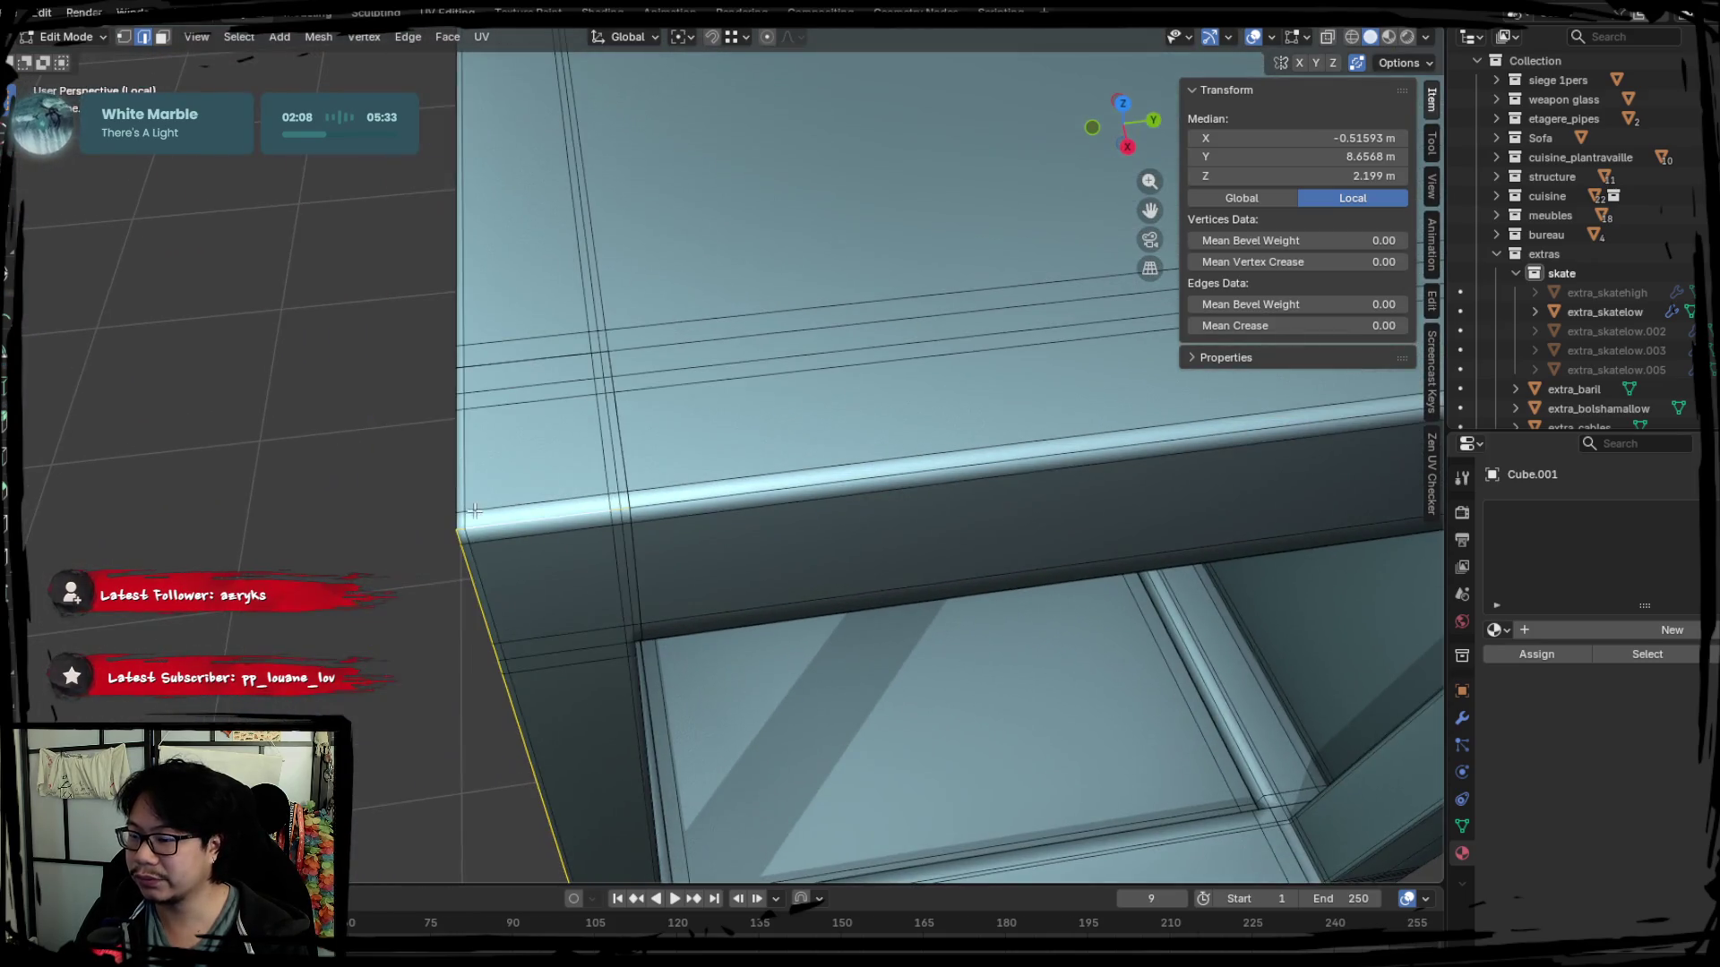
pyautogui.click(694, 521)
pyautogui.press('g')
pyautogui.click(726, 505)
# Select the whole shelf mesh and merge its vertices By Distance.
pyautogui.press('a')
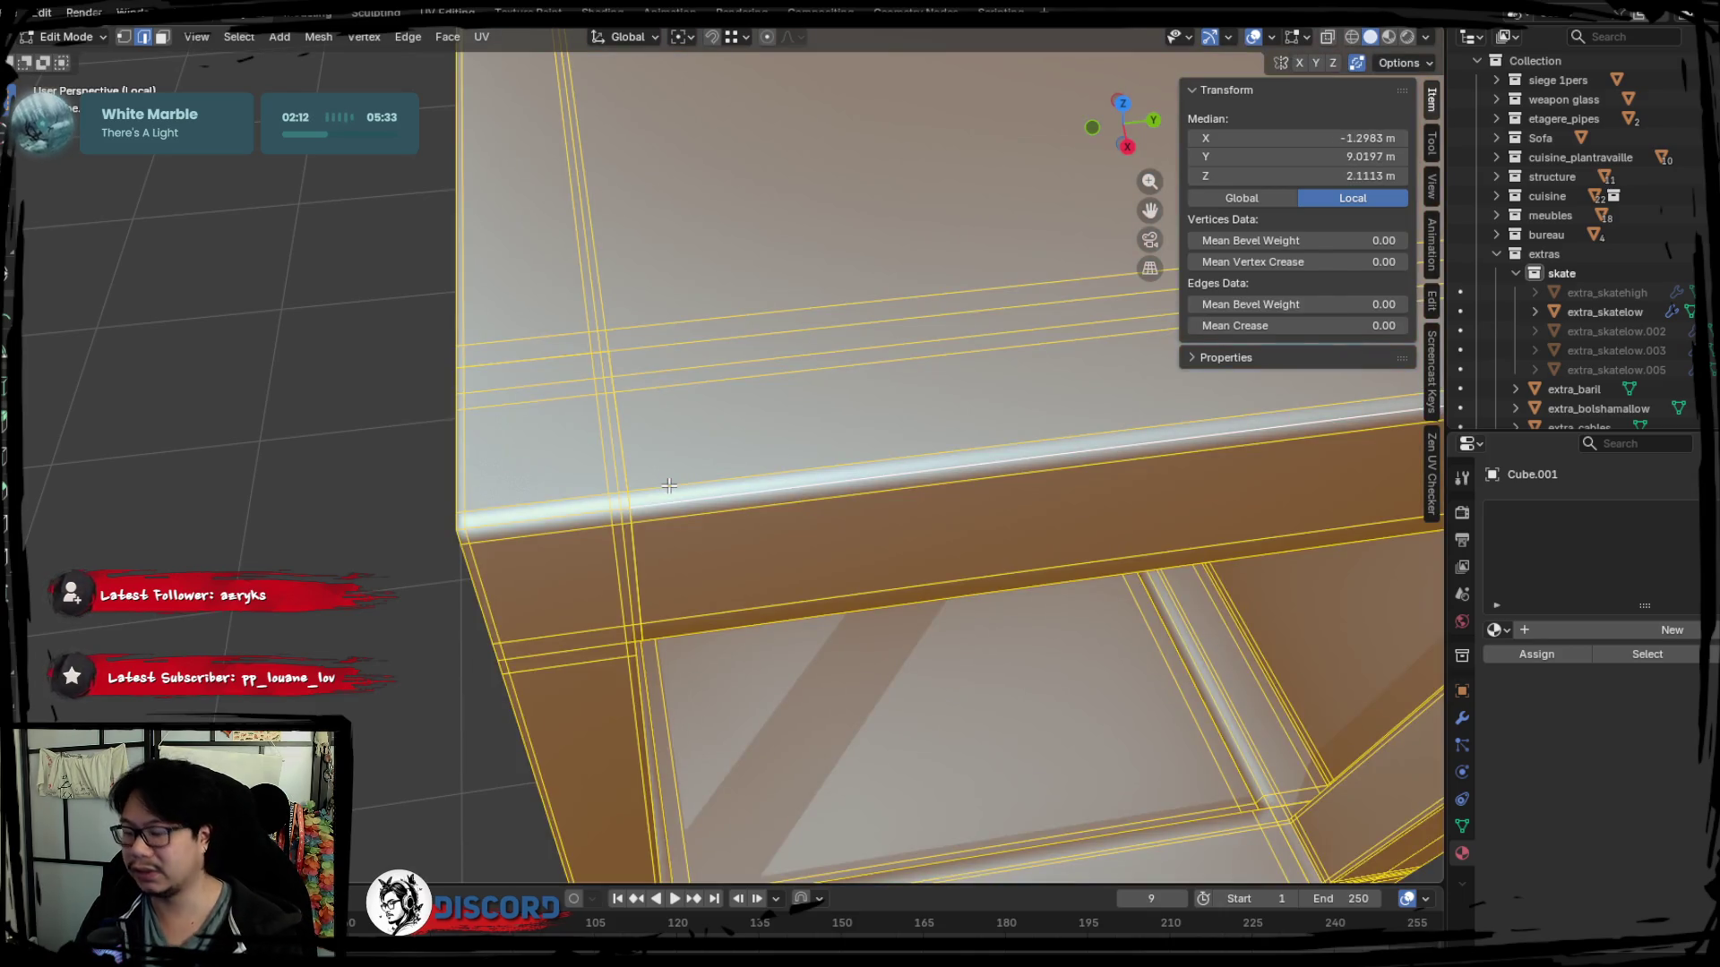
pyautogui.press('m')
pyautogui.click(630, 554)
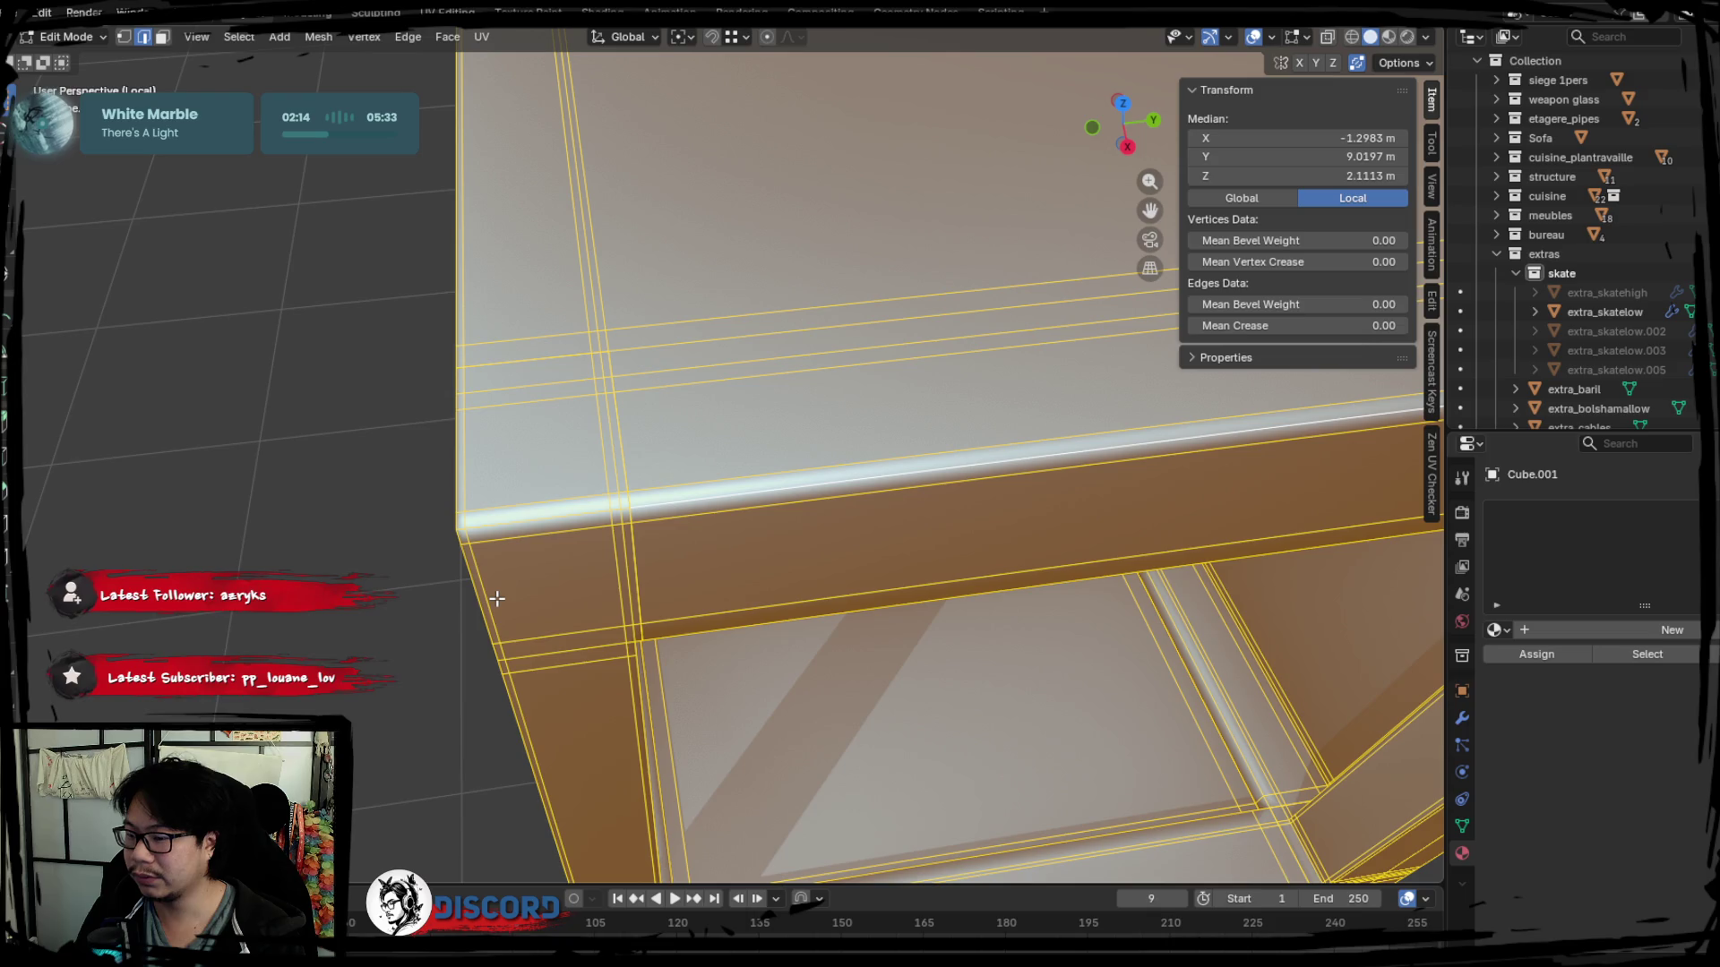
pyautogui.press('m')
pyautogui.click(613, 576)
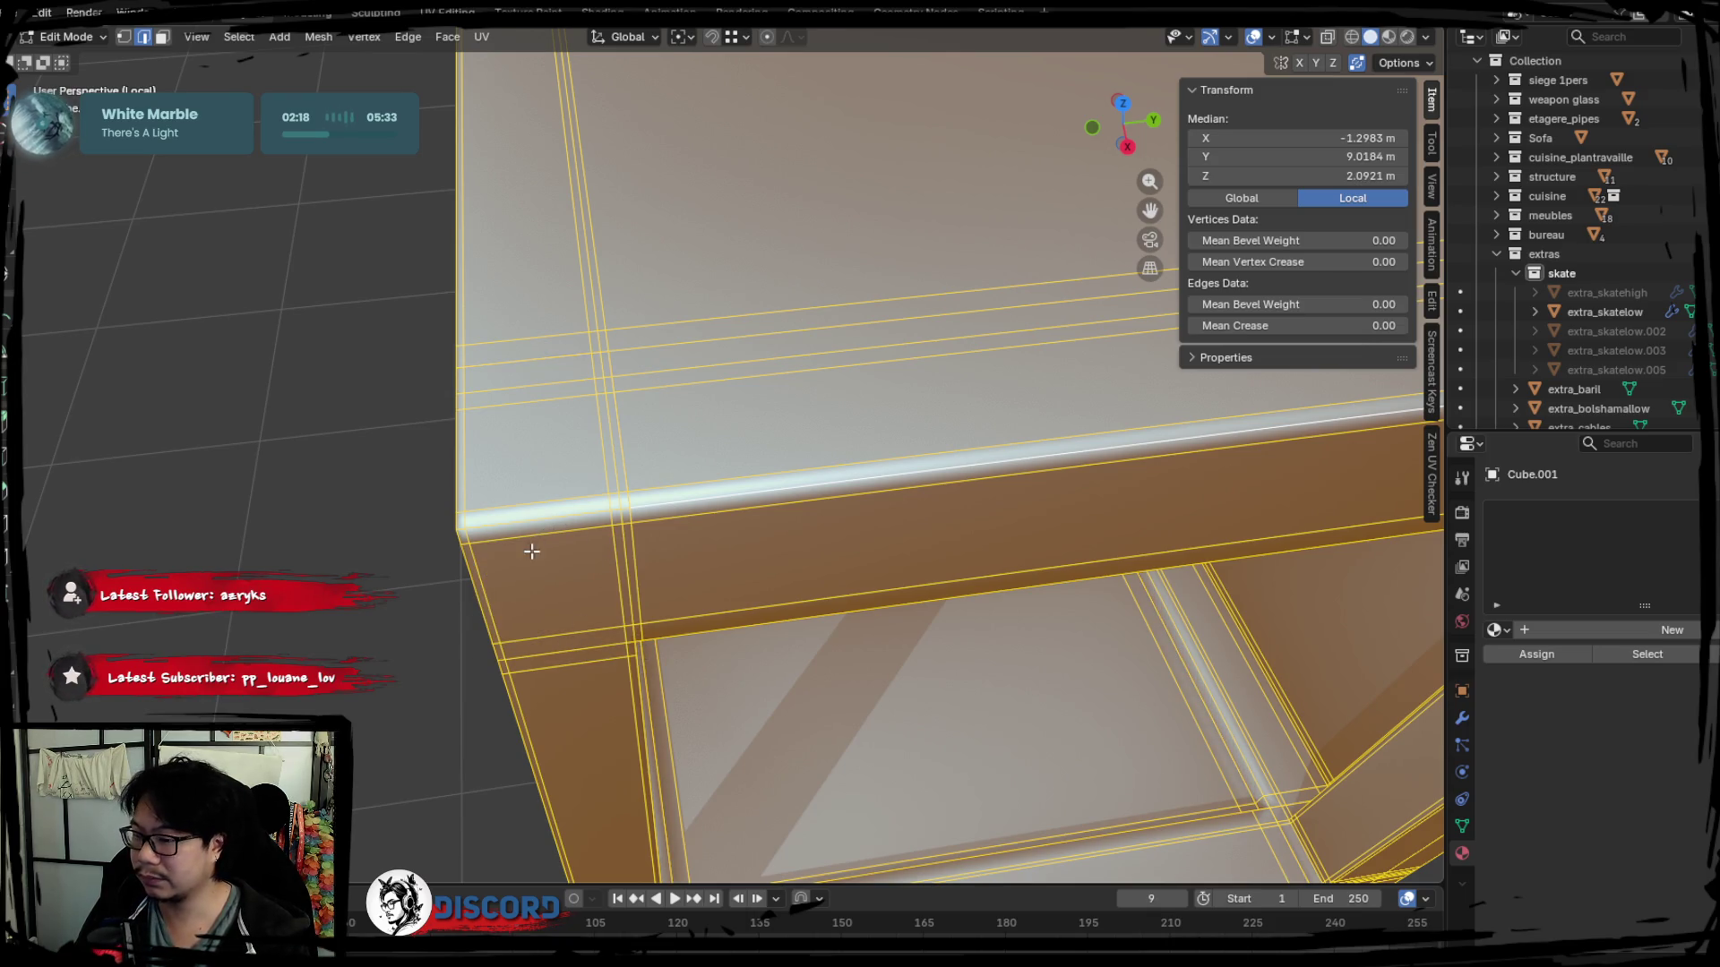
# Select vertical post and corner edges around the shelf frame for seams.
pyautogui.click(530, 551)
pyautogui.moveTo(545, 515); pyautogui.dragTo(781, 508, button='middle')
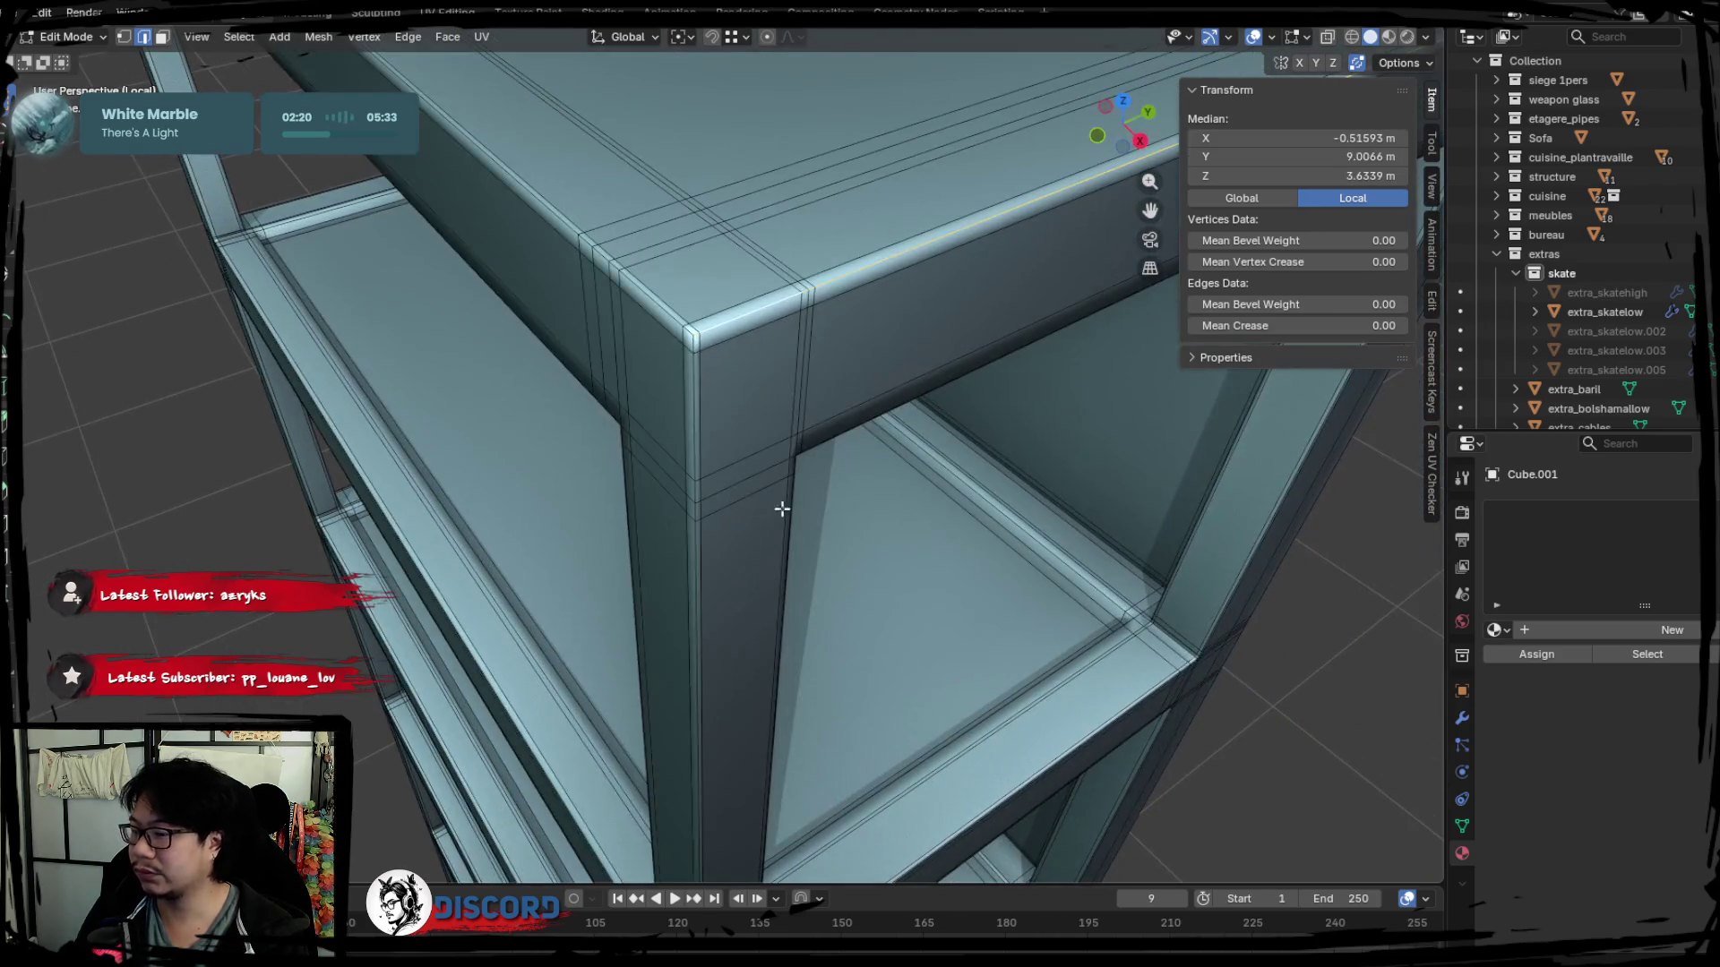
pyautogui.click(694, 394)
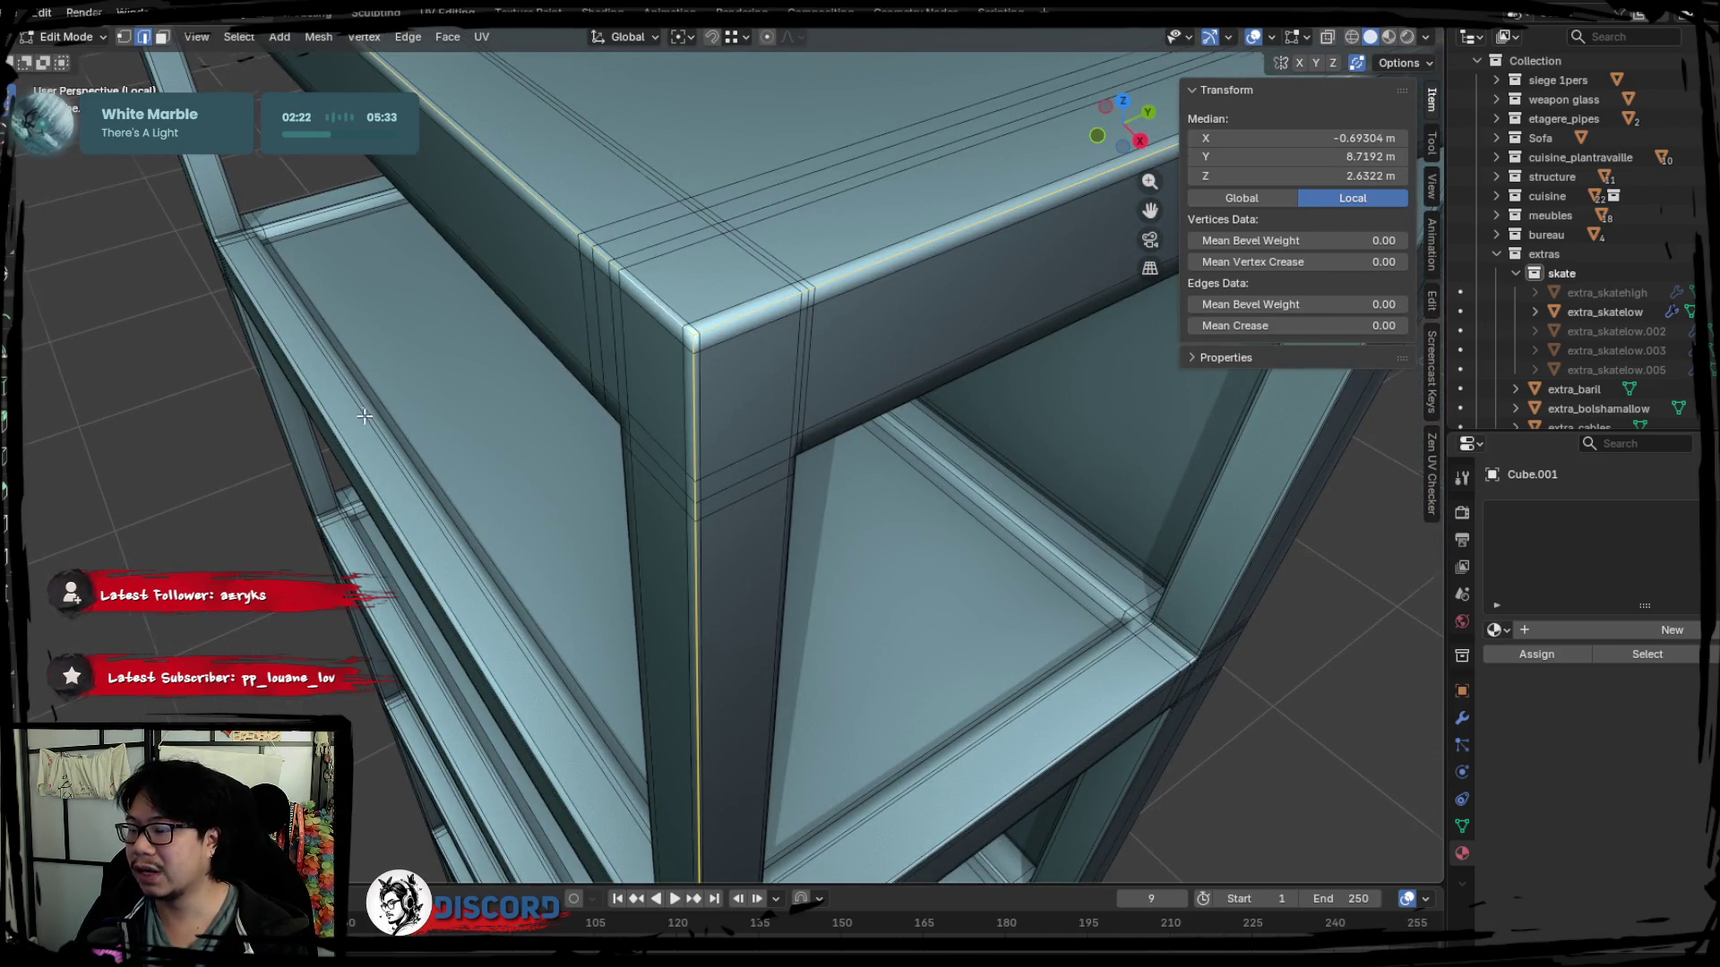
pyautogui.moveTo(363, 416); pyautogui.dragTo(707, 377, button='middle')
pyautogui.keyDown('shift'); pyautogui.moveTo(981, 516); pyautogui.dragTo(756, 526, button='middle'); pyautogui.keyUp('shift')
pyautogui.click(751, 533)
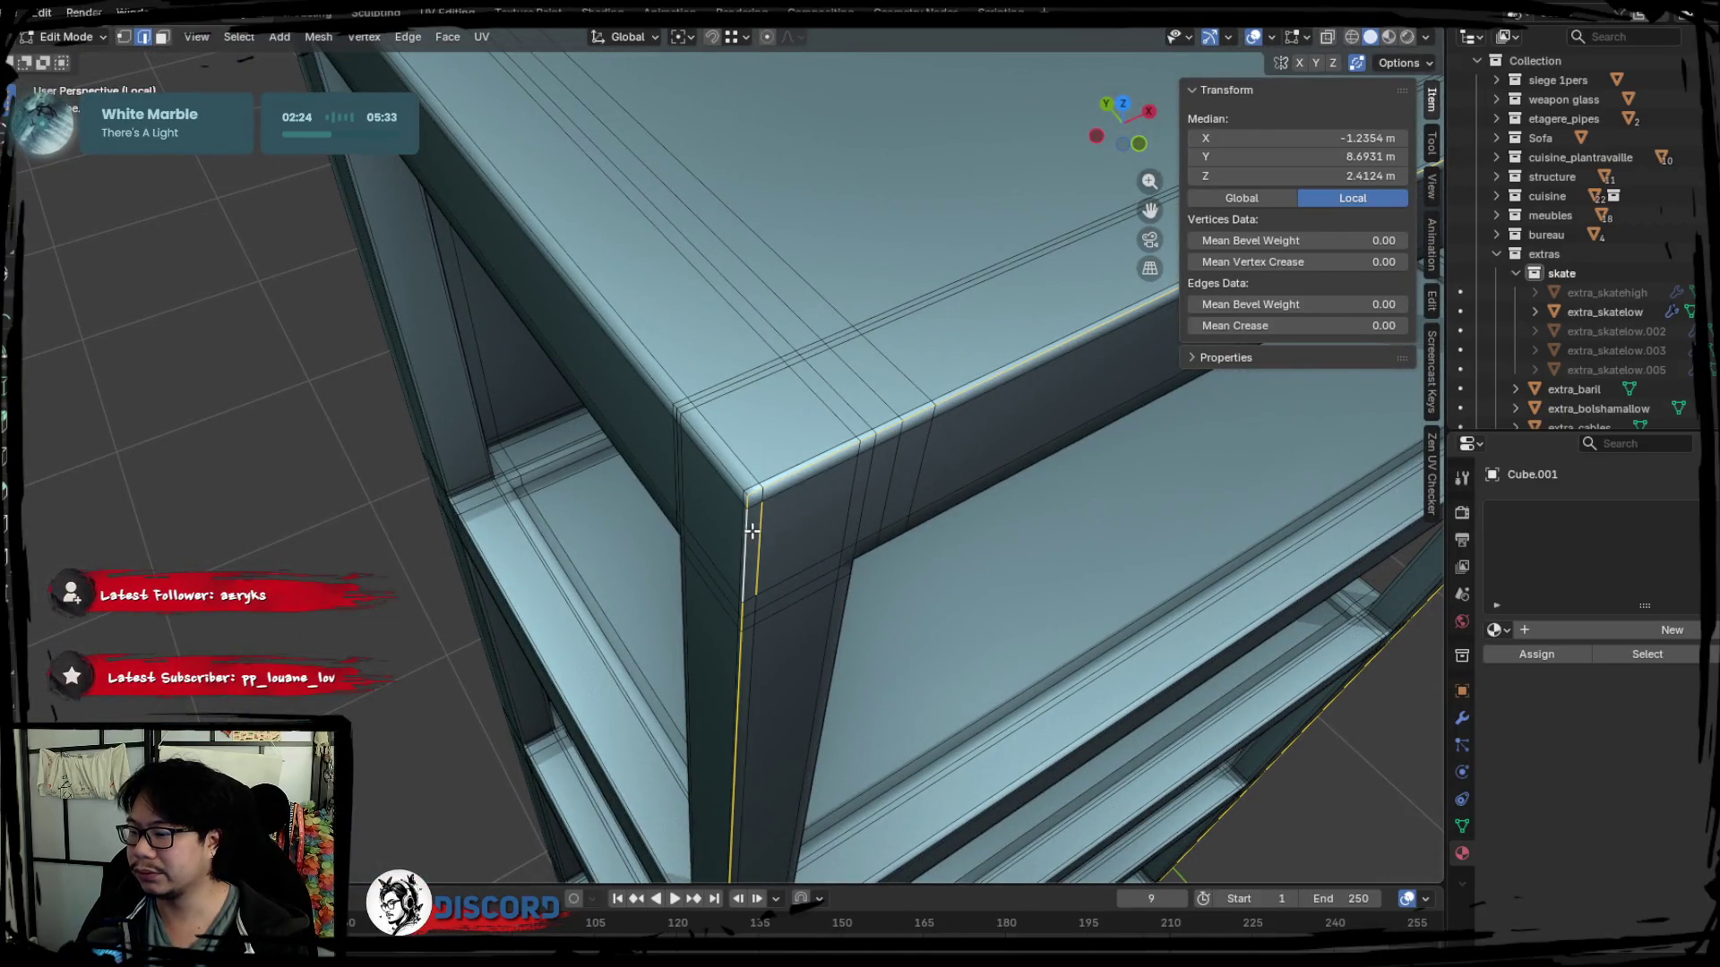
pyautogui.click(742, 535)
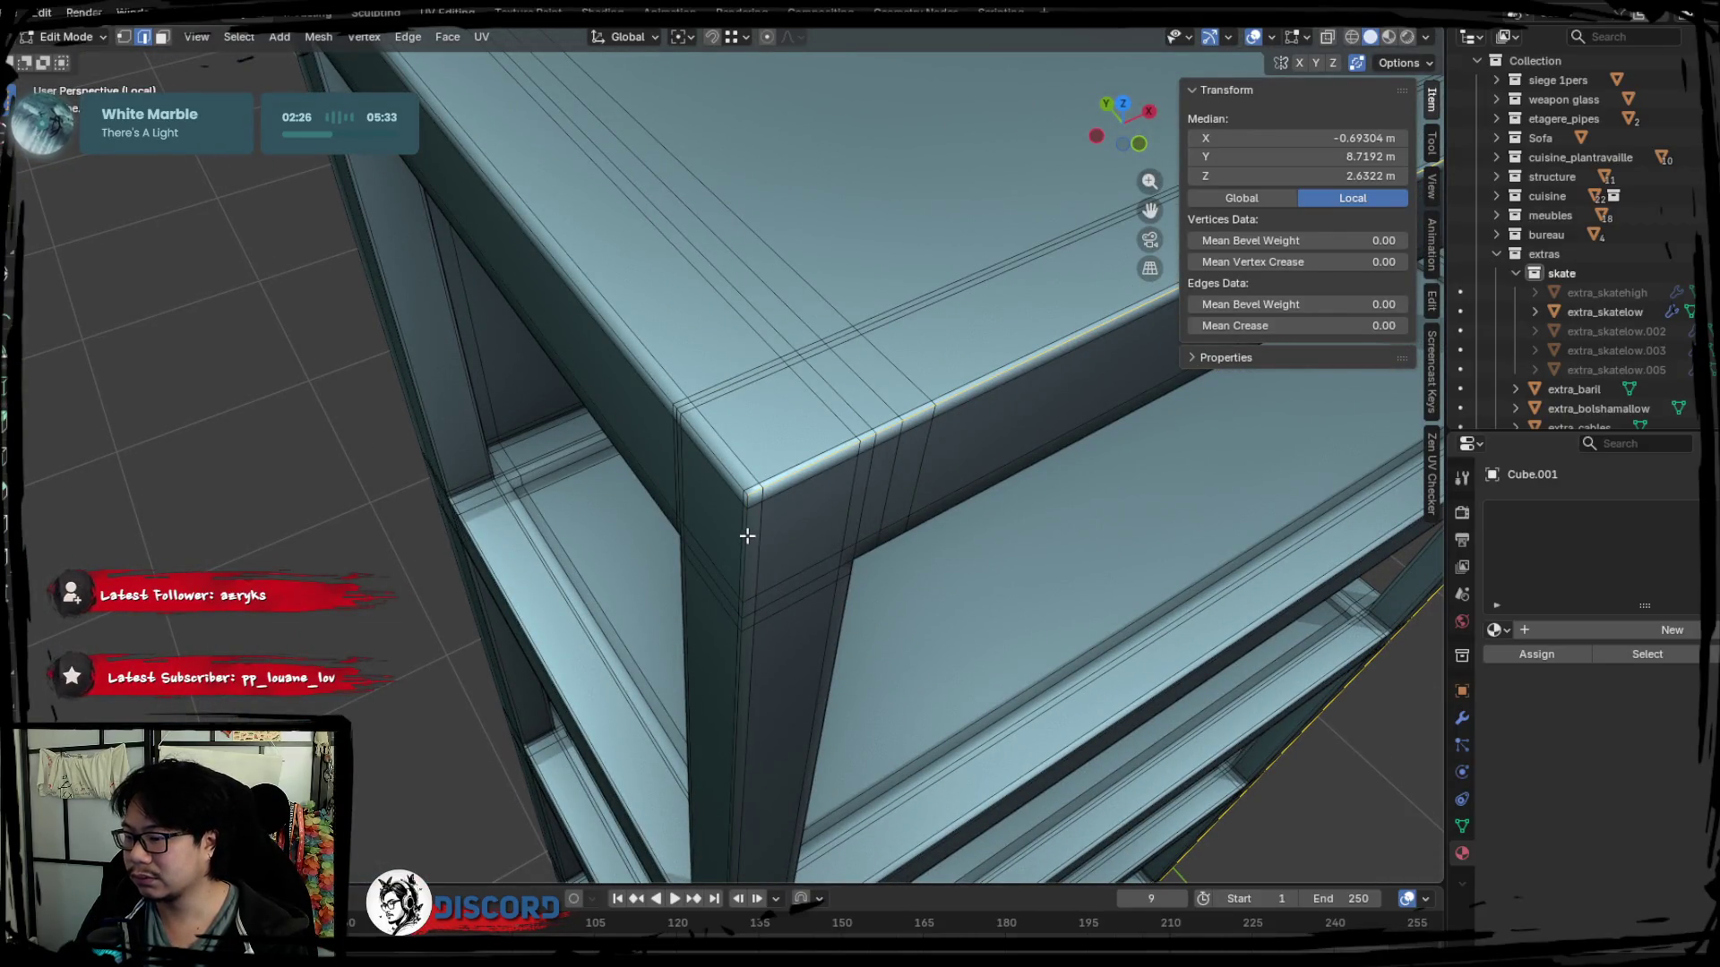
pyautogui.moveTo(713, 460)
pyautogui.mouseDown(button='middle')
pyautogui.moveTo(752, 360)
pyautogui.moveTo(661, 561)
pyautogui.moveTo(803, 408)
pyautogui.moveTo(941, 372)
pyautogui.moveTo(727, 705)
pyautogui.moveTo(685, 488)
pyautogui.moveTo(740, 572)
pyautogui.moveTo(694, 379)
pyautogui.mouseUp(button='middle')
pyautogui.click(925, 392)
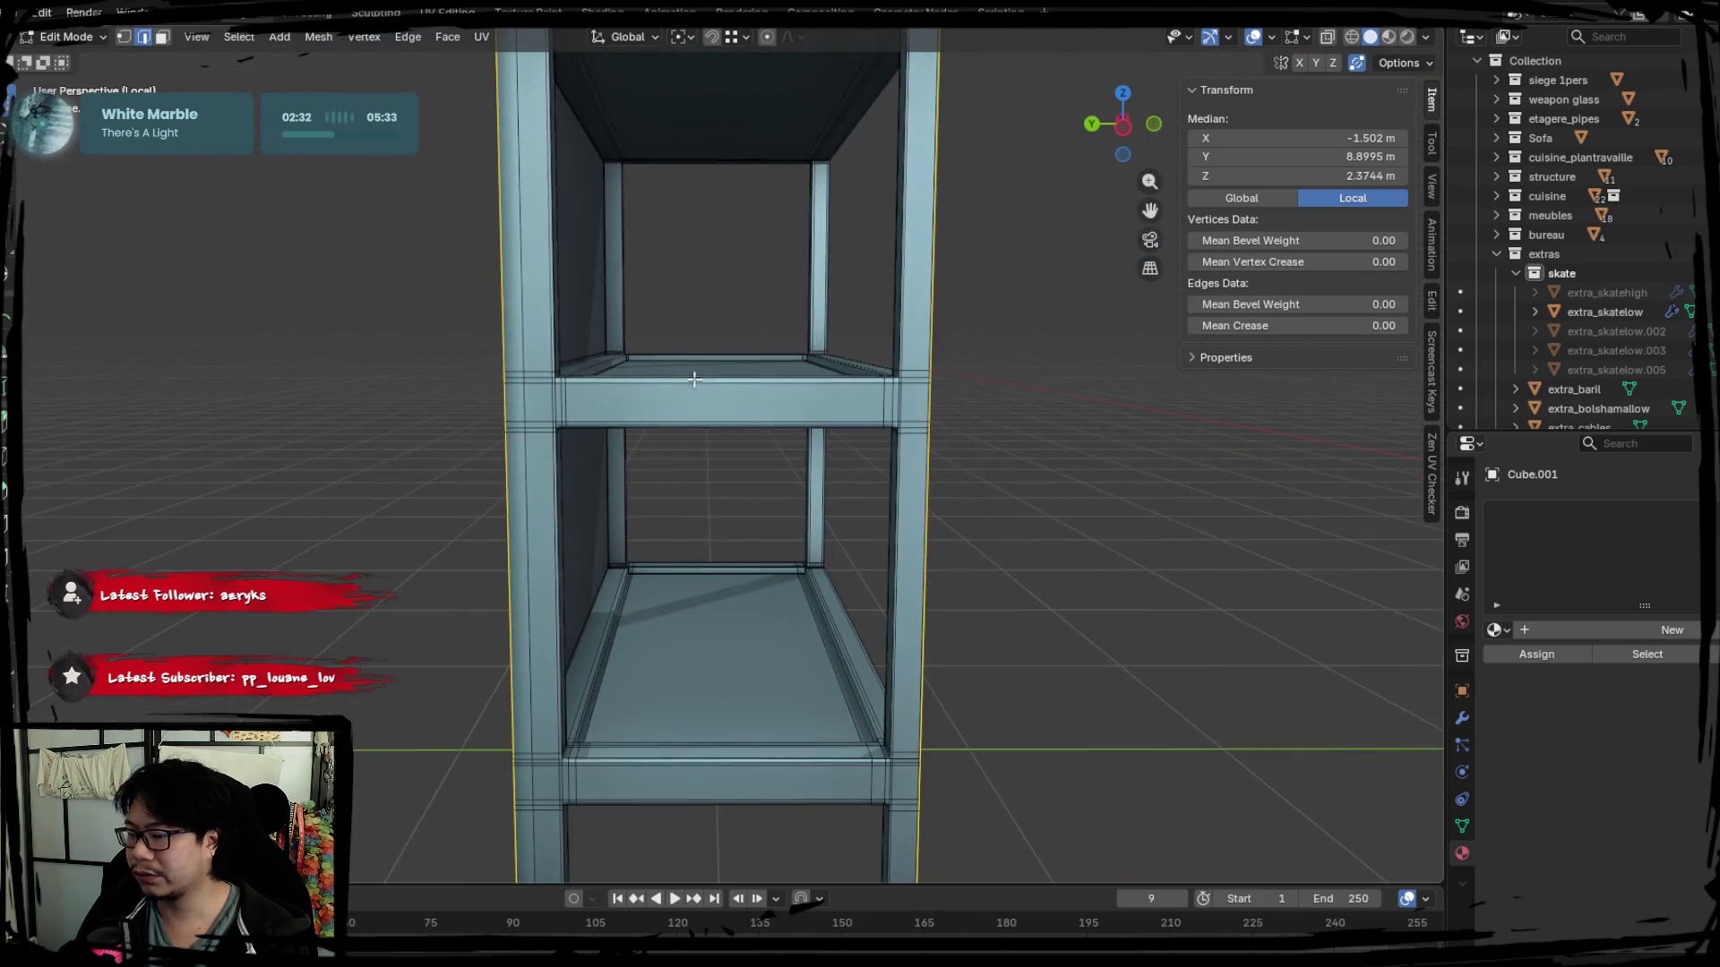
pyautogui.scroll(2, 600, 484)
# Add the edge loops running along the shelf's base to the selection.
pyautogui.moveTo(560, 443); pyautogui.dragTo(633, 509, button='middle')
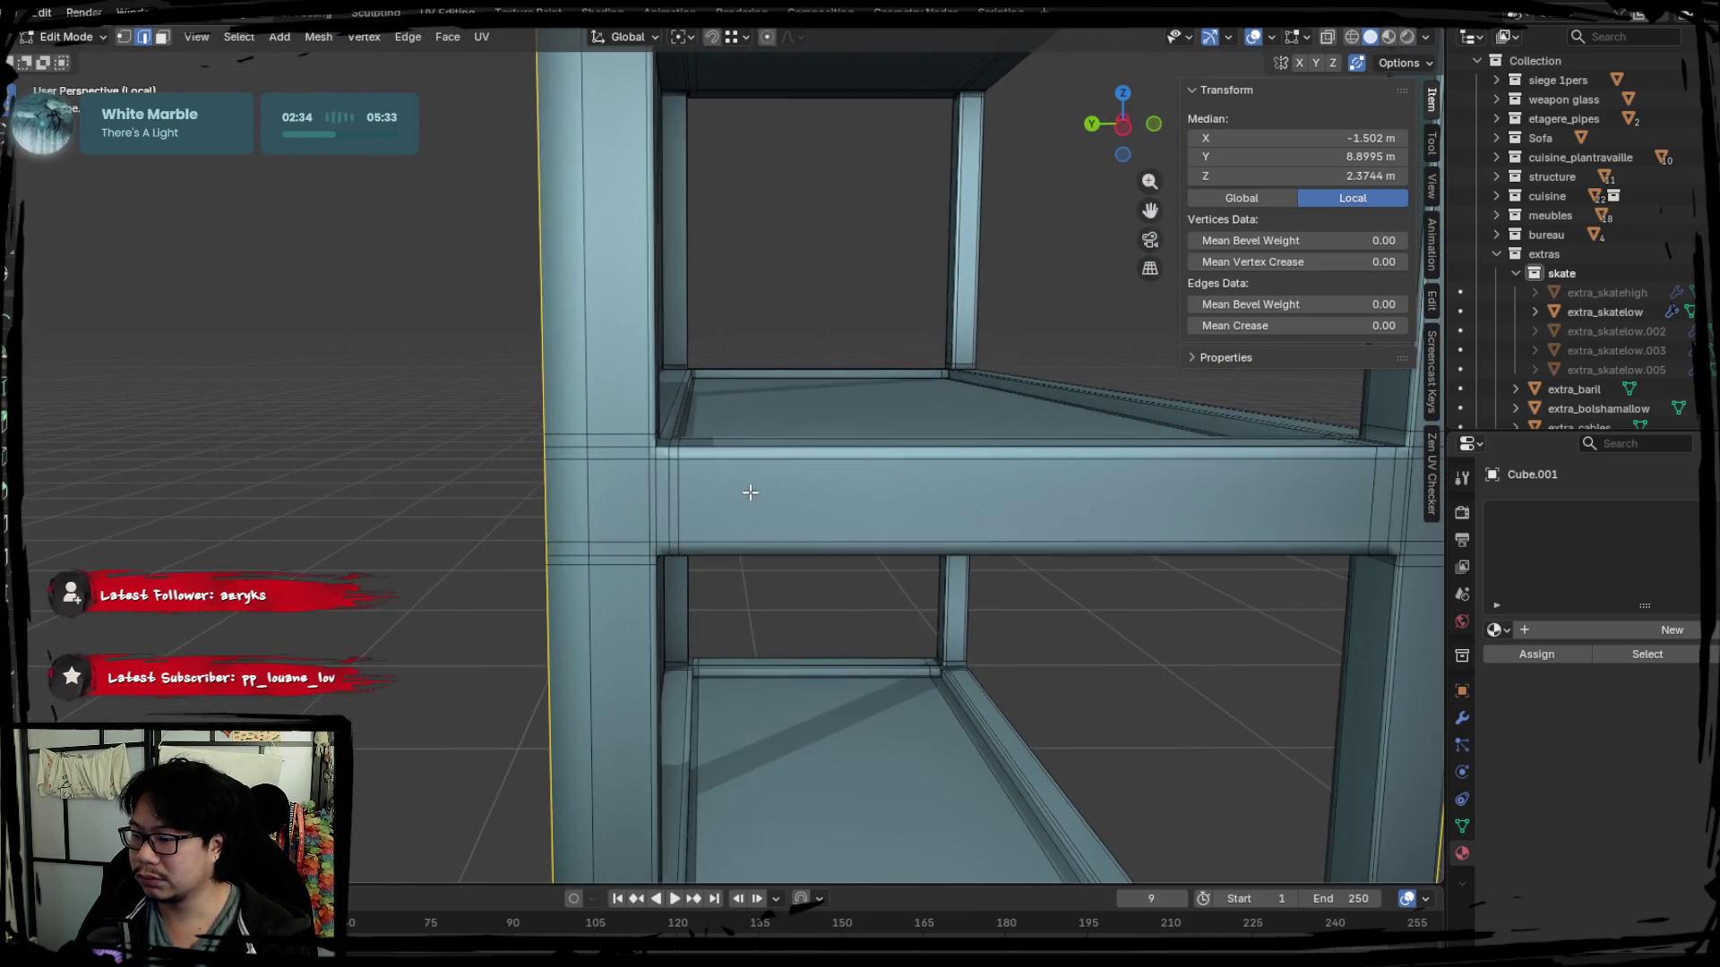
pyautogui.scroll(2, 726, 510)
pyautogui.moveTo(599, 449)
pyautogui.mouseDown(button='middle')
pyautogui.moveTo(798, 522)
pyautogui.moveTo(668, 529)
pyautogui.moveTo(533, 479)
pyautogui.mouseUp(button='middle')
pyautogui.moveTo(717, 496)
pyautogui.mouseDown(button='middle')
pyautogui.moveTo(737, 587)
pyautogui.moveTo(457, 511)
pyautogui.moveTo(518, 525)
pyautogui.mouseUp(button='middle')
pyautogui.moveTo(802, 549); pyautogui.dragTo(537, 487, button='middle')
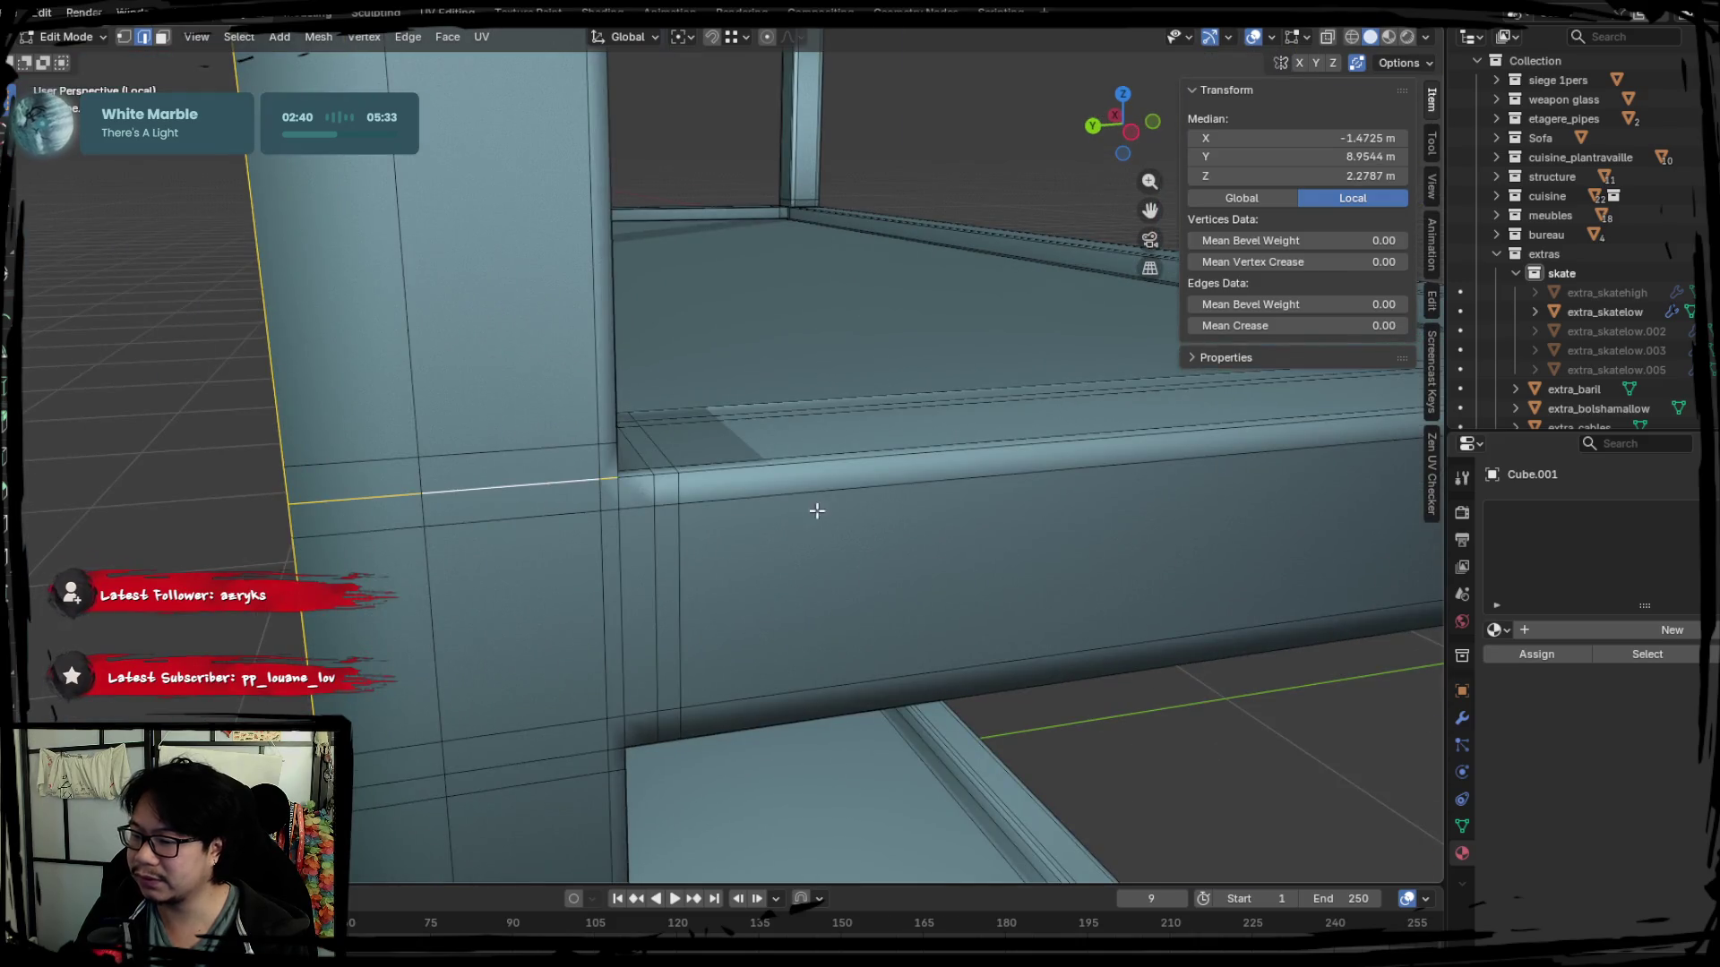
pyautogui.moveTo(815, 511); pyautogui.dragTo(685, 477, button='middle')
pyautogui.keyDown('alt'); pyautogui.keyDown('shift'); pyautogui.click(668, 453); pyautogui.keyUp('shift'); pyautogui.keyUp('alt')
pyautogui.moveTo(669, 452)
pyautogui.mouseDown(button='middle')
pyautogui.moveTo(656, 627)
pyautogui.moveTo(679, 485)
pyautogui.mouseUp(button='middle')
pyautogui.moveTo(848, 449)
pyautogui.mouseDown(button='middle')
pyautogui.moveTo(753, 424)
pyautogui.moveTo(699, 462)
pyautogui.moveTo(649, 449)
pyautogui.moveTo(652, 405)
pyautogui.mouseUp(button='middle')
pyautogui.keyDown('alt'); pyautogui.keyDown('shift'); pyautogui.click(753, 423); pyautogui.keyUp('shift'); pyautogui.keyUp('alt')
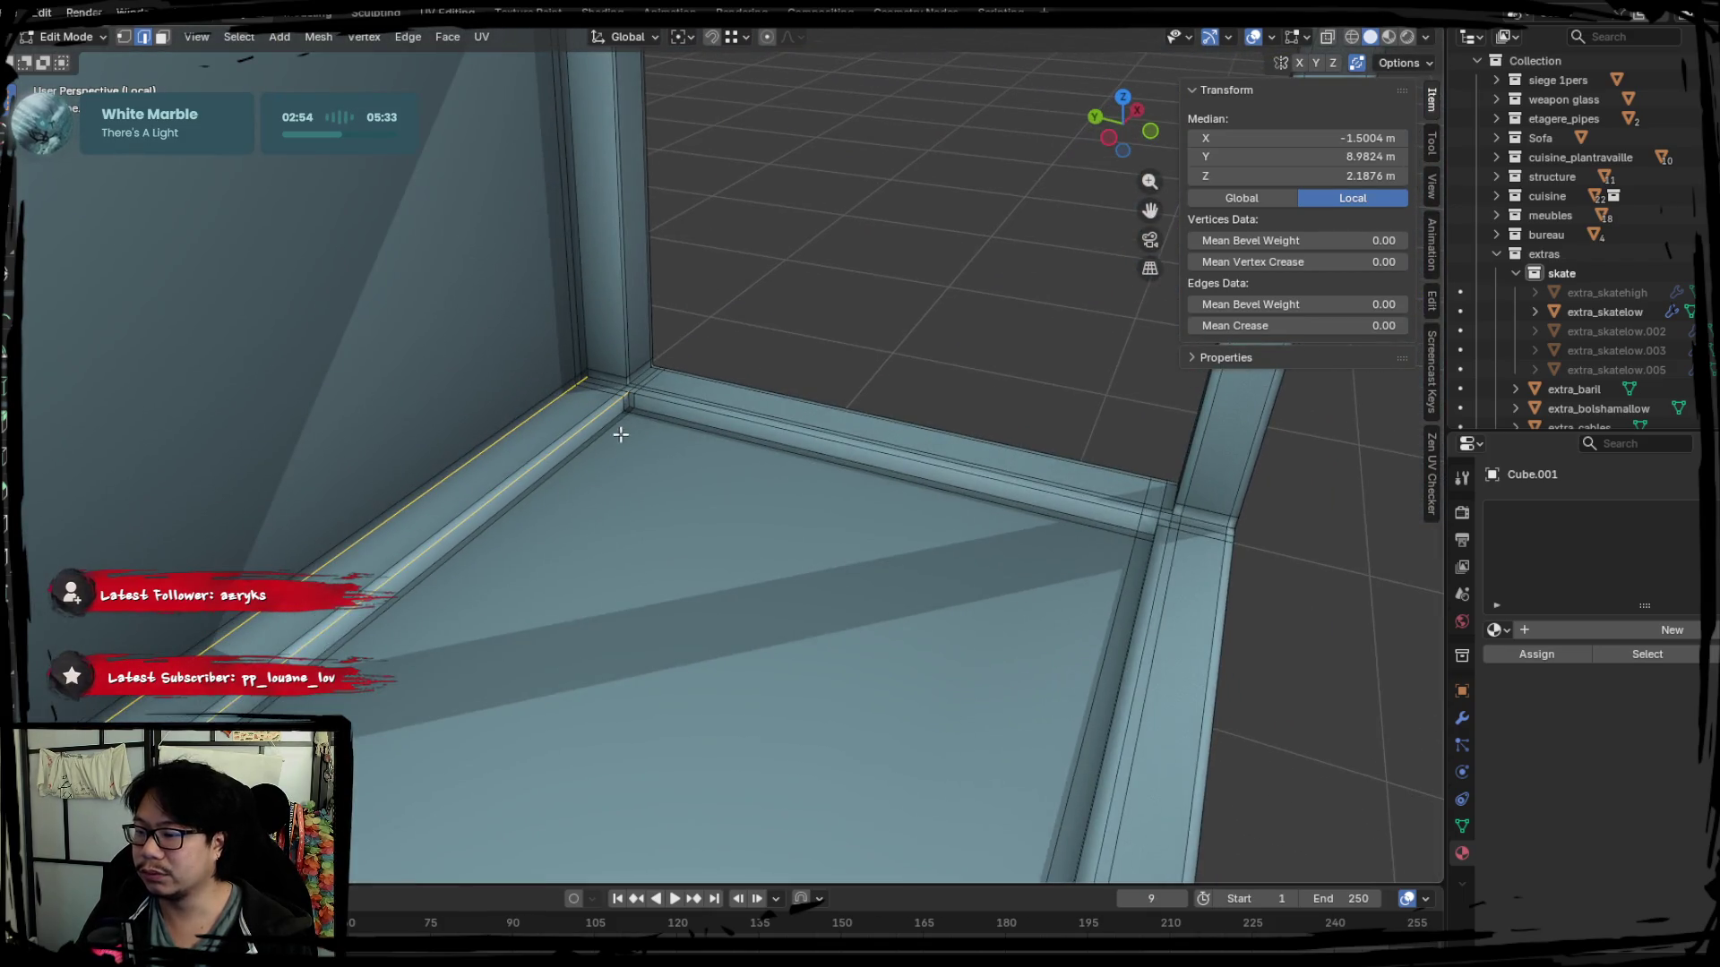
pyautogui.scroll(3, 619, 420)
# Add the base rim, corner, shortest-path and back edge loops to the seam selection.
pyautogui.keyDown('shift'); pyautogui.click(521, 269); pyautogui.keyUp('shift')
pyautogui.keyDown('shift'); pyautogui.click(443, 219); pyautogui.keyUp('shift')
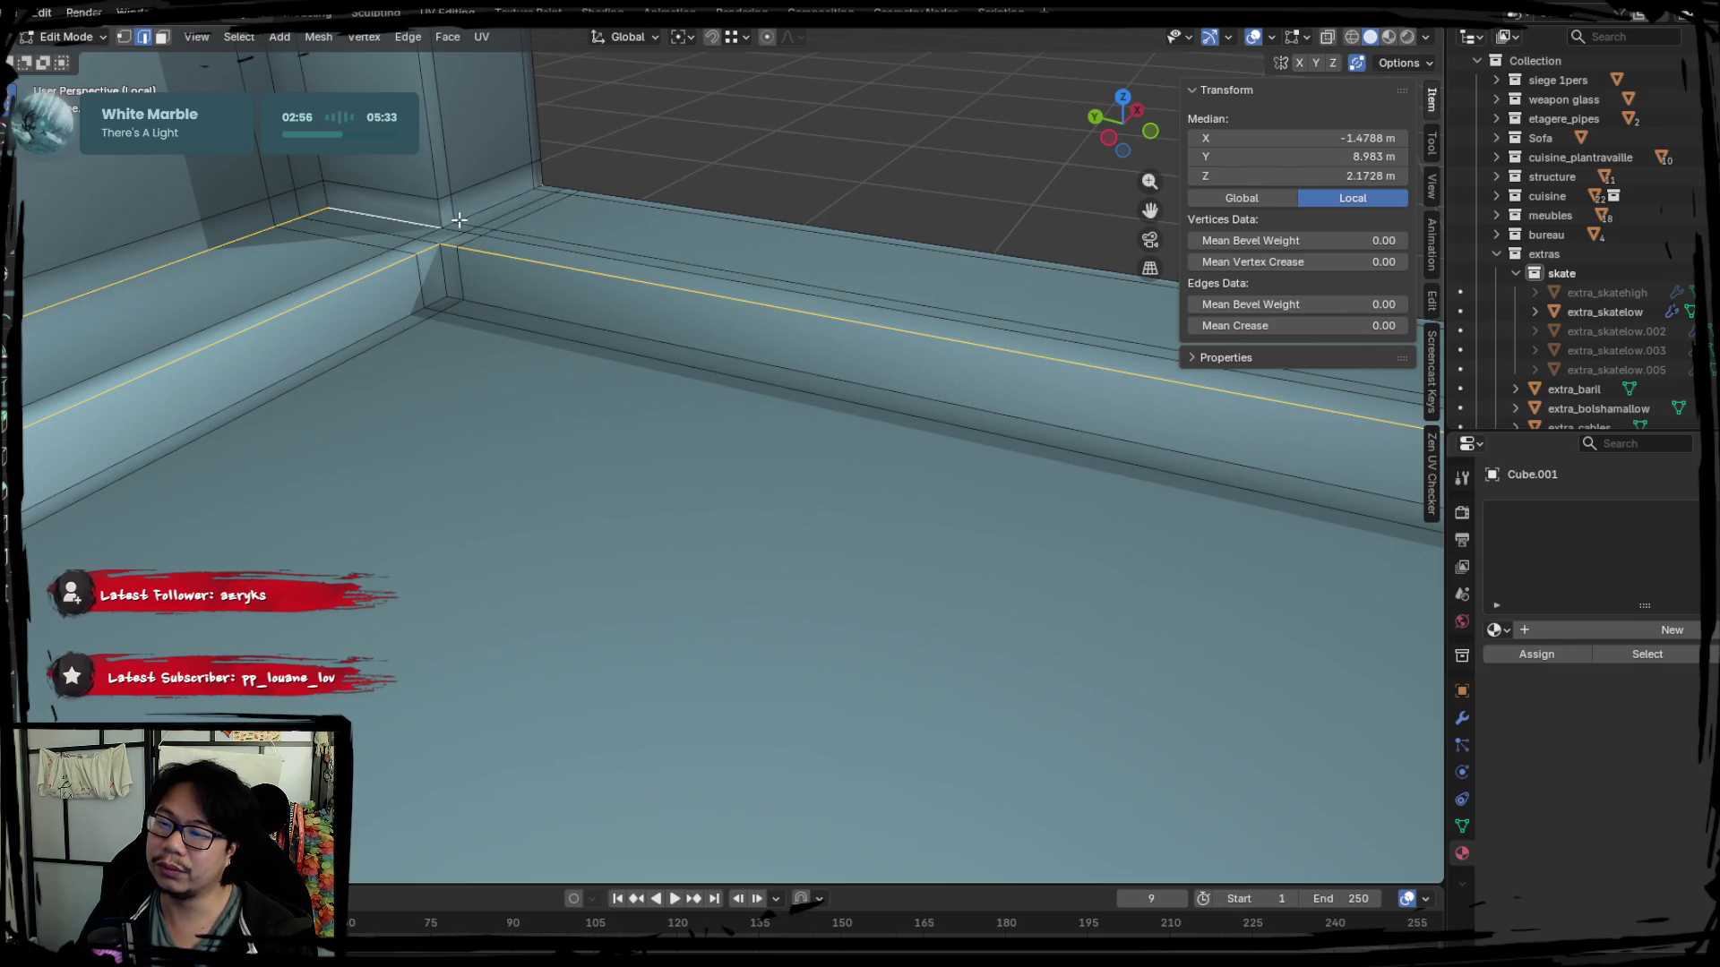
pyautogui.moveTo(487, 203)
pyautogui.mouseDown(button='middle')
pyautogui.moveTo(564, 300)
pyautogui.moveTo(636, 537)
pyautogui.mouseUp(button='middle')
pyautogui.moveTo(781, 386)
pyautogui.mouseDown(button='middle')
pyautogui.moveTo(869, 503)
pyautogui.moveTo(918, 526)
pyautogui.moveTo(684, 479)
pyautogui.moveTo(876, 489)
pyautogui.moveTo(825, 534)
pyautogui.mouseUp(button='middle')
pyautogui.keyDown('ctrl'); pyautogui.click(624, 508); pyautogui.keyUp('ctrl')
pyautogui.keyDown('ctrl'); pyautogui.click(796, 452); pyautogui.keyUp('ctrl')
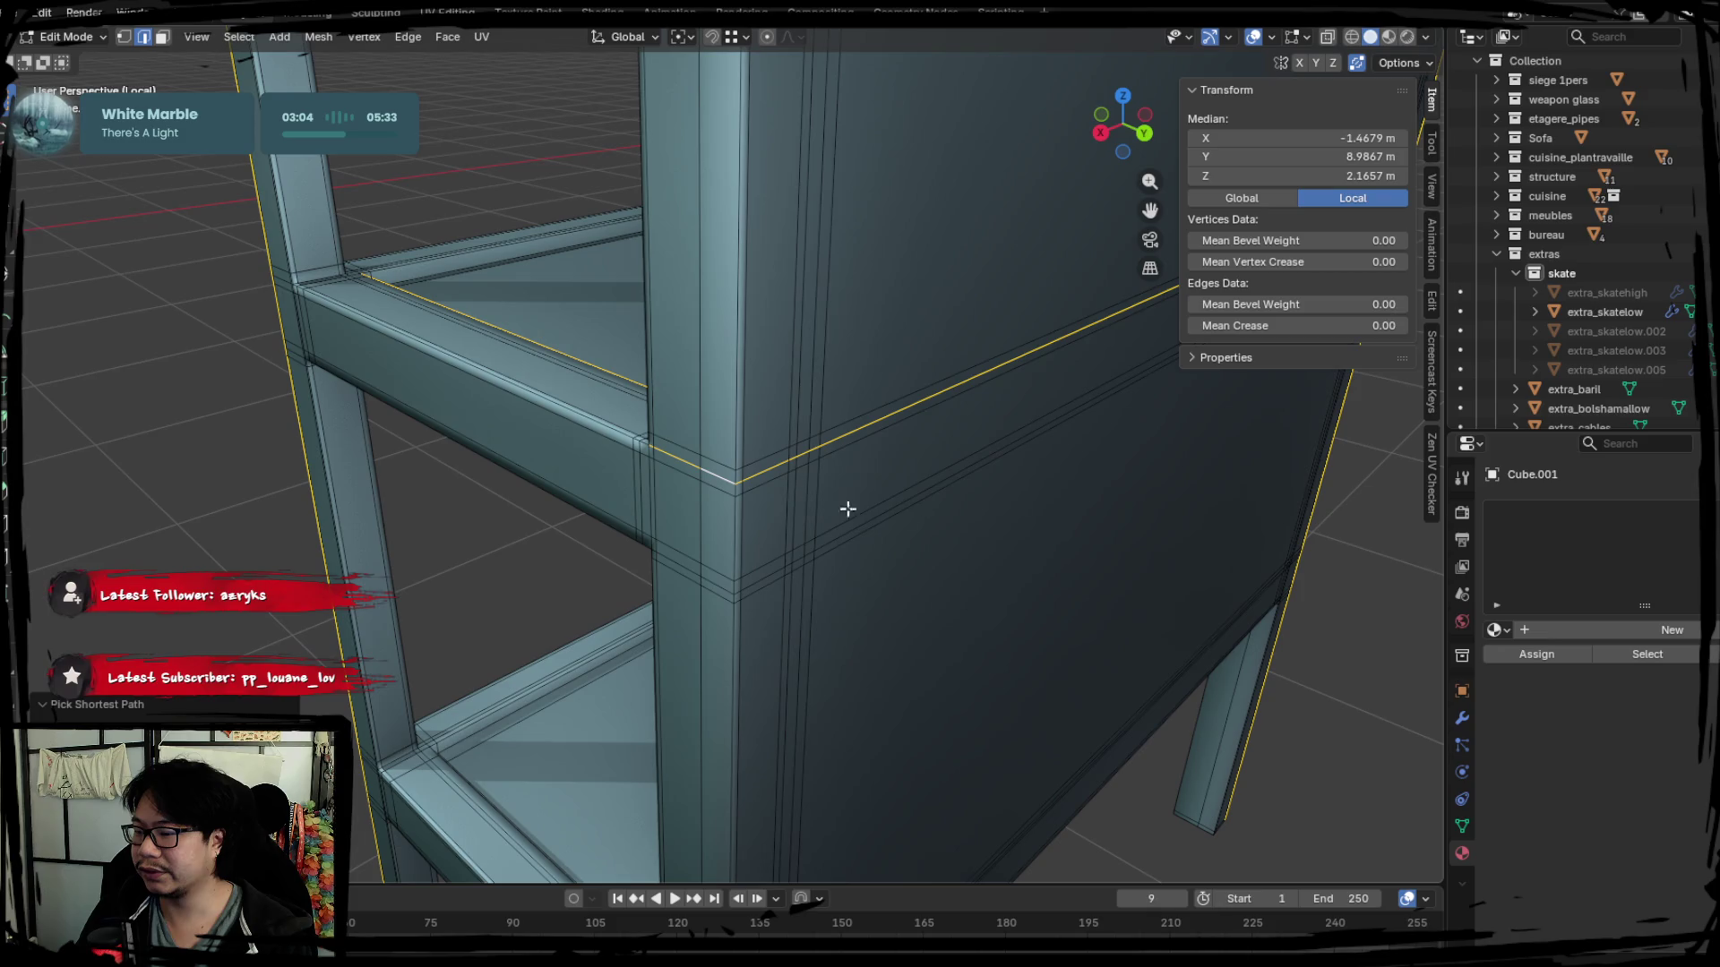
pyautogui.keyDown('shift'); pyautogui.click(724, 476); pyautogui.keyUp('shift')
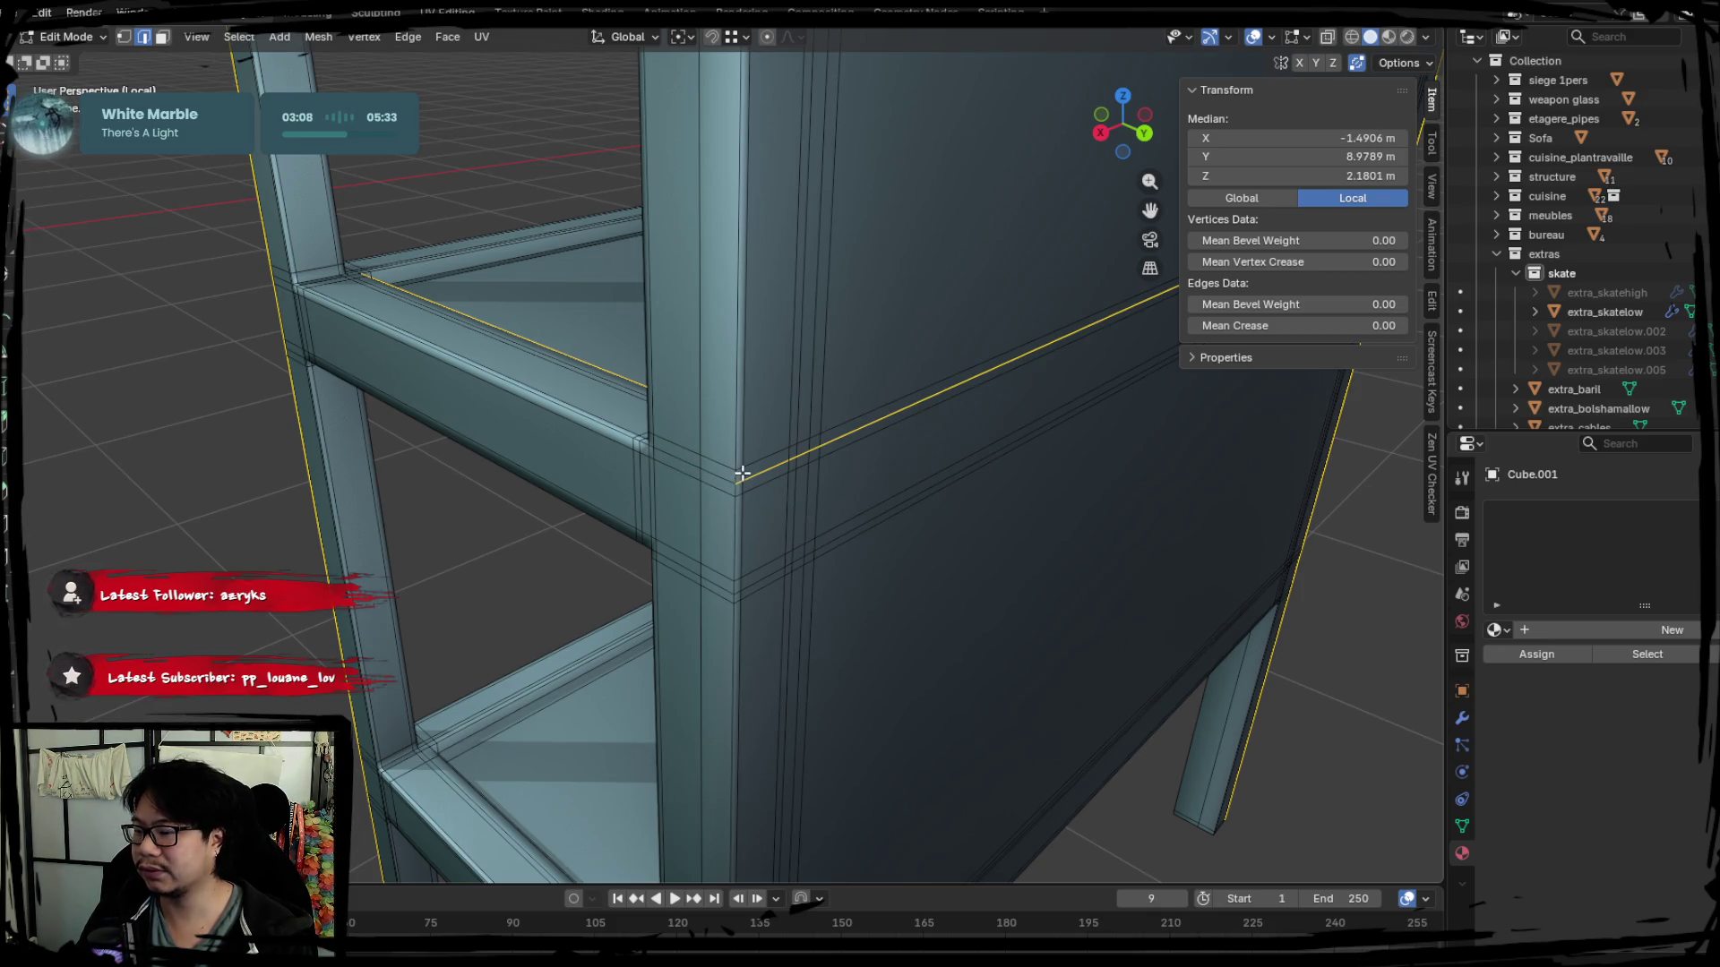
# With X-ray on, switch to the neighbouring edge loop on the column and line up the beams.
pyautogui.moveTo(739, 537)
pyautogui.mouseDown(button='middle')
pyautogui.moveTo(879, 518)
pyautogui.moveTo(846, 519)
pyautogui.moveTo(840, 480)
pyautogui.mouseUp(button='middle')
pyautogui.hotkey('alt', 'z')
pyautogui.hotkey('alt', 'z')
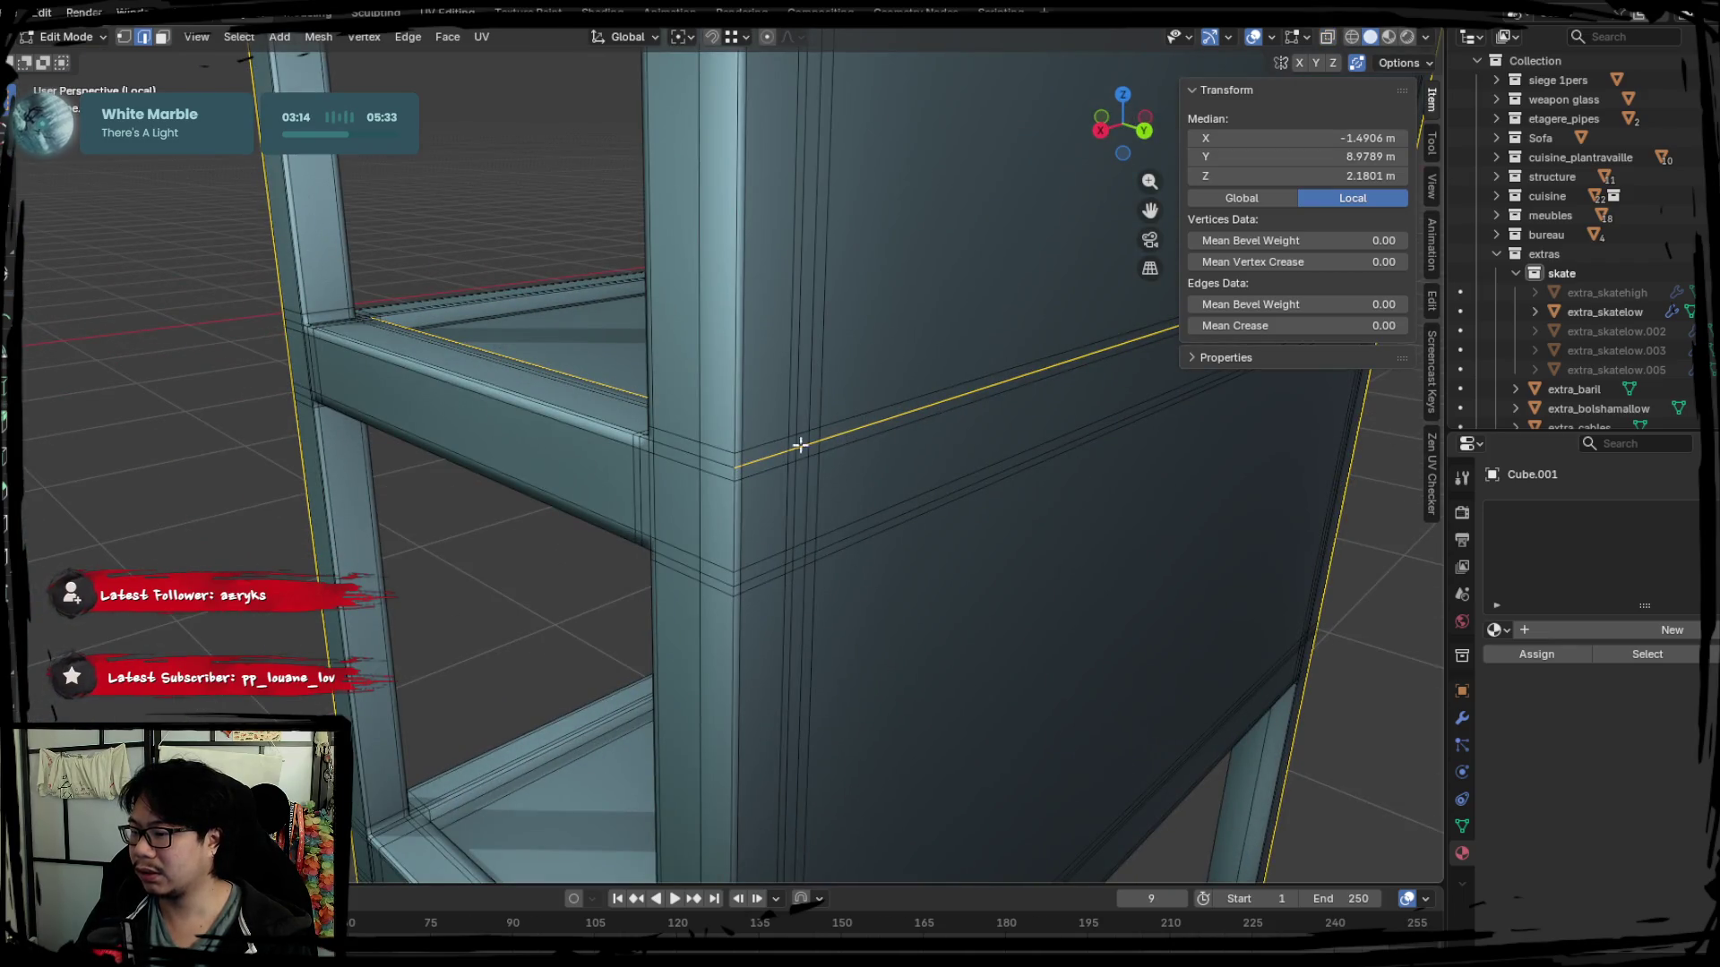
pyautogui.hotkey('alt', 'z')
pyautogui.hotkey('alt', 'z')
pyautogui.moveTo(745, 459)
pyautogui.mouseDown(button='middle')
pyautogui.moveTo(720, 513)
pyautogui.moveTo(529, 568)
pyautogui.mouseUp(button='middle')
pyautogui.scroll(2, 727, 529)
pyautogui.keyDown('alt'); pyautogui.click(476, 534); pyautogui.keyUp('alt')
pyautogui.moveTo(707, 520)
pyautogui.mouseDown(button='middle')
pyautogui.moveTo(740, 579)
pyautogui.moveTo(933, 518)
pyautogui.moveTo(534, 480)
pyautogui.moveTo(956, 481)
pyautogui.moveTo(710, 440)
pyautogui.moveTo(694, 504)
pyautogui.mouseUp(button='middle')
pyautogui.scroll(1, 688, 501)
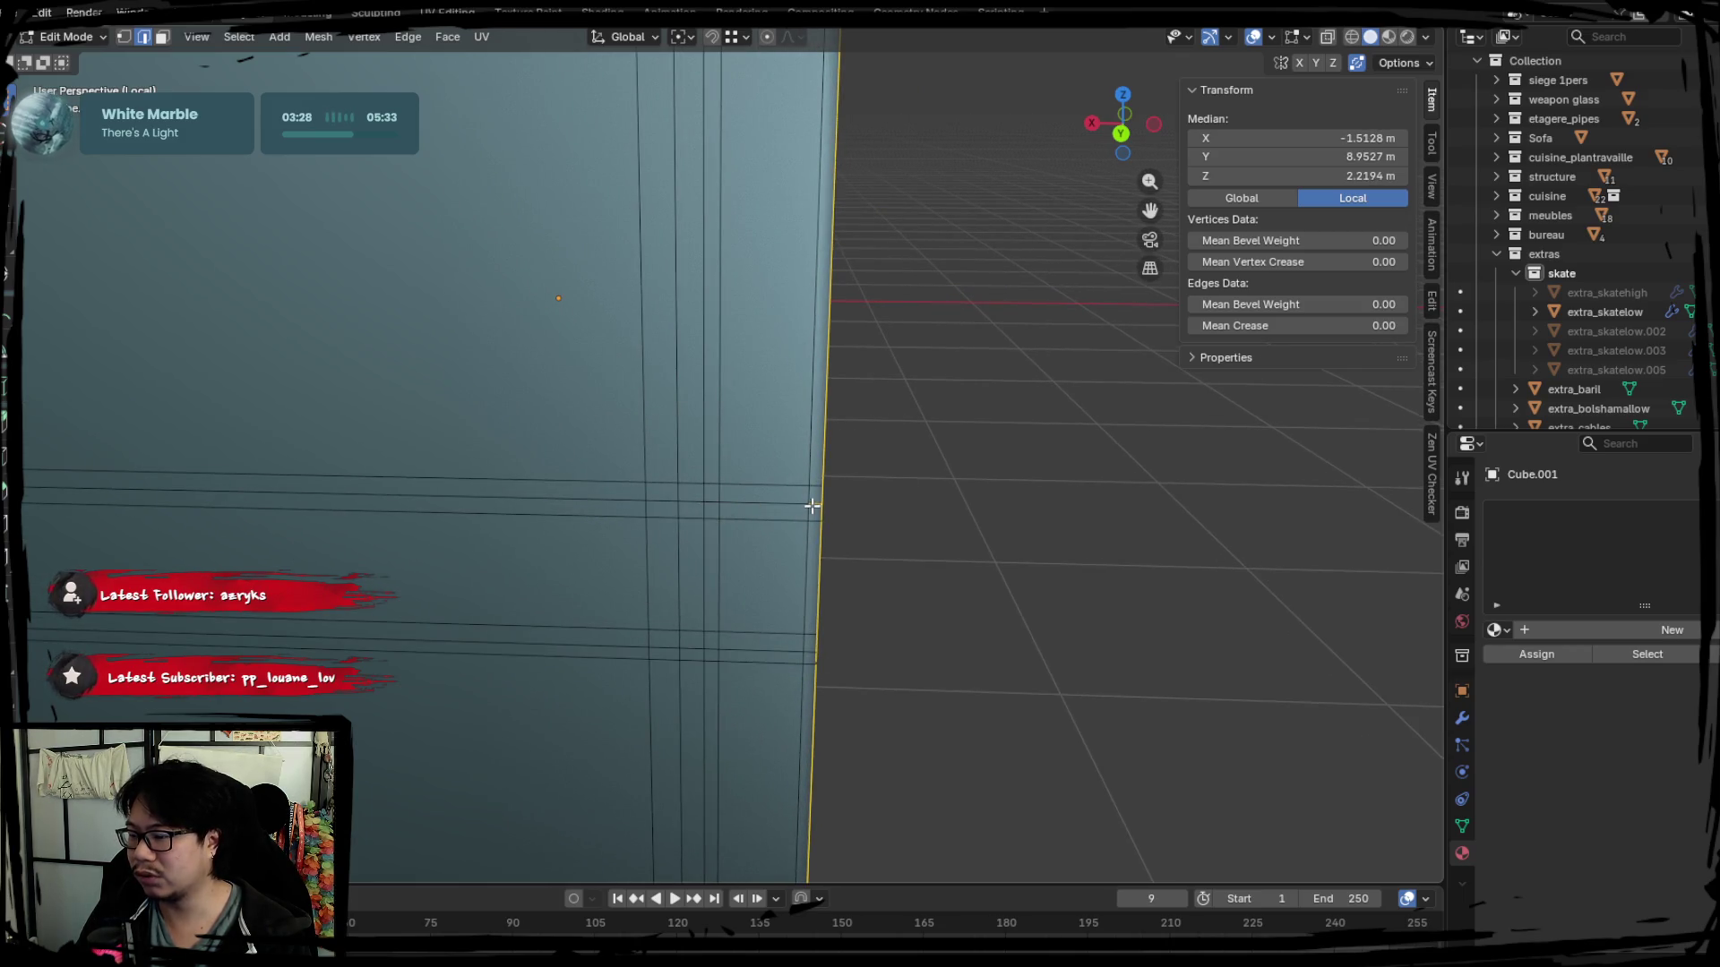
pyautogui.scroll(-3, 878, 537)
pyautogui.scroll(1, 879, 534)
pyautogui.moveTo(879, 534)
pyautogui.mouseDown(button='middle')
pyautogui.moveTo(593, 545)
pyautogui.moveTo(726, 547)
pyautogui.moveTo(533, 614)
pyautogui.moveTo(445, 622)
pyautogui.moveTo(703, 503)
pyautogui.moveTo(748, 613)
pyautogui.moveTo(418, 341)
pyautogui.moveTo(804, 498)
pyautogui.moveTo(665, 471)
pyautogui.moveTo(710, 465)
pyautogui.moveTo(610, 526)
pyautogui.moveTo(514, 492)
pyautogui.mouseUp(button='middle')
pyautogui.scroll(-2, 722, 538)
# Add the base rim and corner edges on both sides of the front post corner.
pyautogui.click(712, 464)
pyautogui.keyDown('shift'); pyautogui.click(647, 442); pyautogui.keyUp('shift')
pyautogui.keyDown('shift'); pyautogui.click(380, 521); pyautogui.keyUp('shift')
pyautogui.moveTo(379, 522)
pyautogui.mouseDown(button='middle')
pyautogui.moveTo(522, 385)
pyautogui.moveTo(575, 529)
pyautogui.moveTo(665, 488)
pyautogui.mouseUp(button='middle')
pyautogui.keyDown('shift'); pyautogui.click(573, 350); pyautogui.keyUp('shift')
pyautogui.keyDown('shift'); pyautogui.click(671, 480); pyautogui.keyUp('shift')
pyautogui.moveTo(760, 639); pyautogui.dragTo(516, 454, button='middle')
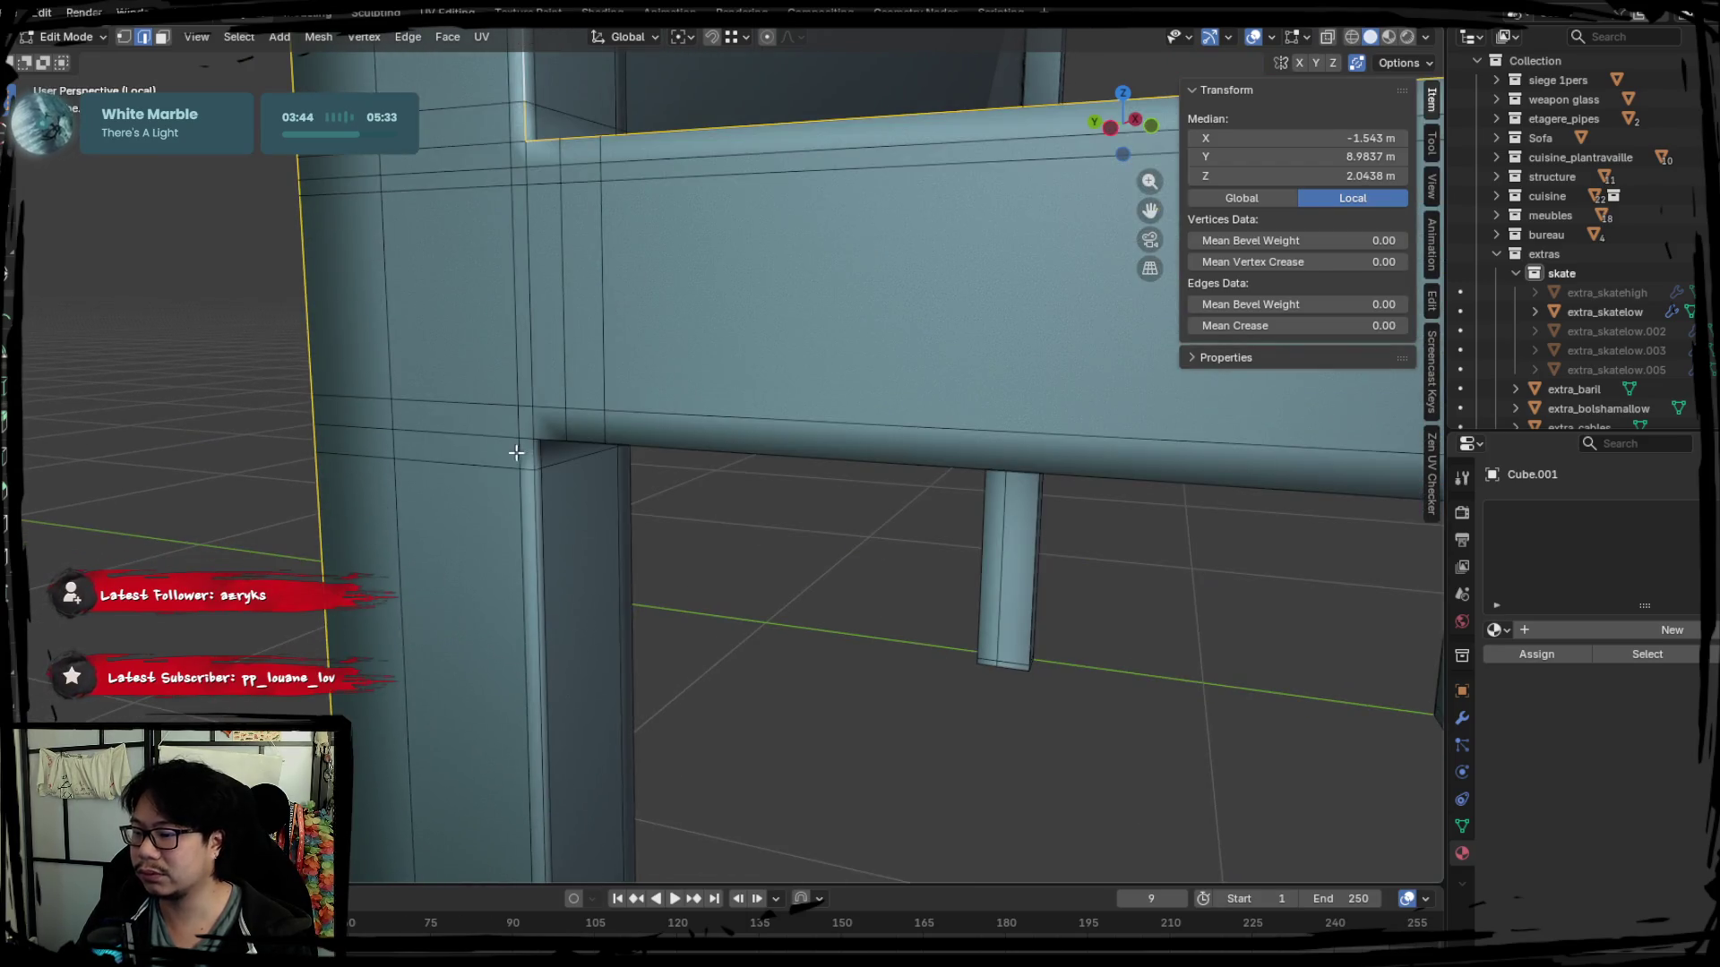
# Add the beam's bottom edge after inspecting the leg and pillar, then mark the selected edges as seams.
pyautogui.moveTo(586, 585)
pyautogui.mouseDown(button='middle')
pyautogui.moveTo(664, 542)
pyautogui.moveTo(662, 386)
pyautogui.mouseUp(button='middle')
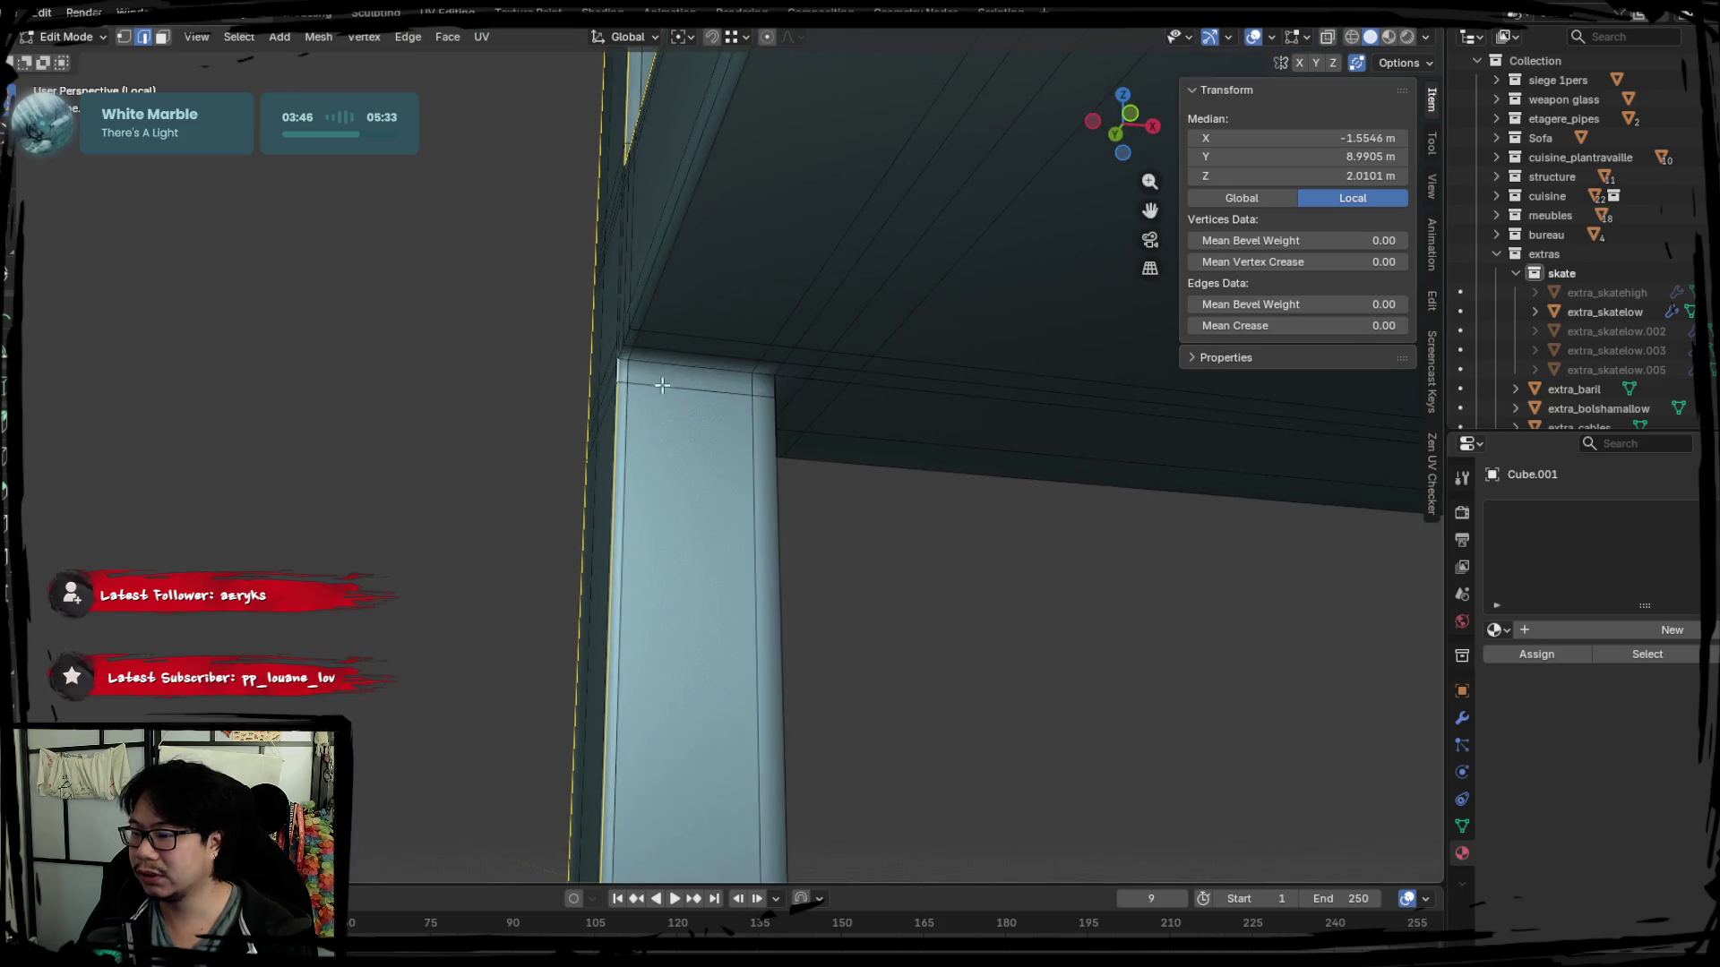
pyautogui.moveTo(787, 512); pyautogui.dragTo(657, 271, button='middle')
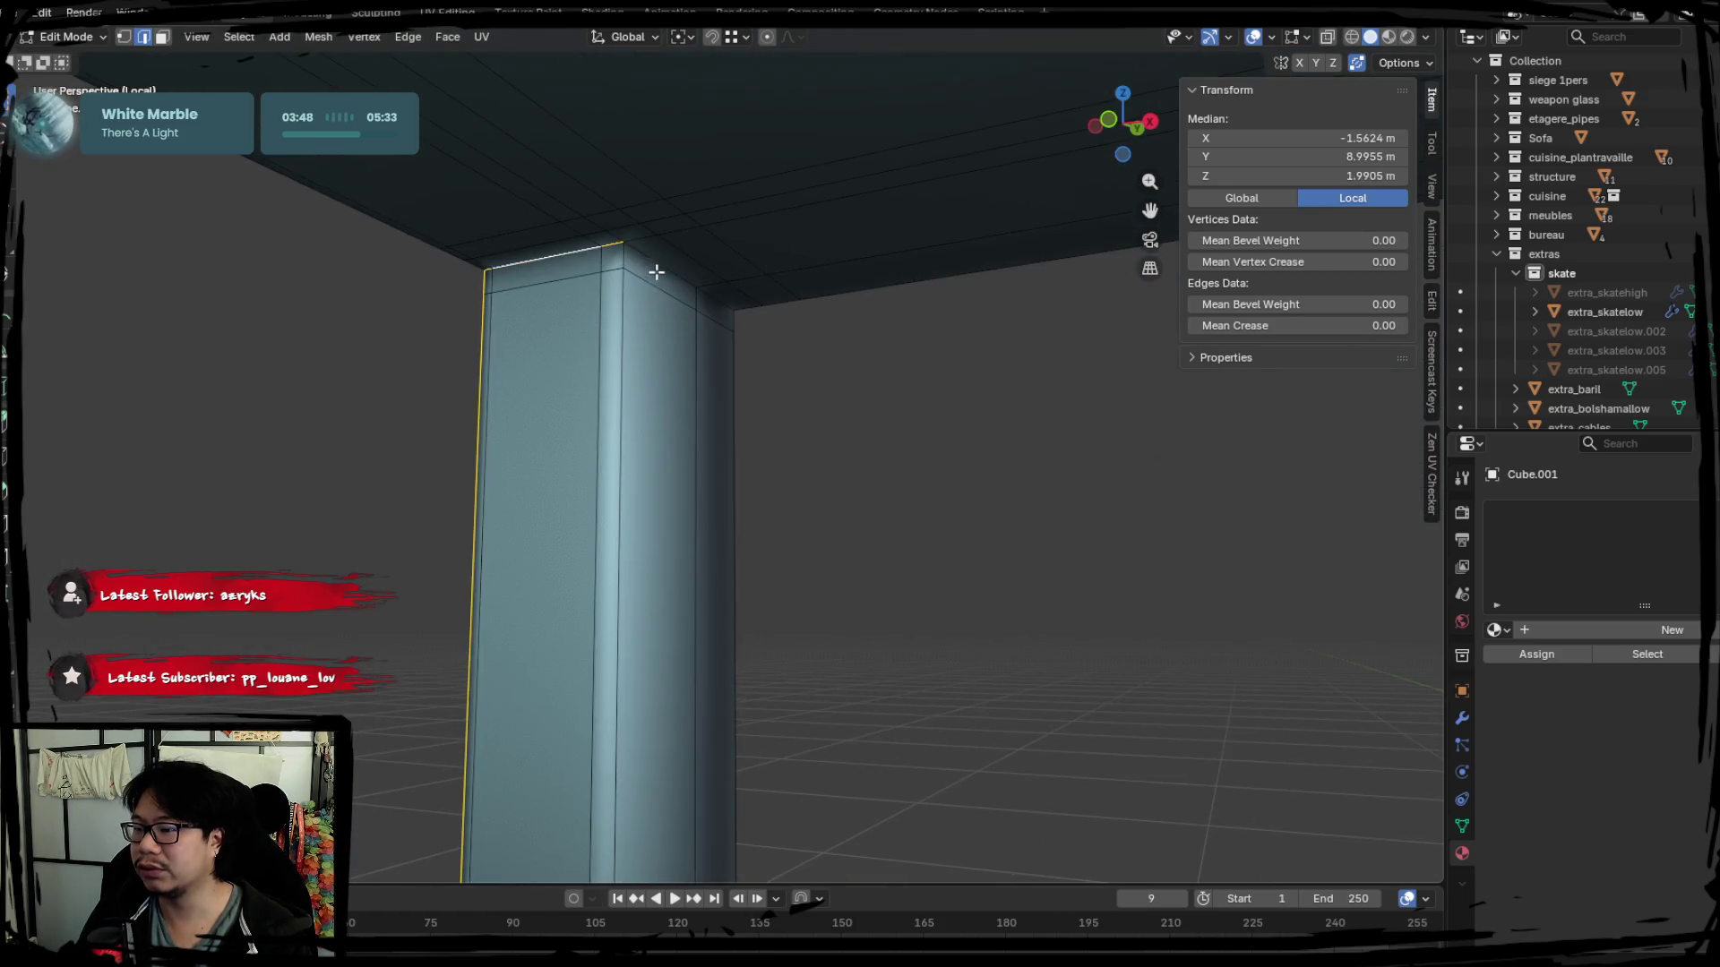
pyautogui.moveTo(690, 531)
pyautogui.mouseDown(button='middle')
pyautogui.moveTo(767, 472)
pyautogui.moveTo(690, 533)
pyautogui.moveTo(681, 377)
pyautogui.mouseUp(button='middle')
pyautogui.moveTo(727, 280)
pyautogui.mouseDown(button='middle')
pyautogui.moveTo(719, 488)
pyautogui.moveTo(564, 176)
pyautogui.moveTo(431, 372)
pyautogui.moveTo(645, 434)
pyautogui.moveTo(467, 432)
pyautogui.moveTo(537, 469)
pyautogui.moveTo(656, 340)
pyautogui.moveTo(529, 480)
pyautogui.moveTo(660, 223)
pyautogui.moveTo(520, 383)
pyautogui.moveTo(634, 336)
pyautogui.moveTo(611, 319)
pyautogui.mouseUp(button='middle')
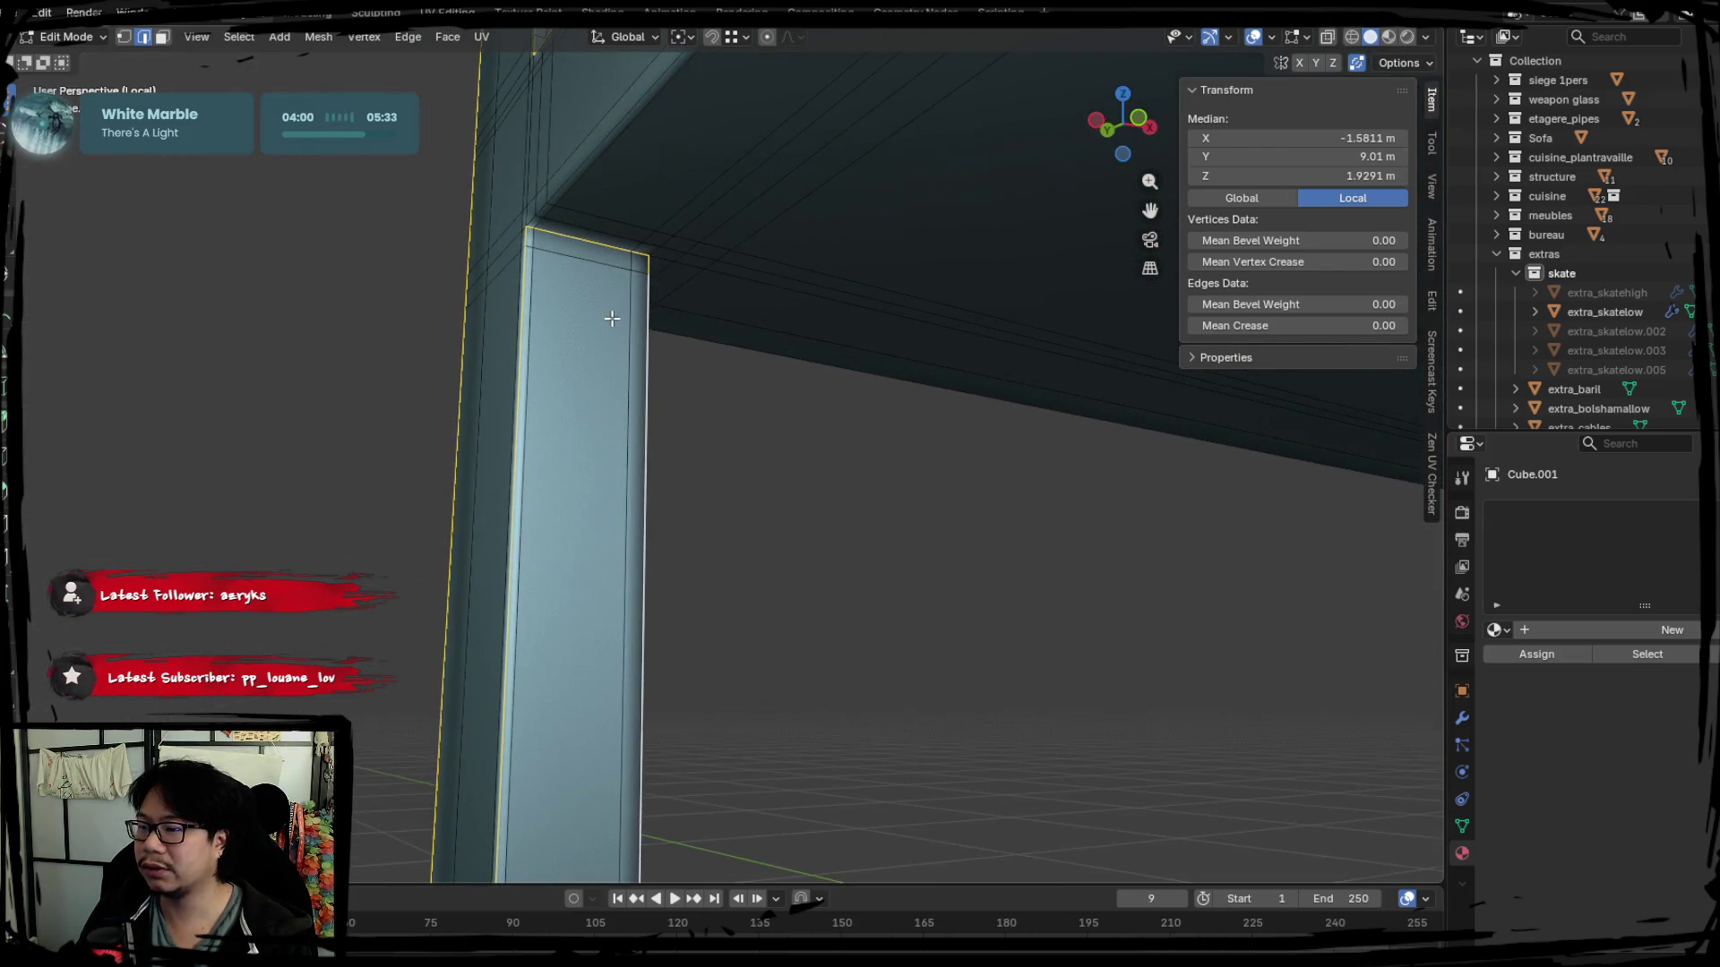
pyautogui.moveTo(573, 258)
pyautogui.mouseDown(button='middle')
pyautogui.moveTo(488, 281)
pyautogui.moveTo(538, 403)
pyautogui.moveTo(699, 412)
pyautogui.mouseUp(button='middle')
pyautogui.keyDown('shift'); pyautogui.click(770, 357); pyautogui.keyUp('shift')
pyautogui.moveTo(769, 358)
pyautogui.mouseDown(button='middle')
pyautogui.moveTo(807, 415)
pyautogui.moveTo(910, 380)
pyautogui.moveTo(860, 458)
pyautogui.moveTo(887, 476)
pyautogui.moveTo(710, 440)
pyautogui.moveTo(634, 354)
pyautogui.moveTo(751, 476)
pyautogui.moveTo(565, 365)
pyautogui.moveTo(534, 483)
pyautogui.moveTo(776, 326)
pyautogui.mouseUp(button='middle')
pyautogui.moveTo(735, 269)
pyautogui.mouseDown(button='middle')
pyautogui.moveTo(672, 308)
pyautogui.moveTo(695, 556)
pyautogui.moveTo(656, 564)
pyautogui.mouseUp(button='middle')
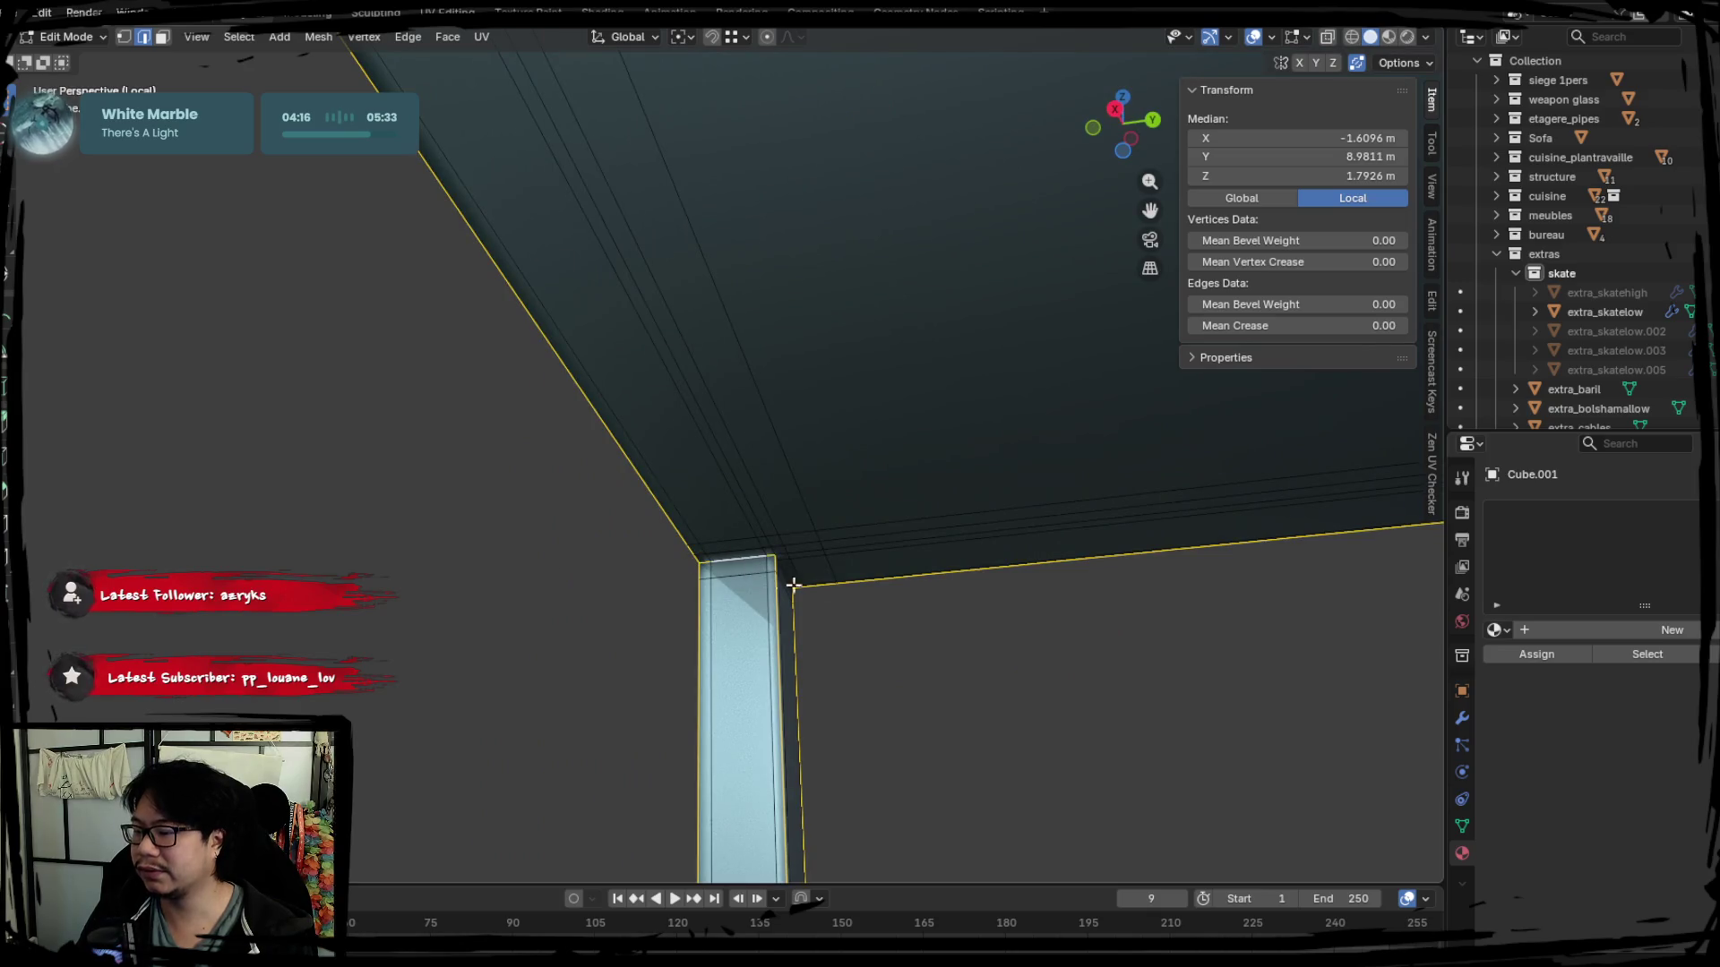
pyautogui.moveTo(792, 585); pyautogui.dragTo(831, 558, button='middle')
pyautogui.moveTo(650, 533); pyautogui.dragTo(776, 518, button='middle')
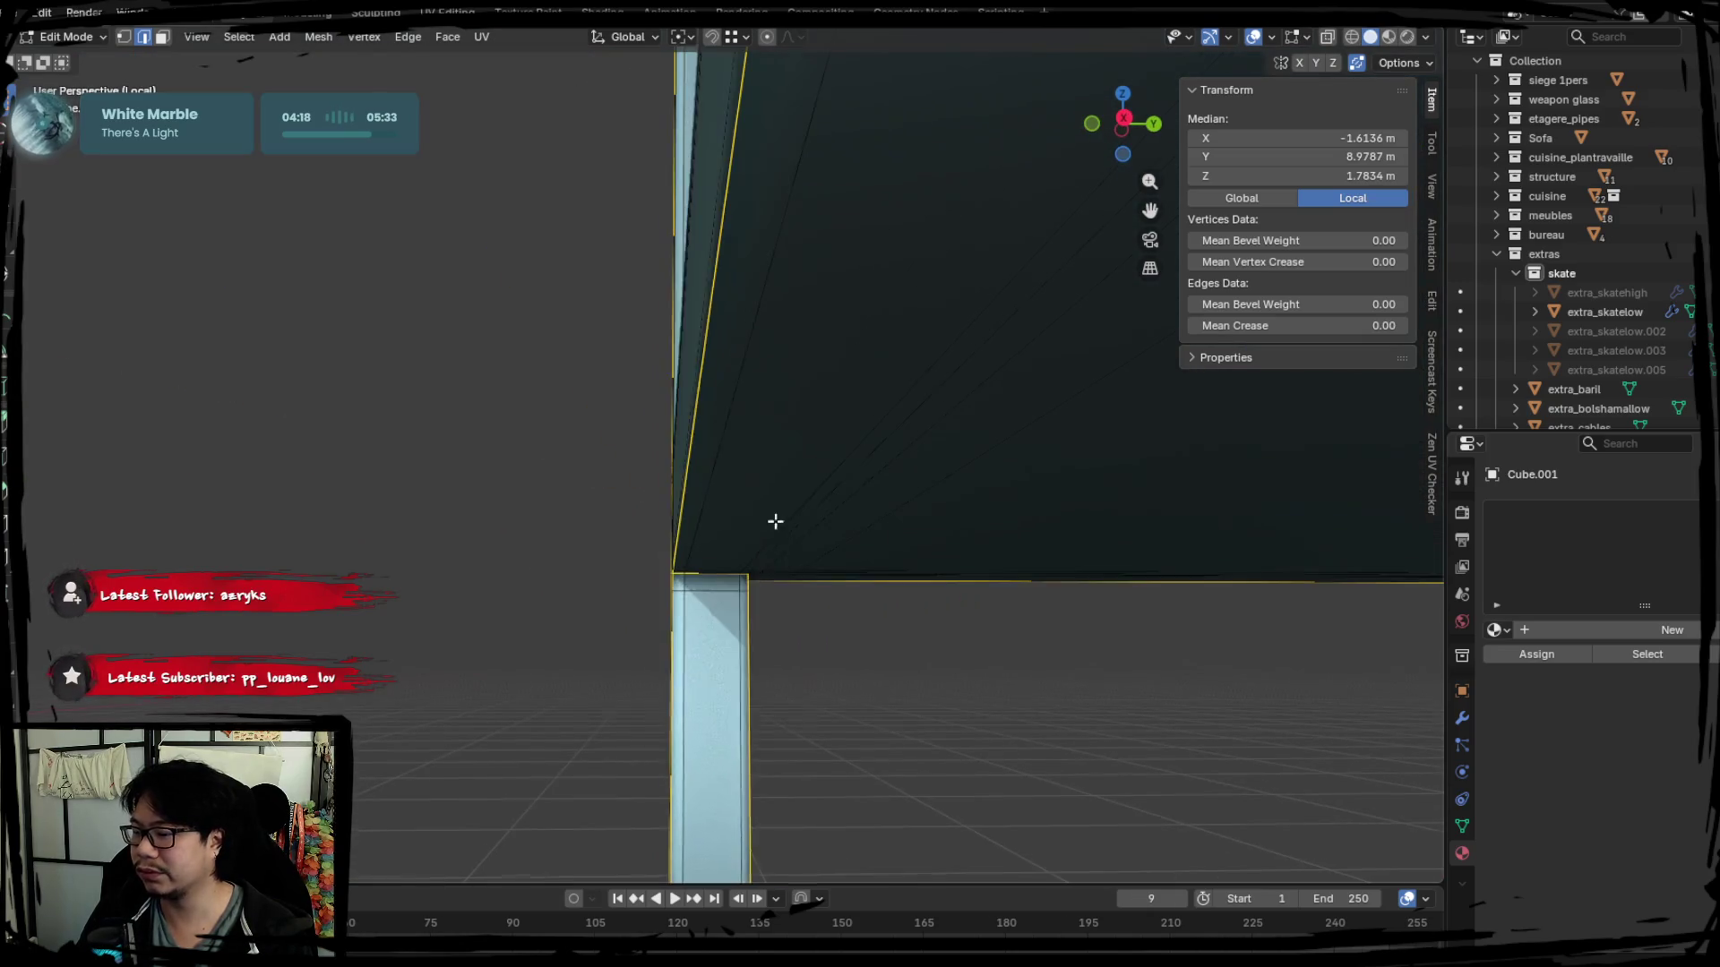
pyautogui.rightClick(774, 537)
pyautogui.click(705, 701)
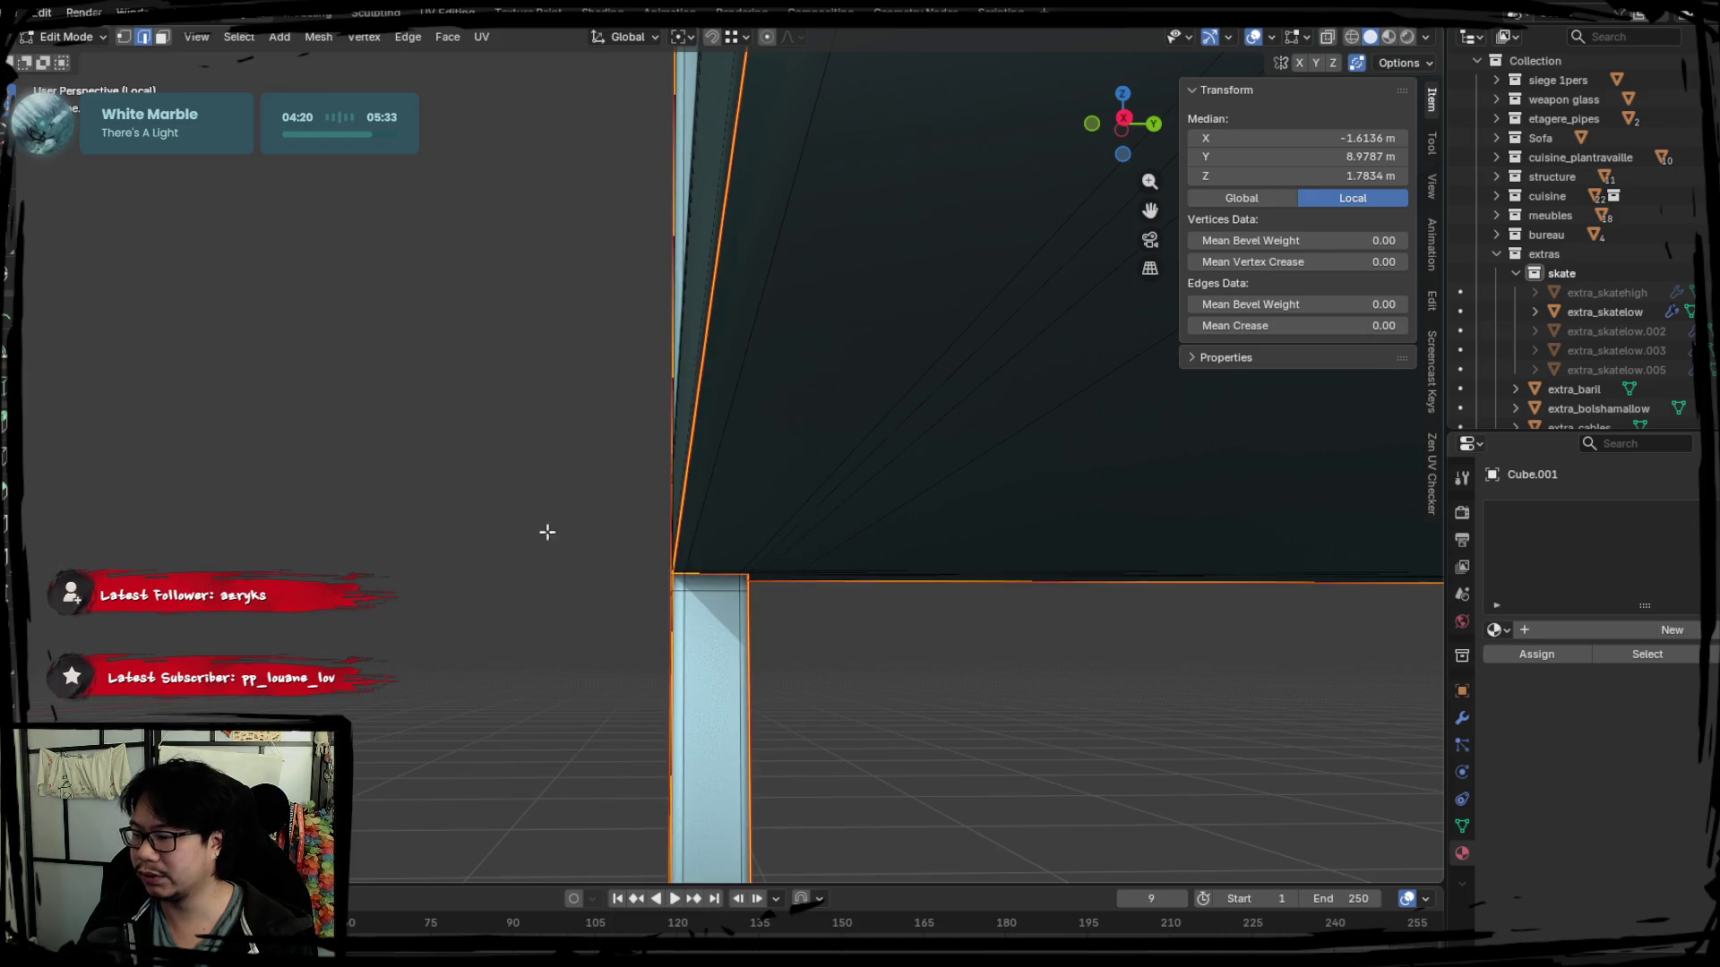
pyautogui.scroll(3, 546, 529)
pyautogui.scroll(1, 551, 528)
# Select further edge loops on the beam and near the post and mark them as seams via Ctrl+E.
pyautogui.click(607, 497)
pyautogui.moveTo(608, 497)
pyautogui.mouseDown(button='middle')
pyautogui.moveTo(596, 561)
pyautogui.moveTo(592, 519)
pyautogui.mouseUp(button='middle')
pyautogui.keyDown('alt'); pyautogui.click(415, 466); pyautogui.keyUp('alt')
pyautogui.moveTo(416, 464)
pyautogui.mouseDown(button='middle')
pyautogui.moveTo(458, 582)
pyautogui.moveTo(519, 558)
pyautogui.moveTo(777, 562)
pyautogui.moveTo(563, 575)
pyautogui.moveTo(587, 548)
pyautogui.mouseUp(button='middle')
pyautogui.keyDown('alt'); pyautogui.click(564, 576); pyautogui.keyUp('alt')
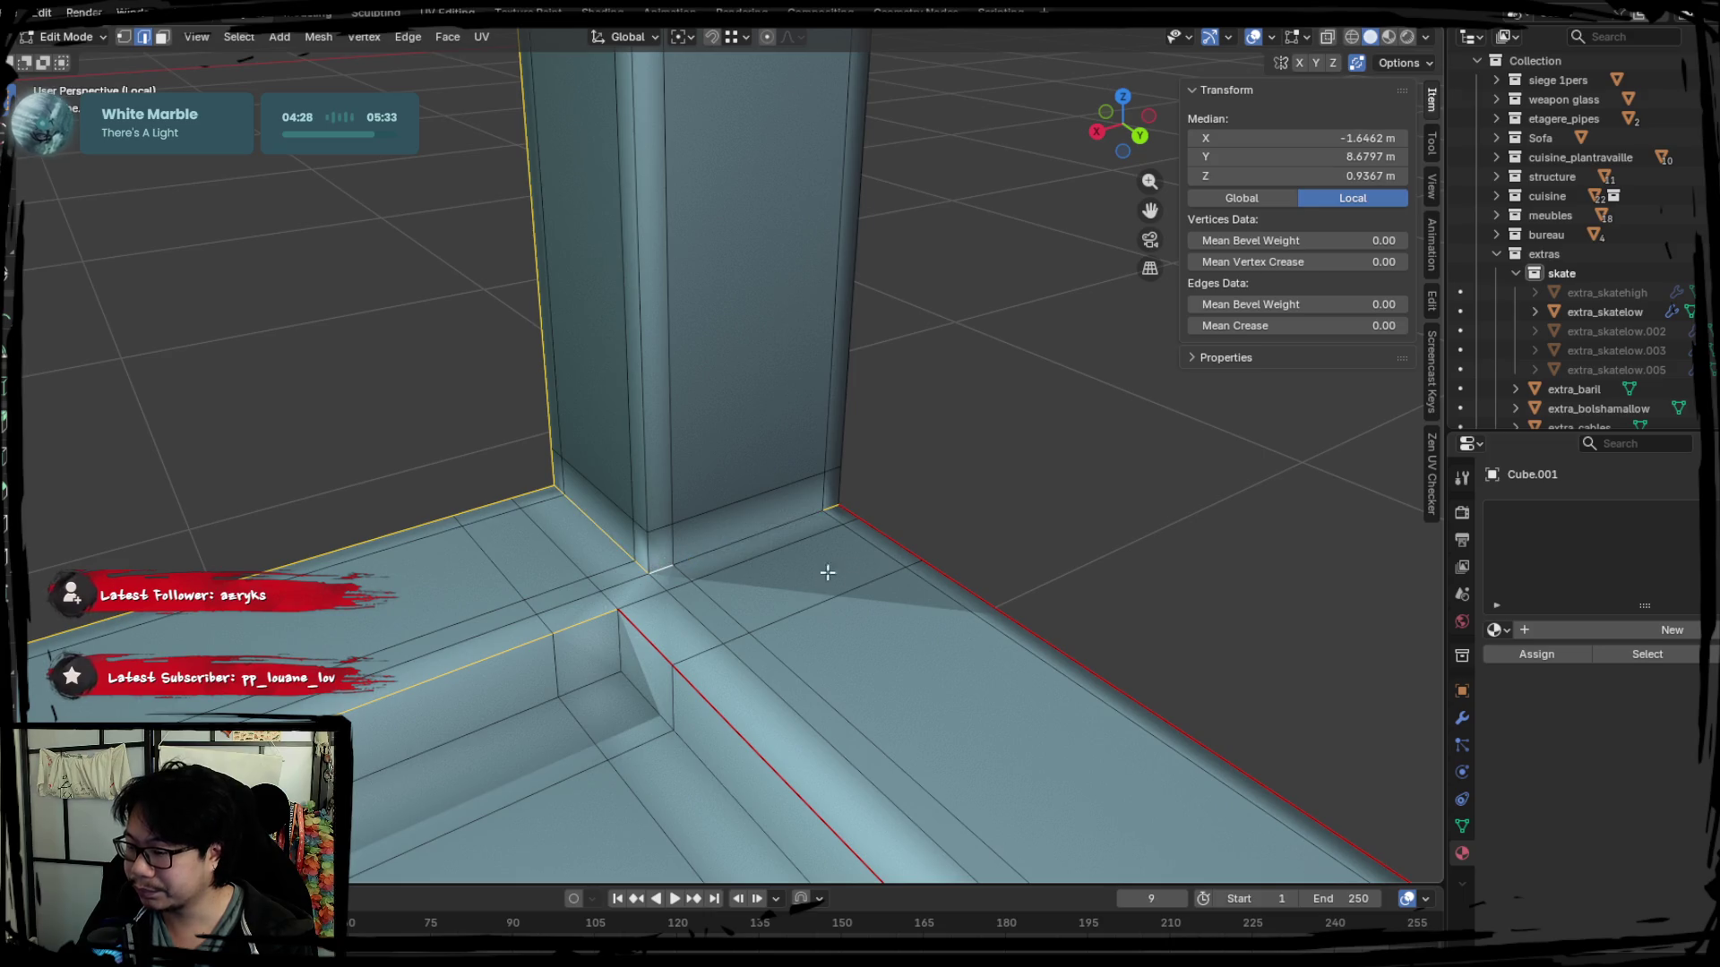
pyautogui.hotkey('ctrl', 'e')
pyautogui.click(727, 536)
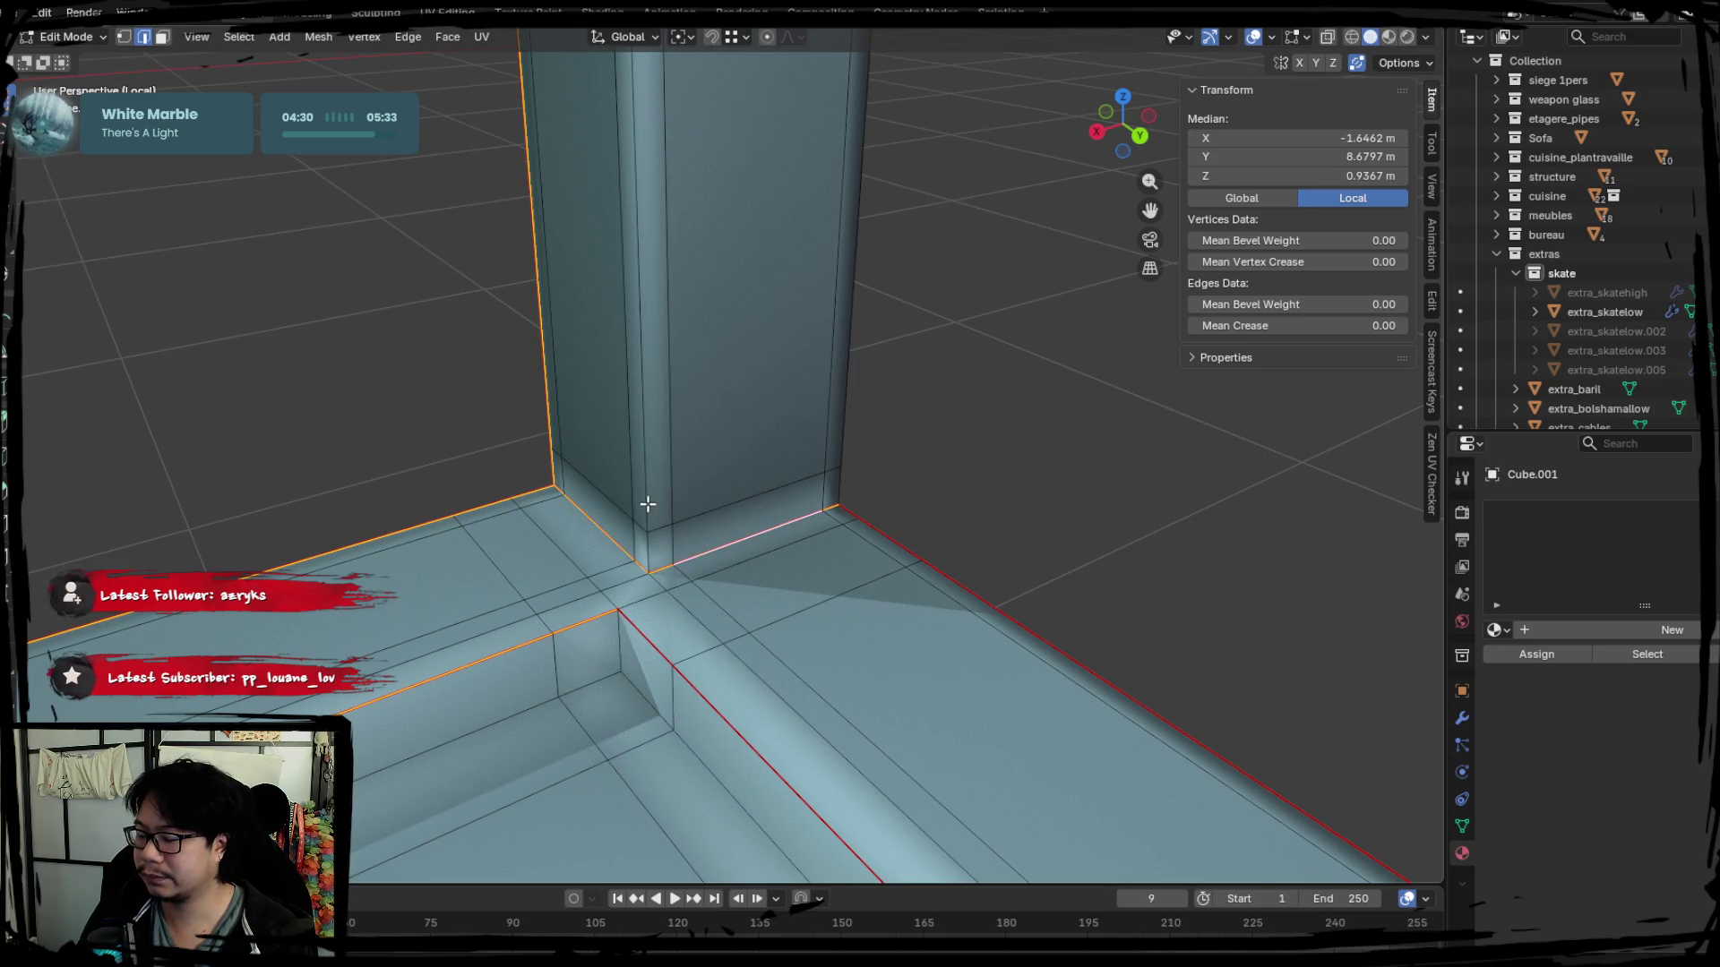
# Select the whole shelf, bring it into the UV Editing workspace in Local View and open the UV menu.
pyautogui.press('a')
pyautogui.click(447, 13)
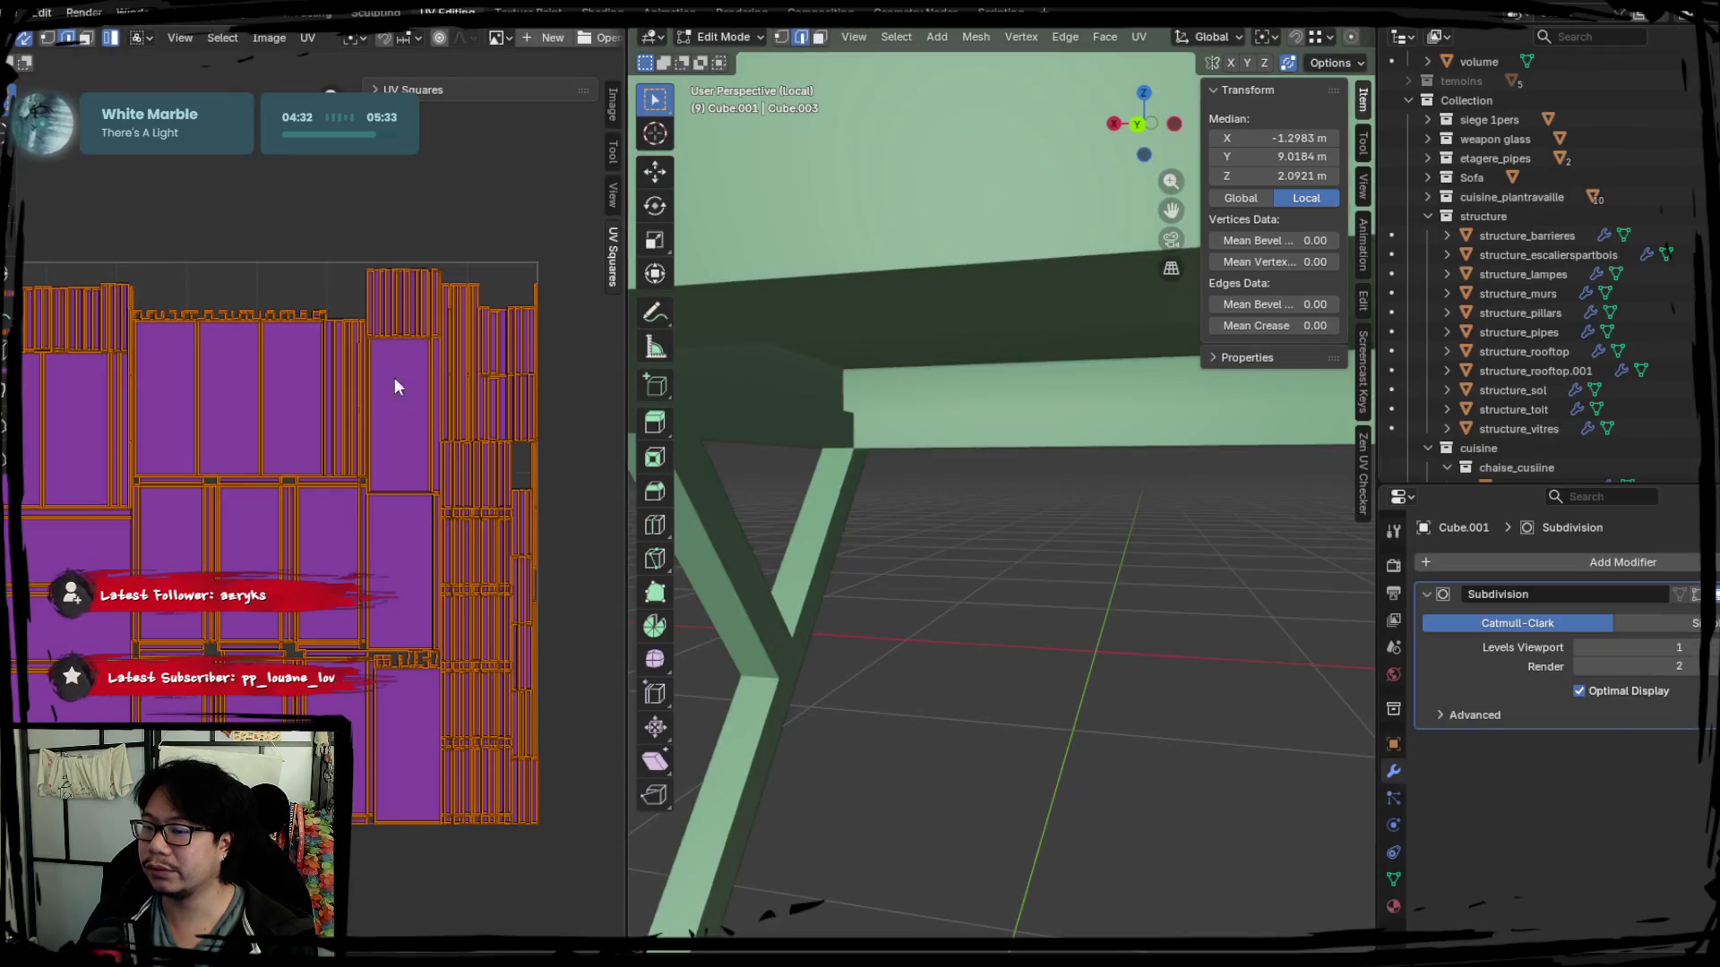
pyautogui.press('KP_Divide')
pyautogui.press('KP_Divide')
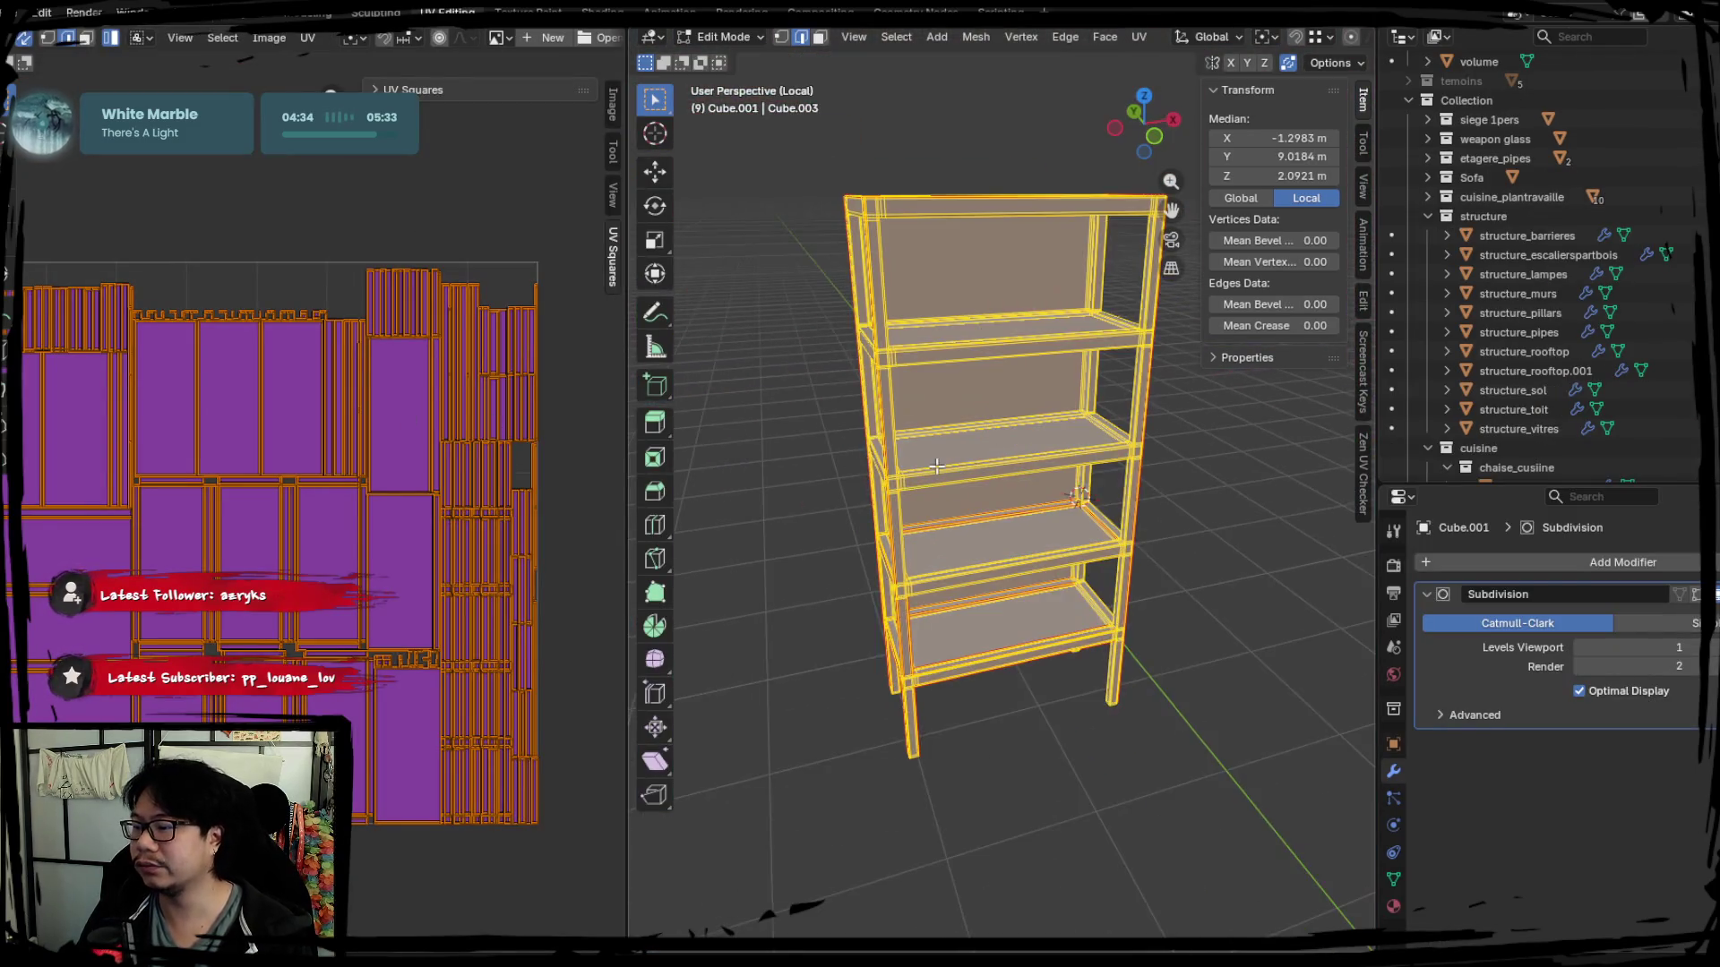
pyautogui.moveTo(971, 458); pyautogui.dragTo(651, 431, button='middle')
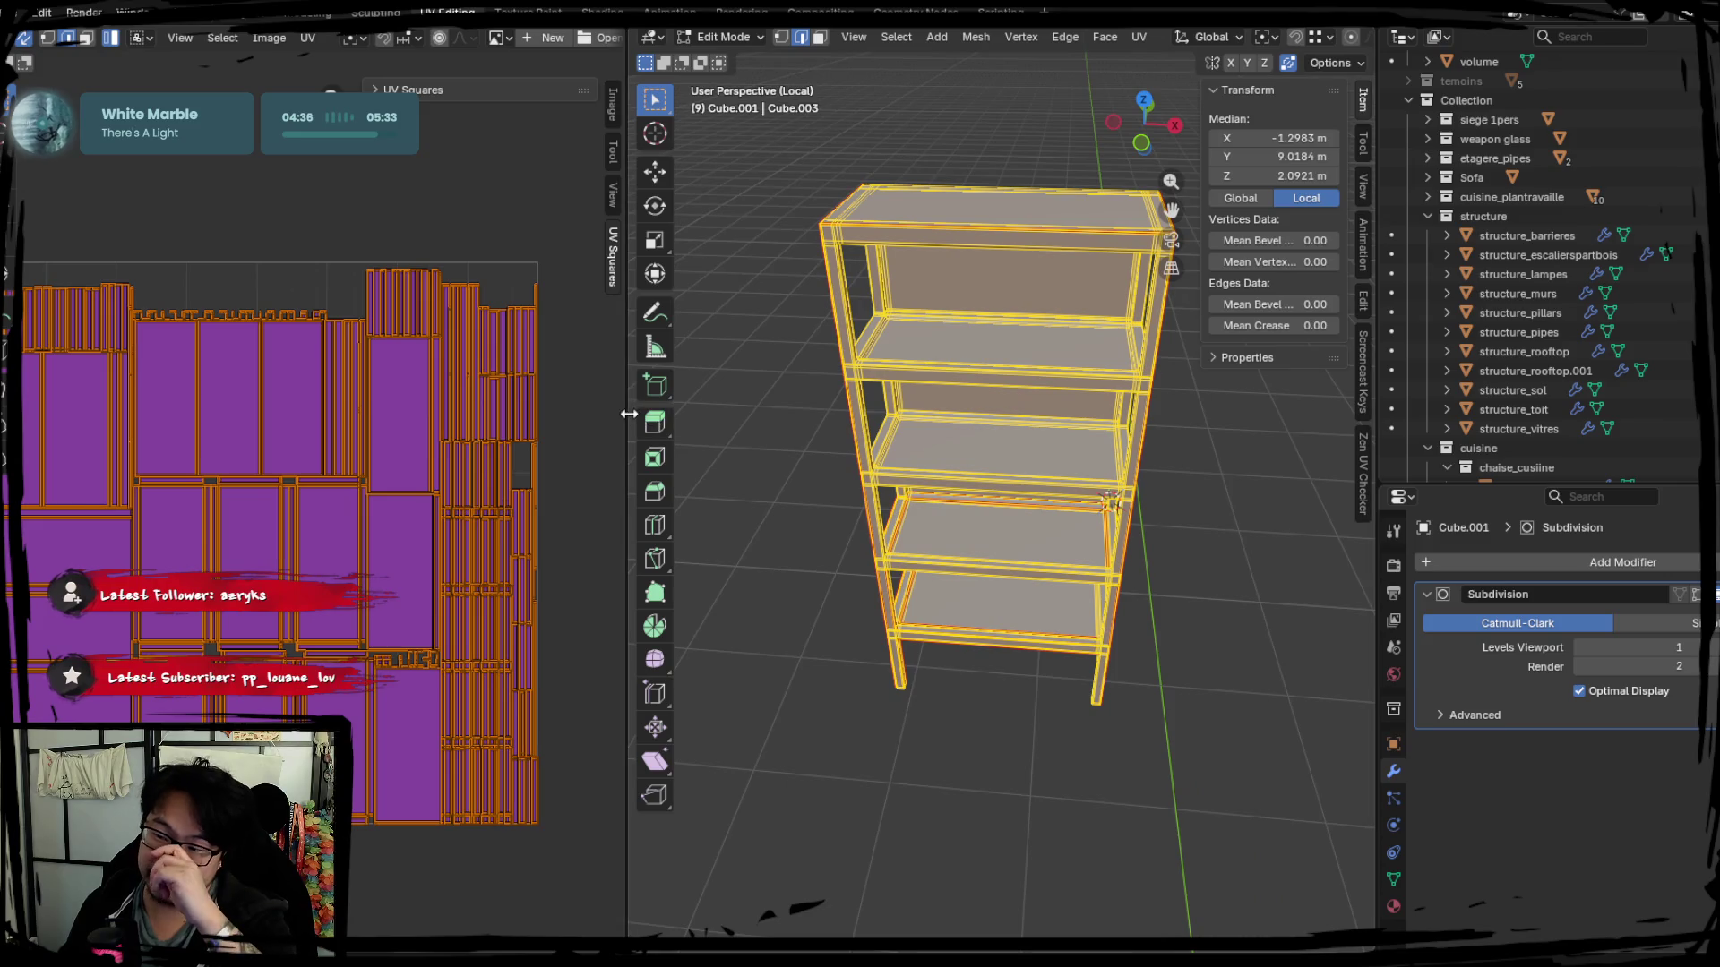
pyautogui.moveTo(628, 414); pyautogui.dragTo(712, 418)
pyautogui.press('u')
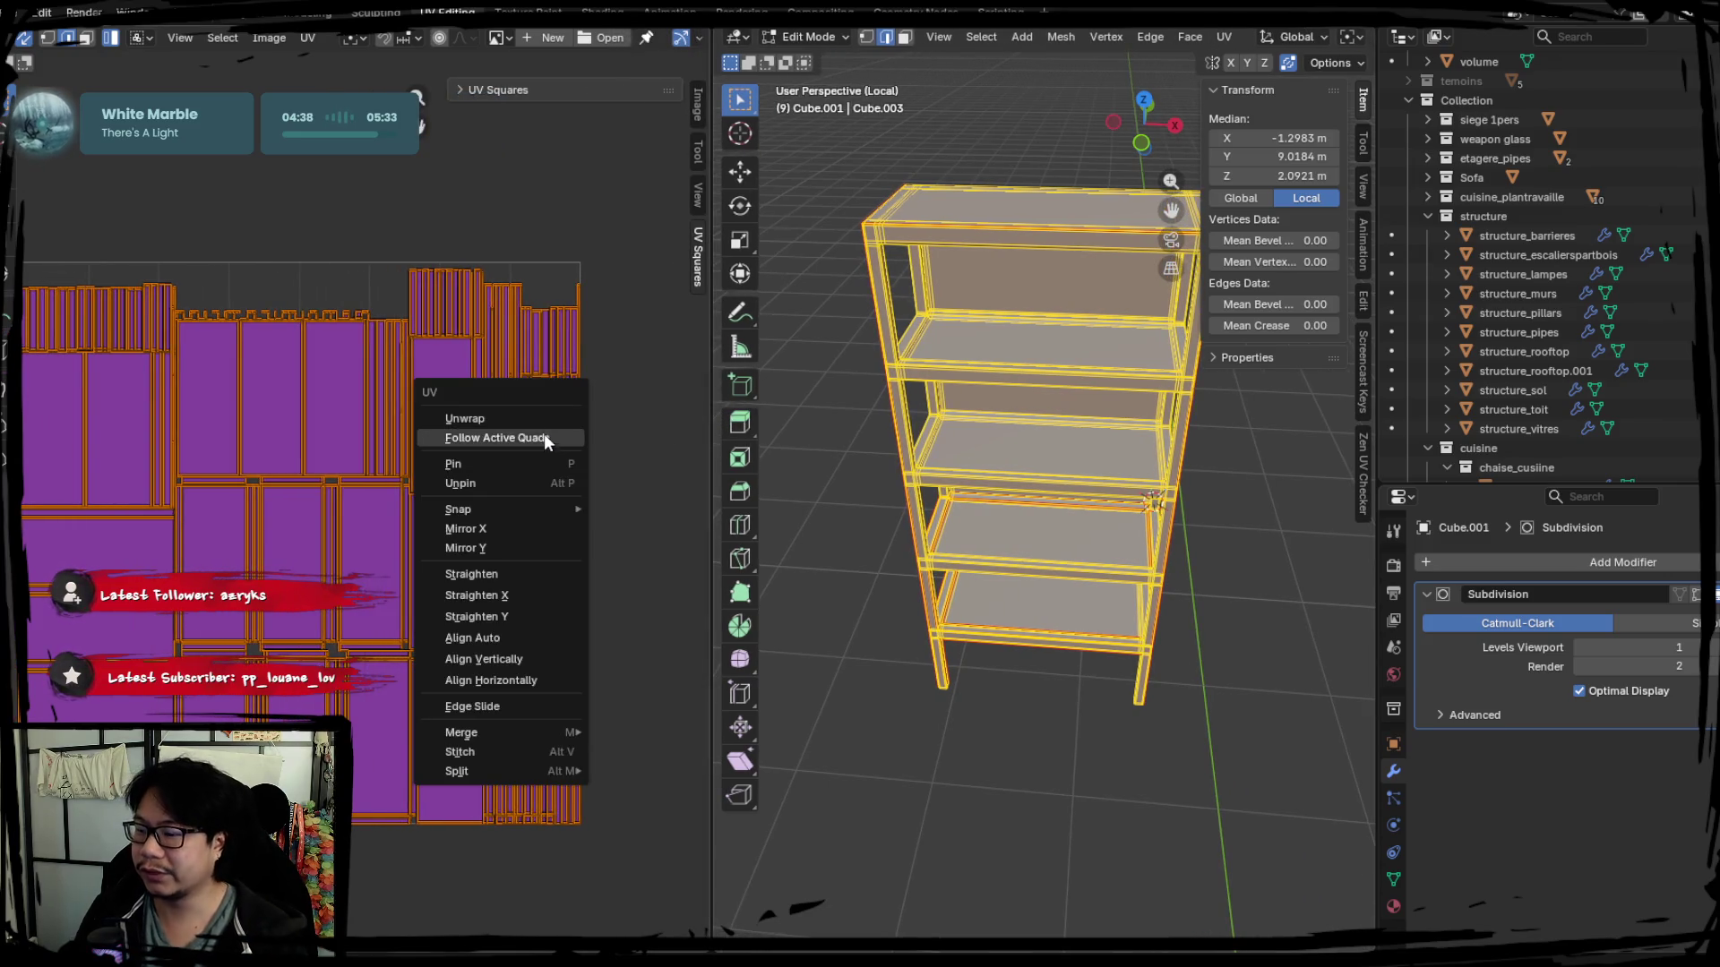
# Unwrap the shelf along its seams, then toggle Local View and widen the 3D viewport.
pyautogui.press('u')
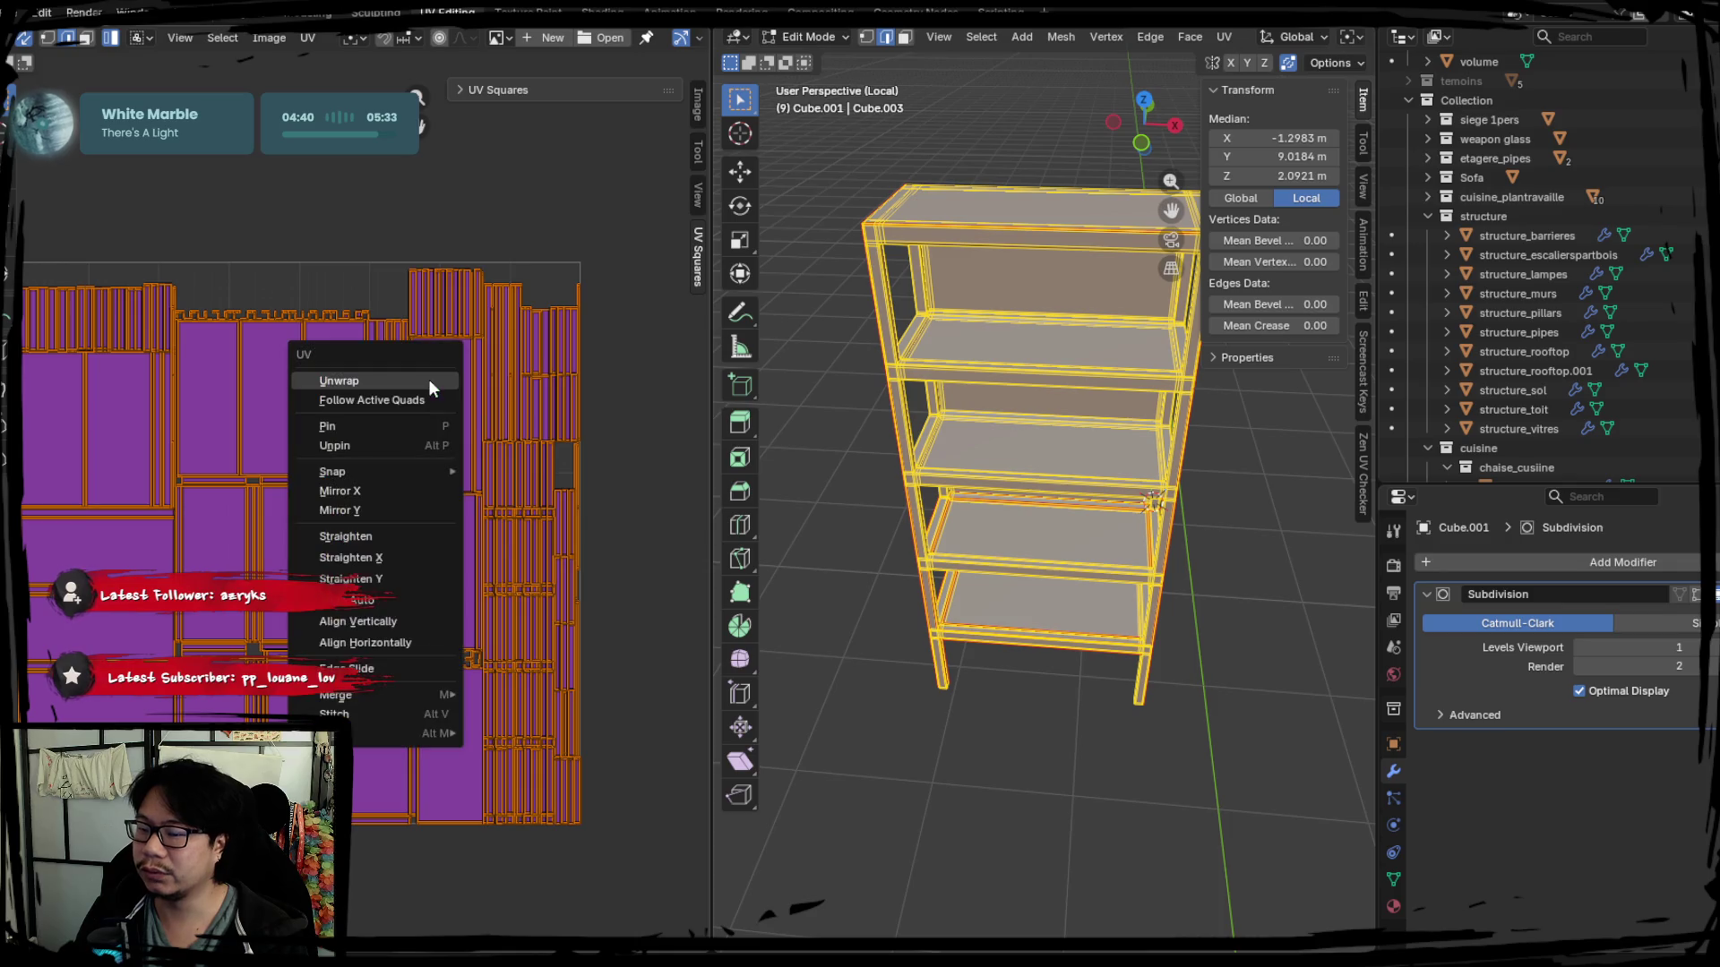
pyautogui.click(428, 380)
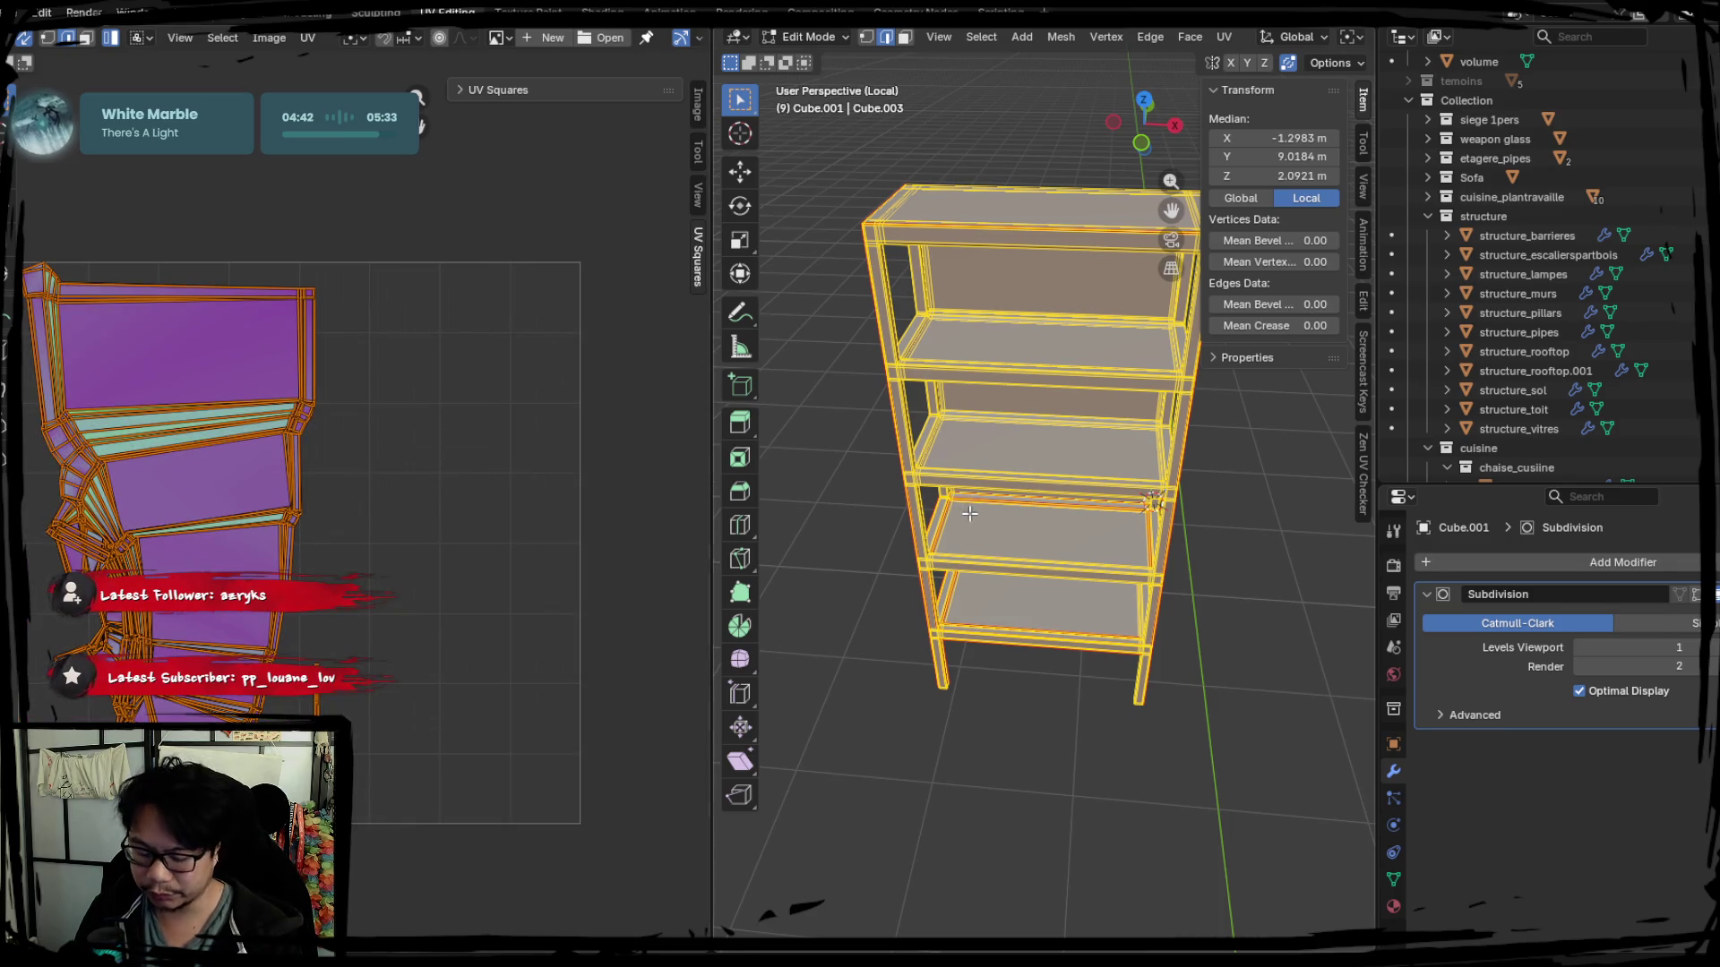
pyautogui.press('KP_Divide')
pyautogui.press('KP_Divide')
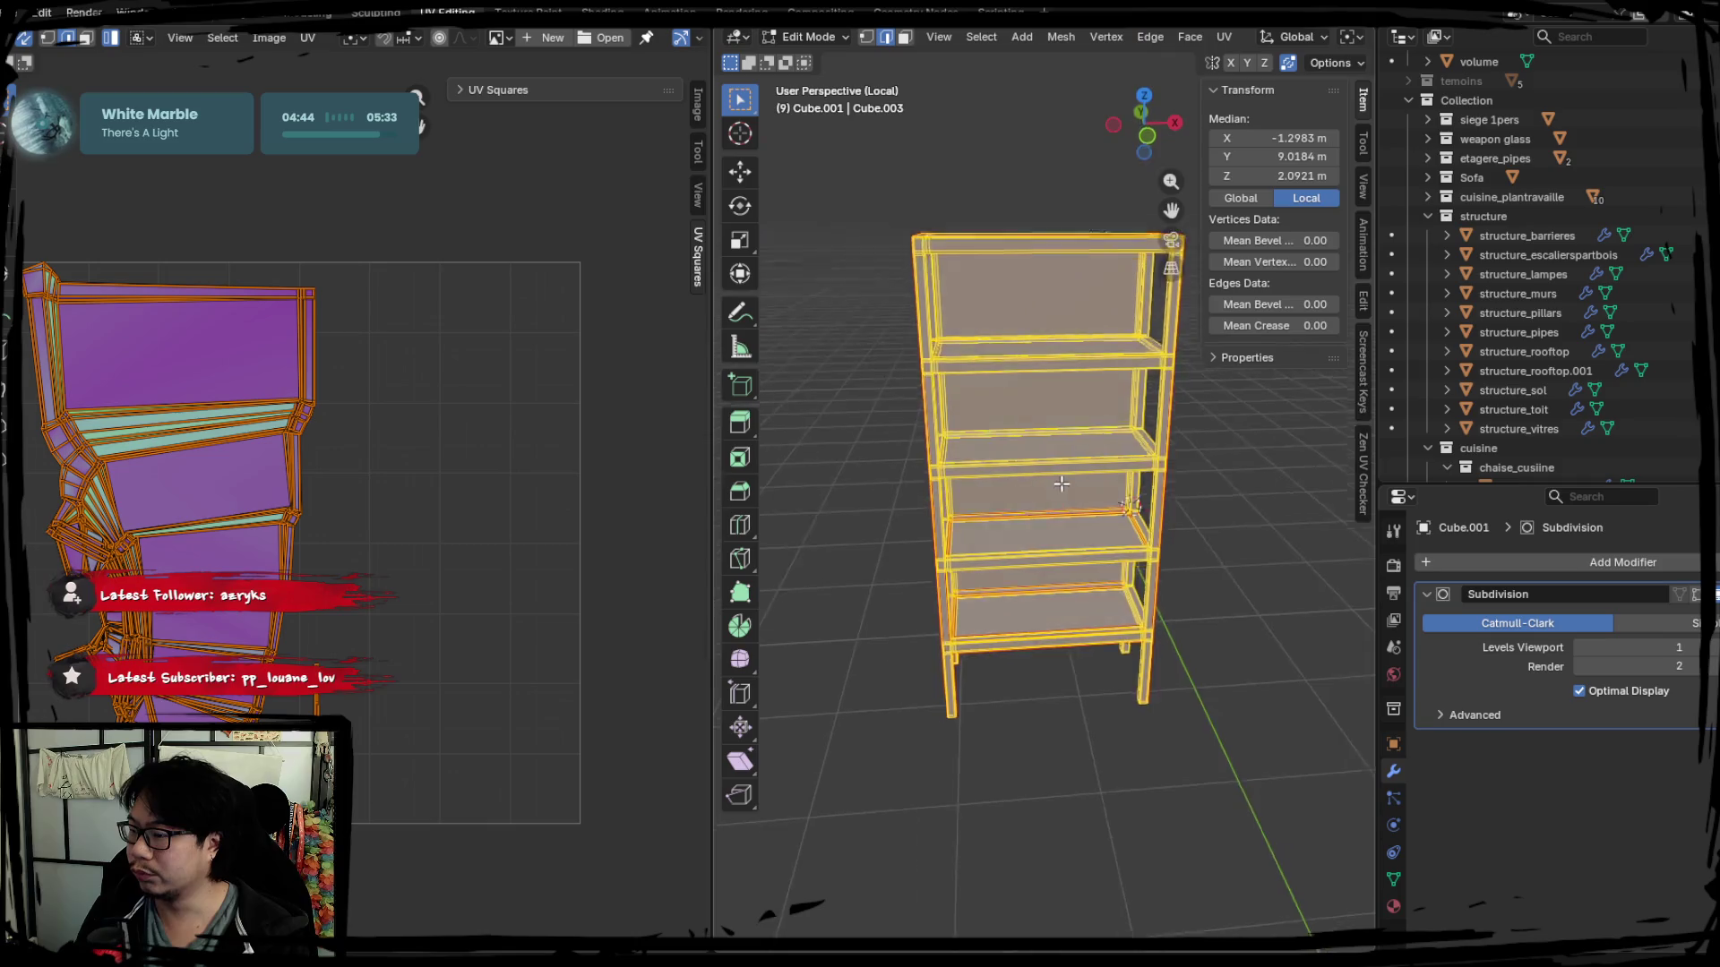
pyautogui.press('Tab')
pyautogui.press('Tab')
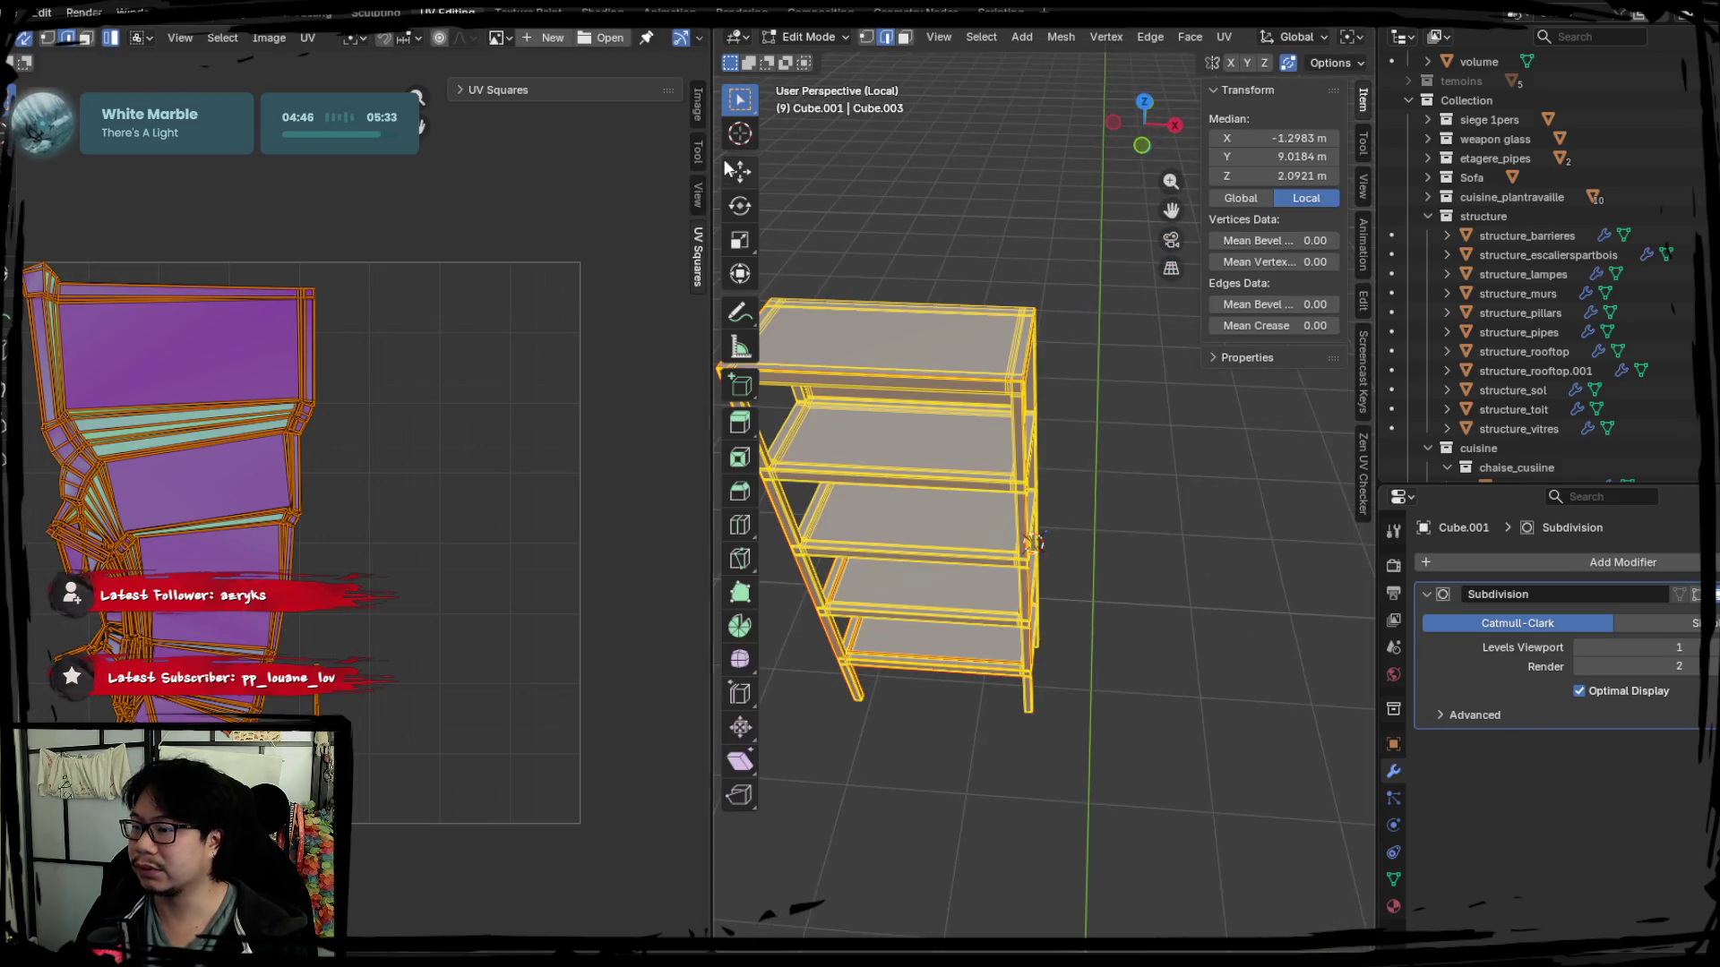
pyautogui.moveTo(712, 168); pyautogui.dragTo(464, 209)
pyautogui.moveTo(537, 241); pyautogui.dragTo(960, 441, button='middle')
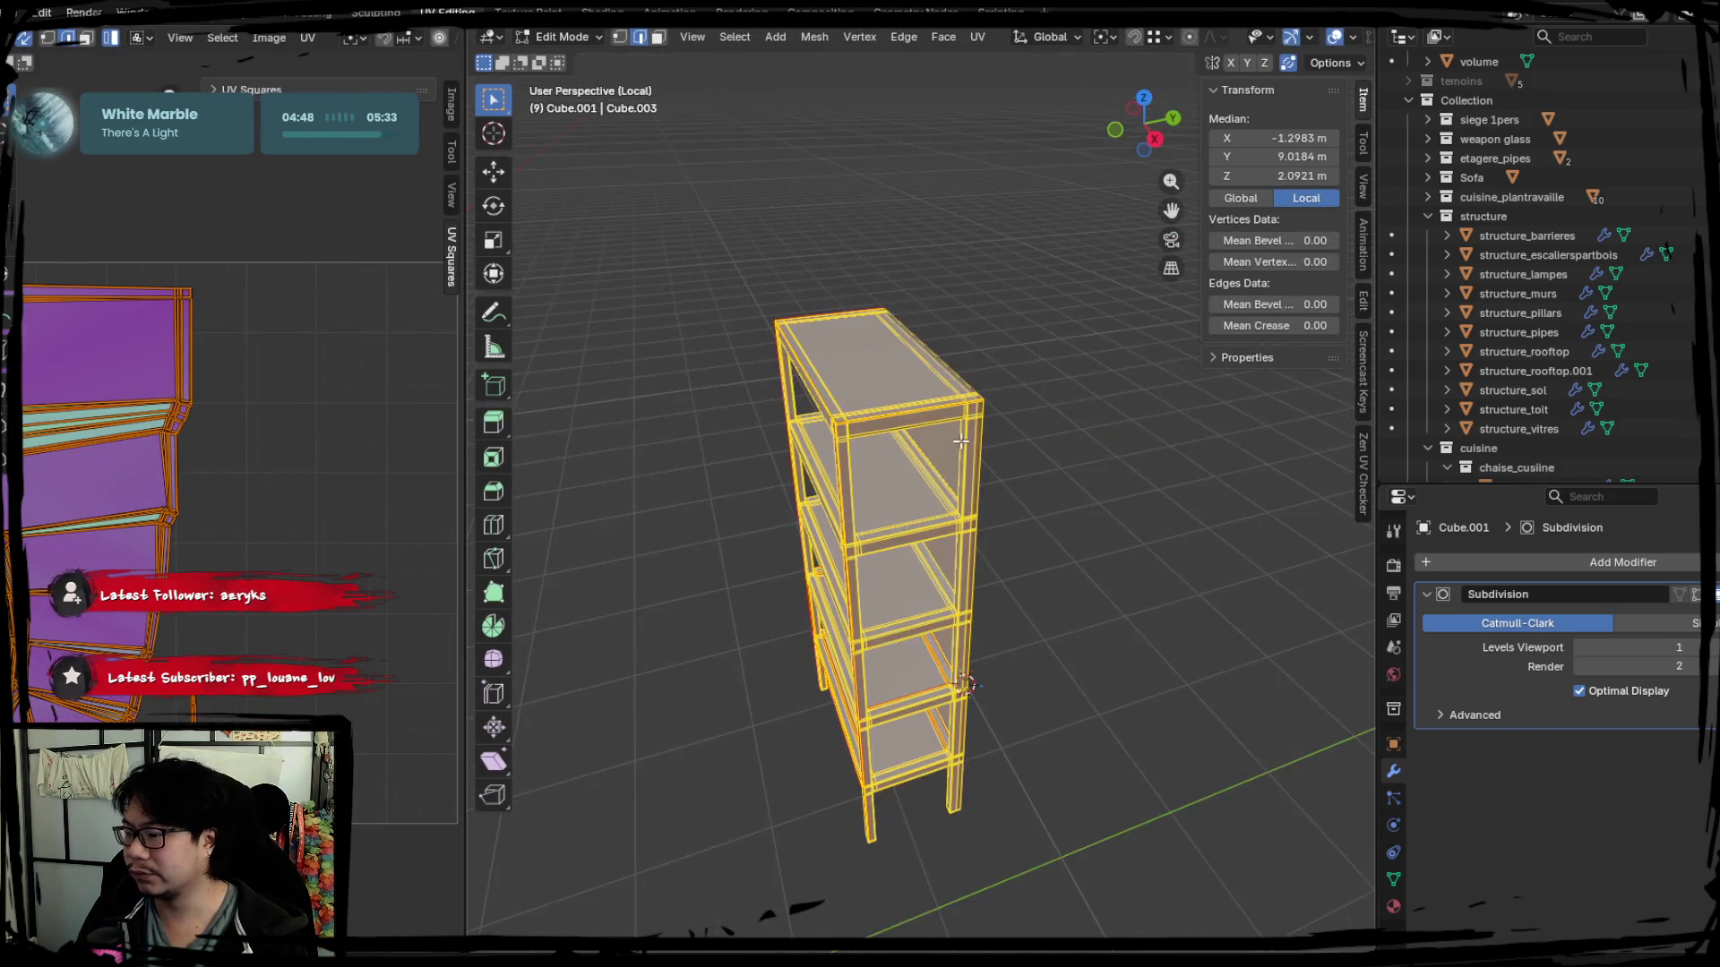
# Clear the selection and pick the floor-corner and vertical wall edge loops on the frame.
pyautogui.hotkey('alt', 'a')
pyautogui.scroll(3, 887, 464)
pyautogui.scroll(3, 806, 403)
pyautogui.scroll(3, 718, 422)
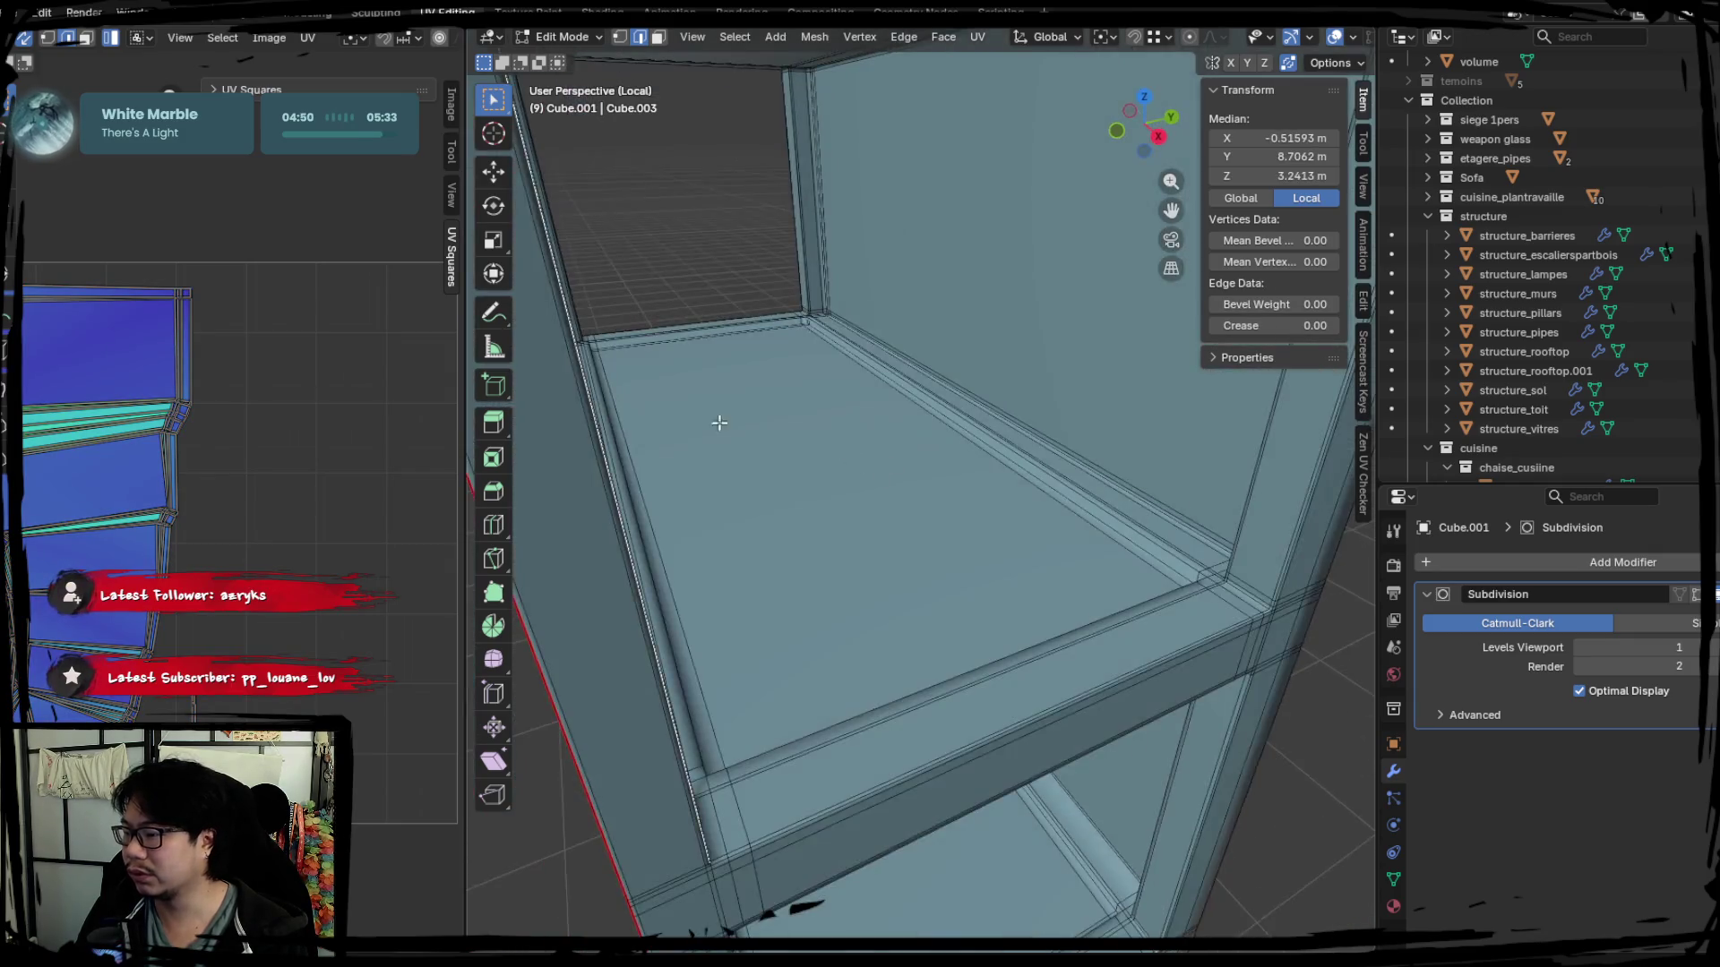
pyautogui.scroll(-5, 719, 422)
pyautogui.moveTo(798, 434)
pyautogui.mouseDown(button='middle')
pyautogui.moveTo(729, 498)
pyautogui.moveTo(778, 551)
pyautogui.moveTo(715, 518)
pyautogui.mouseUp(button='middle')
pyautogui.scroll(5, 738, 495)
pyautogui.keyDown('alt'); pyautogui.click(860, 526); pyautogui.keyUp('alt')
pyautogui.keyDown('alt'); pyautogui.click(714, 517); pyautogui.keyUp('alt')
pyautogui.keyDown('alt'); pyautogui.keyDown('shift'); pyautogui.click(648, 604); pyautogui.keyUp('shift'); pyautogui.keyUp('alt')
pyautogui.keyDown('alt'); pyautogui.click(668, 563); pyautogui.keyUp('alt')
pyautogui.moveTo(668, 562); pyautogui.dragTo(782, 581, button='middle')
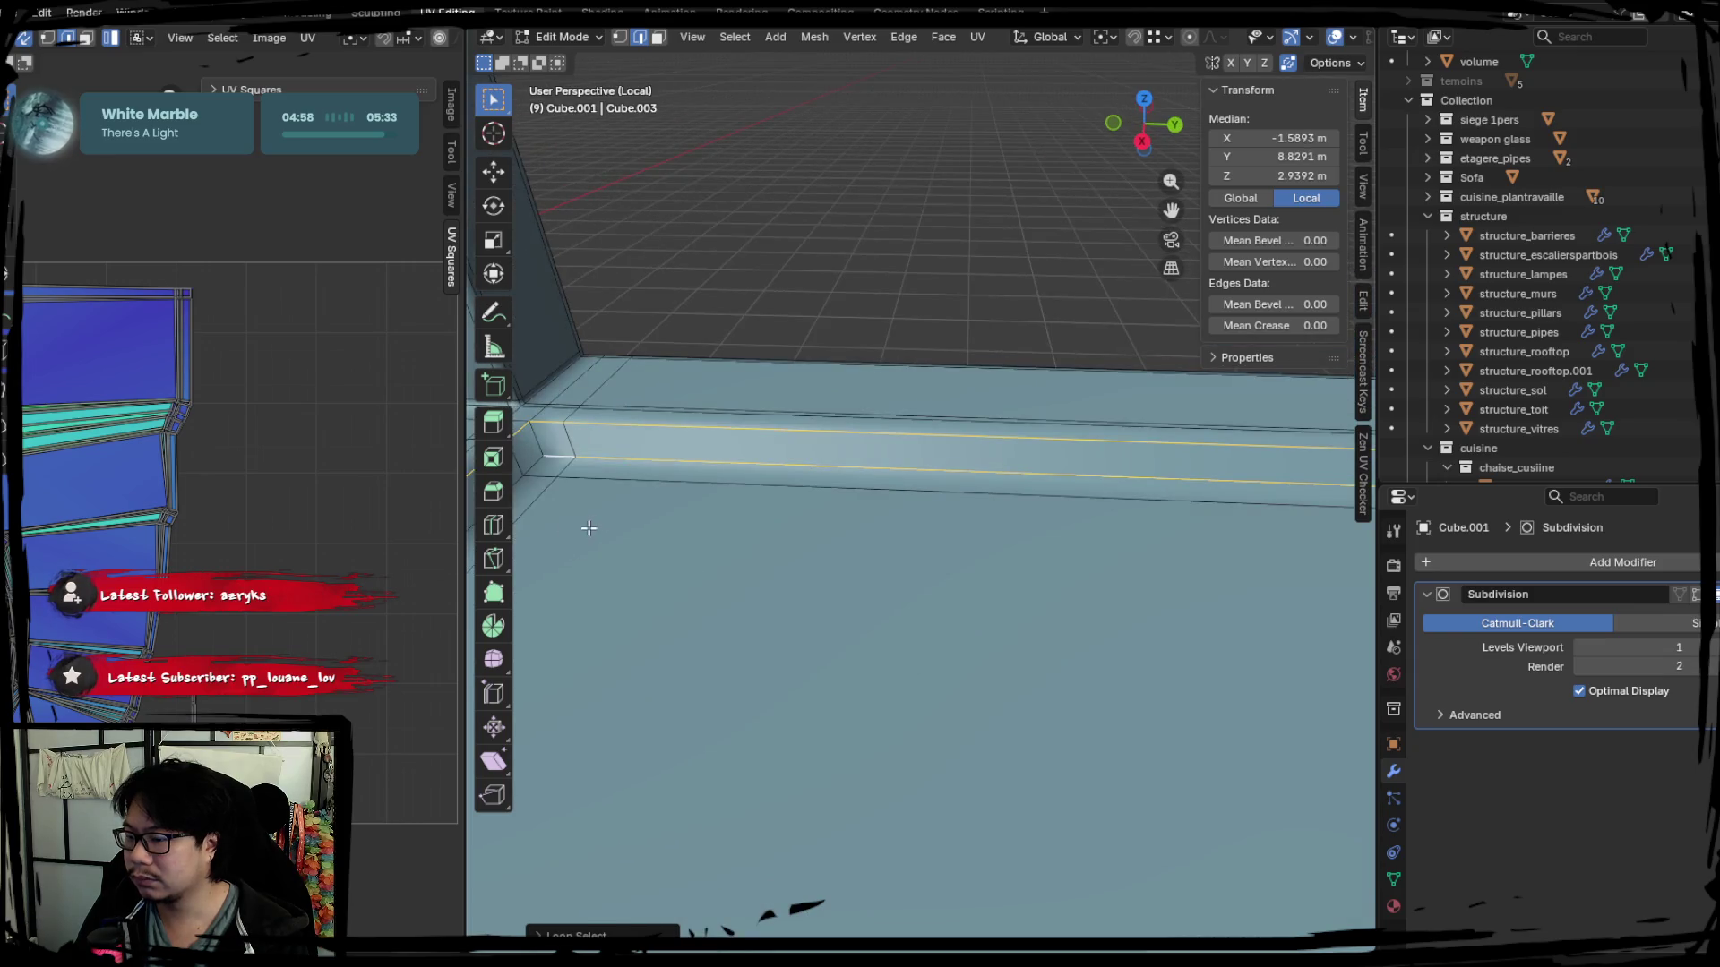
pyautogui.scroll(-3, 587, 526)
pyautogui.keyDown('alt'); pyautogui.click(713, 523); pyautogui.keyUp('alt')
pyautogui.moveTo(690, 454)
pyautogui.mouseDown(button='middle')
pyautogui.moveTo(741, 572)
pyautogui.moveTo(729, 605)
pyautogui.moveTo(1093, 576)
pyautogui.moveTo(837, 645)
pyautogui.moveTo(925, 616)
pyautogui.moveTo(781, 623)
pyautogui.moveTo(852, 660)
pyautogui.moveTo(927, 605)
pyautogui.moveTo(870, 512)
pyautogui.moveTo(980, 549)
pyautogui.moveTo(933, 595)
pyautogui.moveTo(863, 534)
pyautogui.moveTo(891, 565)
pyautogui.moveTo(830, 536)
pyautogui.moveTo(718, 565)
pyautogui.moveTo(999, 515)
pyautogui.moveTo(1086, 569)
pyautogui.moveTo(1007, 525)
pyautogui.moveTo(621, 509)
pyautogui.mouseUp(button='middle')
pyautogui.keyDown('alt'); pyautogui.keyDown('shift'); pyautogui.click(739, 573); pyautogui.keyUp('shift'); pyautogui.keyUp('alt')
pyautogui.keyDown('alt'); pyautogui.keyDown('shift'); pyautogui.click(763, 631); pyautogui.keyUp('shift'); pyautogui.keyUp('alt')
# Select edge loops around the pillar, beam, pillar corner and pillar bottom.
pyautogui.keyDown('alt'); pyautogui.keyDown('shift'); pyautogui.click(927, 617); pyautogui.keyUp('shift'); pyautogui.keyUp('alt')
pyautogui.keyDown('alt'); pyautogui.keyDown('shift'); pyautogui.click(927, 602); pyautogui.keyUp('shift'); pyautogui.keyUp('alt')
pyautogui.keyDown('alt'); pyautogui.keyDown('shift'); pyautogui.click(869, 512); pyautogui.keyUp('shift'); pyautogui.keyUp('alt')
pyautogui.keyDown('alt'); pyautogui.keyDown('shift'); pyautogui.click(890, 565); pyautogui.keyUp('shift'); pyautogui.keyUp('alt')
pyautogui.keyDown('alt'); pyautogui.keyDown('shift'); pyautogui.click(718, 564); pyautogui.keyUp('shift'); pyautogui.keyUp('alt')
pyautogui.keyDown('alt'); pyautogui.keyDown('shift'); pyautogui.click(721, 572); pyautogui.keyUp('shift'); pyautogui.keyUp('alt')
# Add a second floor bevel loop and a vertical edge loop at the pillar corner.
pyautogui.keyDown('shift'); pyautogui.moveTo(971, 452); pyautogui.dragTo(1041, 487, button='middle'); pyautogui.keyUp('shift')
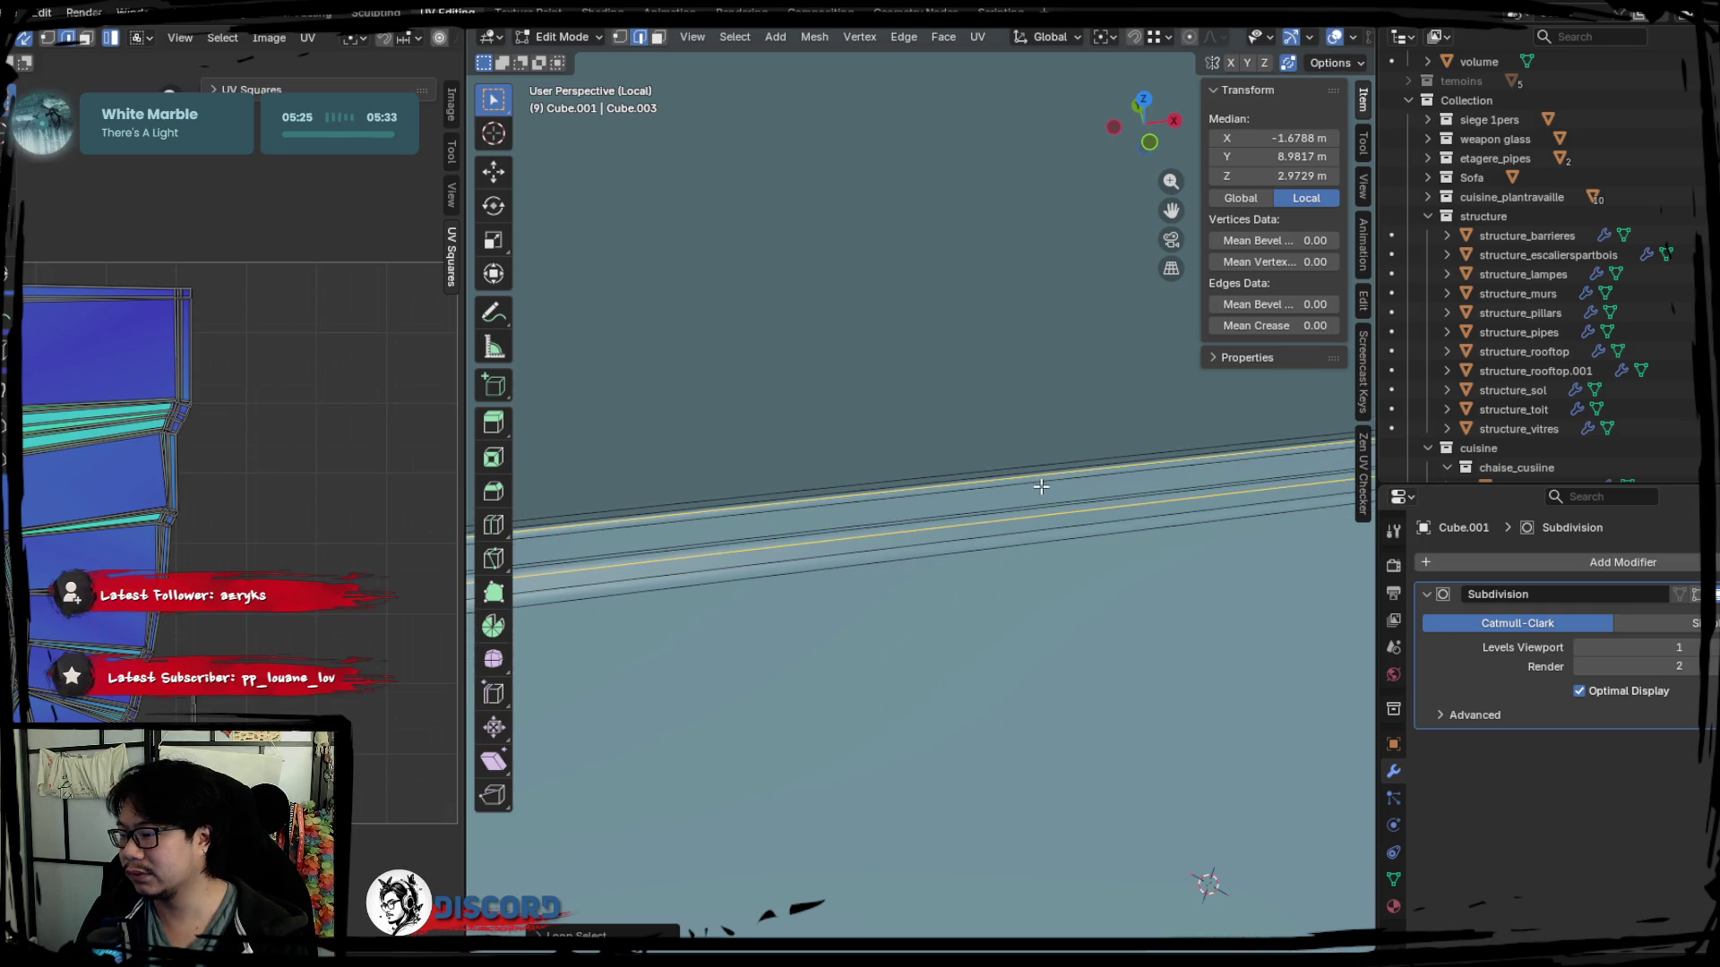
pyautogui.moveTo(1041, 488); pyautogui.dragTo(886, 601, button='middle')
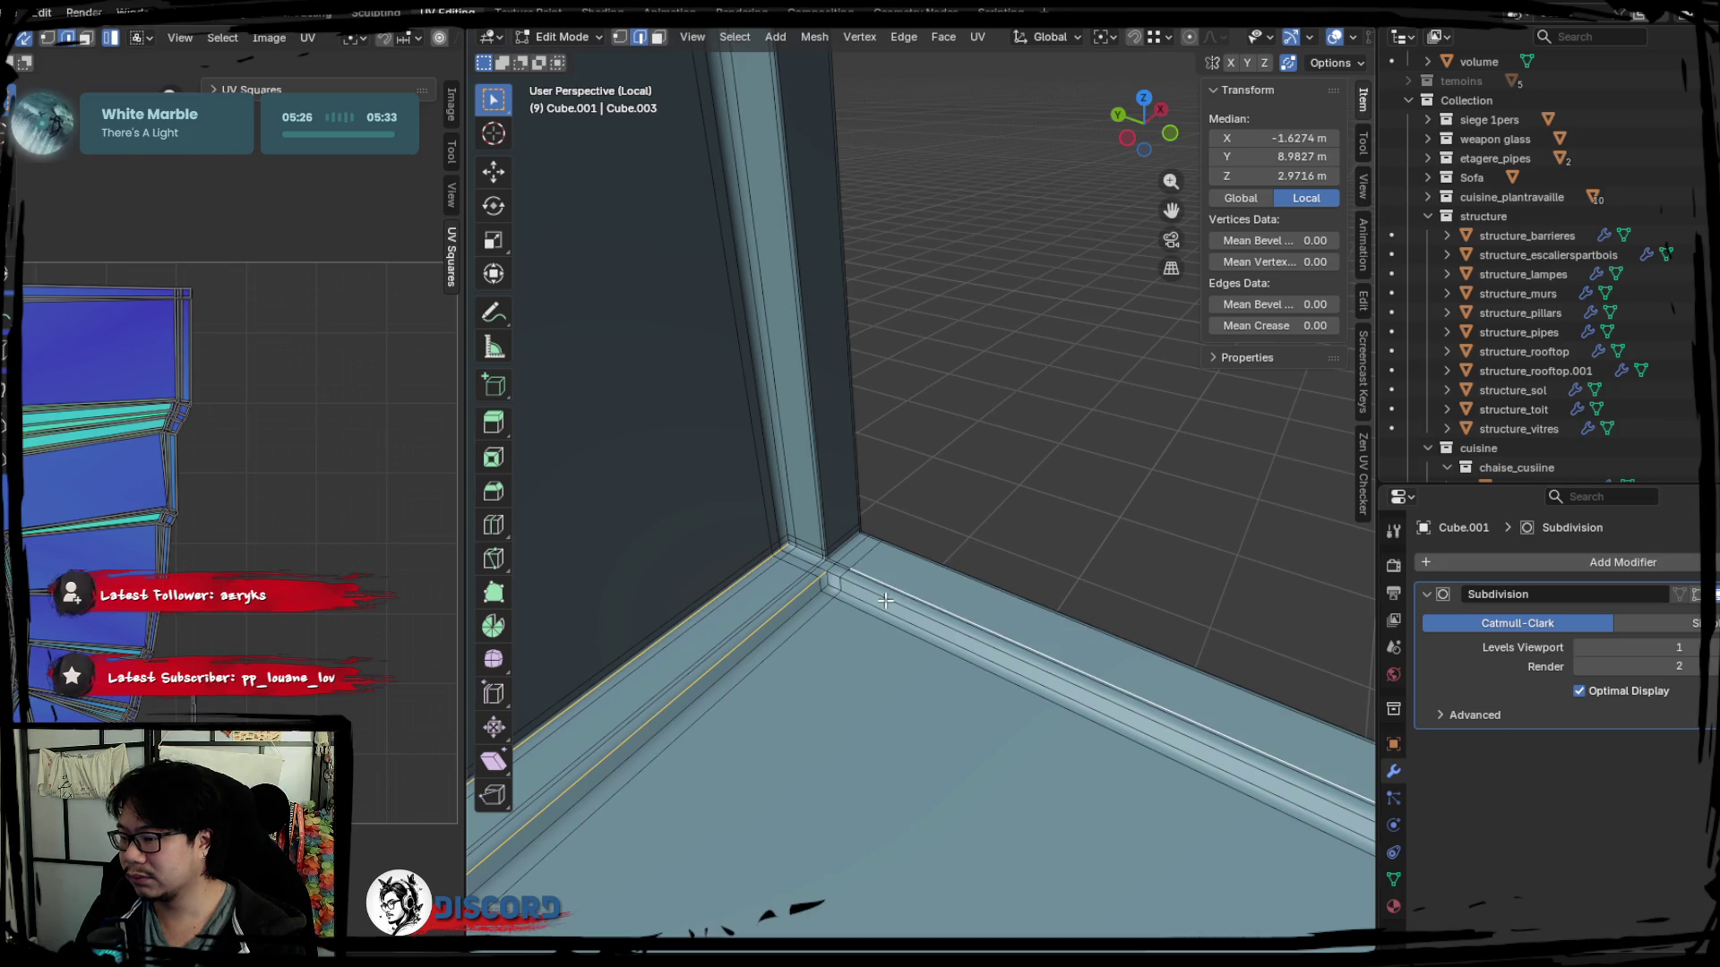
pyautogui.scroll(2, 883, 600)
pyautogui.scroll(2, 806, 578)
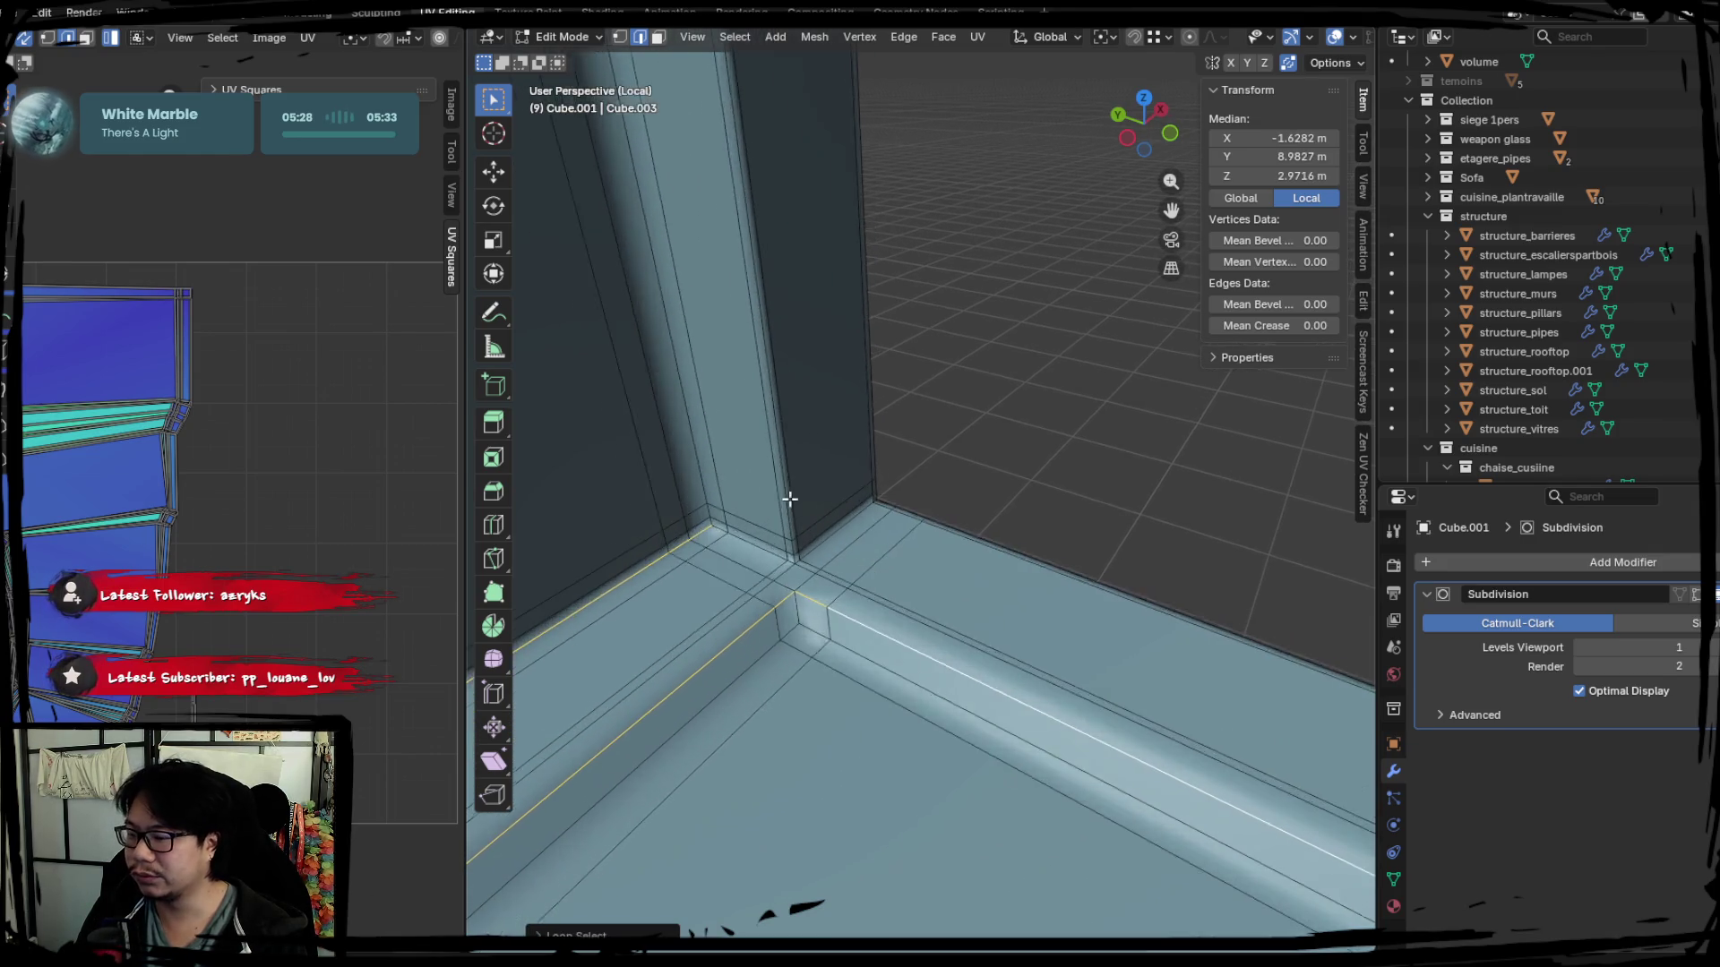
pyautogui.scroll(2, 807, 565)
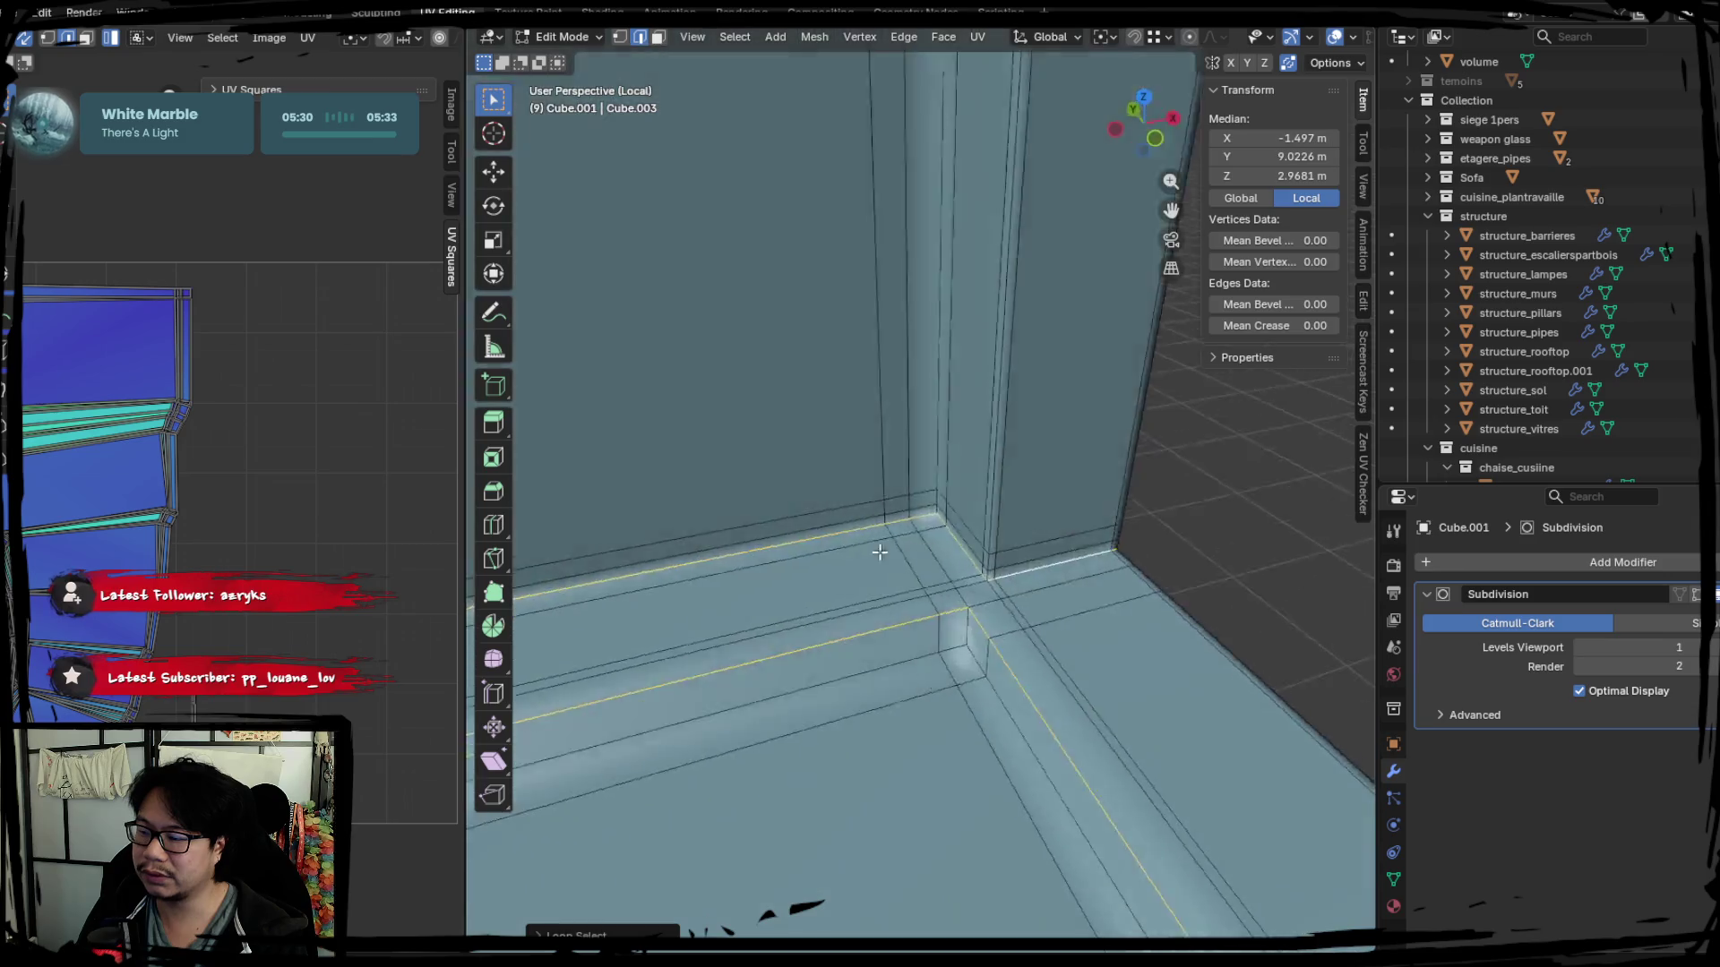
pyautogui.moveTo(807, 565); pyautogui.dragTo(878, 612, button='middle')
pyautogui.scroll(-3, 877, 613)
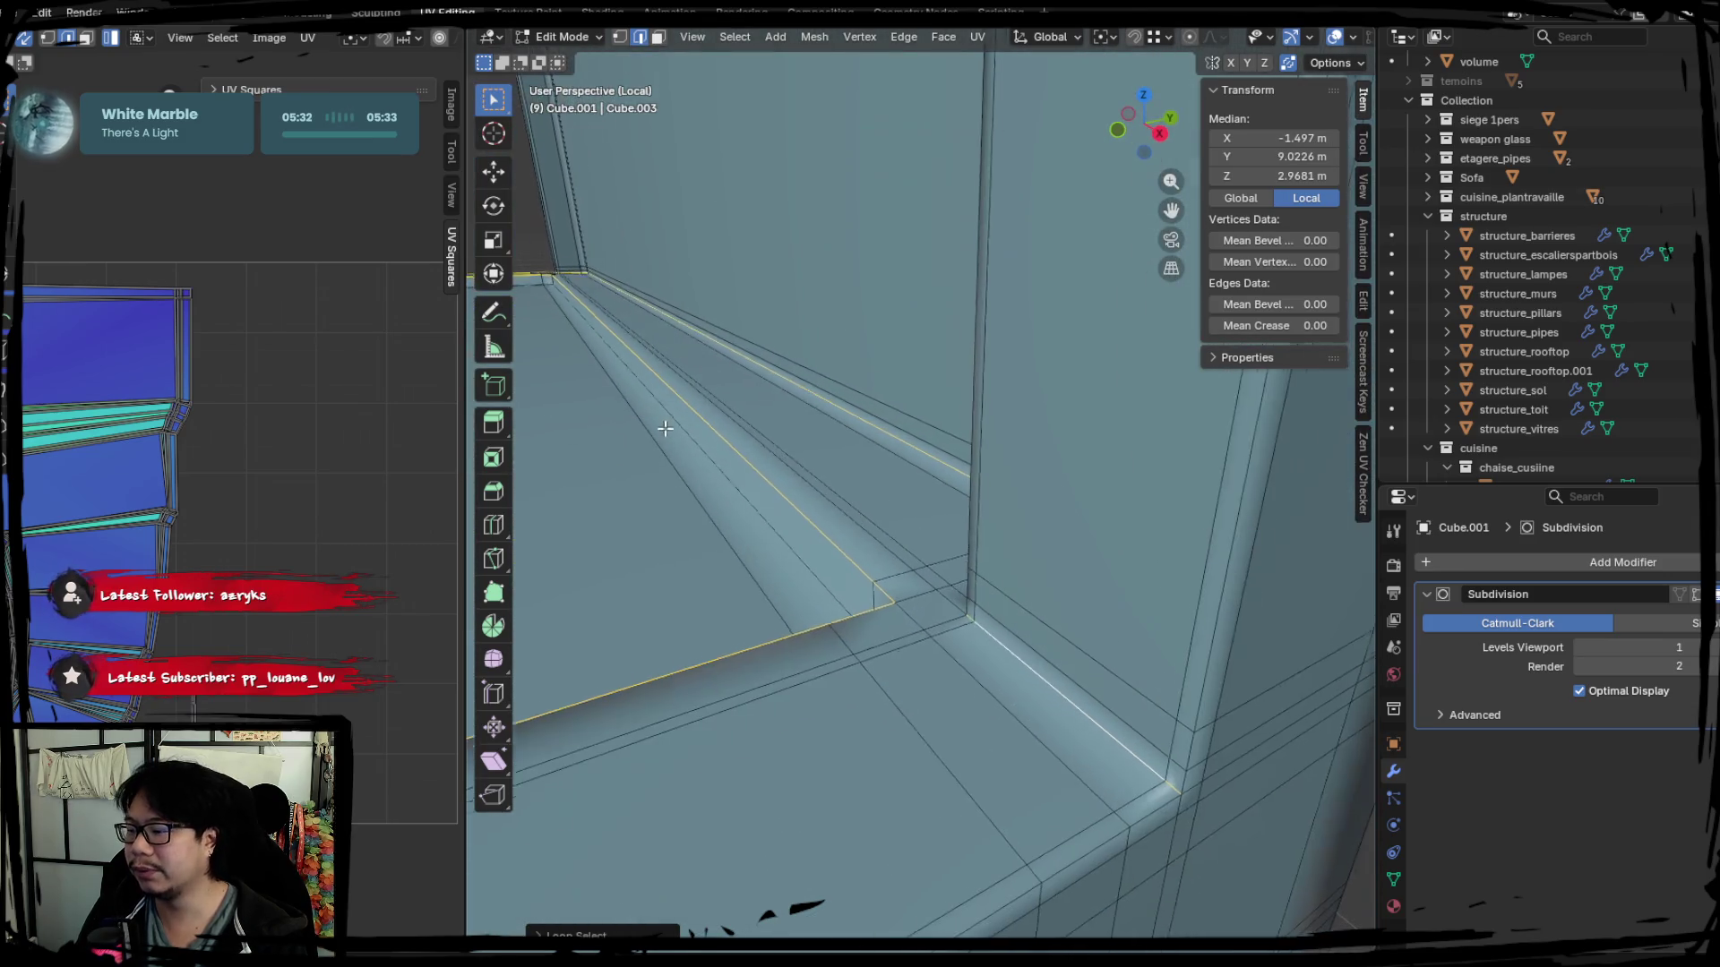
pyautogui.keyDown('alt'); pyautogui.keyDown('shift'); pyautogui.click(1037, 710); pyautogui.keyUp('shift'); pyautogui.keyUp('alt')
pyautogui.keyDown('alt'); pyautogui.keyDown('shift'); pyautogui.click(1090, 593); pyautogui.keyUp('shift'); pyautogui.keyUp('alt')
pyautogui.scroll(3, 1062, 571)
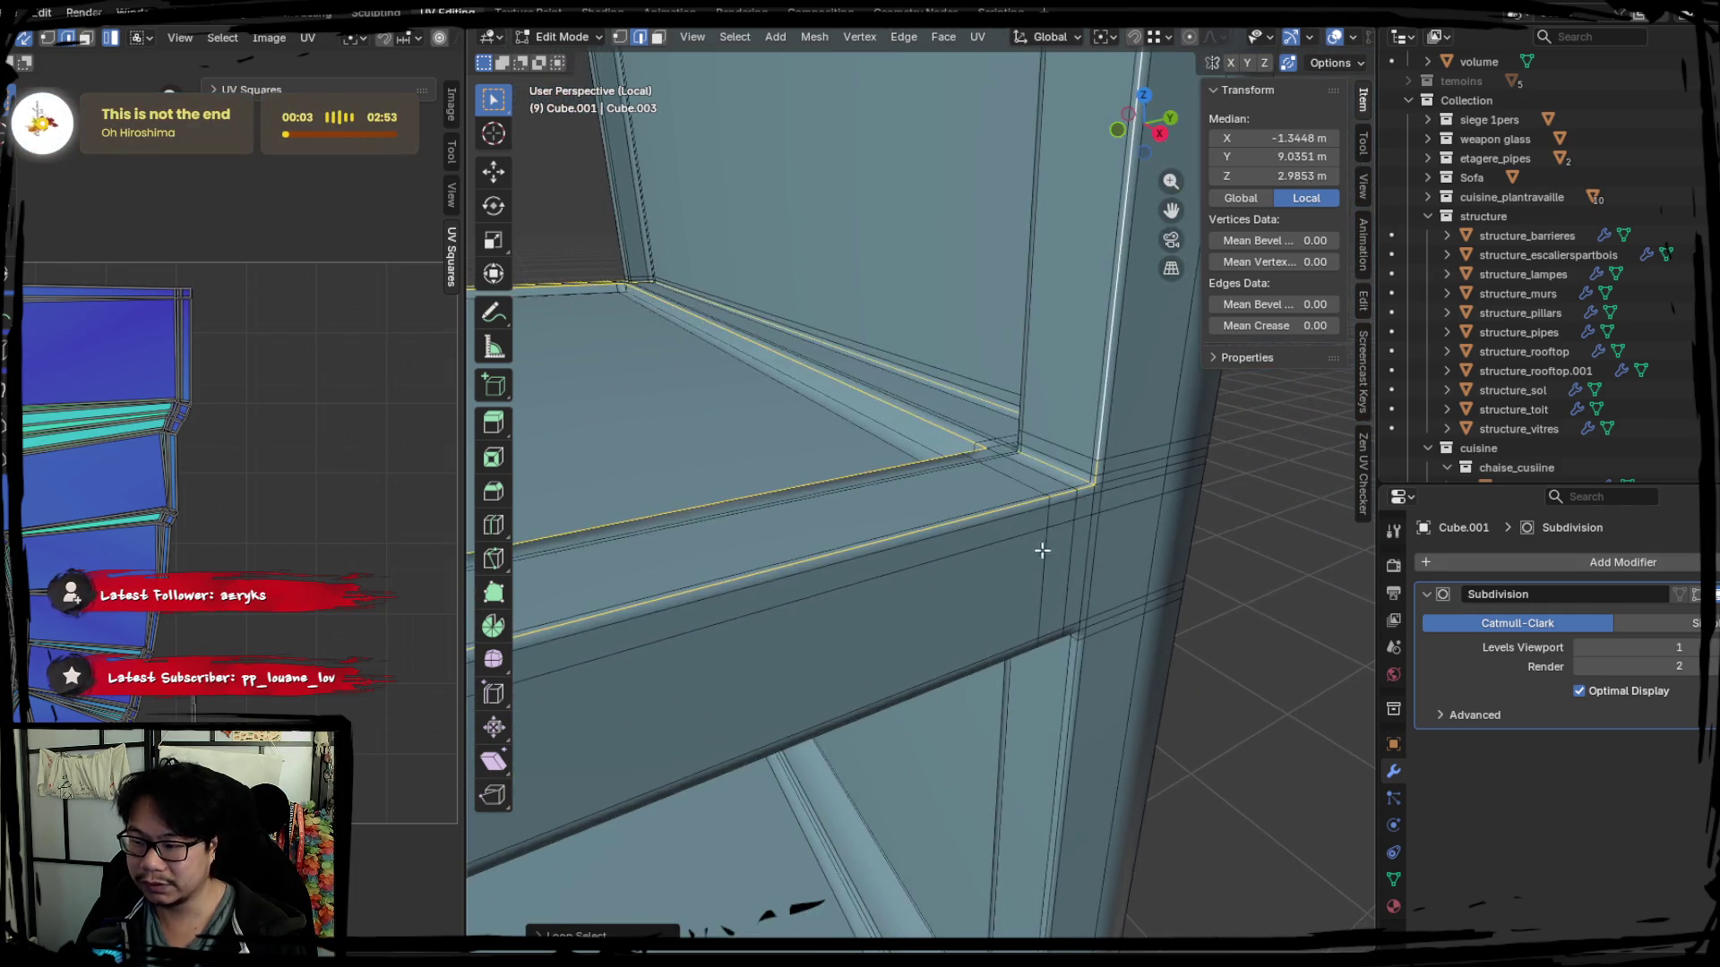
pyautogui.scroll(-3, 1041, 550)
# Mark the edge loop along the pillar's top junction as a UV seam.
pyautogui.moveTo(1042, 549)
pyautogui.mouseDown(button='middle')
pyautogui.moveTo(949, 632)
pyautogui.moveTo(808, 590)
pyautogui.moveTo(683, 615)
pyautogui.moveTo(861, 587)
pyautogui.mouseUp(button='middle')
pyautogui.scroll(3, 950, 632)
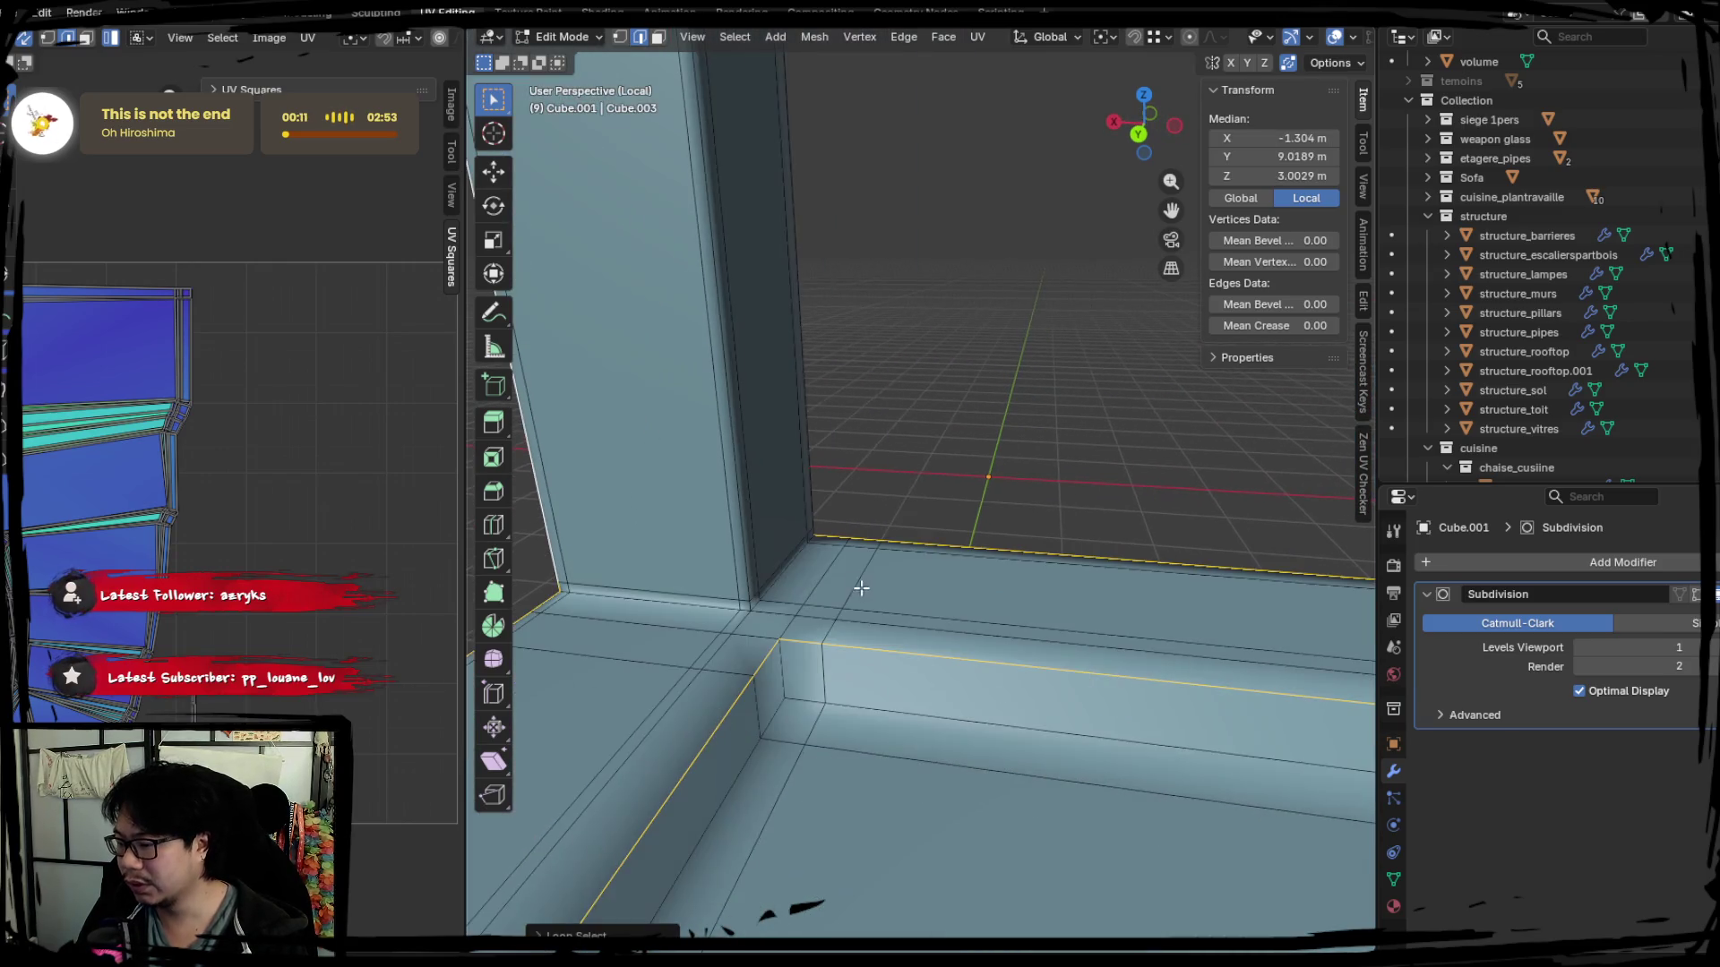
pyautogui.keyDown('alt'); pyautogui.keyDown('shift'); pyautogui.click(738, 551); pyautogui.keyUp('shift'); pyautogui.keyUp('alt')
pyautogui.moveTo(698, 613); pyautogui.dragTo(668, 608, button='middle')
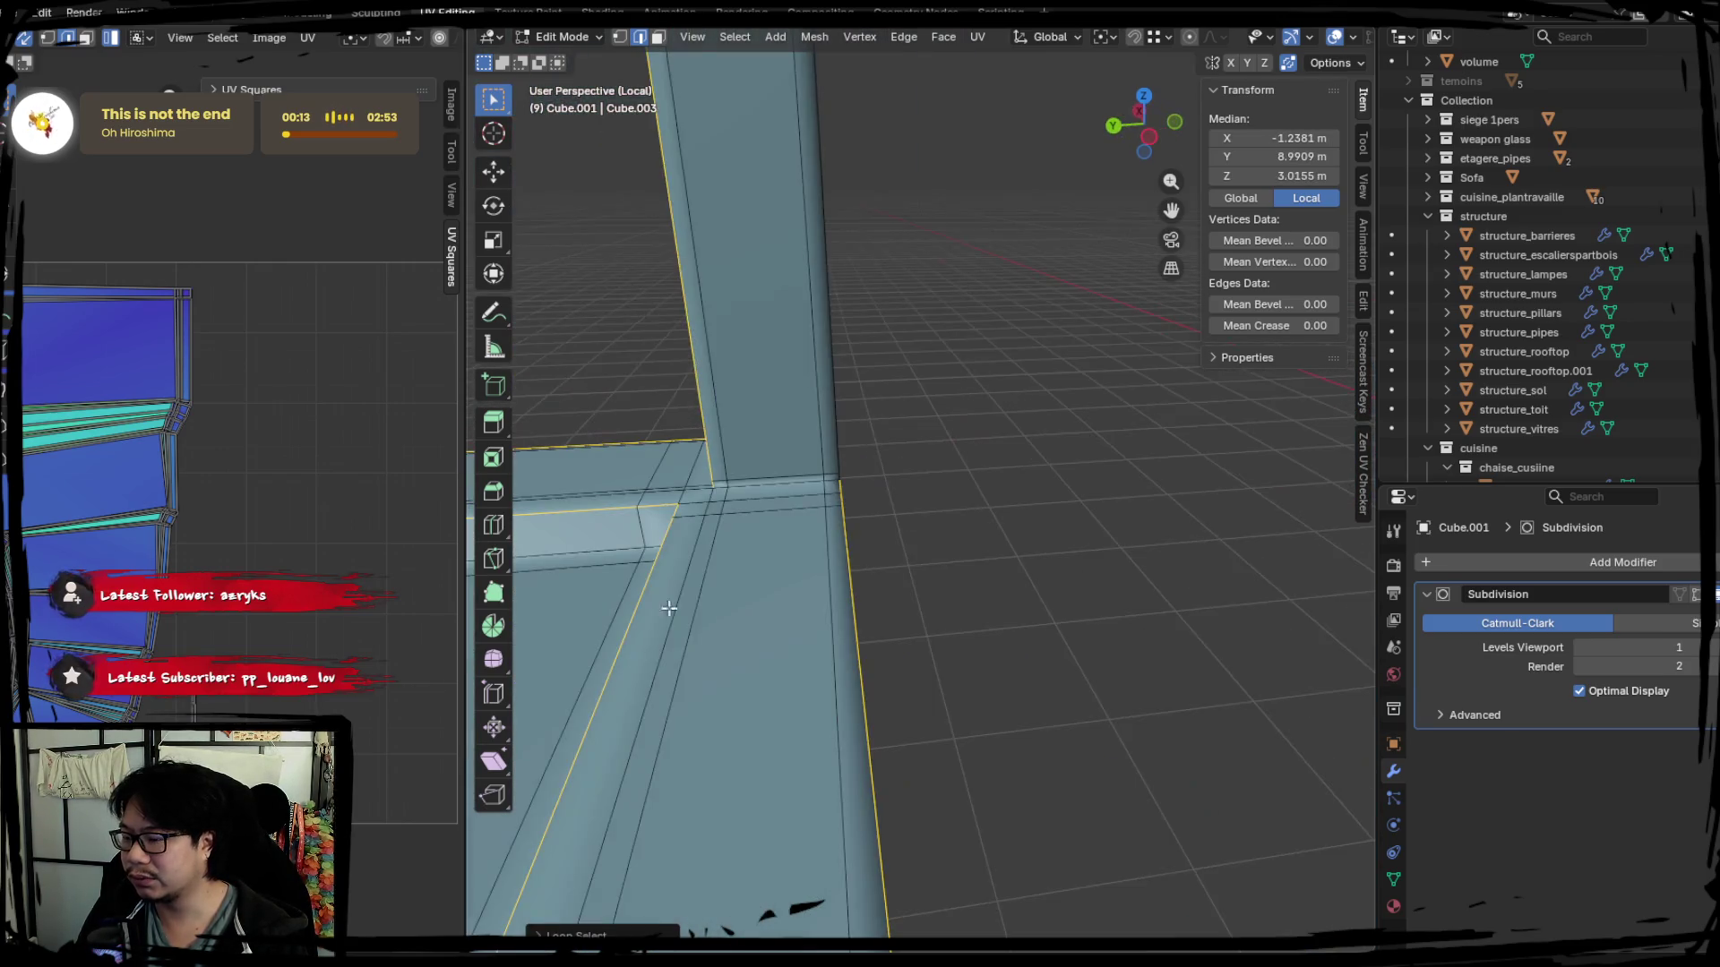
pyautogui.moveTo(764, 484)
pyautogui.keyDown('shift'); pyautogui.mouseDown(button='middle')
pyautogui.moveTo(803, 567)
pyautogui.moveTo(773, 641)
pyautogui.mouseUp(button='middle'); pyautogui.keyUp('shift')
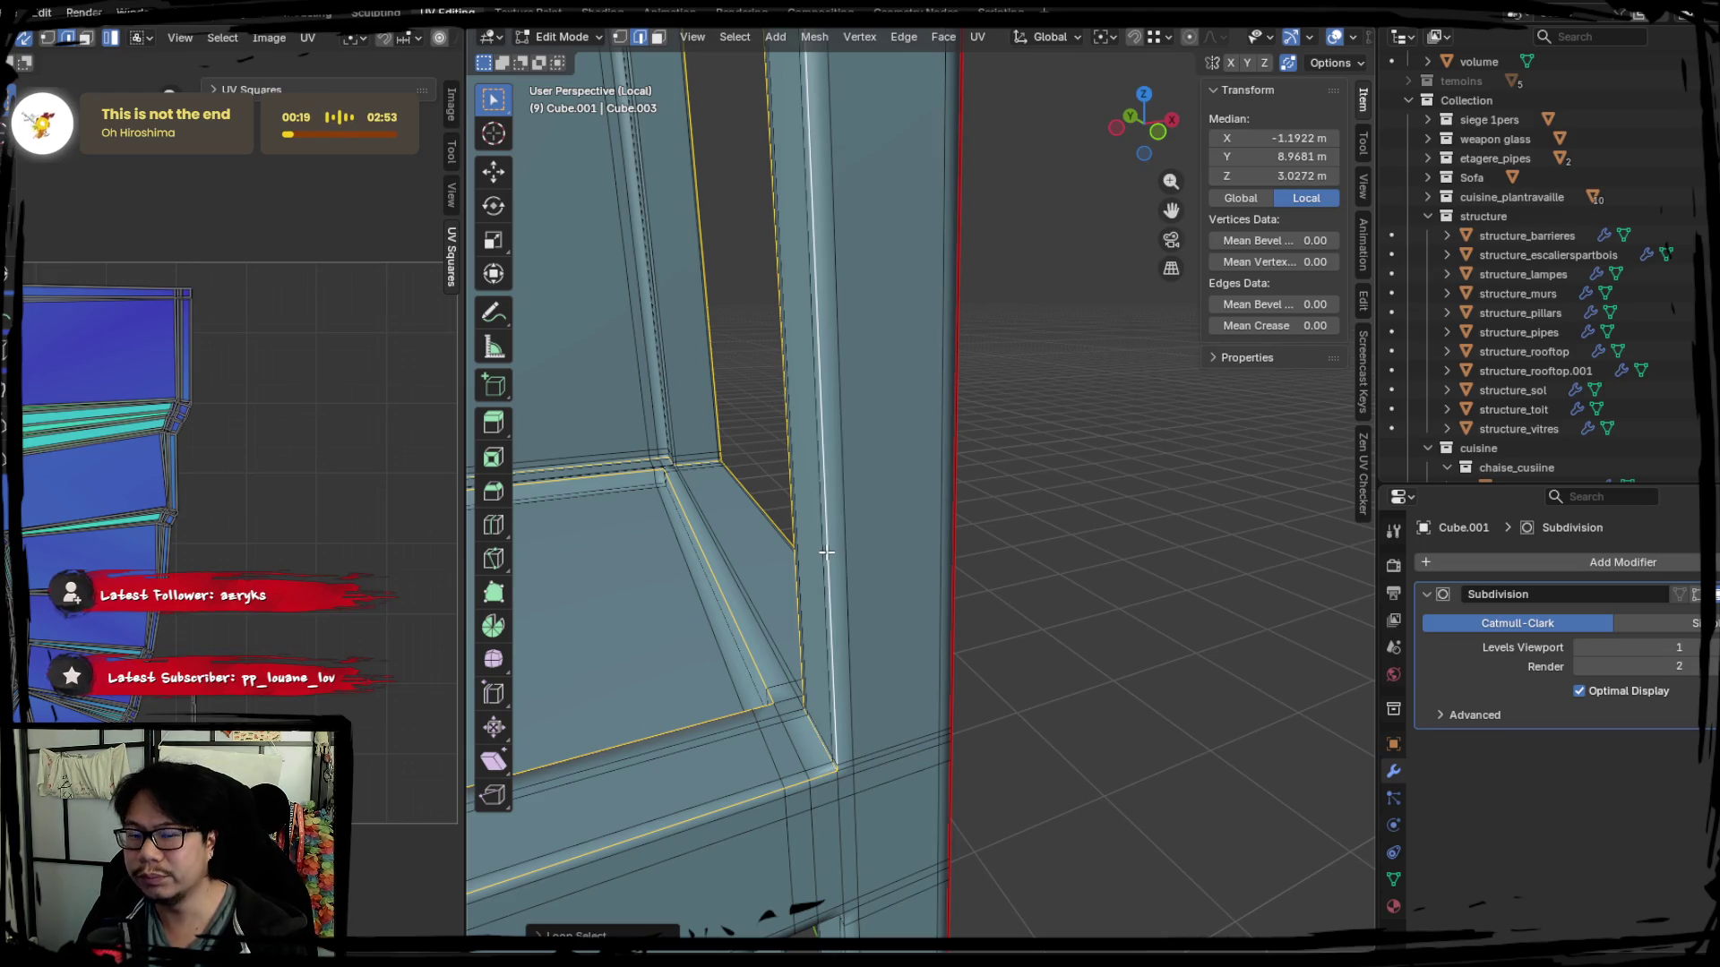
pyautogui.moveTo(826, 549); pyautogui.dragTo(754, 543, button='middle')
pyautogui.scroll(-3, 753, 542)
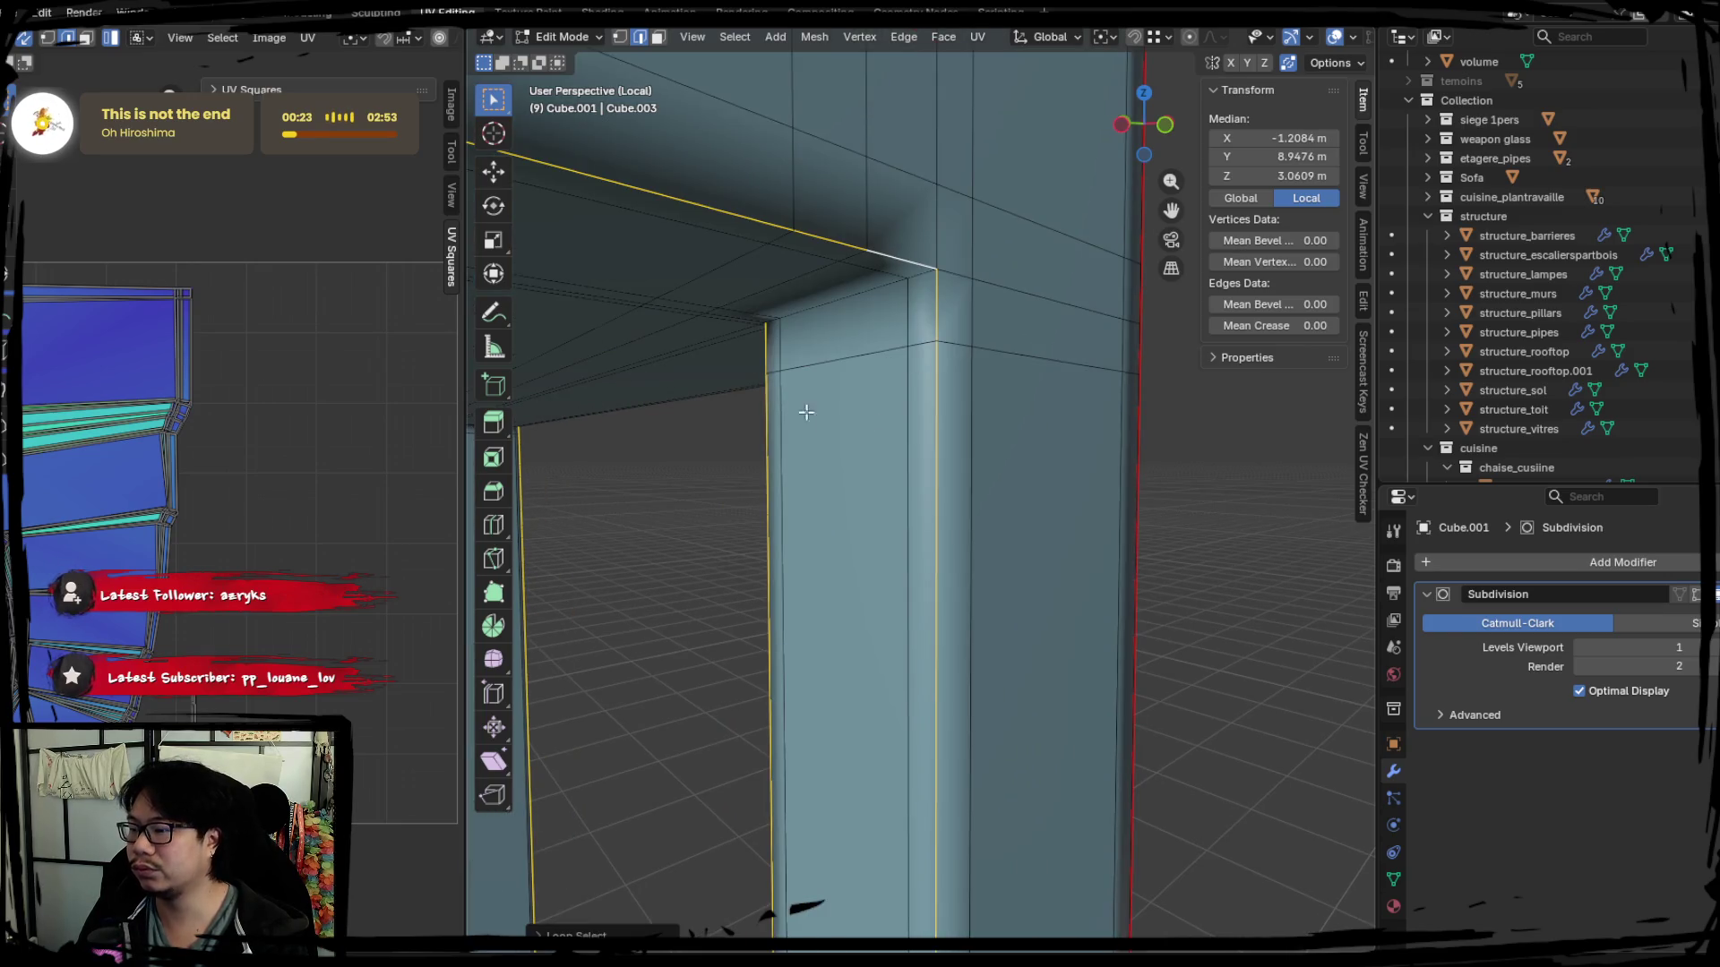
pyautogui.moveTo(798, 411); pyautogui.dragTo(978, 338, button='middle')
pyautogui.moveTo(991, 276)
pyautogui.mouseDown(button='middle')
pyautogui.moveTo(969, 367)
pyautogui.moveTo(913, 373)
pyautogui.mouseUp(button='middle')
pyautogui.keyDown('alt'); pyautogui.click(896, 338); pyautogui.keyUp('alt')
pyautogui.moveTo(973, 431)
pyautogui.mouseDown(button='middle')
pyautogui.moveTo(1037, 493)
pyautogui.moveTo(937, 457)
pyautogui.mouseUp(button='middle')
pyautogui.hotkey('ctrl', 'e')
pyautogui.click(954, 456)
# Mark the pillar's vertical edge loop as a UV seam as well.
pyautogui.moveTo(942, 545)
pyautogui.mouseDown(button='middle')
pyautogui.moveTo(860, 538)
pyautogui.moveTo(847, 441)
pyautogui.mouseUp(button='middle')
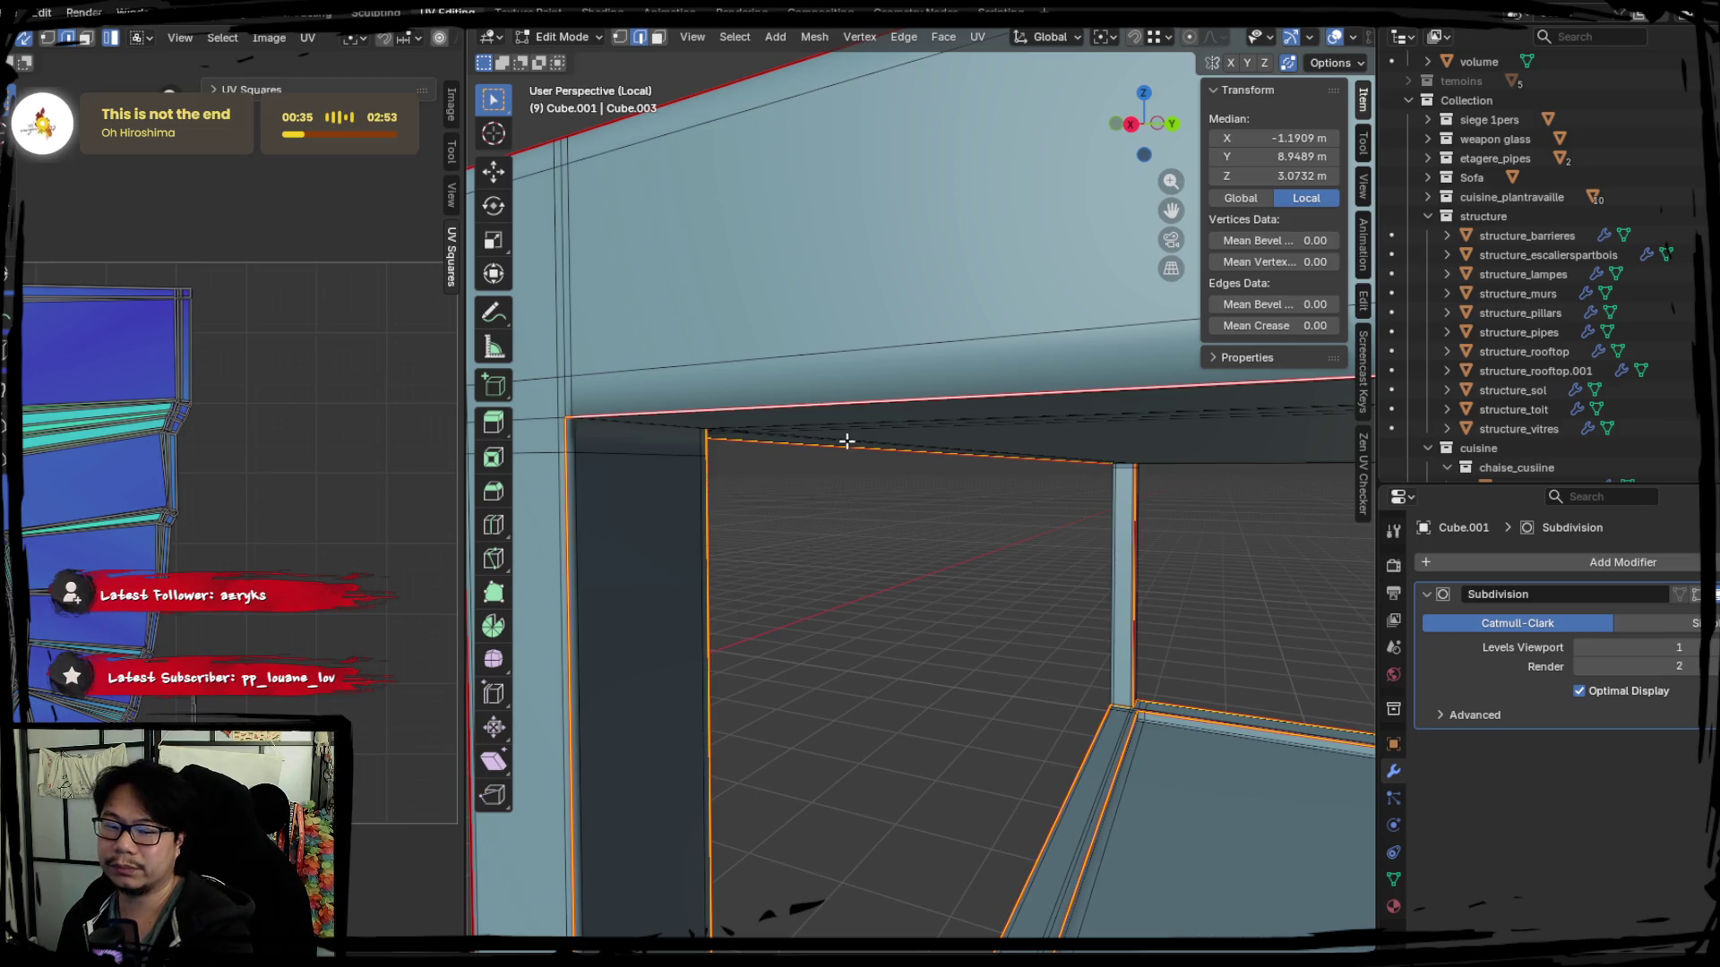
pyautogui.moveTo(753, 399)
pyautogui.mouseDown(button='middle')
pyautogui.moveTo(784, 434)
pyautogui.moveTo(852, 384)
pyautogui.moveTo(737, 374)
pyautogui.mouseUp(button='middle')
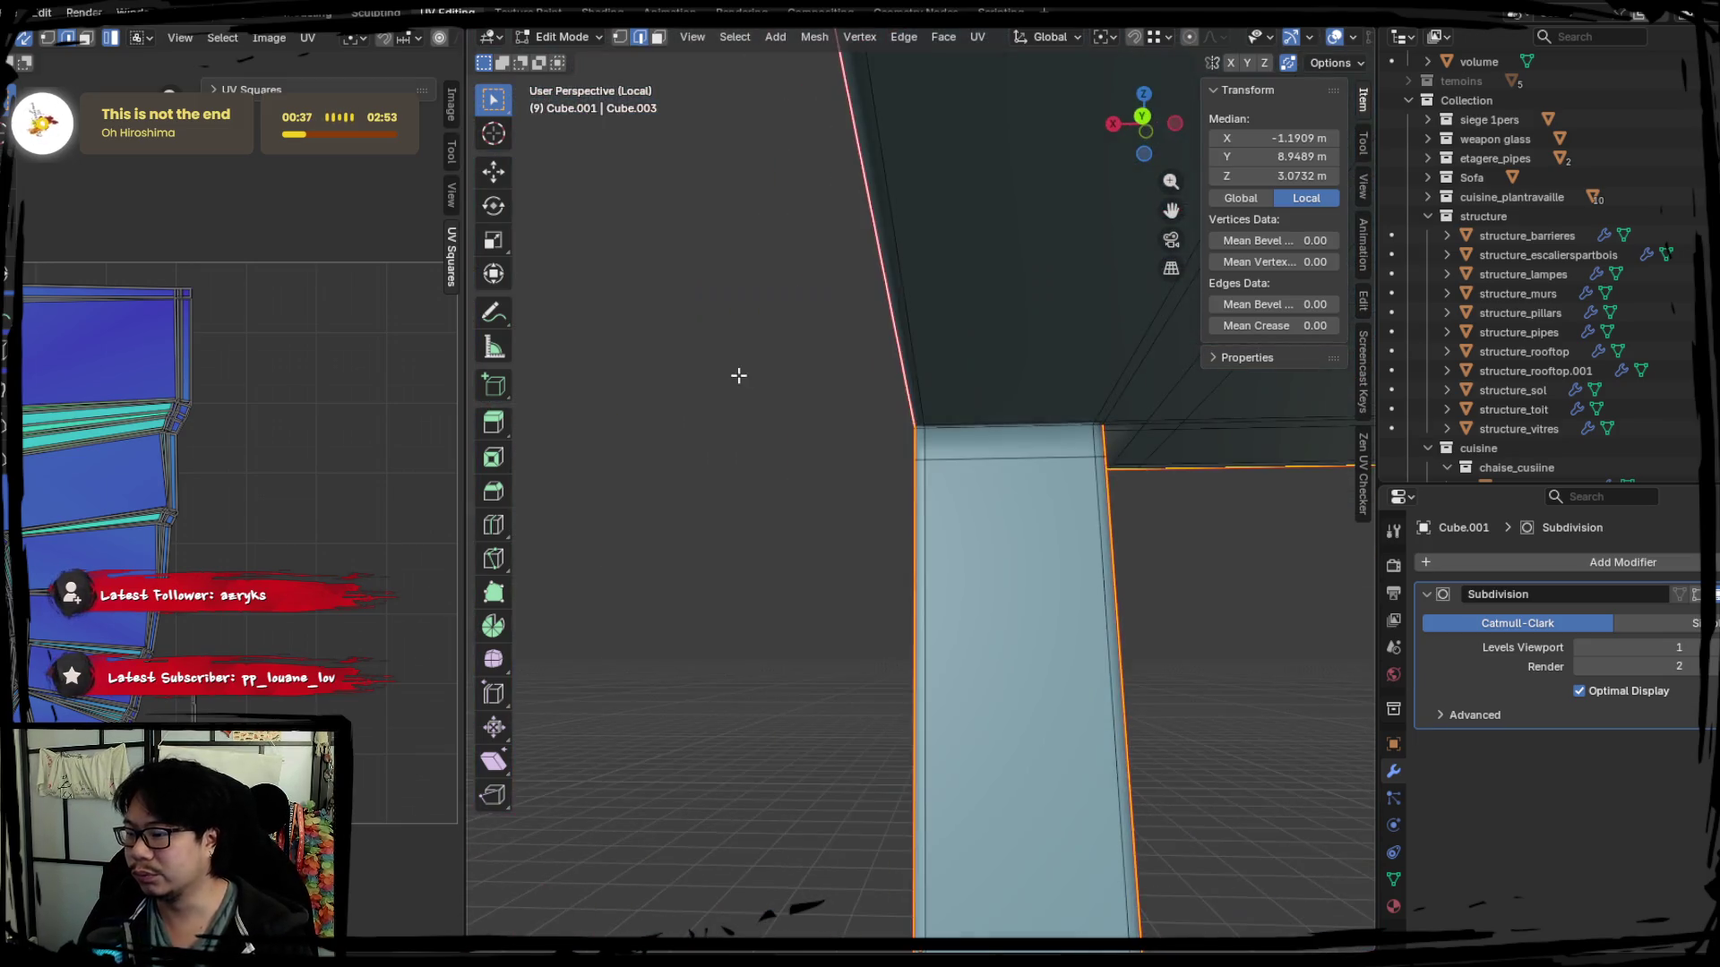
pyautogui.moveTo(1052, 431)
pyautogui.mouseDown(button='middle')
pyautogui.moveTo(683, 480)
pyautogui.moveTo(927, 464)
pyautogui.moveTo(1014, 495)
pyautogui.moveTo(944, 372)
pyautogui.mouseUp(button='middle')
pyautogui.keyDown('alt'); pyautogui.click(942, 462); pyautogui.keyUp('alt')
pyautogui.moveTo(1155, 396)
pyautogui.mouseDown(button='middle')
pyautogui.moveTo(933, 468)
pyautogui.moveTo(933, 498)
pyautogui.moveTo(1021, 471)
pyautogui.moveTo(1078, 410)
pyautogui.moveTo(986, 587)
pyautogui.moveTo(967, 576)
pyautogui.moveTo(1085, 632)
pyautogui.moveTo(994, 493)
pyautogui.moveTo(1017, 634)
pyautogui.moveTo(987, 594)
pyautogui.moveTo(1097, 565)
pyautogui.moveTo(788, 594)
pyautogui.moveTo(982, 607)
pyautogui.mouseUp(button='middle')
pyautogui.hotkey('ctrl', 'e')
pyautogui.click(954, 534)
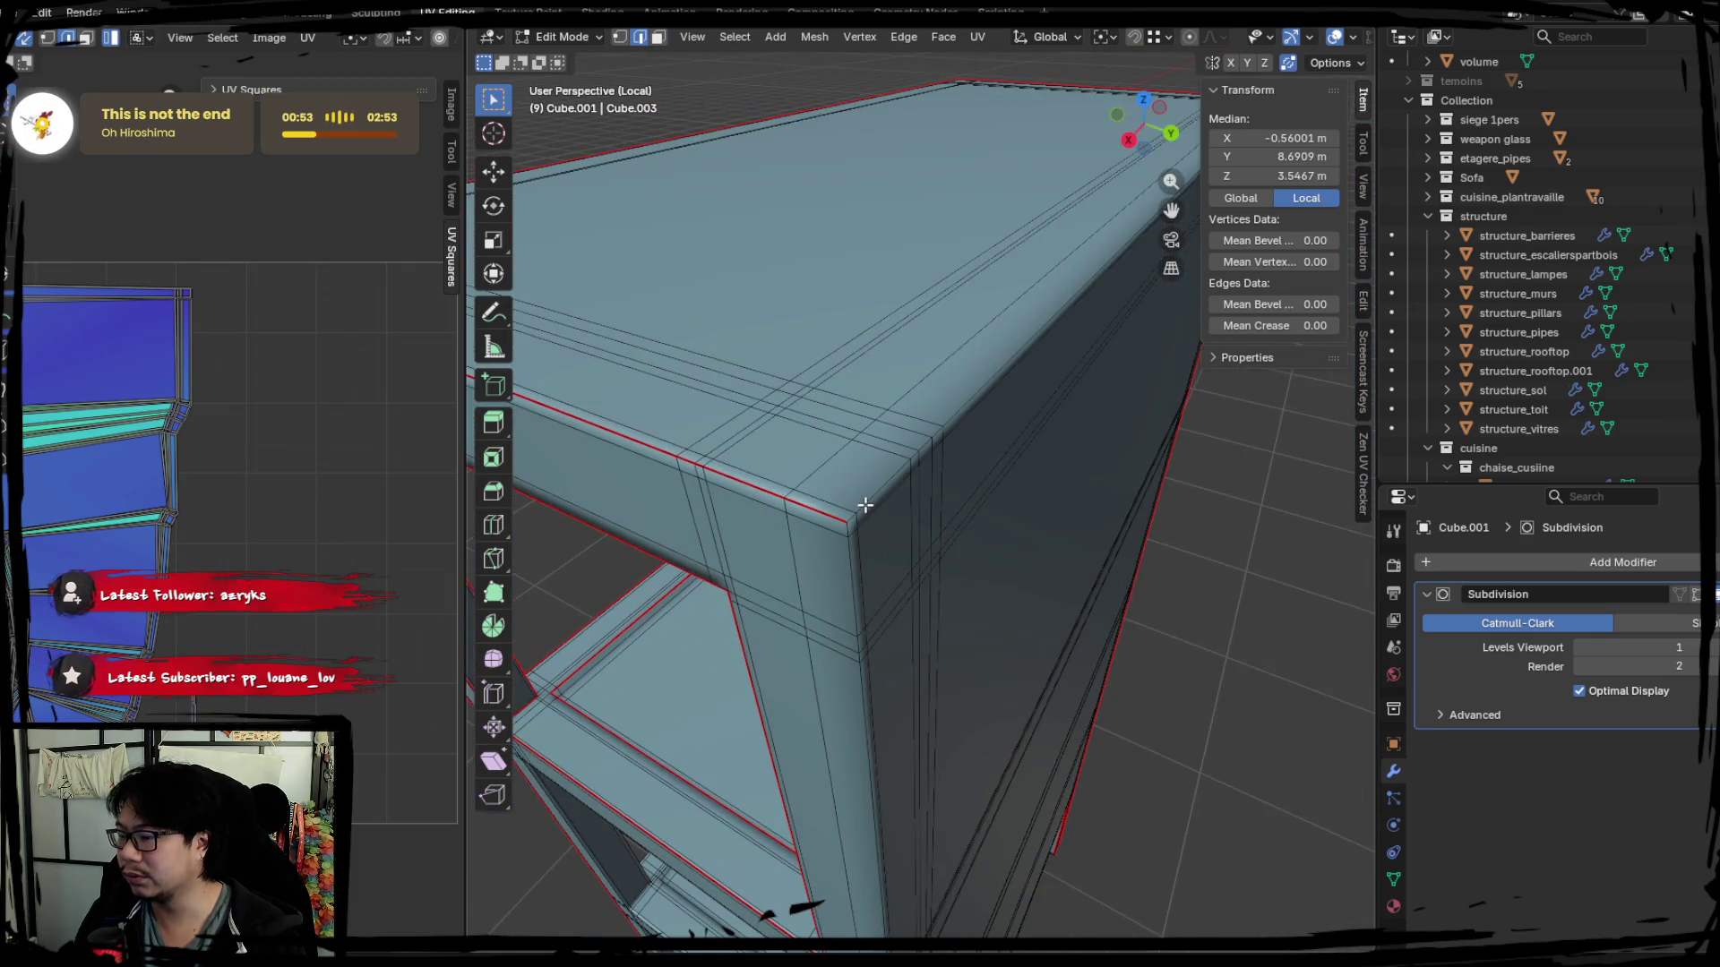
pyautogui.rightClick(945, 531)
pyautogui.click(945, 530)
pyautogui.moveTo(933, 537)
pyautogui.mouseDown(button='middle')
pyautogui.moveTo(814, 467)
pyautogui.moveTo(921, 362)
pyautogui.moveTo(868, 626)
pyautogui.moveTo(934, 461)
pyautogui.mouseUp(button='middle')
pyautogui.scroll(2, 934, 461)
# Mark the pillar's vertical corner edge below the beam as a UV seam.
pyautogui.keyDown('shift'); pyautogui.moveTo(719, 490); pyautogui.dragTo(833, 492, button='middle'); pyautogui.keyUp('shift')
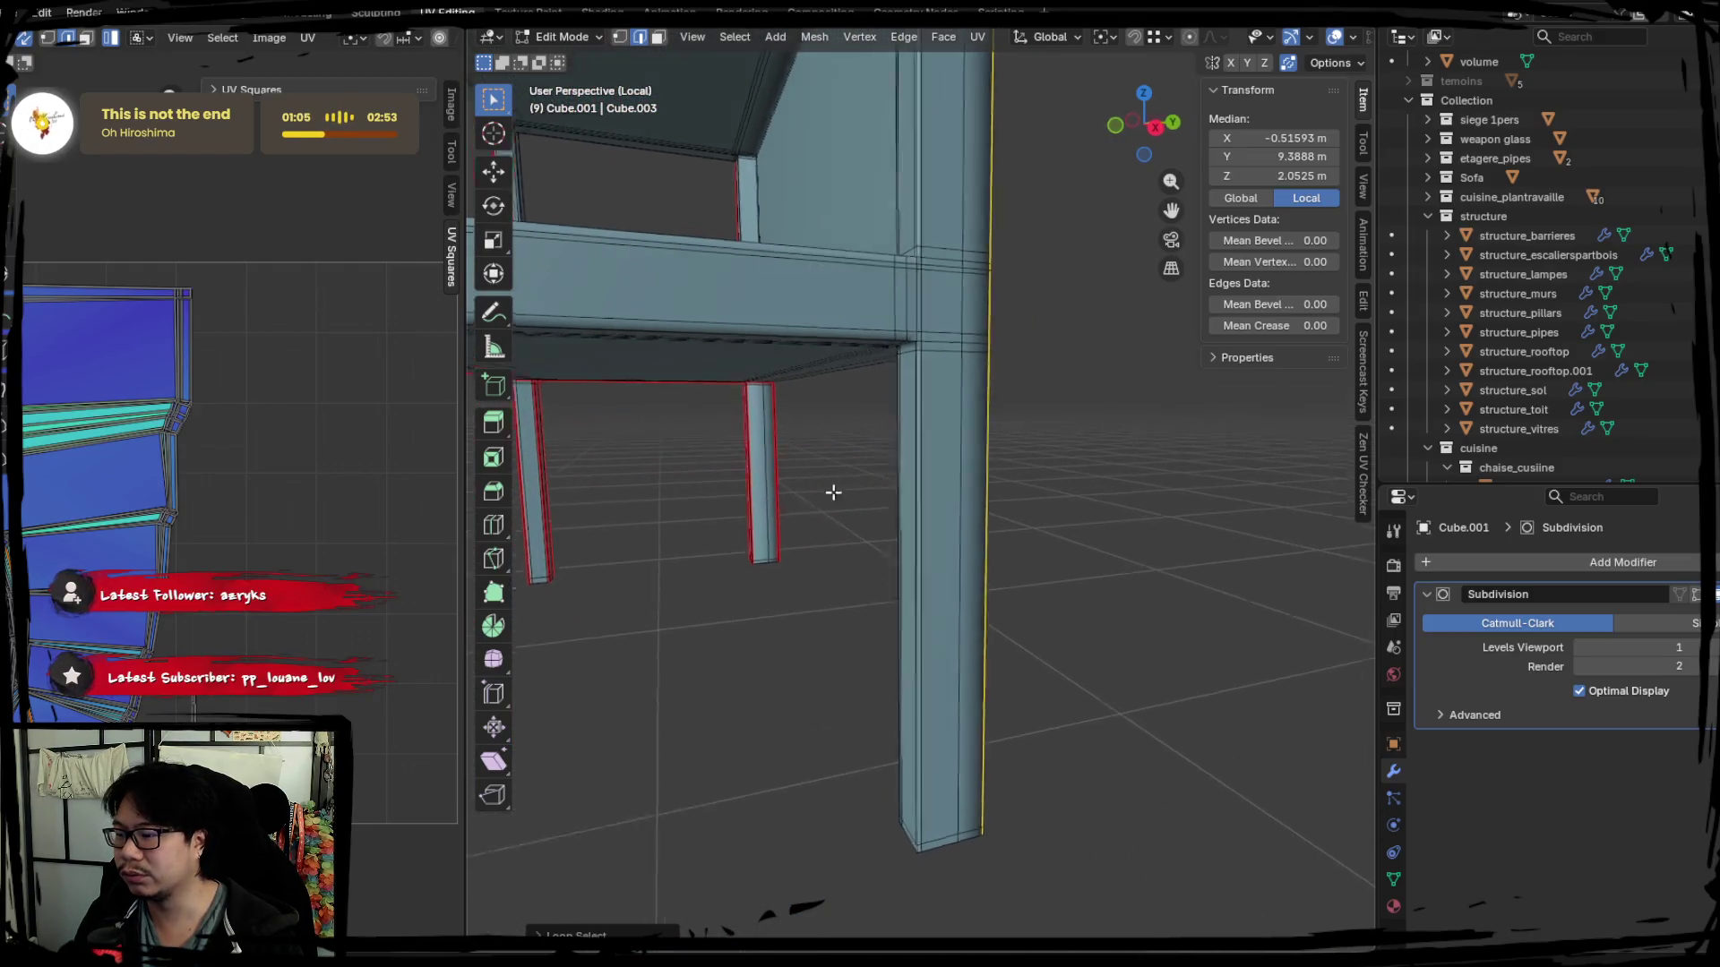
pyautogui.scroll(2, 949, 416)
pyautogui.scroll(1, 948, 415)
pyautogui.moveTo(949, 415); pyautogui.dragTo(915, 533, button='middle')
pyautogui.scroll(1, 865, 498)
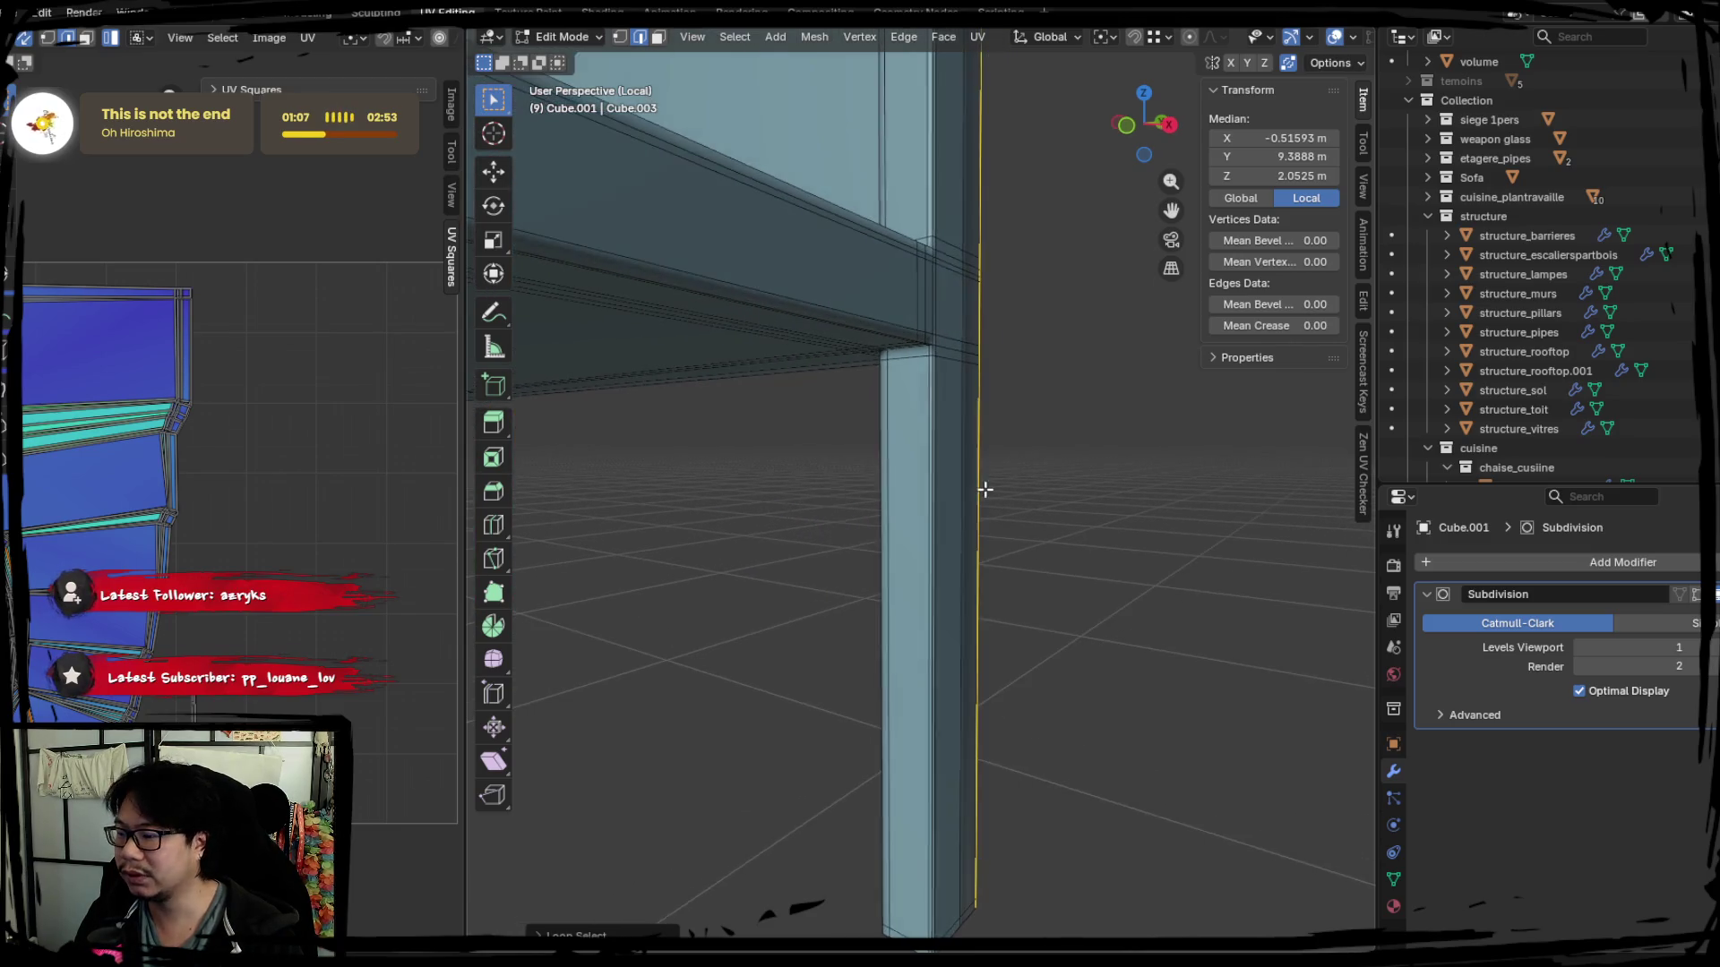
pyautogui.scroll(1, 982, 487)
pyautogui.scroll(1, 948, 452)
pyautogui.scroll(1, 914, 341)
pyautogui.scroll(1, 926, 288)
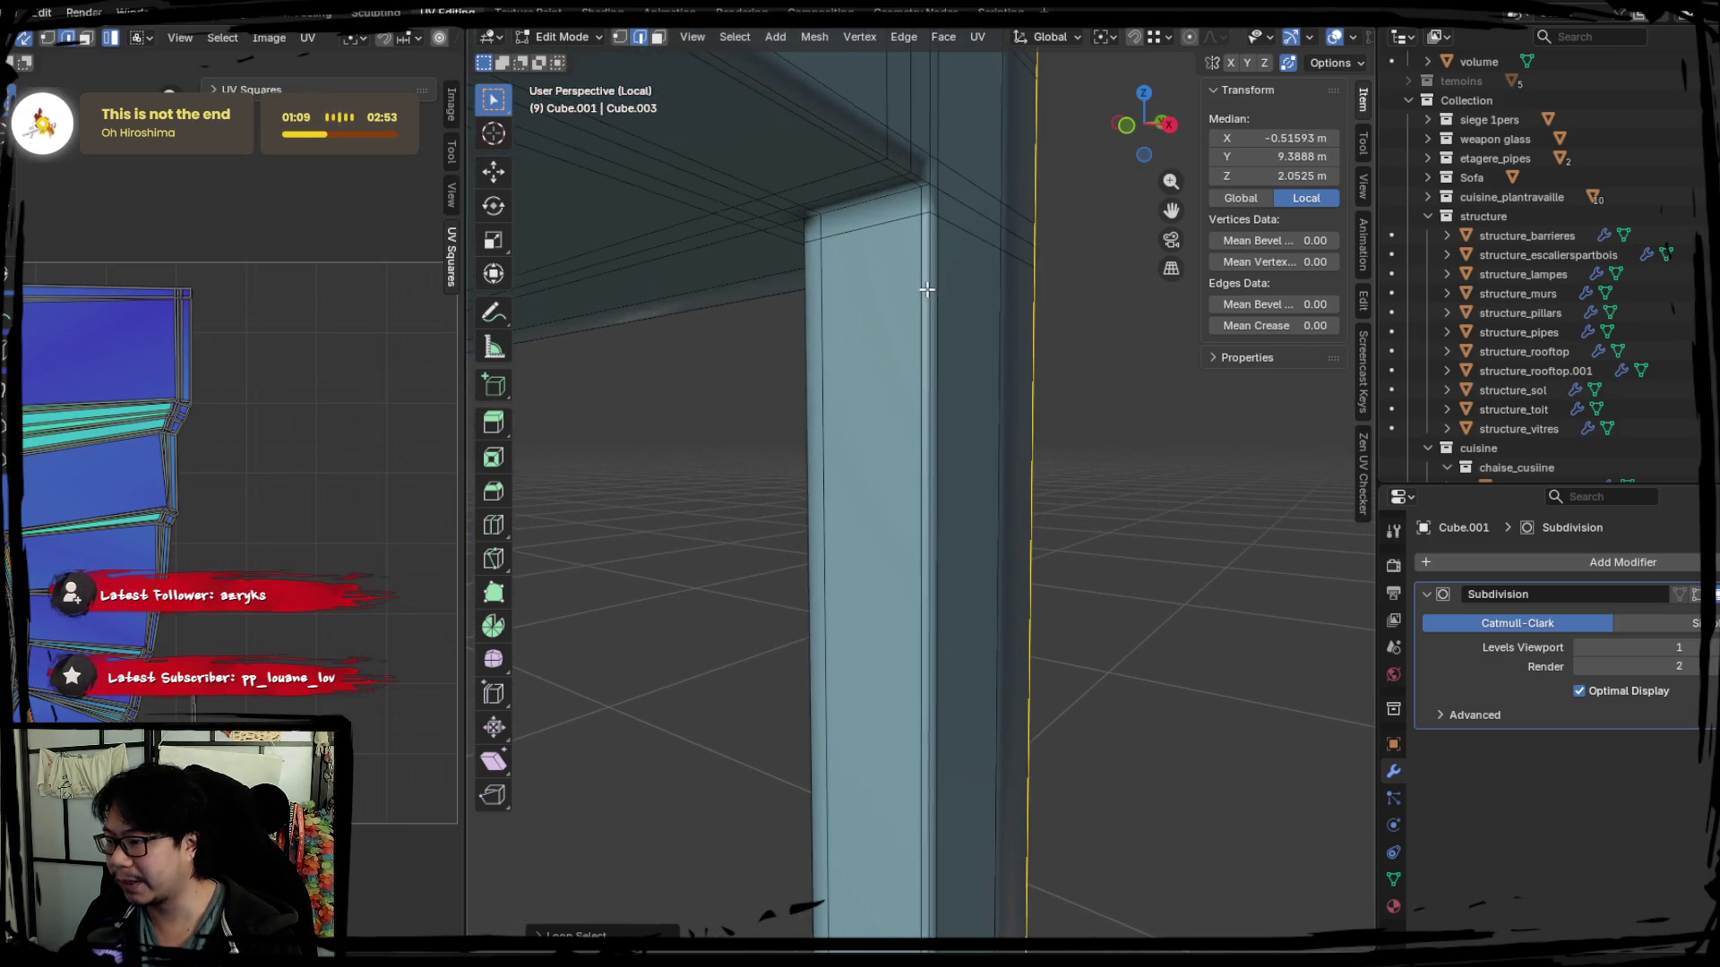
pyautogui.keyDown('shift'); pyautogui.moveTo(931, 167); pyautogui.dragTo(897, 461, button='middle'); pyautogui.keyUp('shift')
pyautogui.scroll(-1, 913, 336)
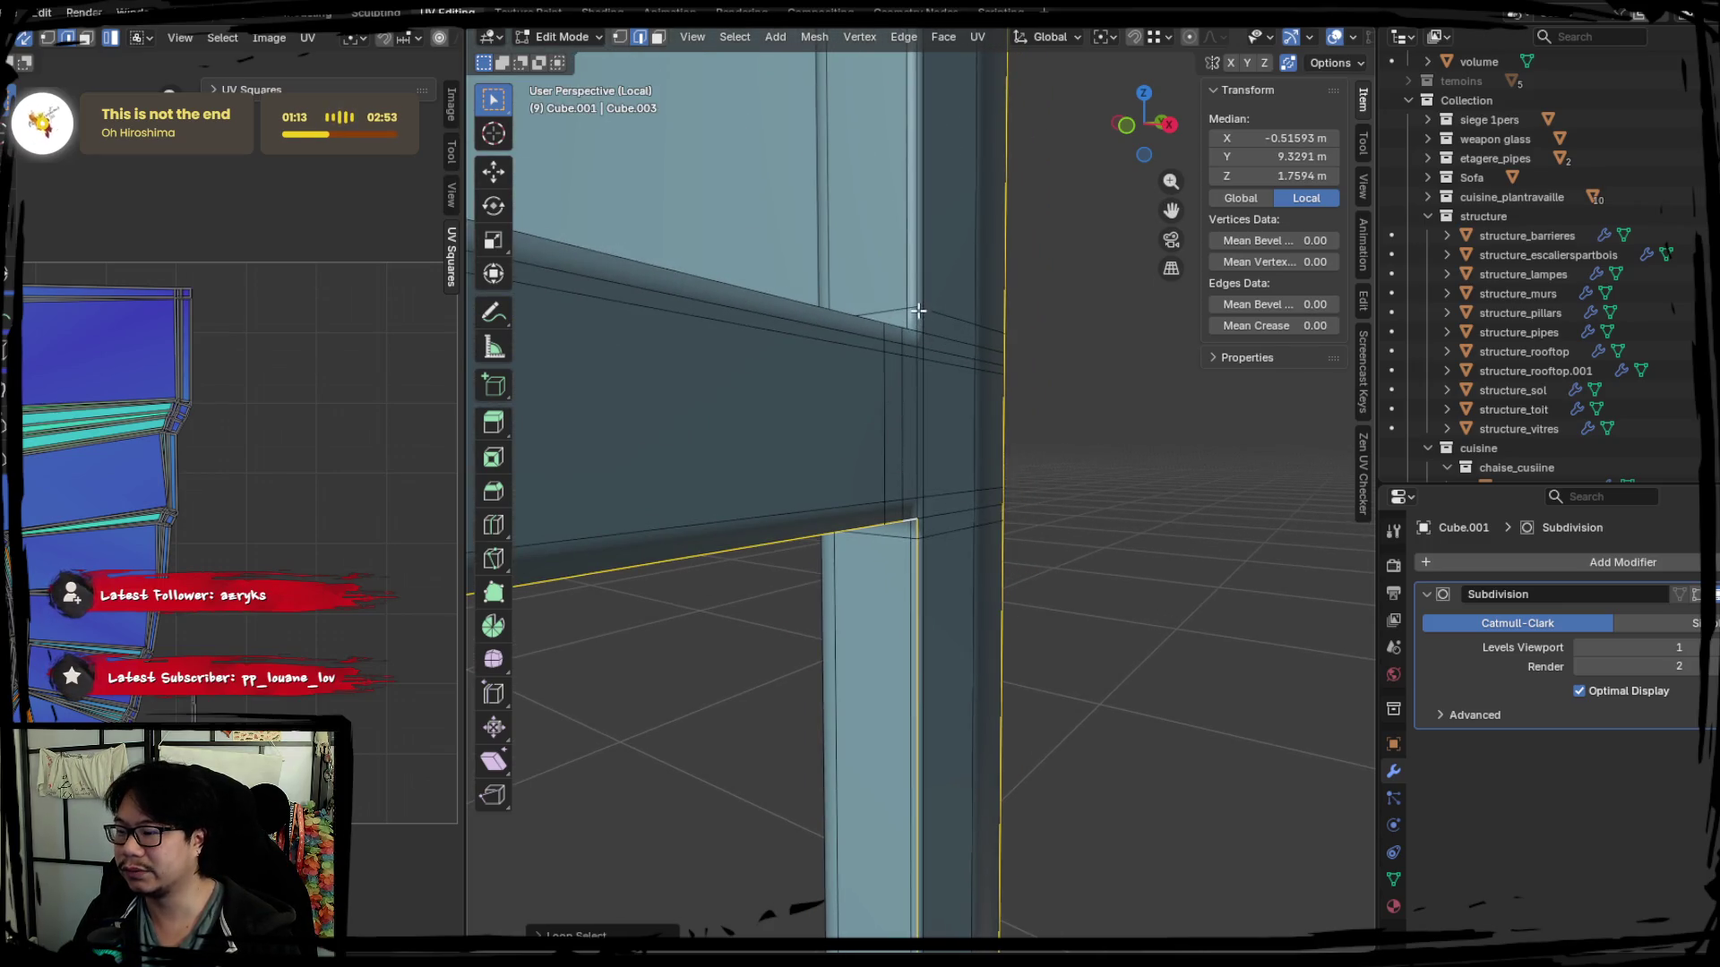
pyautogui.moveTo(912, 296)
pyautogui.mouseDown(button='middle')
pyautogui.moveTo(841, 276)
pyautogui.moveTo(867, 286)
pyautogui.mouseUp(button='middle')
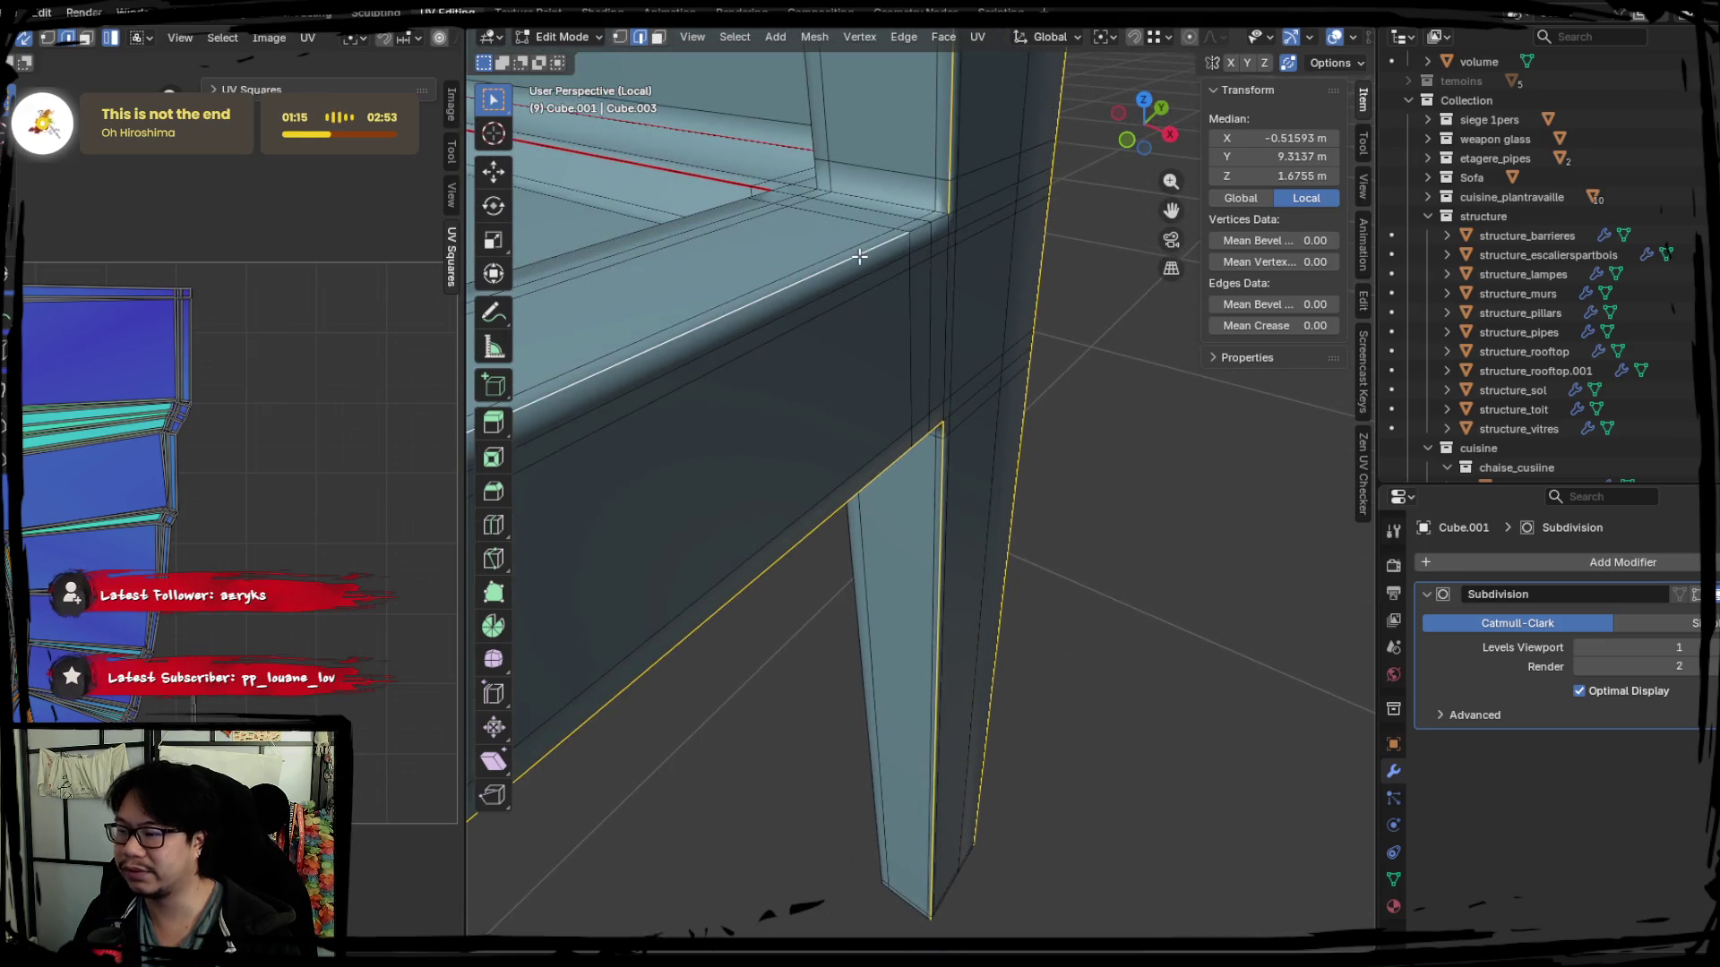
pyautogui.scroll(-2, 872, 340)
pyautogui.moveTo(865, 345)
pyautogui.mouseDown(button='middle')
pyautogui.moveTo(1025, 462)
pyautogui.moveTo(932, 453)
pyautogui.moveTo(1083, 424)
pyautogui.mouseUp(button='middle')
pyautogui.scroll(-1, 780, 479)
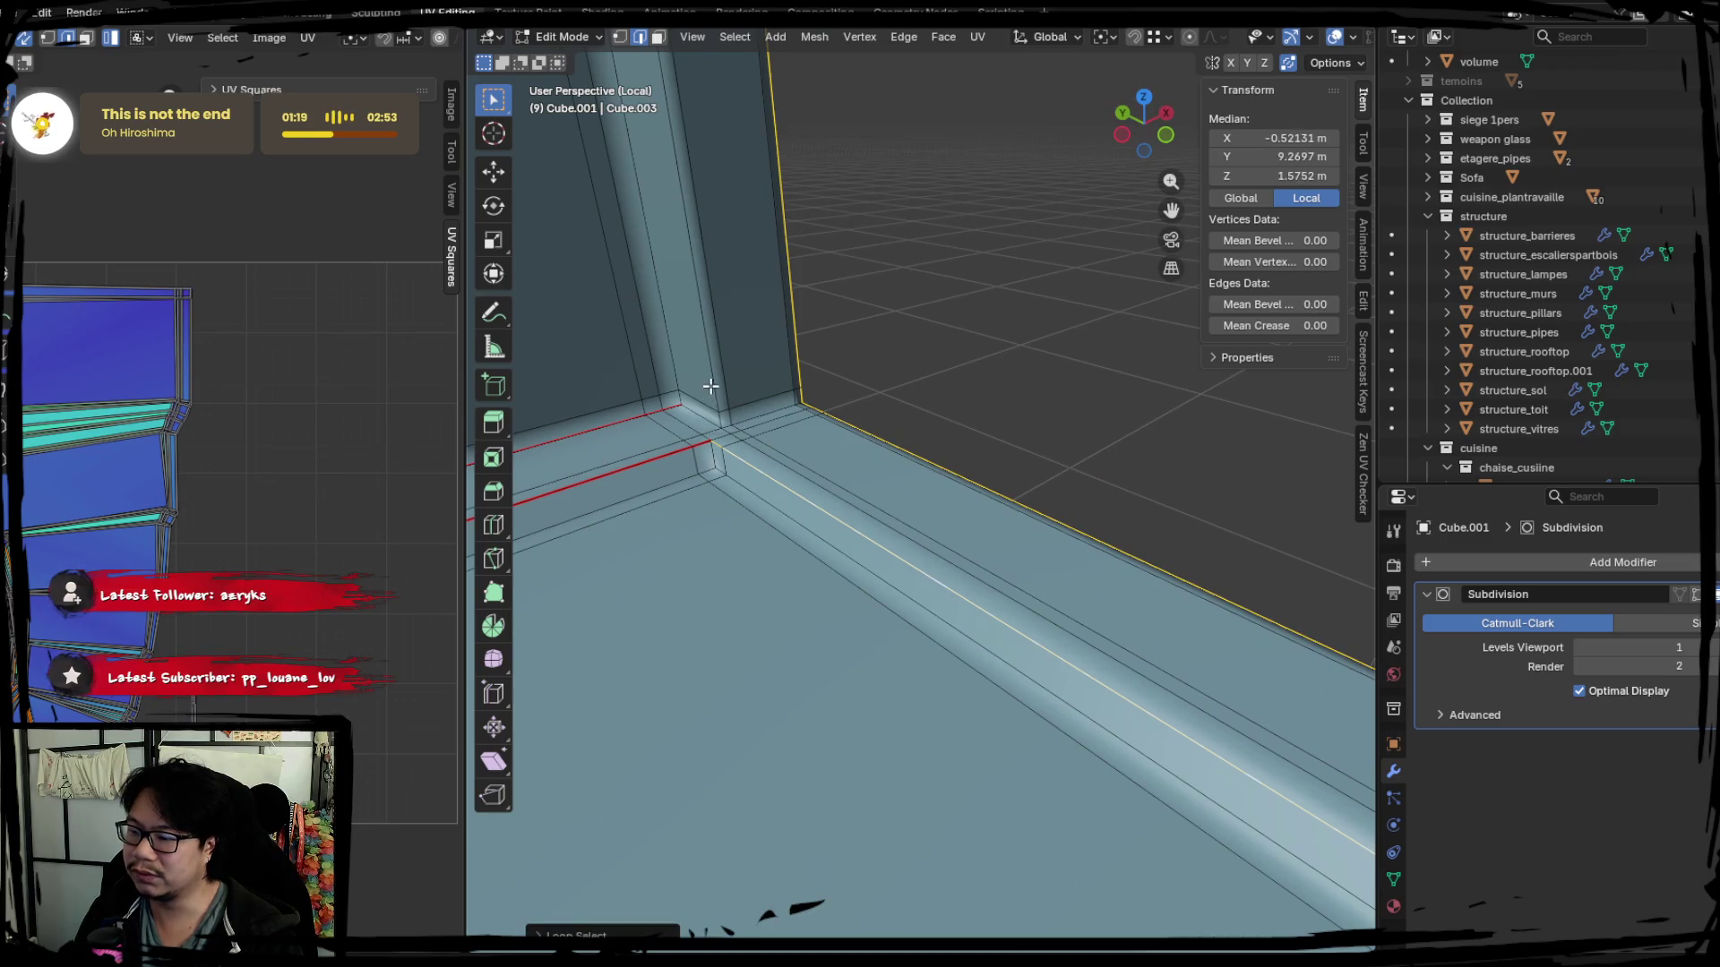
pyautogui.keyDown('shift'); pyautogui.click(709, 385); pyautogui.keyUp('shift')
pyautogui.keyDown('shift'); pyautogui.moveTo(710, 386); pyautogui.dragTo(789, 498, button='middle'); pyautogui.keyUp('shift')
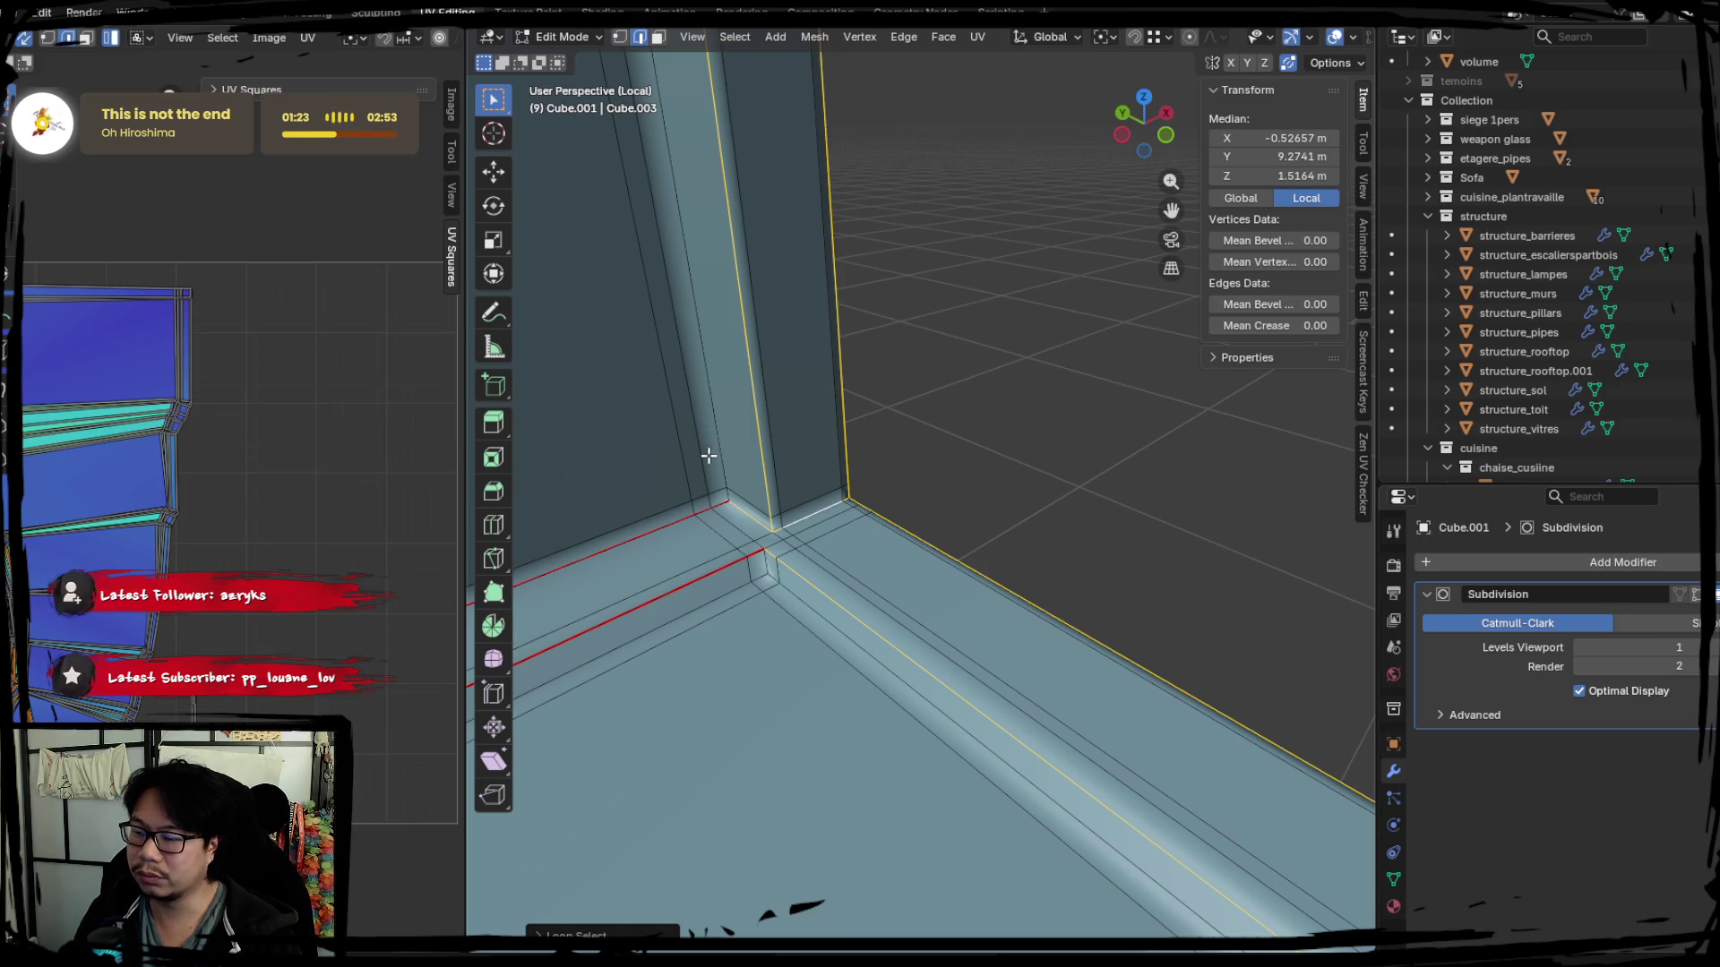
pyautogui.scroll(2, 713, 403)
pyautogui.scroll(2, 794, 537)
pyautogui.scroll(2, 852, 622)
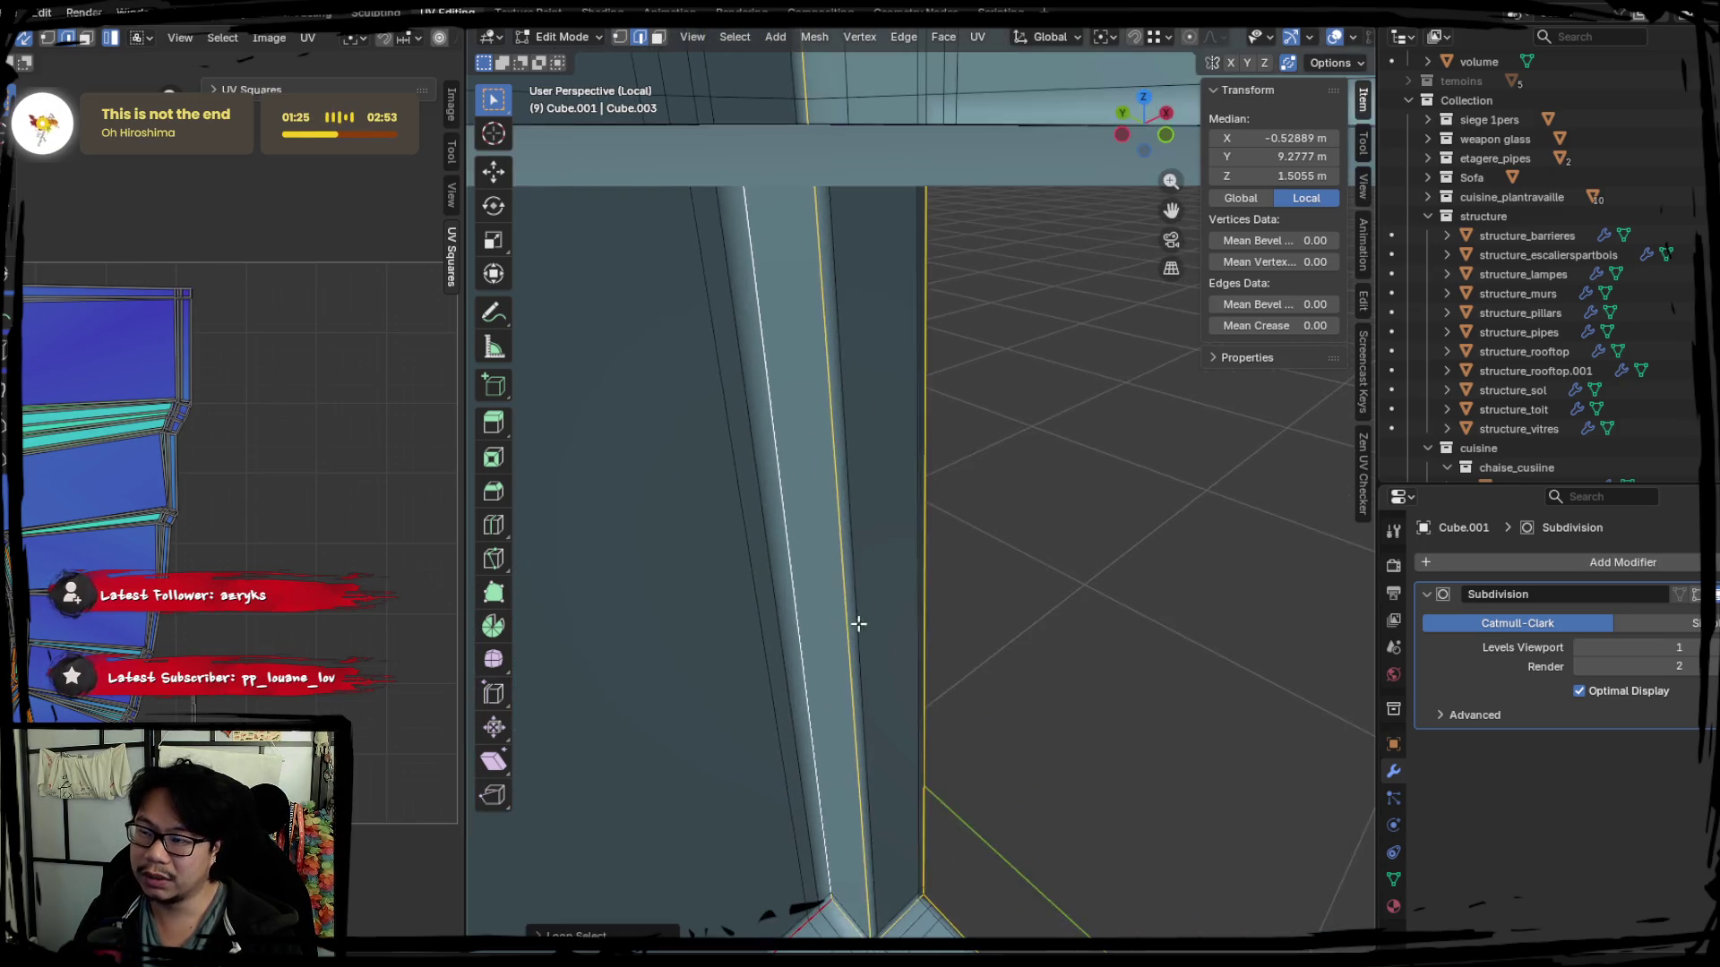
pyautogui.scroll(2, 836, 544)
pyautogui.scroll(-3, 836, 544)
pyautogui.scroll(-1, 833, 510)
pyautogui.scroll(-1, 832, 491)
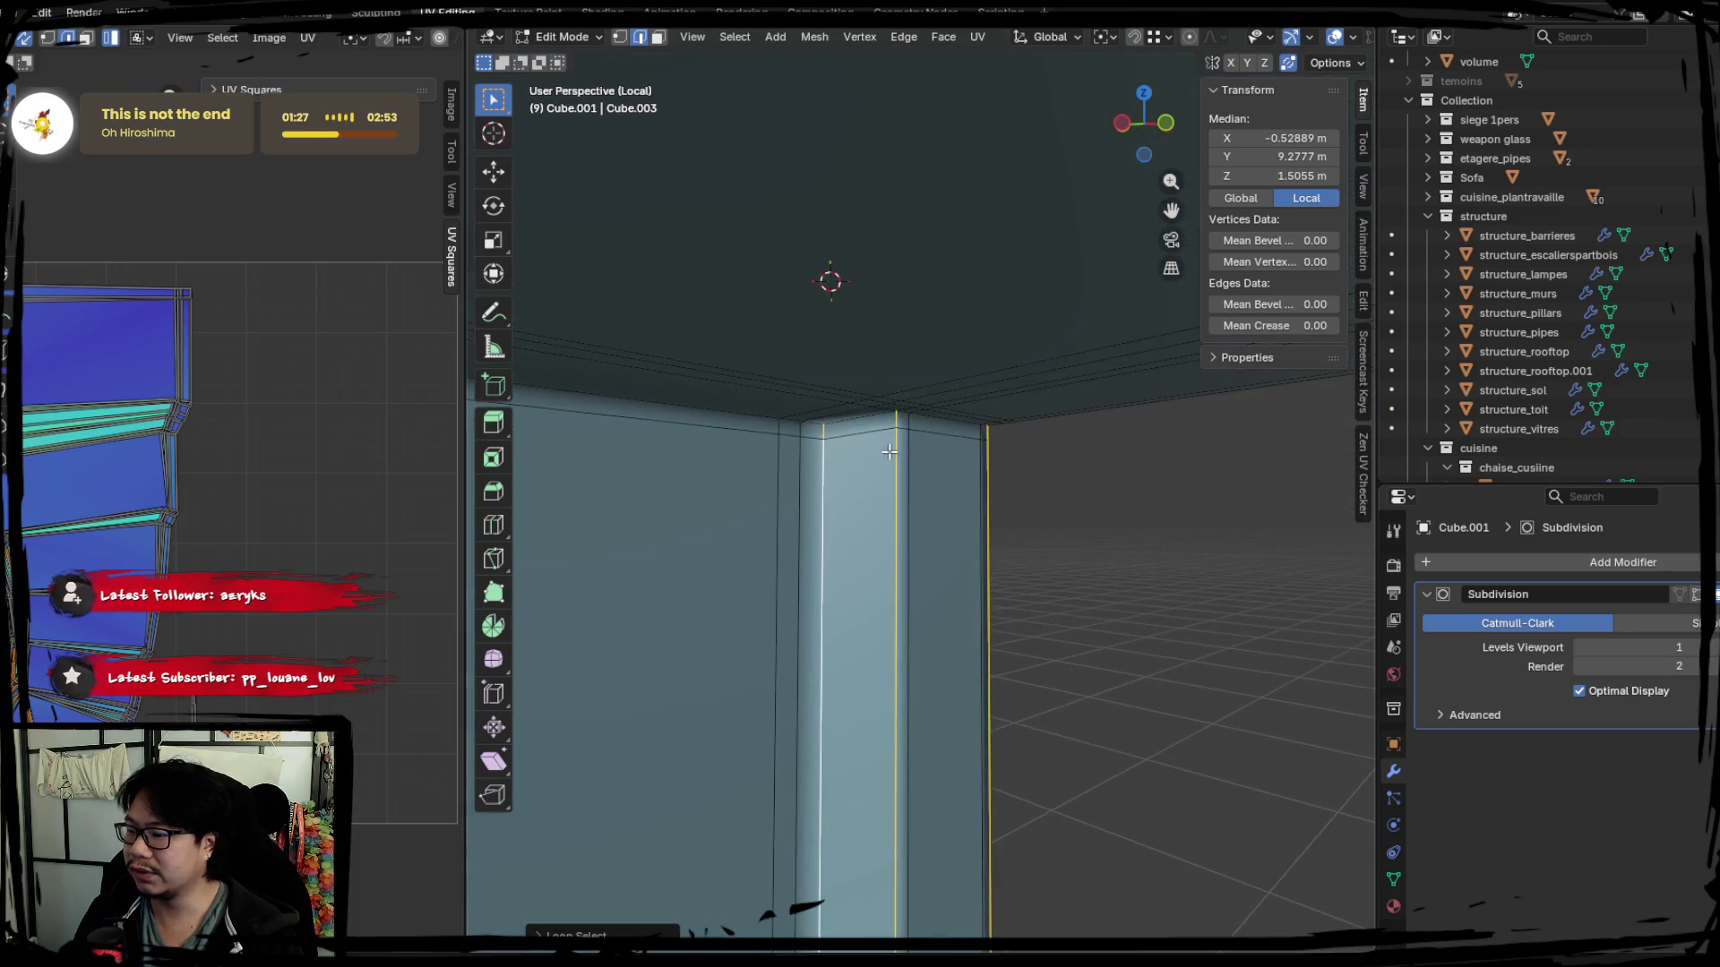
pyautogui.scroll(1, 831, 485)
pyautogui.scroll(2, 822, 449)
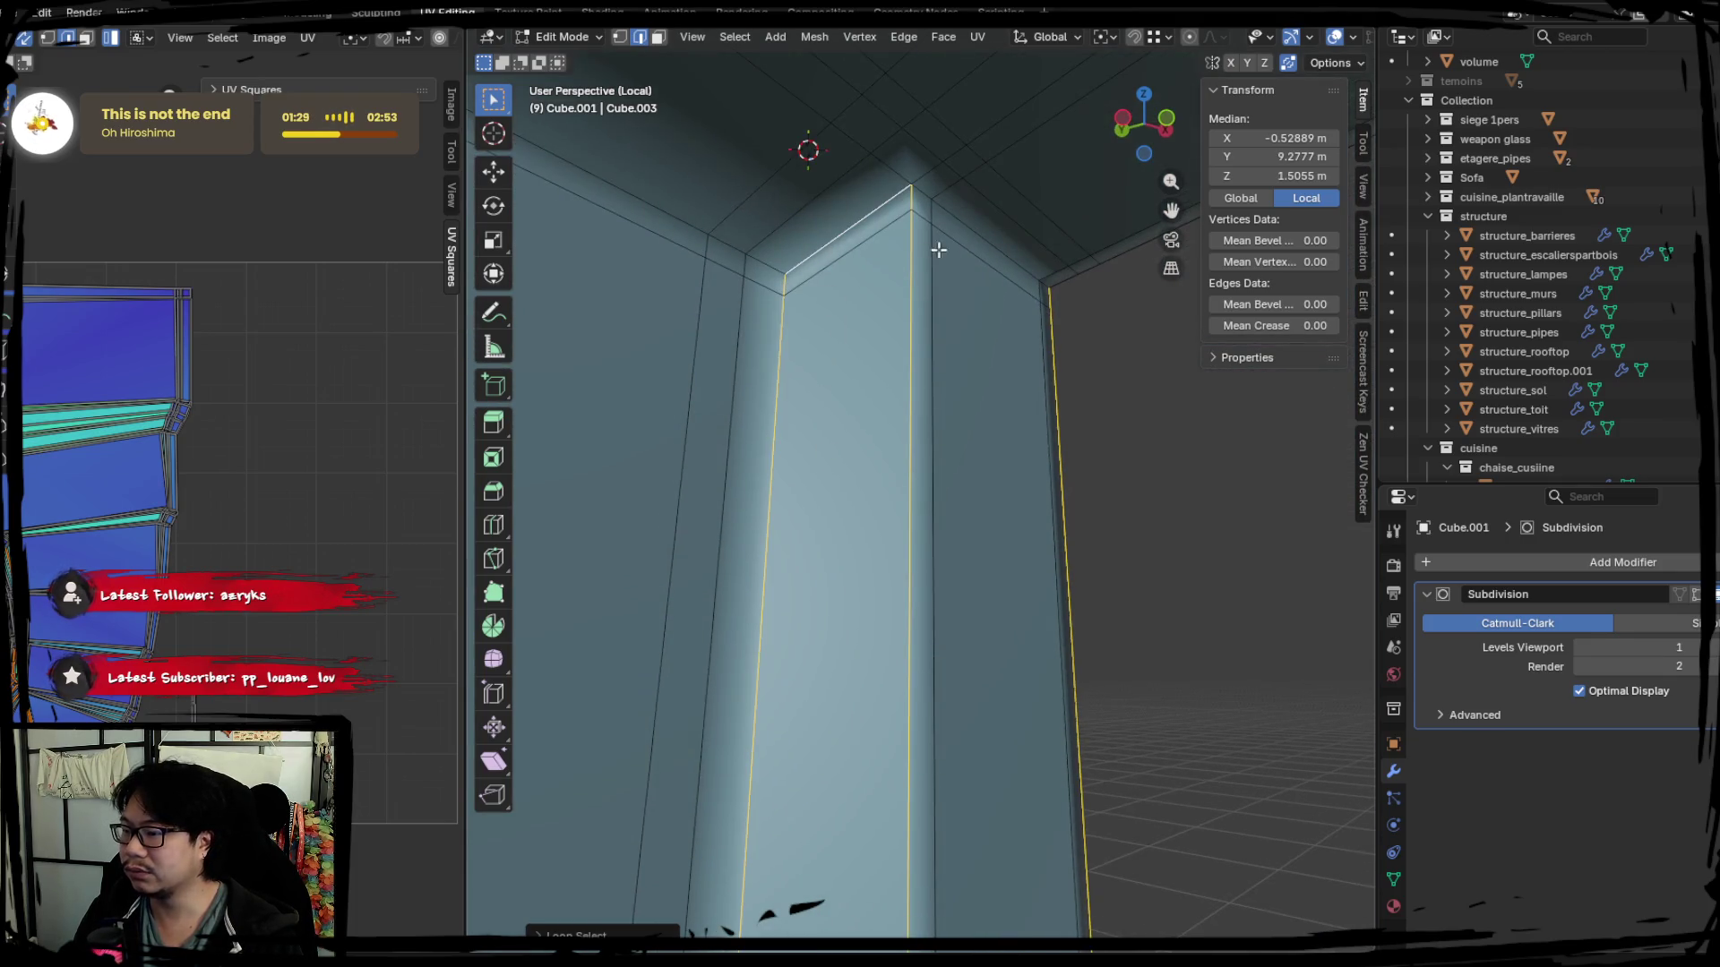
pyautogui.moveTo(1024, 440)
pyautogui.mouseDown(button='middle')
pyautogui.moveTo(860, 480)
pyautogui.moveTo(874, 449)
pyautogui.moveTo(836, 536)
pyautogui.mouseUp(button='middle')
pyautogui.rightClick(848, 502)
pyautogui.click(846, 499)
# Mark the pillar corner edges at the floor frame as UV seams.
pyautogui.moveTo(672, 552)
pyautogui.mouseDown(button='middle')
pyautogui.moveTo(815, 466)
pyautogui.moveTo(723, 319)
pyautogui.moveTo(668, 422)
pyautogui.moveTo(1148, 479)
pyautogui.moveTo(918, 476)
pyautogui.moveTo(838, 489)
pyautogui.moveTo(941, 488)
pyautogui.moveTo(670, 500)
pyautogui.mouseUp(button='middle')
pyautogui.moveTo(1015, 436)
pyautogui.mouseDown(button='middle')
pyautogui.moveTo(941, 443)
pyautogui.moveTo(888, 584)
pyautogui.moveTo(926, 604)
pyautogui.moveTo(640, 526)
pyautogui.moveTo(776, 578)
pyautogui.mouseUp(button='middle')
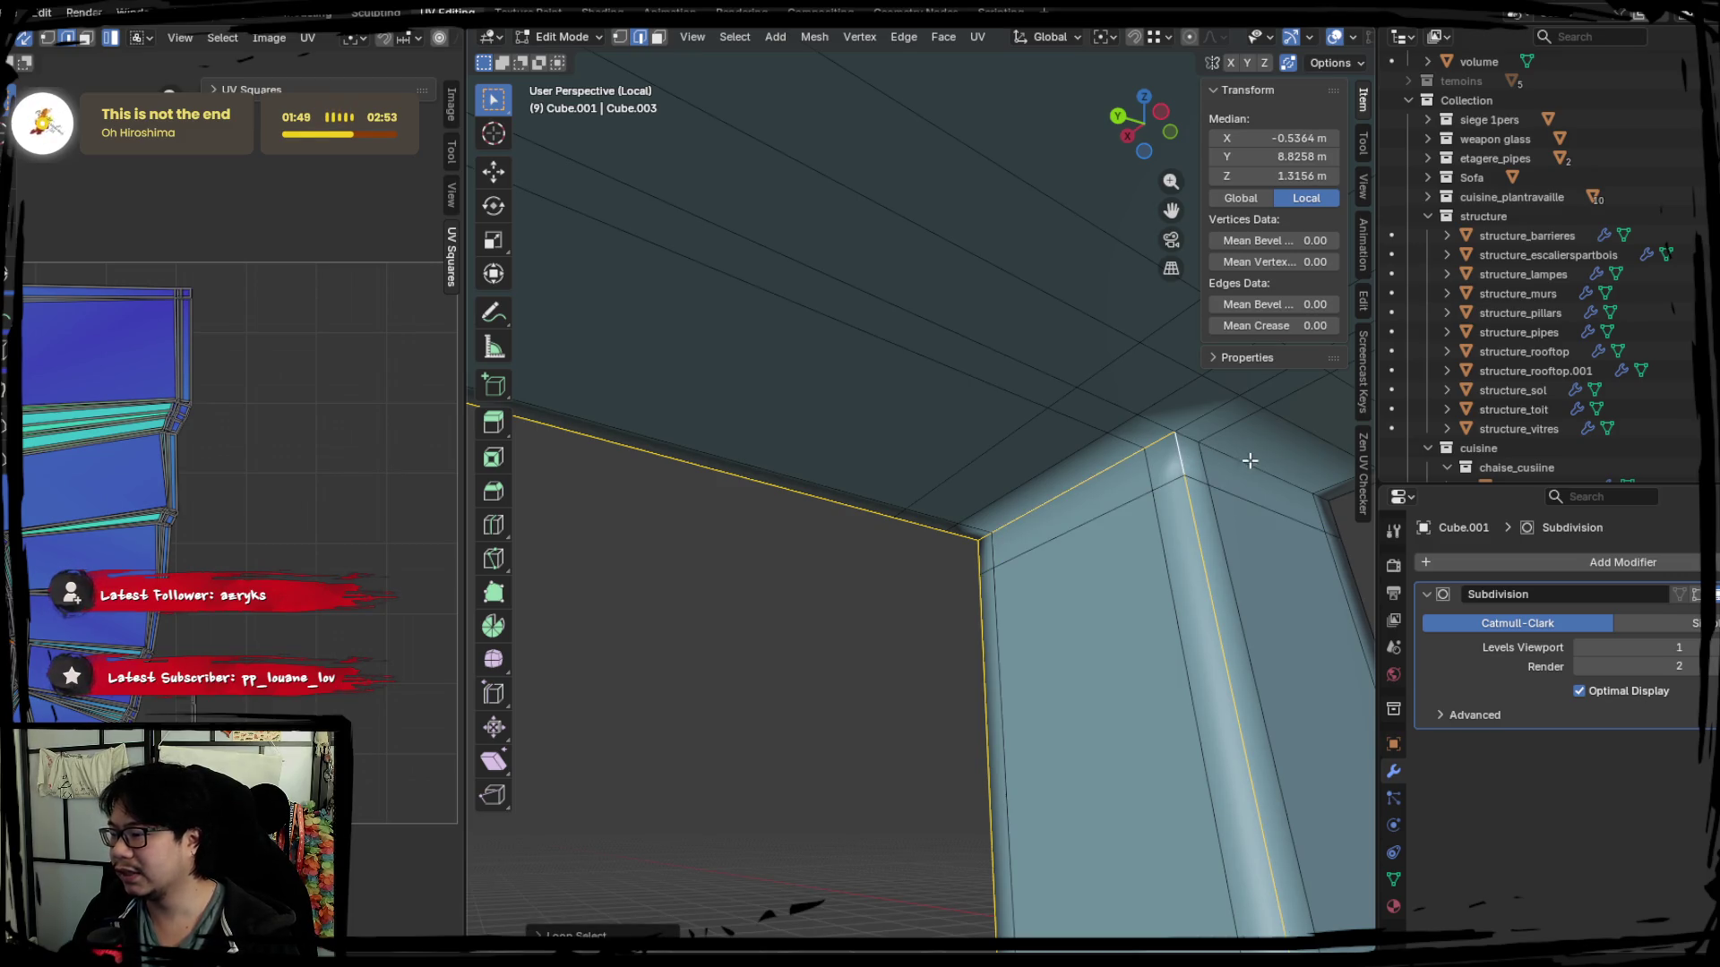
pyautogui.moveTo(1197, 497)
pyautogui.mouseDown(button='middle')
pyautogui.moveTo(1221, 534)
pyautogui.moveTo(1121, 577)
pyautogui.moveTo(809, 536)
pyautogui.moveTo(917, 524)
pyautogui.mouseUp(button='middle')
pyautogui.moveTo(932, 429)
pyautogui.mouseDown(button='middle')
pyautogui.moveTo(995, 479)
pyautogui.moveTo(942, 467)
pyautogui.mouseUp(button='middle')
pyautogui.moveTo(918, 551)
pyautogui.keyDown('shift'); pyautogui.mouseDown(button='middle')
pyautogui.moveTo(835, 434)
pyautogui.moveTo(875, 538)
pyautogui.moveTo(1138, 569)
pyautogui.moveTo(940, 507)
pyautogui.mouseUp(button='middle'); pyautogui.keyUp('shift')
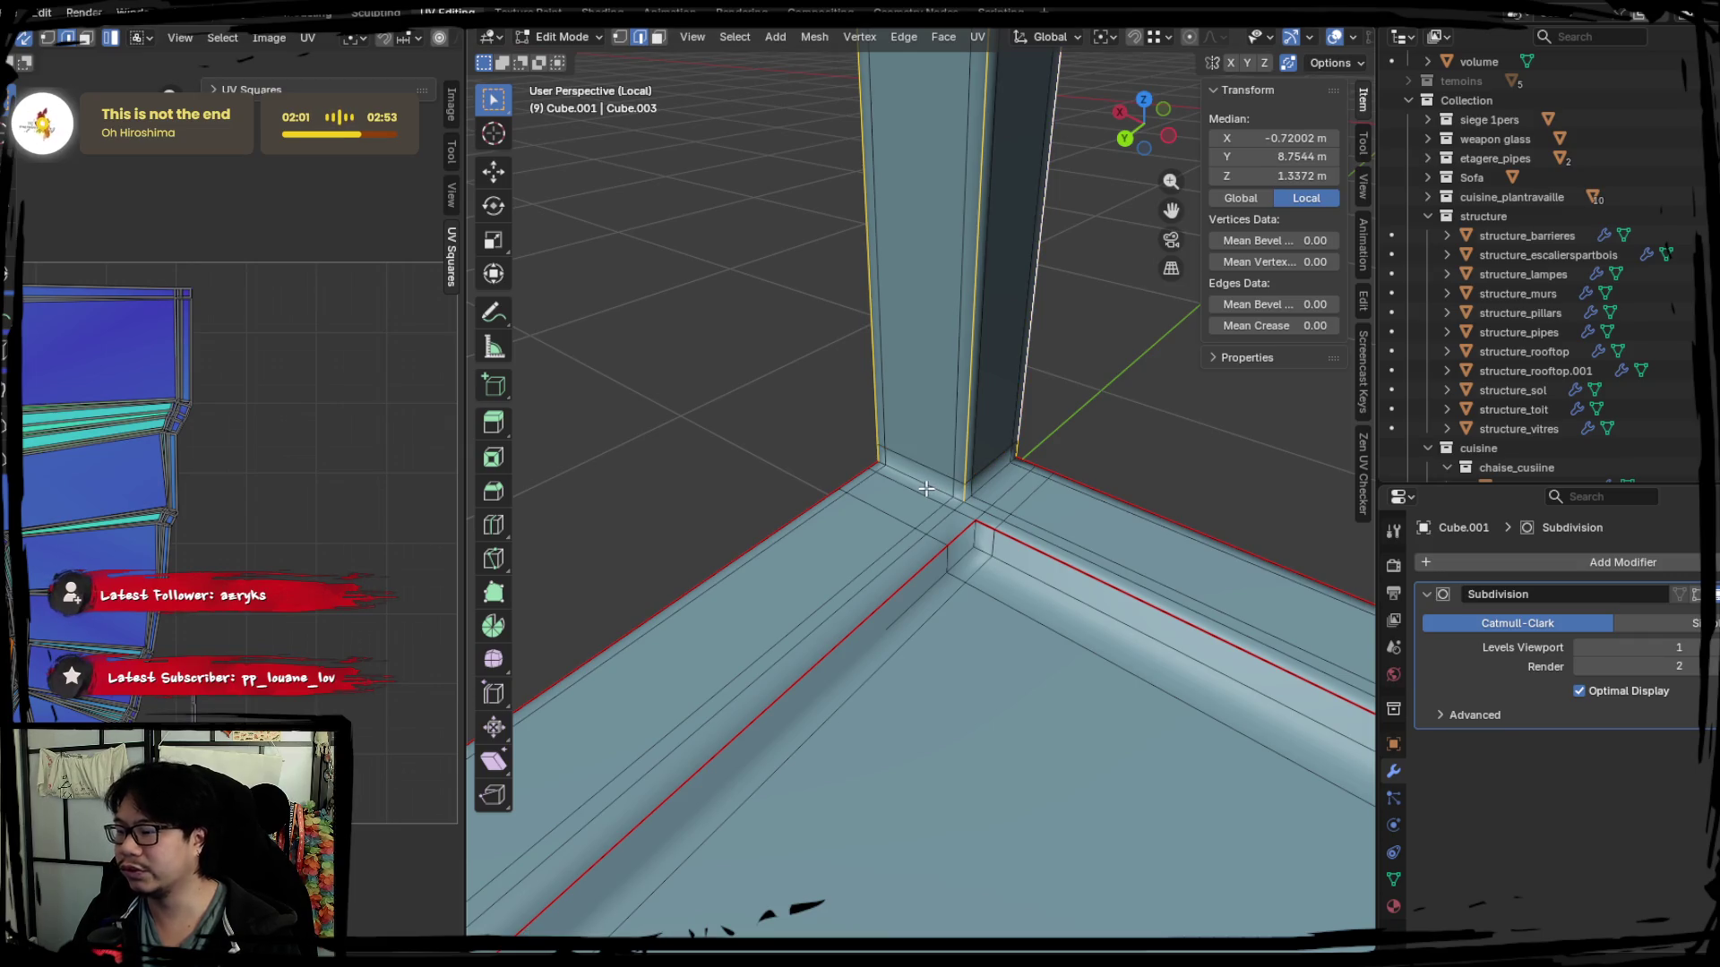
pyautogui.moveTo(924, 481)
pyautogui.mouseDown(button='middle')
pyautogui.moveTo(1056, 503)
pyautogui.moveTo(1035, 492)
pyautogui.mouseUp(button='middle')
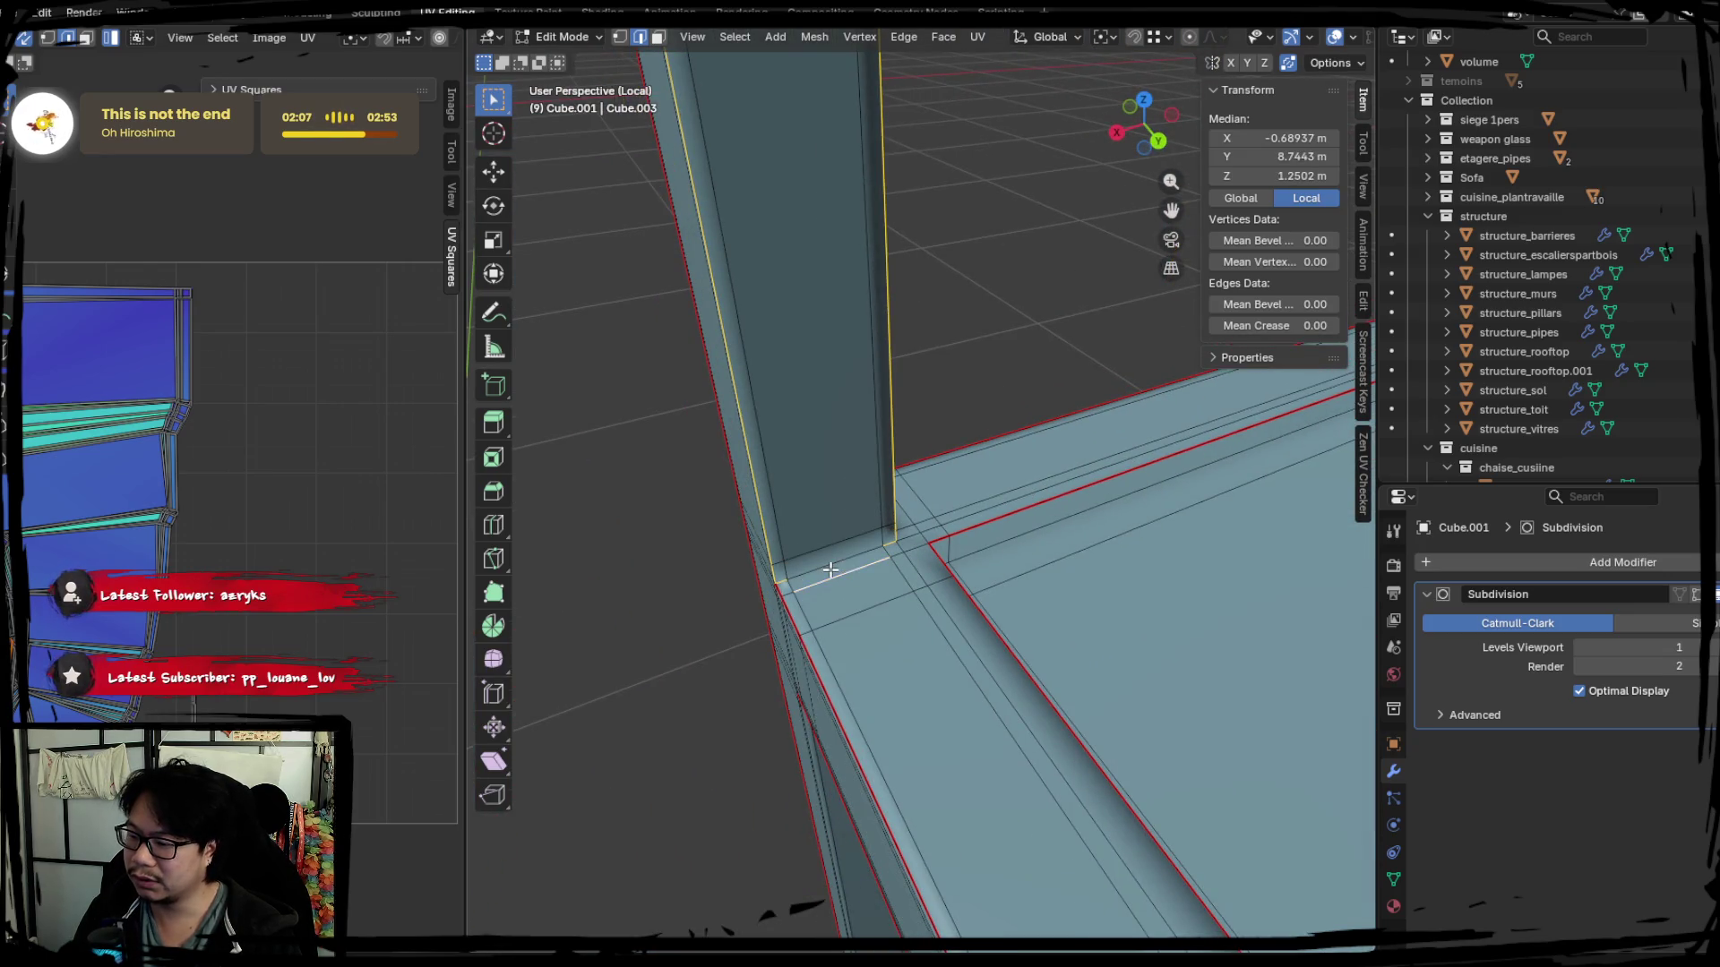
pyautogui.moveTo(838, 564); pyautogui.dragTo(991, 499, button='middle')
pyautogui.rightClick(977, 562)
pyautogui.click(977, 563)
# Inspect the seat frame underside and prepare the second post's corner loop for seaming.
pyautogui.moveTo(985, 560)
pyautogui.mouseDown(button='middle')
pyautogui.moveTo(903, 524)
pyautogui.moveTo(855, 542)
pyautogui.moveTo(889, 567)
pyautogui.moveTo(1009, 476)
pyautogui.mouseUp(button='middle')
pyautogui.moveTo(909, 581); pyautogui.dragTo(856, 249, button='middle')
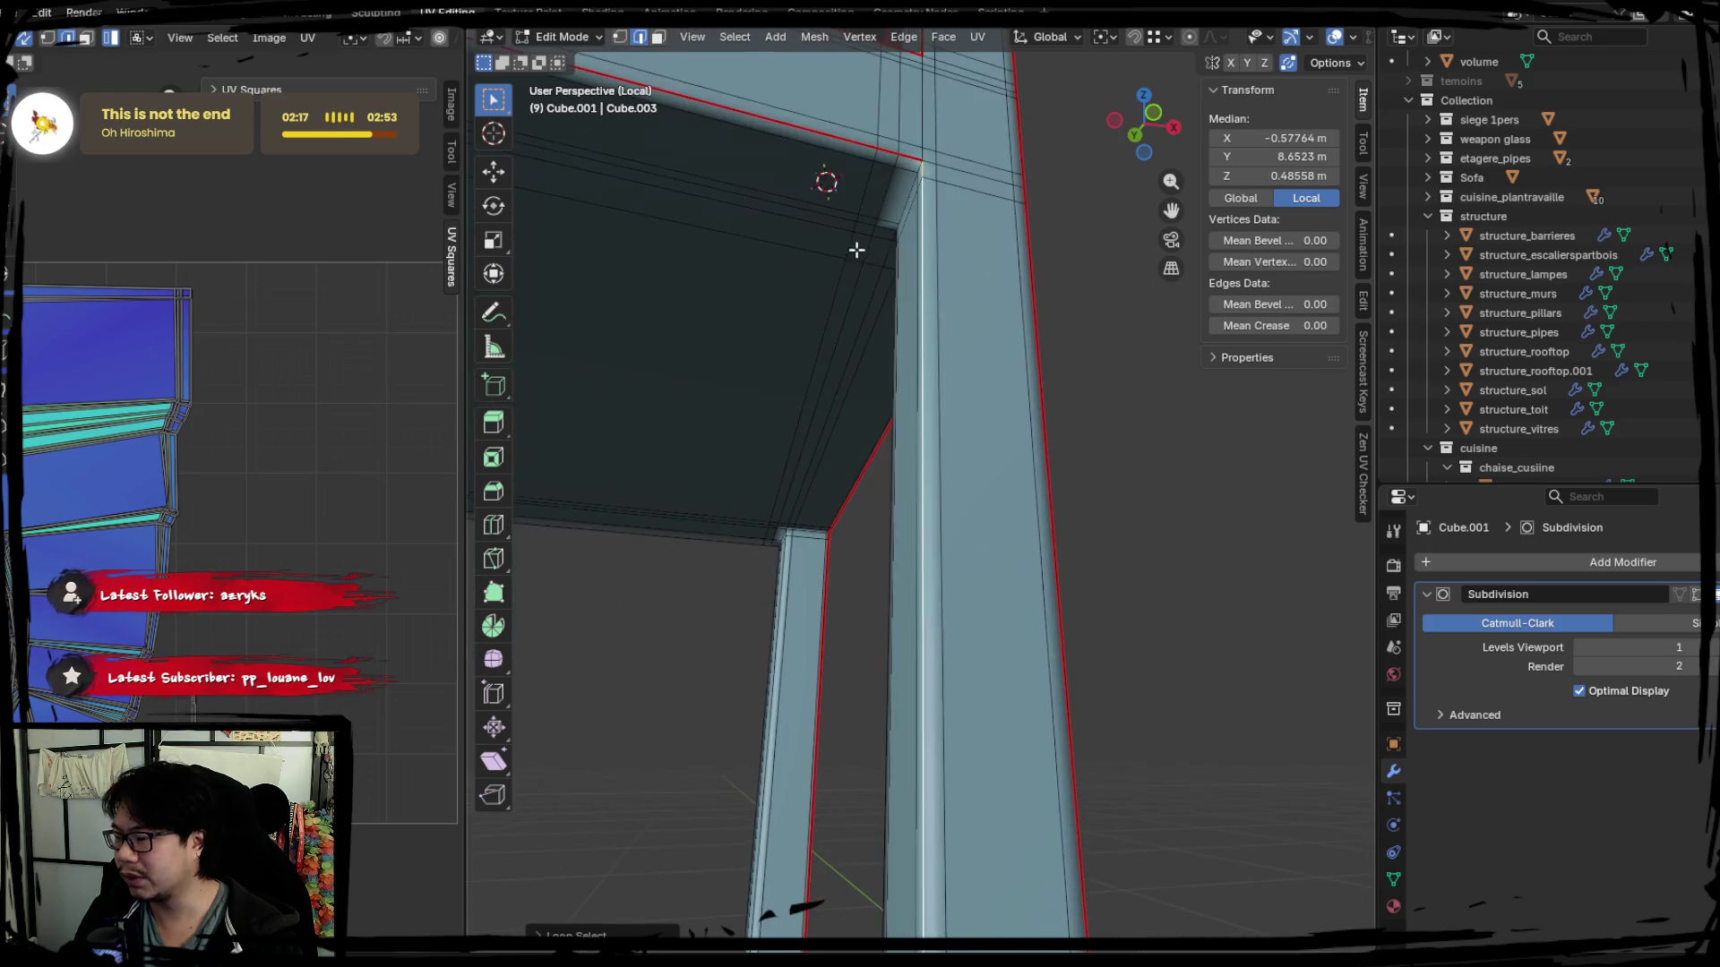
pyautogui.moveTo(943, 465)
pyautogui.mouseDown(button='middle')
pyautogui.moveTo(941, 431)
pyautogui.moveTo(982, 415)
pyautogui.moveTo(891, 497)
pyautogui.moveTo(931, 379)
pyautogui.moveTo(863, 393)
pyautogui.moveTo(873, 186)
pyautogui.moveTo(861, 307)
pyautogui.mouseUp(button='middle')
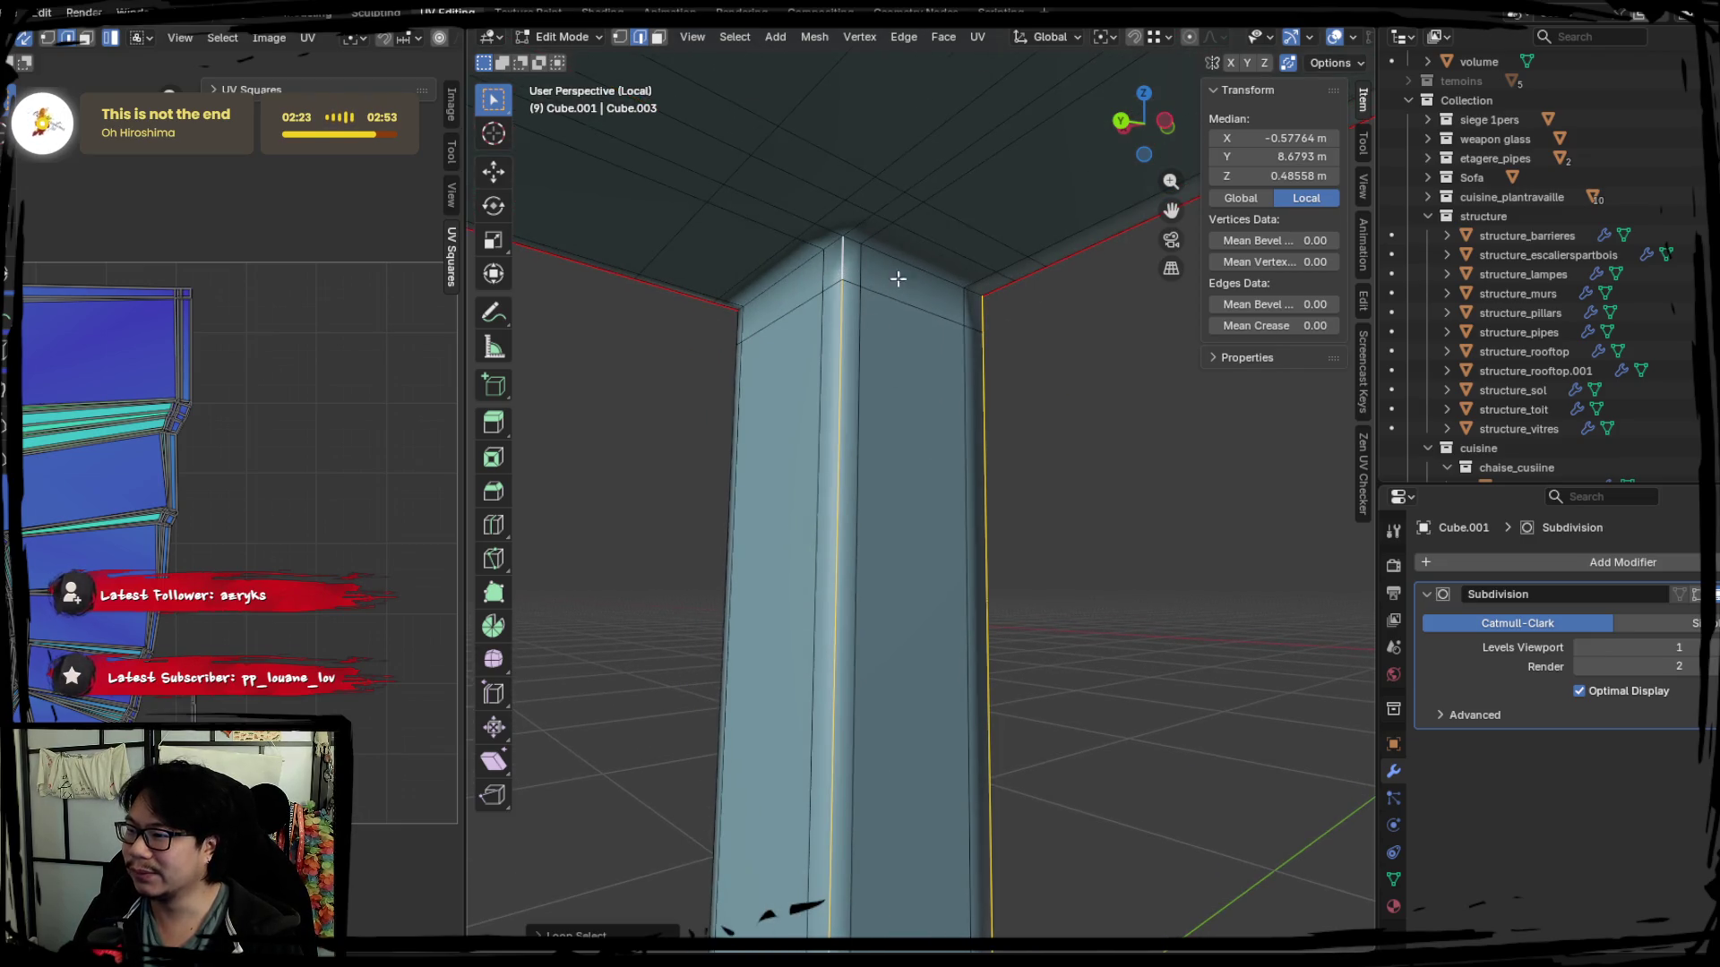
pyautogui.hotkey('ctrl', 'e')
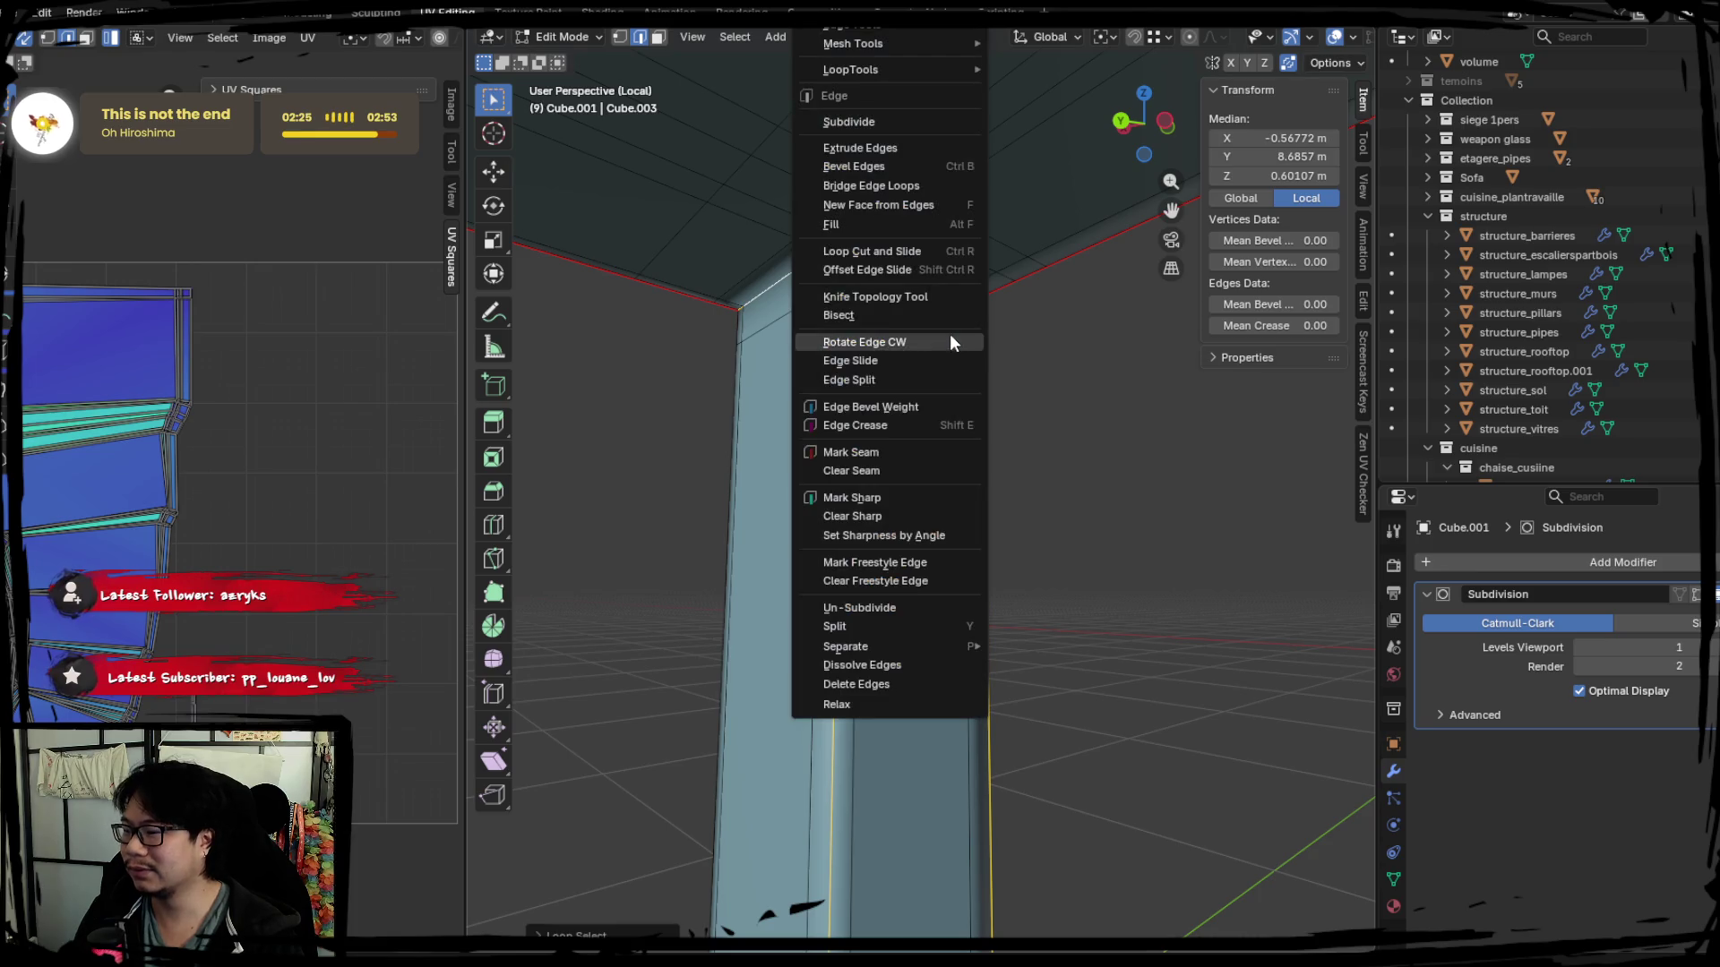
# Mark the remaining pillar corner edges as UV seams.
pyautogui.click(883, 464)
pyautogui.moveTo(913, 444)
pyautogui.mouseDown(button='middle')
pyautogui.moveTo(983, 450)
pyautogui.moveTo(807, 457)
pyautogui.moveTo(878, 511)
pyautogui.moveTo(807, 453)
pyautogui.moveTo(837, 418)
pyautogui.moveTo(895, 399)
pyautogui.moveTo(1034, 493)
pyautogui.moveTo(860, 408)
pyautogui.moveTo(1084, 395)
pyautogui.moveTo(859, 377)
pyautogui.moveTo(837, 460)
pyautogui.moveTo(949, 472)
pyautogui.moveTo(846, 412)
pyautogui.moveTo(998, 431)
pyautogui.moveTo(928, 414)
pyautogui.moveTo(949, 421)
pyautogui.moveTo(914, 430)
pyautogui.moveTo(1007, 449)
pyautogui.moveTo(852, 282)
pyautogui.moveTo(752, 405)
pyautogui.moveTo(983, 470)
pyautogui.moveTo(887, 511)
pyautogui.moveTo(852, 510)
pyautogui.moveTo(900, 390)
pyautogui.mouseUp(button='middle')
pyautogui.rightClick(928, 414)
pyautogui.click(892, 450)
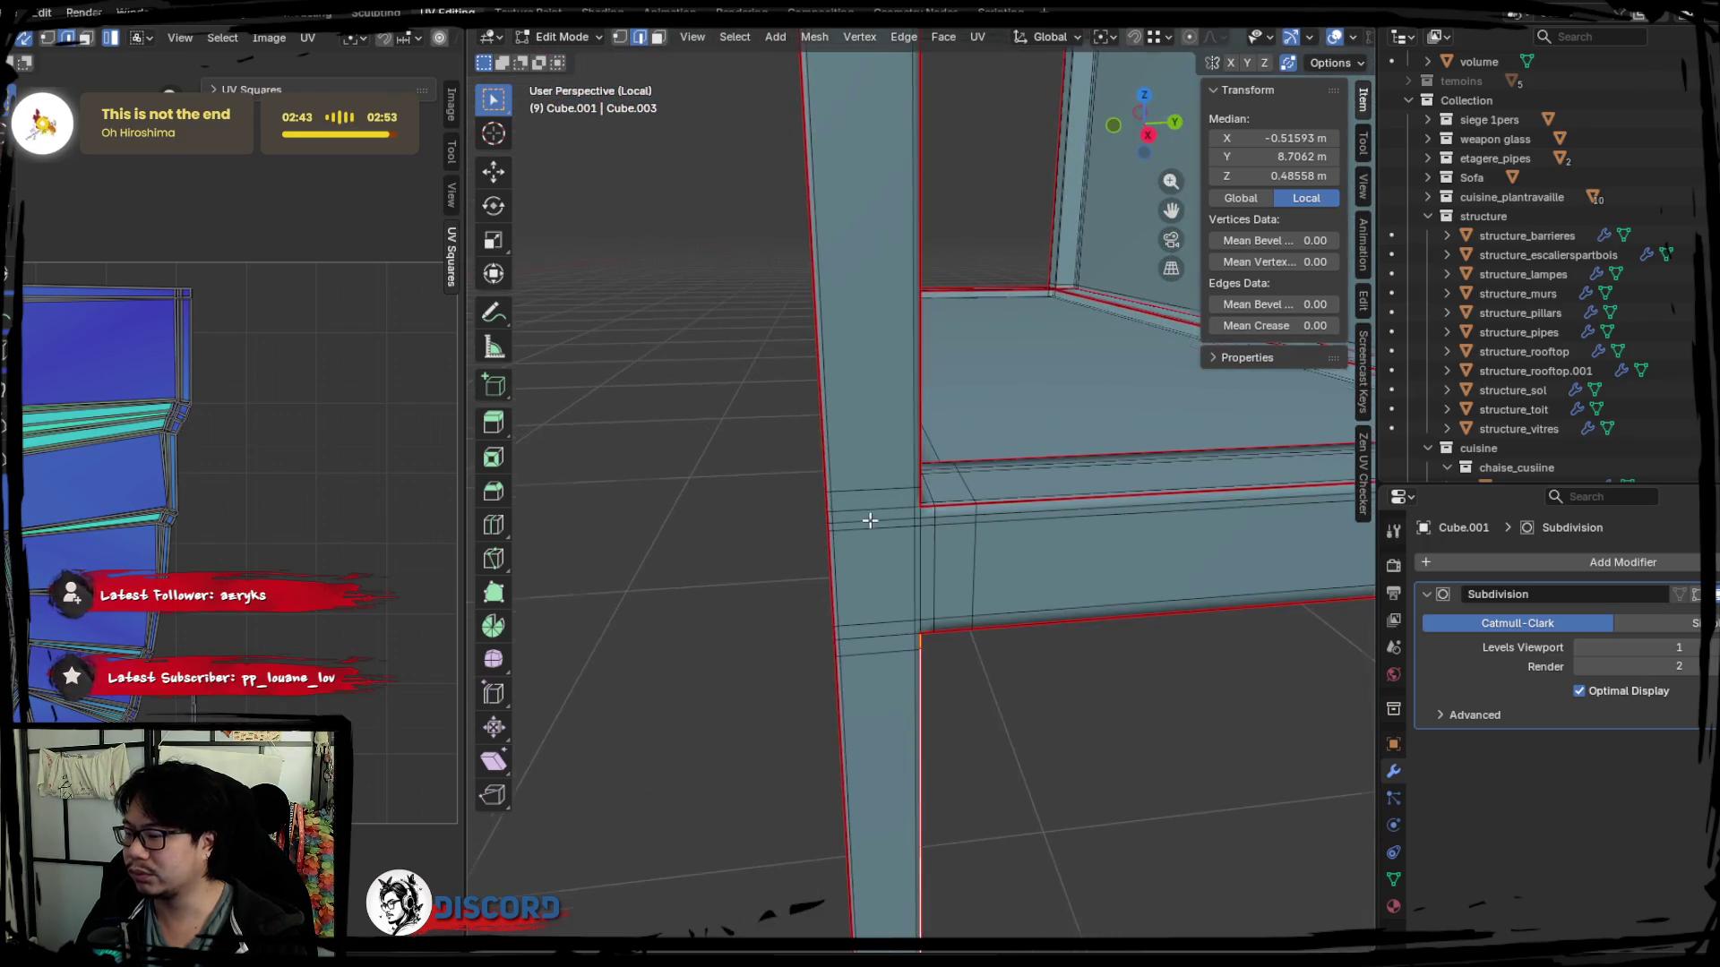
# Select the whole mesh and unwrap it into new UV islands, then pick a frame-corner edge.
pyautogui.press('a')
pyautogui.press('u')
pyautogui.click(404, 477)
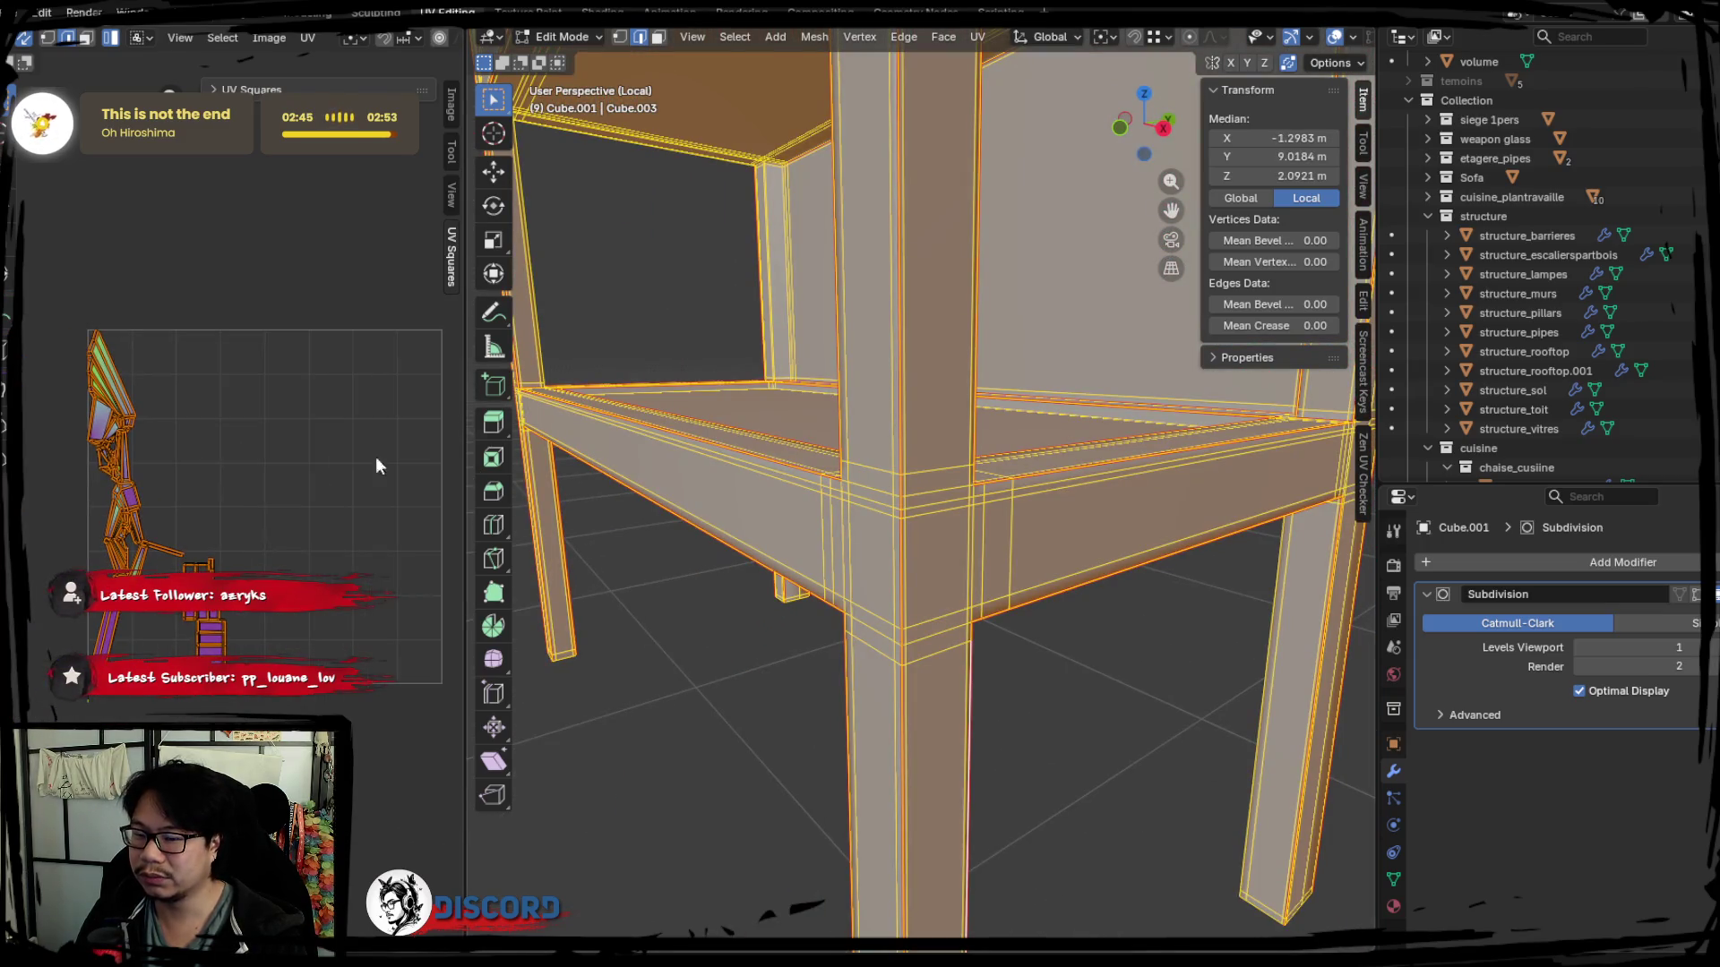
pyautogui.moveTo(833, 426); pyautogui.dragTo(939, 474, button='middle')
pyautogui.click(938, 473)
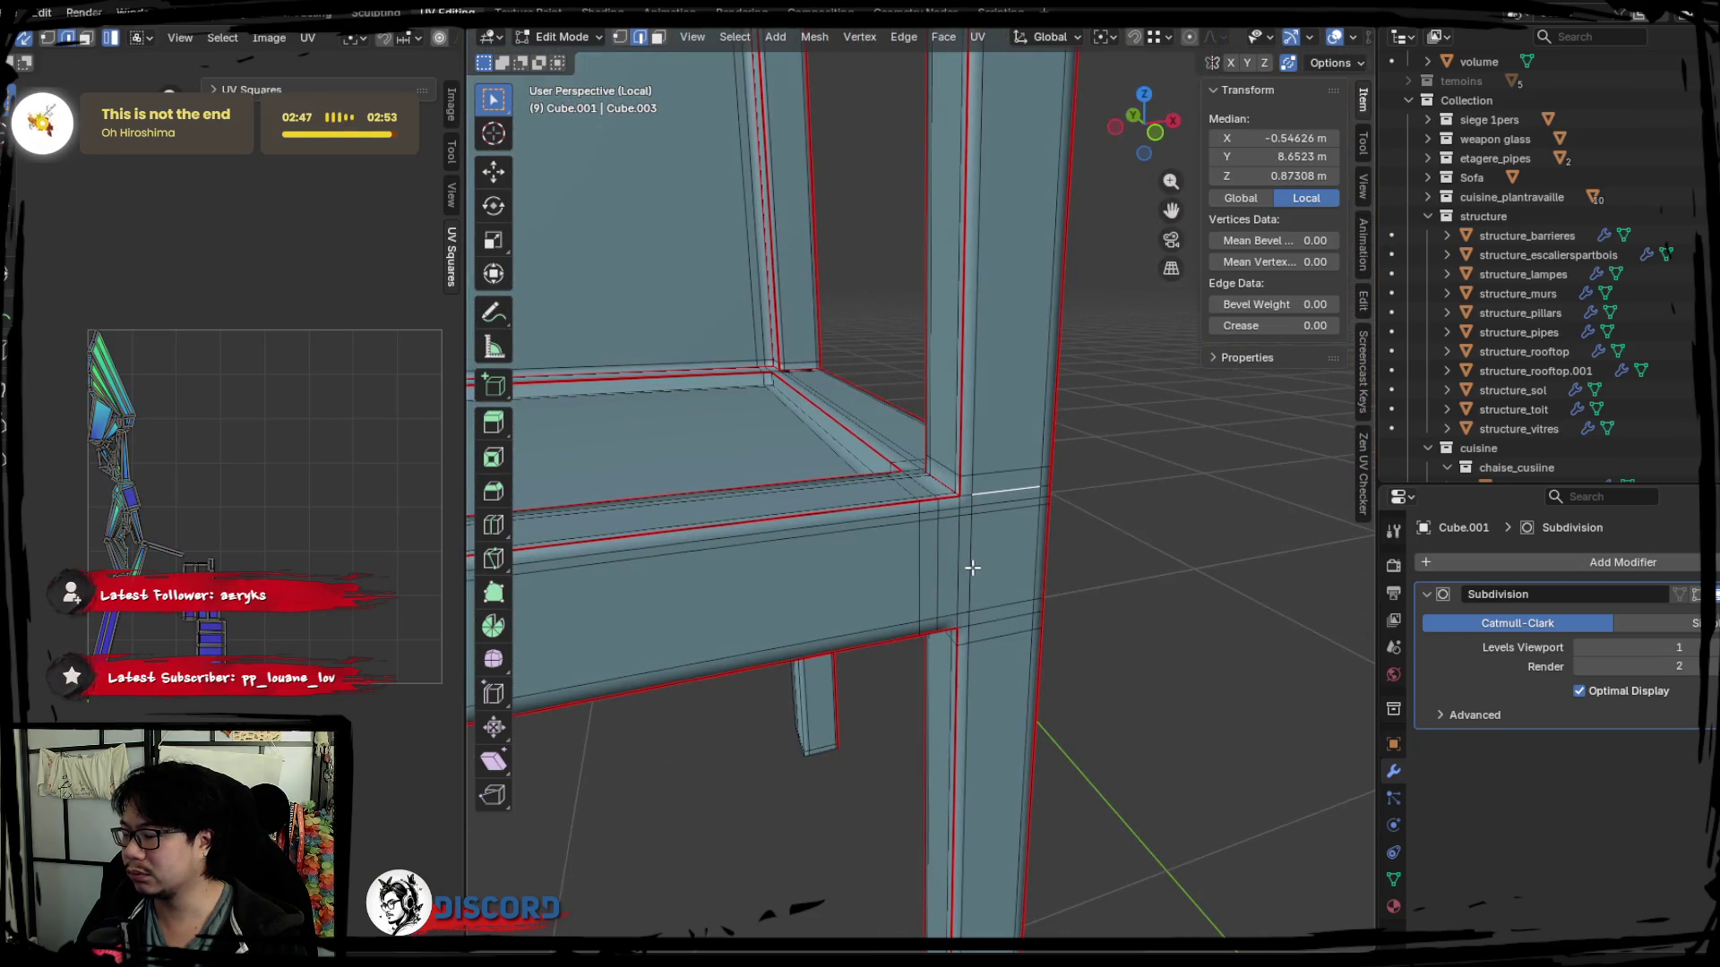
pyautogui.moveTo(928, 572)
pyautogui.mouseDown(button='middle')
pyautogui.moveTo(1248, 541)
pyautogui.moveTo(986, 461)
pyautogui.moveTo(799, 499)
pyautogui.moveTo(1050, 397)
pyautogui.moveTo(941, 493)
pyautogui.moveTo(1021, 573)
pyautogui.moveTo(937, 512)
pyautogui.moveTo(1079, 510)
pyautogui.moveTo(922, 511)
pyautogui.moveTo(1090, 545)
pyautogui.moveTo(976, 433)
pyautogui.mouseUp(button='middle')
# Clear the selection and pick the edge loop along the inner frame rail.
pyautogui.moveTo(915, 494)
pyautogui.mouseDown(button='middle')
pyautogui.moveTo(1031, 522)
pyautogui.moveTo(949, 554)
pyautogui.moveTo(1013, 481)
pyautogui.moveTo(1022, 493)
pyautogui.moveTo(931, 485)
pyautogui.moveTo(975, 505)
pyautogui.mouseUp(button='middle')
pyautogui.click(1022, 492)
pyautogui.scroll(3, 978, 480)
pyautogui.moveTo(849, 450)
pyautogui.mouseDown(button='middle')
pyautogui.moveTo(991, 475)
pyautogui.moveTo(890, 443)
pyautogui.moveTo(717, 470)
pyautogui.moveTo(728, 433)
pyautogui.moveTo(888, 470)
pyautogui.mouseUp(button='middle')
pyautogui.moveTo(887, 360)
pyautogui.mouseDown(button='middle')
pyautogui.moveTo(923, 510)
pyautogui.moveTo(921, 488)
pyautogui.moveTo(1000, 511)
pyautogui.moveTo(990, 542)
pyautogui.moveTo(980, 506)
pyautogui.moveTo(997, 585)
pyautogui.mouseUp(button='middle')
pyautogui.moveTo(825, 496)
pyautogui.mouseDown(button='middle')
pyautogui.moveTo(840, 520)
pyautogui.moveTo(793, 505)
pyautogui.moveTo(841, 475)
pyautogui.moveTo(895, 493)
pyautogui.moveTo(994, 461)
pyautogui.moveTo(759, 400)
pyautogui.moveTo(905, 602)
pyautogui.mouseUp(button='middle')
pyautogui.keyDown('alt'); pyautogui.click(940, 571); pyautogui.keyUp('alt')
pyautogui.moveTo(945, 525)
pyautogui.mouseDown(button='middle')
pyautogui.moveTo(1081, 486)
pyautogui.moveTo(1008, 466)
pyautogui.moveTo(1029, 493)
pyautogui.moveTo(727, 287)
pyautogui.mouseUp(button='middle')
pyautogui.moveTo(695, 375)
pyautogui.mouseDown(button='middle')
pyautogui.moveTo(861, 436)
pyautogui.moveTo(810, 469)
pyautogui.moveTo(802, 455)
pyautogui.moveTo(891, 445)
pyautogui.moveTo(859, 466)
pyautogui.moveTo(940, 426)
pyautogui.moveTo(798, 316)
pyautogui.moveTo(691, 308)
pyautogui.moveTo(888, 346)
pyautogui.moveTo(941, 323)
pyautogui.moveTo(911, 360)
pyautogui.moveTo(874, 322)
pyautogui.moveTo(787, 320)
pyautogui.mouseUp(button='middle')
pyautogui.moveTo(871, 364)
pyautogui.mouseDown(button='middle')
pyautogui.moveTo(680, 345)
pyautogui.moveTo(850, 262)
pyautogui.mouseUp(button='middle')
pyautogui.moveTo(972, 348)
pyautogui.mouseDown(button='middle')
pyautogui.moveTo(922, 350)
pyautogui.moveTo(967, 425)
pyautogui.mouseUp(button='middle')
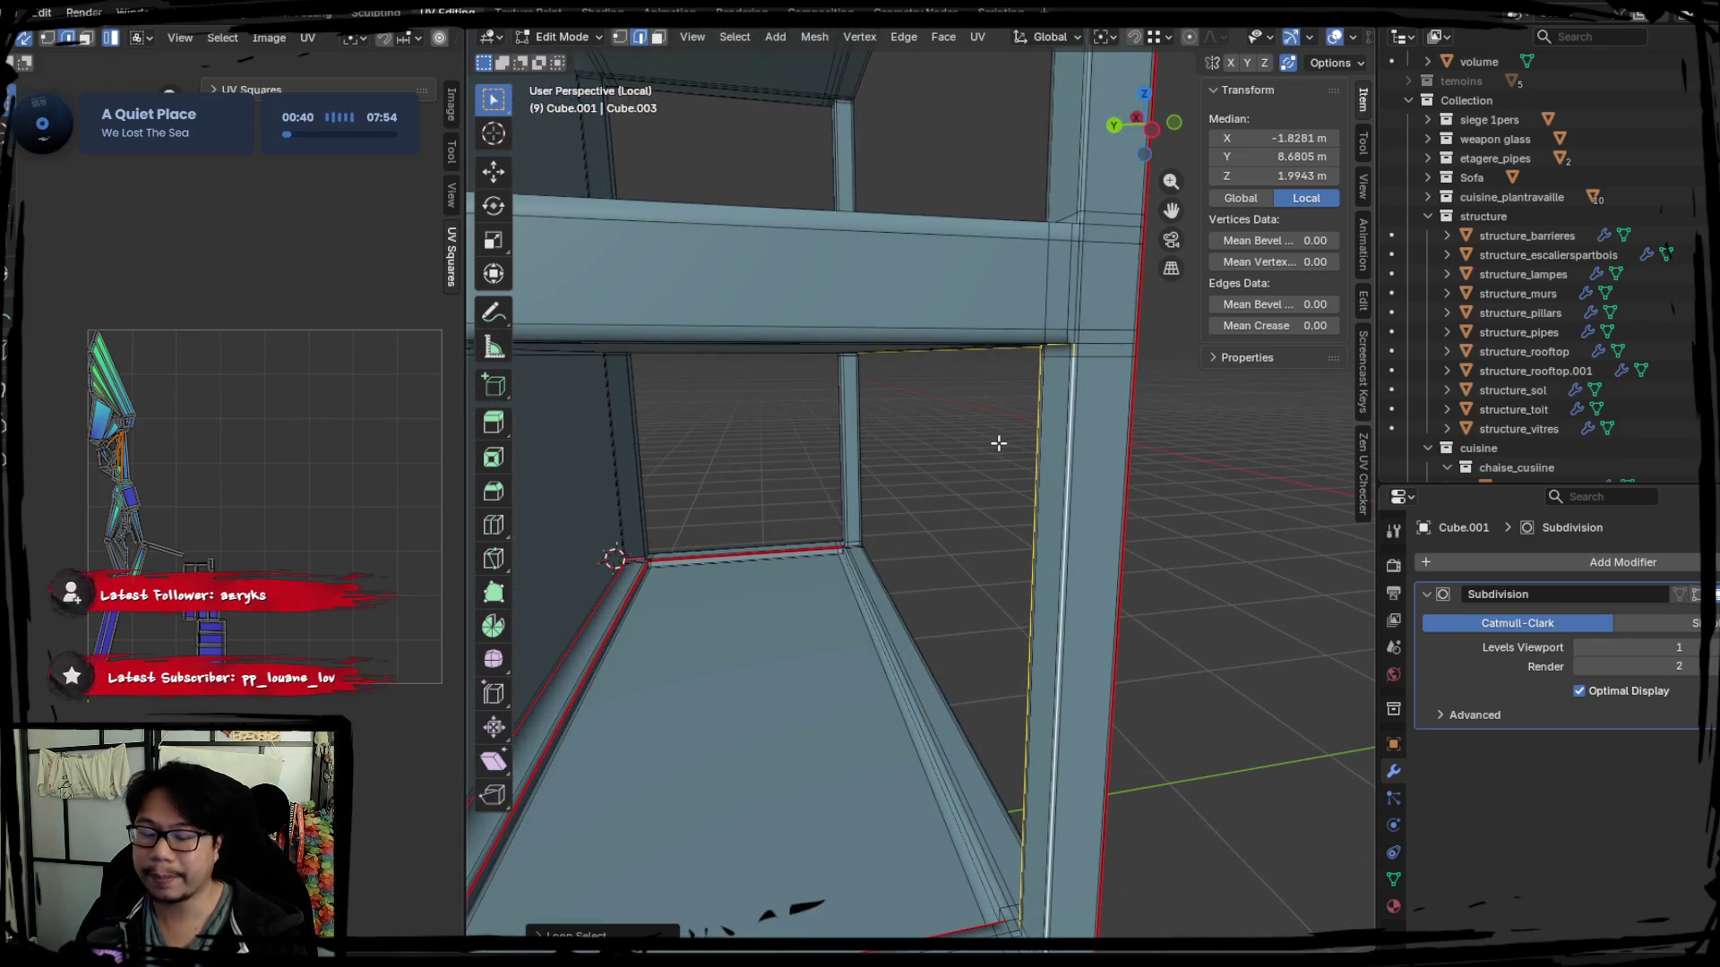
# Mark the inner rail's edge loop as a UV seam and inspect the next corner.
pyautogui.hotkey('ctrl', 'e')
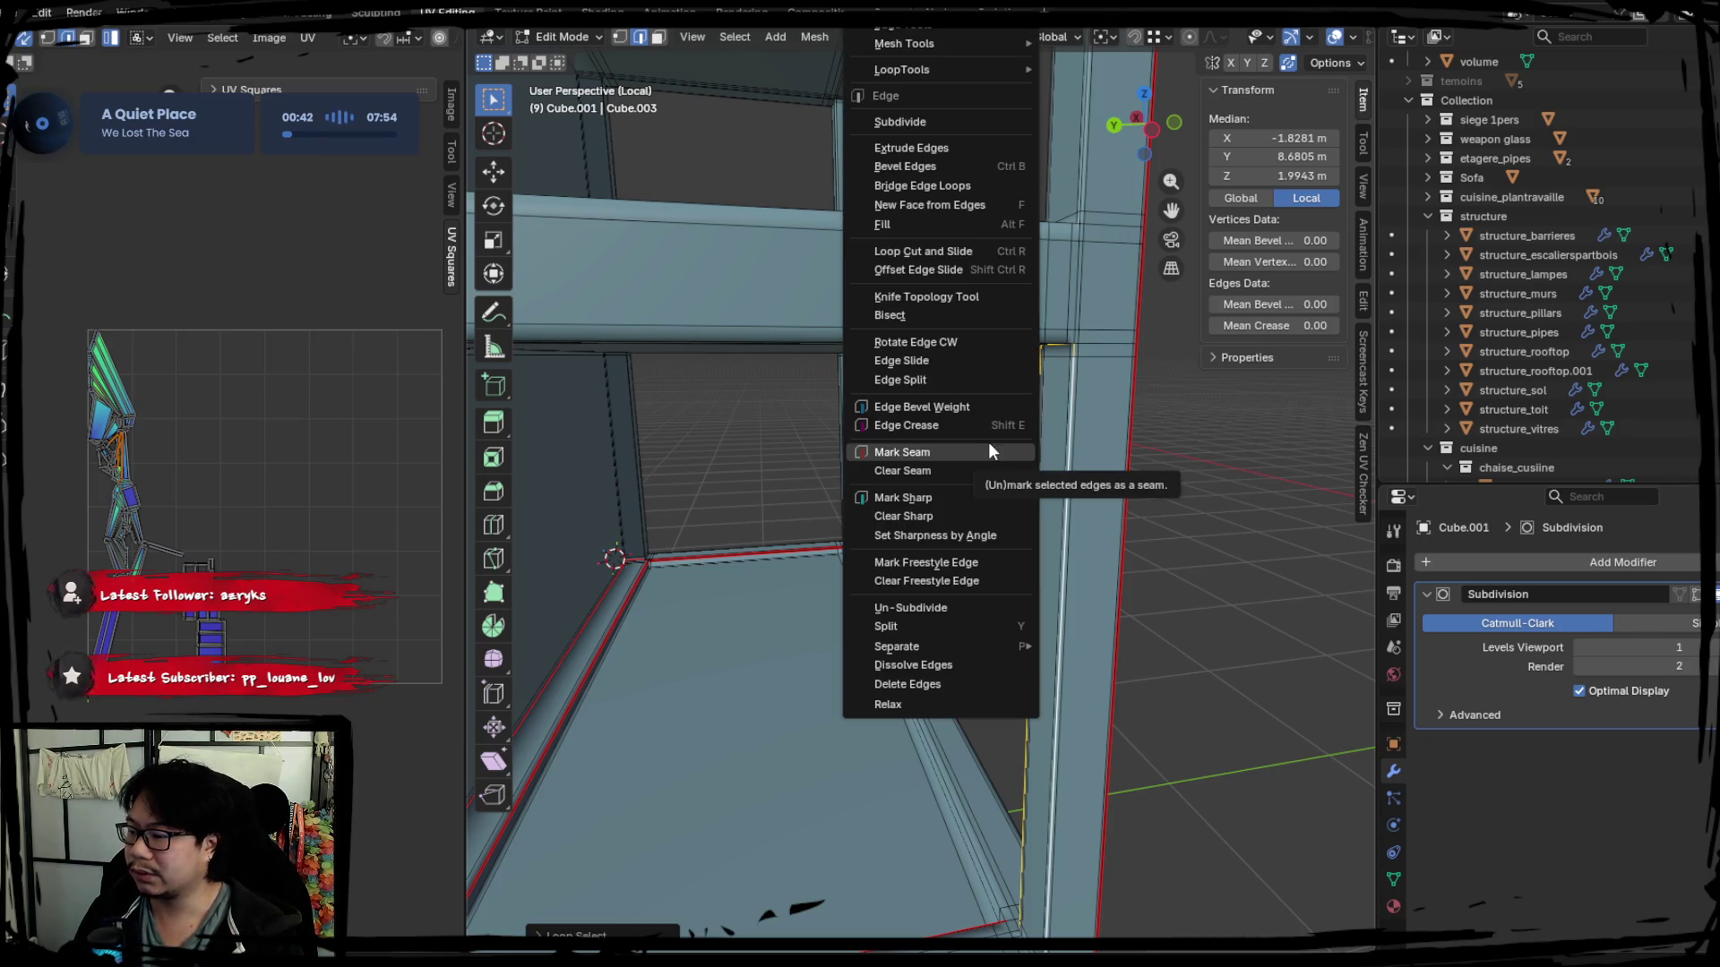
pyautogui.click(988, 442)
pyautogui.moveTo(988, 442)
pyautogui.mouseDown(button='middle')
pyautogui.moveTo(1103, 475)
pyautogui.moveTo(991, 493)
pyautogui.moveTo(887, 653)
pyautogui.moveTo(953, 500)
pyautogui.moveTo(879, 579)
pyautogui.moveTo(970, 474)
pyautogui.moveTo(921, 538)
pyautogui.moveTo(868, 492)
pyautogui.moveTo(1021, 477)
pyautogui.moveTo(799, 548)
pyautogui.moveTo(948, 484)
pyautogui.mouseUp(button='middle')
pyautogui.scroll(2, 1019, 476)
pyautogui.scroll(2, 1029, 451)
pyautogui.moveTo(976, 425)
pyautogui.mouseDown(button='middle')
pyautogui.moveTo(910, 488)
pyautogui.moveTo(1018, 526)
pyautogui.moveTo(948, 532)
pyautogui.mouseUp(button='middle')
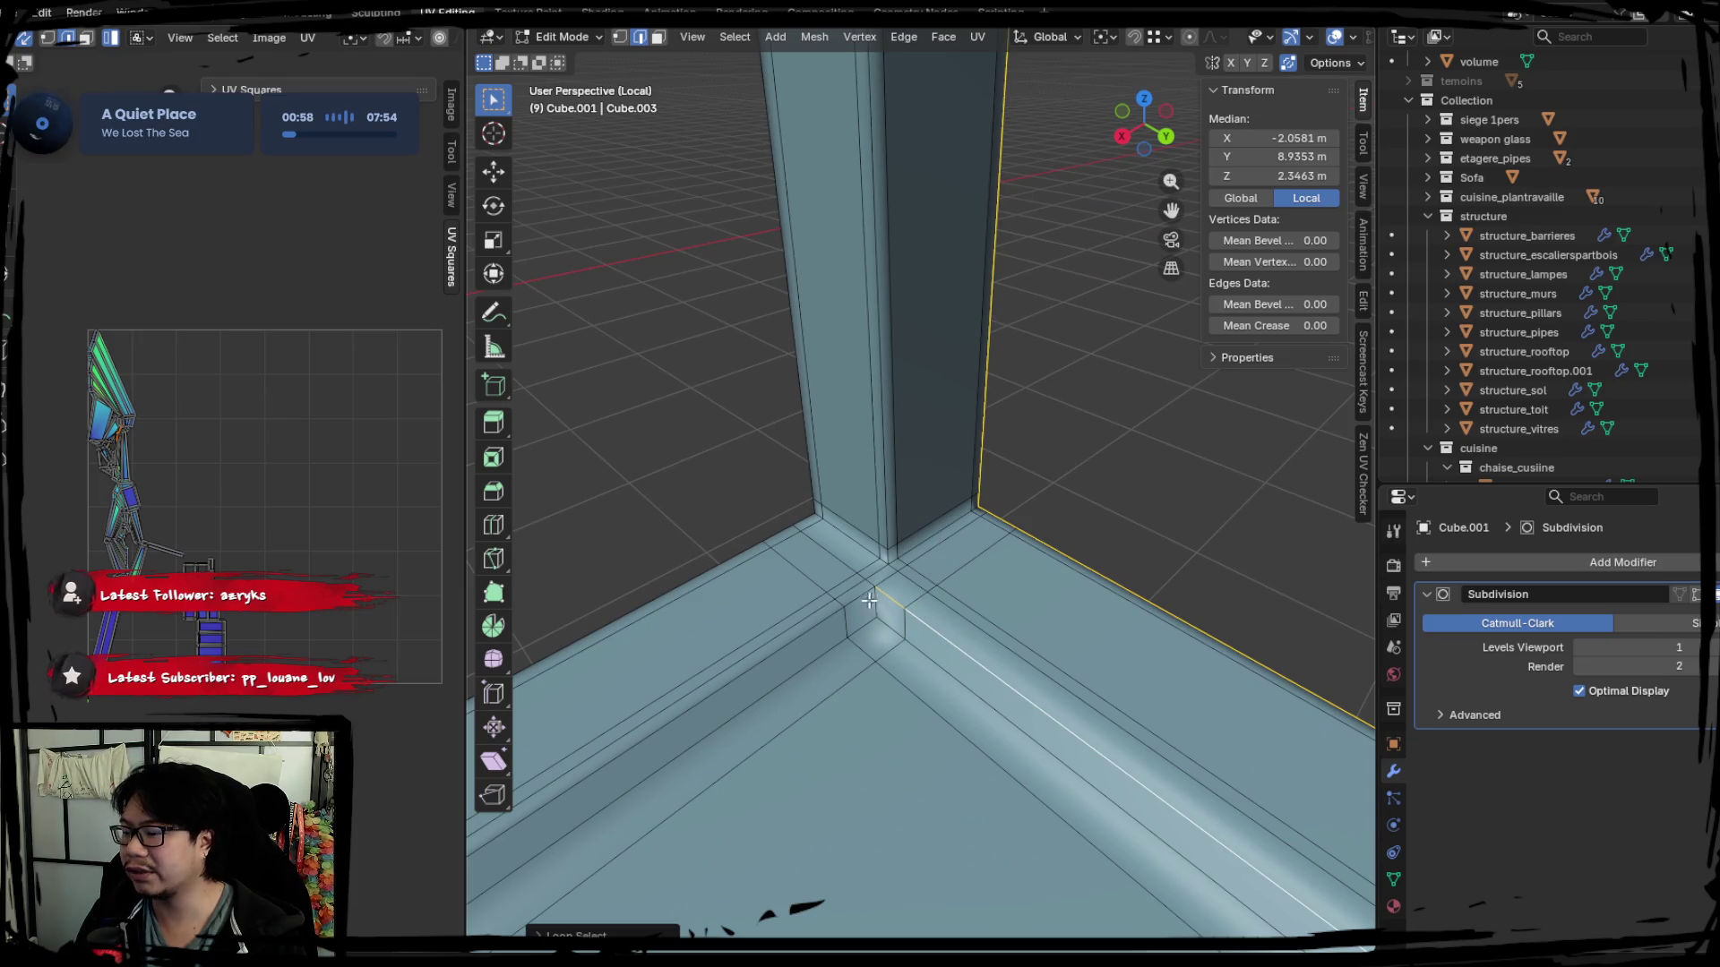
# Mark the pillar's vertical loop and the adjoining beam loop at the corner as seams.
pyautogui.keyDown('alt'); pyautogui.click(911, 542); pyautogui.keyUp('alt')
pyautogui.moveTo(911, 541); pyautogui.dragTo(1038, 543, button='middle')
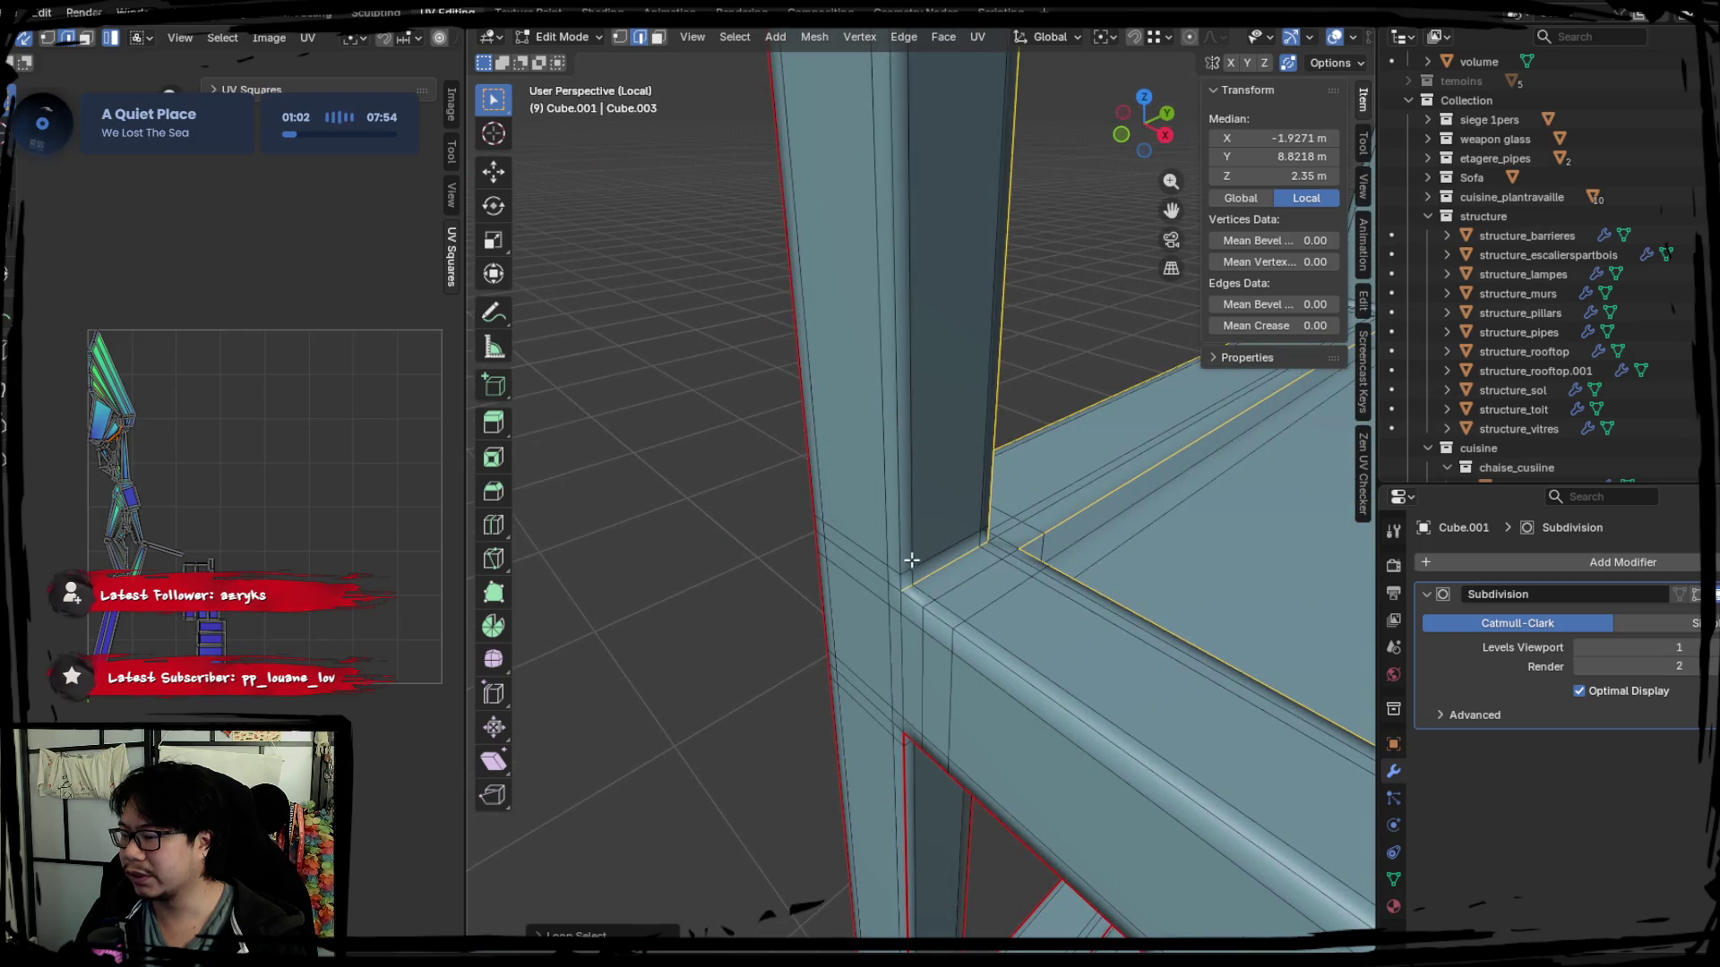
pyautogui.keyDown('alt'); pyautogui.click(896, 528); pyautogui.keyUp('alt')
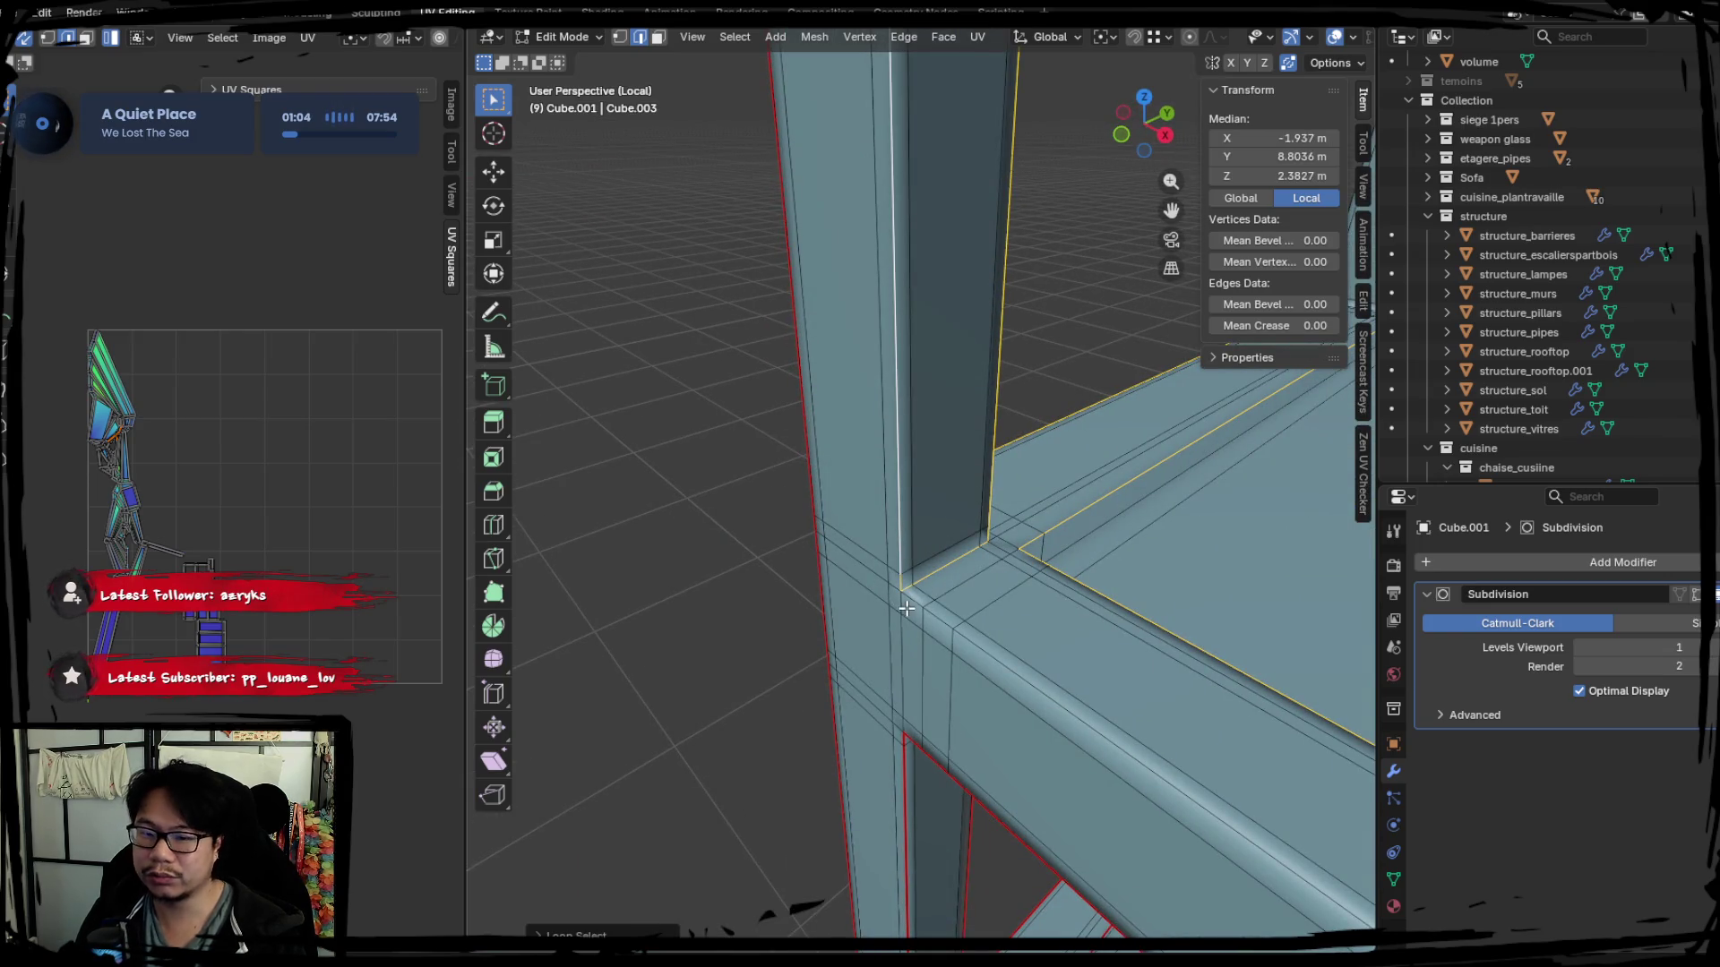
pyautogui.keyDown('alt'); pyautogui.keyDown('shift'); pyautogui.click(942, 622); pyautogui.keyUp('shift'); pyautogui.keyUp('alt')
pyautogui.moveTo(1016, 588)
pyautogui.mouseDown(button='middle')
pyautogui.moveTo(871, 562)
pyautogui.moveTo(910, 543)
pyautogui.moveTo(791, 562)
pyautogui.mouseUp(button='middle')
pyautogui.hotkey('ctrl', 'e')
pyautogui.click(871, 562)
# Mark the next pillar's edge loops with its corner and bottom edges as seams.
pyautogui.moveTo(1121, 476); pyautogui.dragTo(884, 553, button='middle')
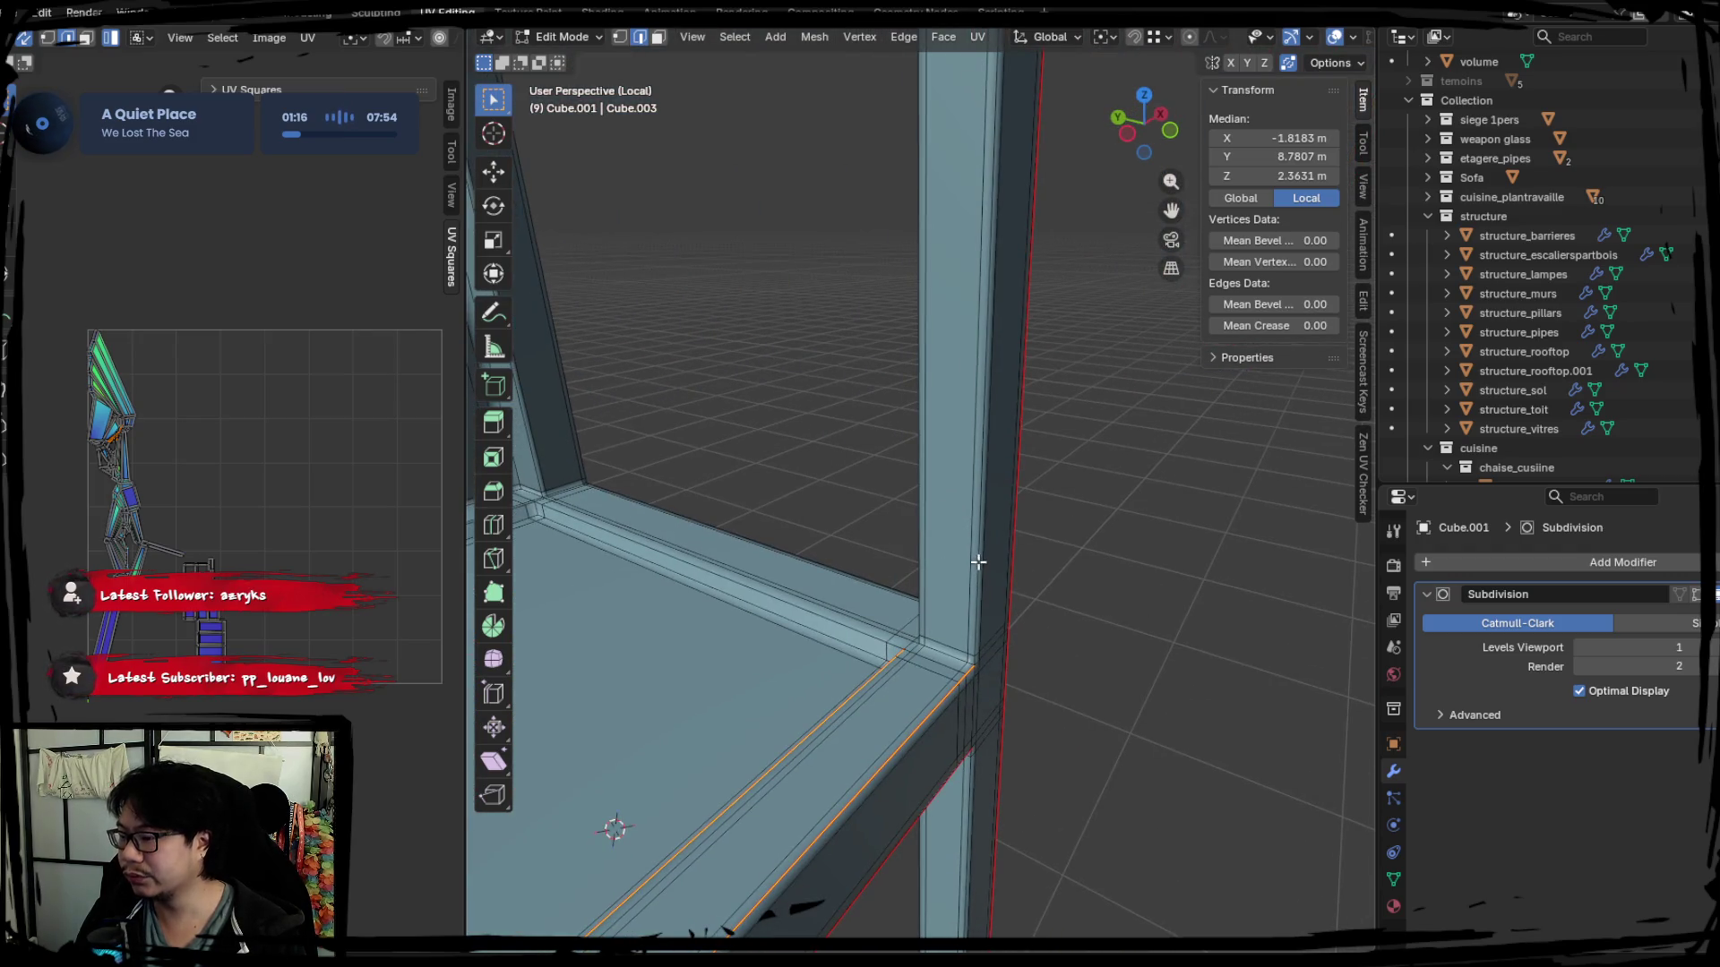
pyautogui.keyDown('alt'); pyautogui.click(979, 563); pyautogui.keyUp('alt')
pyautogui.moveTo(978, 562)
pyautogui.mouseDown(button='middle')
pyautogui.moveTo(980, 640)
pyautogui.moveTo(969, 550)
pyautogui.mouseUp(button='middle')
pyautogui.keyDown('alt'); pyautogui.keyDown('shift'); pyautogui.click(985, 646); pyautogui.keyUp('shift'); pyautogui.keyUp('alt')
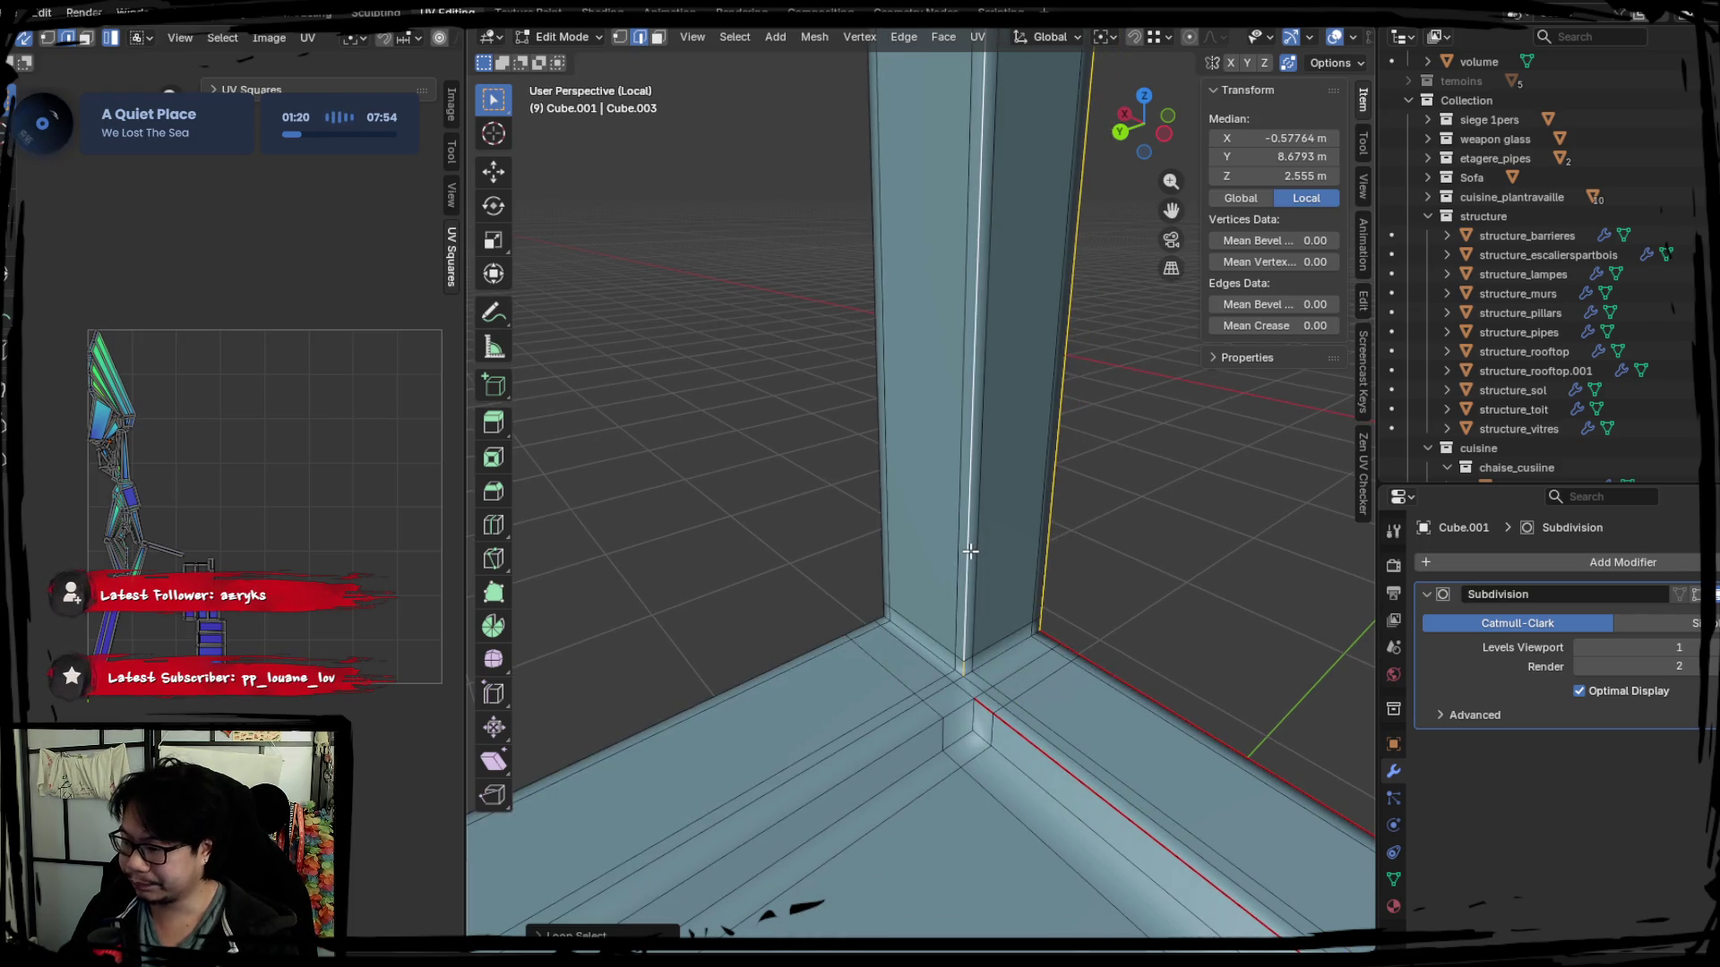
pyautogui.keyDown('alt'); pyautogui.keyDown('shift'); pyautogui.click(947, 654); pyautogui.keyUp('shift'); pyautogui.keyUp('alt')
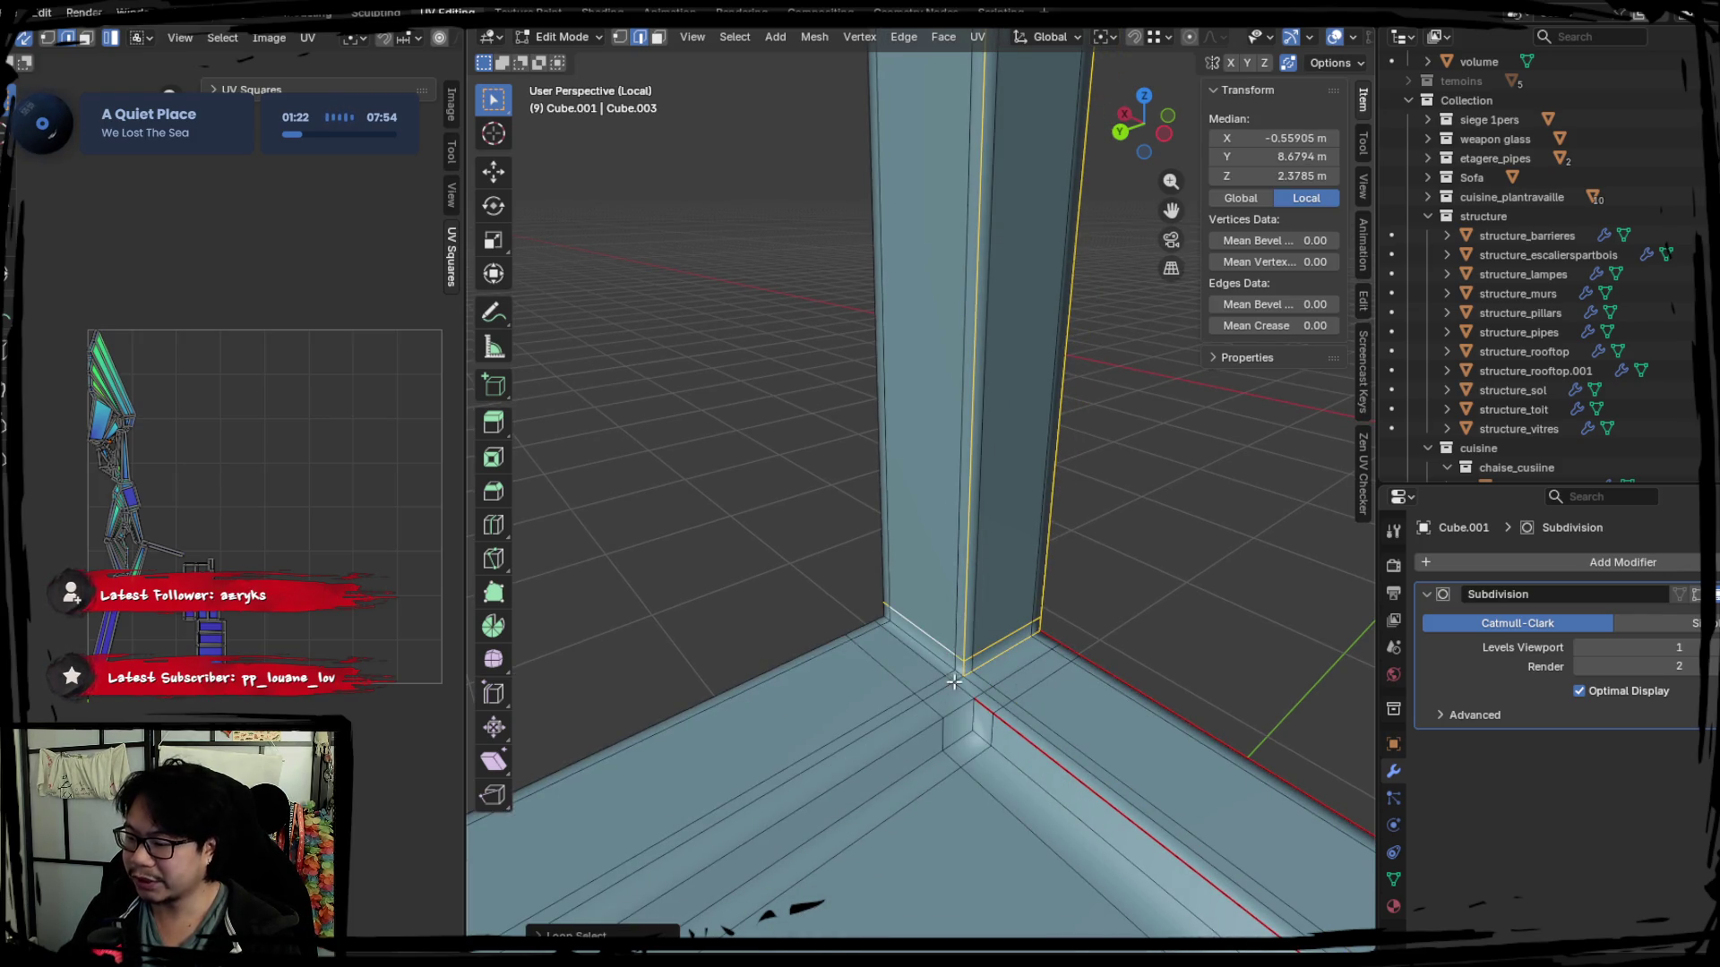
pyautogui.keyDown('alt'); pyautogui.keyDown('shift'); pyautogui.click(927, 652); pyautogui.keyUp('shift'); pyautogui.keyUp('alt')
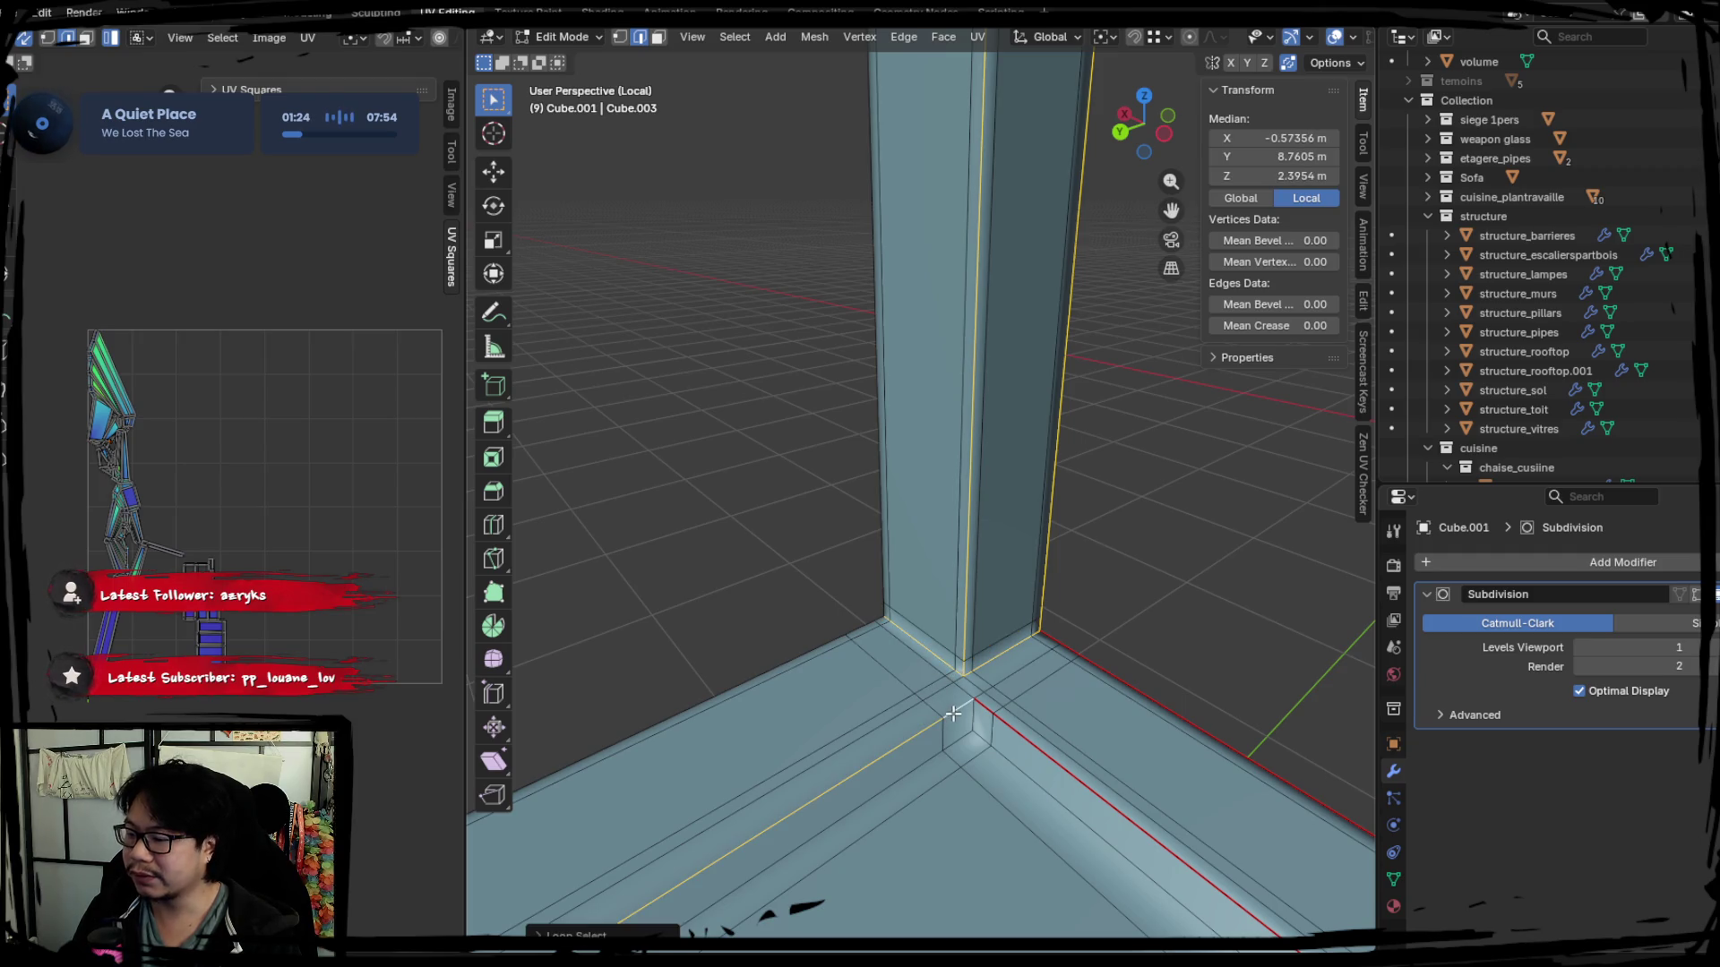
pyautogui.scroll(3, 953, 712)
pyautogui.moveTo(921, 671); pyautogui.dragTo(1016, 584, button='middle')
pyautogui.scroll(3, 917, 639)
pyautogui.moveTo(918, 638)
pyautogui.mouseDown(button='middle')
pyautogui.moveTo(903, 655)
pyautogui.moveTo(781, 549)
pyautogui.mouseUp(button='middle')
pyautogui.keyDown('alt'); pyautogui.keyDown('shift'); pyautogui.click(918, 675); pyautogui.keyUp('shift'); pyautogui.keyUp('alt')
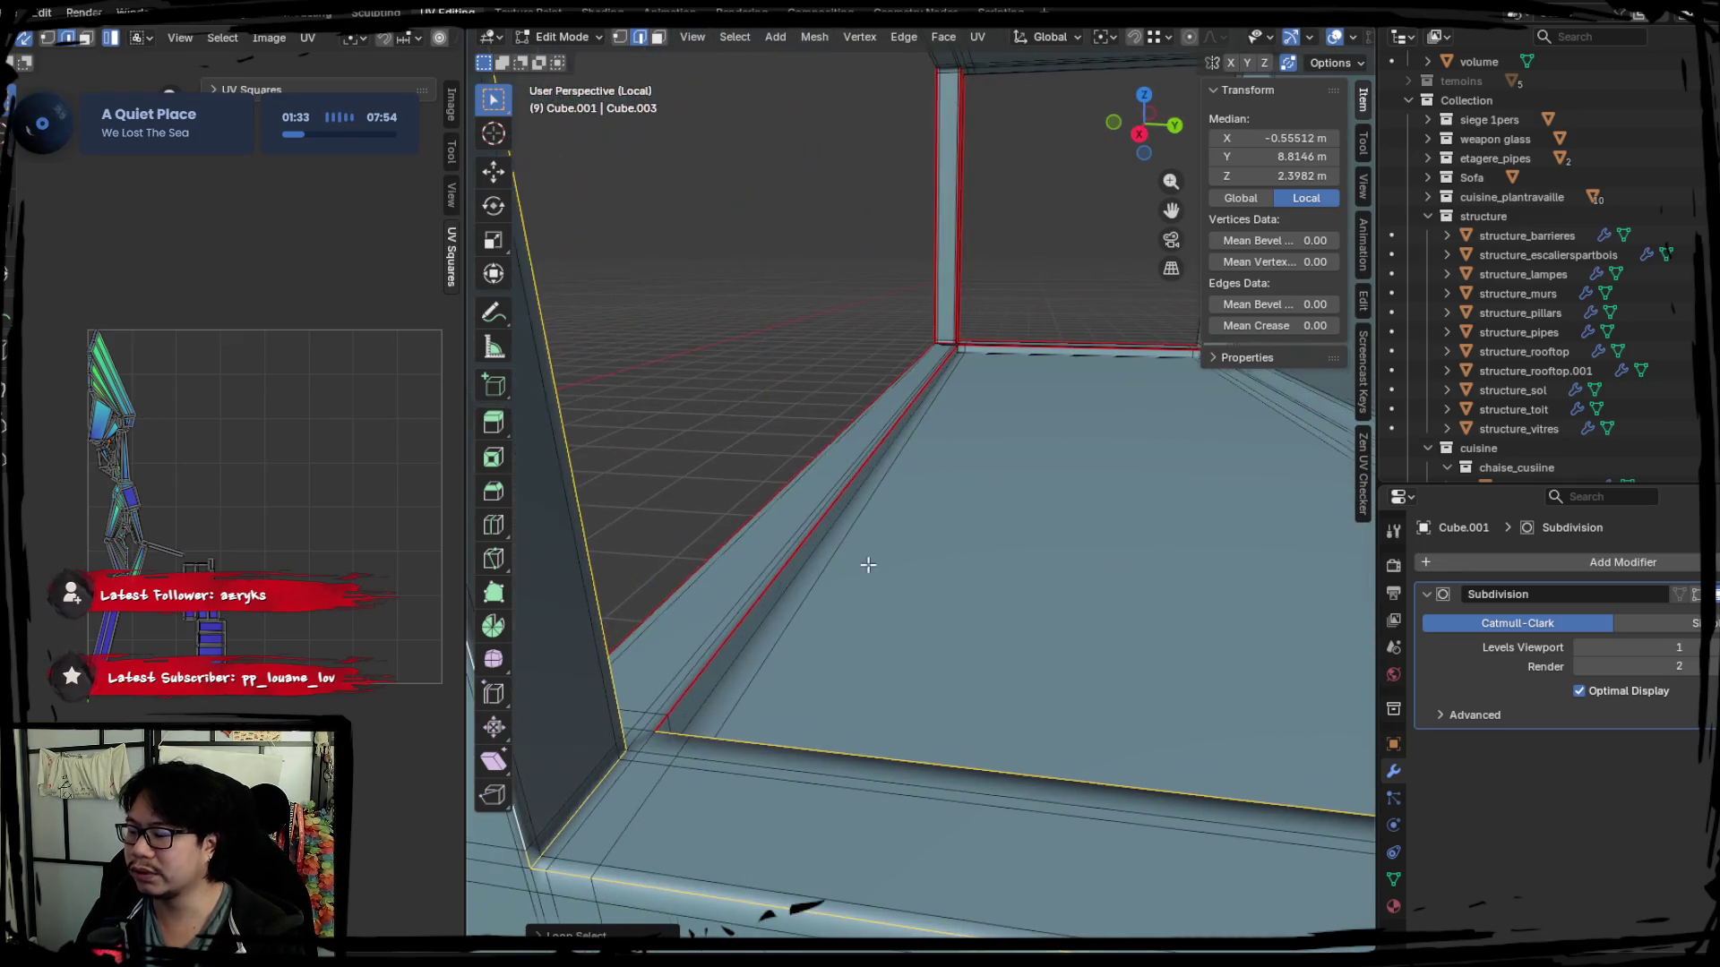
pyautogui.moveTo(730, 493); pyautogui.dragTo(898, 615, button='middle')
pyautogui.hotkey('ctrl', 'e')
pyautogui.click(931, 642)
# Select the upper and lower edge loops along the horizontal beam at the wall corner.
pyautogui.moveTo(1009, 641)
pyautogui.mouseDown(button='middle')
pyautogui.moveTo(784, 602)
pyautogui.moveTo(726, 614)
pyautogui.moveTo(1021, 583)
pyautogui.moveTo(809, 565)
pyautogui.moveTo(963, 597)
pyautogui.mouseUp(button='middle')
pyautogui.moveTo(946, 665)
pyautogui.mouseDown(button='middle')
pyautogui.moveTo(781, 515)
pyautogui.moveTo(1062, 626)
pyautogui.moveTo(913, 707)
pyautogui.moveTo(850, 576)
pyautogui.mouseUp(button='middle')
pyautogui.keyDown('shift'); pyautogui.click(812, 698); pyautogui.keyUp('shift')
pyautogui.scroll(3, 915, 700)
pyautogui.keyDown('shift'); pyautogui.click(851, 575); pyautogui.keyUp('shift')
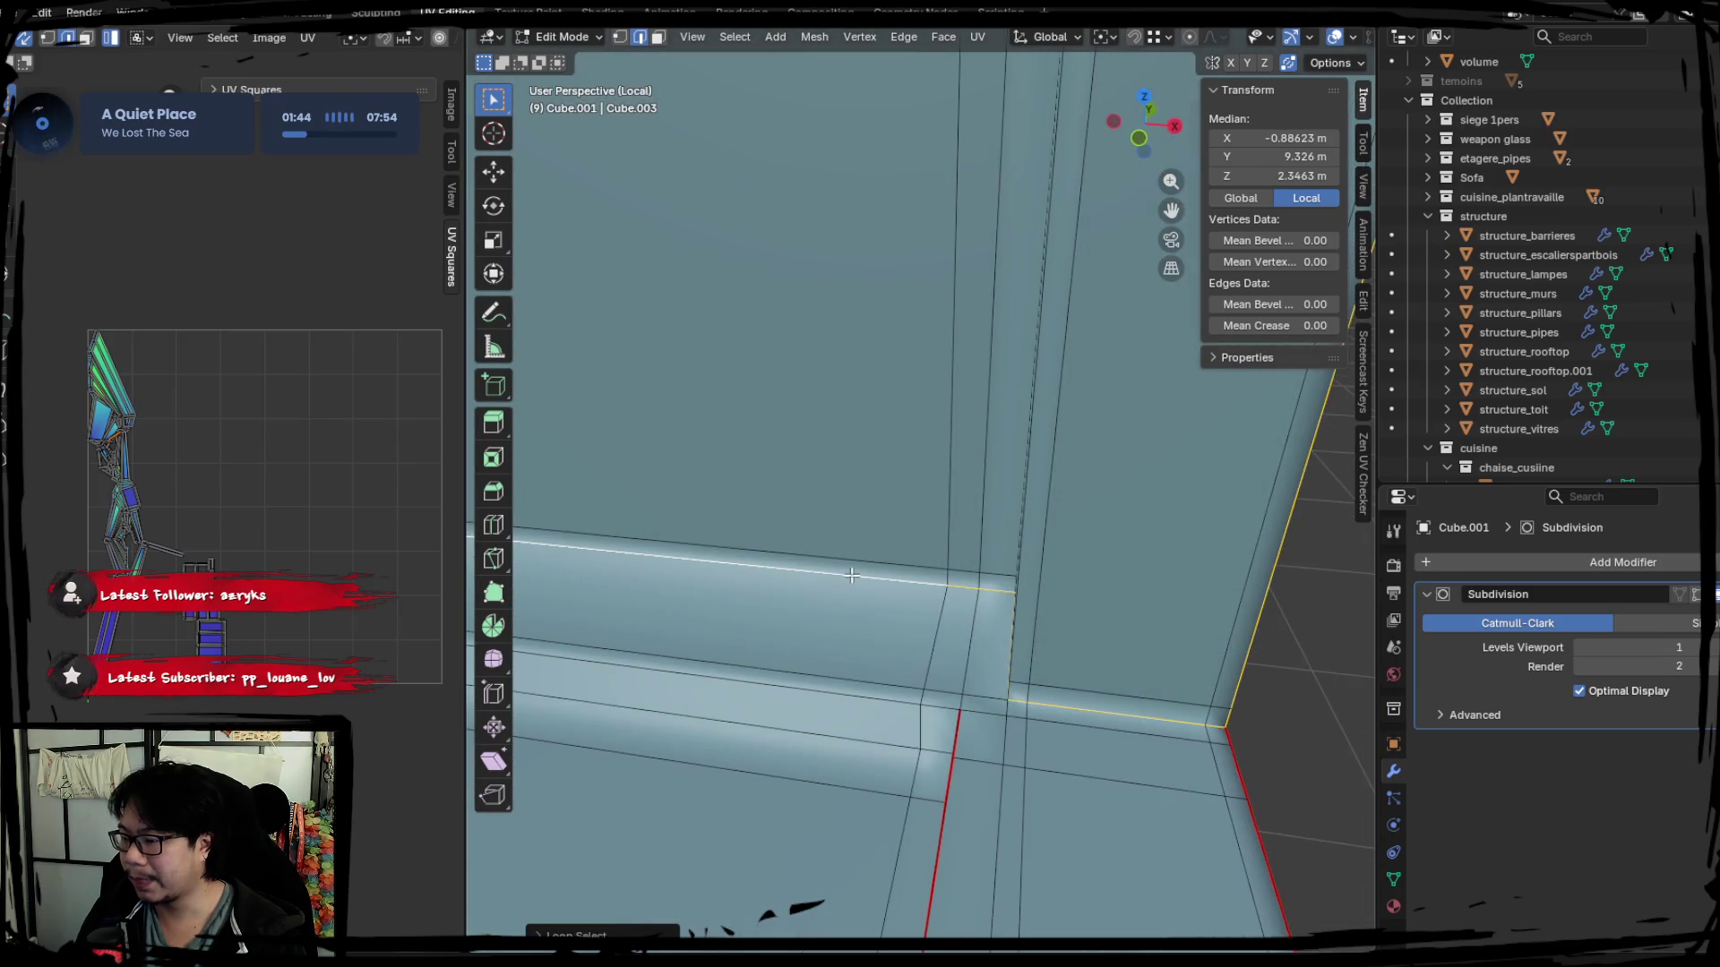
pyautogui.keyDown('shift'); pyautogui.click(821, 692); pyautogui.keyUp('shift')
pyautogui.moveTo(750, 604)
pyautogui.keyDown('shift'); pyautogui.mouseDown(button='middle')
pyautogui.moveTo(1086, 601)
pyautogui.moveTo(855, 530)
pyautogui.mouseUp(button='middle'); pyautogui.keyUp('shift')
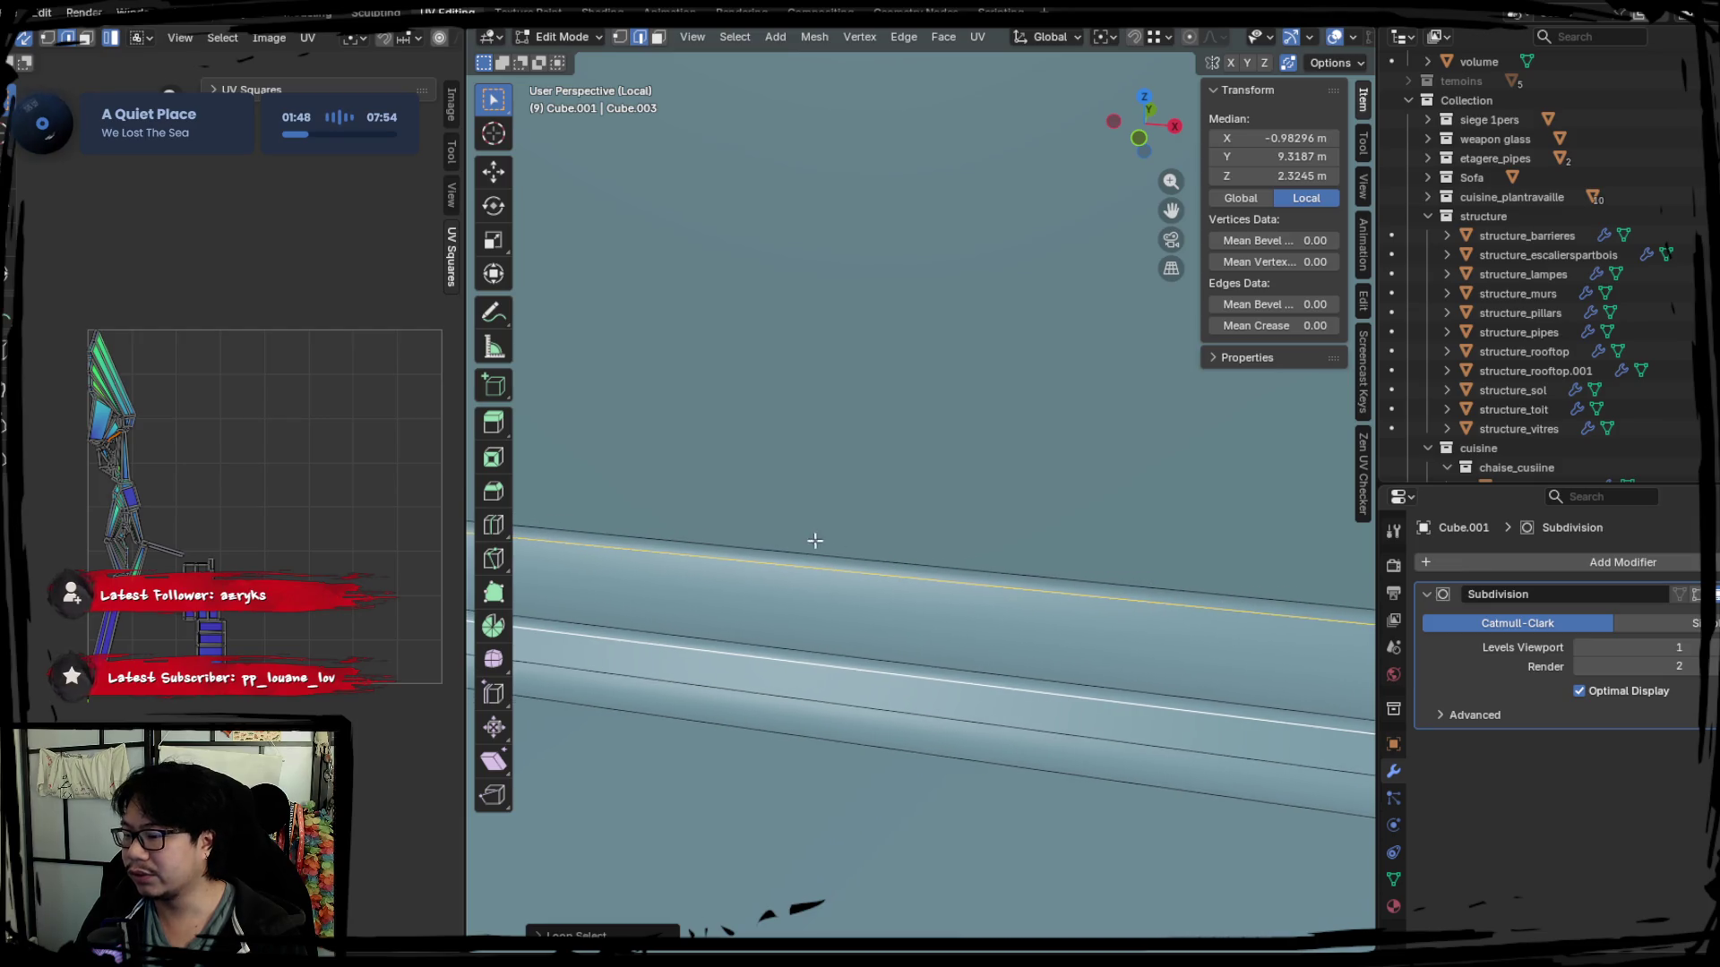
pyautogui.hotkey('ctrl', 'e')
# Mark the beam edge loops as seams and re-unwrap the whole mesh into new UV strips.
pyautogui.click(1086, 553)
pyautogui.press('a')
pyautogui.press('u')
pyautogui.click(314, 464)
pyautogui.scroll(-1, 304, 465)
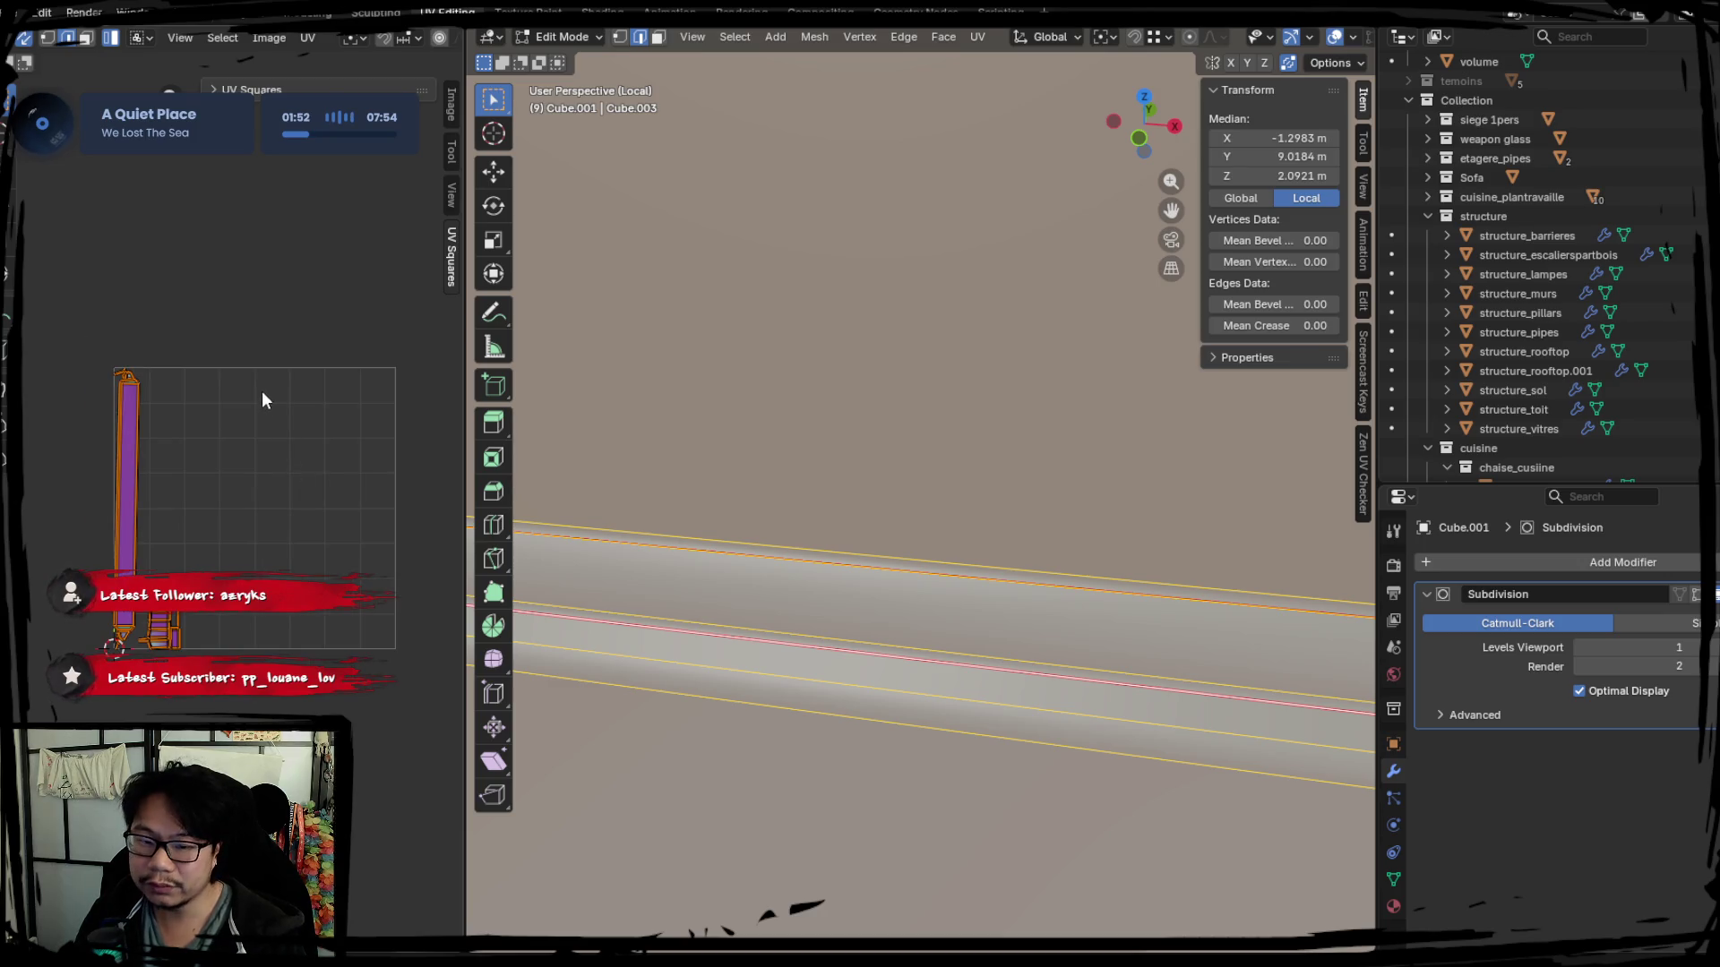
pyautogui.scroll(-1, 729, 395)
pyautogui.scroll(-1, 766, 404)
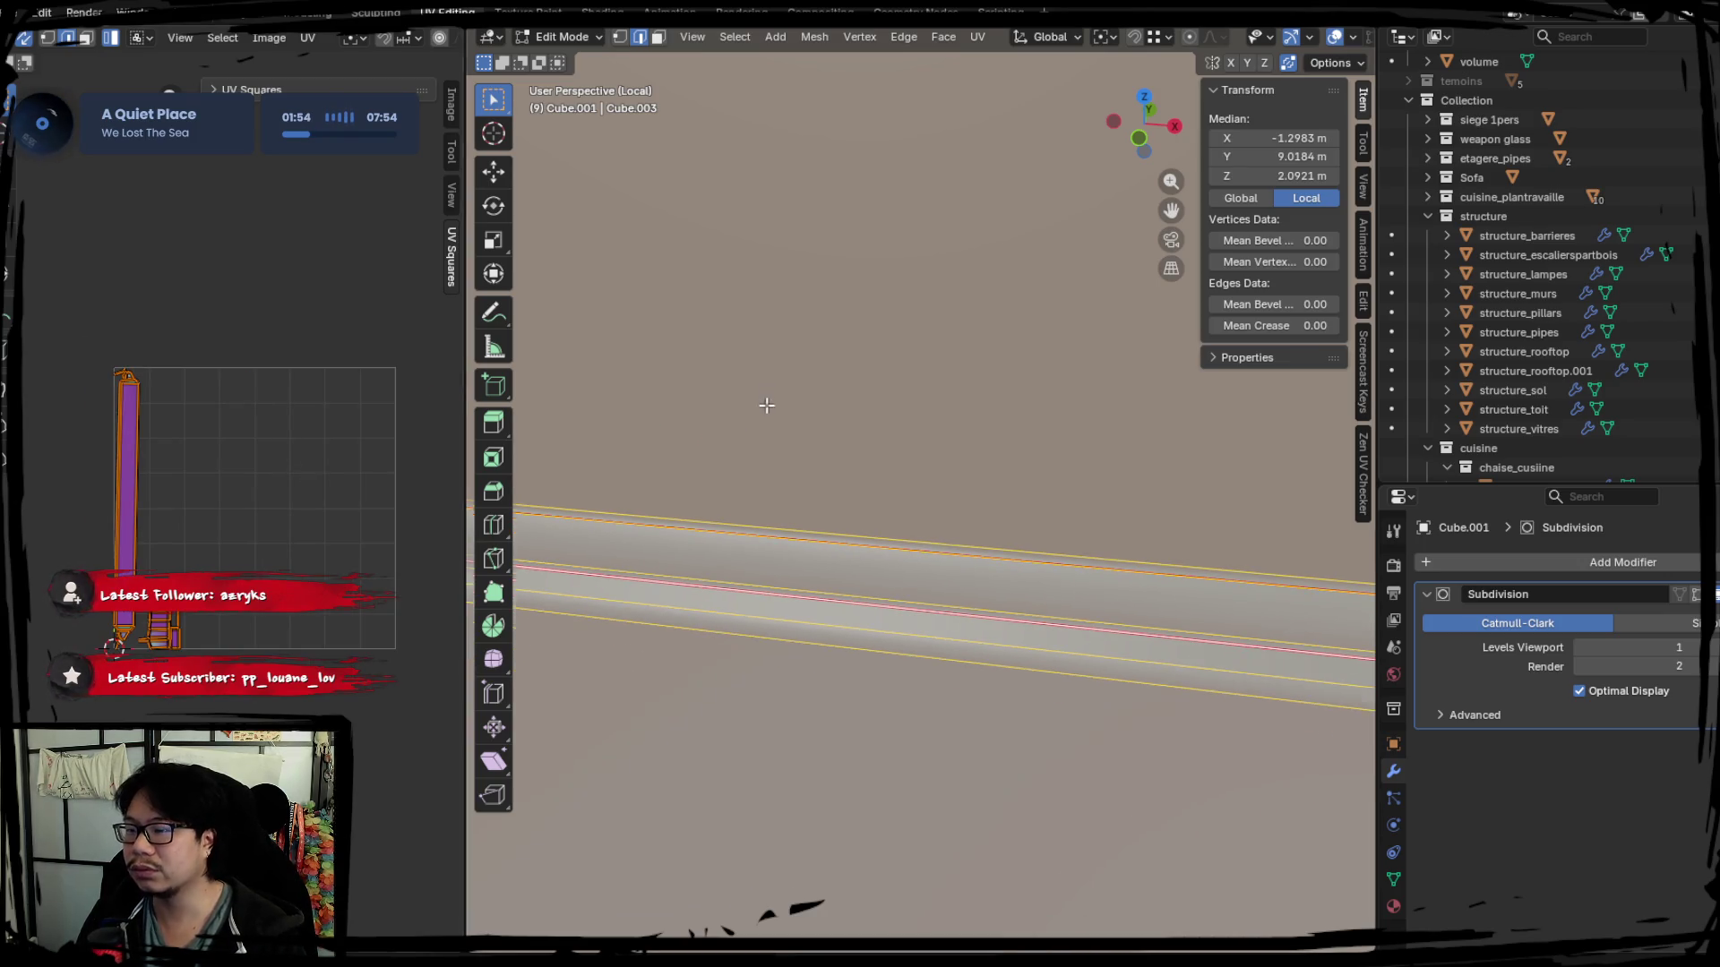
# Widen the 3D view, clear the selection and pick the edge loop along the wall base.
pyautogui.moveTo(463, 394); pyautogui.dragTo(333, 393)
pyautogui.scroll(-1, 794, 489)
pyautogui.scroll(-1, 730, 468)
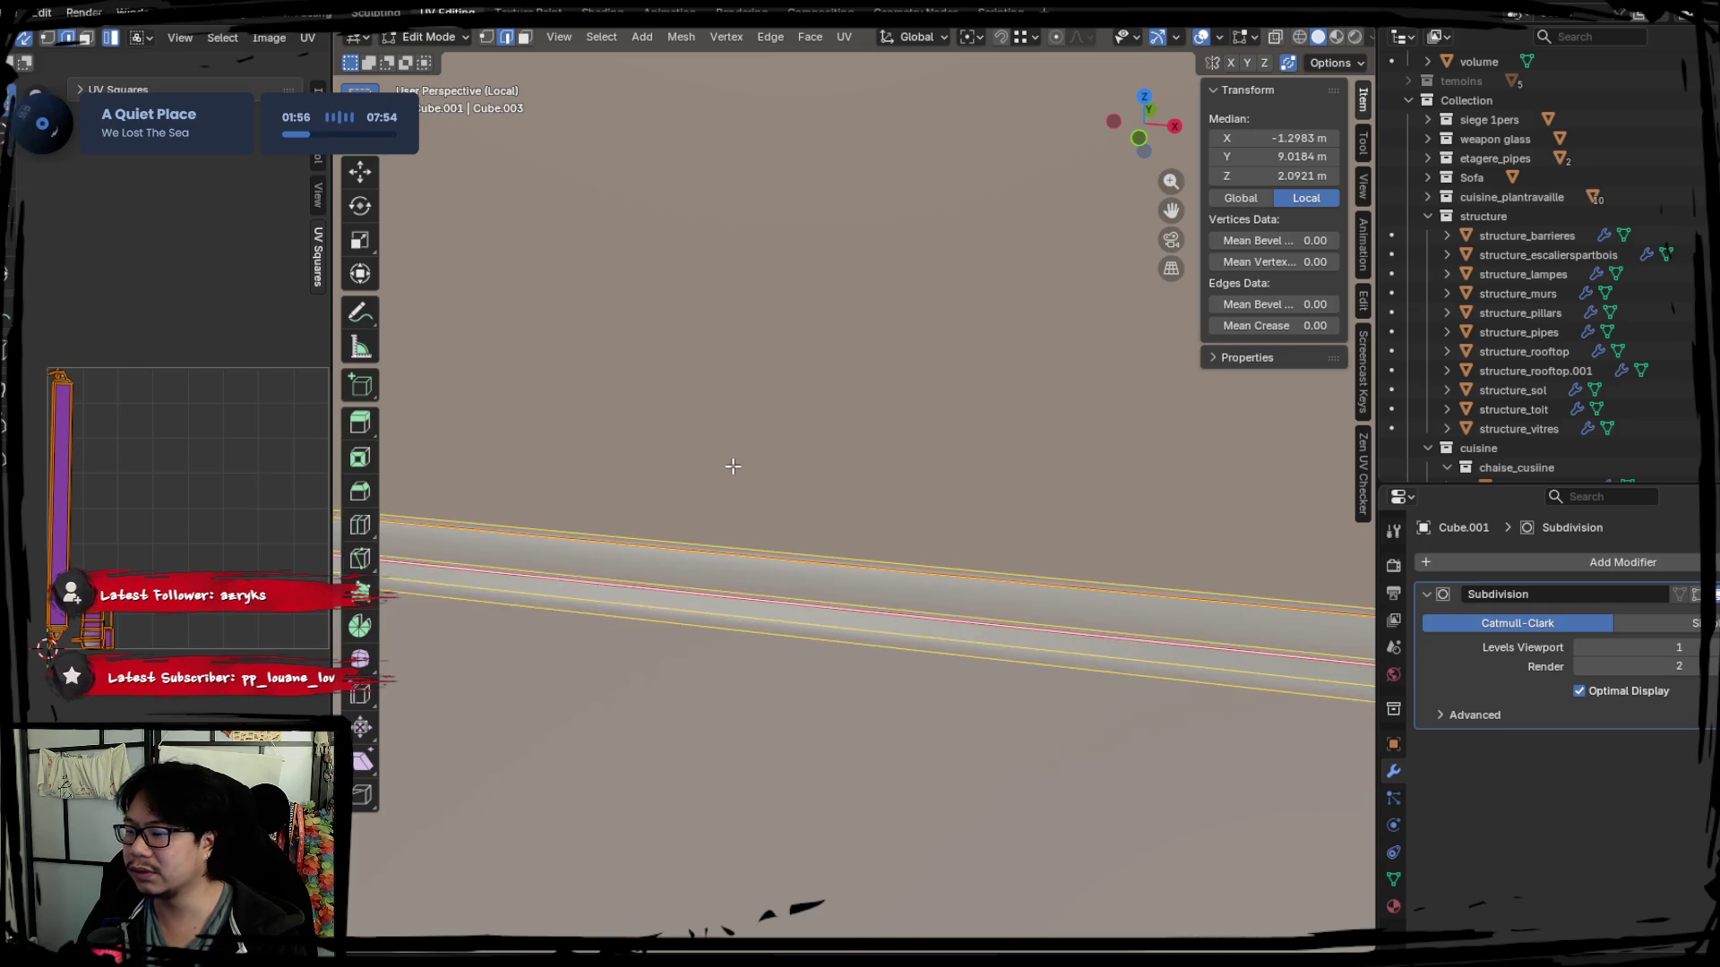
pyautogui.scroll(-2, 1014, 535)
pyautogui.moveTo(1014, 536); pyautogui.dragTo(806, 483, button='middle')
pyautogui.hotkey('alt', 'a')
pyautogui.moveTo(847, 542)
pyautogui.mouseDown(button='middle')
pyautogui.moveTo(757, 529)
pyautogui.moveTo(708, 647)
pyautogui.moveTo(661, 659)
pyautogui.mouseUp(button='middle')
pyautogui.keyDown('alt'); pyautogui.click(661, 658); pyautogui.keyUp('alt')
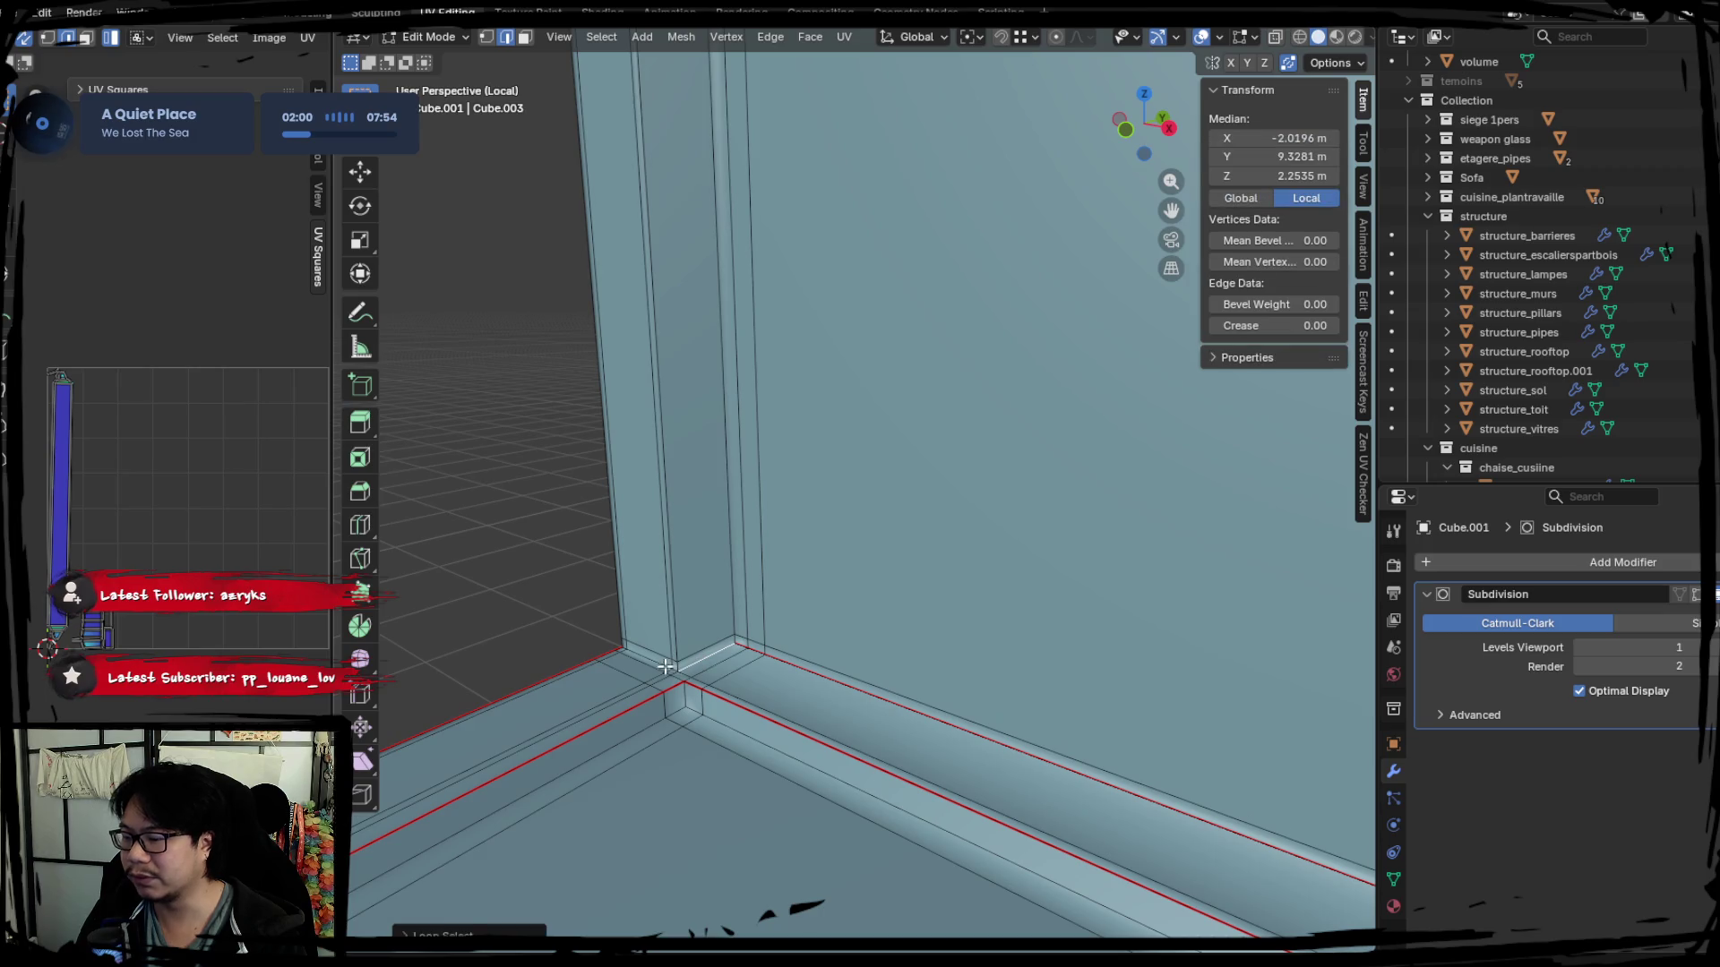
# Select the corner loops and the vertical pillar edge loops at the wall corner.
pyautogui.keyDown('alt'); pyautogui.click(649, 665); pyautogui.keyUp('alt')
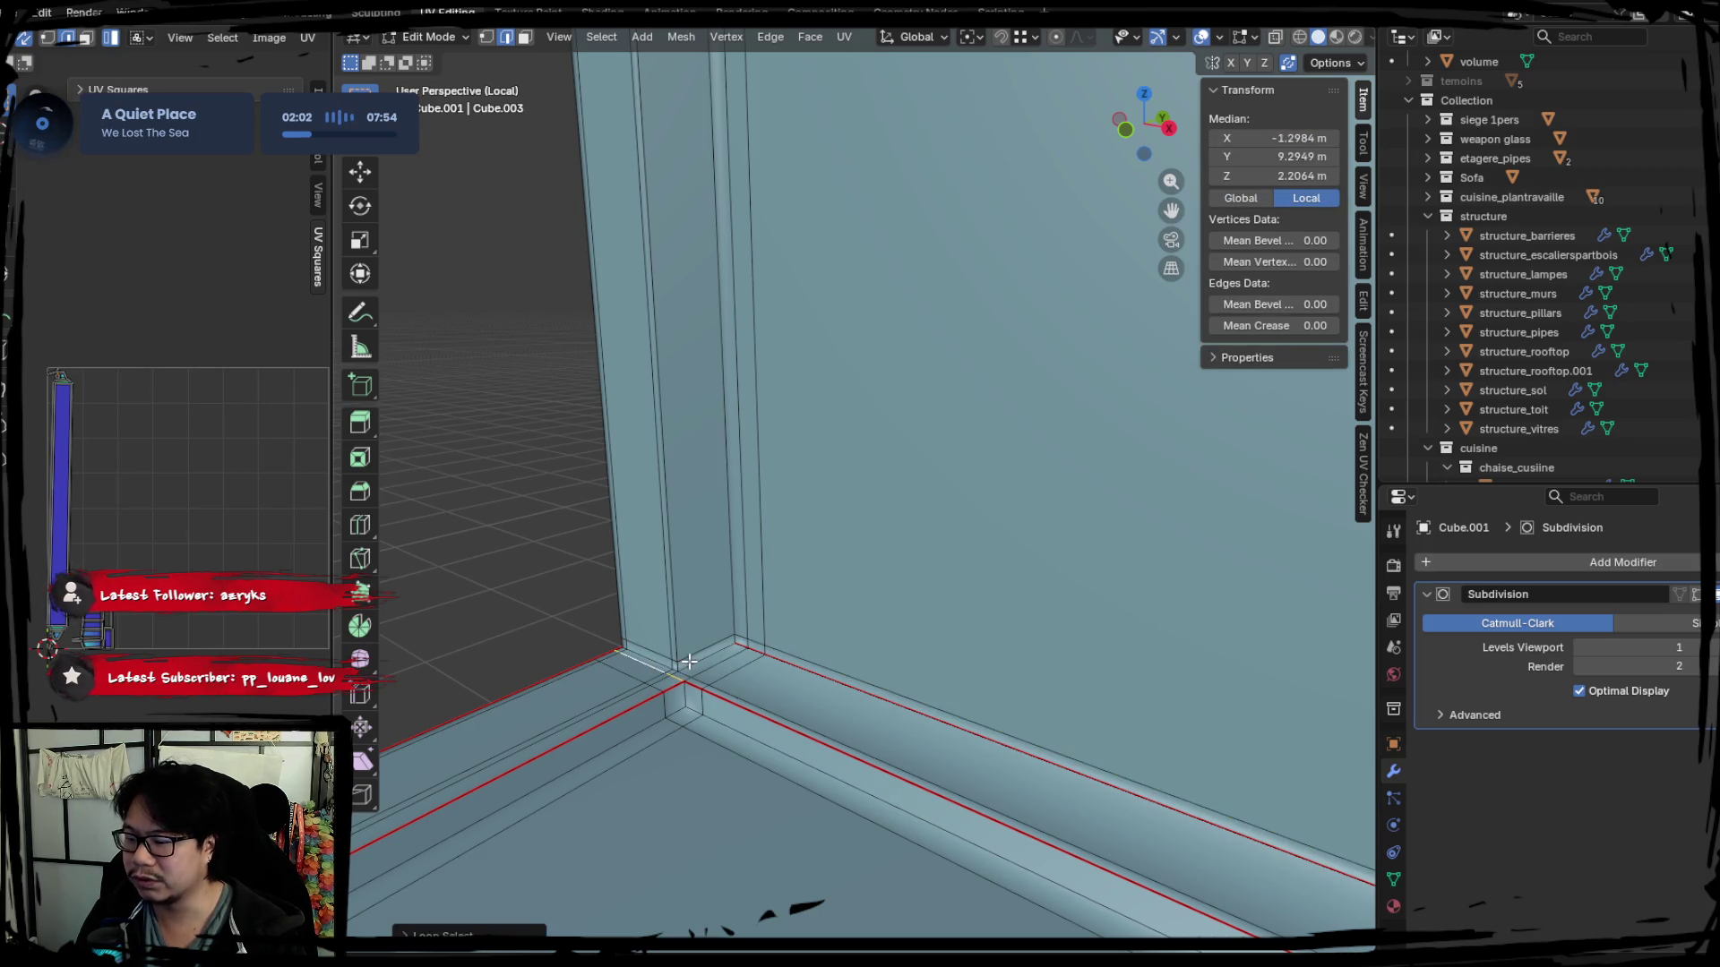
pyautogui.keyDown('alt'); pyautogui.keyDown('shift'); pyautogui.click(656, 665); pyautogui.keyUp('shift'); pyautogui.keyUp('alt')
pyautogui.moveTo(656, 664)
pyautogui.mouseDown(button='middle')
pyautogui.moveTo(596, 646)
pyautogui.moveTo(752, 622)
pyautogui.moveTo(785, 580)
pyautogui.moveTo(638, 596)
pyautogui.moveTo(679, 632)
pyautogui.mouseUp(button='middle')
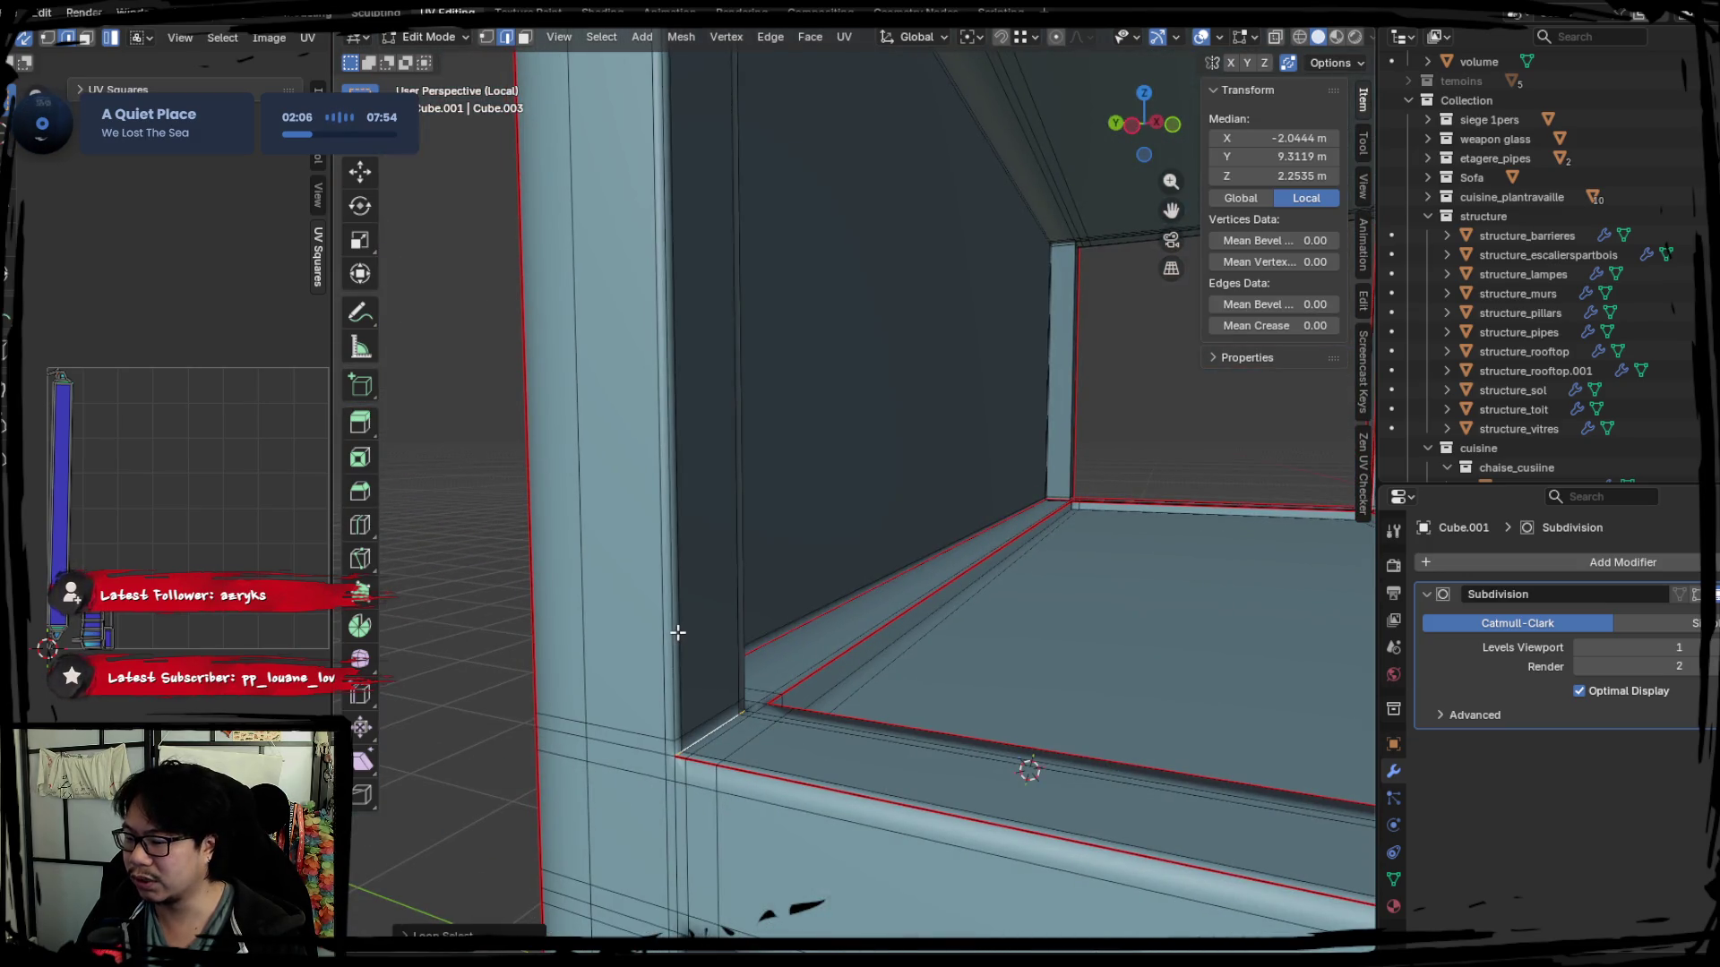
pyautogui.keyDown('alt'); pyautogui.click(675, 628); pyautogui.keyUp('alt')
pyautogui.moveTo(795, 528); pyautogui.dragTo(710, 522, button='middle')
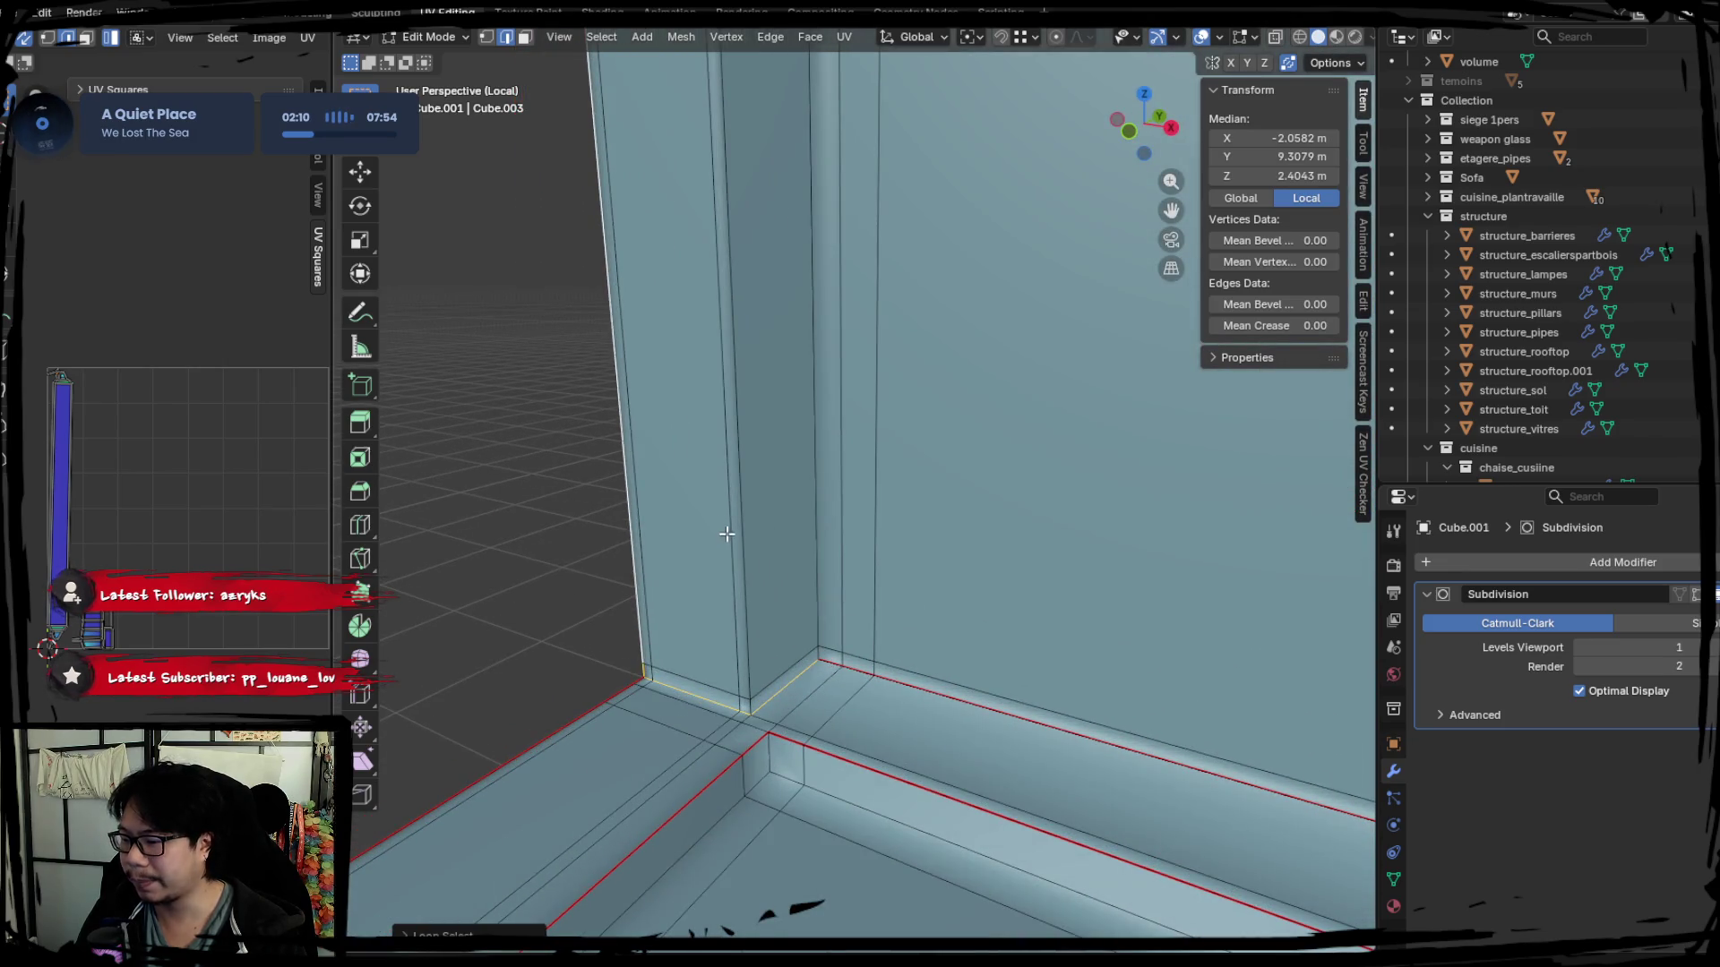
pyautogui.keyDown('alt'); pyautogui.keyDown('shift'); pyautogui.click(737, 523); pyautogui.keyUp('shift'); pyautogui.keyUp('alt')
pyautogui.keyDown('shift'); pyautogui.moveTo(721, 408); pyautogui.dragTo(707, 588, button='middle'); pyautogui.keyUp('shift')
pyautogui.keyDown('alt'); pyautogui.keyDown('shift'); pyautogui.click(803, 526); pyautogui.keyUp('shift'); pyautogui.keyUp('alt')
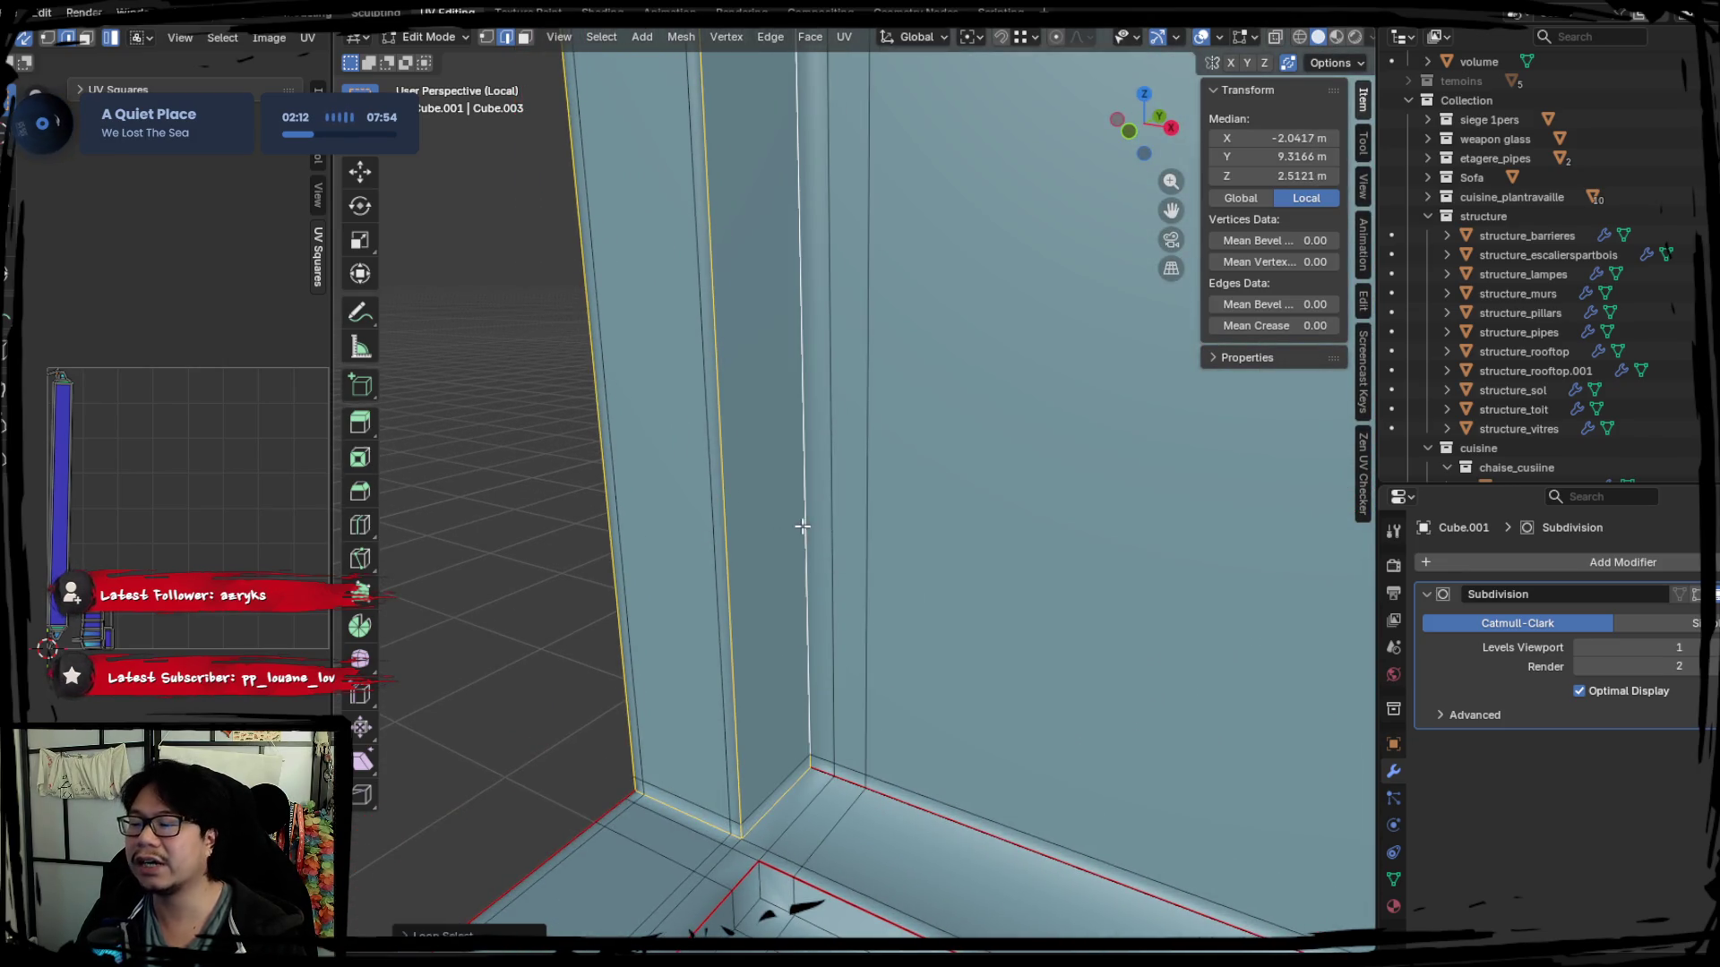
# Add the top frame edge loops and more pillar loops, then mark them all as seams.
pyautogui.moveTo(815, 504)
pyautogui.mouseDown(button='middle')
pyautogui.moveTo(832, 310)
pyautogui.moveTo(703, 603)
pyautogui.moveTo(713, 464)
pyautogui.mouseUp(button='middle')
pyautogui.moveTo(679, 315)
pyautogui.mouseDown(button='middle')
pyautogui.moveTo(710, 403)
pyautogui.moveTo(699, 309)
pyautogui.moveTo(714, 292)
pyautogui.moveTo(780, 371)
pyautogui.mouseUp(button='middle')
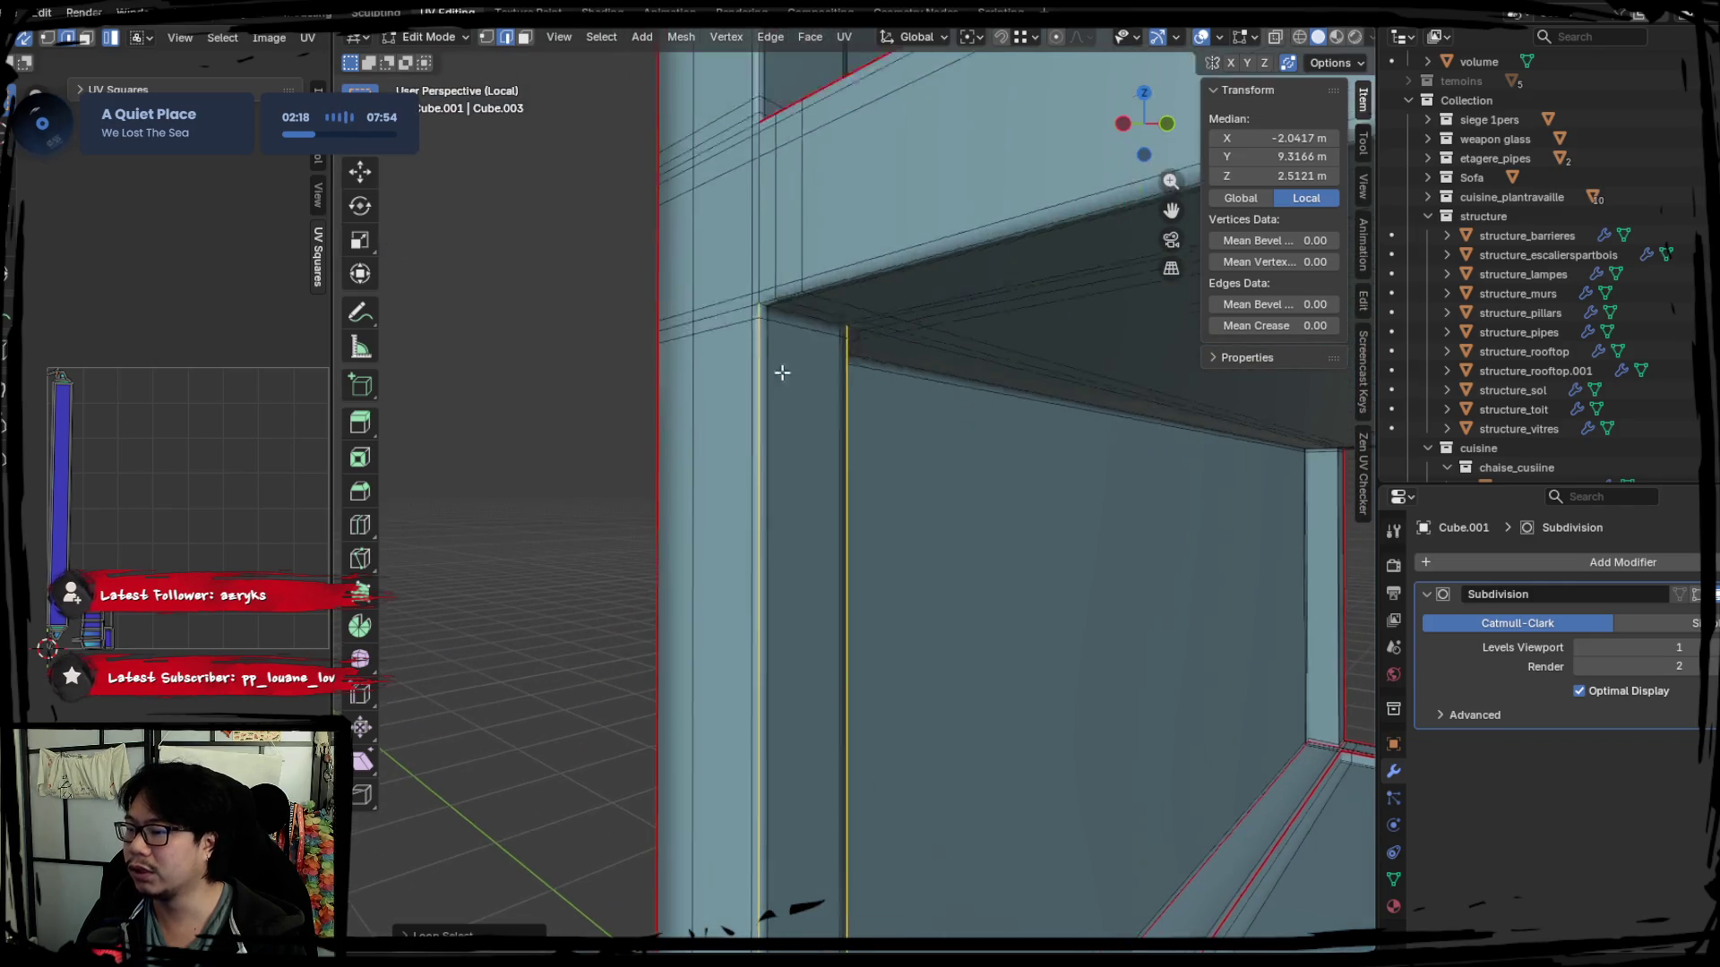
pyautogui.scroll(2, 781, 372)
pyautogui.moveTo(945, 357); pyautogui.dragTo(604, 355, button='middle')
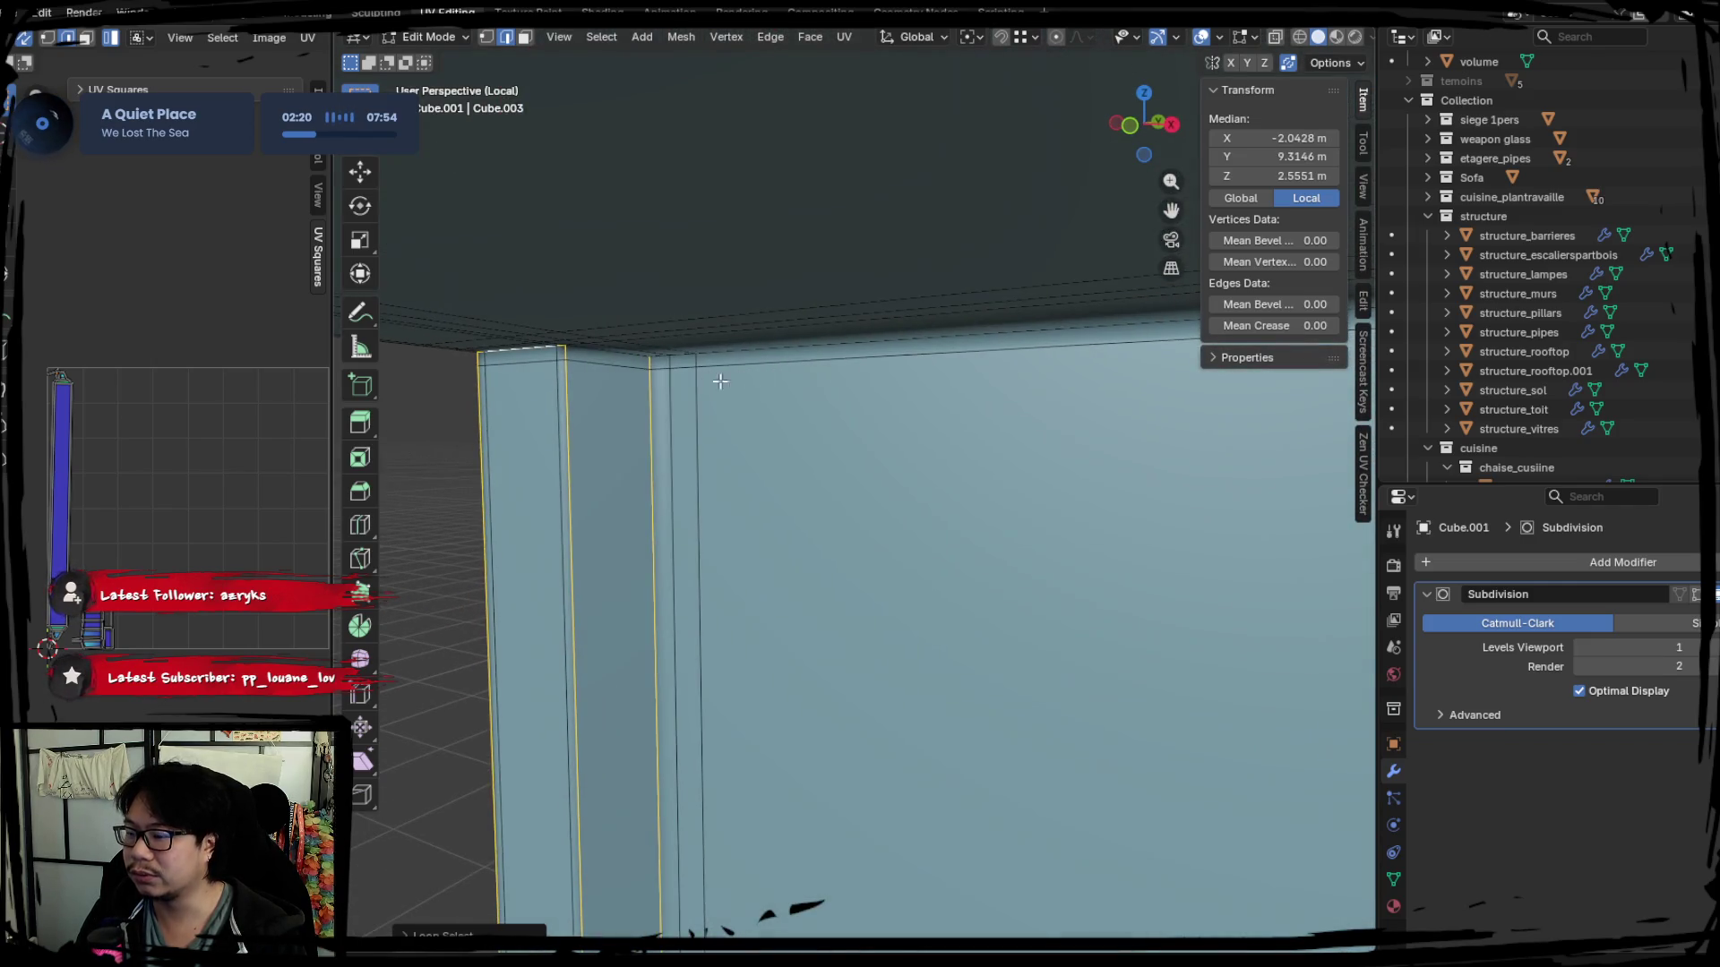
pyautogui.keyDown('alt'); pyautogui.keyDown('shift'); pyautogui.click(605, 354); pyautogui.keyUp('shift'); pyautogui.keyUp('alt')
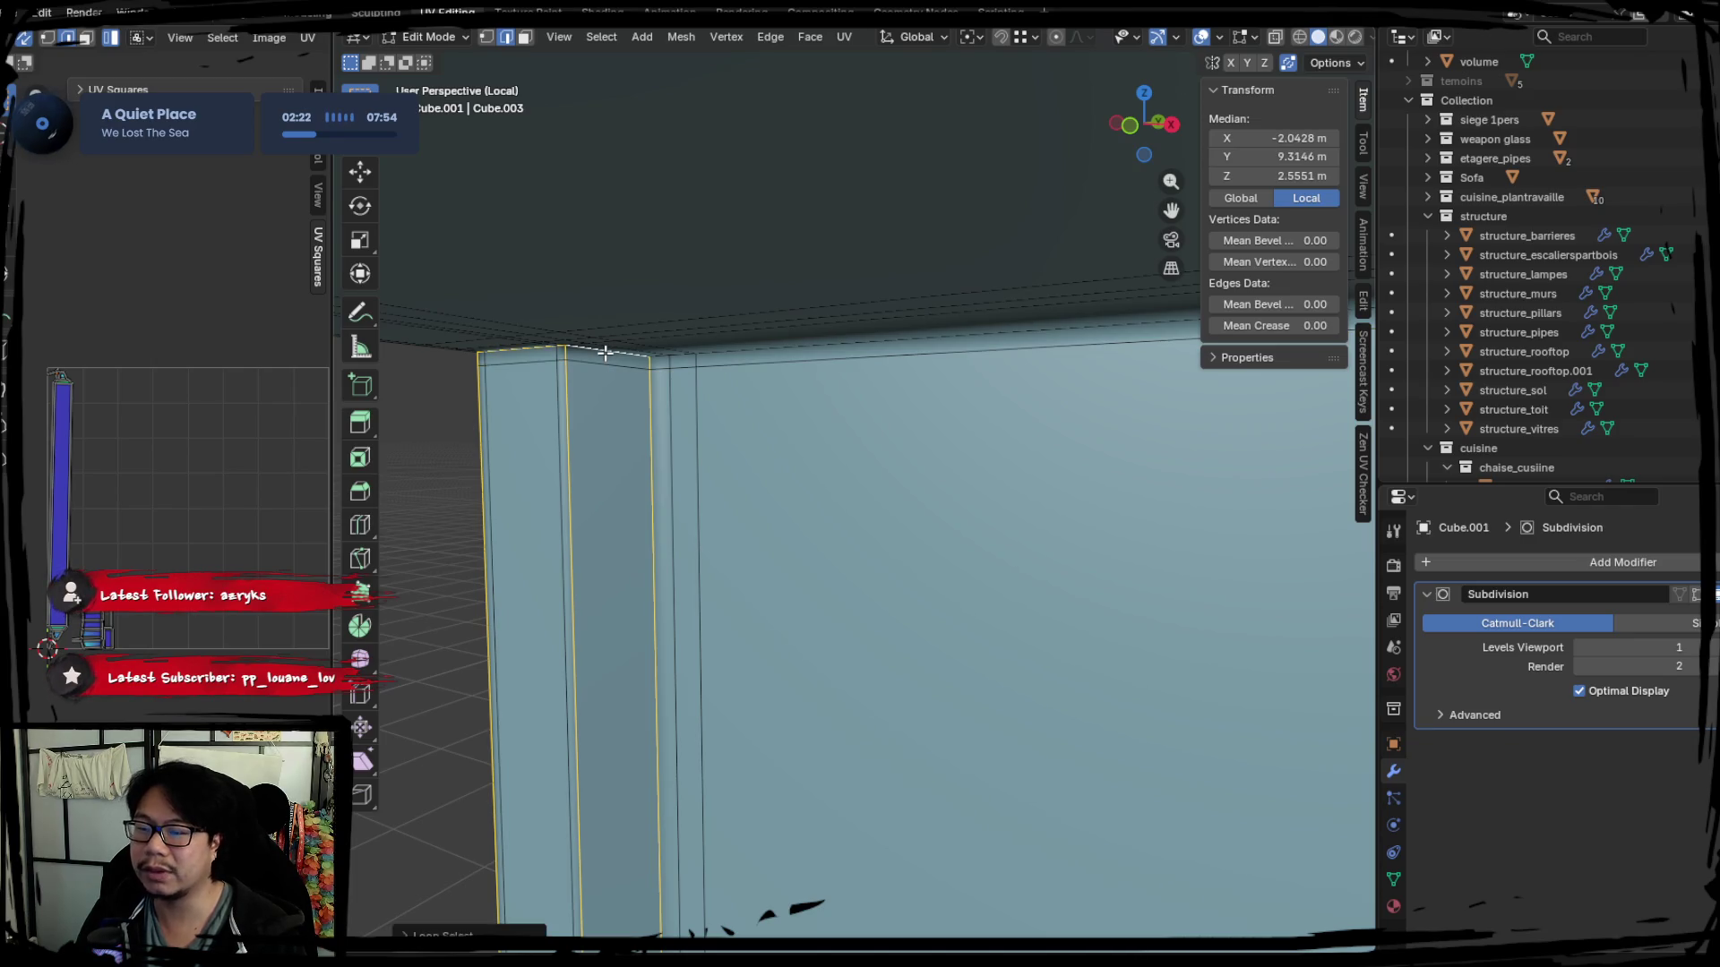
pyautogui.keyDown('alt'); pyautogui.keyDown('shift'); pyautogui.click(722, 360); pyautogui.keyUp('shift'); pyautogui.keyUp('alt')
pyautogui.moveTo(721, 360)
pyautogui.mouseDown(button='middle')
pyautogui.moveTo(754, 510)
pyautogui.moveTo(990, 550)
pyautogui.moveTo(927, 498)
pyautogui.mouseUp(button='middle')
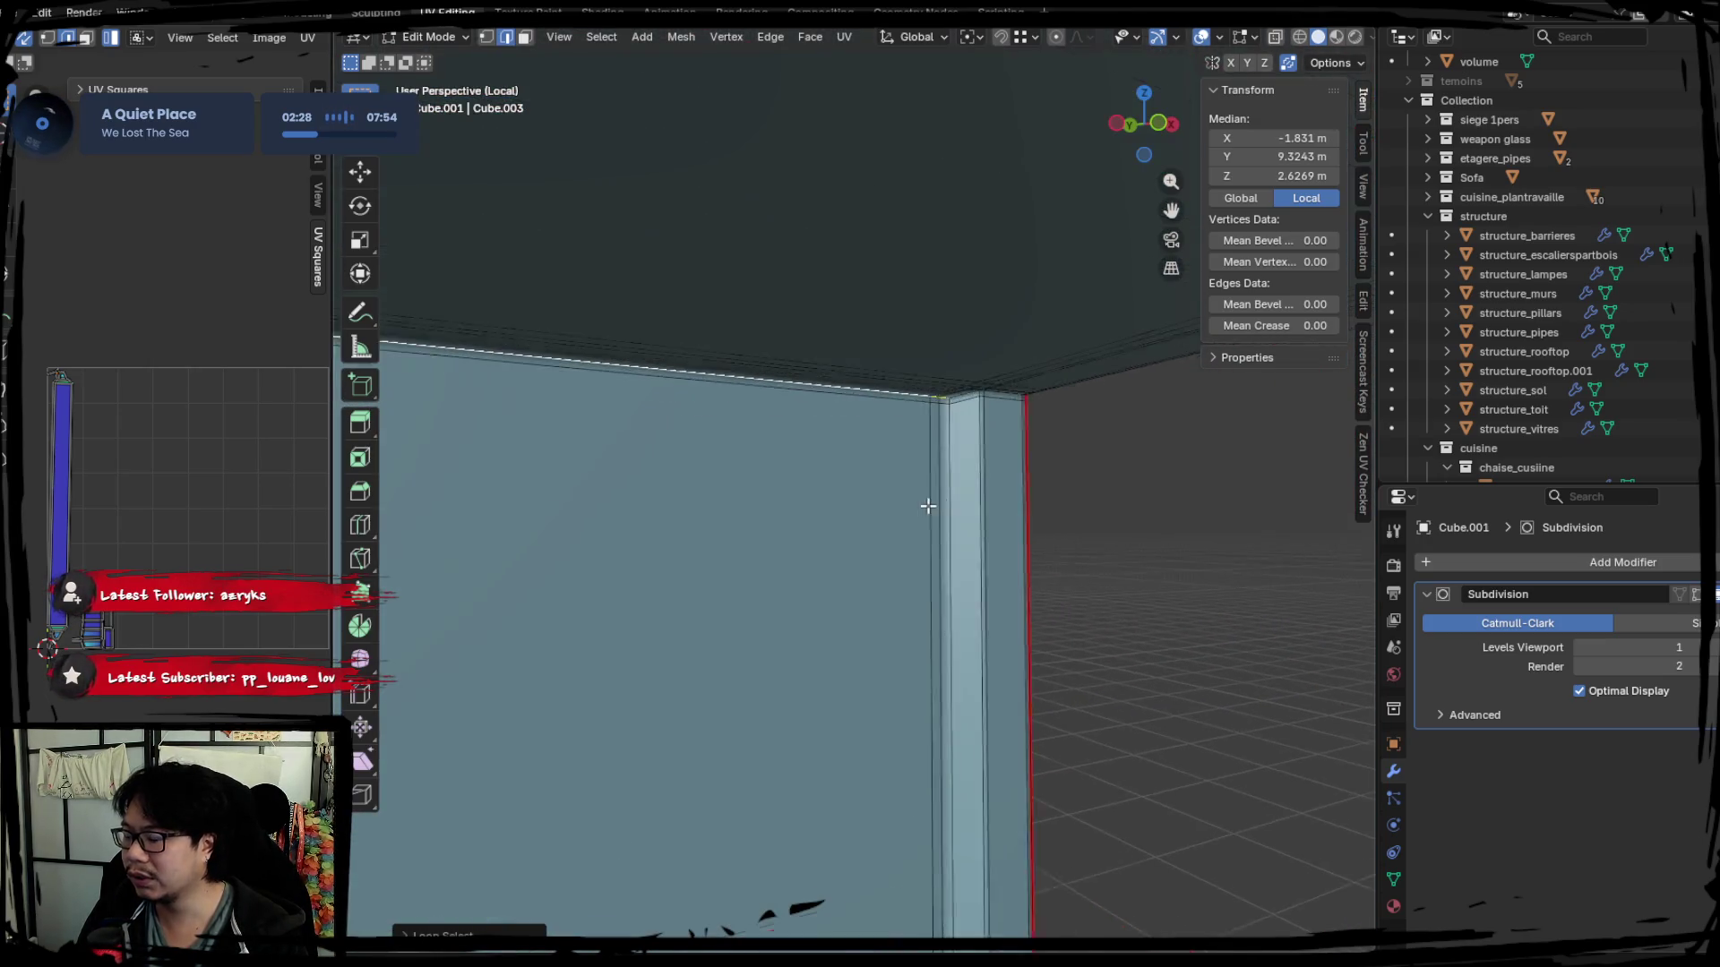
pyautogui.keyDown('alt'); pyautogui.keyDown('shift'); pyautogui.click(1005, 442); pyautogui.keyUp('shift'); pyautogui.keyUp('alt')
pyautogui.keyDown('shift'); pyautogui.moveTo(1005, 442); pyautogui.dragTo(990, 392, button='middle'); pyautogui.keyUp('shift')
pyautogui.keyDown('alt'); pyautogui.keyDown('shift'); pyautogui.click(1040, 415); pyautogui.keyUp('shift'); pyautogui.keyUp('alt')
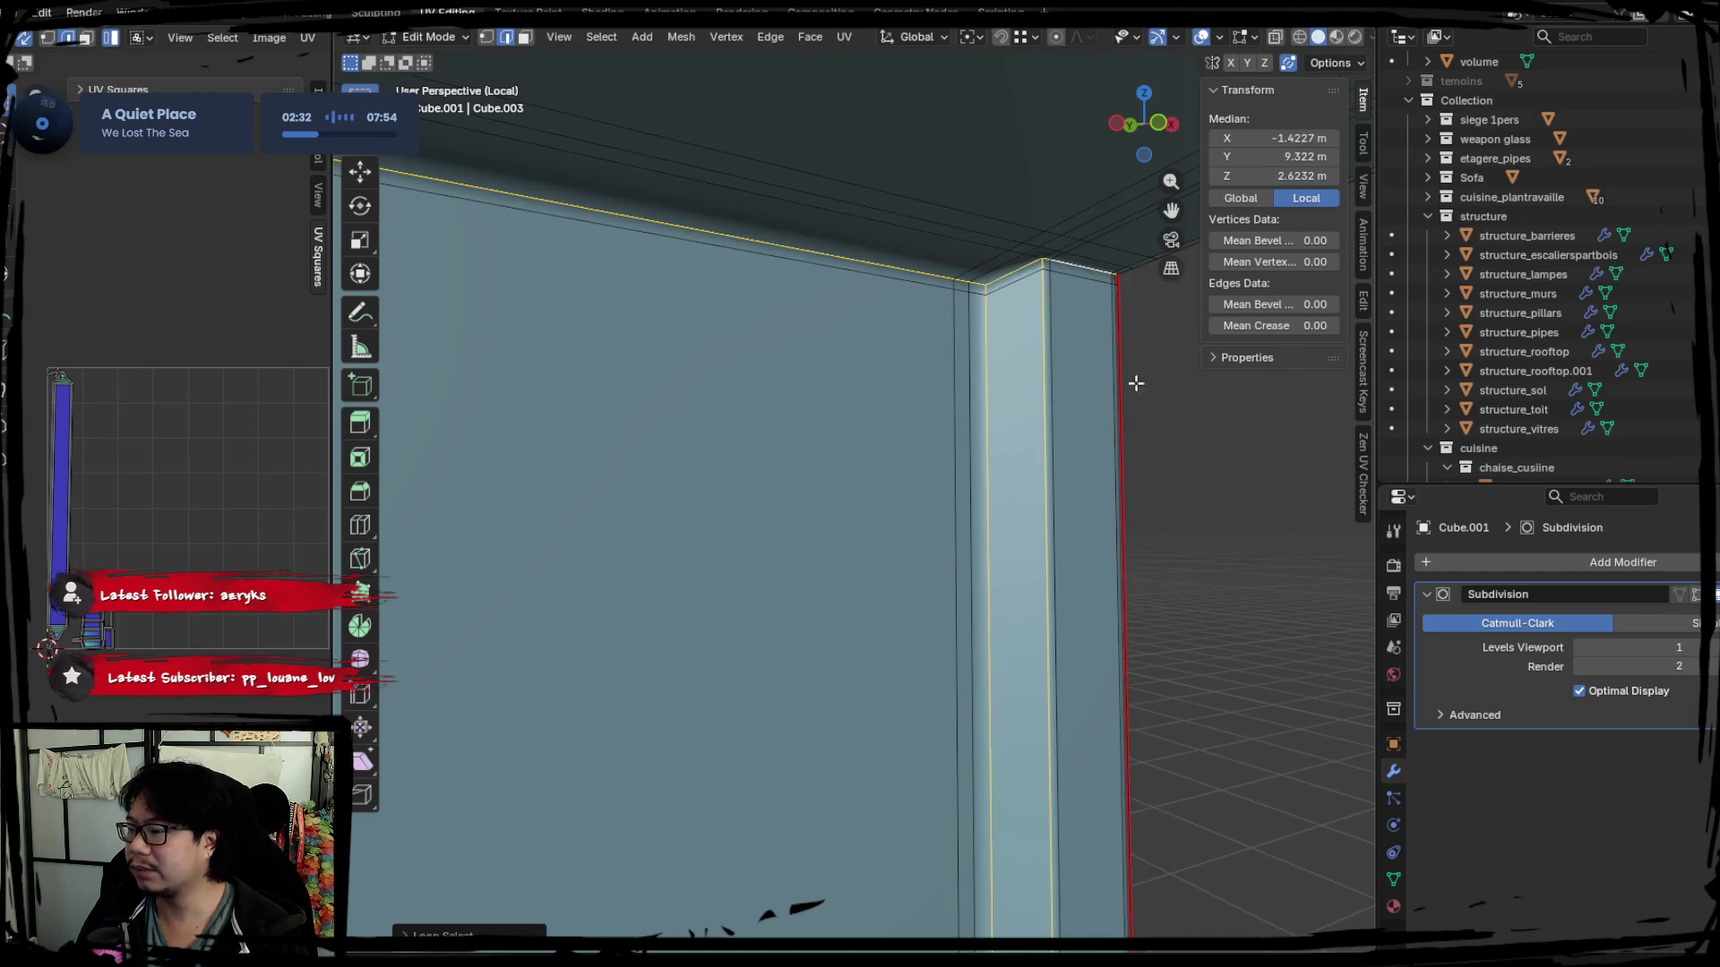
pyautogui.keyDown('shift'); pyautogui.moveTo(1083, 269); pyautogui.dragTo(1091, 458, button='middle'); pyautogui.keyUp('shift')
pyautogui.hotkey('ctrl', 'e')
pyautogui.click(1091, 458)
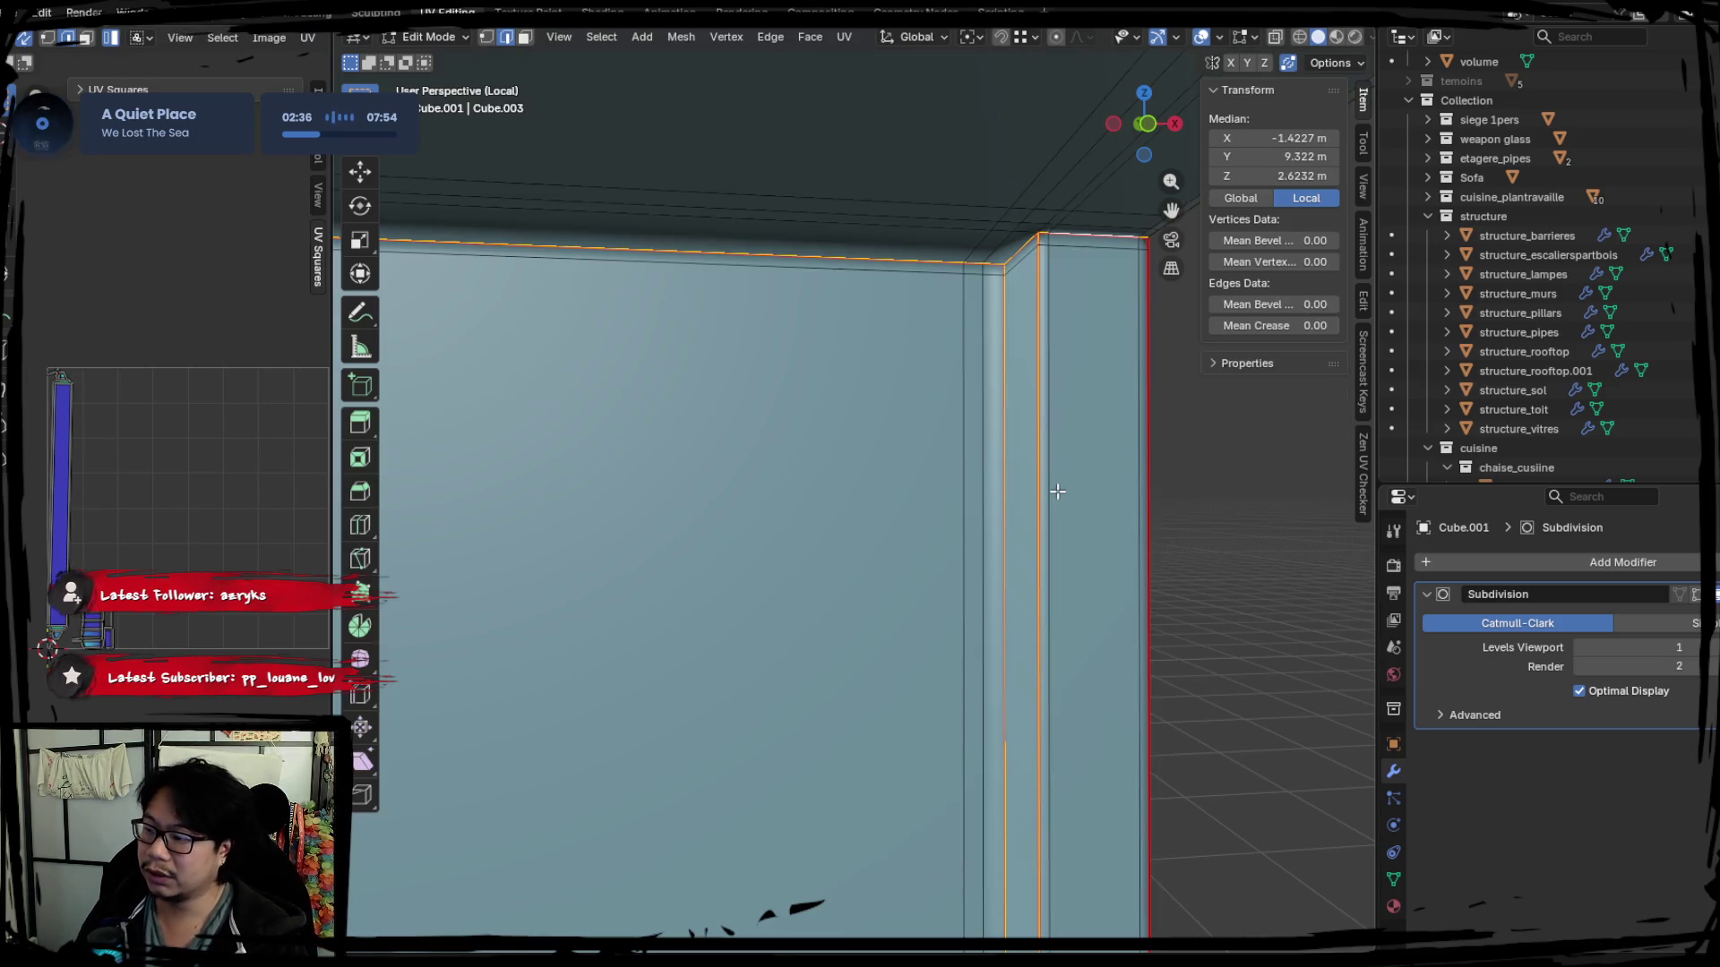
# Select single edges up the pillar corner from top to base for the next seam.
pyautogui.click(1043, 465)
pyautogui.moveTo(913, 526); pyautogui.dragTo(821, 511, button='middle')
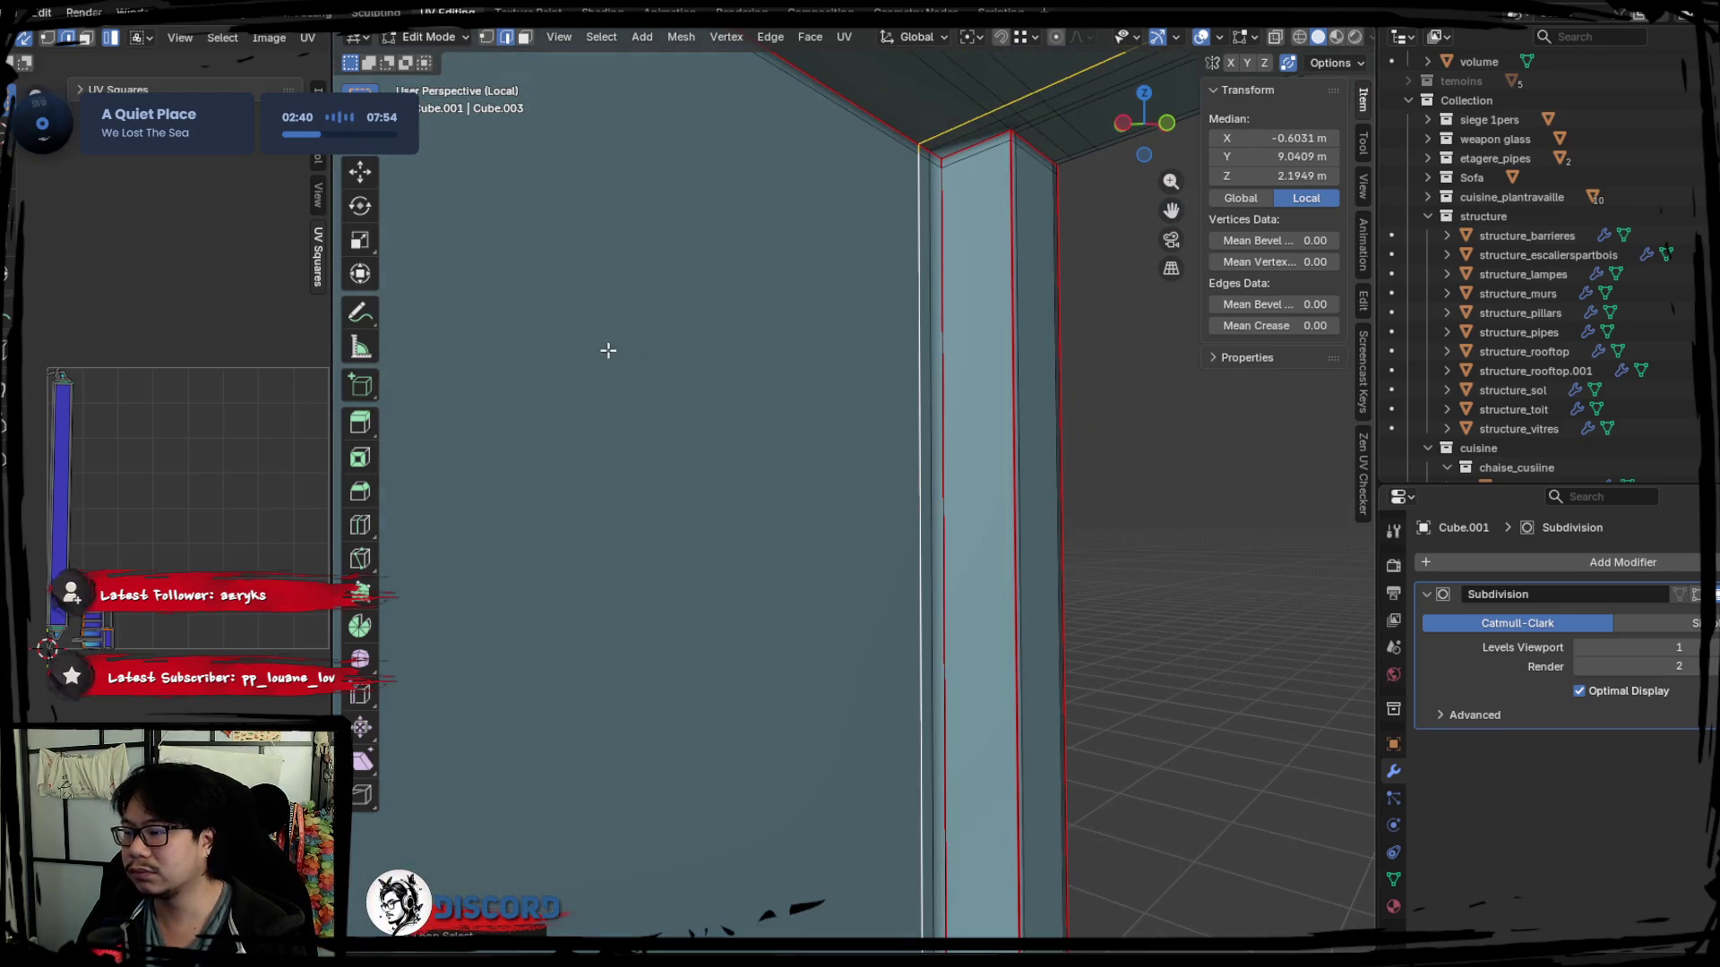
pyautogui.moveTo(609, 350)
pyautogui.mouseDown(button='middle')
pyautogui.moveTo(998, 615)
pyautogui.moveTo(876, 503)
pyautogui.mouseUp(button='middle')
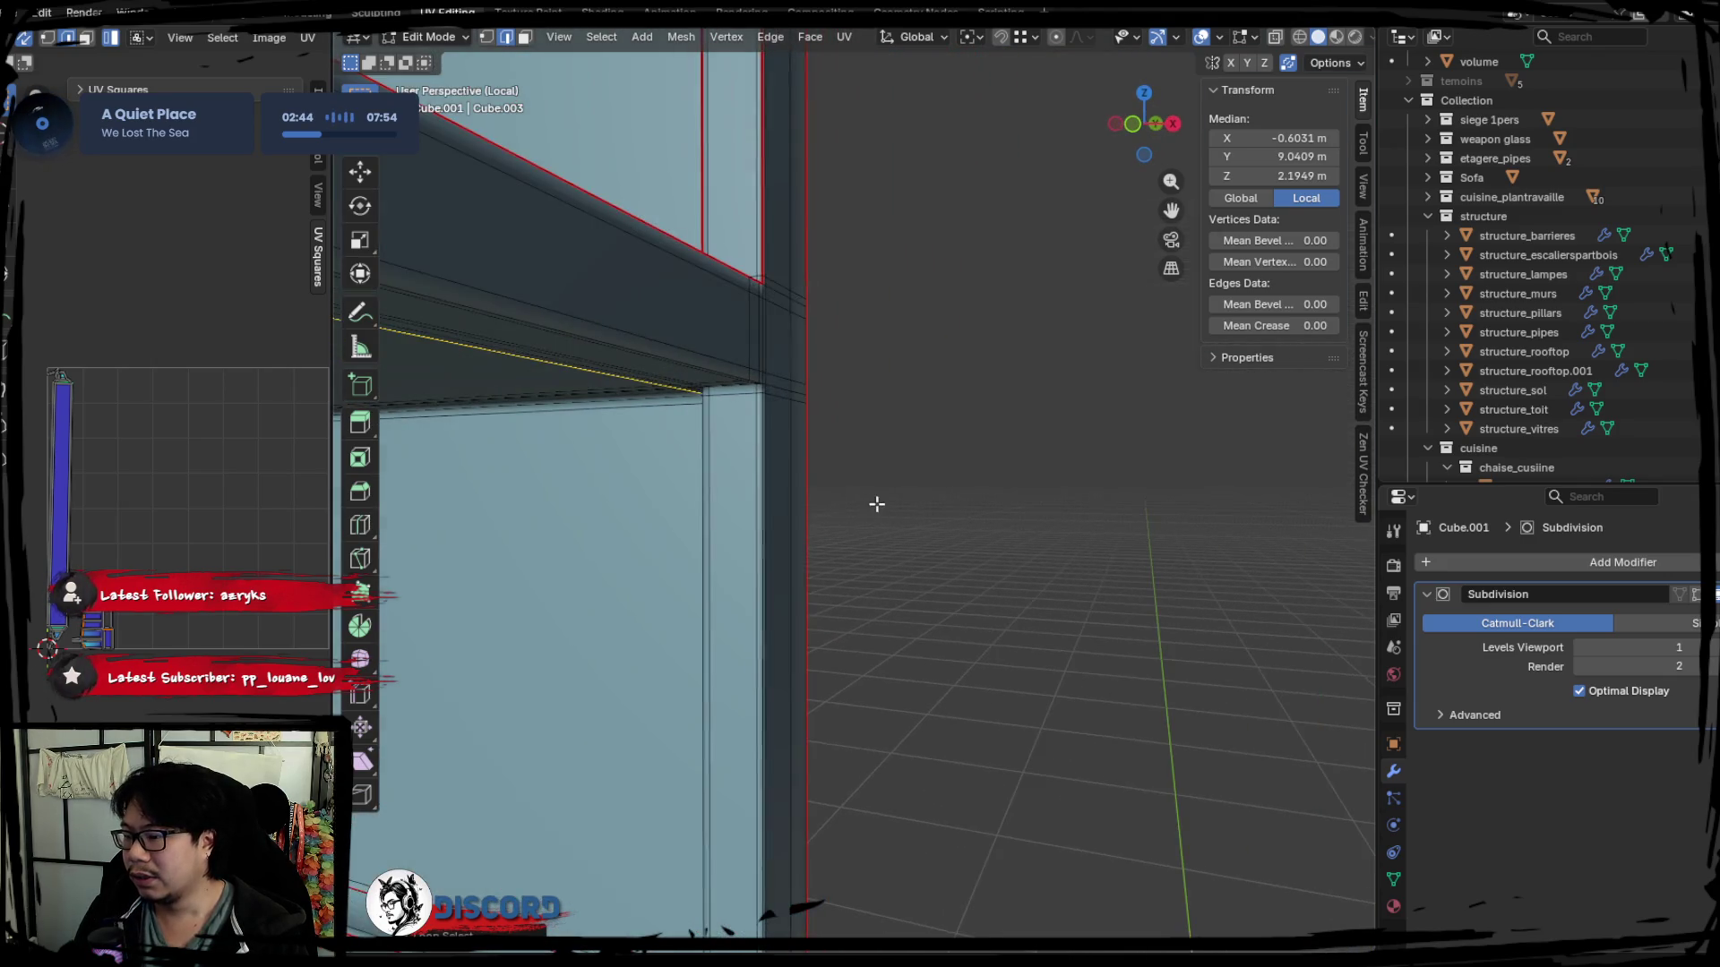
pyautogui.click(746, 430)
pyautogui.moveTo(791, 472); pyautogui.dragTo(785, 525, button='middle')
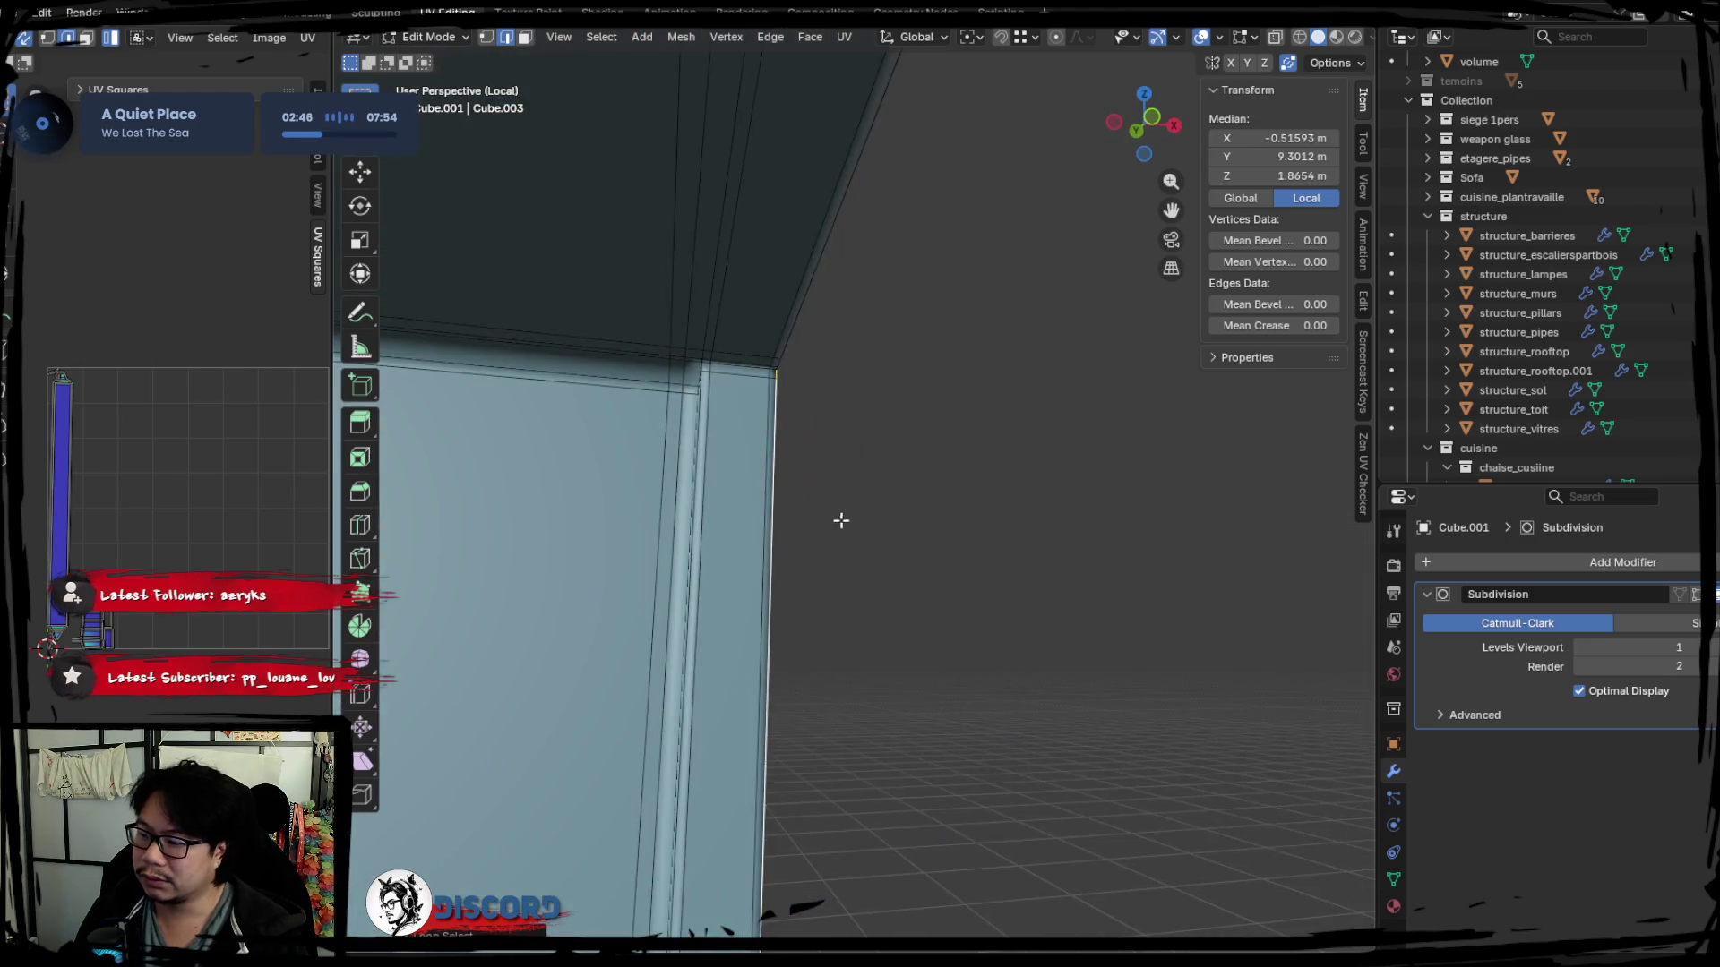
pyautogui.keyDown('shift'); pyautogui.click(756, 377); pyautogui.keyUp('shift')
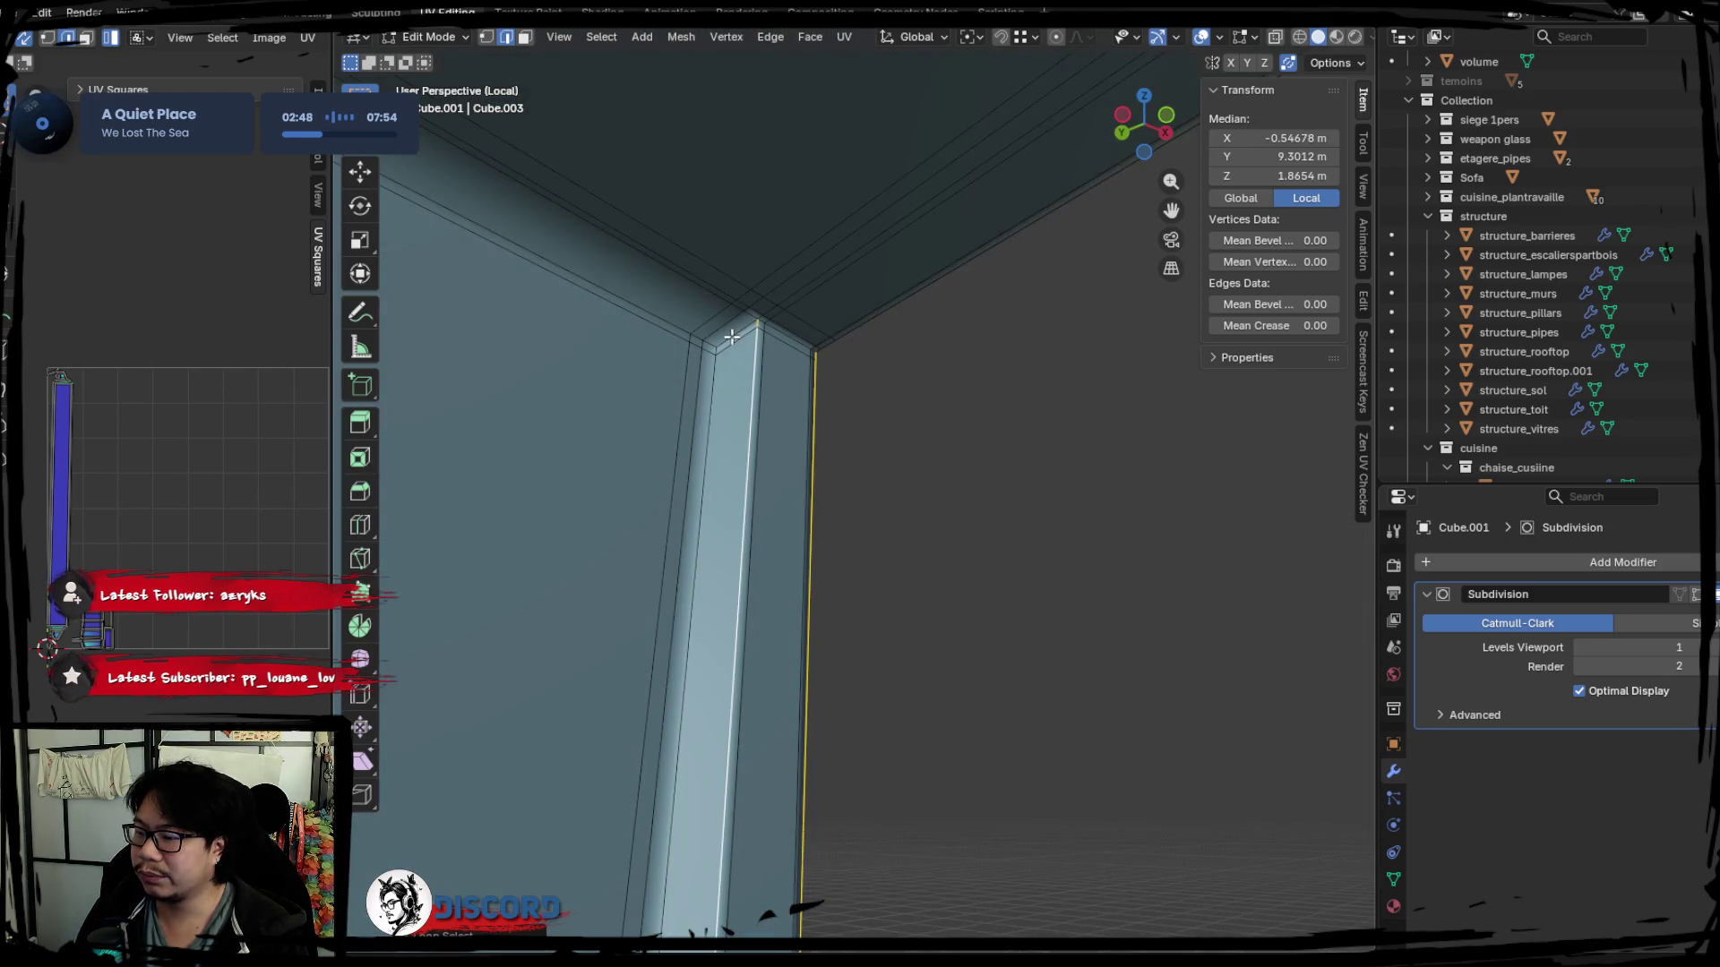
pyautogui.keyDown('shift'); pyautogui.click(782, 334); pyautogui.keyUp('shift')
pyautogui.moveTo(936, 513)
pyautogui.mouseDown(button='middle')
pyautogui.moveTo(848, 676)
pyautogui.moveTo(982, 484)
pyautogui.moveTo(932, 522)
pyautogui.moveTo(966, 643)
pyautogui.moveTo(856, 653)
pyautogui.moveTo(914, 599)
pyautogui.moveTo(906, 584)
pyautogui.moveTo(948, 604)
pyautogui.moveTo(794, 579)
pyautogui.moveTo(775, 640)
pyautogui.mouseUp(button='middle')
pyautogui.keyDown('shift'); pyautogui.click(703, 573); pyautogui.keyUp('shift')
pyautogui.rightClick(819, 628)
# Mark the chosen edges as seams, then pick the pillar's vertical loop and the floor corner loop.
pyautogui.click(817, 628)
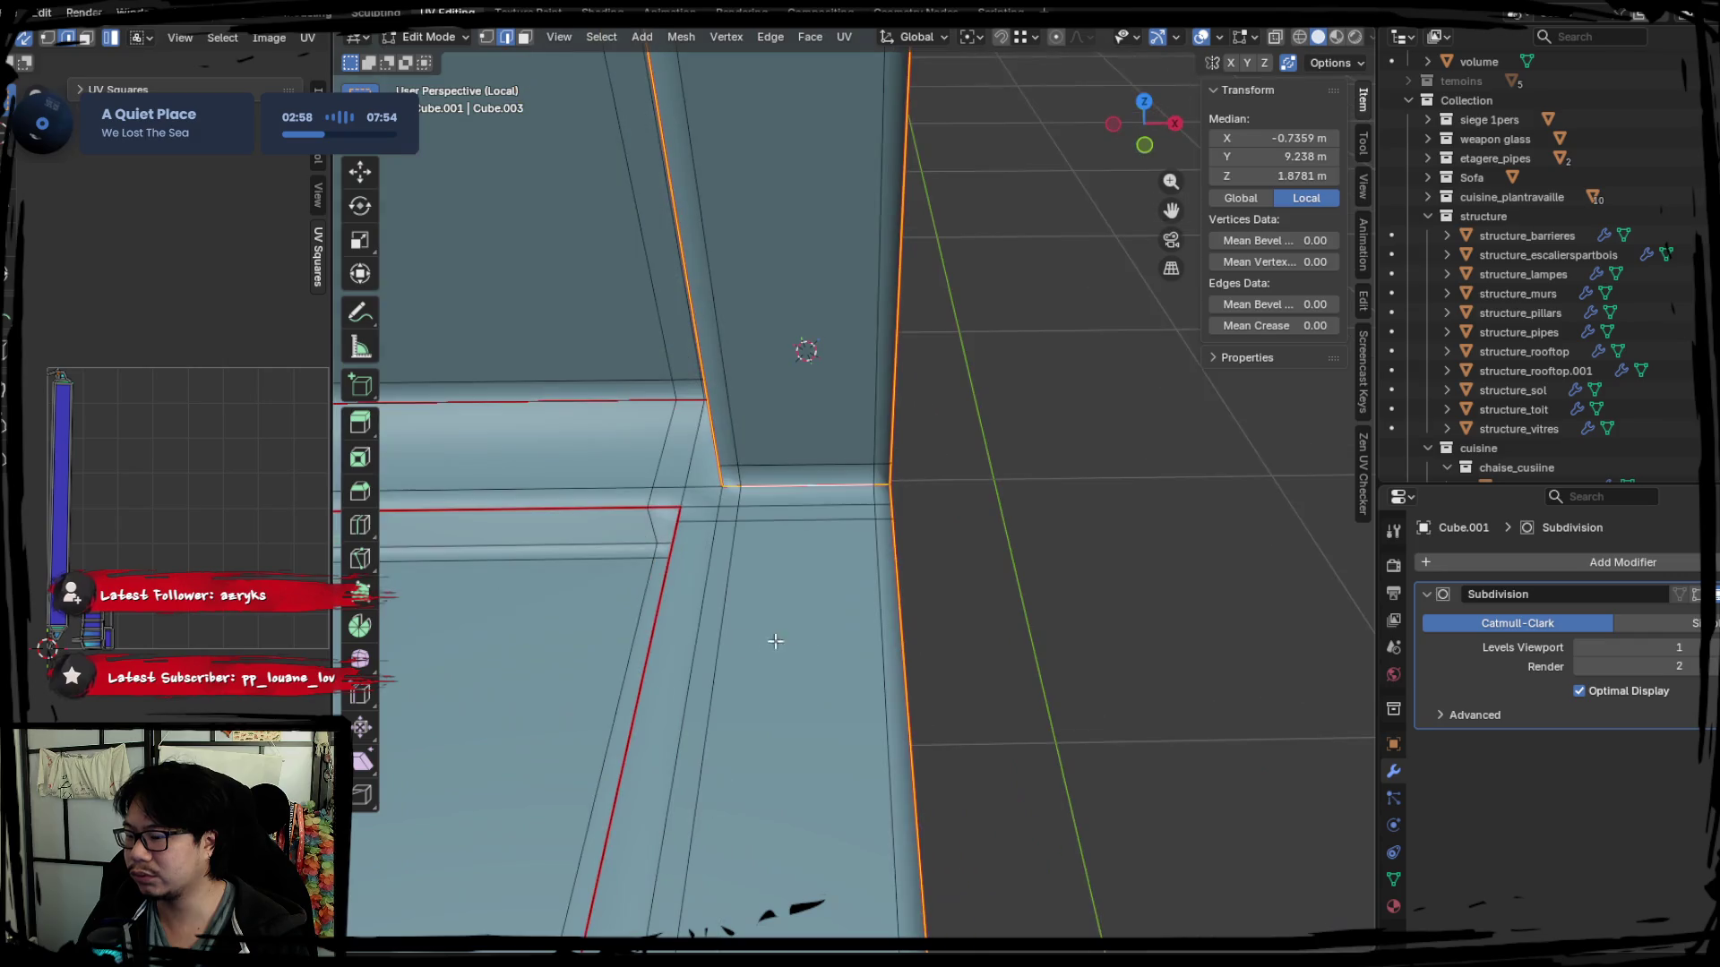
pyautogui.moveTo(993, 595)
pyautogui.mouseDown(button='middle')
pyautogui.moveTo(787, 537)
pyautogui.moveTo(1082, 546)
pyautogui.moveTo(760, 545)
pyautogui.mouseUp(button='middle')
pyautogui.moveTo(575, 507)
pyautogui.mouseDown(button='middle')
pyautogui.moveTo(713, 486)
pyautogui.moveTo(748, 530)
pyautogui.moveTo(807, 550)
pyautogui.mouseUp(button='middle')
pyautogui.keyDown('alt'); pyautogui.click(727, 500); pyautogui.keyUp('alt')
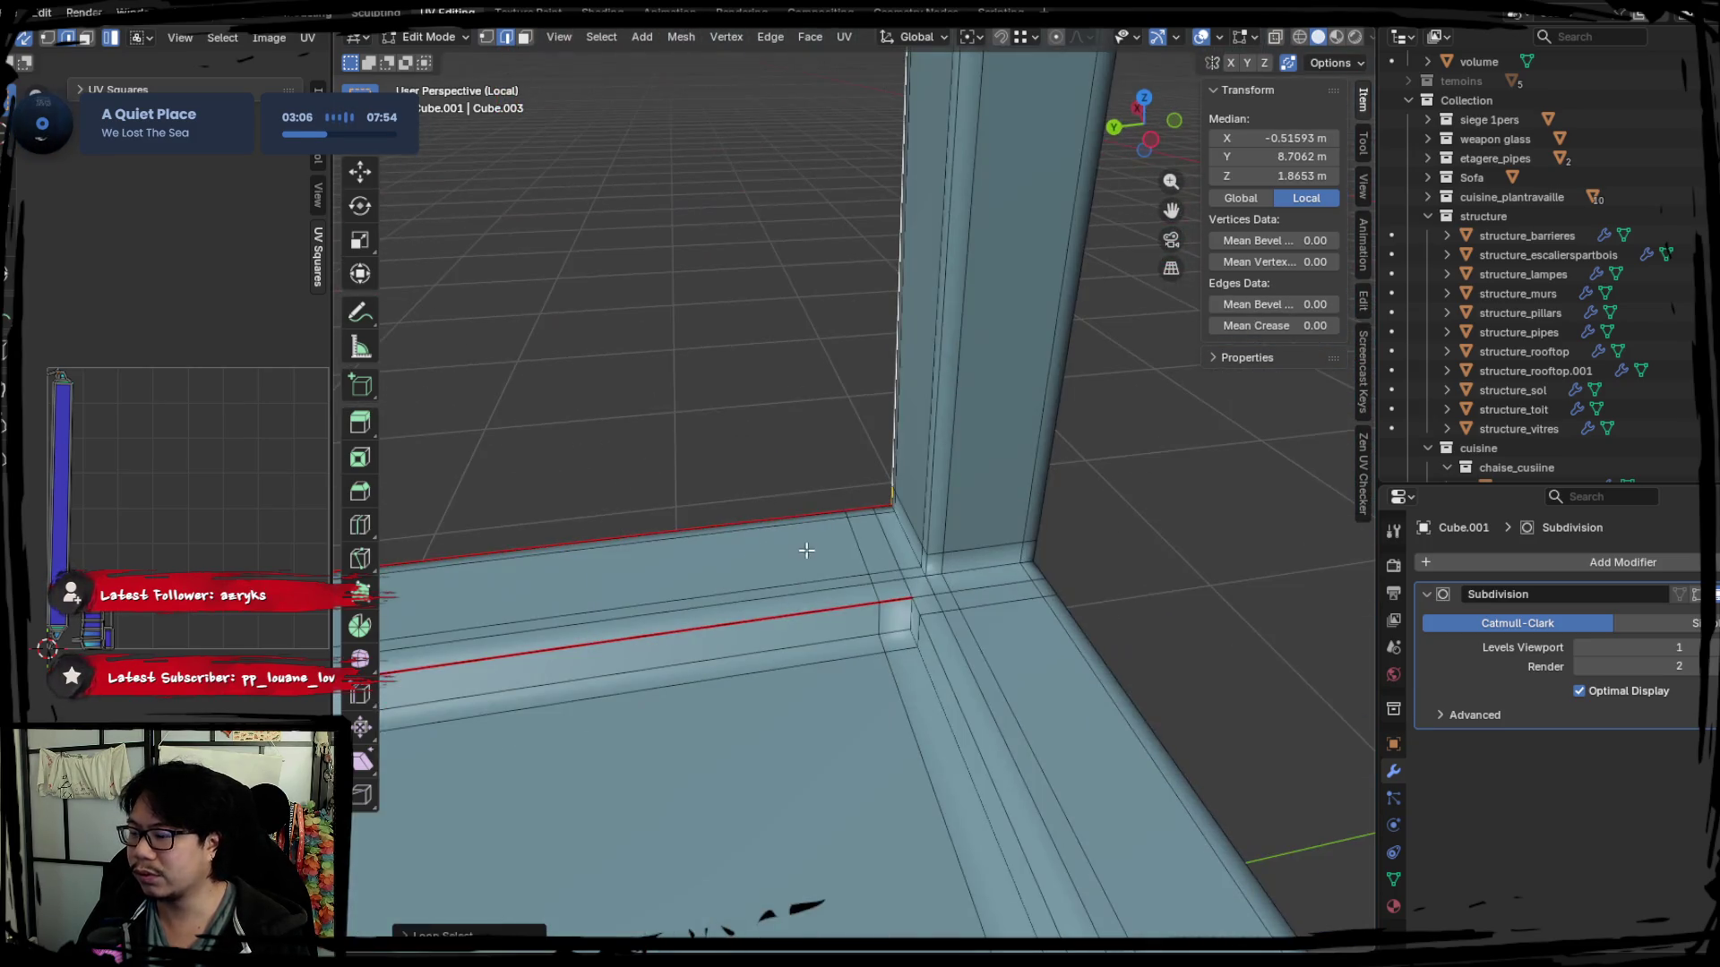
pyautogui.keyDown('alt'); pyautogui.keyDown('shift'); pyautogui.click(913, 611); pyautogui.keyUp('shift'); pyautogui.keyUp('alt')
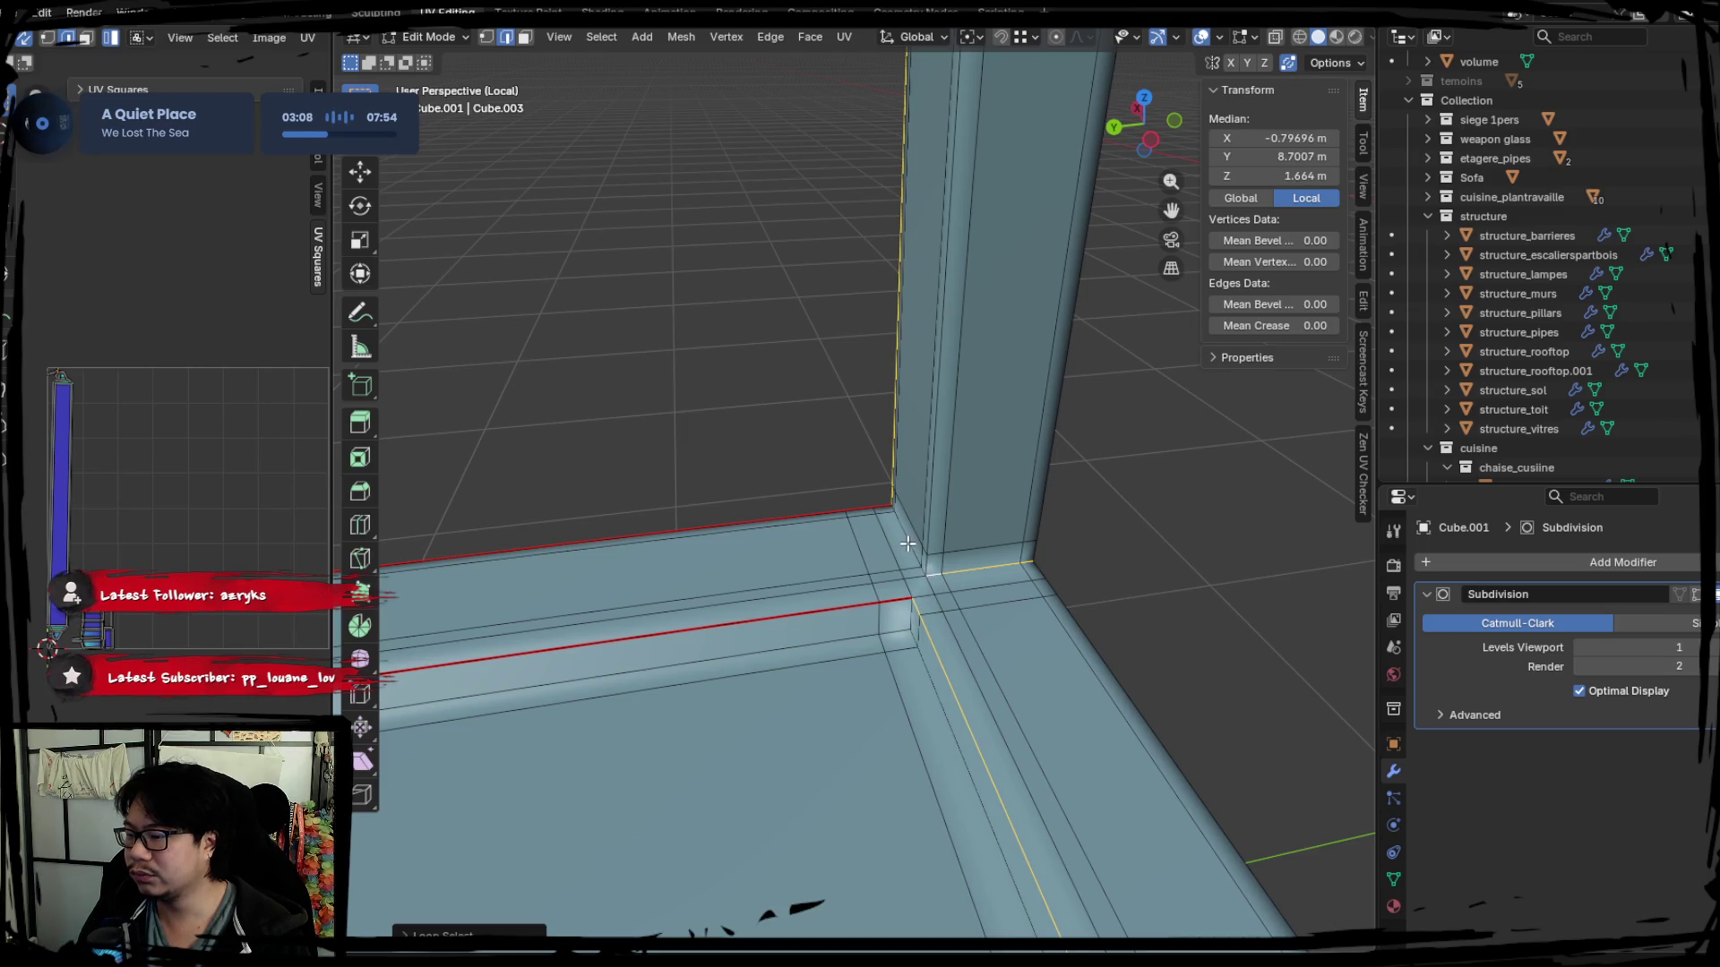
# Add two more vertical pillar loops and a horizontal shelf loop and mark them all as seams.
pyautogui.keyDown('alt'); pyautogui.keyDown('shift'); pyautogui.click(928, 515); pyautogui.keyUp('shift'); pyautogui.keyUp('alt')
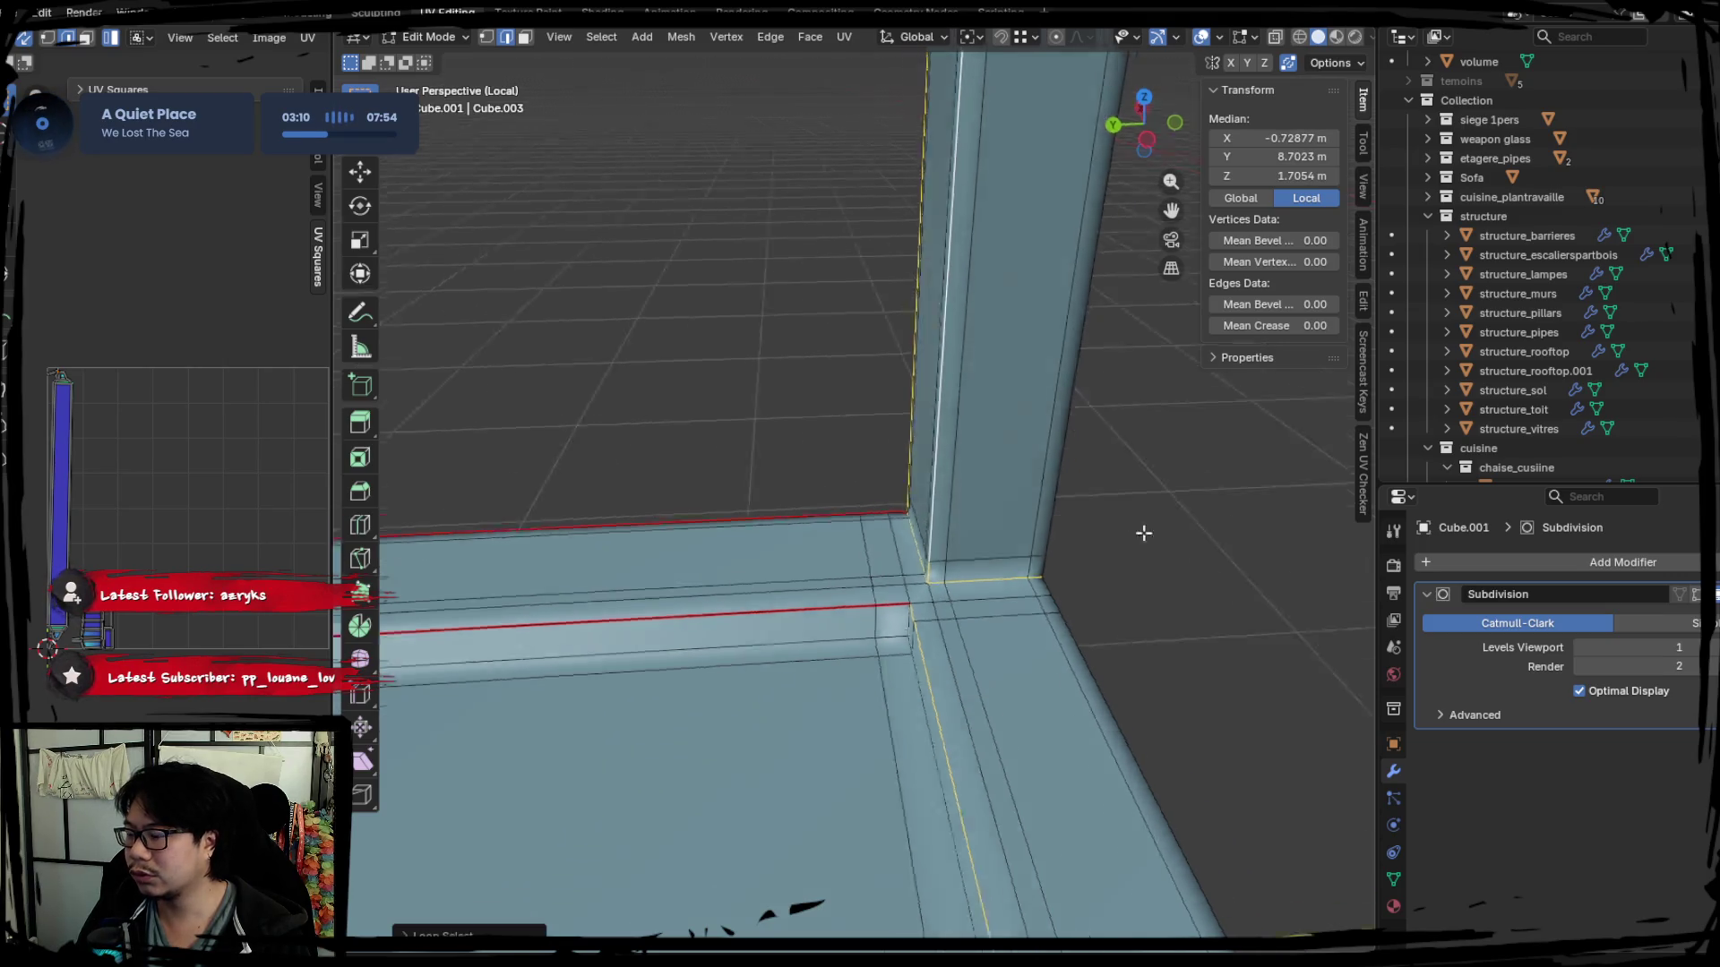
pyautogui.moveTo(928, 515); pyautogui.dragTo(1001, 514, button='middle')
pyautogui.keyDown('alt'); pyautogui.keyDown('shift'); pyautogui.click(1008, 513); pyautogui.keyUp('shift'); pyautogui.keyUp('alt')
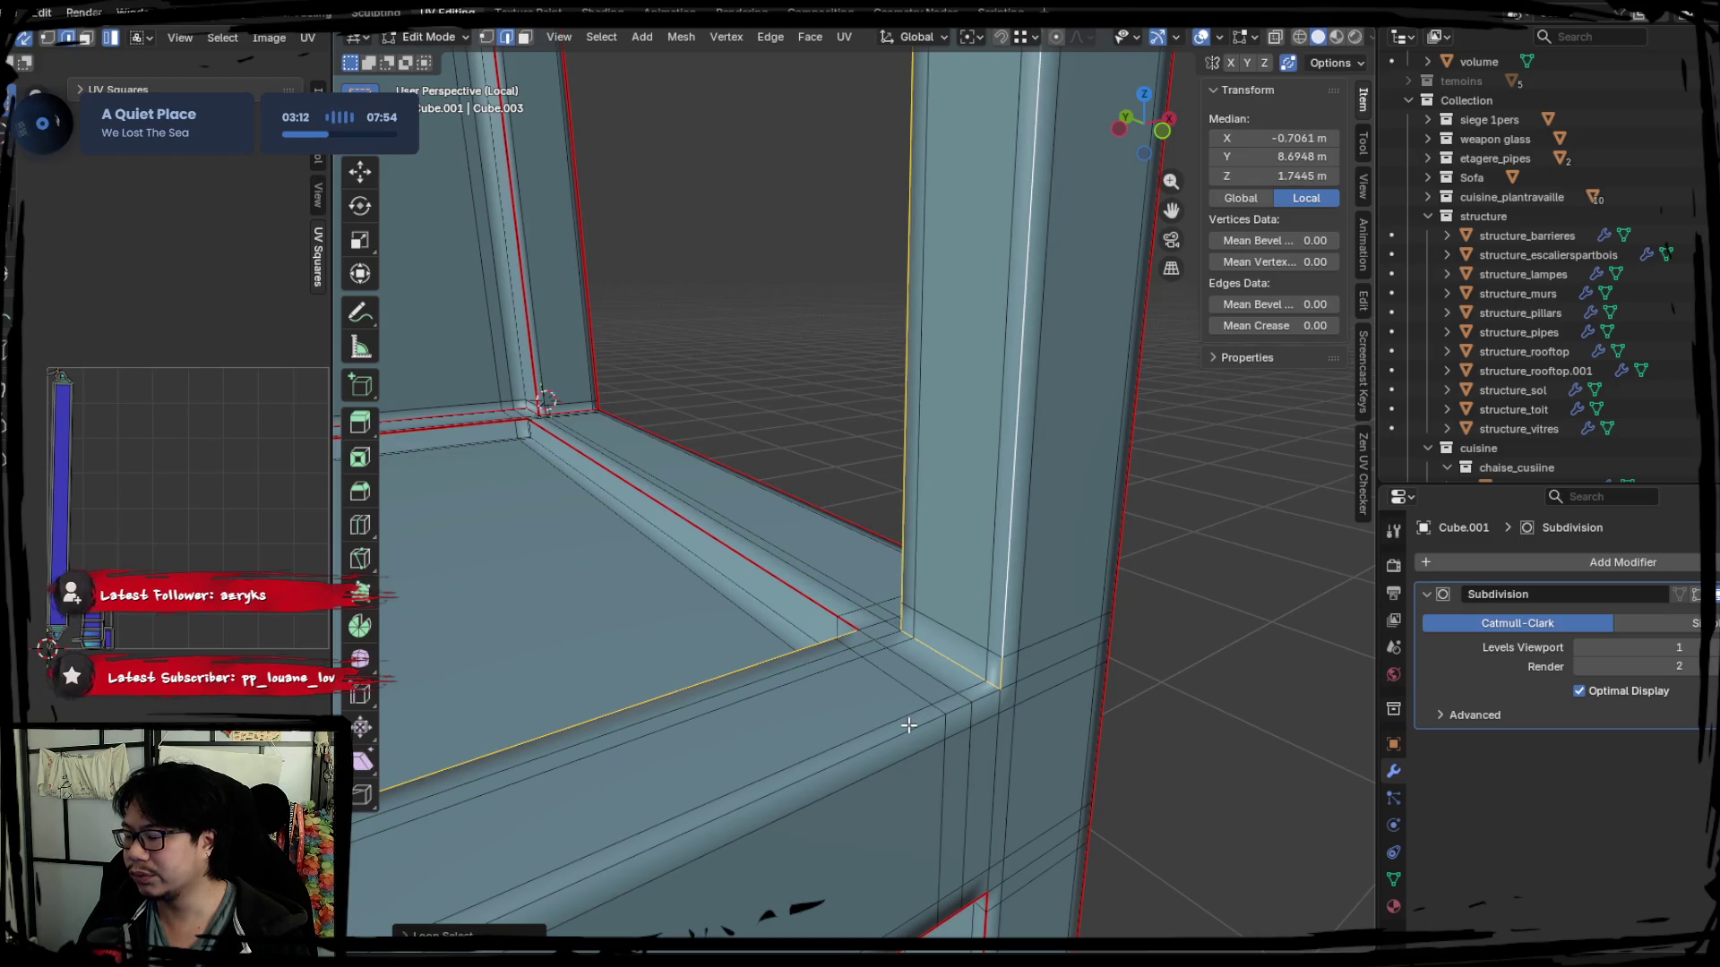
pyautogui.moveTo(908, 726)
pyautogui.mouseDown(button='middle')
pyautogui.moveTo(737, 606)
pyautogui.moveTo(963, 598)
pyautogui.mouseUp(button='middle')
pyautogui.keyDown('alt'); pyautogui.keyDown('shift'); pyautogui.click(736, 605); pyautogui.keyUp('shift'); pyautogui.keyUp('alt')
pyautogui.rightClick(962, 599)
pyautogui.click(968, 596)
pyautogui.moveTo(968, 595); pyautogui.dragTo(912, 603, button='middle')
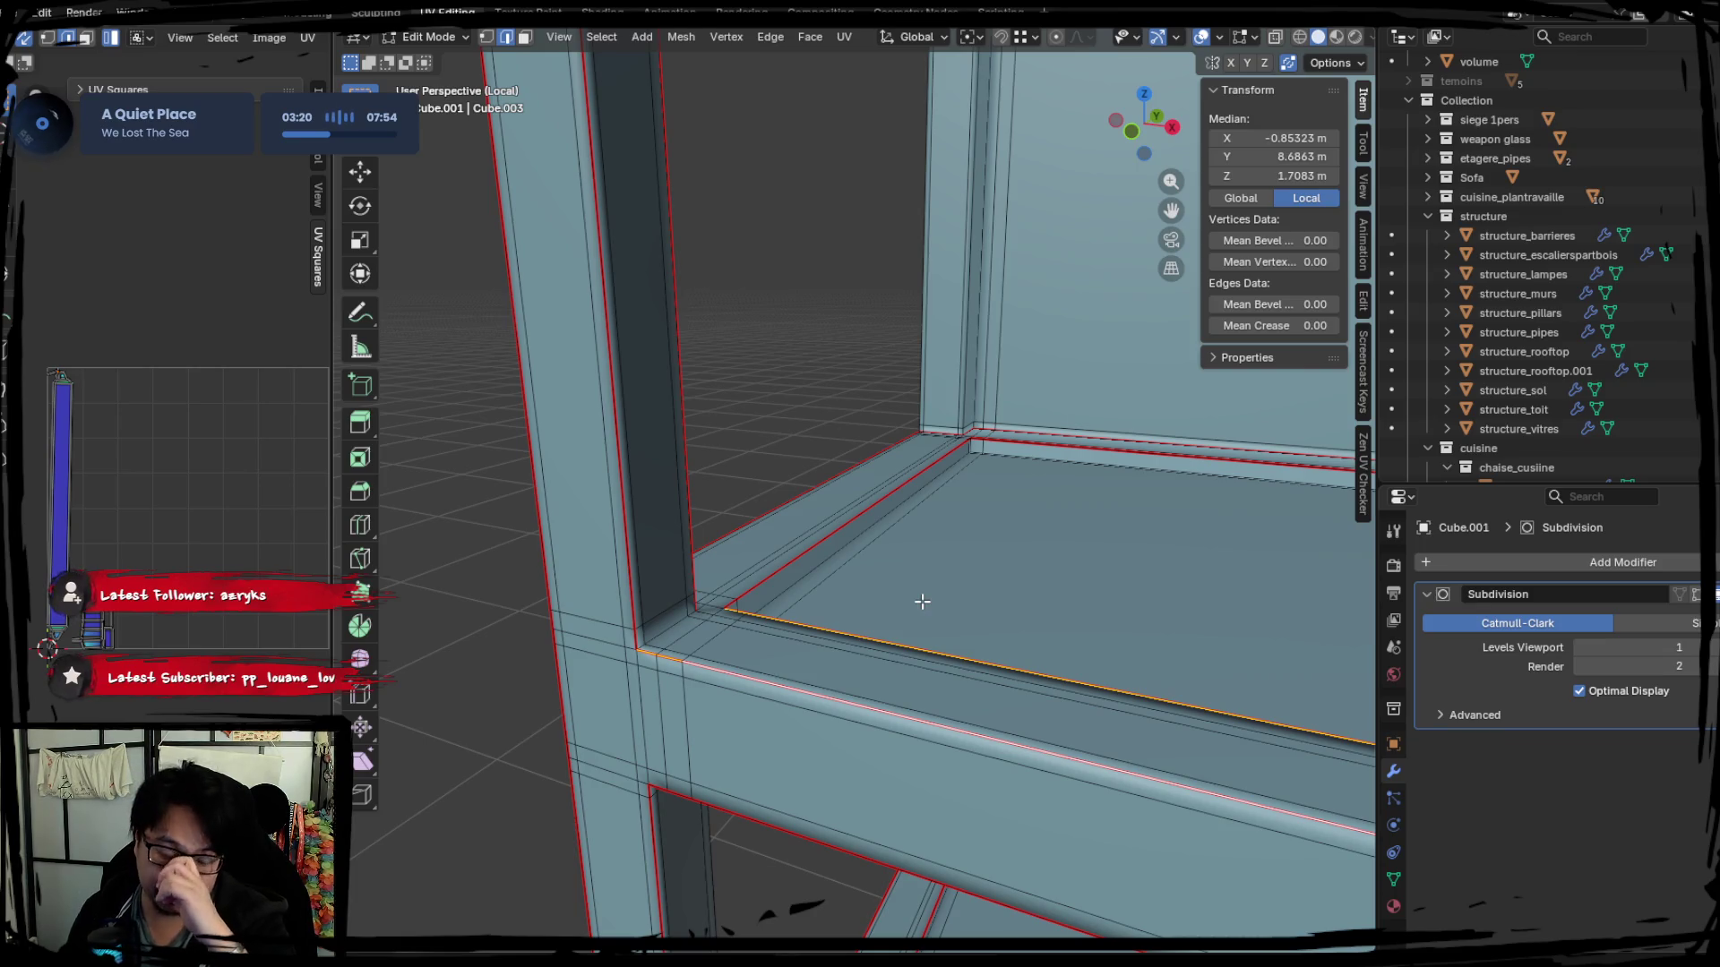
pyautogui.moveTo(921, 601); pyautogui.dragTo(900, 585, button='middle')
pyautogui.press('Tab')
pyautogui.press('Tab')
# Select the whole mesh, unwrap it with the new seams, deselect and pick a vertical pillar loop.
pyautogui.press('a')
pyautogui.press('u')
pyautogui.click(189, 442)
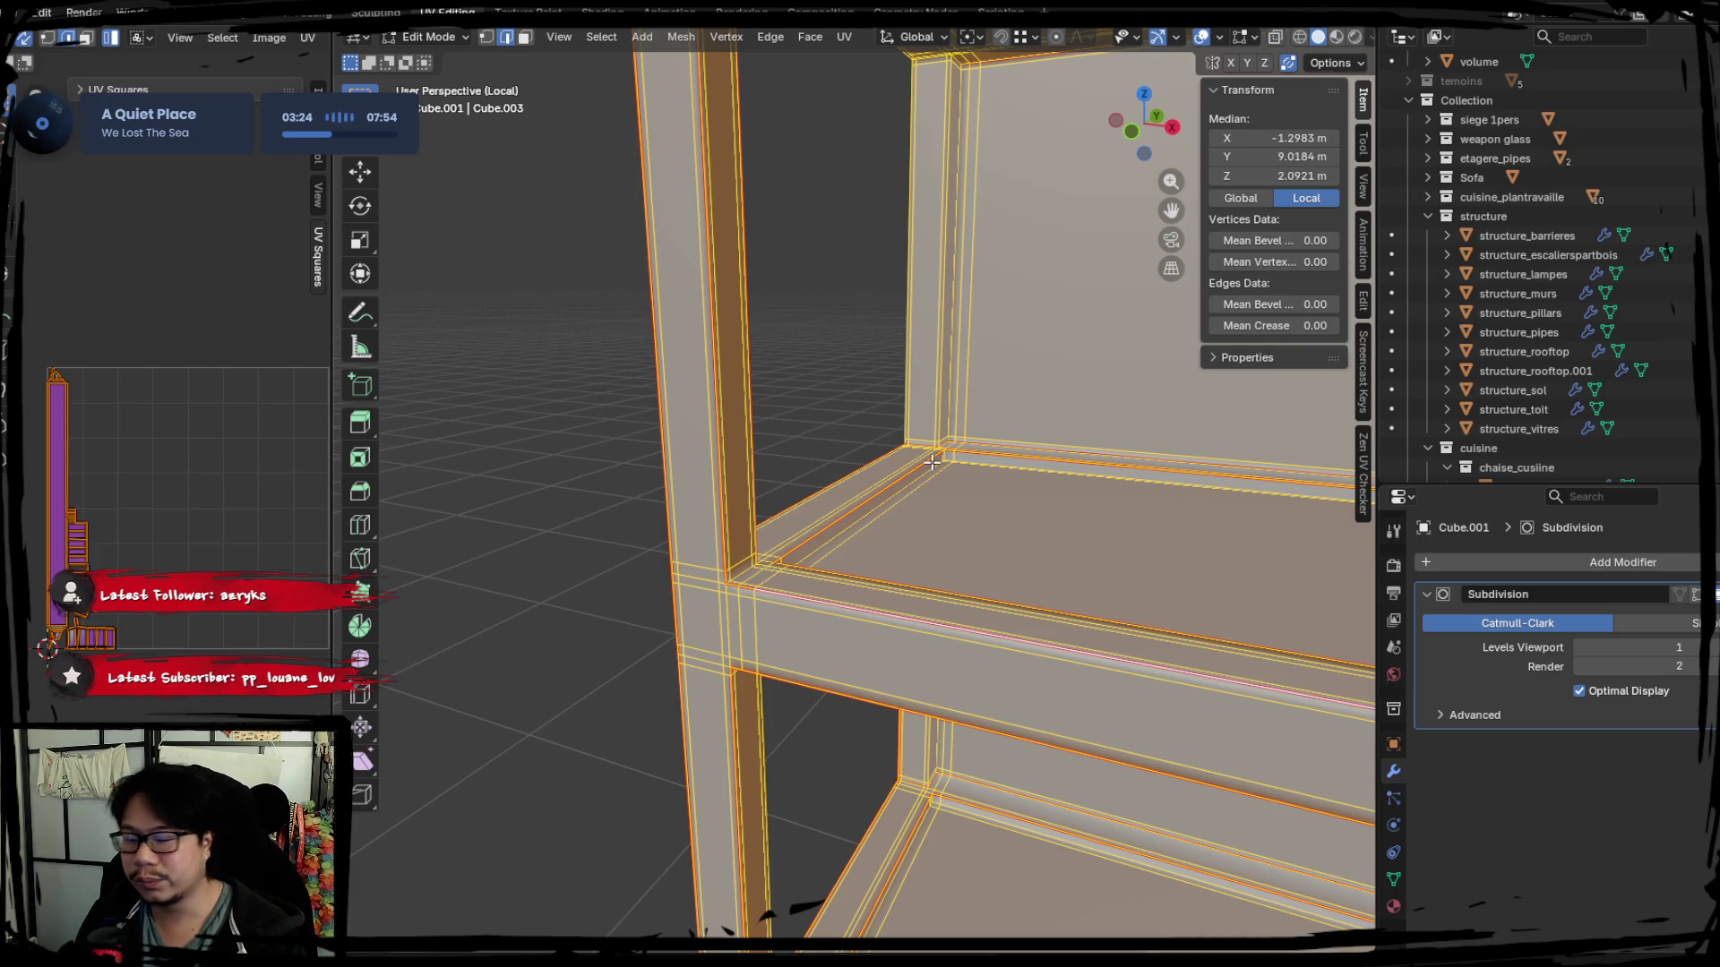
pyautogui.moveTo(902, 596)
pyautogui.mouseDown(button='middle')
pyautogui.moveTo(807, 527)
pyautogui.moveTo(874, 529)
pyautogui.moveTo(826, 564)
pyautogui.moveTo(660, 583)
pyautogui.moveTo(705, 488)
pyautogui.moveTo(713, 584)
pyautogui.moveTo(787, 449)
pyautogui.moveTo(744, 726)
pyautogui.moveTo(708, 813)
pyautogui.mouseUp(button='middle')
pyautogui.click(807, 527)
pyautogui.keyDown('alt'); pyautogui.click(695, 635); pyautogui.keyUp('alt')
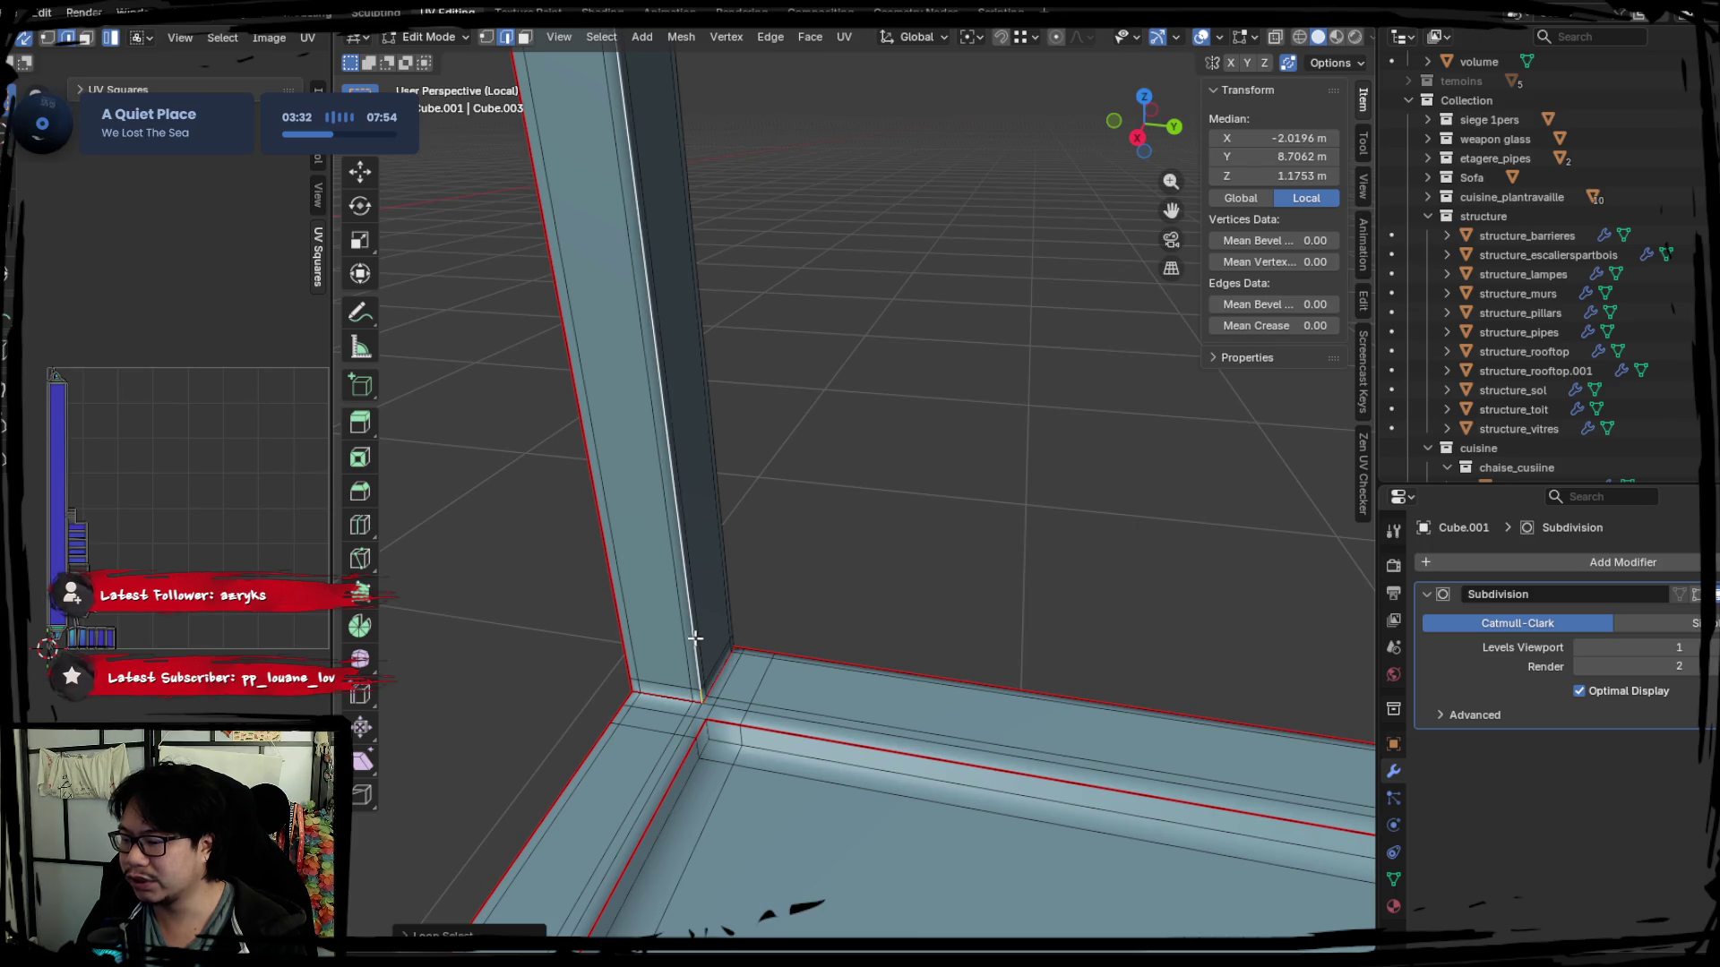
# Mark the pillar loop as a seam, add the pillar's top loop, then select the whole mesh.
pyautogui.rightClick(716, 660)
pyautogui.click(715, 659)
pyautogui.moveTo(715, 660)
pyautogui.mouseDown(button='middle')
pyautogui.moveTo(794, 632)
pyautogui.moveTo(762, 685)
pyautogui.mouseUp(button='middle')
pyautogui.rightClick(1006, 625)
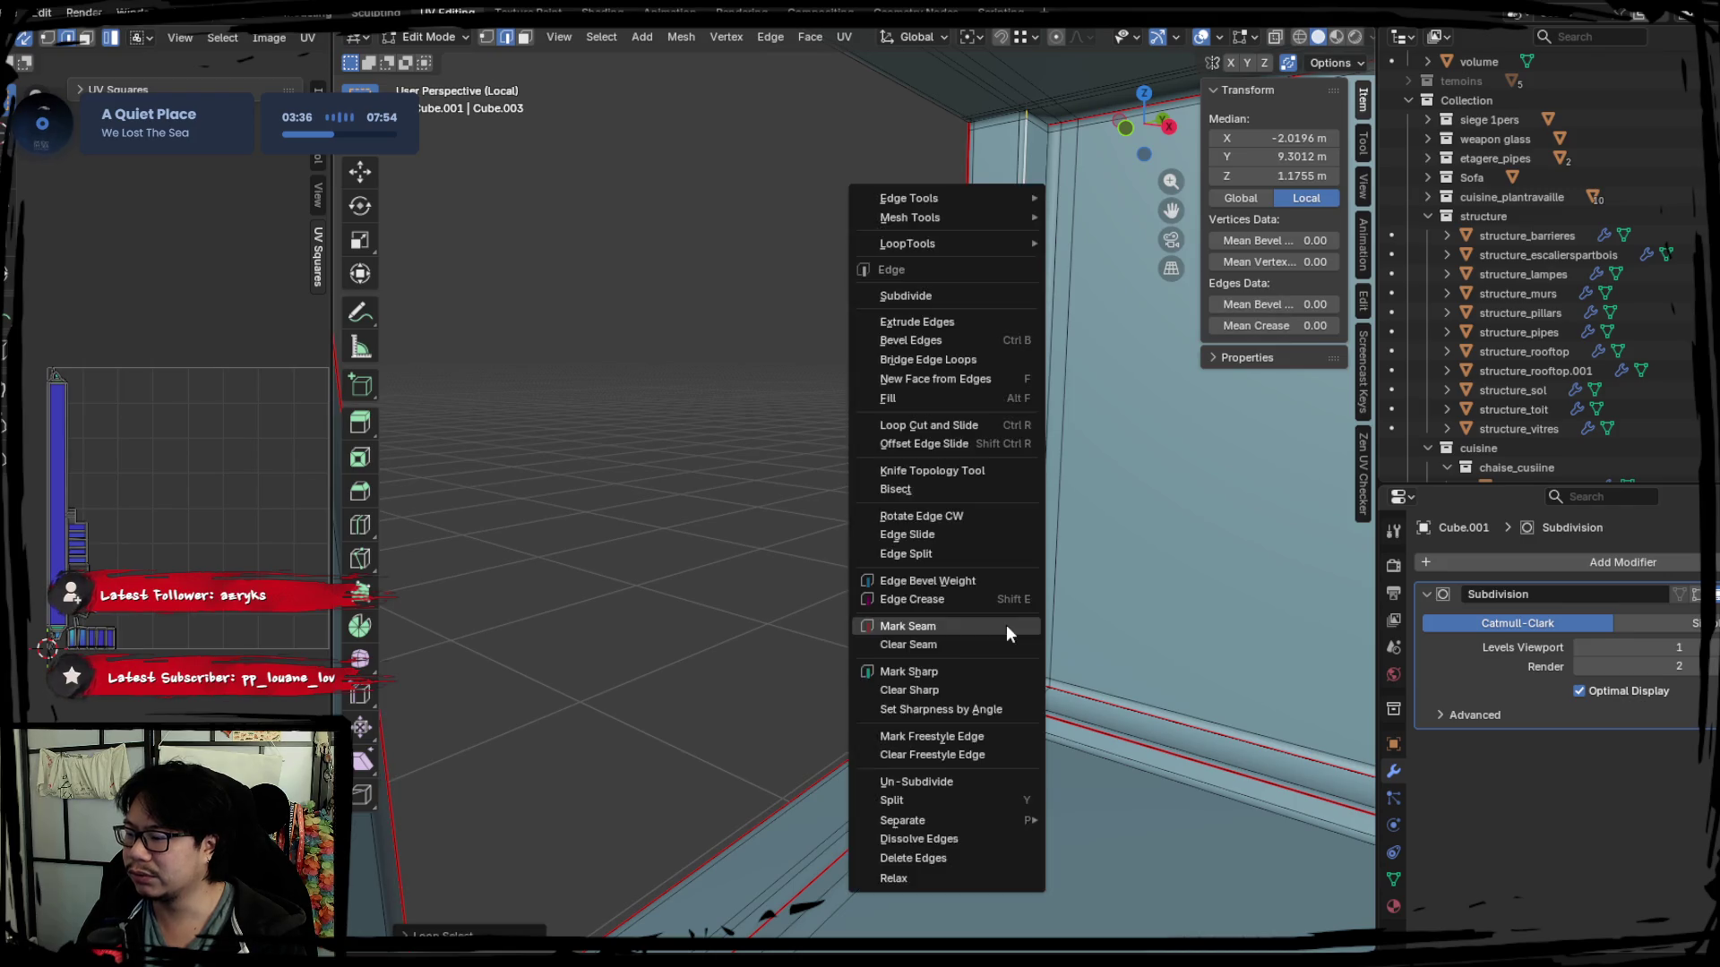
pyautogui.click(1006, 625)
pyautogui.moveTo(1005, 625)
pyautogui.mouseDown(button='middle')
pyautogui.moveTo(831, 620)
pyautogui.moveTo(953, 627)
pyautogui.moveTo(752, 503)
pyautogui.moveTo(682, 548)
pyautogui.mouseUp(button='middle')
pyautogui.keyDown('alt'); pyautogui.keyDown('shift'); pyautogui.click(694, 488); pyautogui.keyUp('shift'); pyautogui.keyUp('alt')
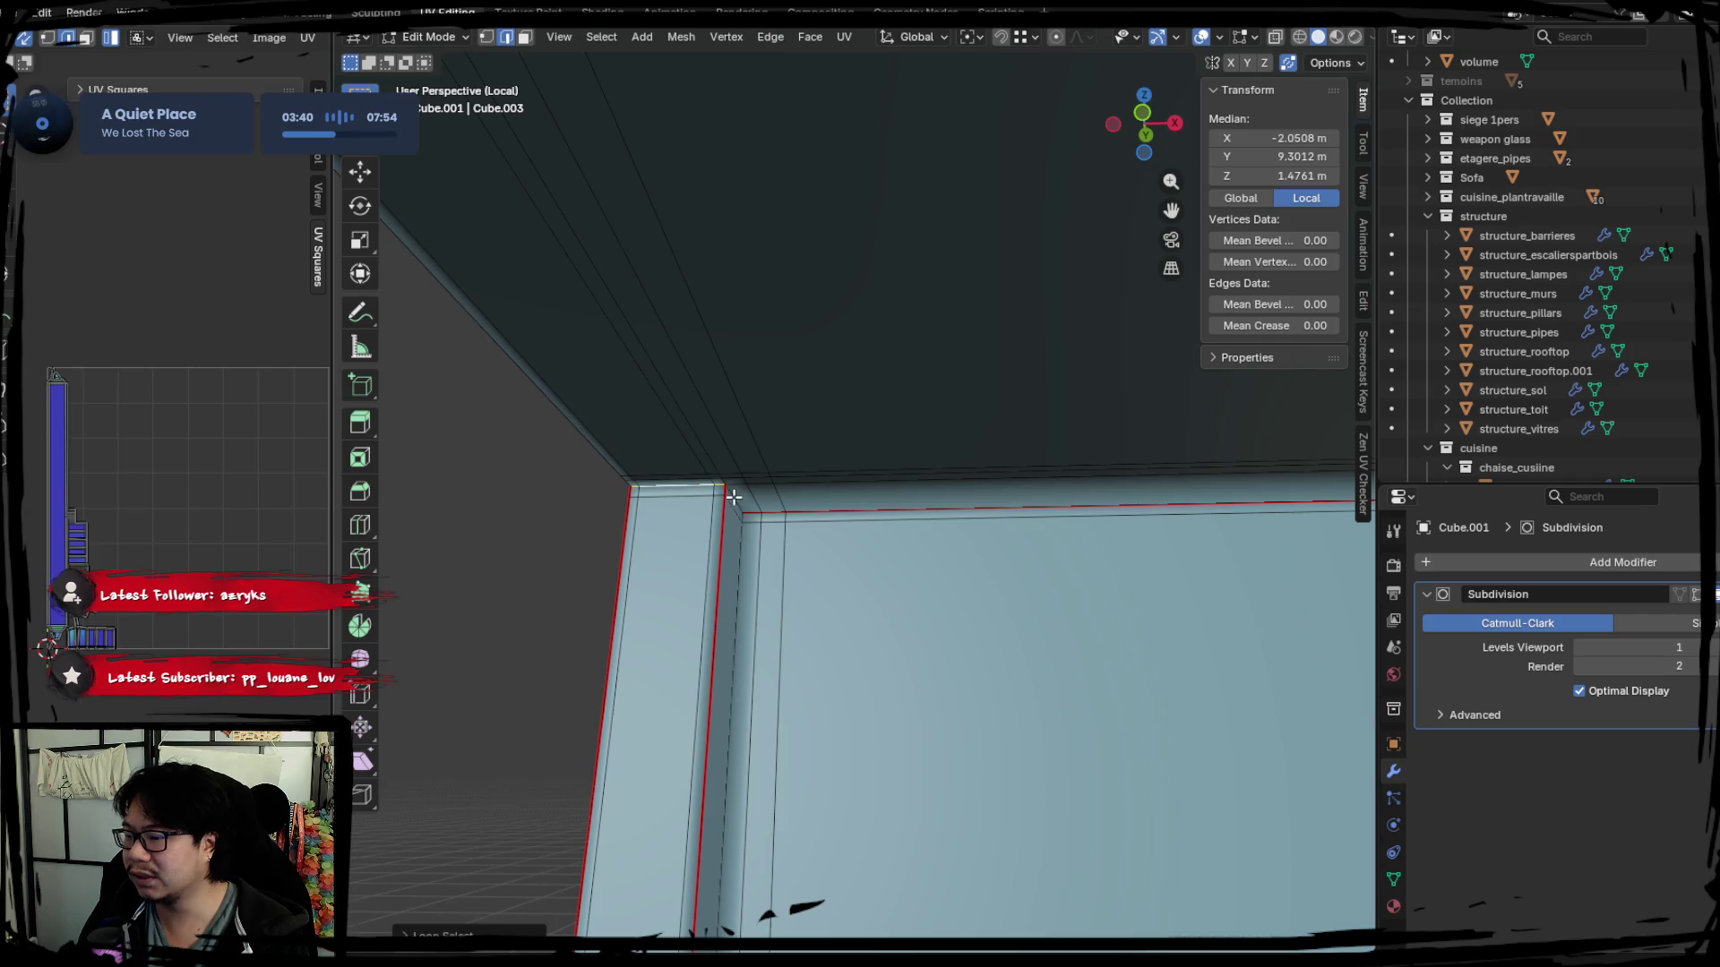
pyautogui.press('a')
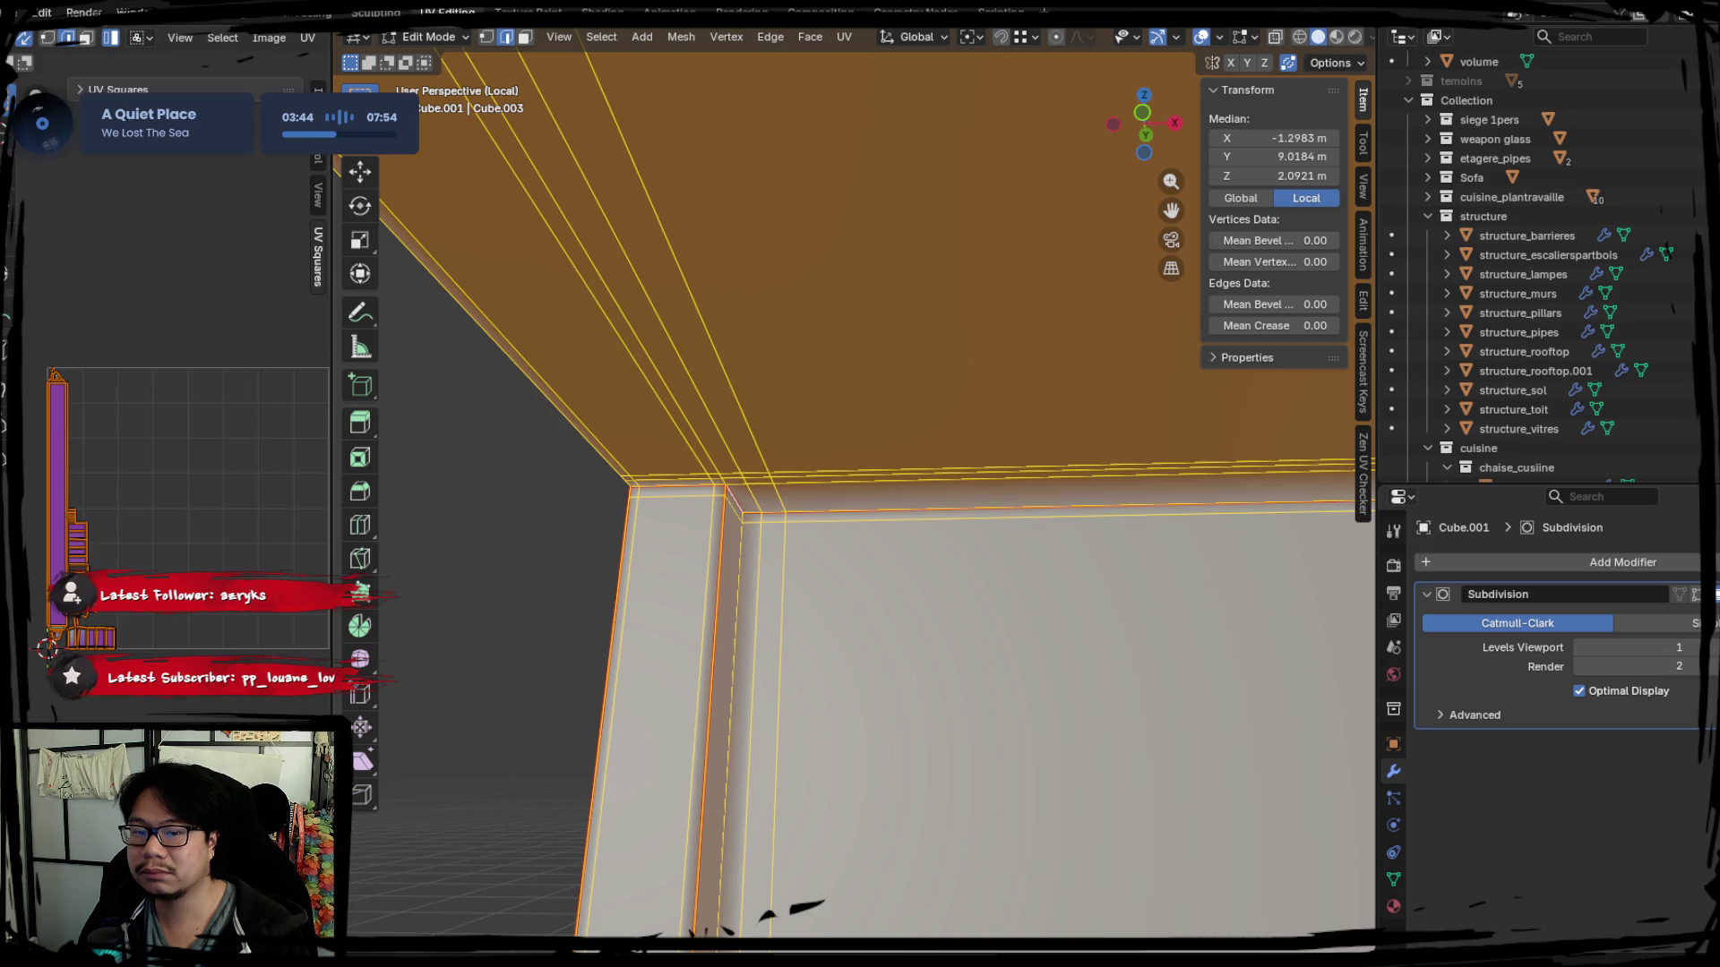
# Mark the selected ceiling and pillar corner edges as seams via Ctrl+E and clear the selection.
pyautogui.hotkey('ctrl', 'e')
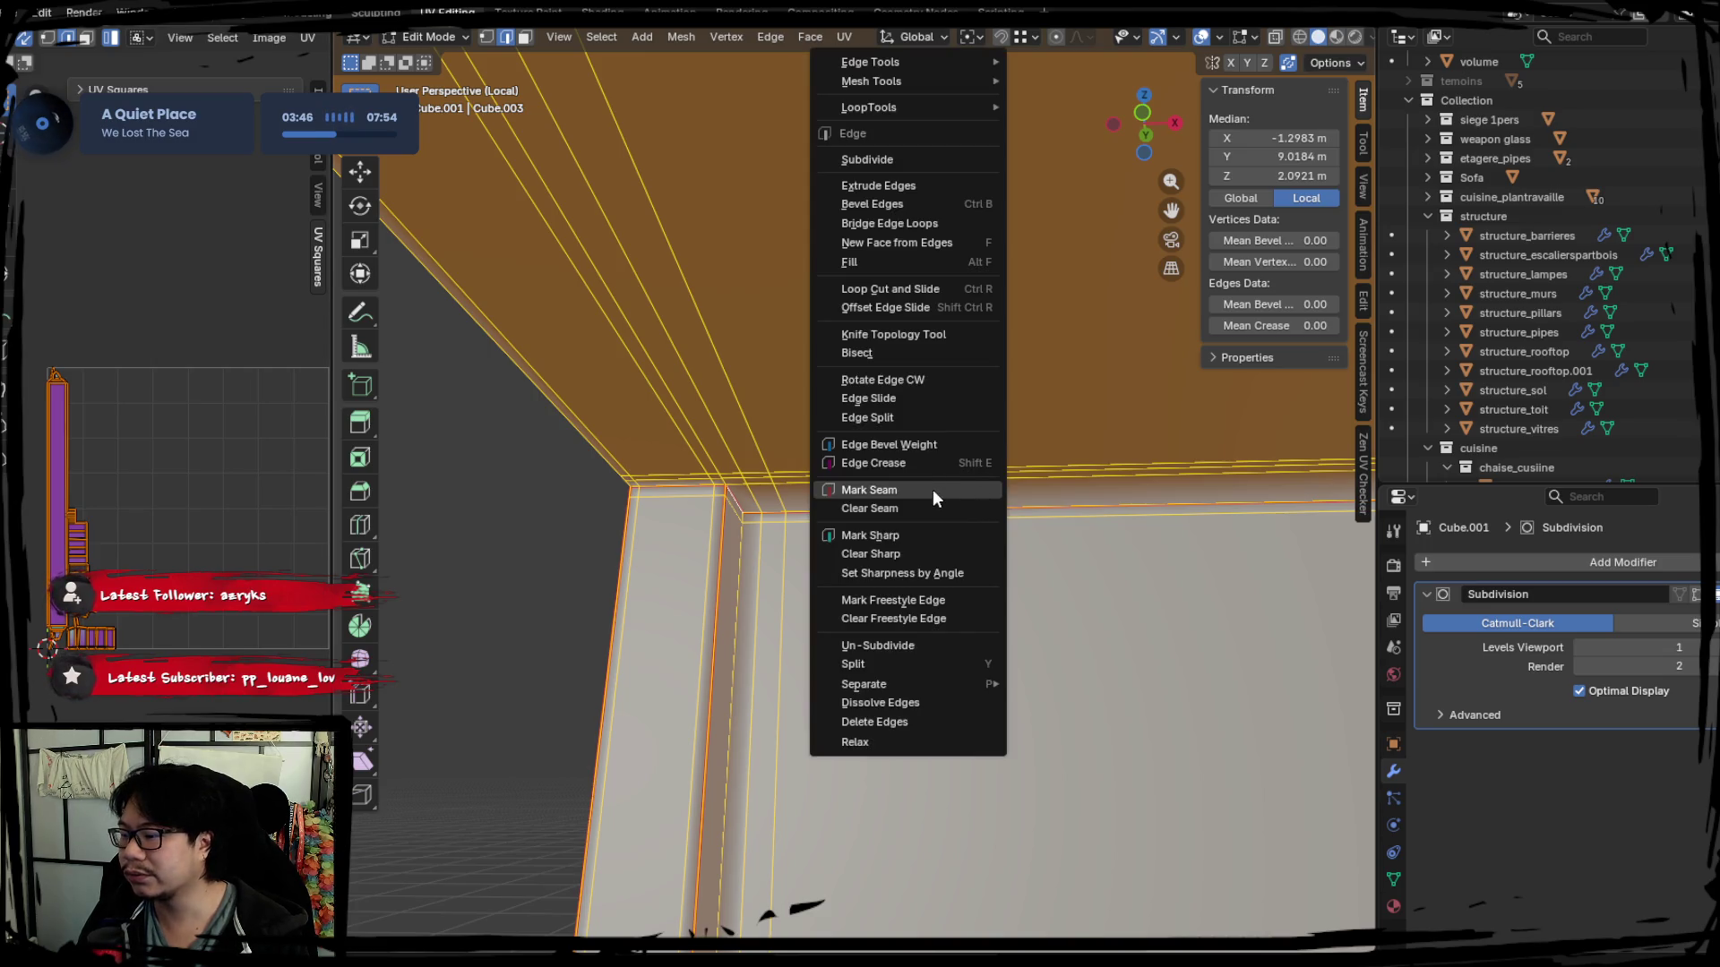
pyautogui.click(932, 489)
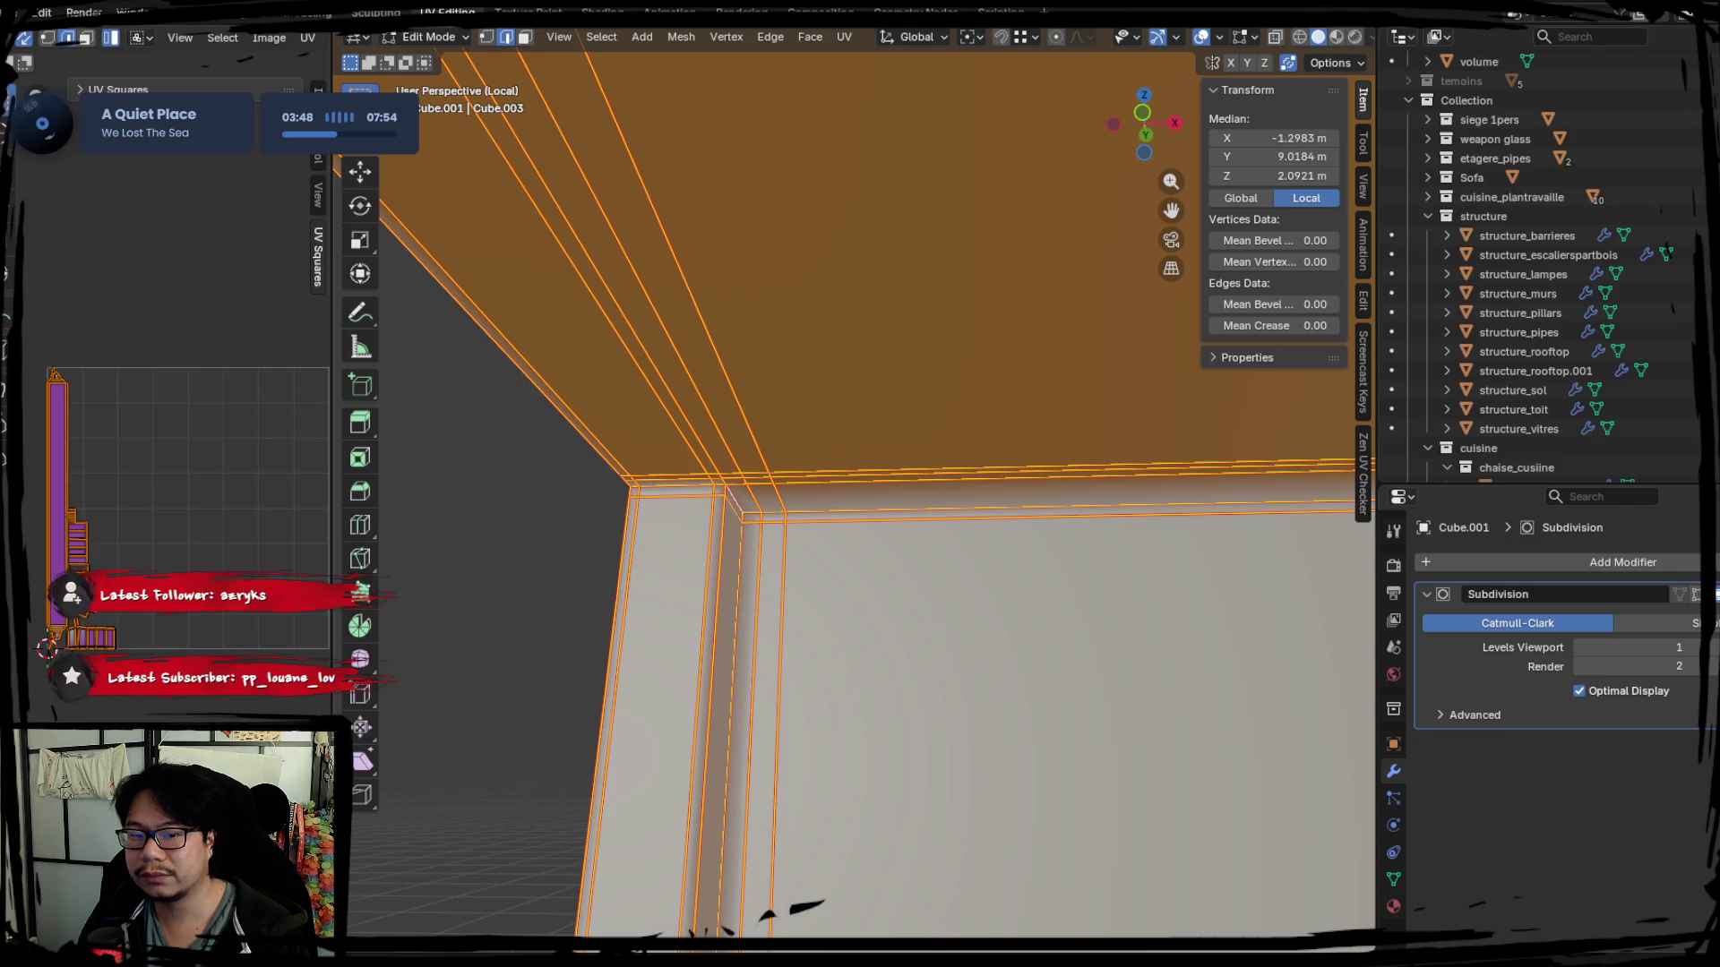
pyautogui.hotkey('alt', 'a')
pyautogui.scroll(3, 811, 577)
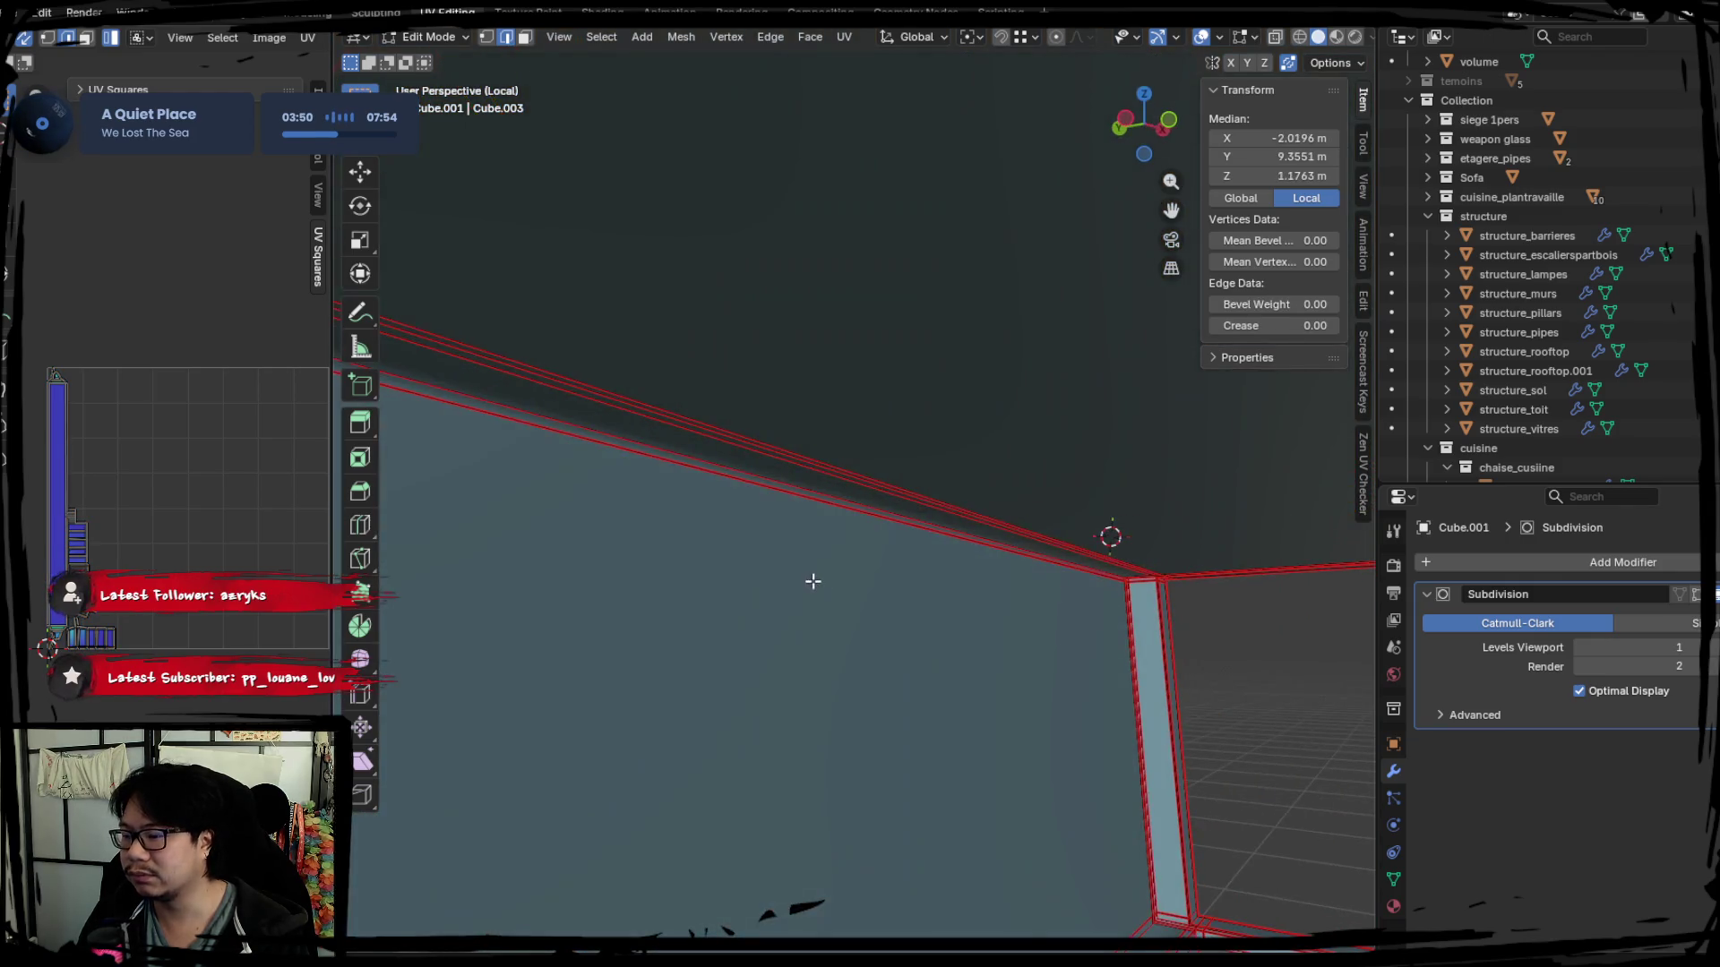
pyautogui.scroll(-3, 932, 580)
# Undo, pick the pillar corner edge loop and toggle whole-mesh selection while checking the room.
pyautogui.hotkey('ctrl', 'z')
pyautogui.hotkey('ctrl', 'z')
pyautogui.keyDown('alt'); pyautogui.click(777, 557); pyautogui.keyUp('alt')
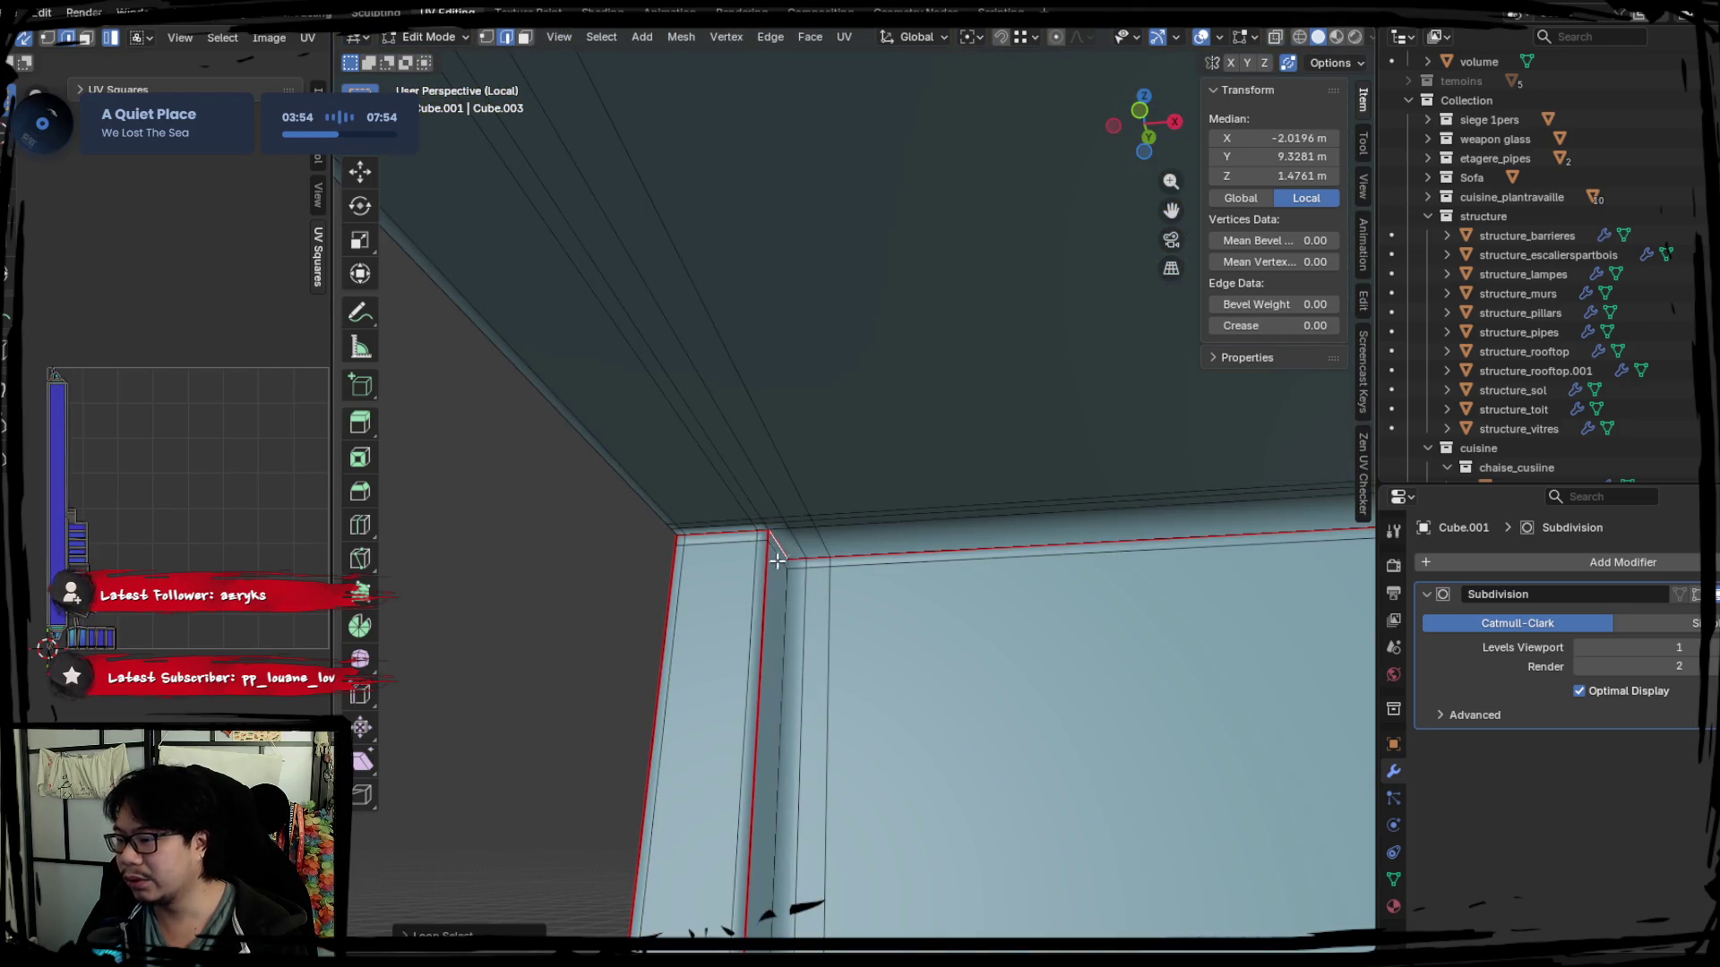
pyautogui.moveTo(672, 593); pyautogui.dragTo(877, 639, button='middle')
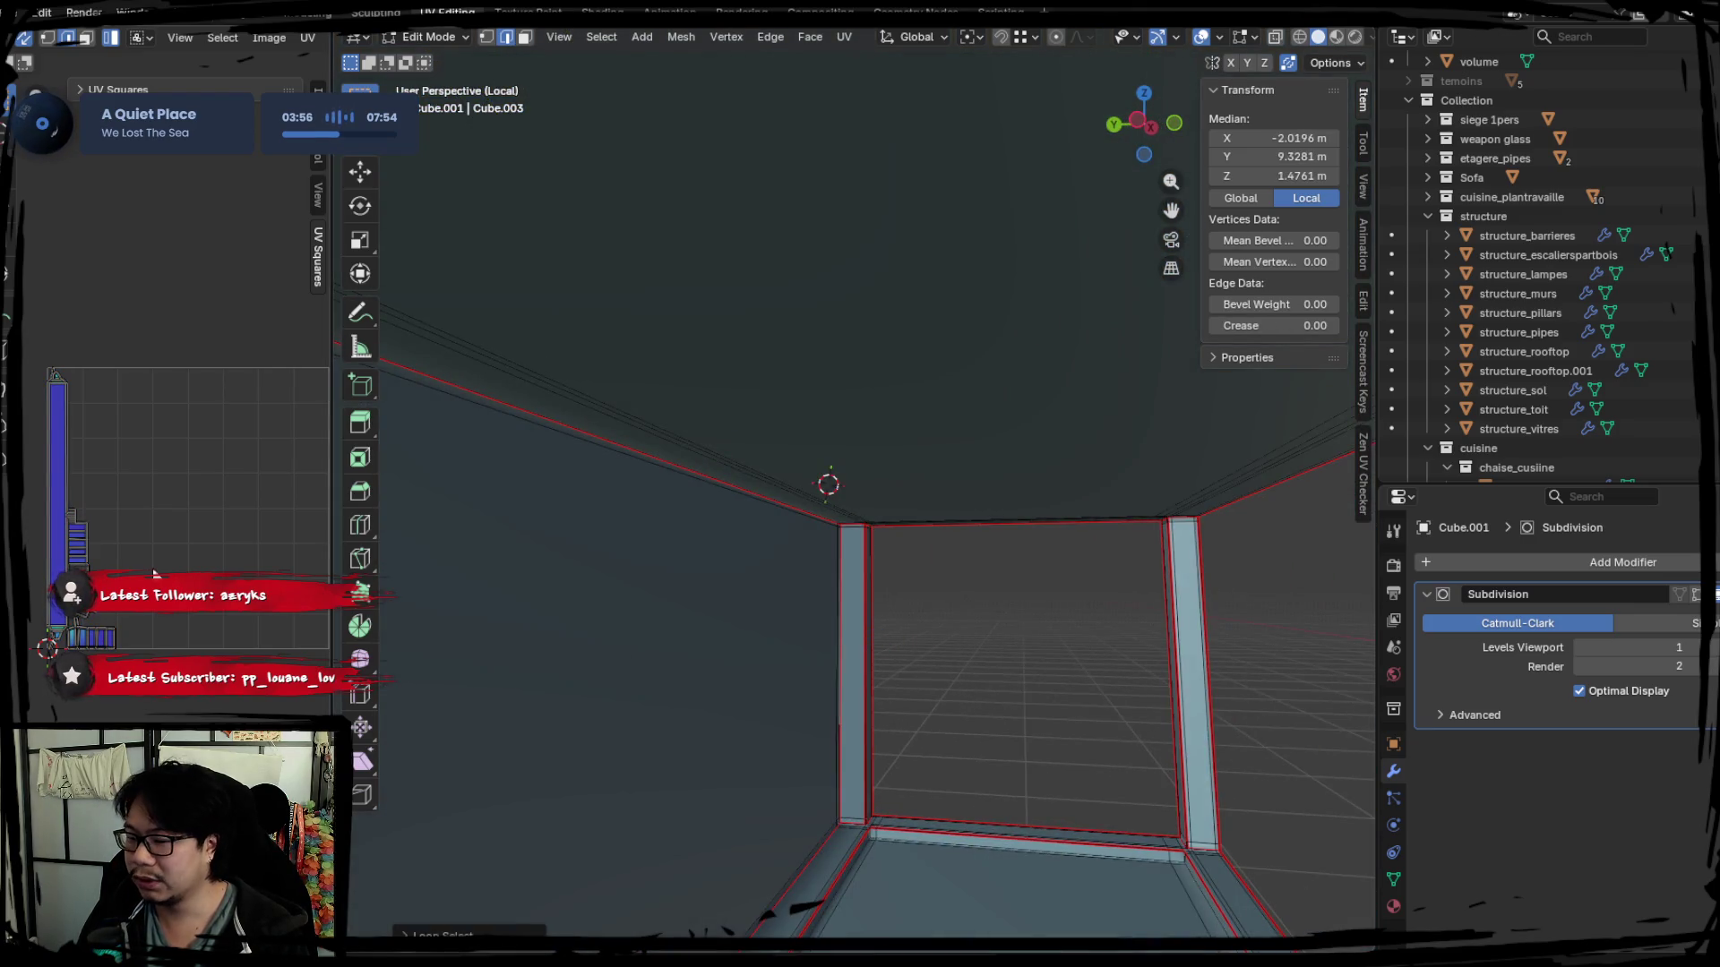
pyautogui.press('a')
pyautogui.hotkey('ctrl', 'z')
pyautogui.hotkey('ctrl', 'z')
pyautogui.moveTo(781, 567)
pyautogui.mouseDown(button='middle')
pyautogui.moveTo(891, 606)
pyautogui.moveTo(710, 584)
pyautogui.moveTo(752, 578)
pyautogui.moveTo(805, 581)
pyautogui.moveTo(700, 603)
pyautogui.moveTo(730, 565)
pyautogui.moveTo(707, 561)
pyautogui.moveTo(712, 587)
pyautogui.mouseUp(button='middle')
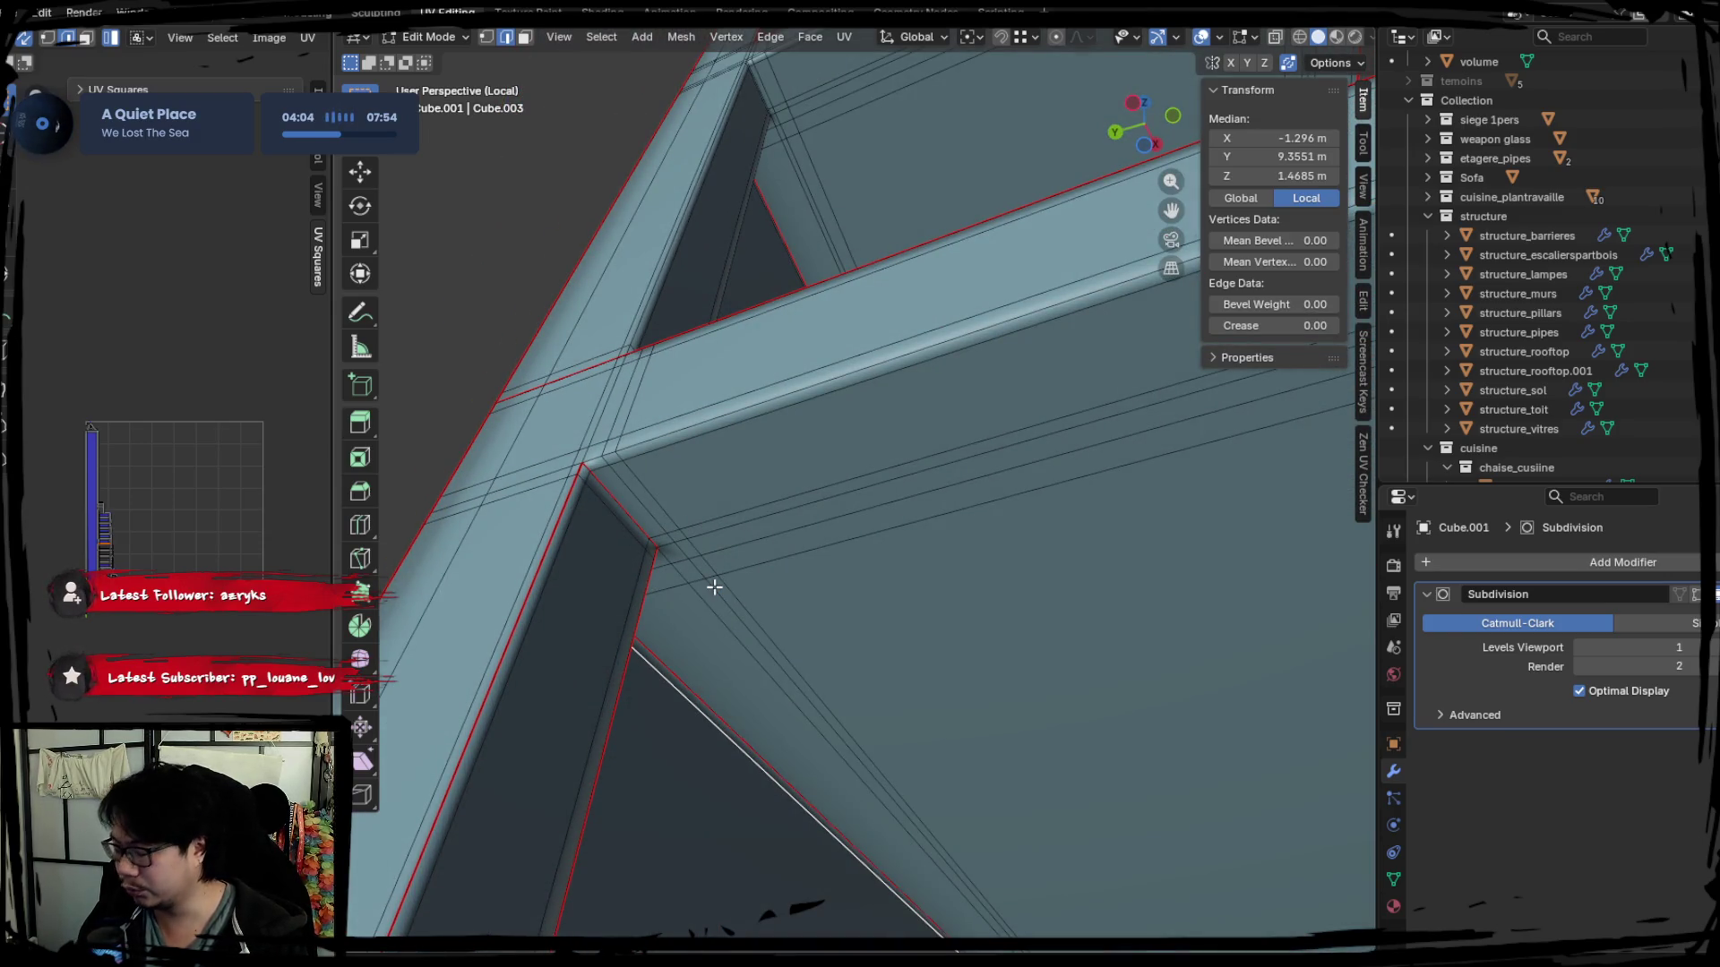
# Pick a frame loop, a vertical pillar loop and the pillar's top corner edge and mark them as seams.
pyautogui.moveTo(542, 451)
pyautogui.mouseDown(button='middle')
pyautogui.moveTo(683, 525)
pyautogui.moveTo(675, 622)
pyautogui.mouseUp(button='middle')
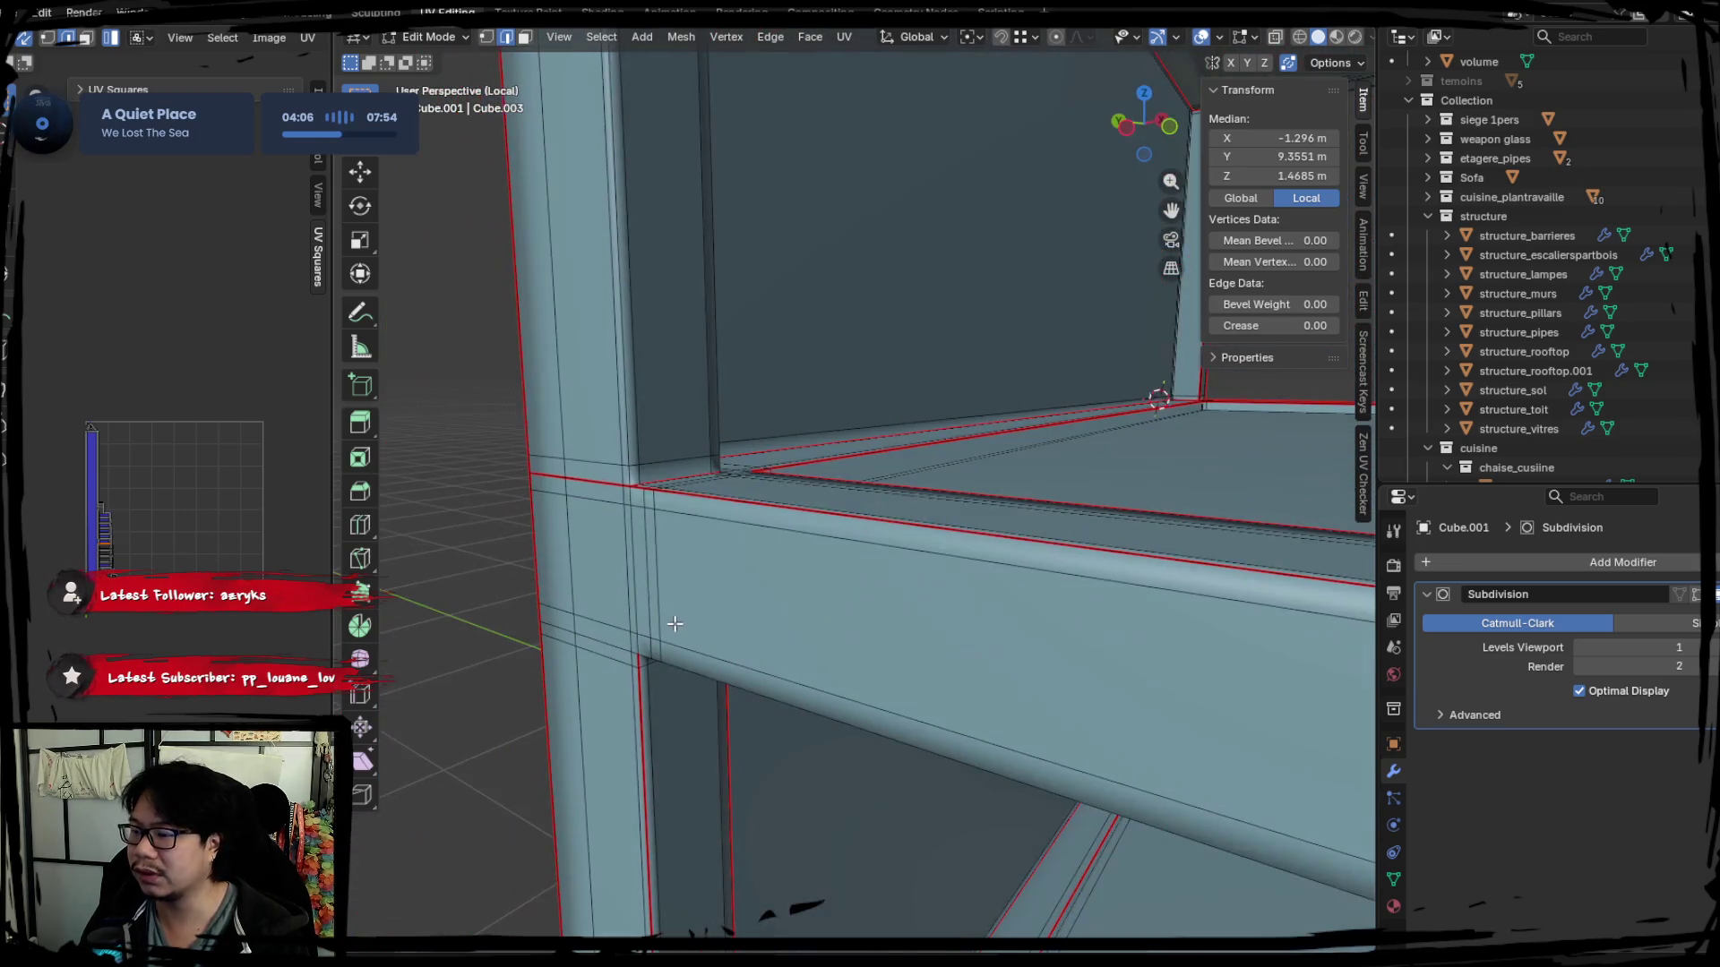
pyautogui.keyDown('alt'); pyautogui.click(629, 429); pyautogui.keyUp('alt')
pyautogui.moveTo(657, 364)
pyautogui.mouseDown(button='middle')
pyautogui.moveTo(637, 534)
pyautogui.moveTo(611, 546)
pyautogui.mouseUp(button='middle')
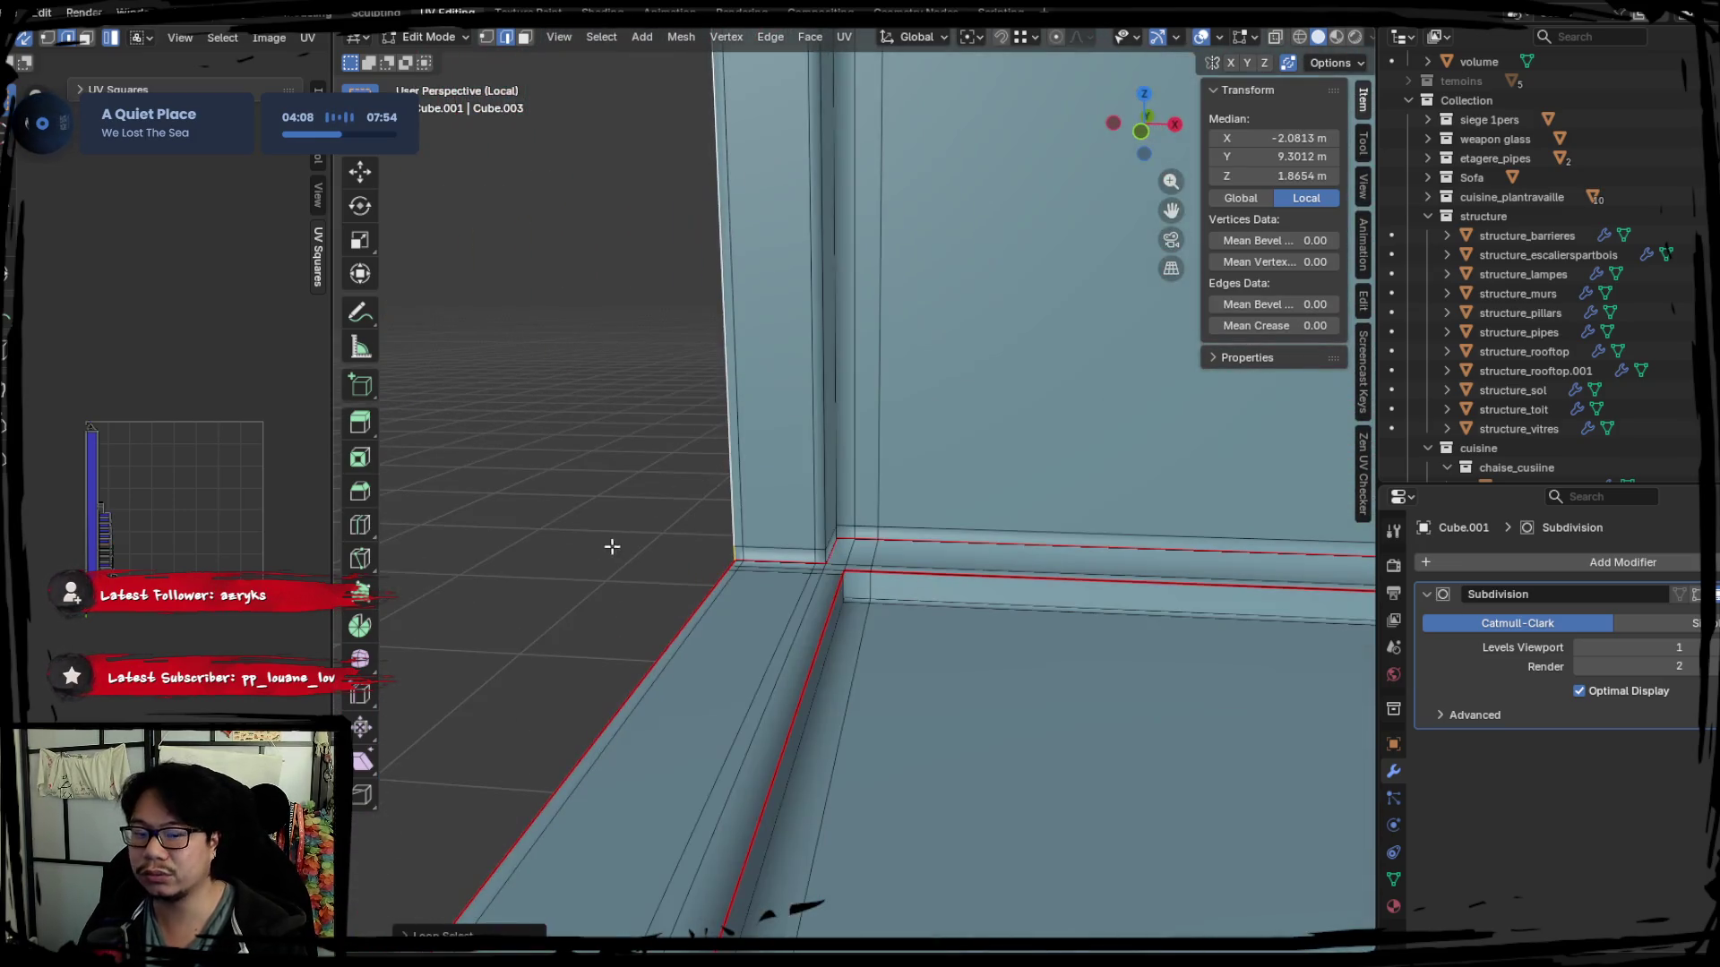
pyautogui.keyDown('alt'); pyautogui.click(821, 494); pyautogui.keyUp('alt')
pyautogui.moveTo(820, 493)
pyautogui.mouseDown(button='middle')
pyautogui.moveTo(826, 480)
pyautogui.moveTo(818, 605)
pyautogui.moveTo(802, 588)
pyautogui.moveTo(813, 561)
pyautogui.mouseUp(button='middle')
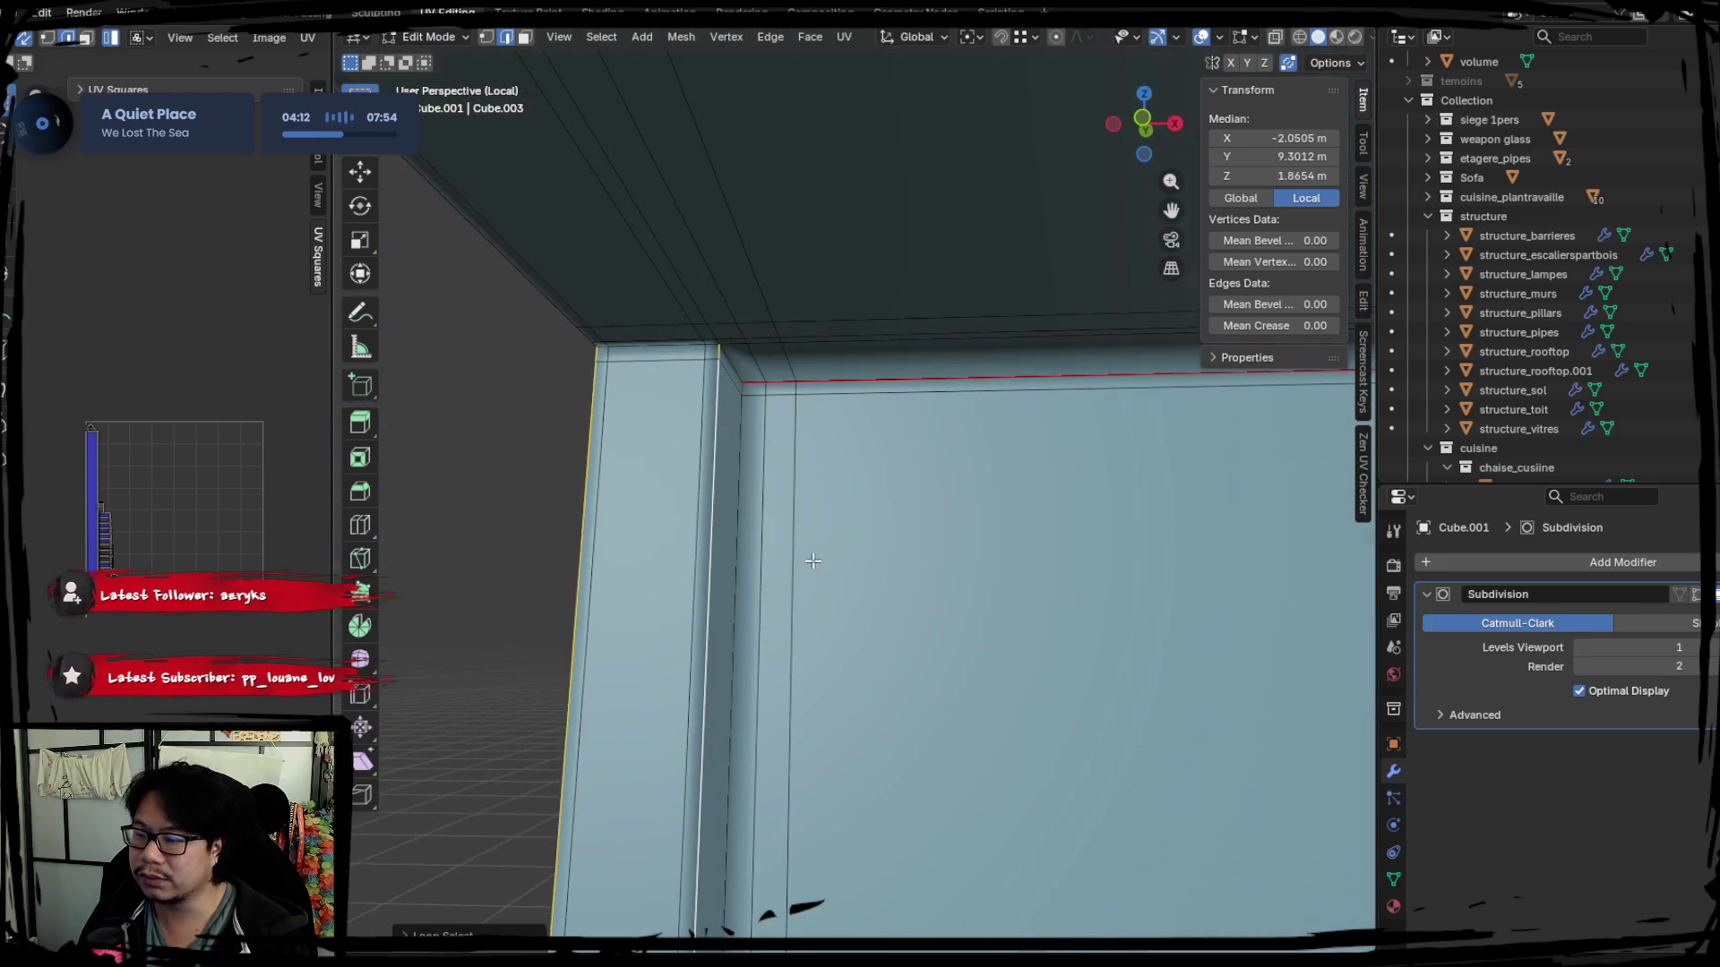
pyautogui.keyDown('alt'); pyautogui.keyDown('shift'); pyautogui.click(679, 348); pyautogui.keyUp('shift'); pyautogui.keyUp('alt')
pyautogui.moveTo(678, 348); pyautogui.dragTo(756, 401, button='middle')
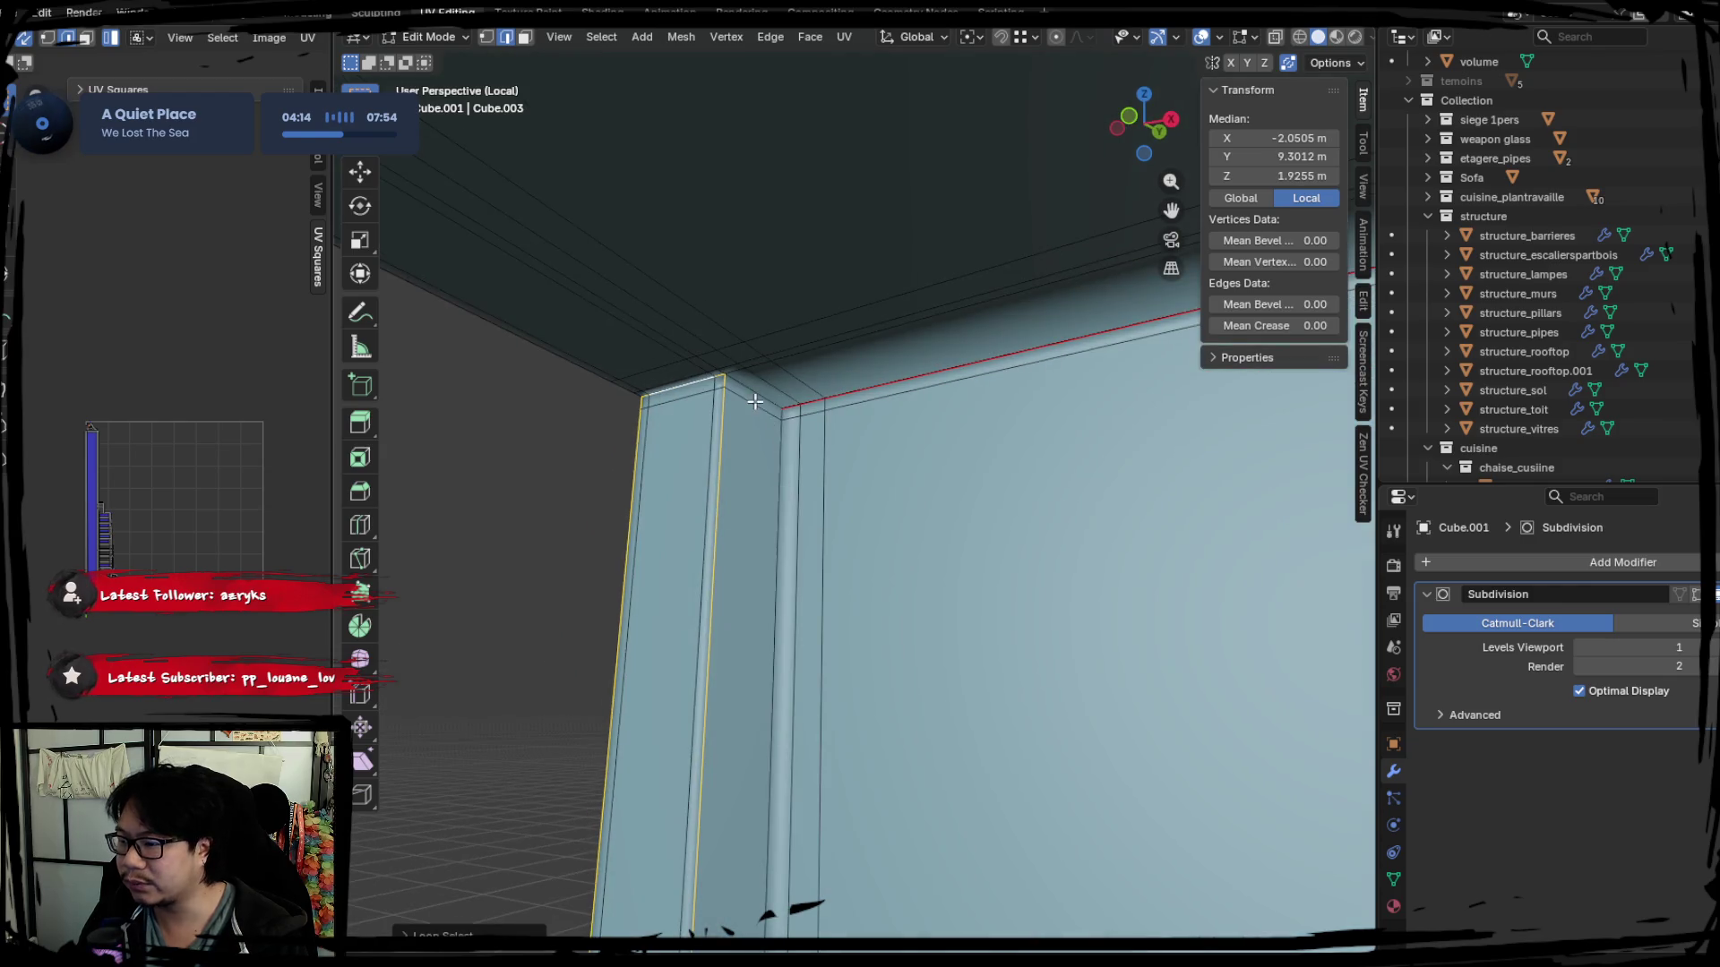
pyautogui.rightClick(754, 393)
pyautogui.click(710, 447)
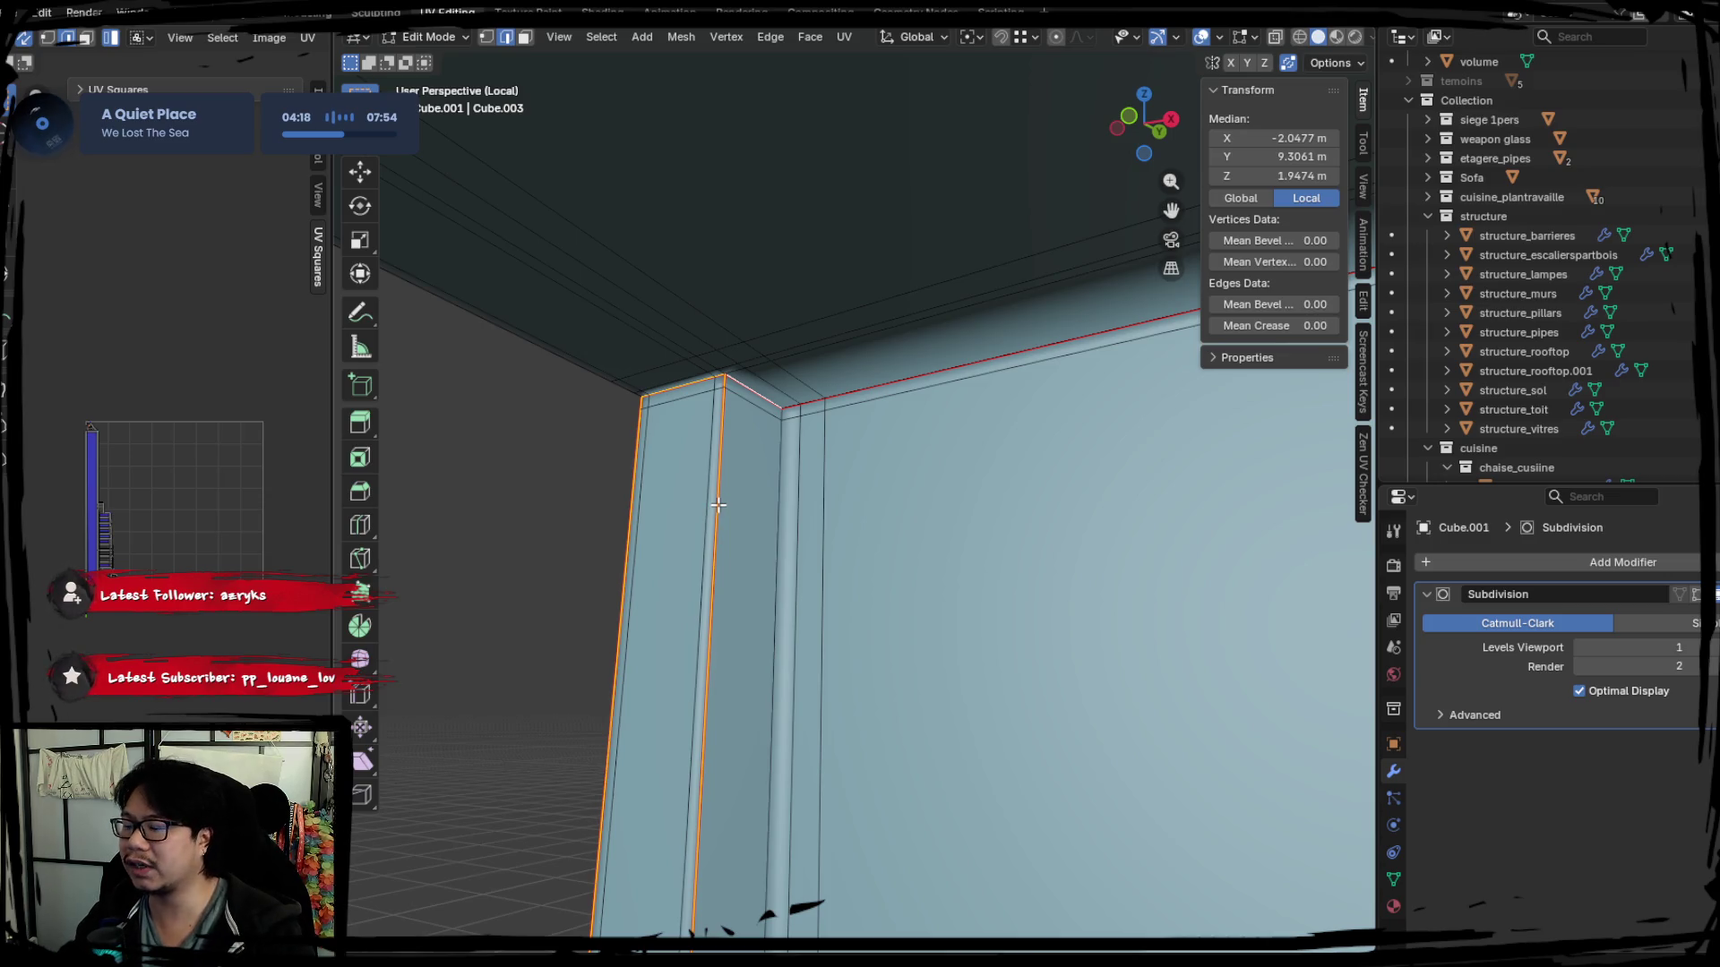
# Pick the wall edge loop and its vertical corner edges and mark them as seams via Ctrl+E.
pyautogui.moveTo(729, 495)
pyautogui.mouseDown(button='middle')
pyautogui.moveTo(845, 519)
pyautogui.moveTo(787, 423)
pyautogui.moveTo(768, 503)
pyautogui.moveTo(788, 527)
pyautogui.moveTo(783, 504)
pyautogui.moveTo(929, 576)
pyautogui.moveTo(719, 525)
pyautogui.mouseUp(button='middle')
pyautogui.moveTo(852, 494); pyautogui.dragTo(543, 664, button='middle')
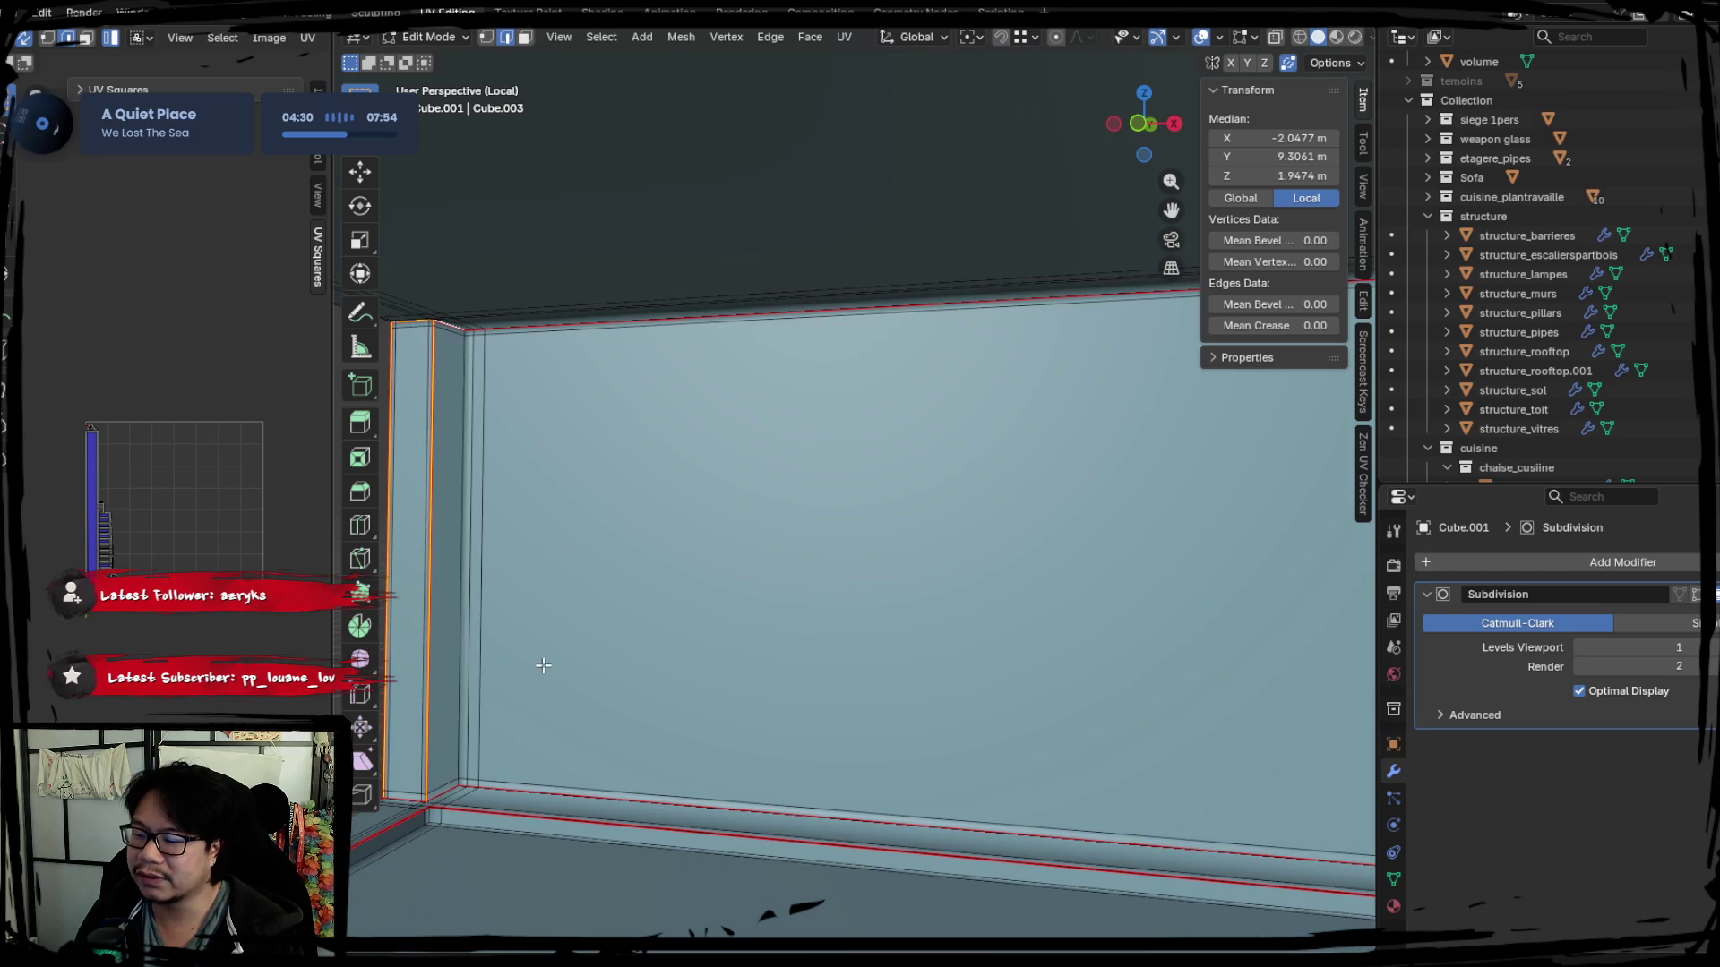
pyautogui.keyDown('alt'); pyautogui.click(459, 643); pyautogui.keyUp('alt')
pyautogui.press('KP_Decimal')
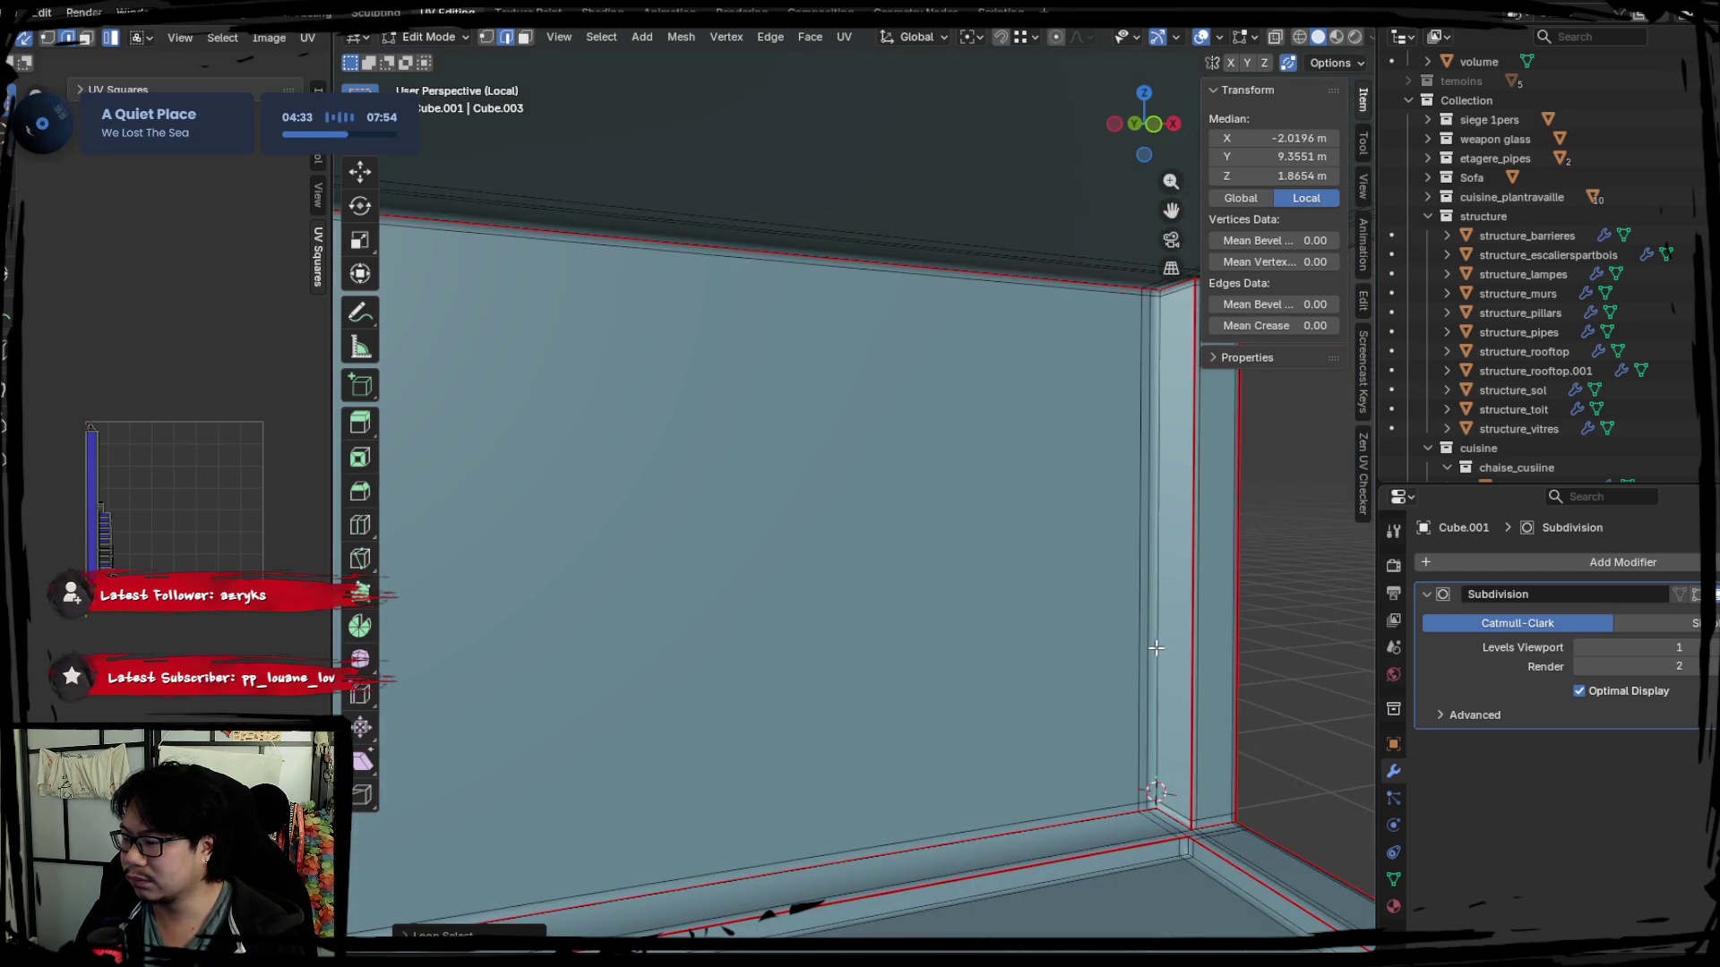
pyautogui.keyDown('shift'); pyautogui.click(1156, 648); pyautogui.keyUp('shift')
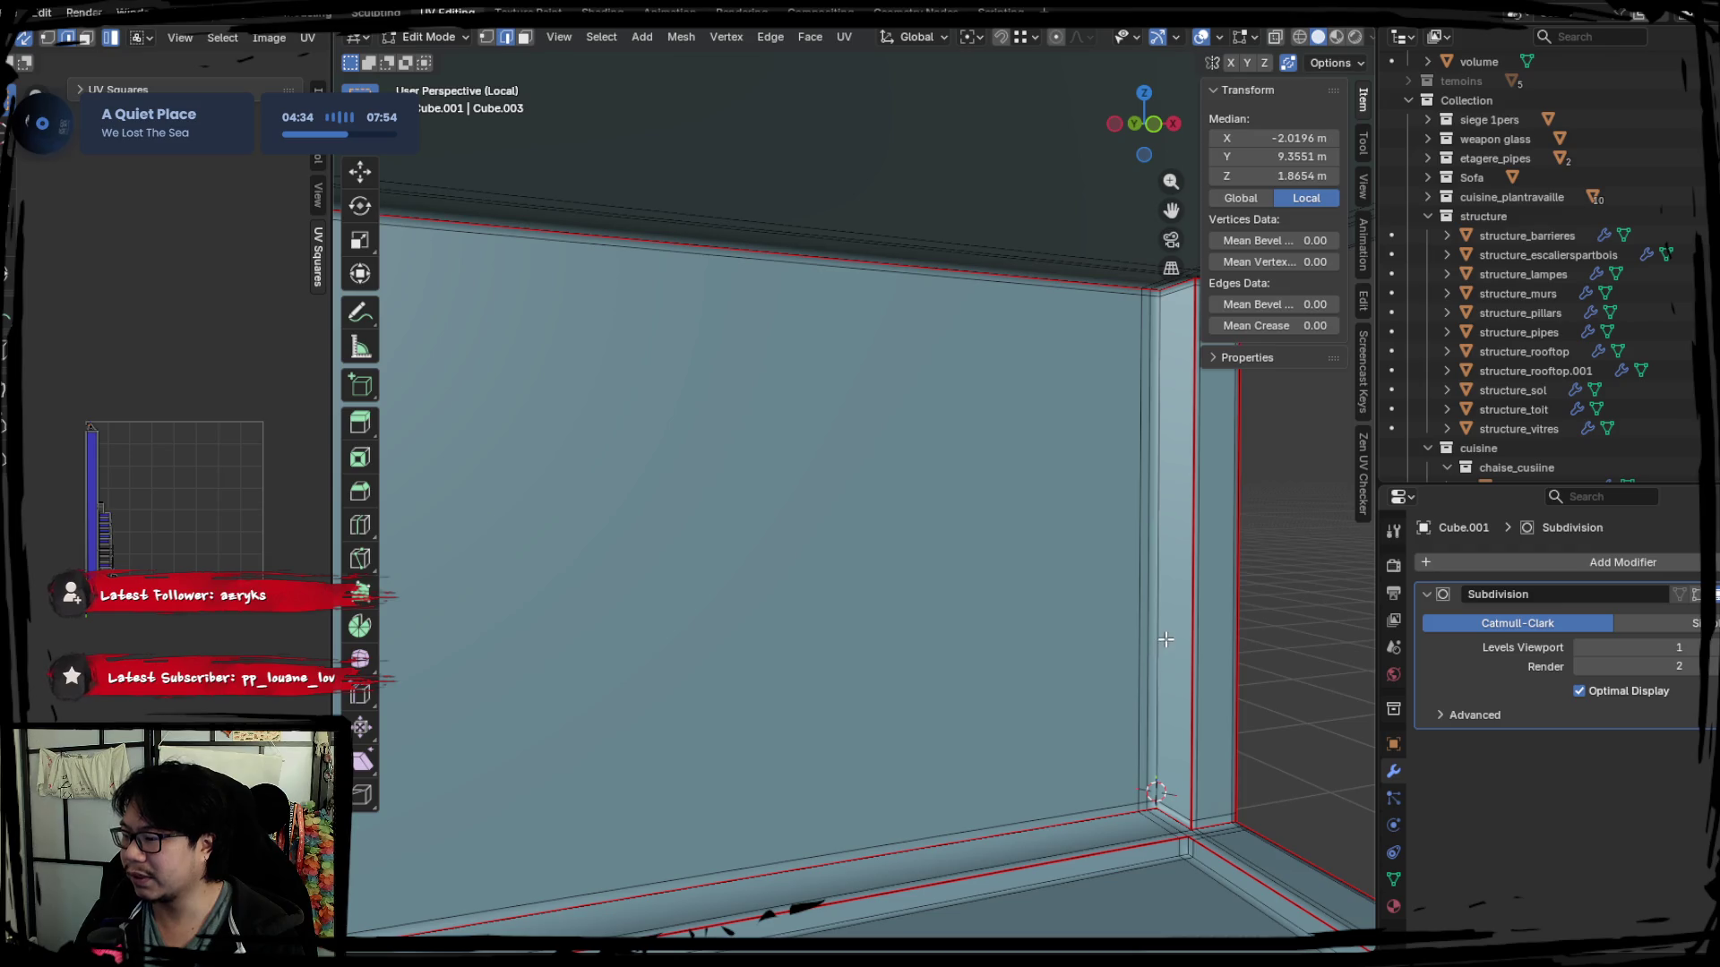
pyautogui.keyDown('alt'); pyautogui.keyDown('shift'); pyautogui.click(1167, 640); pyautogui.keyUp('shift'); pyautogui.keyUp('alt')
pyautogui.moveTo(714, 626)
pyautogui.mouseDown(button='middle')
pyautogui.moveTo(637, 606)
pyautogui.moveTo(660, 653)
pyautogui.moveTo(777, 668)
pyautogui.moveTo(738, 552)
pyautogui.mouseUp(button='middle')
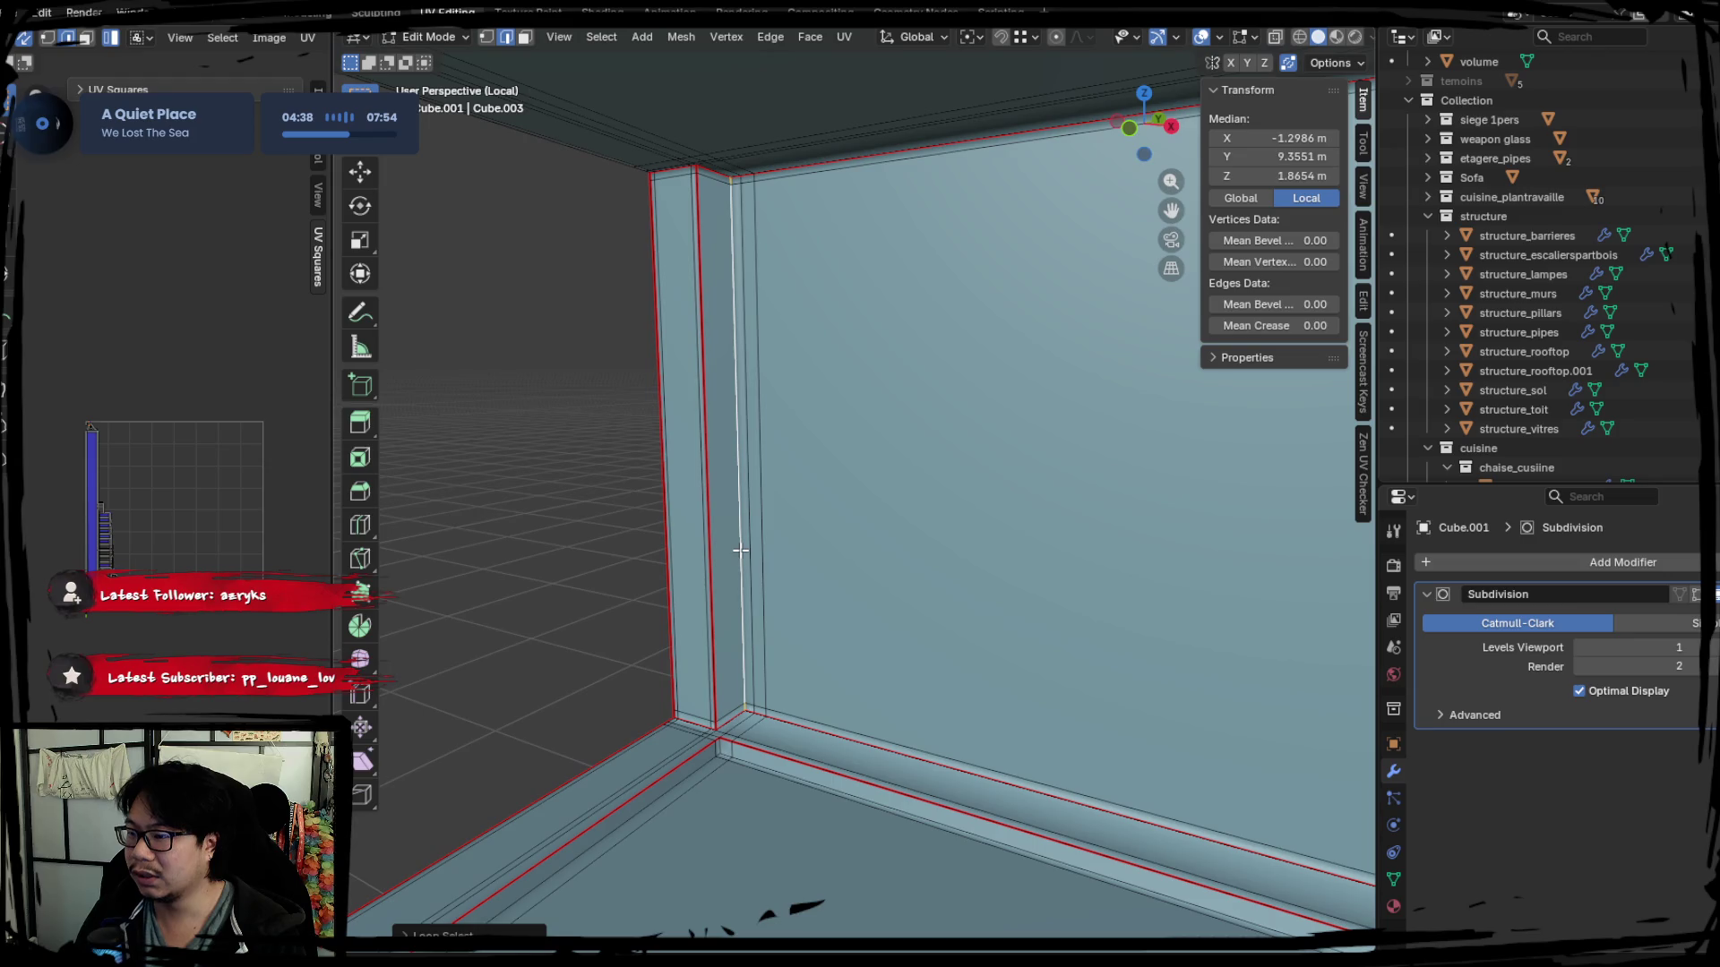
pyautogui.hotkey('ctrl', 'e')
pyautogui.click(768, 619)
pyautogui.moveTo(768, 619); pyautogui.dragTo(795, 642, button='middle')
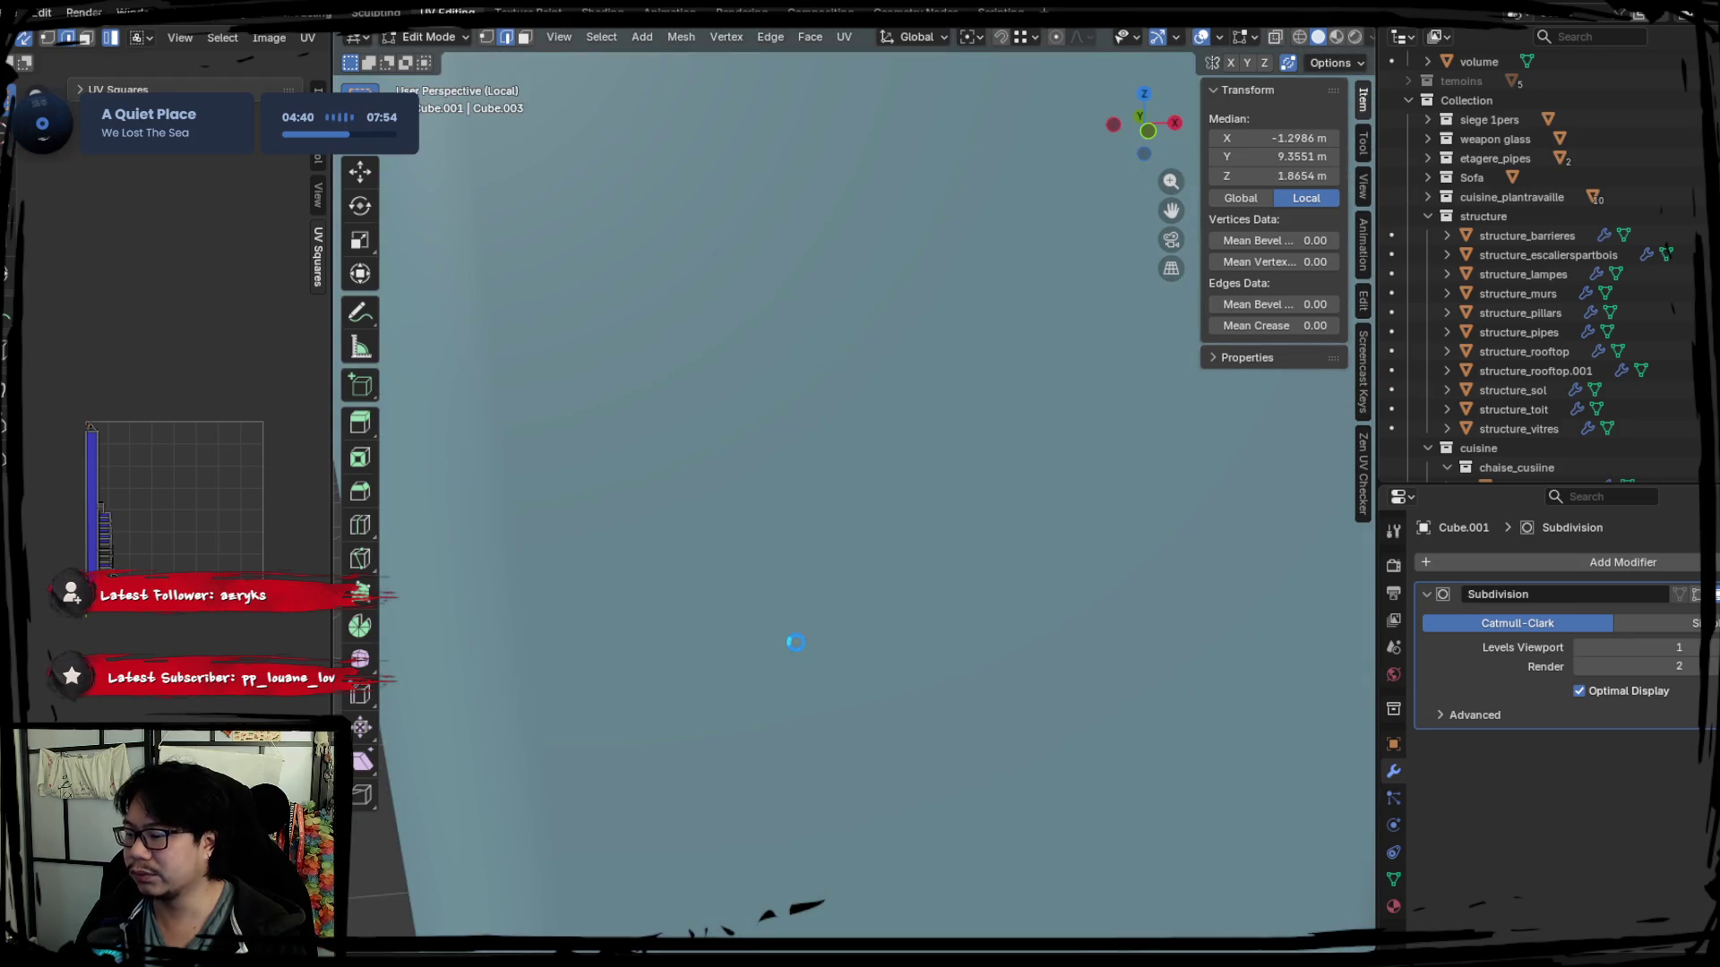
pyautogui.moveTo(921, 624)
pyautogui.mouseDown(button='middle')
pyautogui.moveTo(860, 614)
pyautogui.moveTo(882, 614)
pyautogui.moveTo(861, 623)
pyautogui.moveTo(963, 698)
pyautogui.moveTo(928, 692)
pyautogui.moveTo(991, 626)
pyautogui.moveTo(1049, 626)
pyautogui.moveTo(800, 619)
pyautogui.moveTo(922, 634)
pyautogui.moveTo(714, 676)
pyautogui.moveTo(722, 626)
pyautogui.moveTo(833, 651)
pyautogui.mouseUp(button='middle')
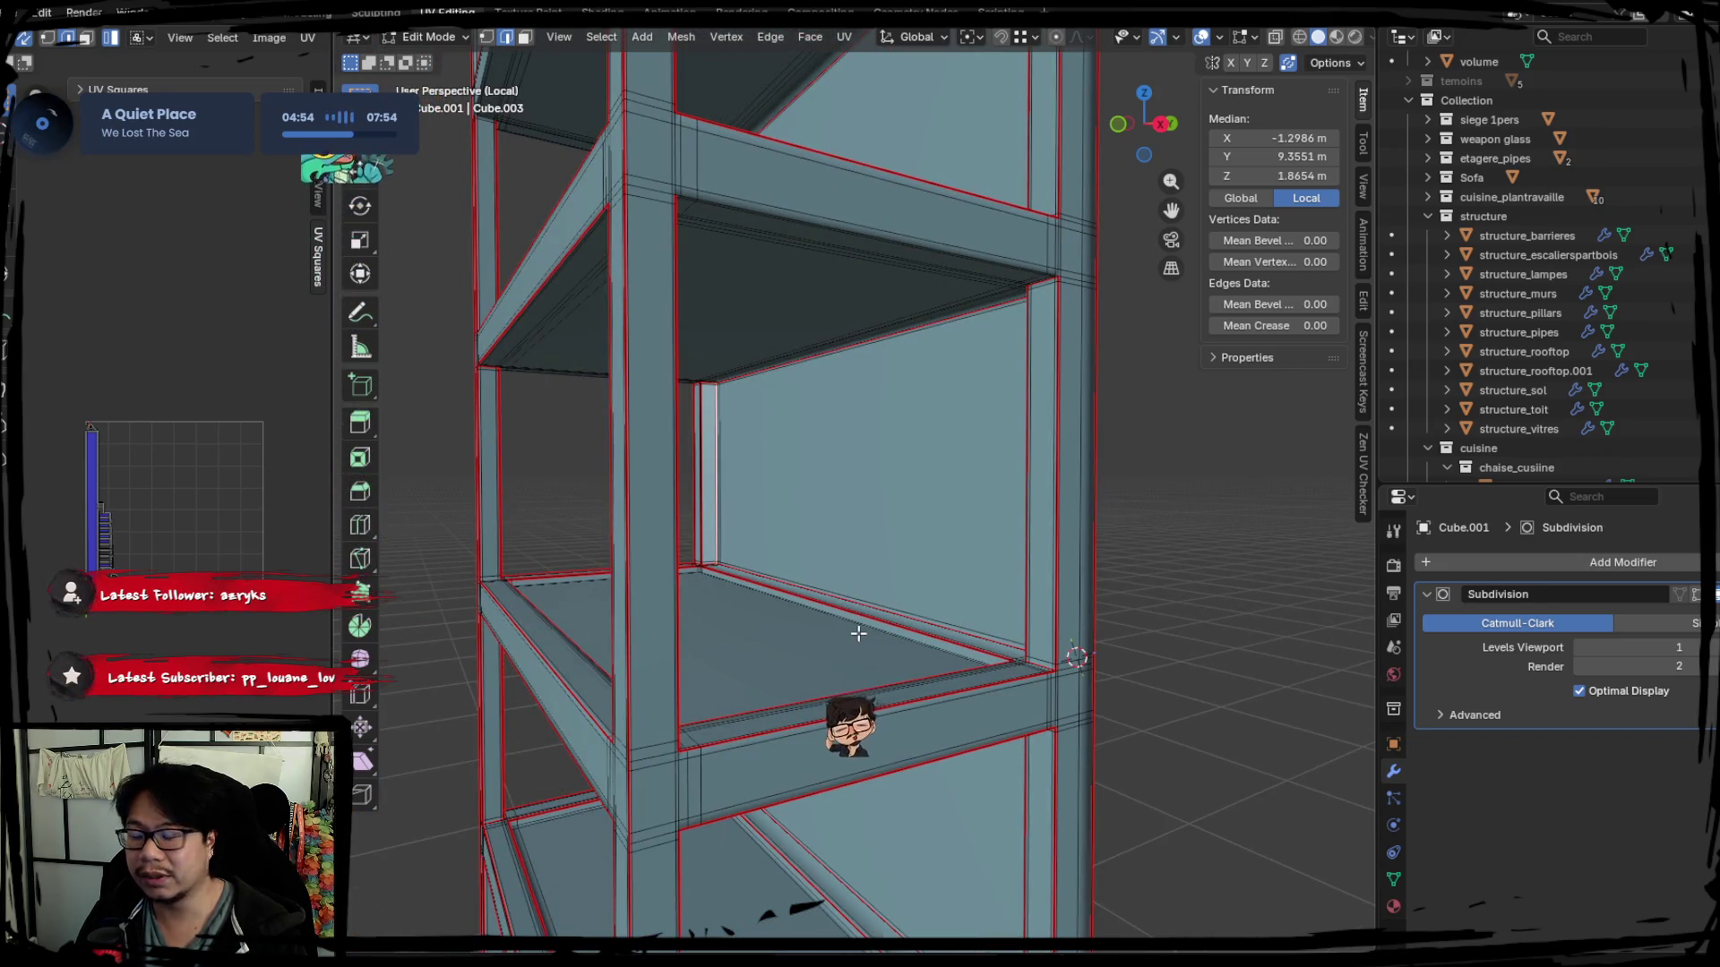
# Pick a shelf-panel edge and the vertical edge loops running down the pillar.
pyautogui.moveTo(918, 538)
pyautogui.mouseDown(button='middle')
pyautogui.moveTo(933, 475)
pyautogui.moveTo(972, 819)
pyautogui.moveTo(853, 587)
pyautogui.moveTo(941, 635)
pyautogui.mouseUp(button='middle')
pyautogui.click(862, 643)
pyautogui.moveTo(801, 621)
pyautogui.mouseDown(button='middle')
pyautogui.moveTo(959, 683)
pyautogui.moveTo(710, 601)
pyautogui.mouseUp(button='middle')
pyautogui.keyDown('alt'); pyautogui.keyDown('shift'); pyautogui.click(588, 525); pyautogui.keyUp('shift'); pyautogui.keyUp('alt')
pyautogui.moveTo(587, 525)
pyautogui.mouseDown(button='middle')
pyautogui.moveTo(691, 555)
pyautogui.moveTo(763, 637)
pyautogui.moveTo(480, 587)
pyautogui.moveTo(558, 723)
pyautogui.moveTo(578, 728)
pyautogui.mouseUp(button='middle')
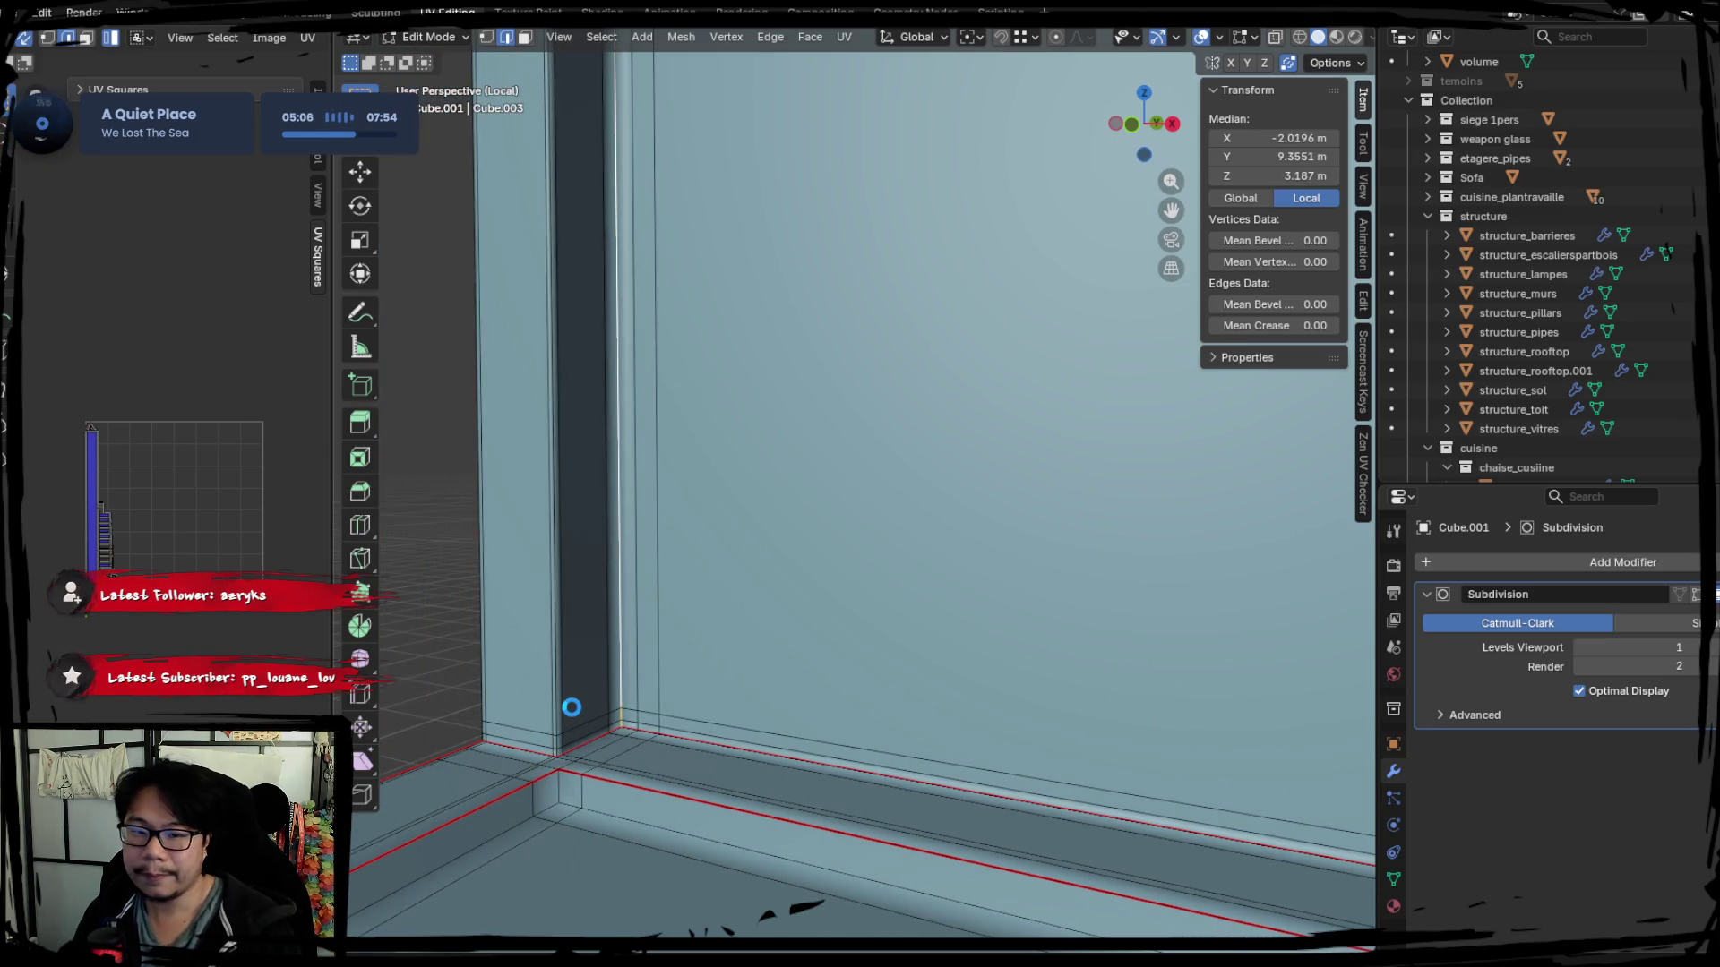
pyautogui.keyDown('alt'); pyautogui.keyDown('shift'); pyautogui.click(554, 700); pyautogui.keyUp('shift'); pyautogui.keyUp('alt')
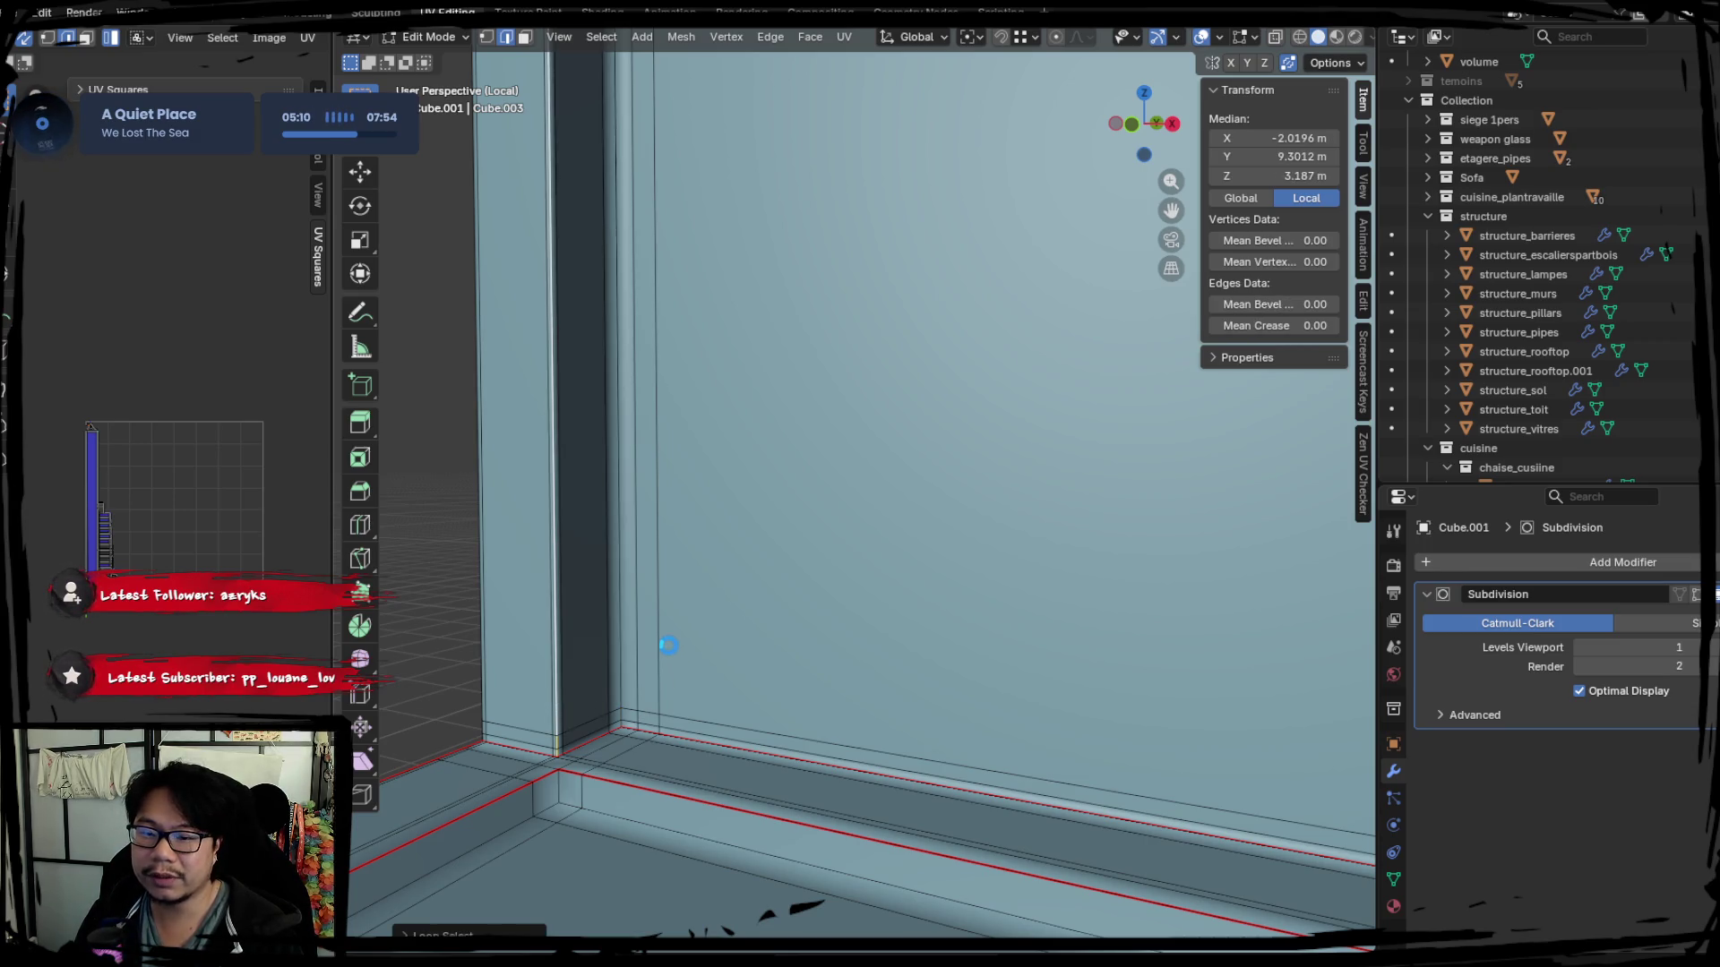
pyautogui.keyDown('alt'); pyautogui.click(618, 551); pyautogui.keyUp('alt')
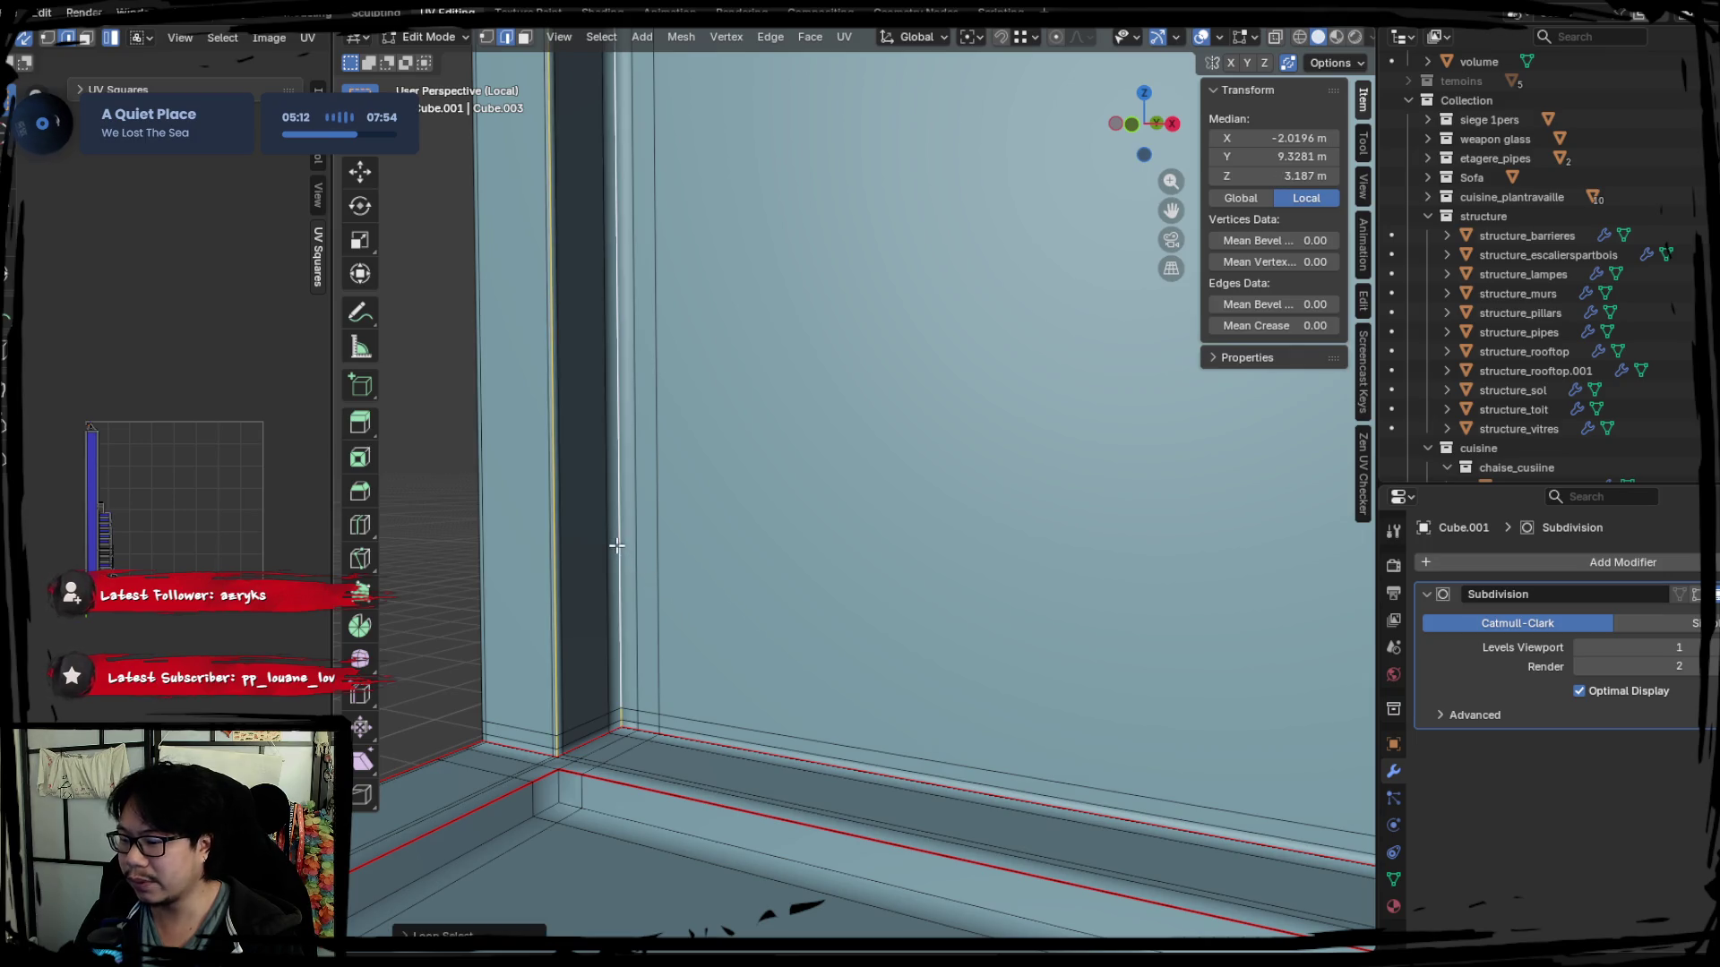
# Add the neighbouring vertical loop, mark the pair as seams, deselect and pick the pillar's top loop.
pyautogui.moveTo(618, 551)
pyautogui.mouseDown(button='middle')
pyautogui.moveTo(614, 605)
pyautogui.moveTo(739, 632)
pyautogui.mouseUp(button='middle')
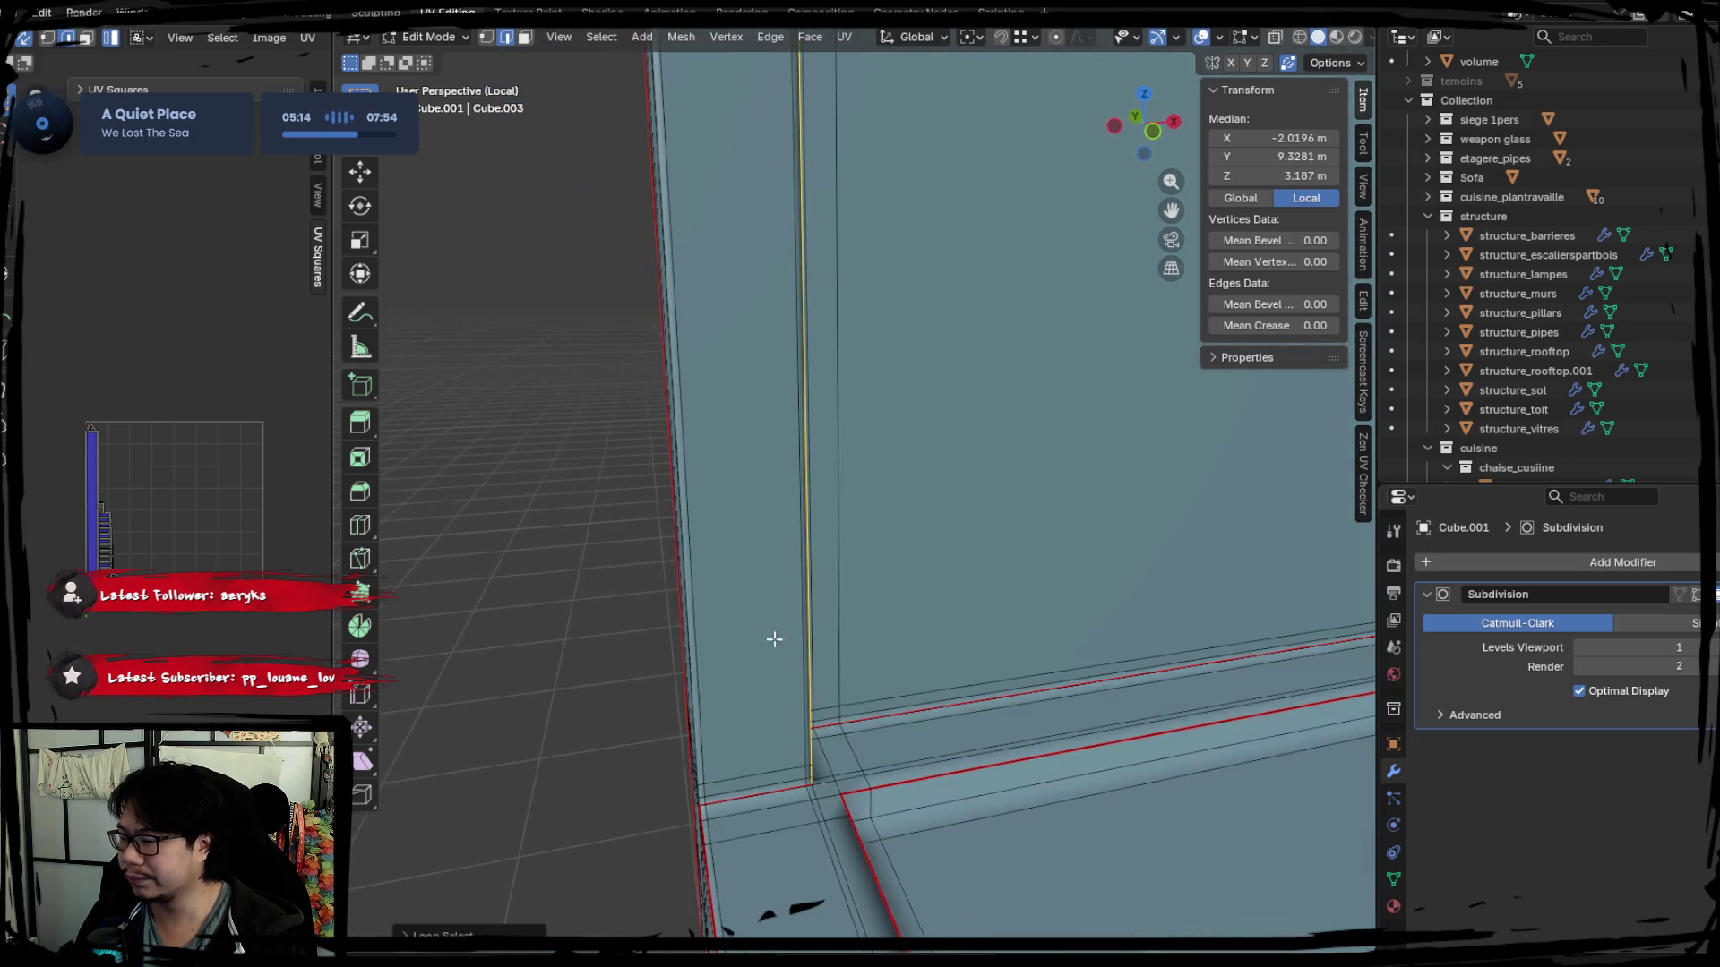
pyautogui.scroll(3, 740, 634)
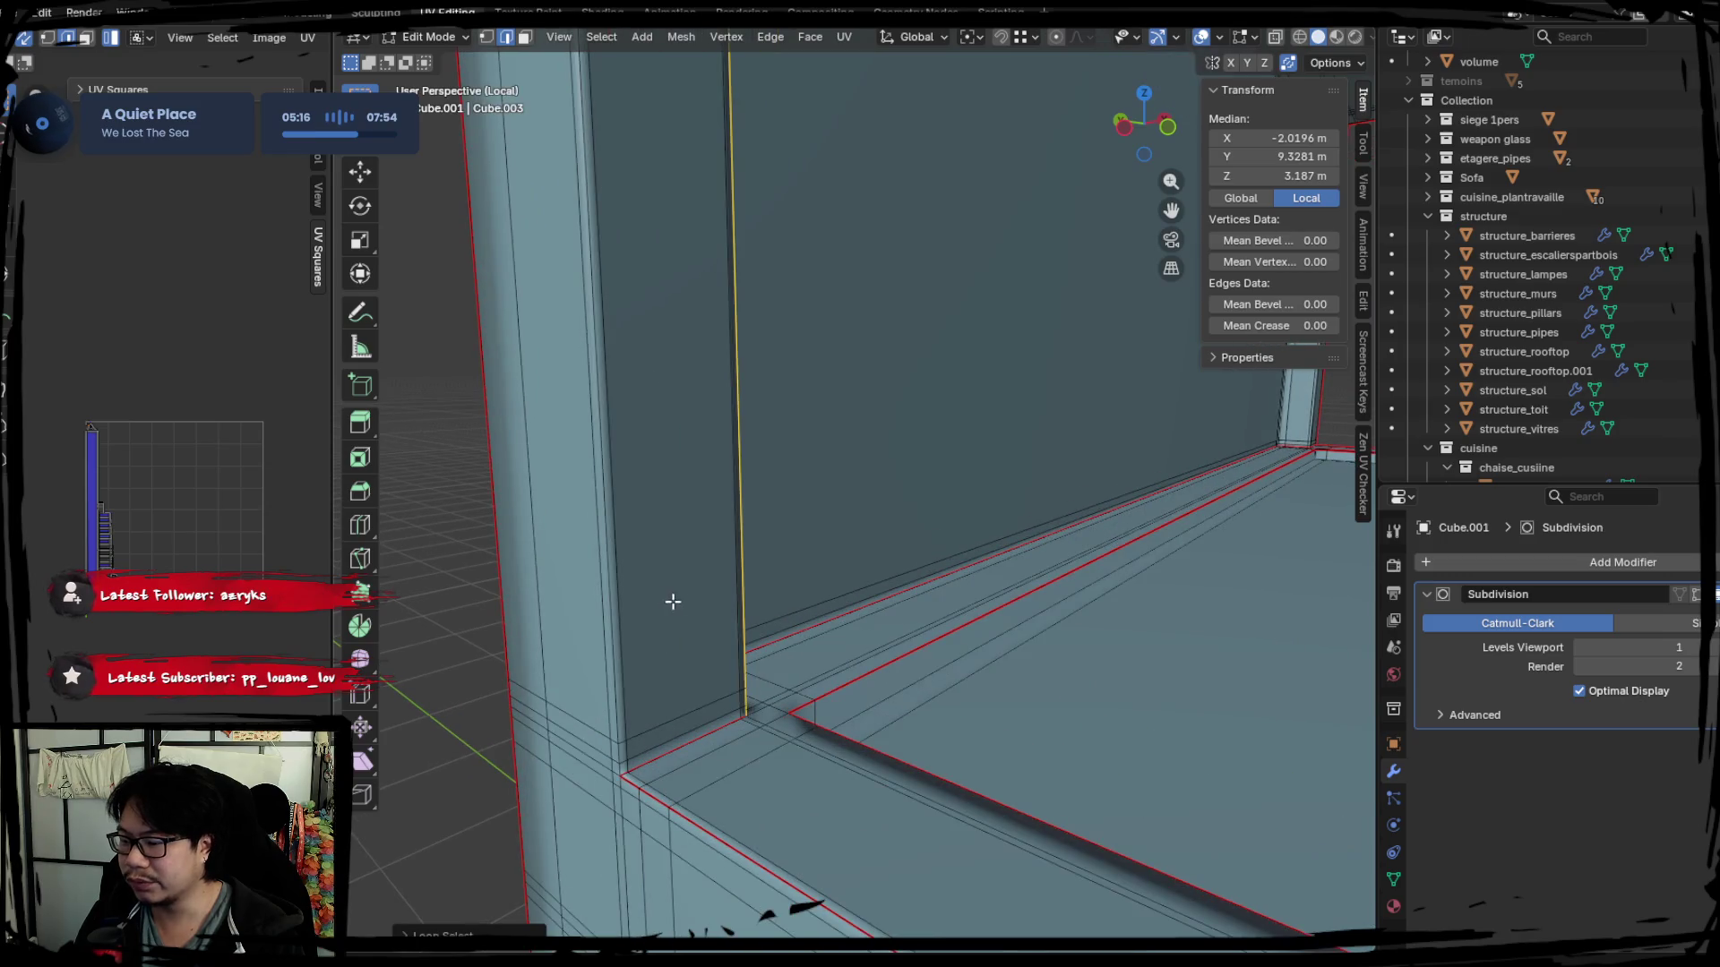
pyautogui.keyDown('alt'); pyautogui.keyDown('shift'); pyautogui.click(607, 595); pyautogui.keyUp('shift'); pyautogui.keyUp('alt')
pyautogui.rightClick(777, 549)
pyautogui.click(780, 549)
pyautogui.hotkey('alt', 'a')
pyautogui.moveTo(780, 549)
pyautogui.mouseDown(button='middle')
pyautogui.moveTo(864, 564)
pyautogui.moveTo(743, 642)
pyautogui.moveTo(799, 553)
pyautogui.moveTo(982, 682)
pyautogui.moveTo(810, 634)
pyautogui.moveTo(606, 493)
pyautogui.mouseUp(button='middle')
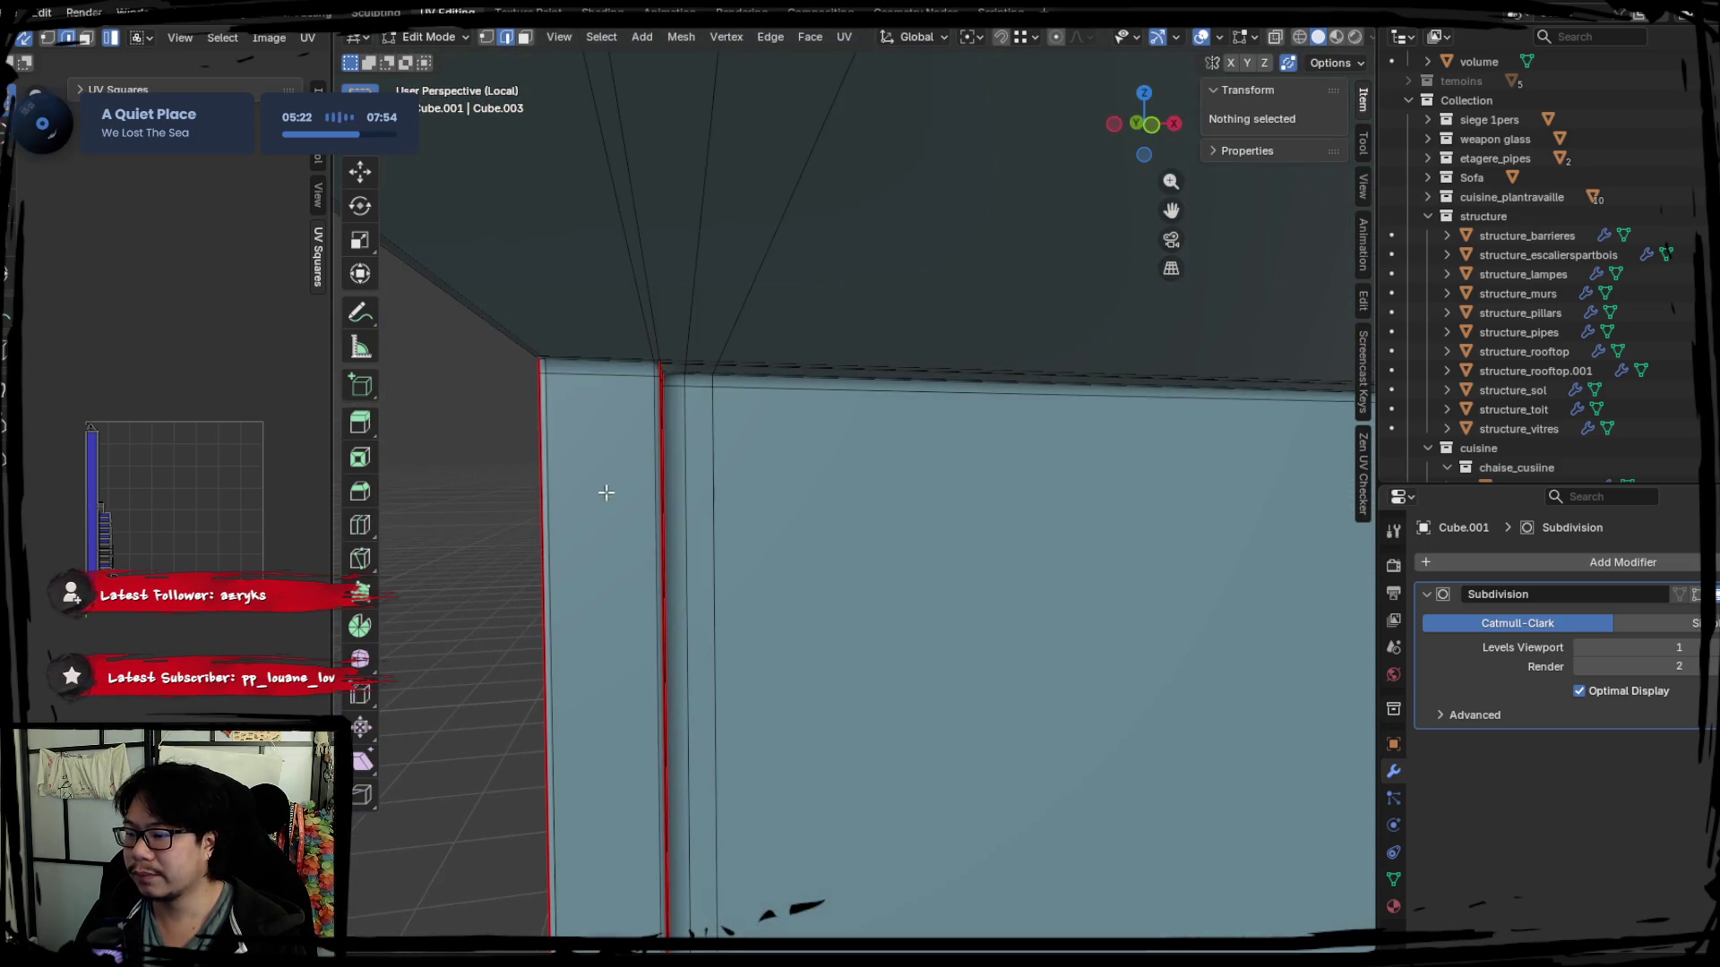
pyautogui.keyDown('alt'); pyautogui.click(576, 372); pyautogui.keyUp('alt')
# Mark the pillar's top edge loop as a seam from the edge options.
pyautogui.moveTo(576, 373); pyautogui.dragTo(640, 401, button='middle')
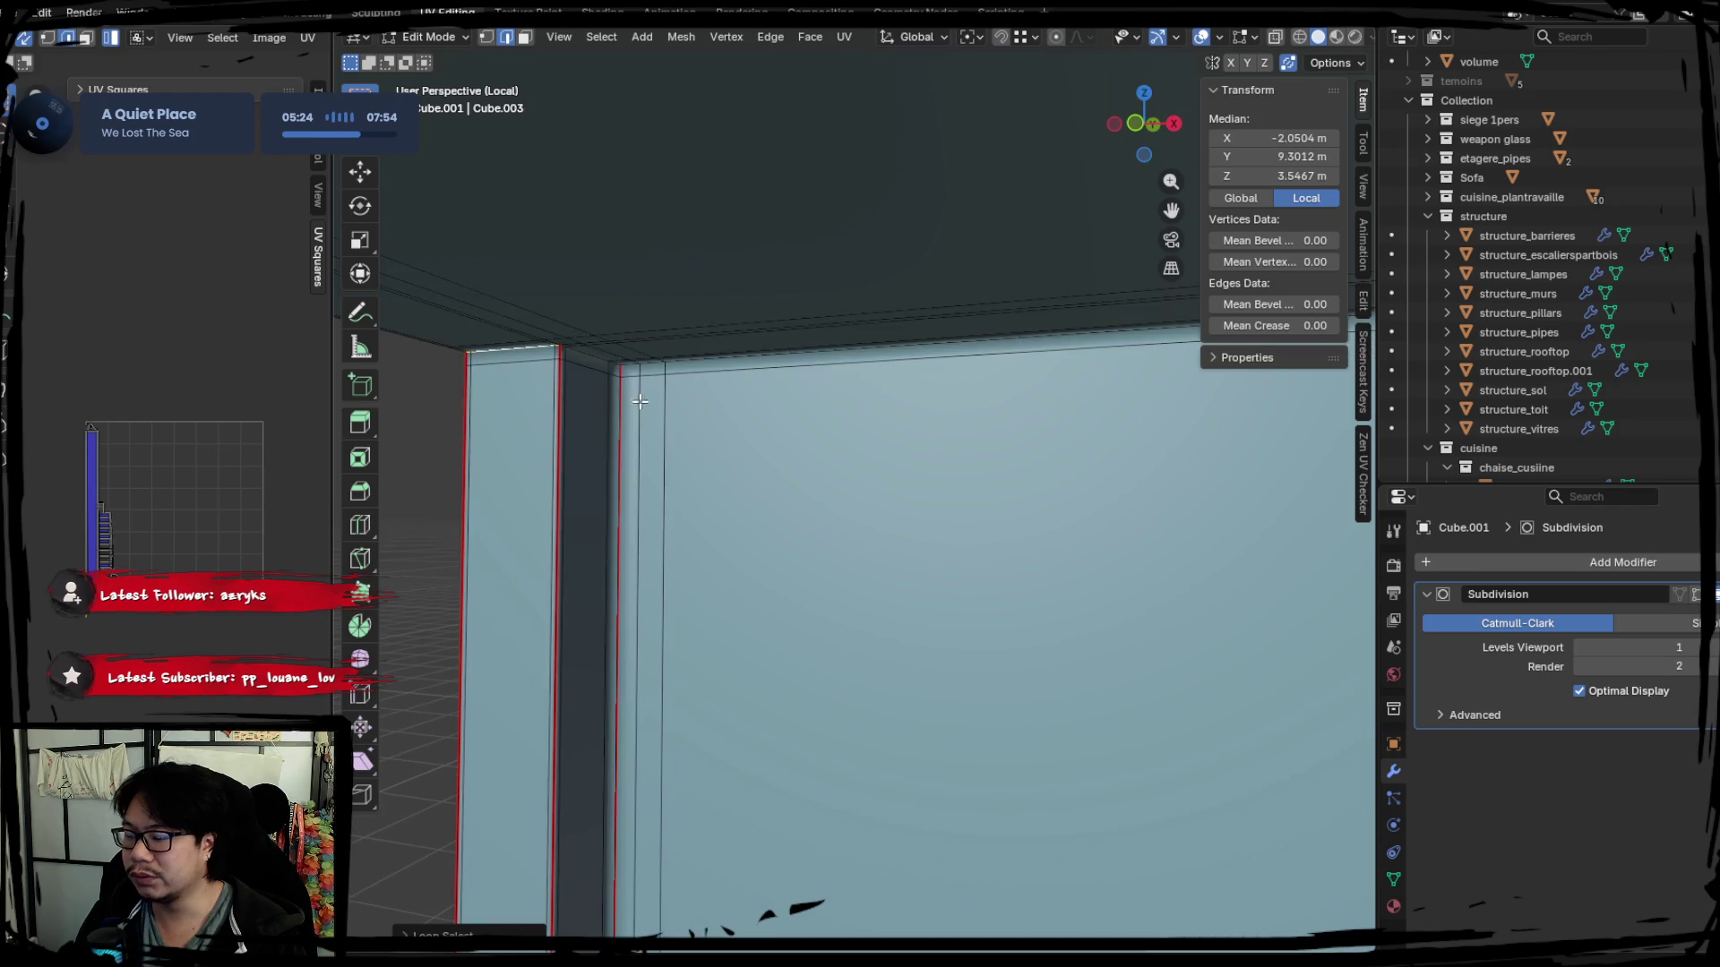
pyautogui.rightClick(593, 361)
pyautogui.click(609, 375)
pyautogui.rightClick(614, 372)
pyautogui.click(501, 342)
pyautogui.rightClick(591, 378)
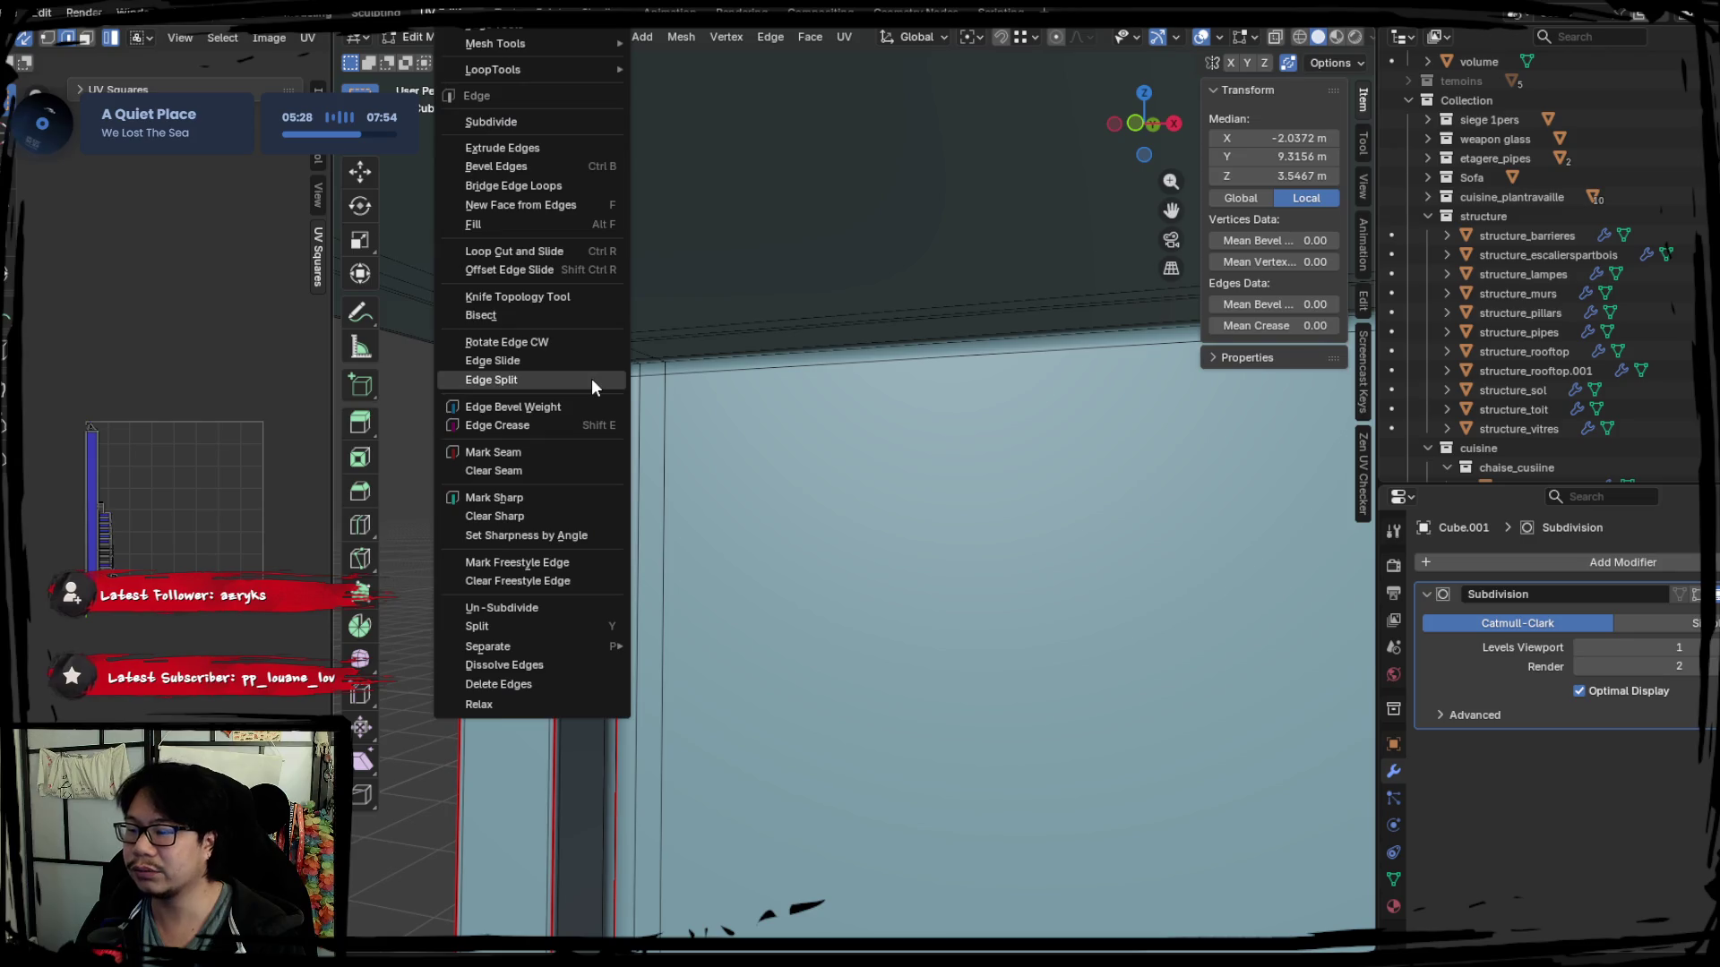
pyautogui.click(535, 445)
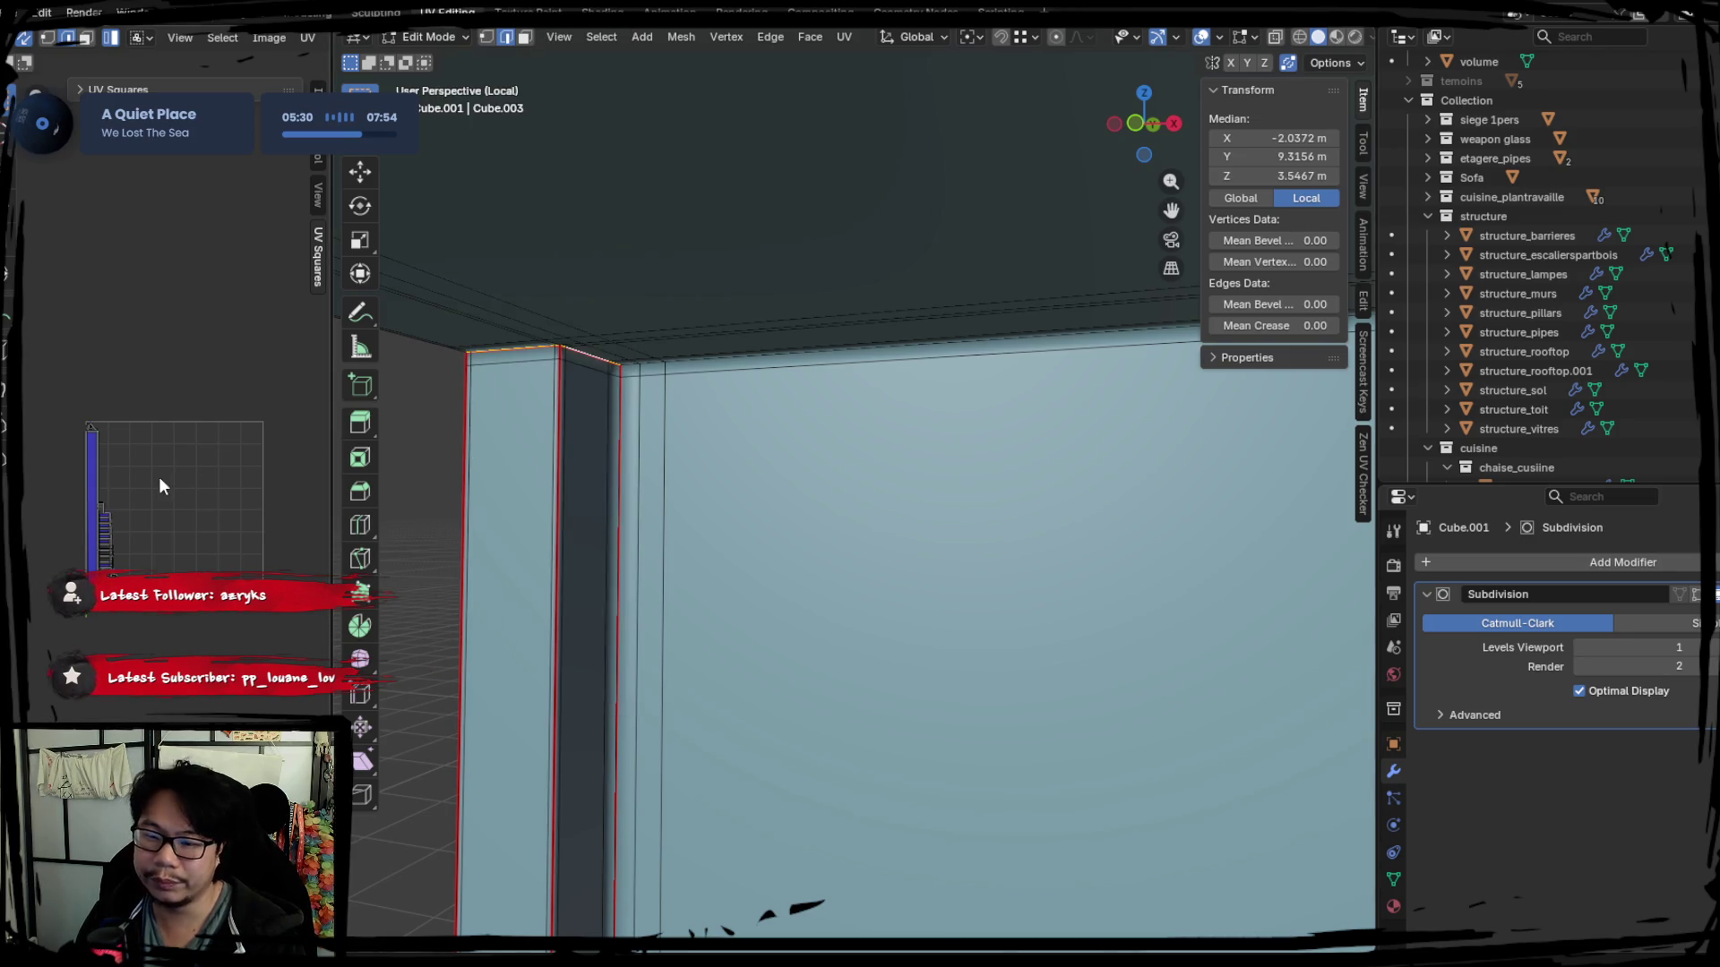
# Select the whole mesh, re-unwrap it into UV islands, then pick the top edge loop.
pyautogui.press('a')
pyautogui.press('u')
pyautogui.click(174, 459)
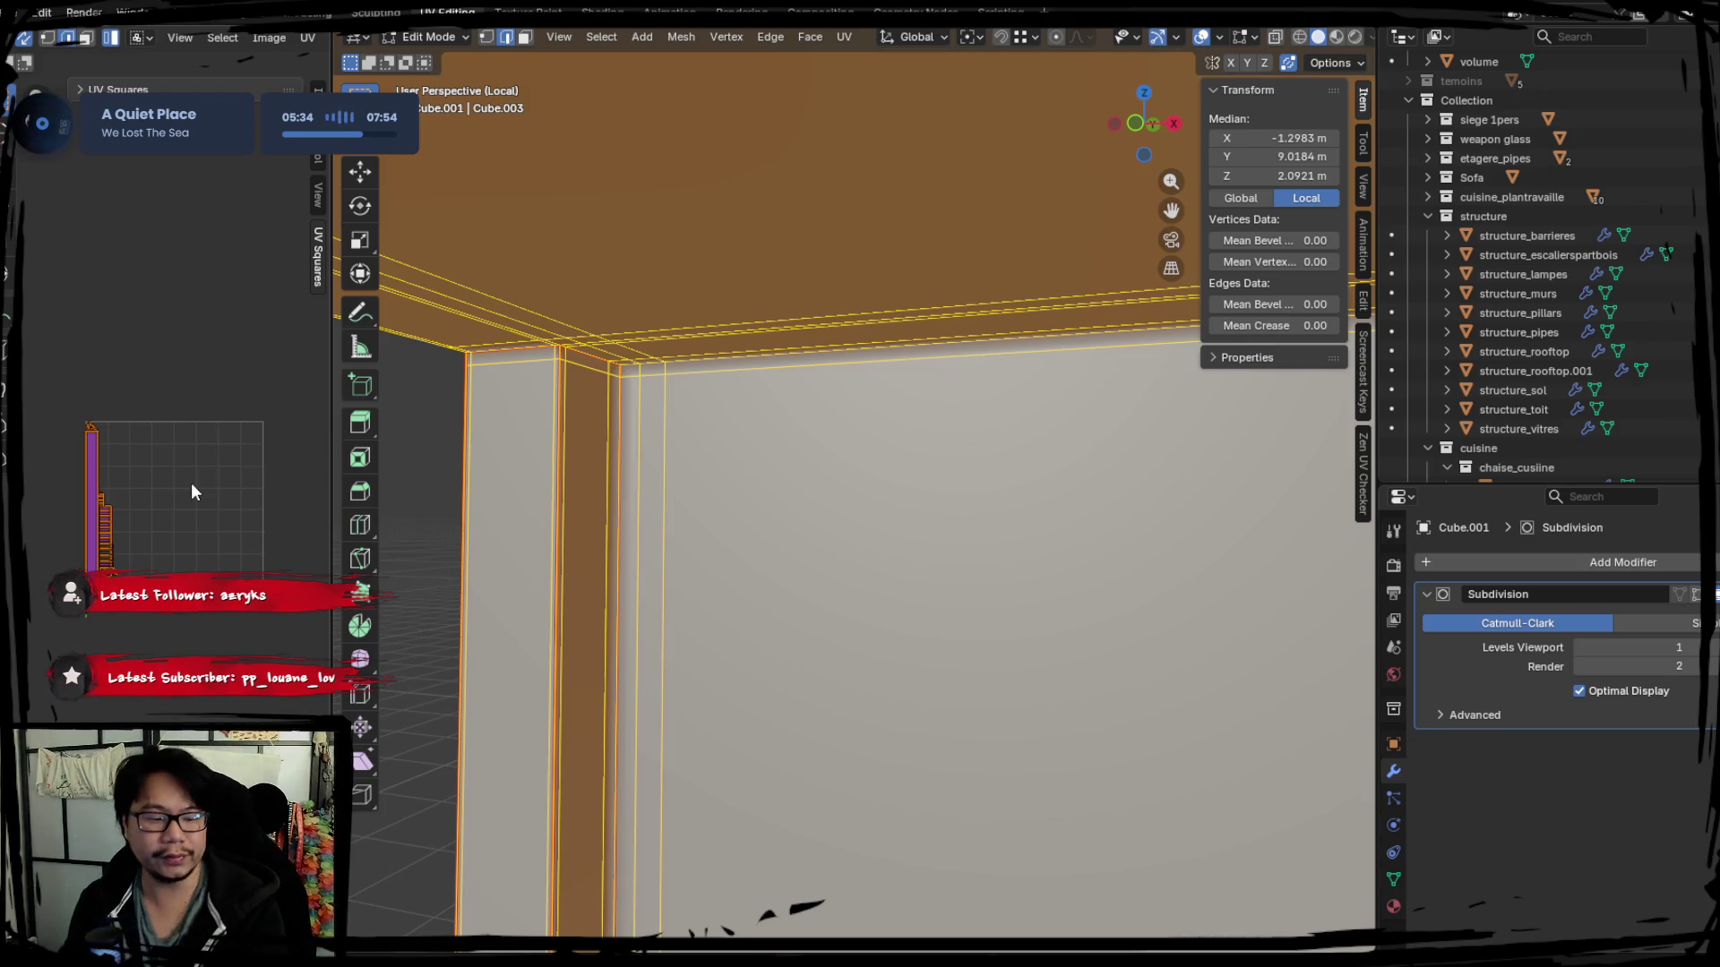
pyautogui.click(632, 441)
pyautogui.moveTo(633, 442); pyautogui.dragTo(1013, 450, button='middle')
pyautogui.keyDown('alt'); pyautogui.click(713, 354); pyautogui.keyUp('alt')
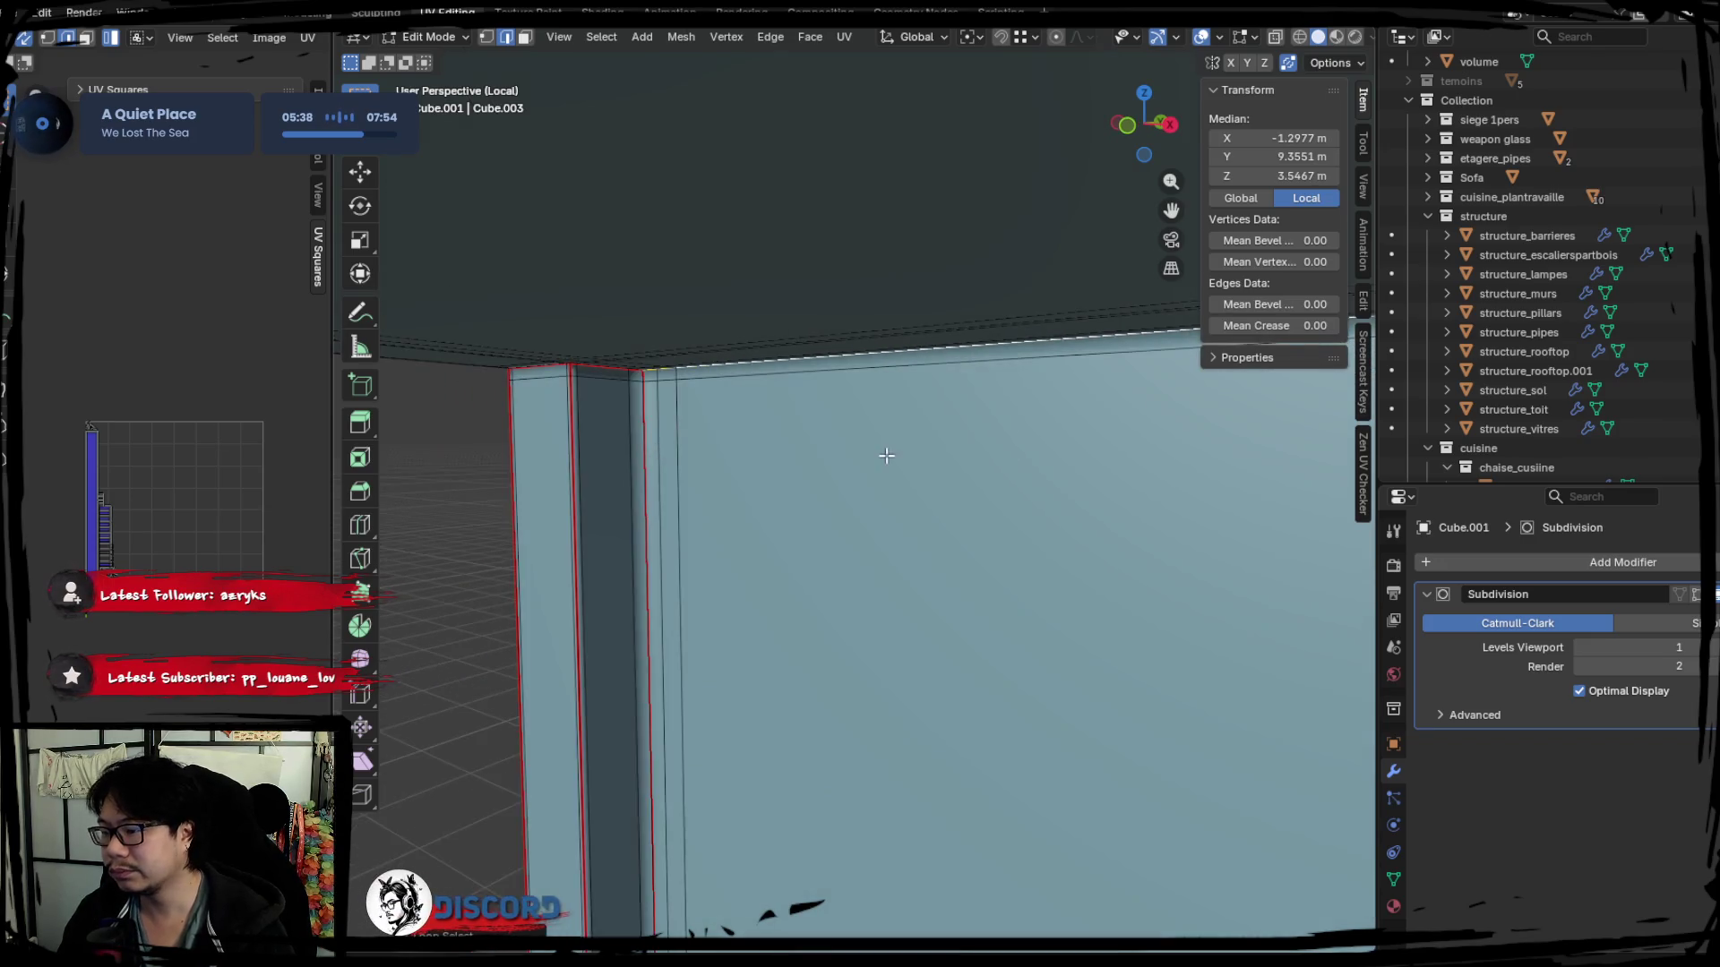
pyautogui.scroll(-5, 1021, 457)
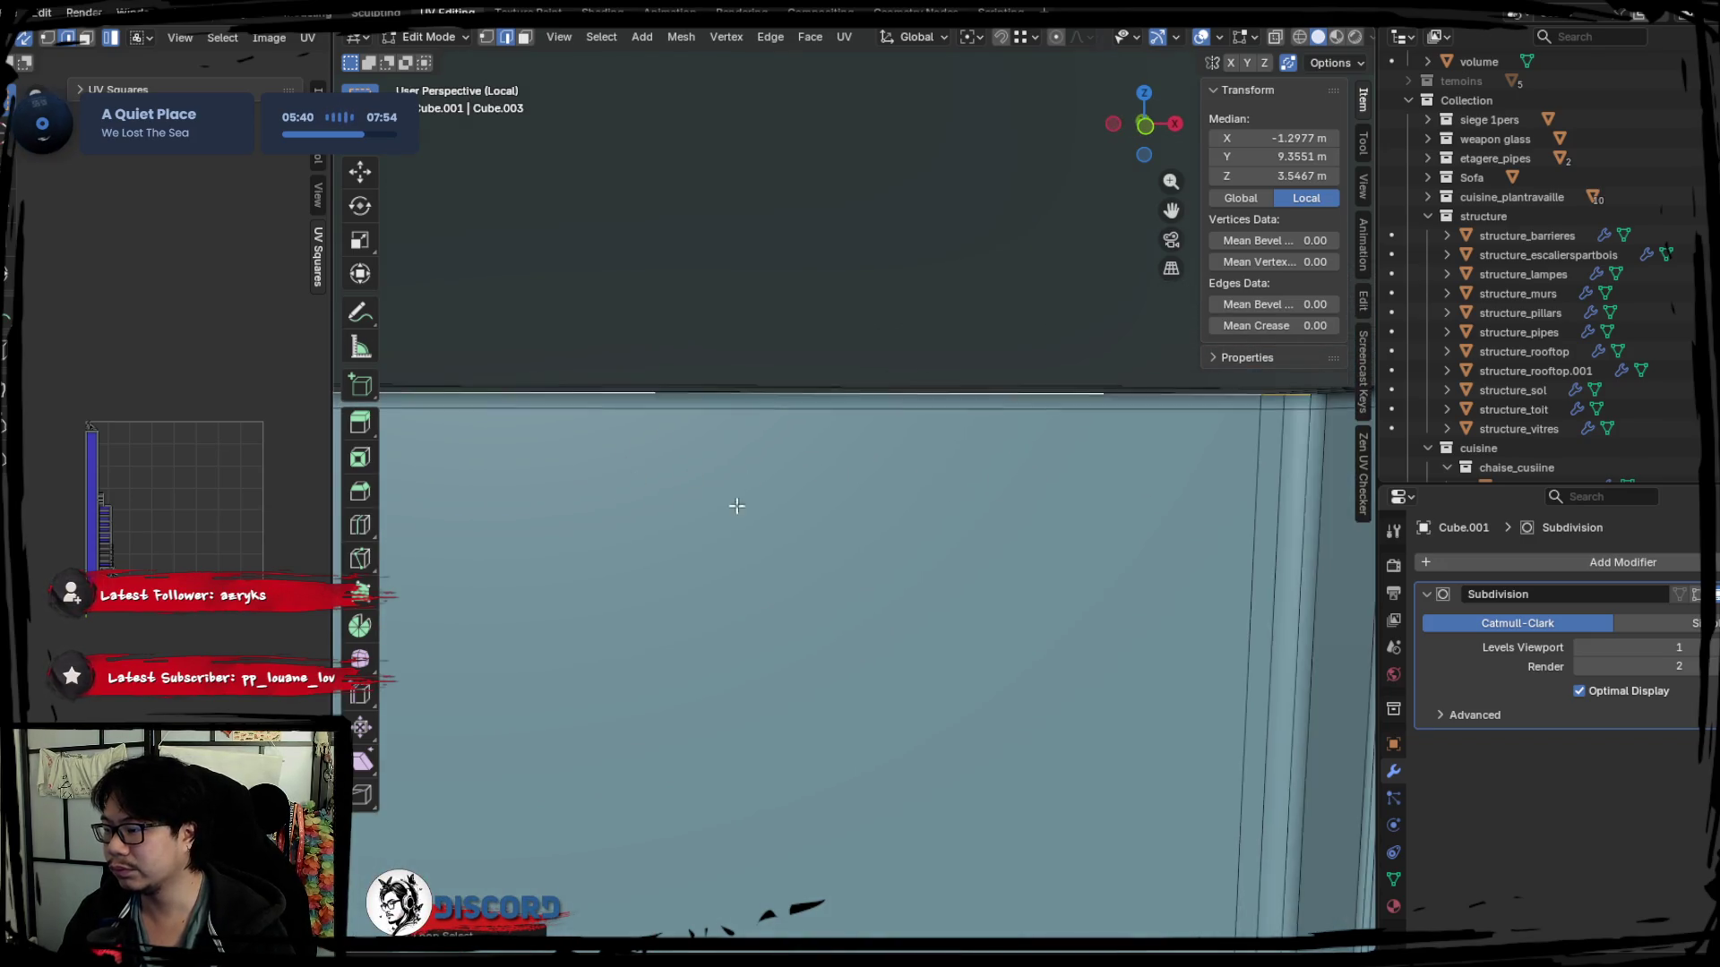
pyautogui.scroll(2, 1027, 460)
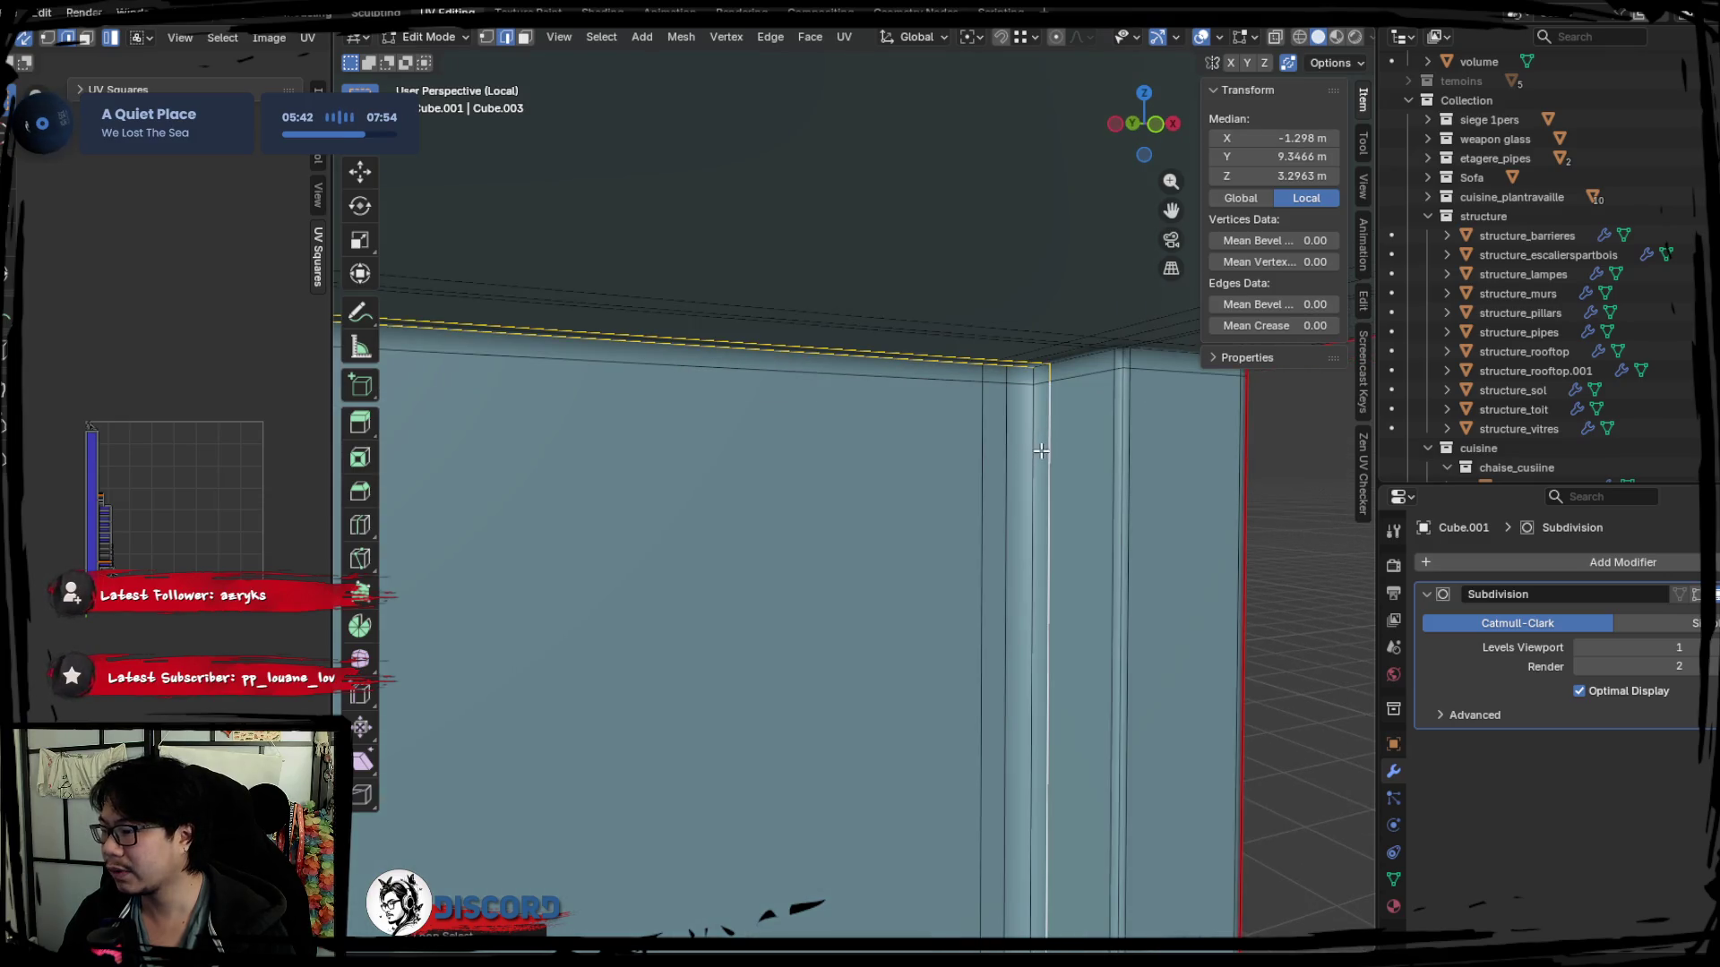
# Pick the vertical pillar edges and the edge along the pillar's top and mark them as a seam.
pyautogui.keyDown('shift'); pyautogui.click(1044, 436); pyautogui.keyUp('shift')
pyautogui.keyDown('shift'); pyautogui.click(1130, 416); pyautogui.keyUp('shift')
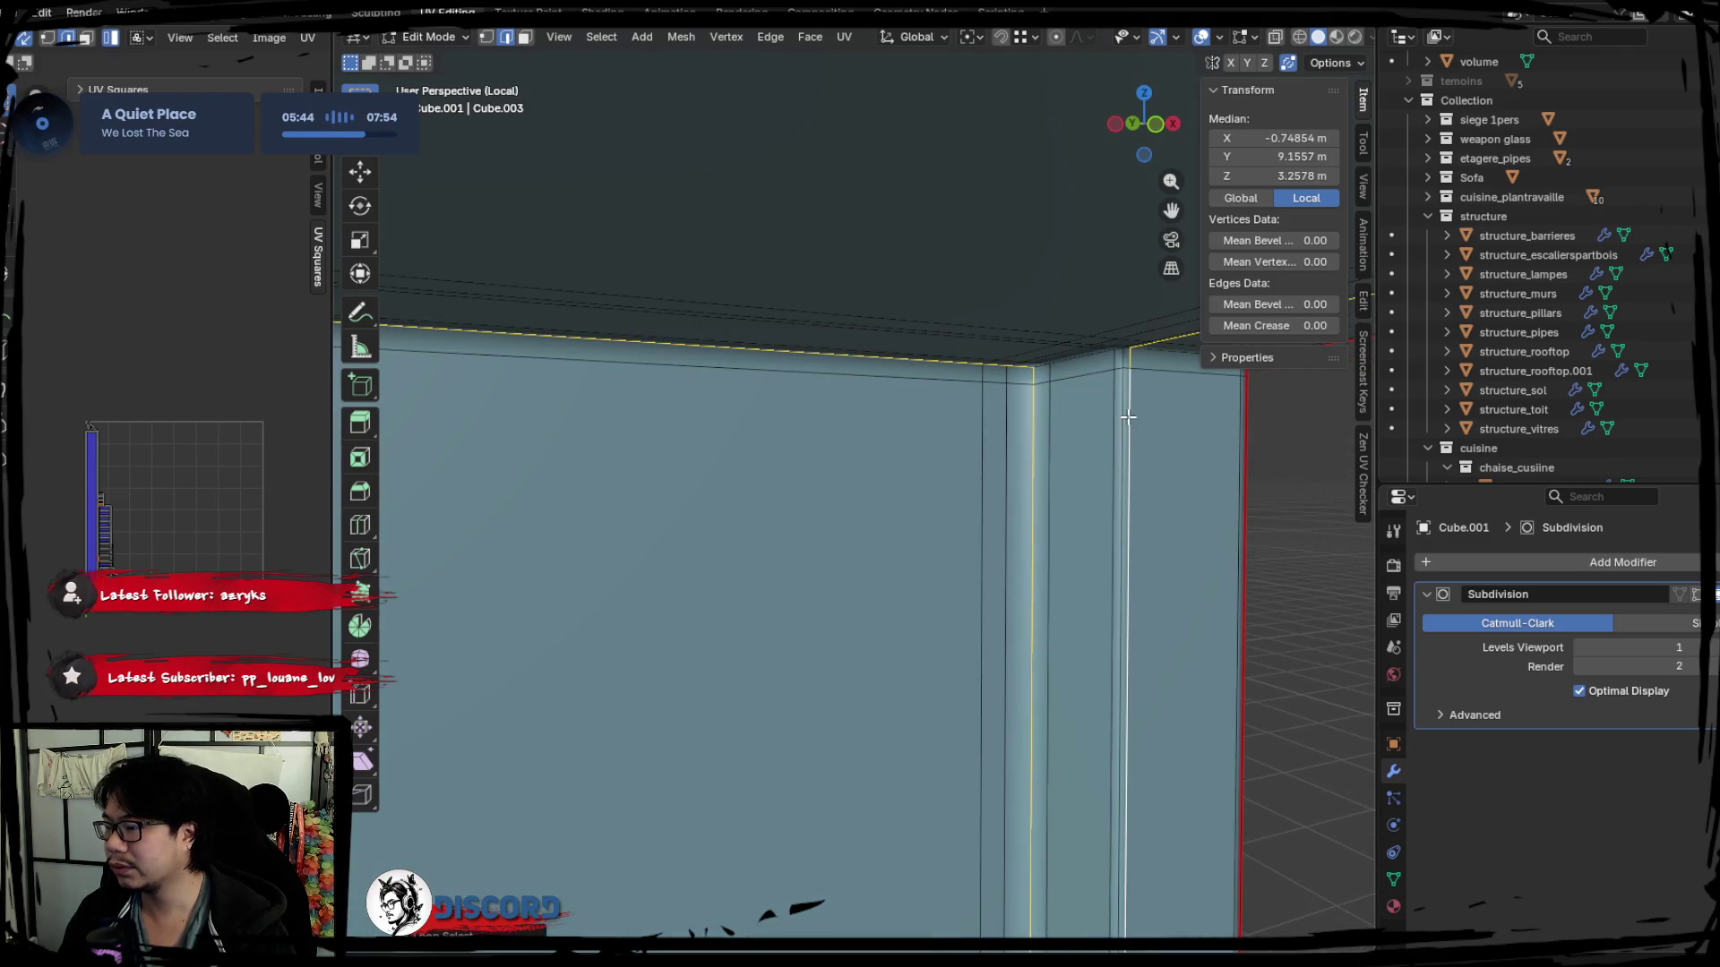
pyautogui.keyDown('shift'); pyautogui.click(1122, 419); pyautogui.keyUp('shift')
pyautogui.keyDown('shift'); pyautogui.click(1079, 373); pyautogui.keyUp('shift')
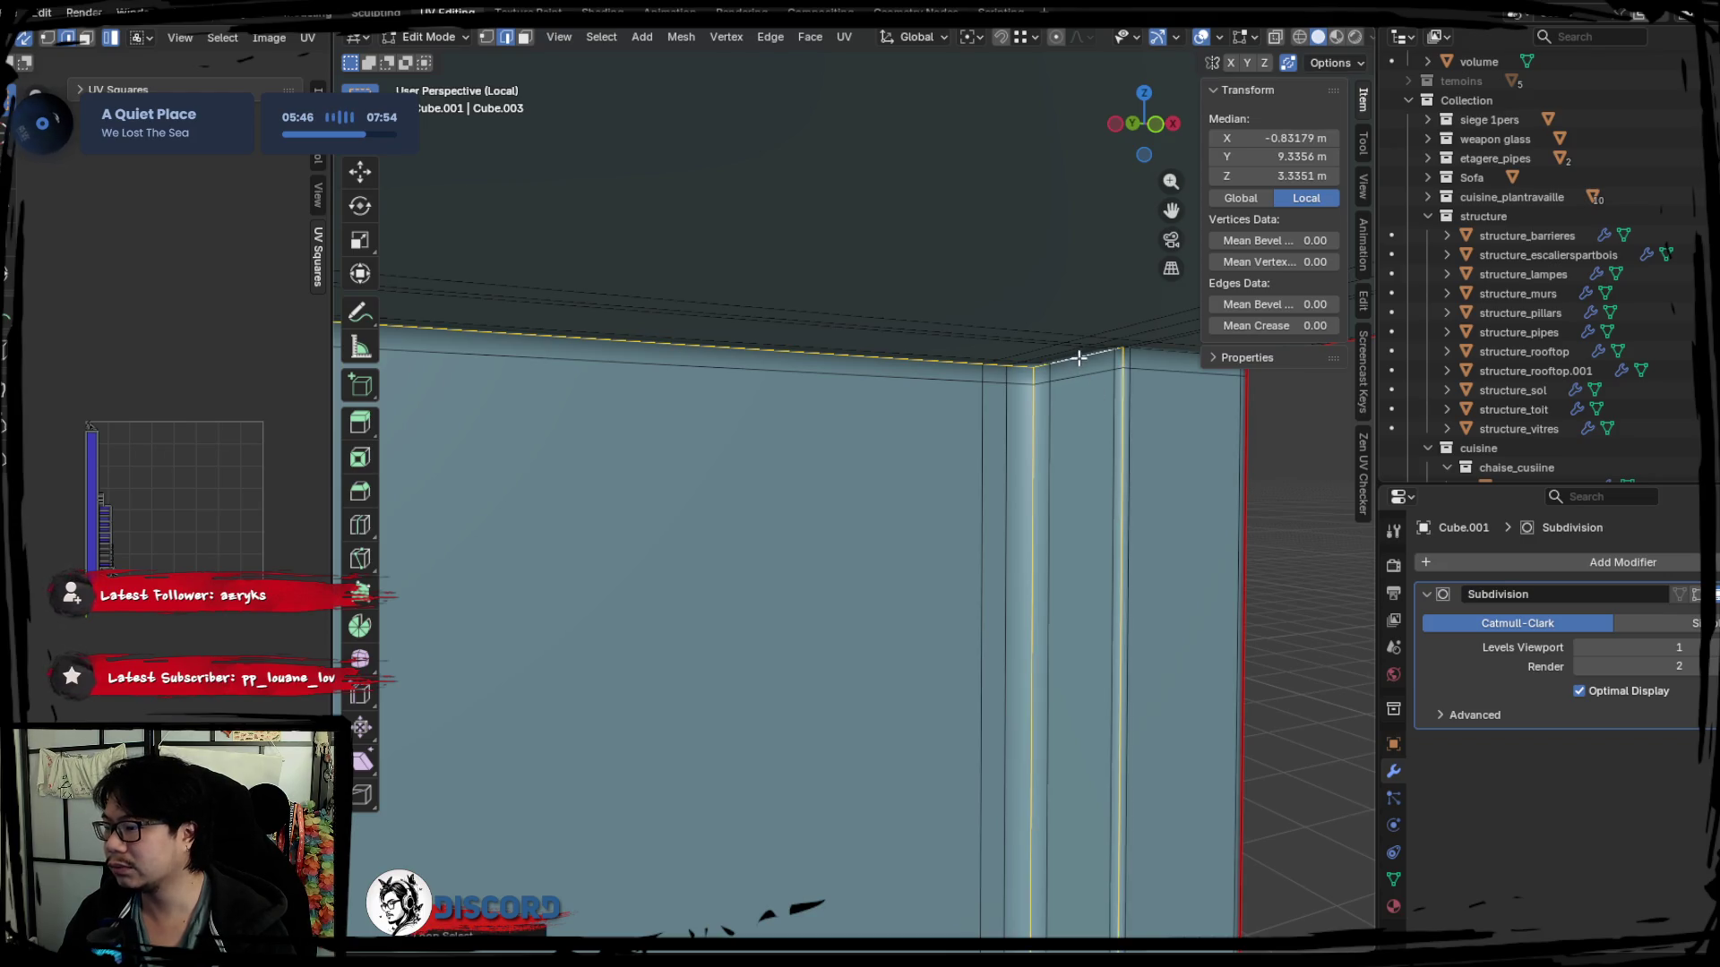
pyautogui.moveTo(1079, 372); pyautogui.dragTo(977, 360, button='middle')
pyautogui.hotkey('ctrl', 'e')
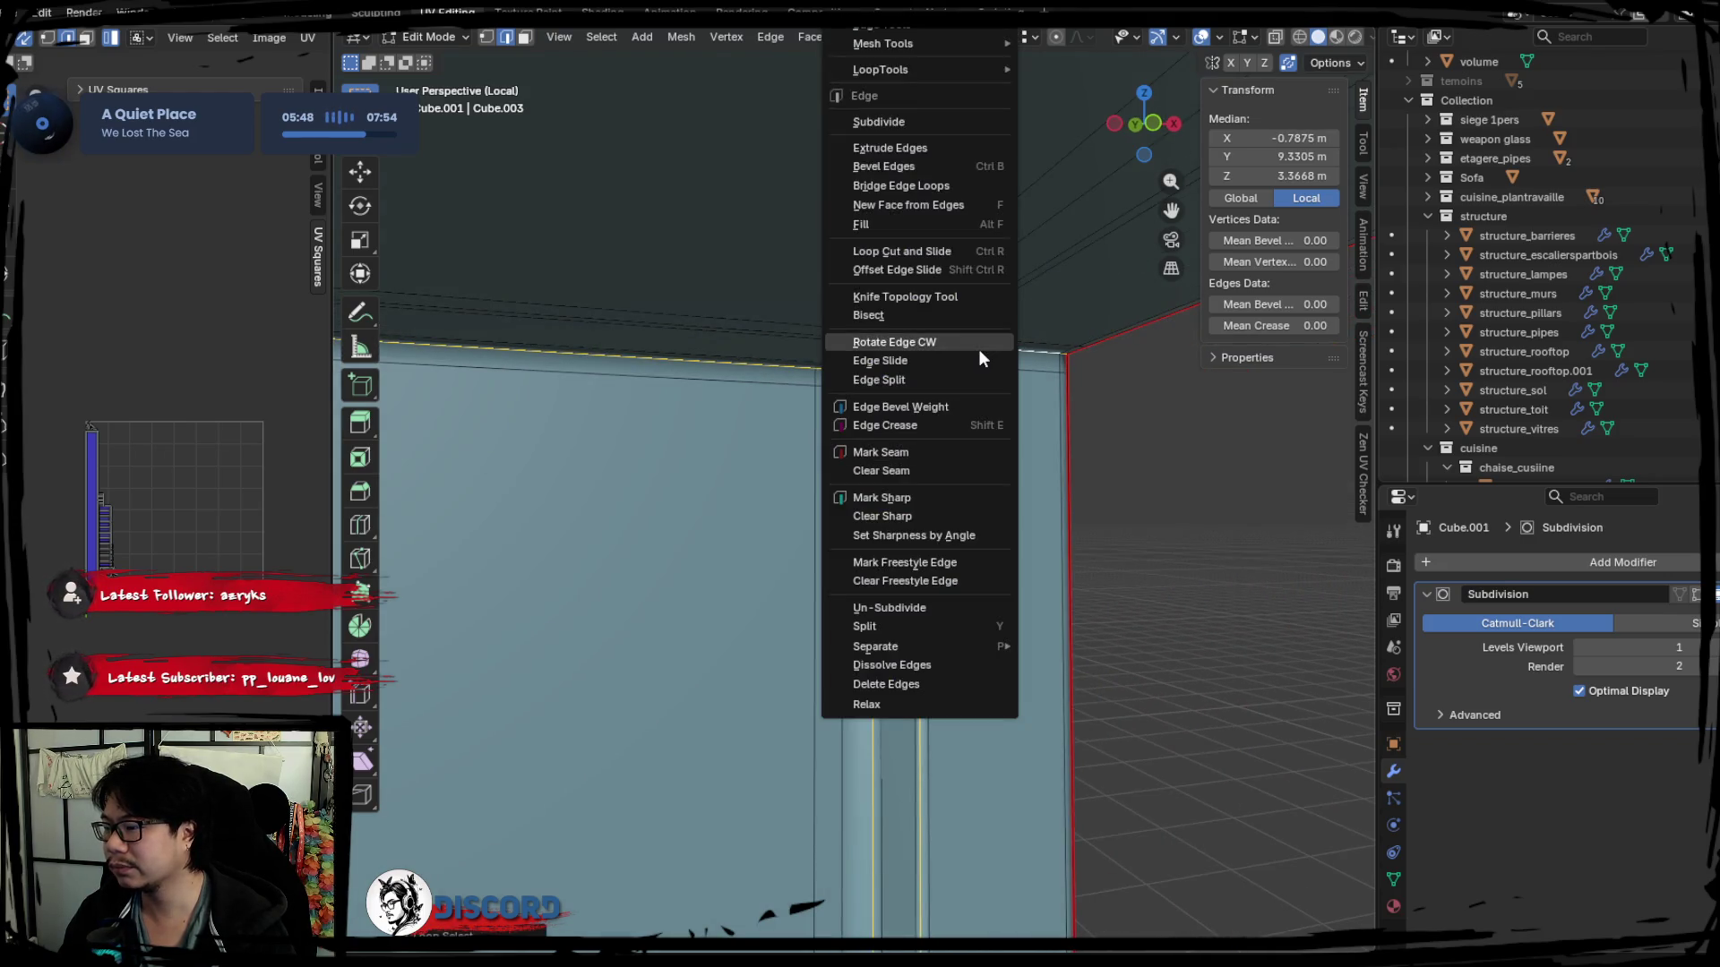
pyautogui.click(898, 458)
# Select all to check the UVs, deselect, and move the view down to the shelf's base corner.
pyautogui.press('a')
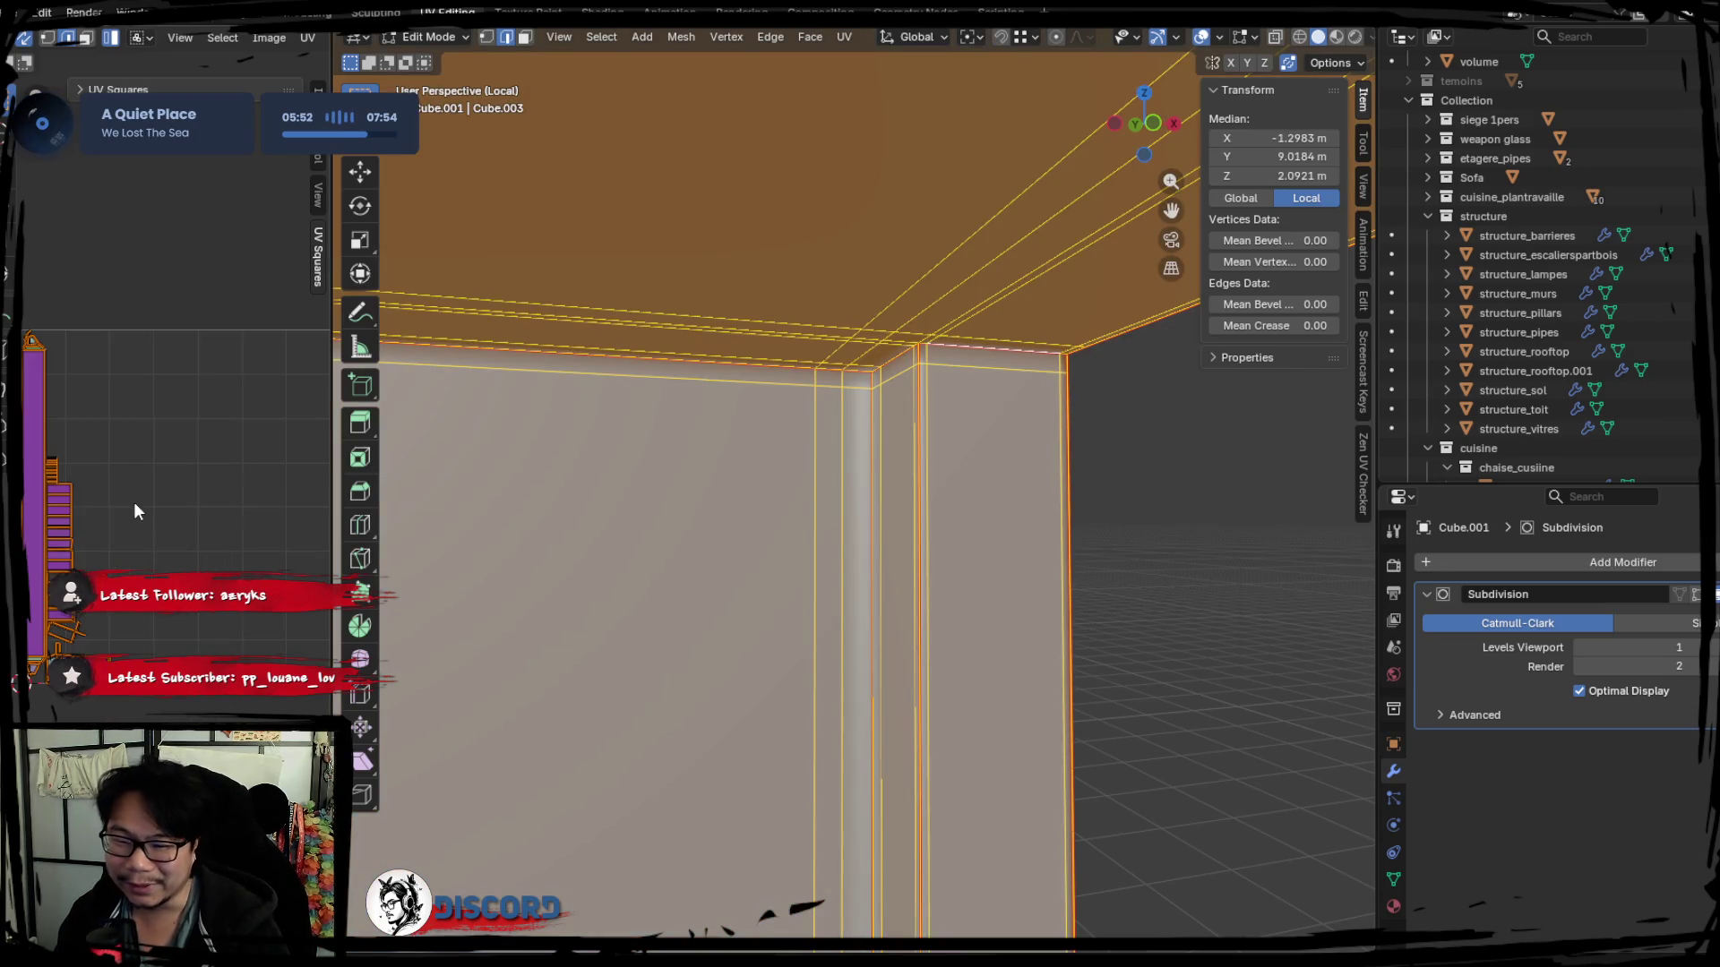
pyautogui.moveTo(918, 526); pyautogui.dragTo(998, 531, button='middle')
pyautogui.press('Tab')
pyautogui.press('Tab')
pyautogui.hotkey('alt', 'a')
pyautogui.moveTo(936, 457)
pyautogui.mouseDown(button='middle')
pyautogui.moveTo(976, 404)
pyautogui.moveTo(815, 476)
pyautogui.moveTo(690, 588)
pyautogui.moveTo(811, 576)
pyautogui.moveTo(986, 599)
pyautogui.moveTo(774, 582)
pyautogui.moveTo(874, 512)
pyautogui.moveTo(895, 604)
pyautogui.moveTo(987, 462)
pyautogui.moveTo(900, 640)
pyautogui.moveTo(821, 415)
pyautogui.moveTo(976, 445)
pyautogui.moveTo(932, 507)
pyautogui.mouseUp(button='middle')
pyautogui.moveTo(687, 536)
pyautogui.mouseDown(button='middle')
pyautogui.moveTo(783, 426)
pyautogui.moveTo(853, 560)
pyautogui.moveTo(883, 503)
pyautogui.moveTo(915, 633)
pyautogui.mouseUp(button='middle')
pyautogui.moveTo(971, 716)
pyautogui.keyDown('shift'); pyautogui.mouseDown(button='middle')
pyautogui.moveTo(914, 601)
pyautogui.moveTo(825, 615)
pyautogui.moveTo(922, 584)
pyautogui.moveTo(717, 607)
pyautogui.moveTo(960, 573)
pyautogui.moveTo(788, 569)
pyautogui.moveTo(920, 567)
pyautogui.moveTo(836, 580)
pyautogui.mouseUp(button='middle'); pyautogui.keyUp('shift')
pyautogui.moveTo(647, 506); pyautogui.dragTo(864, 530, button='middle')
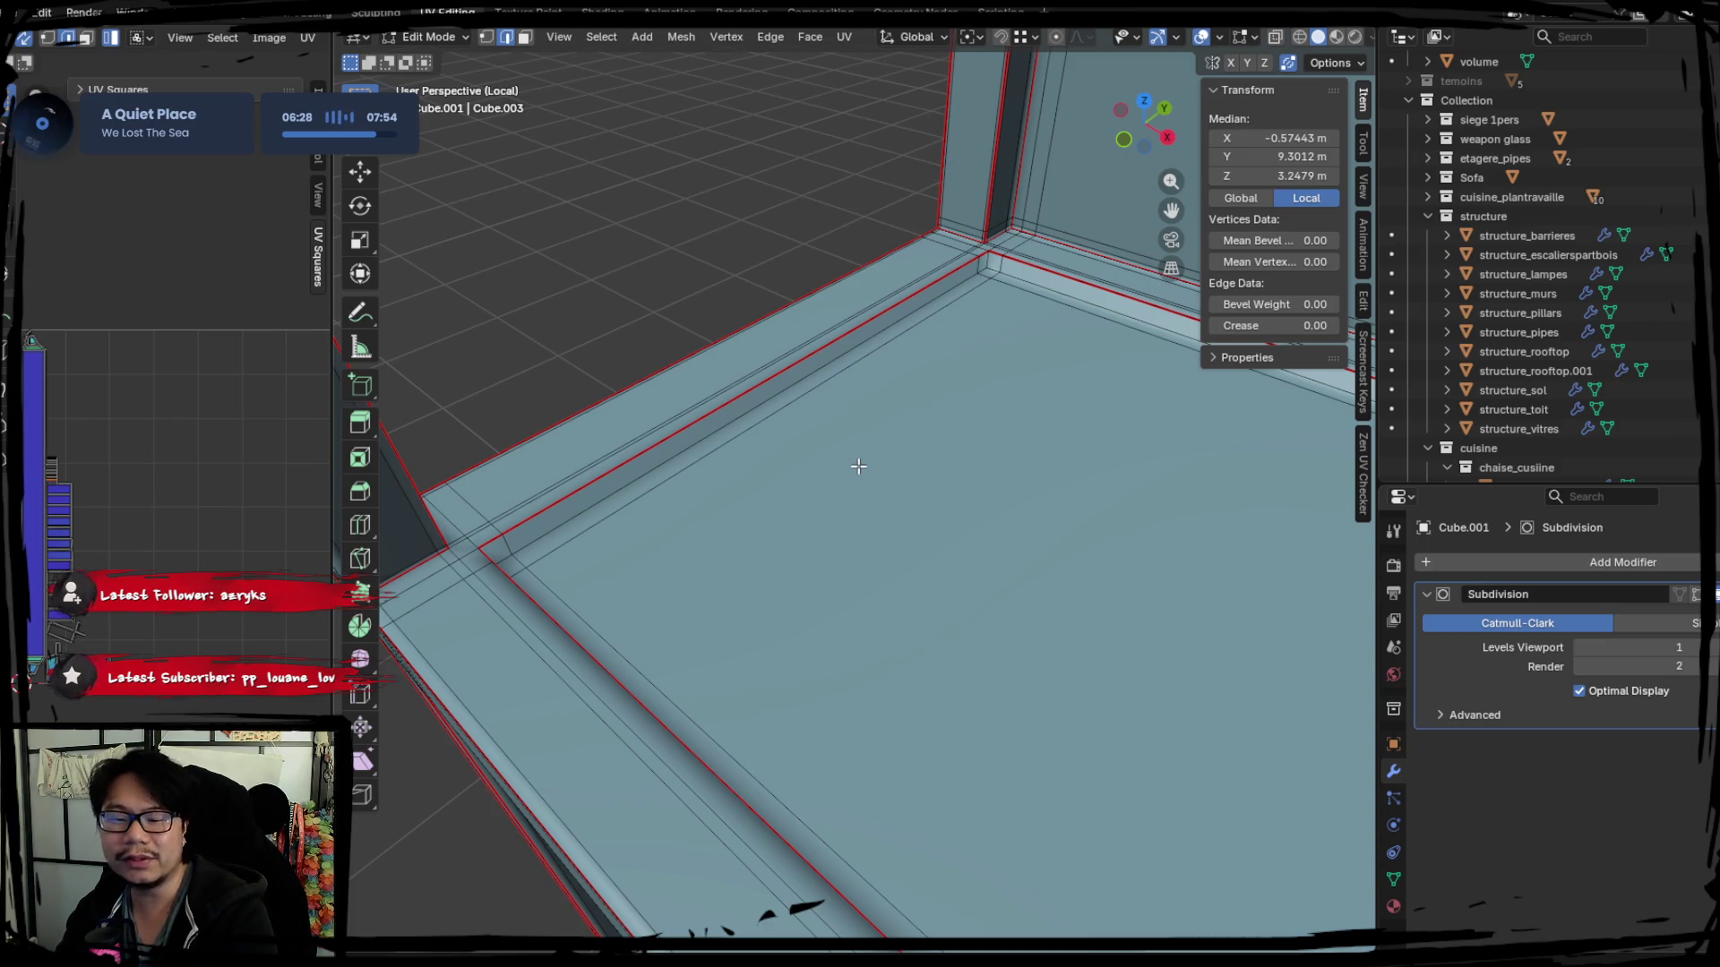
# Pick an edge across the shelf board and orbit down beneath the lower shelf beam.
pyautogui.click(836, 473)
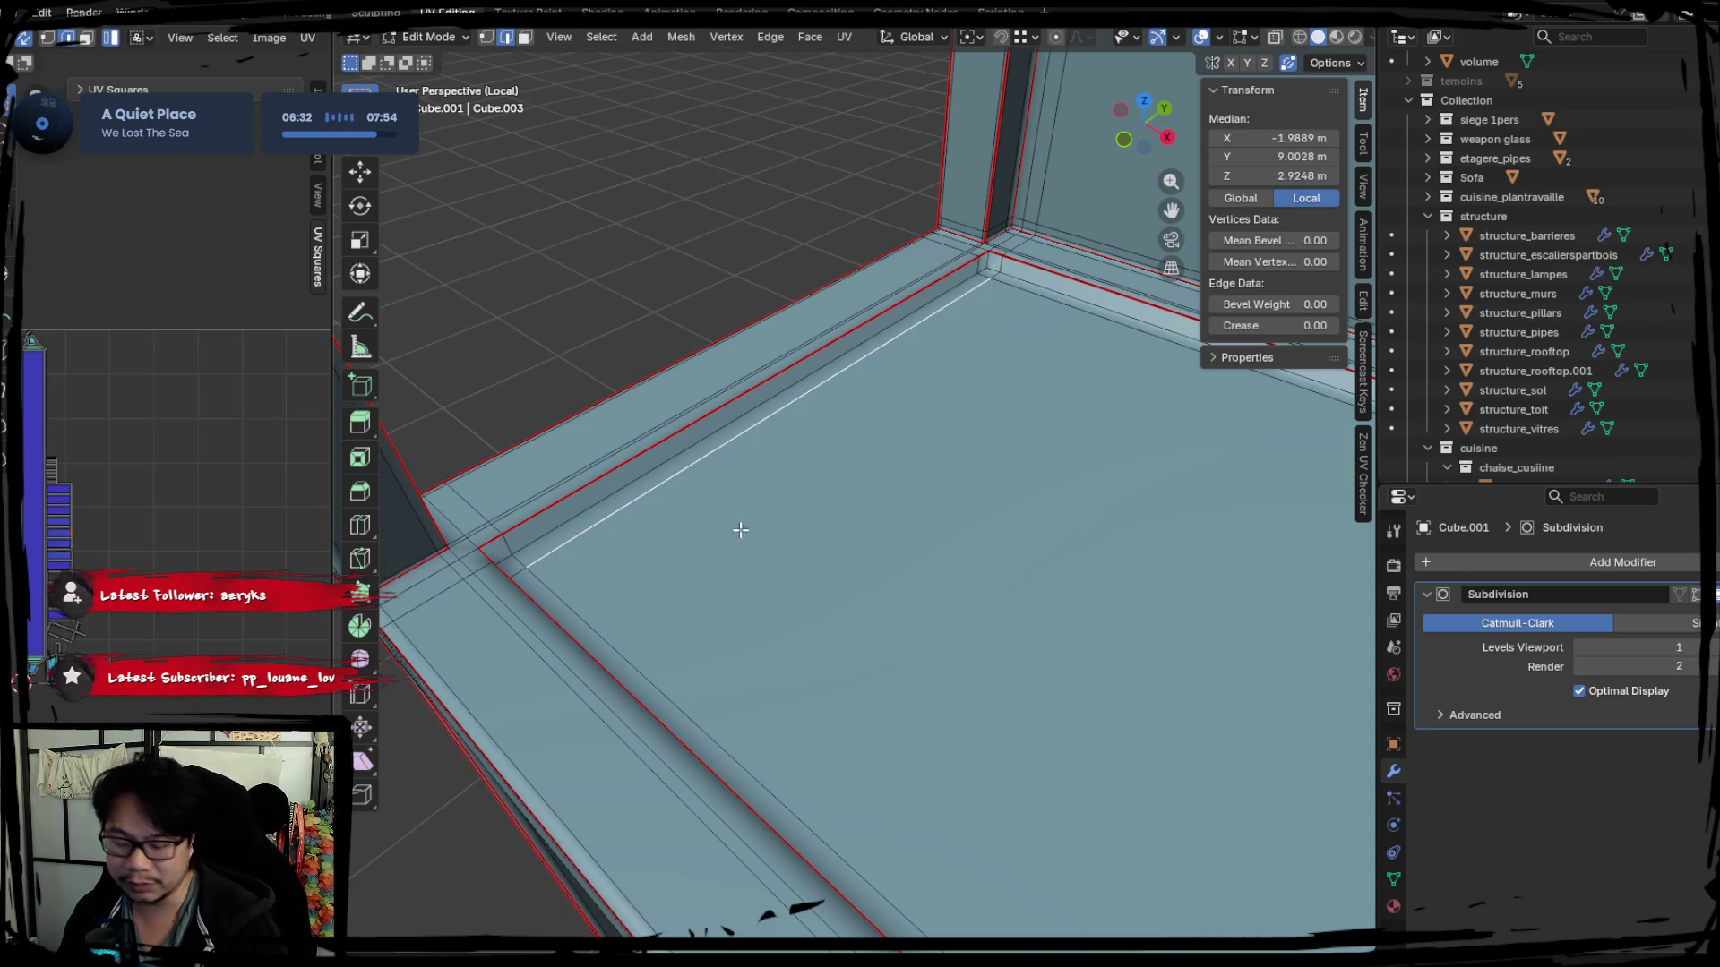
pyautogui.moveTo(740, 530); pyautogui.dragTo(864, 487, button='middle')
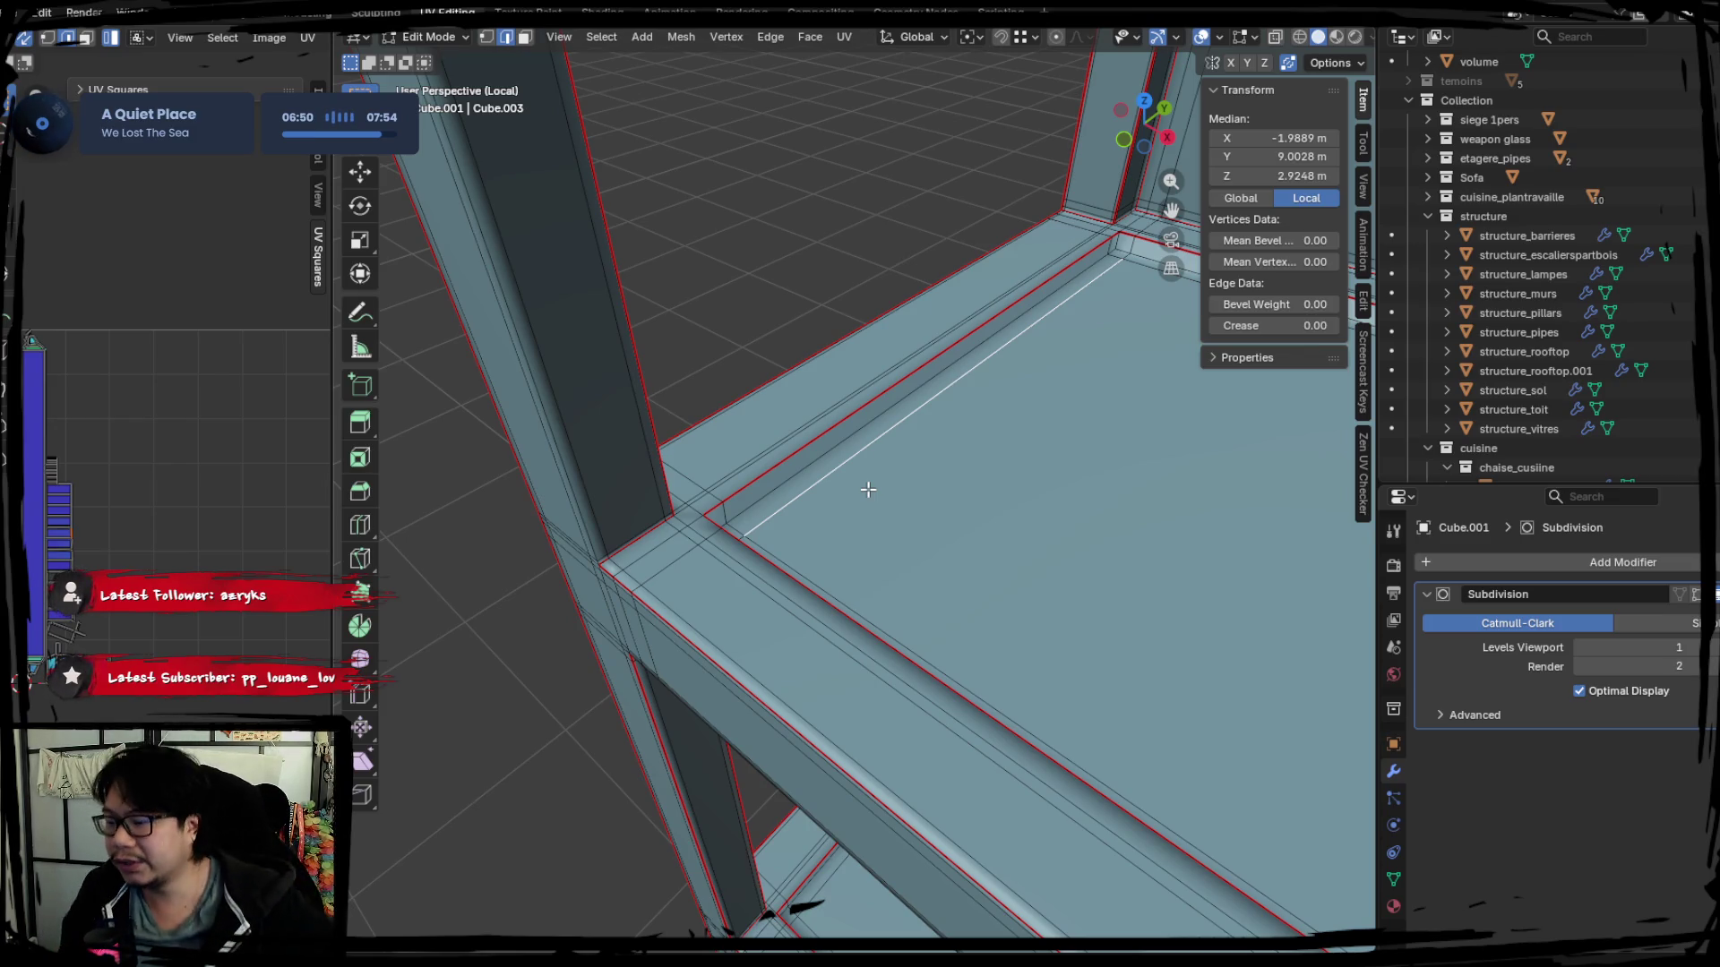
pyautogui.moveTo(996, 373); pyautogui.dragTo(662, 436, button='middle')
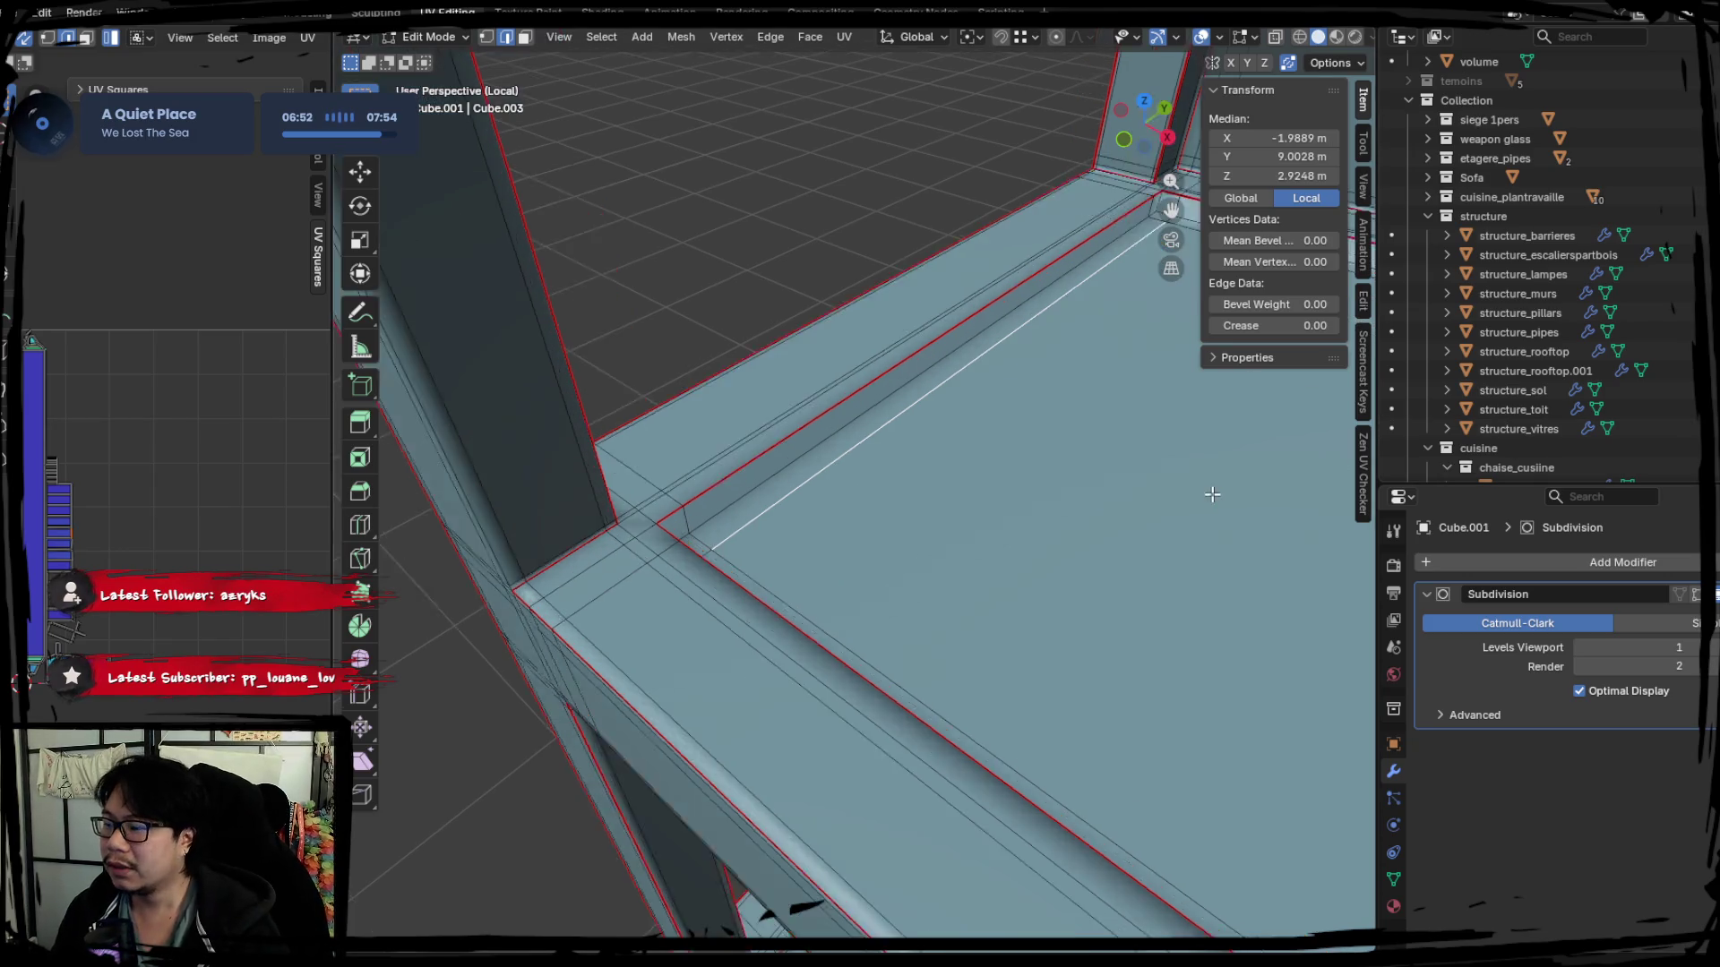
pyautogui.scroll(-3, 773, 396)
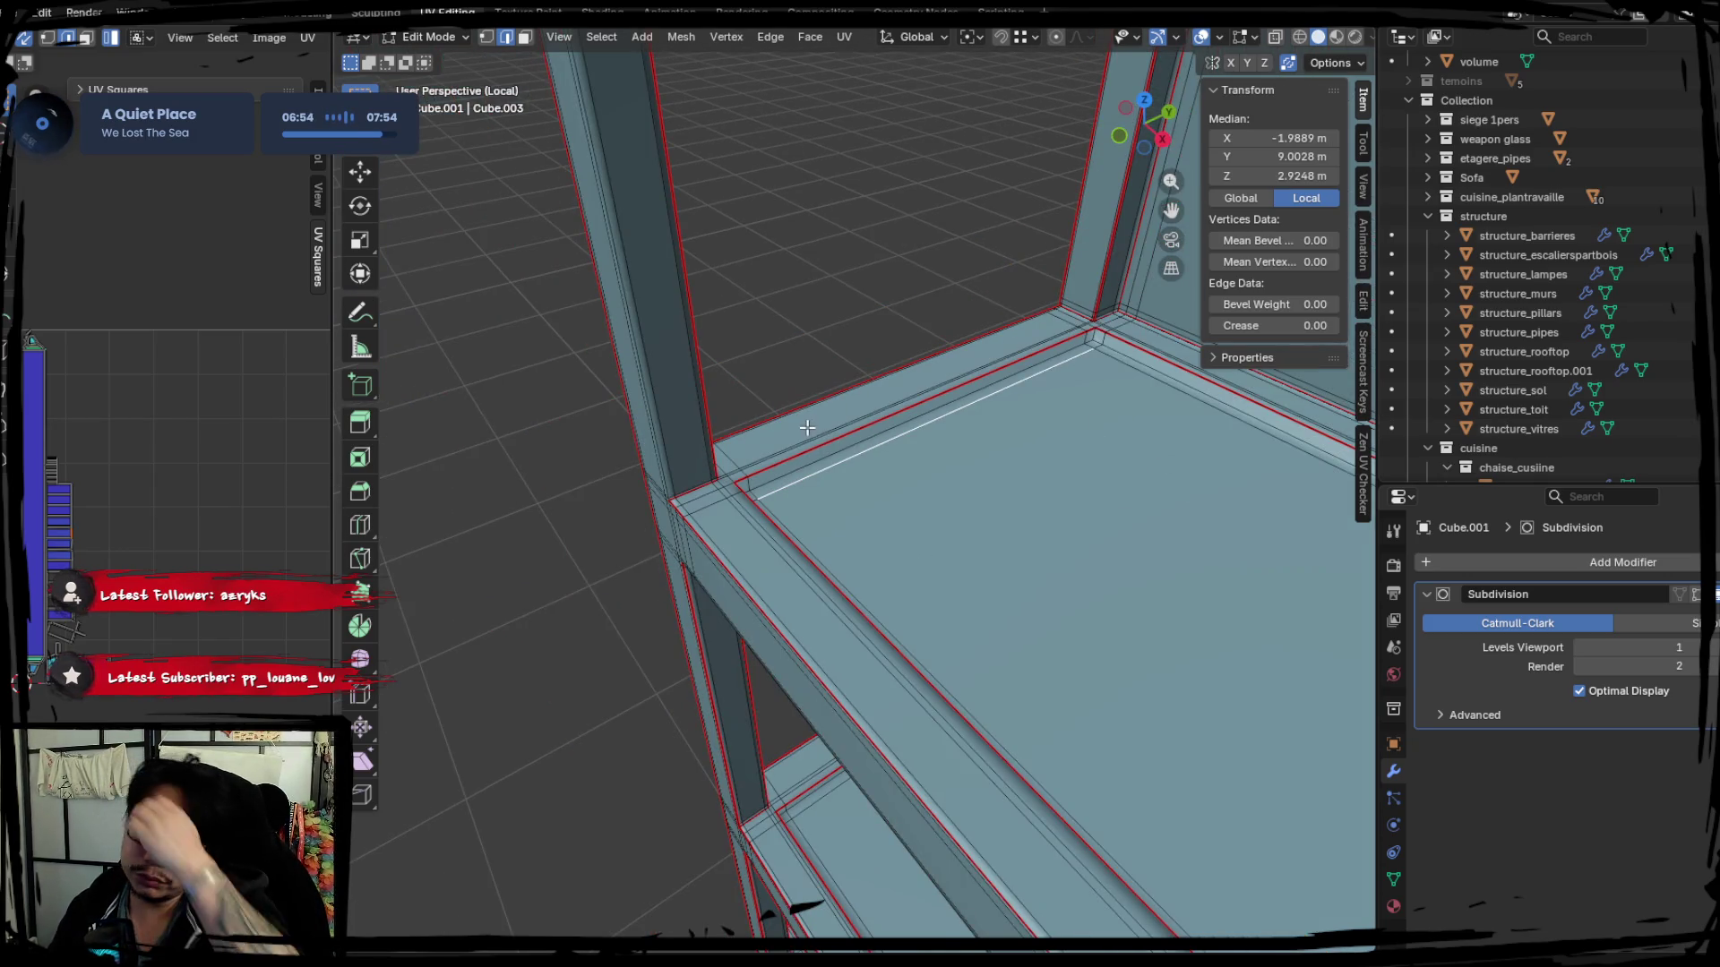
pyautogui.keyDown('shift'); pyautogui.scroll(3, 852, 416); pyautogui.keyUp('shift')
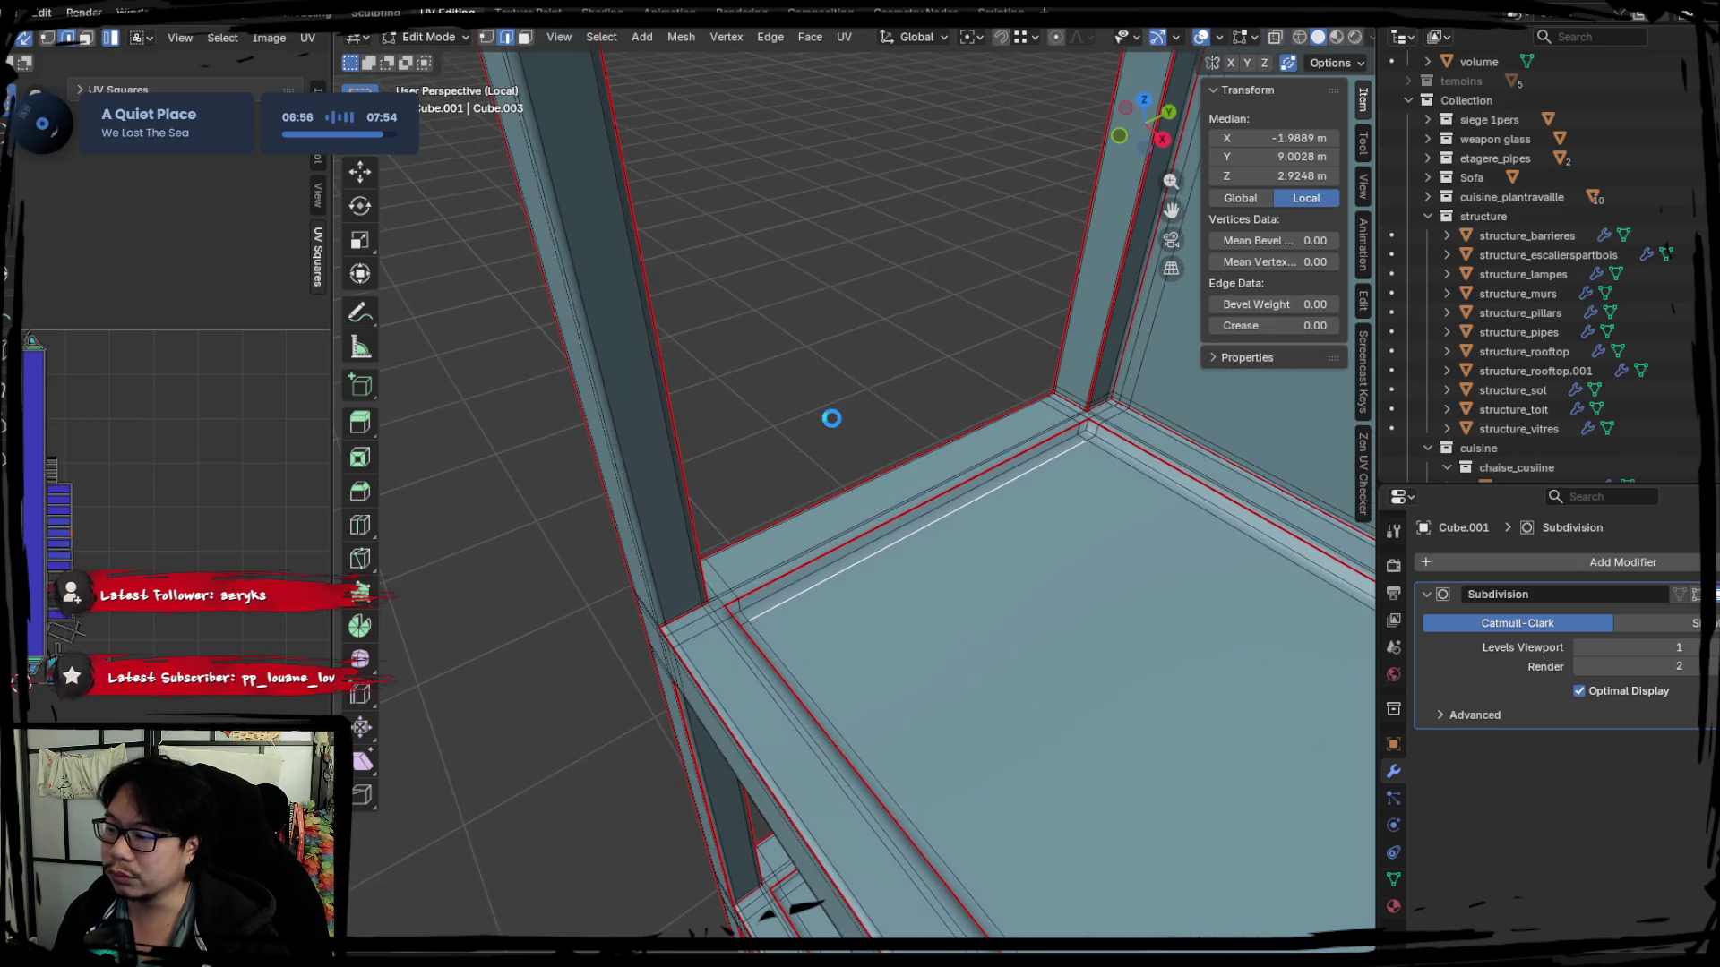
pyautogui.moveTo(754, 453); pyautogui.dragTo(833, 581, button='middle')
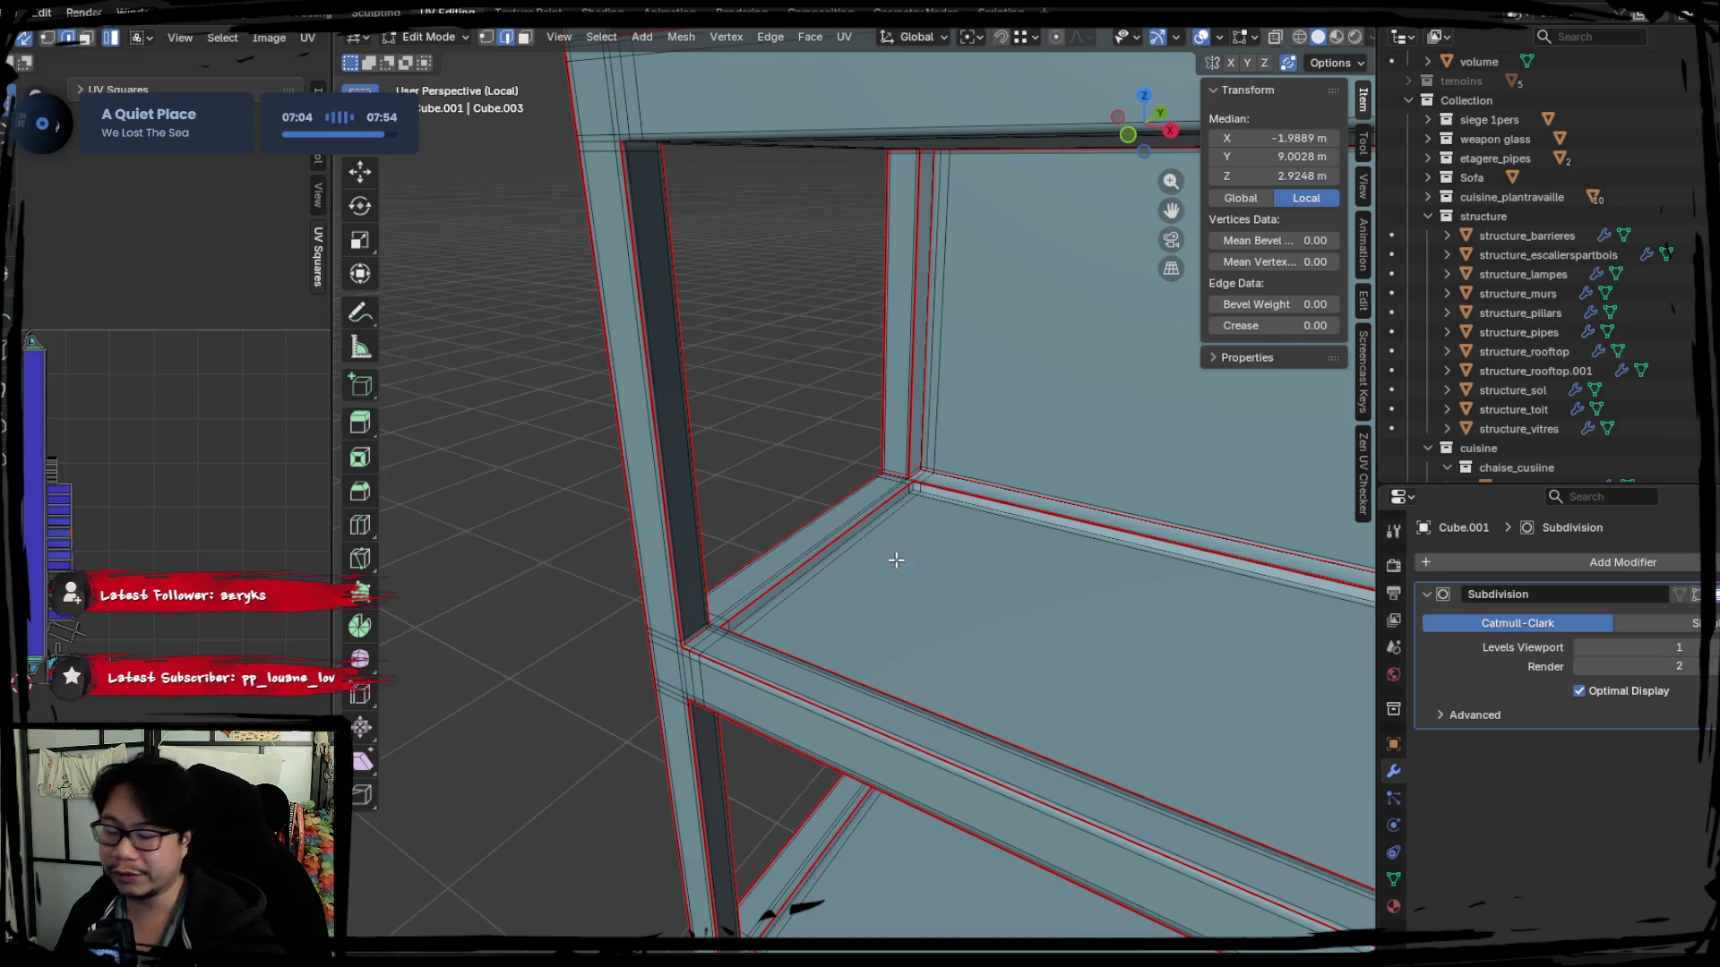
pyautogui.keyDown('shift'); pyautogui.moveTo(884, 458); pyautogui.dragTo(775, 398, button='middle'); pyautogui.keyUp('shift')
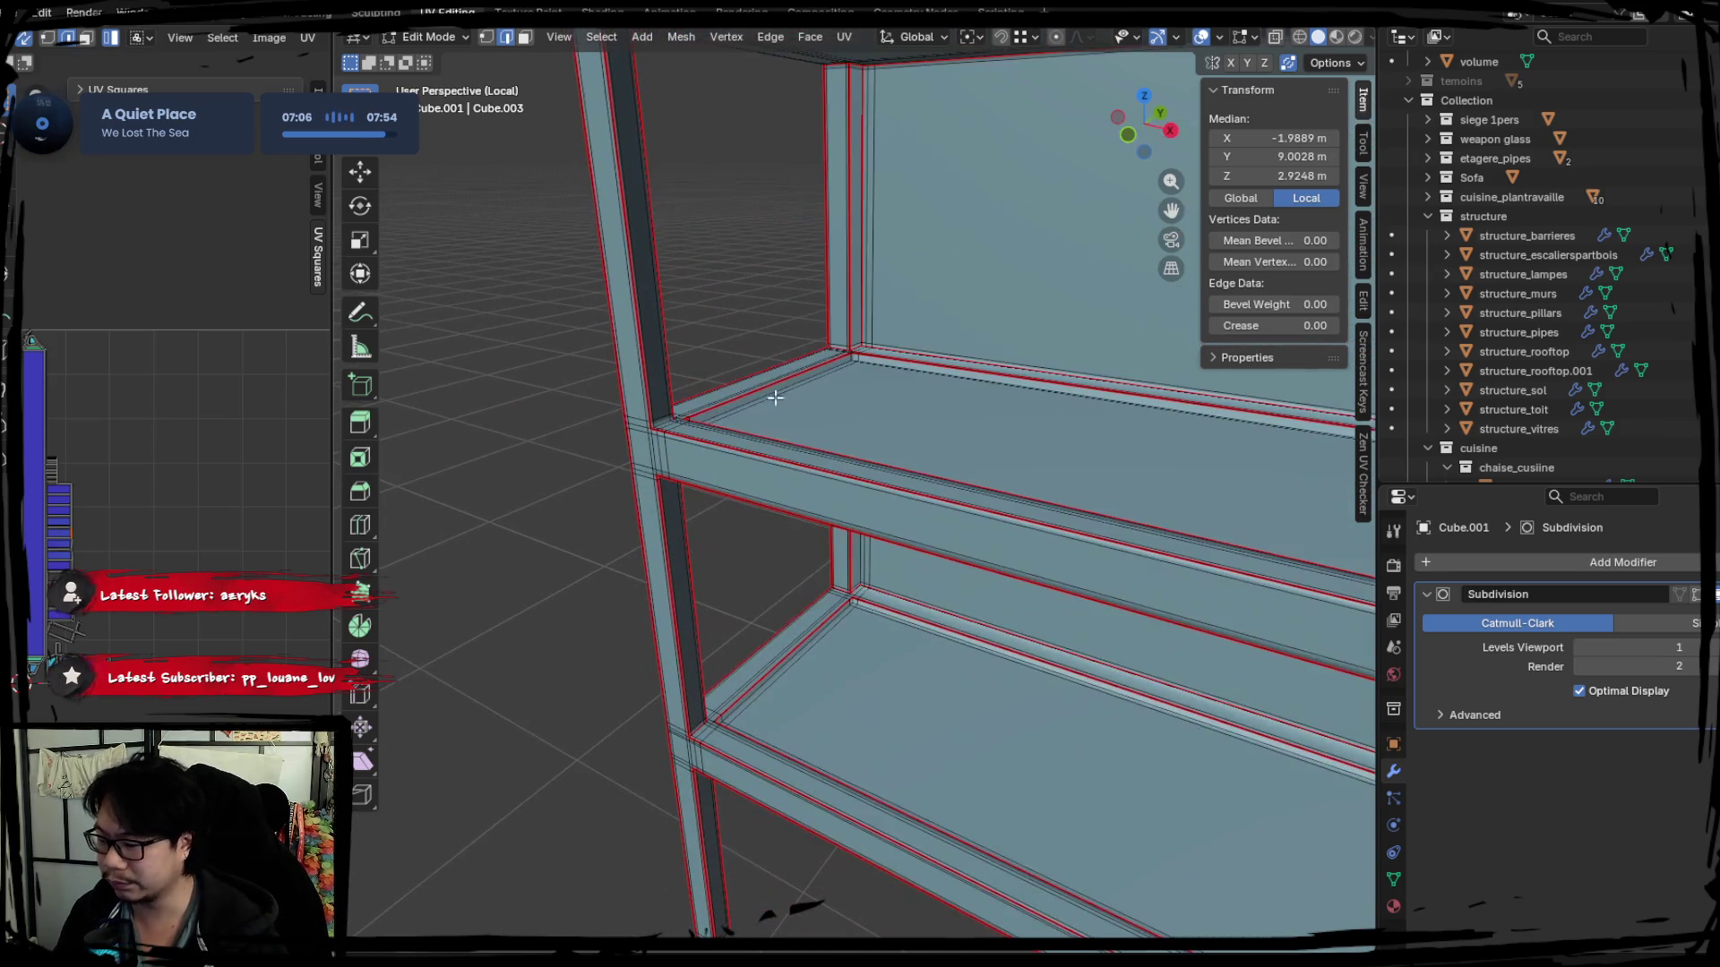
pyautogui.moveTo(790, 631); pyautogui.dragTo(812, 545, button='middle')
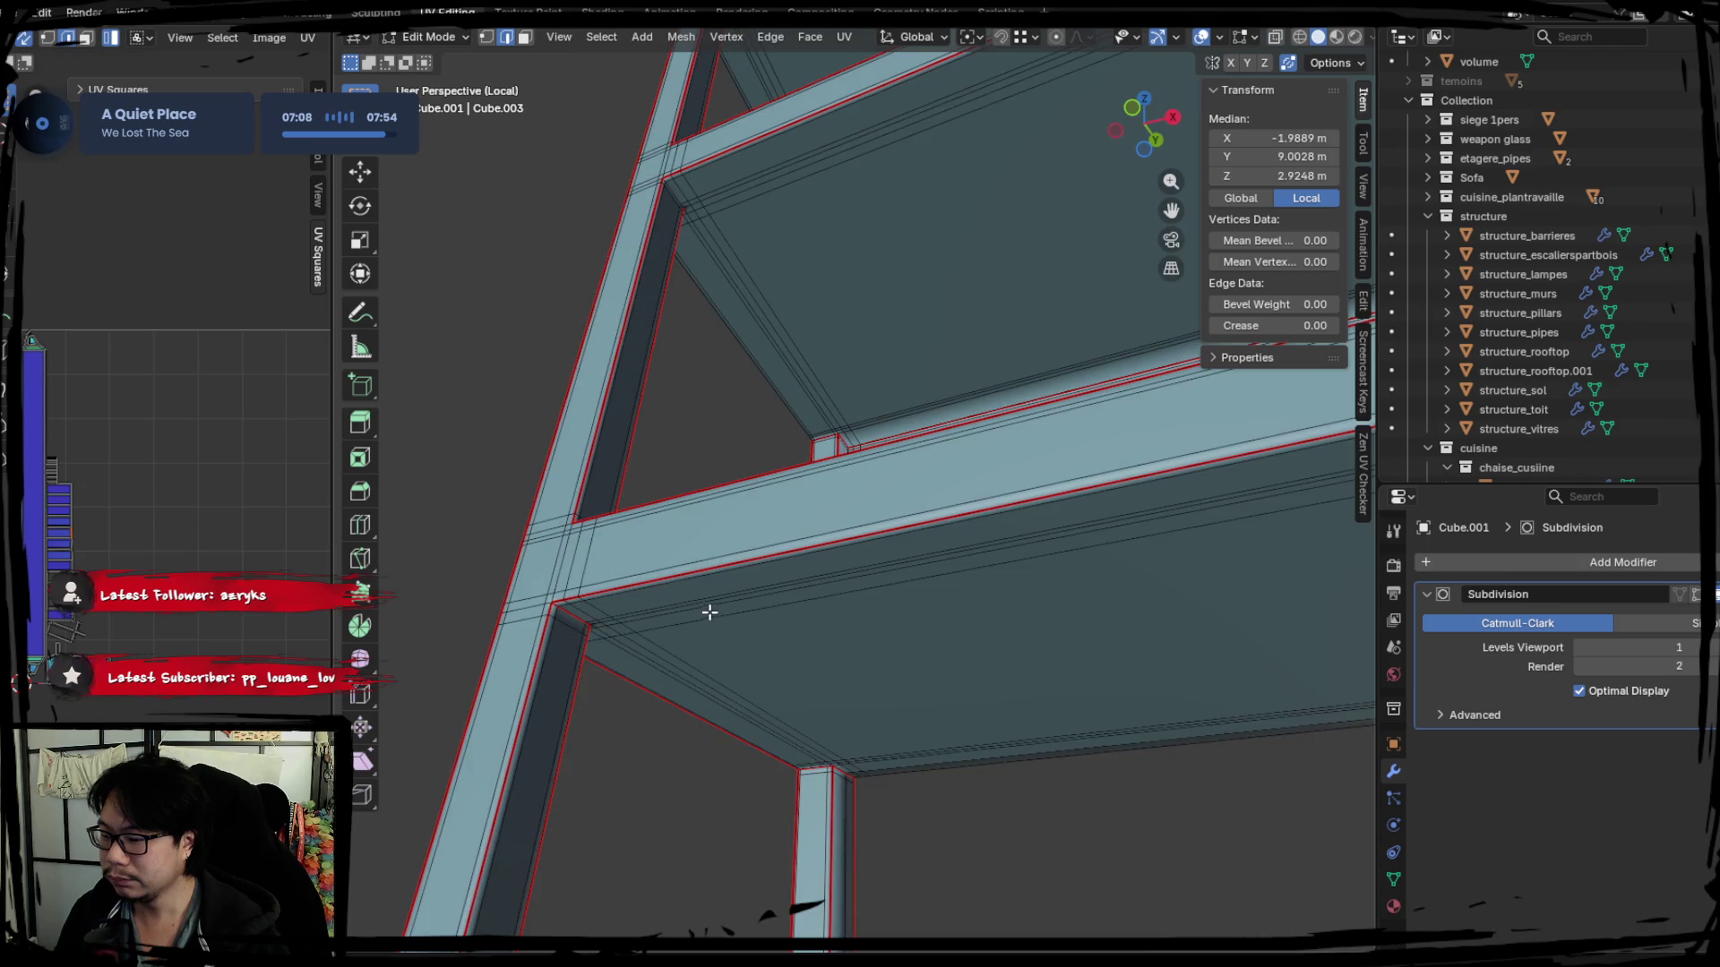
pyautogui.moveTo(710, 613); pyautogui.dragTo(732, 531, button='middle')
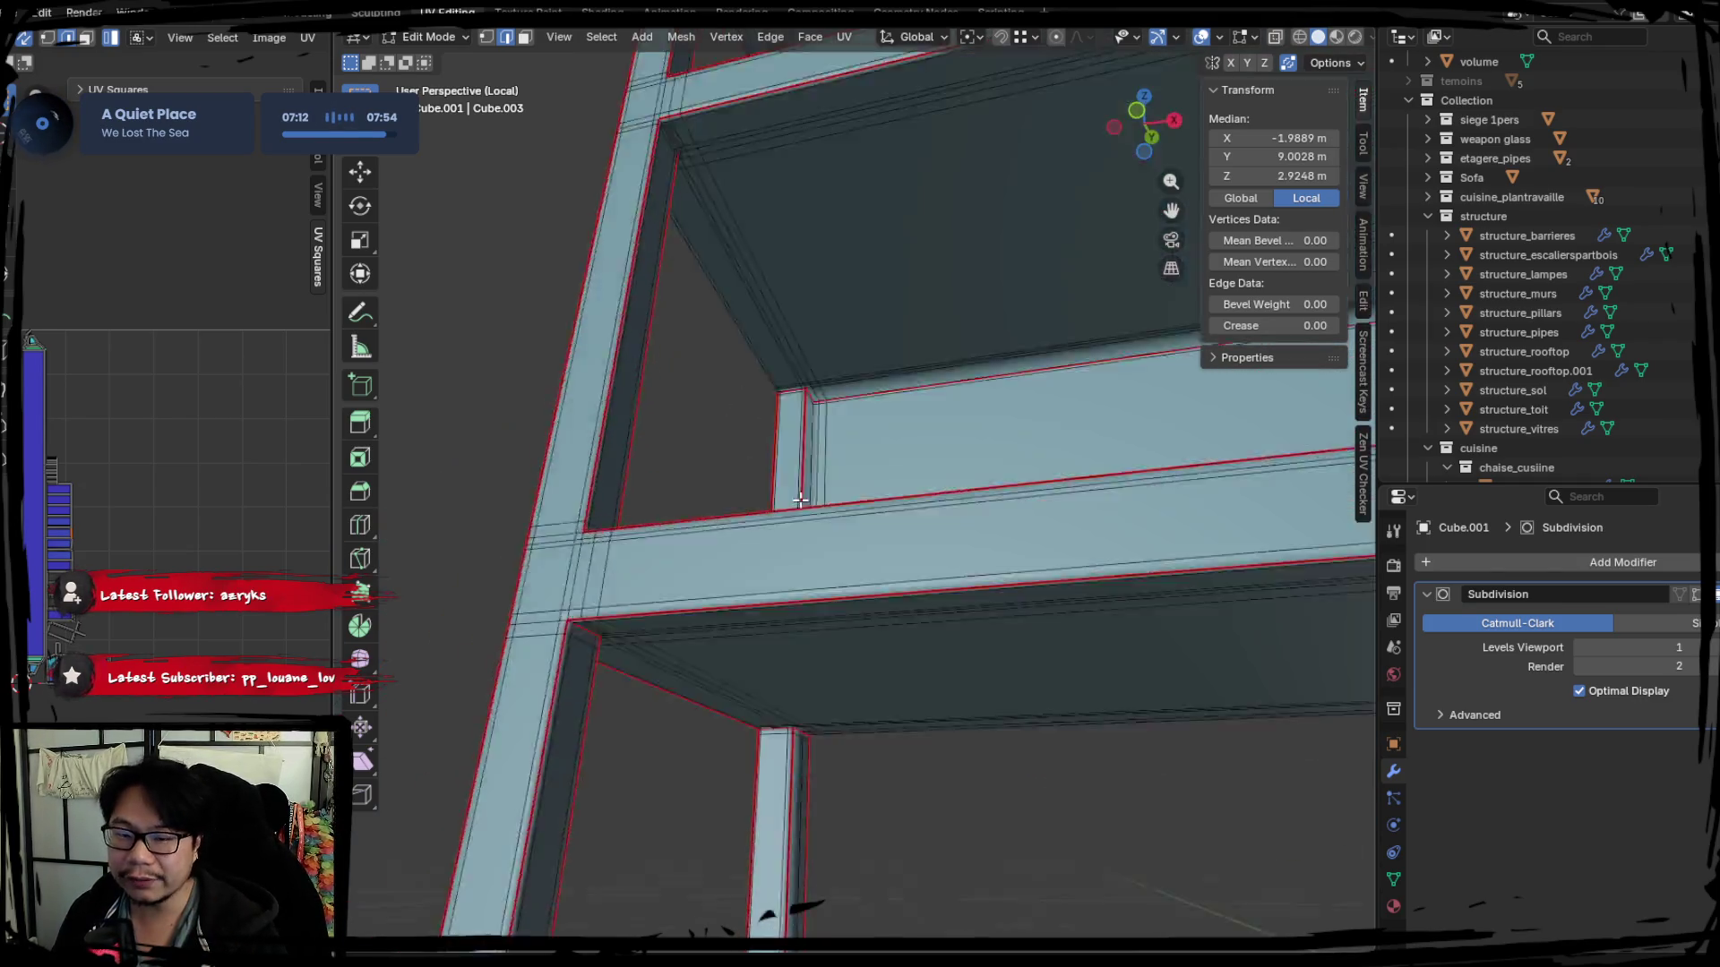
# Pick the vertical edge loop down the pillar and bring up its edge operations.
pyautogui.moveTo(783, 454)
pyautogui.mouseDown(button='middle')
pyautogui.moveTo(851, 427)
pyautogui.moveTo(788, 434)
pyautogui.moveTo(798, 514)
pyautogui.moveTo(1016, 493)
pyautogui.mouseUp(button='middle')
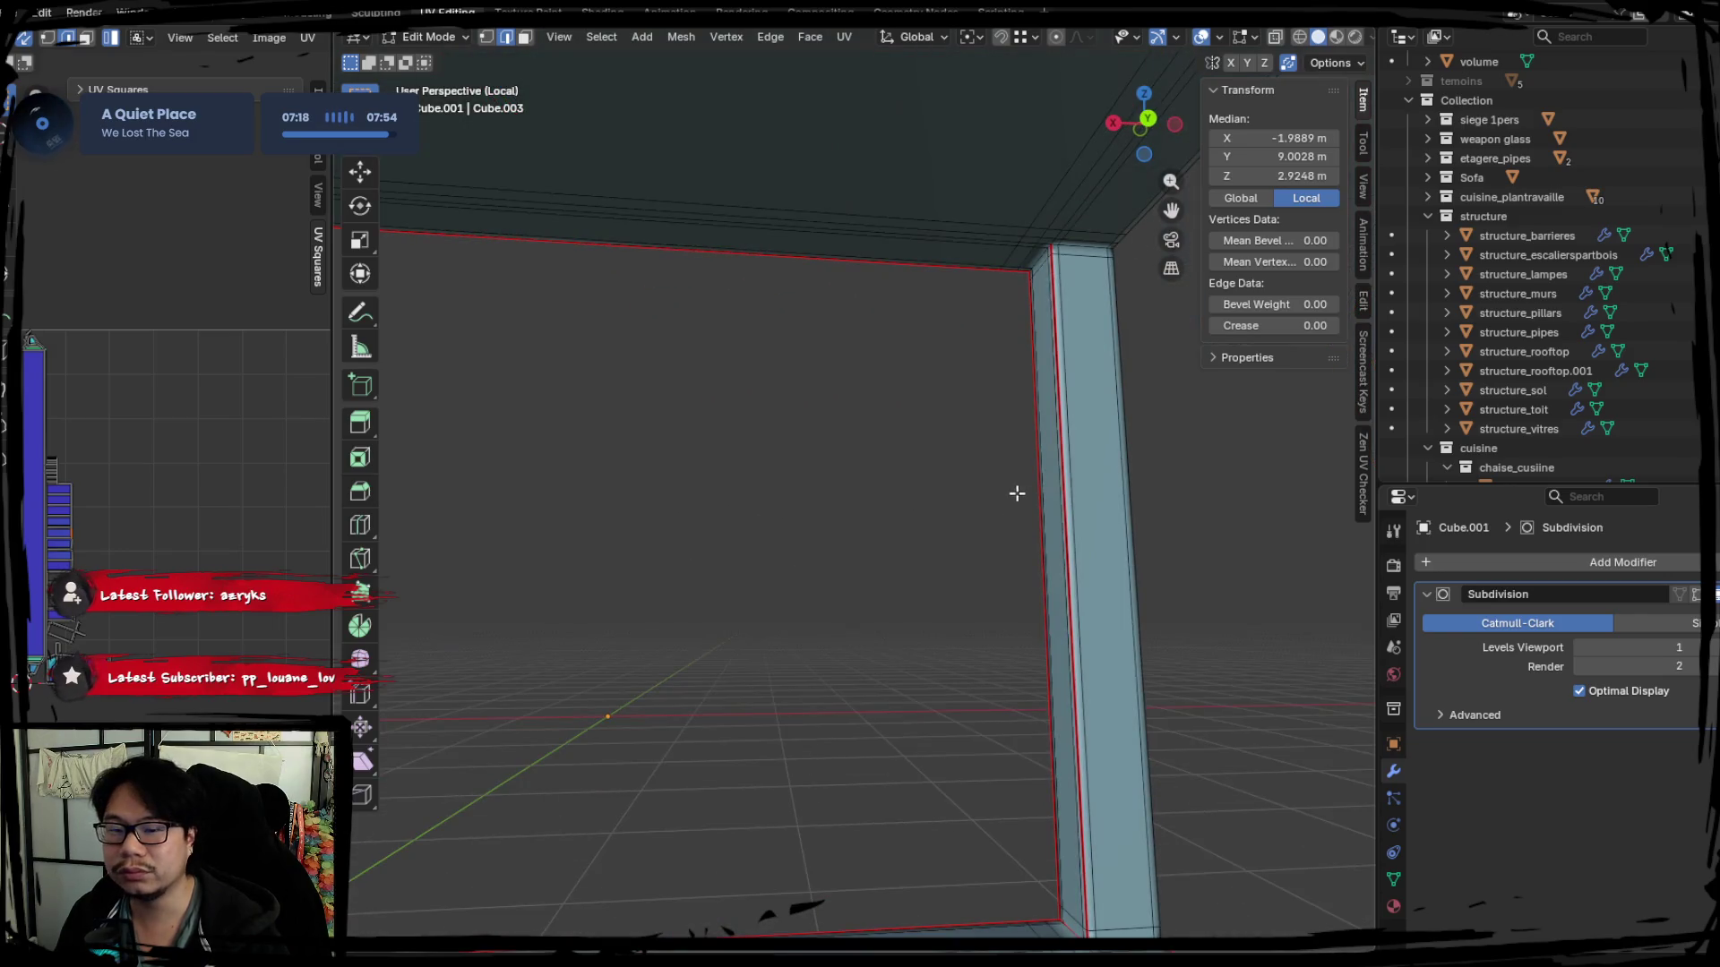
pyautogui.scroll(-2, 1103, 446)
pyautogui.moveTo(833, 443)
pyautogui.mouseDown(button='middle')
pyautogui.moveTo(918, 472)
pyautogui.moveTo(787, 403)
pyautogui.moveTo(818, 472)
pyautogui.mouseUp(button='middle')
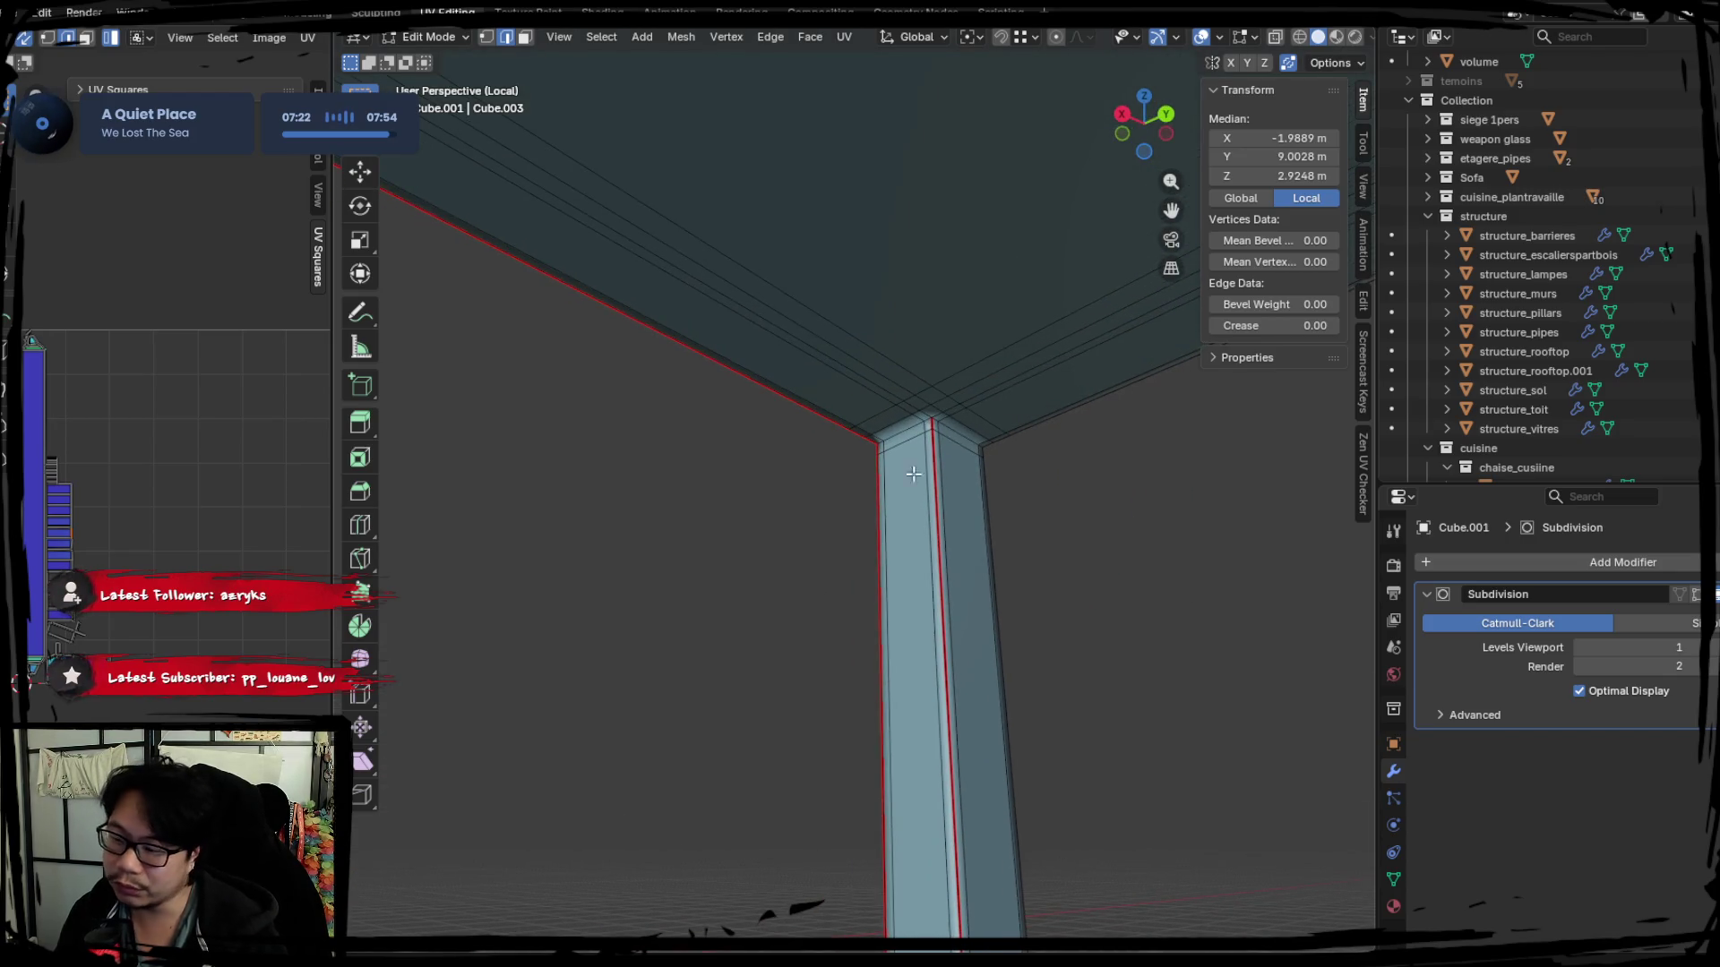
pyautogui.keyDown('alt'); pyautogui.click(914, 425); pyautogui.keyUp('alt')
pyautogui.moveTo(962, 430)
pyautogui.mouseDown(button='middle')
pyautogui.moveTo(1017, 529)
pyautogui.moveTo(837, 560)
pyautogui.moveTo(853, 538)
pyautogui.moveTo(955, 523)
pyautogui.moveTo(1002, 545)
pyautogui.moveTo(892, 577)
pyautogui.mouseUp(button='middle')
pyautogui.keyDown('alt'); pyautogui.click(955, 523); pyautogui.keyUp('alt')
pyautogui.rightClick(892, 576)
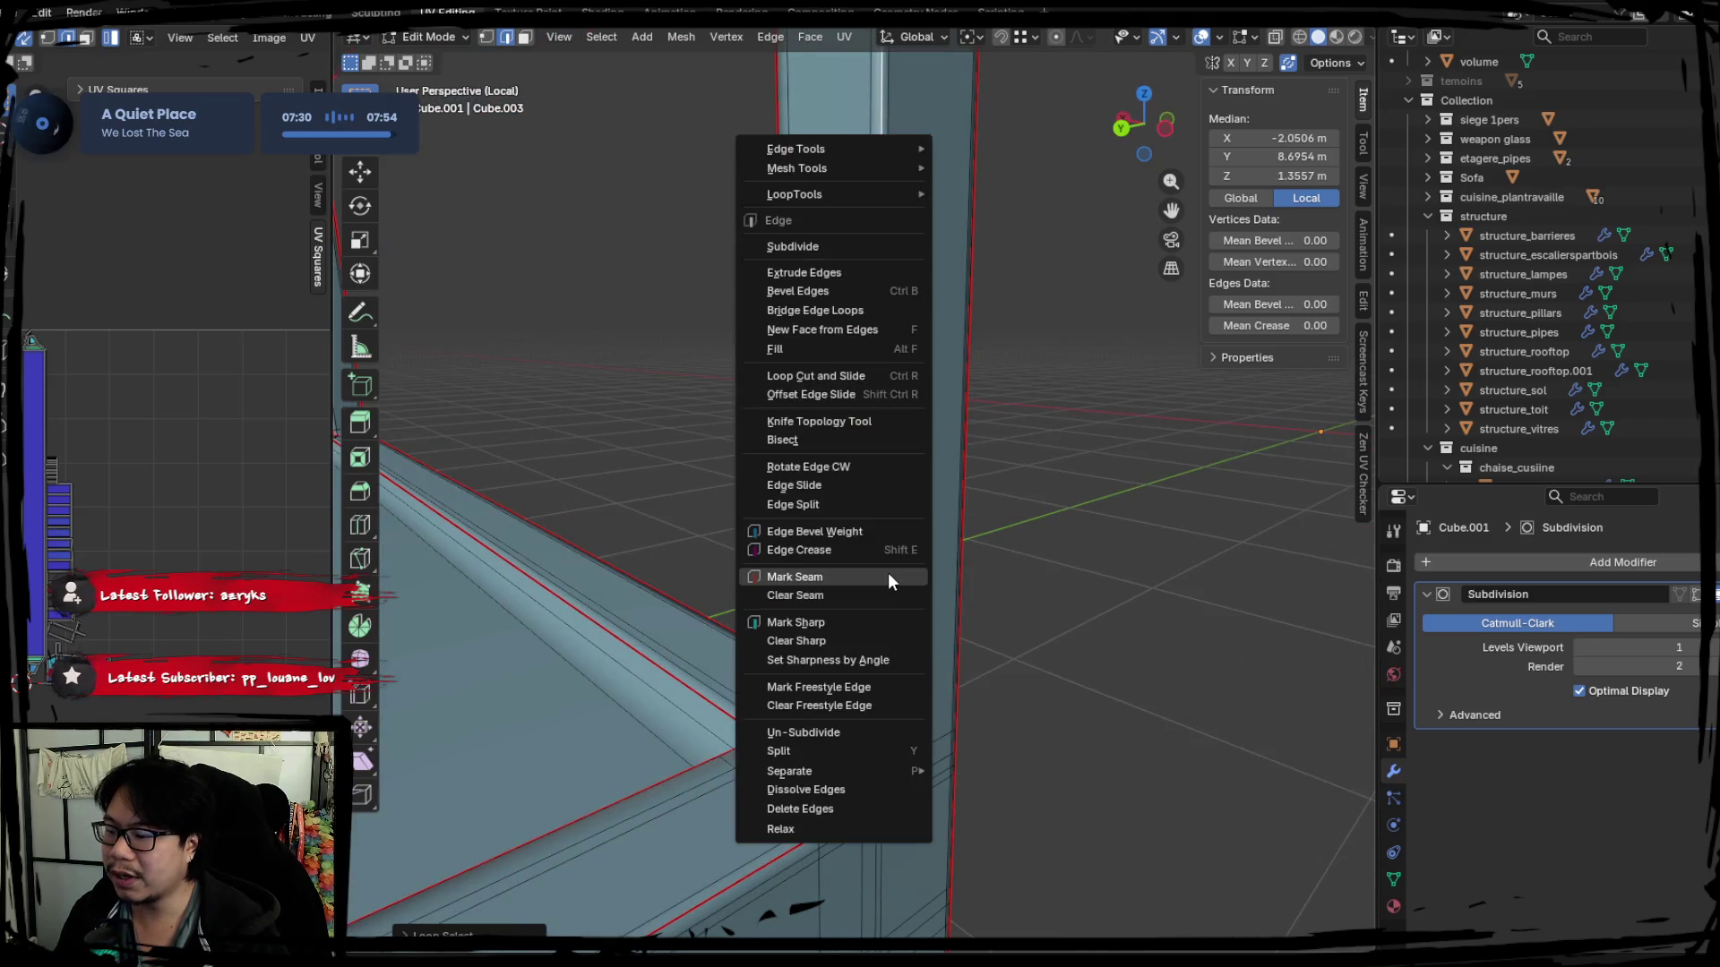
# Mark the pillar loop as a seam, then seam the edge loop around the pillar's base.
pyautogui.click(889, 573)
pyautogui.moveTo(896, 406)
pyautogui.mouseDown(button='middle')
pyautogui.moveTo(845, 518)
pyautogui.moveTo(830, 689)
pyautogui.mouseUp(button='middle')
pyautogui.scroll(-1, 828, 687)
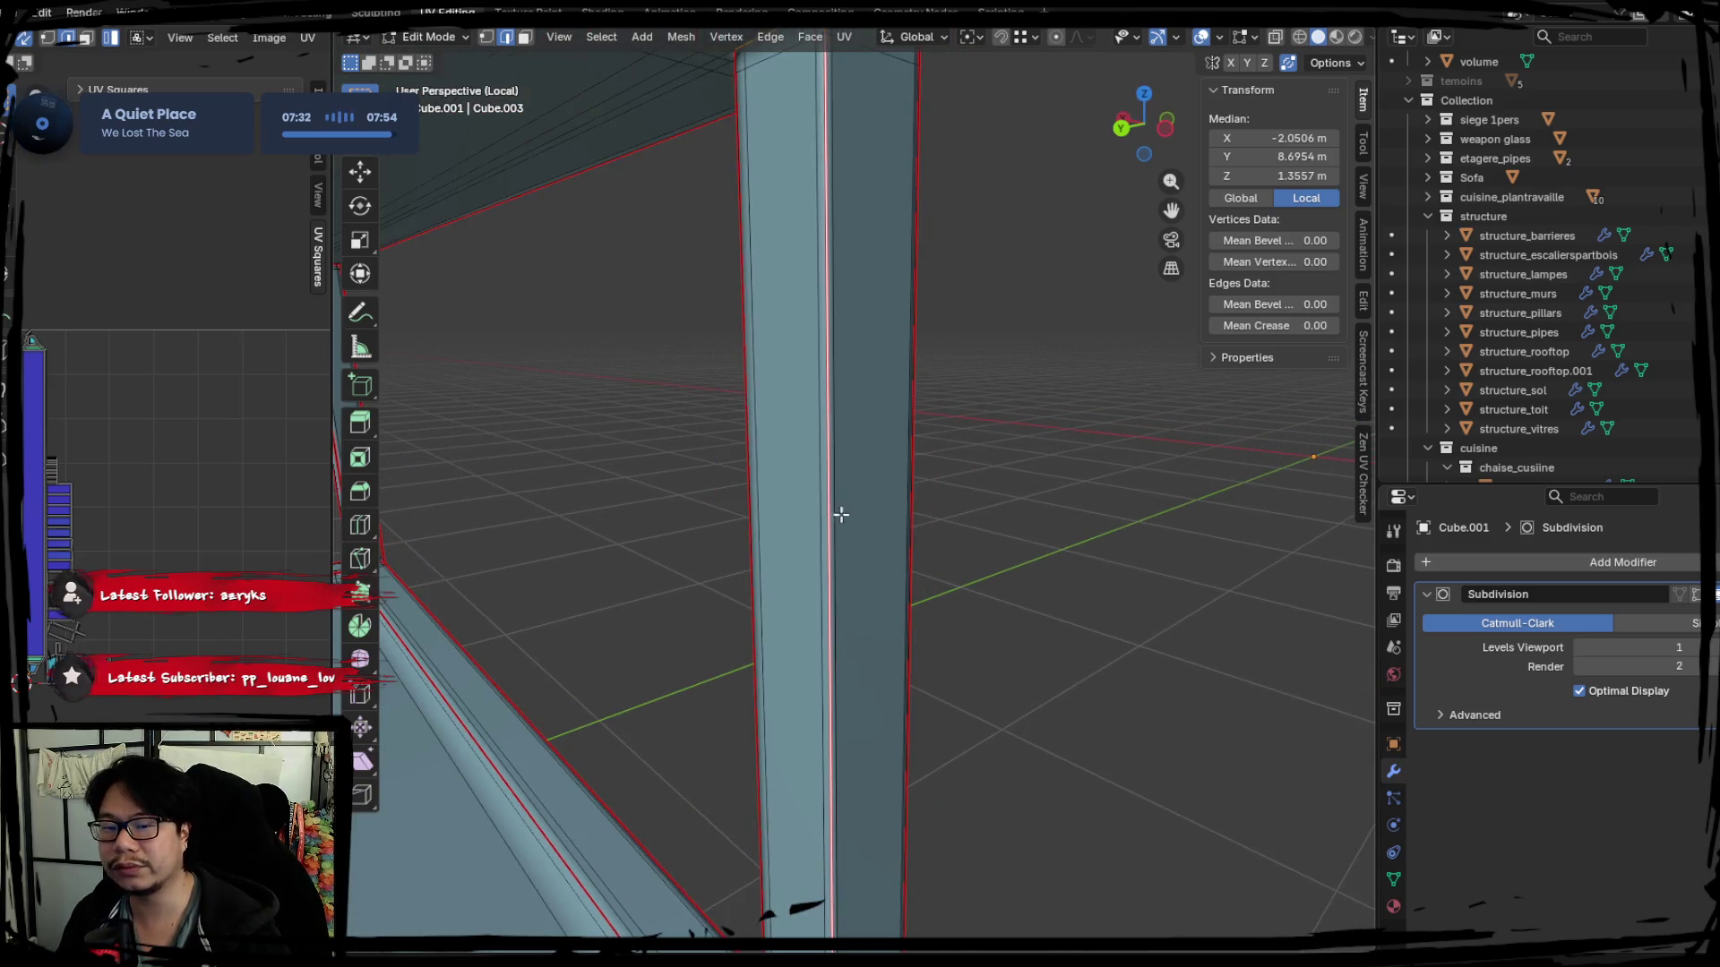
pyautogui.scroll(-2, 838, 511)
pyautogui.scroll(-2, 853, 586)
pyautogui.scroll(-2, 895, 557)
pyautogui.moveTo(914, 643)
pyautogui.mouseDown(button='middle')
pyautogui.moveTo(887, 627)
pyautogui.moveTo(959, 653)
pyautogui.moveTo(1096, 544)
pyautogui.moveTo(799, 564)
pyautogui.moveTo(746, 499)
pyautogui.mouseUp(button='middle')
pyautogui.keyDown('alt'); pyautogui.keyDown('shift'); pyautogui.click(742, 479); pyautogui.keyUp('shift'); pyautogui.keyUp('alt')
pyautogui.rightClick(815, 473)
pyautogui.click(816, 473)
# Select all geometry to check its UVs, then deselect and view the frame from a steeper angle.
pyautogui.press('a')
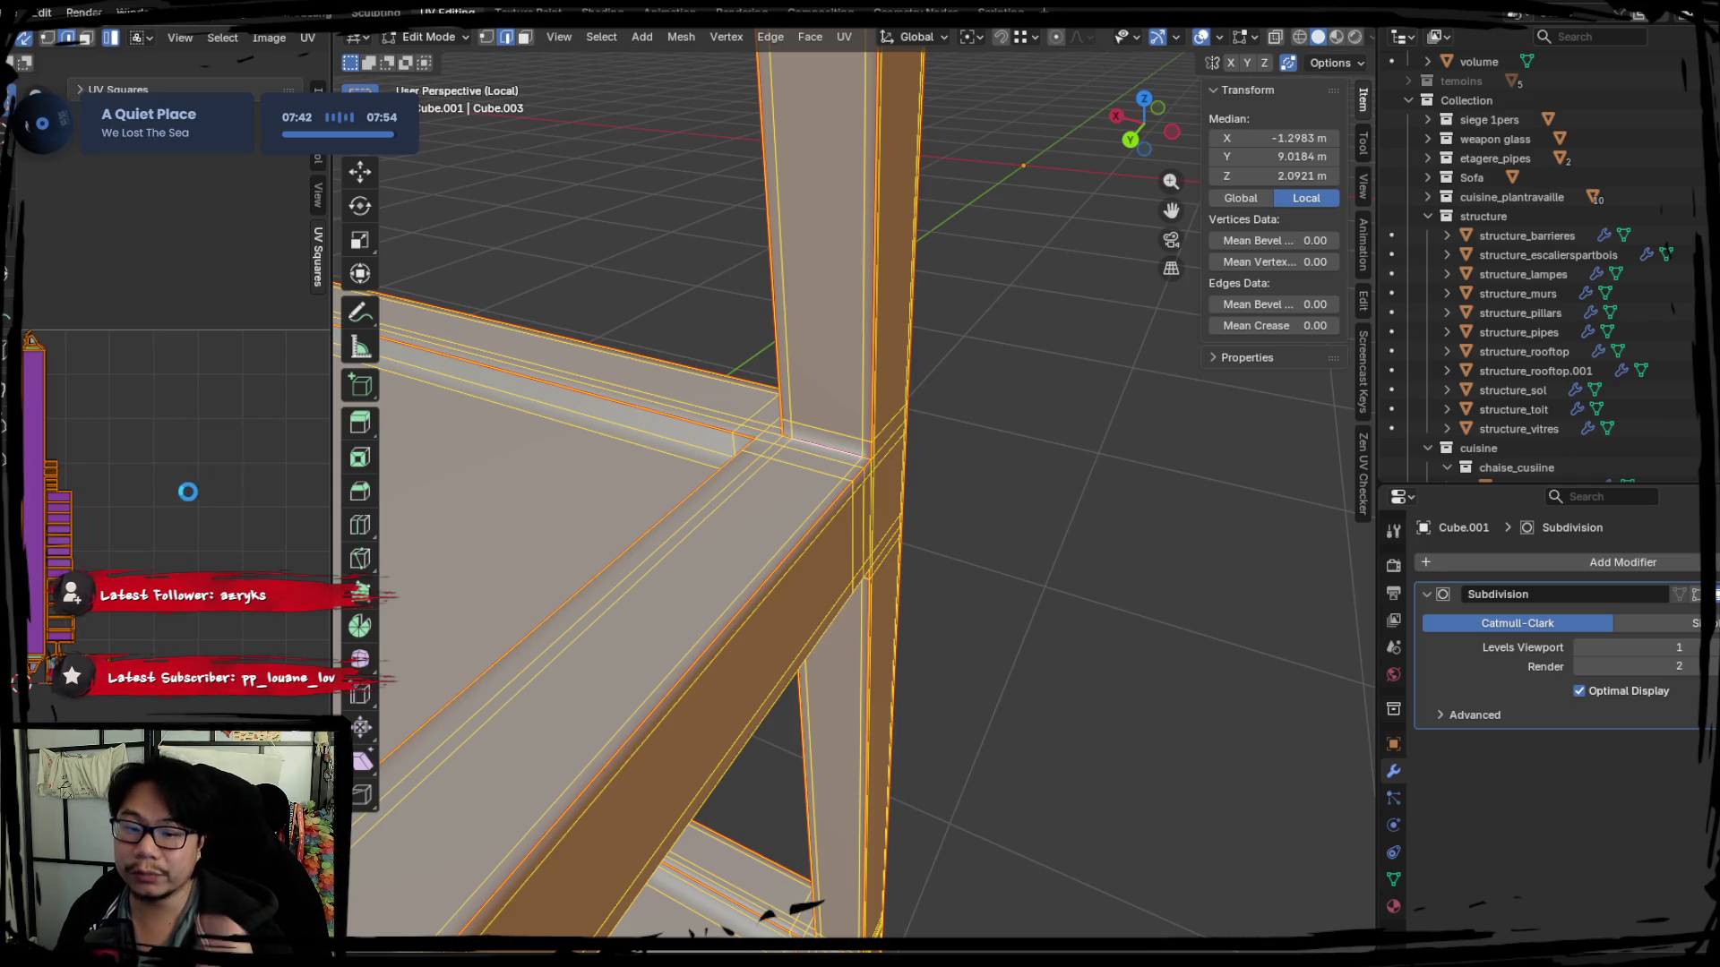
pyautogui.scroll(-1, 858, 542)
pyautogui.moveTo(858, 542)
pyautogui.mouseDown(button='middle')
pyautogui.moveTo(1004, 448)
pyautogui.moveTo(953, 690)
pyautogui.mouseUp(button='middle')
pyautogui.hotkey('alt', 'a')
pyautogui.scroll(2, 852, 630)
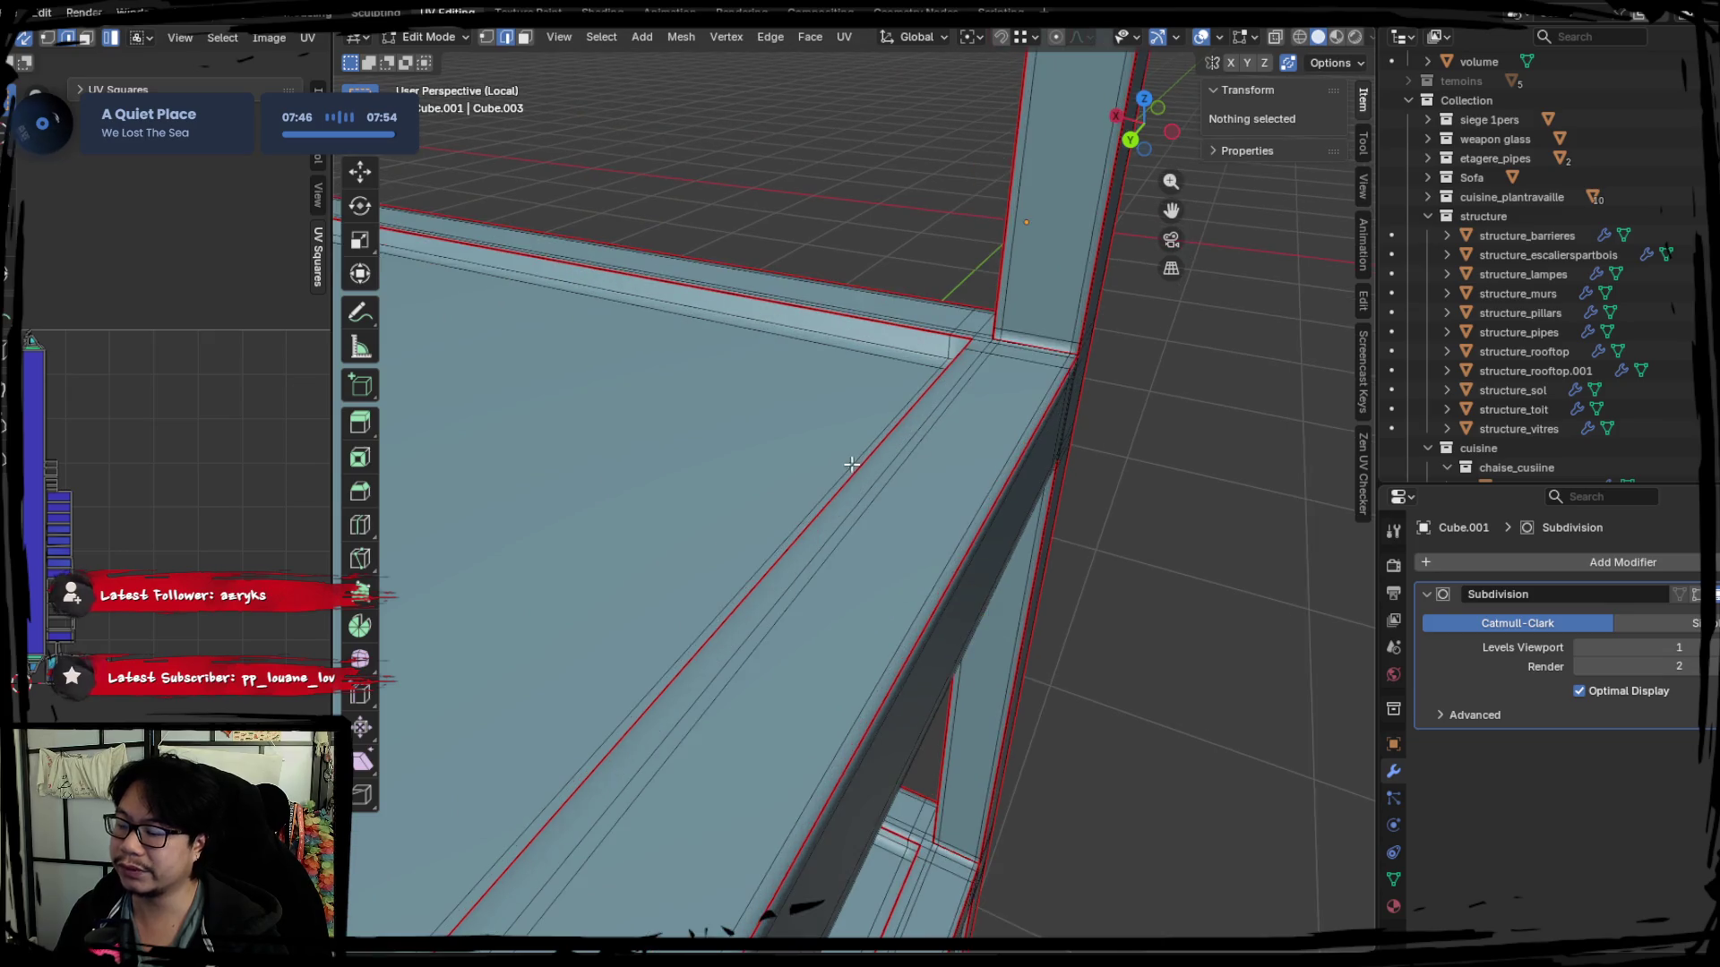
pyautogui.scroll(1, 858, 607)
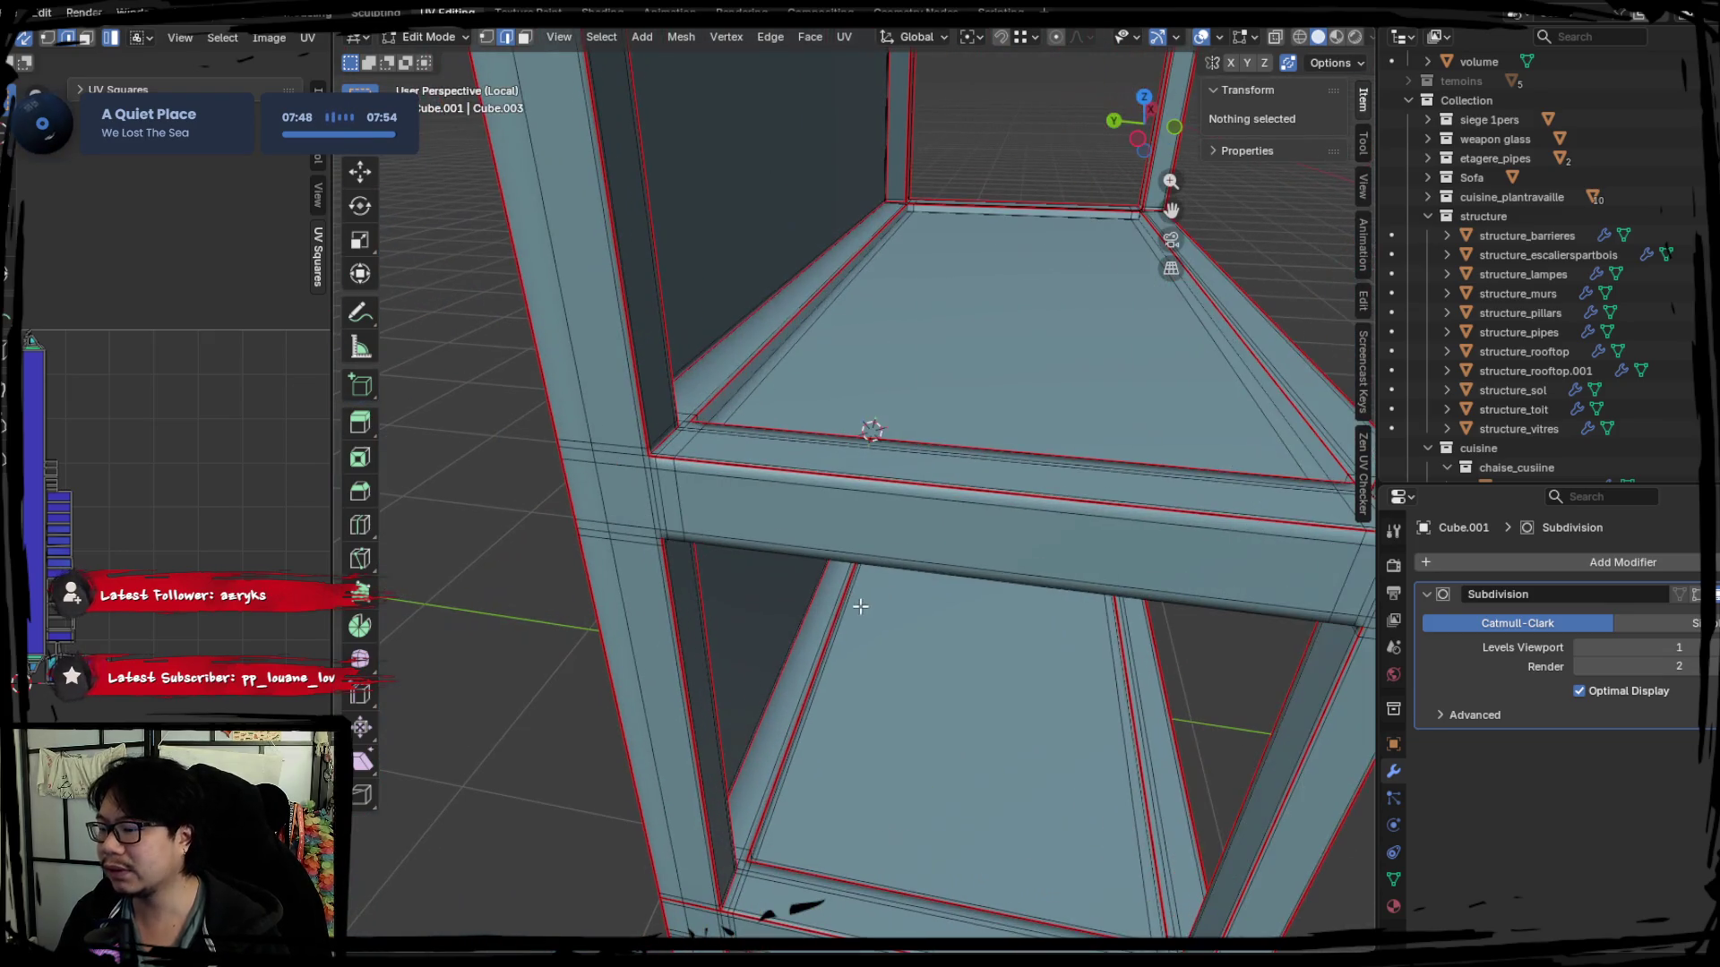
pyautogui.moveTo(886, 737)
pyautogui.mouseDown(button='middle')
pyautogui.moveTo(814, 660)
pyautogui.moveTo(761, 513)
pyautogui.moveTo(775, 433)
pyautogui.moveTo(734, 507)
pyautogui.moveTo(750, 502)
pyautogui.moveTo(710, 457)
pyautogui.moveTo(860, 666)
pyautogui.moveTo(964, 652)
pyautogui.moveTo(740, 578)
pyautogui.moveTo(768, 626)
pyautogui.moveTo(828, 564)
pyautogui.moveTo(818, 537)
pyautogui.moveTo(652, 588)
pyautogui.moveTo(838, 507)
pyautogui.moveTo(910, 453)
pyautogui.moveTo(860, 492)
pyautogui.moveTo(768, 475)
pyautogui.moveTo(578, 506)
pyautogui.moveTo(859, 417)
pyautogui.moveTo(1066, 323)
pyautogui.moveTo(741, 565)
pyautogui.moveTo(712, 560)
pyautogui.moveTo(756, 518)
pyautogui.moveTo(886, 564)
pyautogui.mouseUp(button='middle')
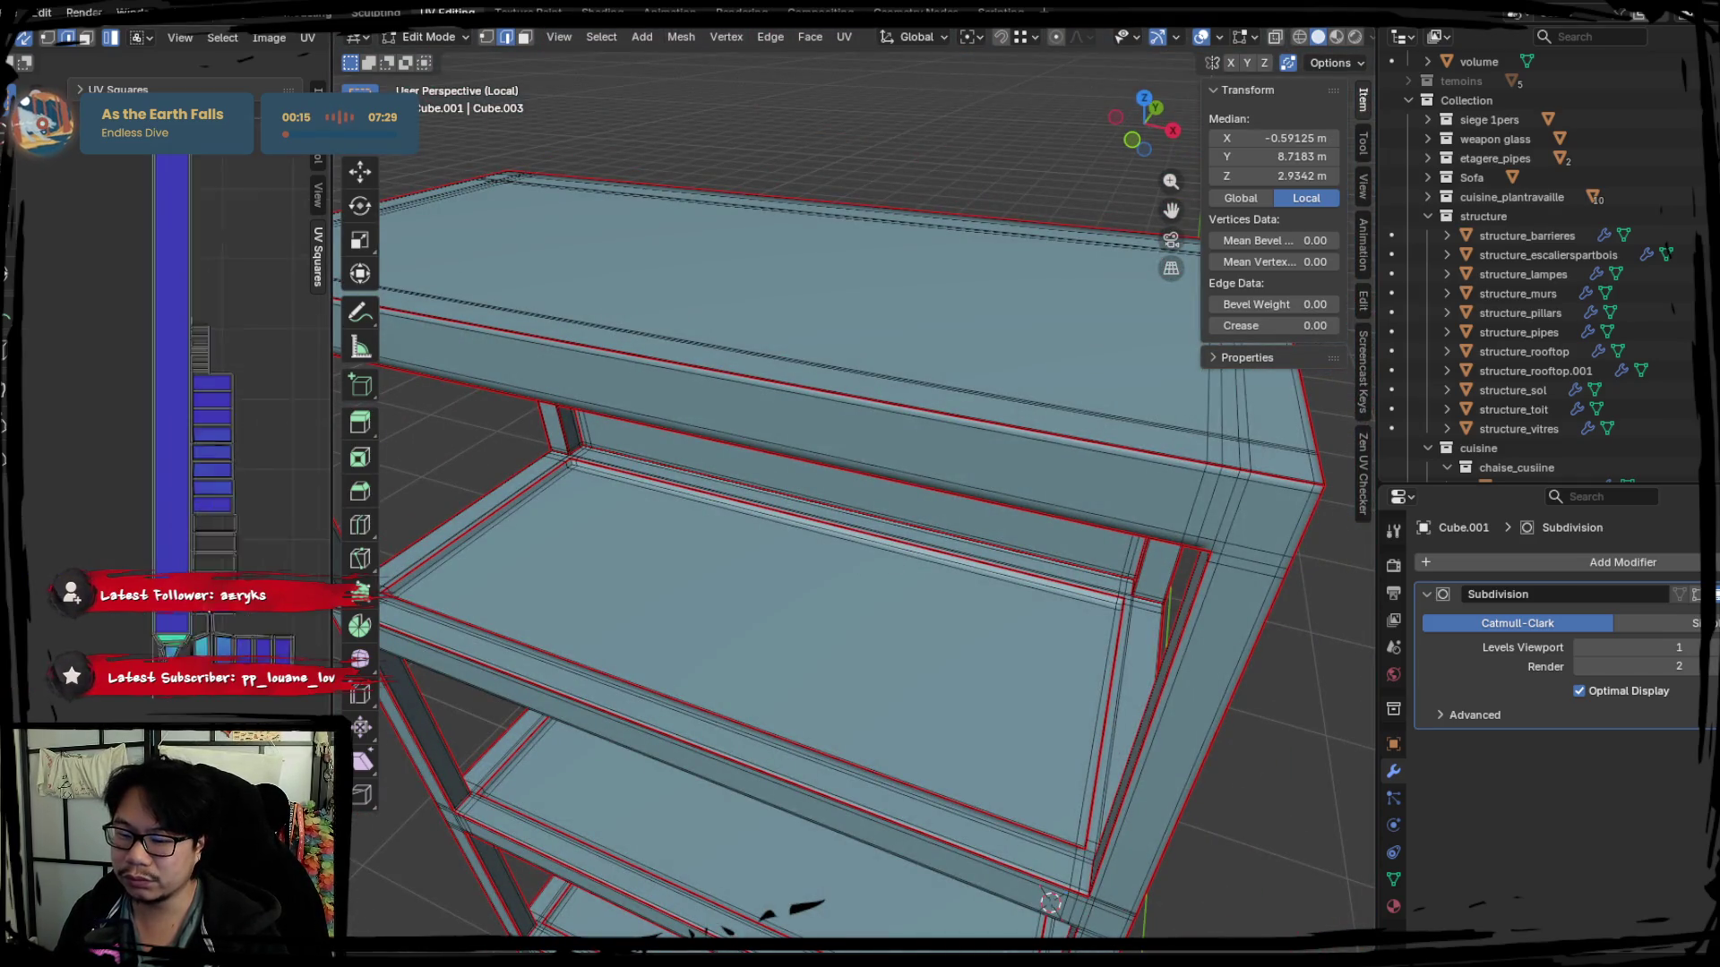
pyautogui.scroll(2, 198, 607)
pyautogui.scroll(2, 200, 608)
pyautogui.scroll(2, 173, 427)
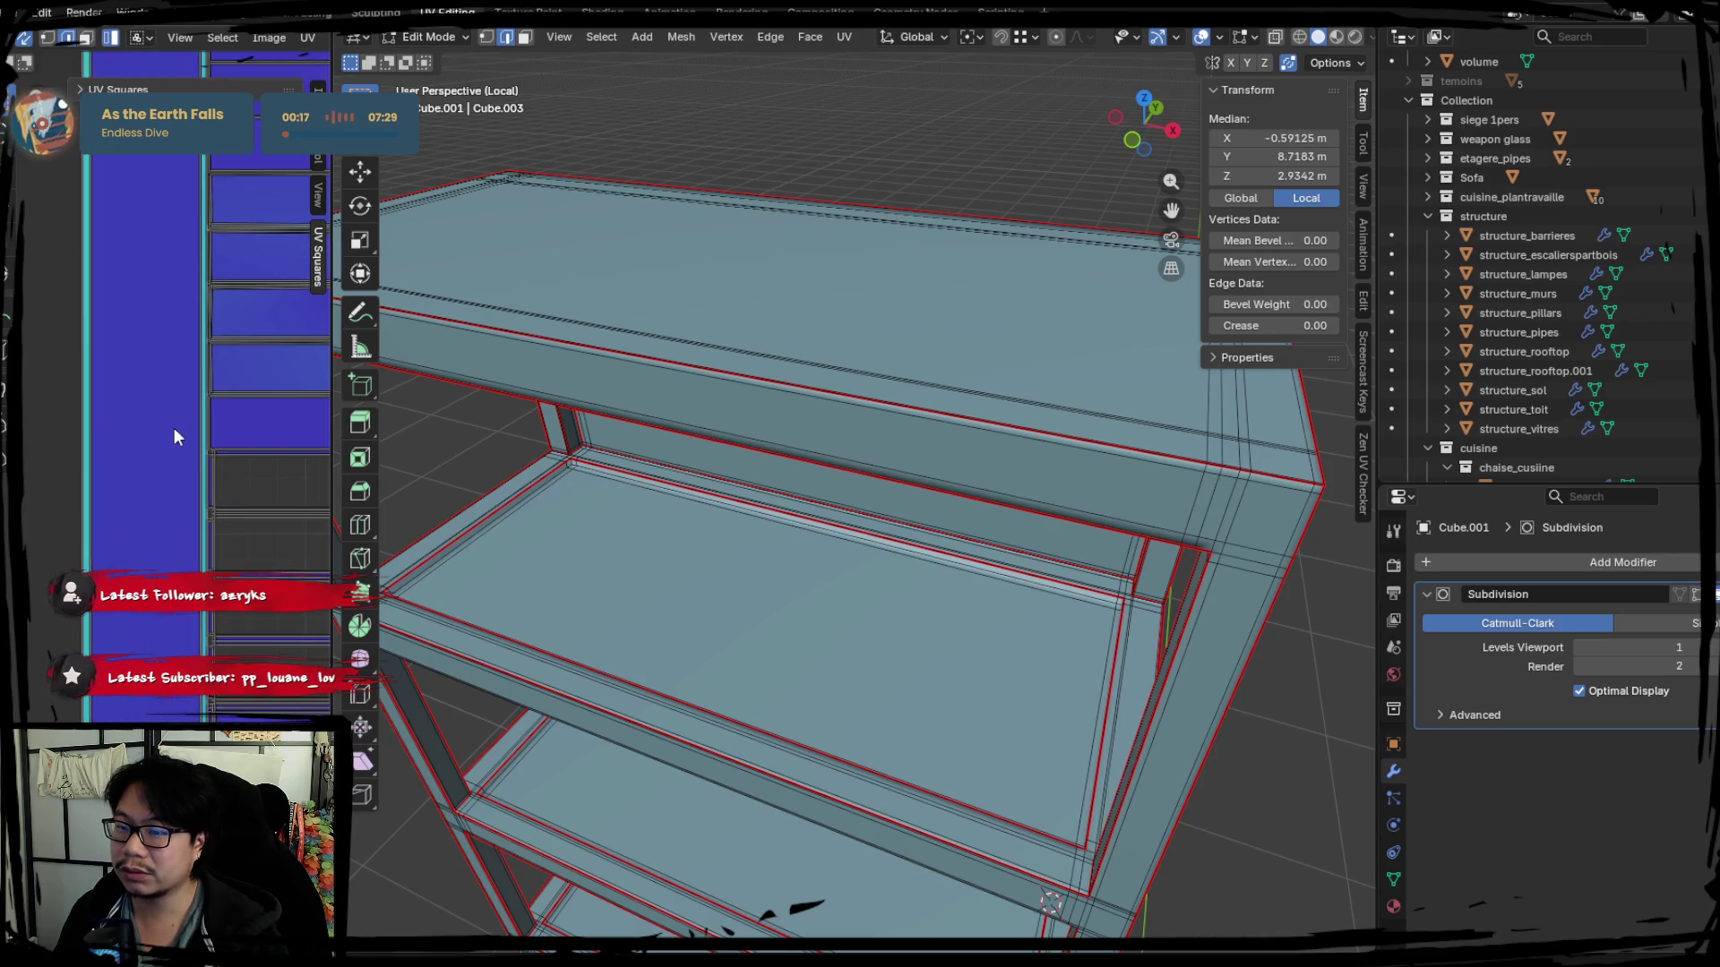
# Select the whole shelf and isolate it in Local View away from the loft scene.
pyautogui.press('a')
pyautogui.scroll(-3, 968, 664)
pyautogui.moveTo(940, 645); pyautogui.dragTo(968, 664, button='middle')
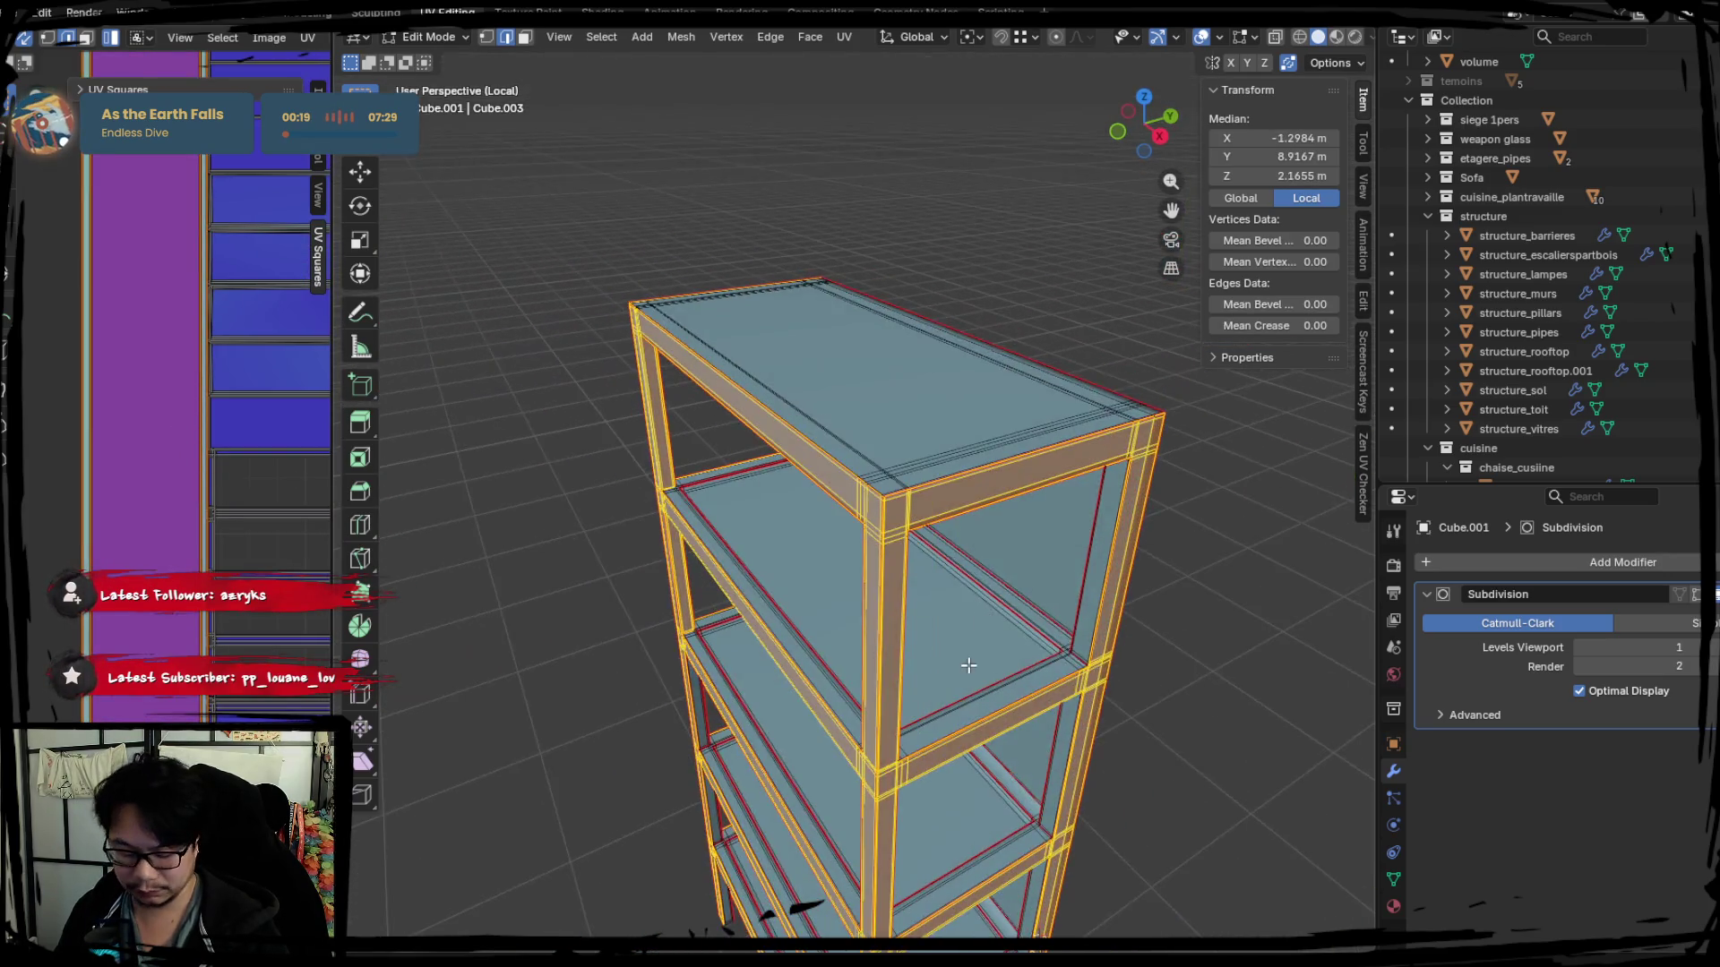
pyautogui.scroll(-2, 968, 664)
pyautogui.click(953, 695)
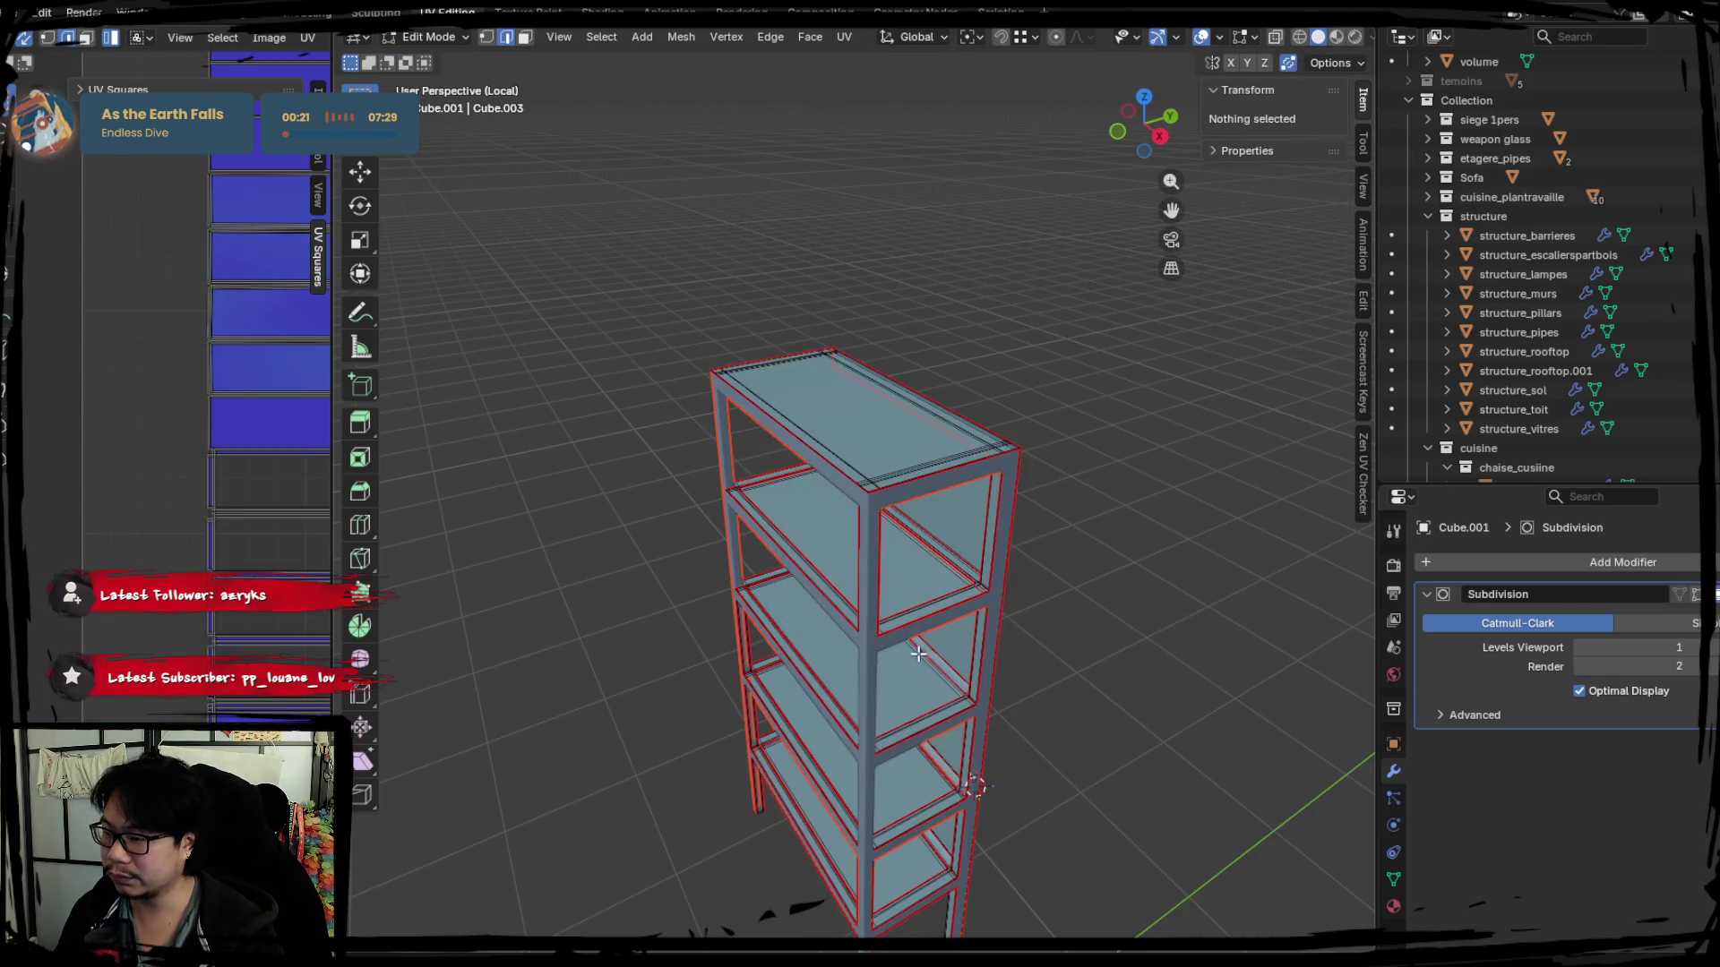
pyautogui.press('Tab')
pyautogui.click(867, 522)
pyautogui.press('KP_Divide')
pyautogui.press('KP_Divide')
pyautogui.moveTo(987, 630)
pyautogui.mouseDown(button='middle')
pyautogui.moveTo(538, 659)
pyautogui.moveTo(732, 615)
pyautogui.moveTo(716, 559)
pyautogui.moveTo(1029, 614)
pyautogui.moveTo(937, 628)
pyautogui.mouseUp(button='middle')
pyautogui.press('KP_Divide')
pyautogui.press('KP_Divide')
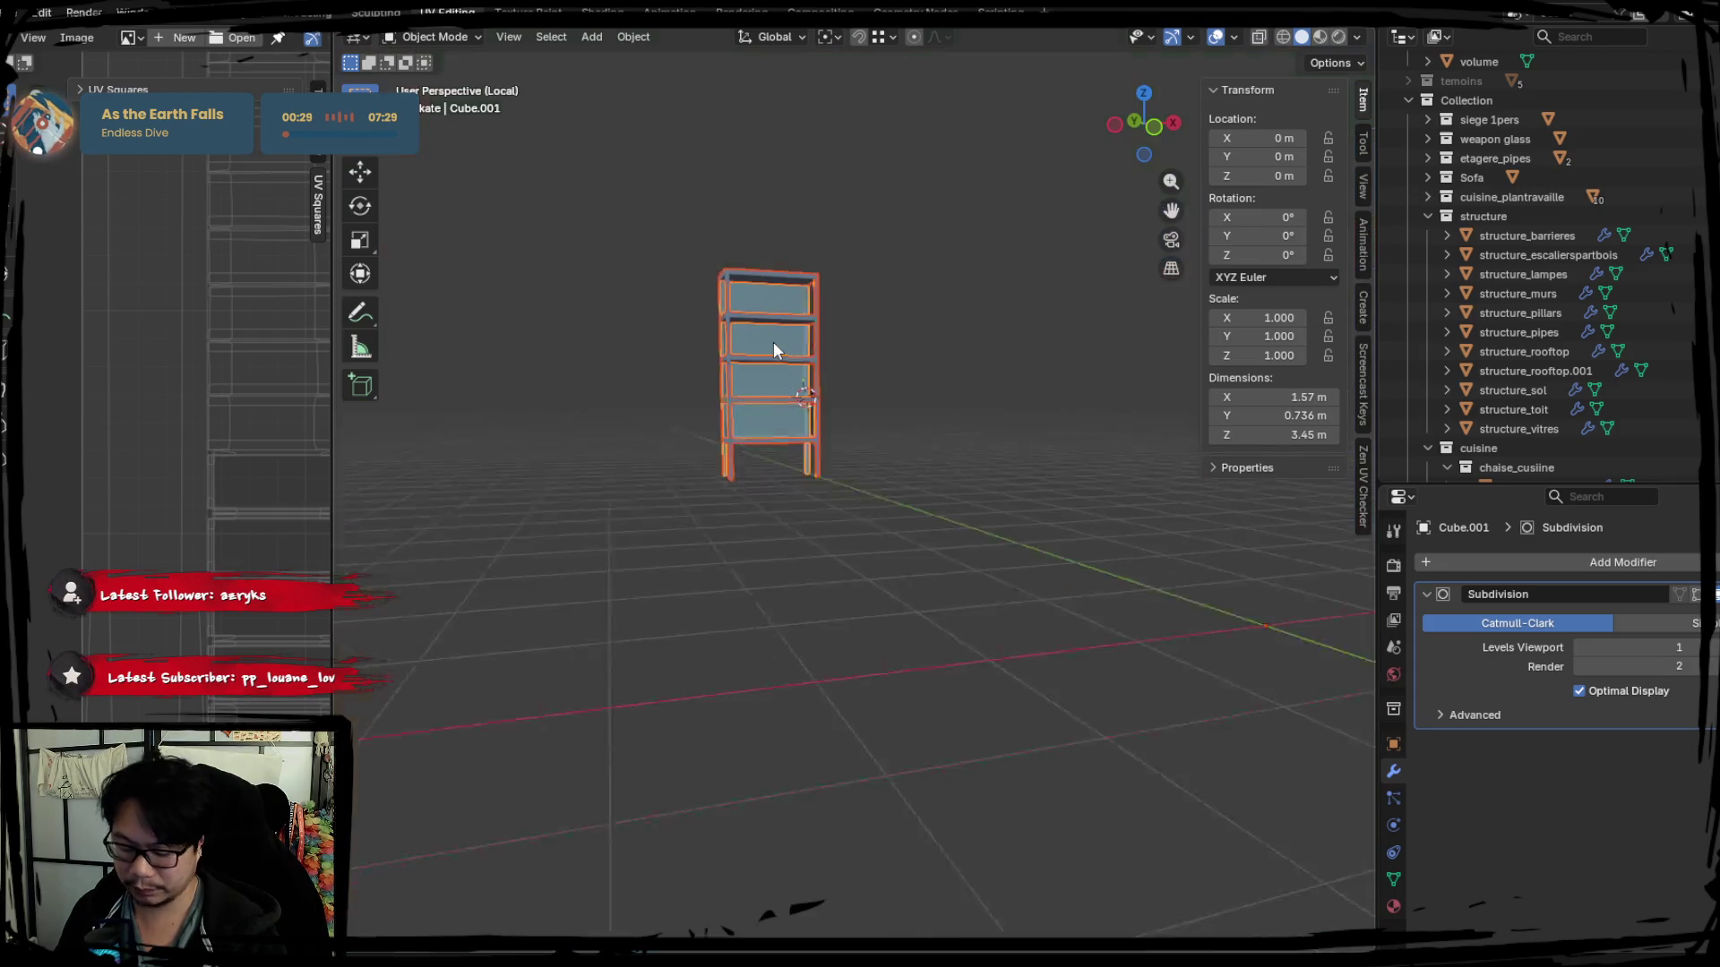
pyautogui.moveTo(854, 499); pyautogui.dragTo(749, 550, button='middle')
# Mark the chosen frame edges as seams, then re-enter Edit Mode with nothing selected.
pyautogui.press('Tab')
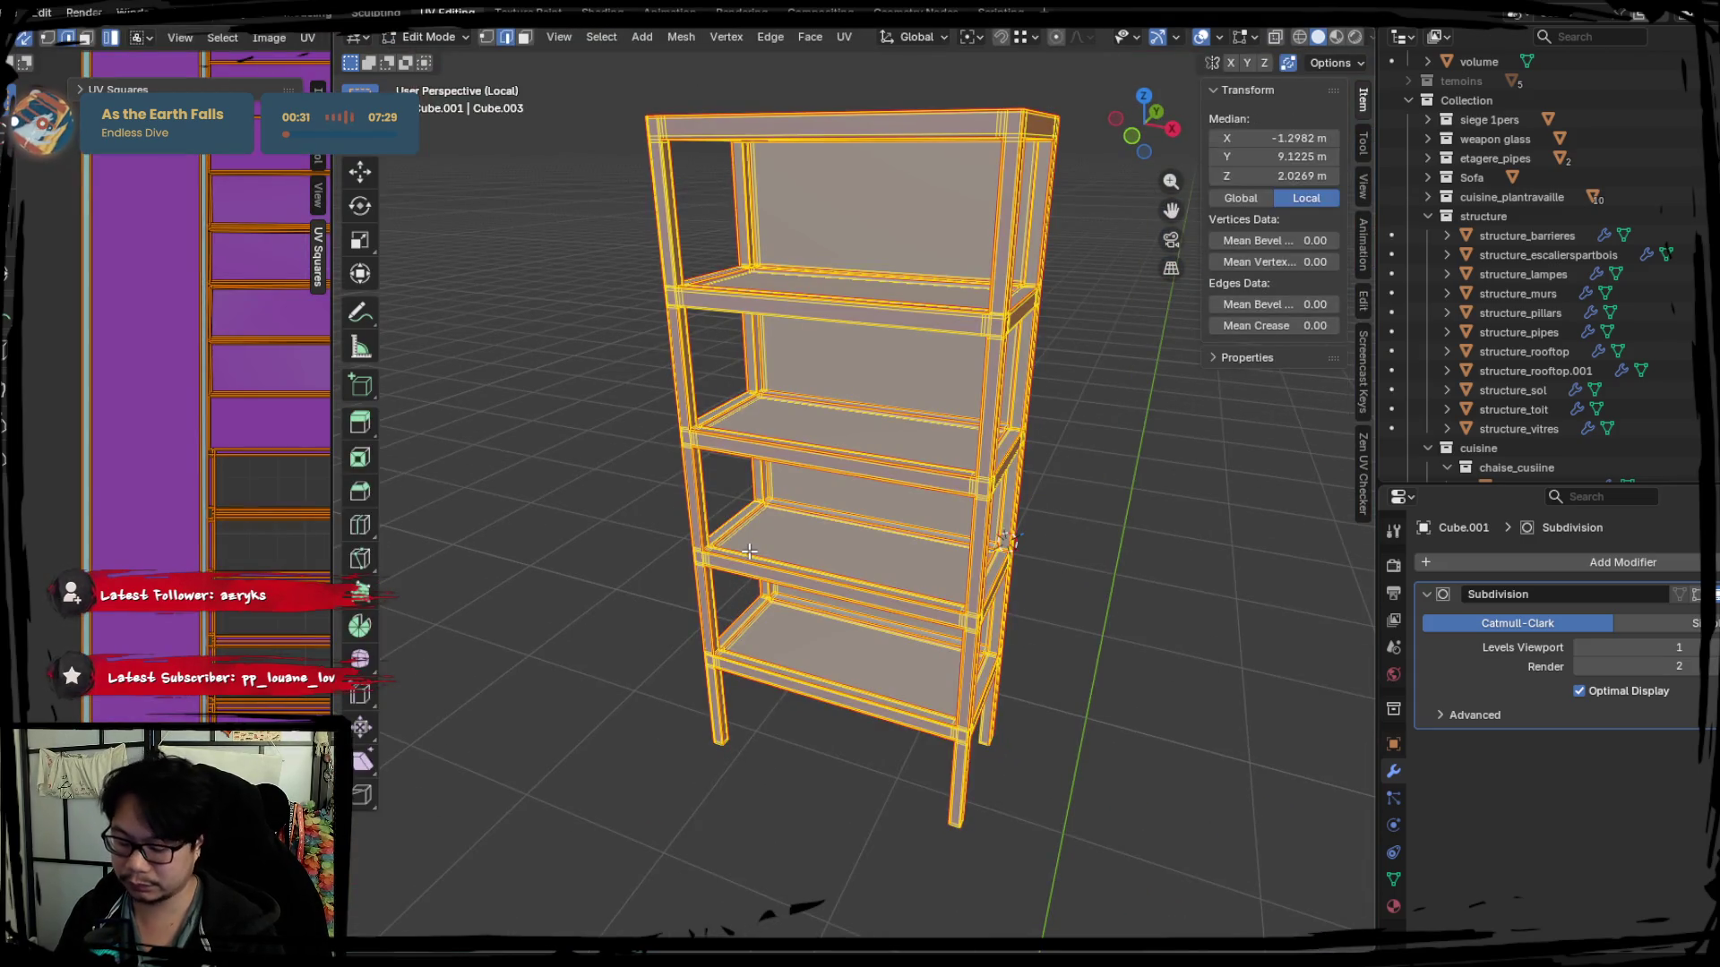
pyautogui.rightClick(708, 384)
pyautogui.click(596, 498)
pyautogui.press('Tab')
pyautogui.rightClick(695, 523)
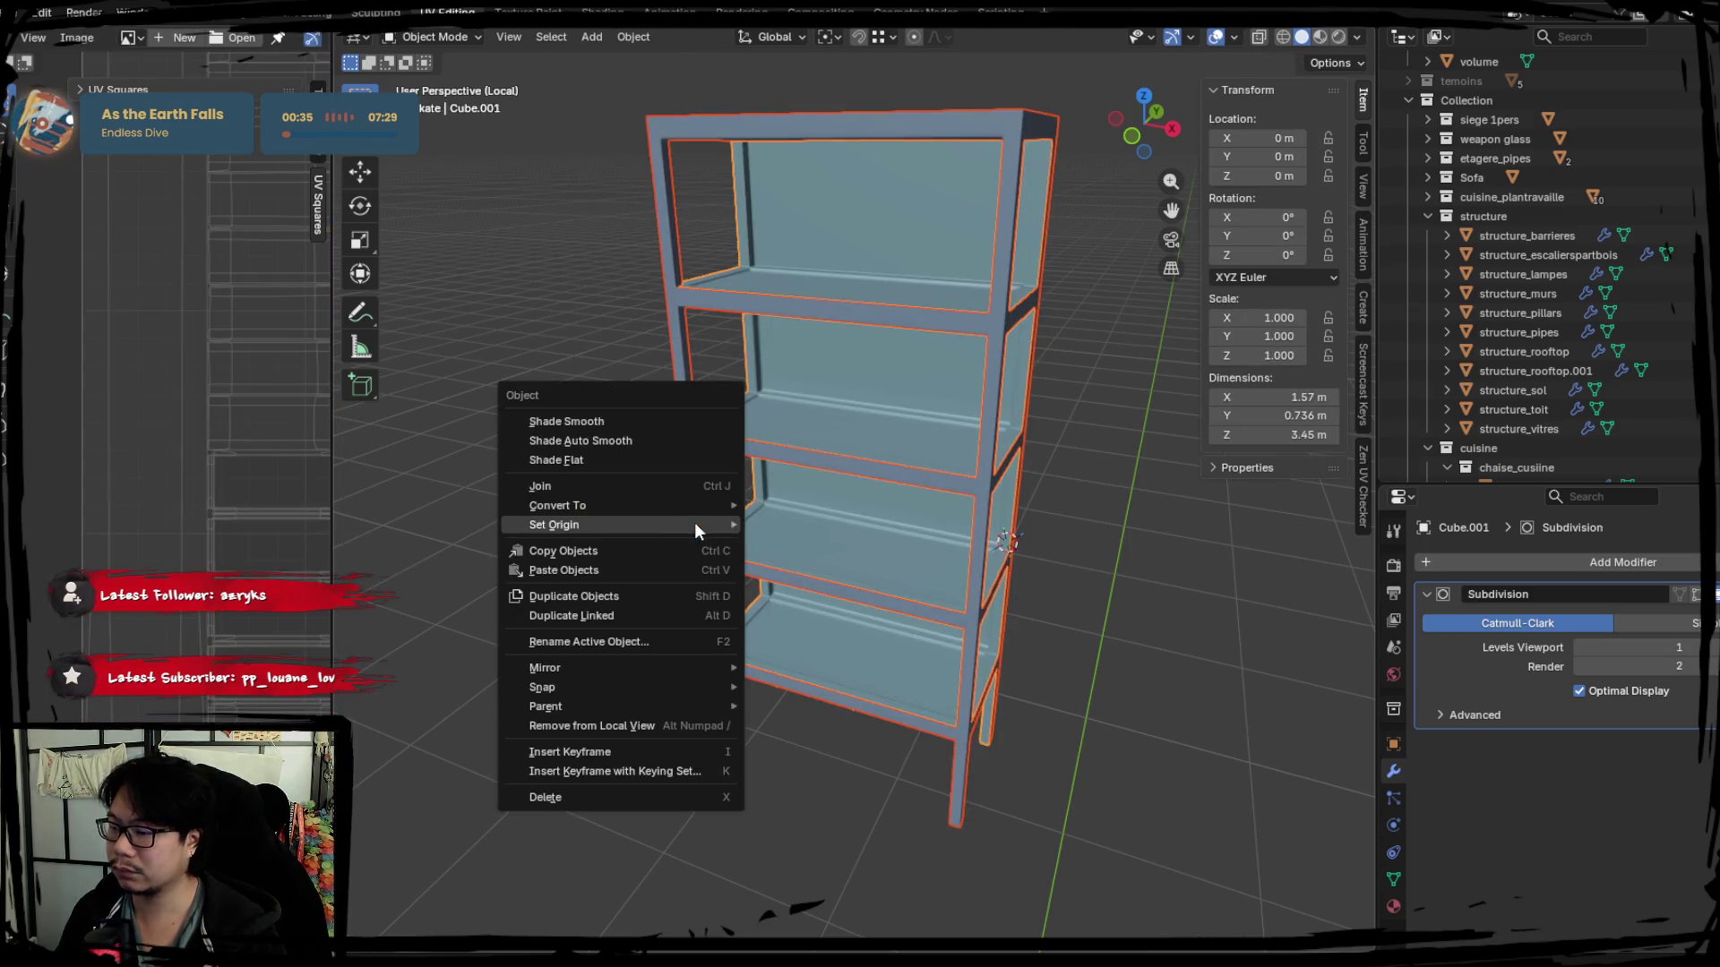
pyautogui.click(640, 485)
pyautogui.press('Tab')
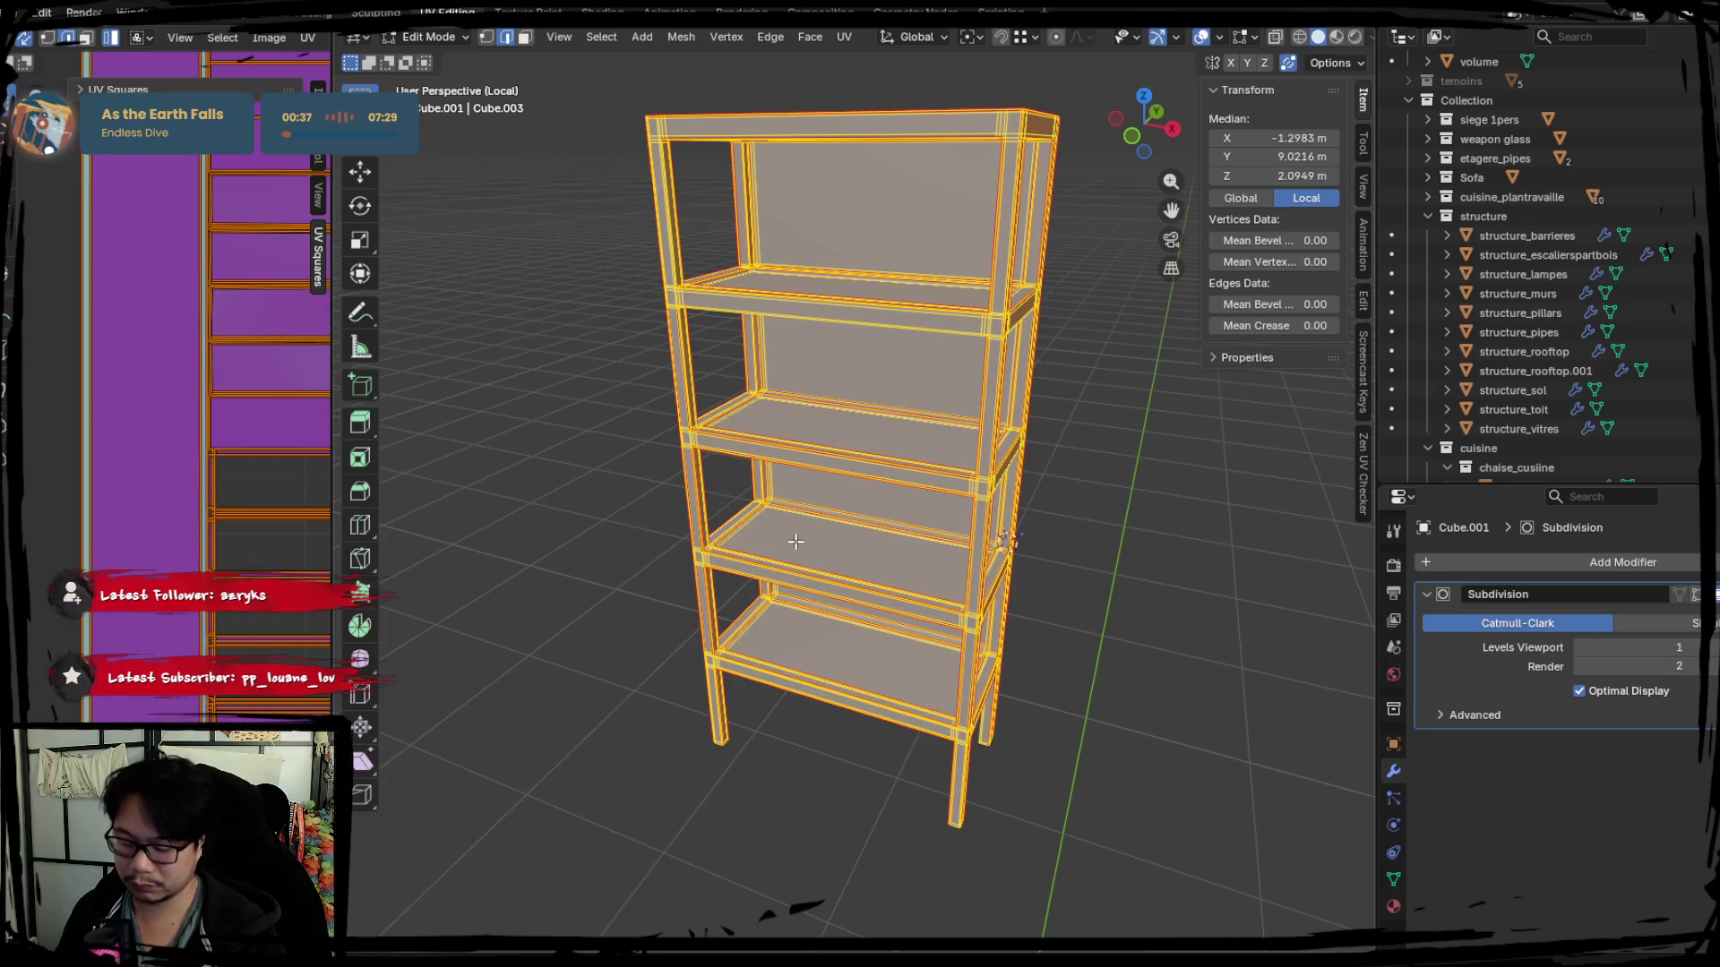
pyautogui.moveTo(791, 539)
pyautogui.mouseDown(button='middle')
pyautogui.moveTo(917, 541)
pyautogui.moveTo(879, 489)
pyautogui.moveTo(963, 515)
pyautogui.moveTo(787, 492)
pyautogui.moveTo(864, 499)
pyautogui.moveTo(793, 515)
pyautogui.moveTo(1049, 543)
pyautogui.moveTo(991, 569)
pyautogui.moveTo(1016, 472)
pyautogui.moveTo(957, 568)
pyautogui.moveTo(894, 553)
pyautogui.moveTo(1008, 525)
pyautogui.moveTo(990, 549)
pyautogui.moveTo(243, 561)
pyautogui.mouseUp(button='middle')
pyautogui.hotkey('alt', 'a')
pyautogui.scroll(4, 900, 474)
pyautogui.scroll(2, 865, 515)
pyautogui.scroll(3, 984, 541)
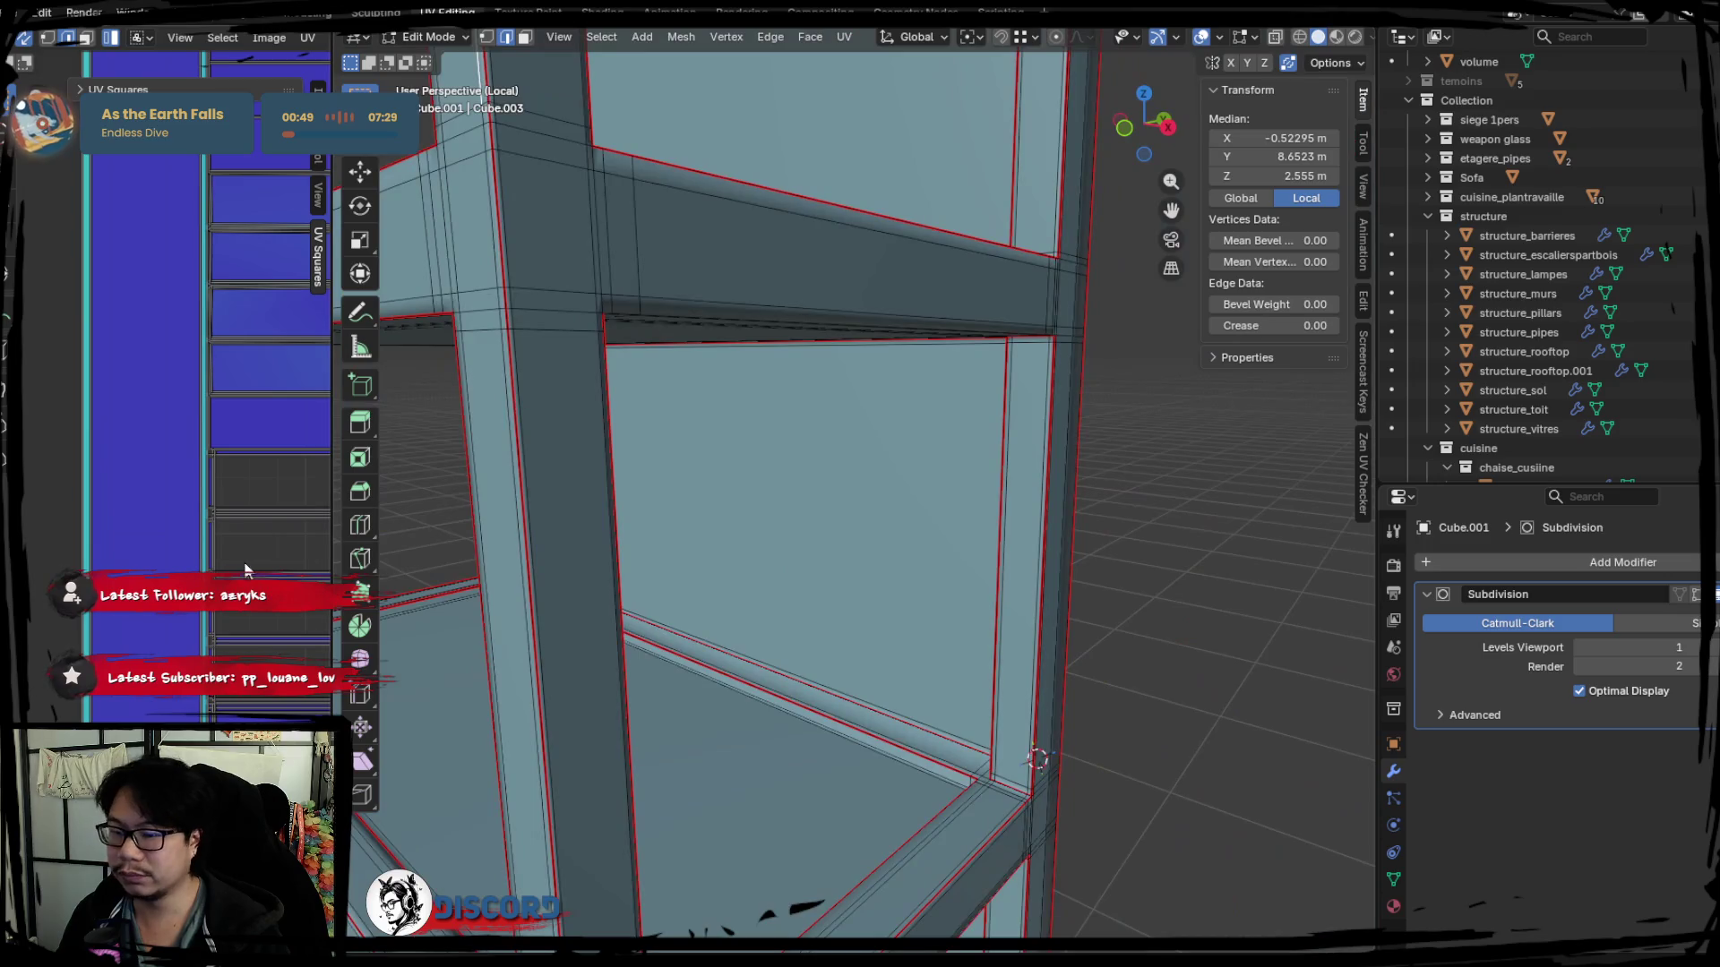
# Mark the frame edge at the shelf's leg corner as a seam.
pyautogui.press('a')
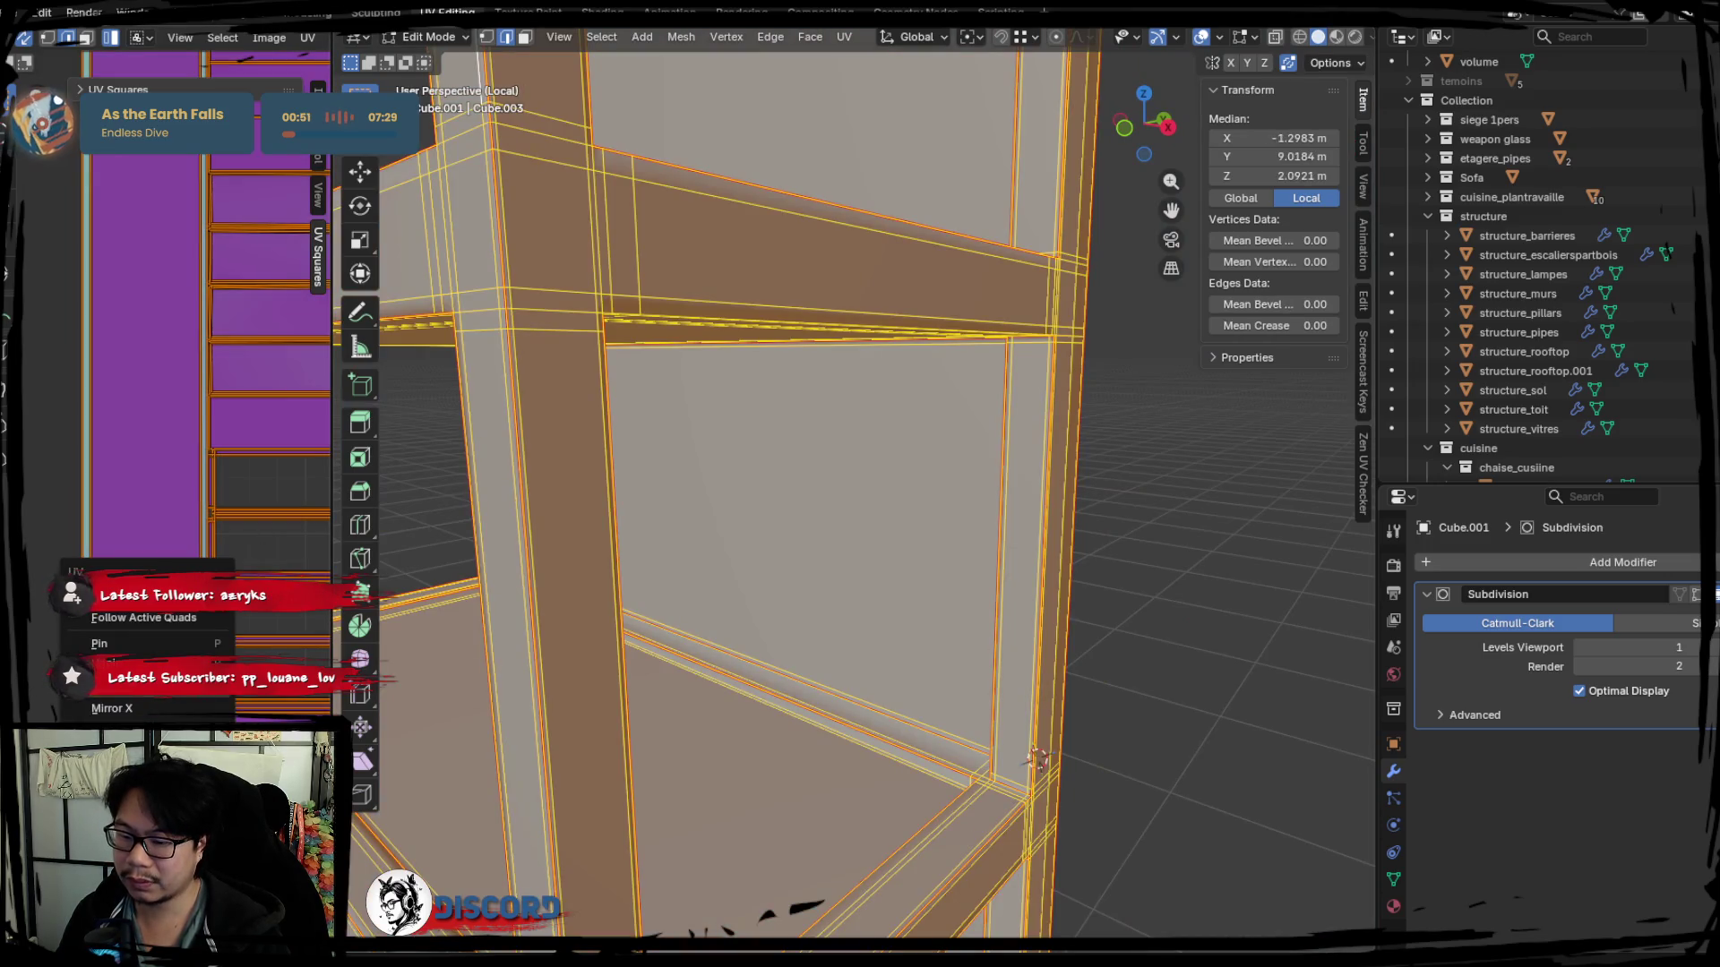
pyautogui.click(131, 708)
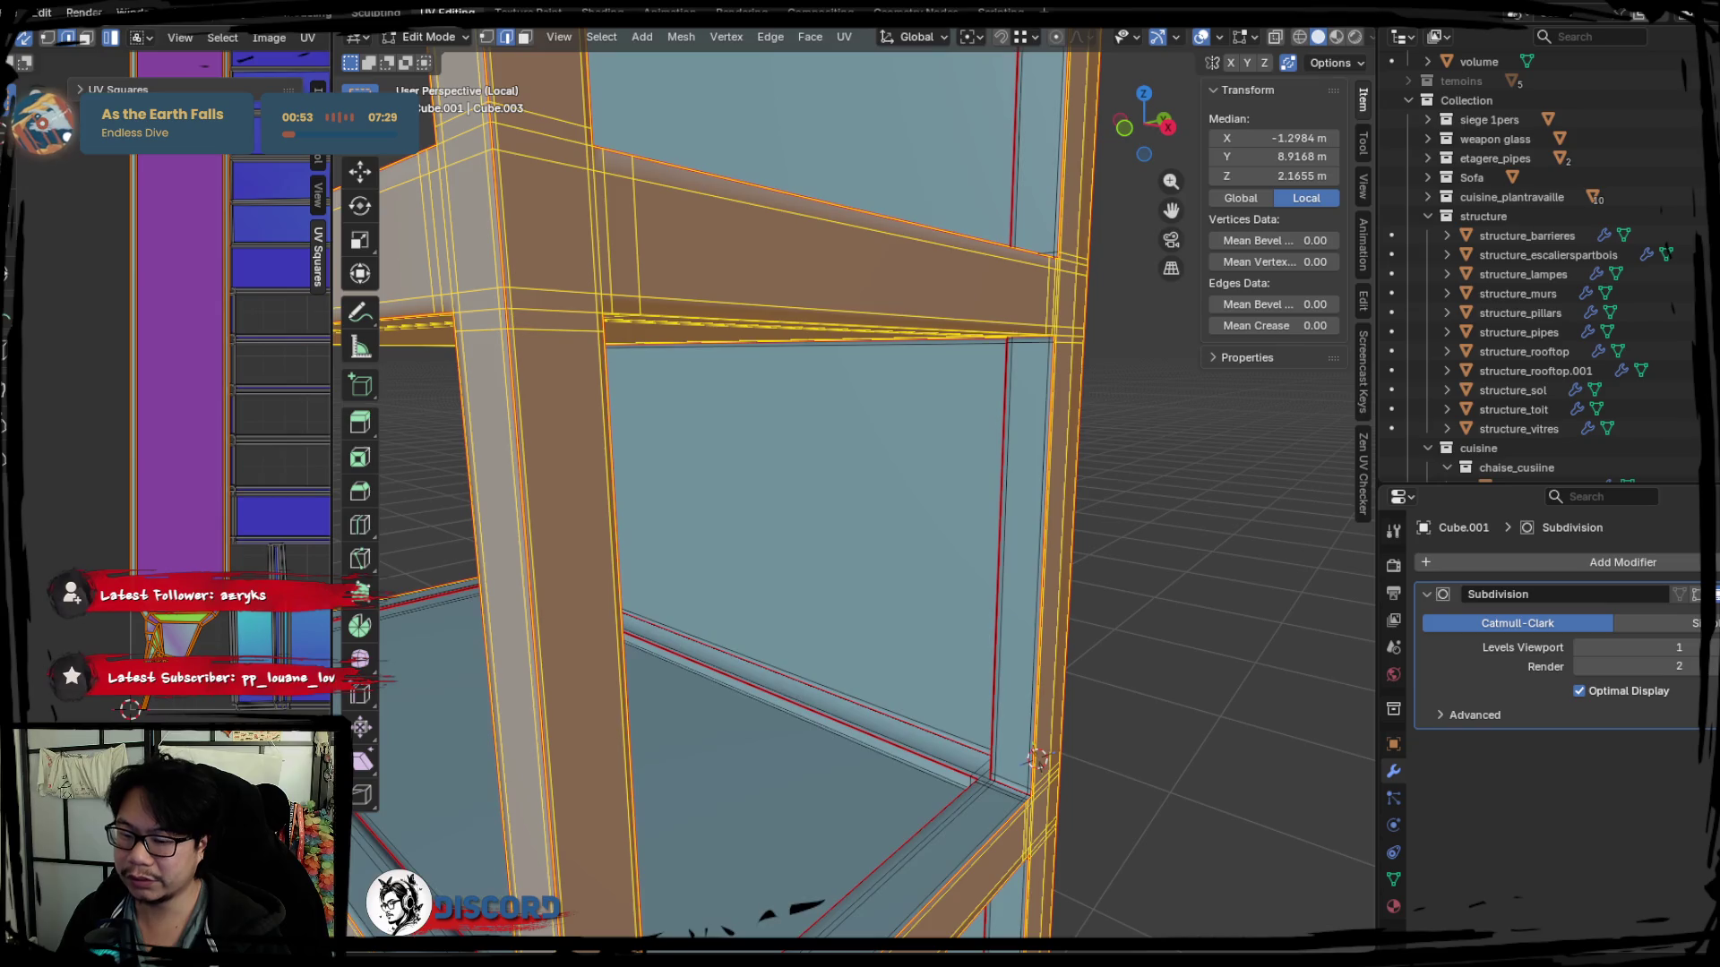
pyautogui.moveTo(702, 622)
pyautogui.mouseDown(button='middle')
pyautogui.moveTo(918, 793)
pyautogui.moveTo(865, 291)
pyautogui.moveTo(991, 557)
pyautogui.moveTo(938, 619)
pyautogui.moveTo(815, 566)
pyautogui.moveTo(891, 469)
pyautogui.mouseUp(button='middle')
pyautogui.click(938, 620)
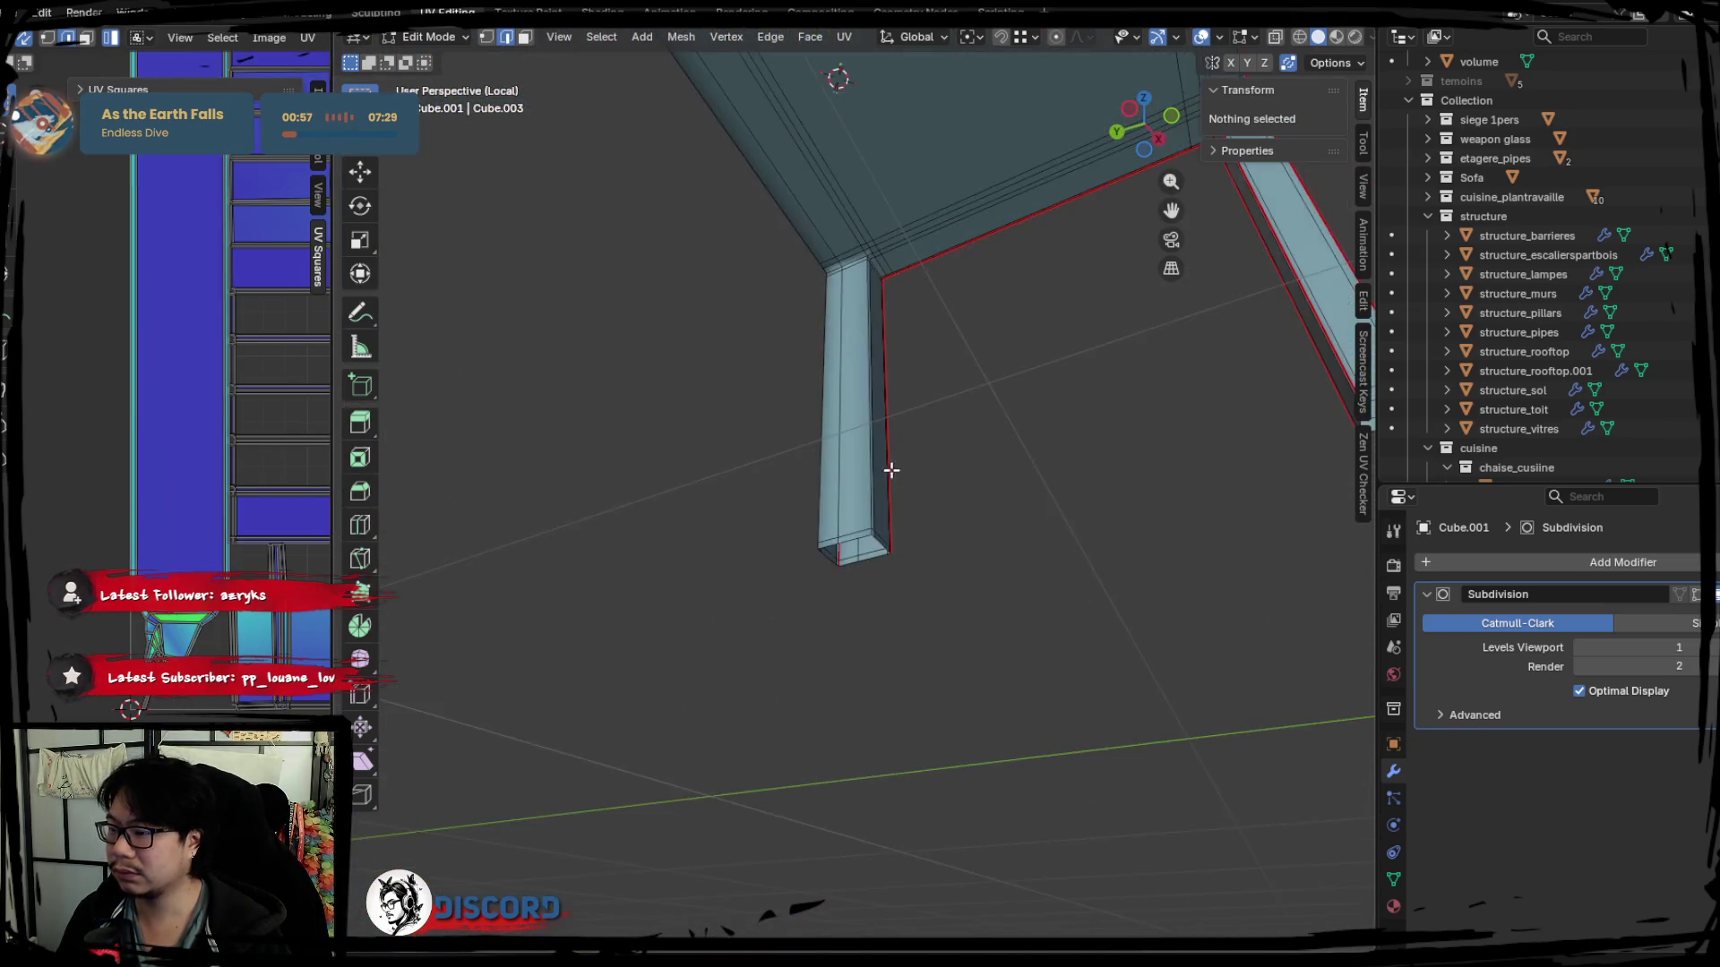
pyautogui.scroll(2, 891, 470)
pyautogui.moveTo(875, 577)
pyautogui.mouseDown(button='middle')
pyautogui.moveTo(818, 576)
pyautogui.moveTo(816, 401)
pyautogui.mouseUp(button='middle')
pyautogui.scroll(1, 816, 400)
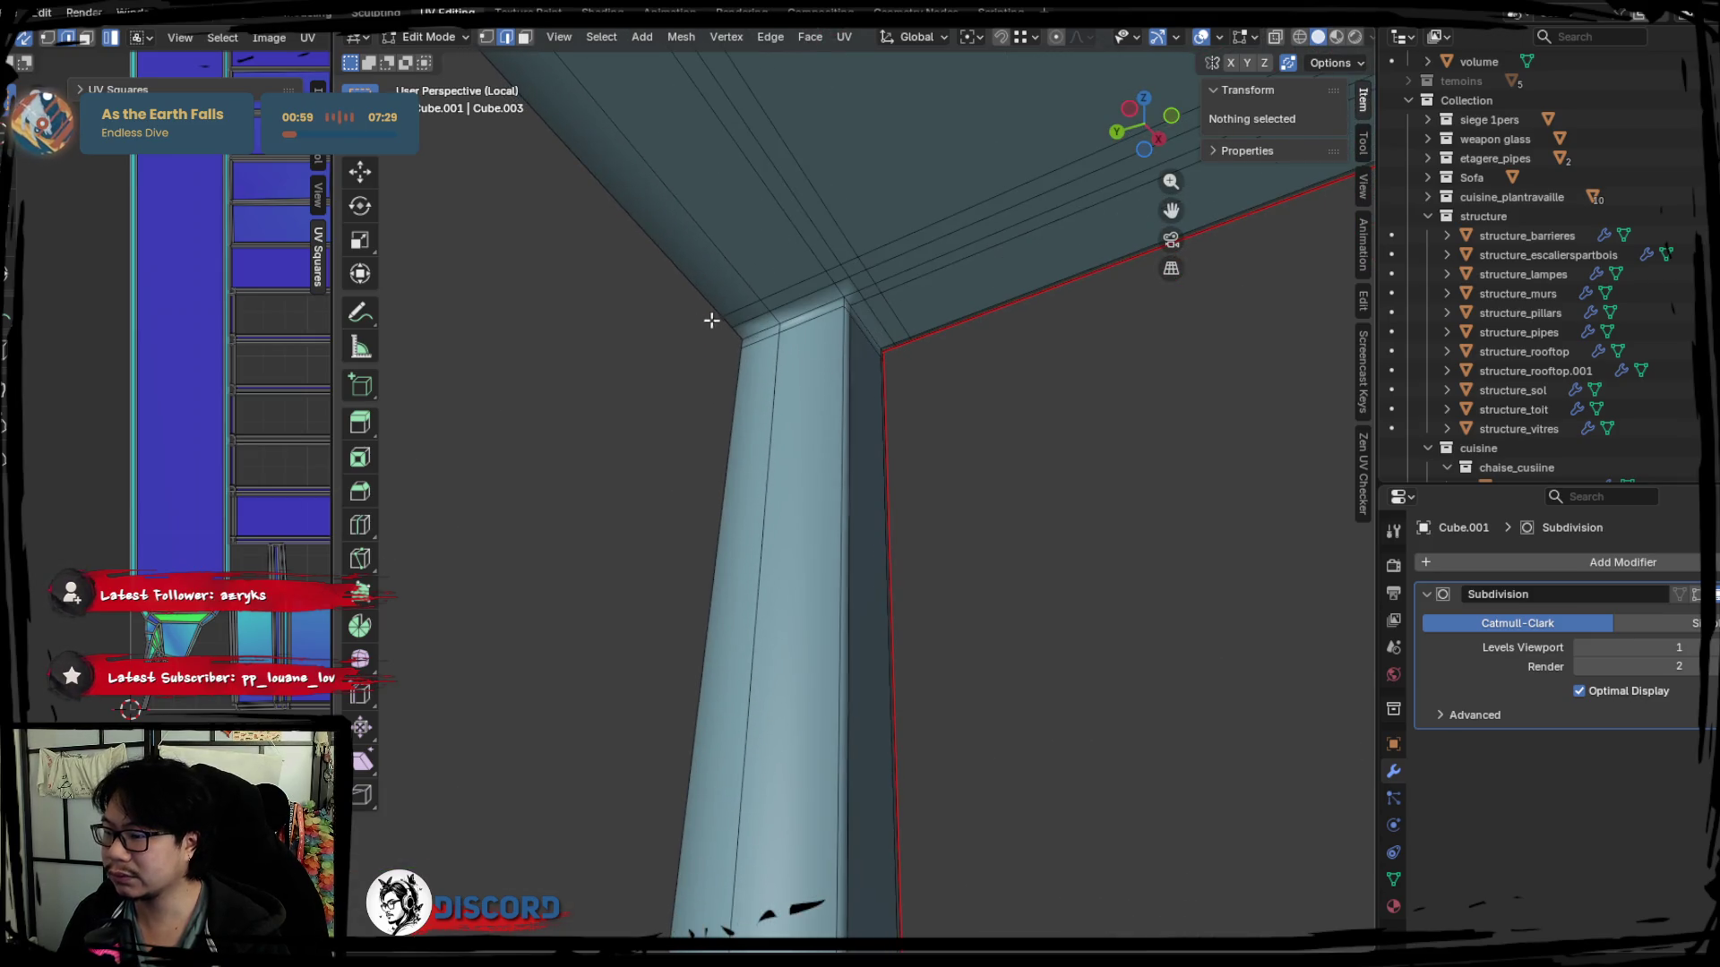
pyautogui.keyDown('shift'); pyautogui.moveTo(698, 310); pyautogui.dragTo(792, 401, button='middle'); pyautogui.keyUp('shift')
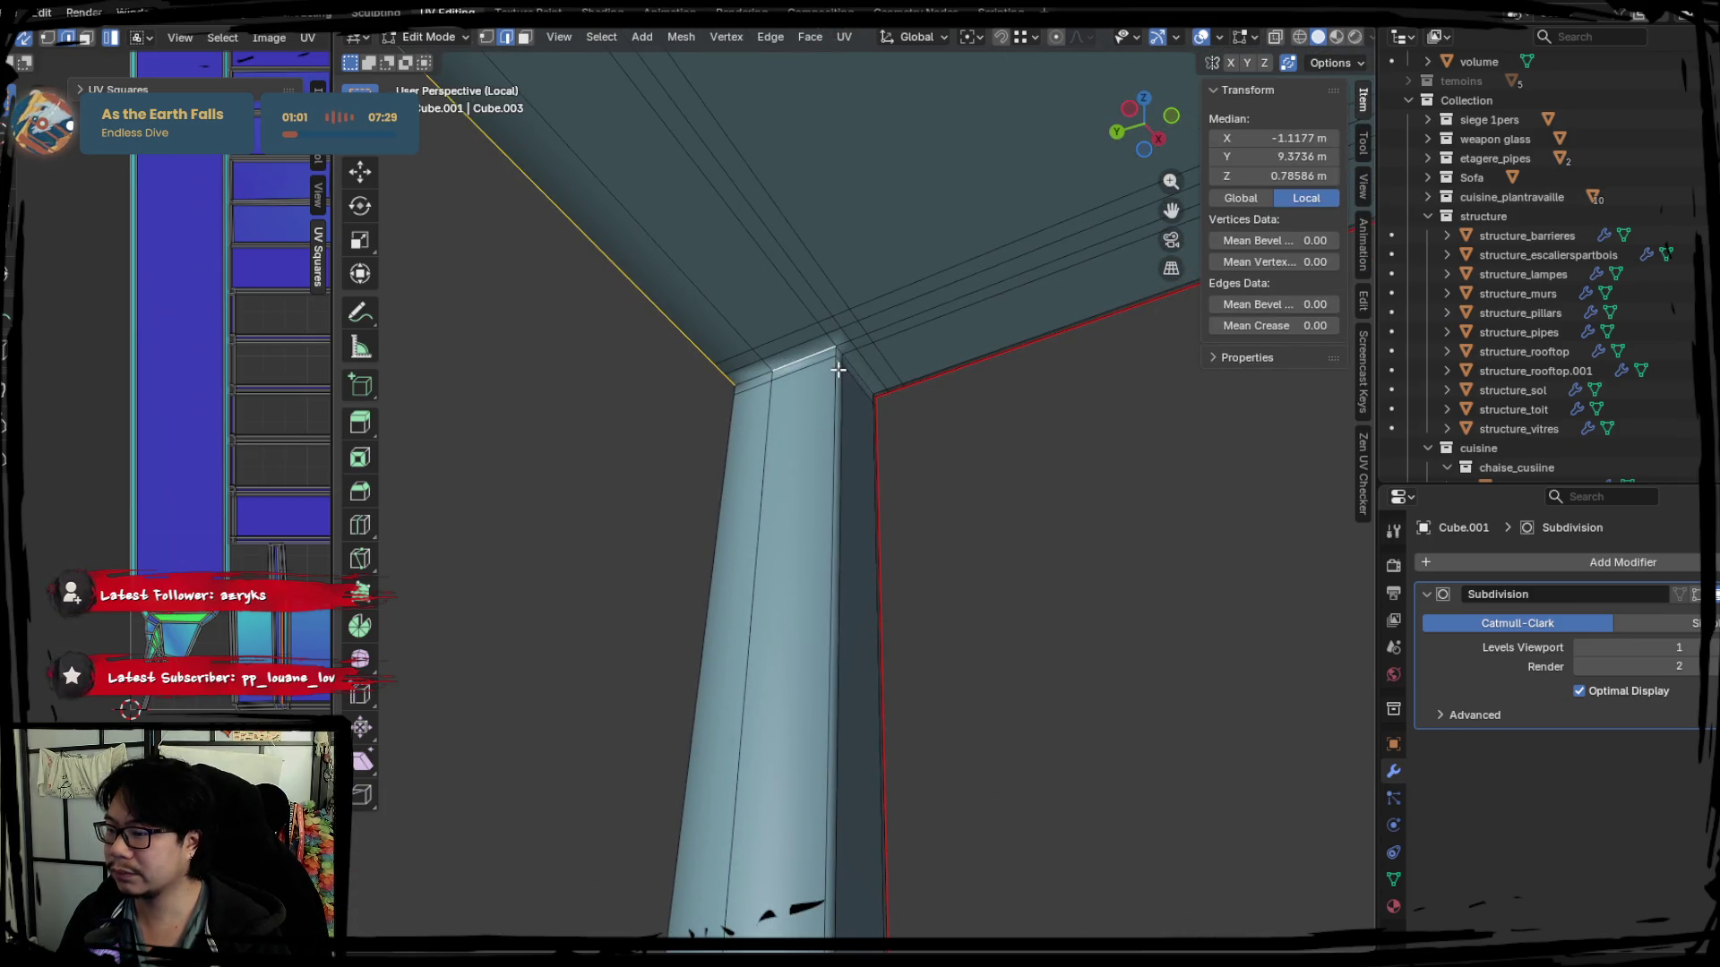
pyautogui.scroll(-2, 940, 444)
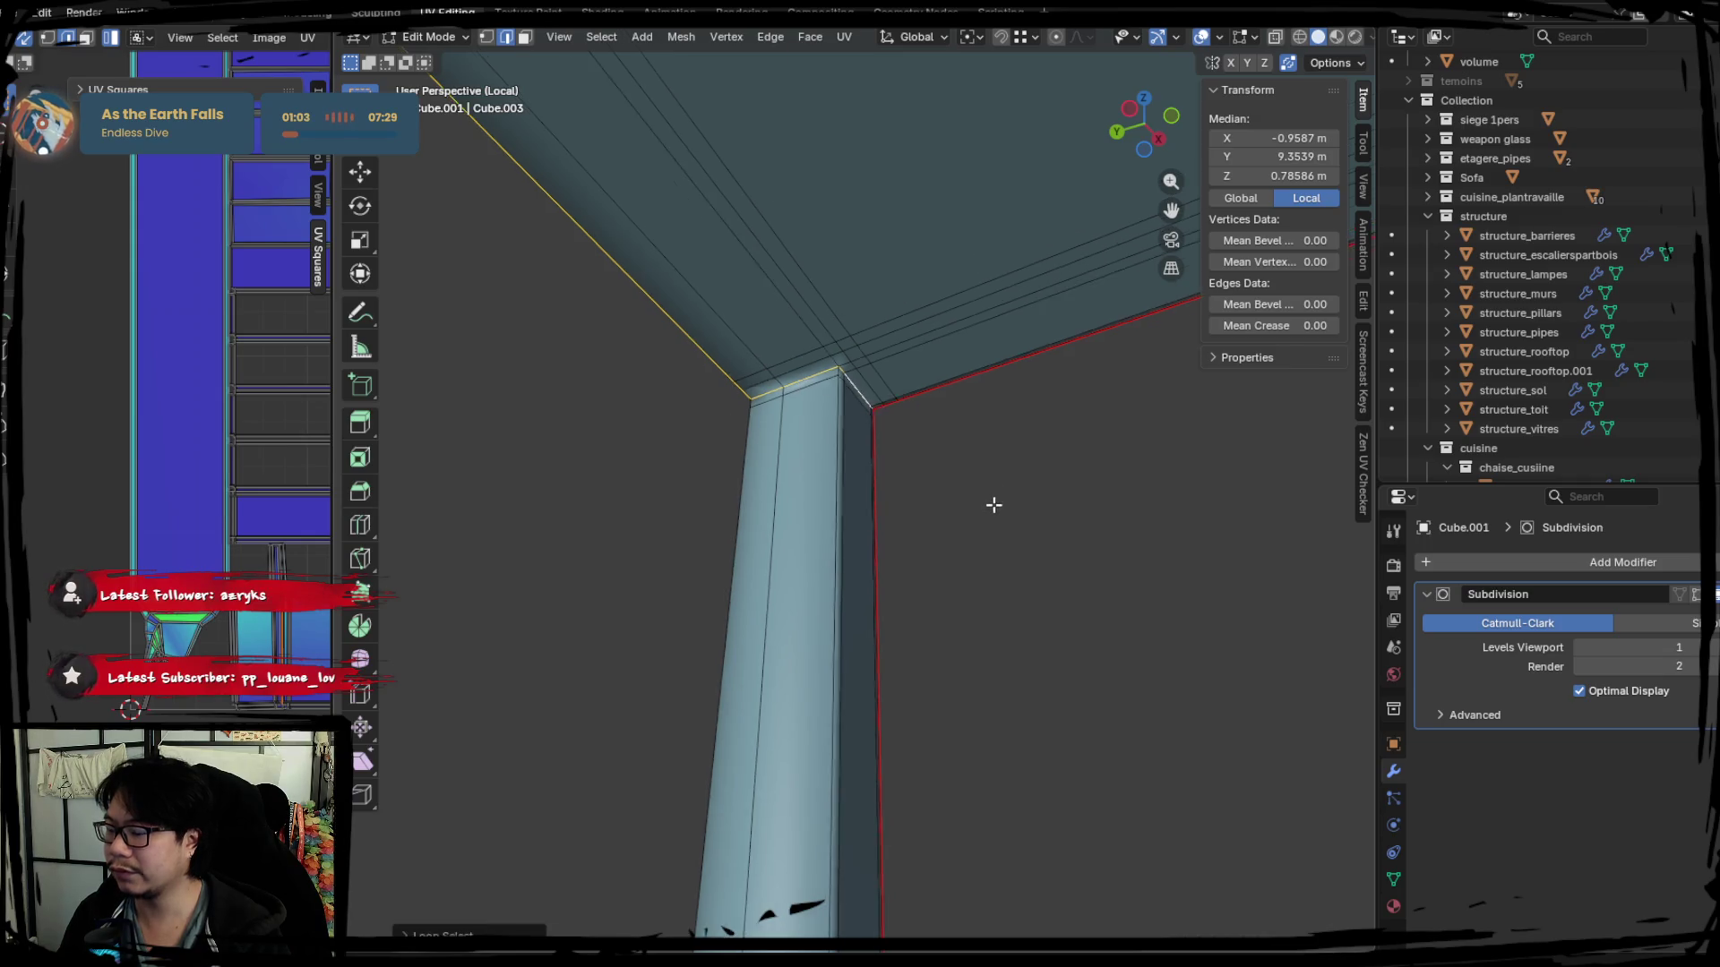
pyautogui.keyDown('shift'); pyautogui.moveTo(990, 499); pyautogui.dragTo(714, 538, button='middle'); pyautogui.keyUp('shift')
pyautogui.moveTo(539, 509)
pyautogui.keyDown('shift'); pyautogui.mouseDown(button='middle')
pyautogui.moveTo(611, 509)
pyautogui.moveTo(653, 550)
pyautogui.moveTo(969, 429)
pyautogui.moveTo(1242, 460)
pyautogui.moveTo(1007, 469)
pyautogui.moveTo(1063, 502)
pyautogui.moveTo(995, 511)
pyautogui.moveTo(604, 522)
pyautogui.moveTo(919, 547)
pyautogui.moveTo(734, 538)
pyautogui.mouseUp(button='middle'); pyautogui.keyUp('shift')
pyautogui.scroll(-3, 1032, 354)
pyautogui.scroll(3, 995, 460)
pyautogui.rightClick(791, 539)
pyautogui.click(792, 539)
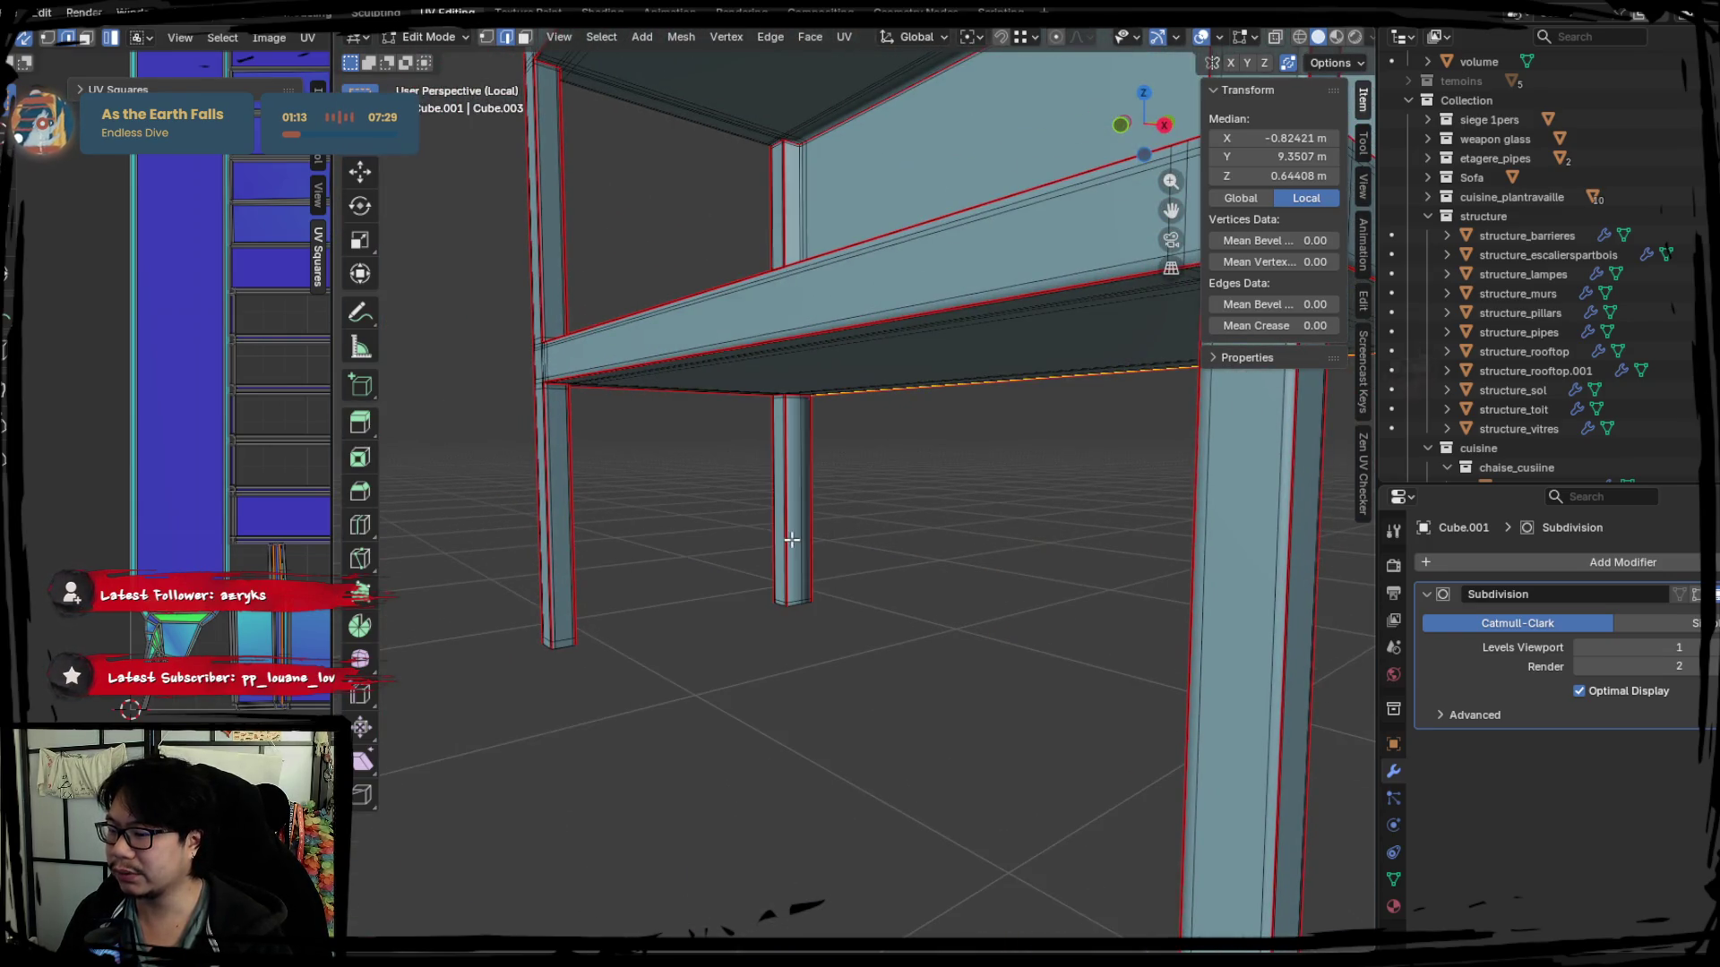
pyautogui.scroll(2, 872, 560)
# Select the whole shelf mesh and widen the UV editor area to show its strips.
pyautogui.press('a')
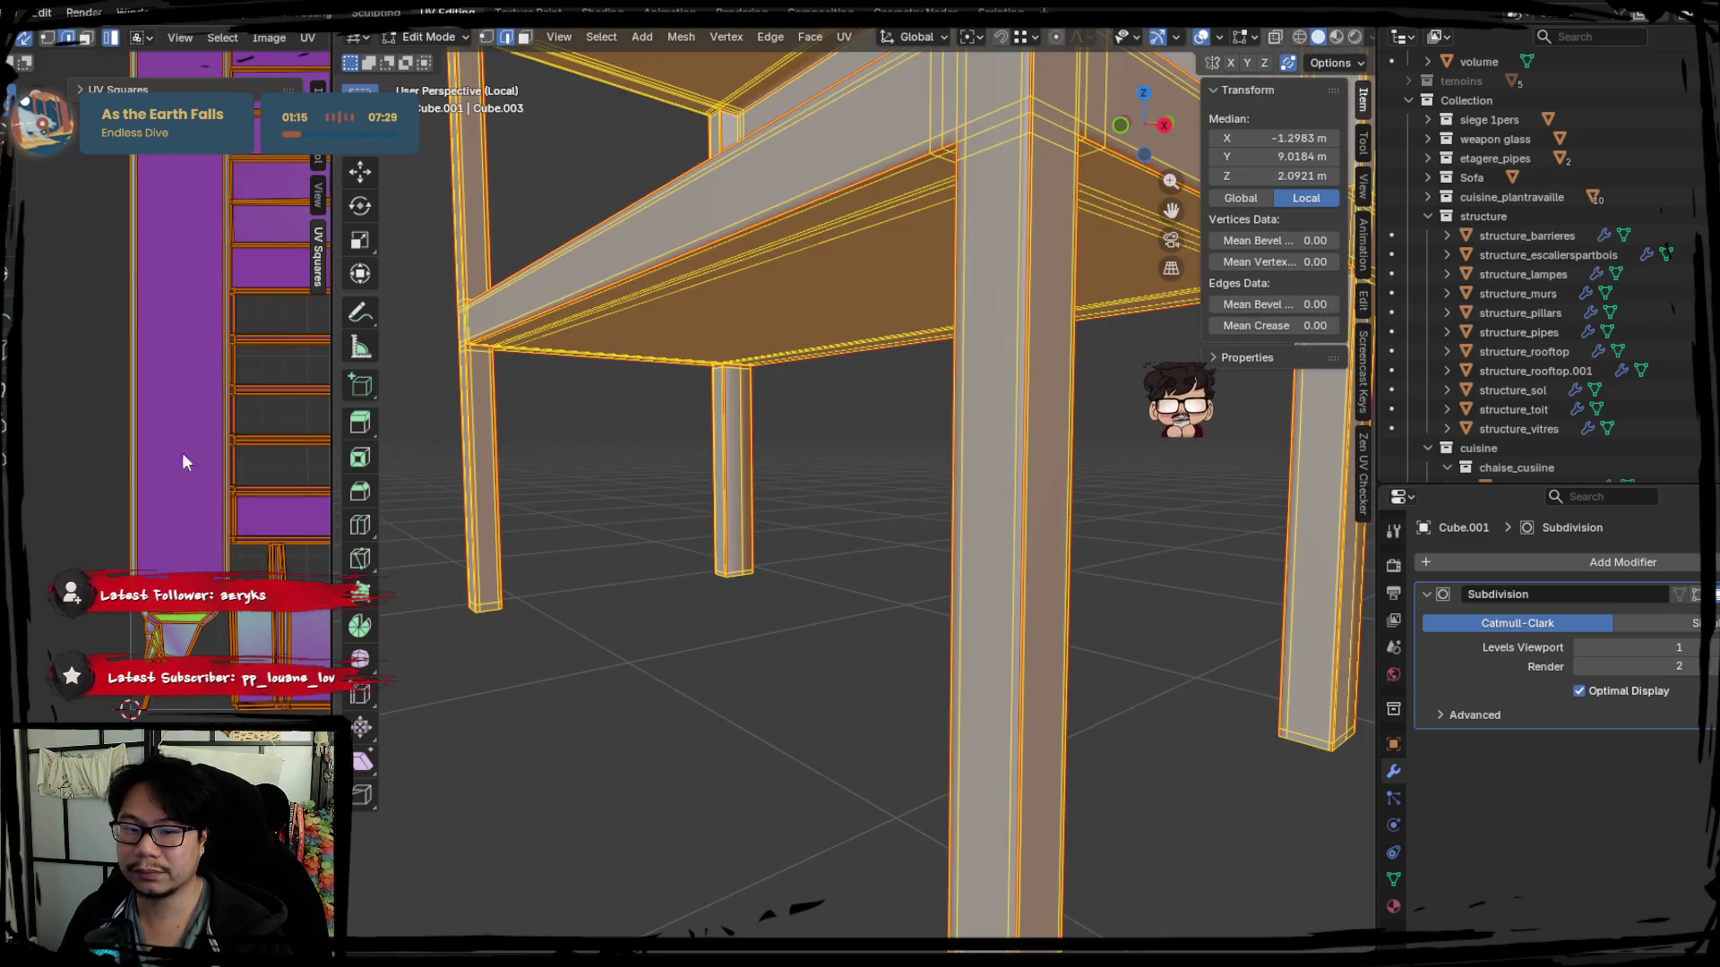
pyautogui.rightClick(236, 419)
pyautogui.press('Escape')
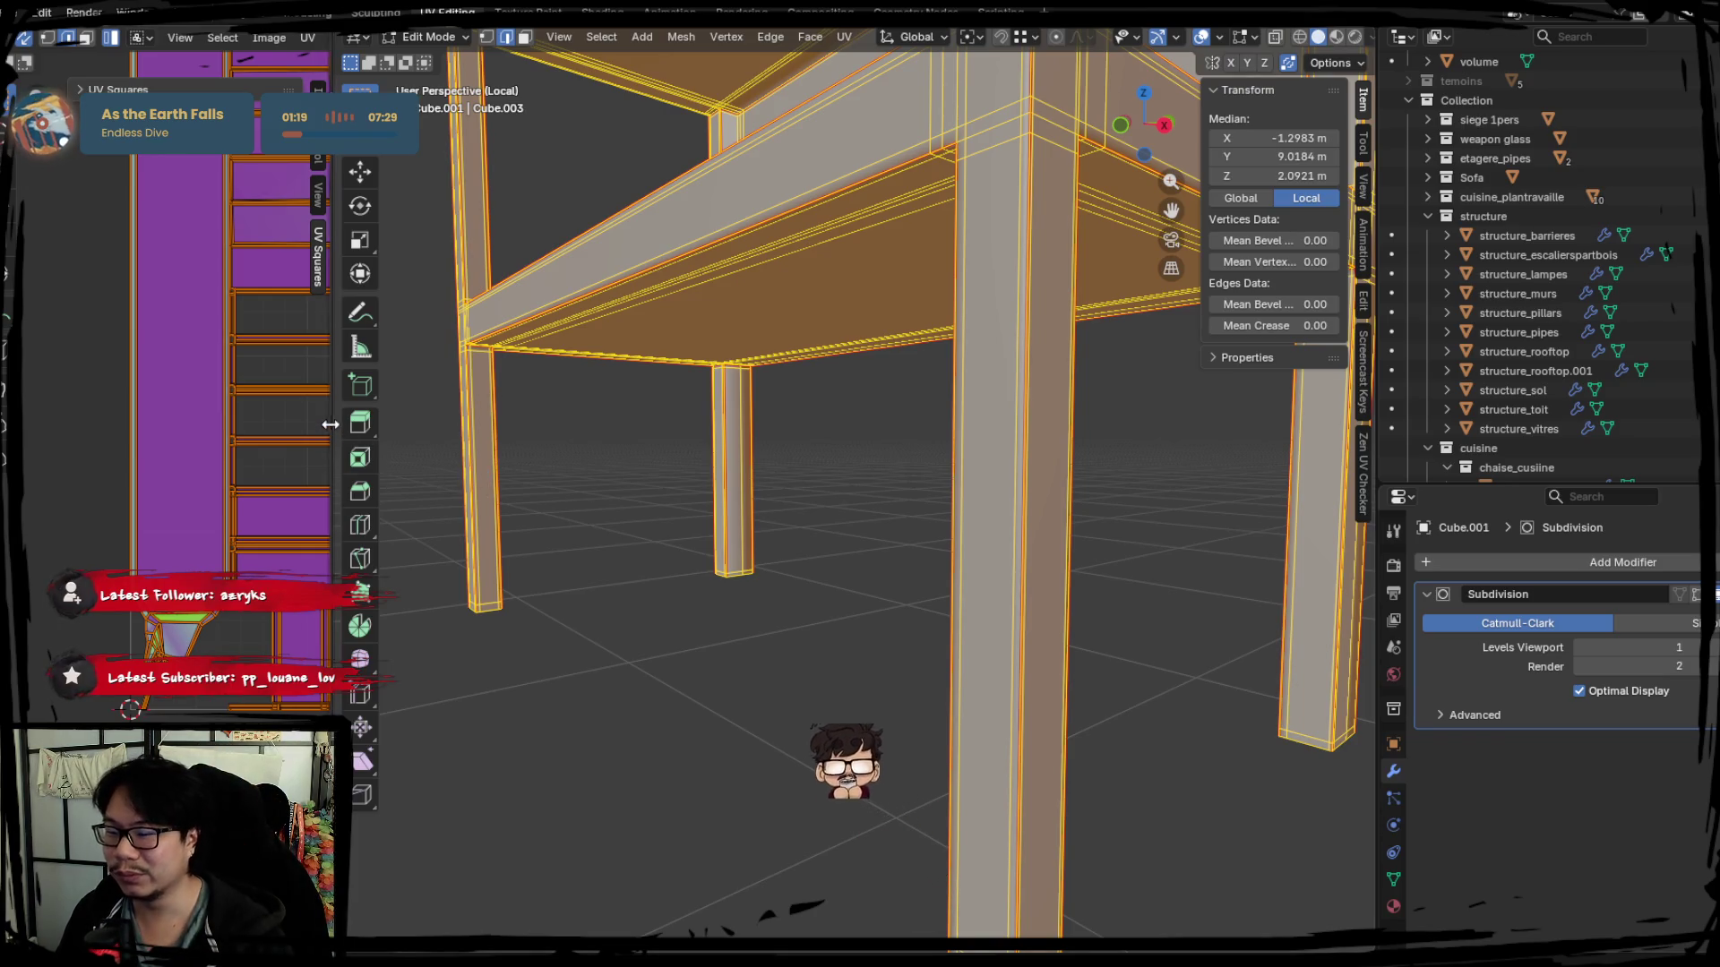
pyautogui.moveTo(329, 425); pyautogui.dragTo(643, 424)
pyautogui.moveTo(463, 420); pyautogui.dragTo(330, 474, button='middle')
pyautogui.scroll(-3, 865, 528)
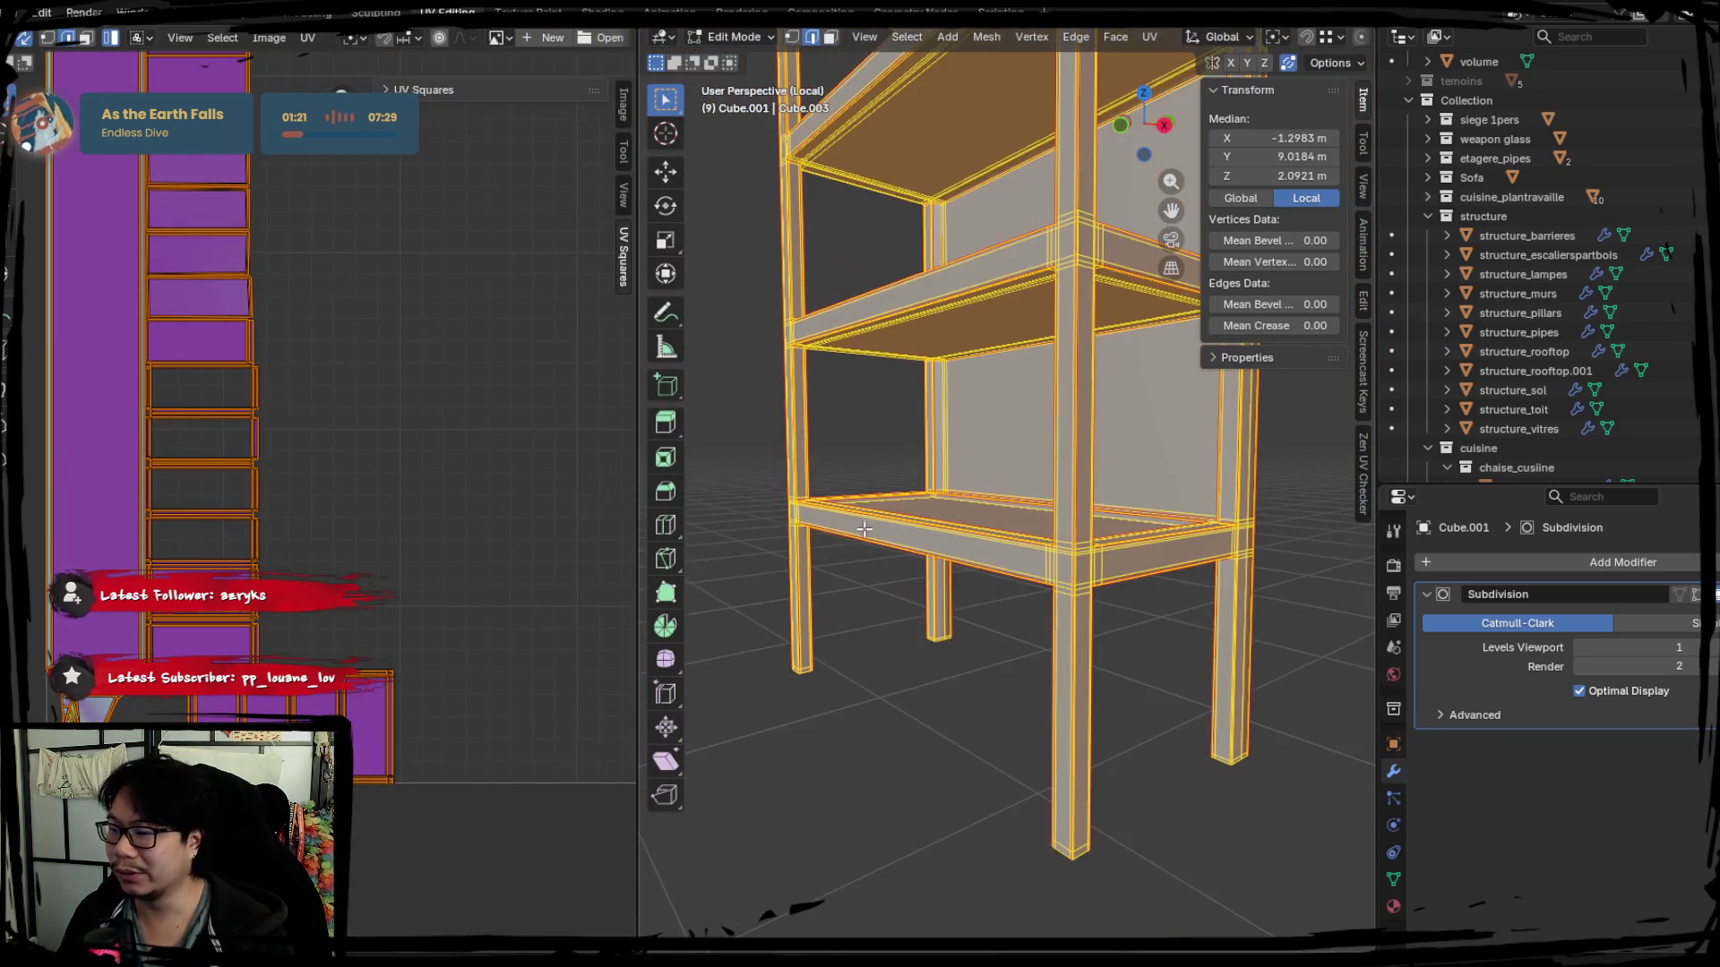
pyautogui.scroll(-2, 450, 473)
pyautogui.scroll(-2, 450, 473)
# Mark the shelf beam's underside edge loop as a seam via Ctrl+E.
pyautogui.moveTo(860, 403); pyautogui.dragTo(983, 459, button='middle')
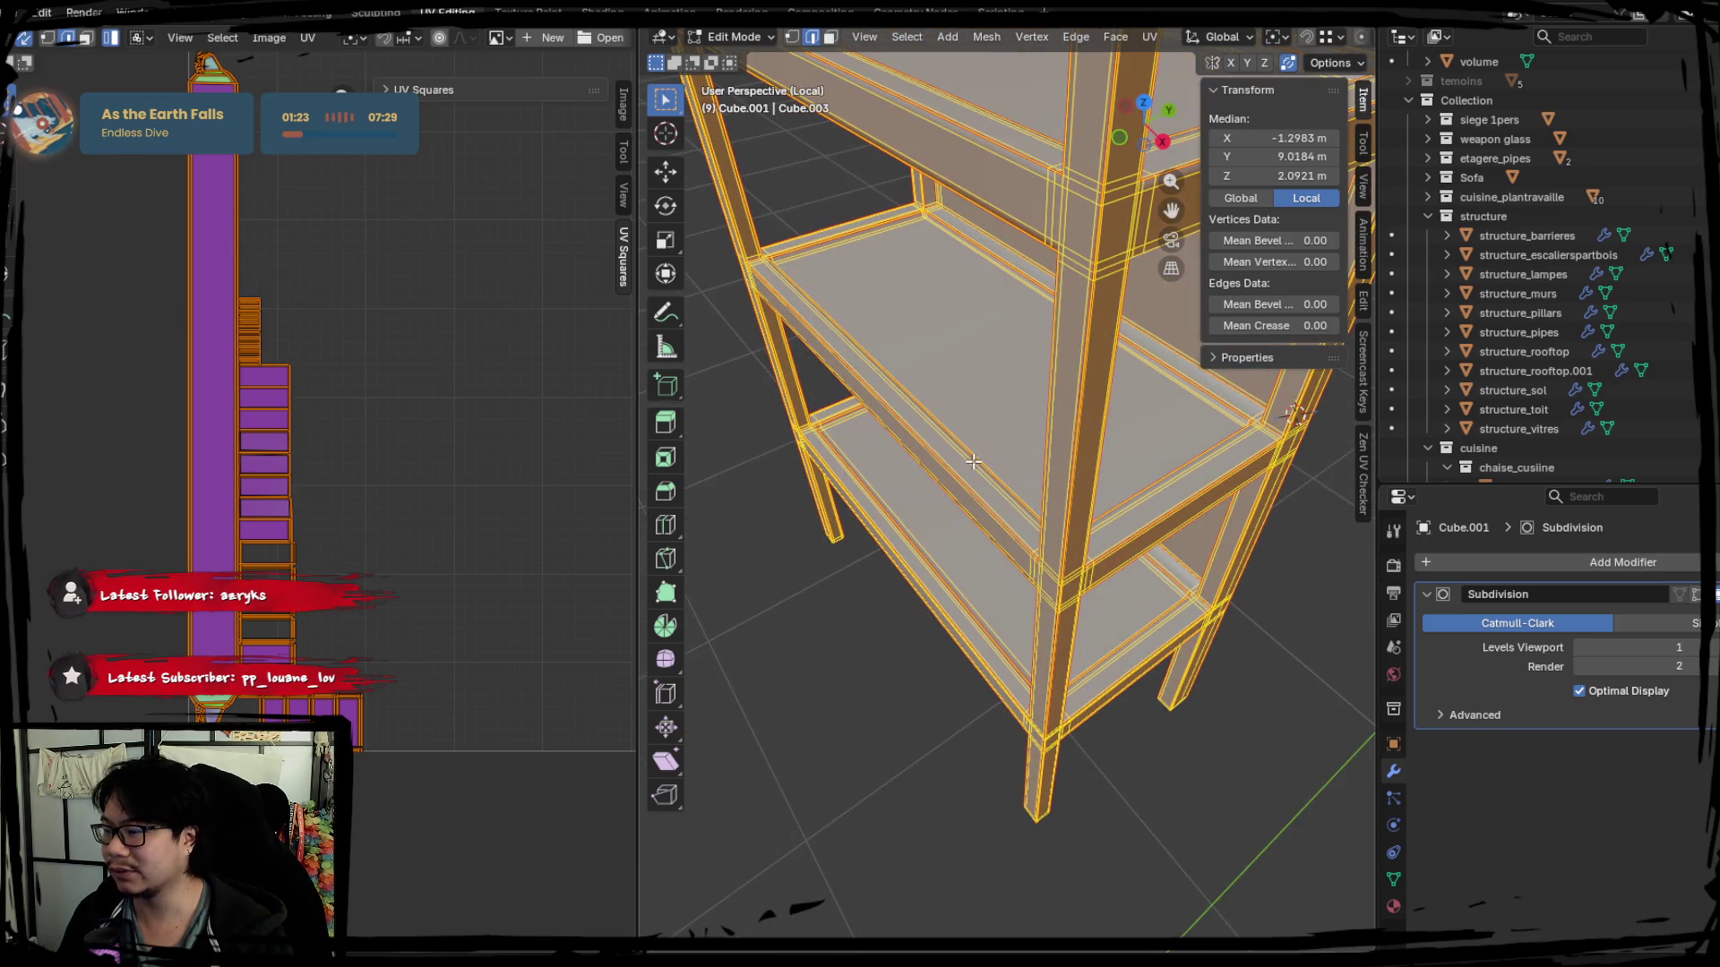
pyautogui.press('Tab')
pyautogui.moveTo(904, 499); pyautogui.dragTo(921, 544, button='middle')
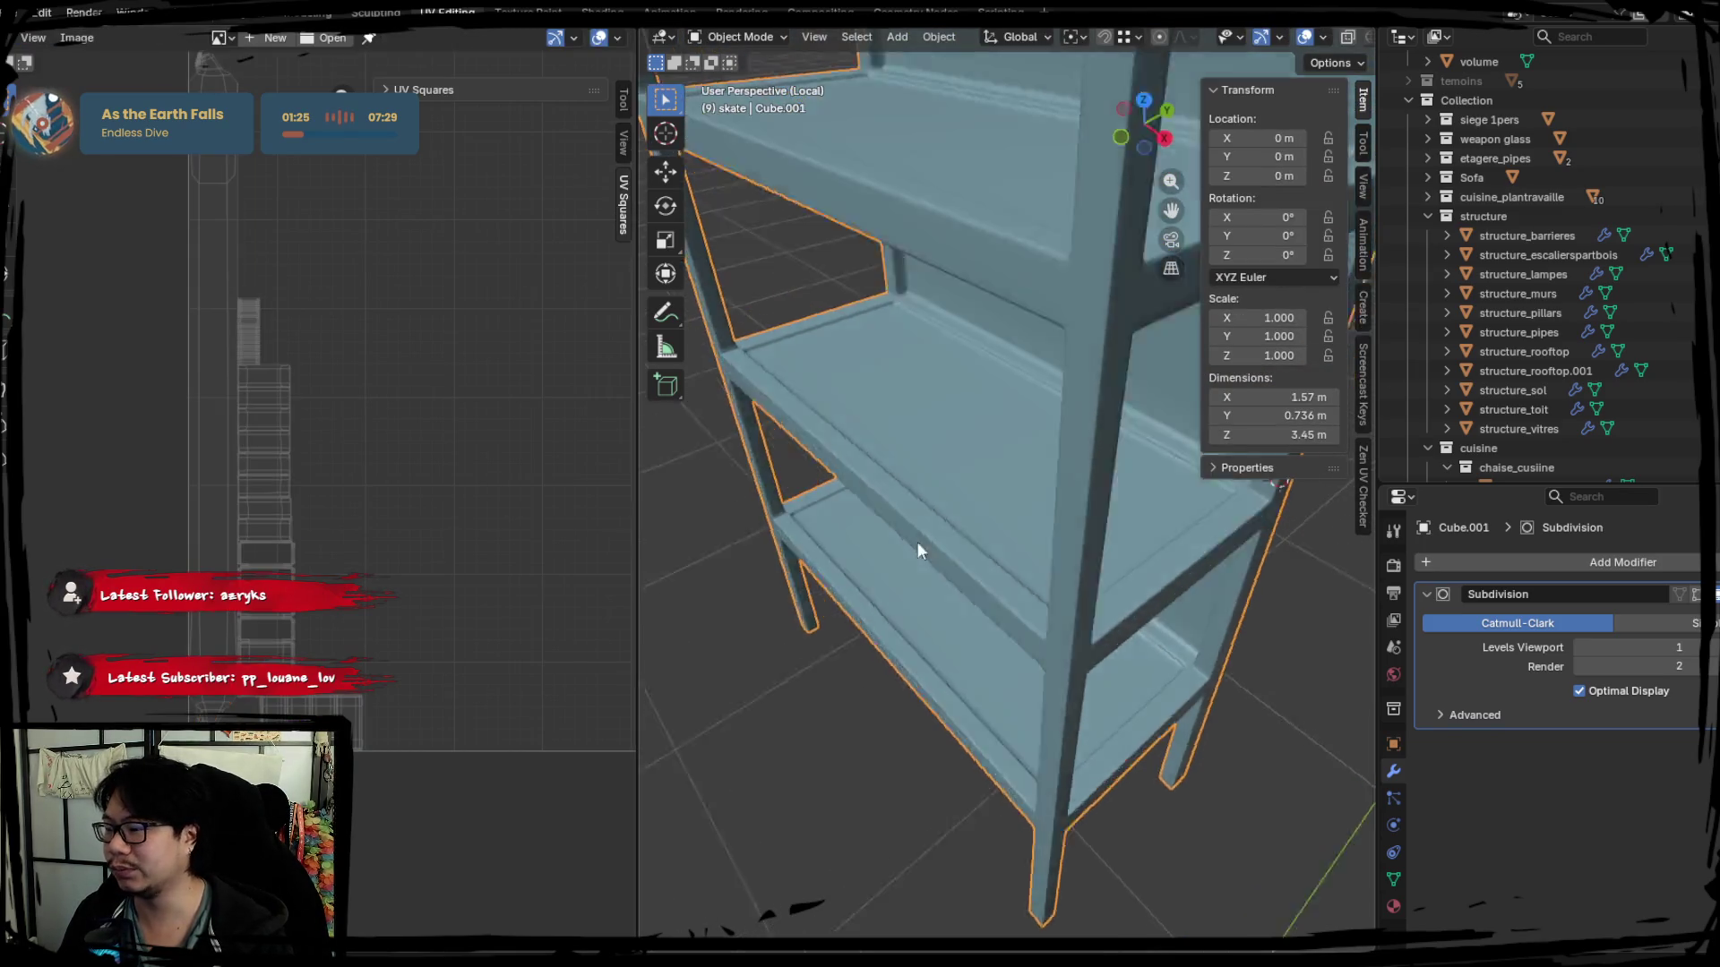
pyautogui.press('Tab')
pyautogui.scroll(3, 981, 371)
pyautogui.moveTo(983, 372)
pyautogui.mouseDown(button='middle')
pyautogui.moveTo(1017, 421)
pyautogui.moveTo(885, 304)
pyautogui.moveTo(971, 345)
pyautogui.moveTo(982, 239)
pyautogui.moveTo(983, 277)
pyautogui.moveTo(907, 297)
pyautogui.mouseUp(button='middle')
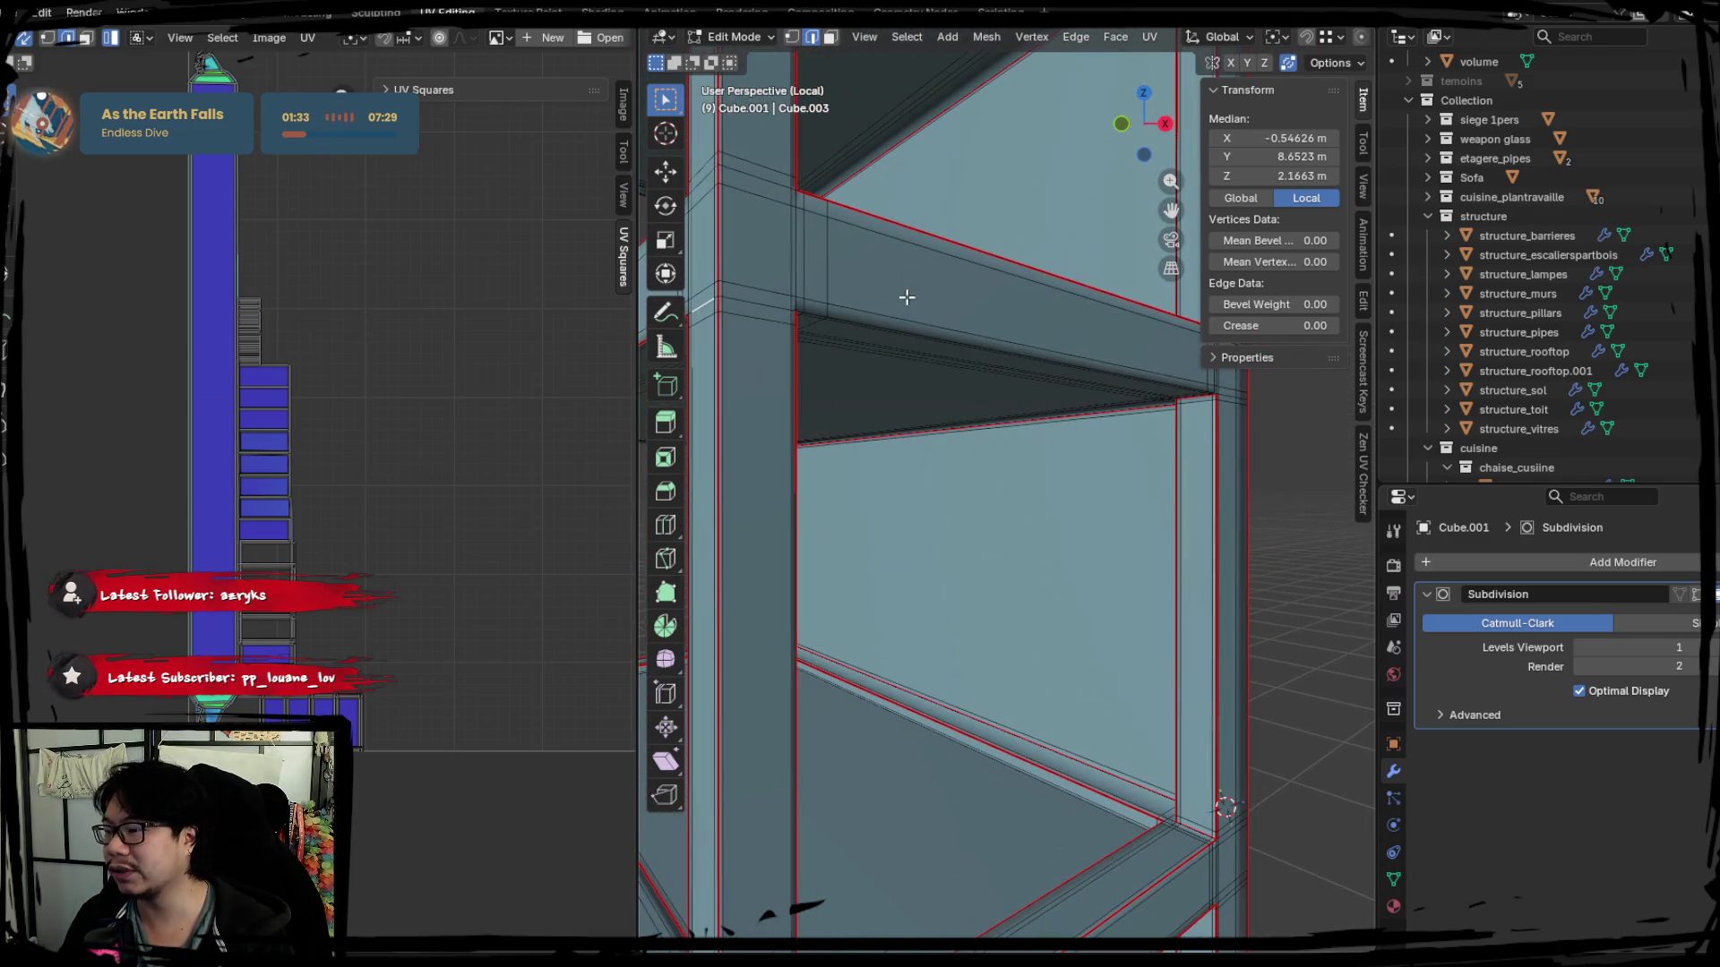
pyautogui.hotkey('ctrl', 'e')
pyautogui.press('Escape')
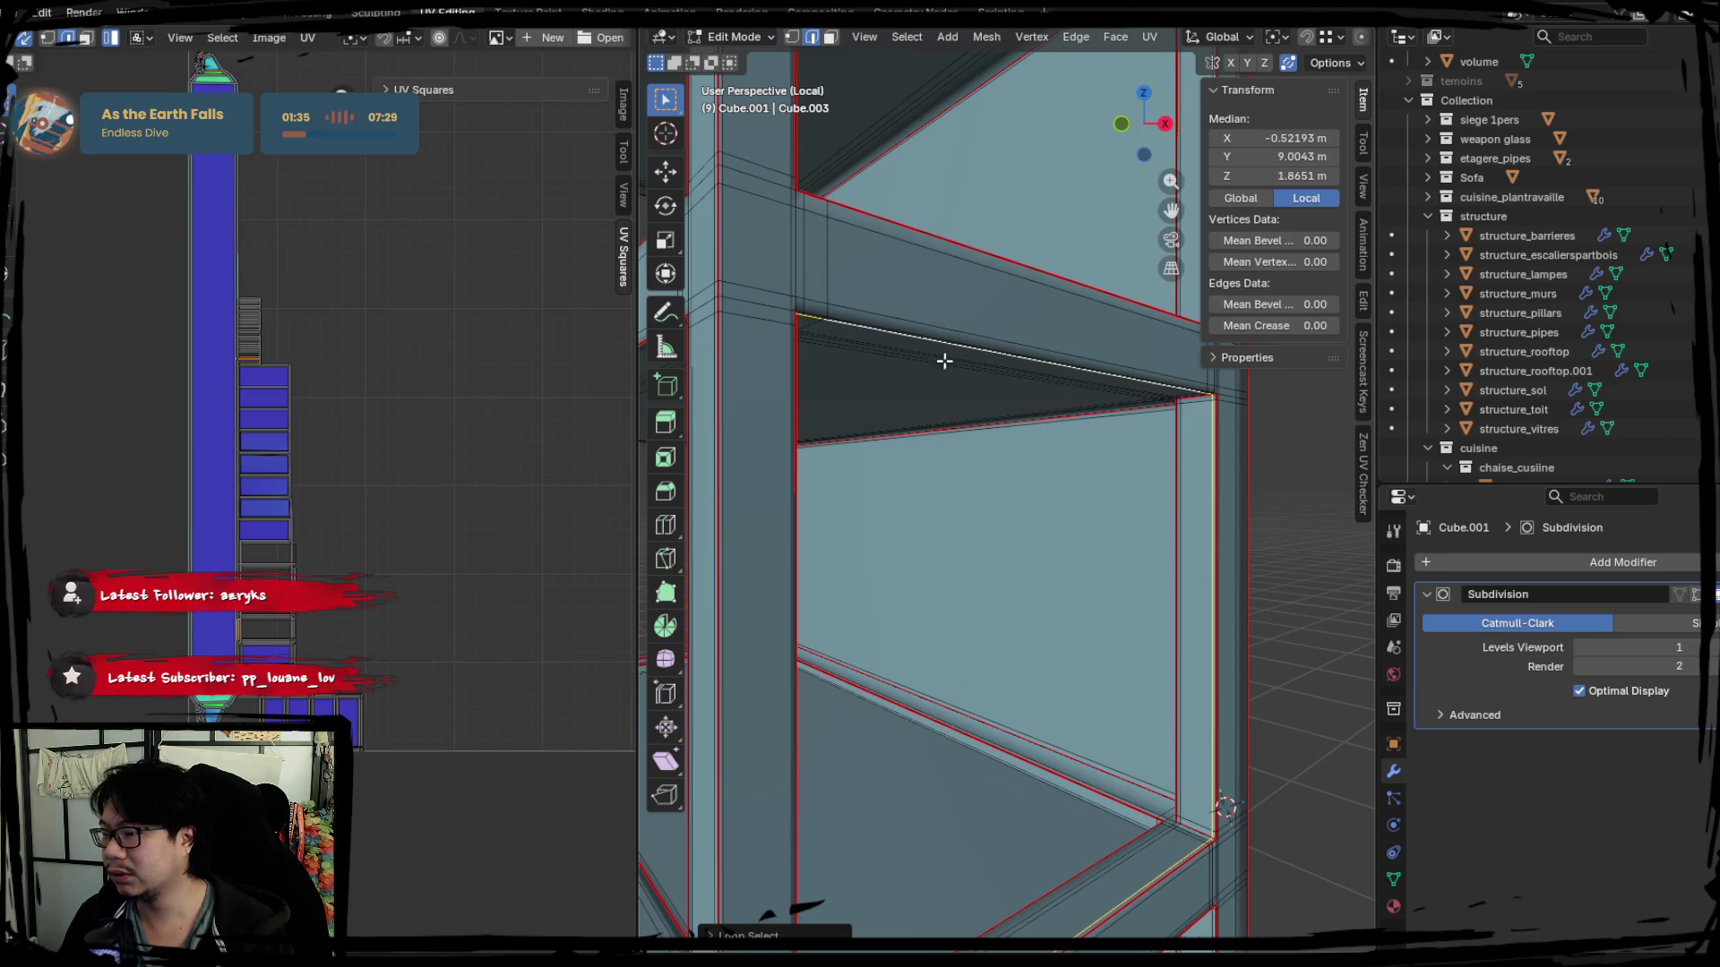
pyautogui.hotkey('ctrl', 'e')
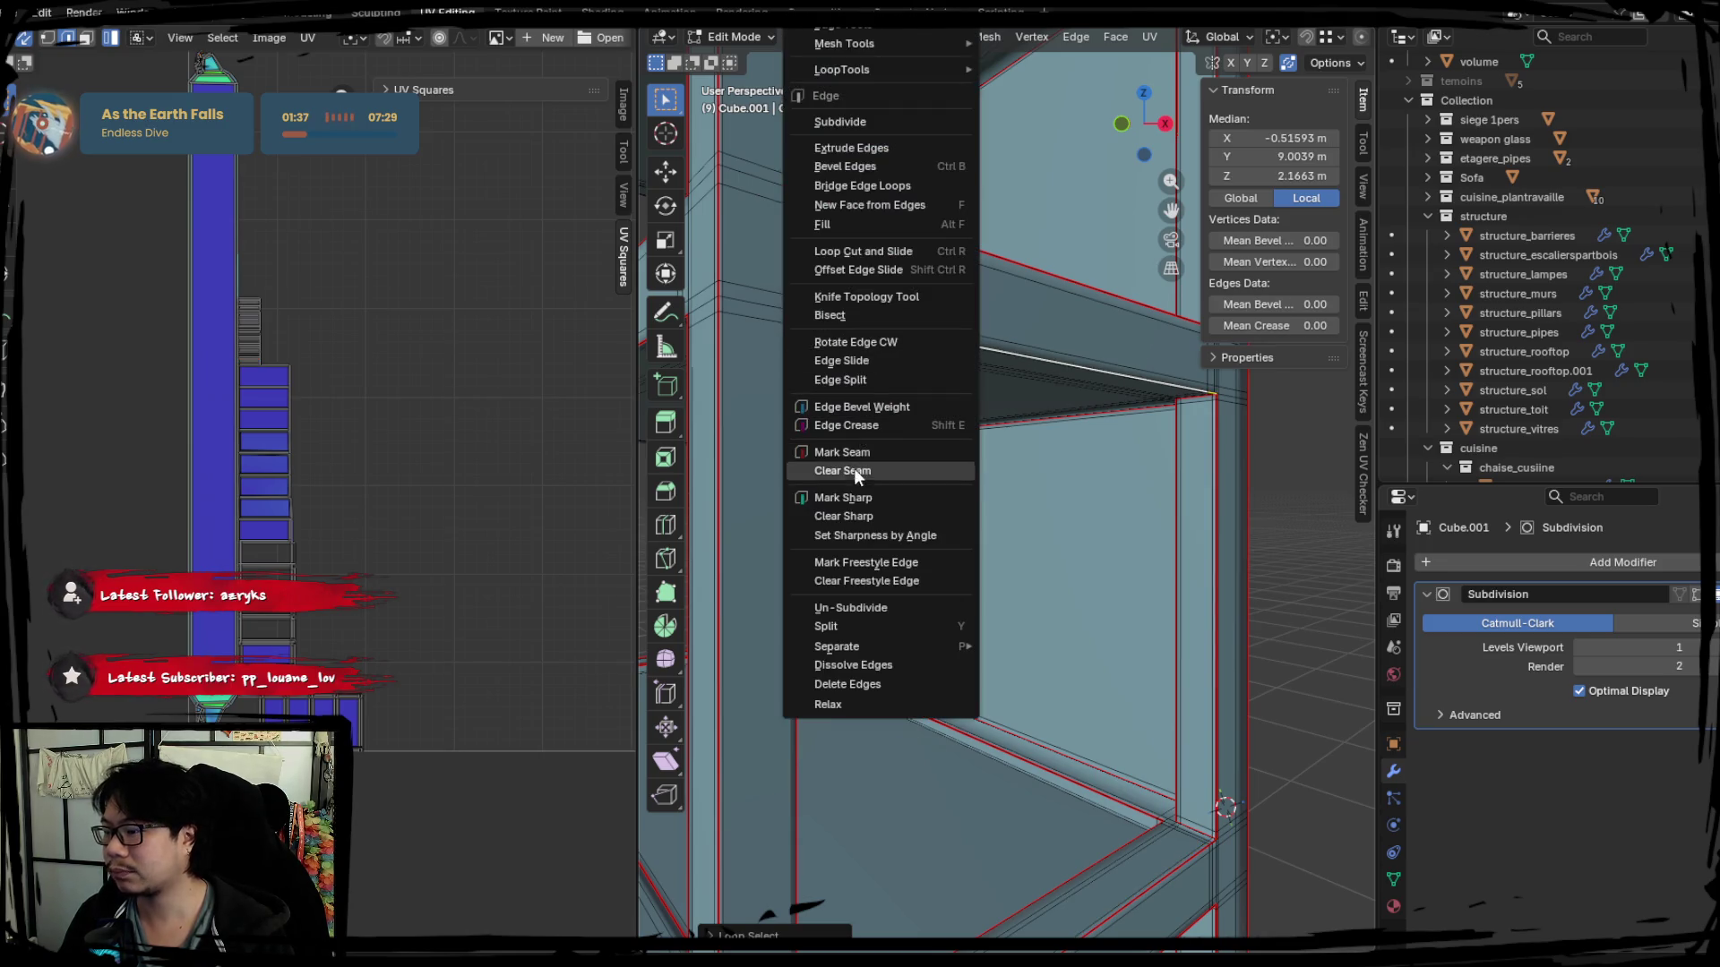
pyautogui.click(853, 468)
# Re-unwrap the whole mesh along its seams and pick the base-rail corner edge loop next.
pyautogui.press('a')
pyautogui.press('u')
pyautogui.click(240, 385)
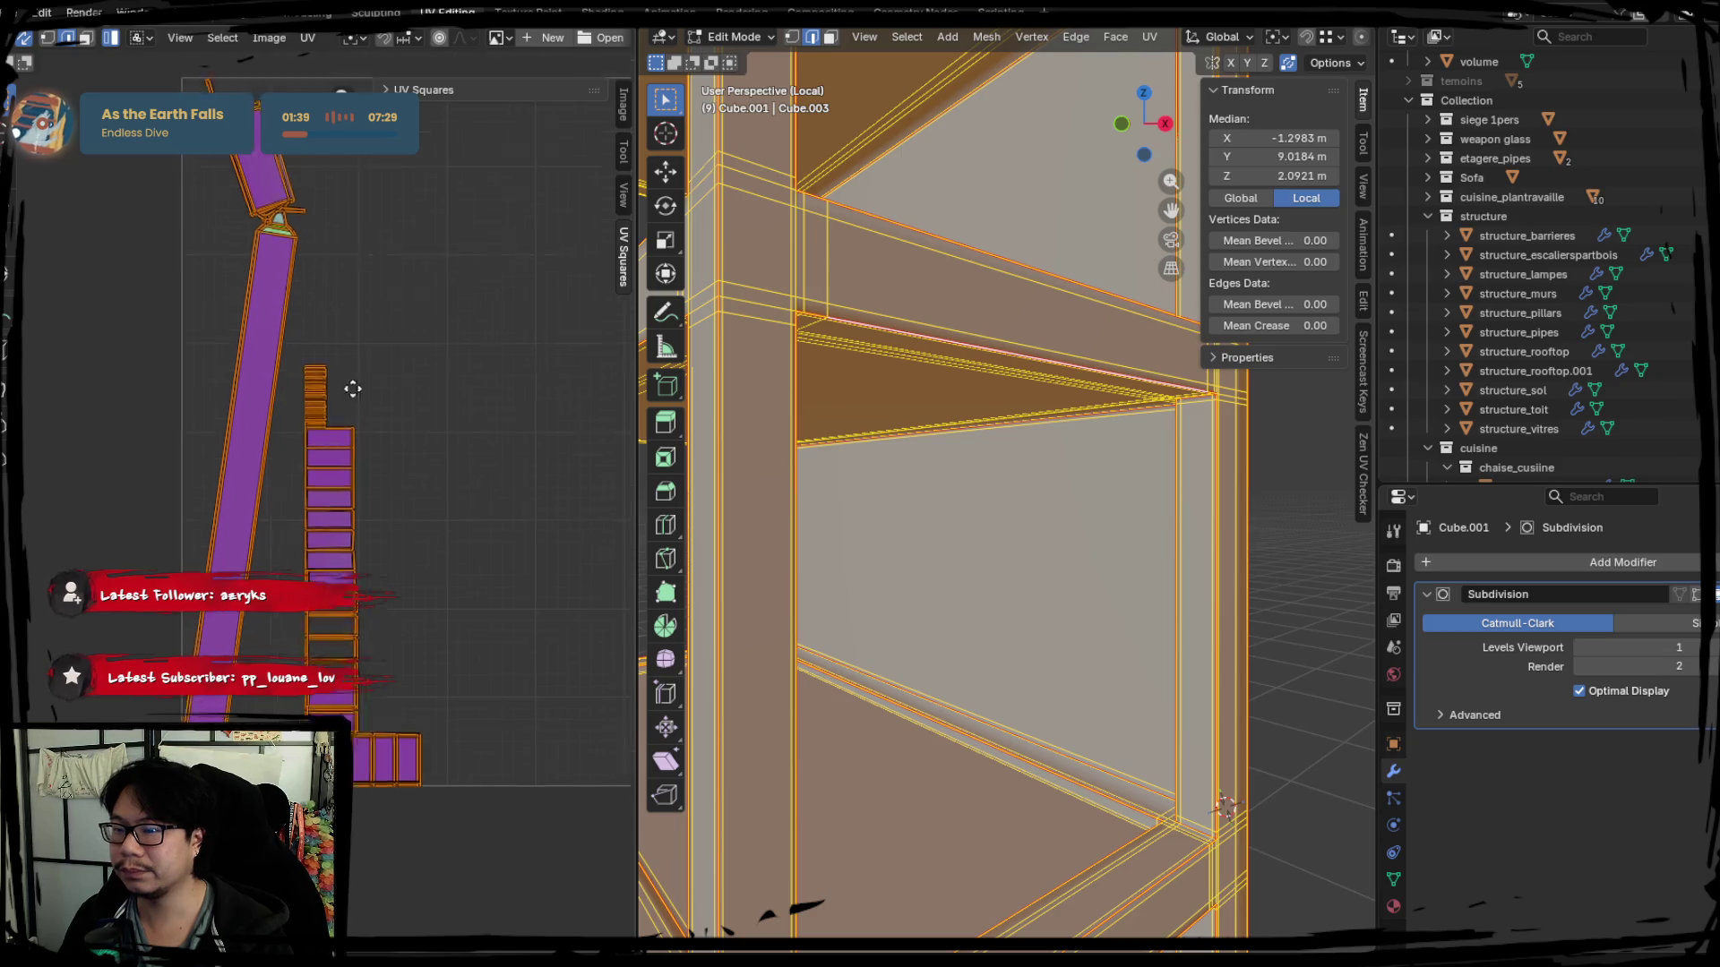
pyautogui.press('Tab')
pyautogui.press('Tab')
pyautogui.moveTo(942, 457)
pyautogui.mouseDown(button='middle')
pyautogui.moveTo(1036, 492)
pyautogui.moveTo(1105, 457)
pyautogui.moveTo(855, 472)
pyautogui.moveTo(1012, 472)
pyautogui.mouseUp(button='middle')
pyautogui.keyDown('alt'); pyautogui.click(1063, 456); pyautogui.keyUp('alt')
pyautogui.scroll(3, 1090, 457)
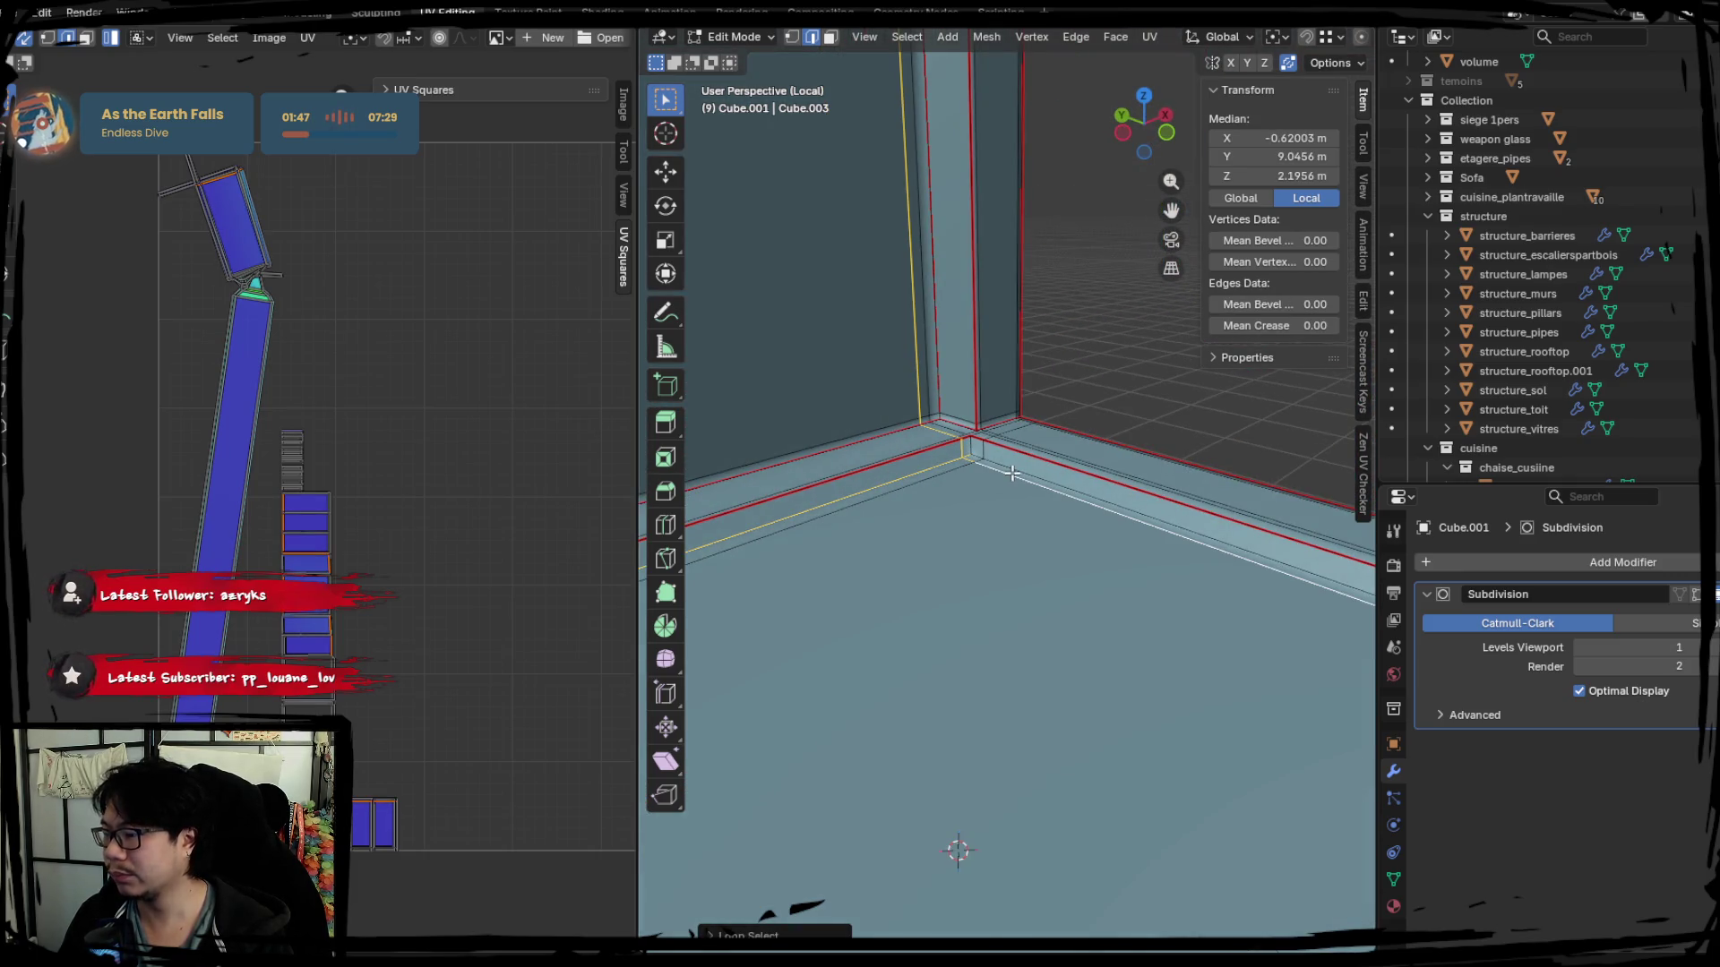
# Mark the bottom shelf corner edge as a seam after lining the corner up in view.
pyautogui.moveTo(989, 523); pyautogui.dragTo(722, 503, button='middle')
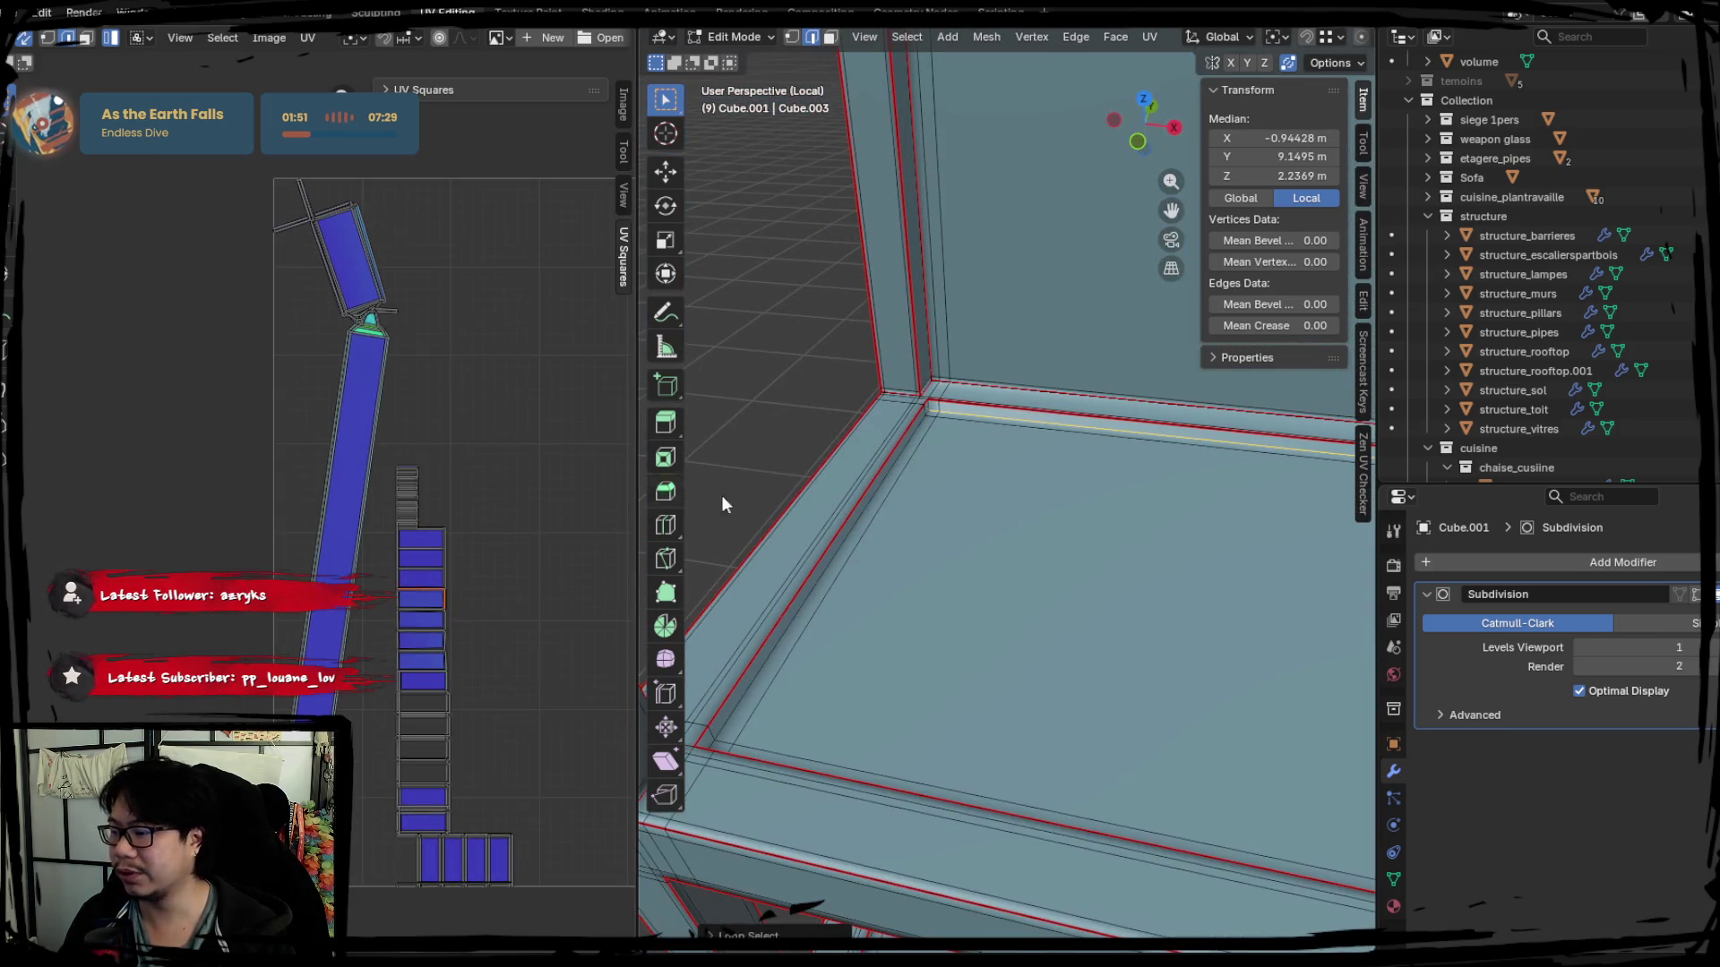
pyautogui.moveTo(467, 487); pyautogui.dragTo(272, 499, button='middle')
pyautogui.moveTo(833, 444)
pyautogui.mouseDown(button='middle')
pyautogui.moveTo(933, 363)
pyautogui.moveTo(864, 359)
pyautogui.moveTo(1240, 453)
pyautogui.moveTo(994, 431)
pyautogui.mouseUp(button='middle')
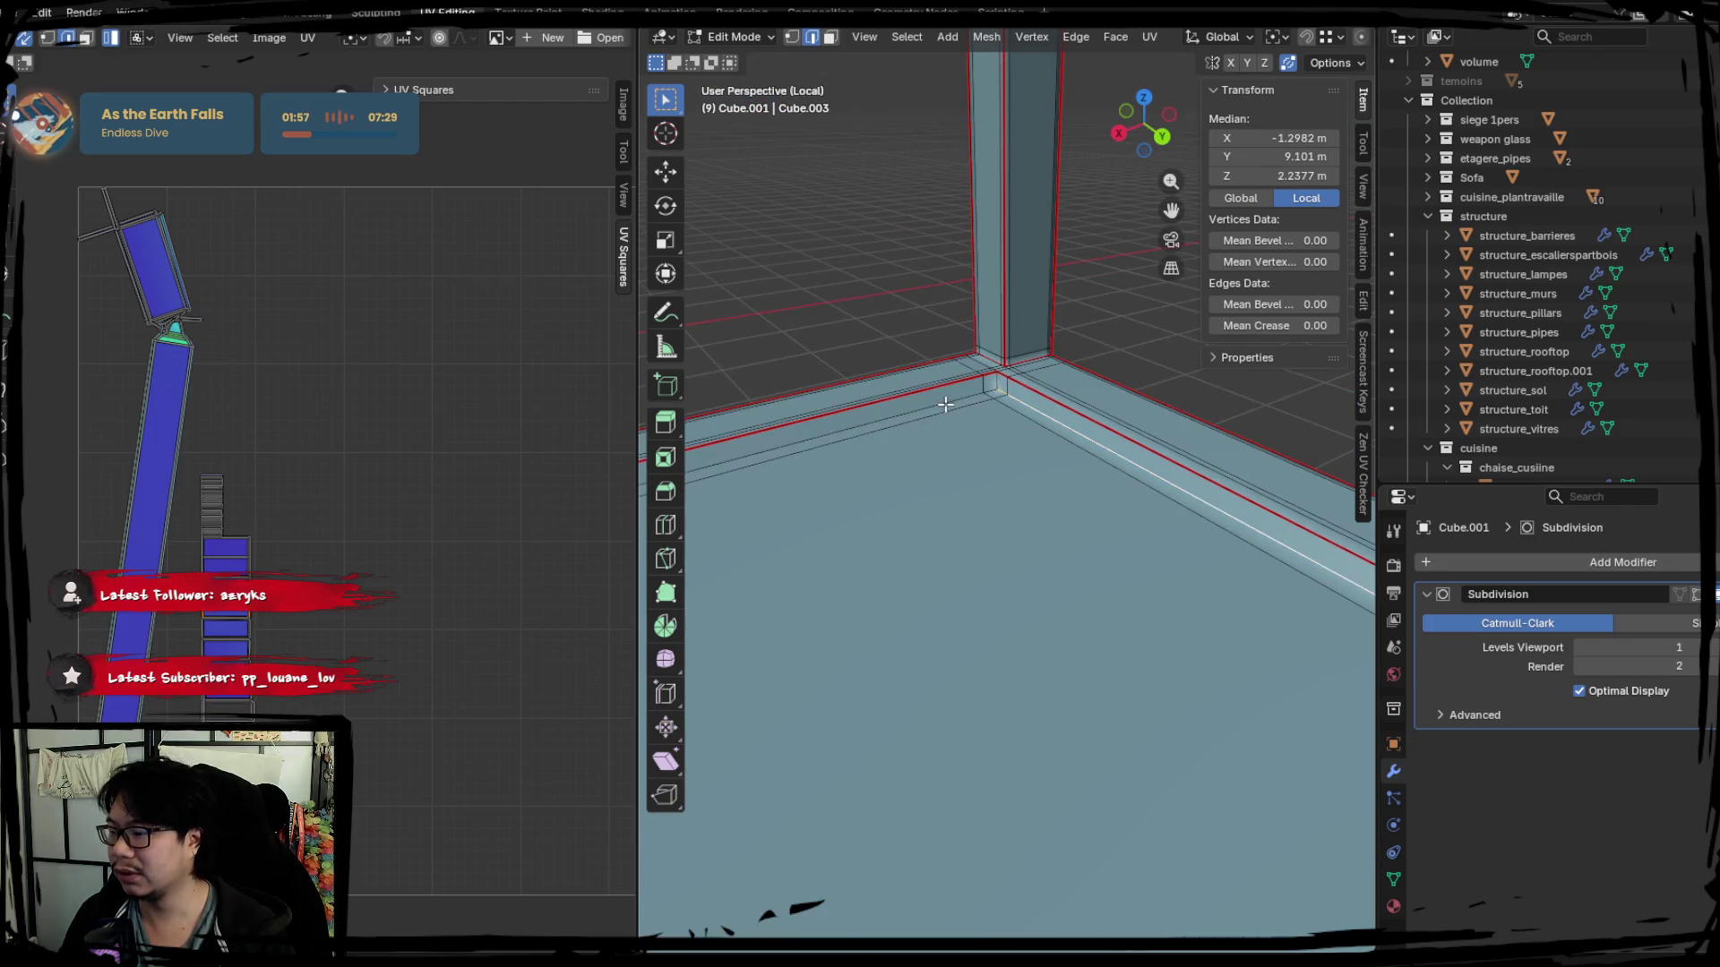
pyautogui.moveTo(994, 380)
pyautogui.mouseDown(button='middle')
pyautogui.moveTo(883, 468)
pyautogui.moveTo(801, 481)
pyautogui.moveTo(1066, 494)
pyautogui.mouseUp(button='middle')
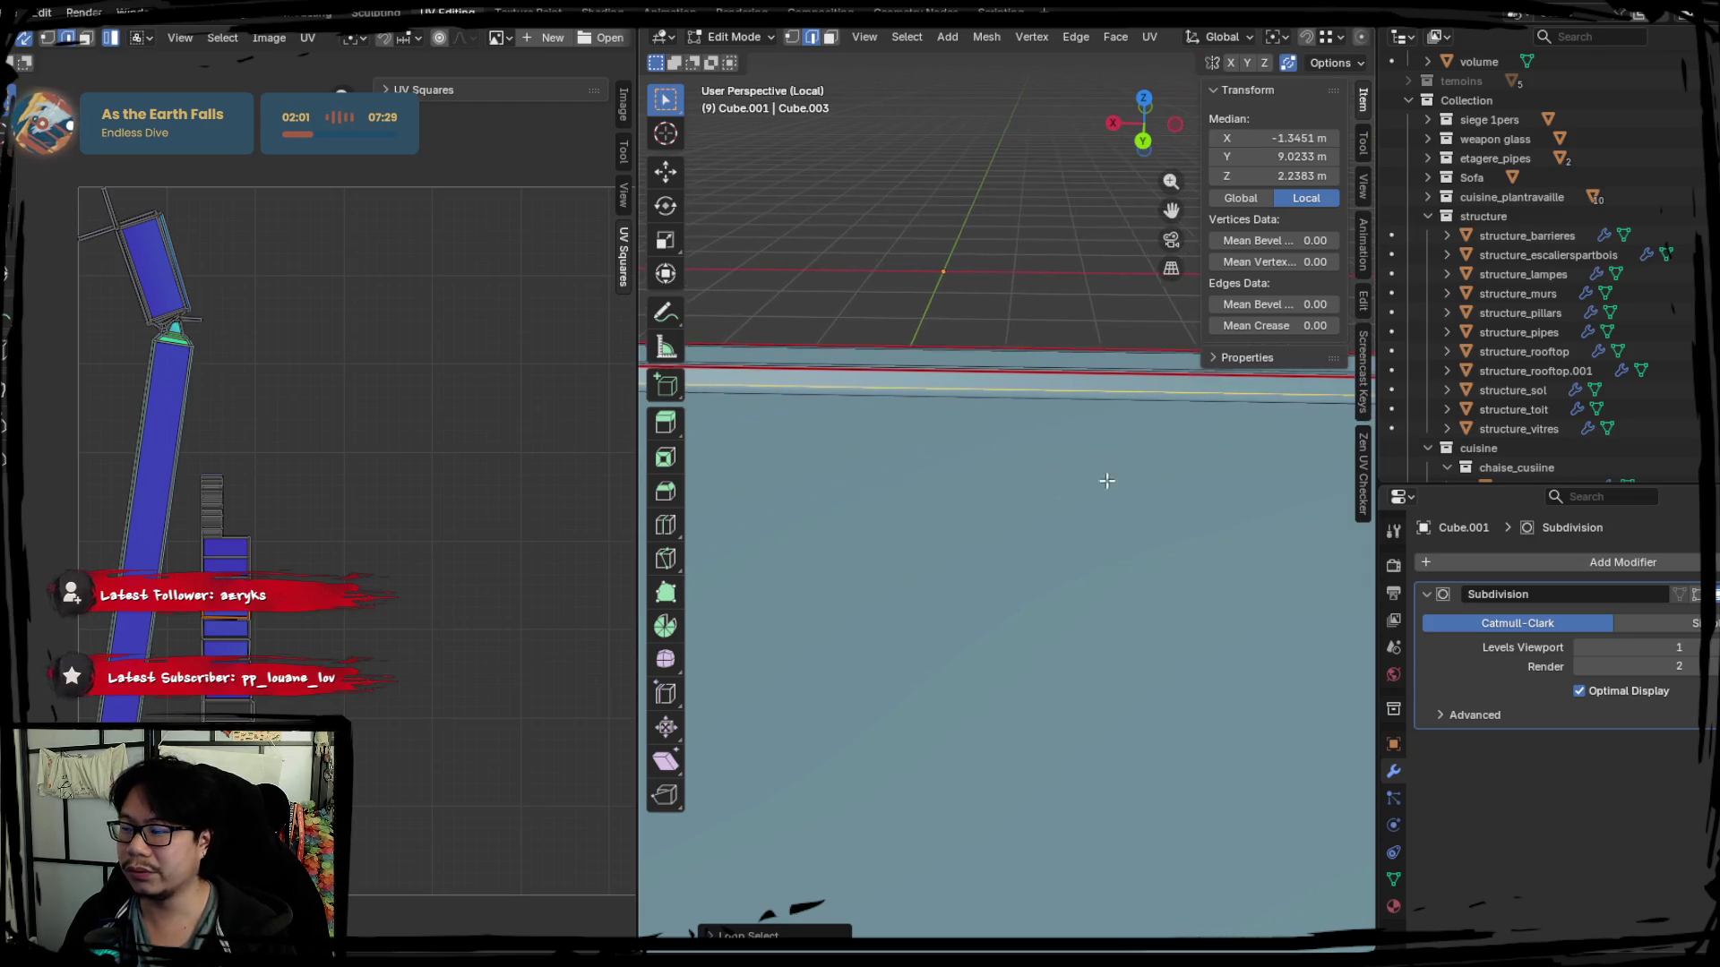
pyautogui.moveTo(871, 472)
pyautogui.mouseDown(button='middle')
pyautogui.moveTo(1009, 445)
pyautogui.moveTo(912, 391)
pyautogui.mouseUp(button='middle')
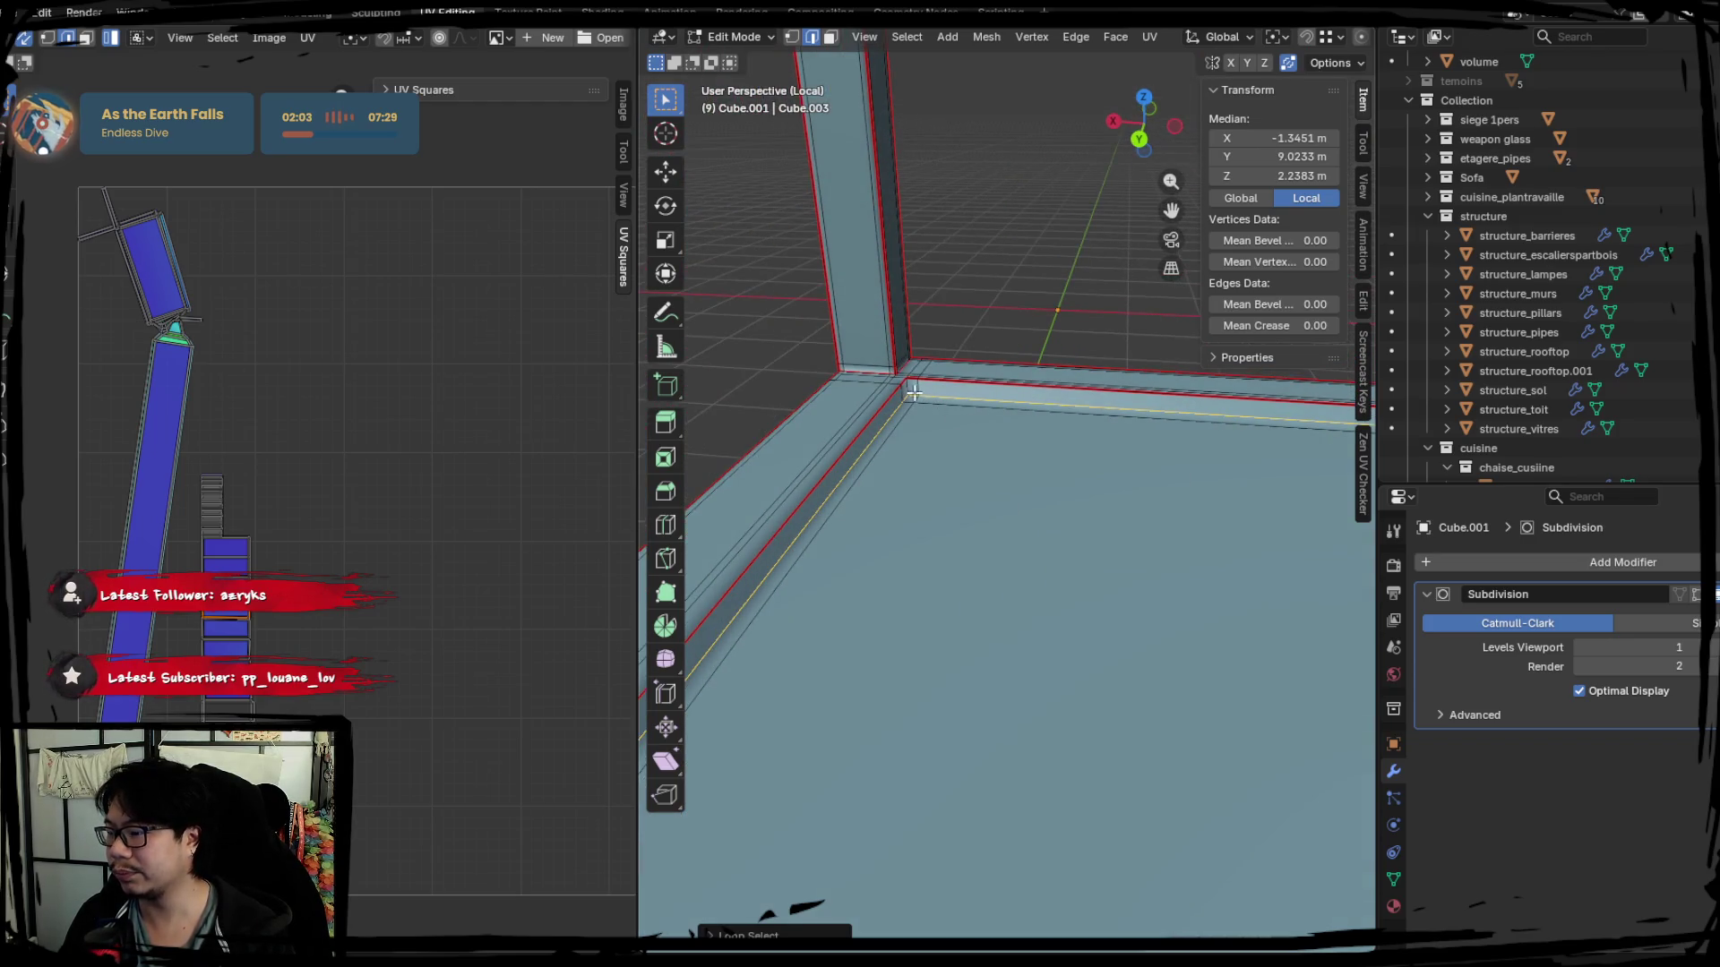
pyautogui.hotkey('ctrl', 'e')
pyautogui.click(878, 452)
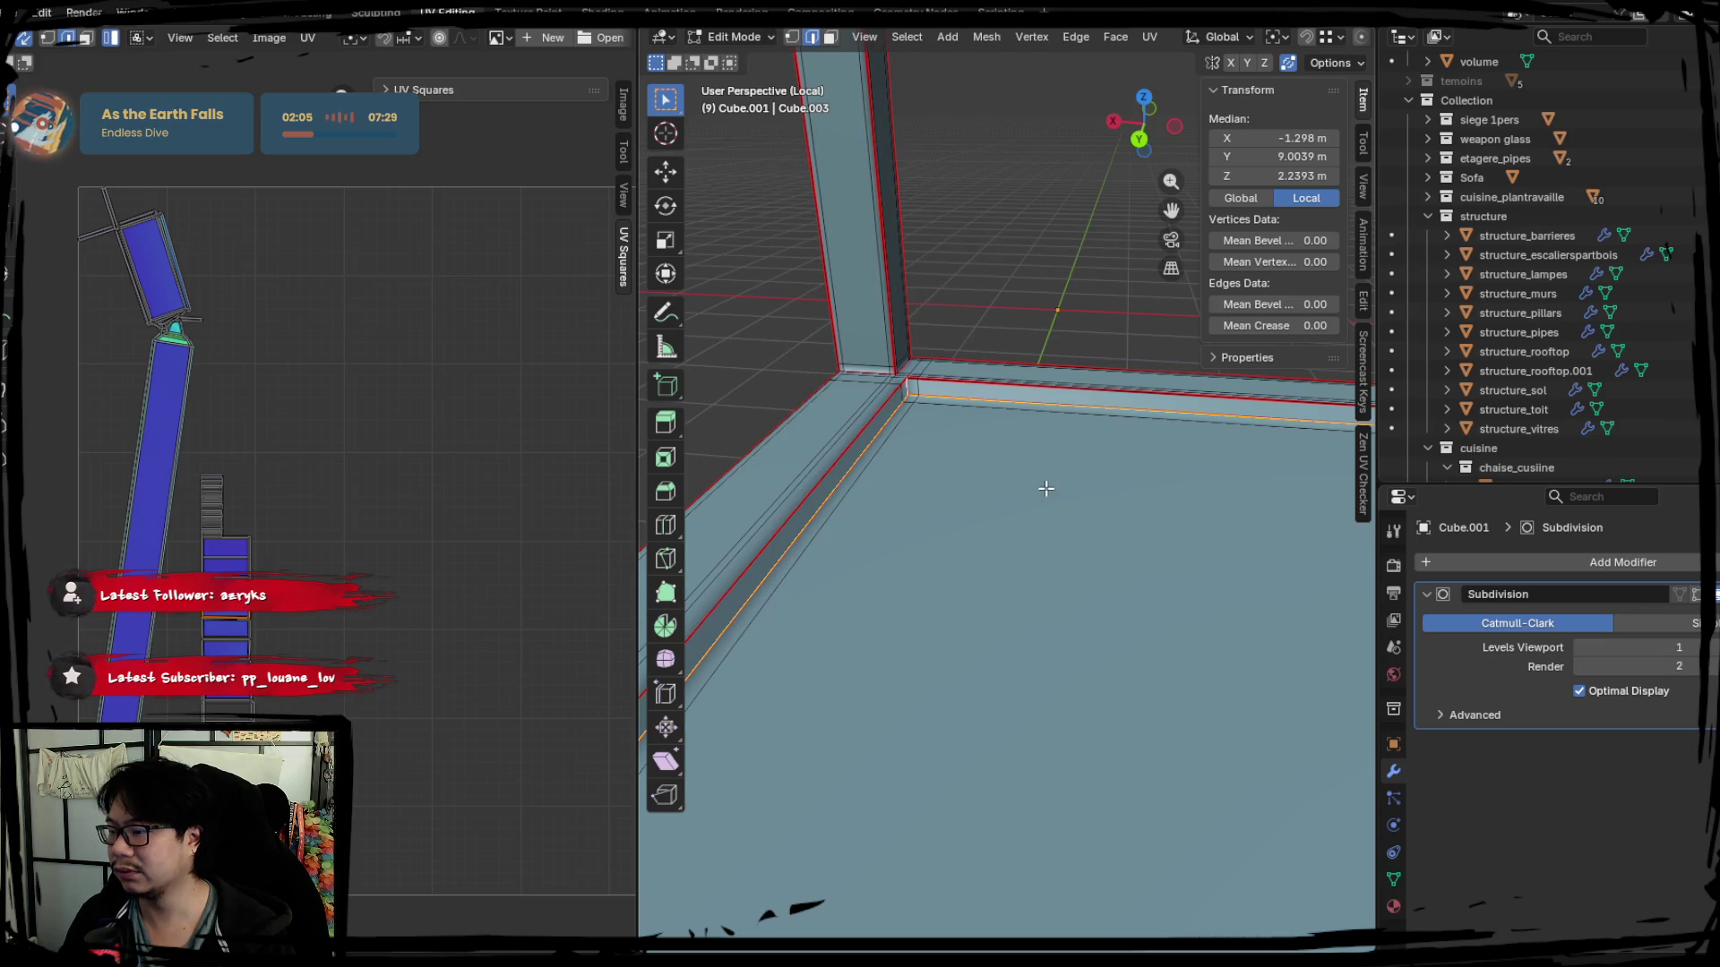
# Re-unwrap the whole mesh with the new seam and seam a further corner edge.
pyautogui.moveTo(1045, 490); pyautogui.dragTo(934, 517, button='middle')
pyautogui.press('a')
pyautogui.press('u')
pyautogui.click(385, 452)
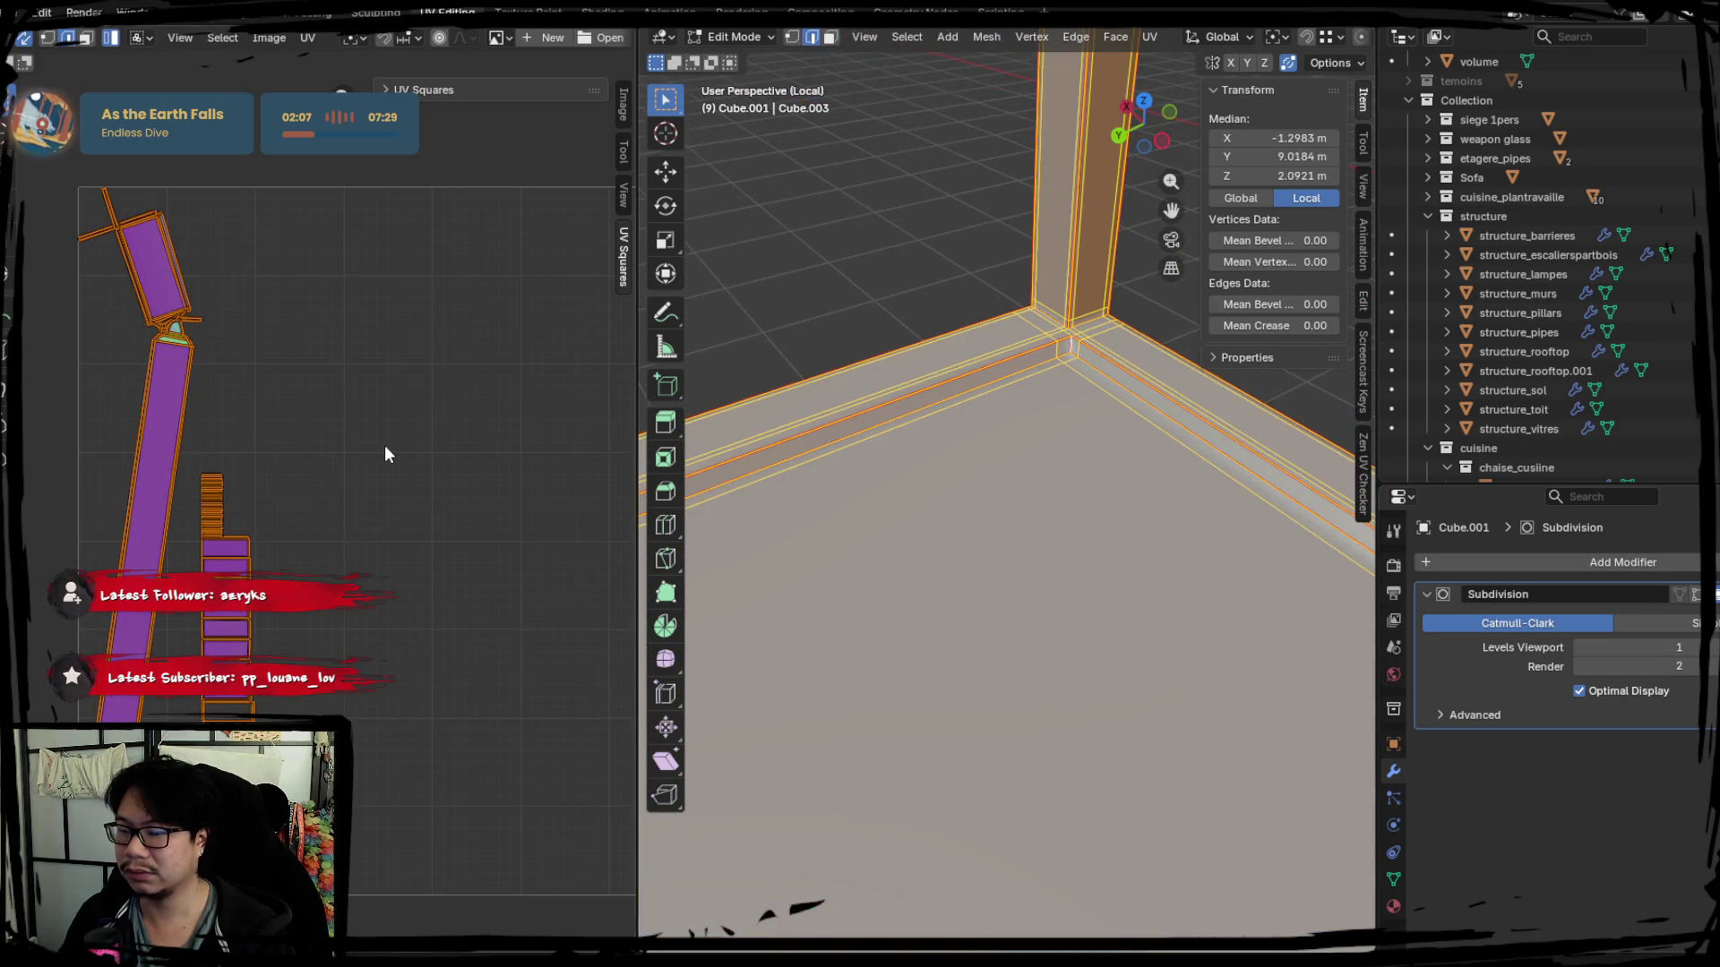
pyautogui.click(1070, 492)
pyautogui.moveTo(1014, 516)
pyautogui.mouseDown(button='middle')
pyautogui.moveTo(937, 534)
pyautogui.moveTo(979, 472)
pyautogui.moveTo(964, 548)
pyautogui.moveTo(914, 337)
pyautogui.moveTo(1063, 438)
pyautogui.moveTo(919, 364)
pyautogui.moveTo(940, 440)
pyautogui.moveTo(1012, 404)
pyautogui.moveTo(1083, 462)
pyautogui.moveTo(930, 348)
pyautogui.moveTo(902, 596)
pyautogui.moveTo(990, 499)
pyautogui.moveTo(927, 520)
pyautogui.moveTo(963, 533)
pyautogui.mouseUp(button='middle')
pyautogui.rightClick(1083, 460)
pyautogui.click(1083, 461)
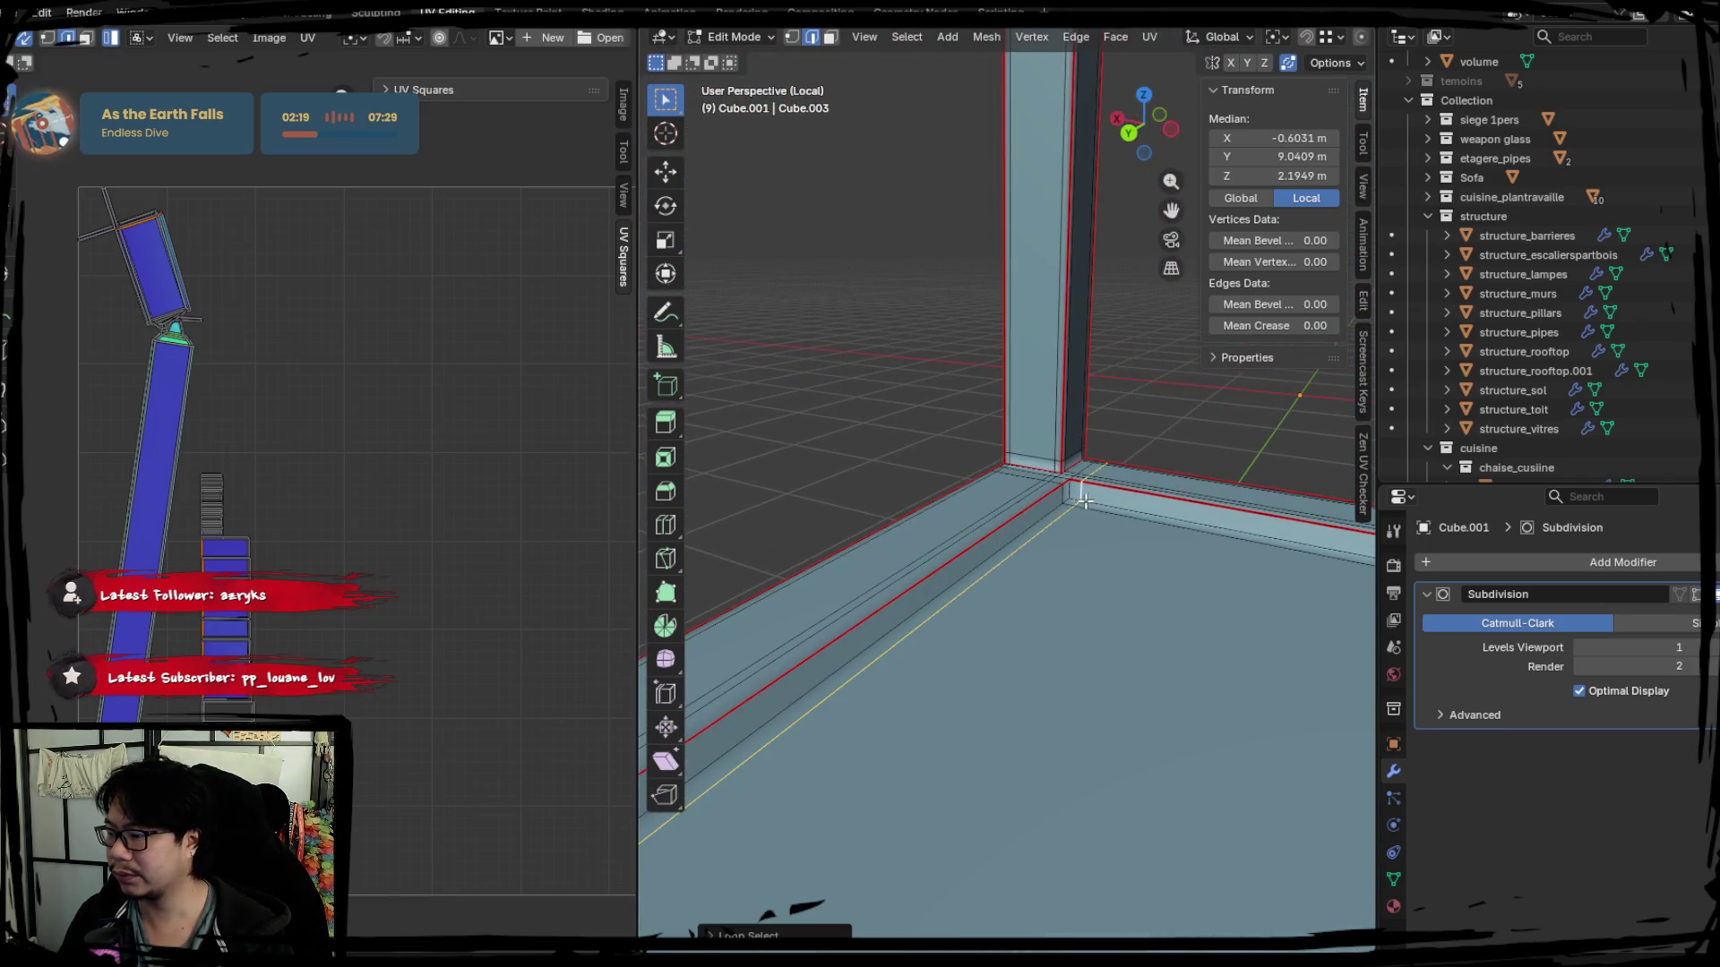
# Mark one more shelf edge as a seam, select all, and pick an upper-beam edge.
pyautogui.moveTo(1071, 495)
pyautogui.mouseDown(button='middle')
pyautogui.moveTo(886, 496)
pyautogui.moveTo(779, 523)
pyautogui.moveTo(963, 483)
pyautogui.mouseUp(button='middle')
pyautogui.scroll(-5, 1013, 550)
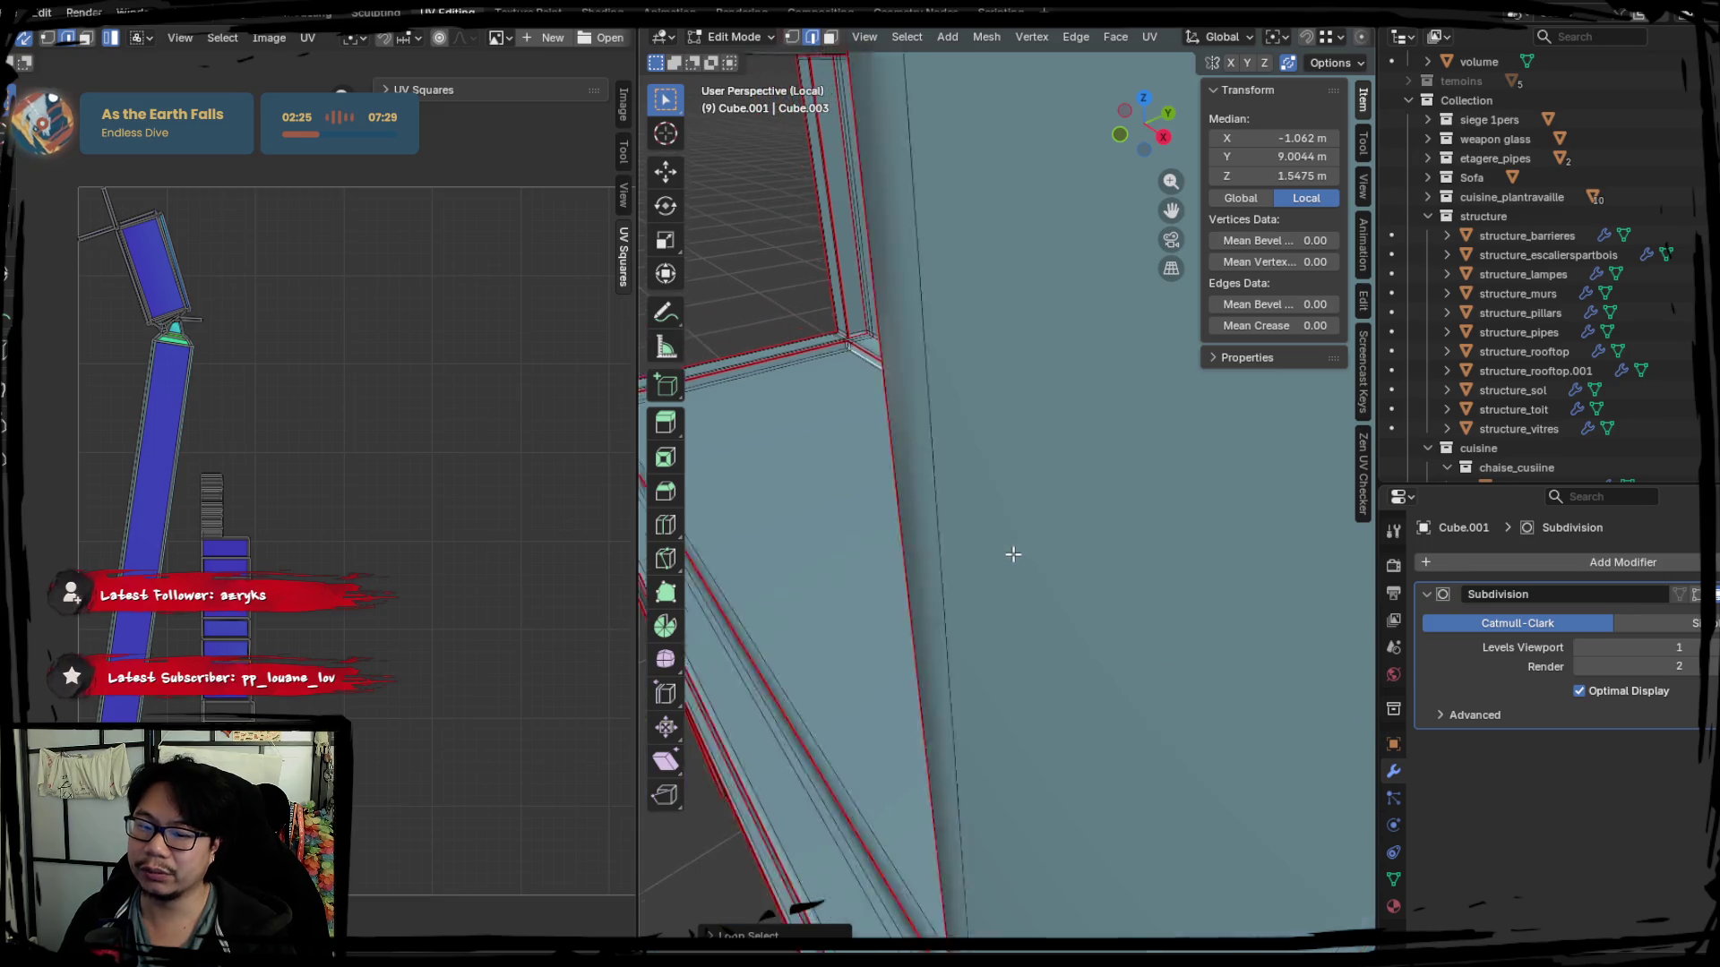
pyautogui.scroll(-5, 1010, 554)
pyautogui.moveTo(1011, 554)
pyautogui.mouseDown(button='middle')
pyautogui.moveTo(1006, 641)
pyautogui.moveTo(1014, 460)
pyautogui.moveTo(931, 396)
pyautogui.mouseUp(button='middle')
pyautogui.scroll(3, 1008, 578)
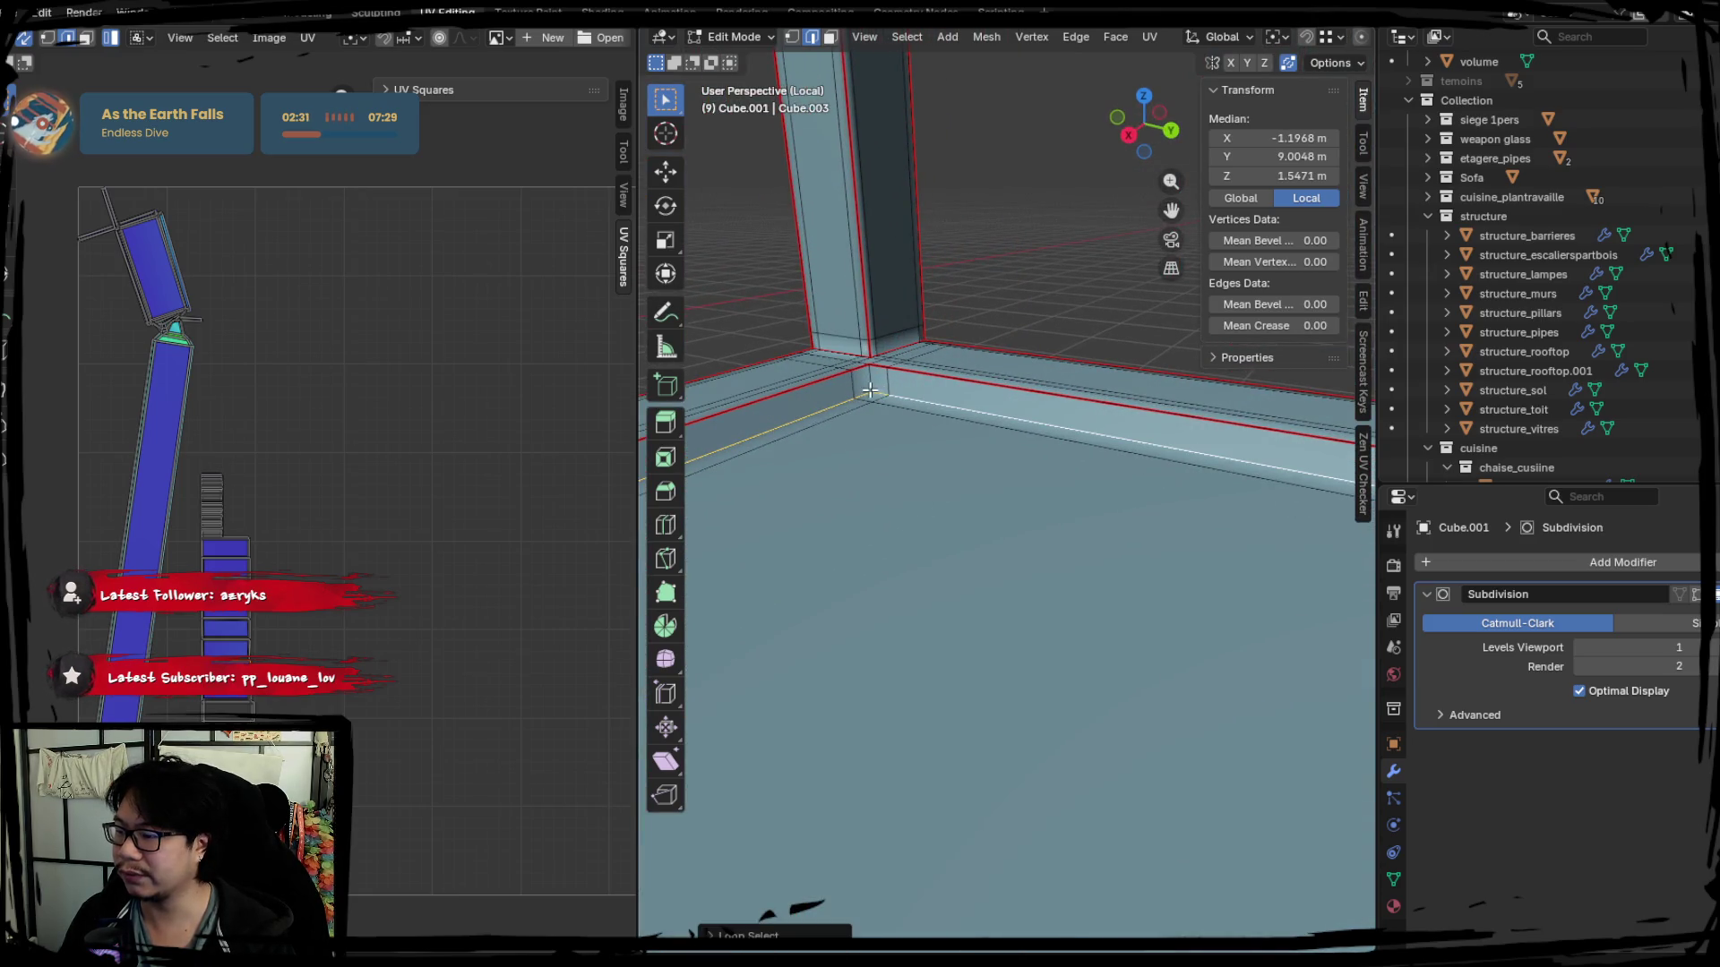
pyautogui.rightClick(868, 380)
pyautogui.click(825, 444)
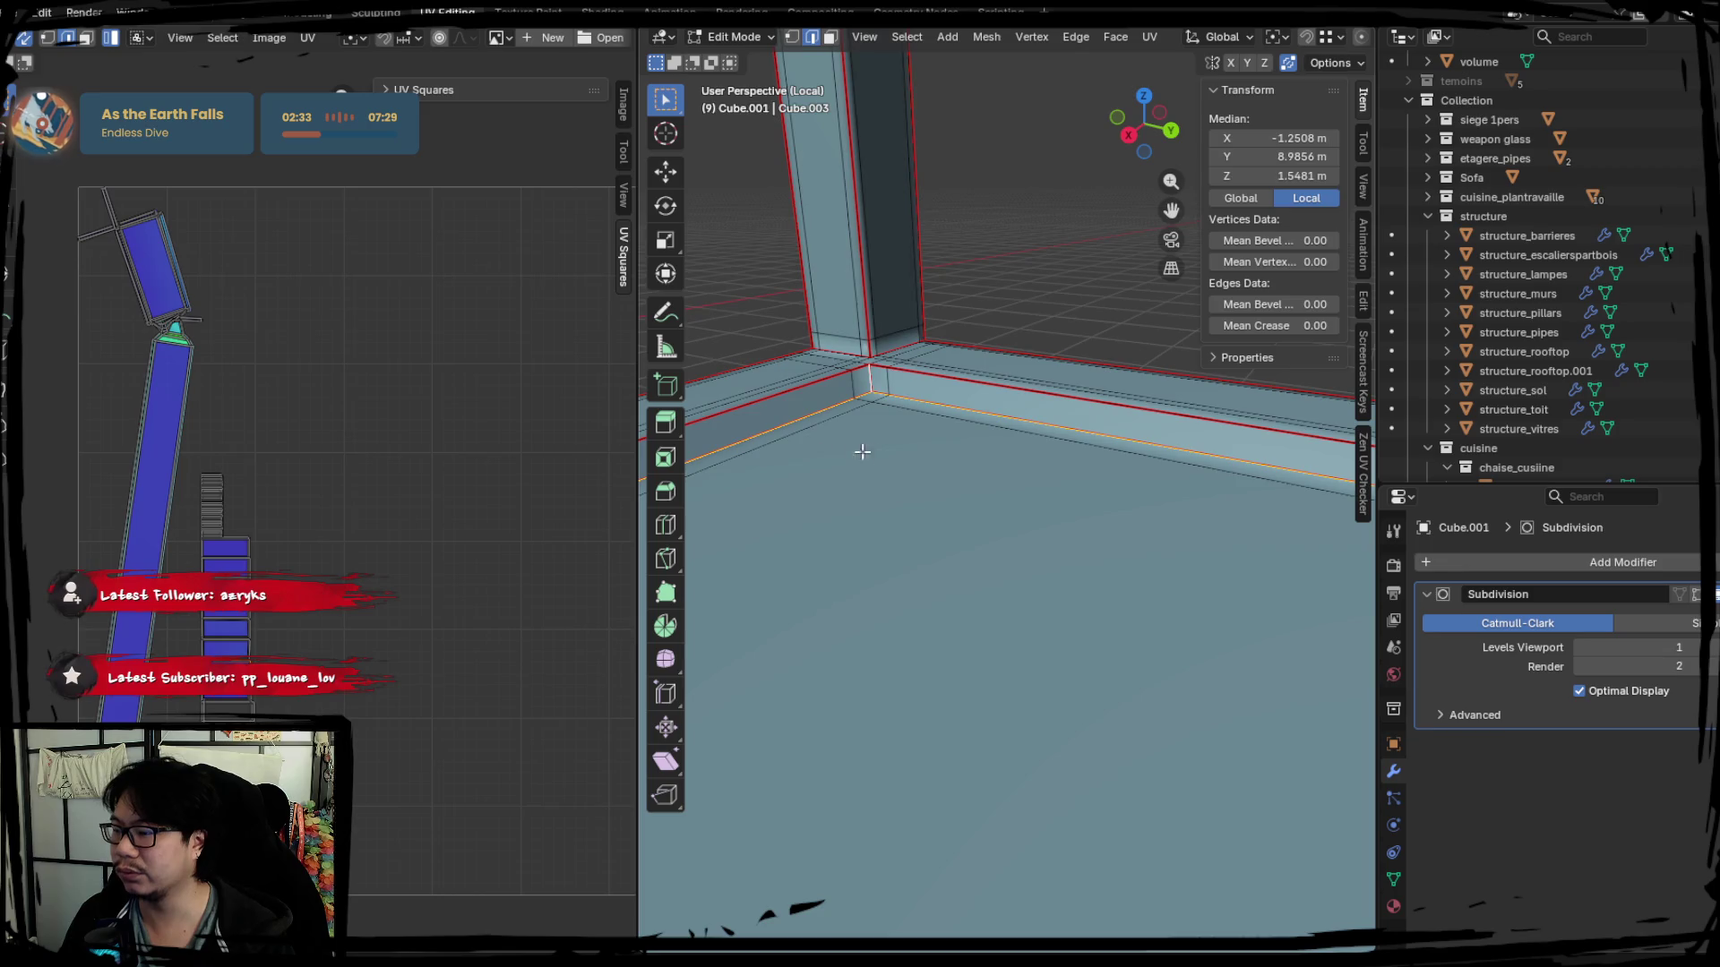
pyautogui.press('a')
pyautogui.moveTo(700, 521)
pyautogui.mouseDown(button='middle')
pyautogui.moveTo(891, 518)
pyautogui.moveTo(947, 476)
pyautogui.moveTo(955, 595)
pyautogui.moveTo(902, 488)
pyautogui.moveTo(1017, 510)
pyautogui.moveTo(1048, 479)
pyautogui.moveTo(1048, 627)
pyautogui.moveTo(1056, 595)
pyautogui.moveTo(985, 338)
pyautogui.mouseUp(button='middle')
pyautogui.click(985, 339)
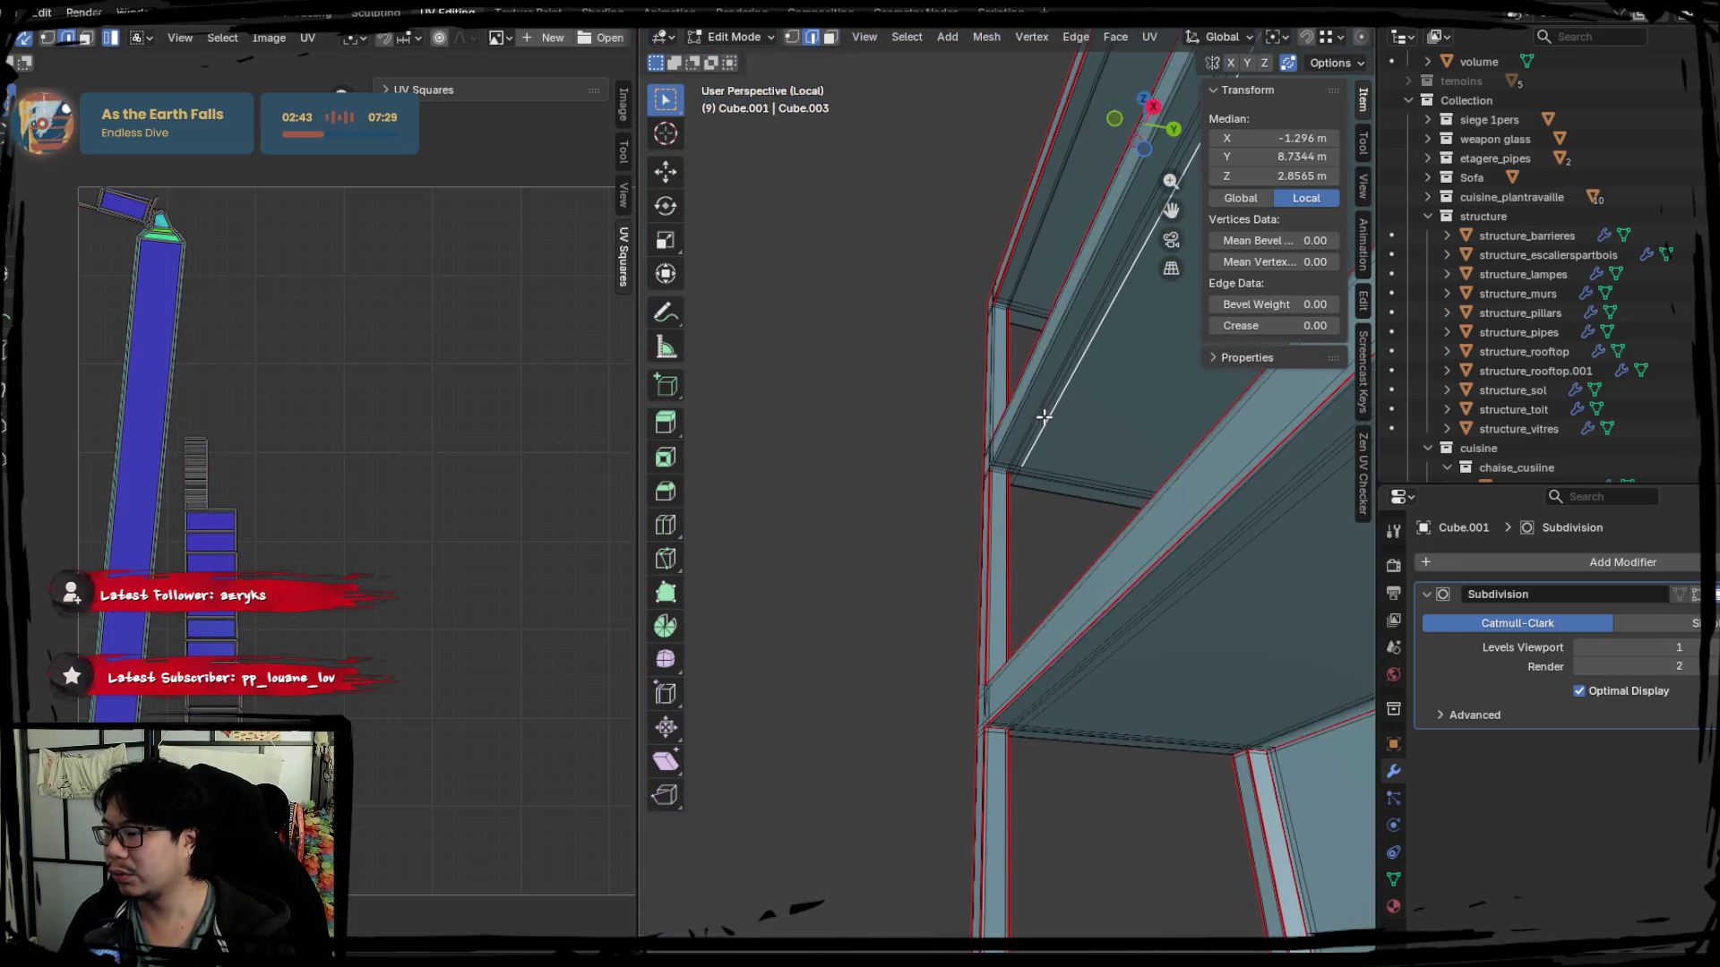